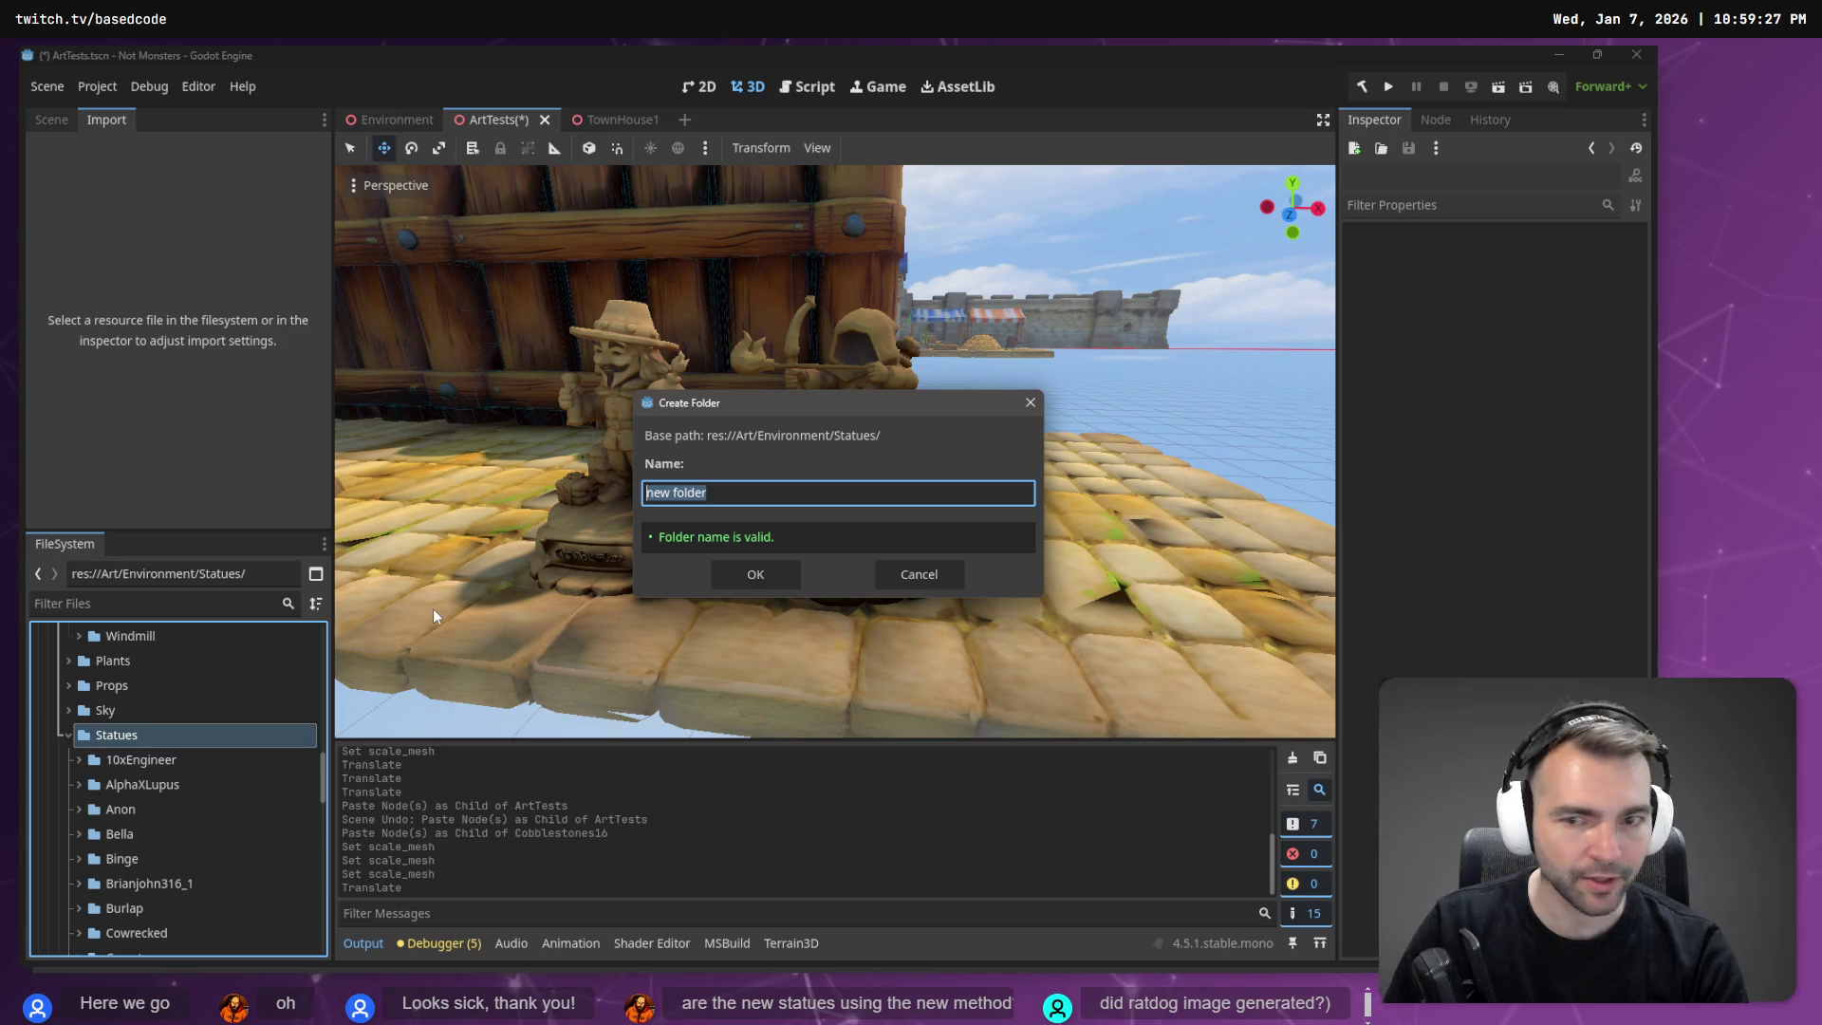
Name the new folder under res://Art/Environment/Statues/ 'Semtex' after checking the statue's name on the tldraw board.
{"action": "type", "text": "Semtex"}
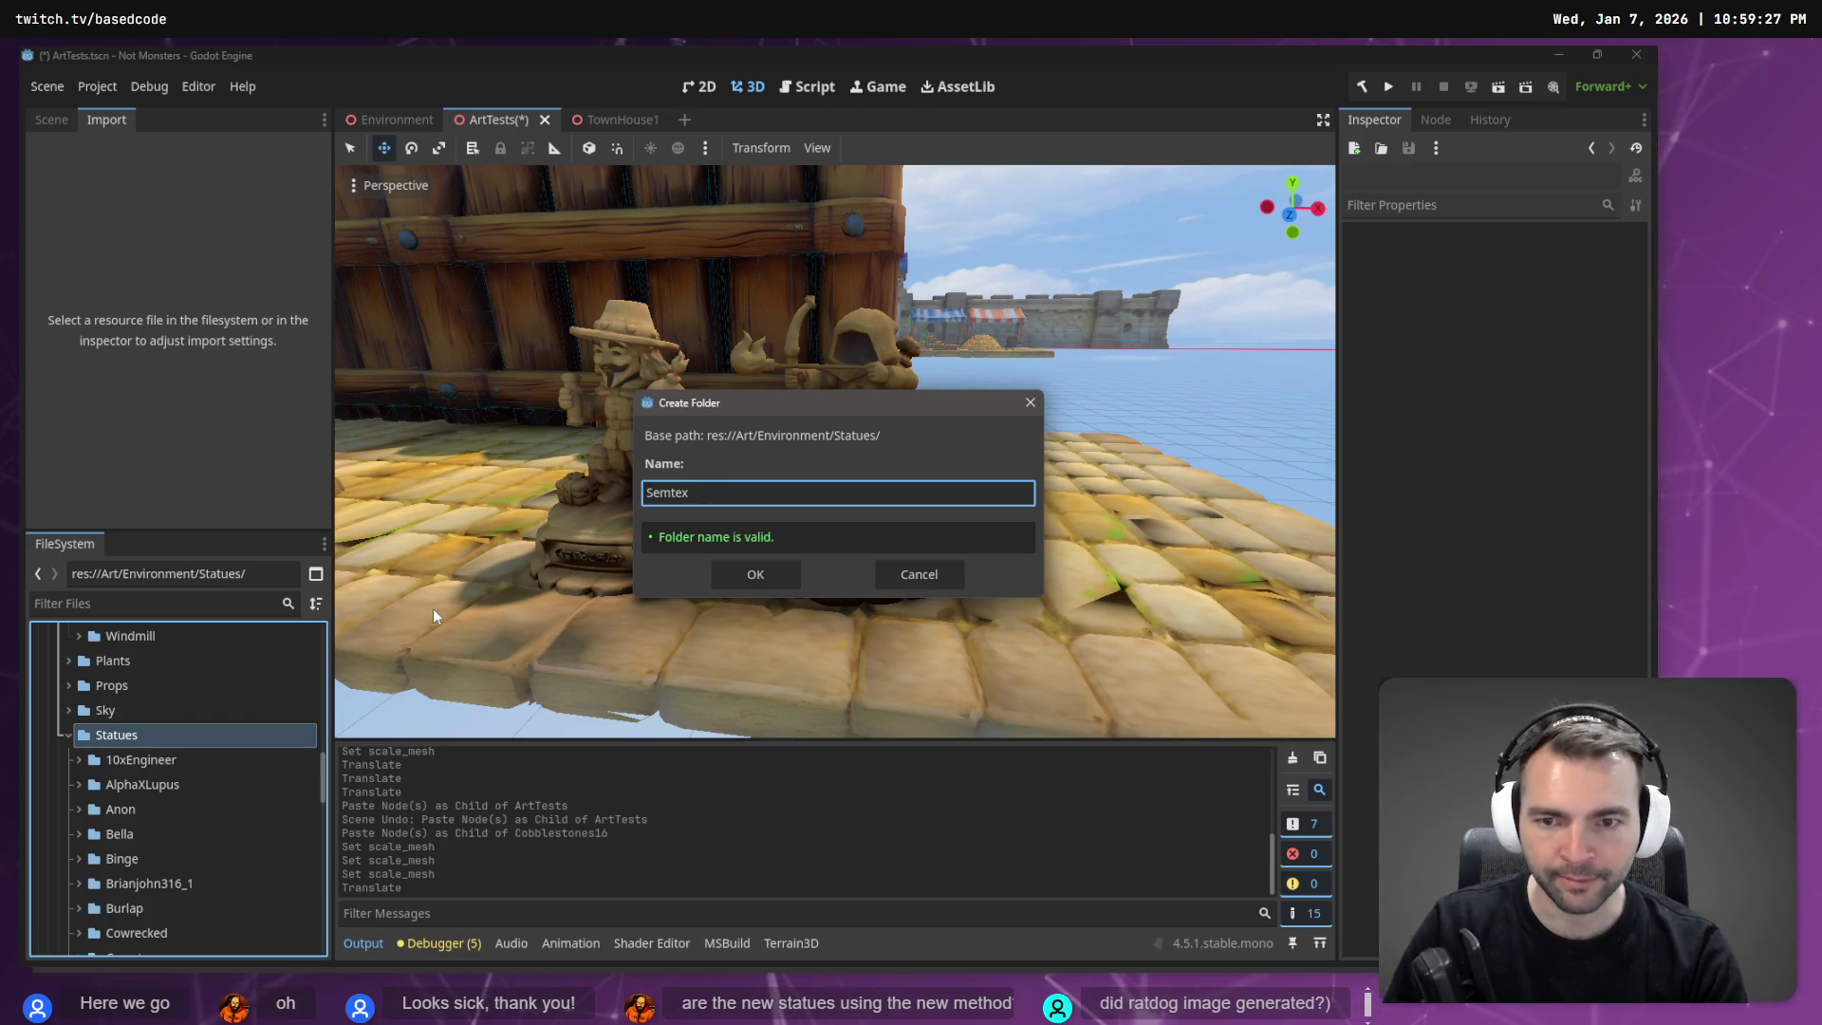
{"action": "key", "text": "BackSpace"}
{"action": "key", "text": "BackSpace"}
{"action": "type", "text": "3x"}
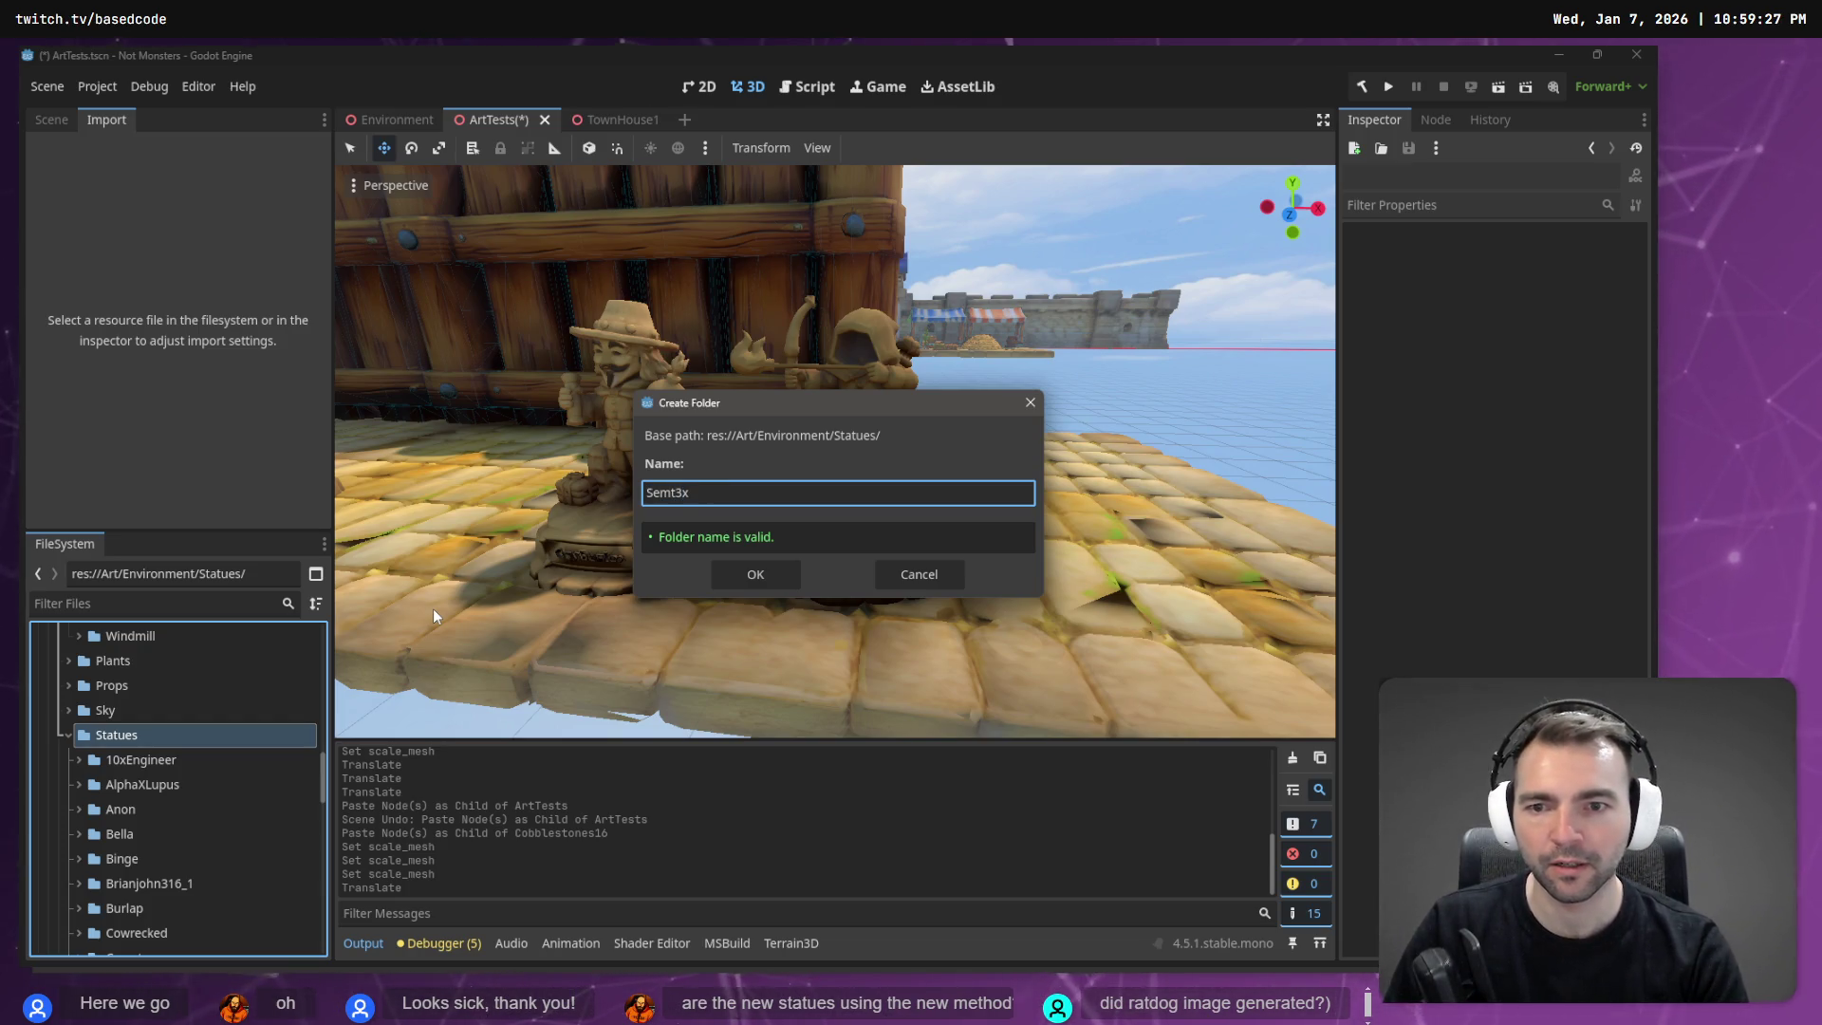
{"action": "key", "text": "Left"}
{"action": "key", "text": "Left"}
{"action": "key", "text": "Left"}
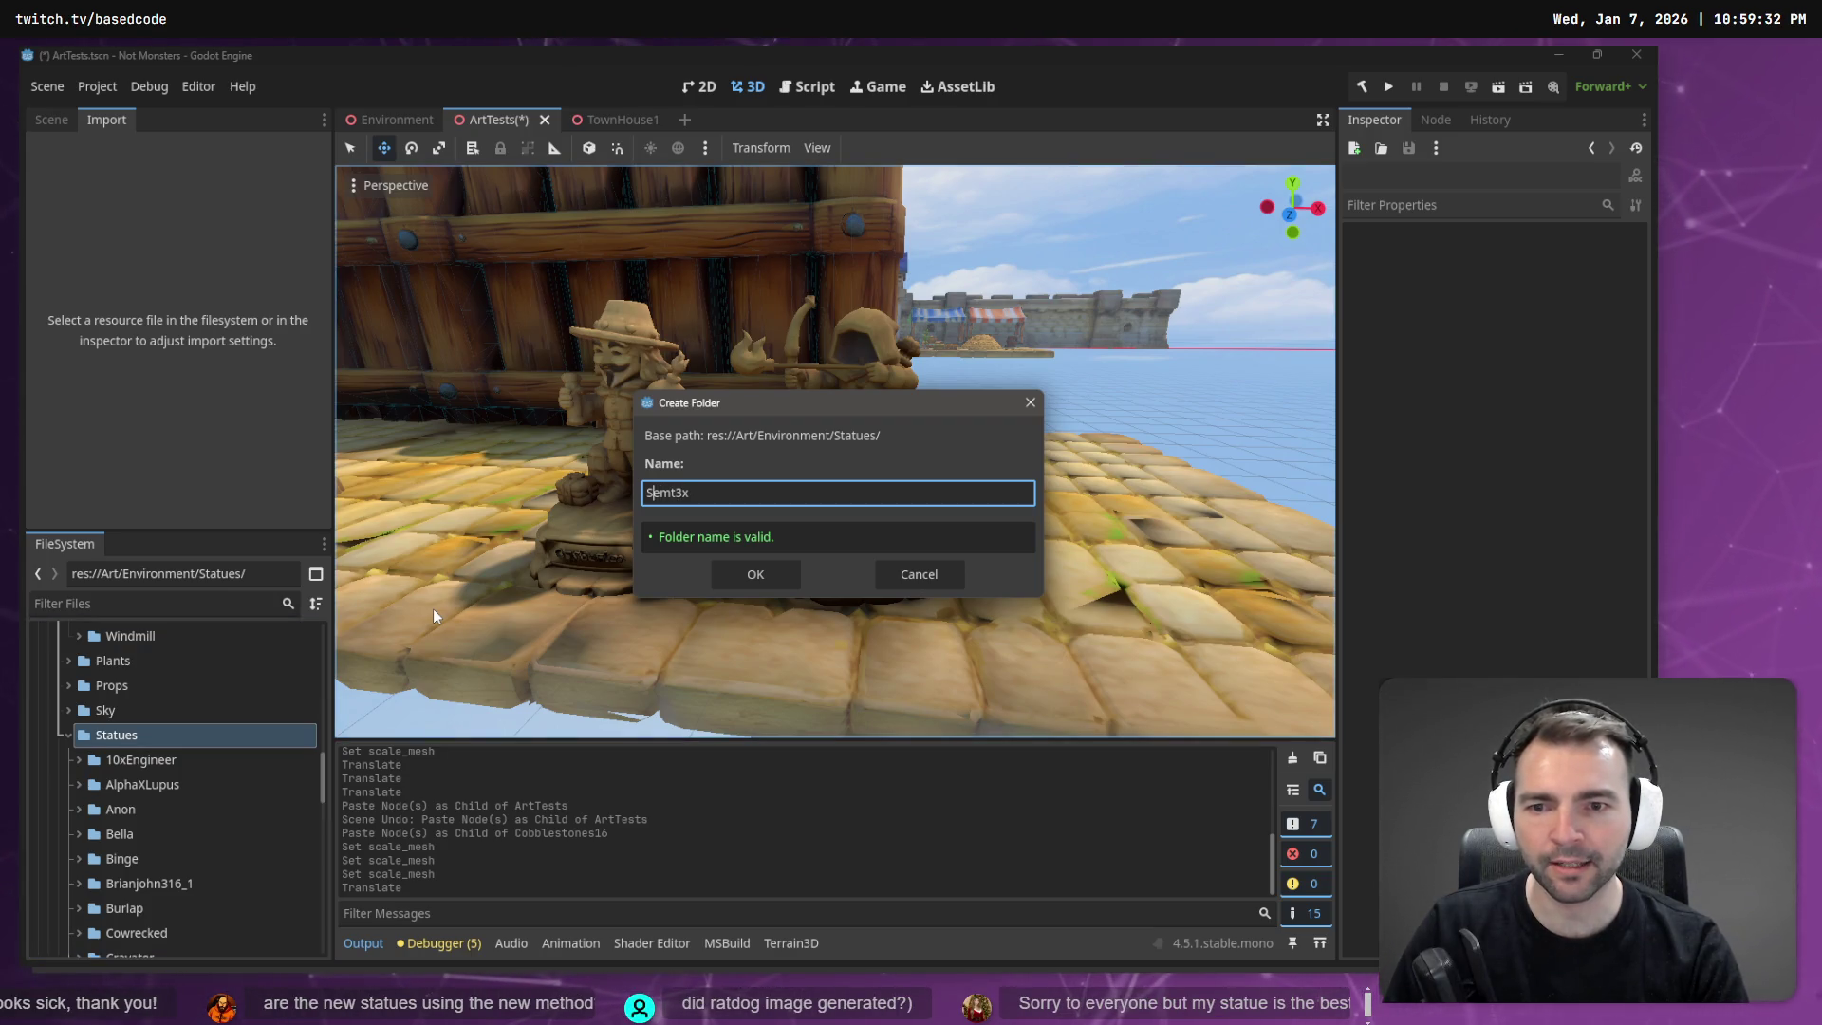
{"action": "key", "text": "Delete"}
{"action": "type", "text": "3"}
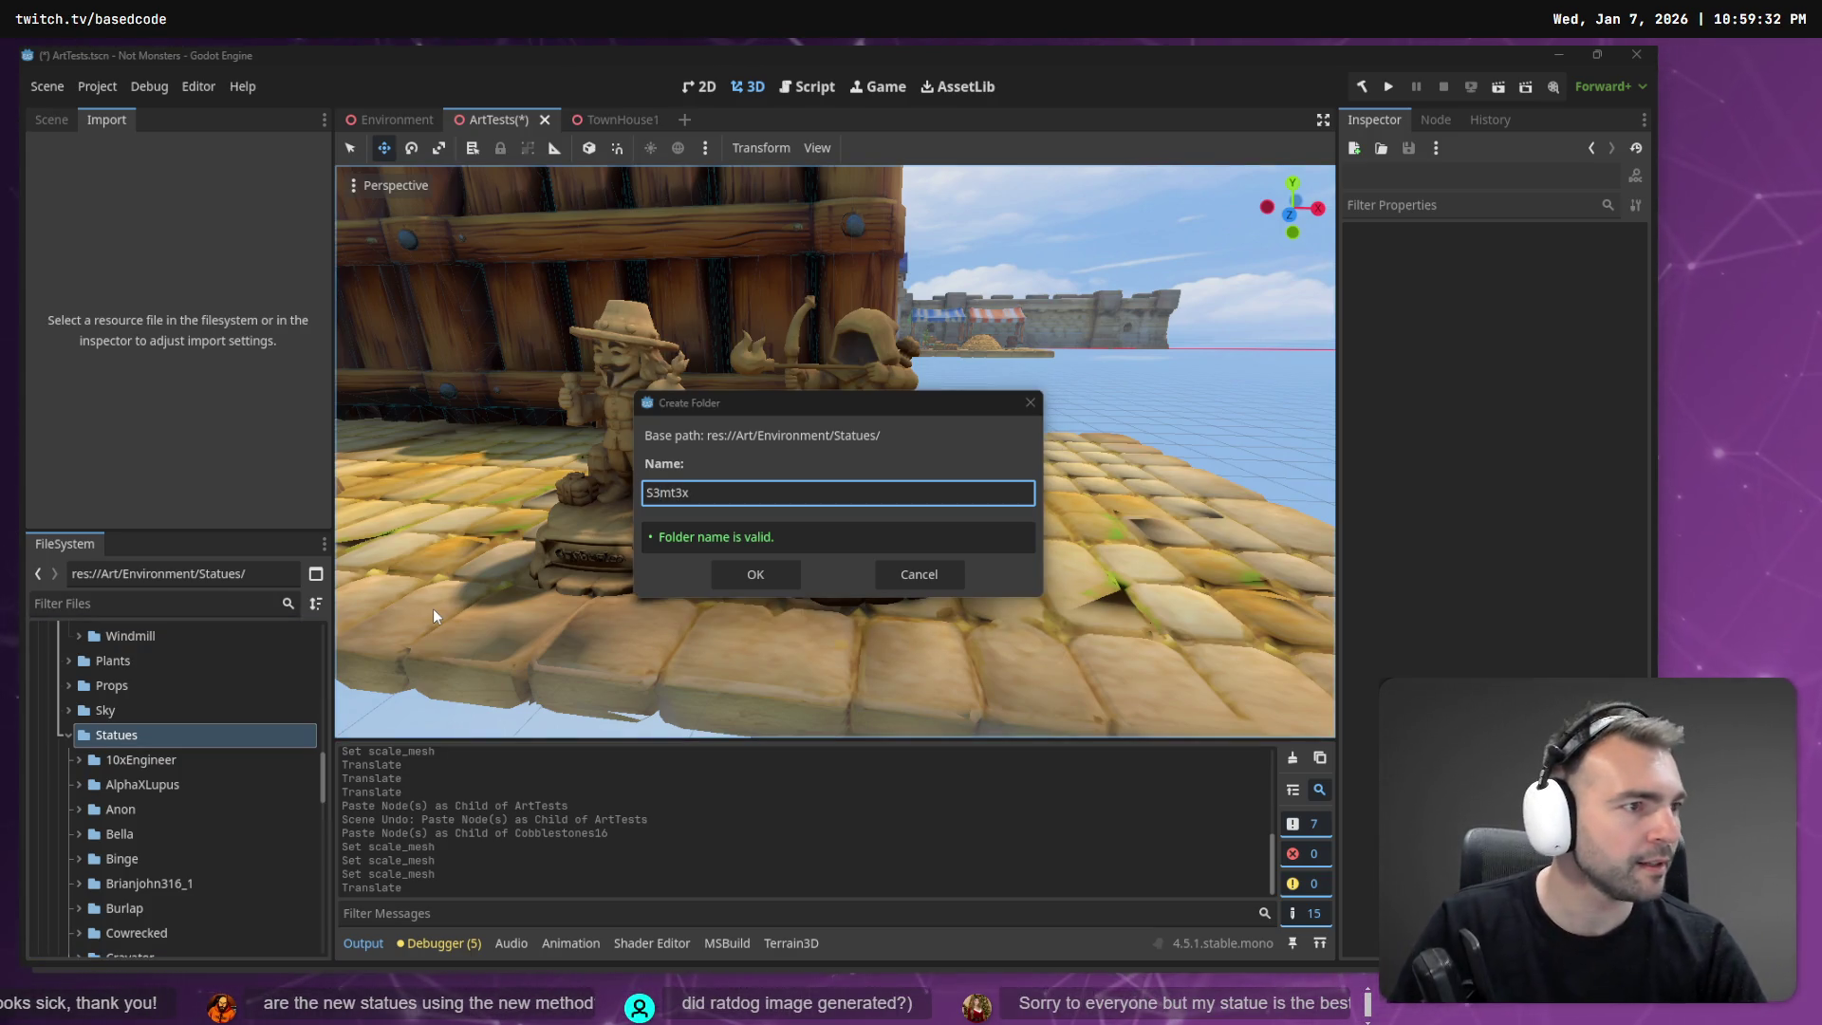
{"action": "key", "text": "alt+Tab"}
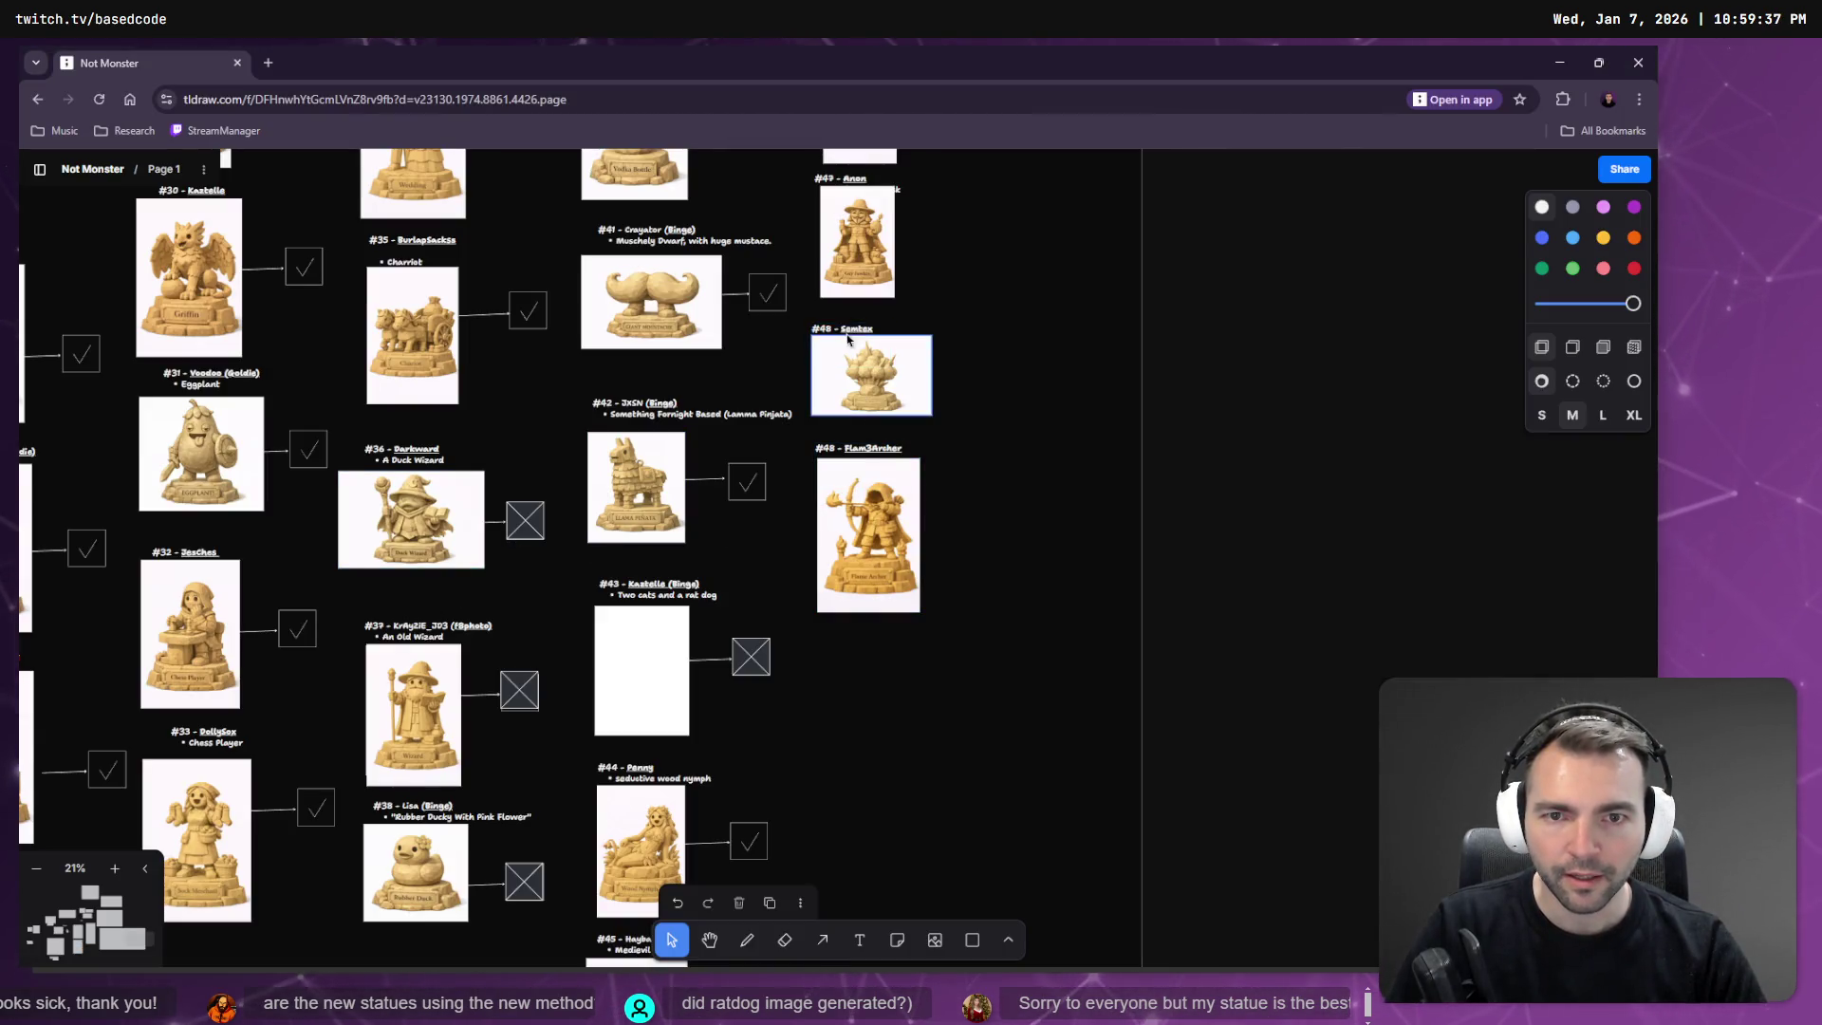
{"action": "key", "text": "alt+Tab"}
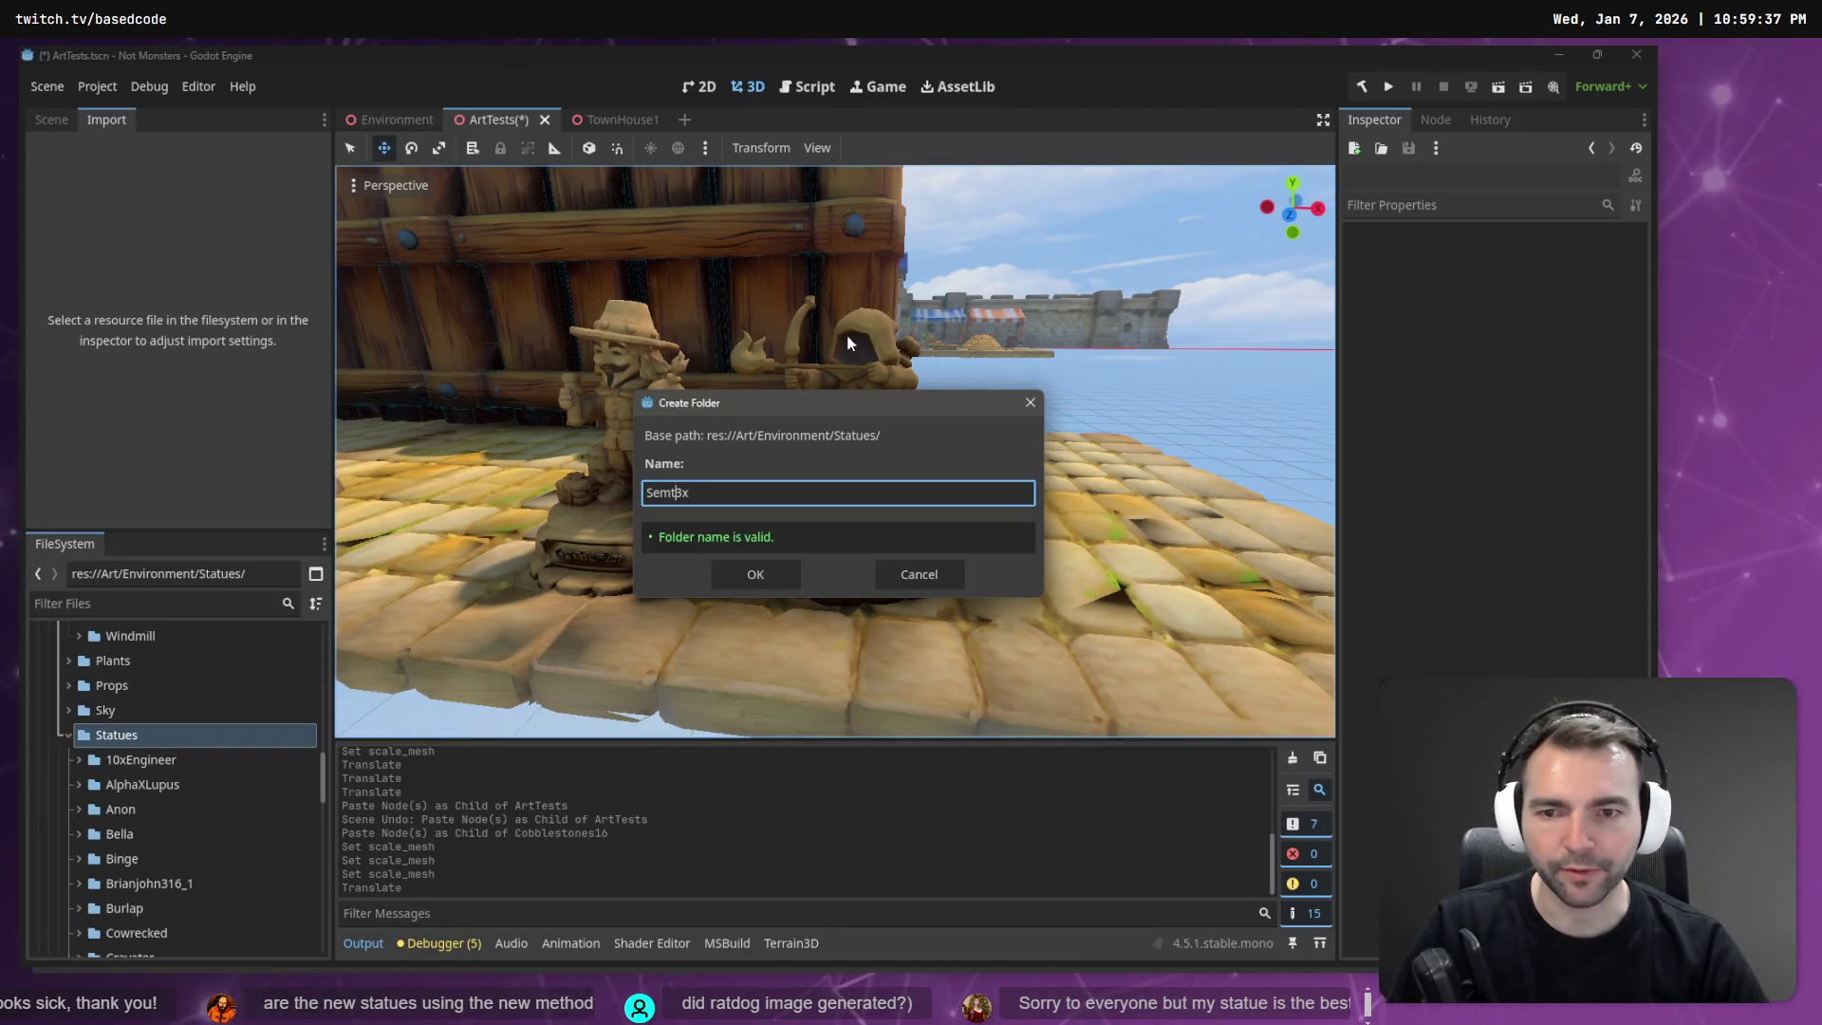
{"action": "key", "text": "Return"}
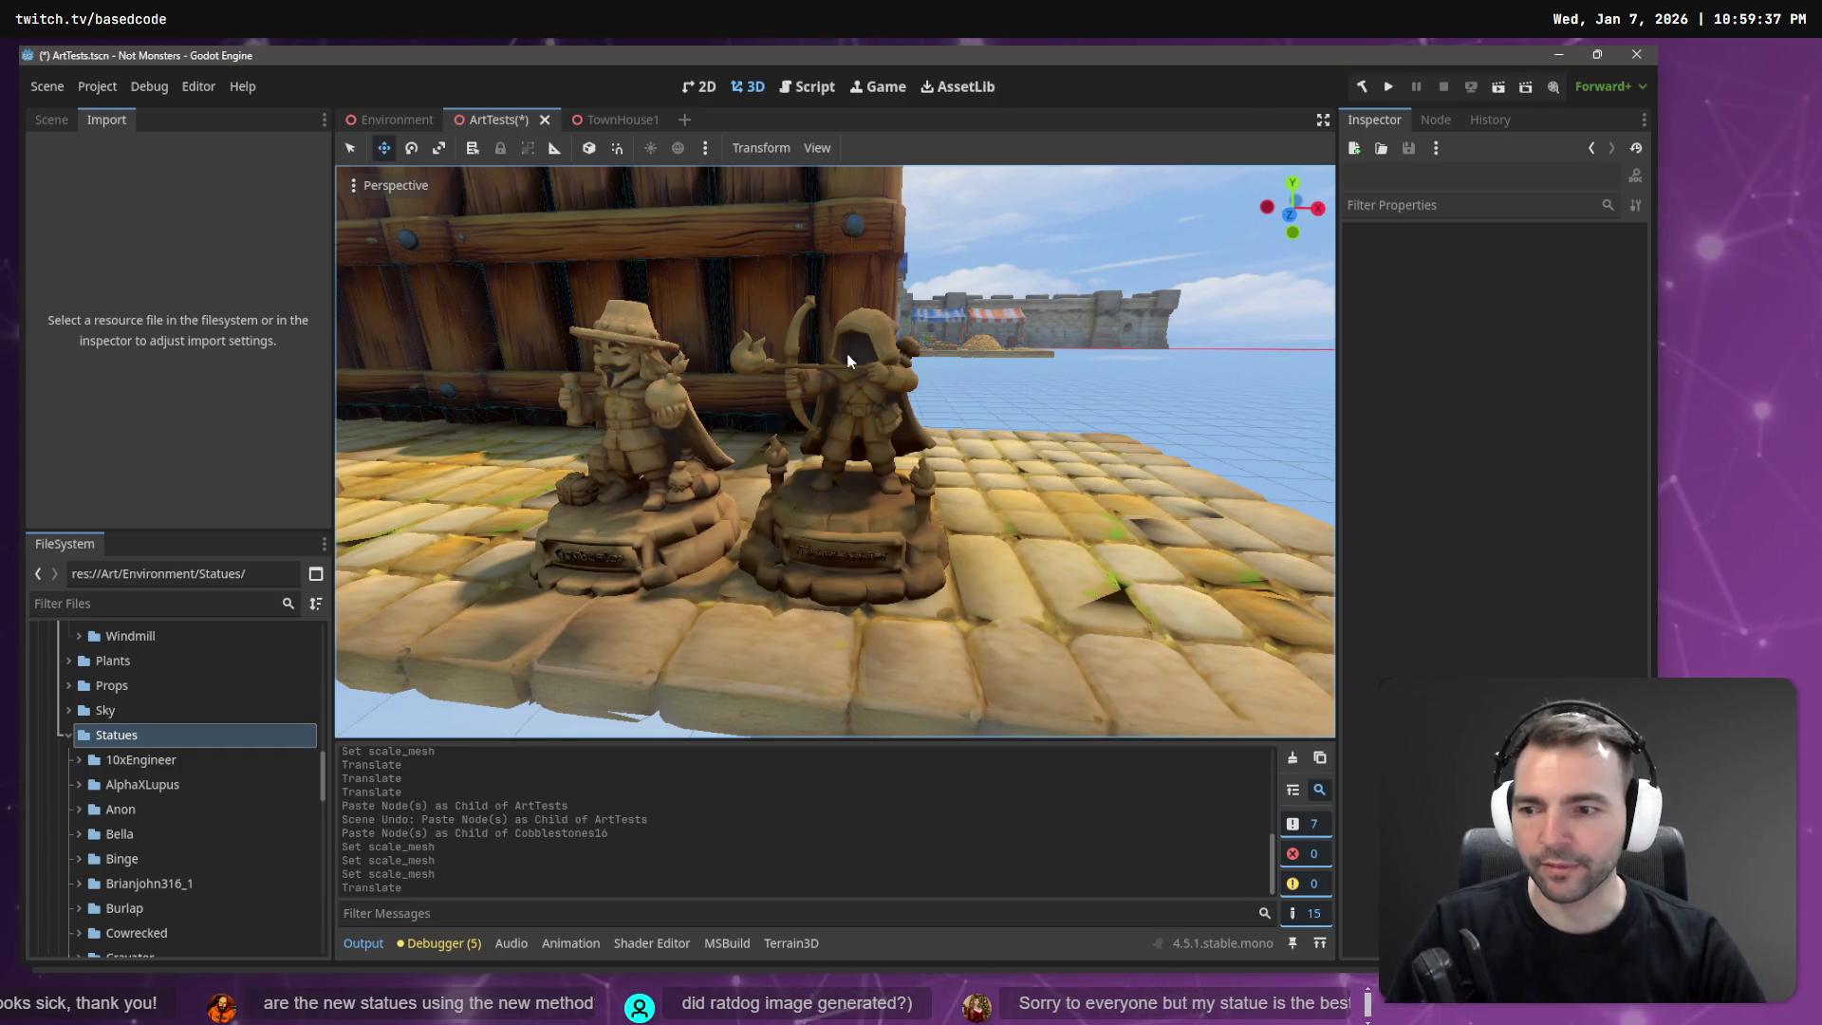
{"action": "scroll", "coordinate": [156, 768], "scroll_direction": "down", "scroll_amount": 8}
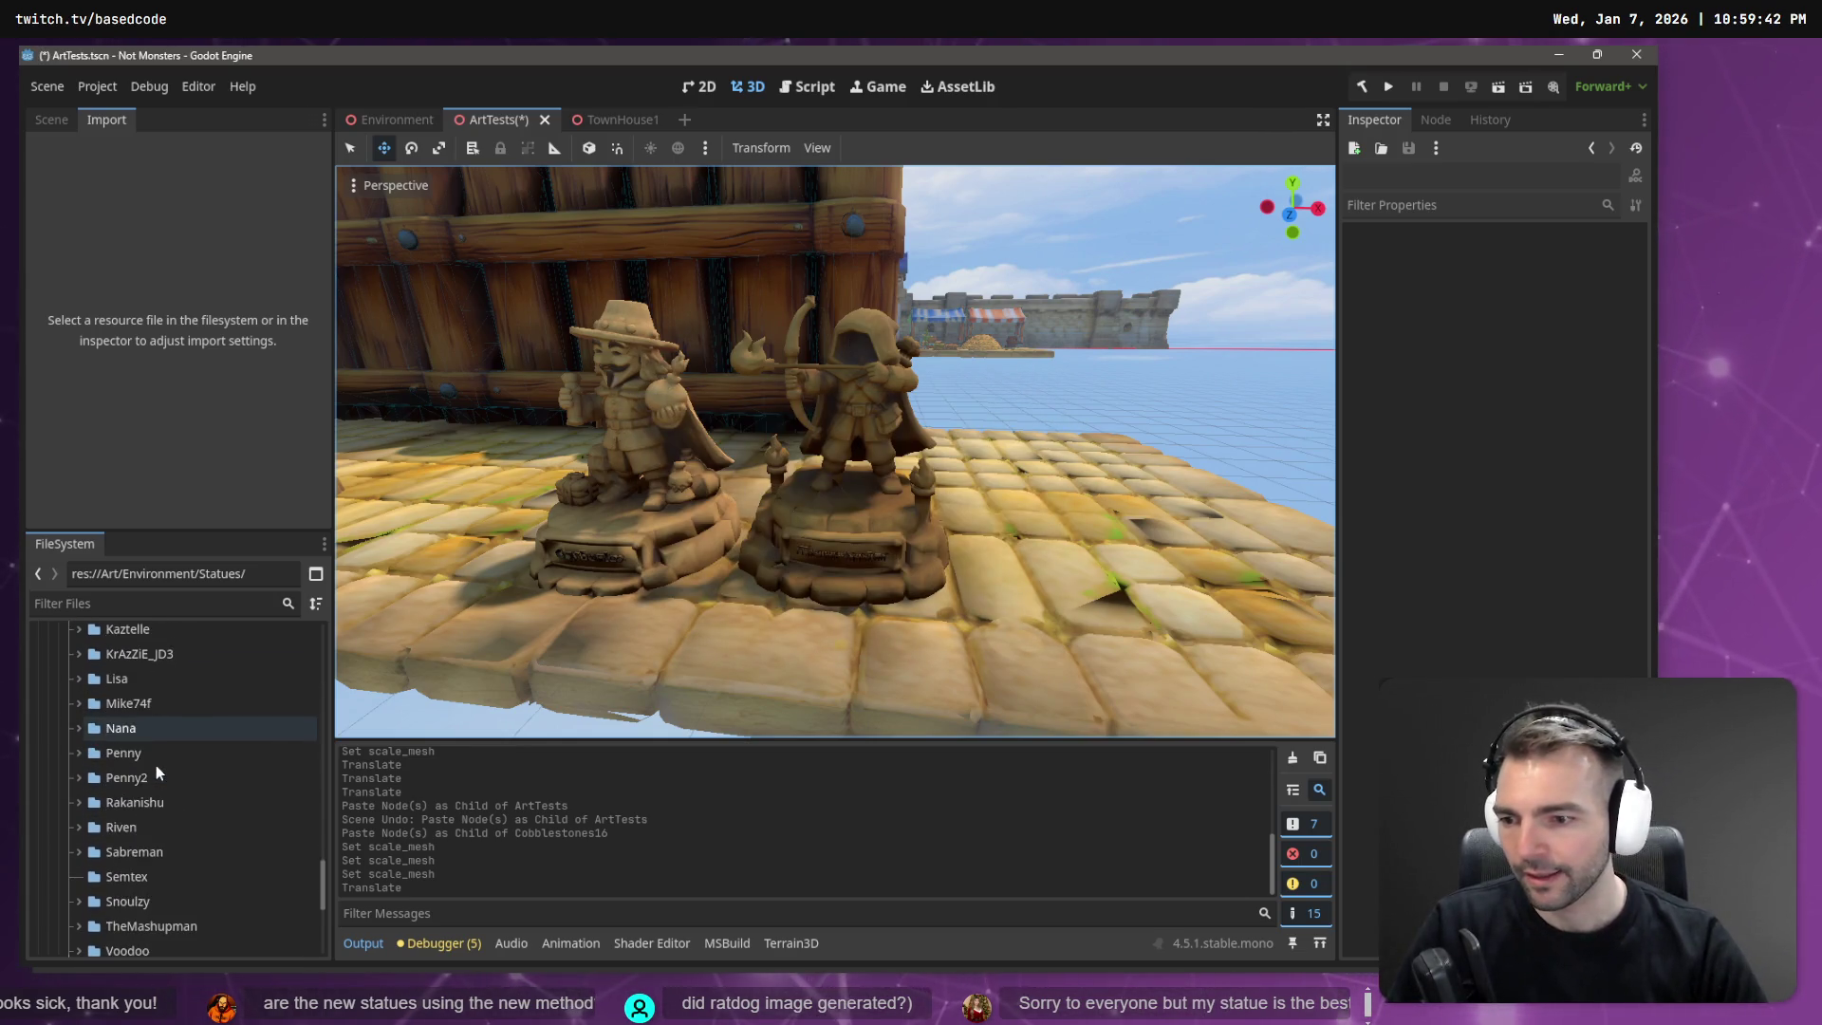
{"action": "scroll", "coordinate": [156, 765], "scroll_direction": "down", "scroll_amount": 3}
Open the Semtex folder so the statue textures import, then return to the ChatGPT chat.
{"action": "left_click", "coordinate": [122, 750]}
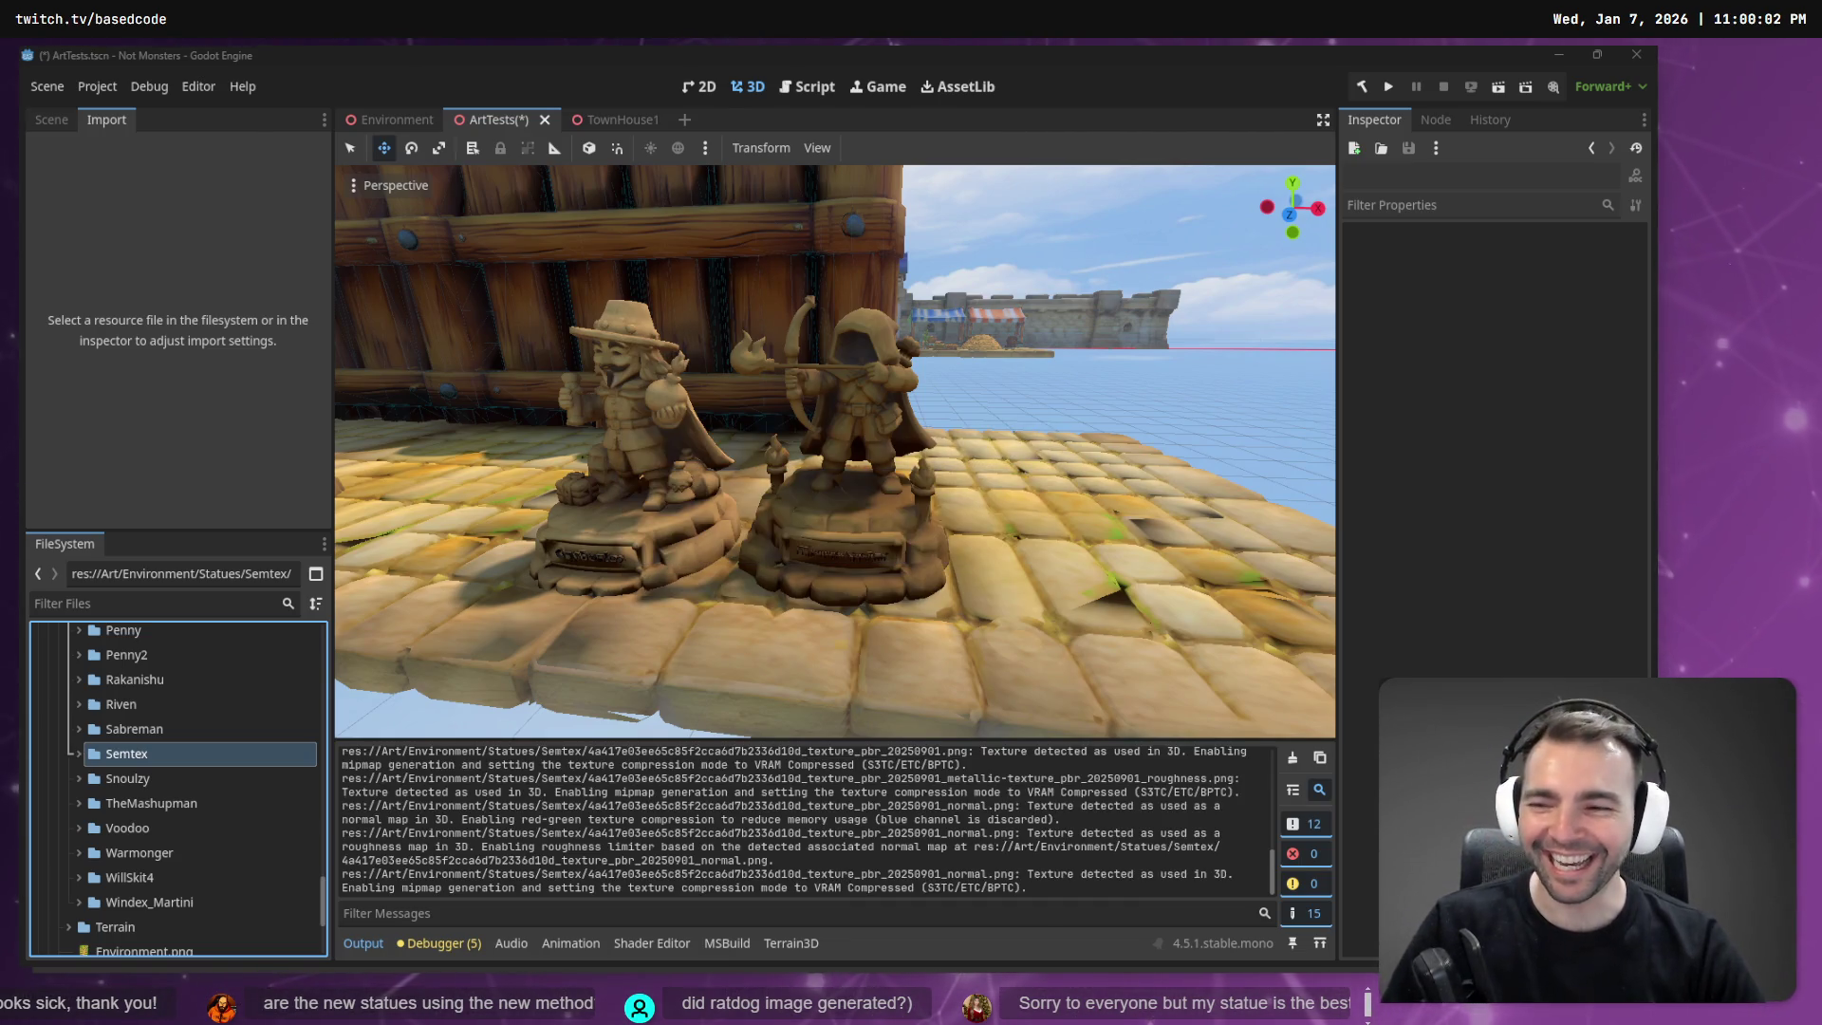
{"action": "key", "text": "alt+Tab"}
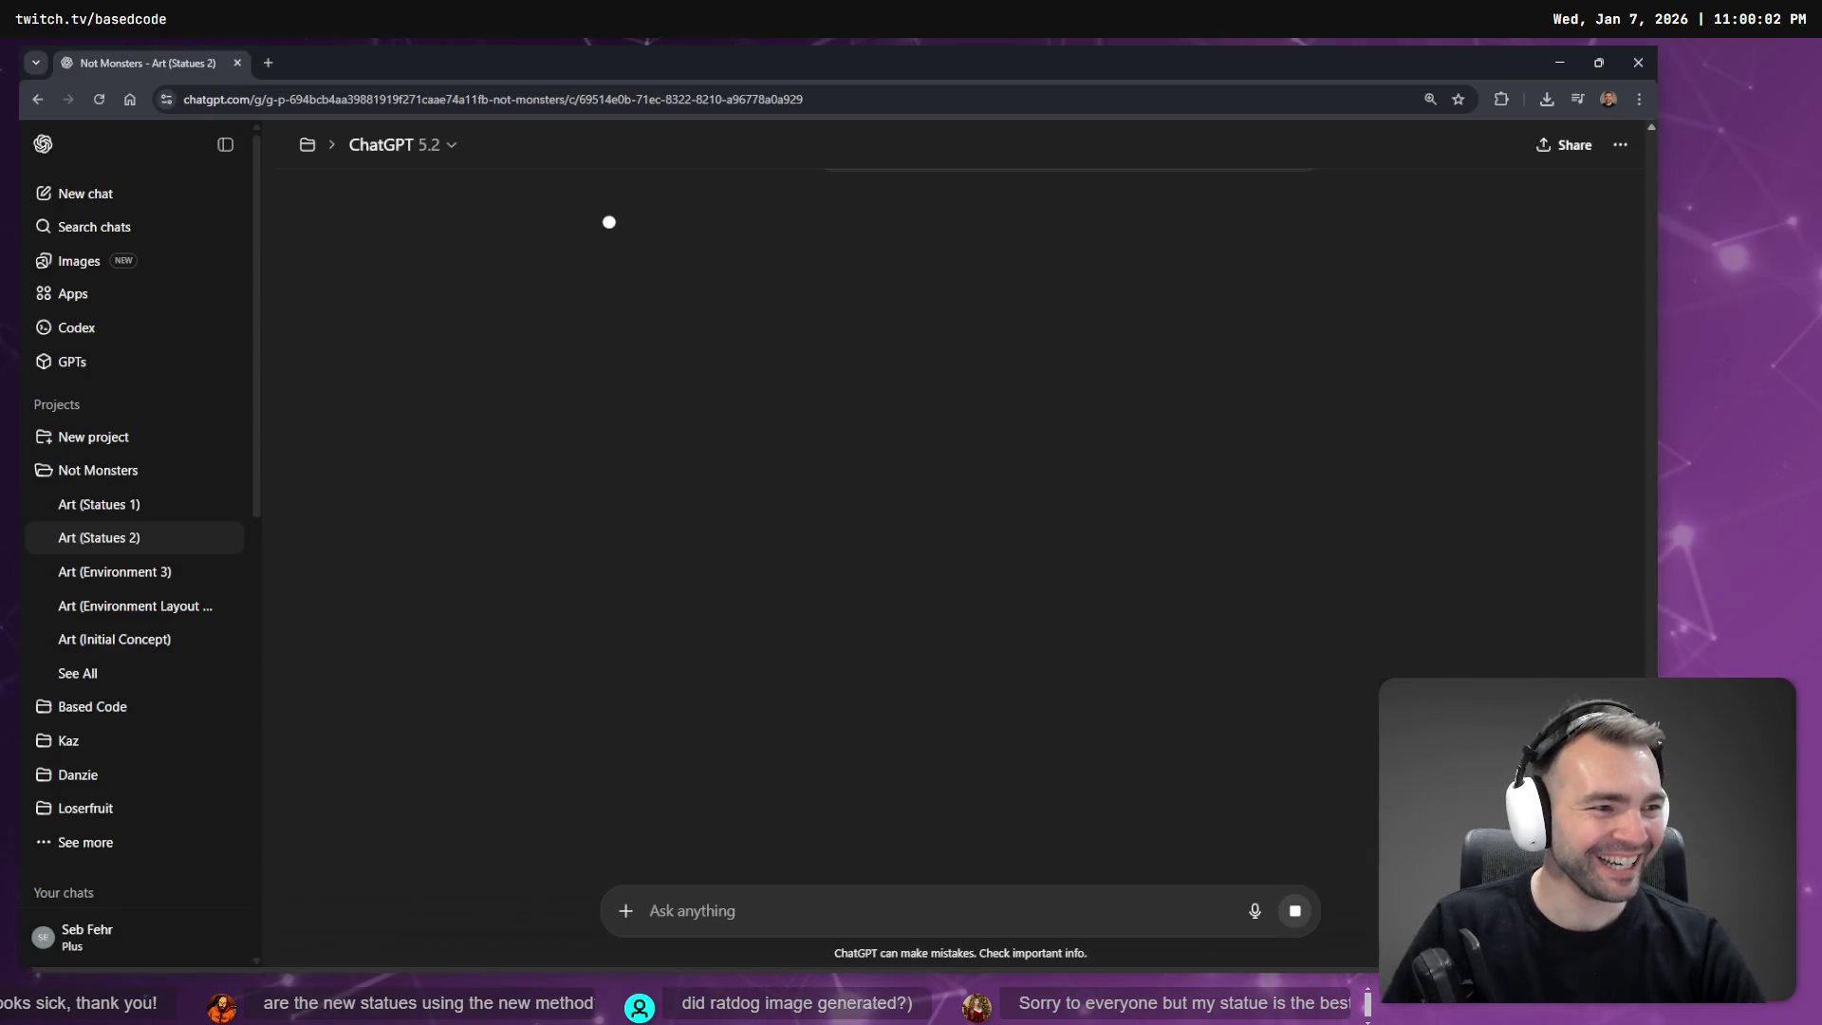
Copy the full-size Rat-Dog statue image from the chat to the clipboard and close the viewer.
{"action": "scroll", "coordinate": [864, 410], "scroll_direction": "up", "scroll_amount": 4}
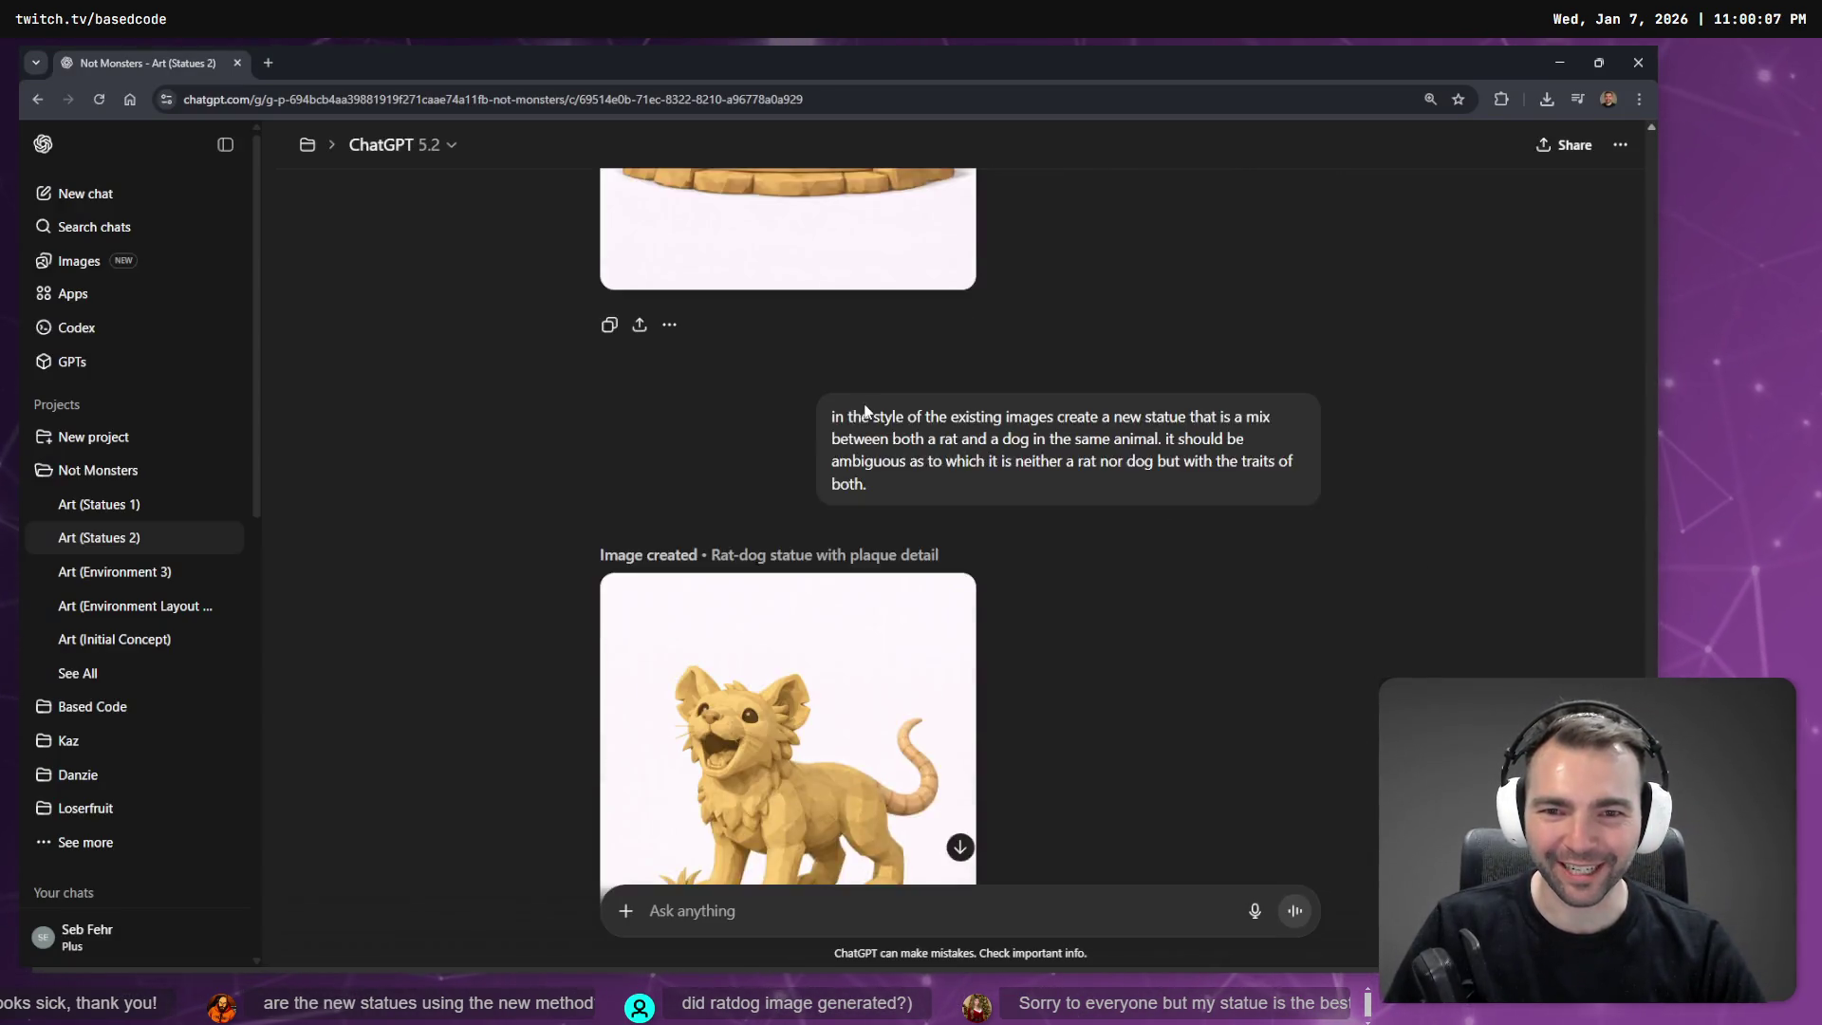
{"action": "scroll", "coordinate": [865, 410], "scroll_direction": "down", "scroll_amount": 5}
{"action": "left_click", "coordinate": [949, 451]}
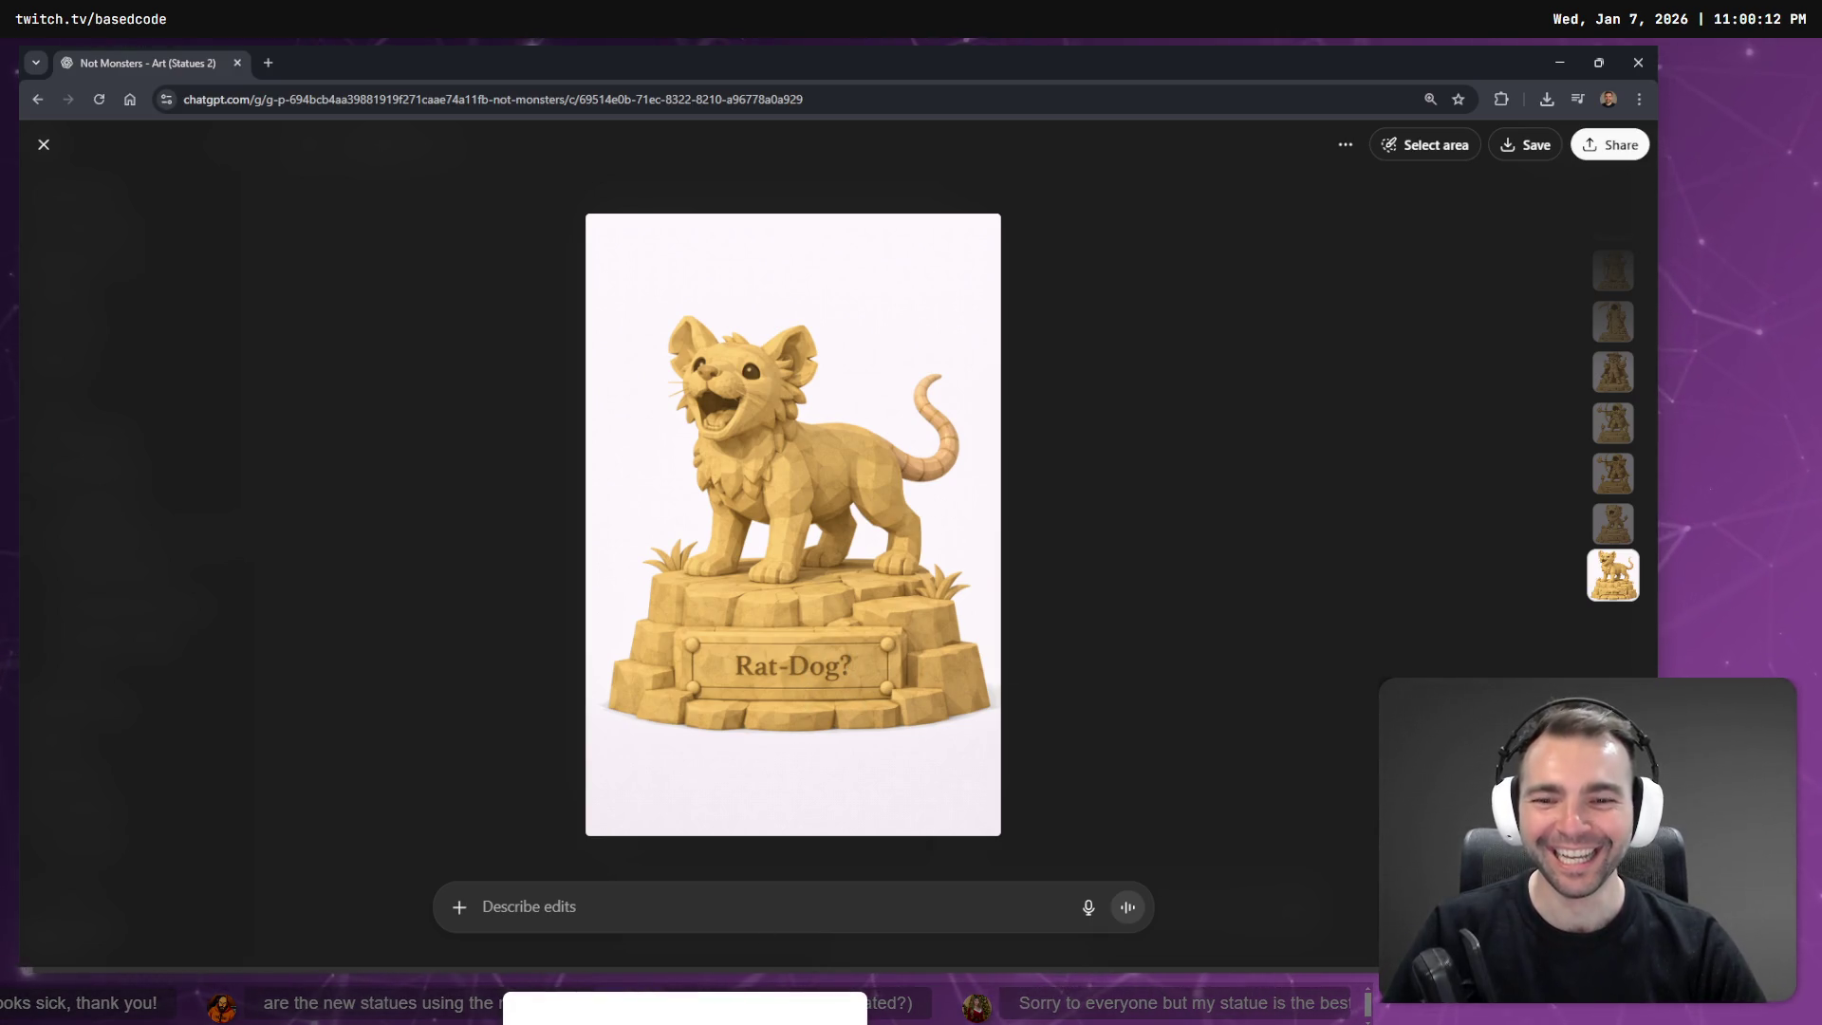
{"action": "right_click", "coordinate": [900, 412]}
{"action": "left_click", "coordinate": [956, 484]}
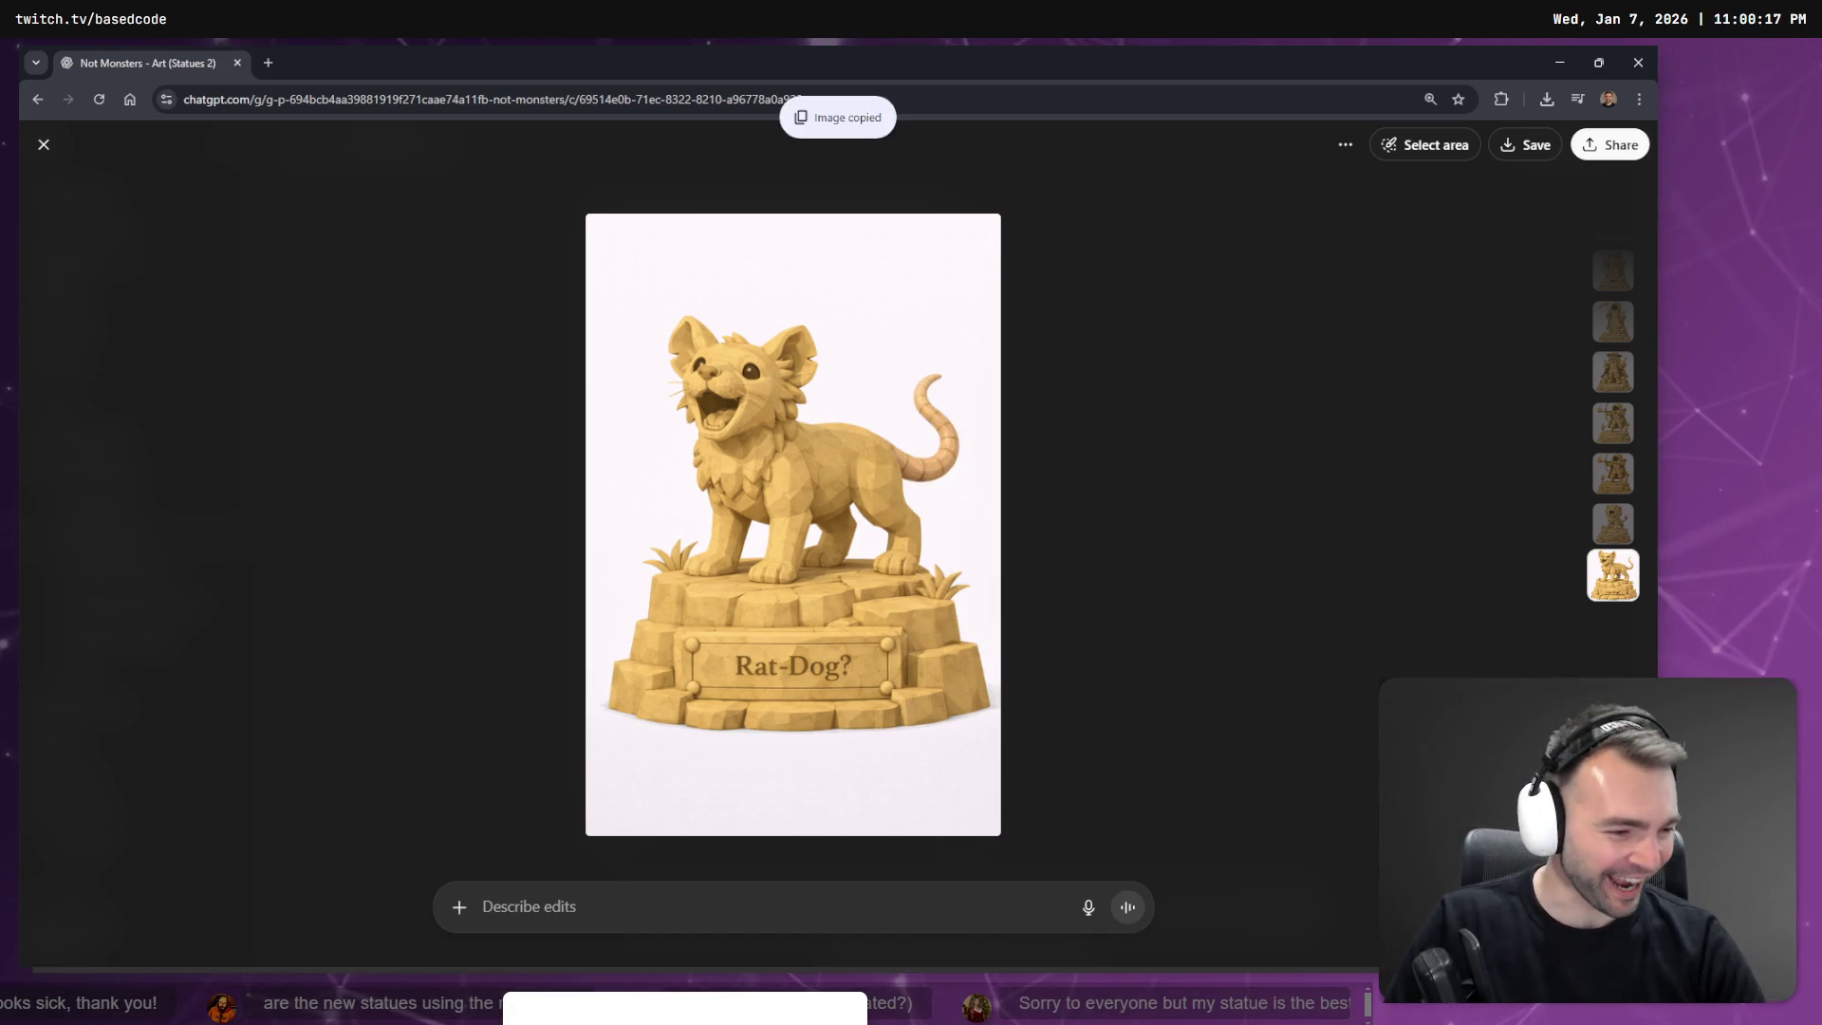
{"action": "key", "text": "alt+Tab"}
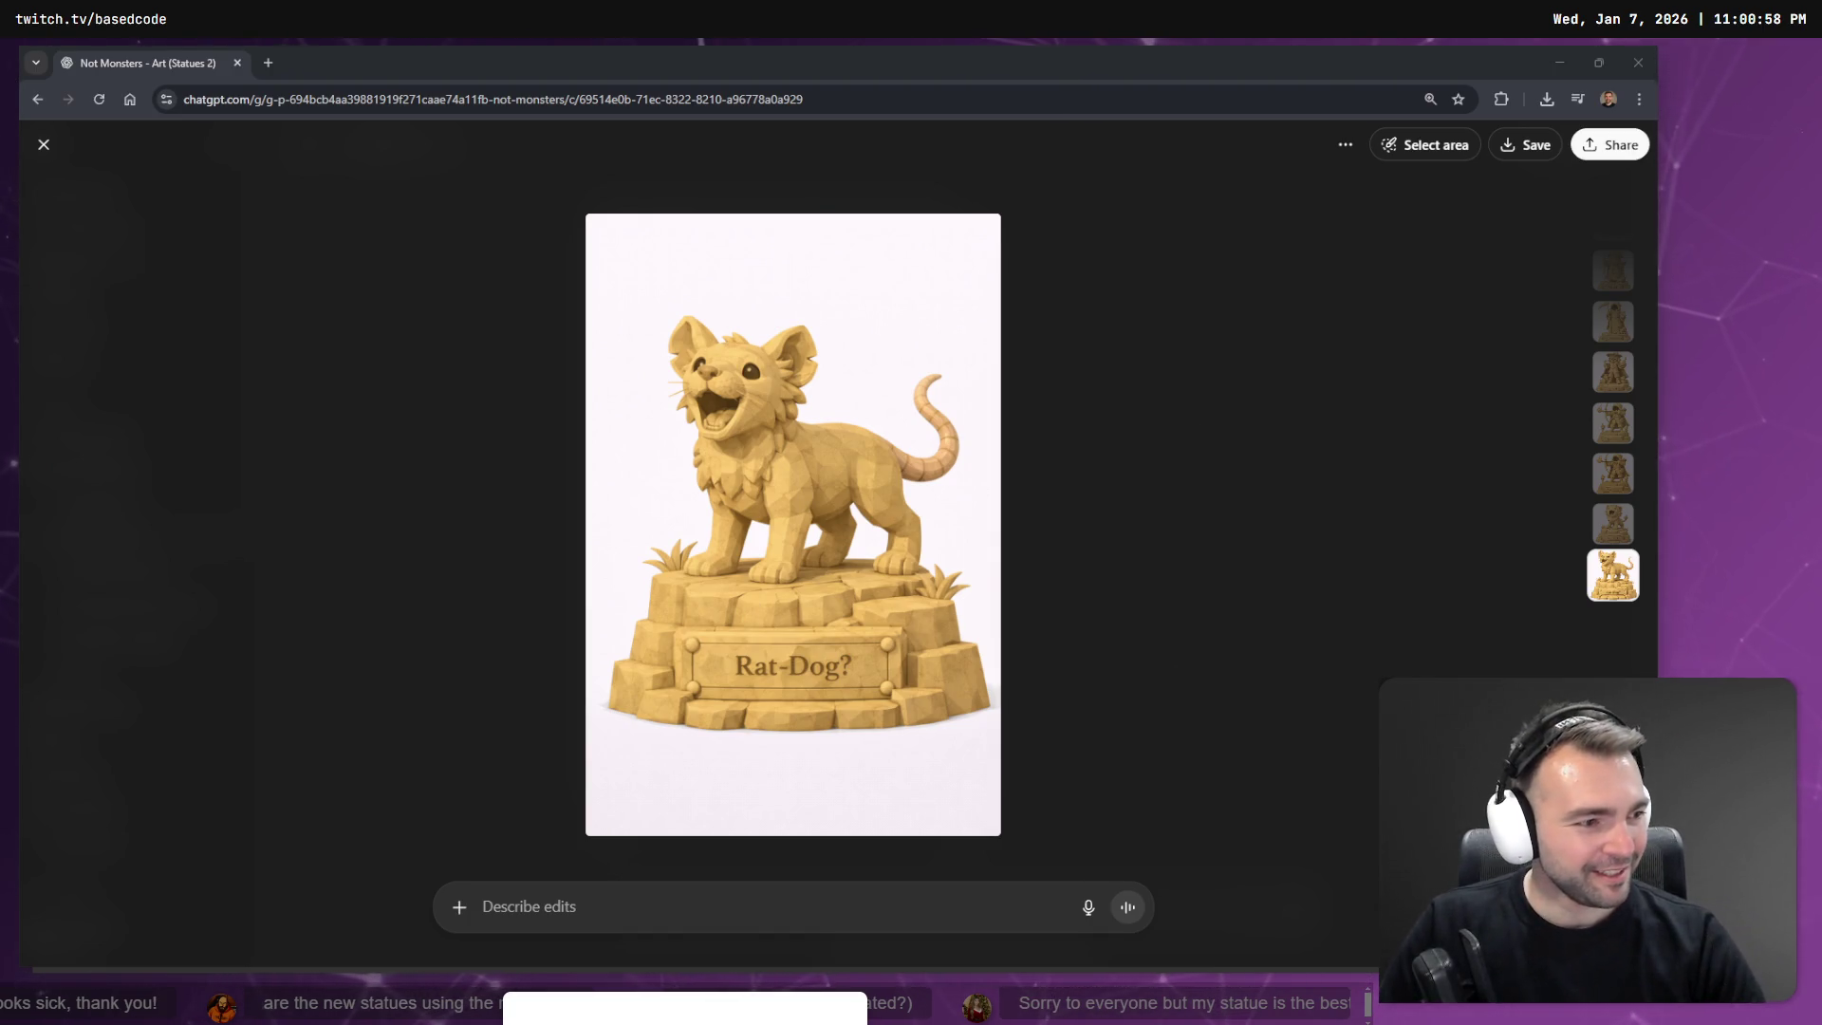
{"action": "left_click", "coordinate": [1194, 672]}
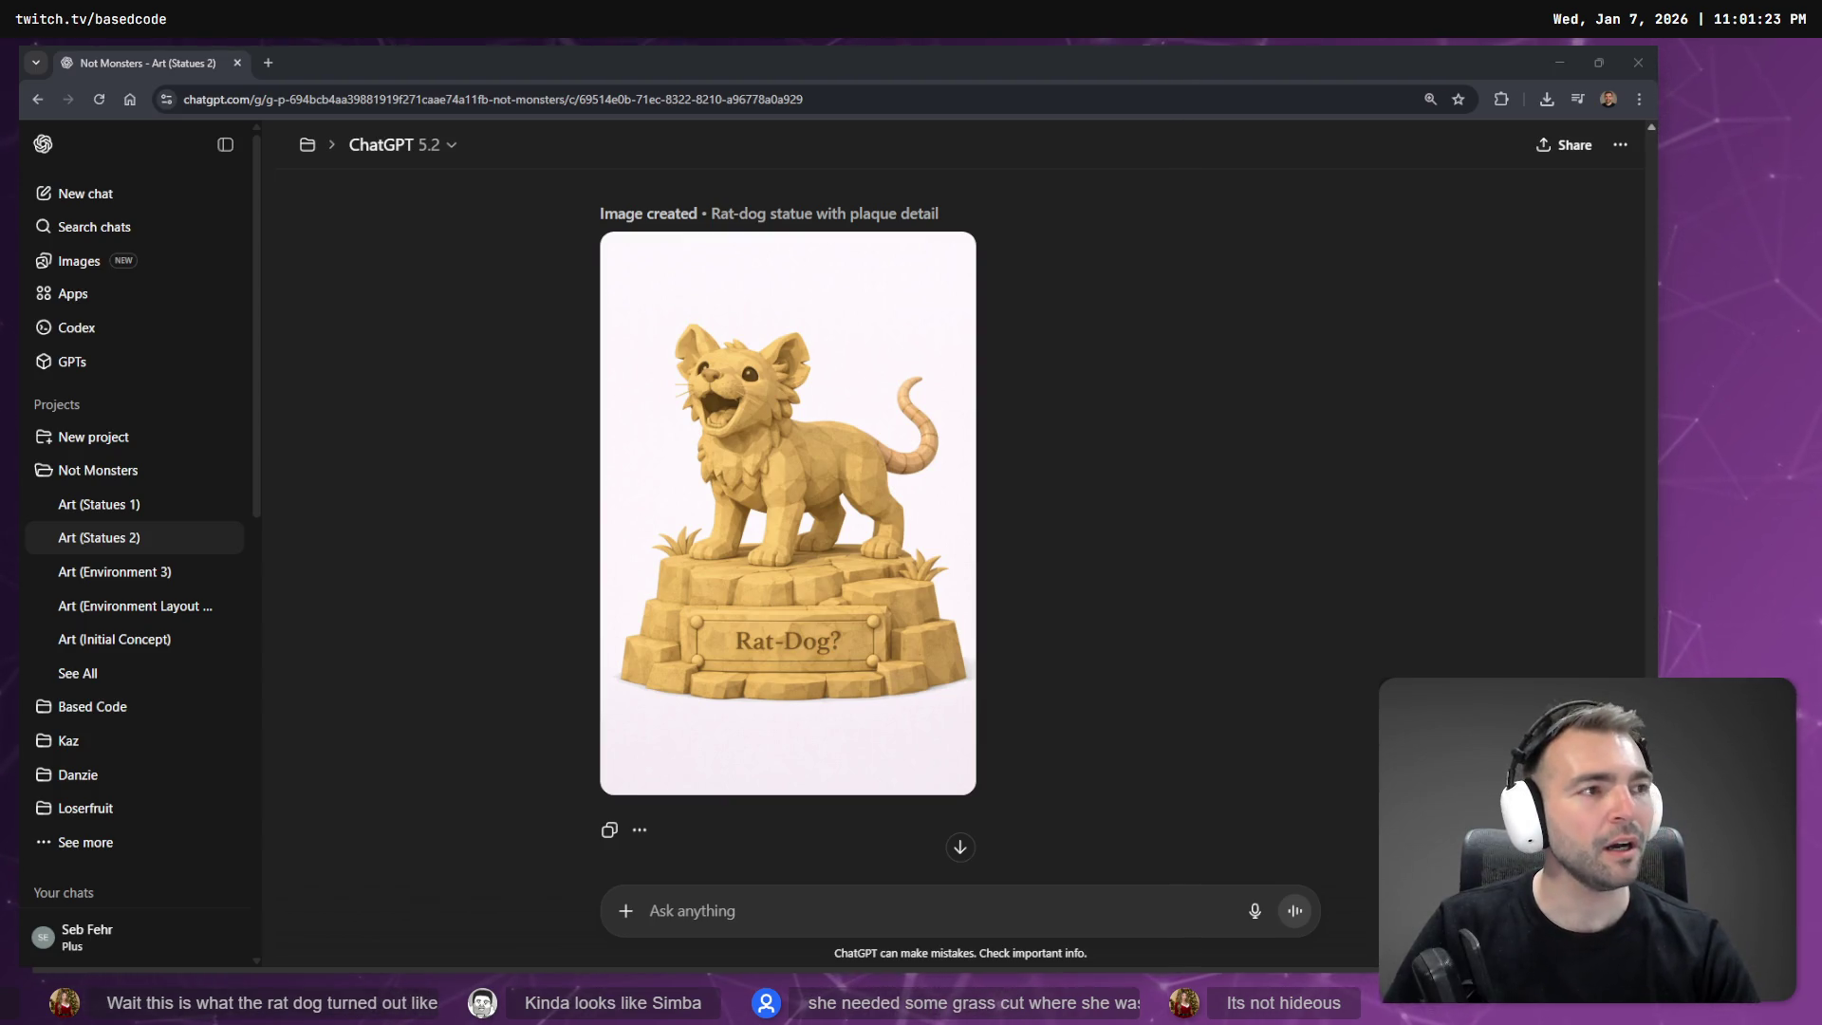
{"action": "key", "text": "alt+Tab"}
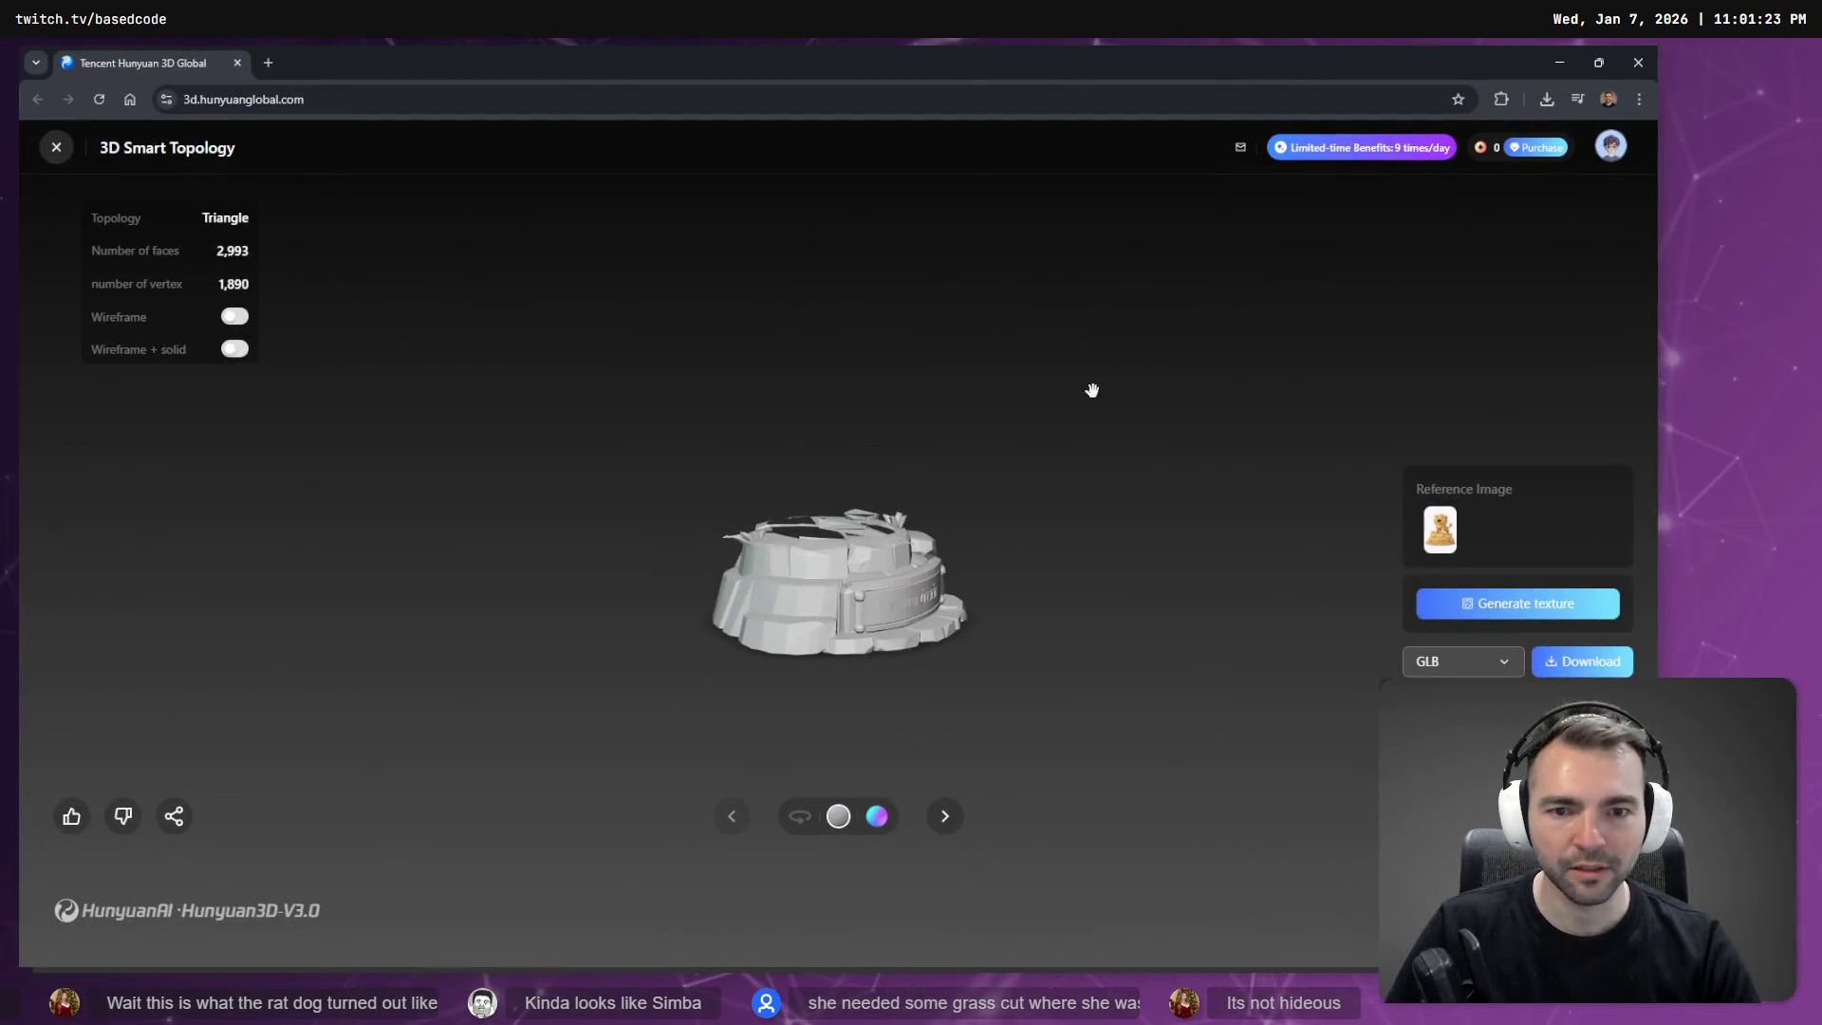
Rotate the statue model to its front plaque and toggle wireframe on and off to check topology.
{"action": "mouse_move", "coordinate": [761, 504]}
{"action": "left_mouse_down"}
{"action": "mouse_move", "coordinate": [1046, 557]}
{"action": "mouse_move", "coordinate": [1137, 484]}
{"action": "mouse_move", "coordinate": [862, 509]}
{"action": "left_mouse_up"}
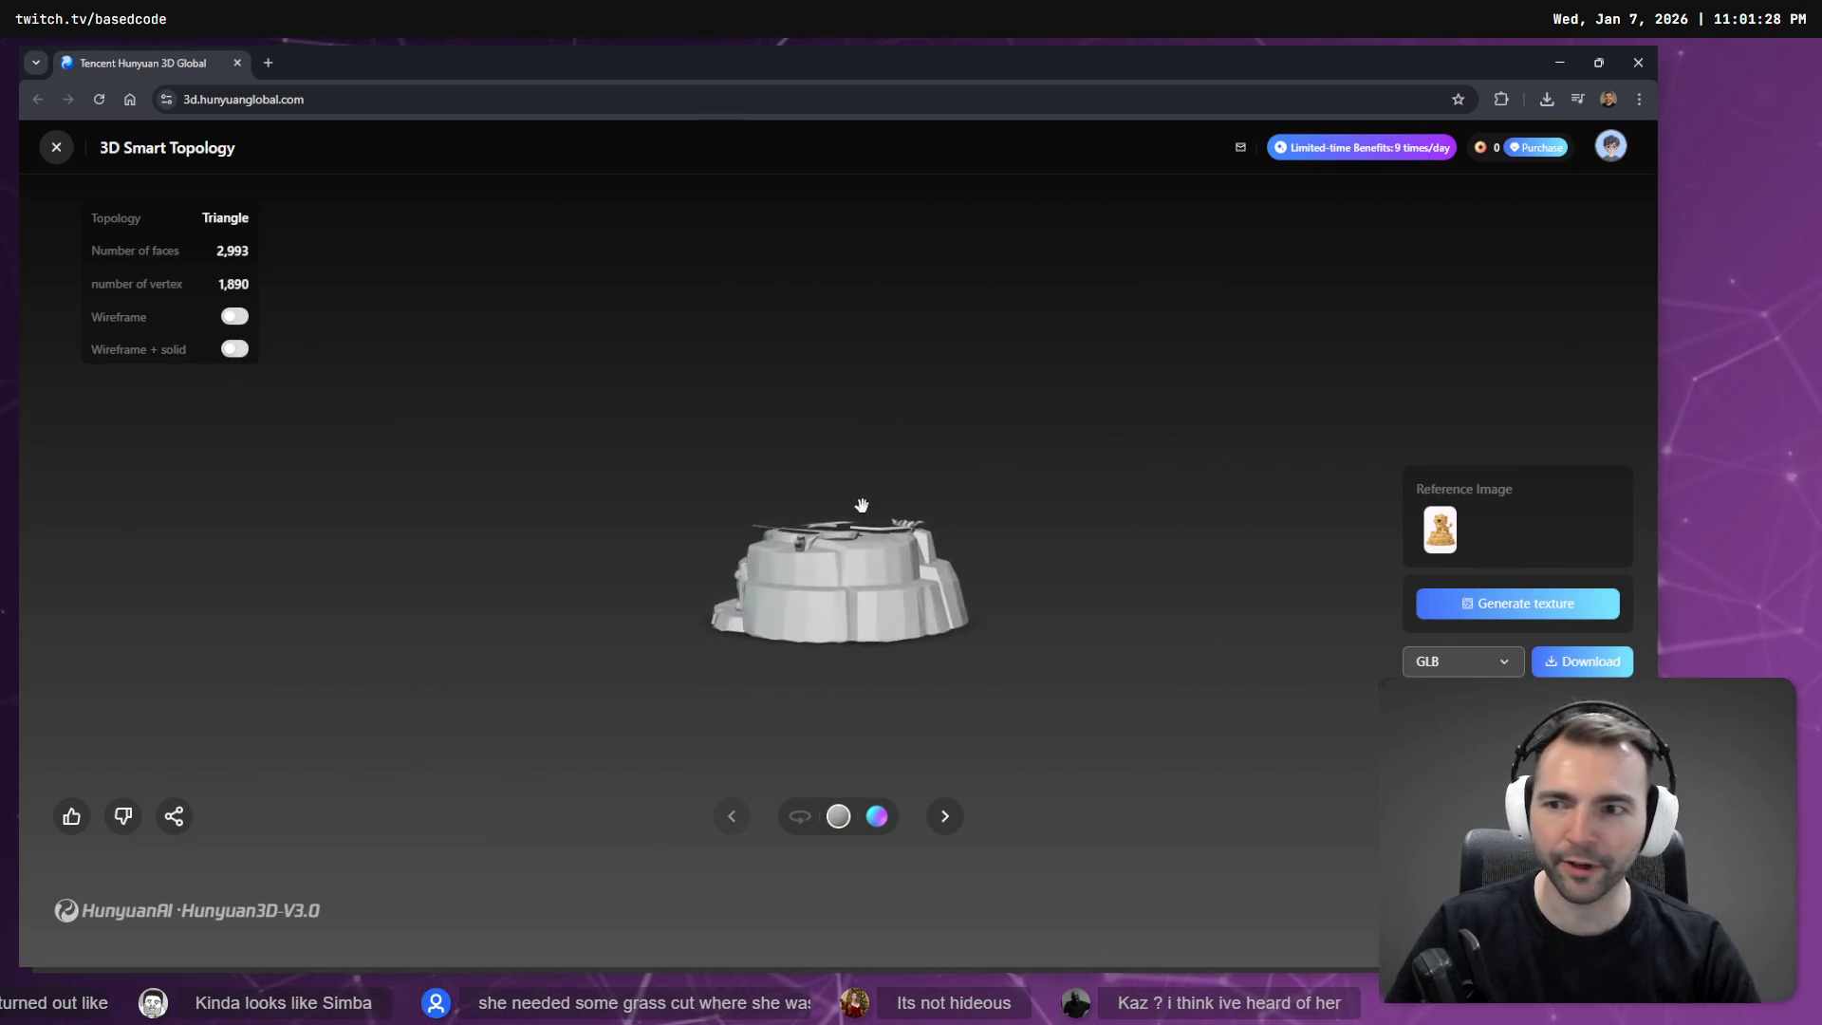
{"action": "left_click", "coordinate": [256, 319]}
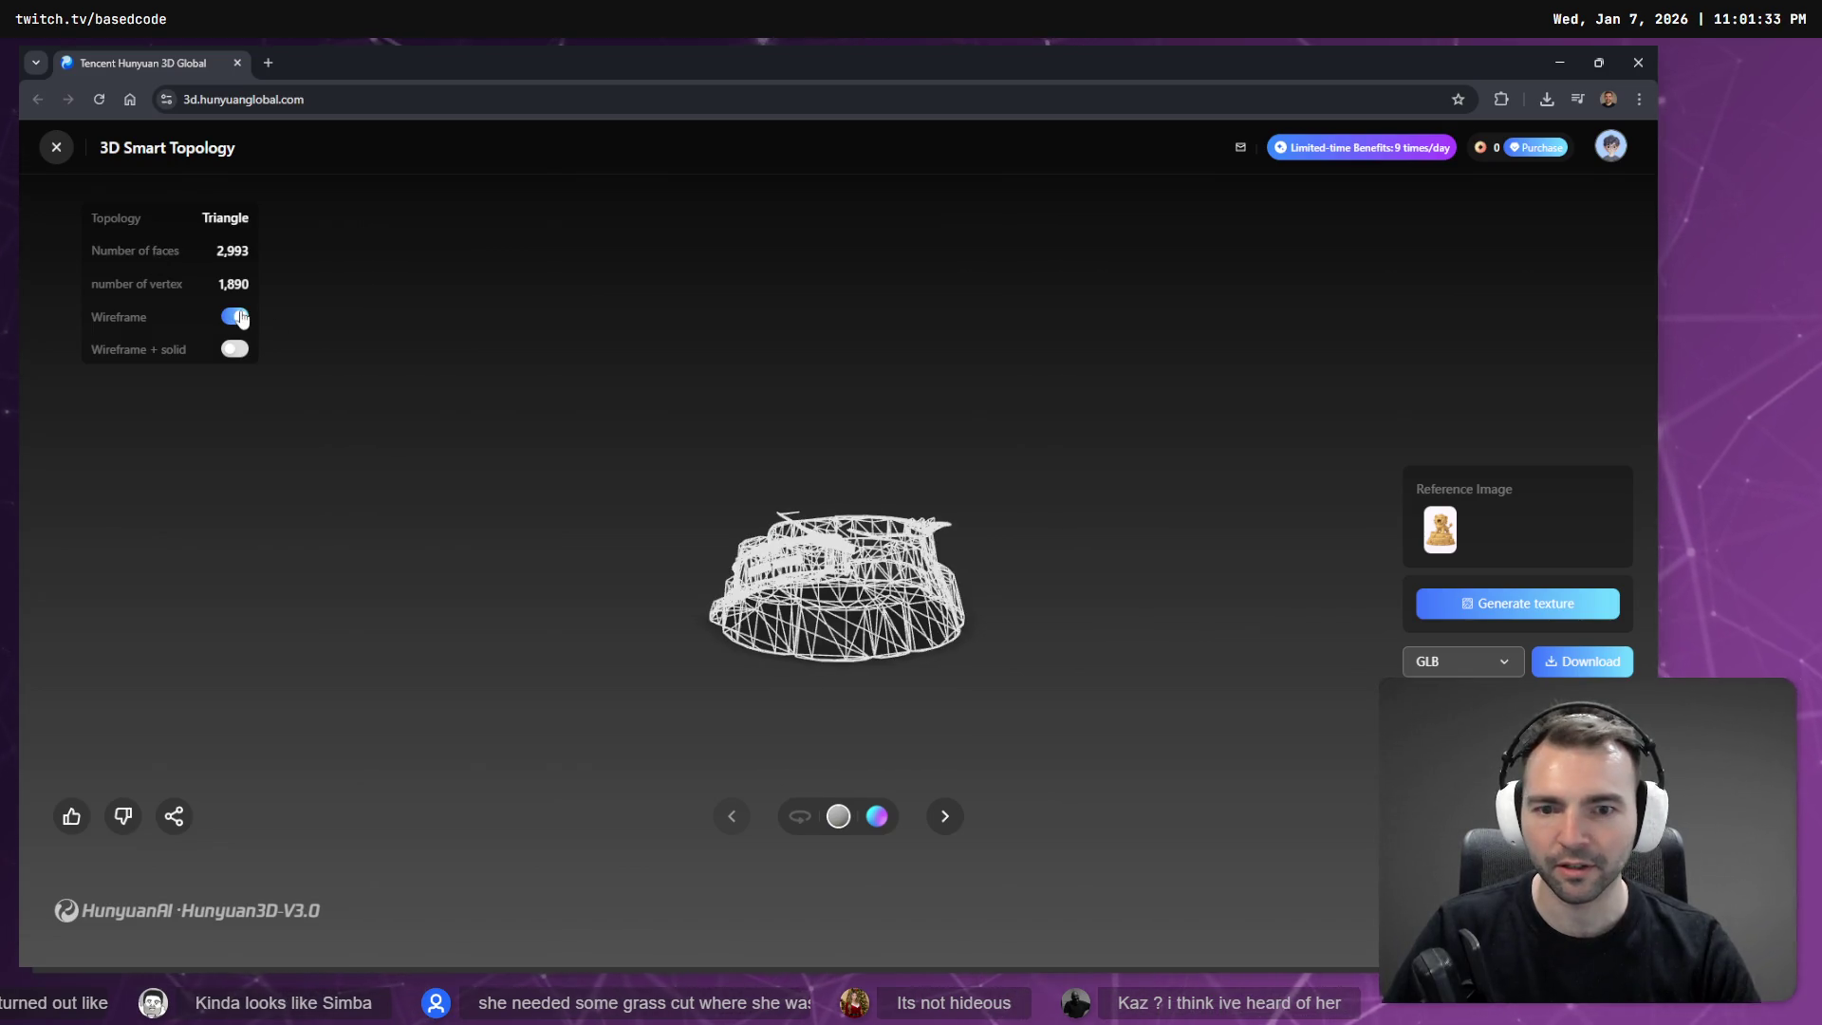
{"action": "left_click", "coordinate": [257, 319]}
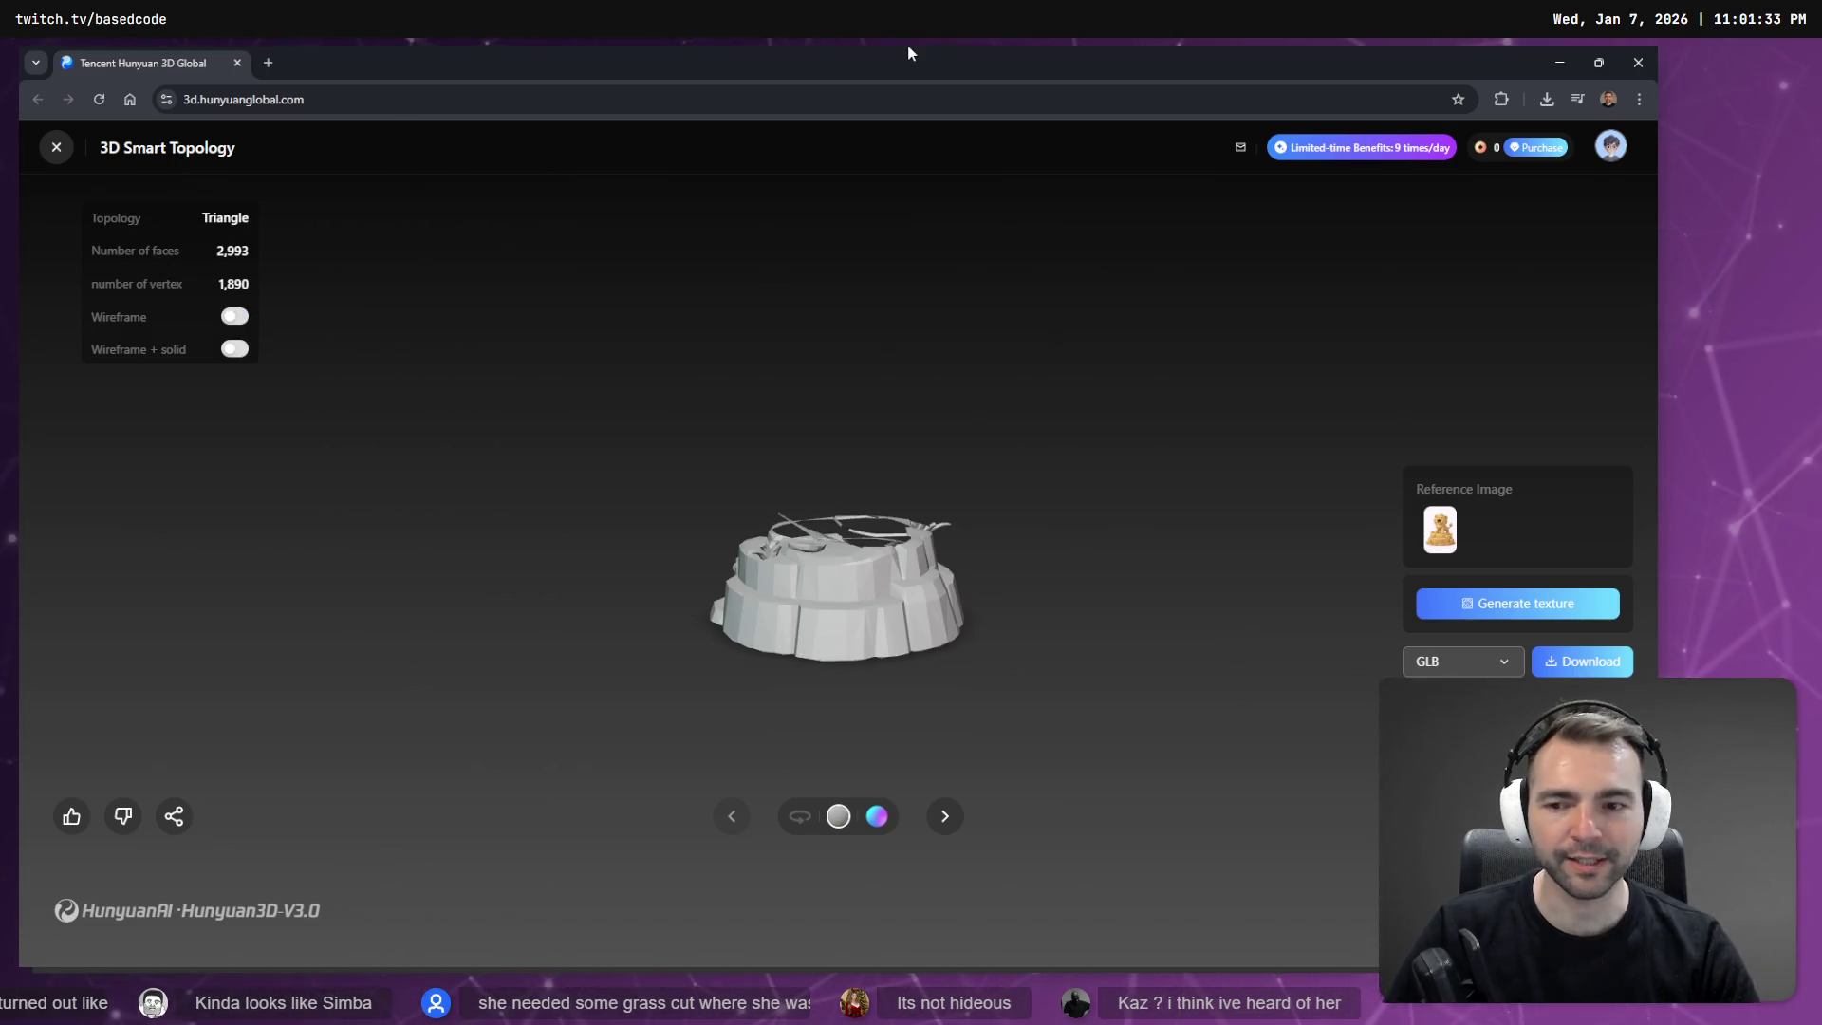
{"action": "mouse_move", "coordinate": [681, 54]}
{"action": "left_mouse_down"}
{"action": "mouse_move", "coordinate": [1084, 235]}
{"action": "mouse_move", "coordinate": [1821, 237]}
{"action": "left_mouse_up"}
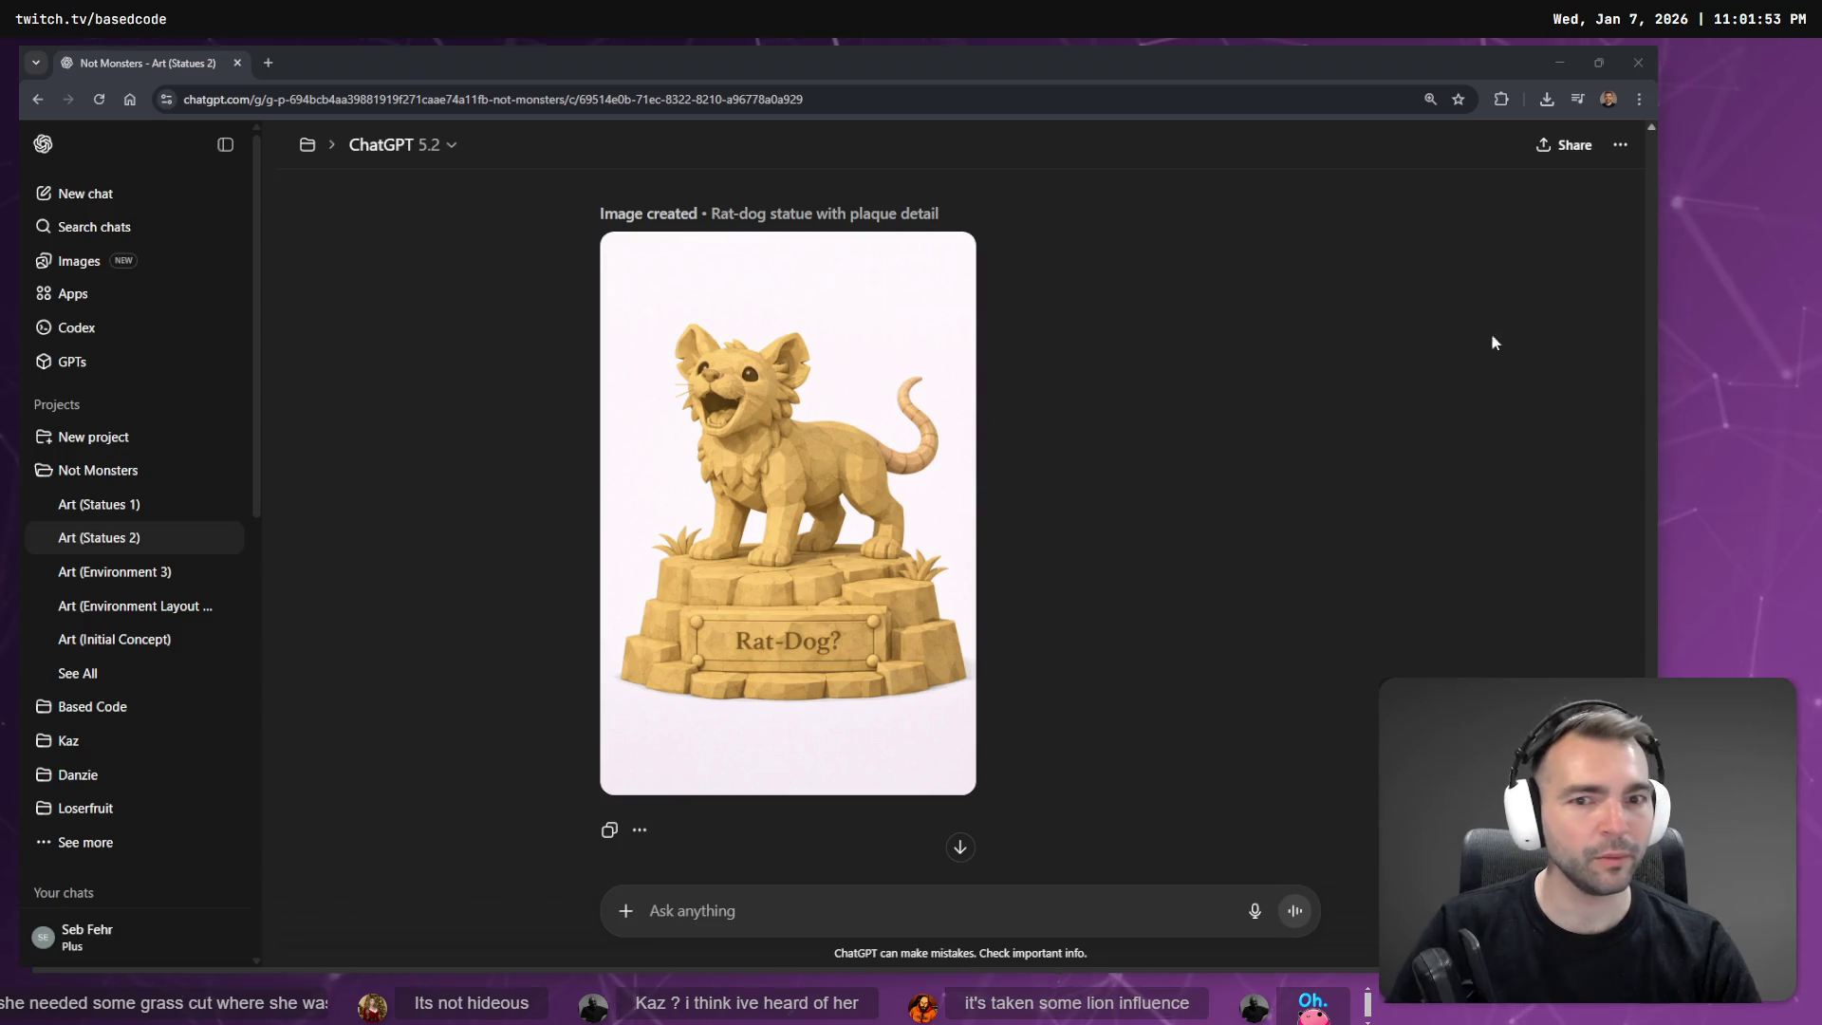
{"action": "left_click", "coordinate": [982, 458]}
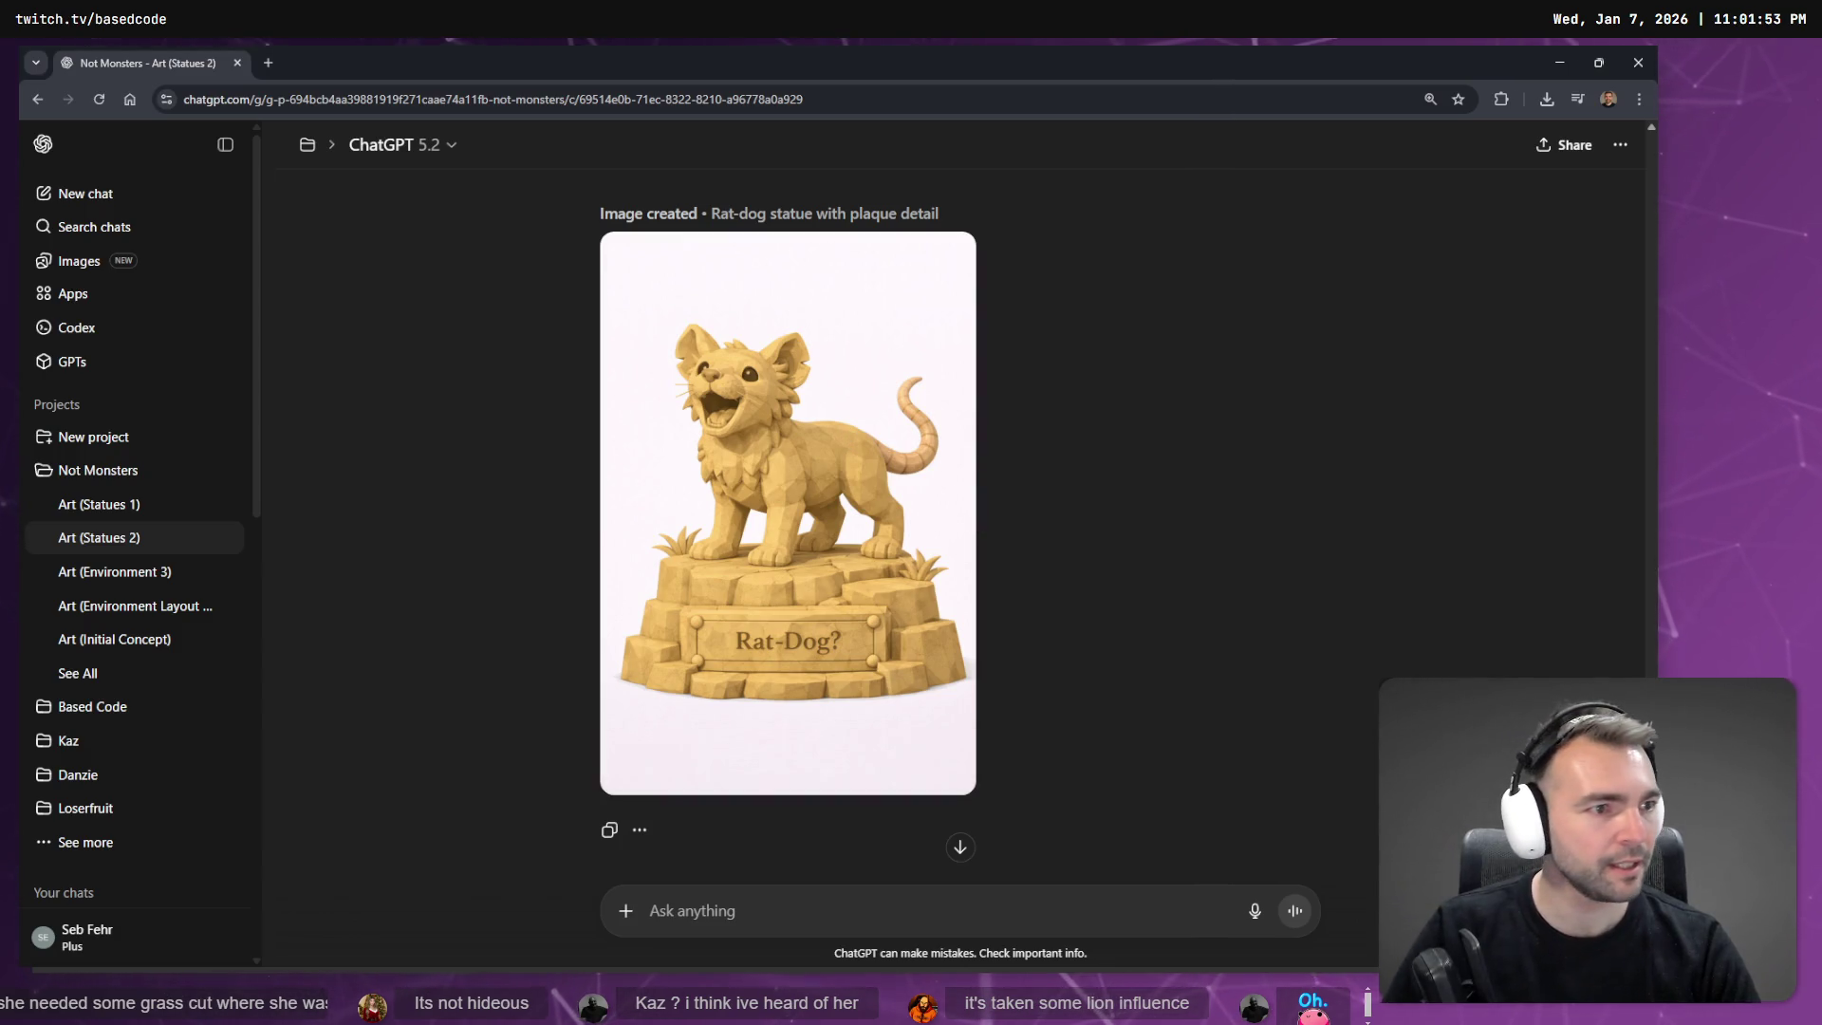
Expand the Semtex folder in Godot and select the statue's .glb to view its import settings.
{"action": "left_click", "coordinate": [1294, 265]}
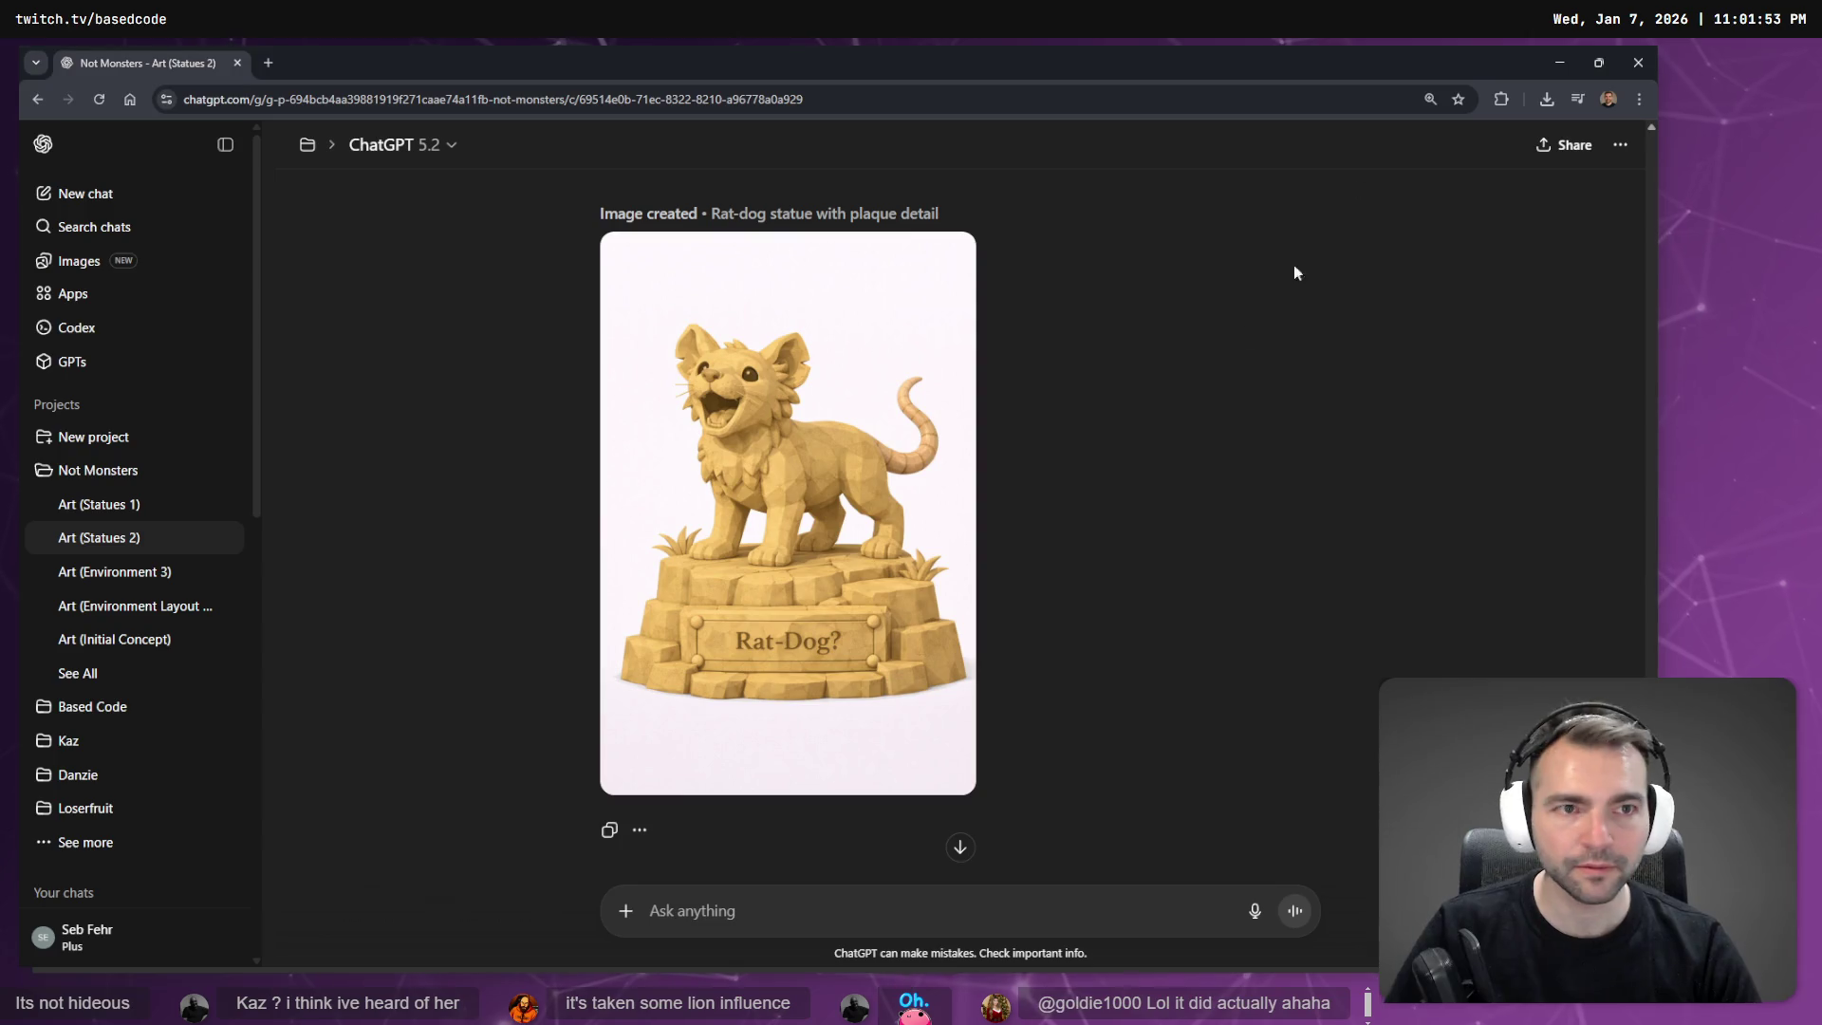
{"action": "left_click", "coordinate": [1560, 63]}
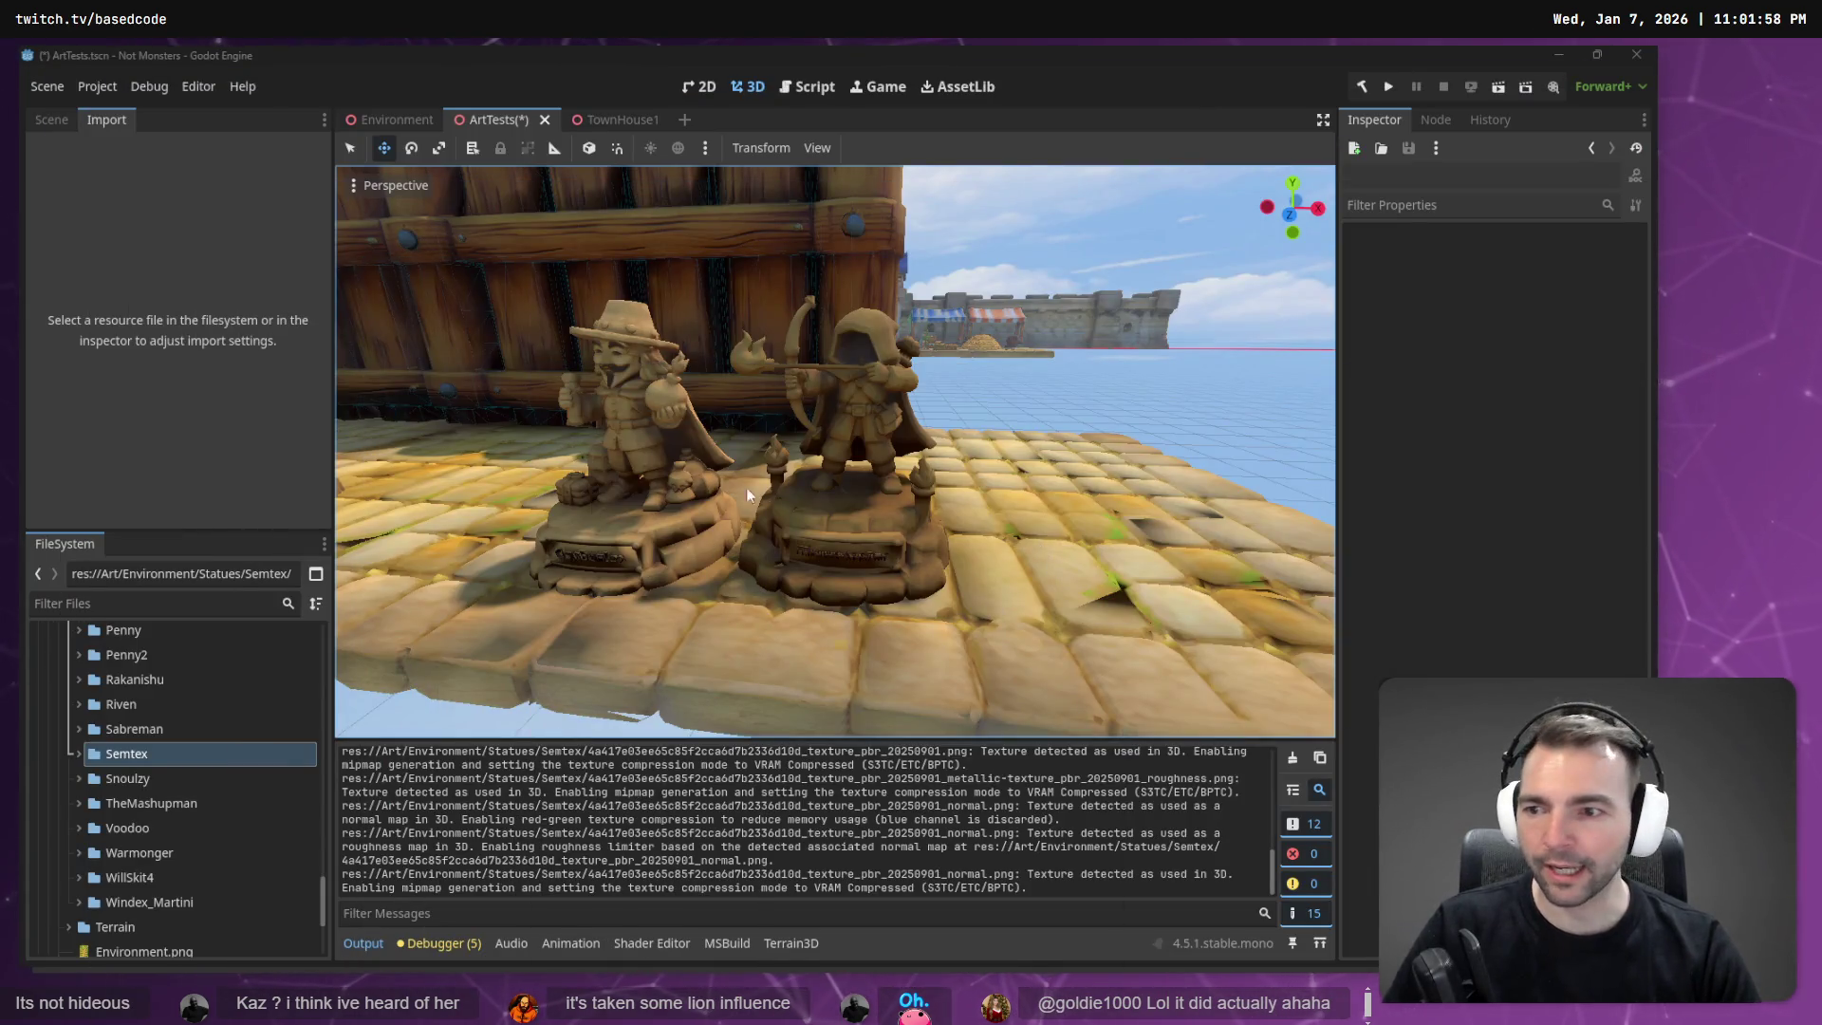
{"action": "left_click", "coordinate": [77, 753]}
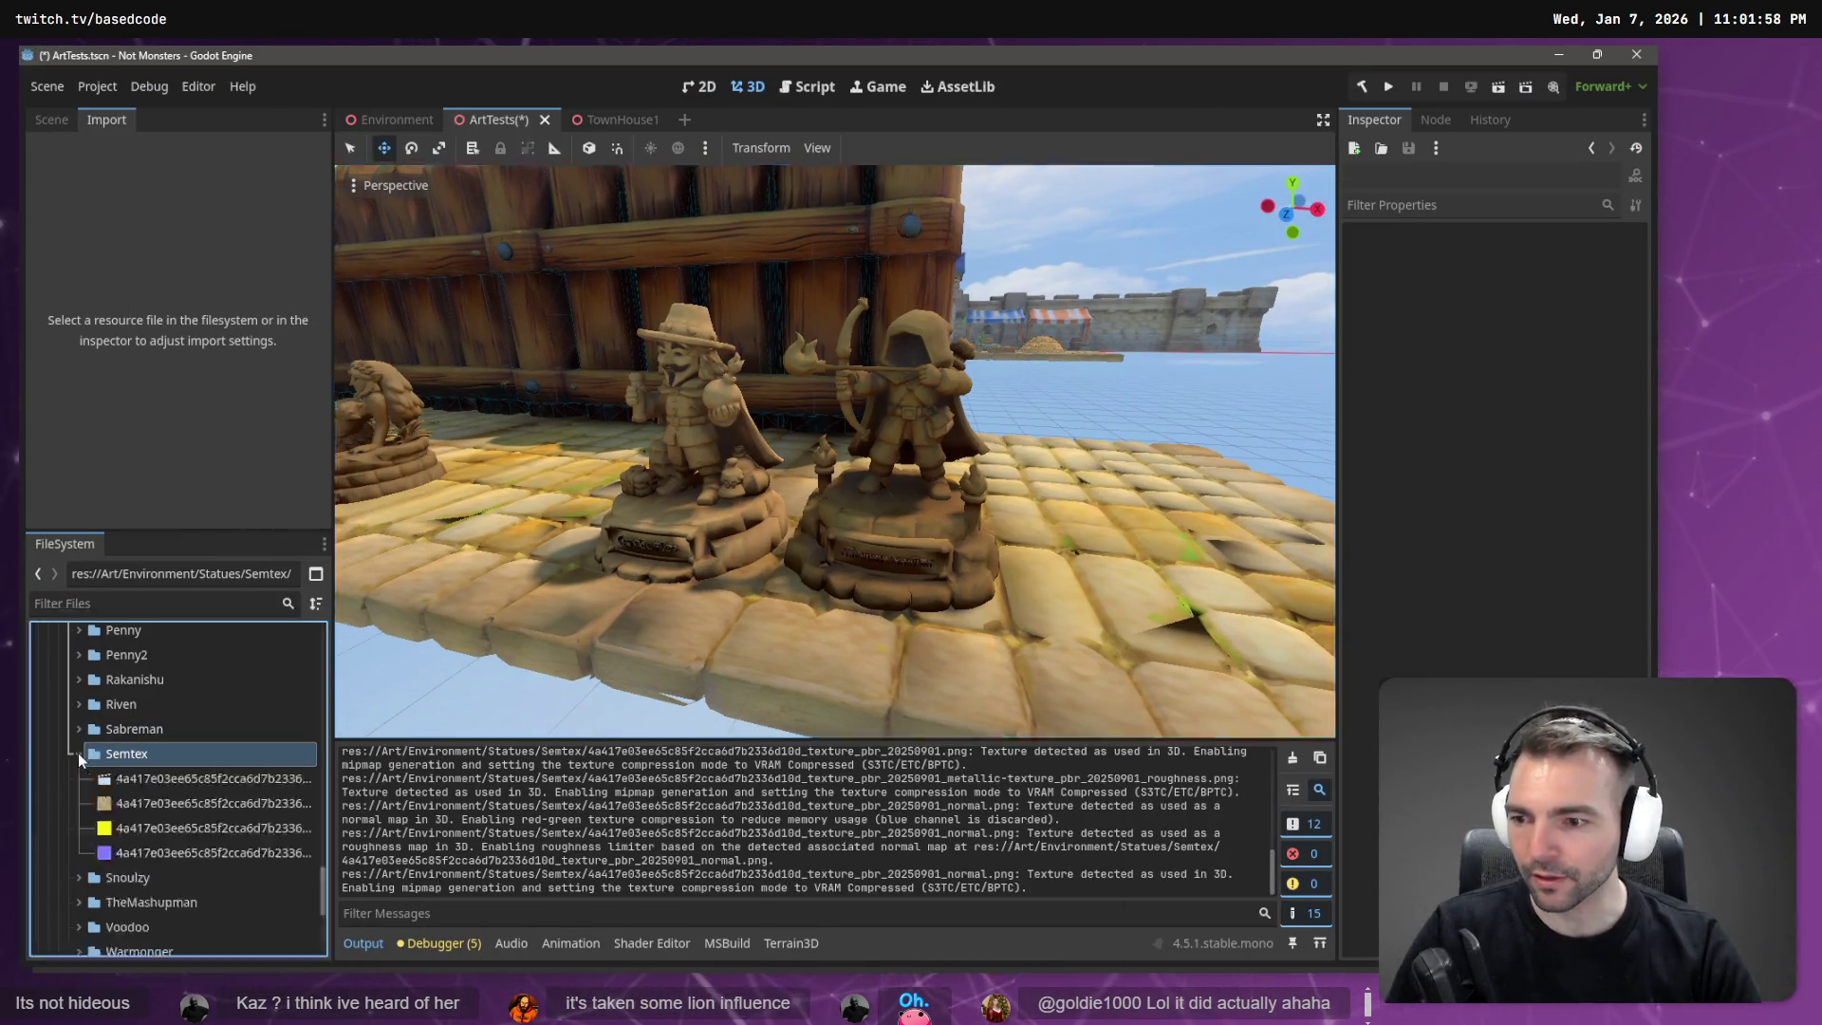
{"action": "left_click", "coordinate": [150, 780]}
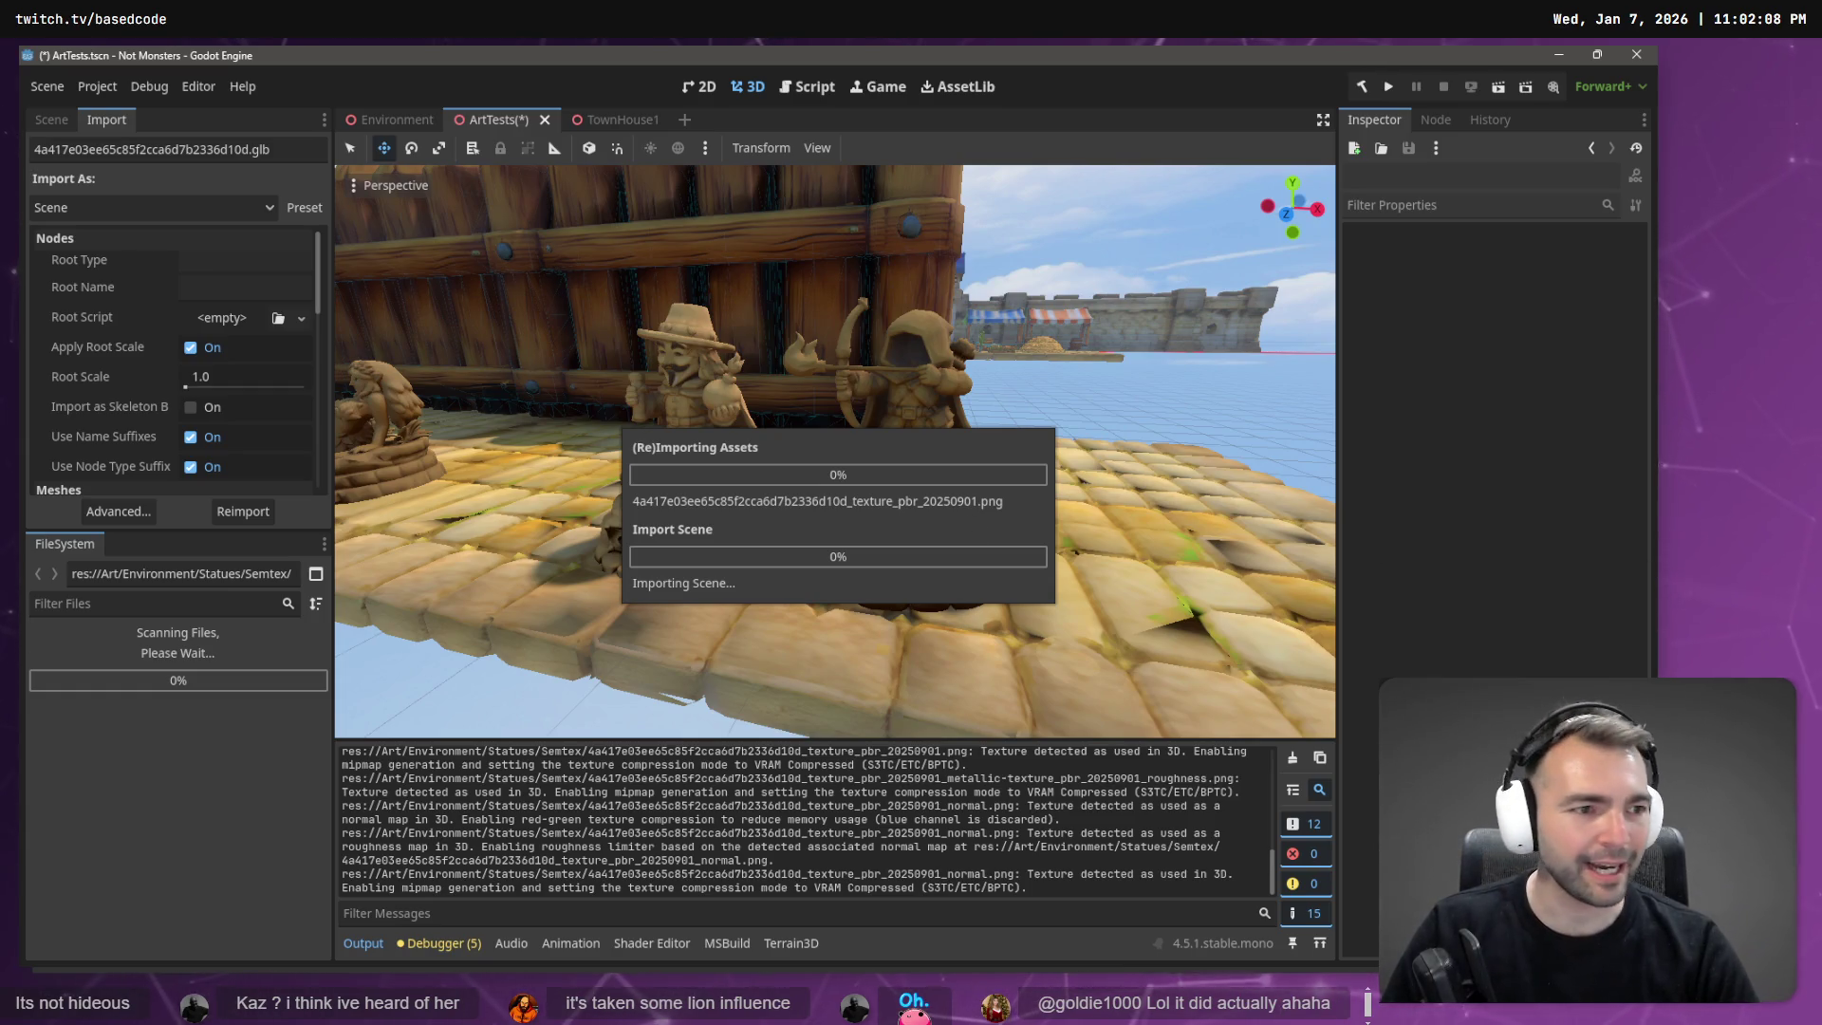
{"action": "key", "text": "alt+Tab"}
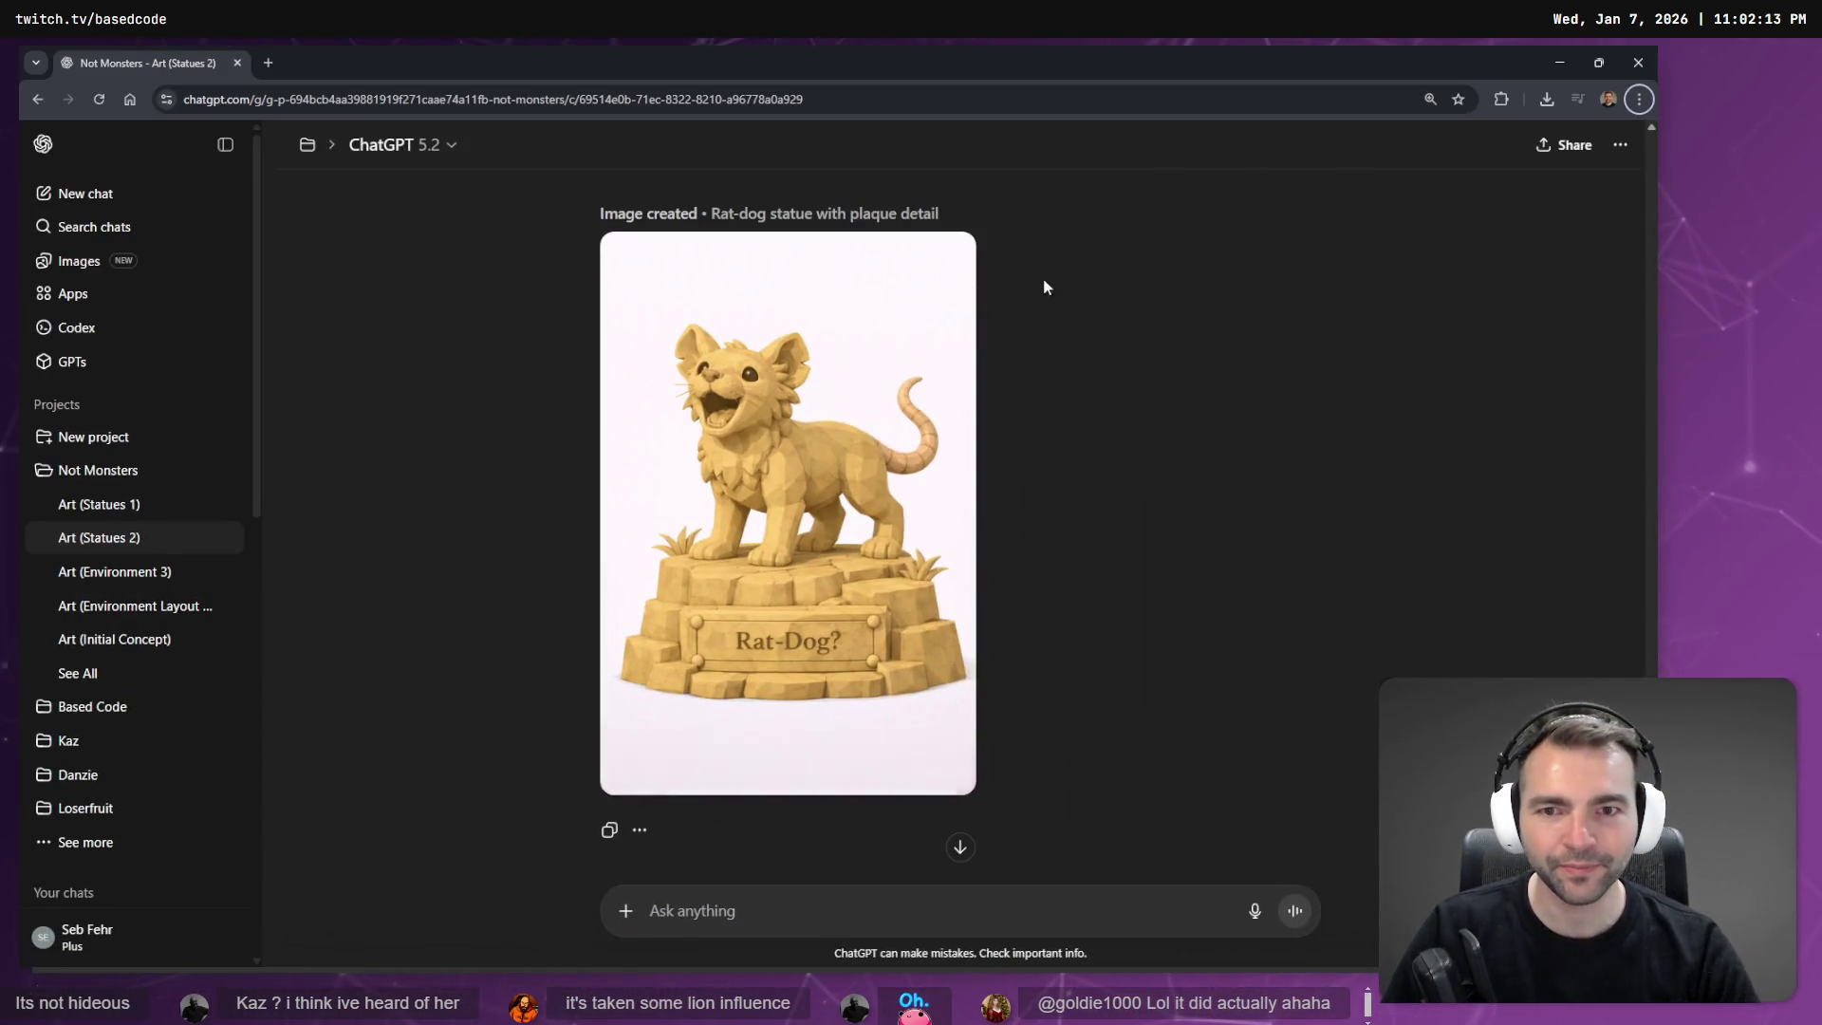
Edit the earlier lion cub message, paste the rat-dog hybrid statue prompt over it, and resend.
{"action": "scroll", "coordinate": [1044, 277], "scroll_direction": "up", "scroll_amount": 5}
{"action": "scroll", "coordinate": [998, 478], "scroll_direction": "up", "scroll_amount": 5}
{"action": "scroll", "coordinate": [857, 370], "scroll_direction": "down", "scroll_amount": 8}
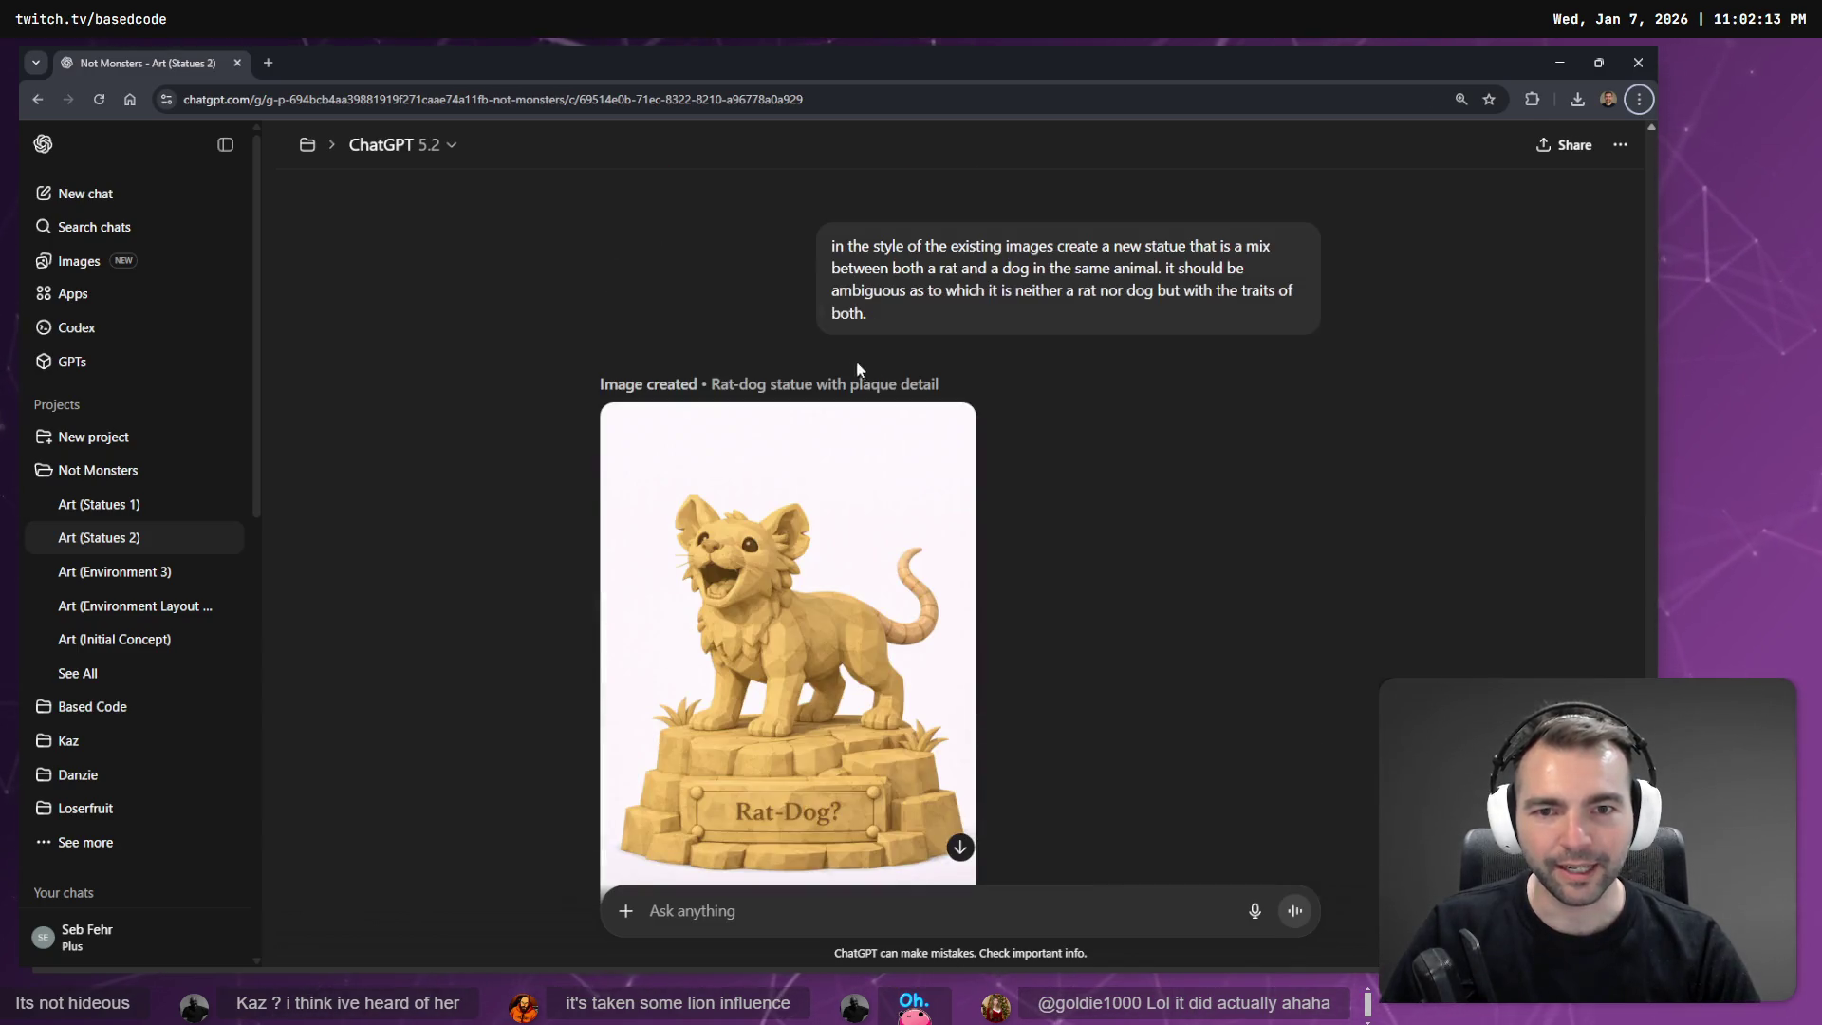
{"action": "mouse_move", "coordinate": [913, 325]}
{"action": "left_mouse_down"}
{"action": "mouse_move", "coordinate": [812, 260]}
{"action": "mouse_move", "coordinate": [818, 237]}
{"action": "left_mouse_up"}
{"action": "key", "text": "ctrl+c"}
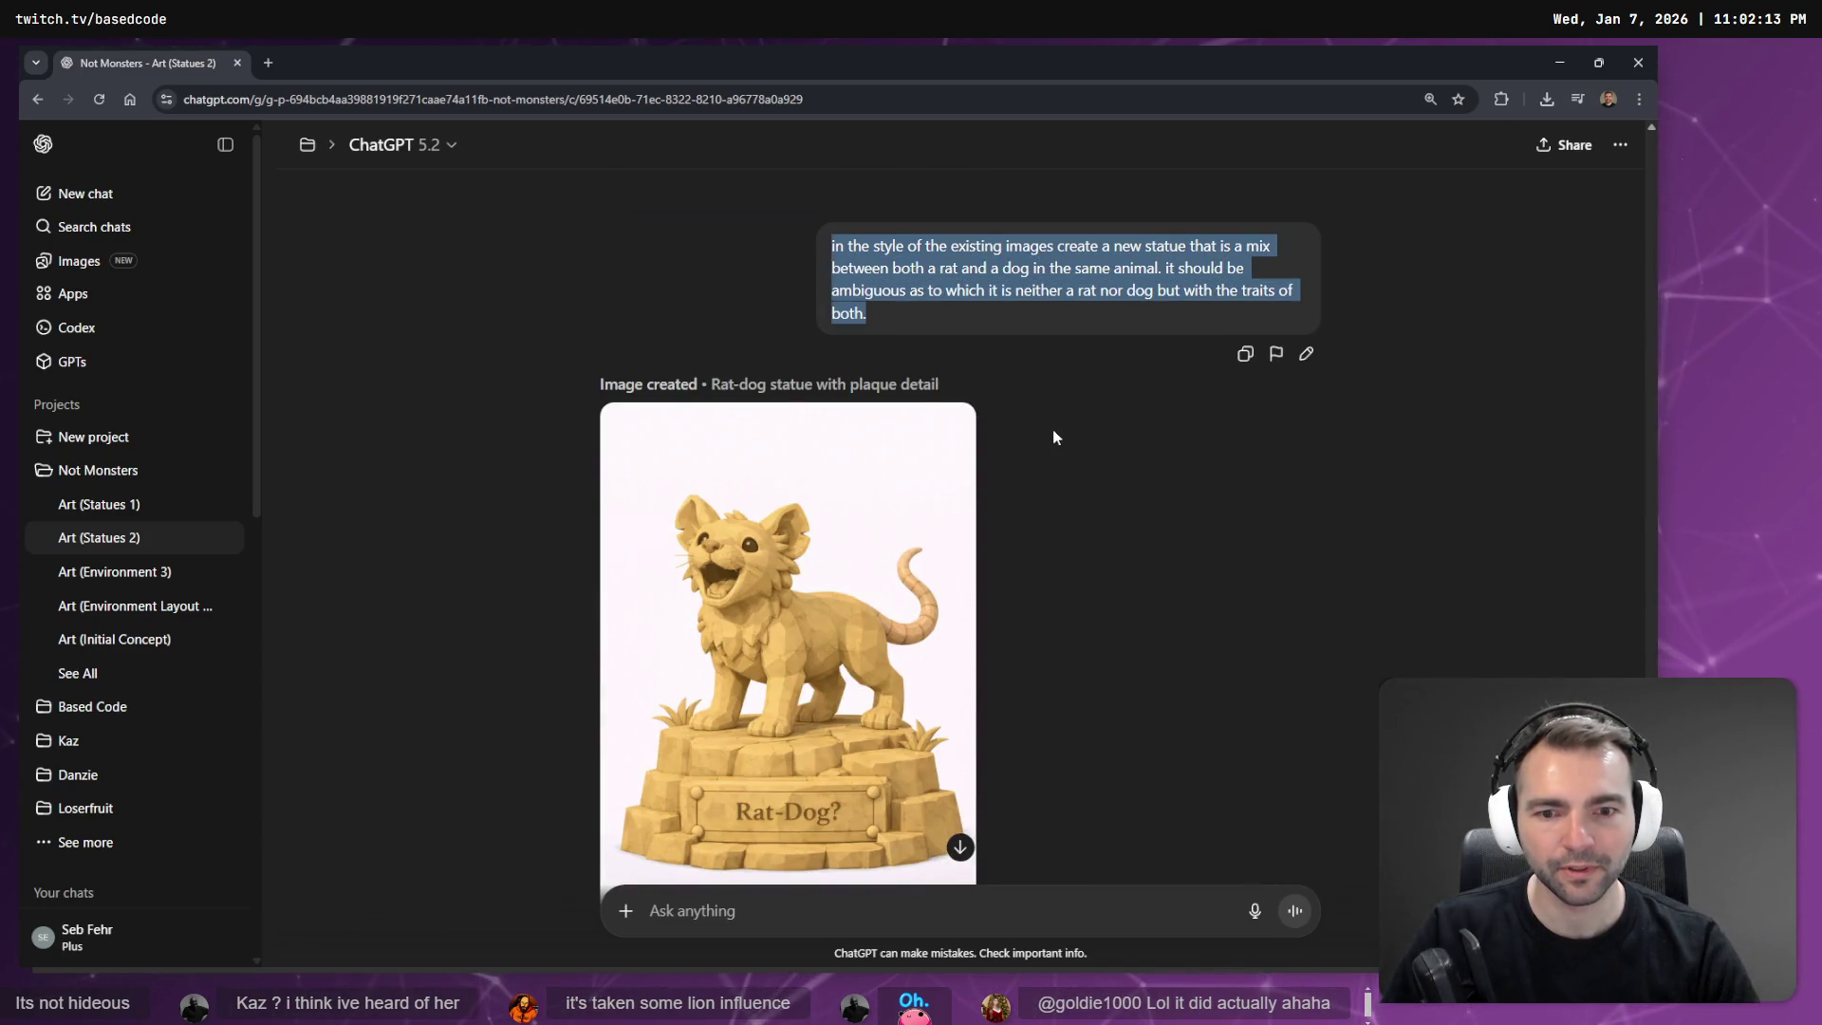
{"action": "scroll", "coordinate": [1056, 430], "scroll_direction": "up", "scroll_amount": 5}
{"action": "scroll", "coordinate": [1077, 470], "scroll_direction": "up", "scroll_amount": 5}
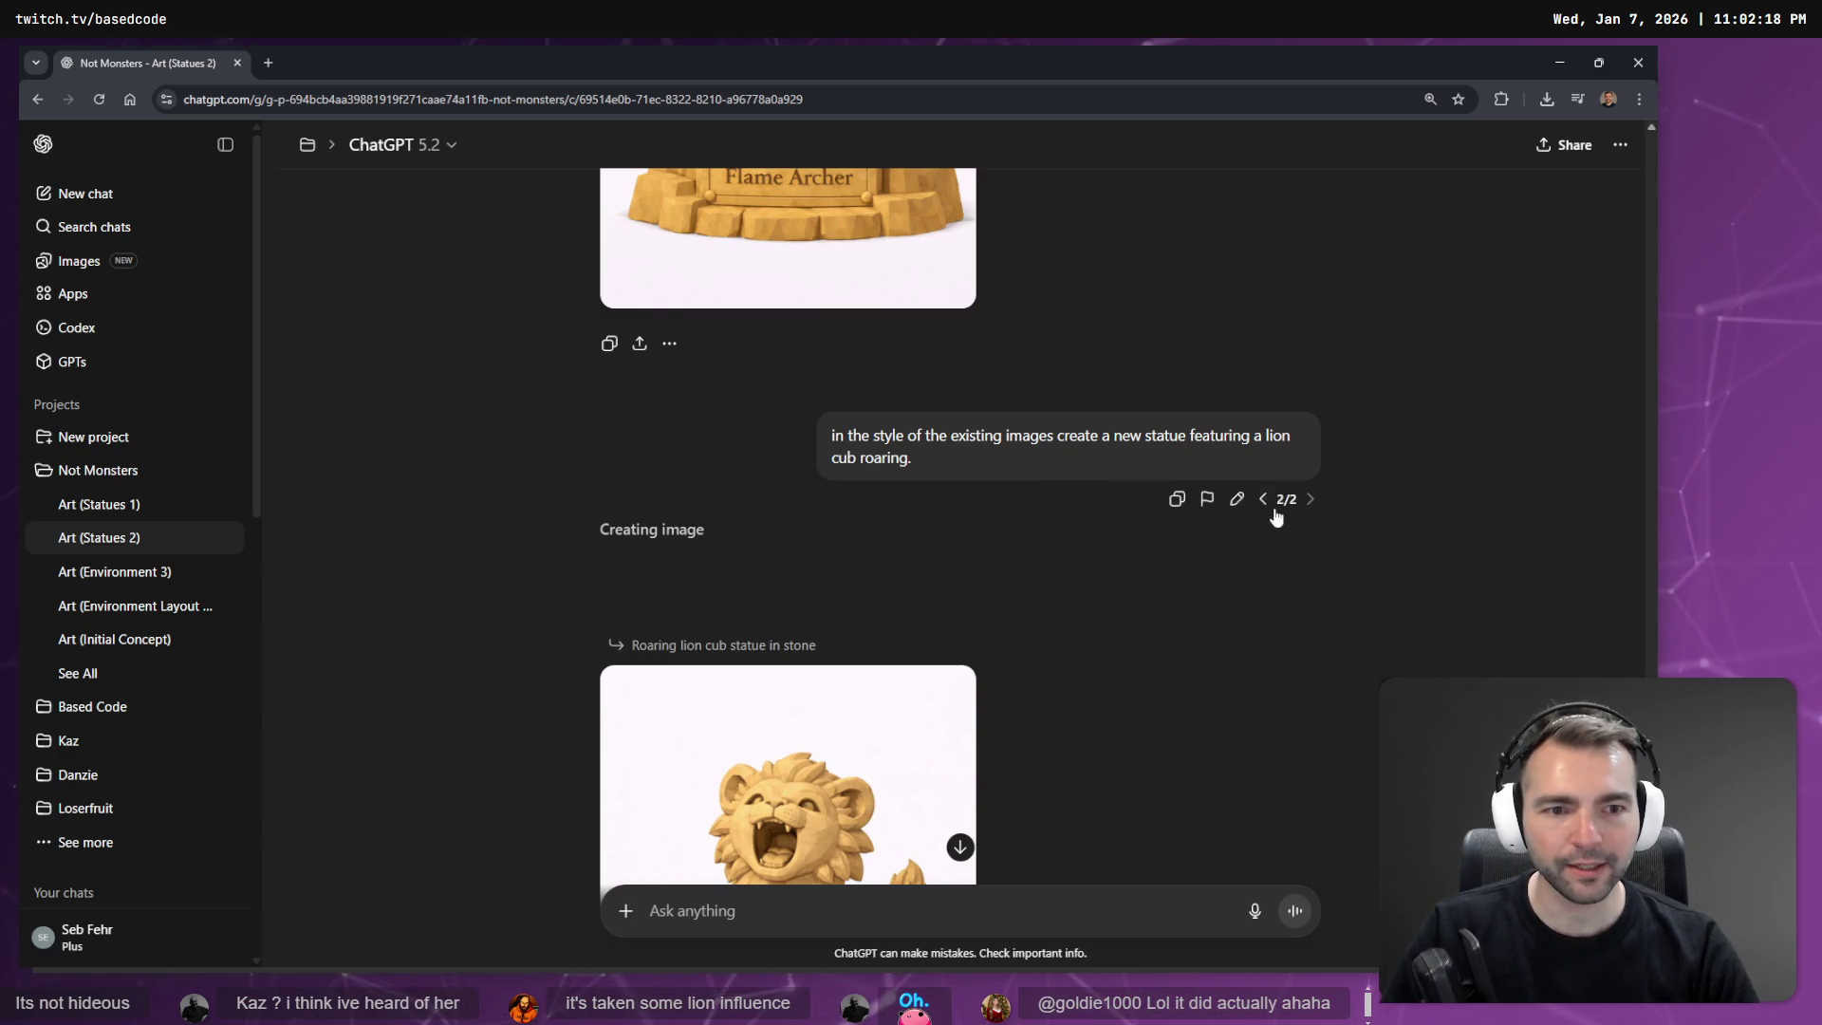
{"action": "left_click", "coordinate": [1237, 498]}
{"action": "key", "text": "ctrl+a"}
{"action": "key", "text": "ctrl+v"}
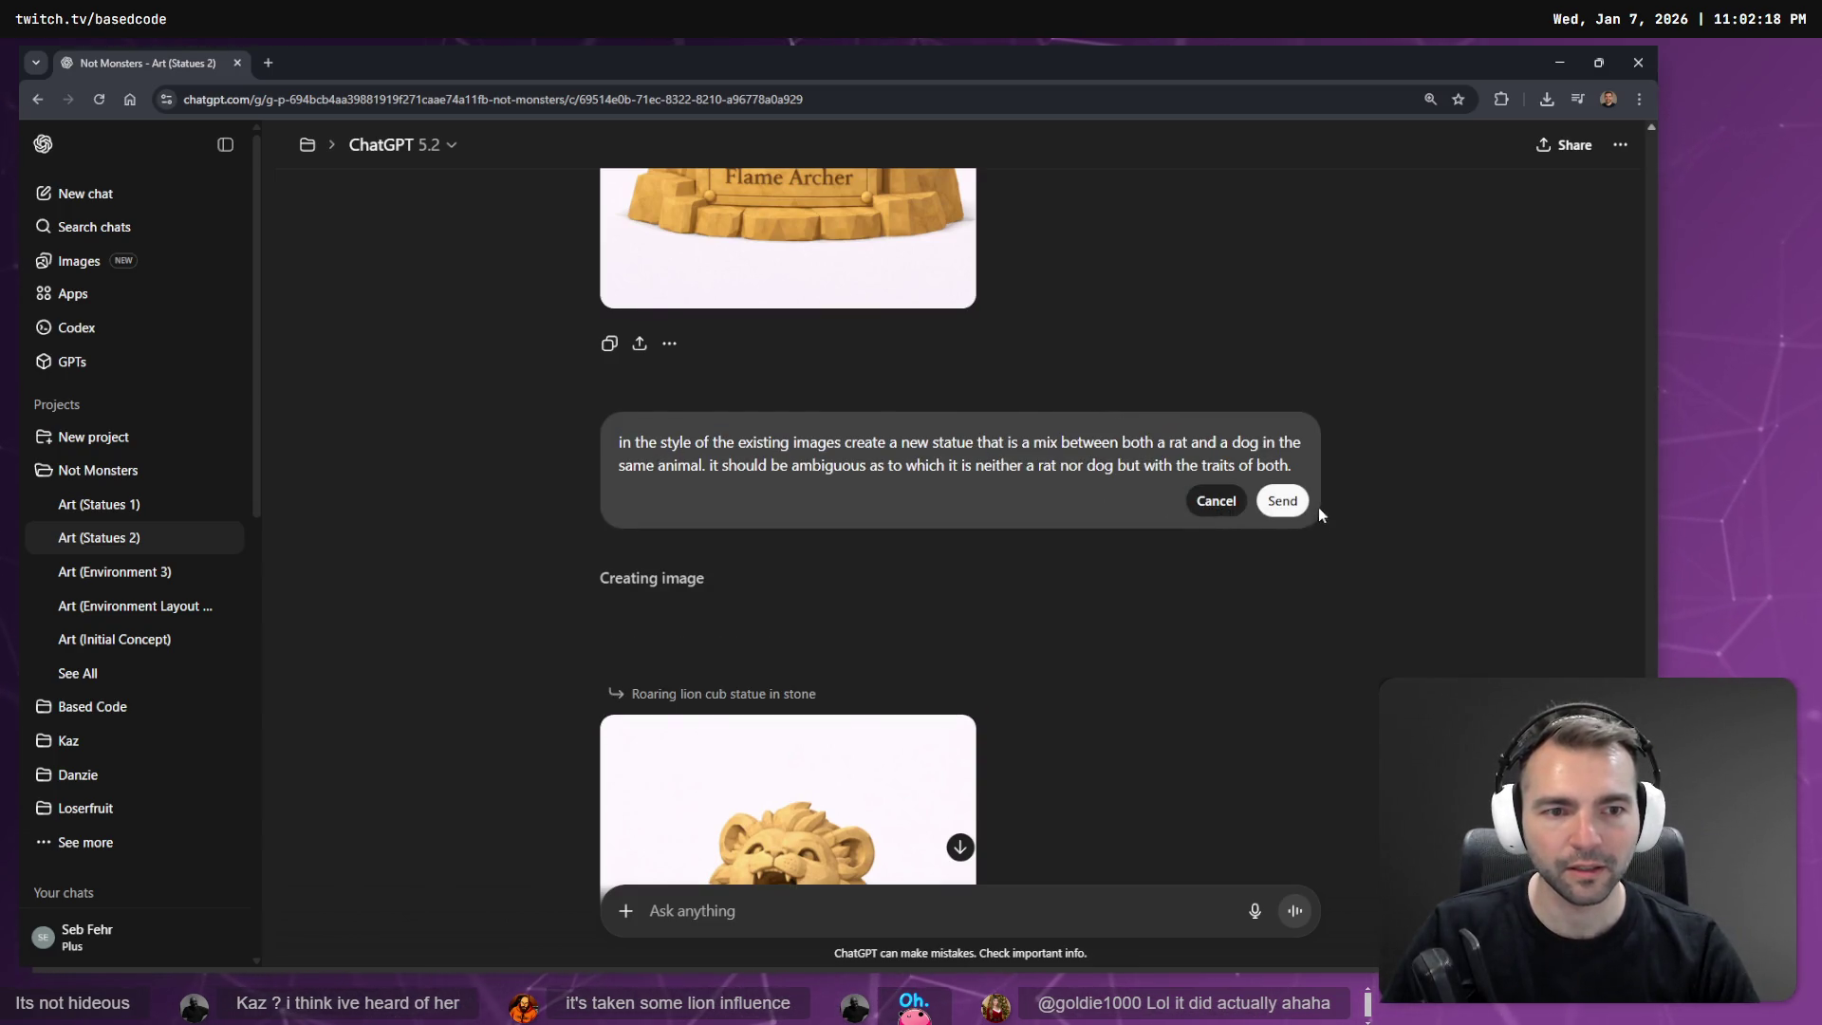
{"action": "left_click", "coordinate": [1280, 503]}
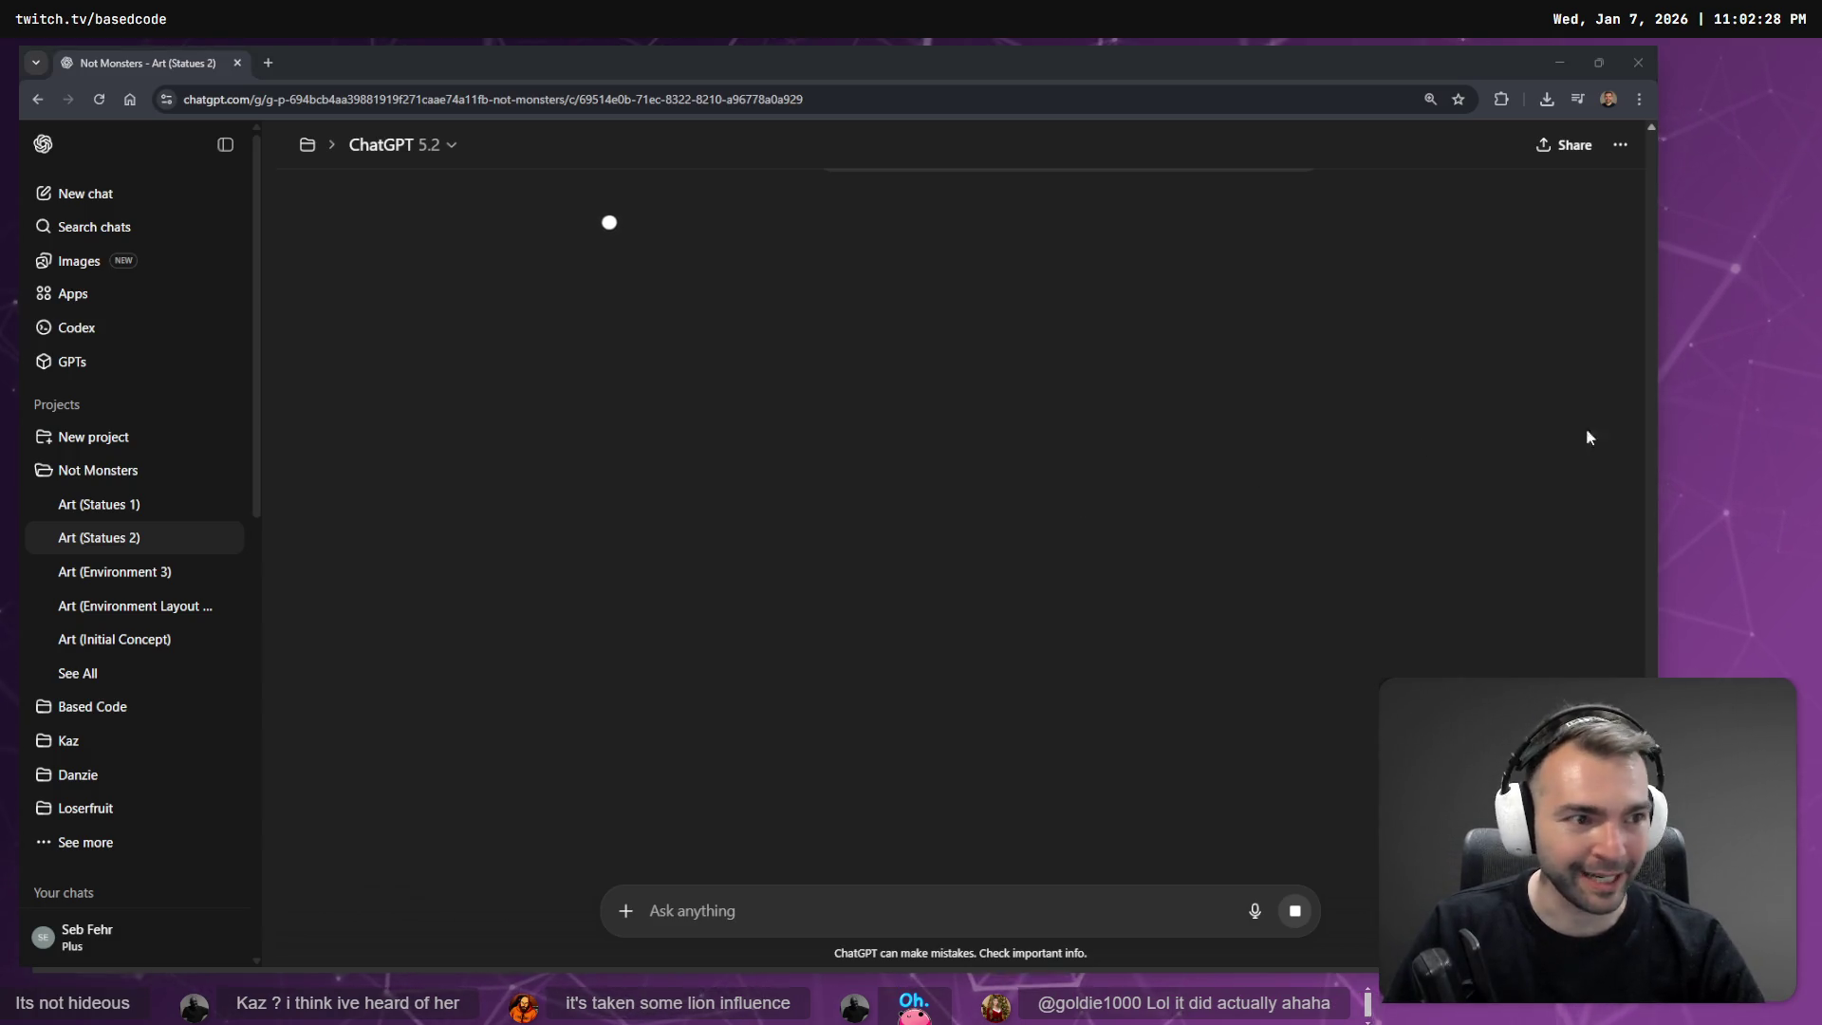
{"action": "key", "text": "alt+Tab"}
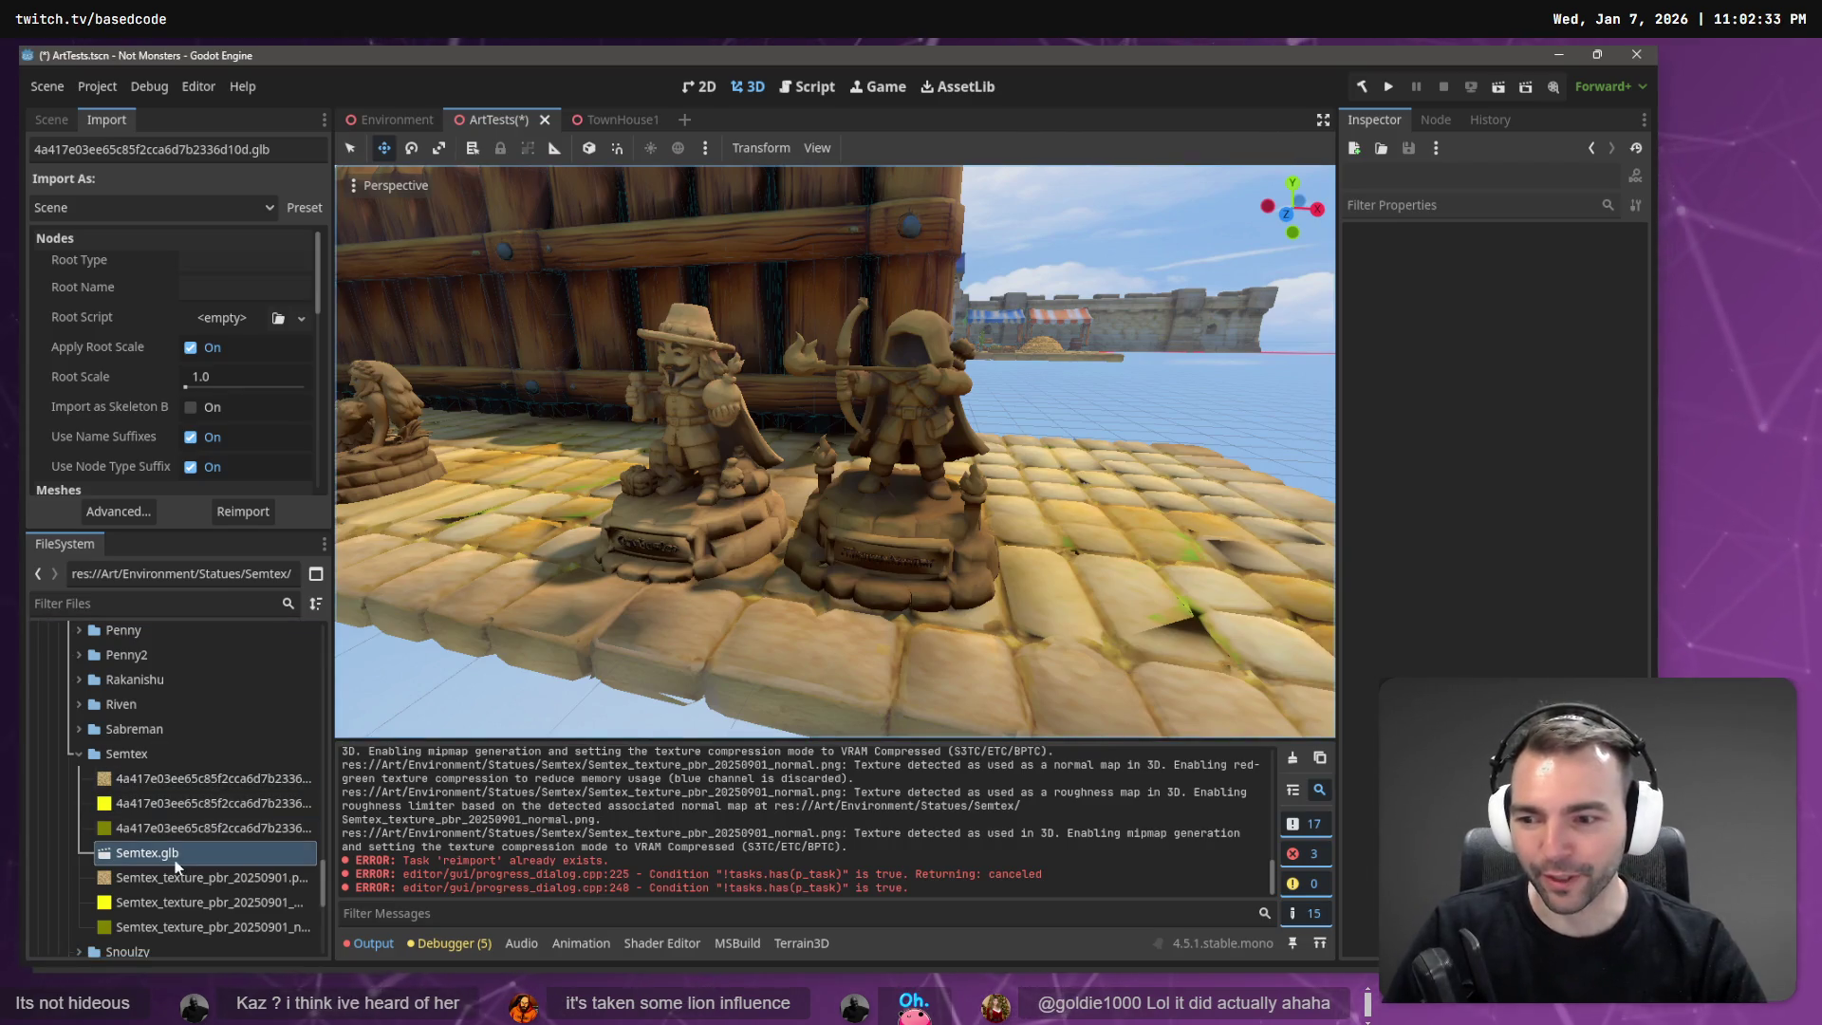
Delete the three leftover hash-named 4a417… texture files from the Semtex folder.
{"action": "left_click", "coordinate": [186, 789]}
{"action": "left_click", "coordinate": [192, 832], "text": "shift"}
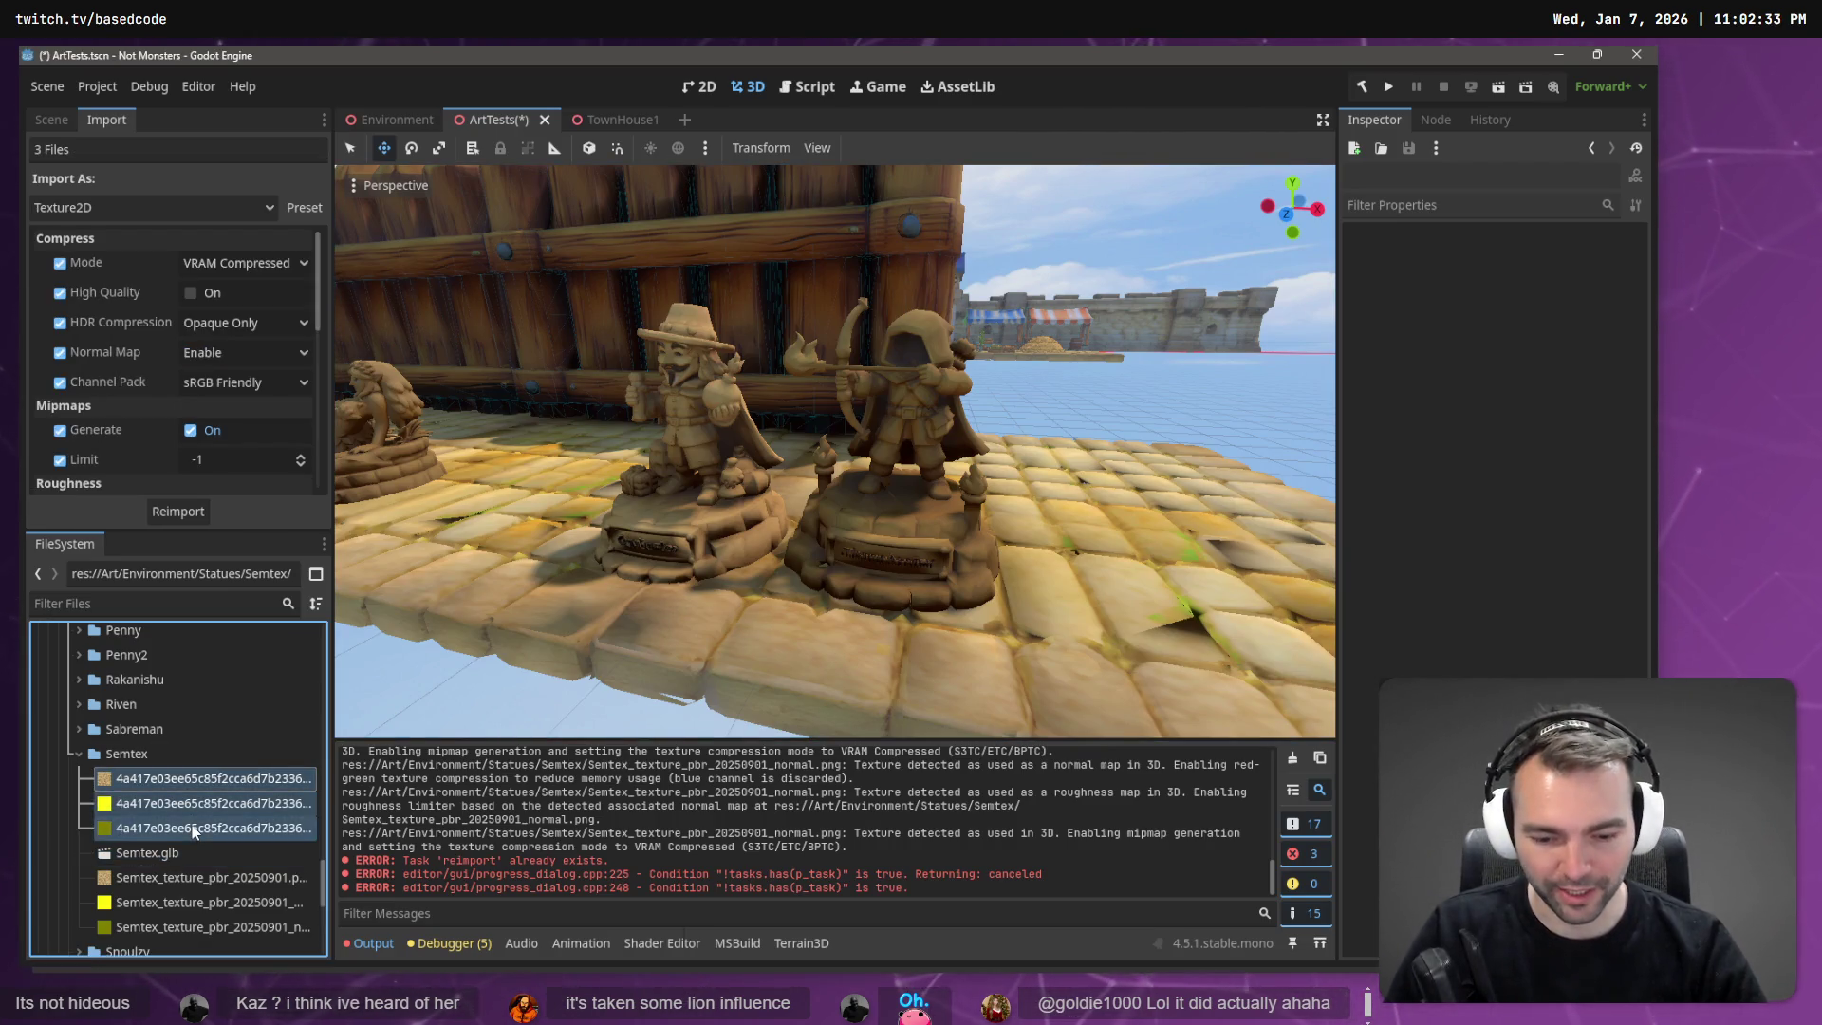
{"action": "key", "text": "Delete"}
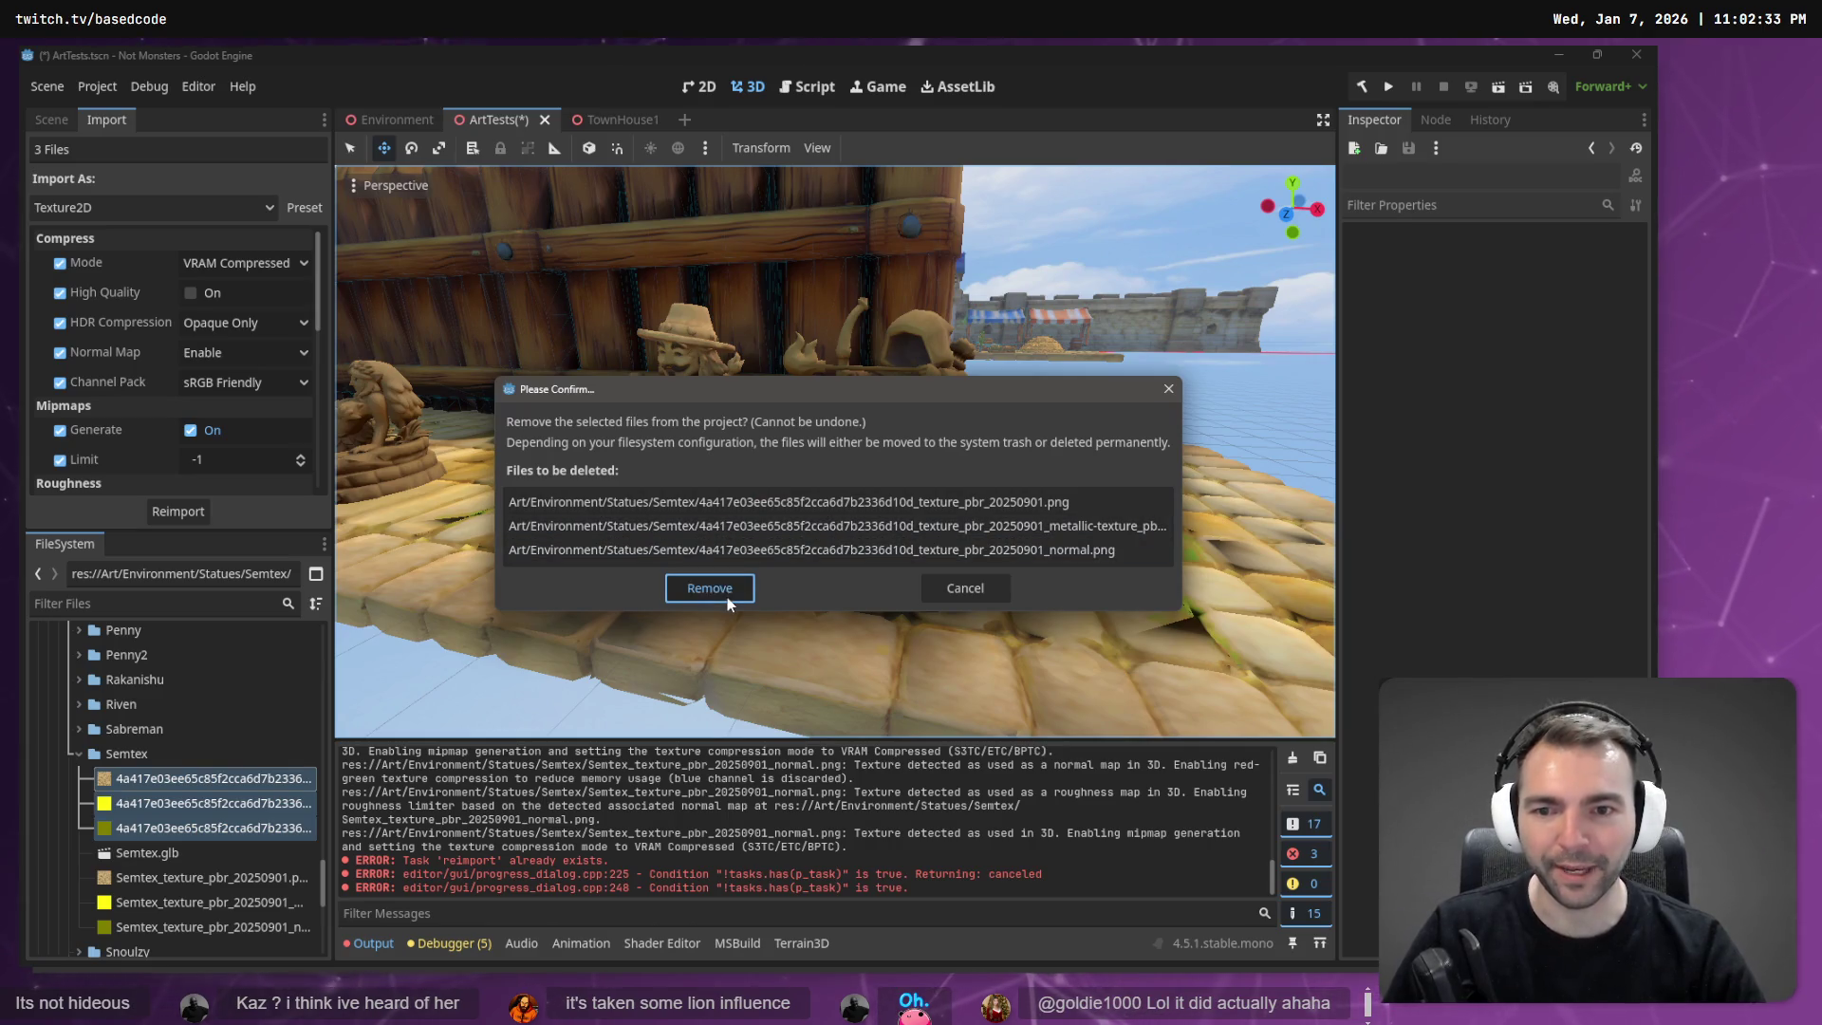
{"action": "left_click", "coordinate": [727, 598]}
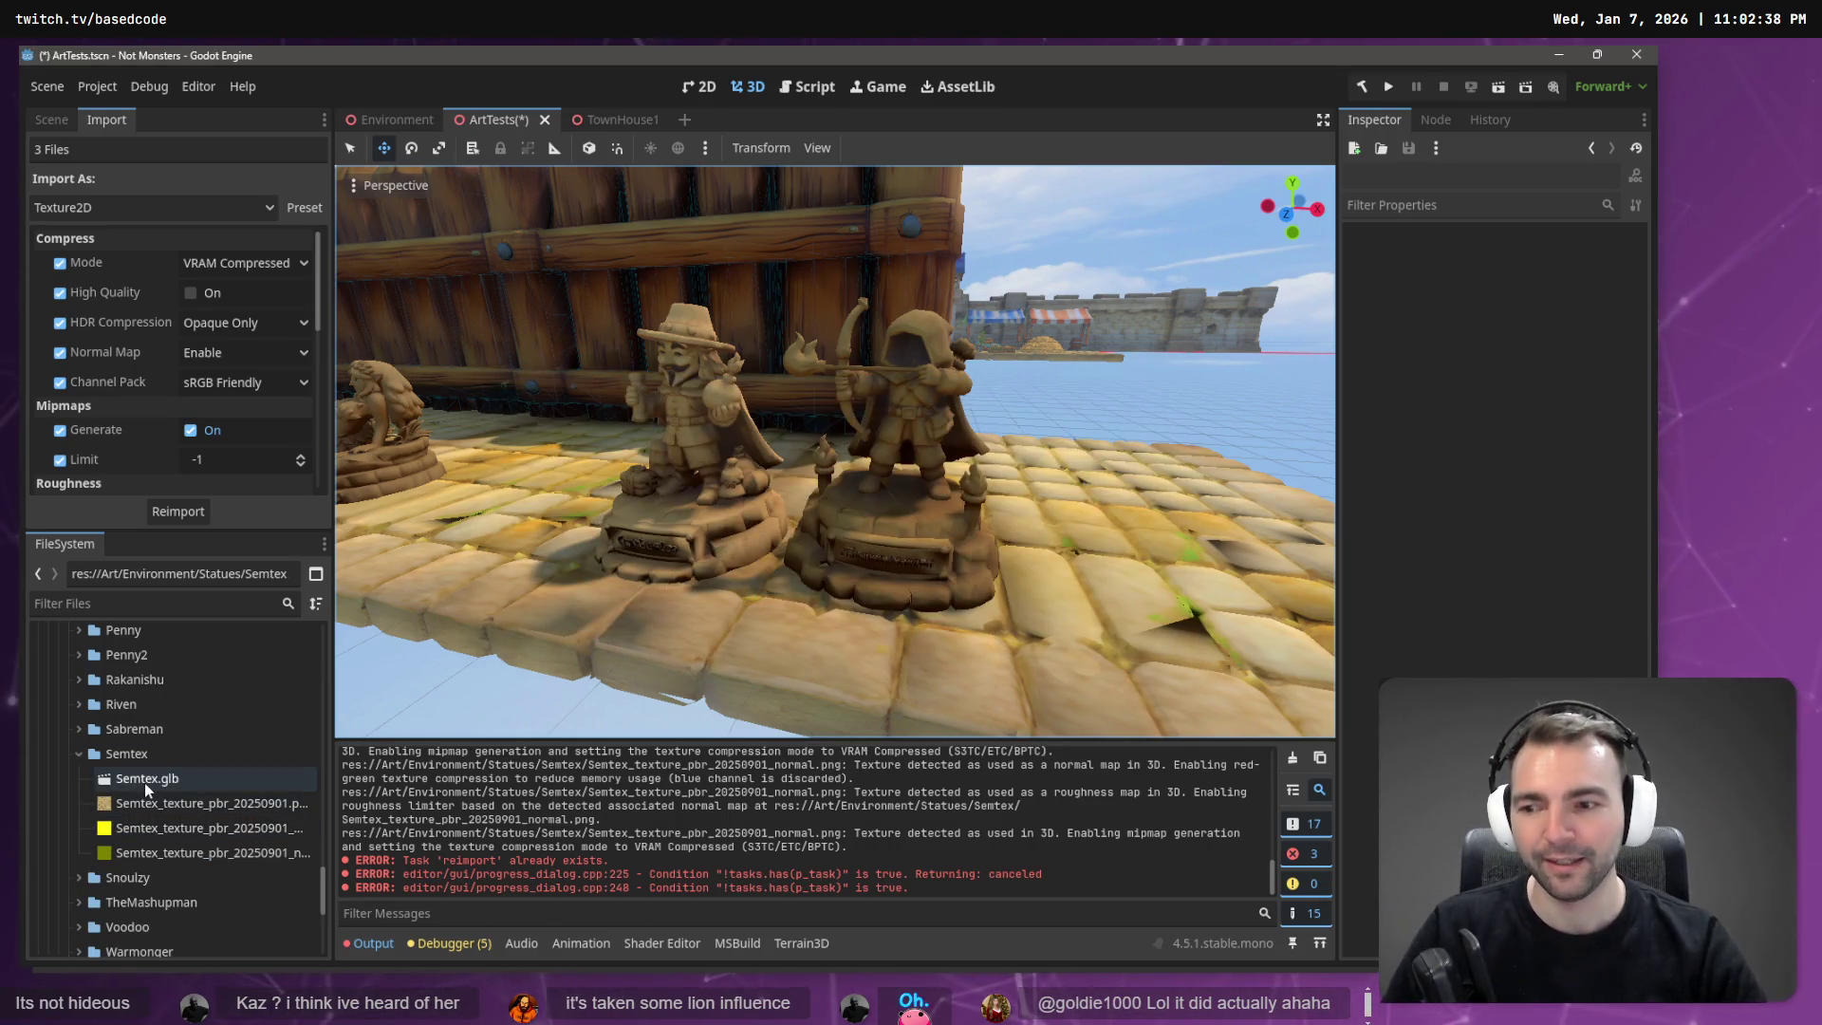
Drop Semtex.glb into the ArtTests scene and reimport it with Root Scale 1.5.
{"action": "left_click", "coordinate": [145, 780]}
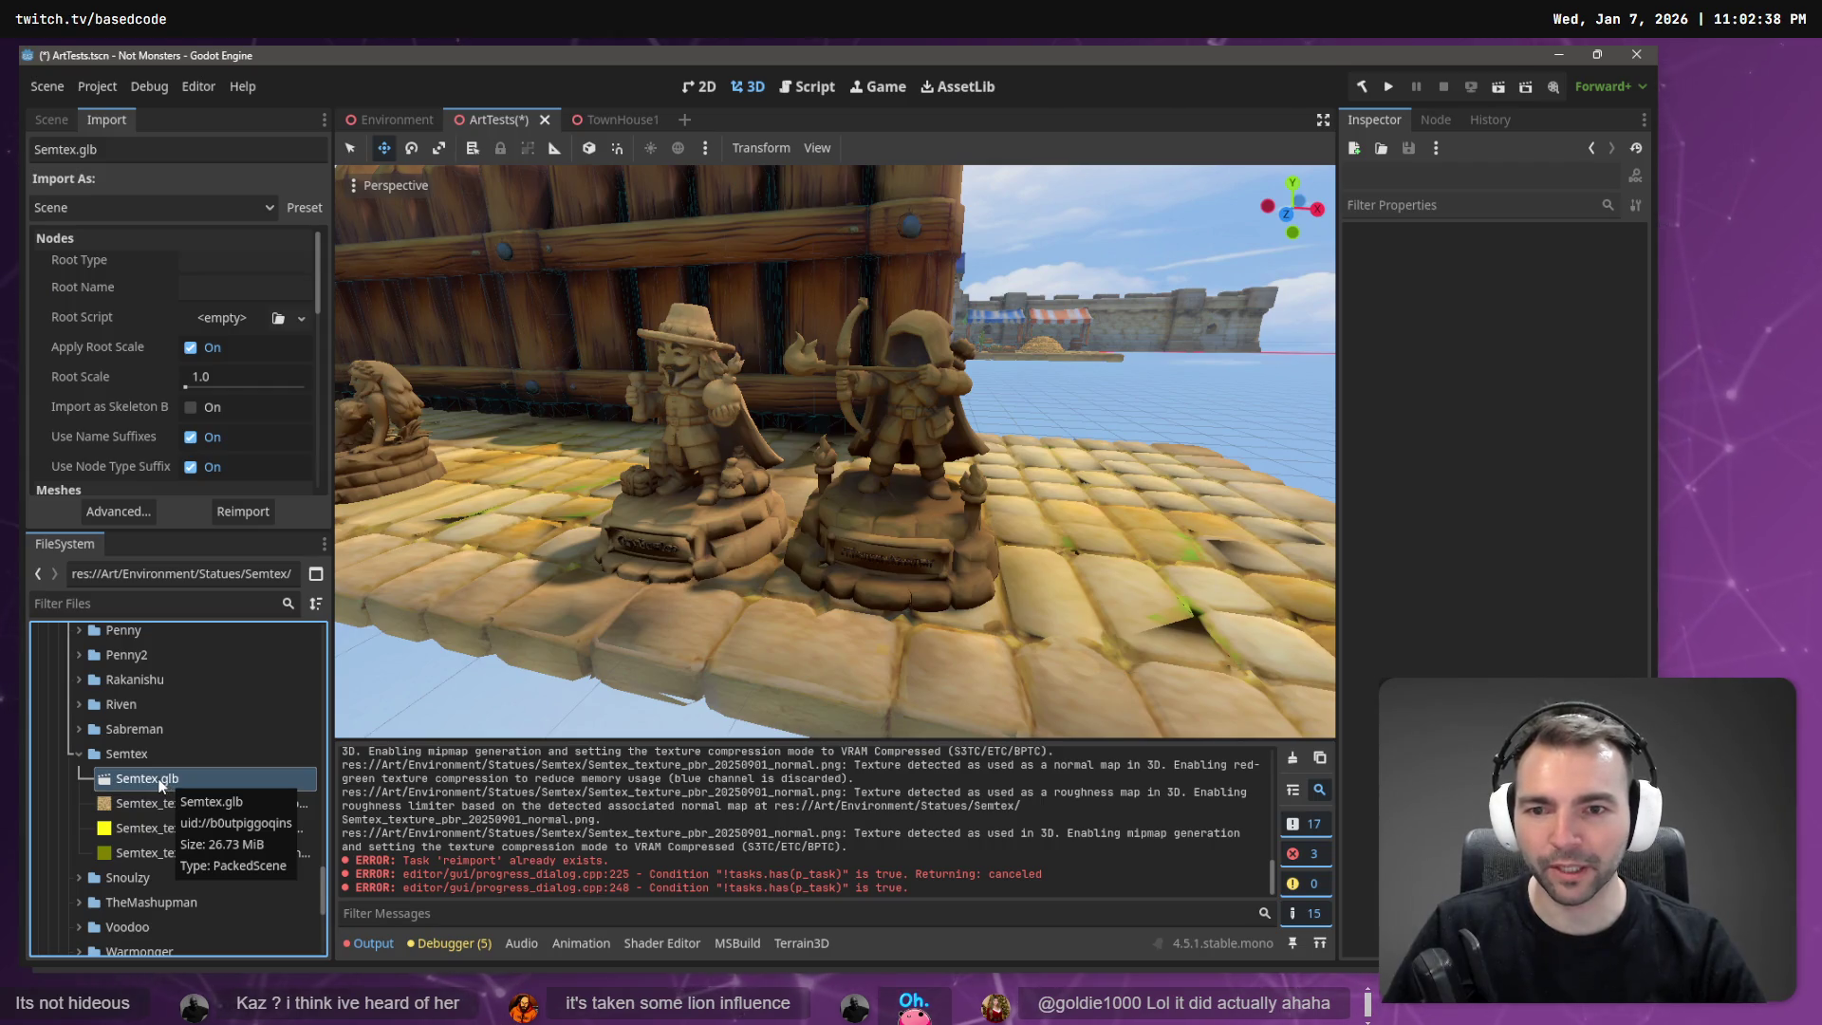
{"action": "mouse_move", "coordinate": [161, 784]}
{"action": "left_mouse_down"}
{"action": "mouse_move", "coordinate": [474, 499]}
{"action": "mouse_move", "coordinate": [501, 499]}
{"action": "left_mouse_up"}
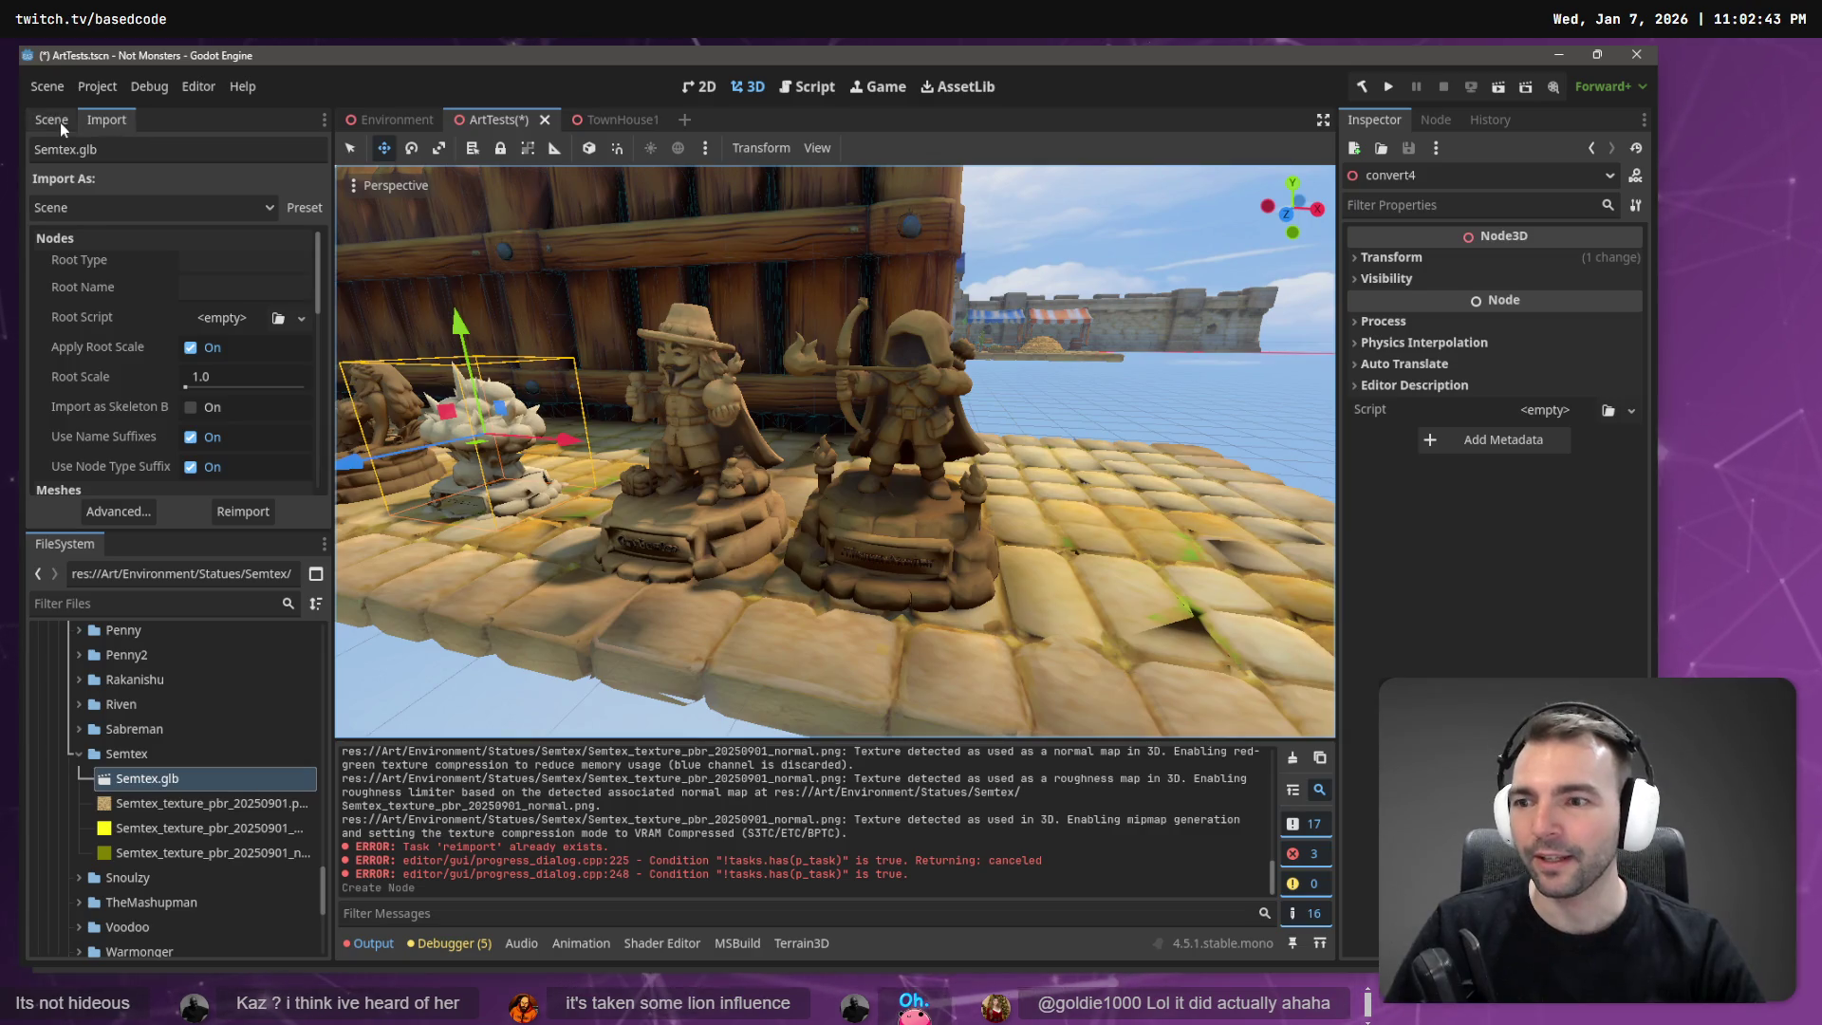
{"action": "double_click", "coordinate": [243, 373]}
{"action": "type", "text": "1.5"}
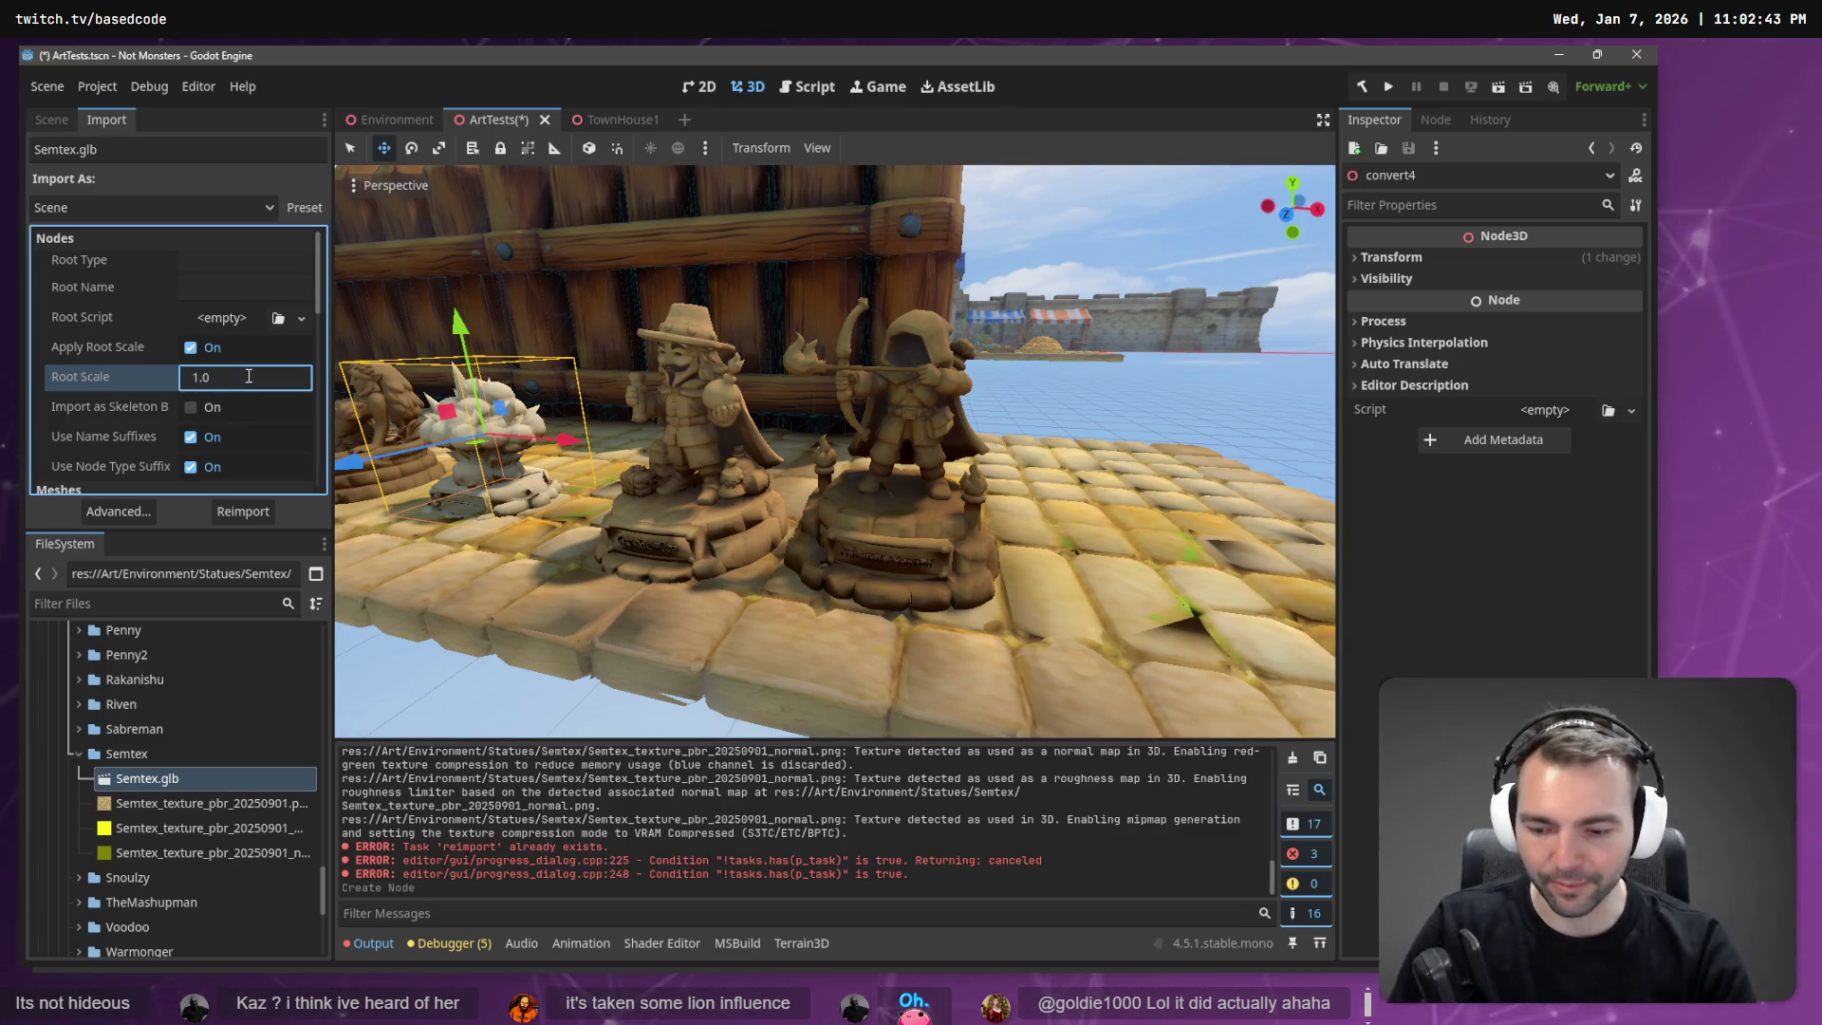
{"action": "key", "text": "Return"}
{"action": "left_click", "coordinate": [240, 511]}
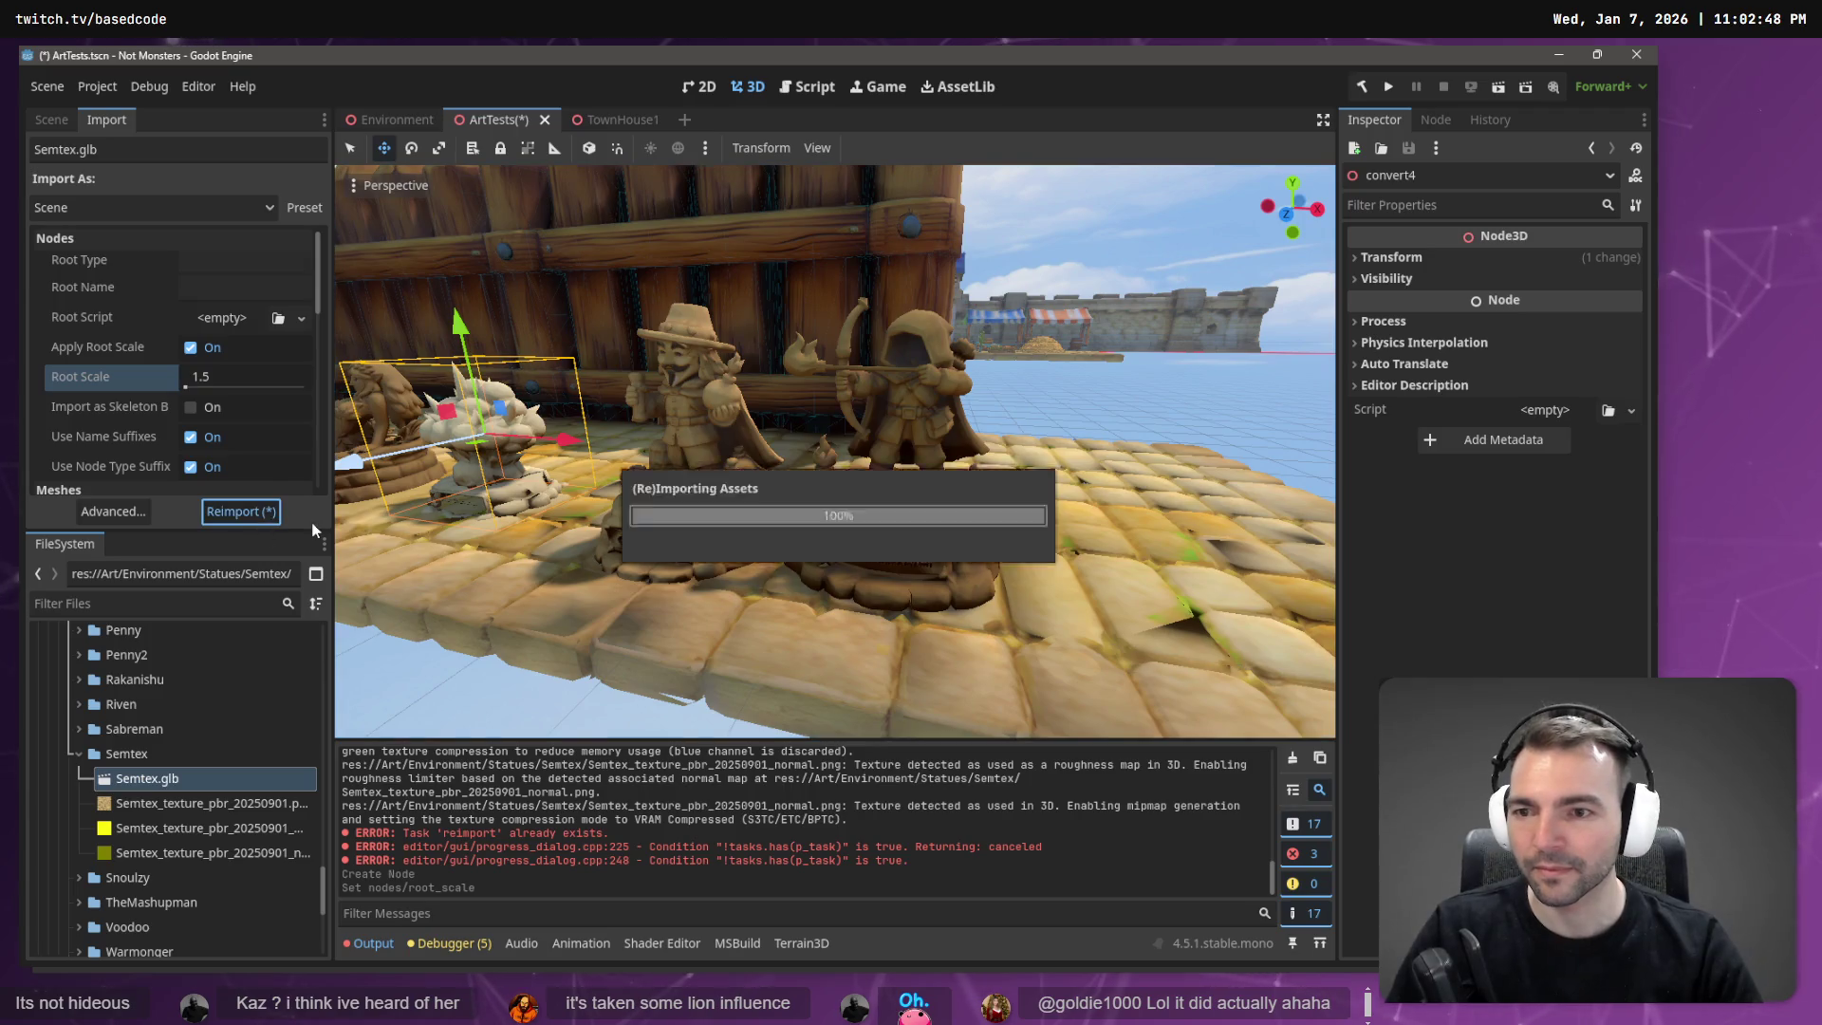
{"action": "mouse_move", "coordinate": [380, 494]}
{"action": "left_mouse_down"}
{"action": "mouse_move", "coordinate": [531, 484]}
{"action": "mouse_move", "coordinate": [380, 489]}
{"action": "left_mouse_up"}
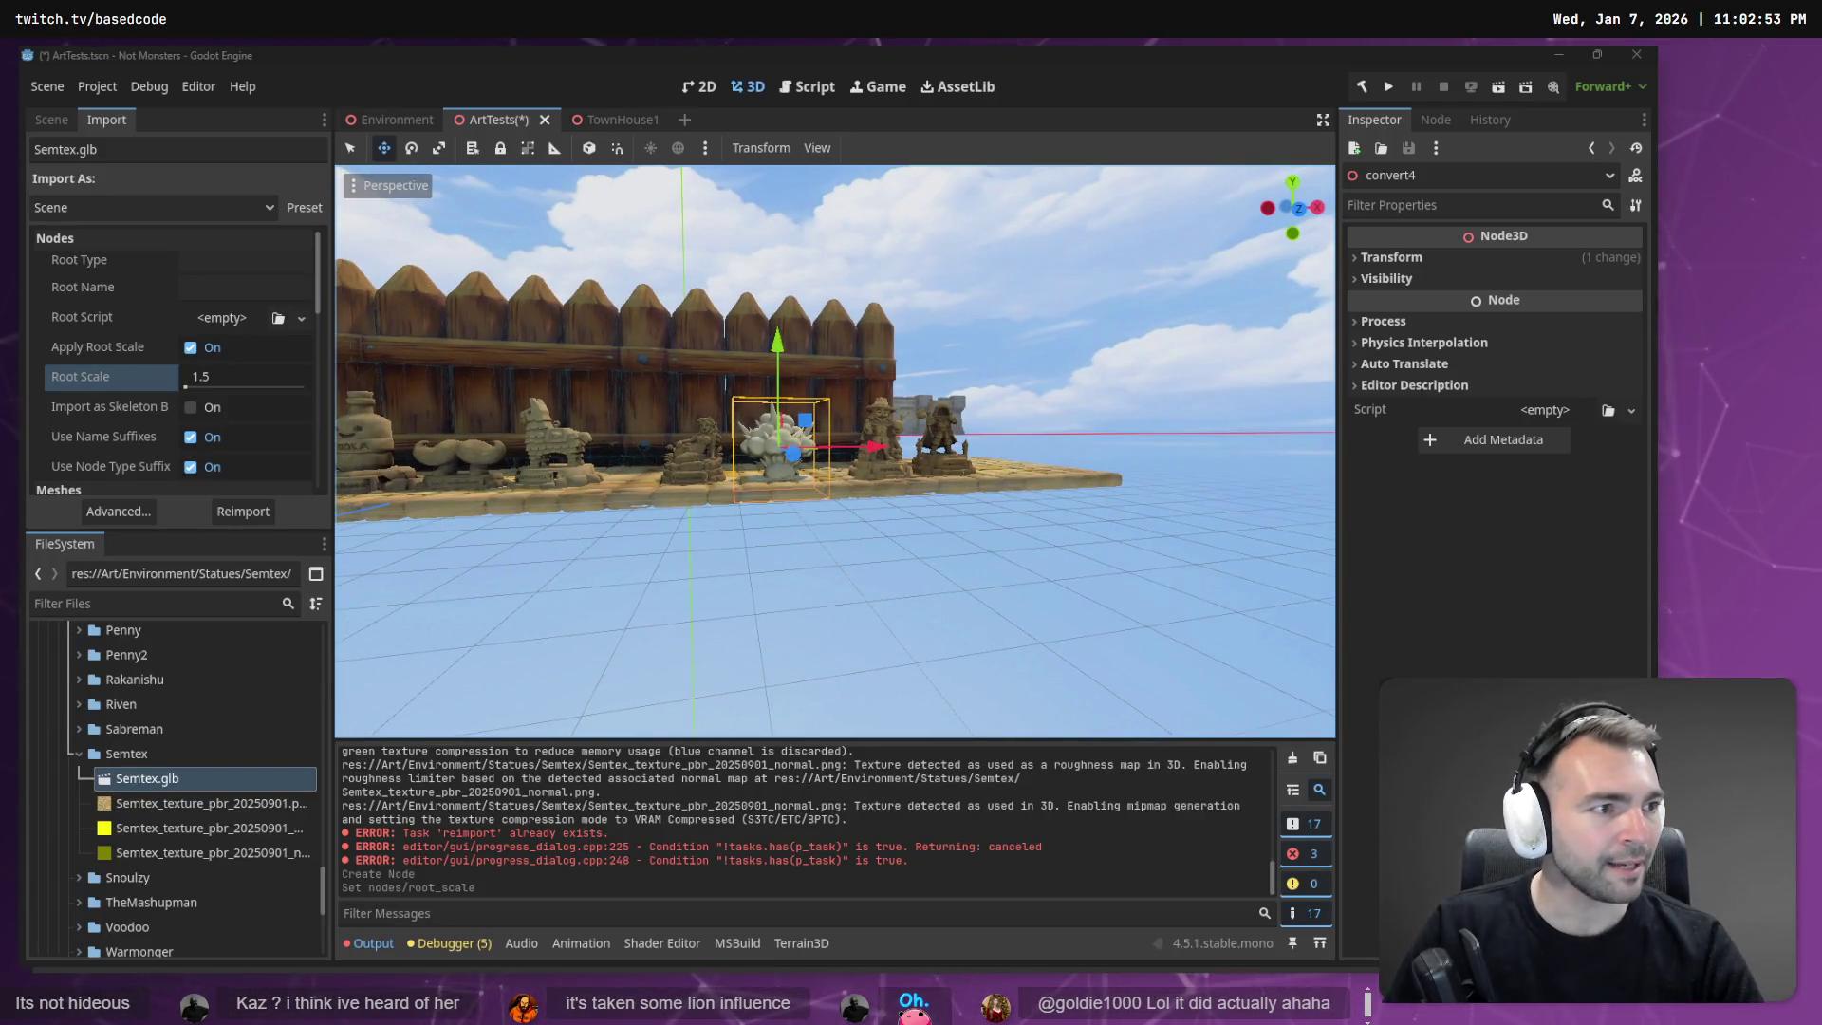
{"action": "key", "text": "alt+Tab"}
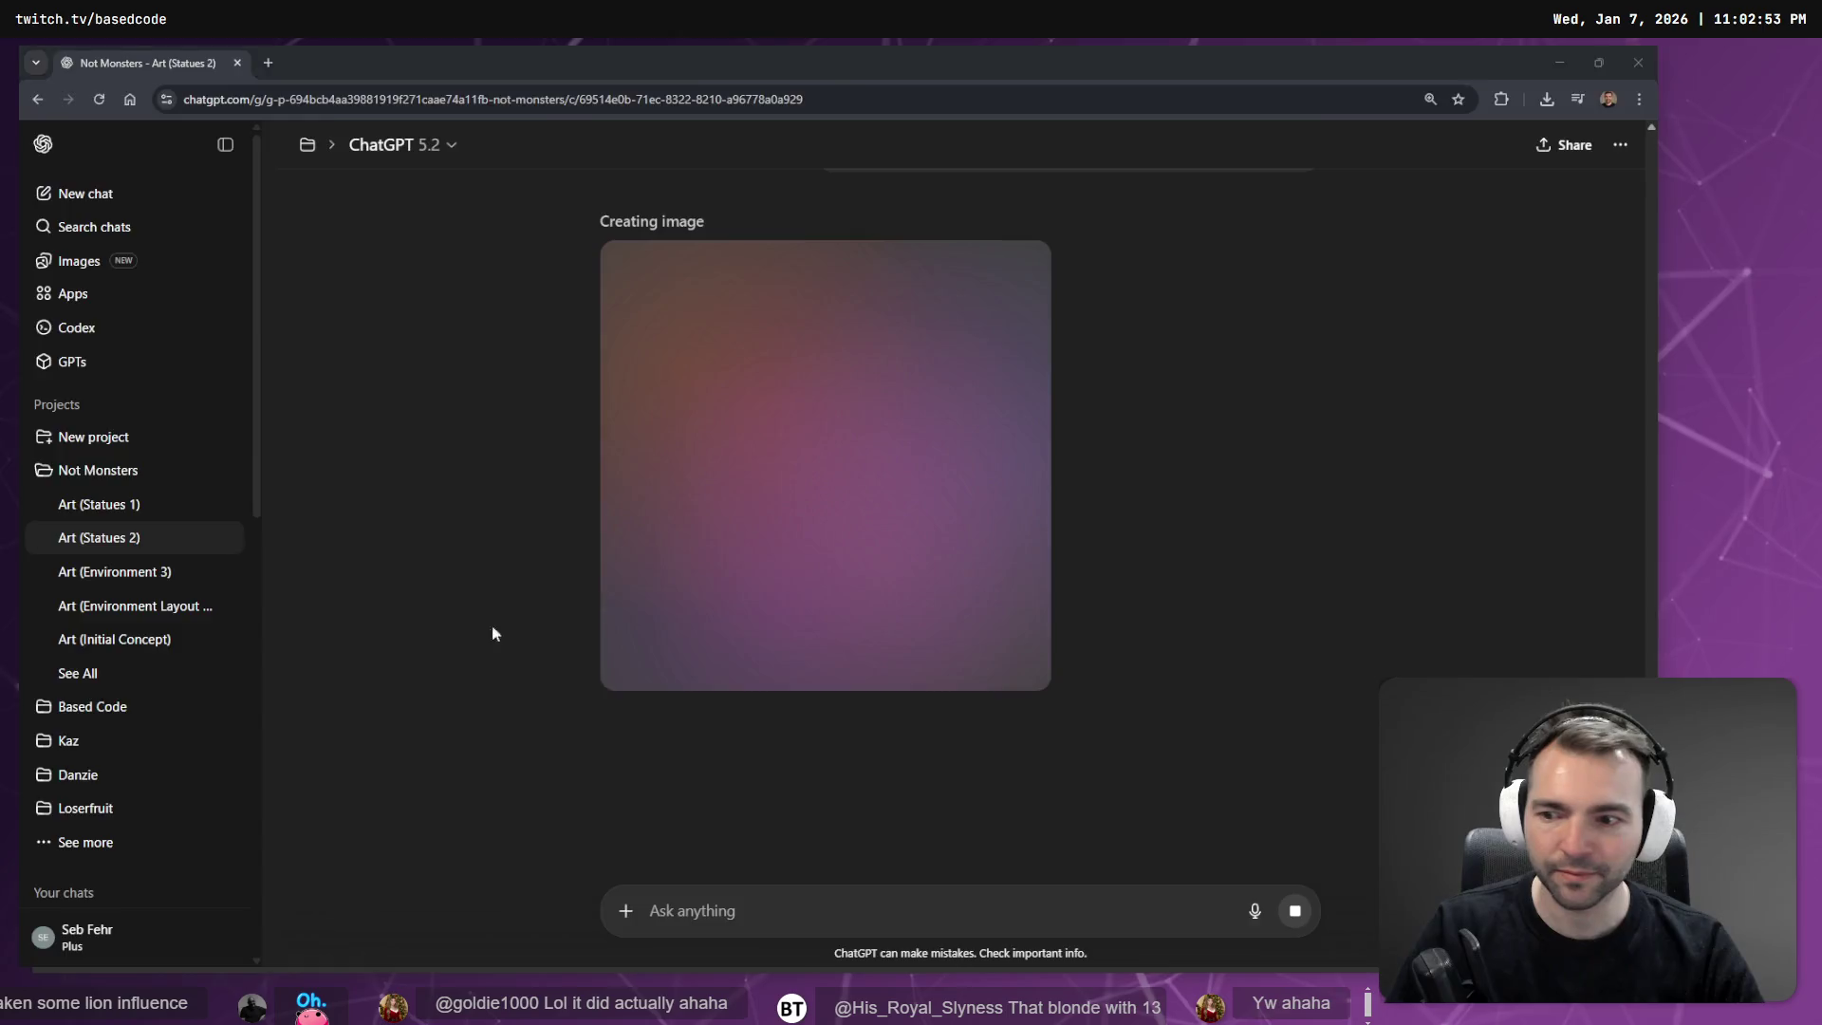
{"action": "key", "text": "alt+Tab"}
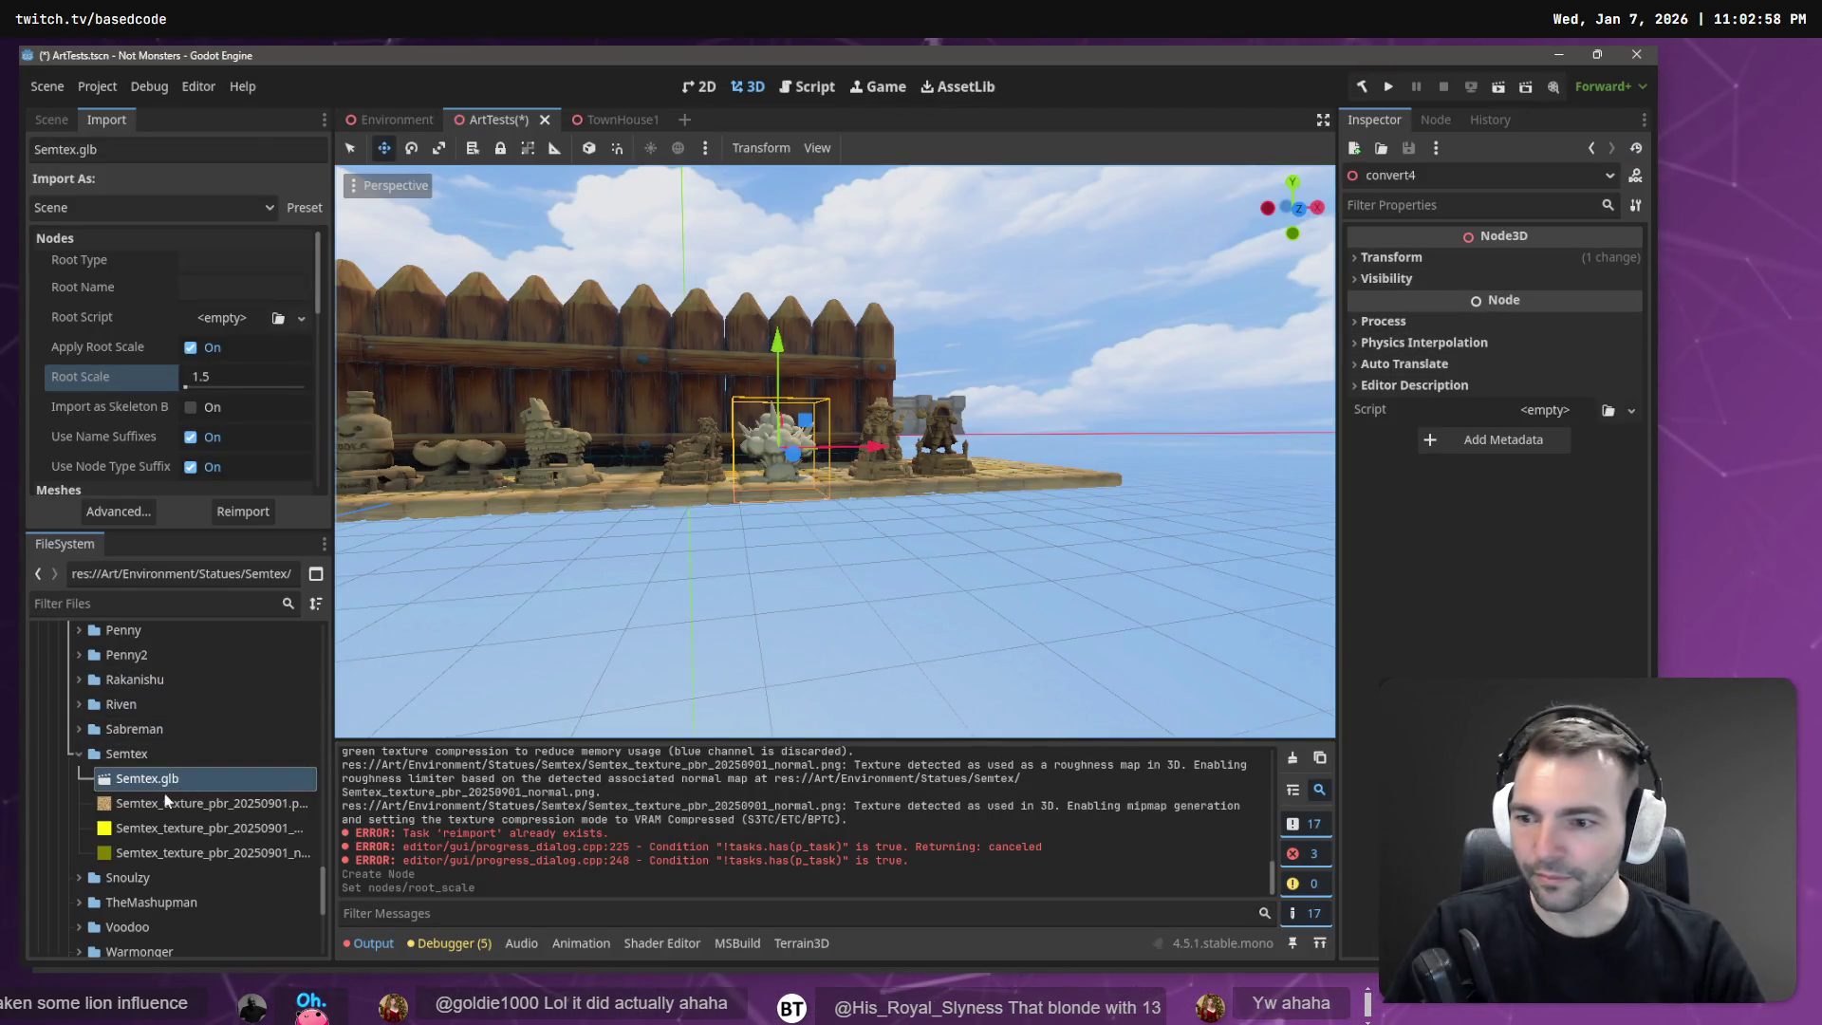
{"action": "right_click", "coordinate": [152, 757]}
Create a new scene named Semtex in the Semtex folder.
{"action": "mouse_move", "coordinate": [258, 607]}
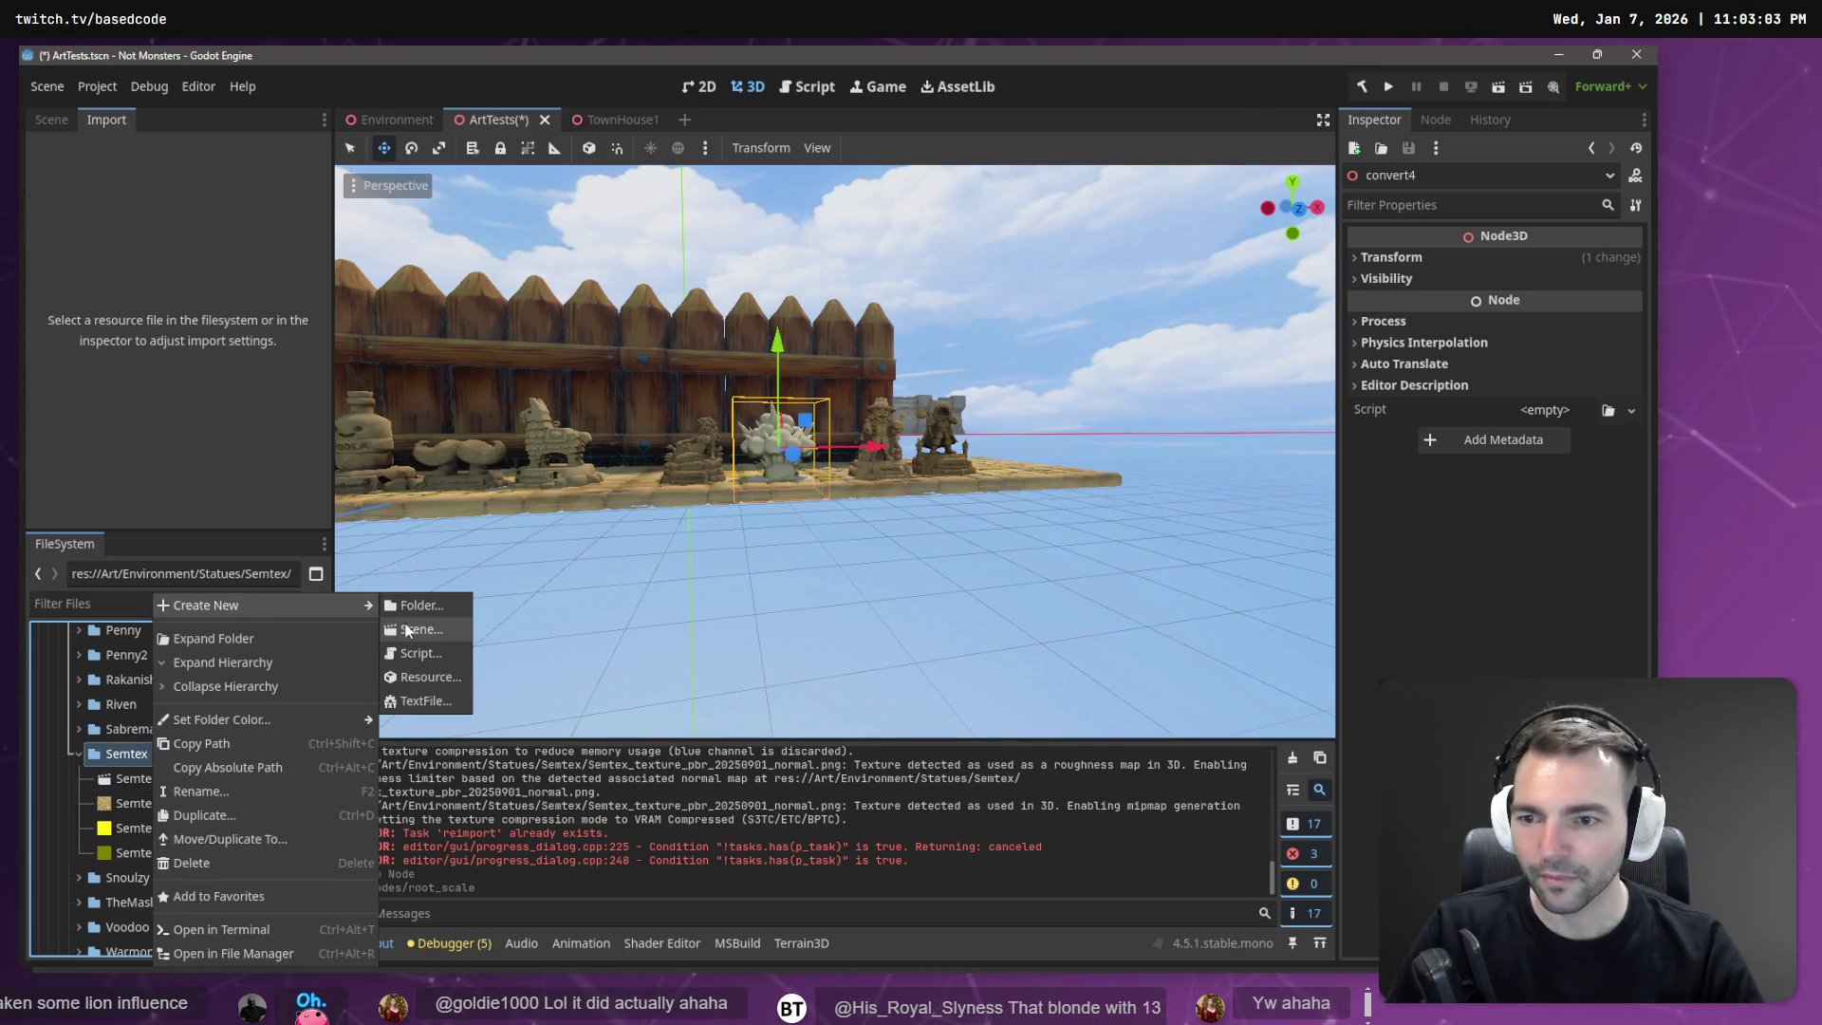
{"action": "left_click", "coordinate": [409, 630]}
{"action": "type", "text": "Semtex"}
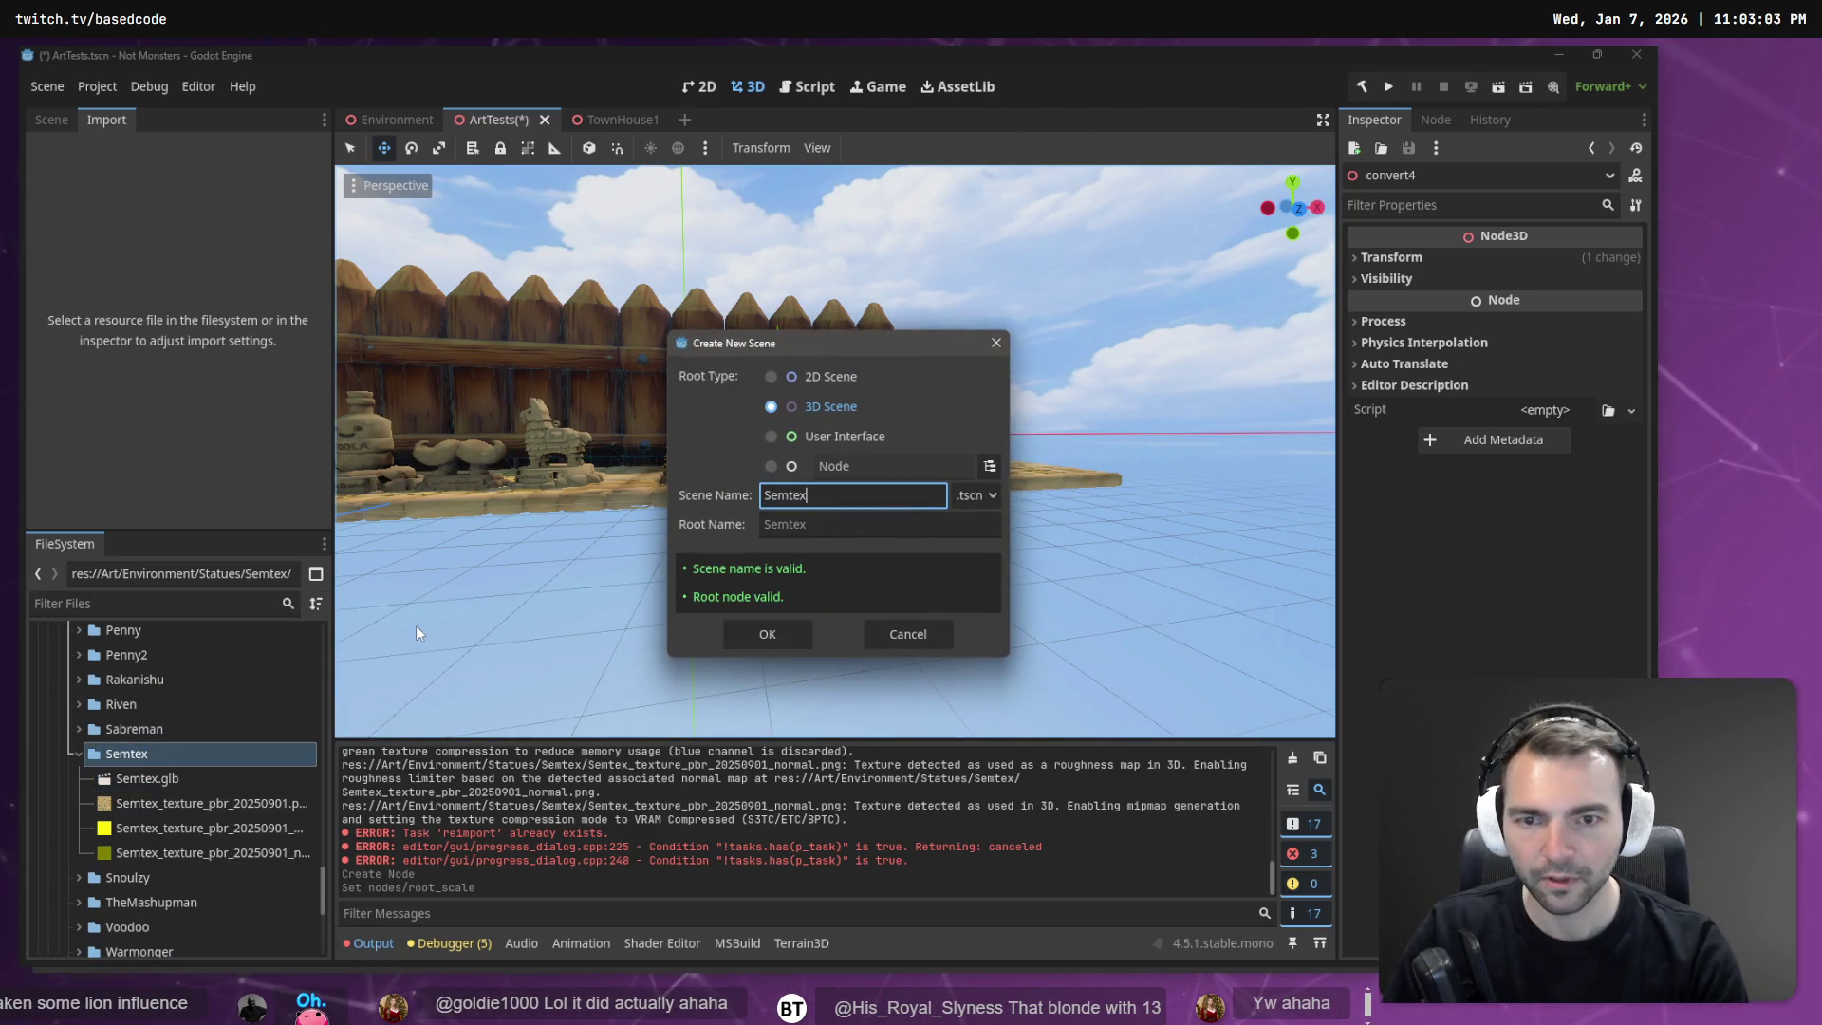
{"action": "key", "text": "Return"}
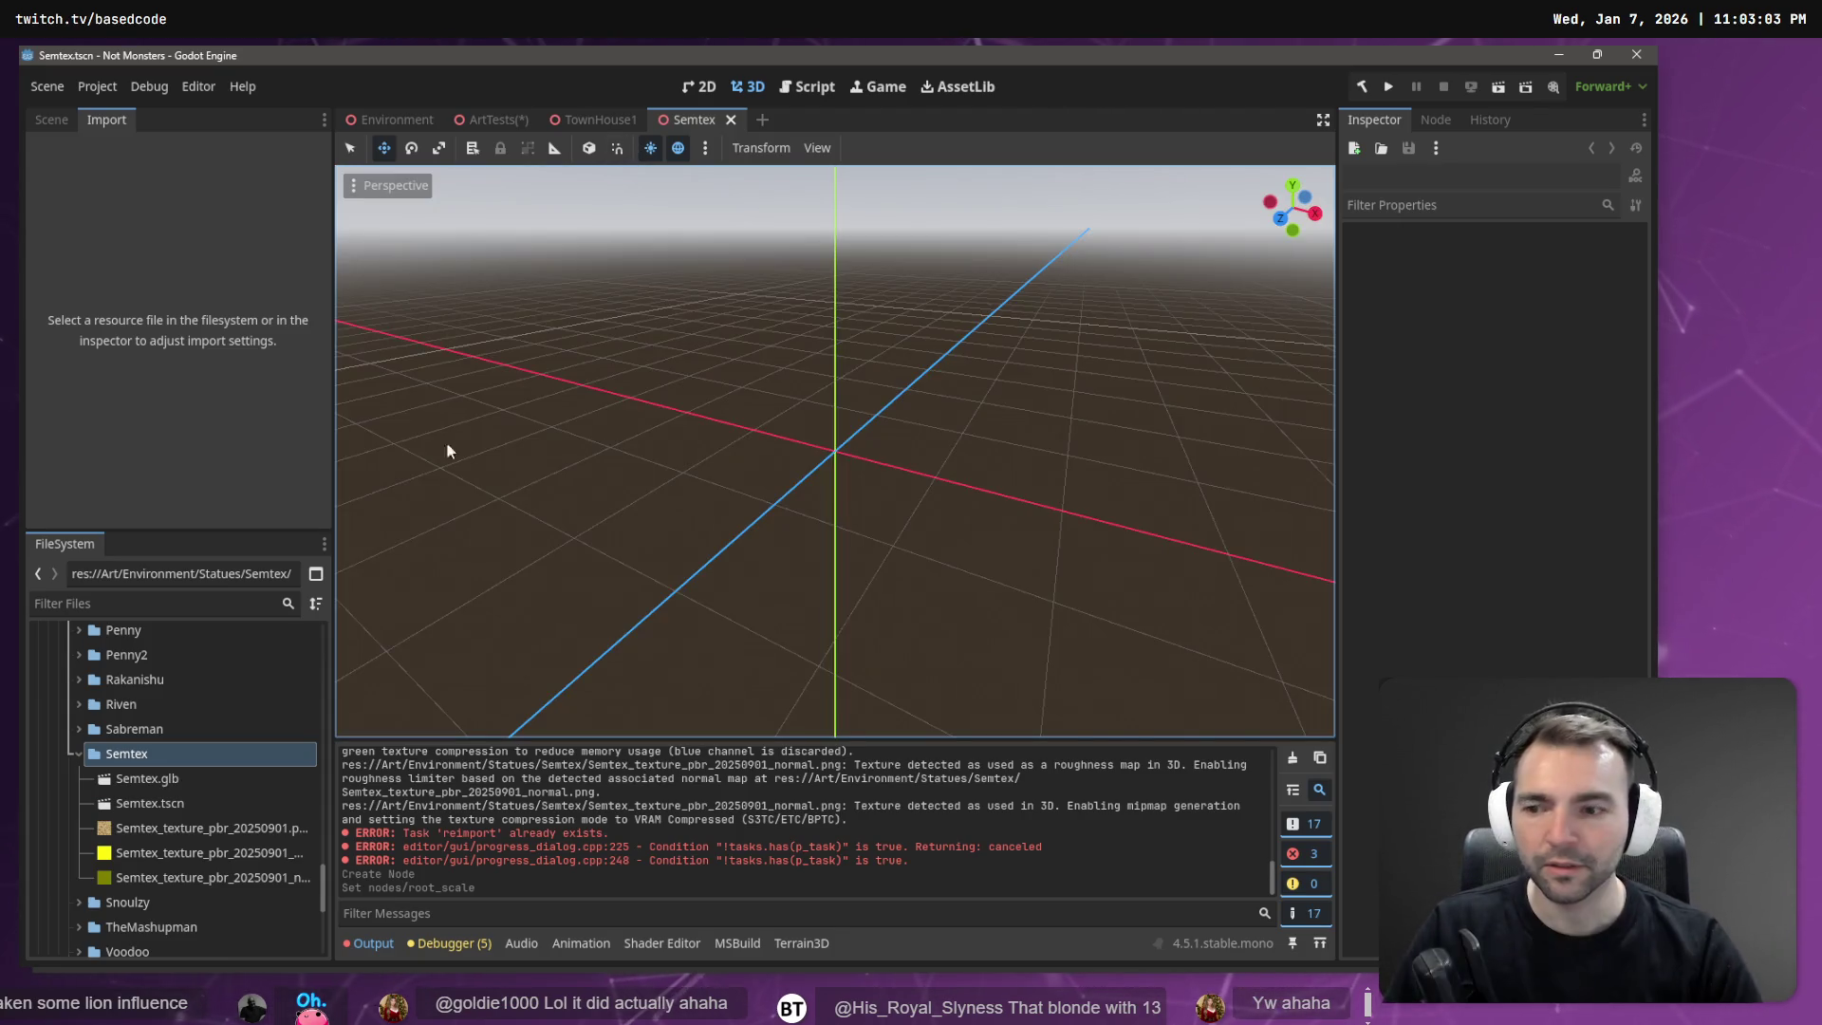
Drop Semtex.glb into the new scene, raise it, and open the imported model for editing.
{"action": "left_click", "coordinate": [156, 779]}
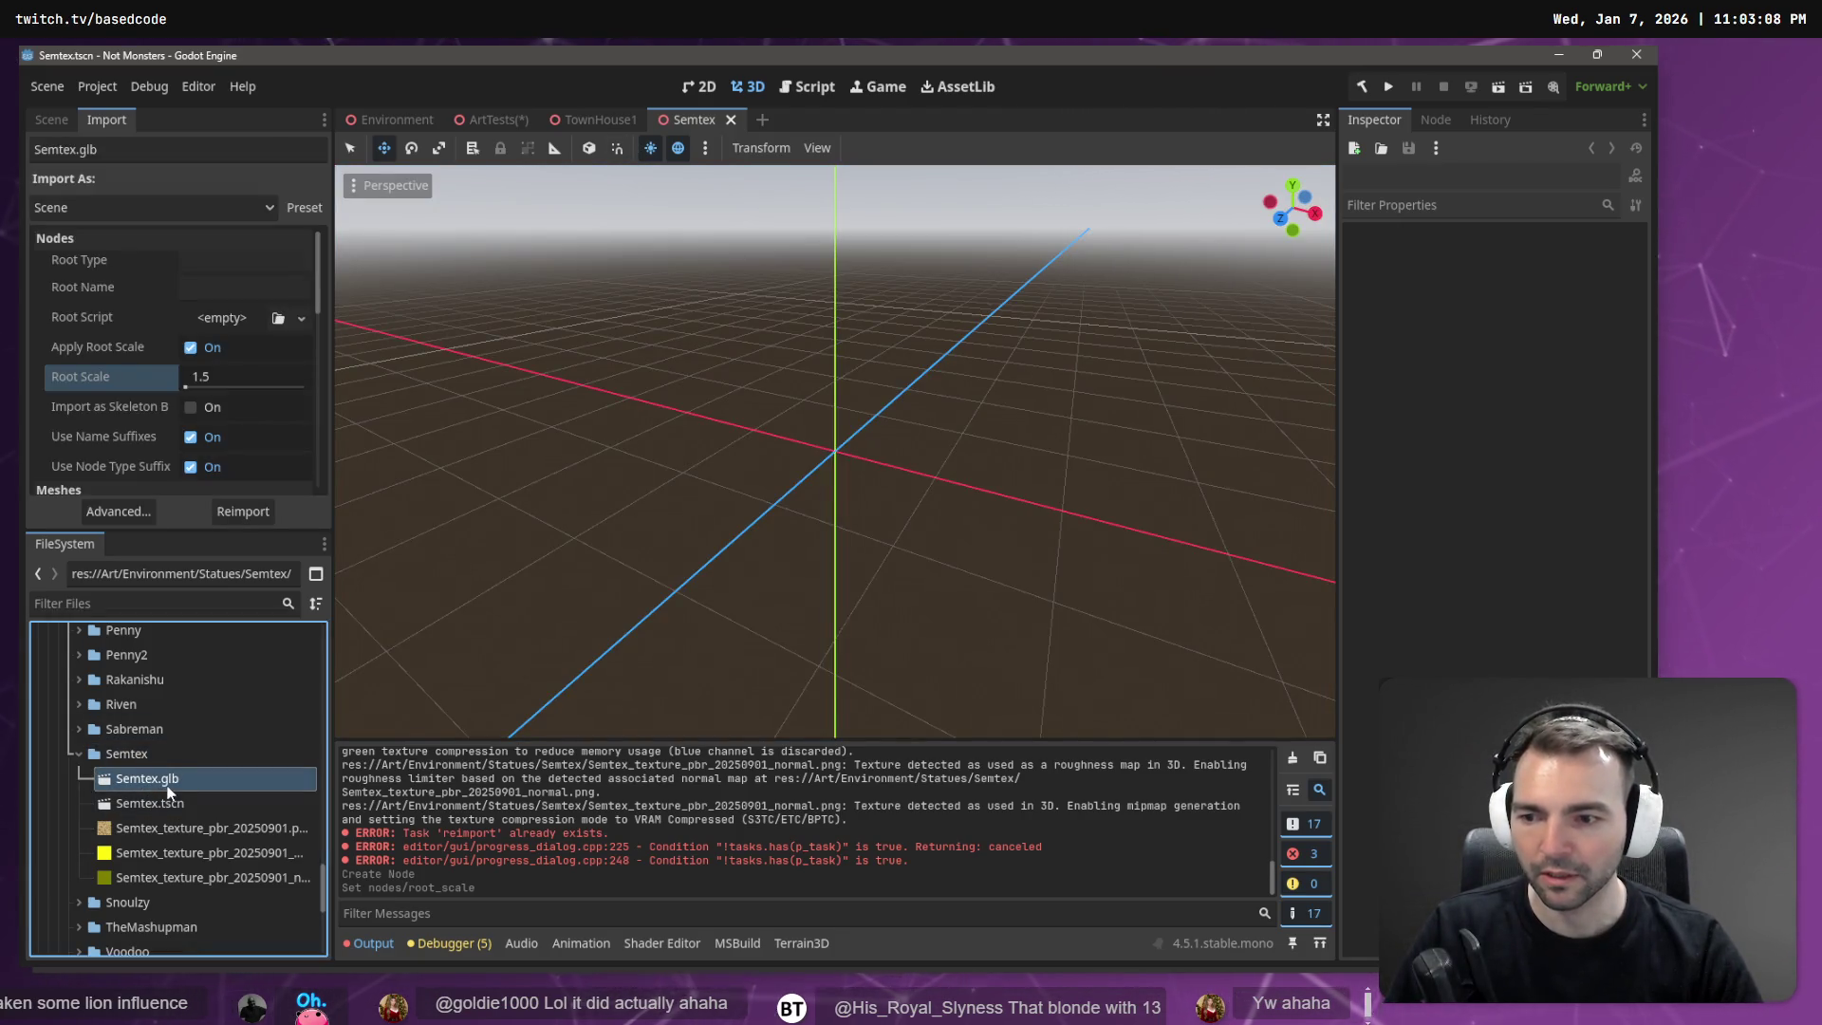
{"action": "mouse_move", "coordinate": [169, 793]}
{"action": "left_mouse_down"}
{"action": "mouse_move", "coordinate": [357, 737]}
{"action": "mouse_move", "coordinate": [845, 418]}
{"action": "left_mouse_up"}
{"action": "mouse_move", "coordinate": [846, 299]}
{"action": "left_mouse_down"}
{"action": "mouse_move", "coordinate": [896, 122]}
{"action": "mouse_move", "coordinate": [902, 142]}
{"action": "left_mouse_up"}
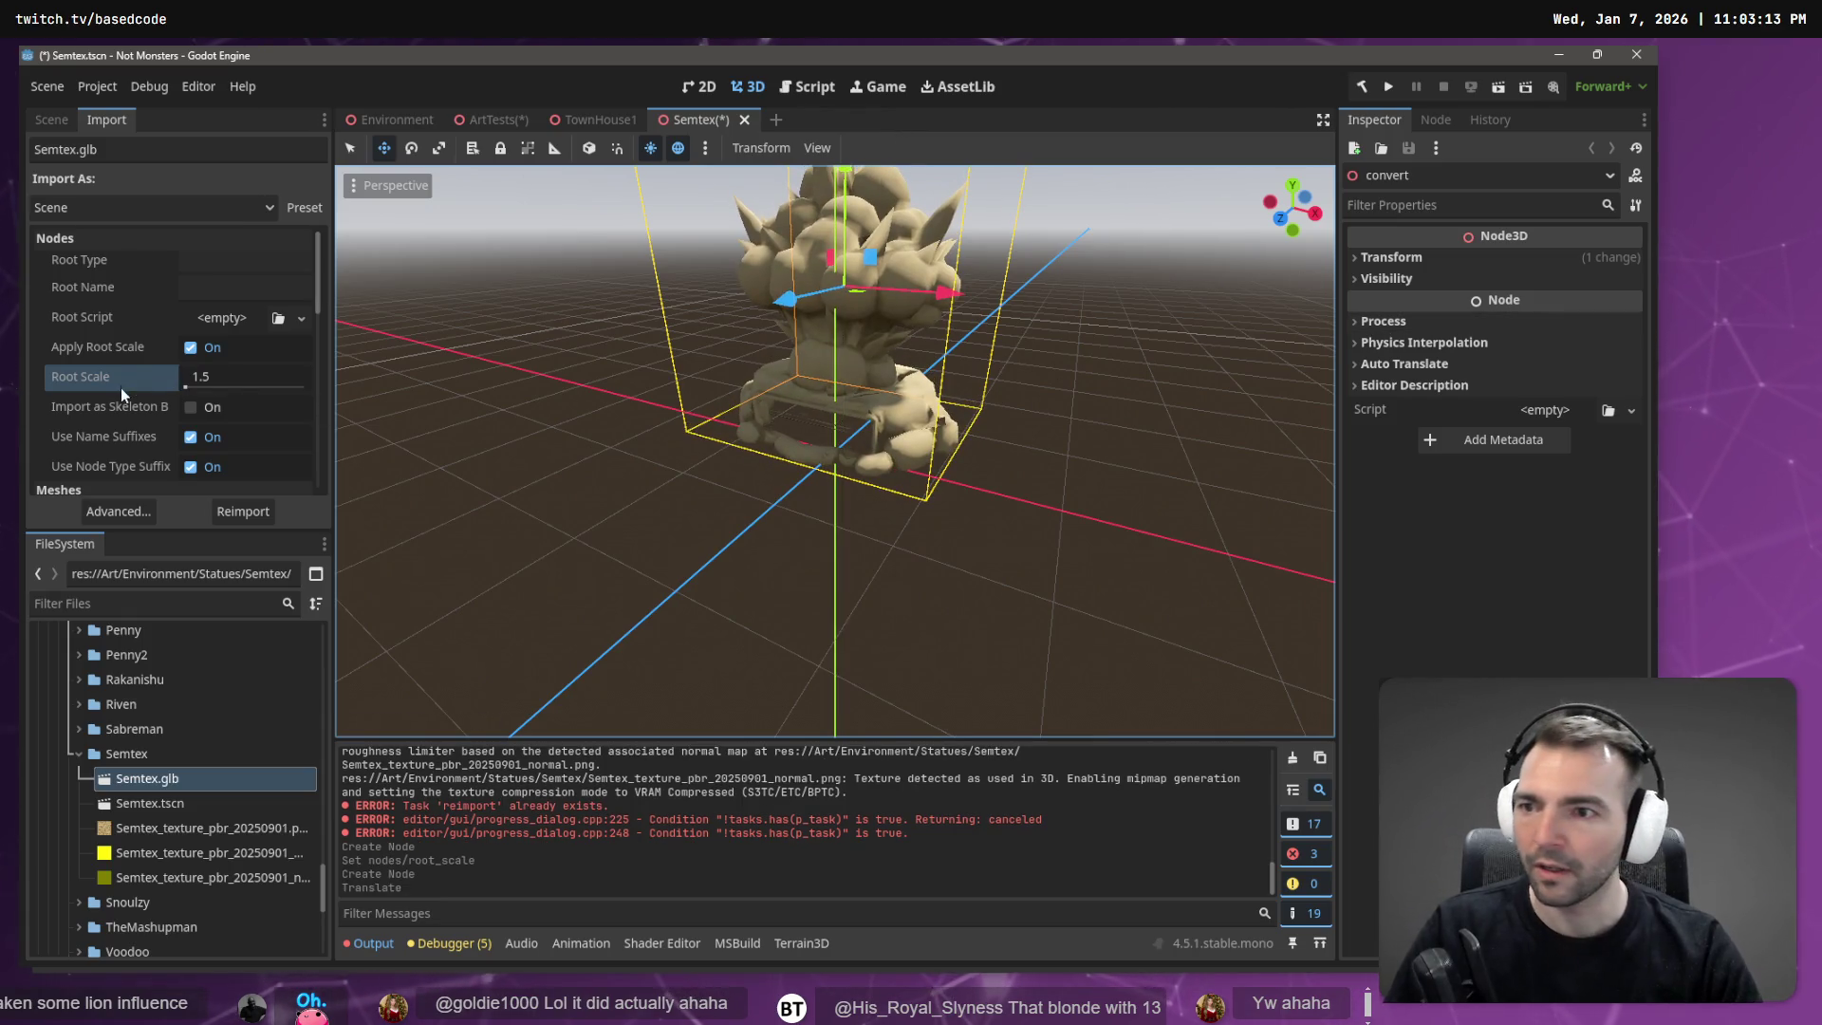
{"action": "left_click", "coordinate": [52, 119]}
{"action": "left_click", "coordinate": [92, 206]}
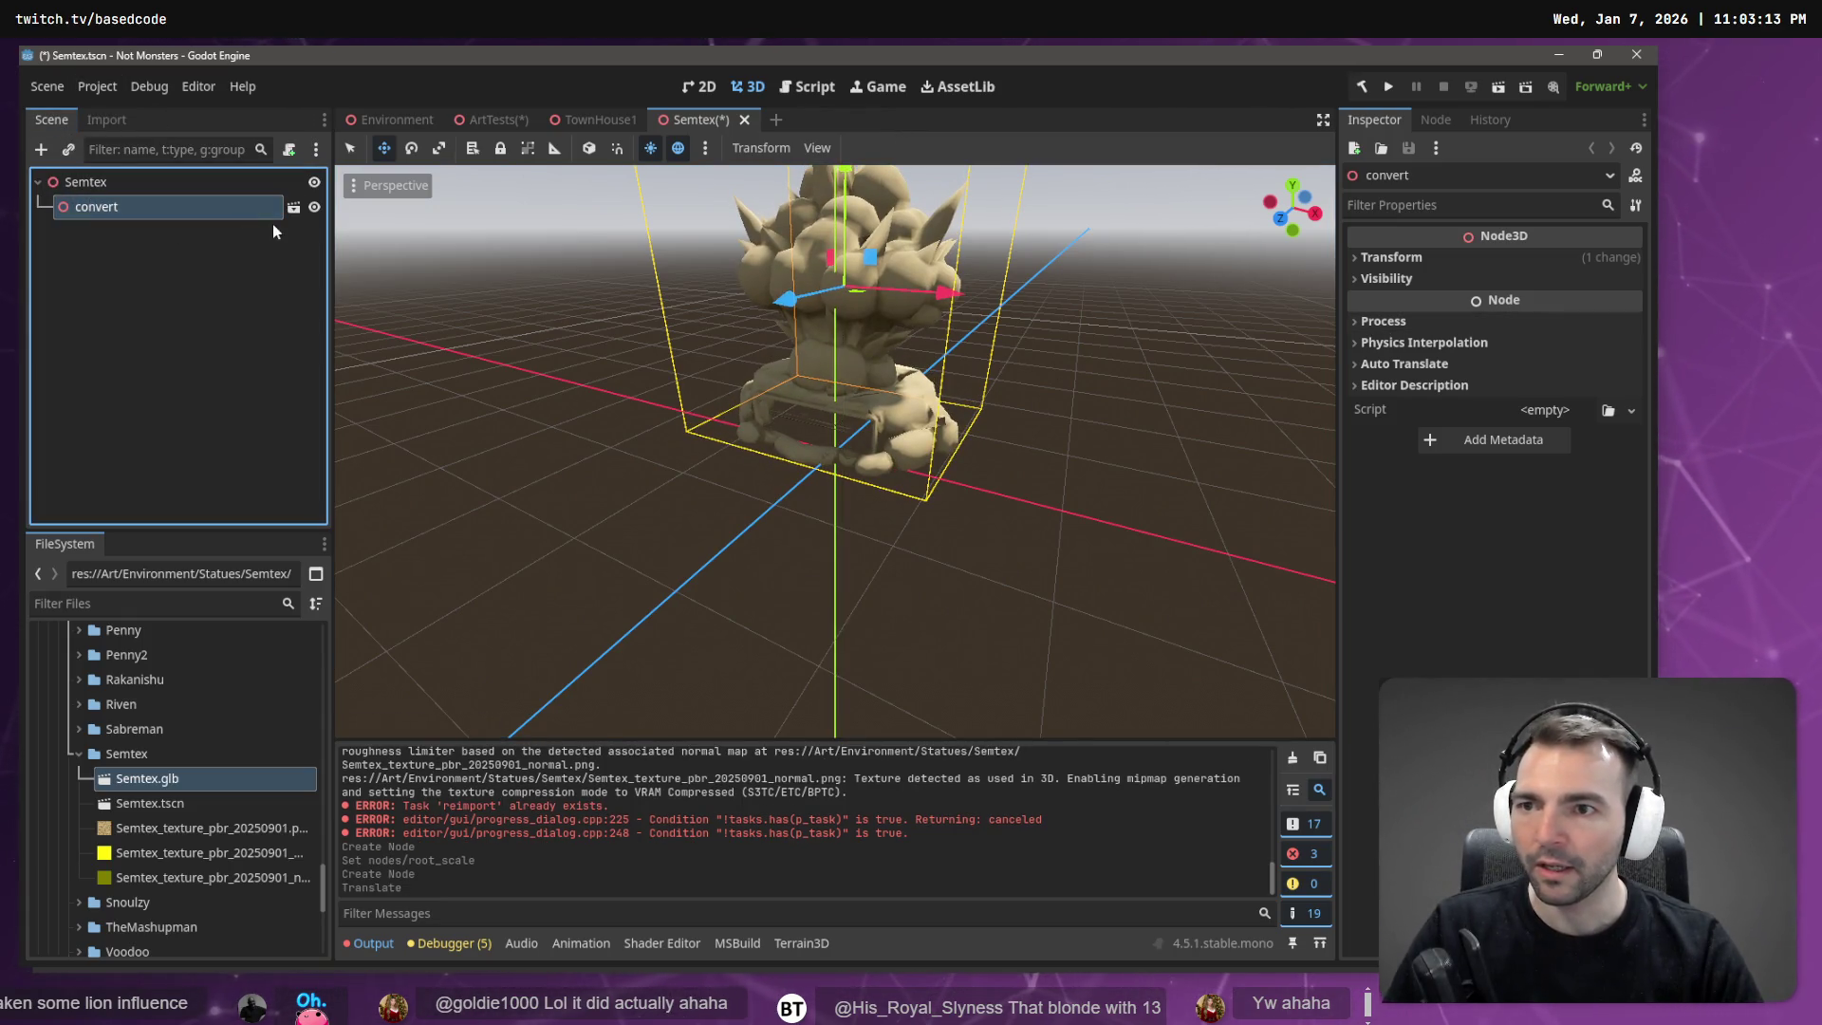
{"action": "left_click", "coordinate": [292, 208]}
{"action": "left_click", "coordinate": [850, 531]}
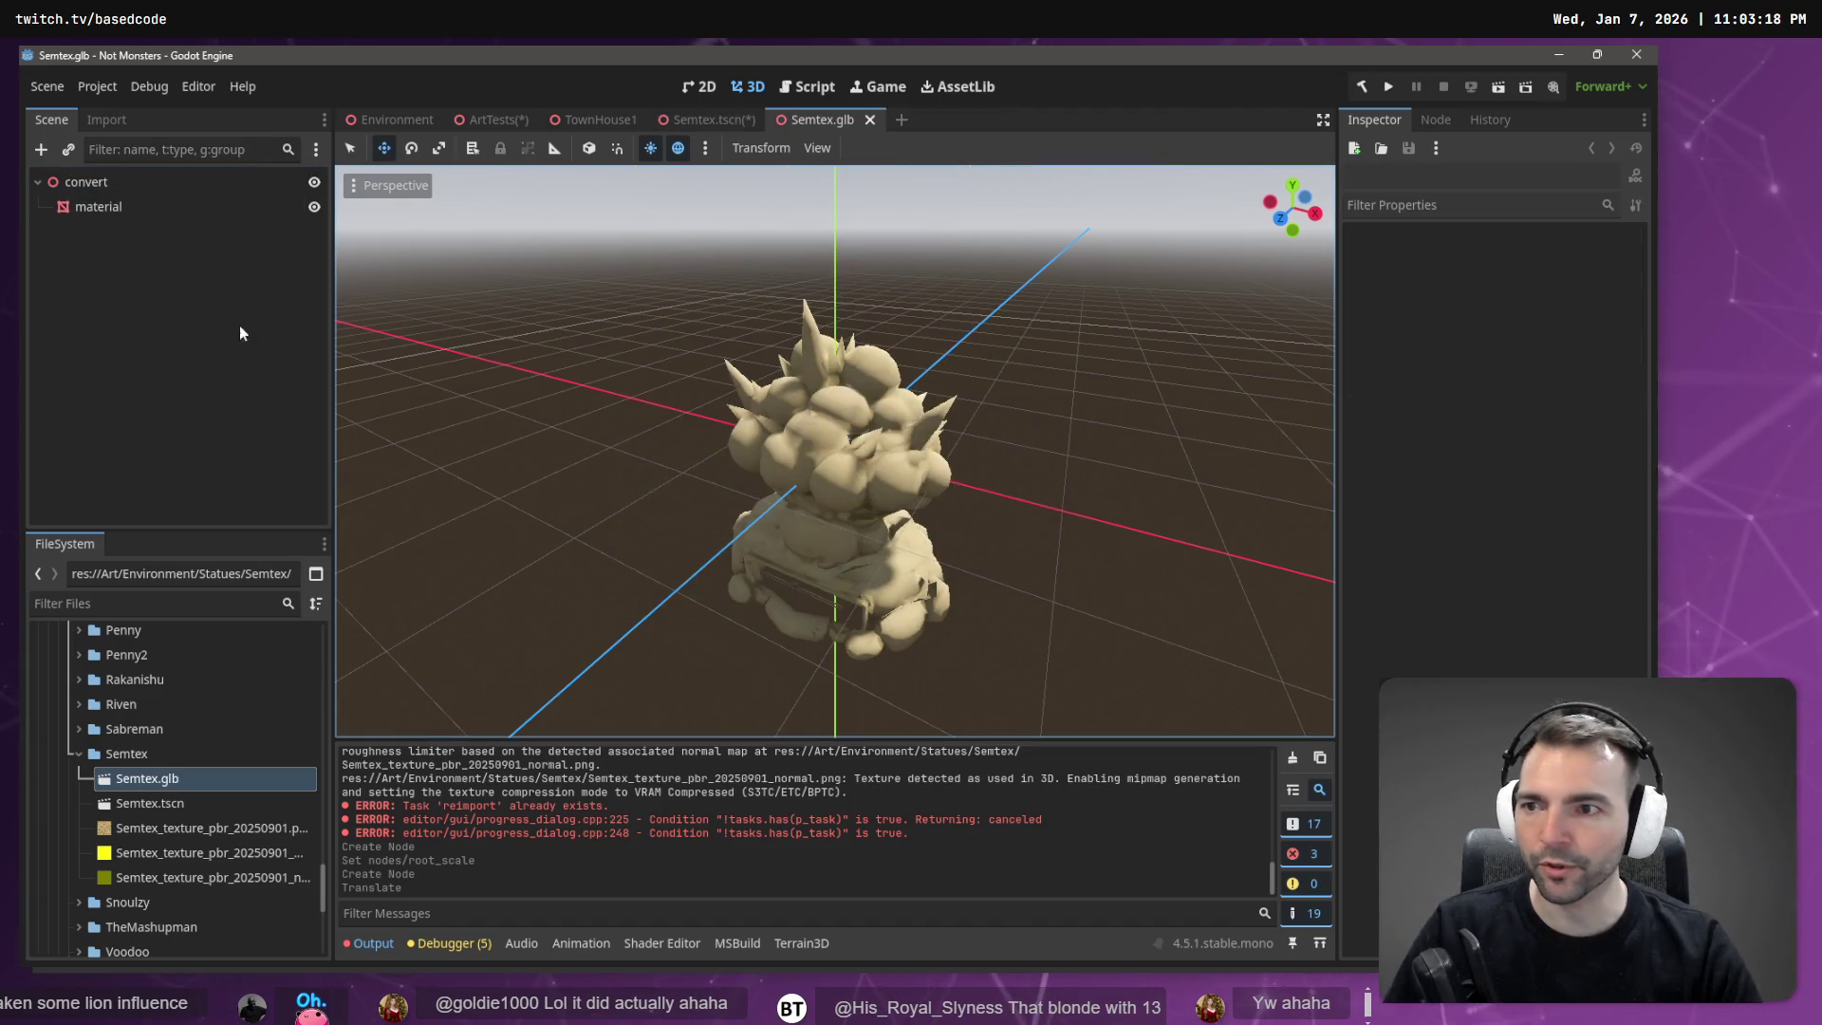
Copy the statue's mesh node under the Semtex root and delete the convert node.
{"action": "left_click", "coordinate": [110, 210]}
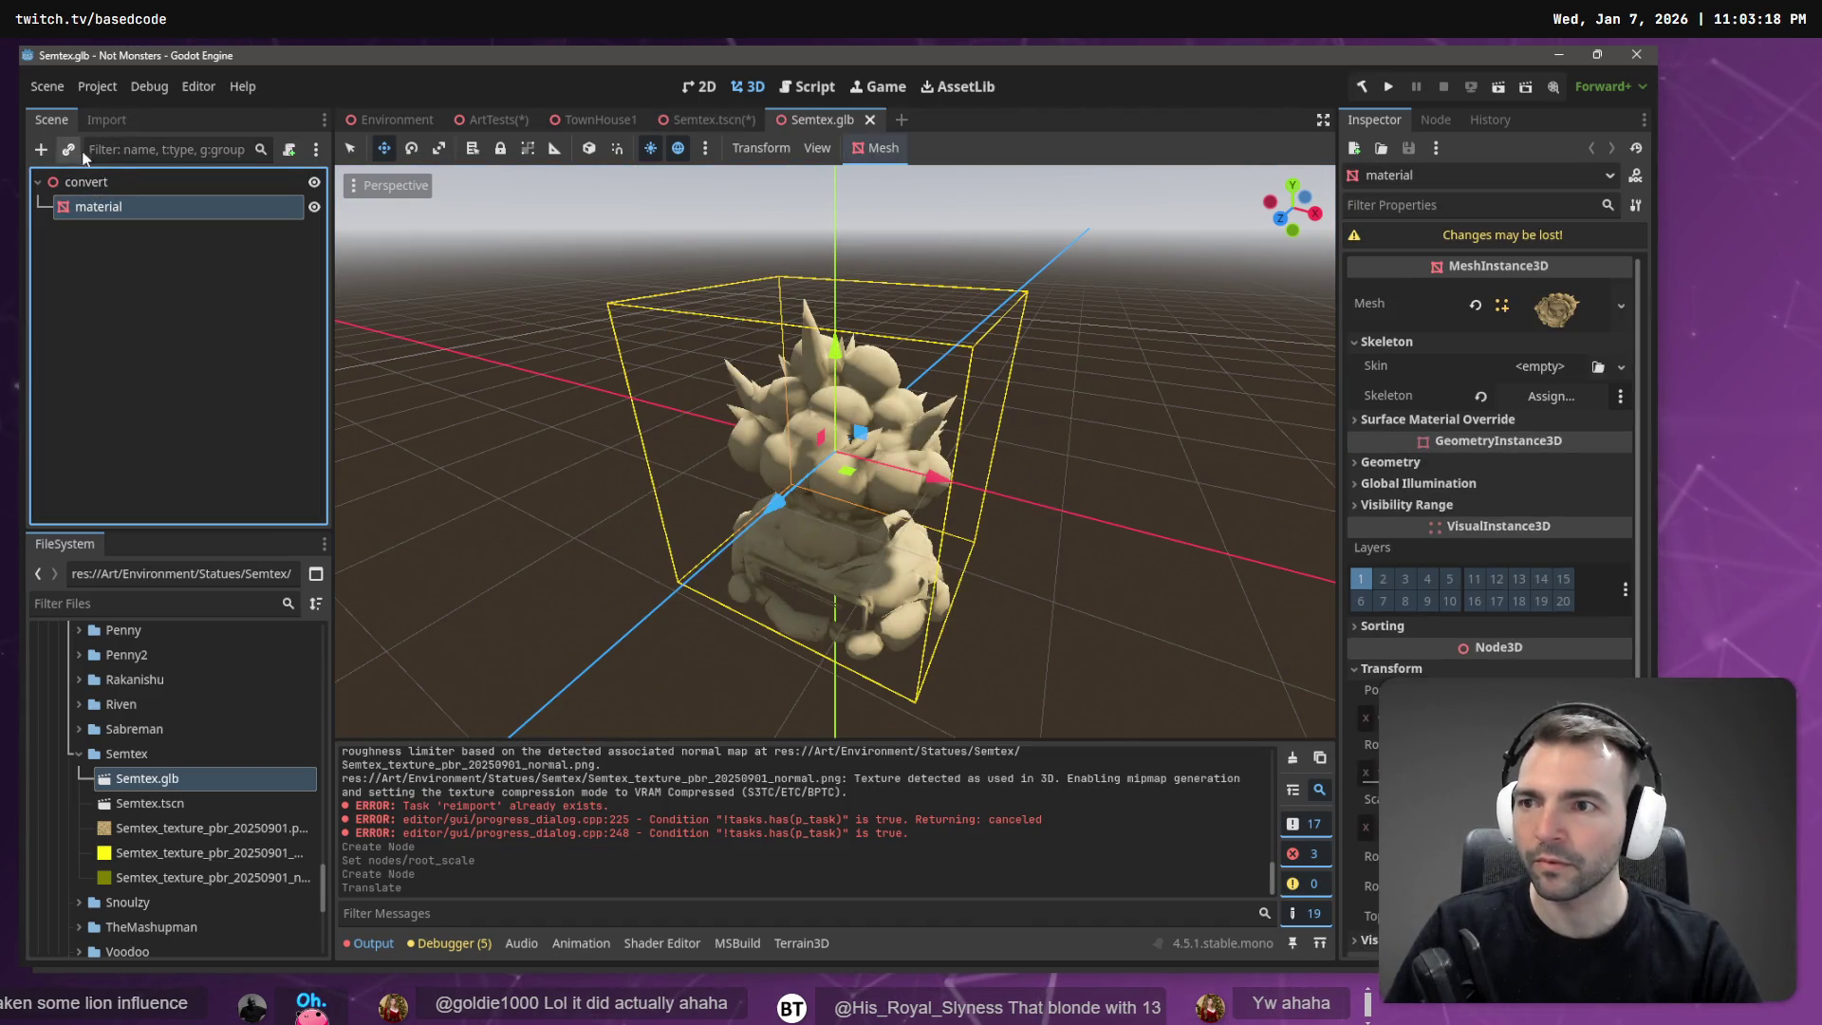
{"action": "key", "text": "ctrl+c"}
{"action": "middle_click", "coordinate": [828, 128]}
{"action": "key", "text": "ctrl+v"}
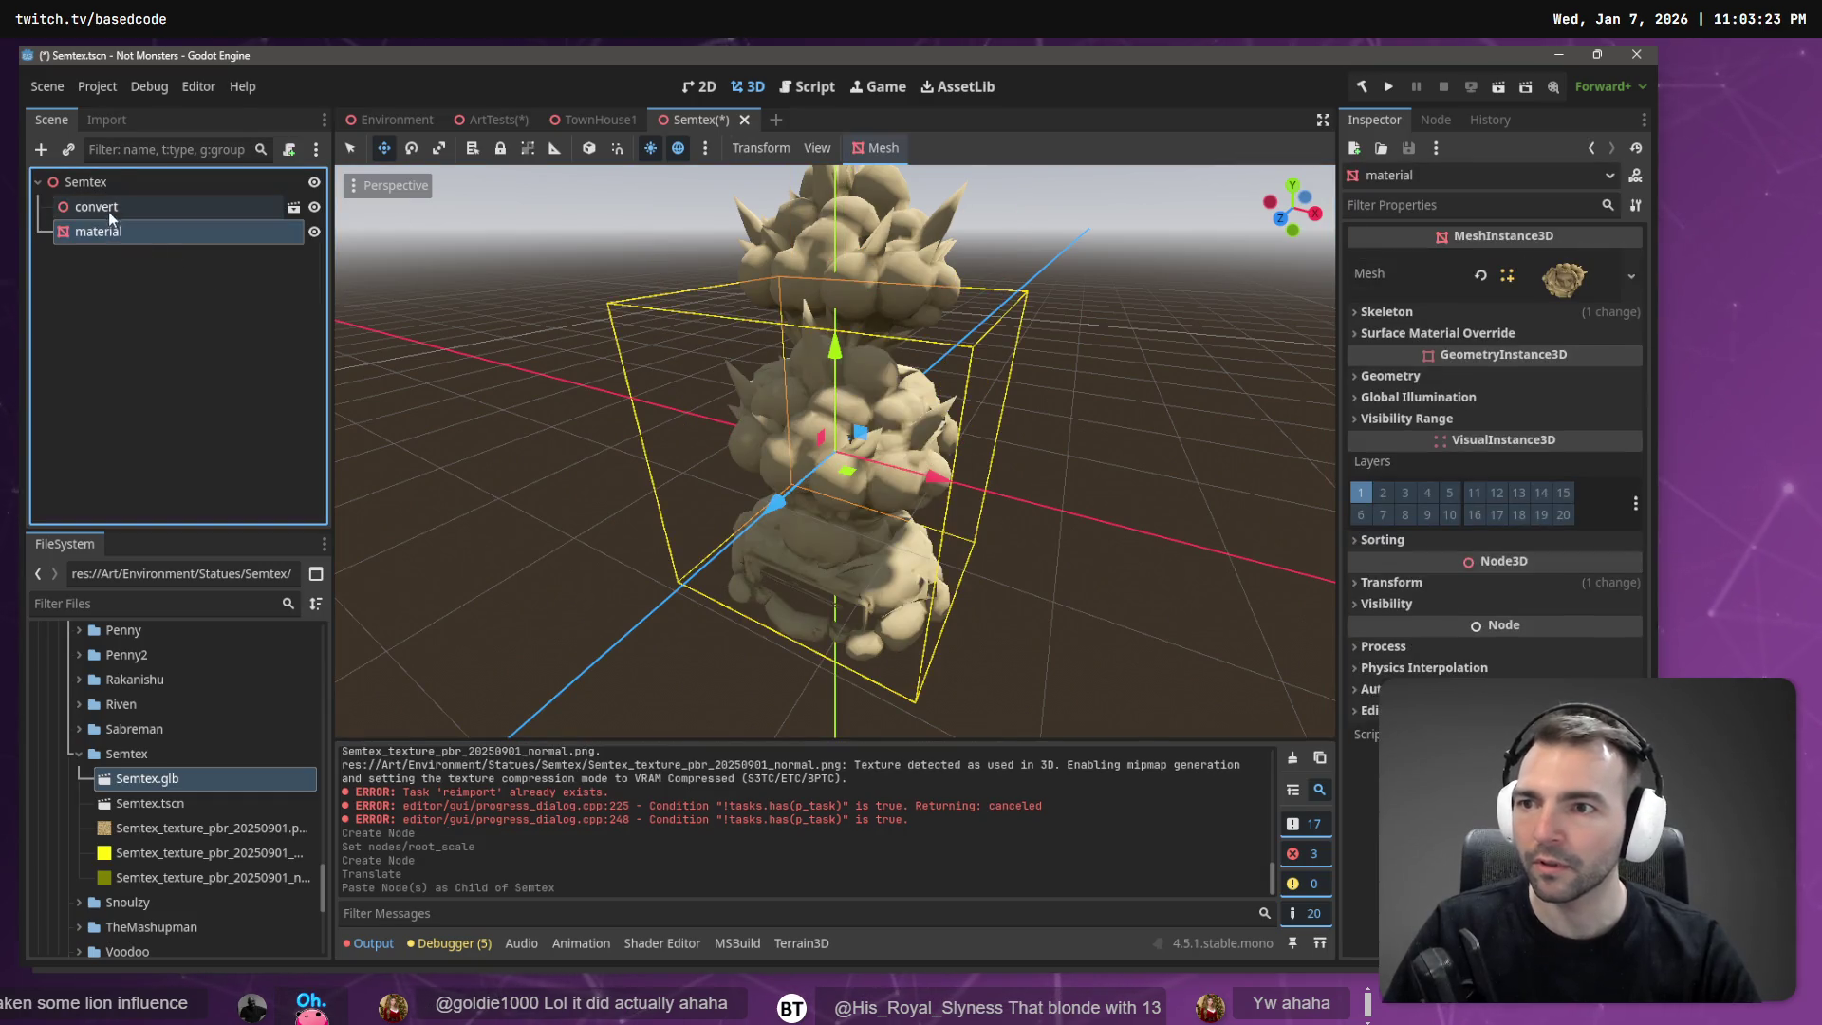
{"action": "left_click", "coordinate": [111, 208]}
{"action": "key", "text": "Delete"}
{"action": "left_click", "coordinate": [800, 520]}
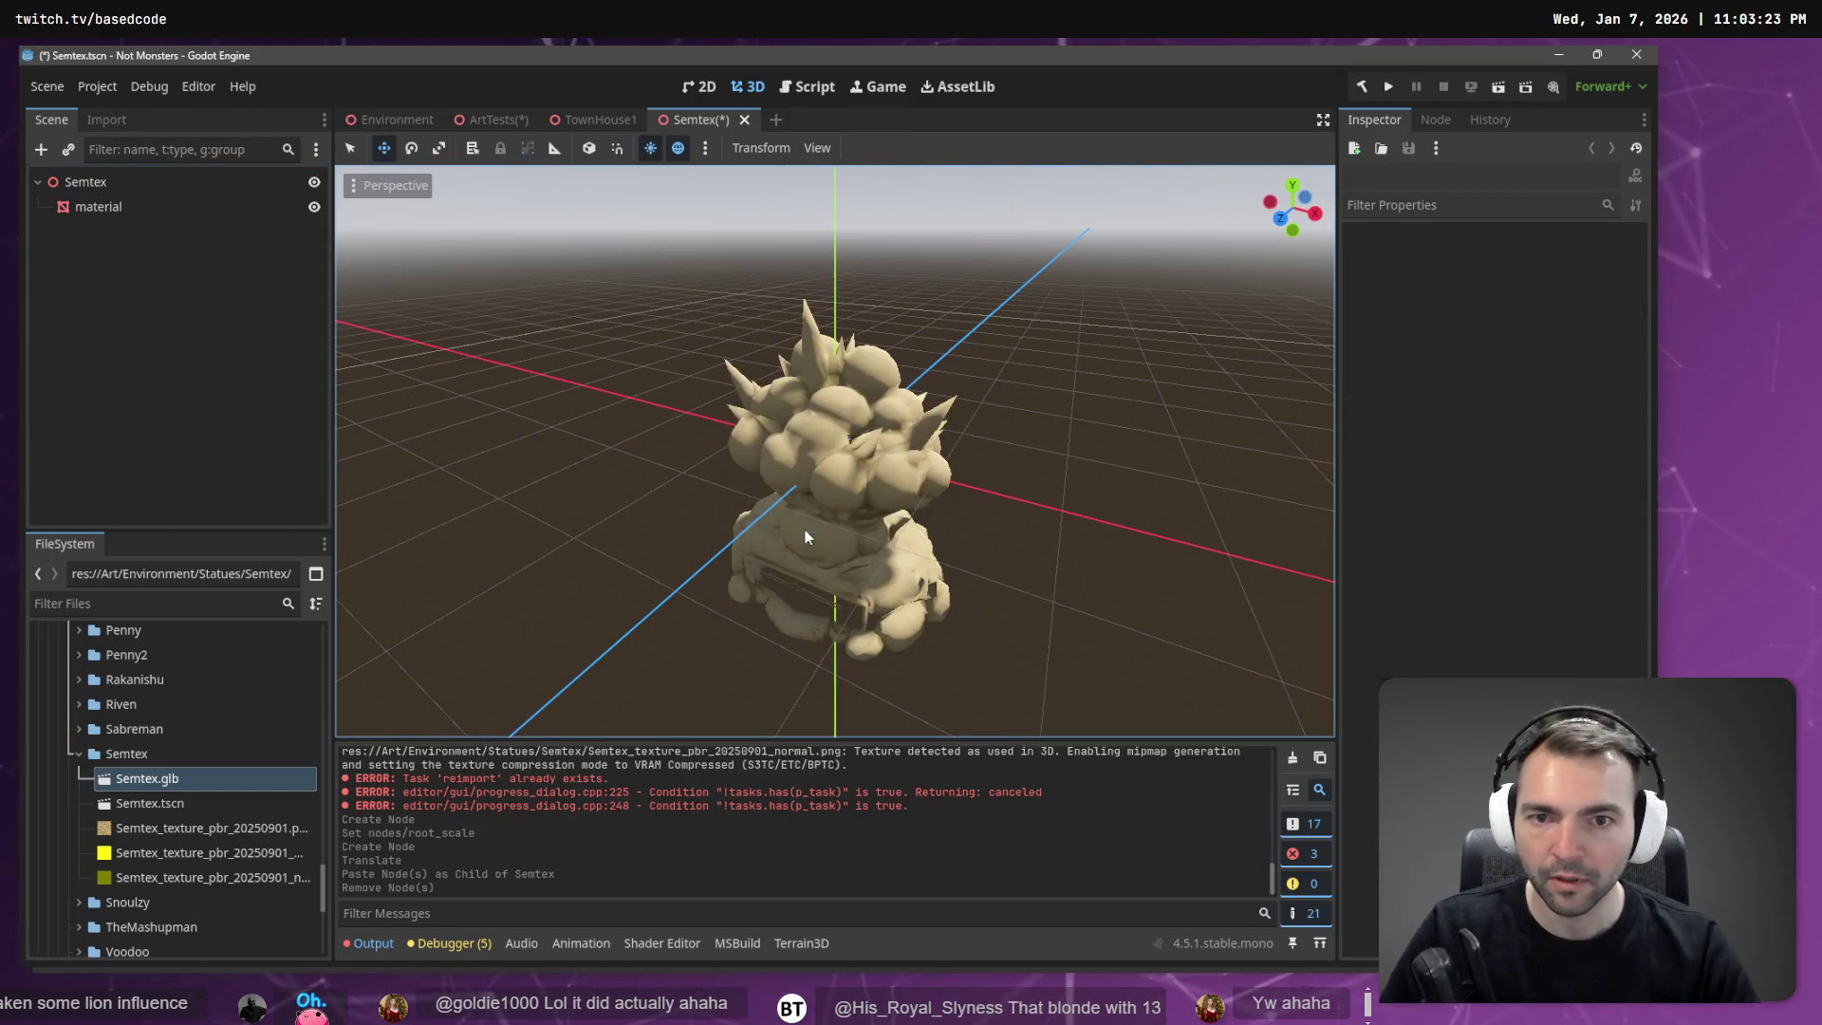
{"action": "left_click", "coordinate": [805, 537]}
Raise the mesh along Y and give Surface Material Override slot 0 a new StandardMaterial3D.
{"action": "left_click_drag", "start_coordinate": [822, 347], "coordinate": [858, 100]}
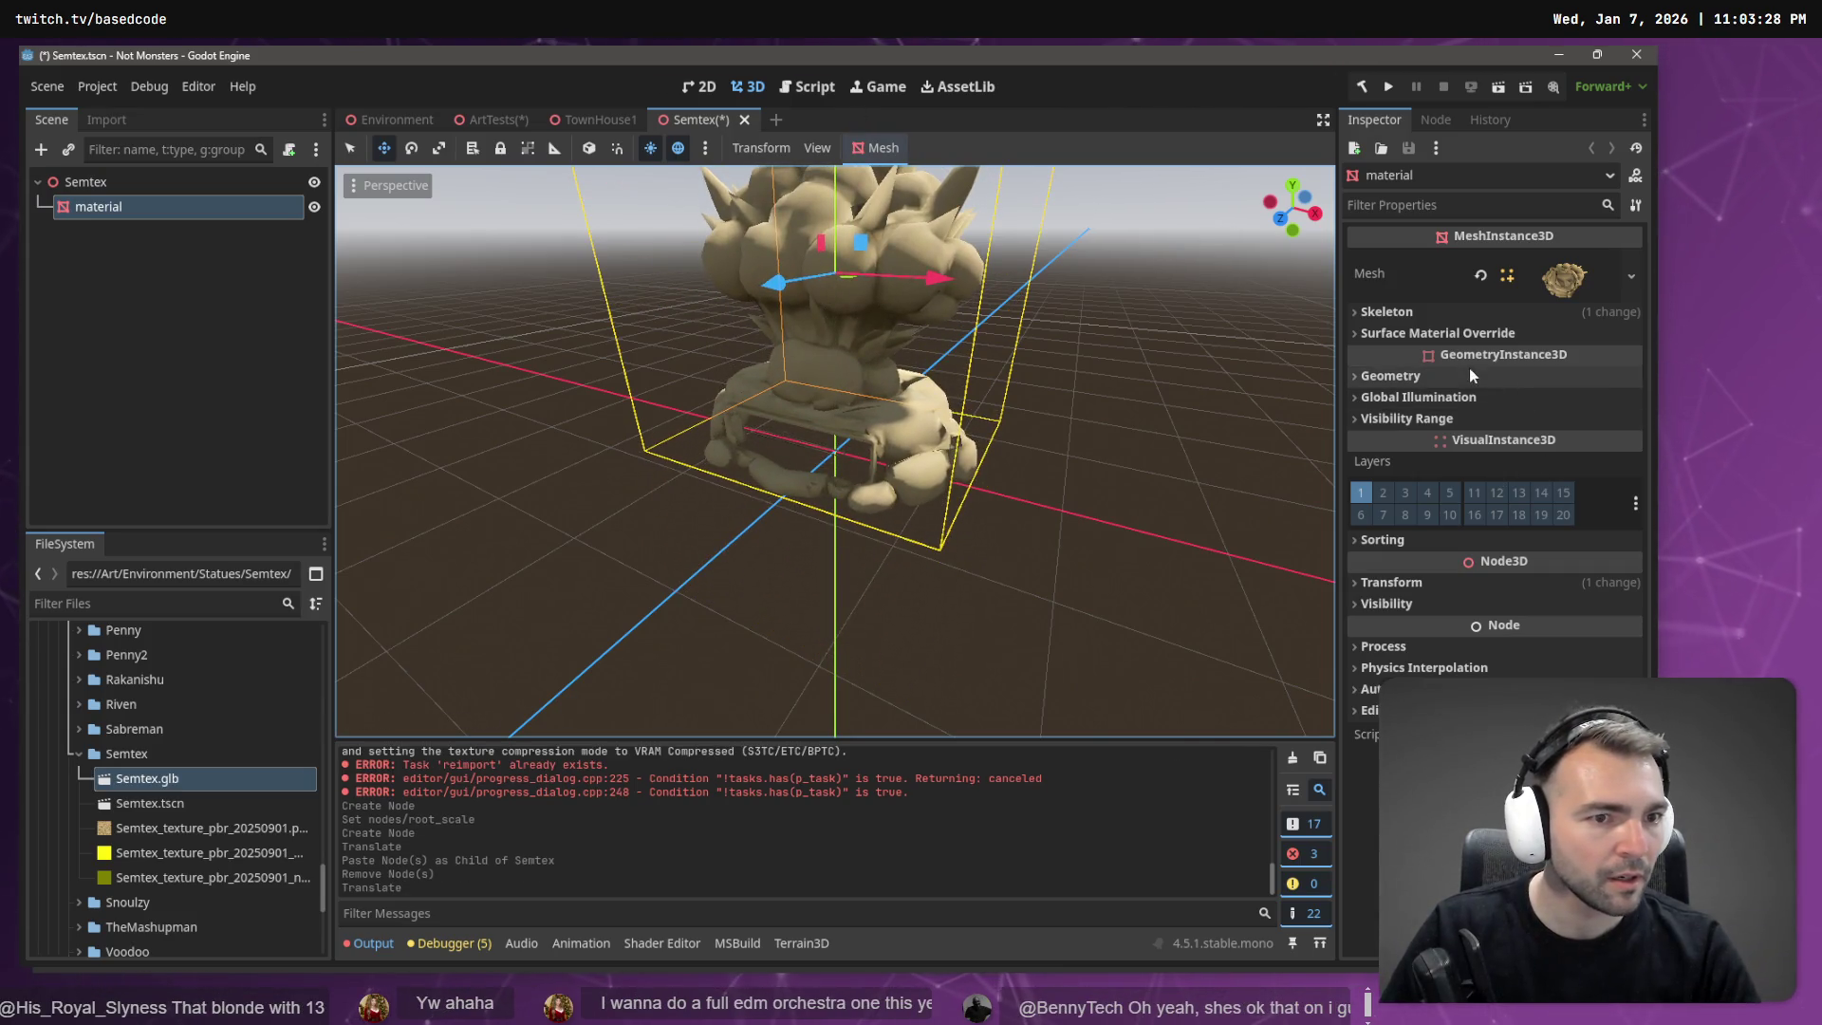
{"action": "left_click", "coordinate": [1433, 332]}
{"action": "left_click", "coordinate": [1631, 358]}
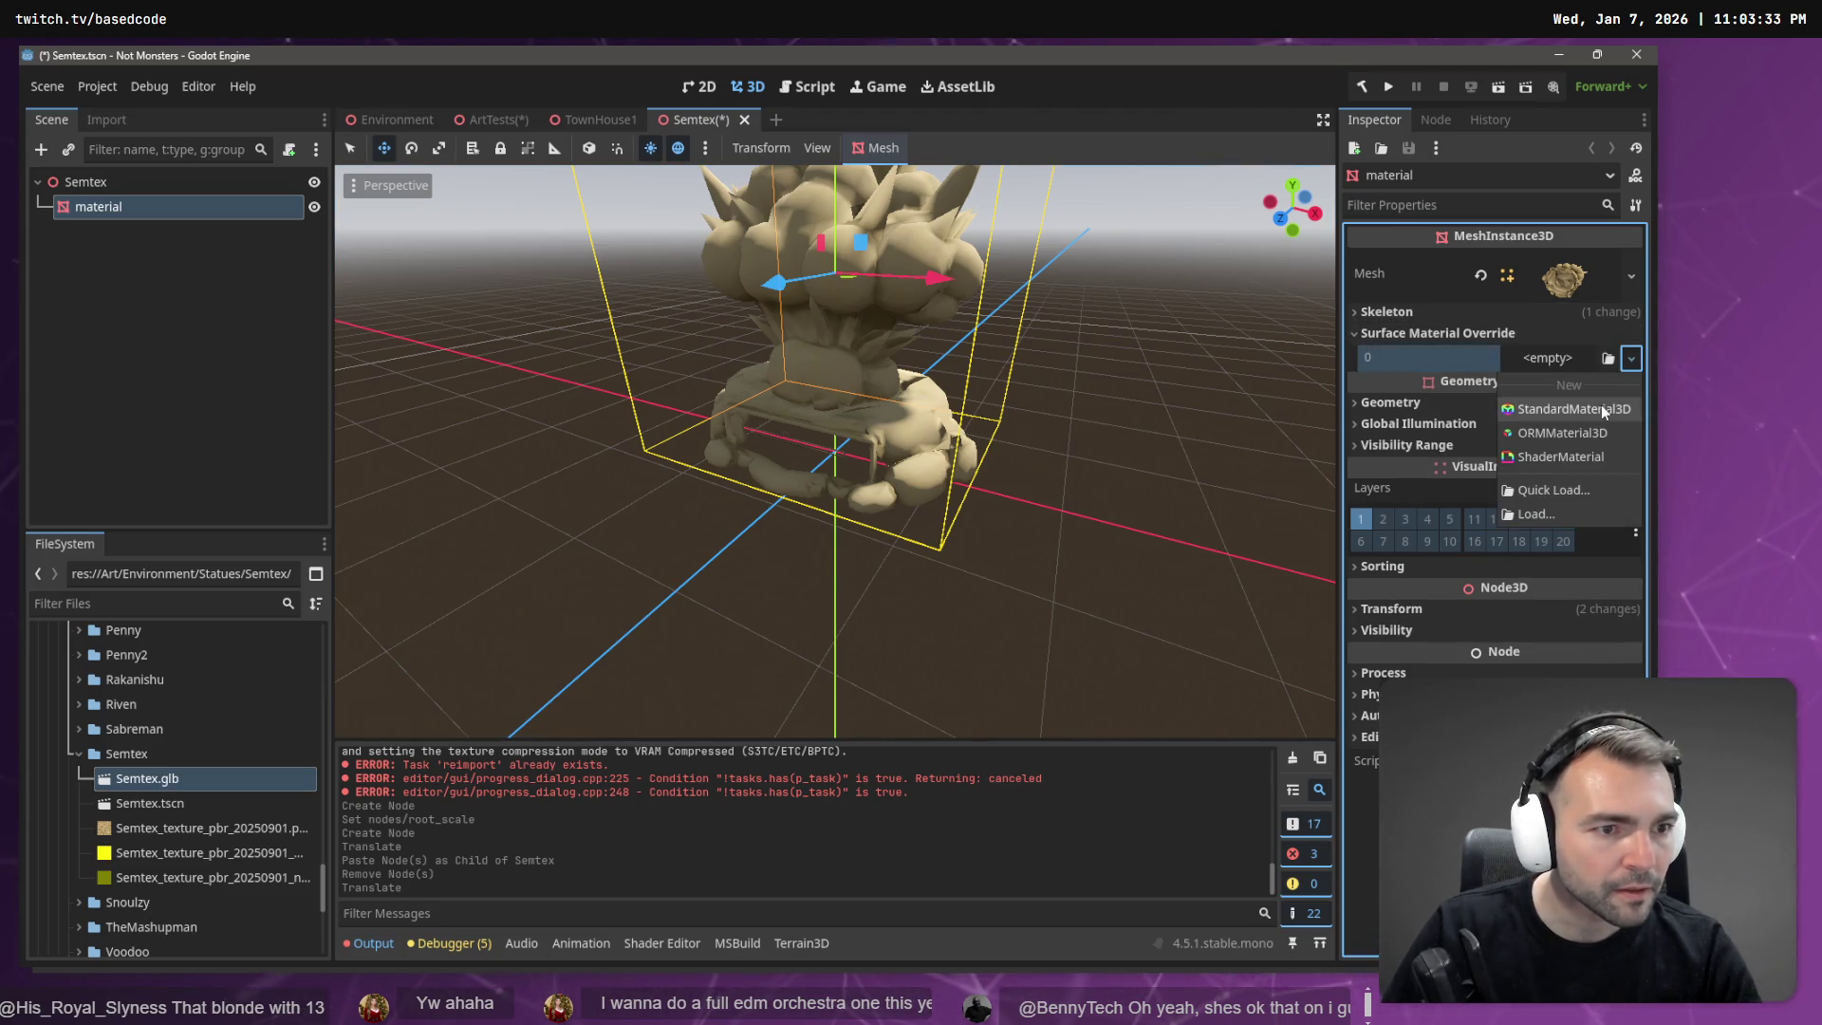
{"action": "left_click", "coordinate": [1602, 408]}
{"action": "left_click", "coordinate": [1424, 432]}
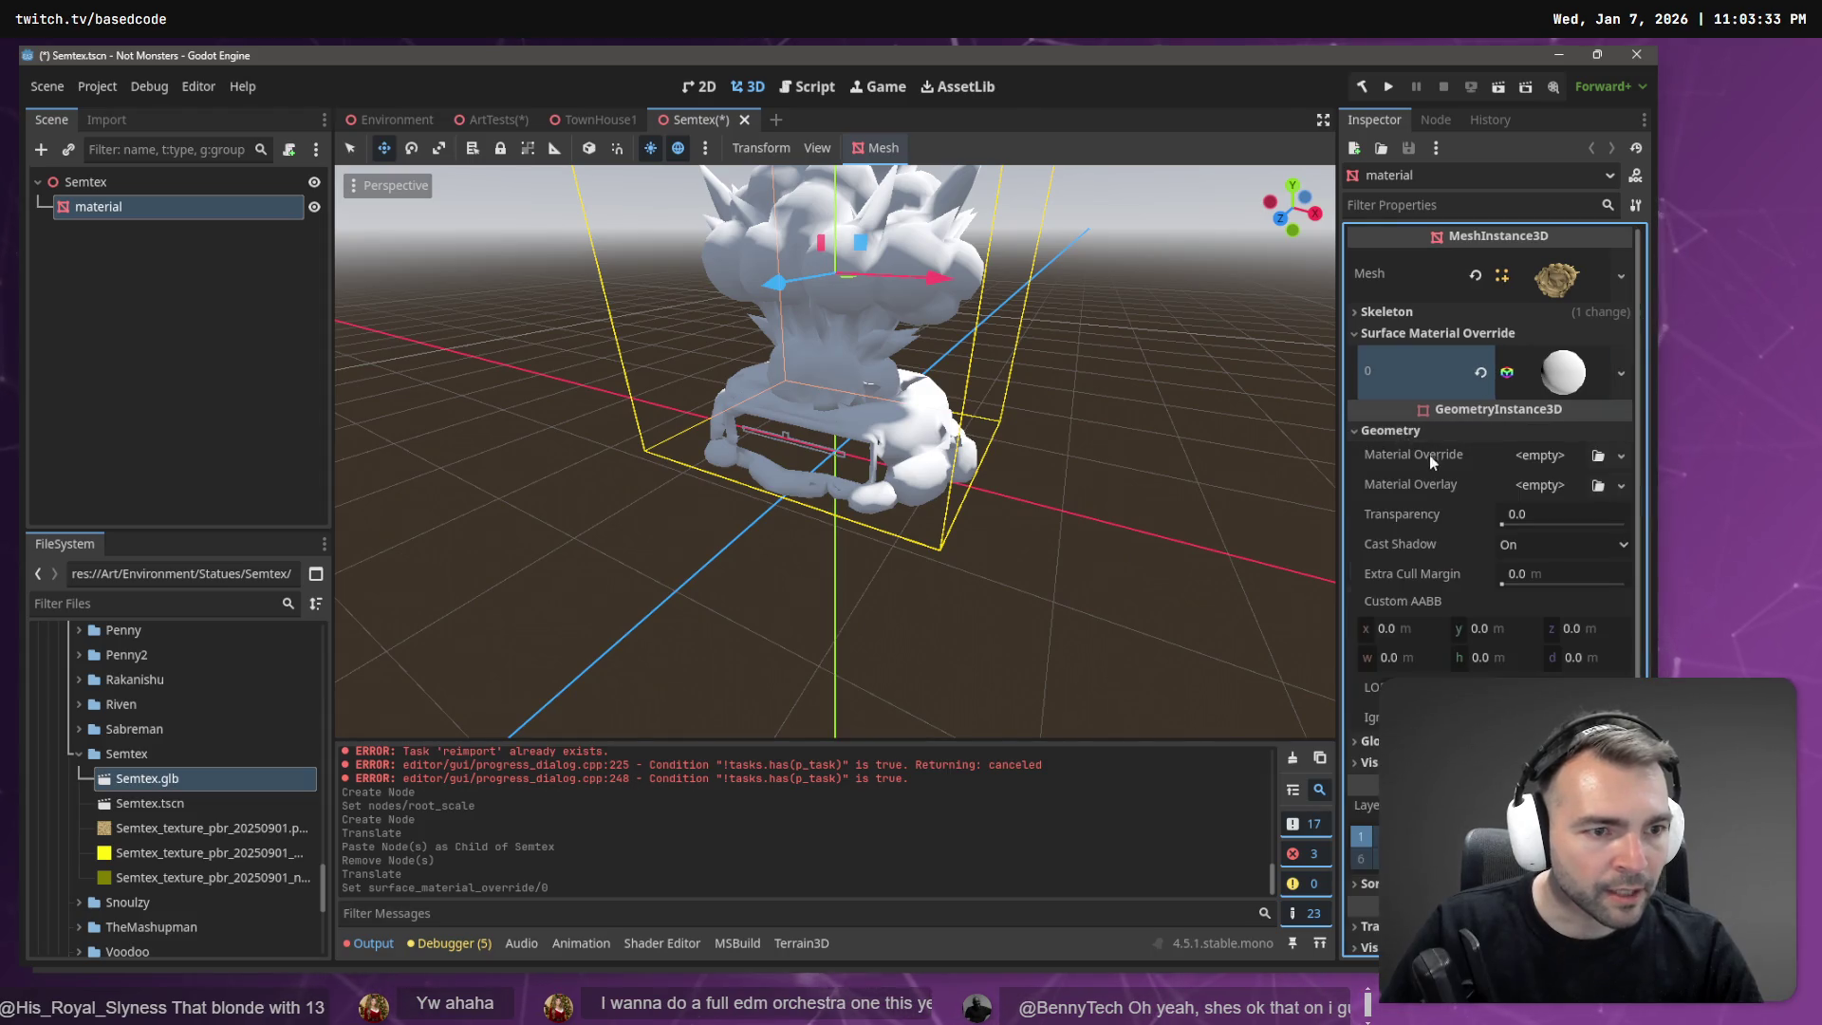
{"action": "left_click", "coordinate": [1387, 429]}
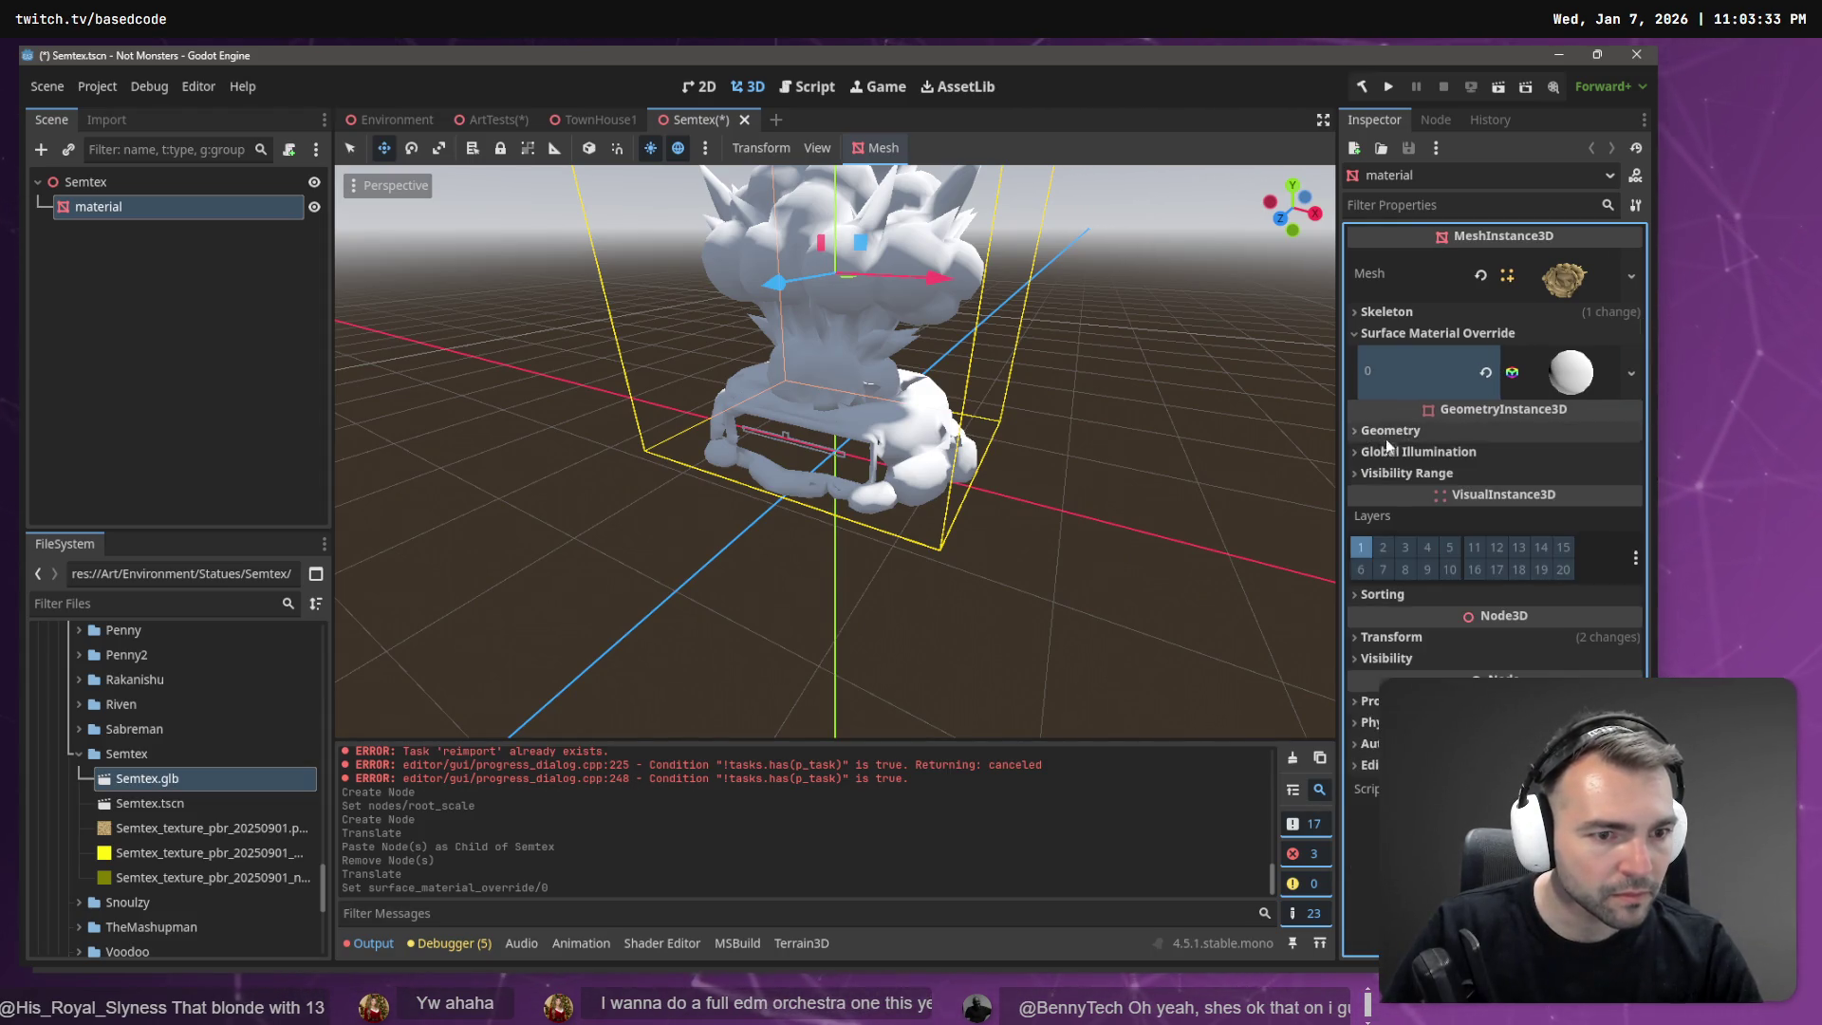
{"action": "left_click", "coordinate": [1611, 370]}
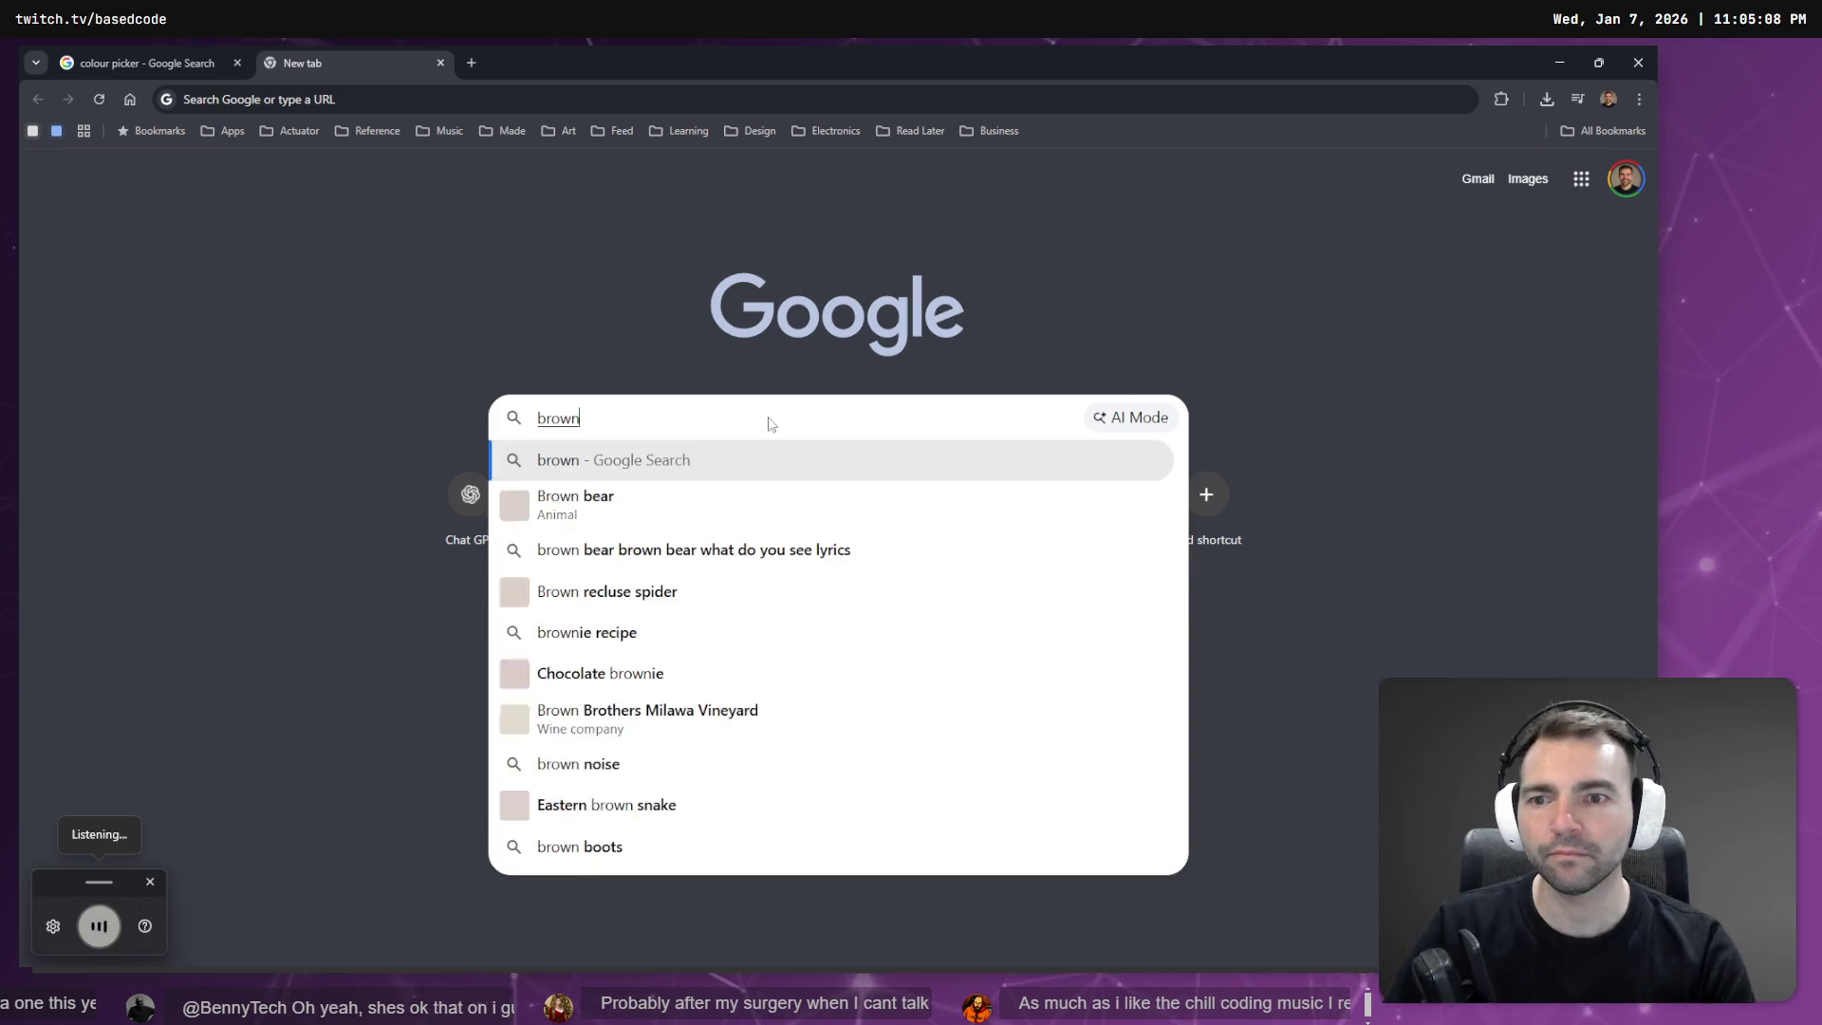
Search Google for 'brown RGB' and open the Shades Of Brown colour chart image.
{"action": "type", "text": " RGB"}
{"action": "key", "text": "Return"}
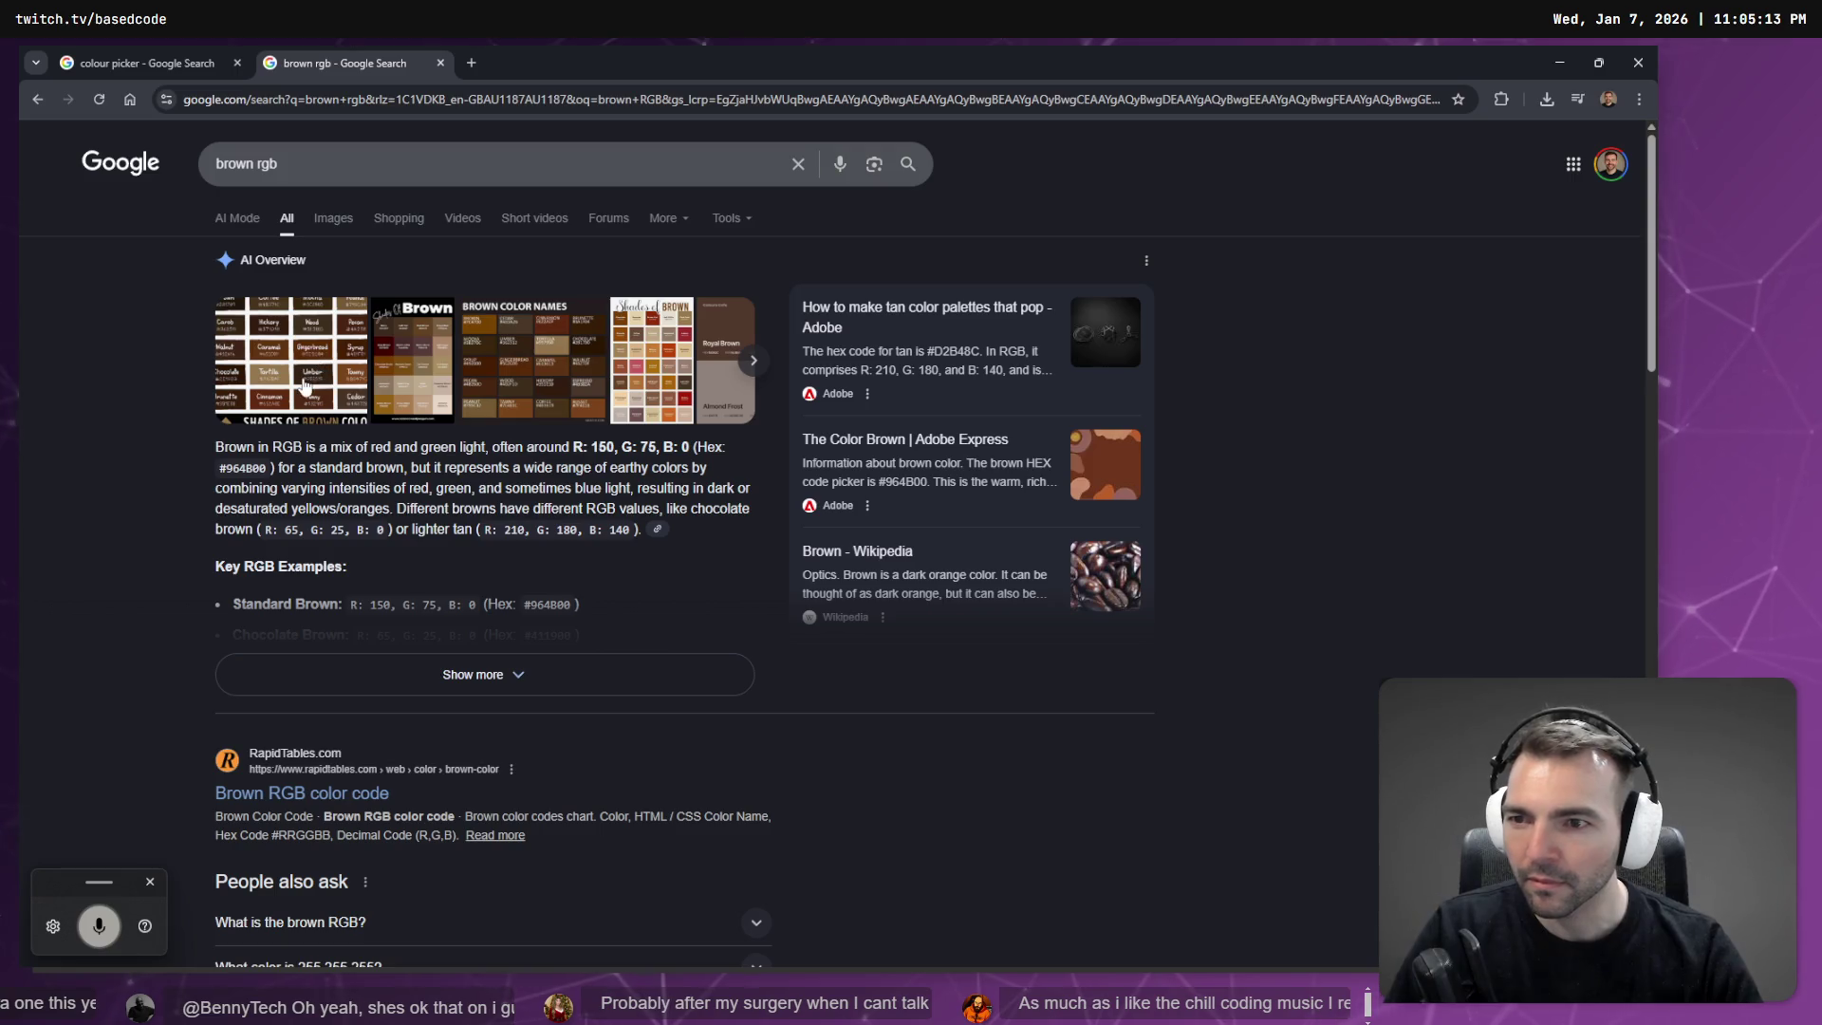
{"action": "left_click", "coordinate": [413, 361]}
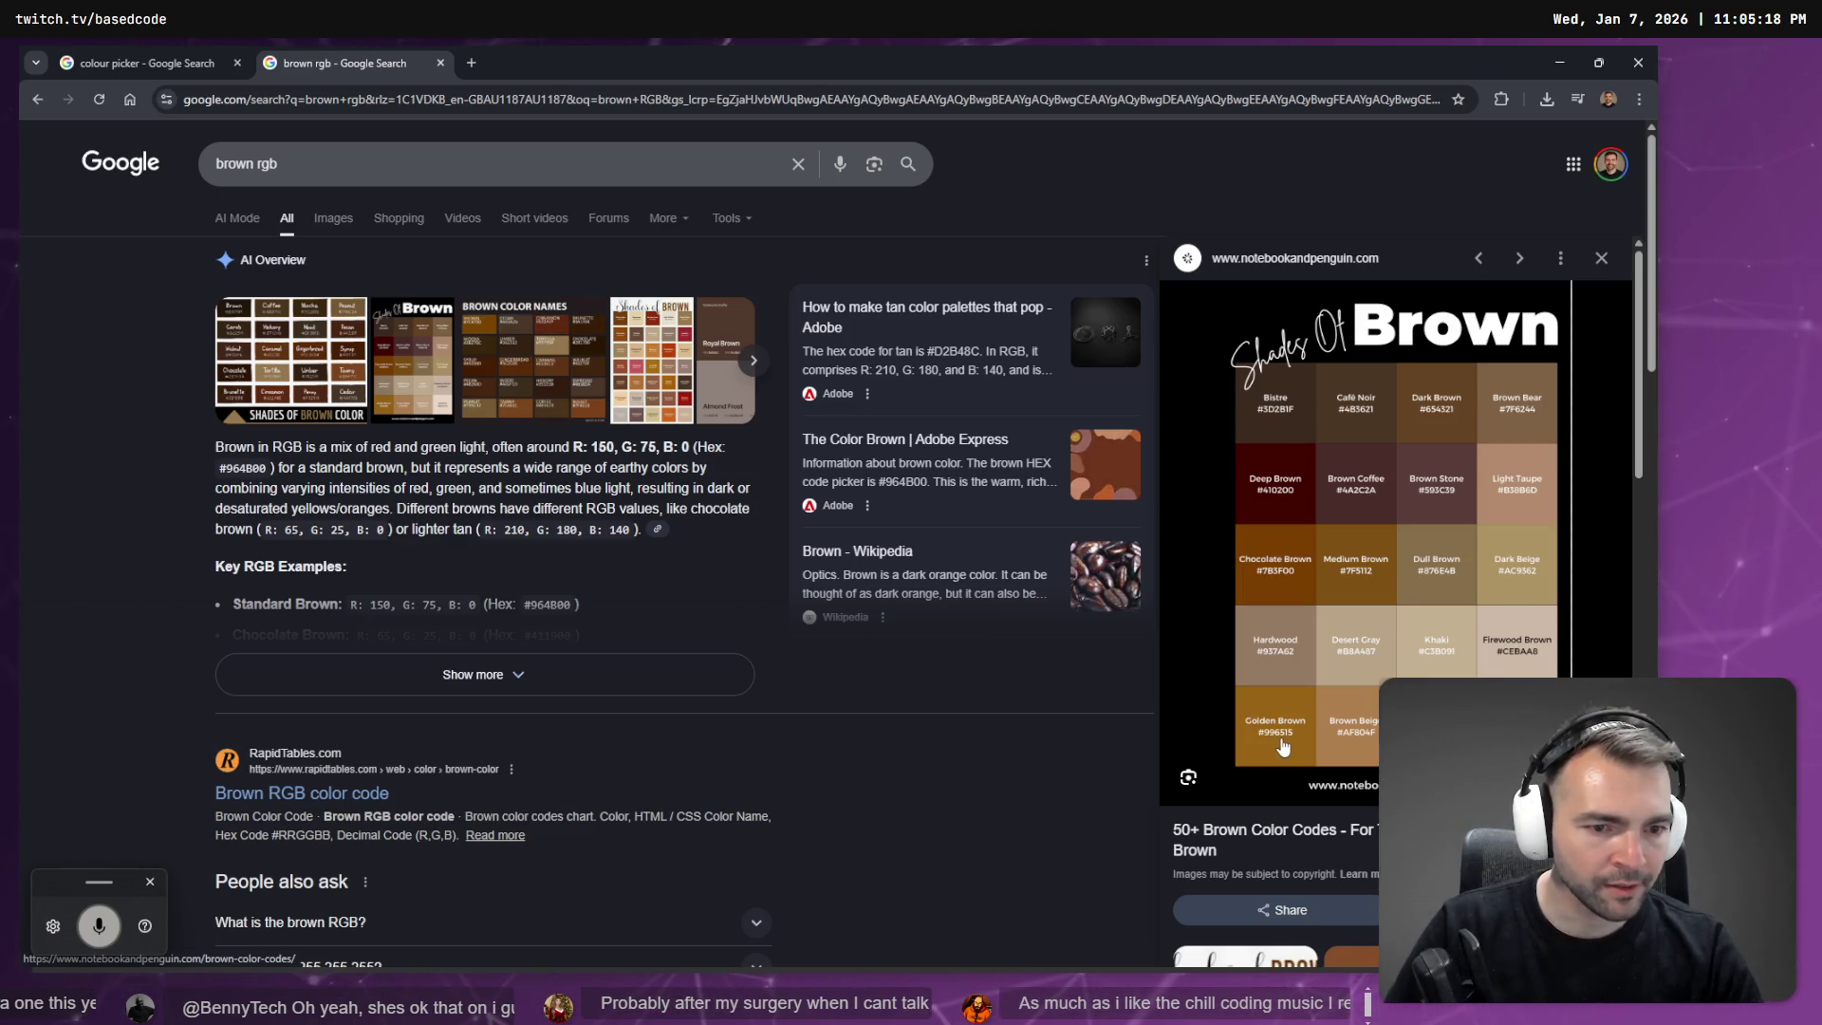
{"action": "key", "text": "alt+Tab"}
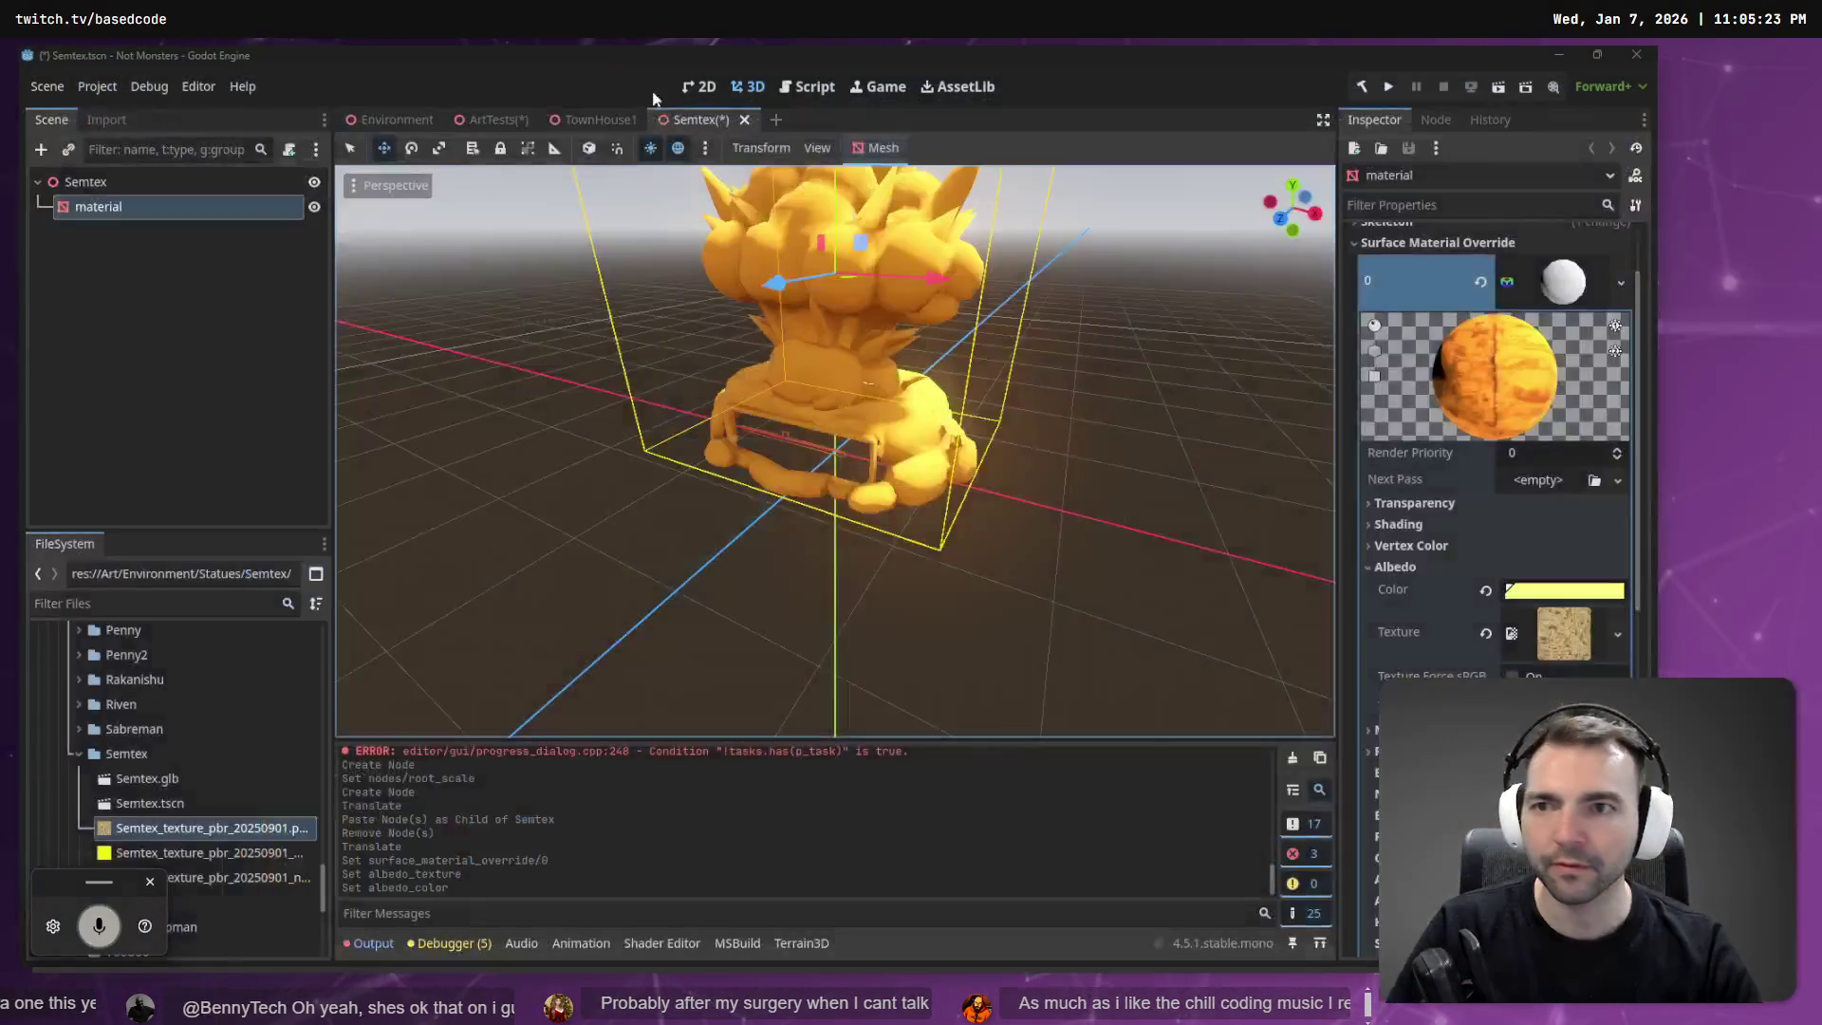
Set the Semtex material's albedo colour to hex #996515 in RGB mode.
{"action": "left_click", "coordinate": [1559, 592]}
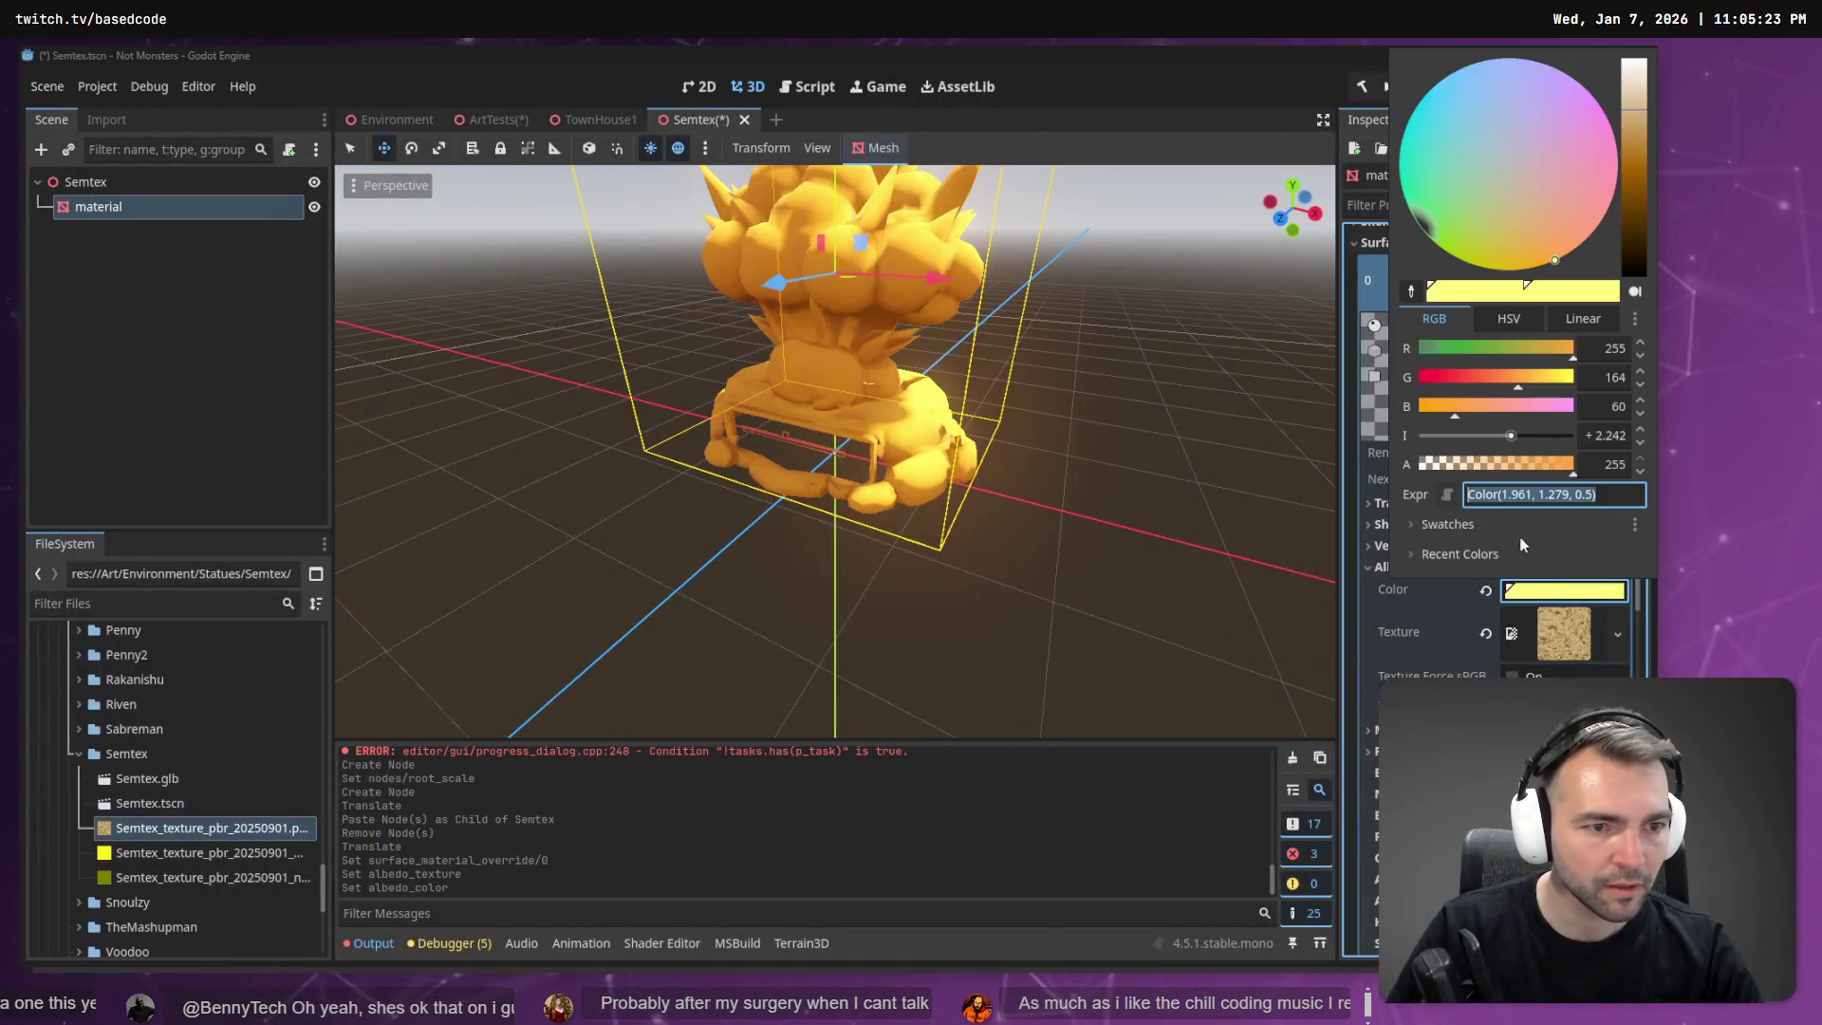
{"action": "left_click", "coordinate": [1507, 321]}
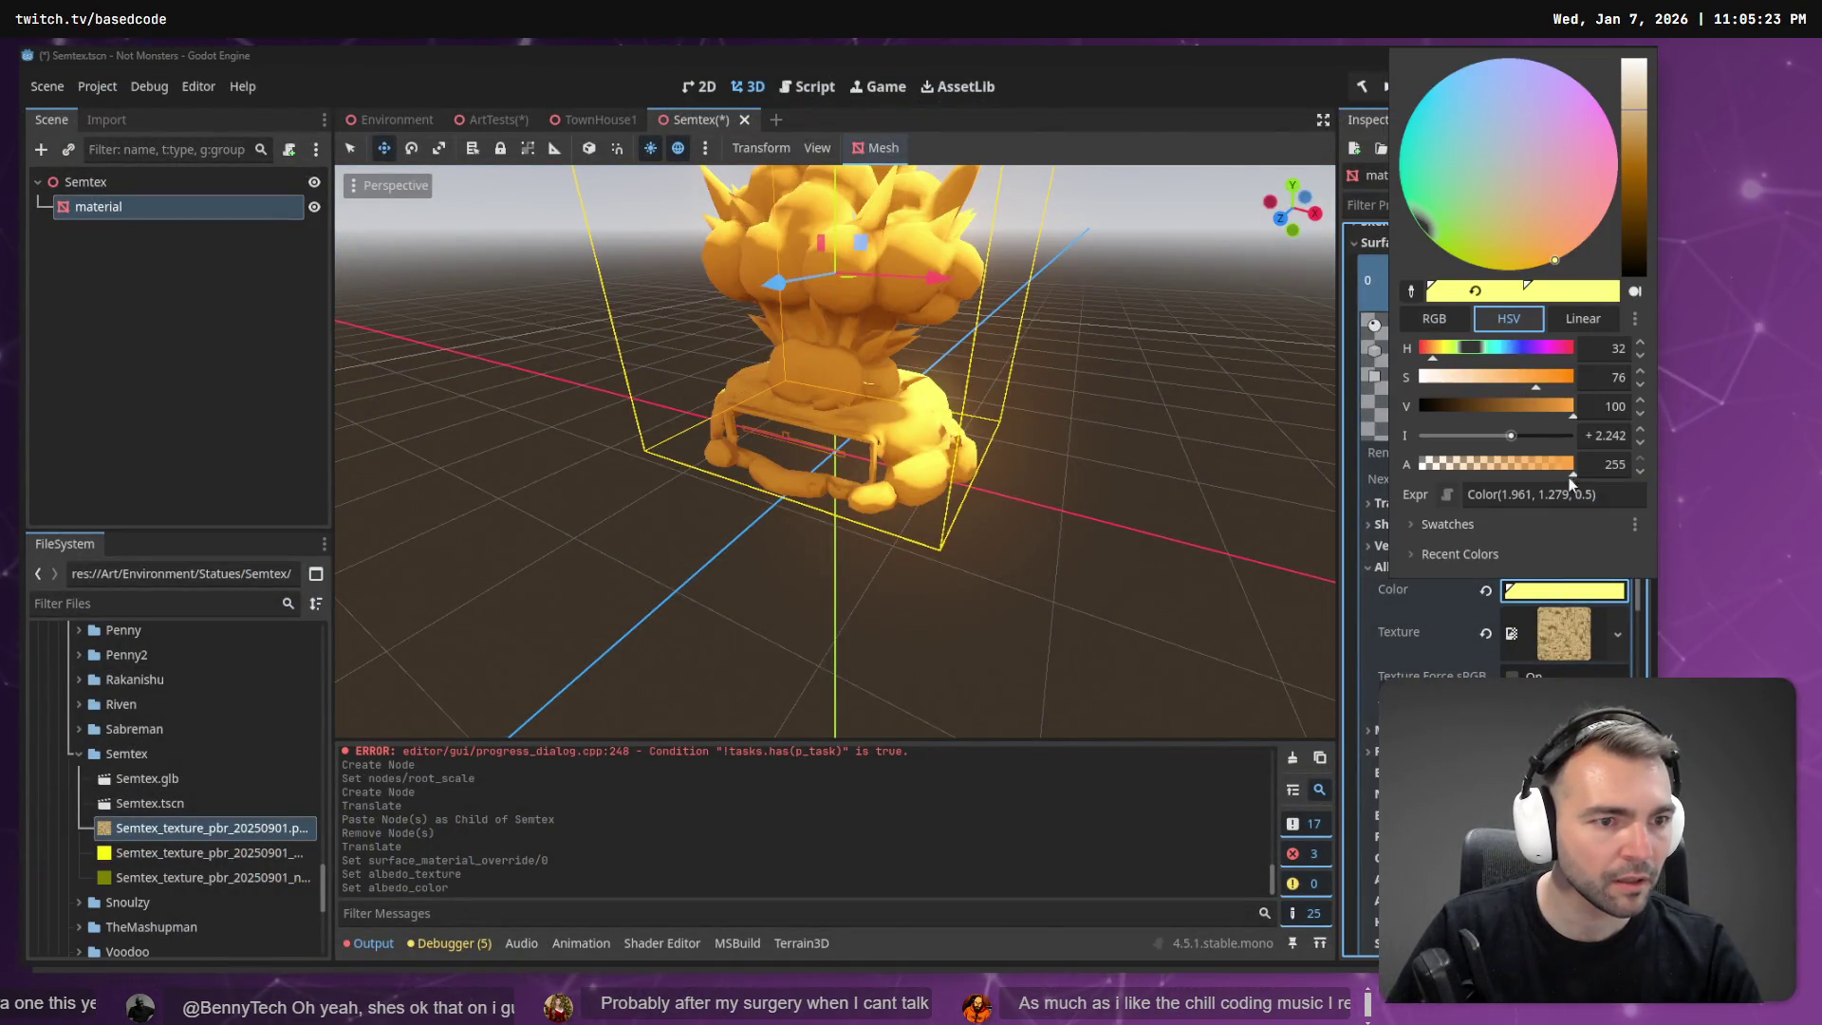
{"action": "left_click", "coordinate": [1574, 320]}
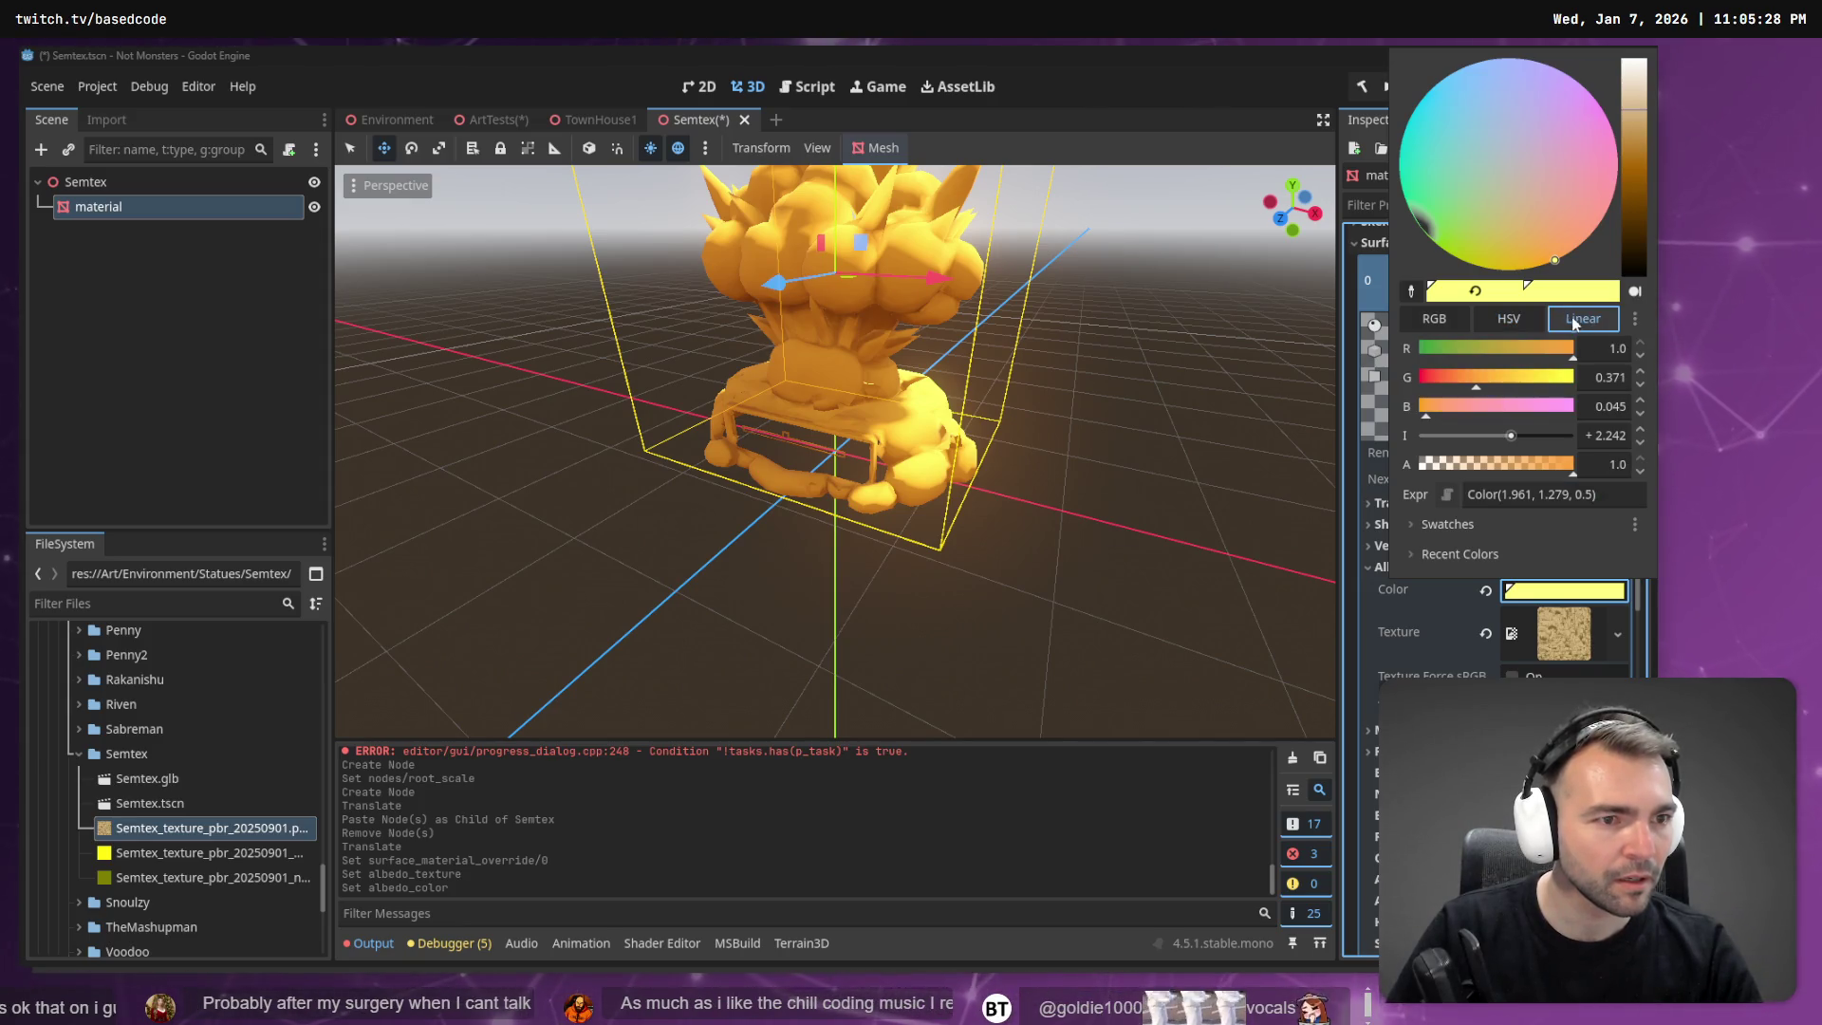
{"action": "left_click", "coordinate": [1434, 319]}
{"action": "left_click", "coordinate": [1609, 494]}
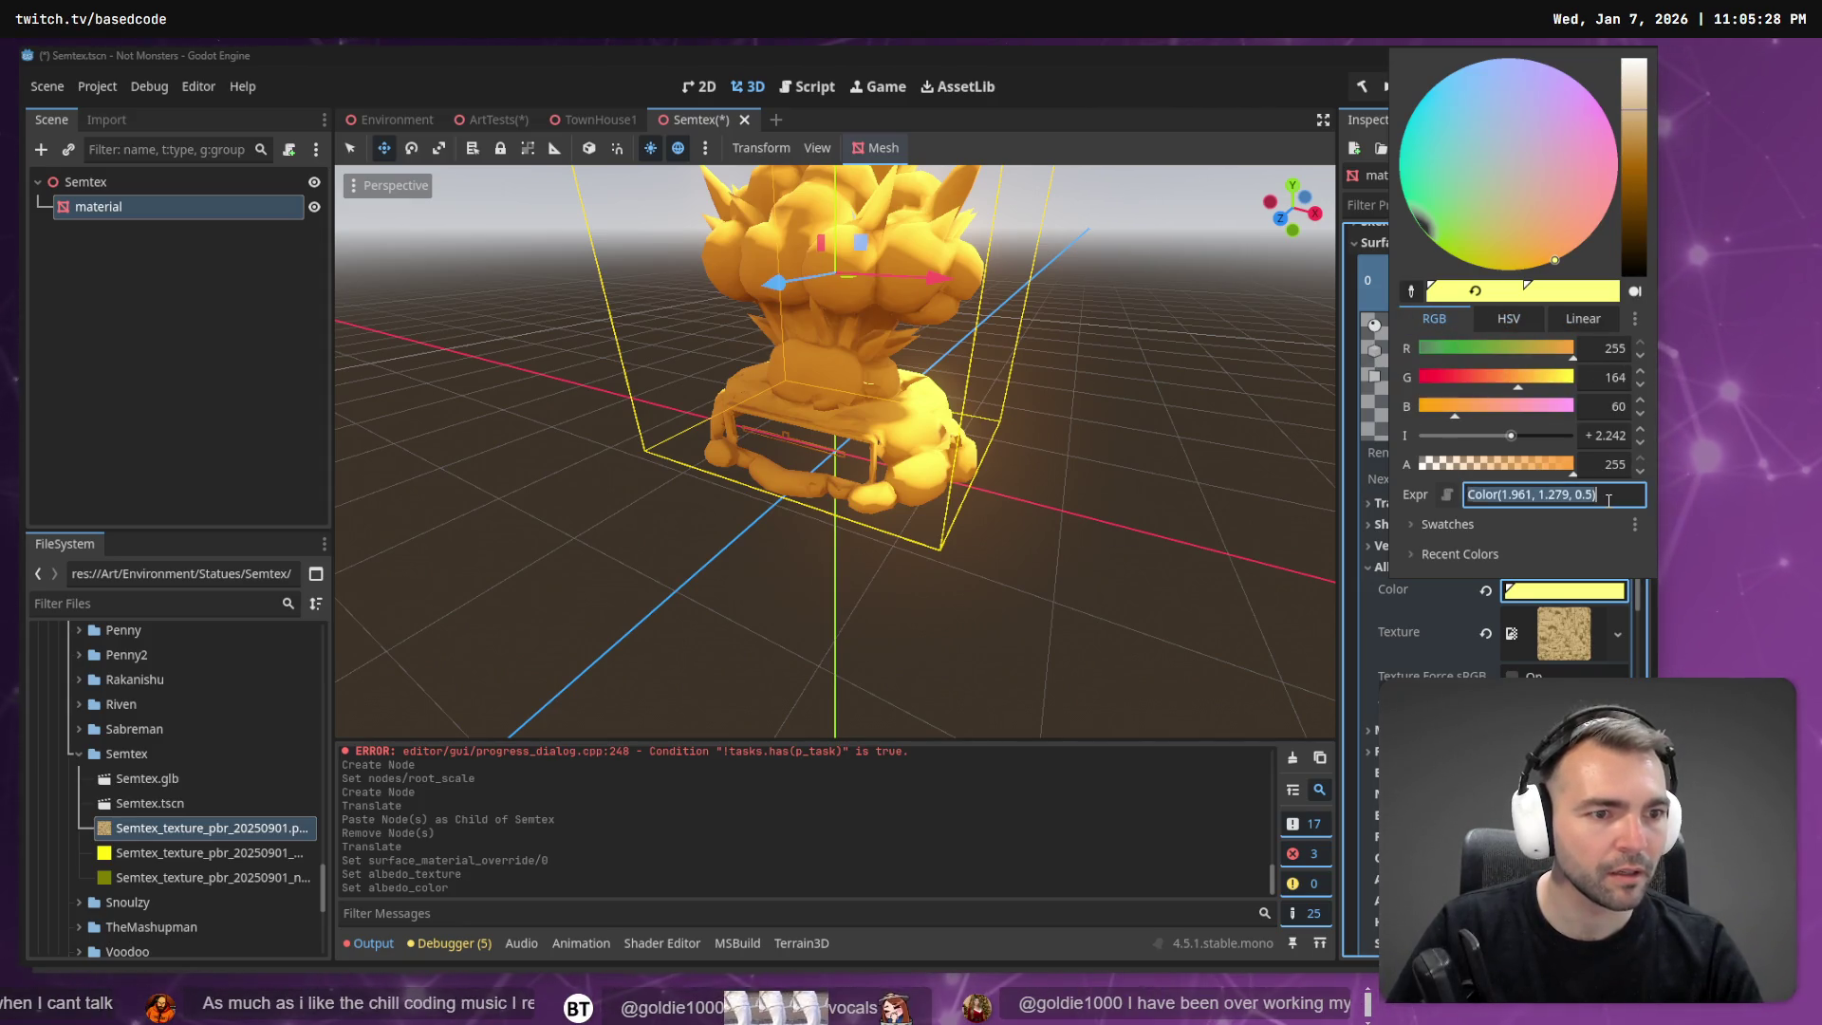
{"action": "type", "text": "#88"}
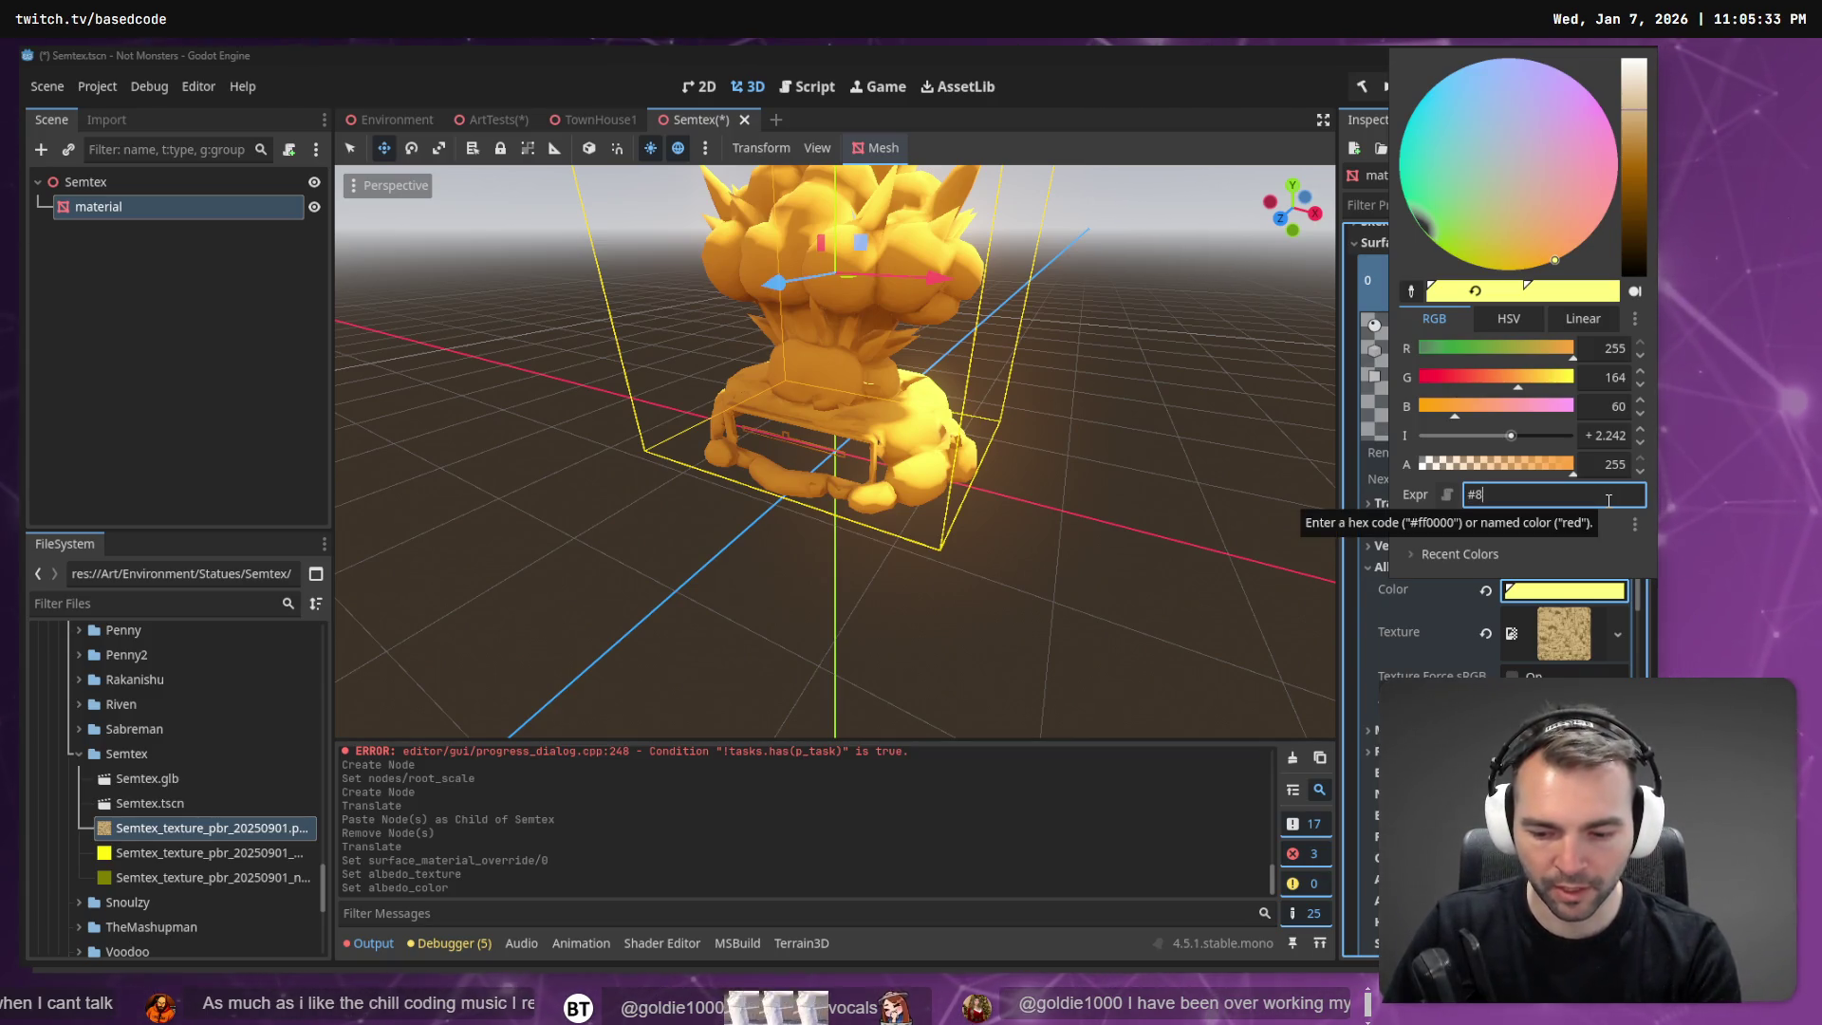
{"action": "key", "text": "BackSpace"}
{"action": "key", "text": "BackSpace"}
{"action": "type", "text": "996515"}
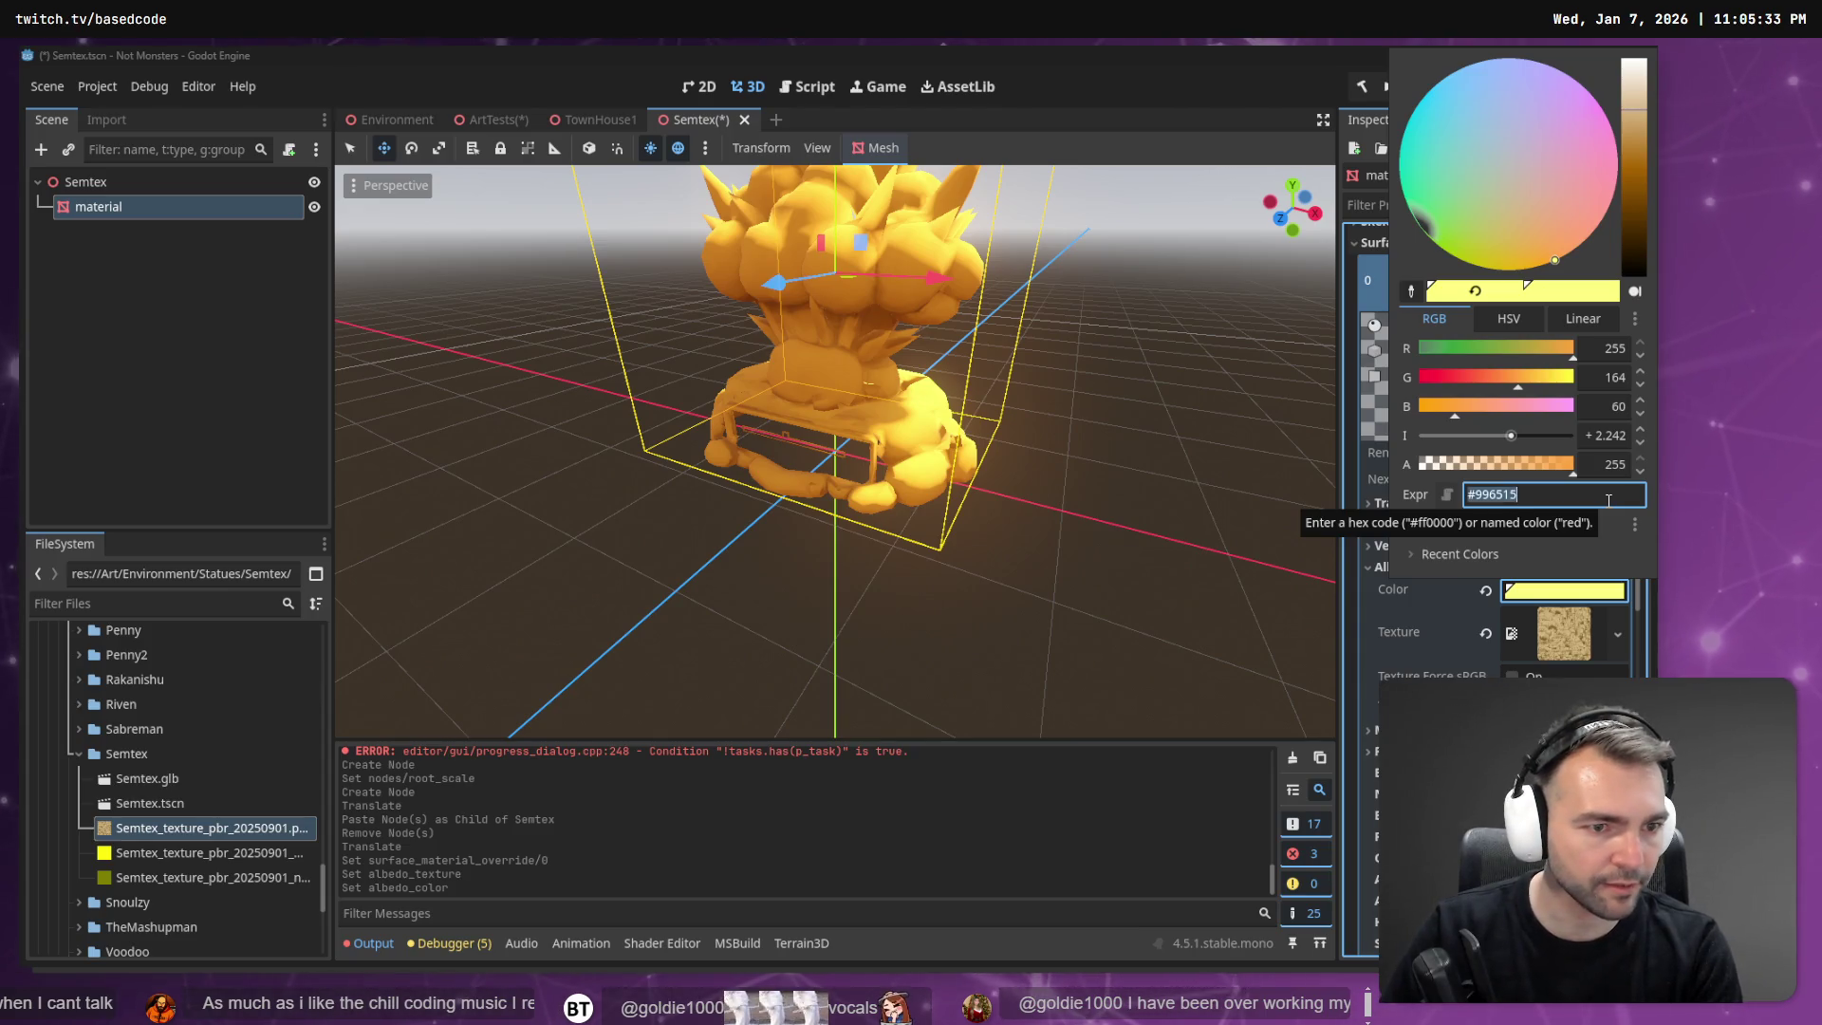
{"action": "key", "text": "Return"}
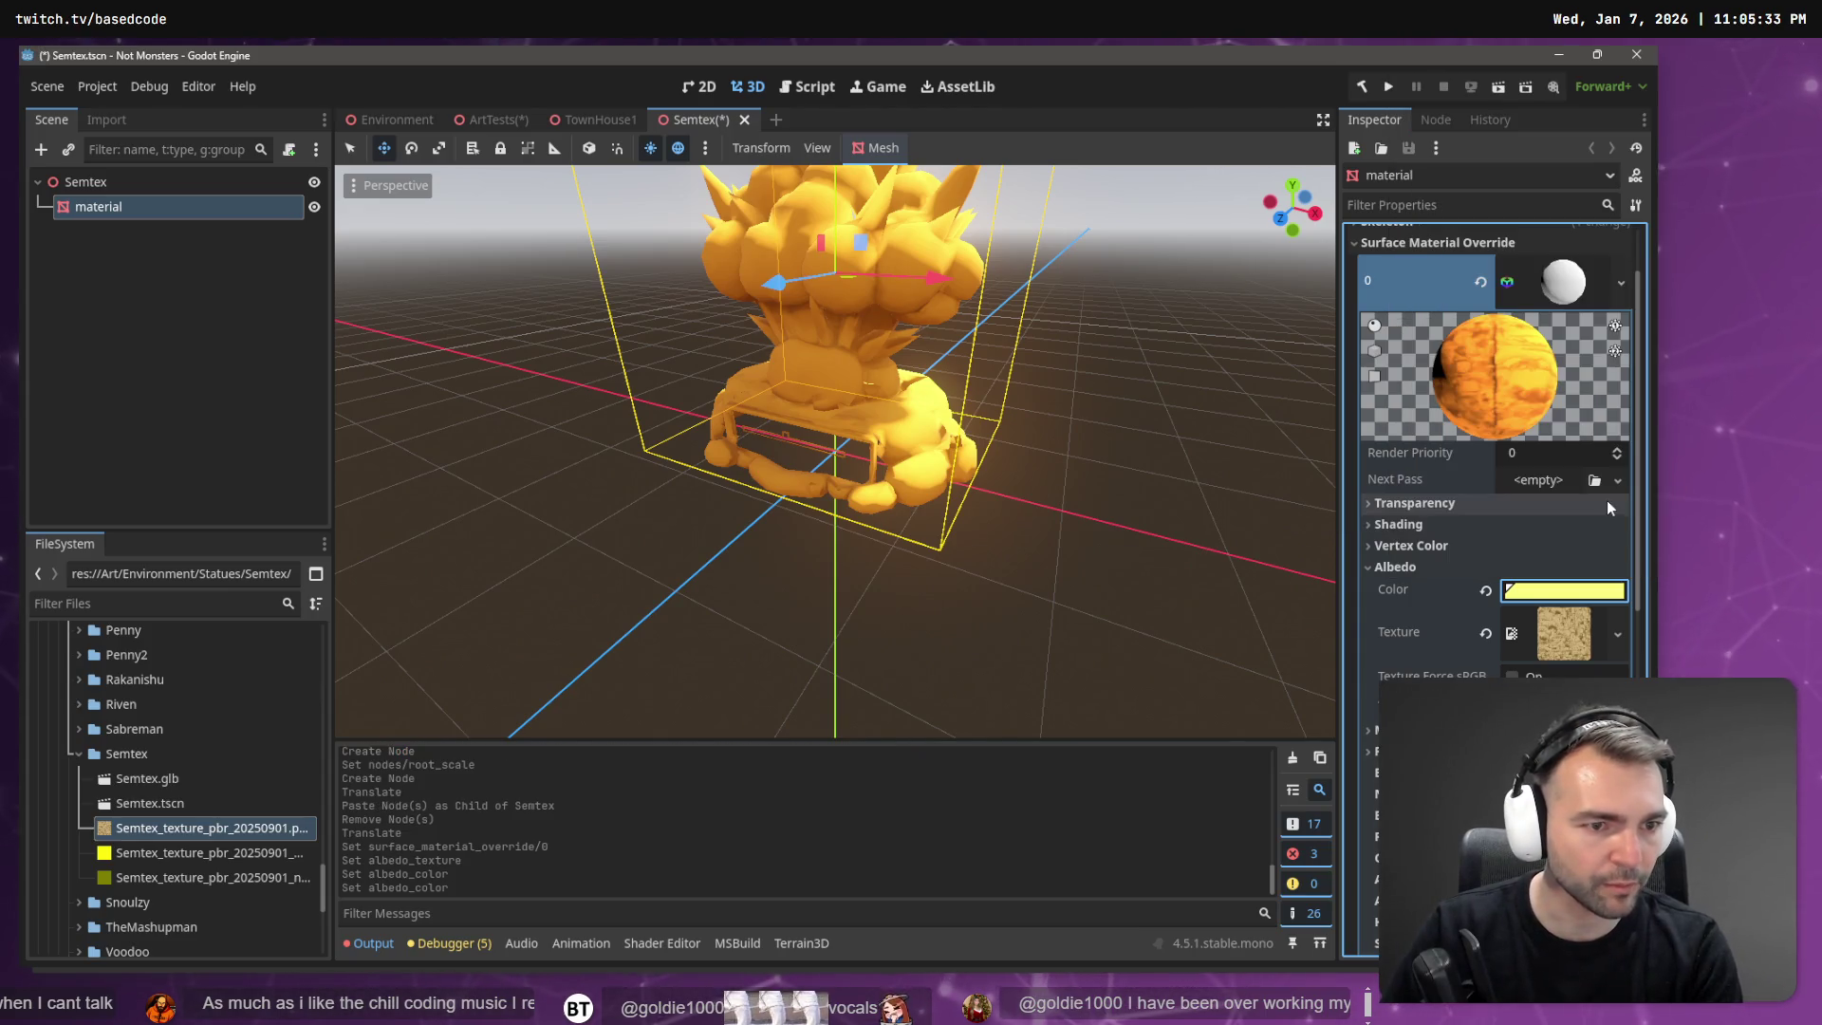
Recheck the albedo colour picker, close it and move to the browser.
{"action": "left_click", "coordinate": [1550, 592]}
{"action": "key", "text": "Escape"}
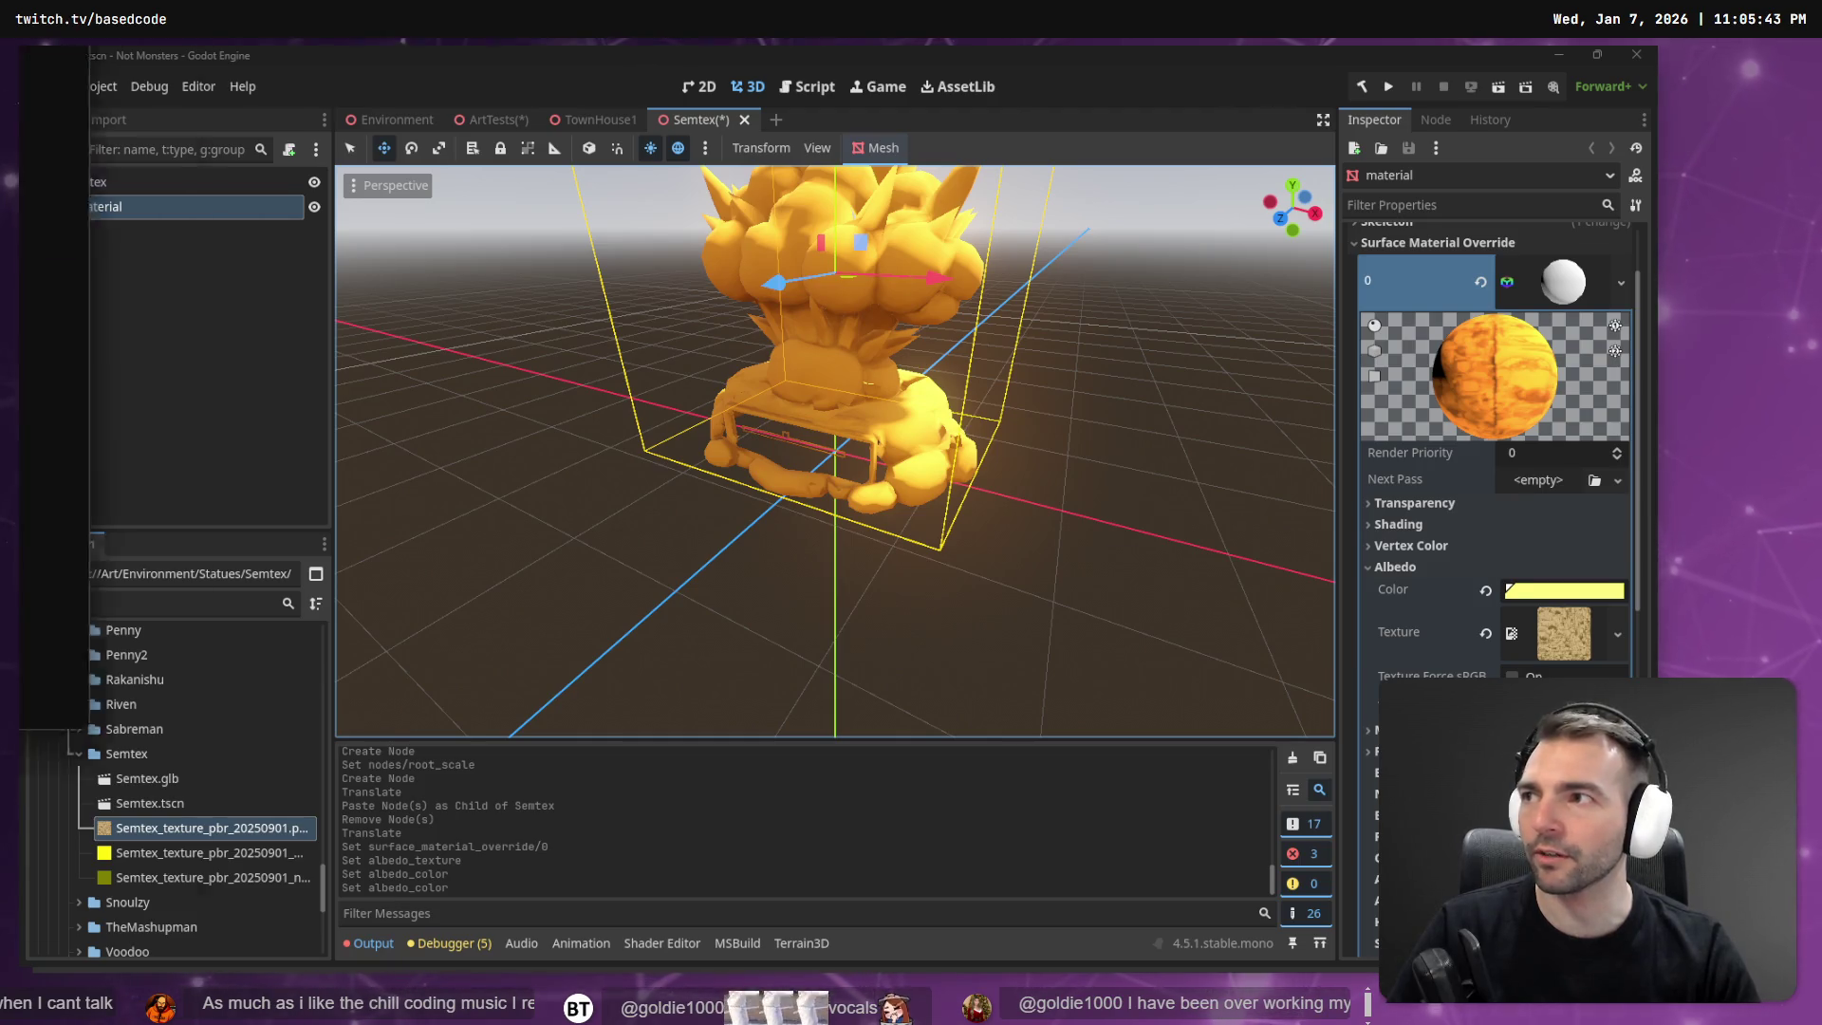
{"action": "key", "text": "alt+Tab"}
Search Google for 'brown collar palette' and preview a rich saturated brown palette image.
{"action": "left_click", "coordinate": [268, 63]}
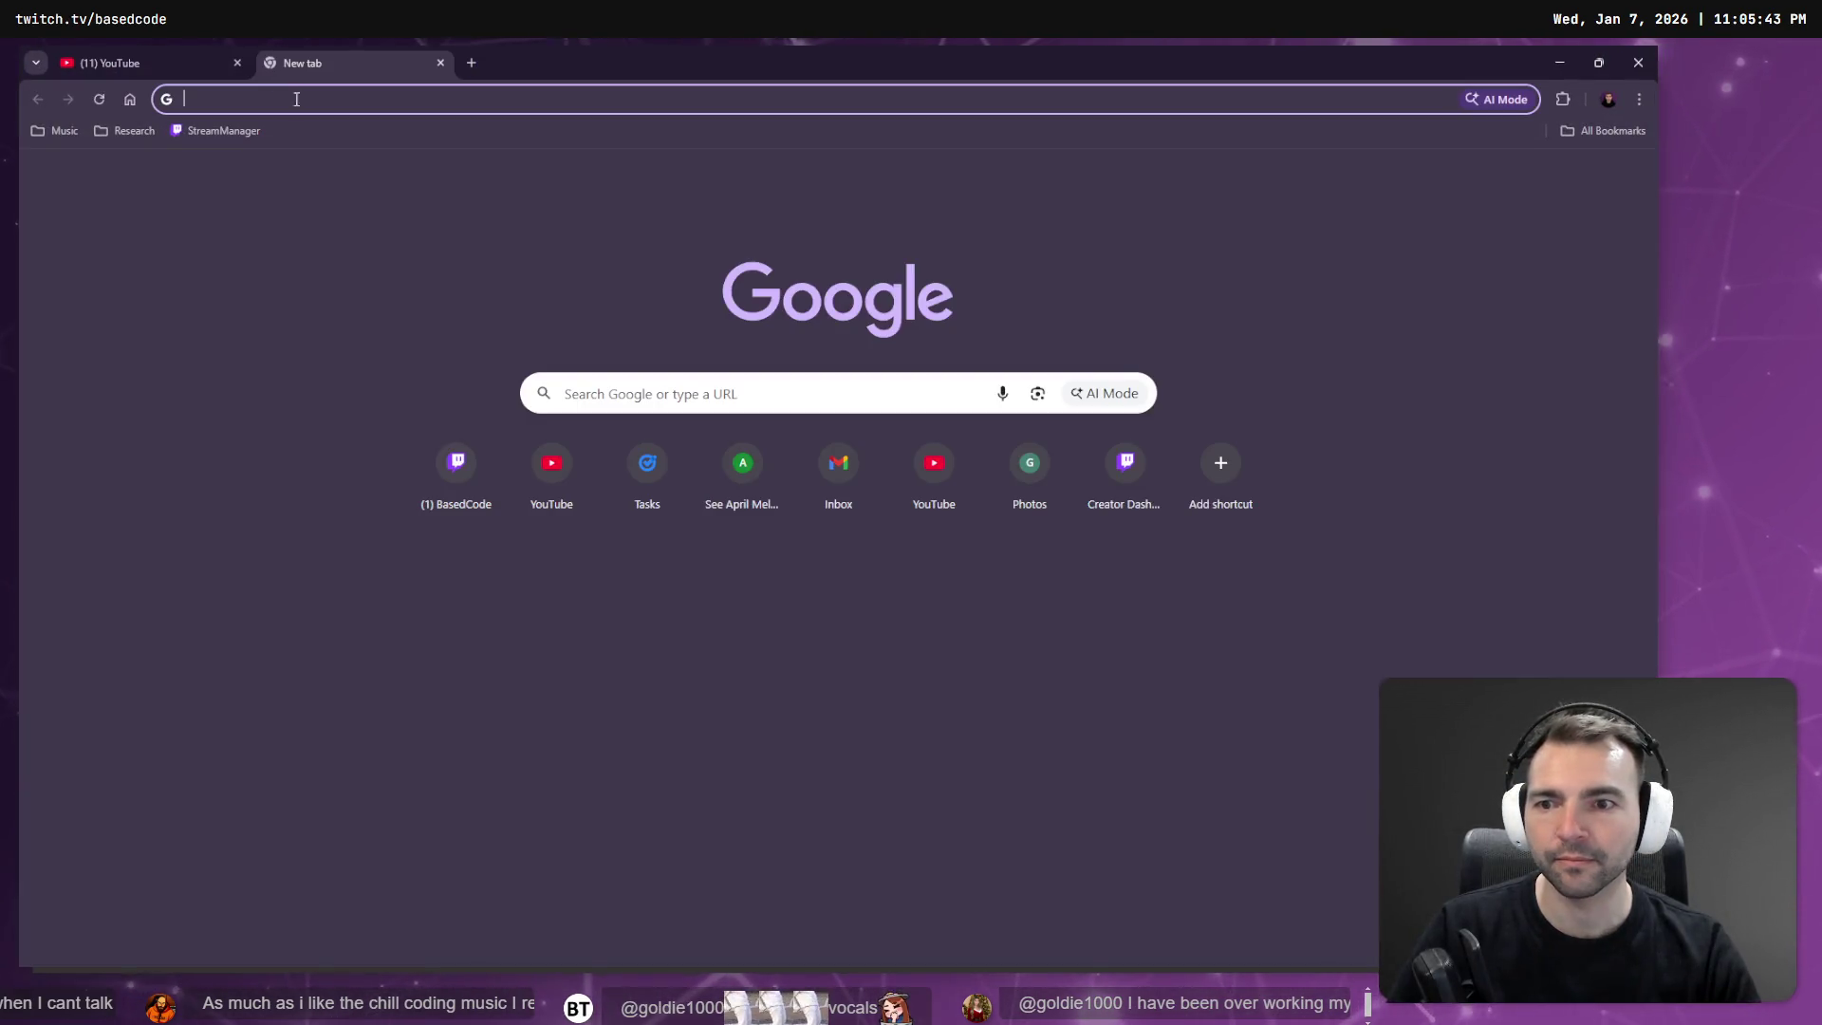
{"action": "left_click", "coordinate": [607, 390]}
{"action": "key", "text": "super+h"}
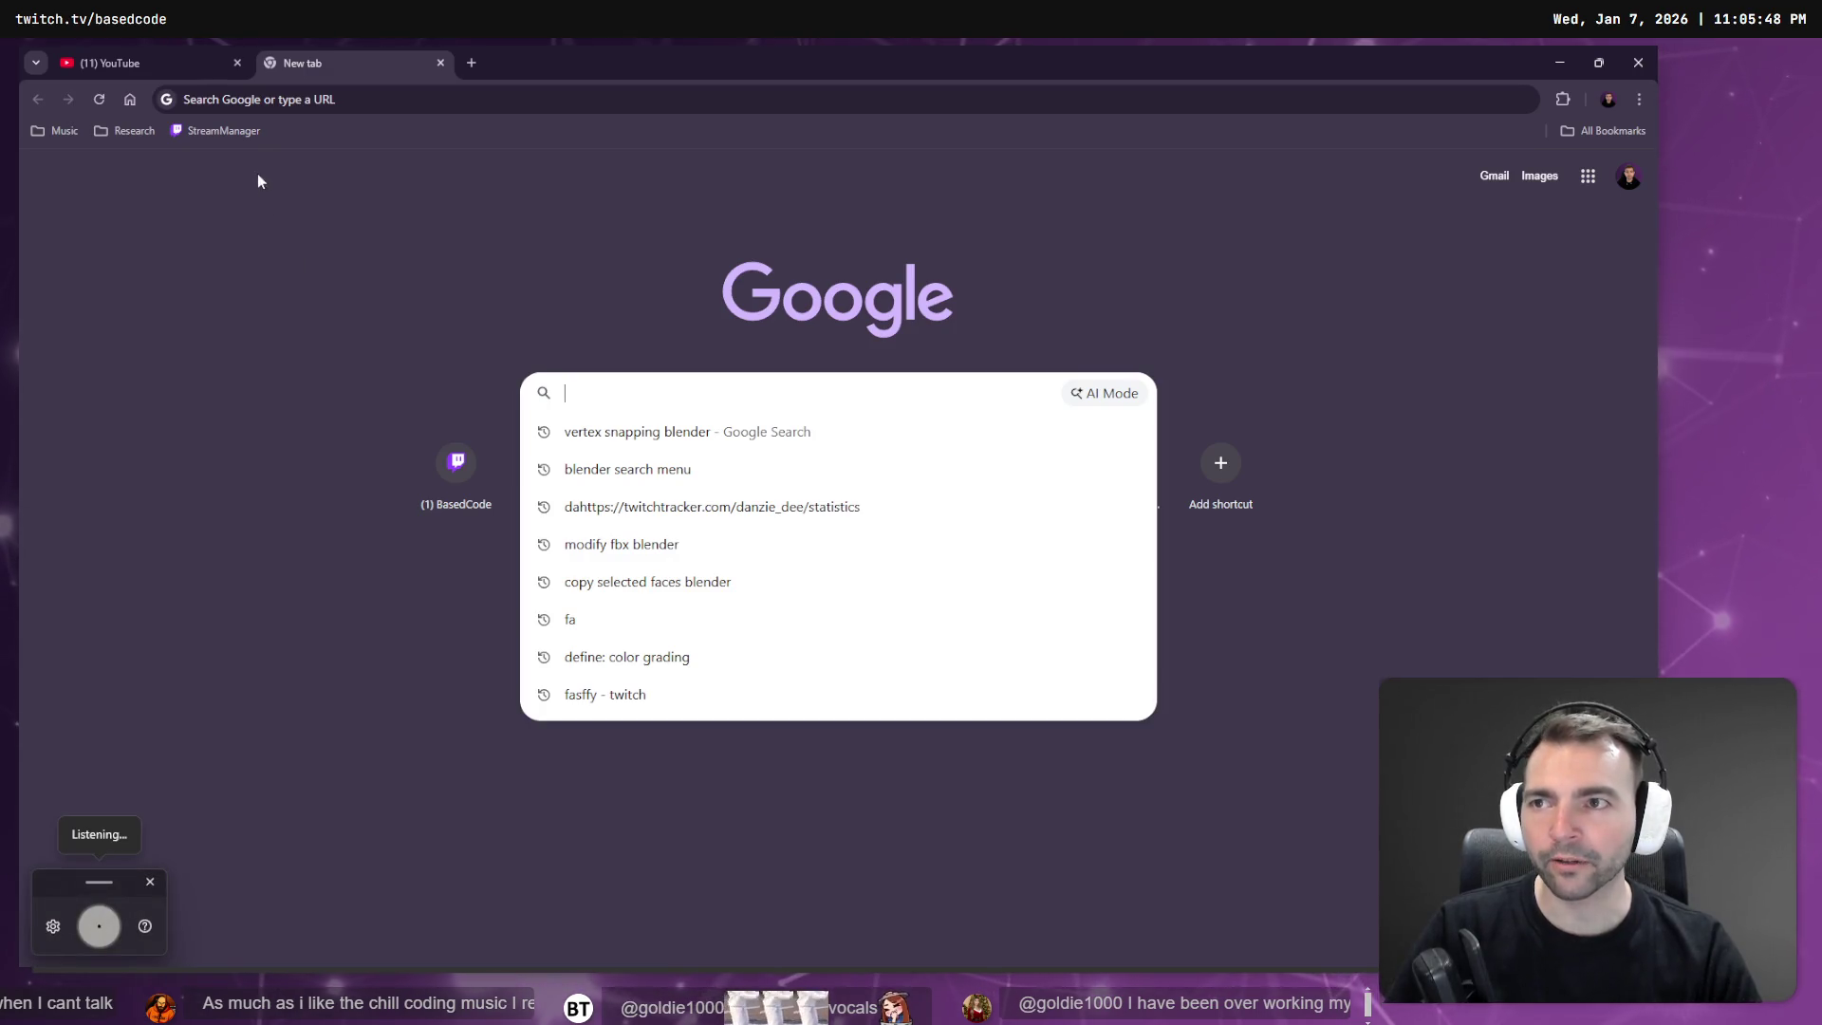
{"action": "type", "text": "brown collar palette"}
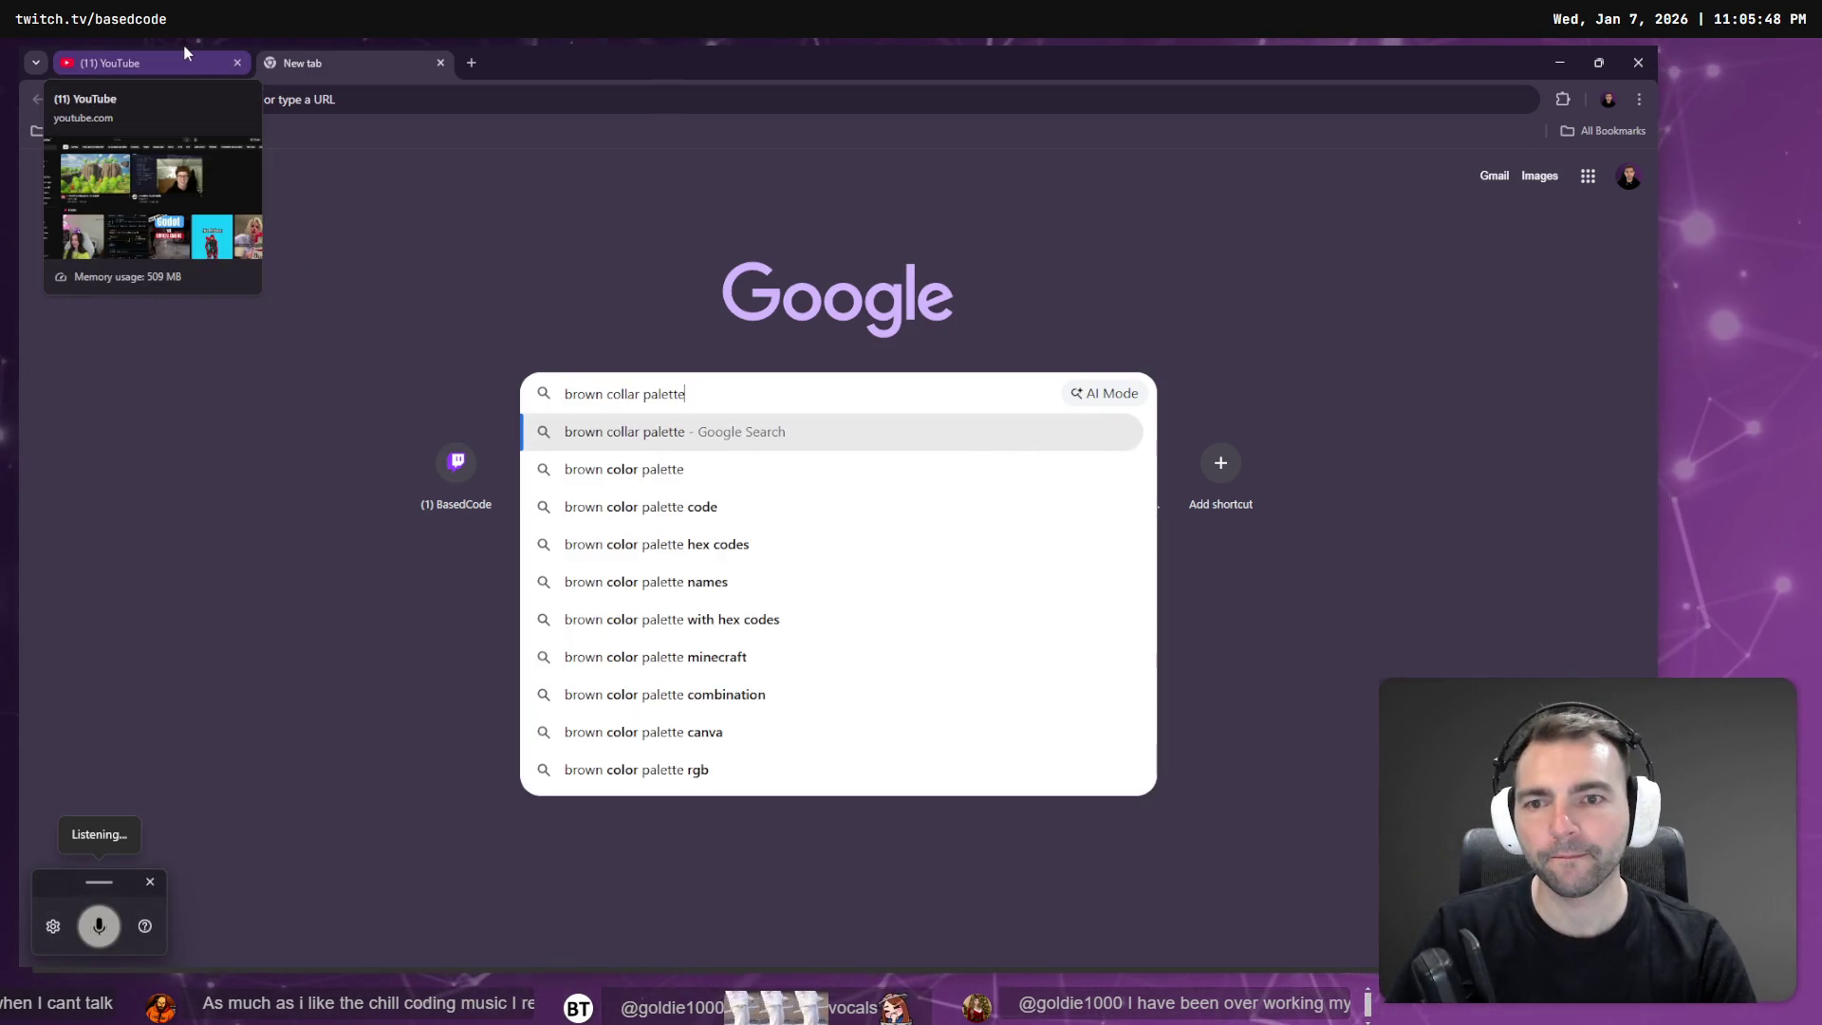
{"action": "key", "text": "Return"}
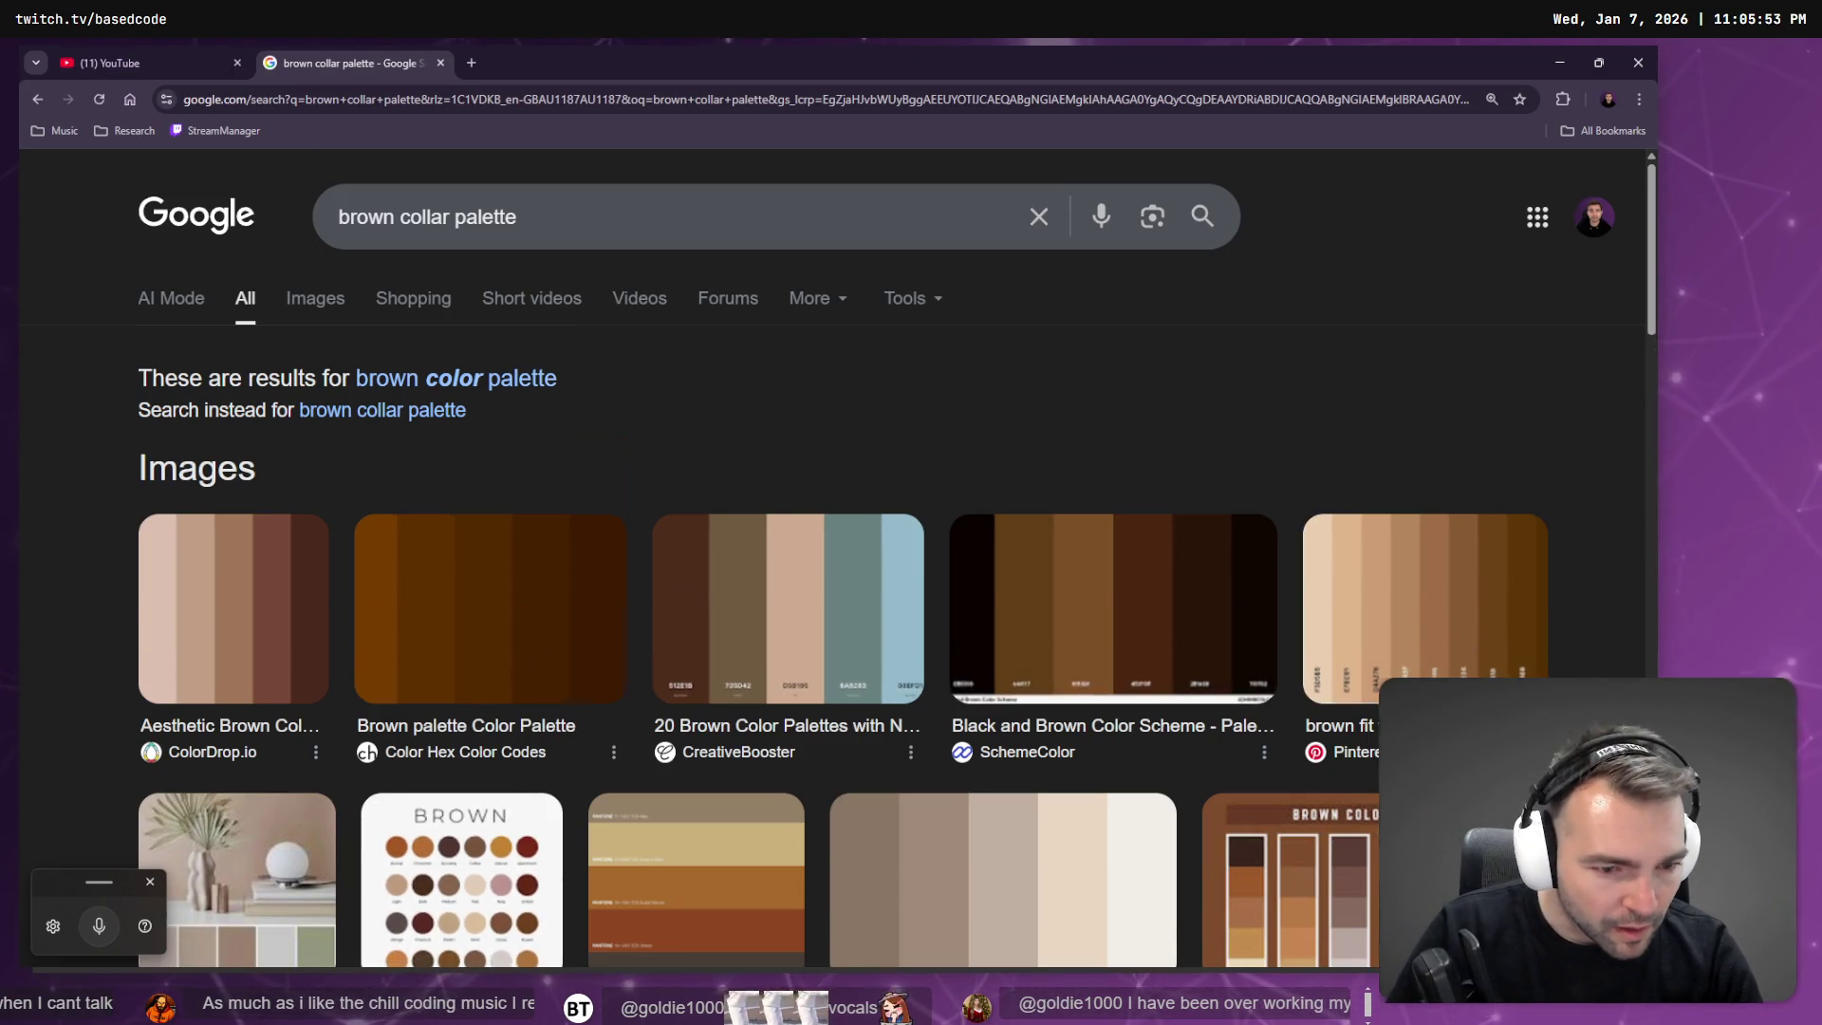
{"action": "scroll", "coordinate": [1341, 503], "scroll_direction": "down", "scroll_amount": 3}
{"action": "left_click", "coordinate": [673, 628]}
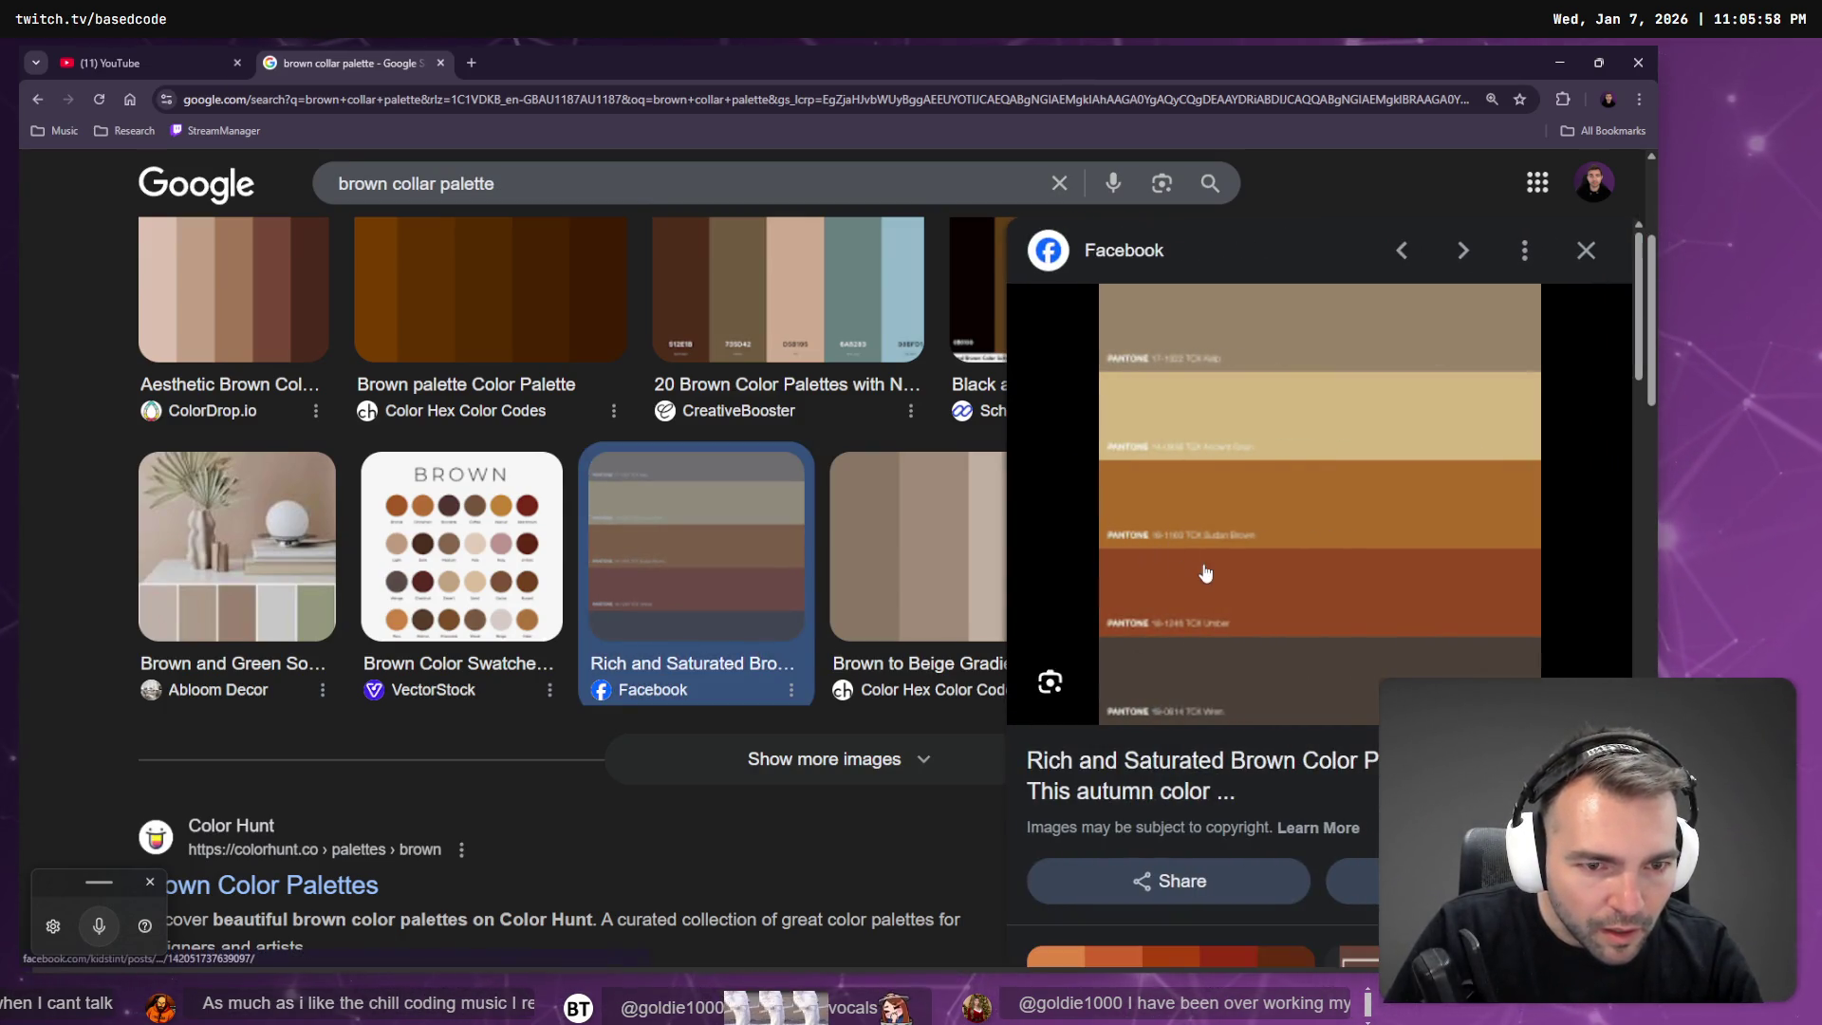
{"action": "scroll", "coordinate": [665, 513], "scroll_direction": "down", "scroll_amount": 4}
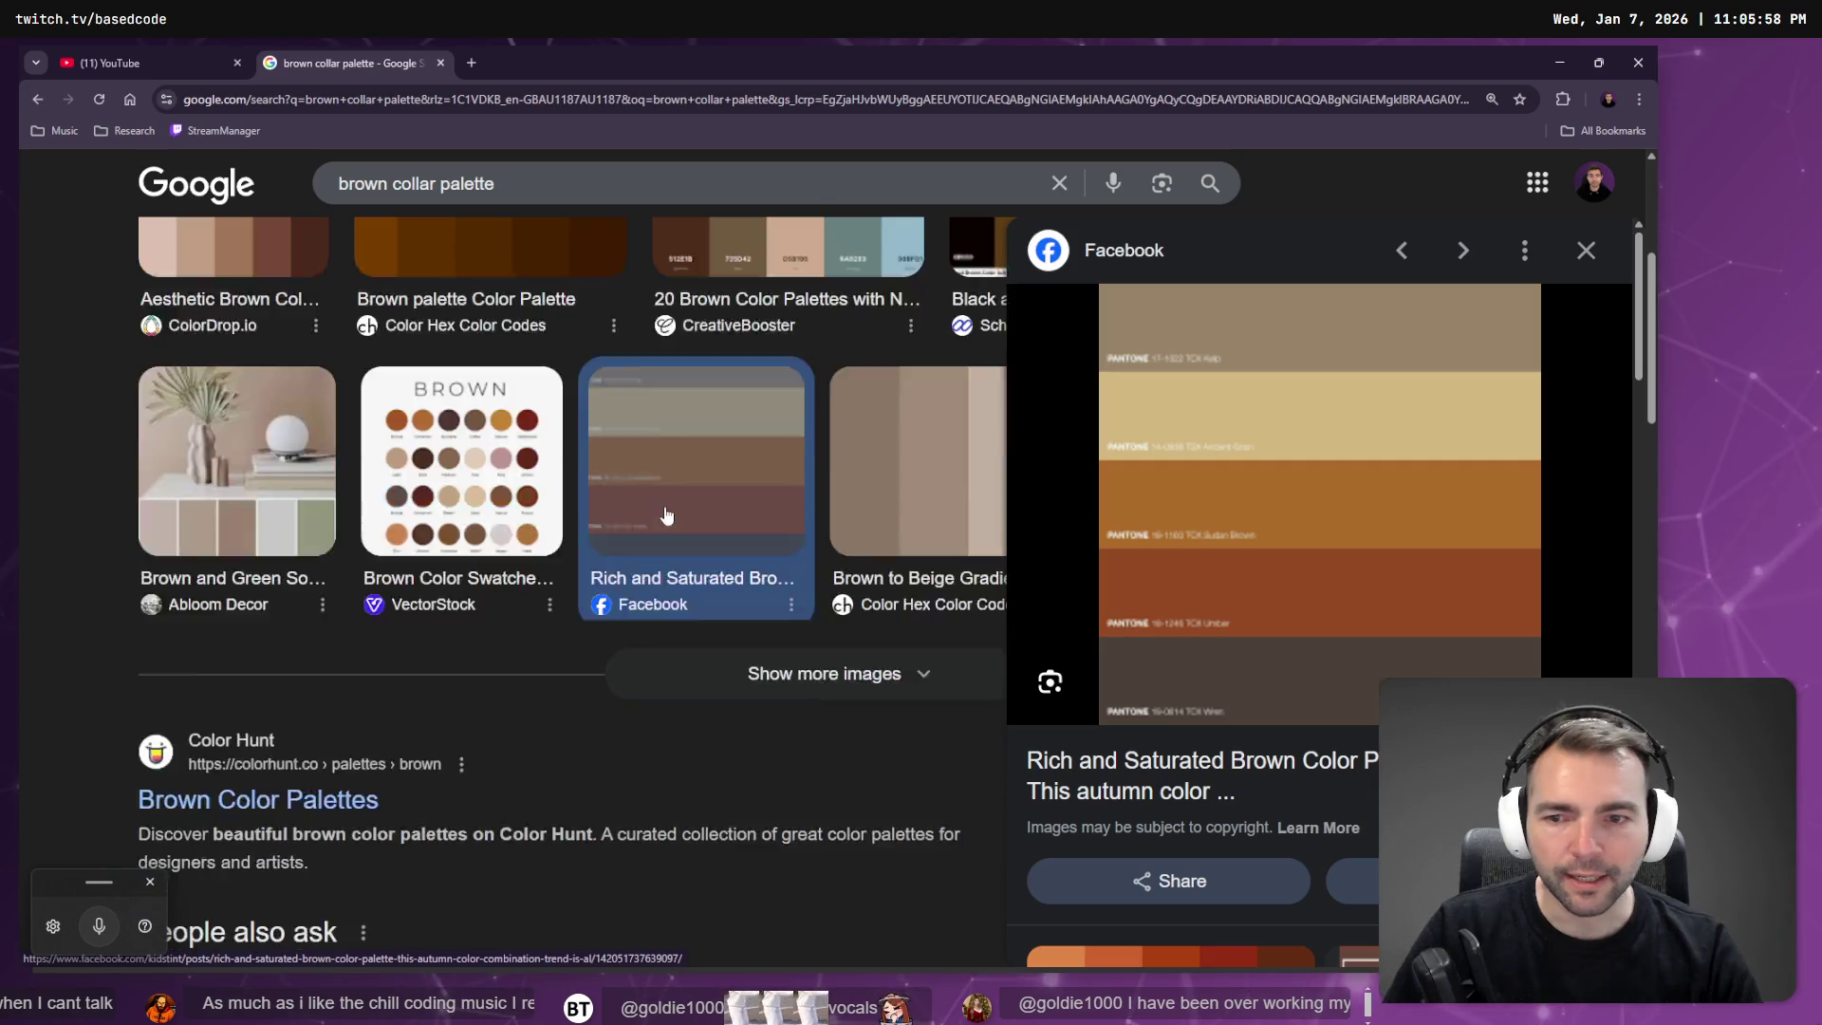
{"action": "scroll", "coordinate": [639, 505], "scroll_direction": "up", "scroll_amount": 8}
Search brown RGB values and find Tan as 210, 180, 140 in the AI Overview.
{"action": "left_click", "coordinate": [595, 206]}
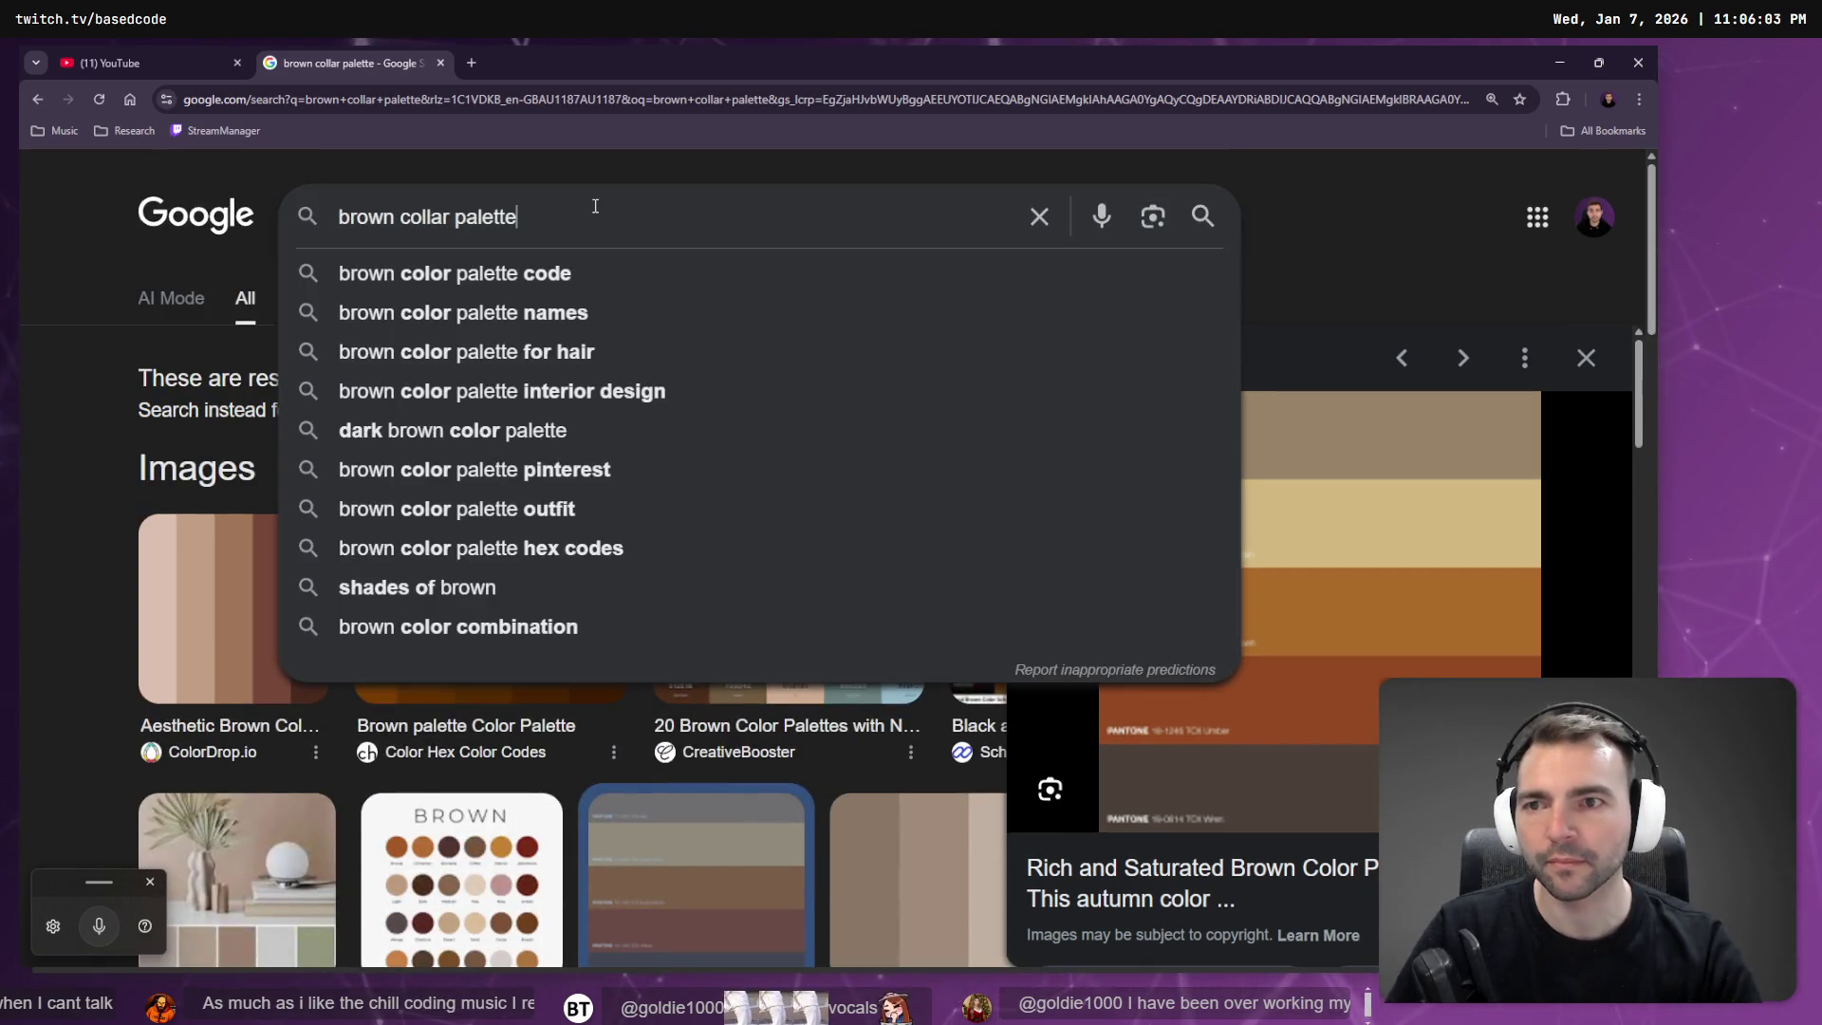
{"action": "key", "text": "ctrl+BackSpace"}
{"action": "key", "text": "ctrl+BackSpace"}
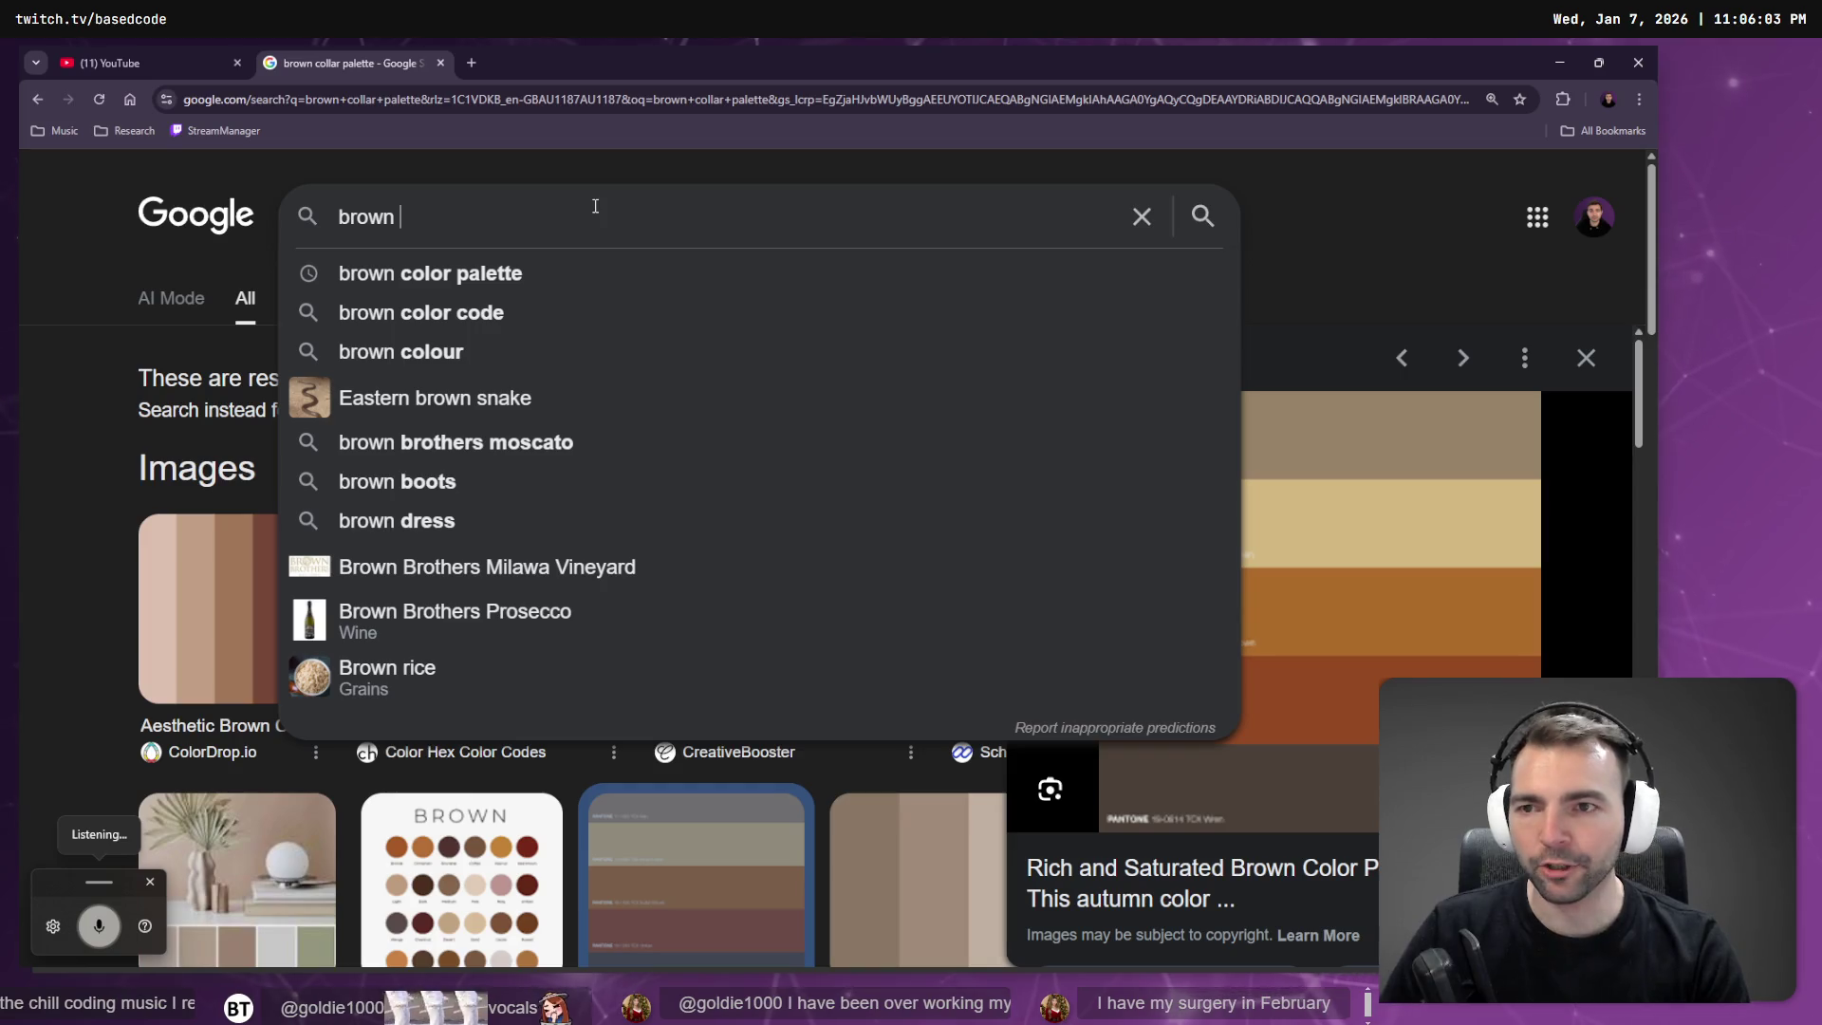
{"action": "type", "text": "RGB"}
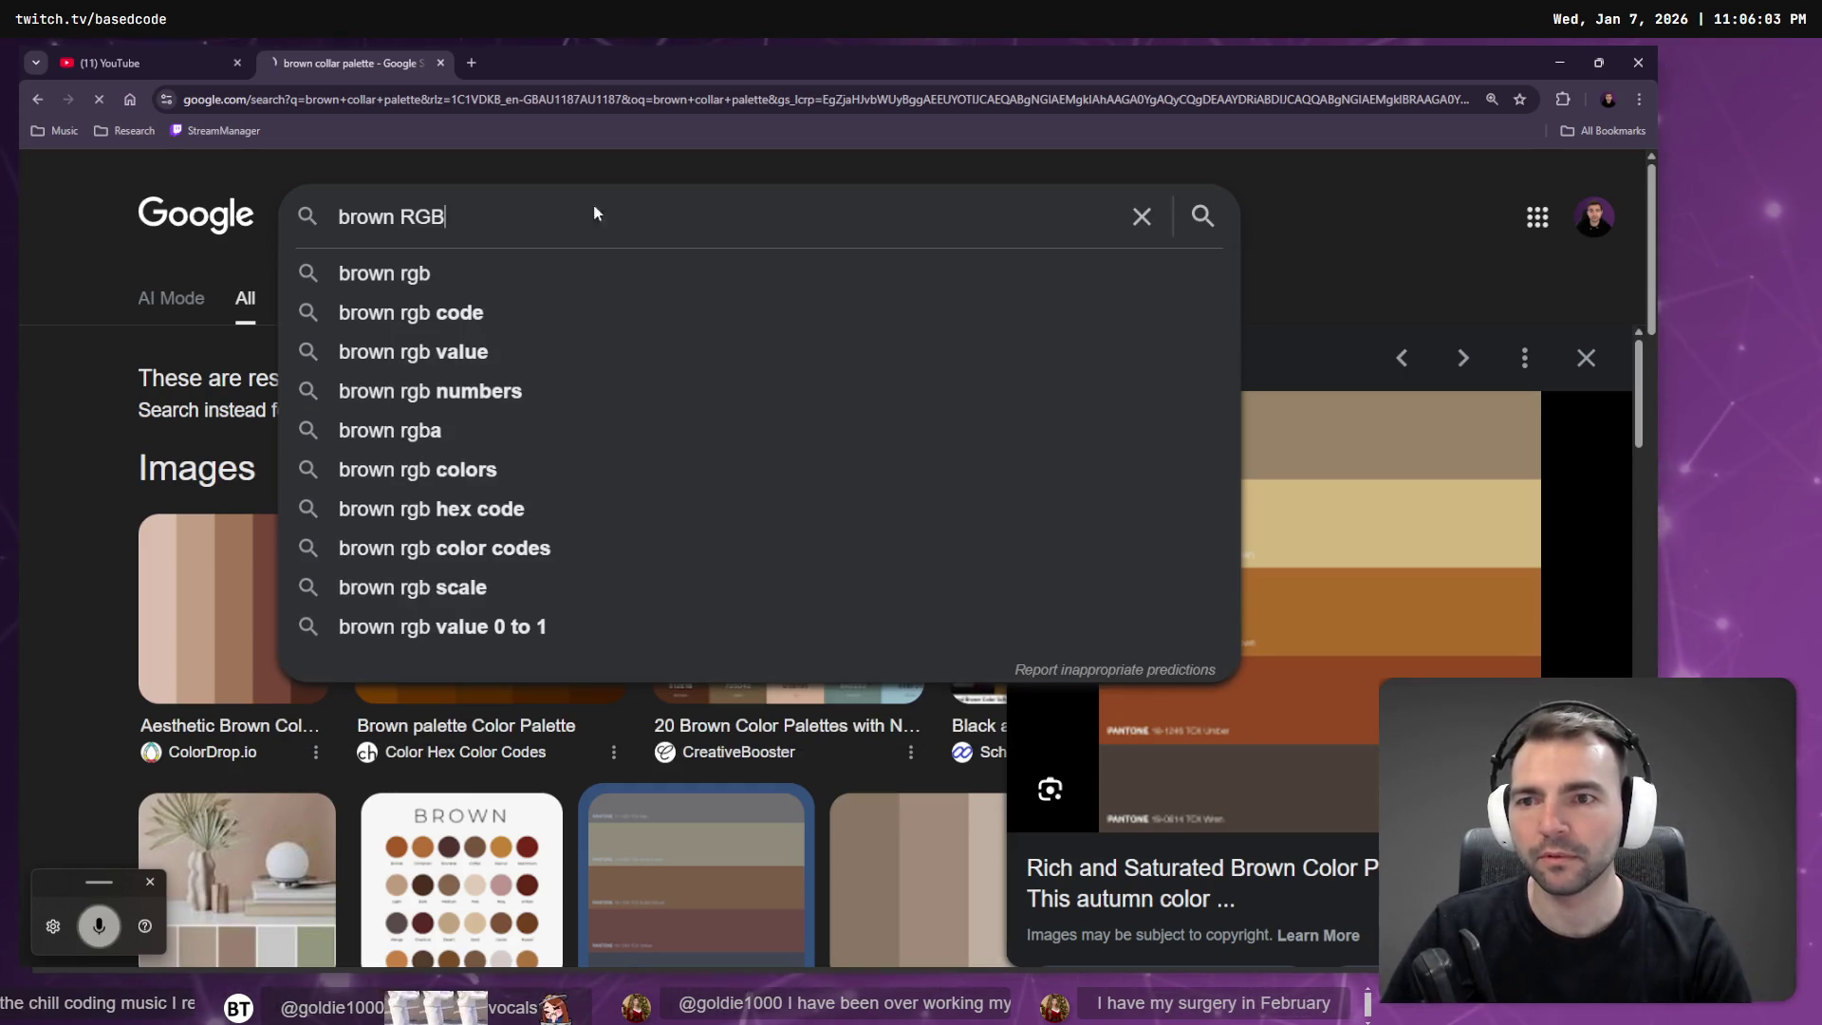
{"action": "key", "text": "Return"}
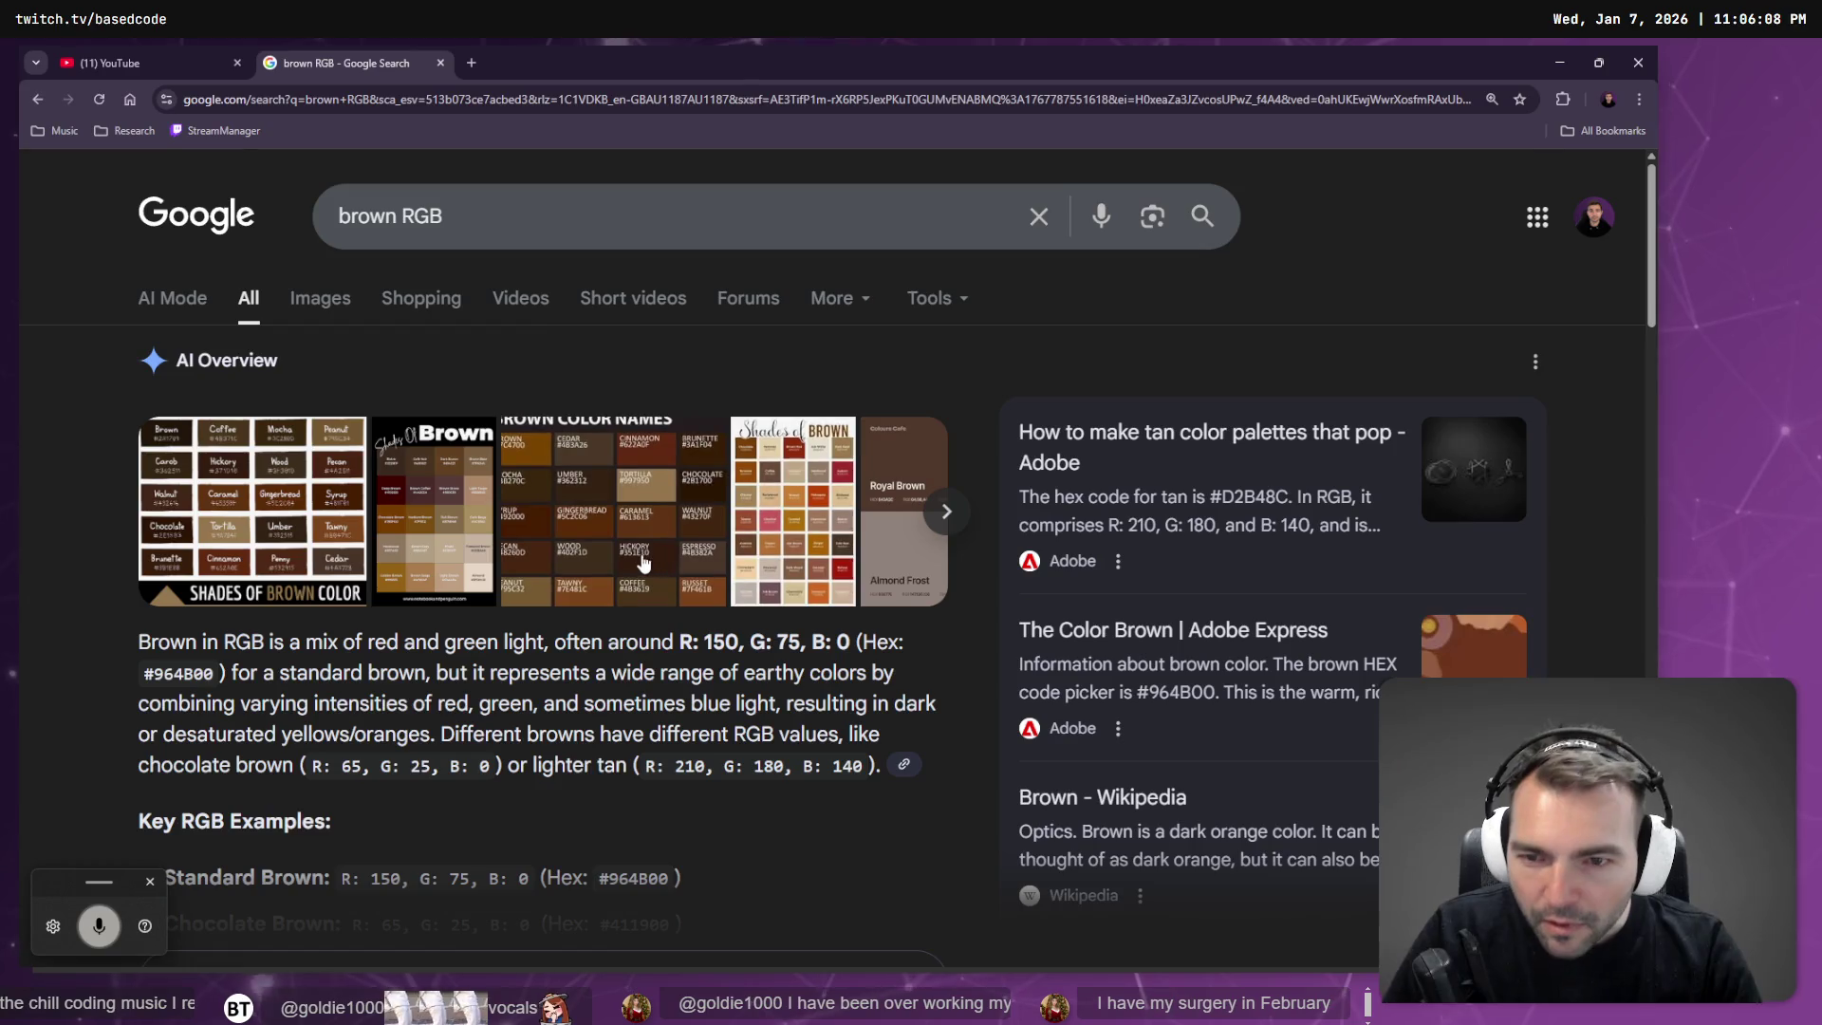
{"action": "scroll", "coordinate": [635, 560], "scroll_direction": "down", "scroll_amount": 3}
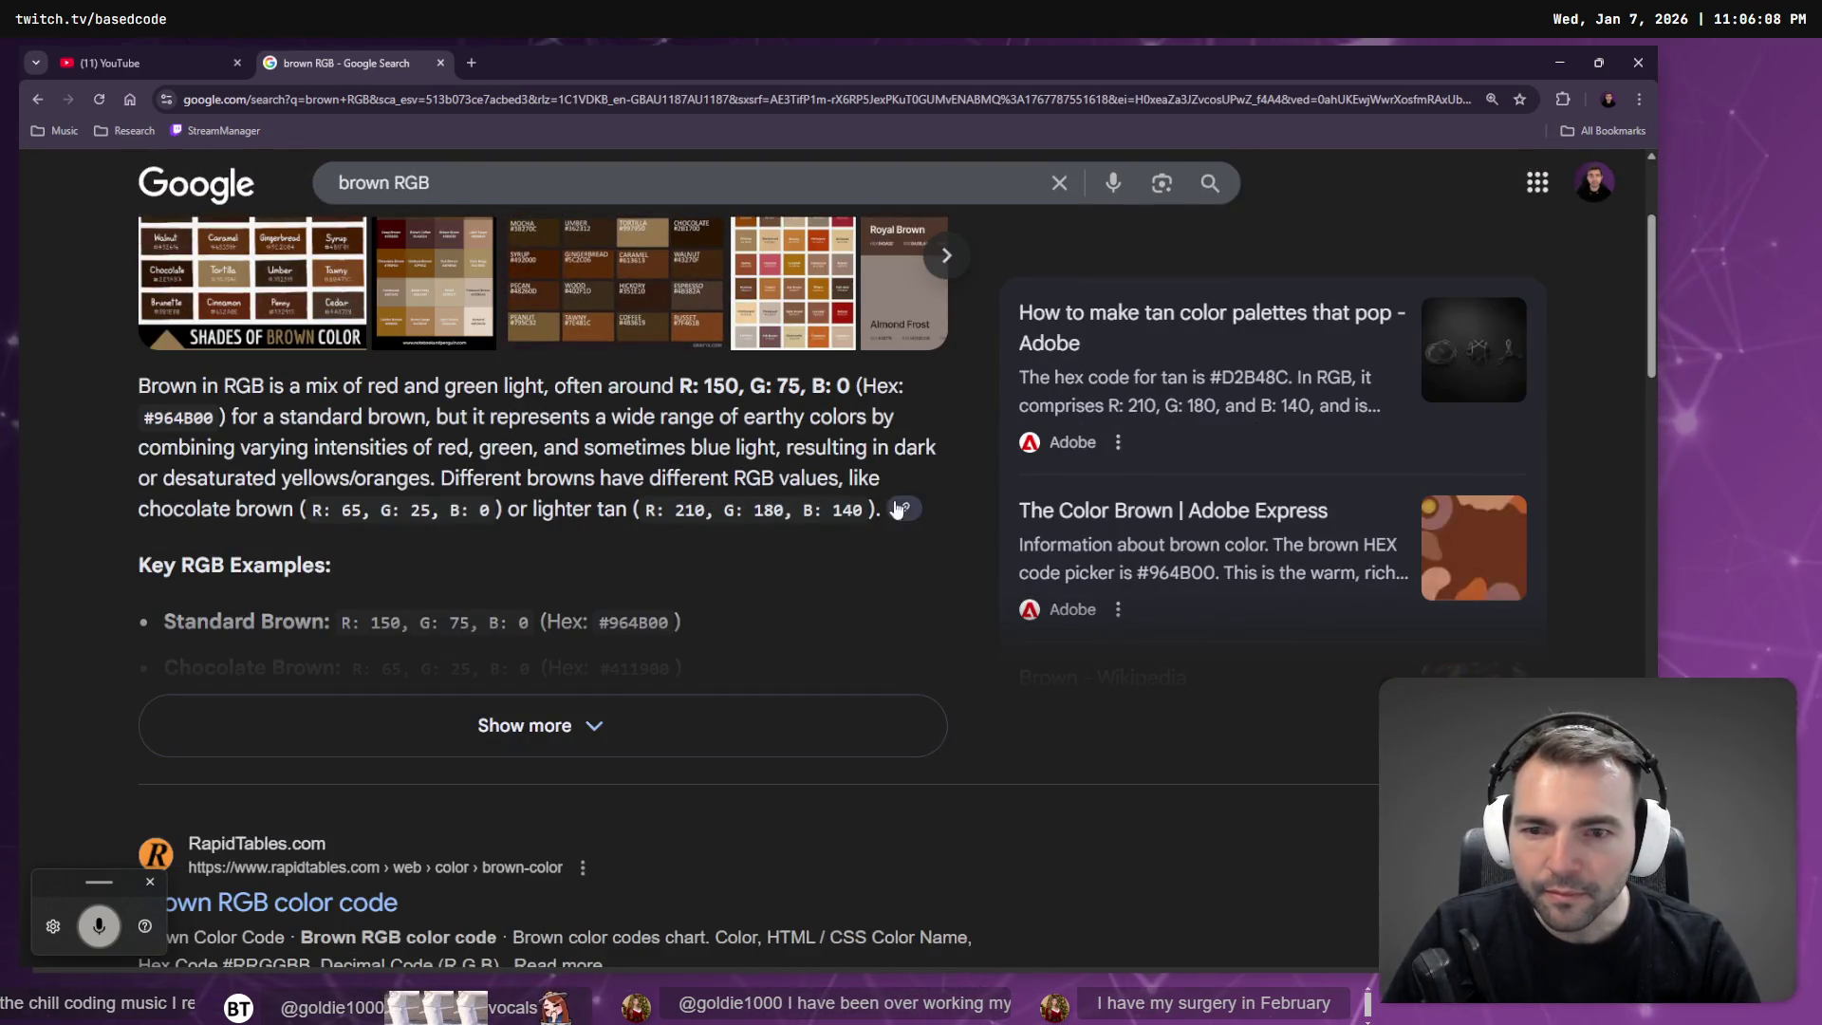
{"action": "scroll", "coordinate": [484, 488], "scroll_direction": "down", "scroll_amount": 3}
{"action": "scroll", "coordinate": [499, 491], "scroll_direction": "up", "scroll_amount": 2}
{"action": "left_click", "coordinate": [602, 567]}
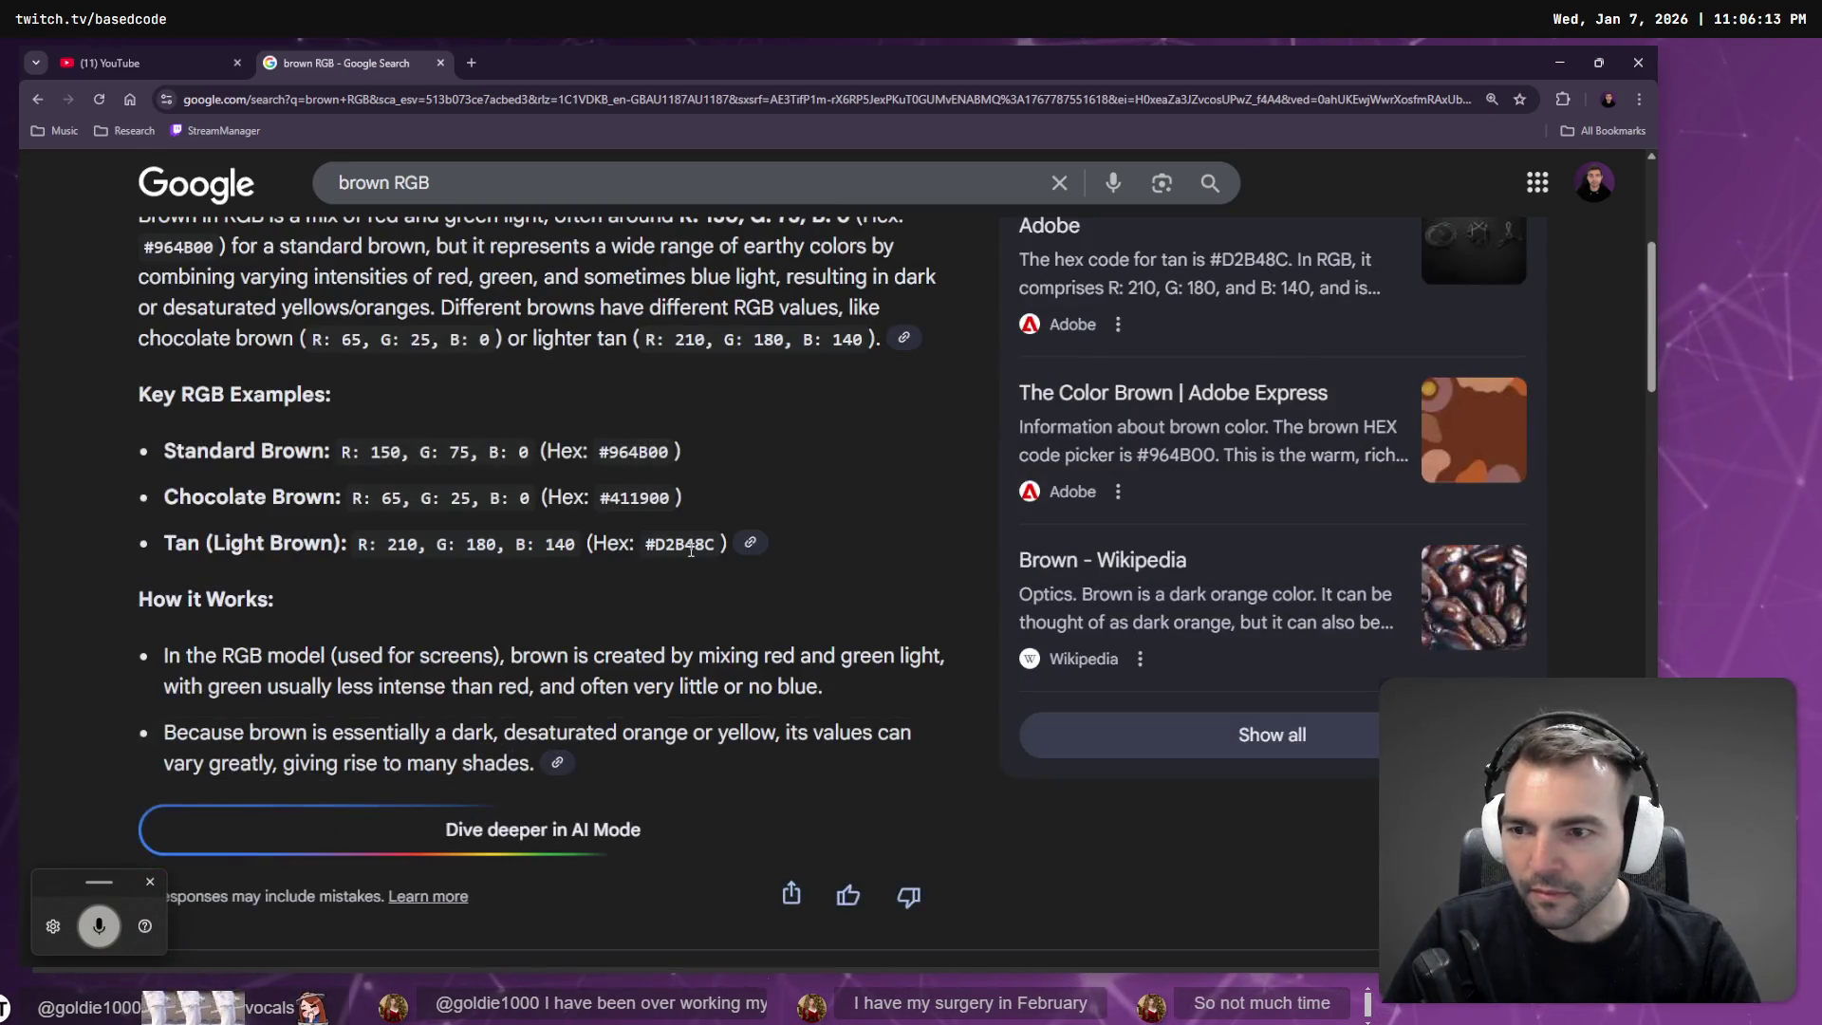
{"action": "scroll", "coordinate": [691, 550], "scroll_direction": "up", "scroll_amount": 6}
{"action": "scroll", "coordinate": [710, 573], "scroll_direction": "down", "scroll_amount": 4}
{"action": "scroll", "coordinate": [710, 574], "scroll_direction": "up", "scroll_amount": 4}
{"action": "scroll", "coordinate": [308, 719], "scroll_direction": "down", "scroll_amount": 4}
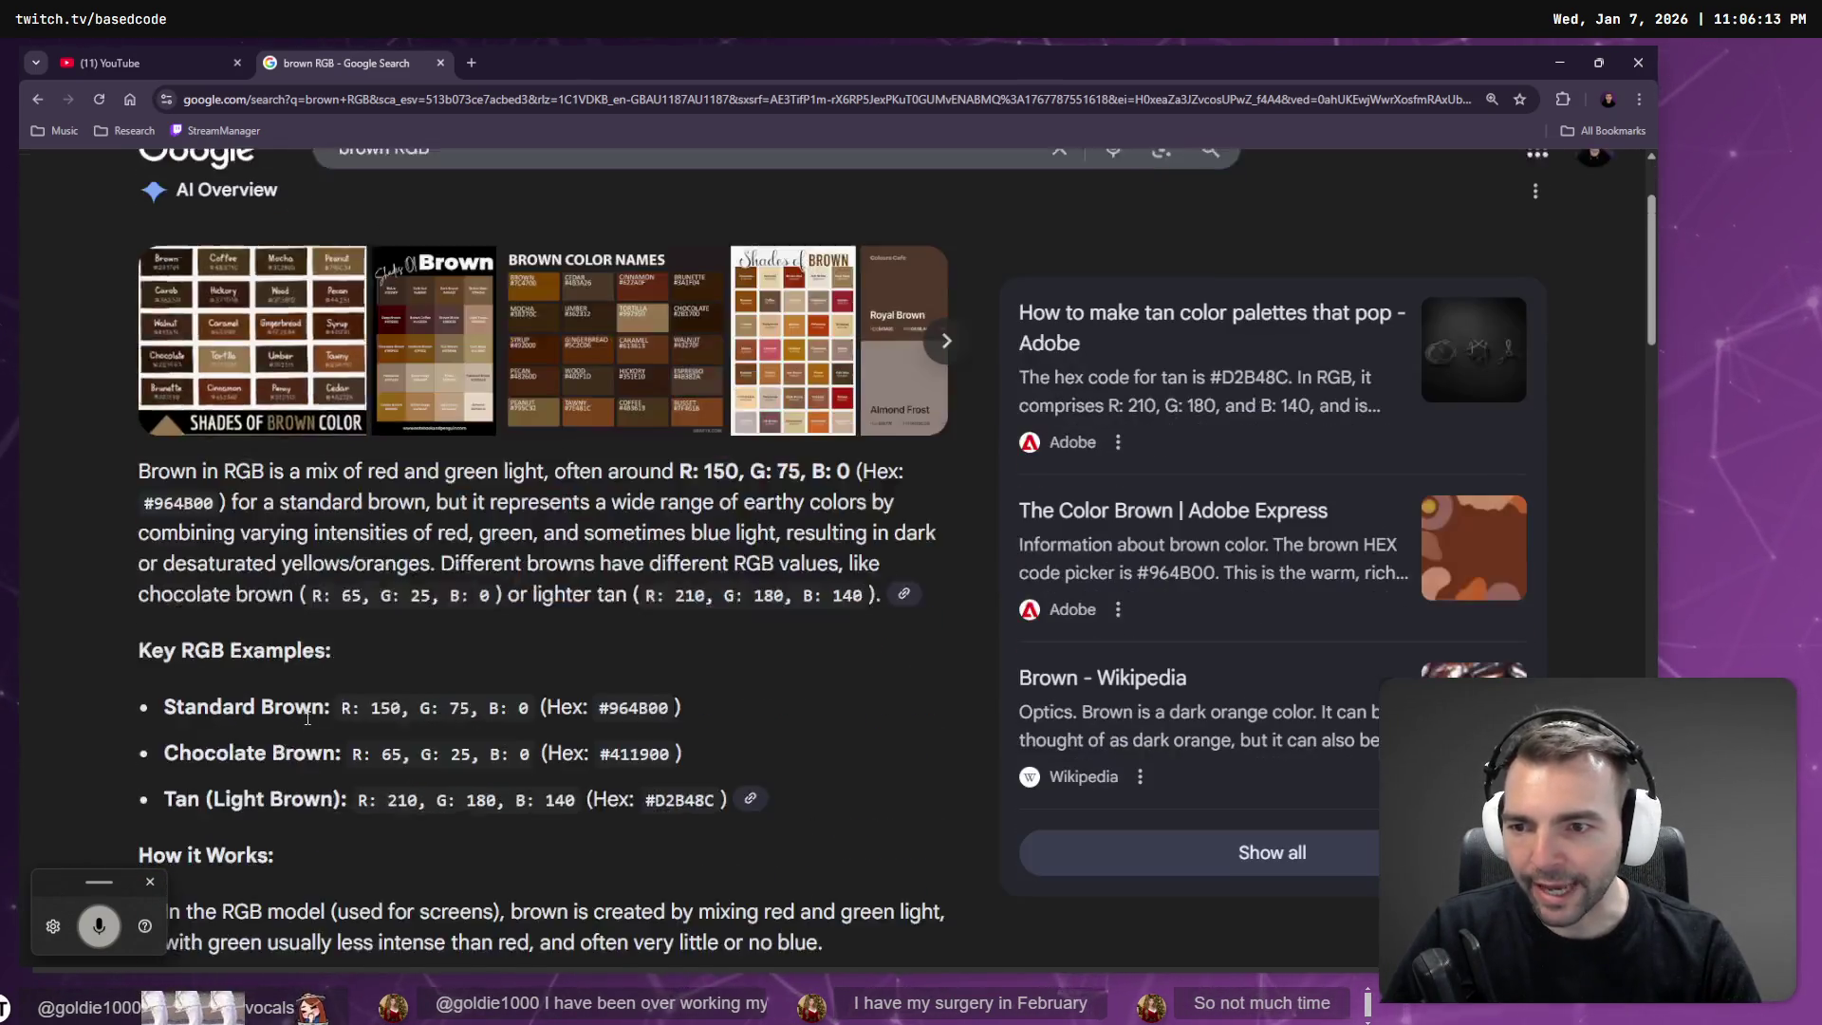
{"action": "scroll", "coordinate": [307, 718], "scroll_direction": "down", "scroll_amount": 1}
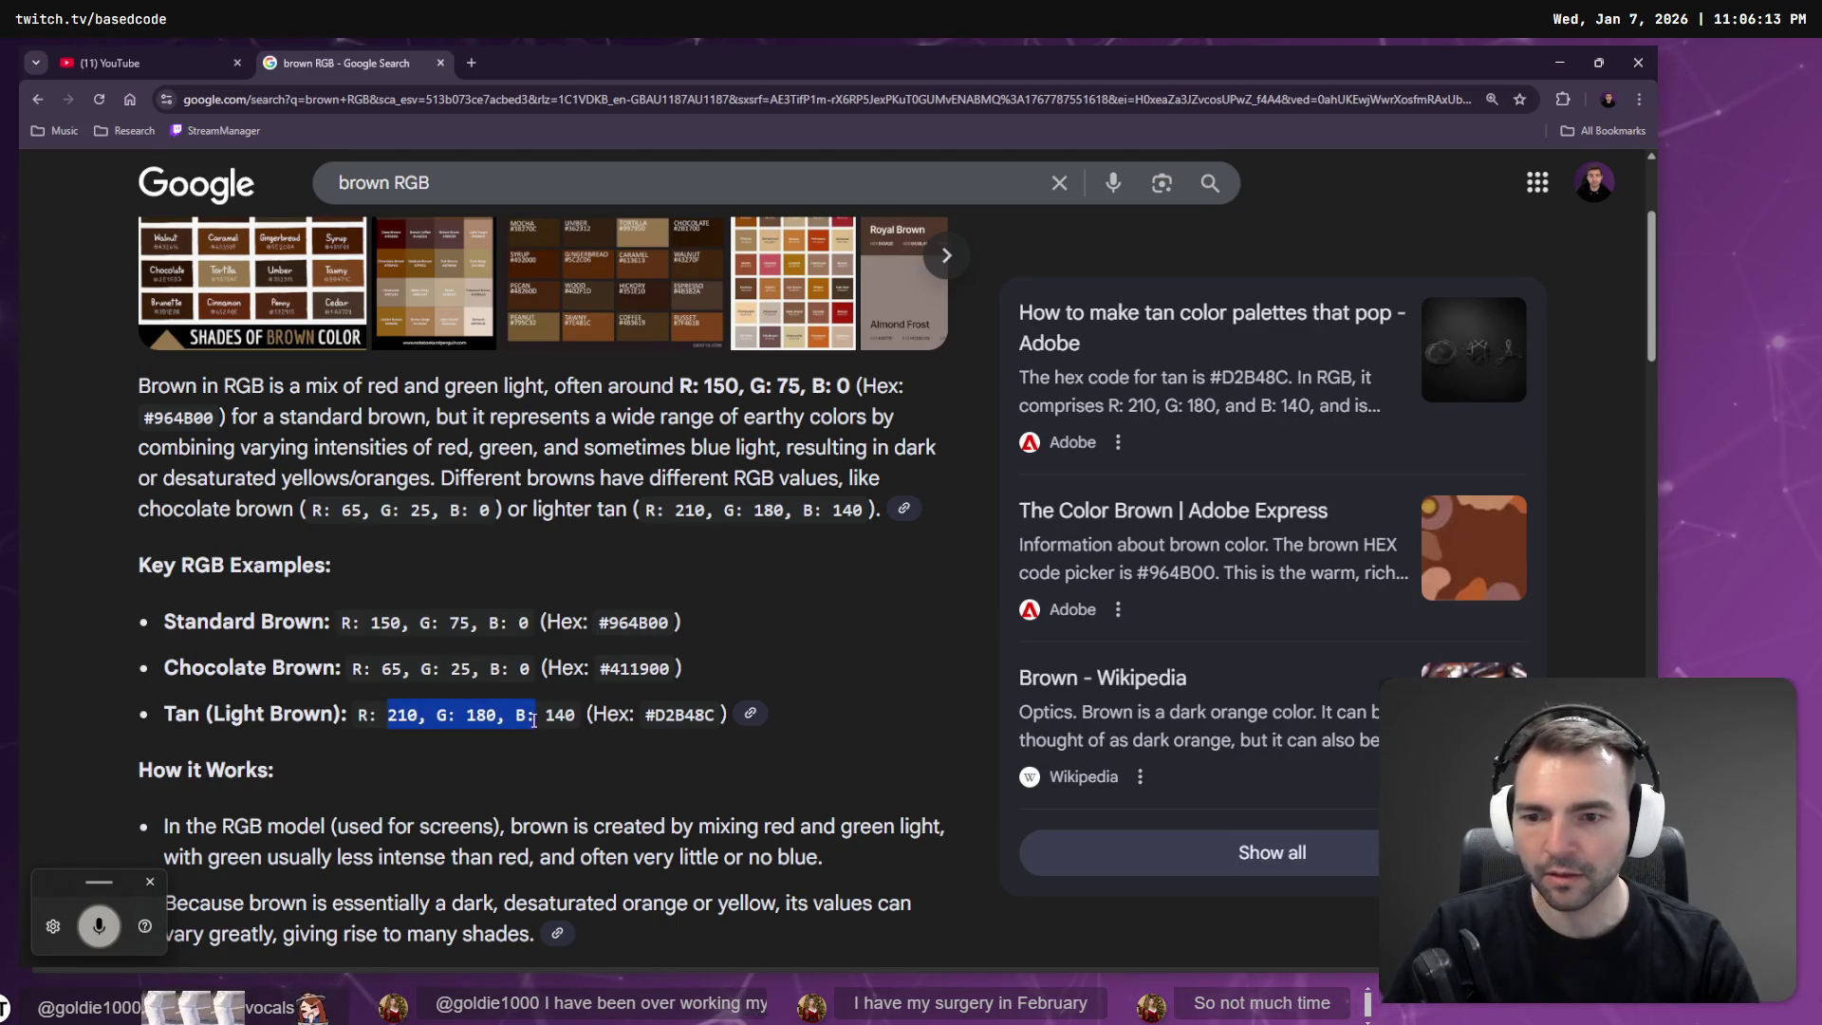
{"action": "key", "text": "alt+Tab"}
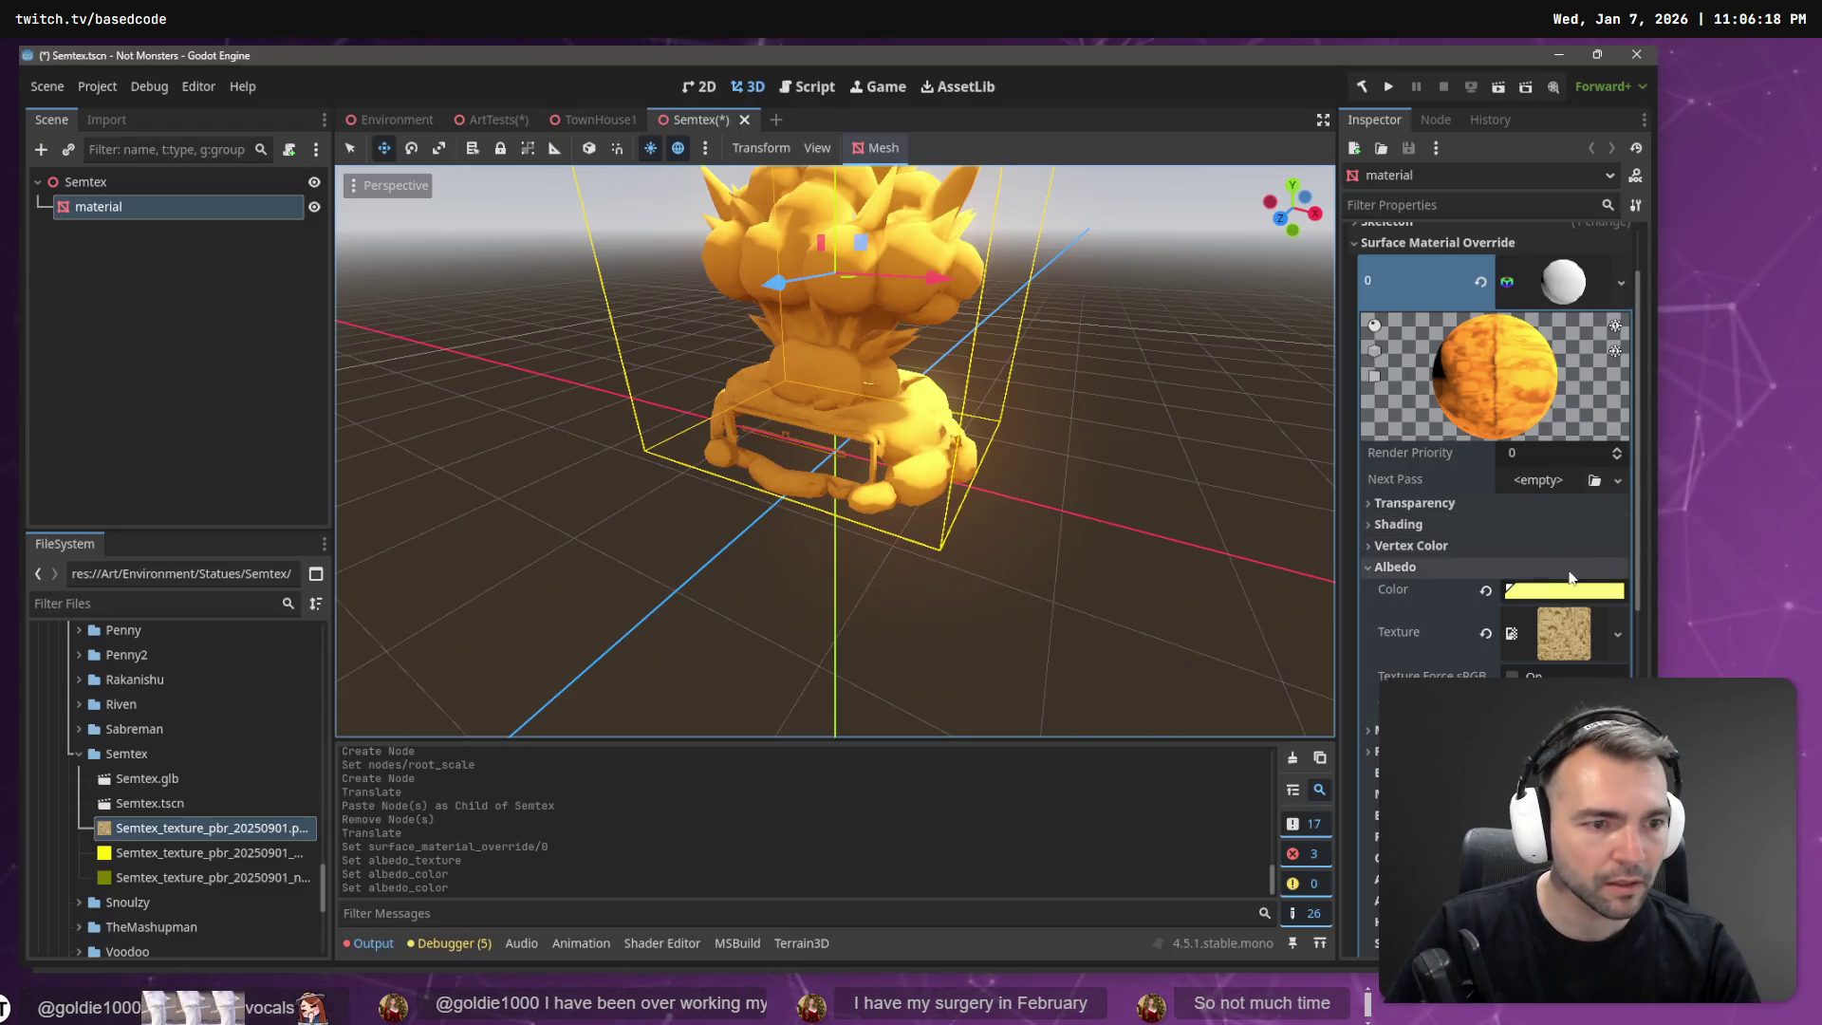
{"action": "left_click", "coordinate": [1565, 590]}
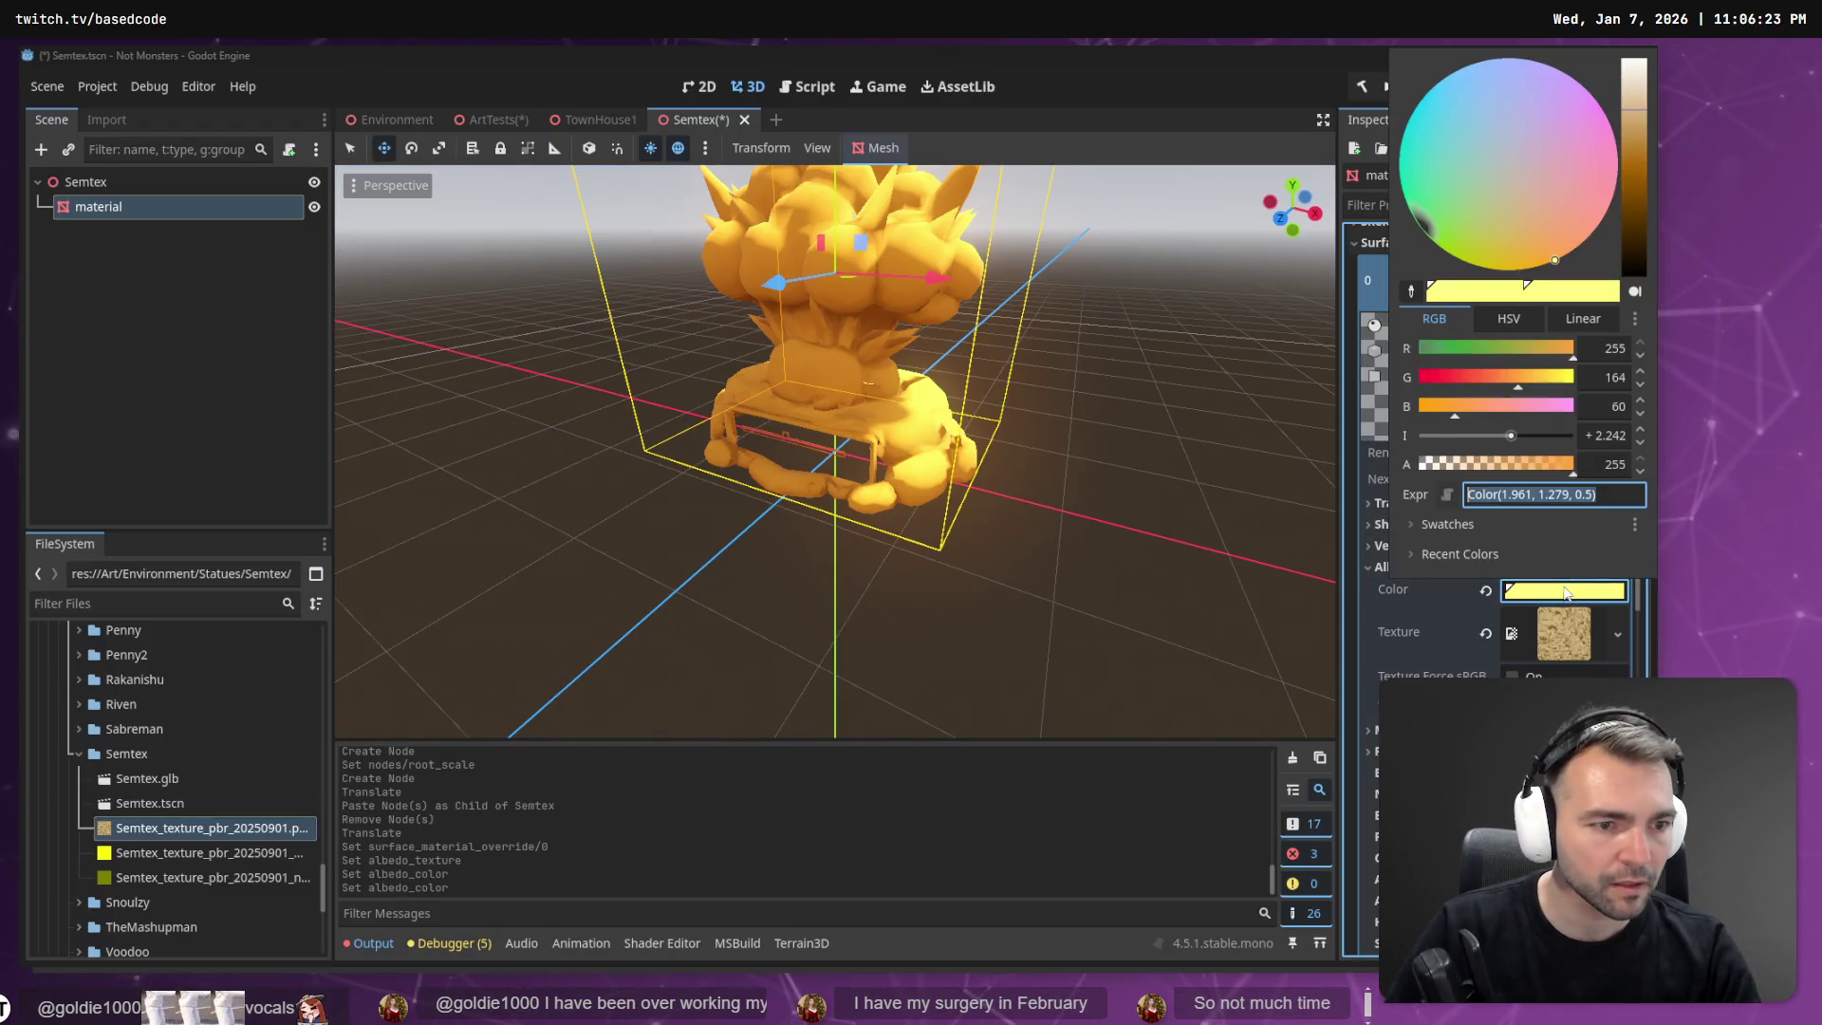
{"action": "type", "text": "210, G: 180, B: 140"}
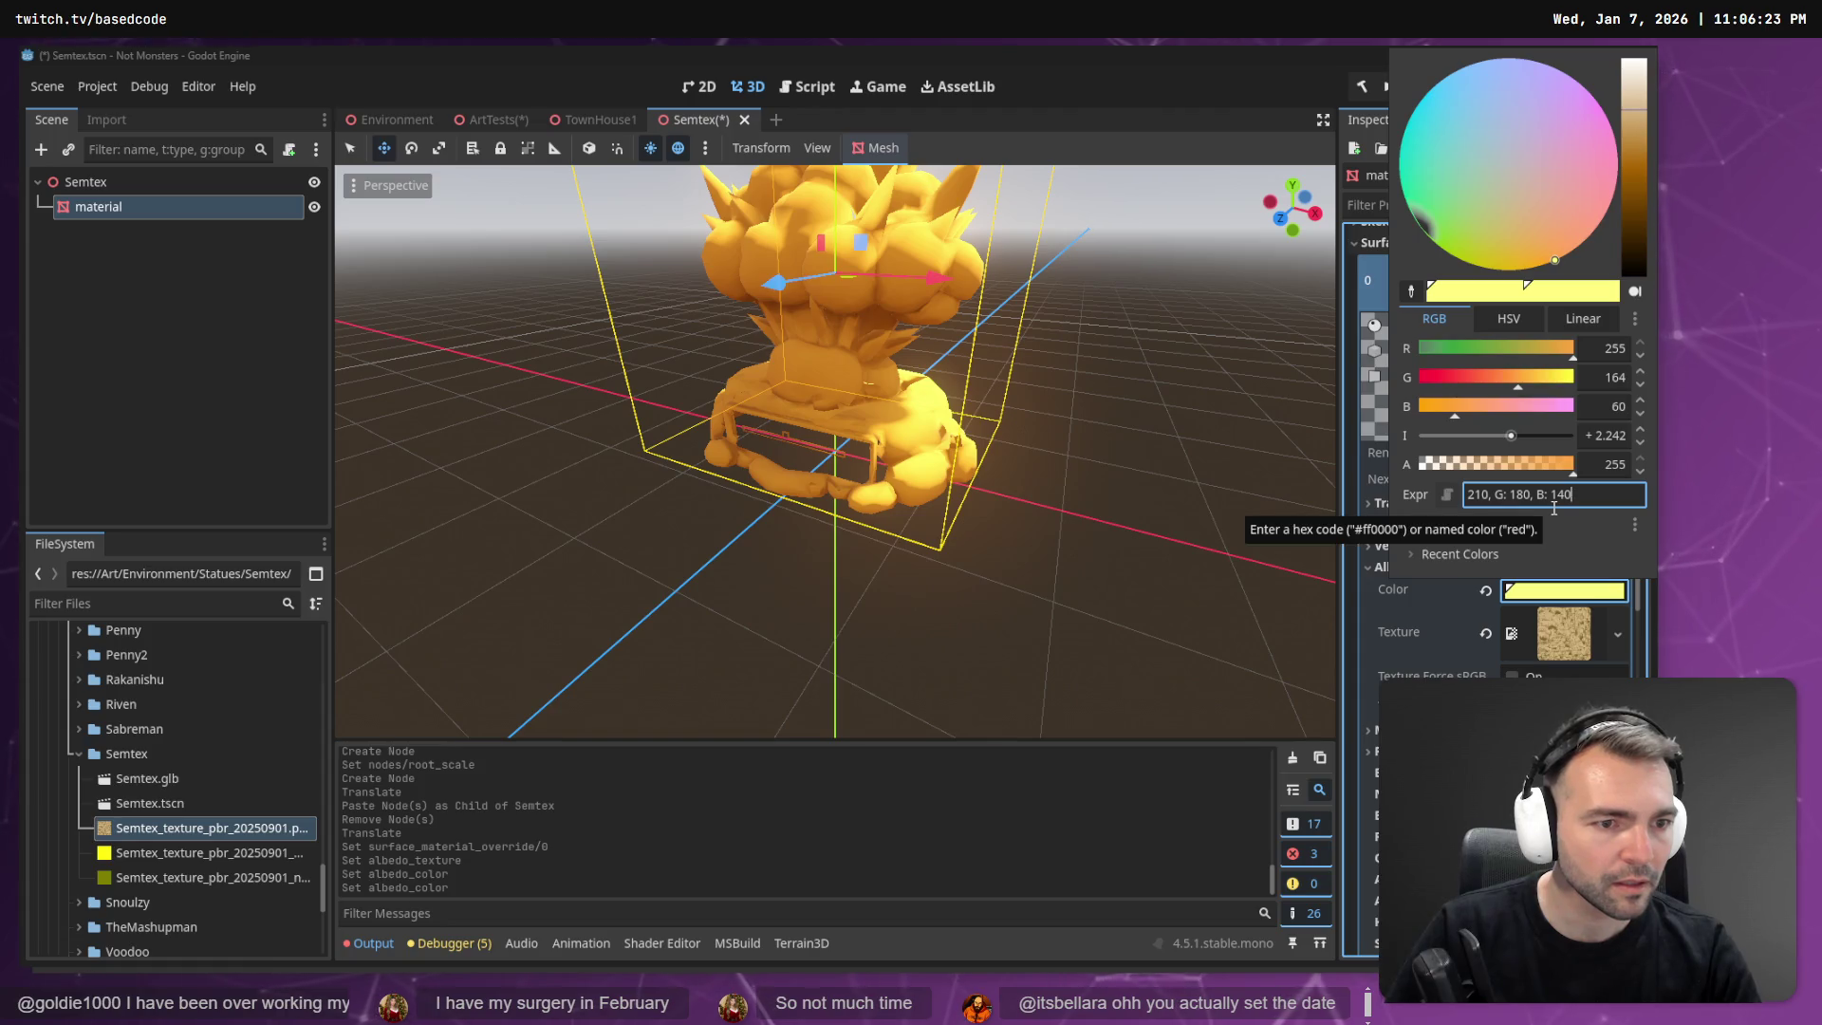
{"action": "key", "text": "Left"}
{"action": "key", "text": "Left"}
{"action": "key", "text": "Left"}
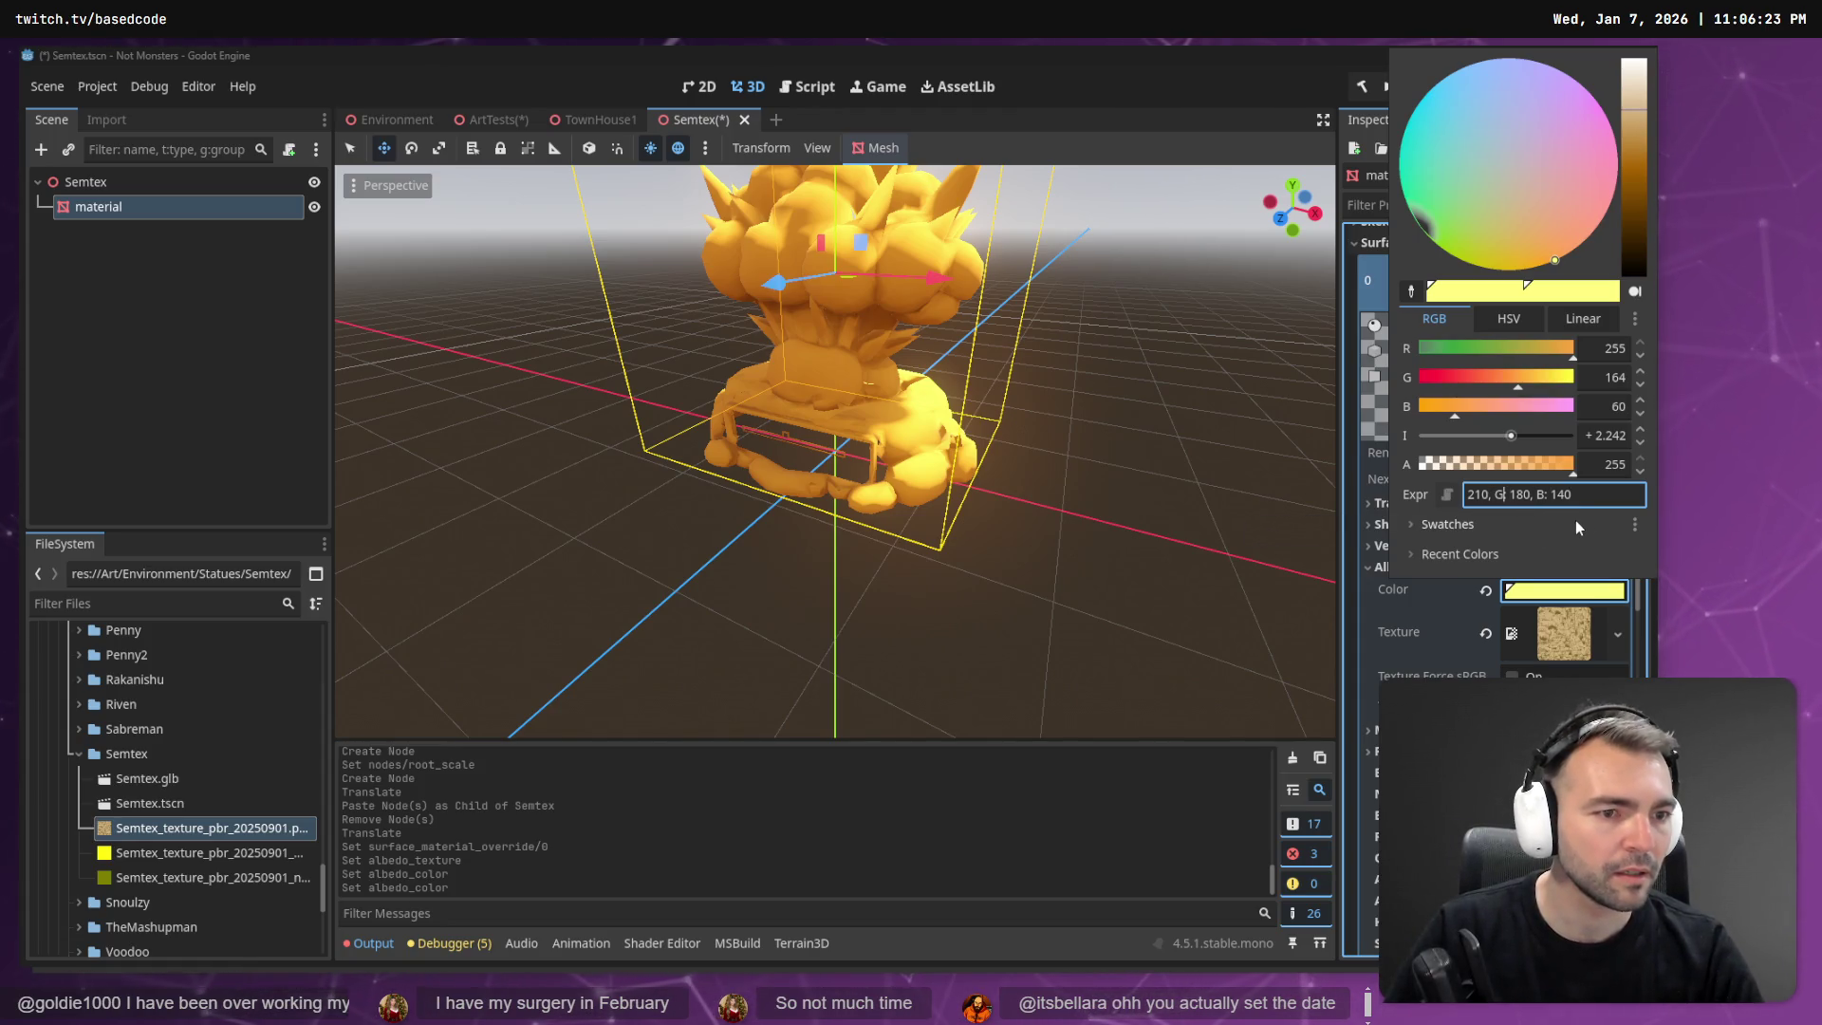
{"action": "key", "text": "Left"}
{"action": "key", "text": "Left"}
{"action": "key", "text": "Left"}
{"action": "key", "text": "BackSpace"}
{"action": "key", "text": "BackSpace"}
{"action": "key", "text": "BackSpace"}
{"action": "key", "text": "Right"}
{"action": "key", "text": "Right"}
{"action": "key", "text": "Right"}
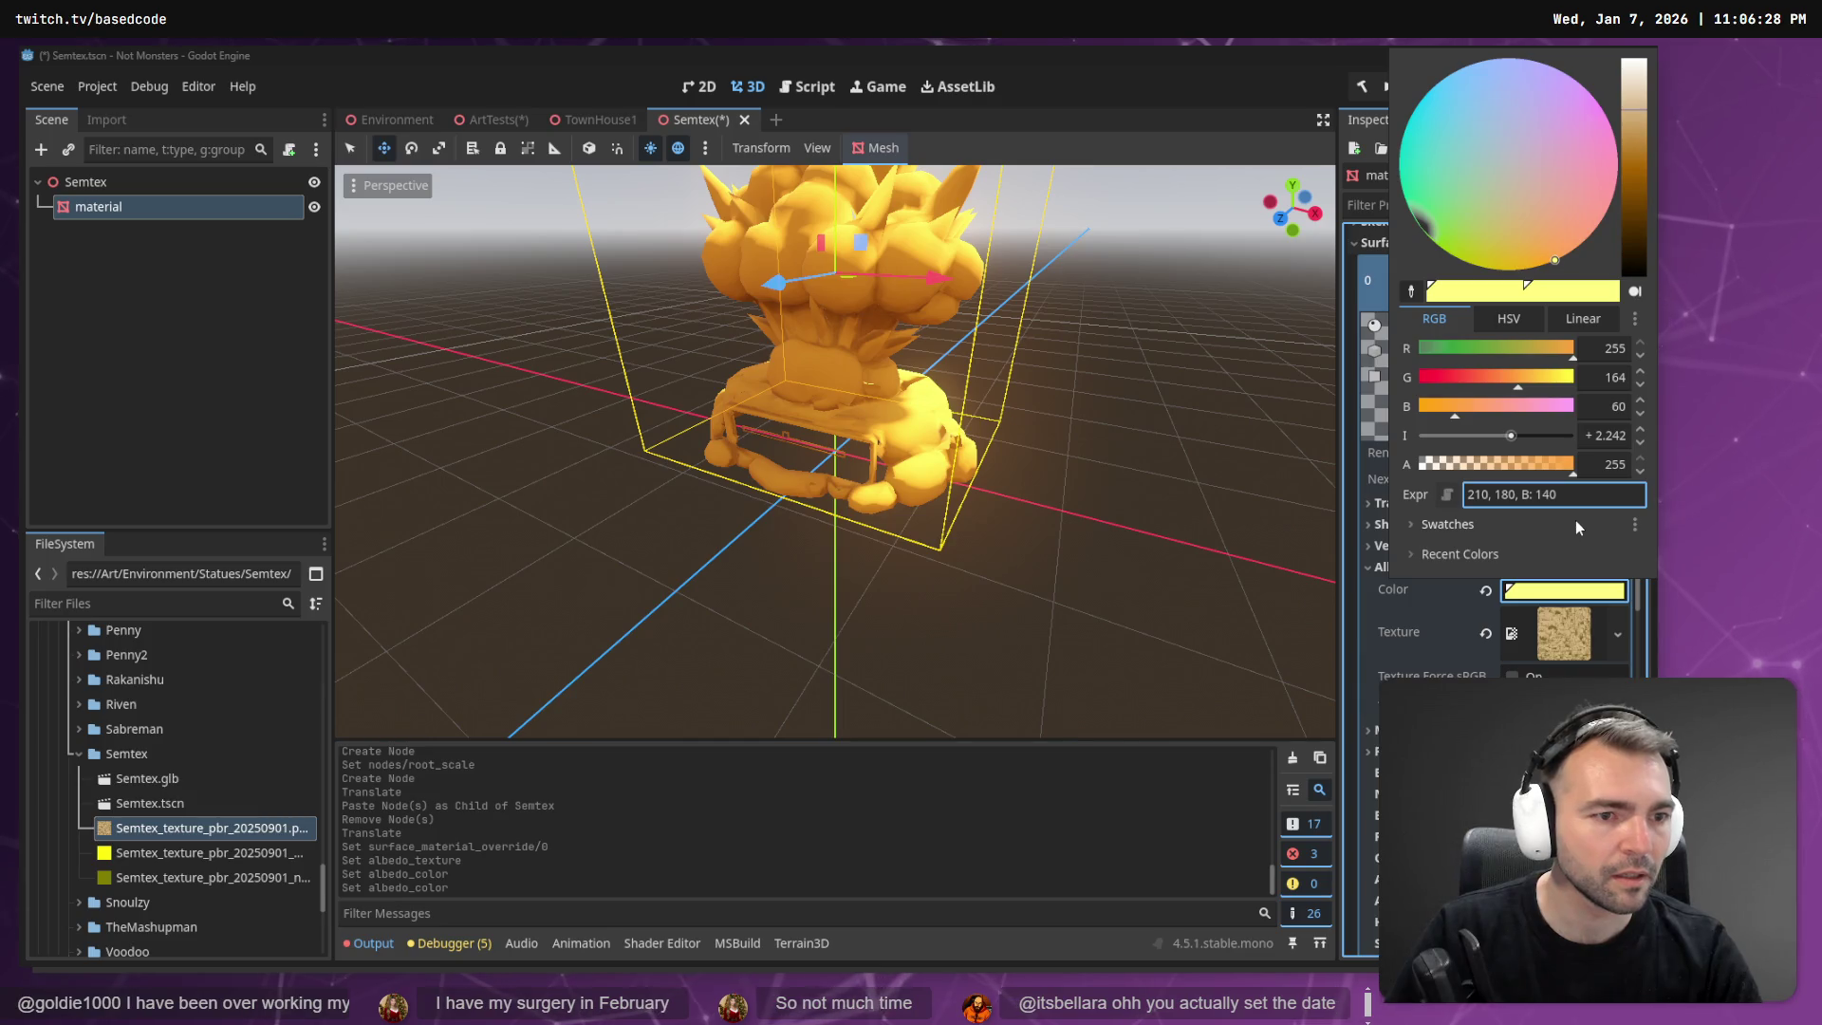
{"action": "key", "text": "BackSpace"}
{"action": "key", "text": "BackSpace"}
{"action": "key", "text": "BackSpace"}
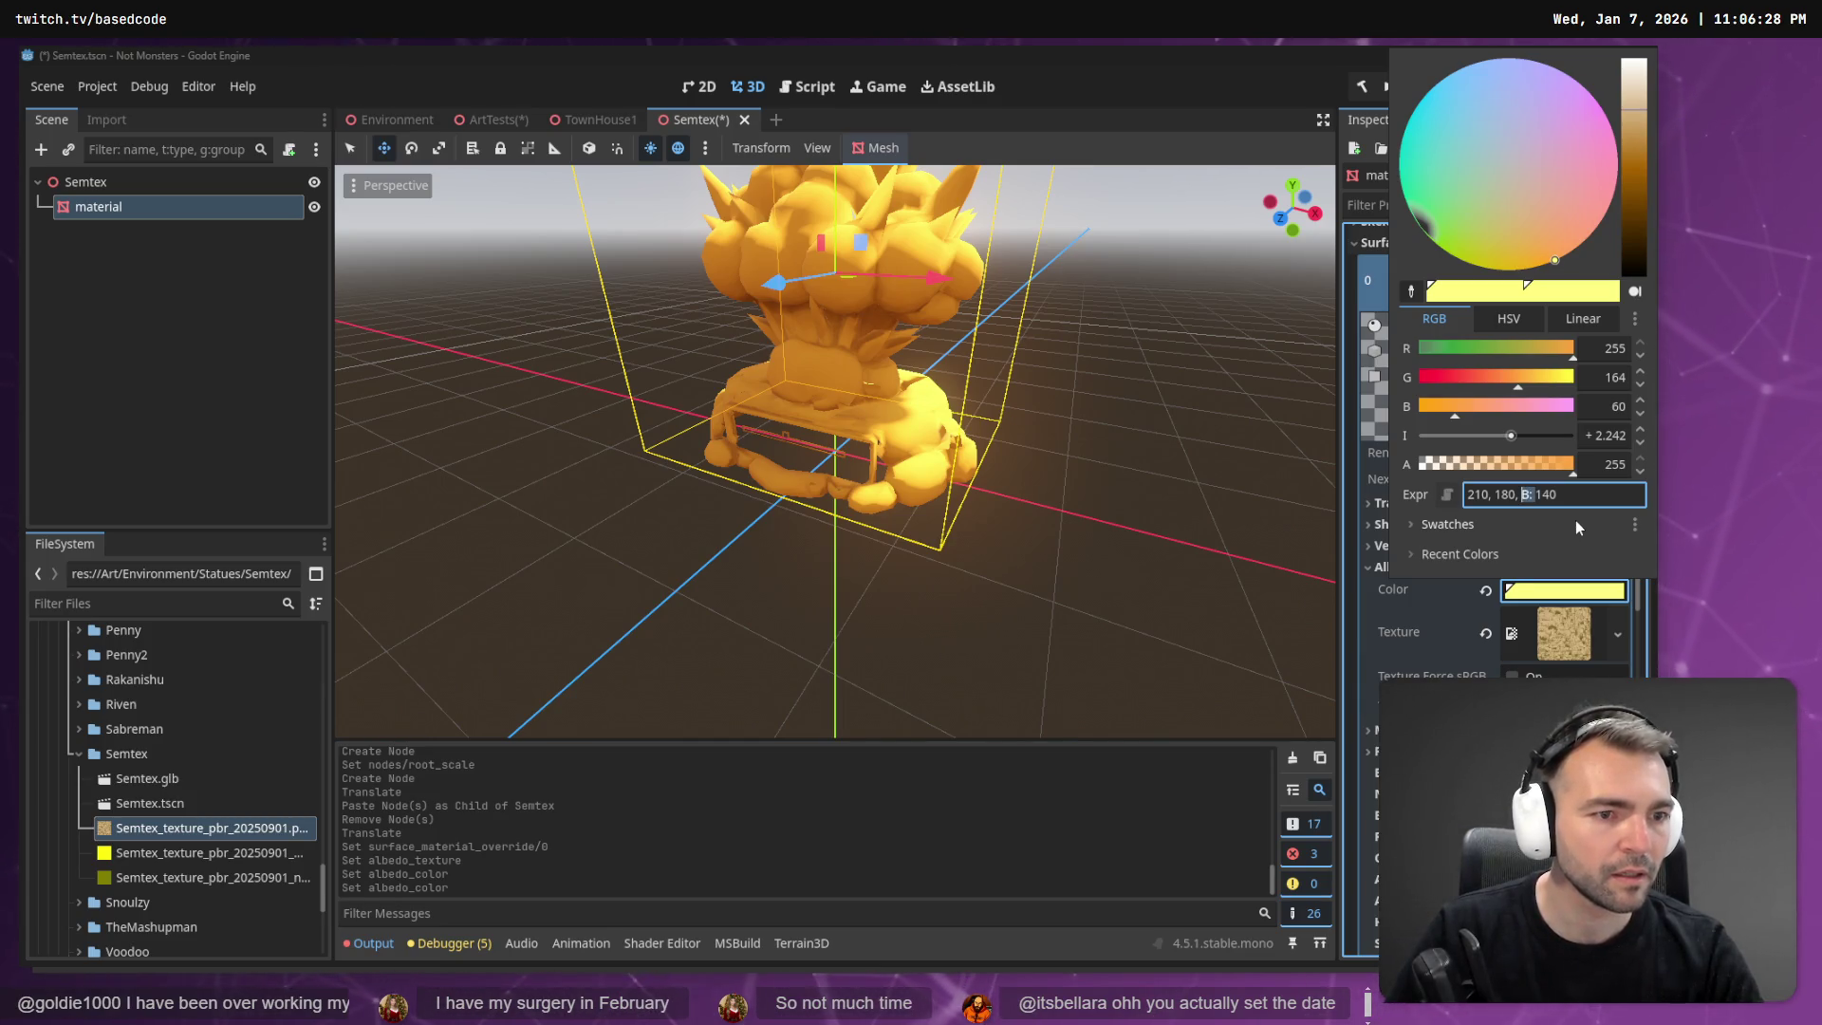
{"action": "key", "text": "End"}
{"action": "type", "text": ")"}
{"action": "key", "text": "Home"}
{"action": "type", "text": "("}
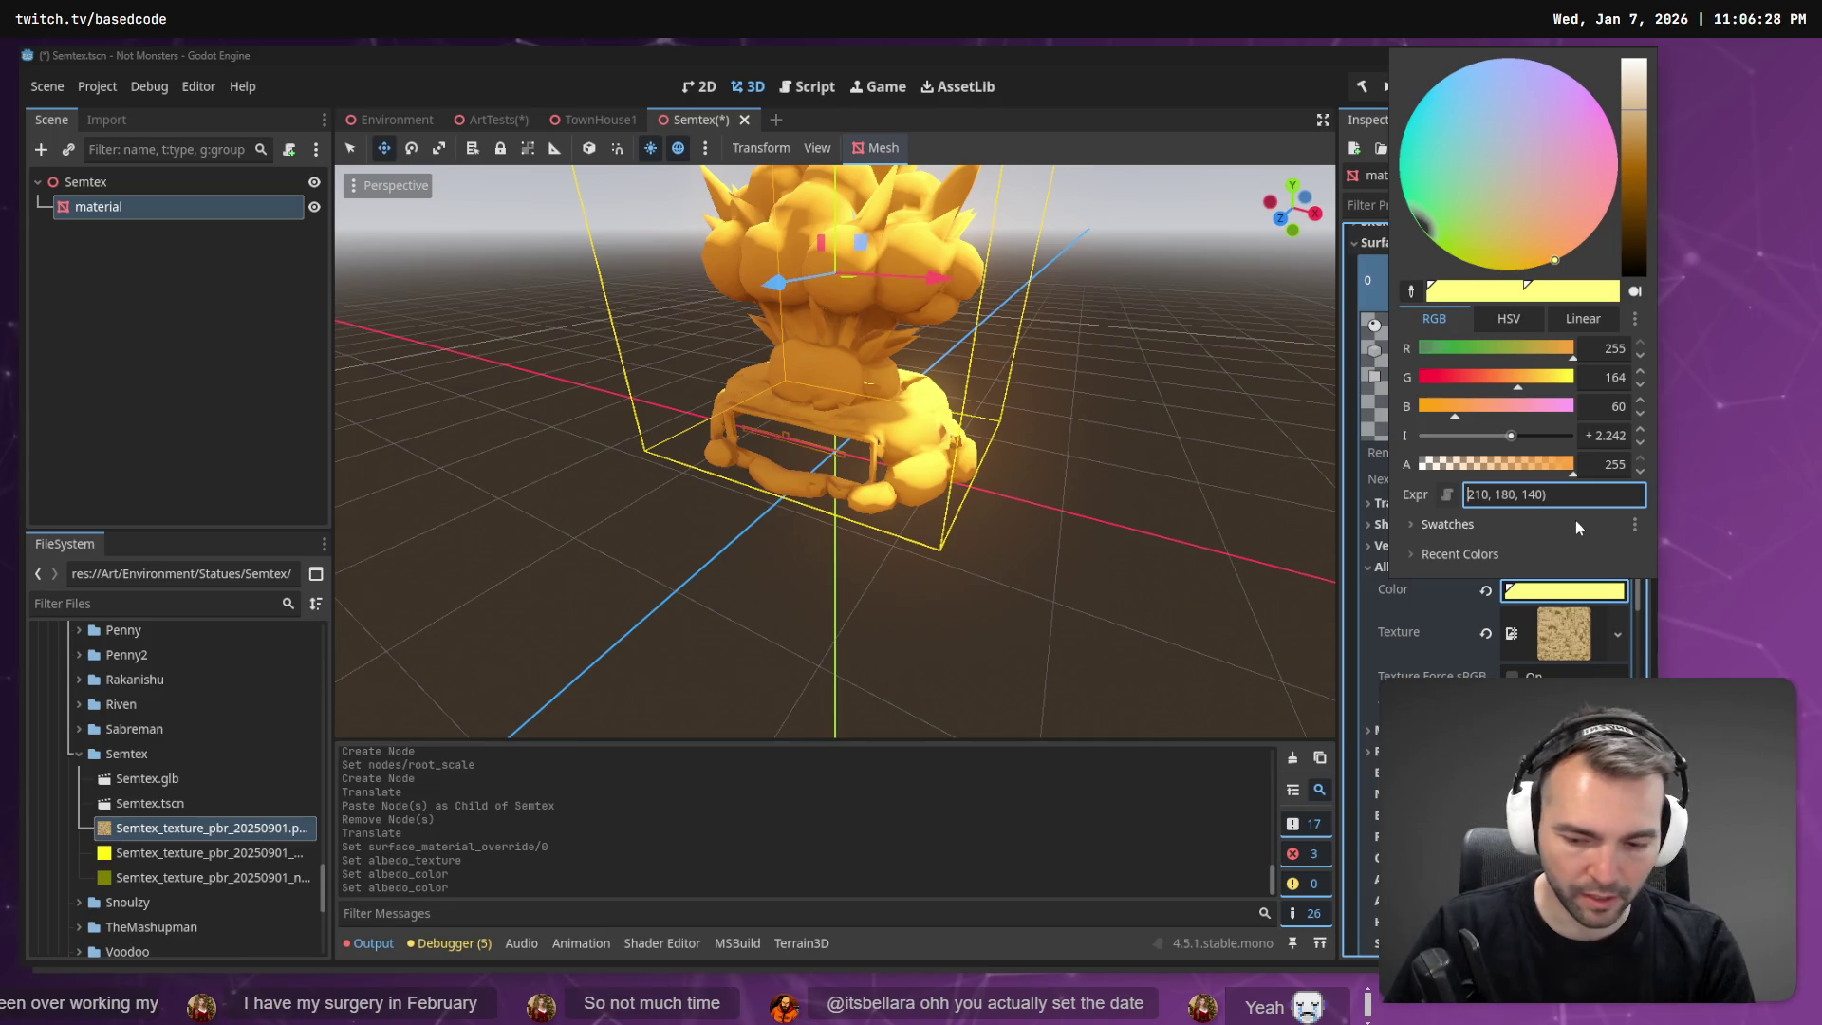
{"action": "type", "text": "RGB"}
{"action": "key", "text": "Return"}
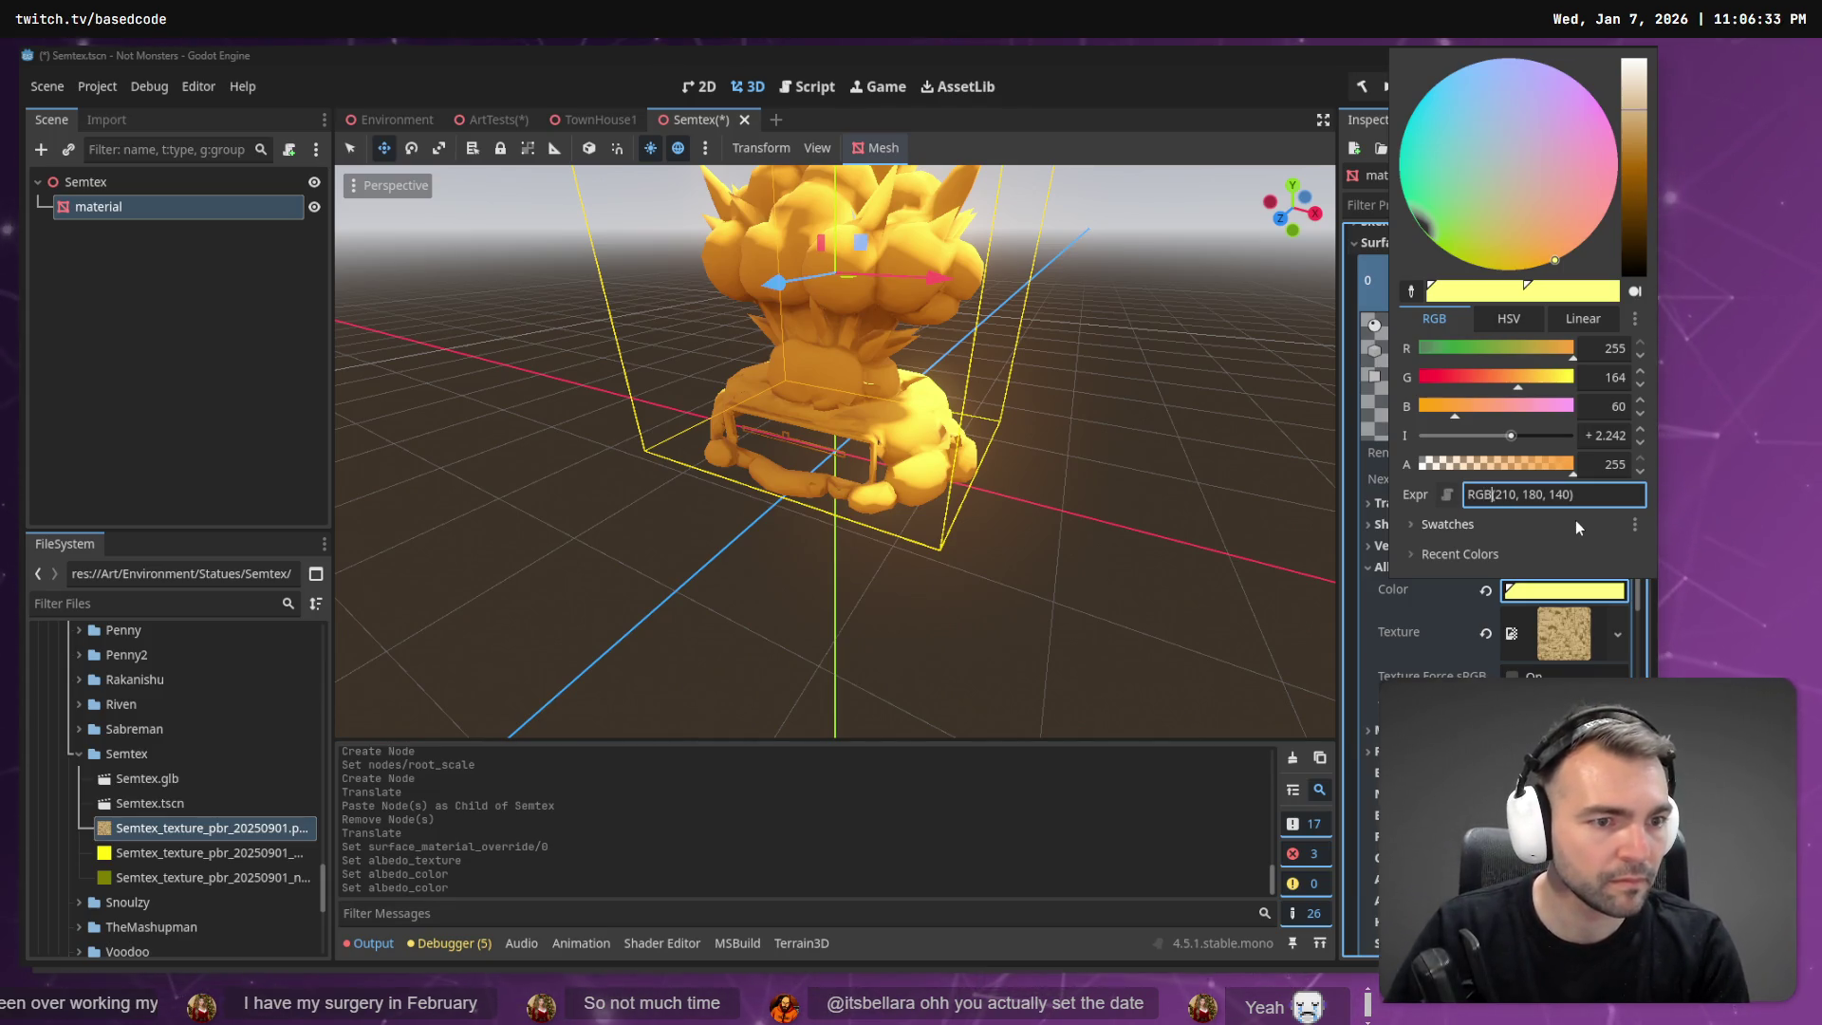
{"action": "key", "text": "Escape"}
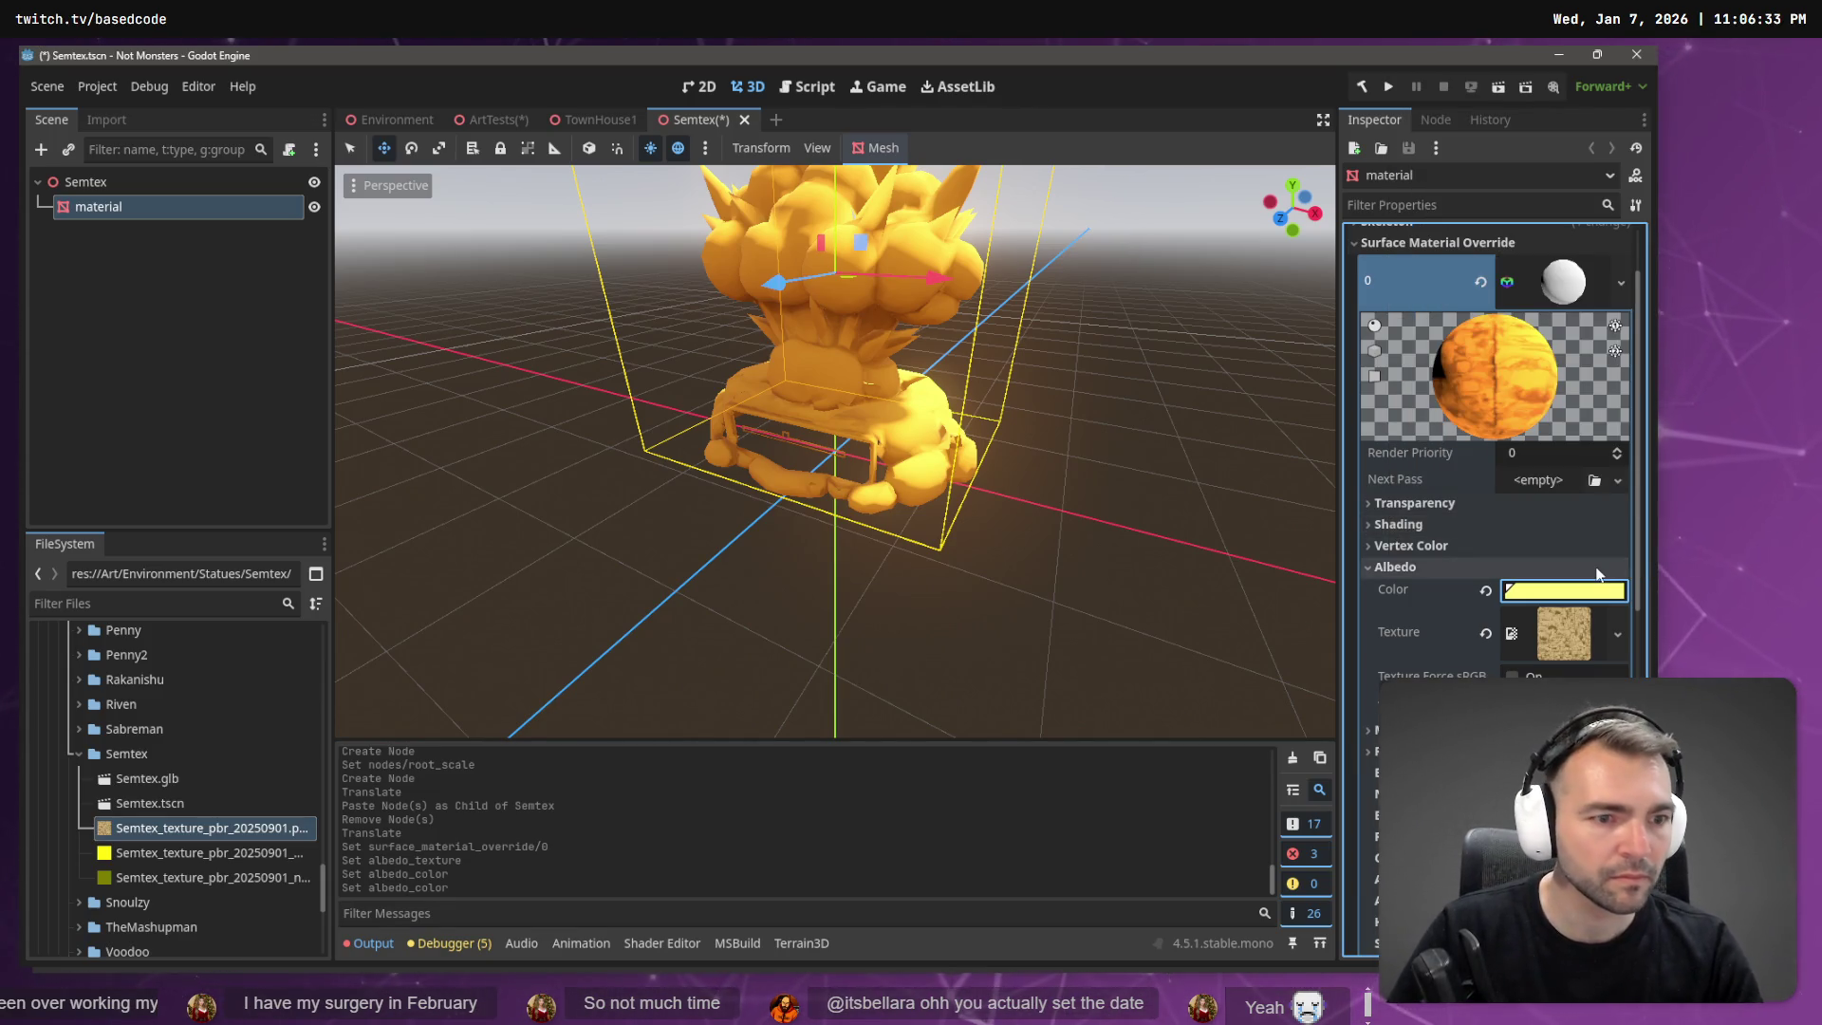
{"action": "left_click", "coordinate": [1574, 591]}
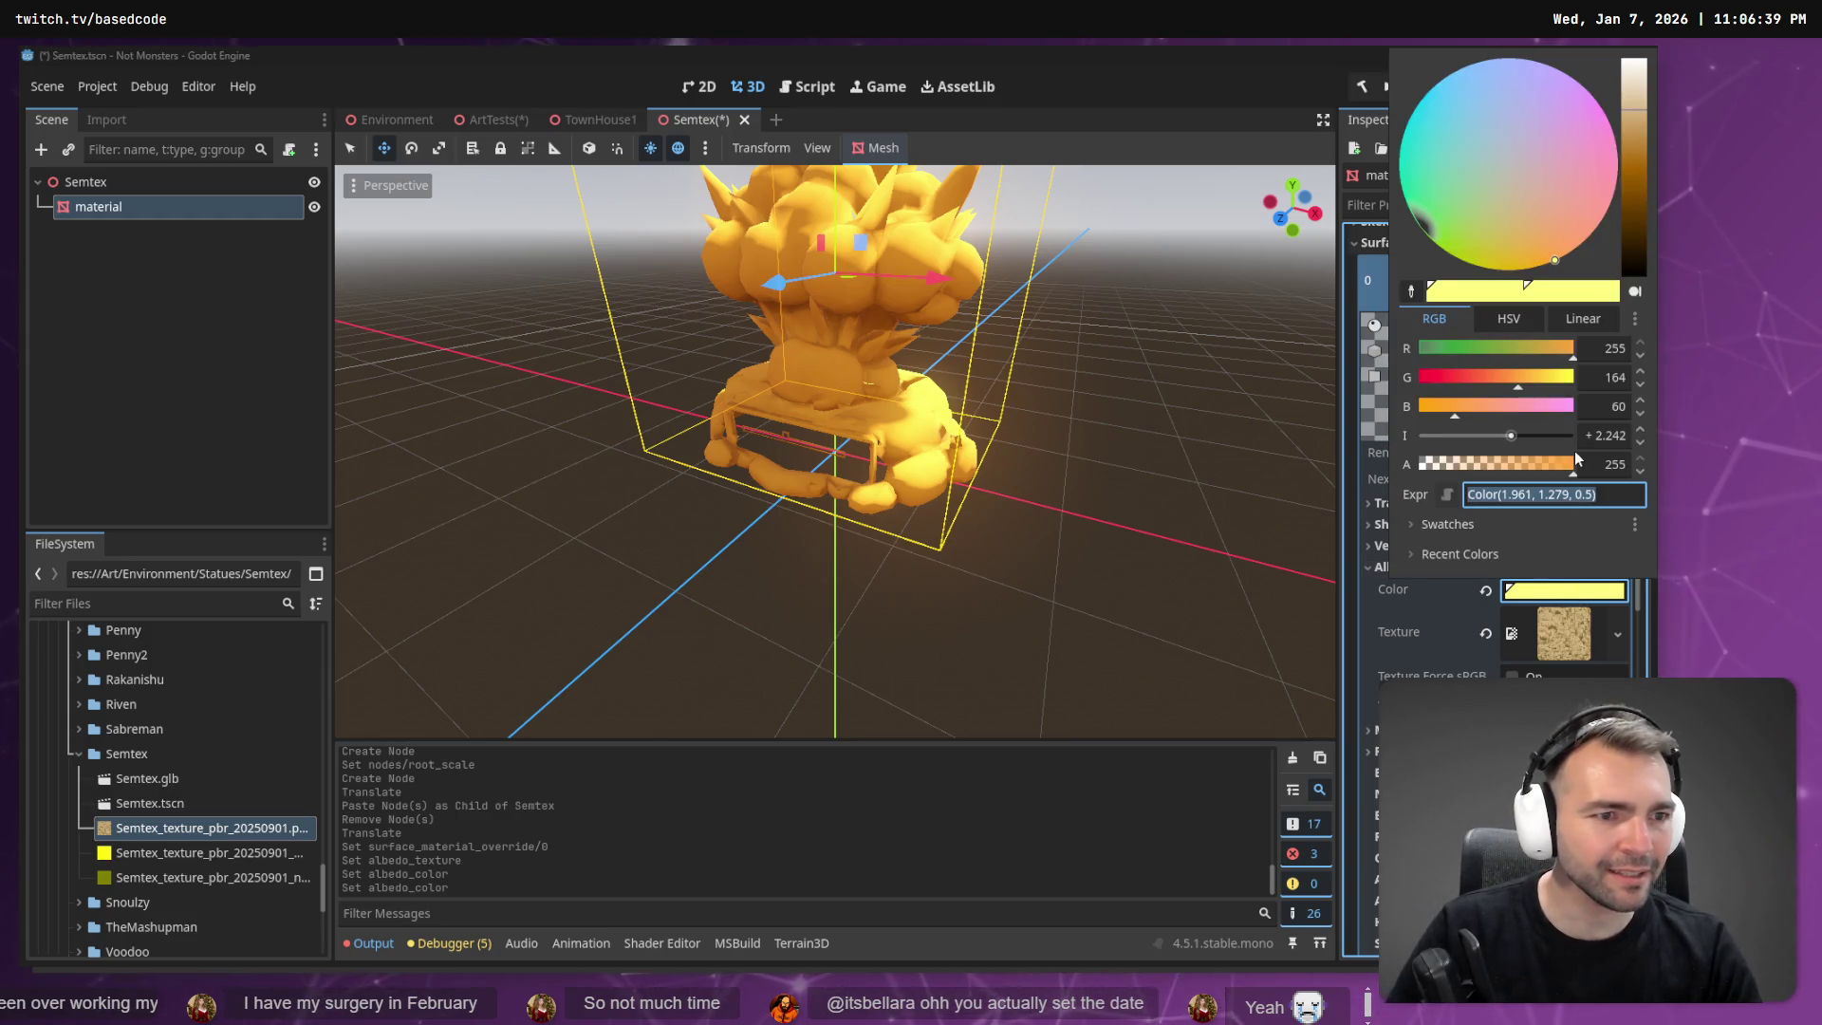
{"action": "key", "text": "Escape"}
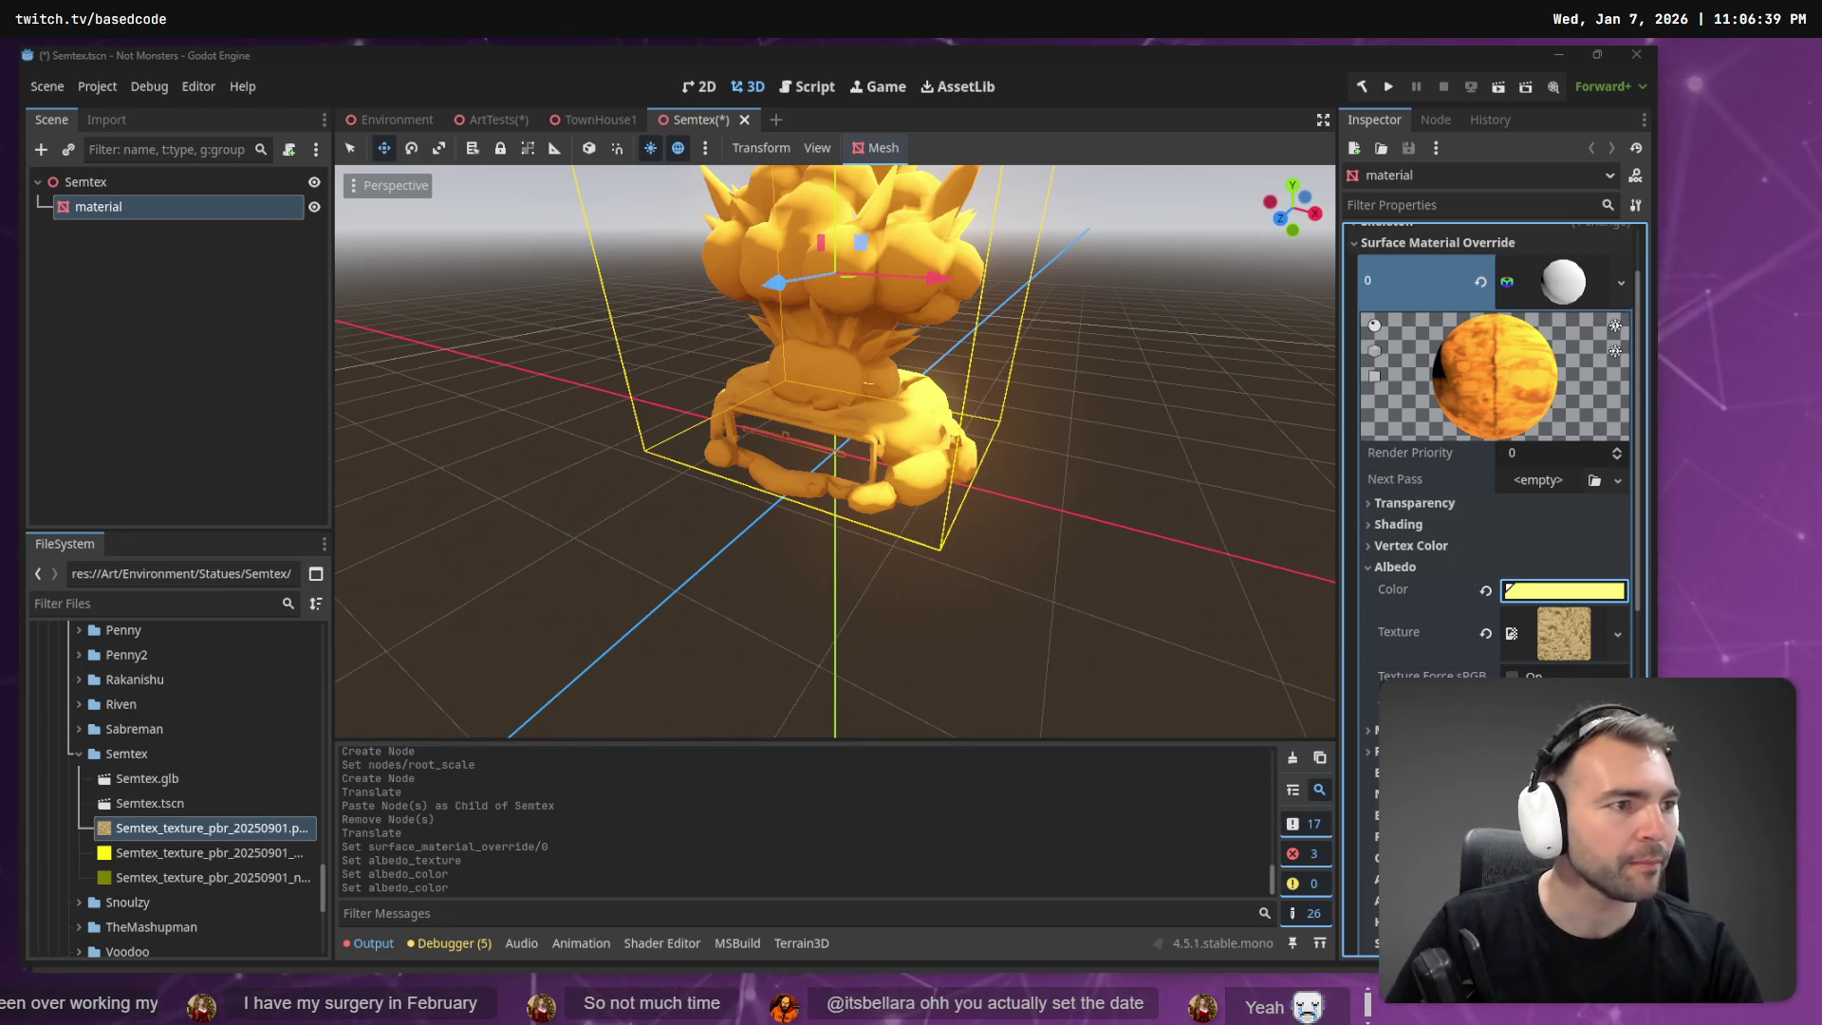
{"action": "key", "text": "alt+Tab"}
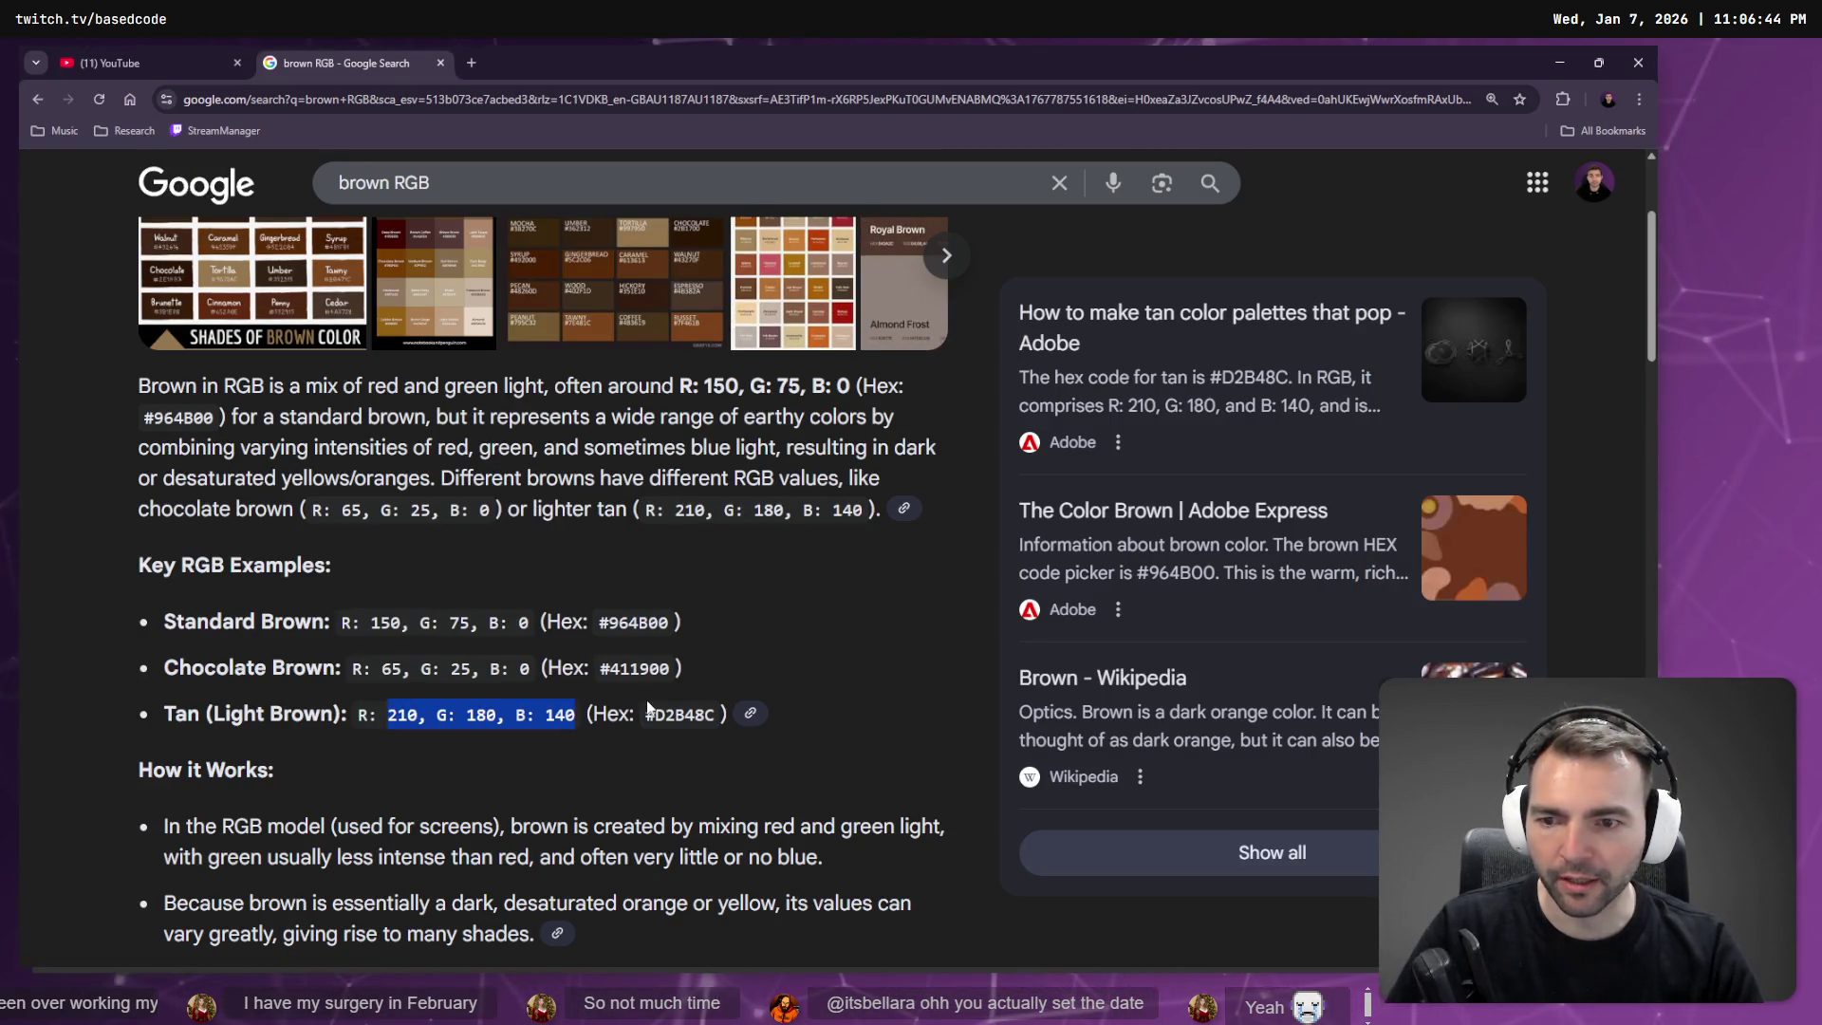
{"action": "key", "text": "alt+Tab"}
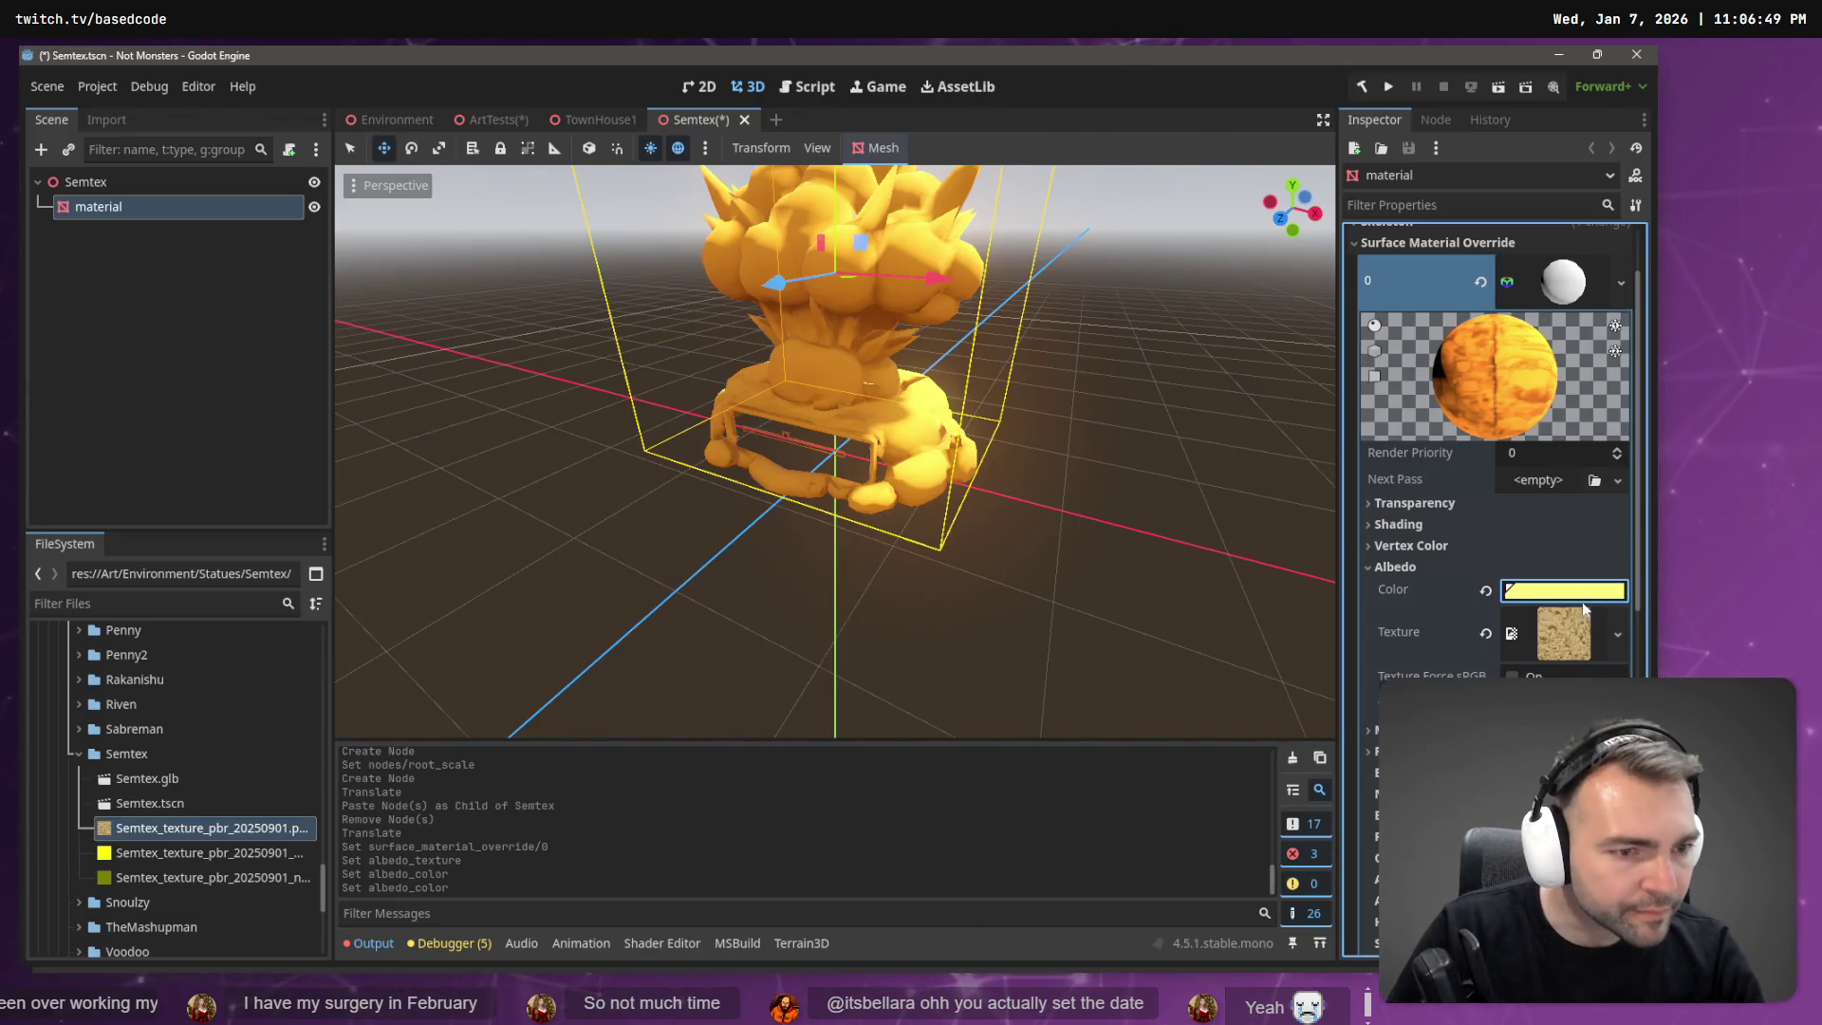
Lower the albedo green channel to an orange Color(1.069, 0.747, 0.1) and save the Semtex scene.
{"action": "left_click", "coordinate": [1576, 589]}
{"action": "type", "text": "Color(1.961, 1.284, 0.371)"}
{"action": "key", "text": "Return"}
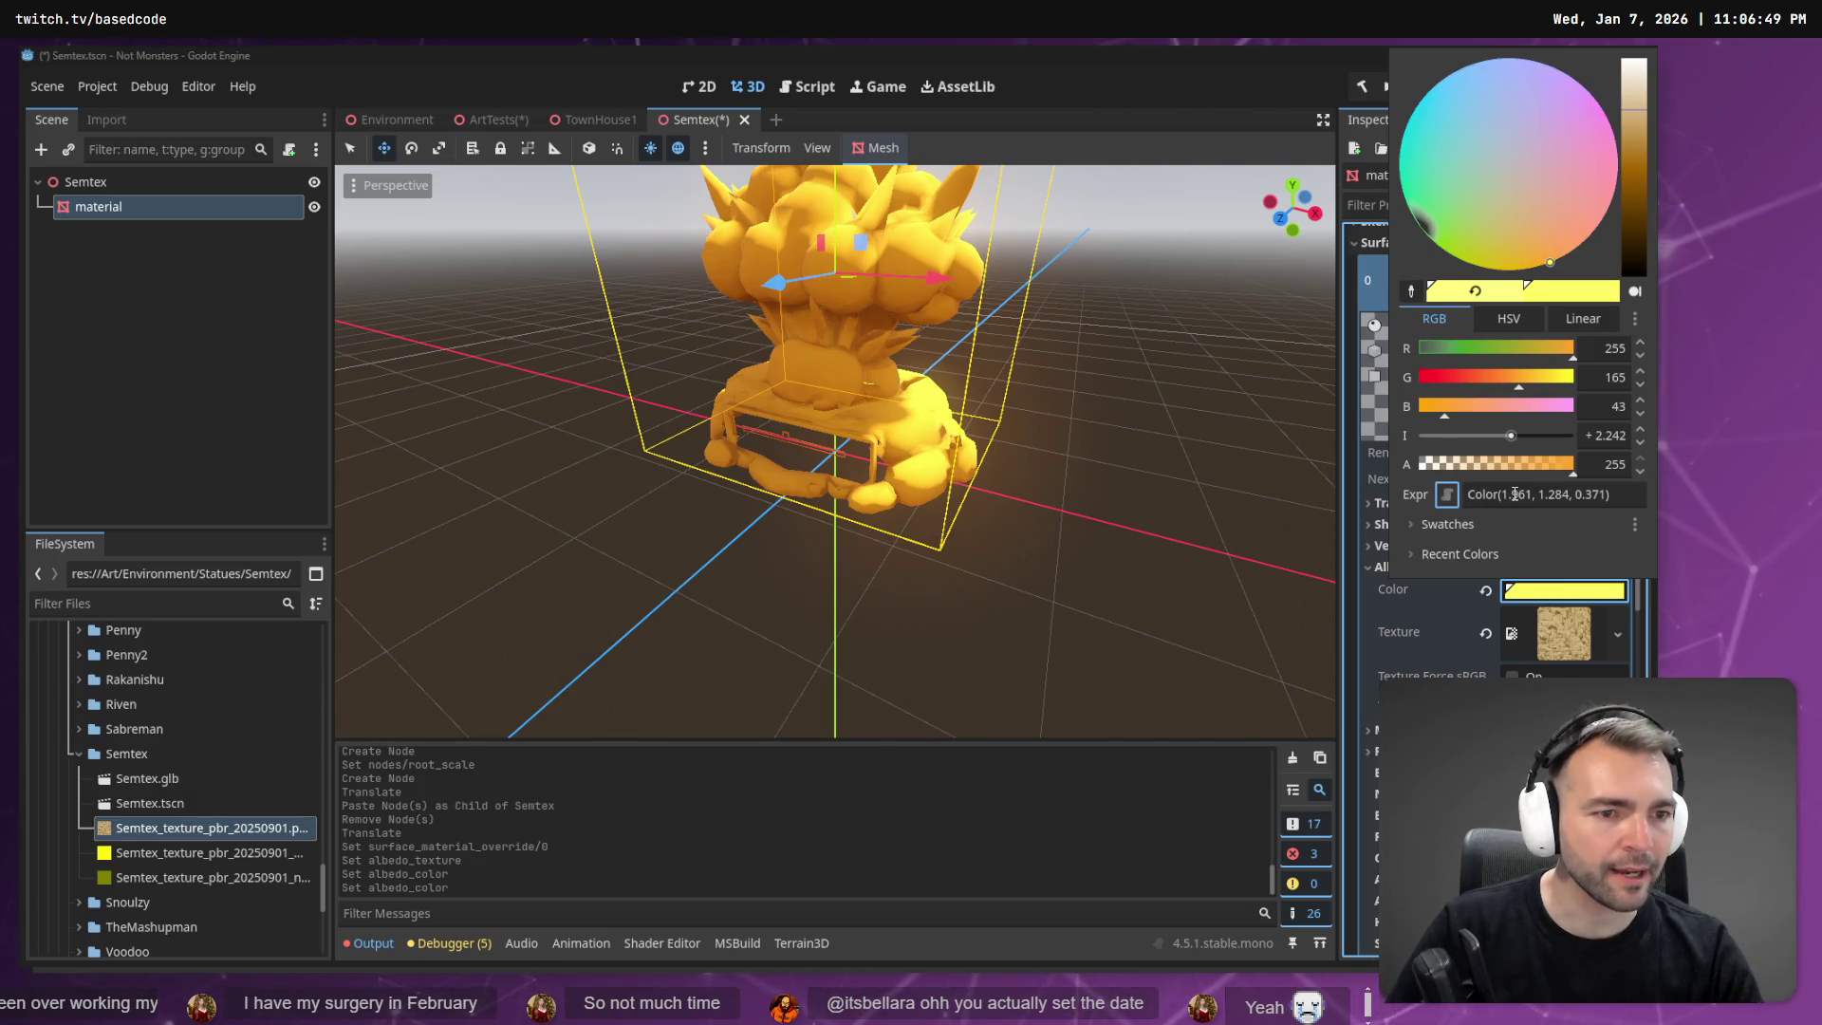
{"action": "left_click", "coordinate": [1578, 499]}
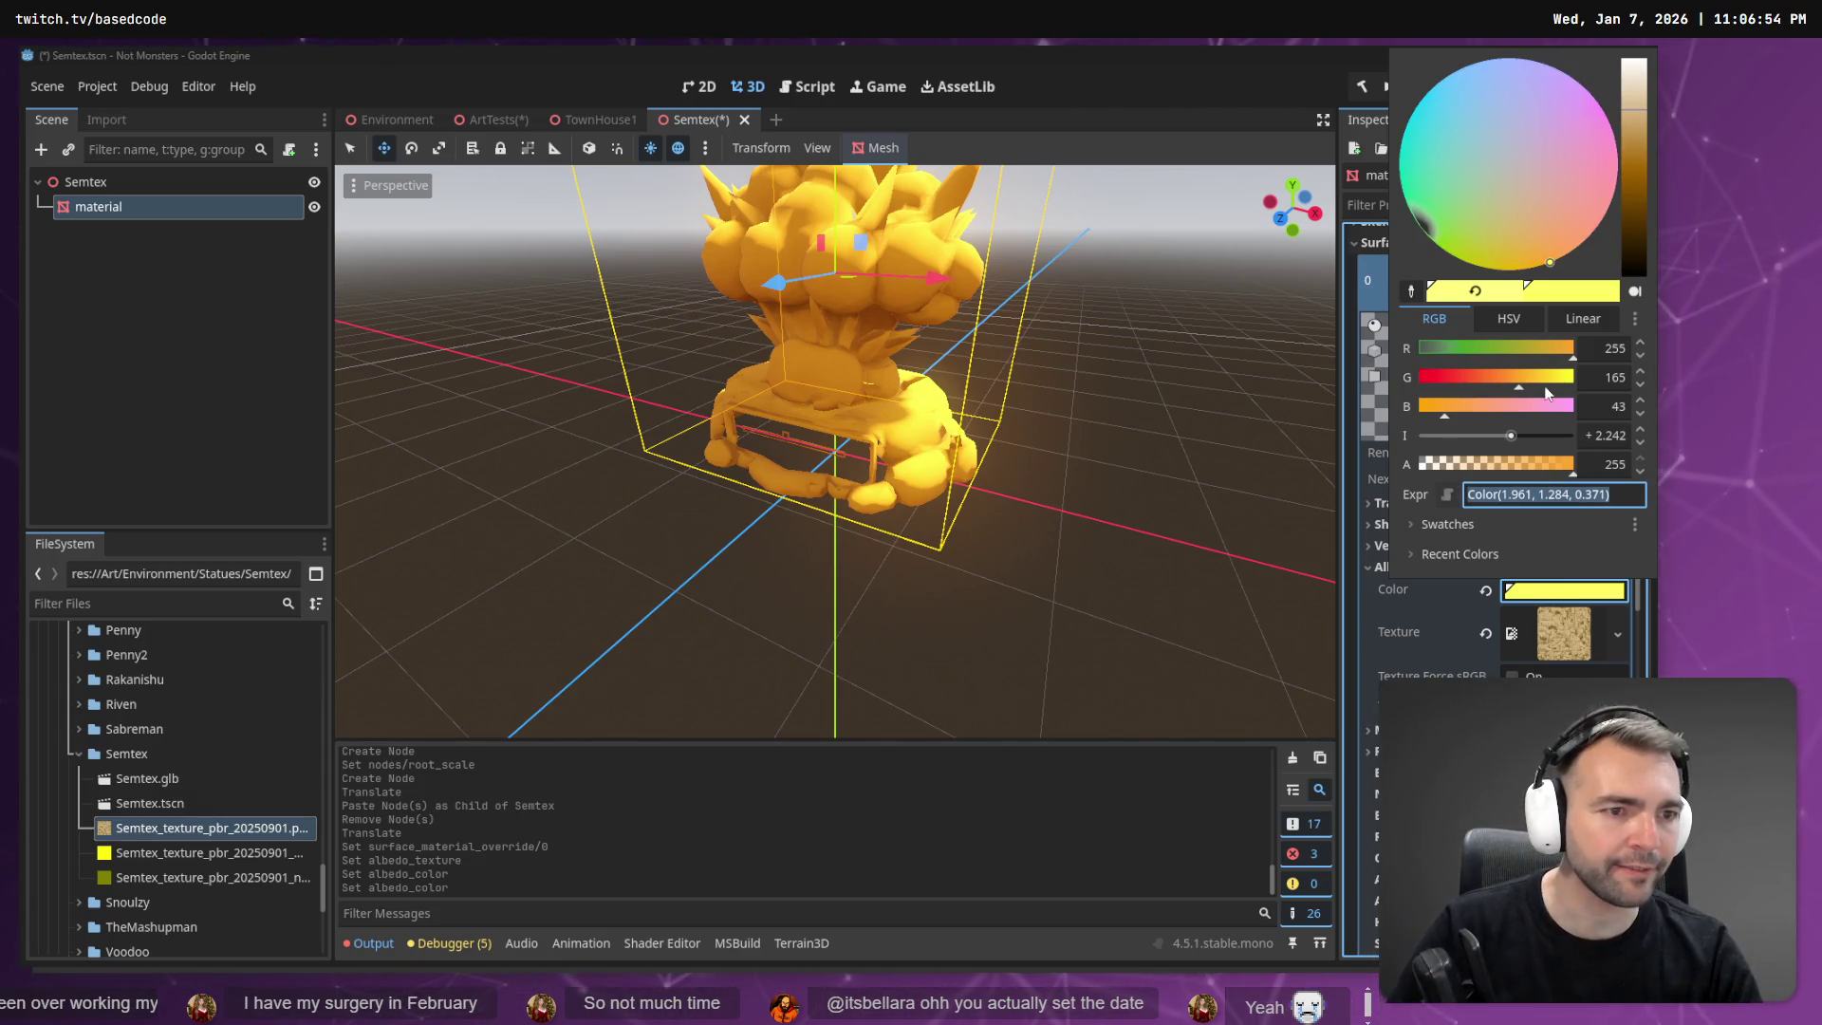
{"action": "mouse_move", "coordinate": [1519, 378]}
{"action": "left_mouse_down"}
{"action": "mouse_move", "coordinate": [1471, 377]}
{"action": "mouse_move", "coordinate": [1525, 344]}
{"action": "mouse_move", "coordinate": [1501, 353]}
{"action": "left_mouse_up"}
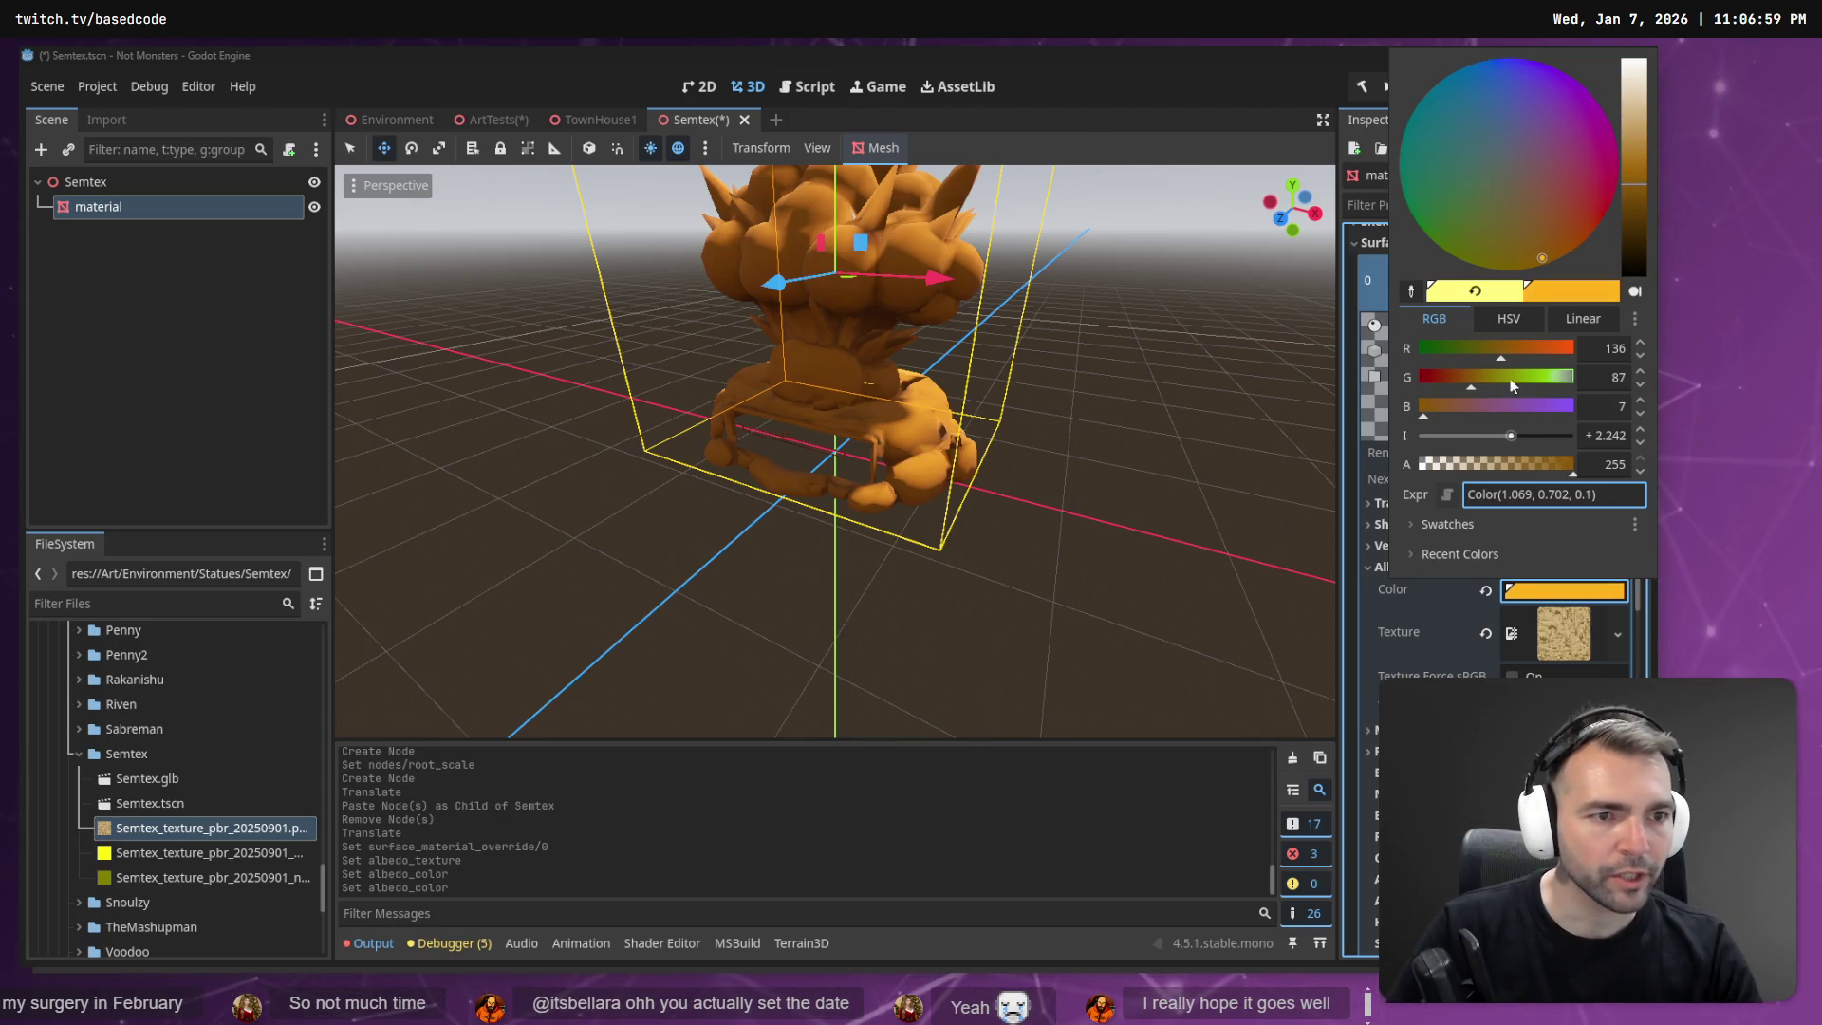
{"action": "left_click_drag", "start_coordinate": [1471, 384], "coordinate": [1478, 387]}
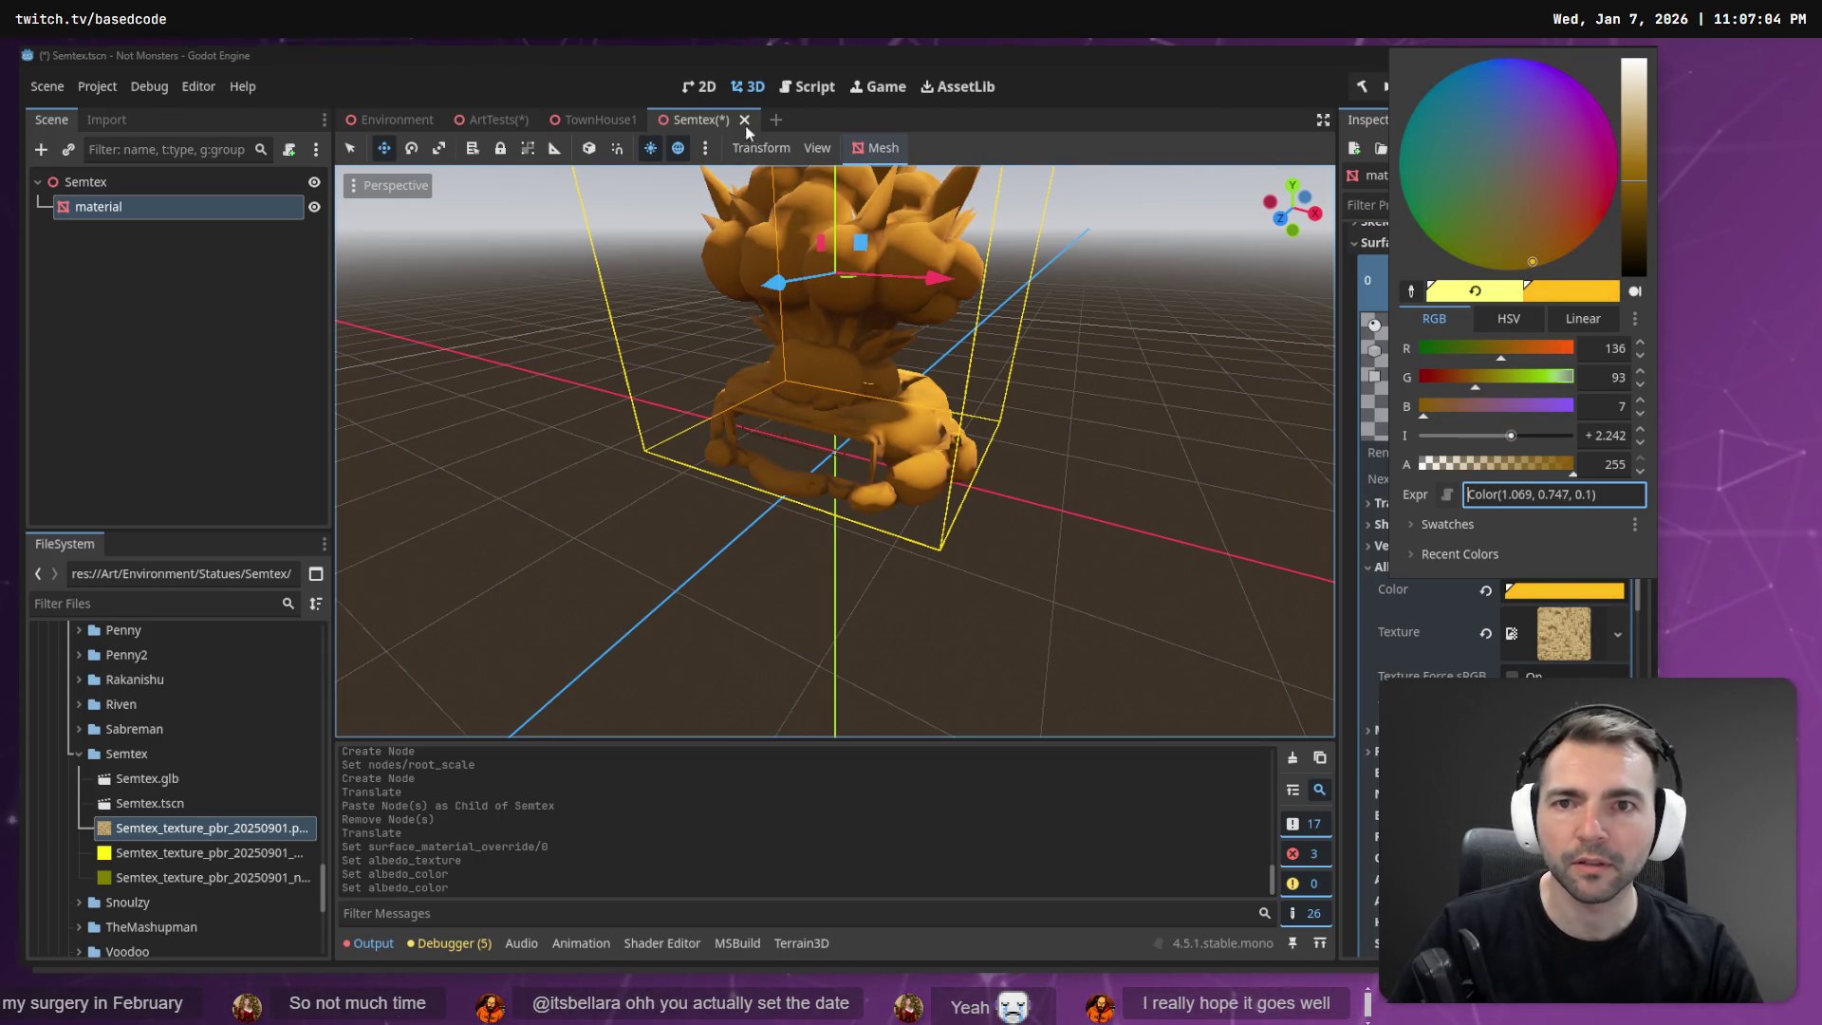
{"action": "left_click", "coordinate": [704, 116]}
{"action": "key", "text": "ctrl+s"}
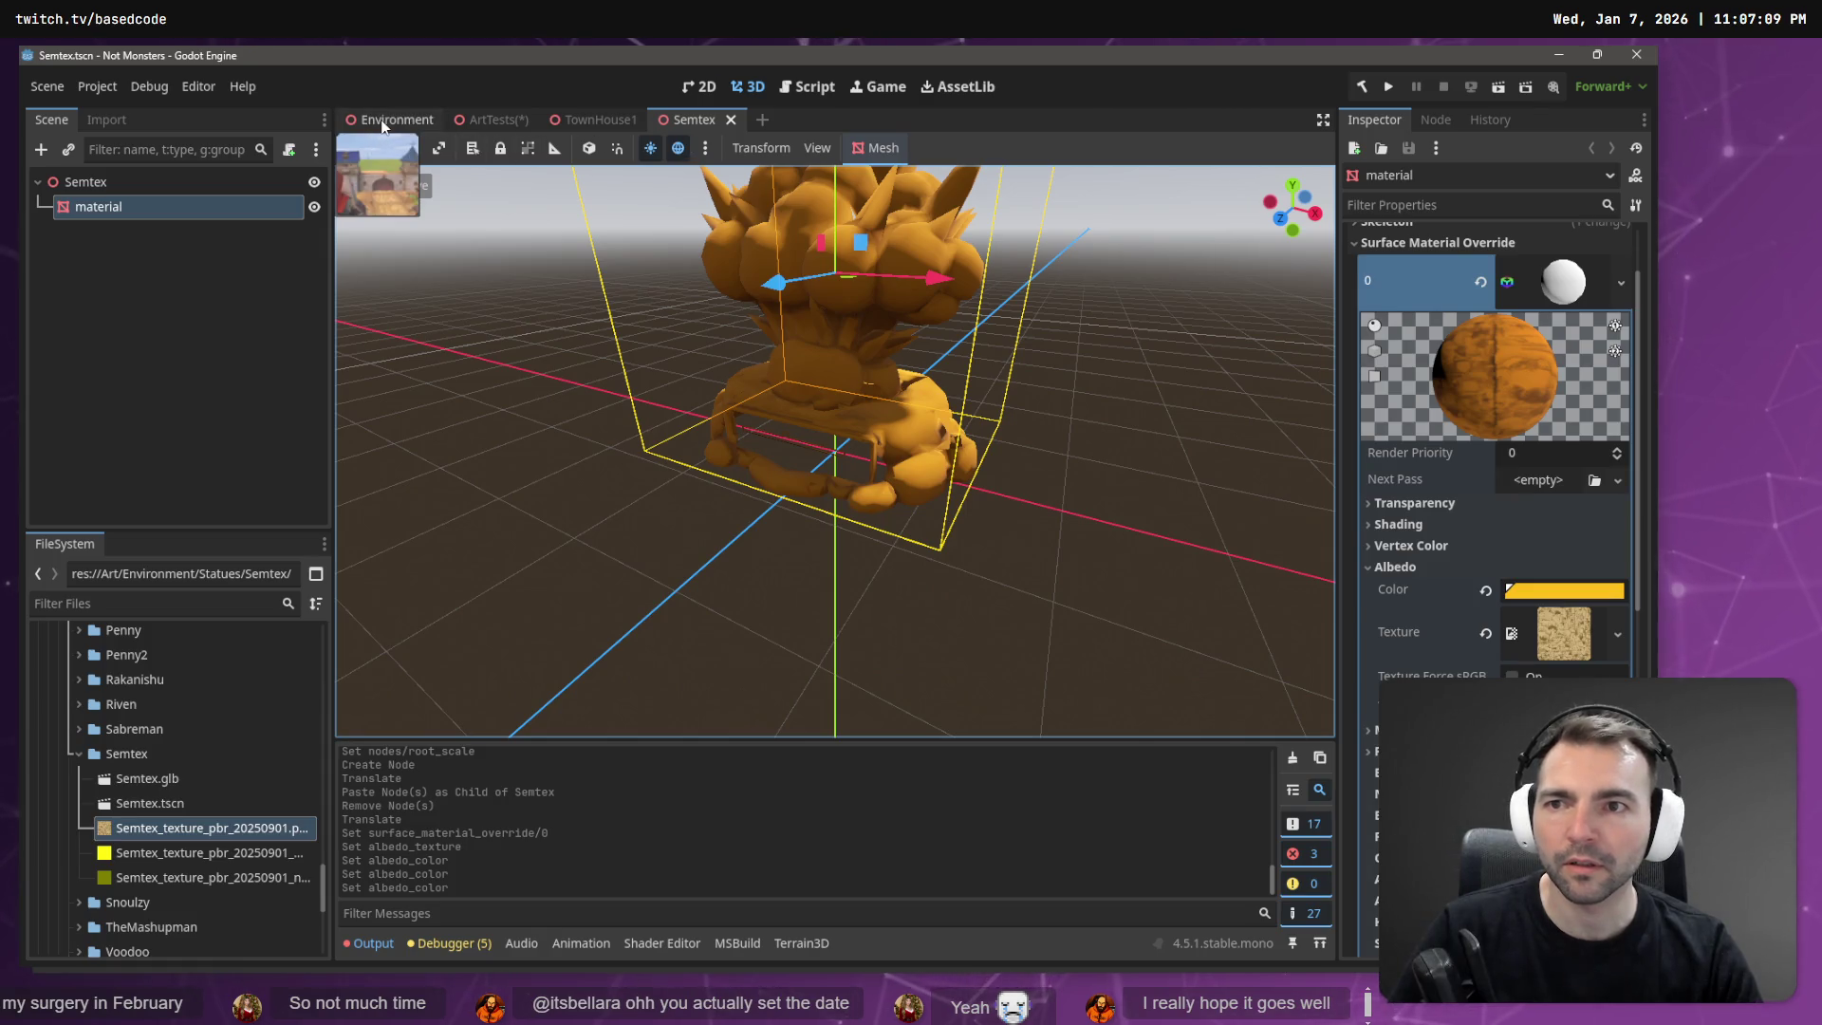
Delete convert4 from ArtTests and drop a Semtex.tscn instance where it stood.
{"action": "left_click", "coordinate": [504, 112]}
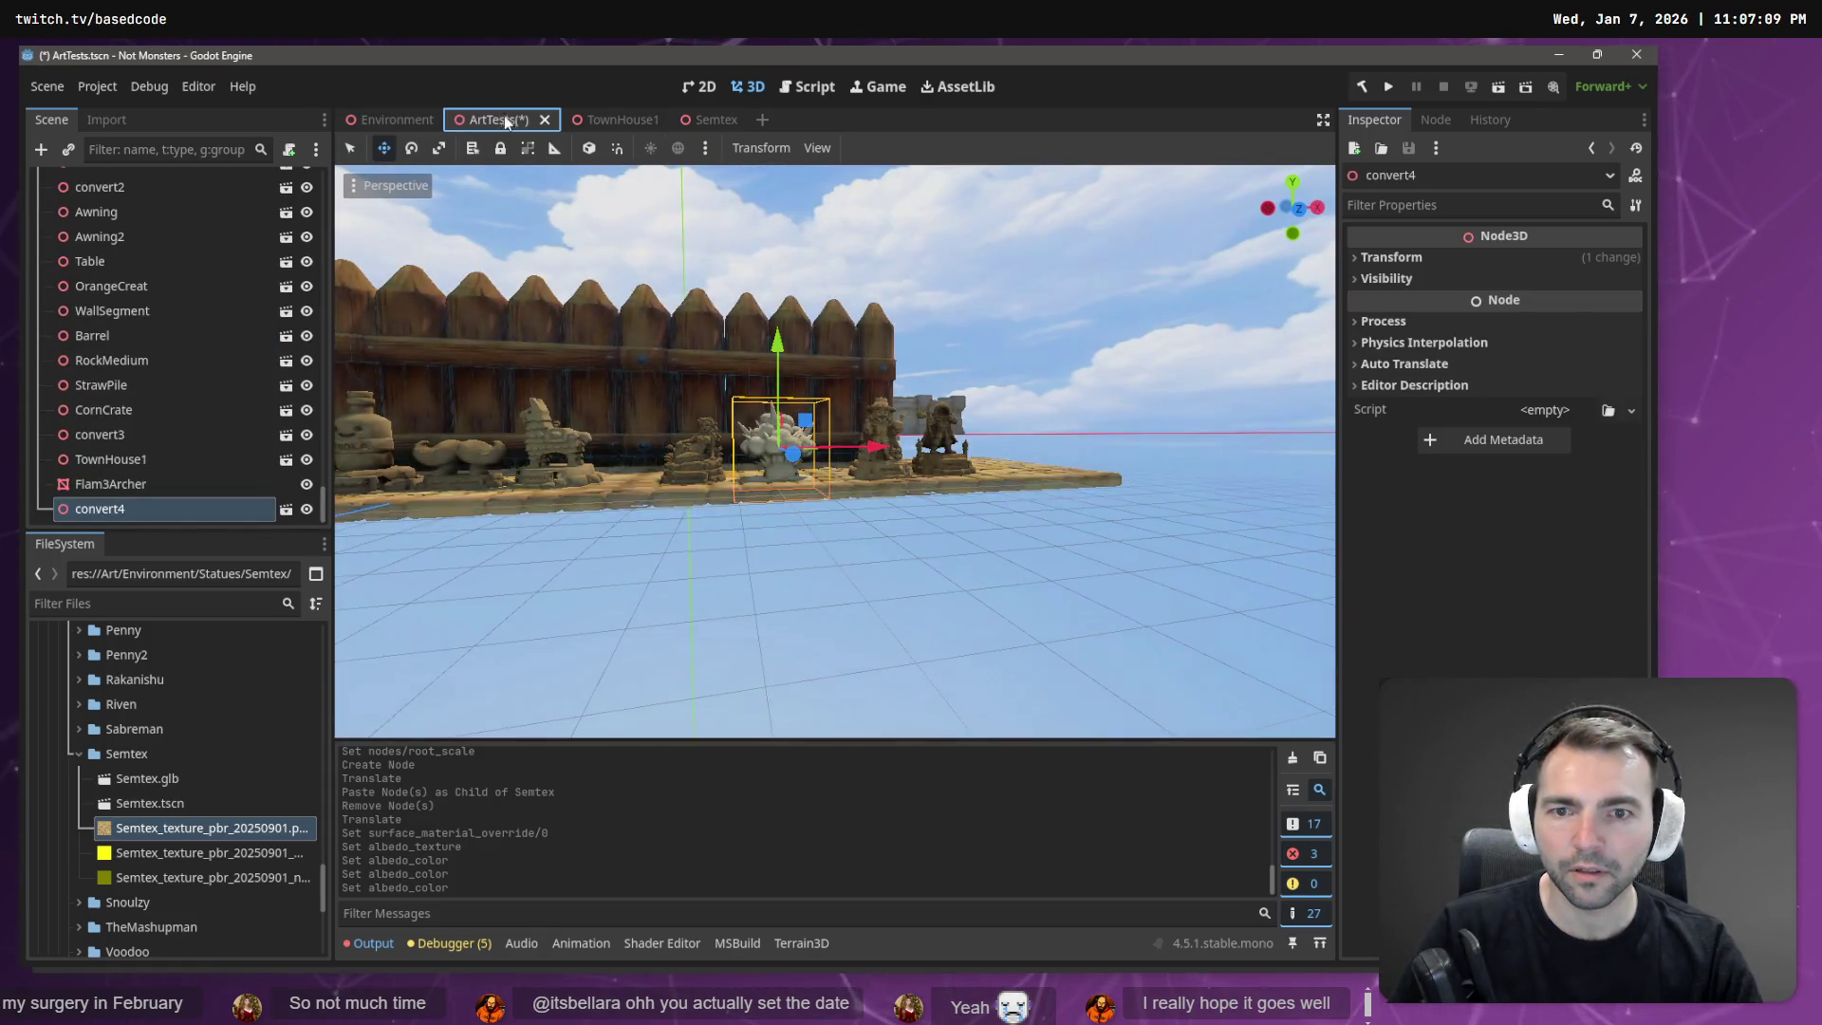
{"action": "key", "text": "f"}
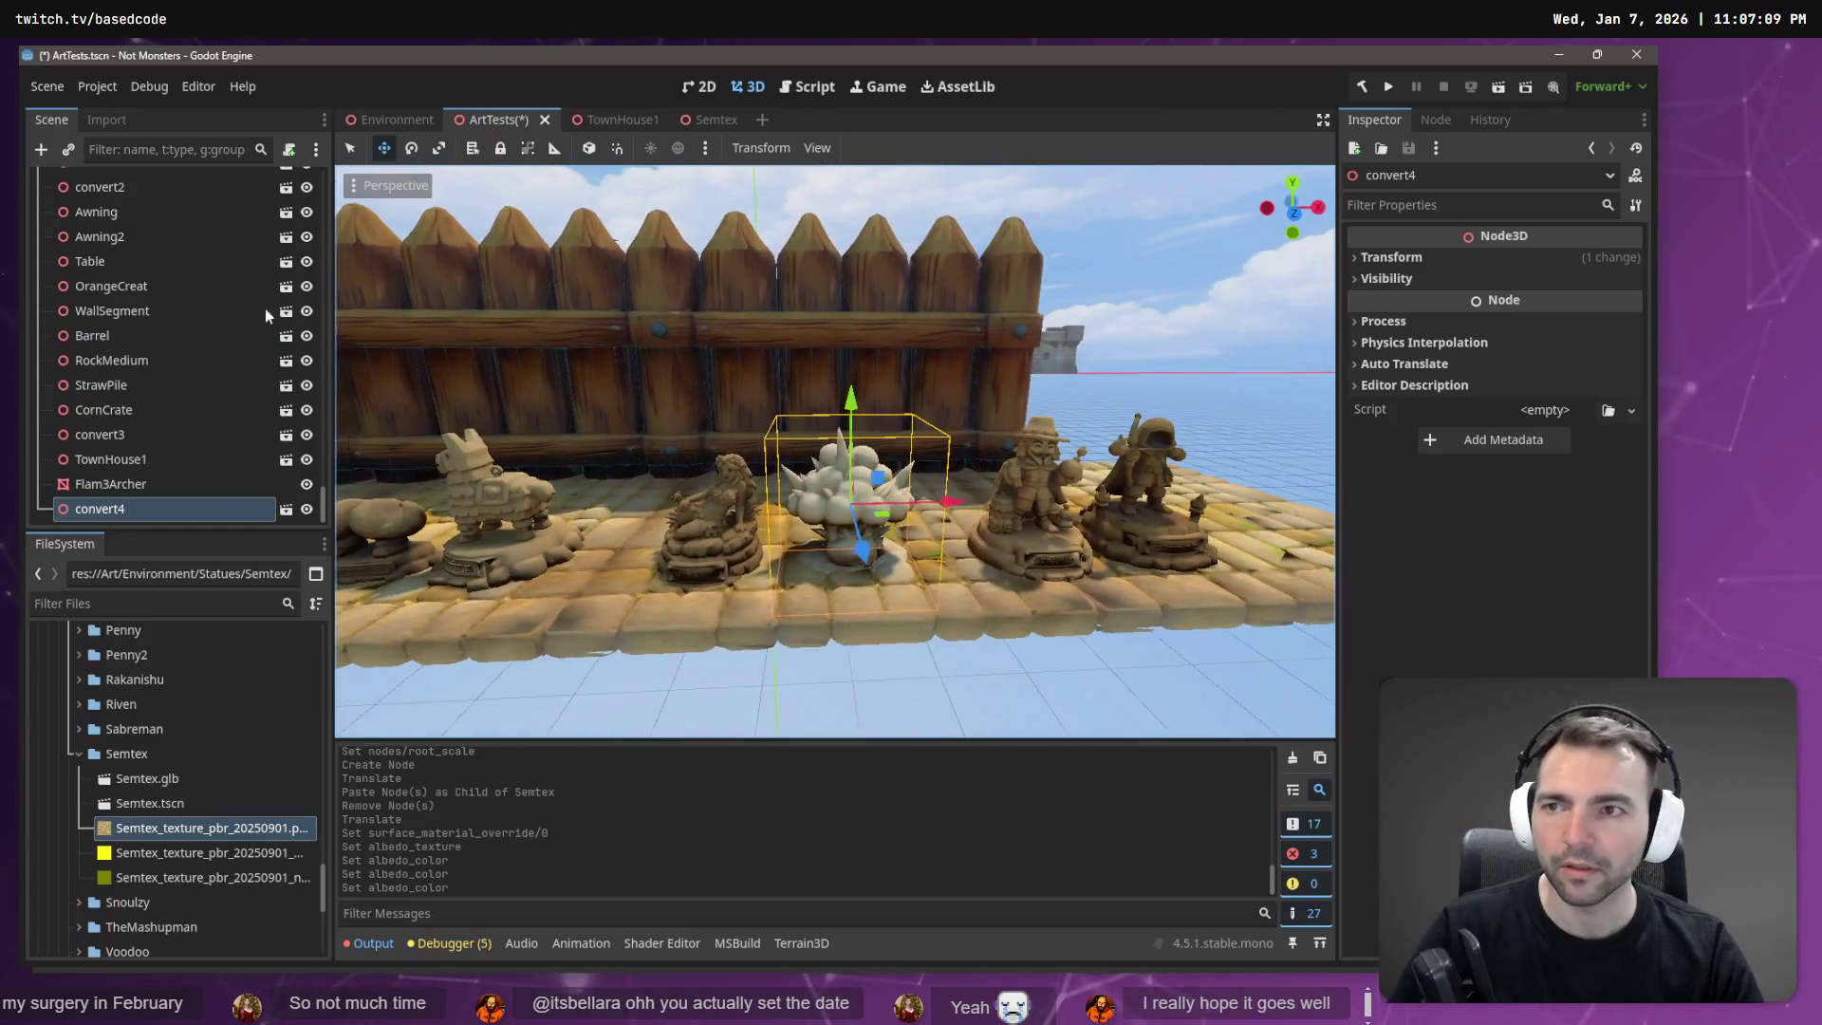
{"action": "left_click", "coordinate": [155, 780]}
{"action": "double_click", "coordinate": [157, 799]}
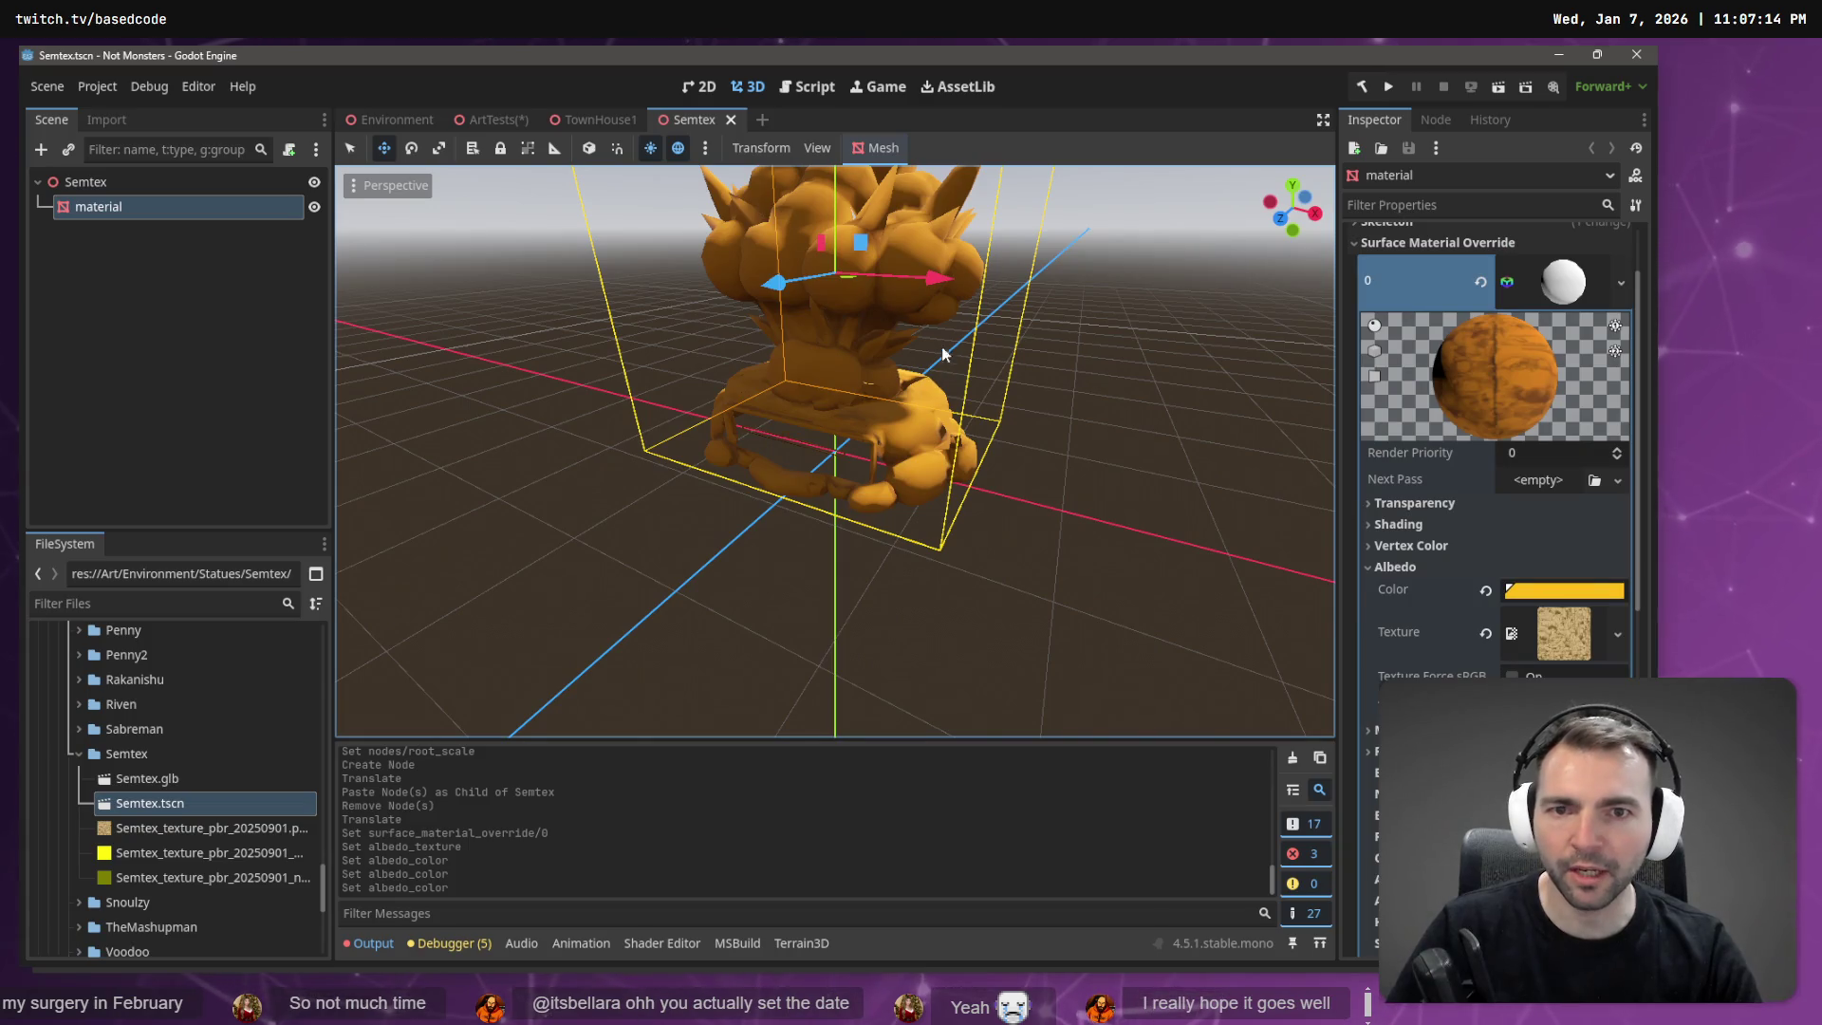
{"action": "left_click", "coordinate": [480, 114]}
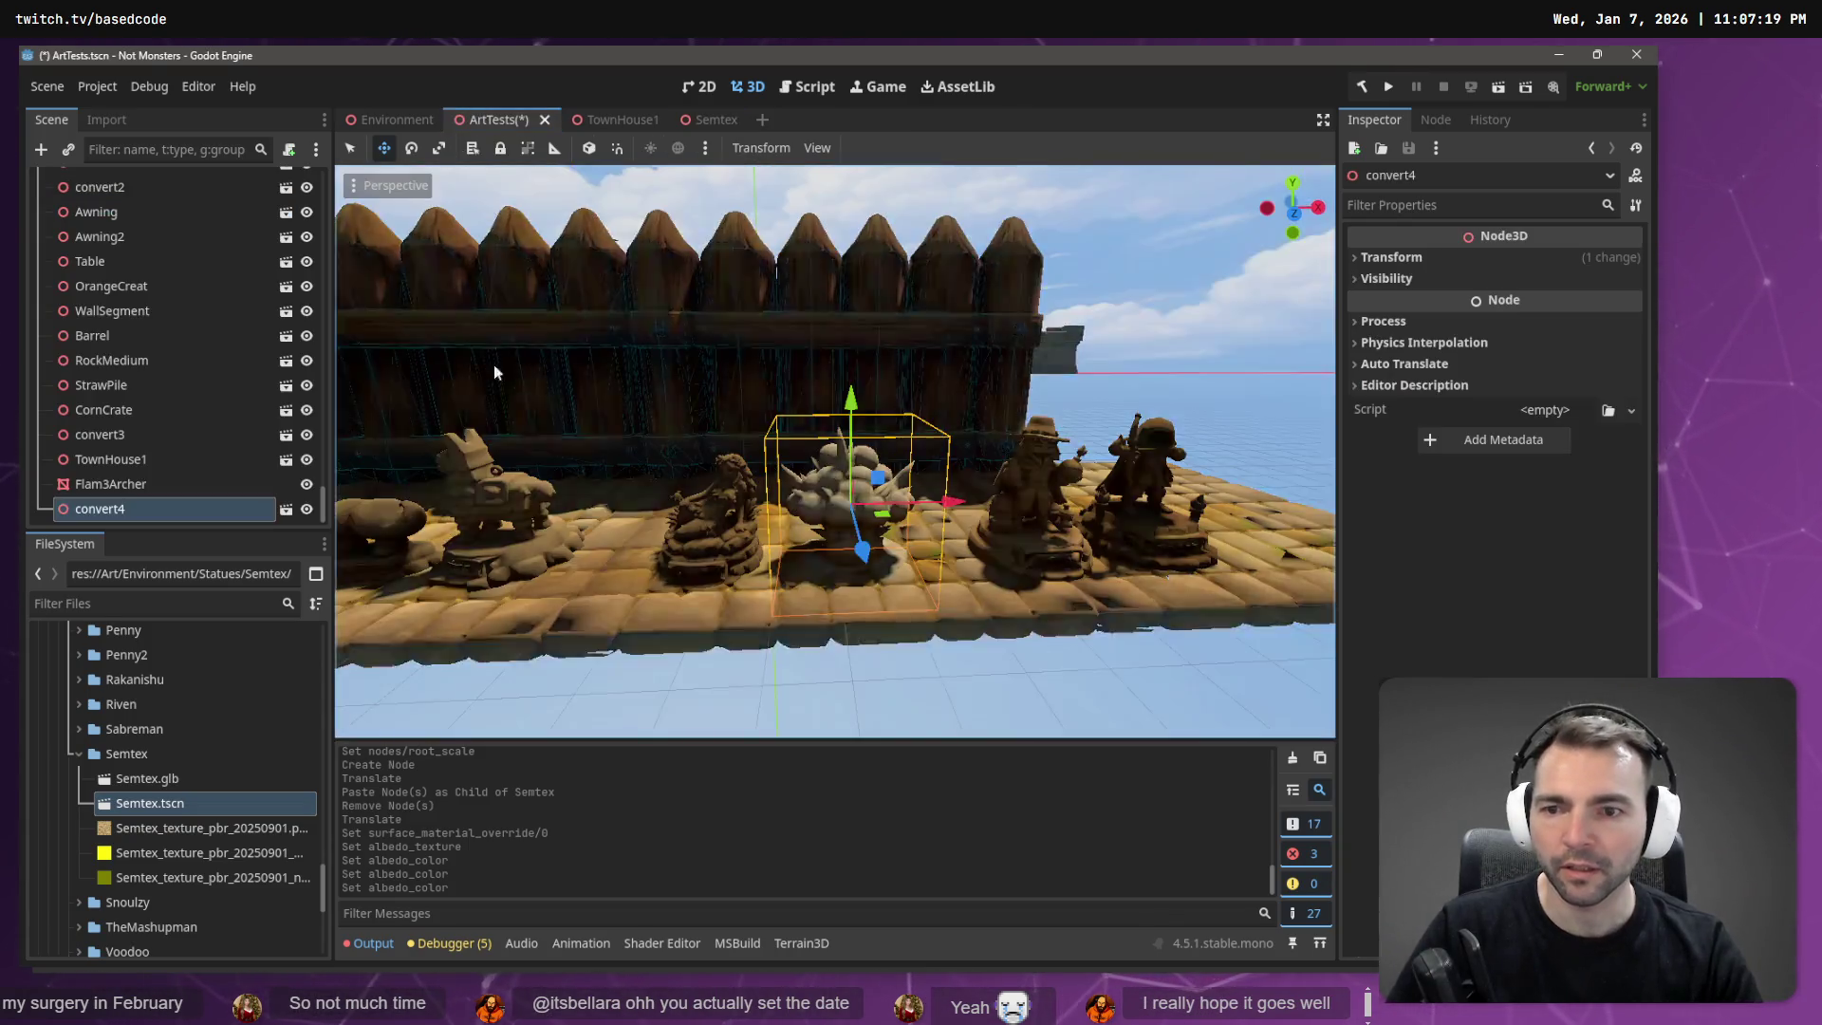
{"action": "key", "text": "Delete"}
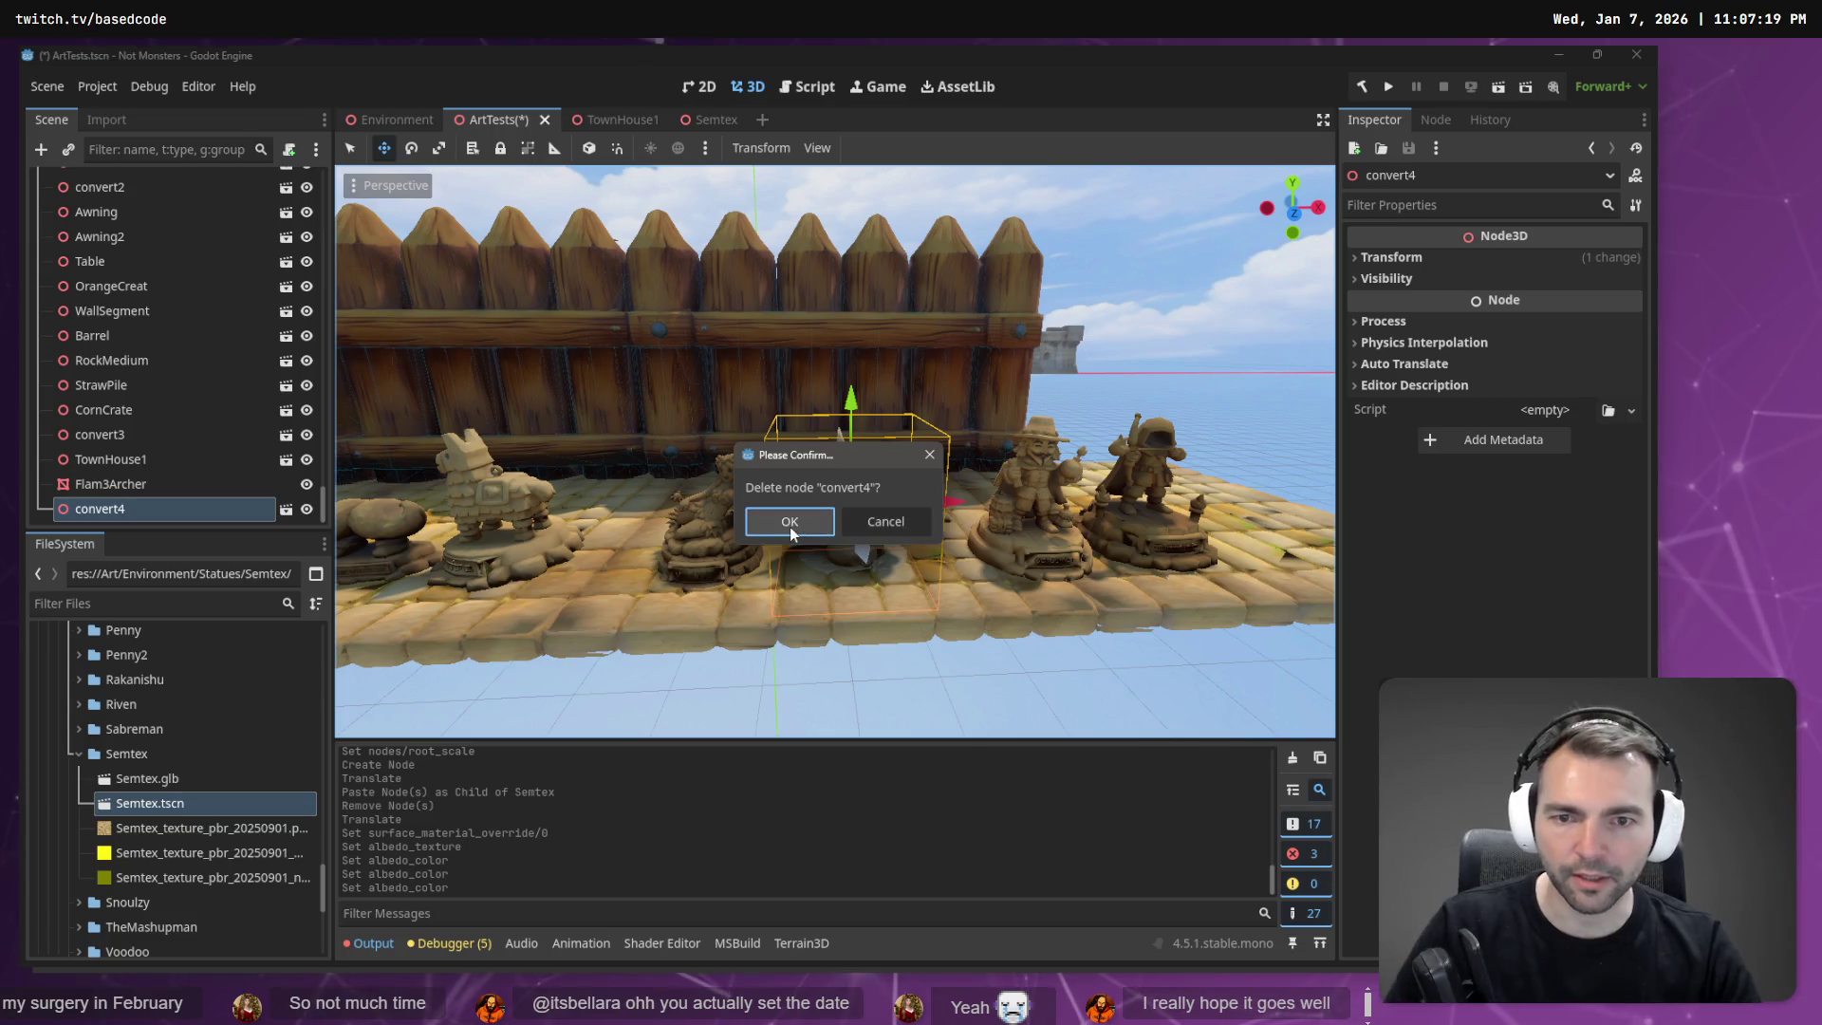
{"action": "key", "text": "Return"}
{"action": "mouse_move", "coordinate": [190, 803]}
{"action": "left_mouse_down"}
{"action": "mouse_move", "coordinate": [497, 724]}
{"action": "mouse_move", "coordinate": [866, 558]}
{"action": "left_mouse_up"}
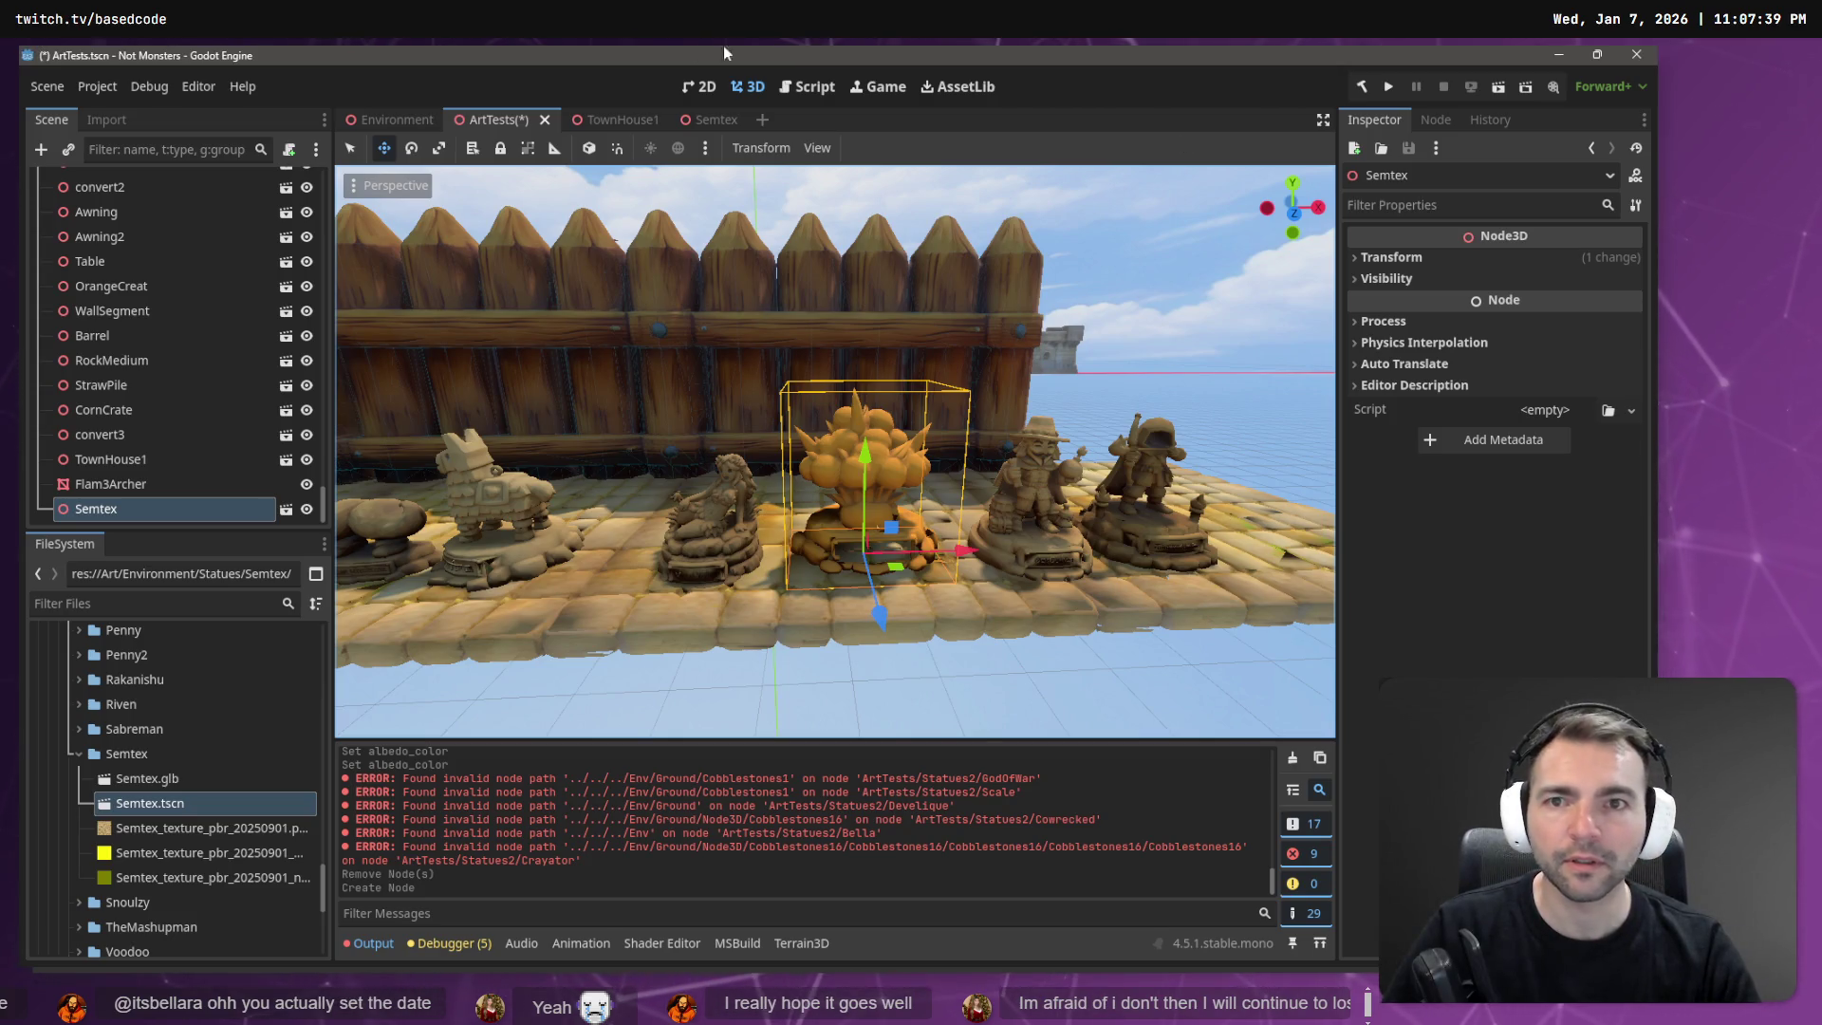
Close TownHouse1 and shift the Semtex albedo colour from salmon to a lighter tan.
{"action": "left_click", "coordinate": [612, 120]}
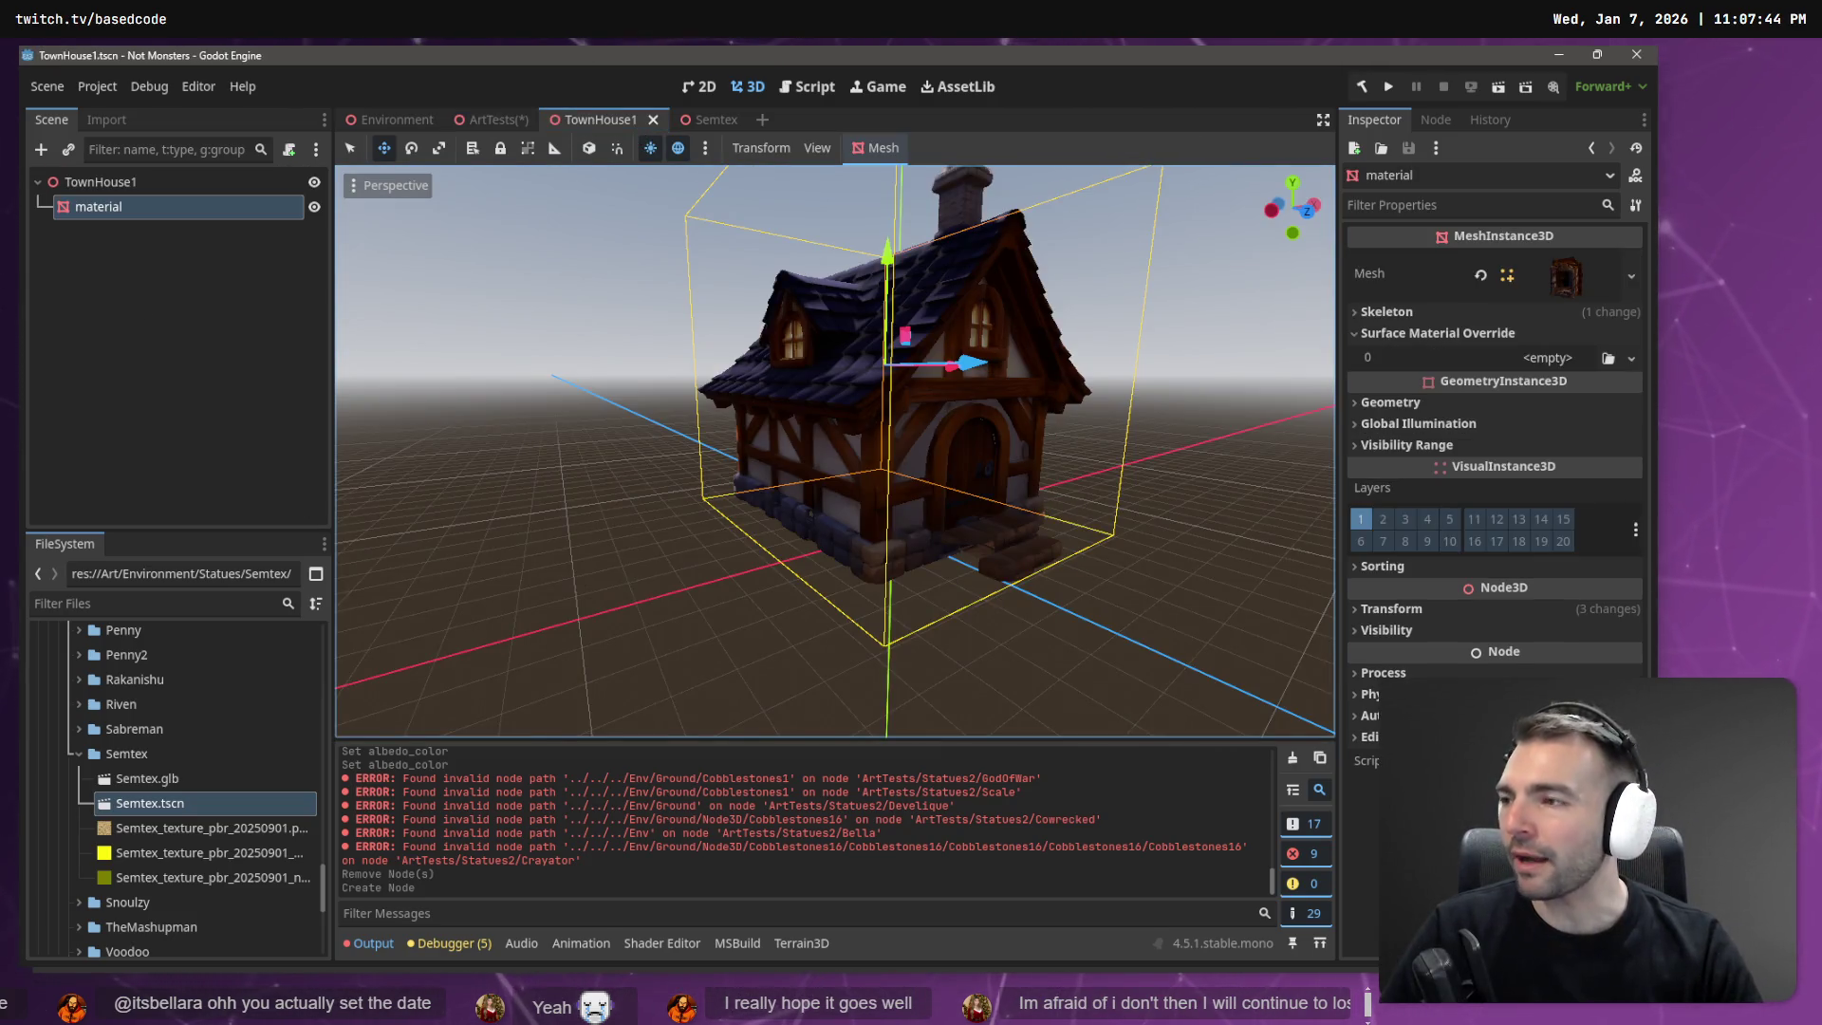
{"action": "middle_click", "coordinate": [582, 118]}
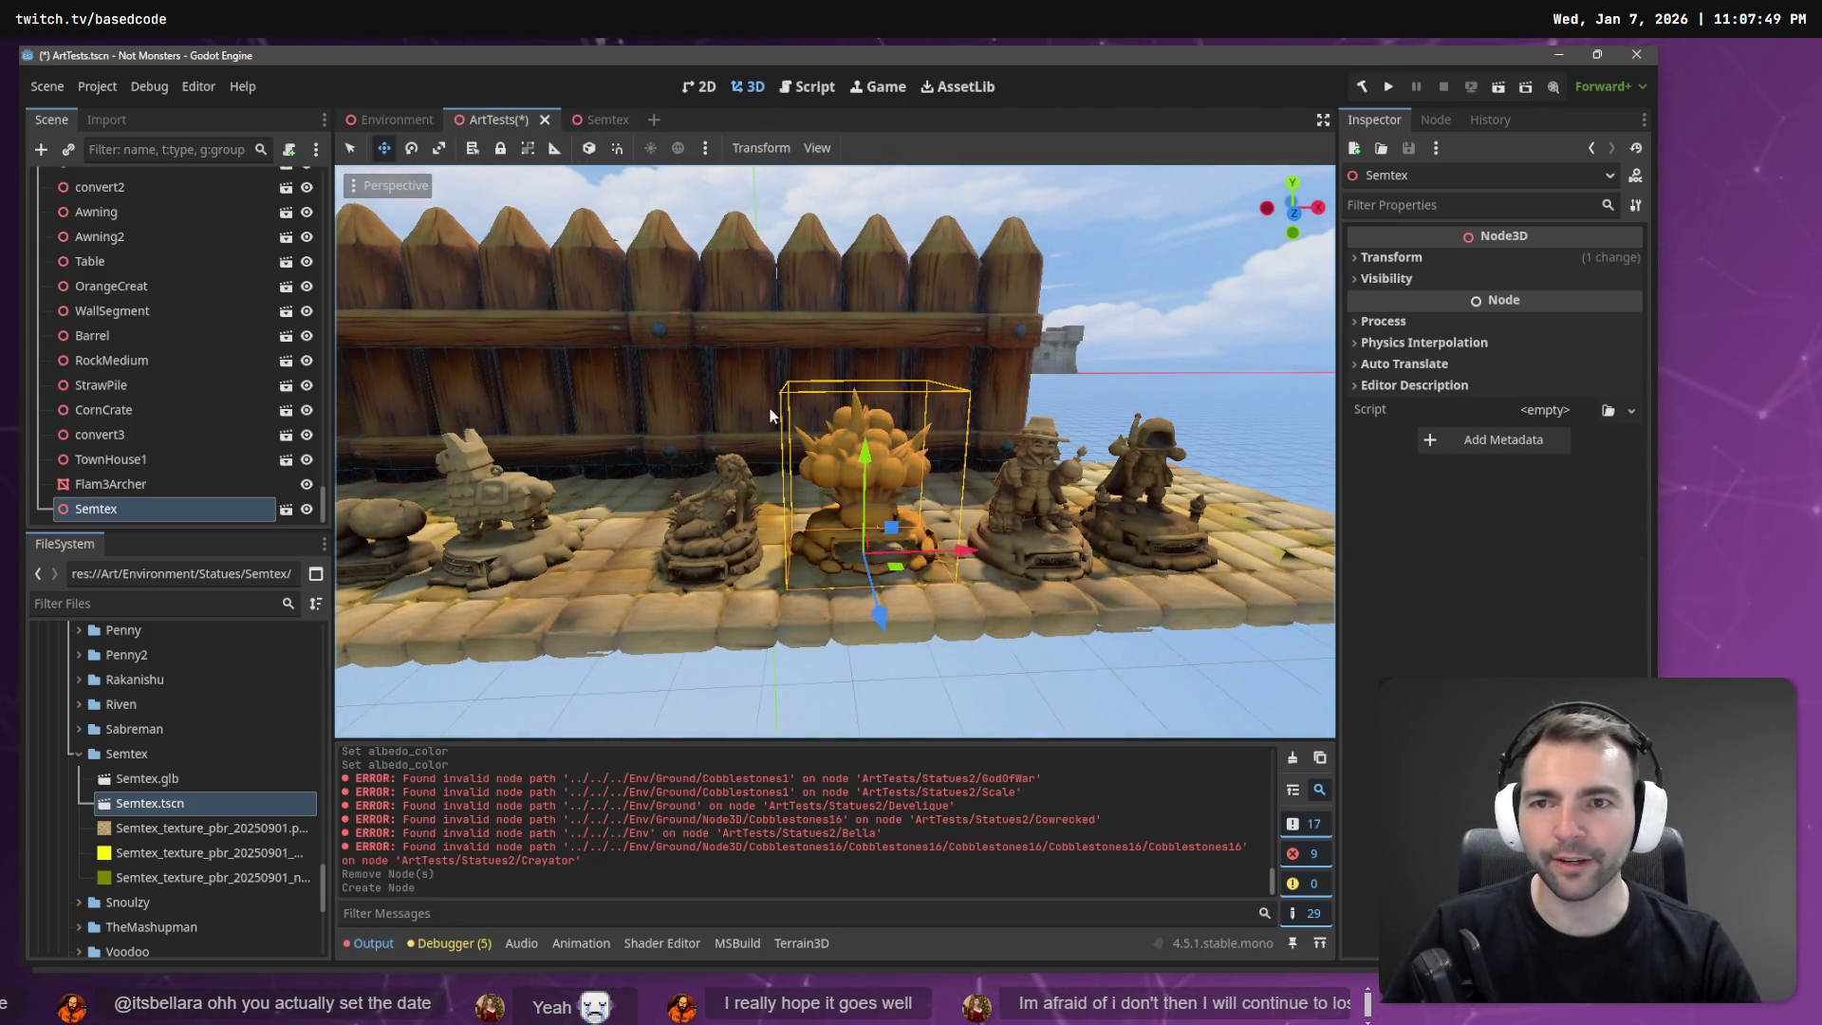
{"action": "left_click", "coordinate": [598, 121]}
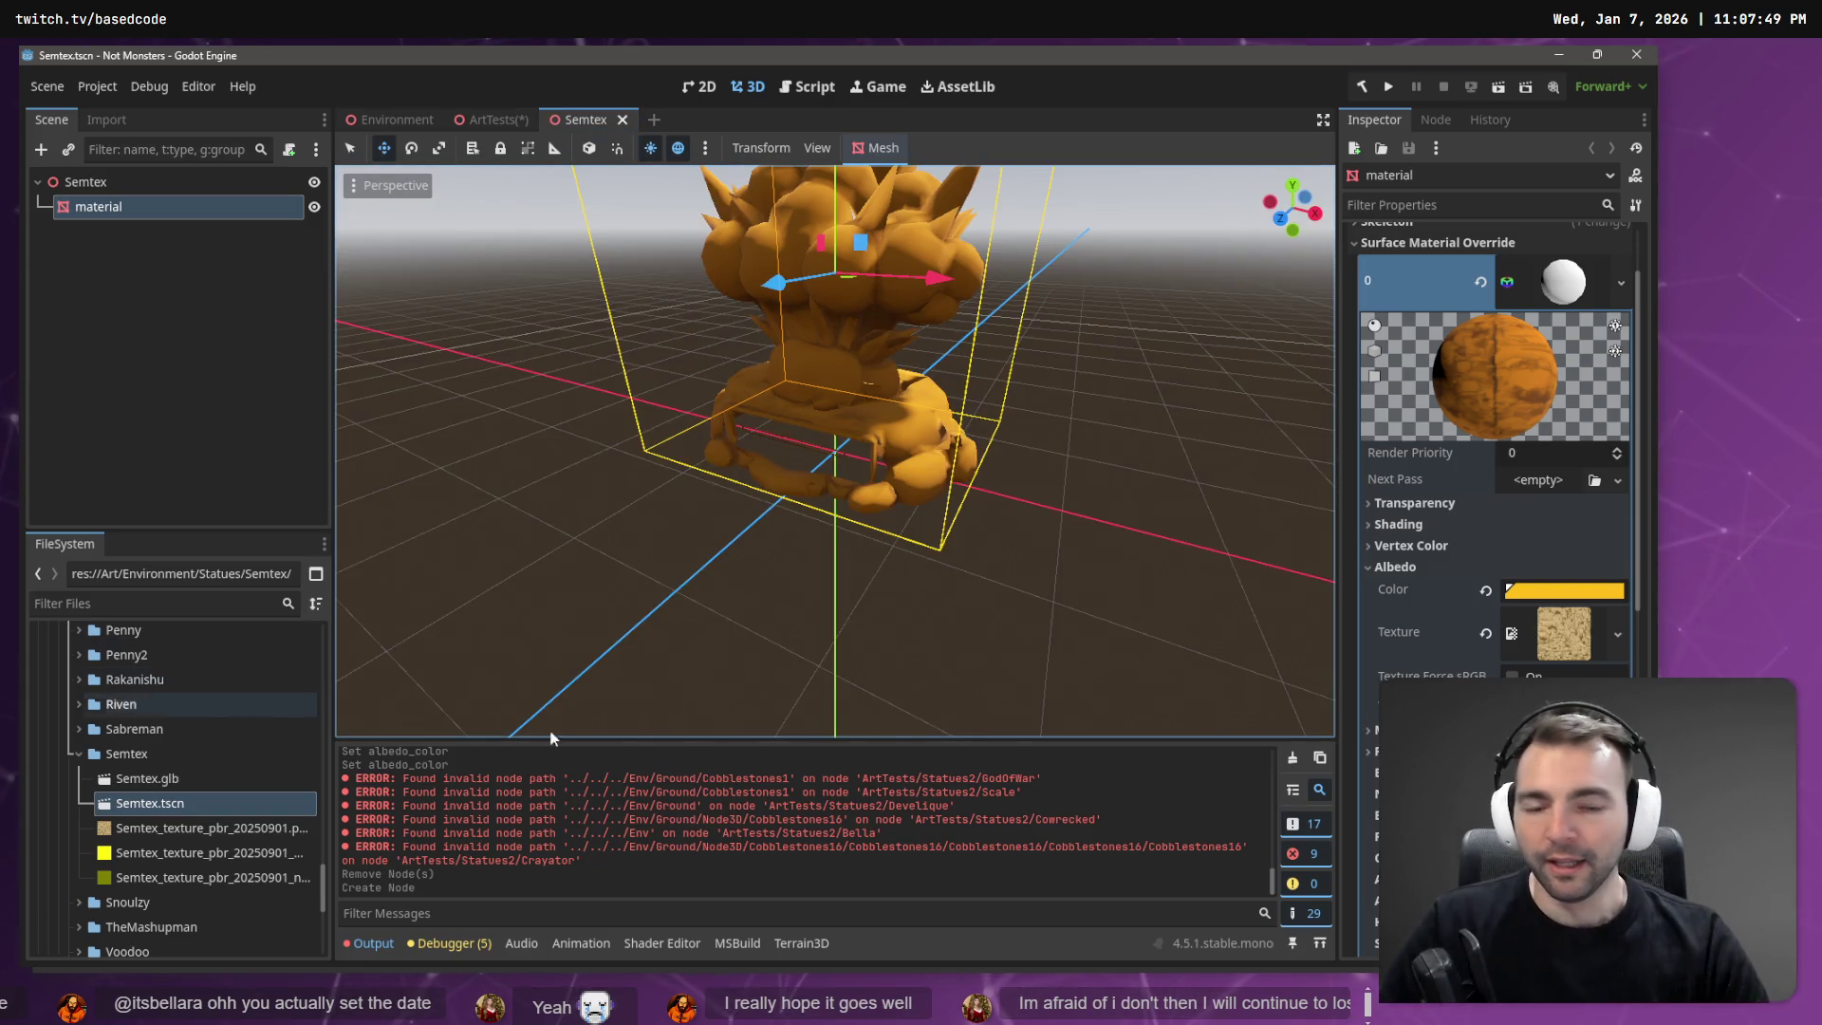
{"action": "left_click", "coordinate": [1552, 590]}
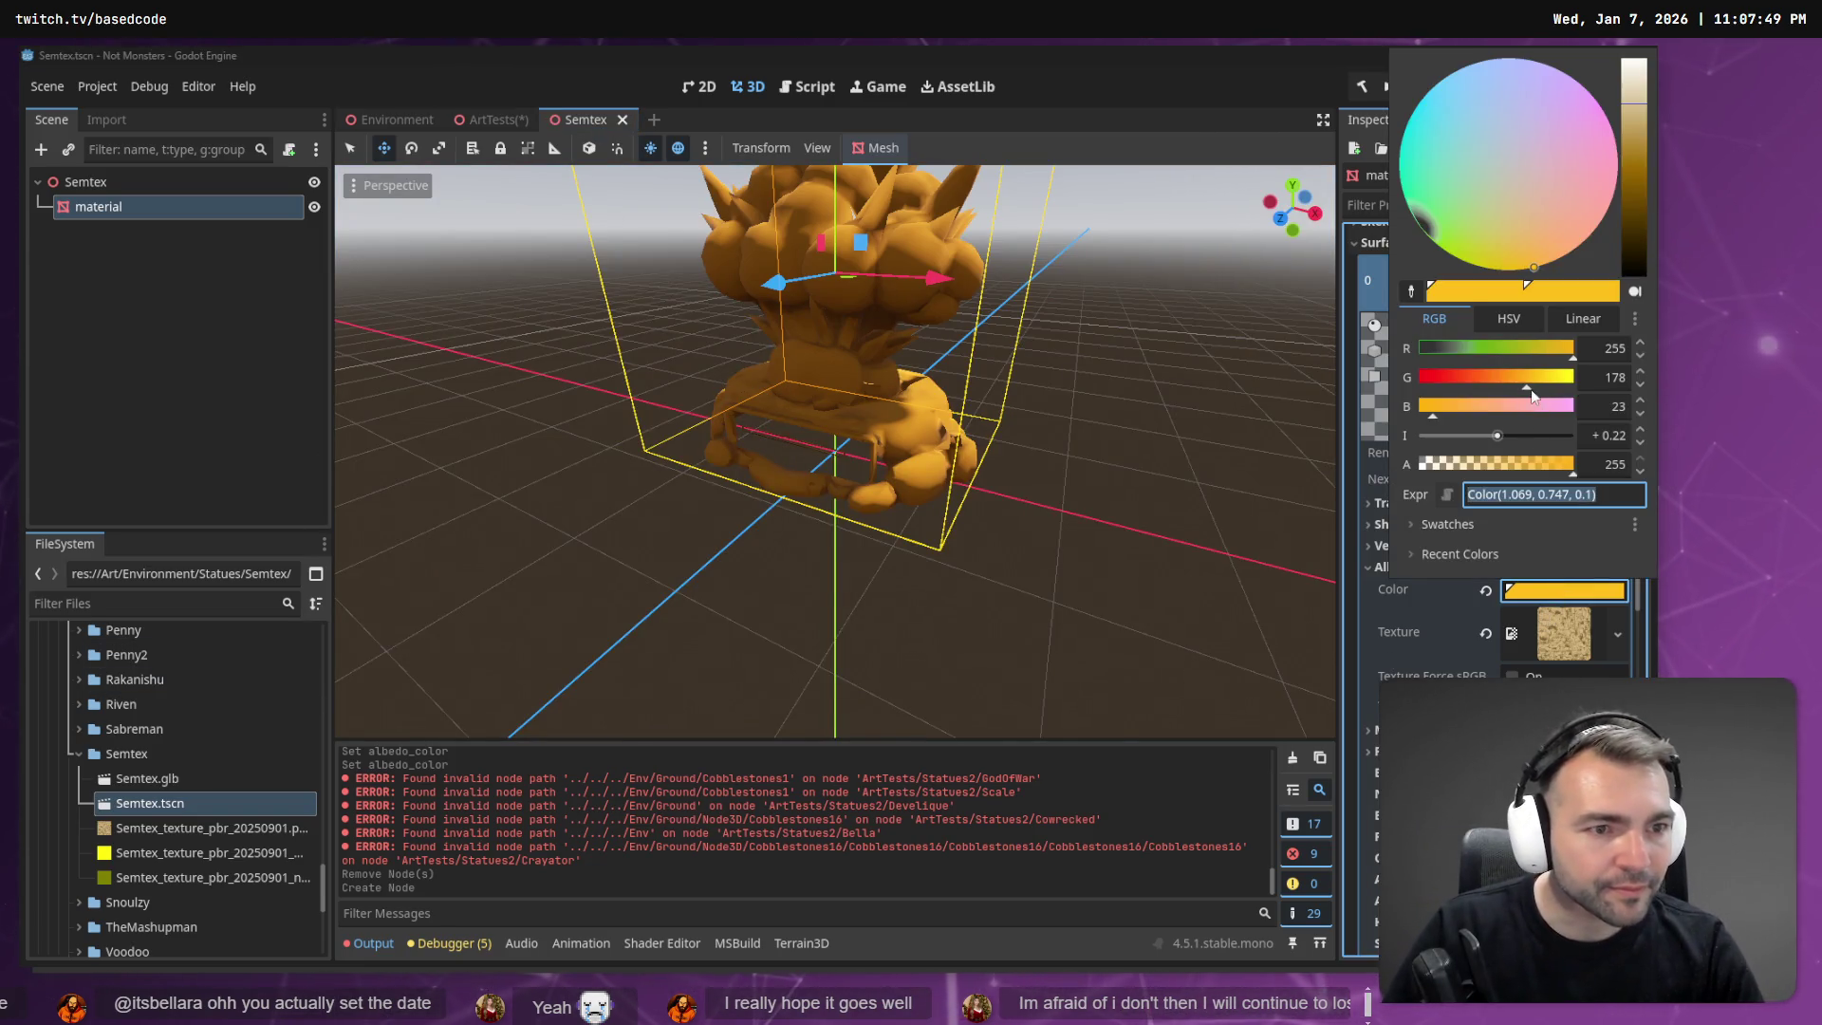
{"action": "left_click_drag", "start_coordinate": [1499, 408], "coordinate": [1507, 408]}
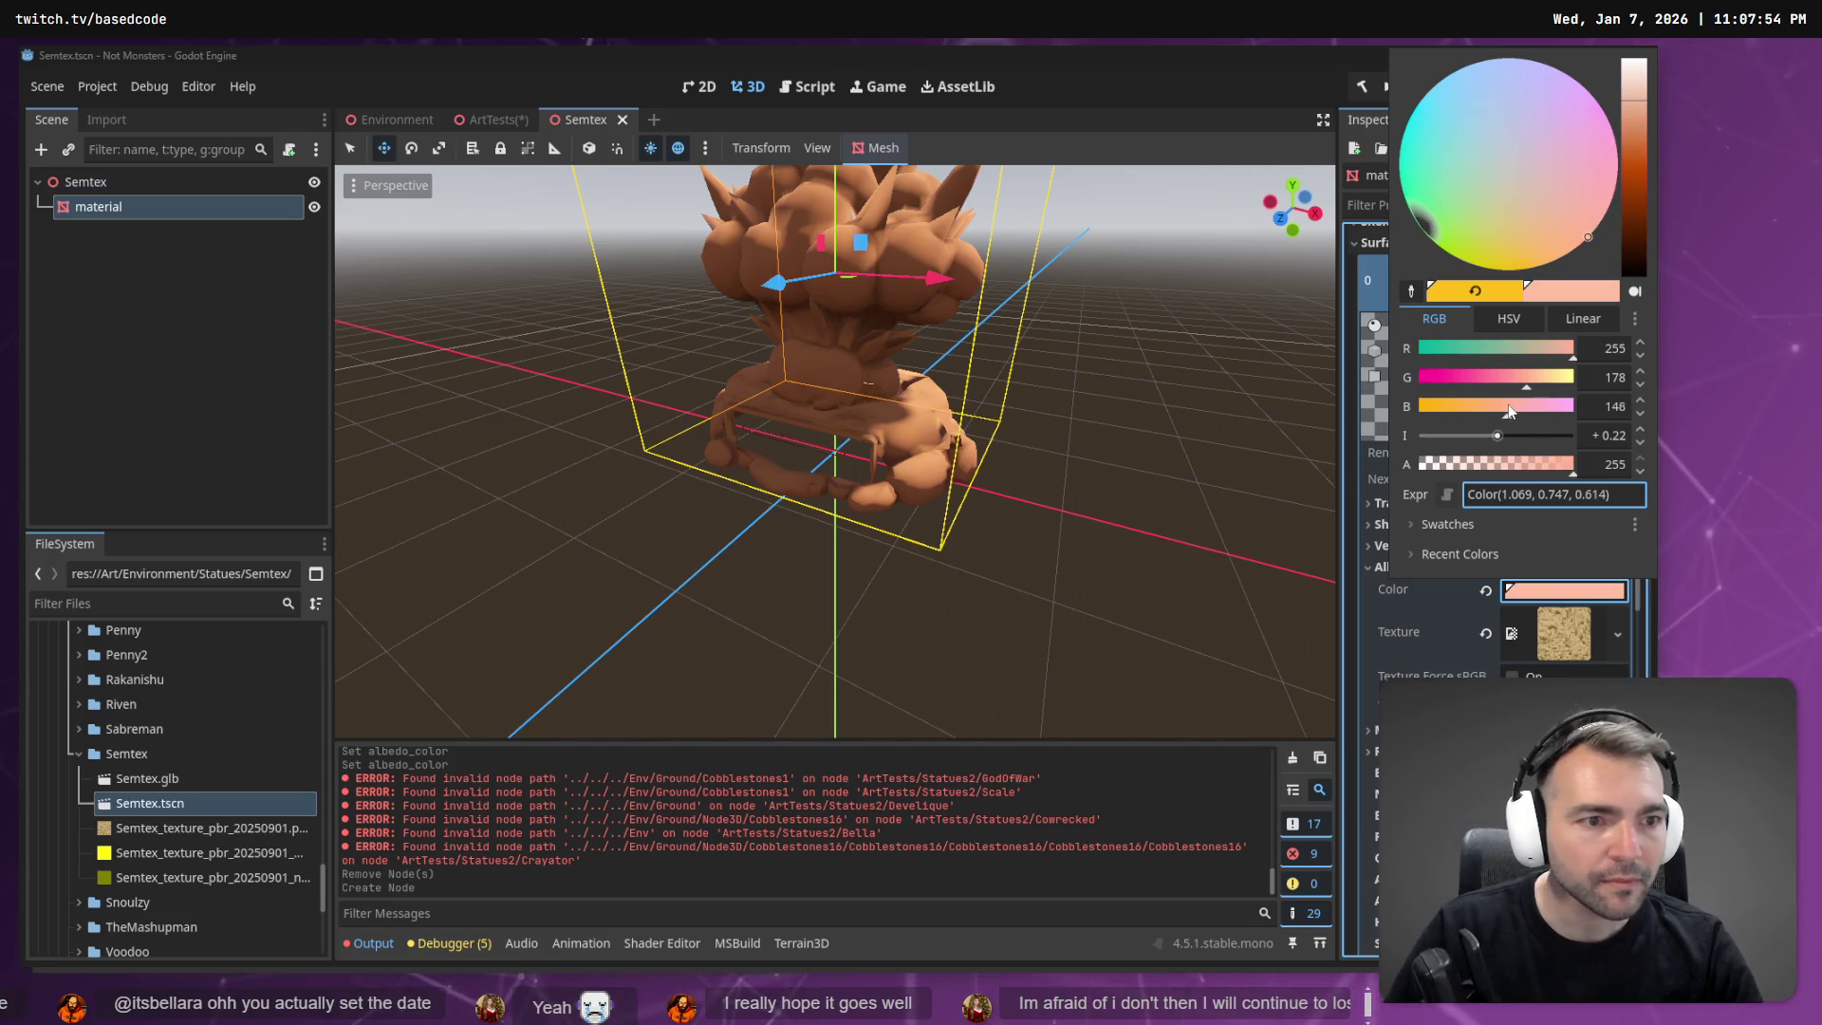
{"action": "left_click", "coordinate": [1533, 384]}
{"action": "left_click", "coordinate": [1542, 385]}
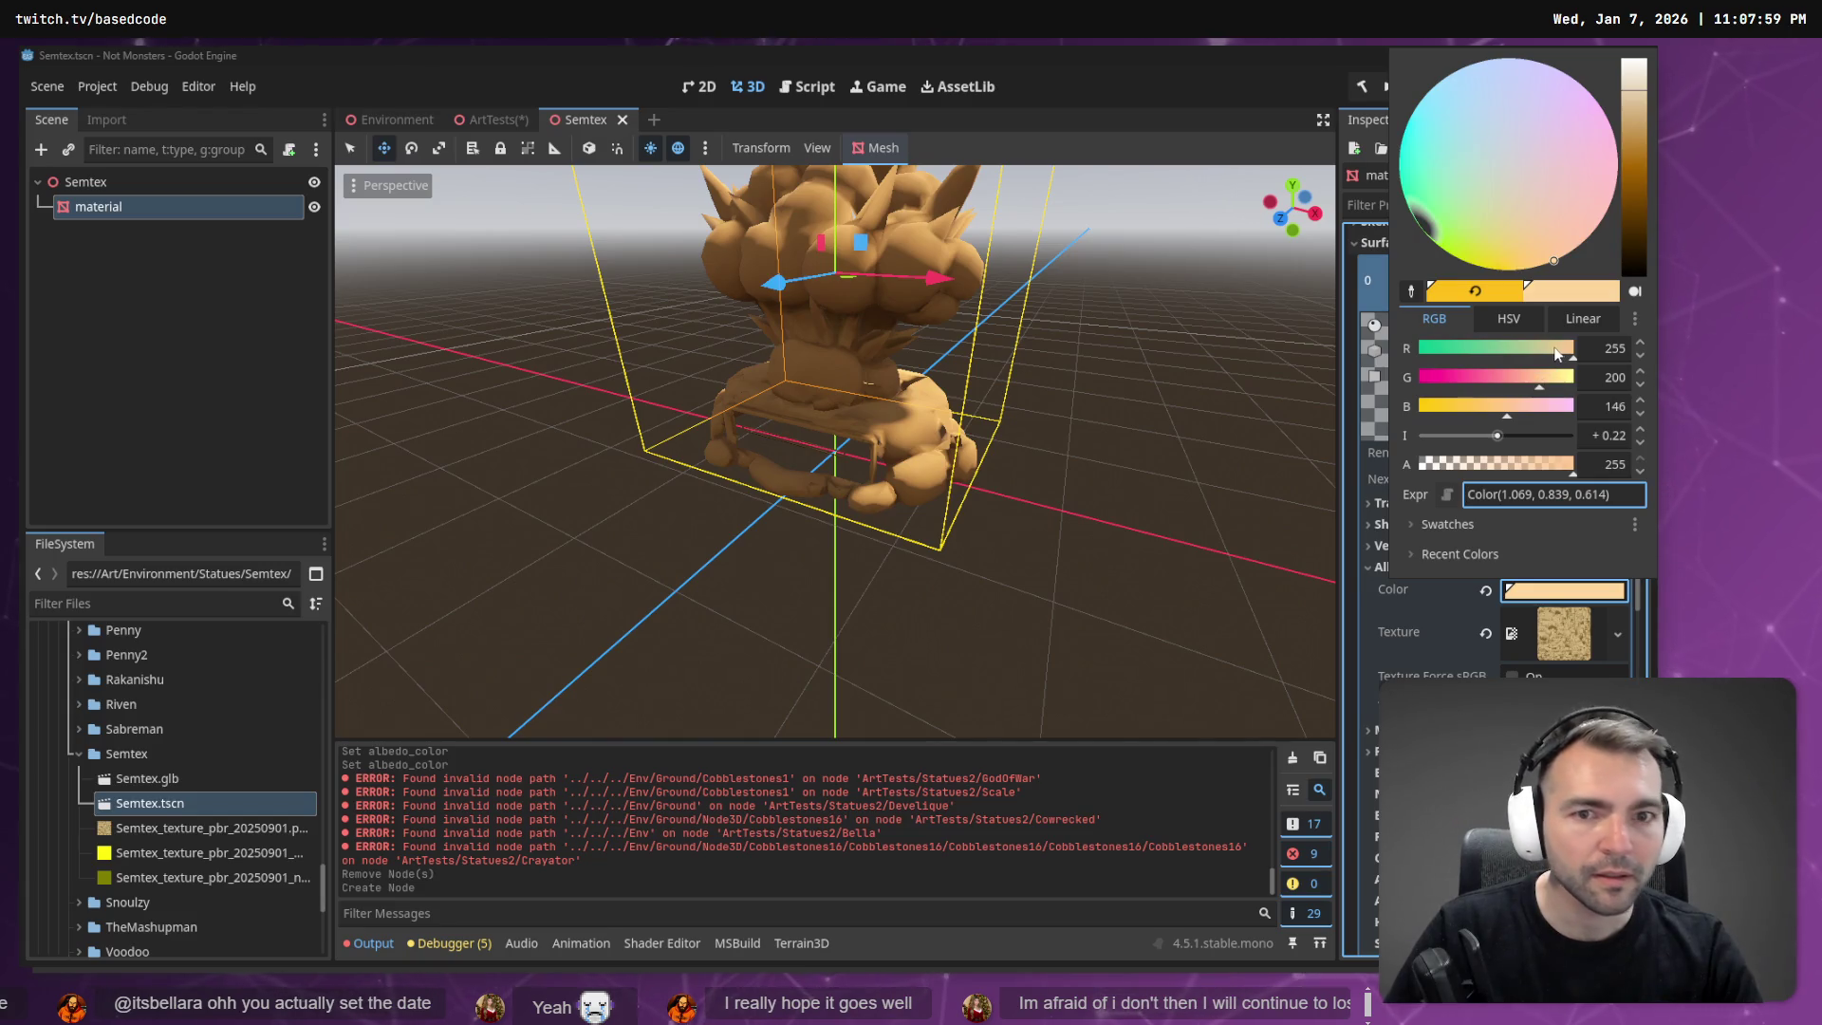
{"action": "left_click", "coordinate": [666, 169]}
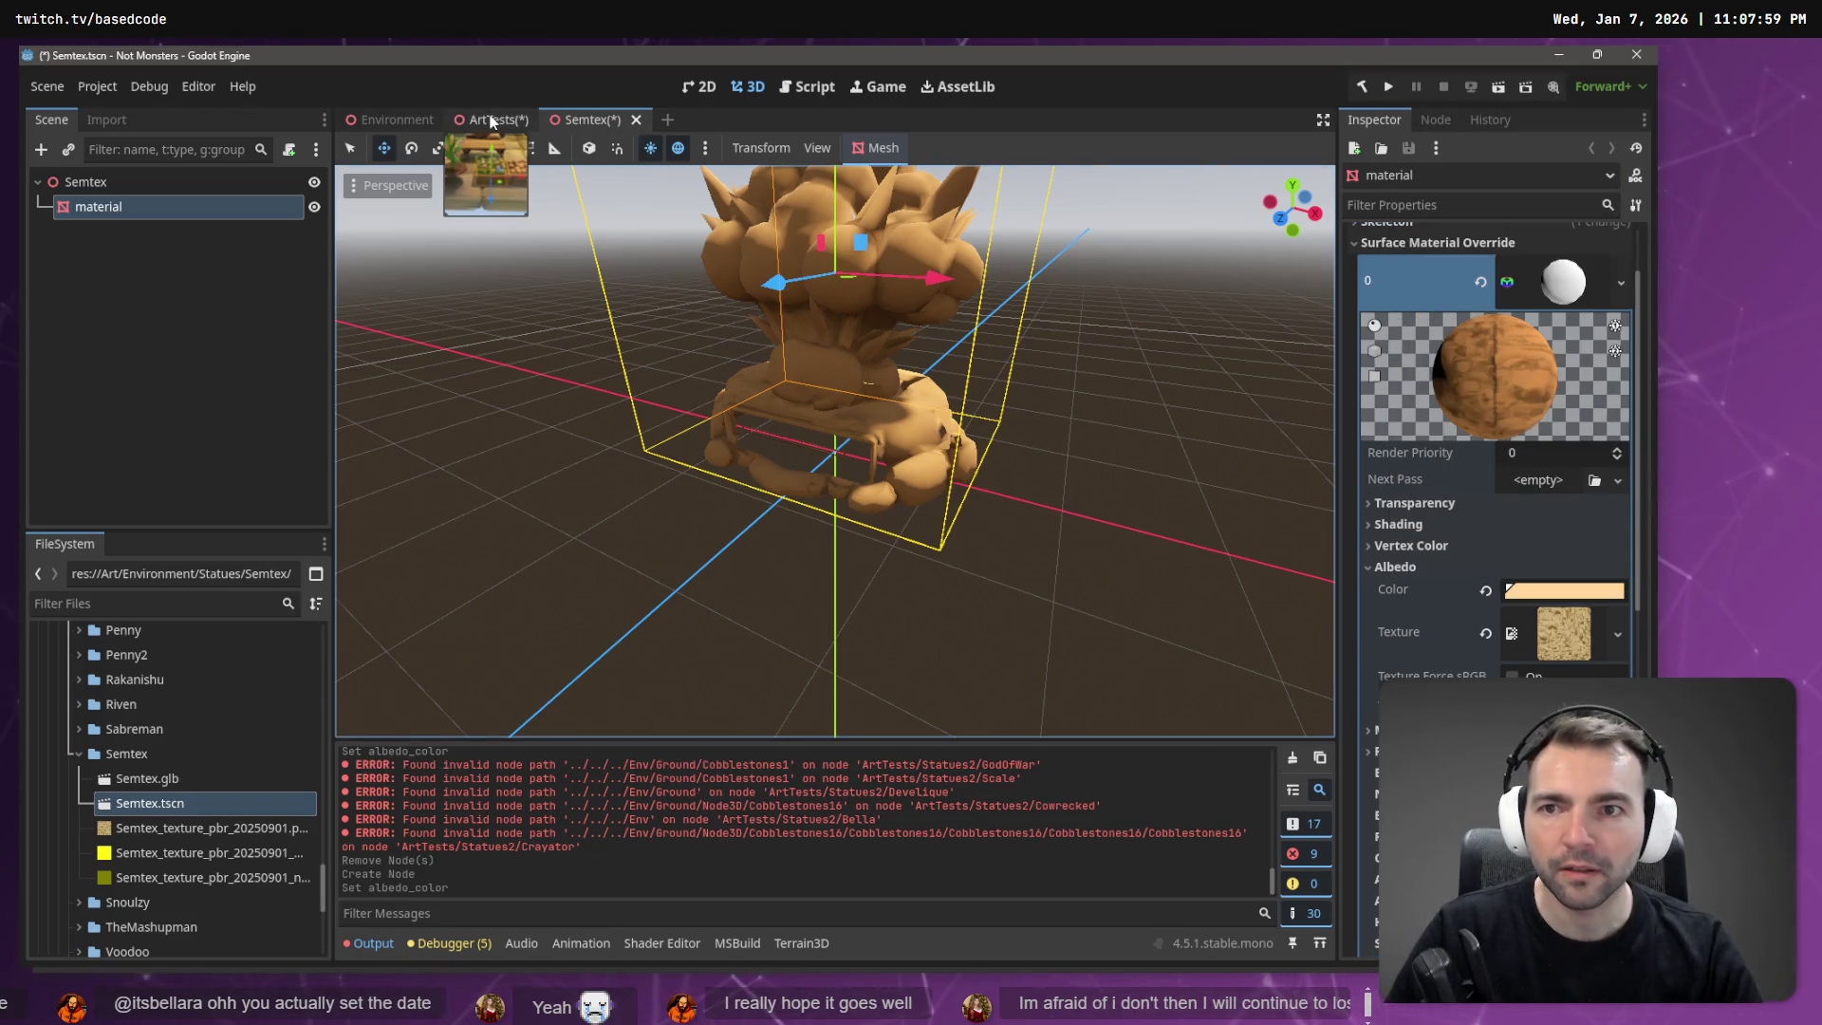
Check the statue in ArtTests, lower the tan's intensity to -0.667, and save Semtex.
{"action": "left_click", "coordinate": [492, 120]}
{"action": "key", "text": "f"}
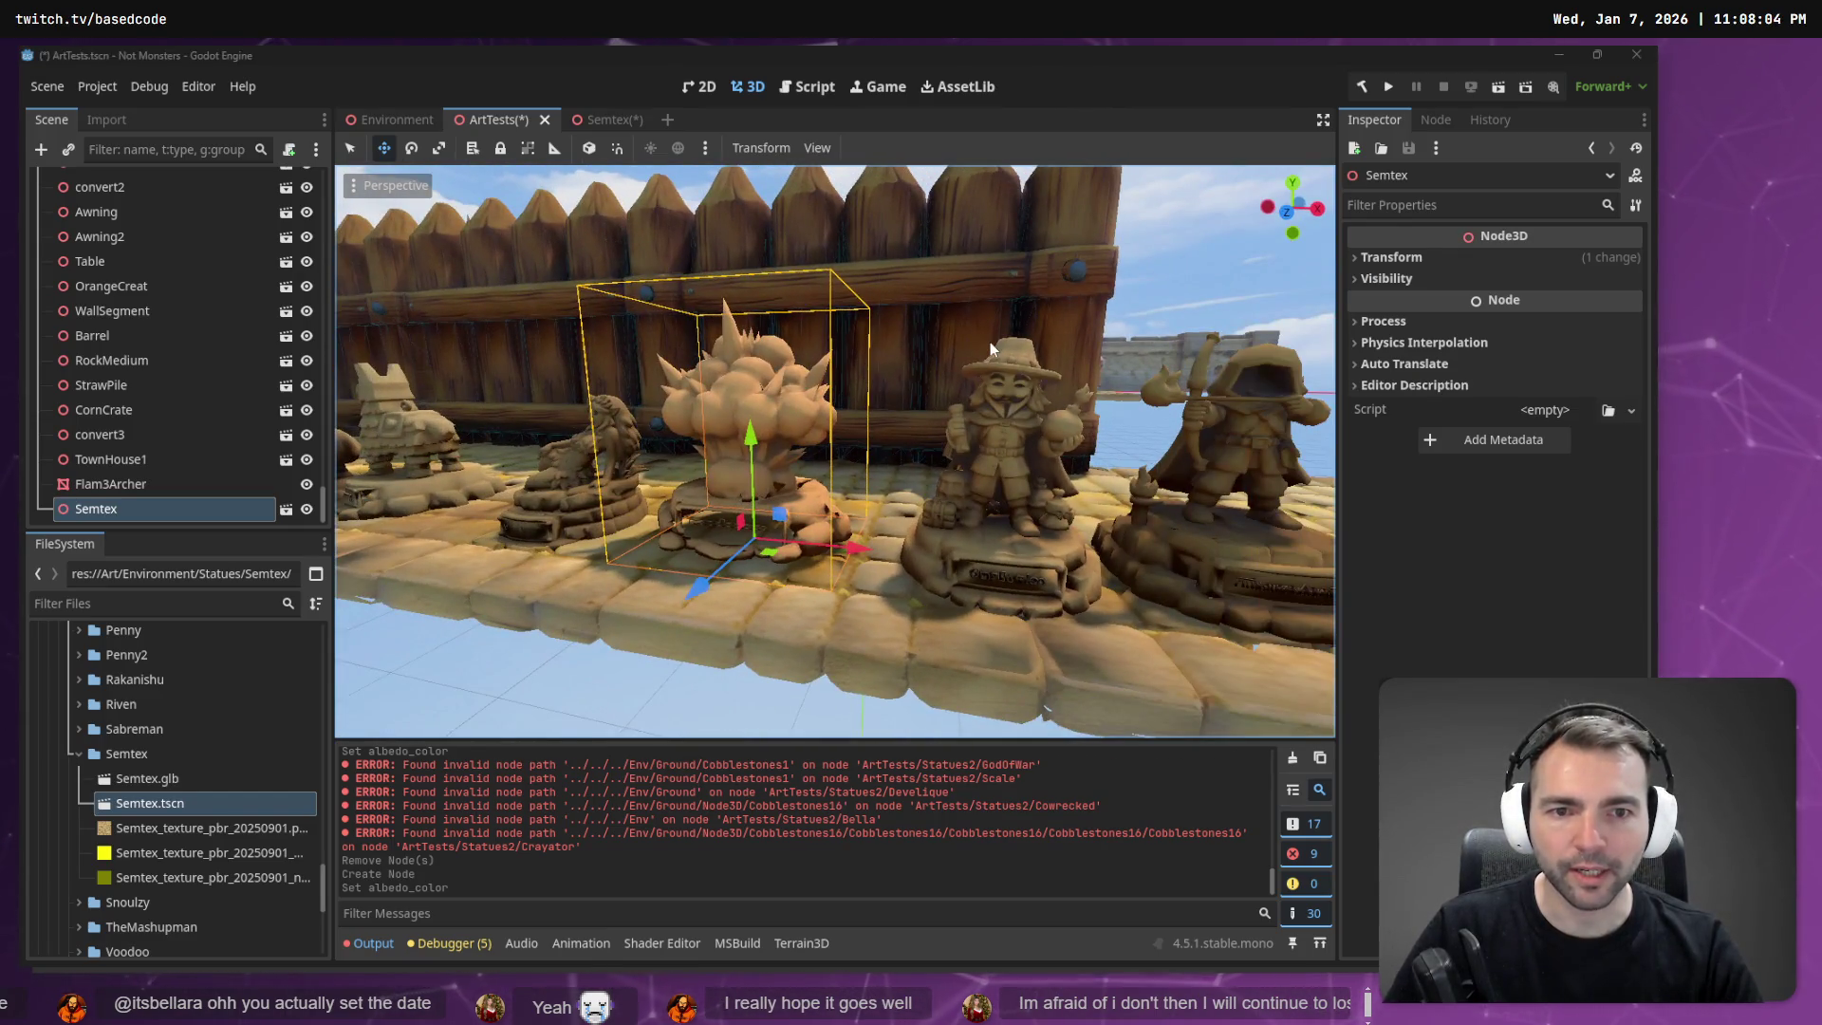
{"action": "left_click", "coordinate": [596, 118]}
{"action": "left_click", "coordinate": [1511, 593]}
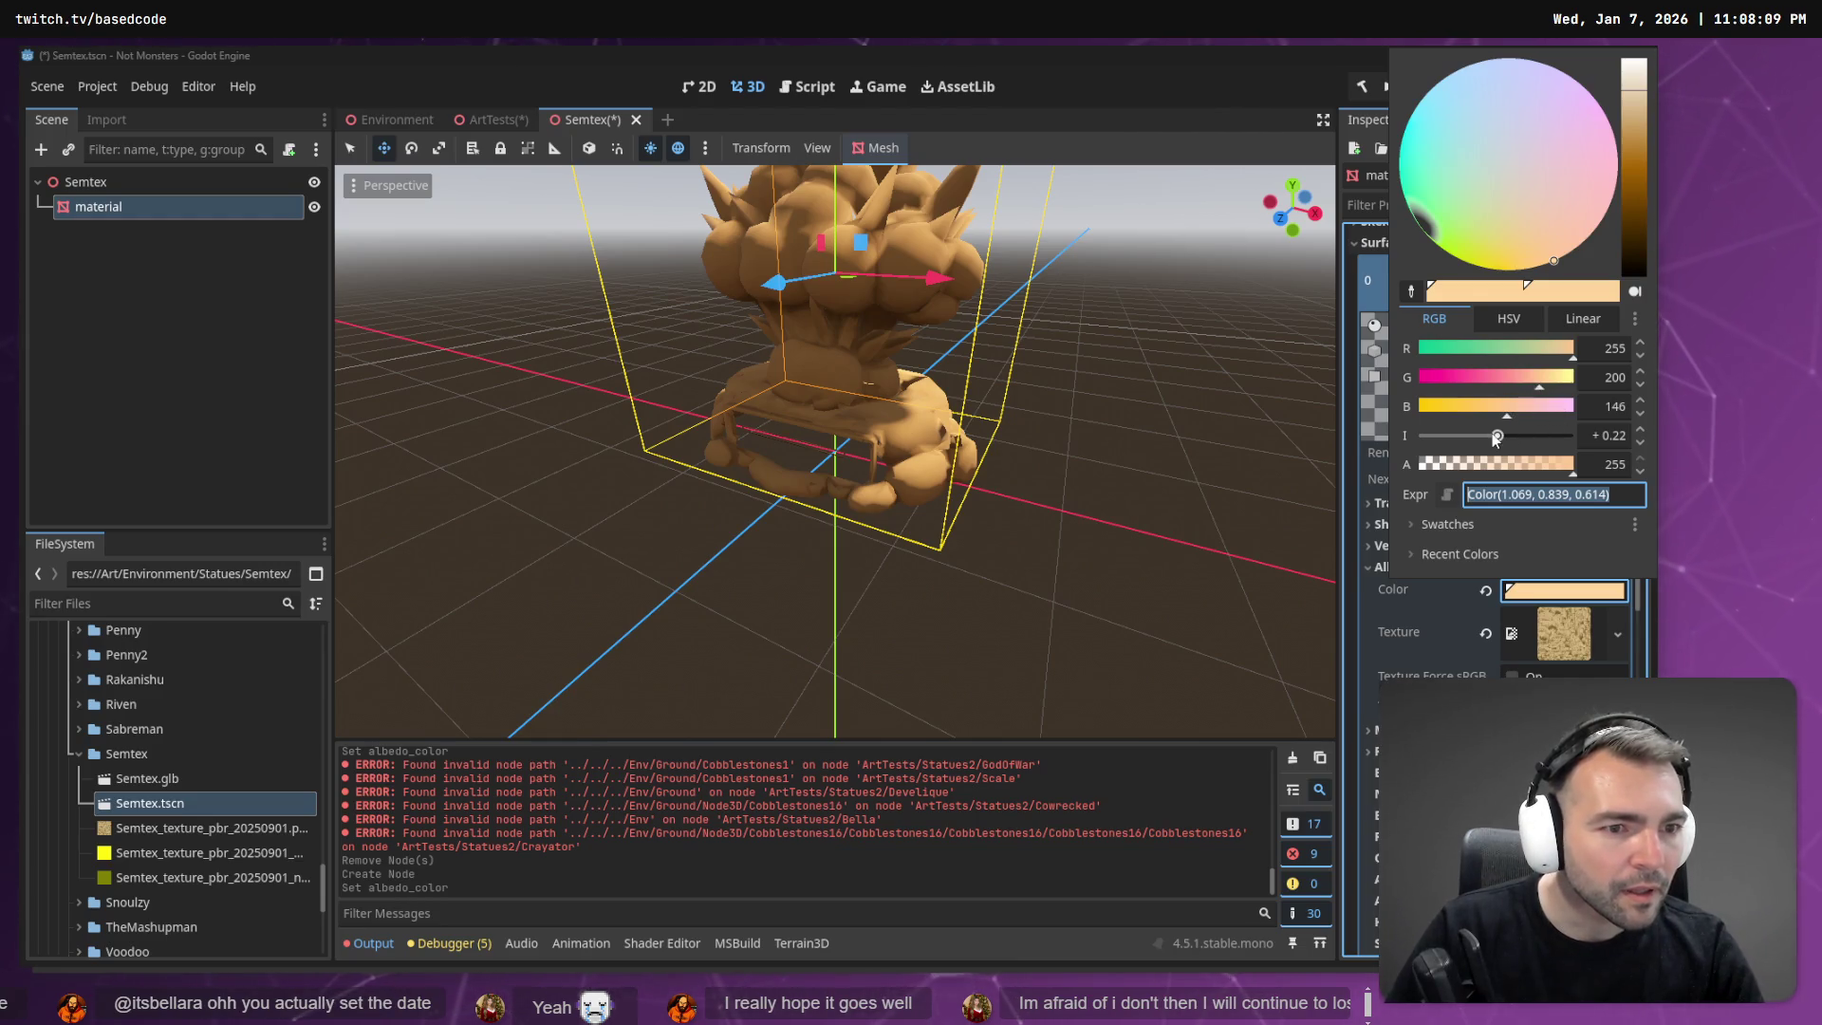
{"action": "mouse_move", "coordinate": [1494, 436]}
{"action": "left_mouse_down"}
{"action": "mouse_move", "coordinate": [1477, 437]}
{"action": "mouse_move", "coordinate": [1493, 437]}
{"action": "left_mouse_up"}
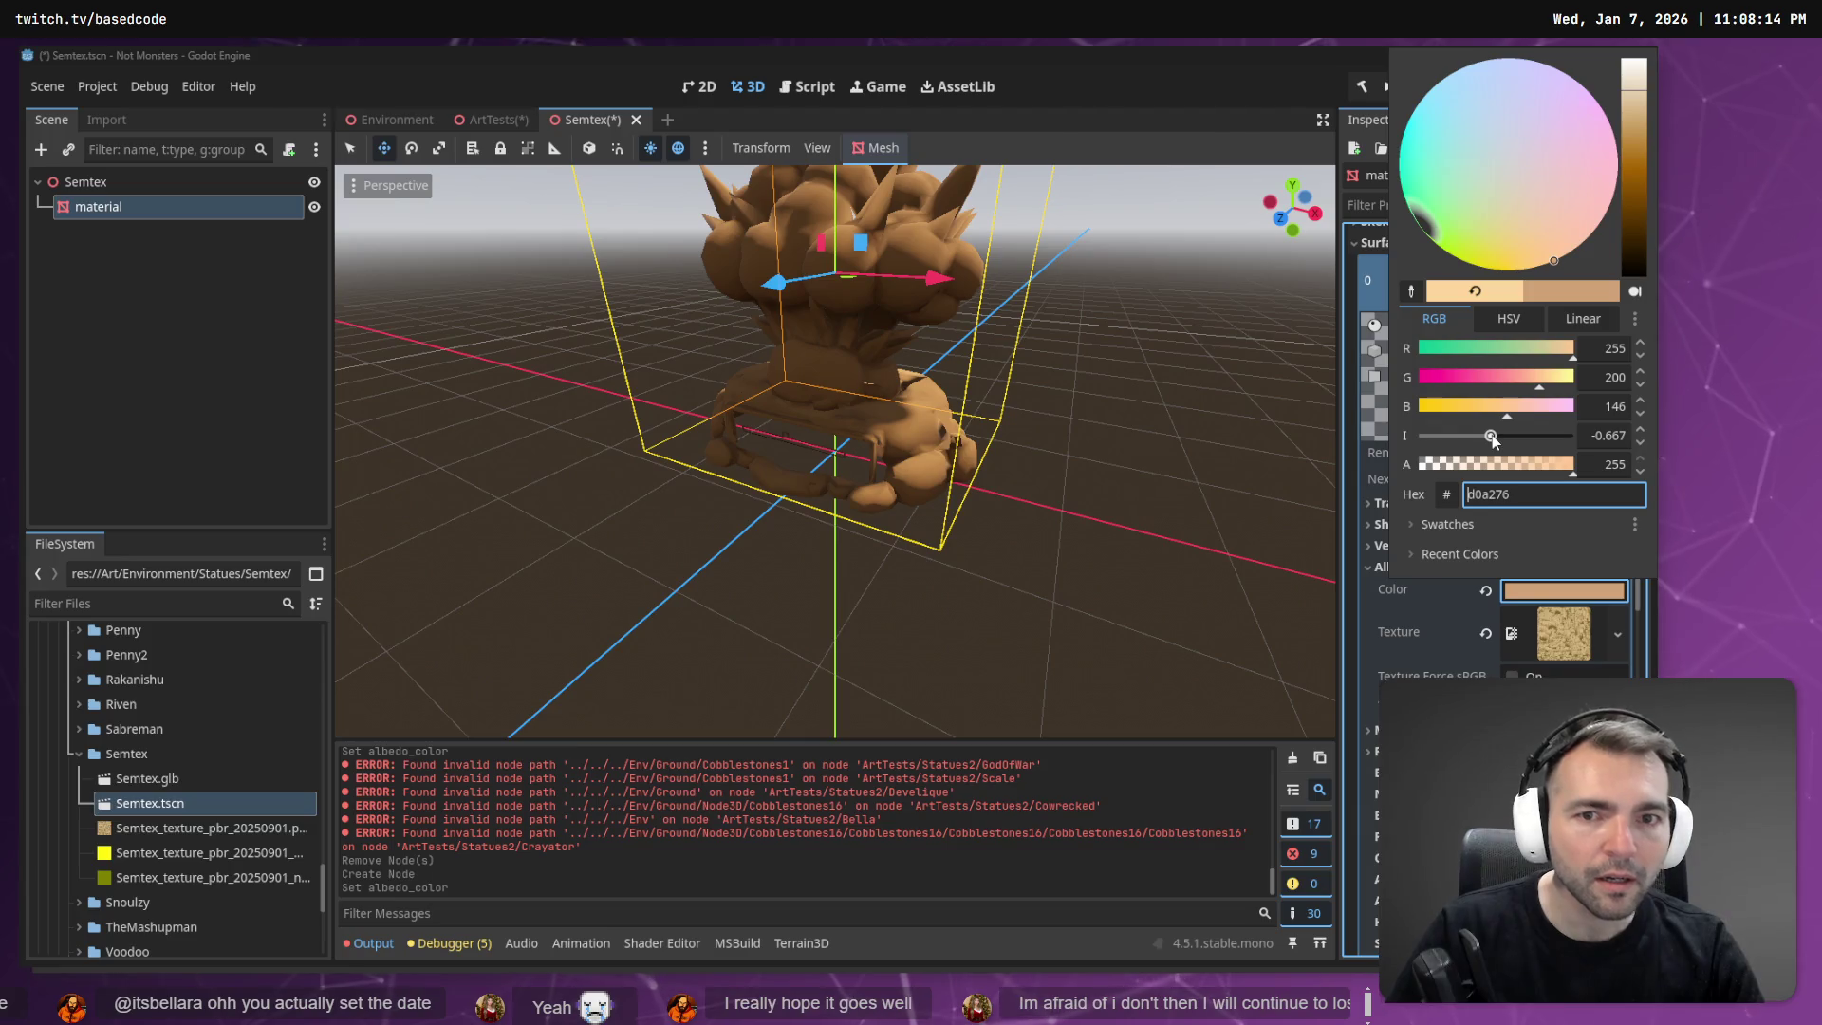
{"action": "left_click", "coordinate": [606, 124]}
{"action": "key", "text": "ctrl+s"}
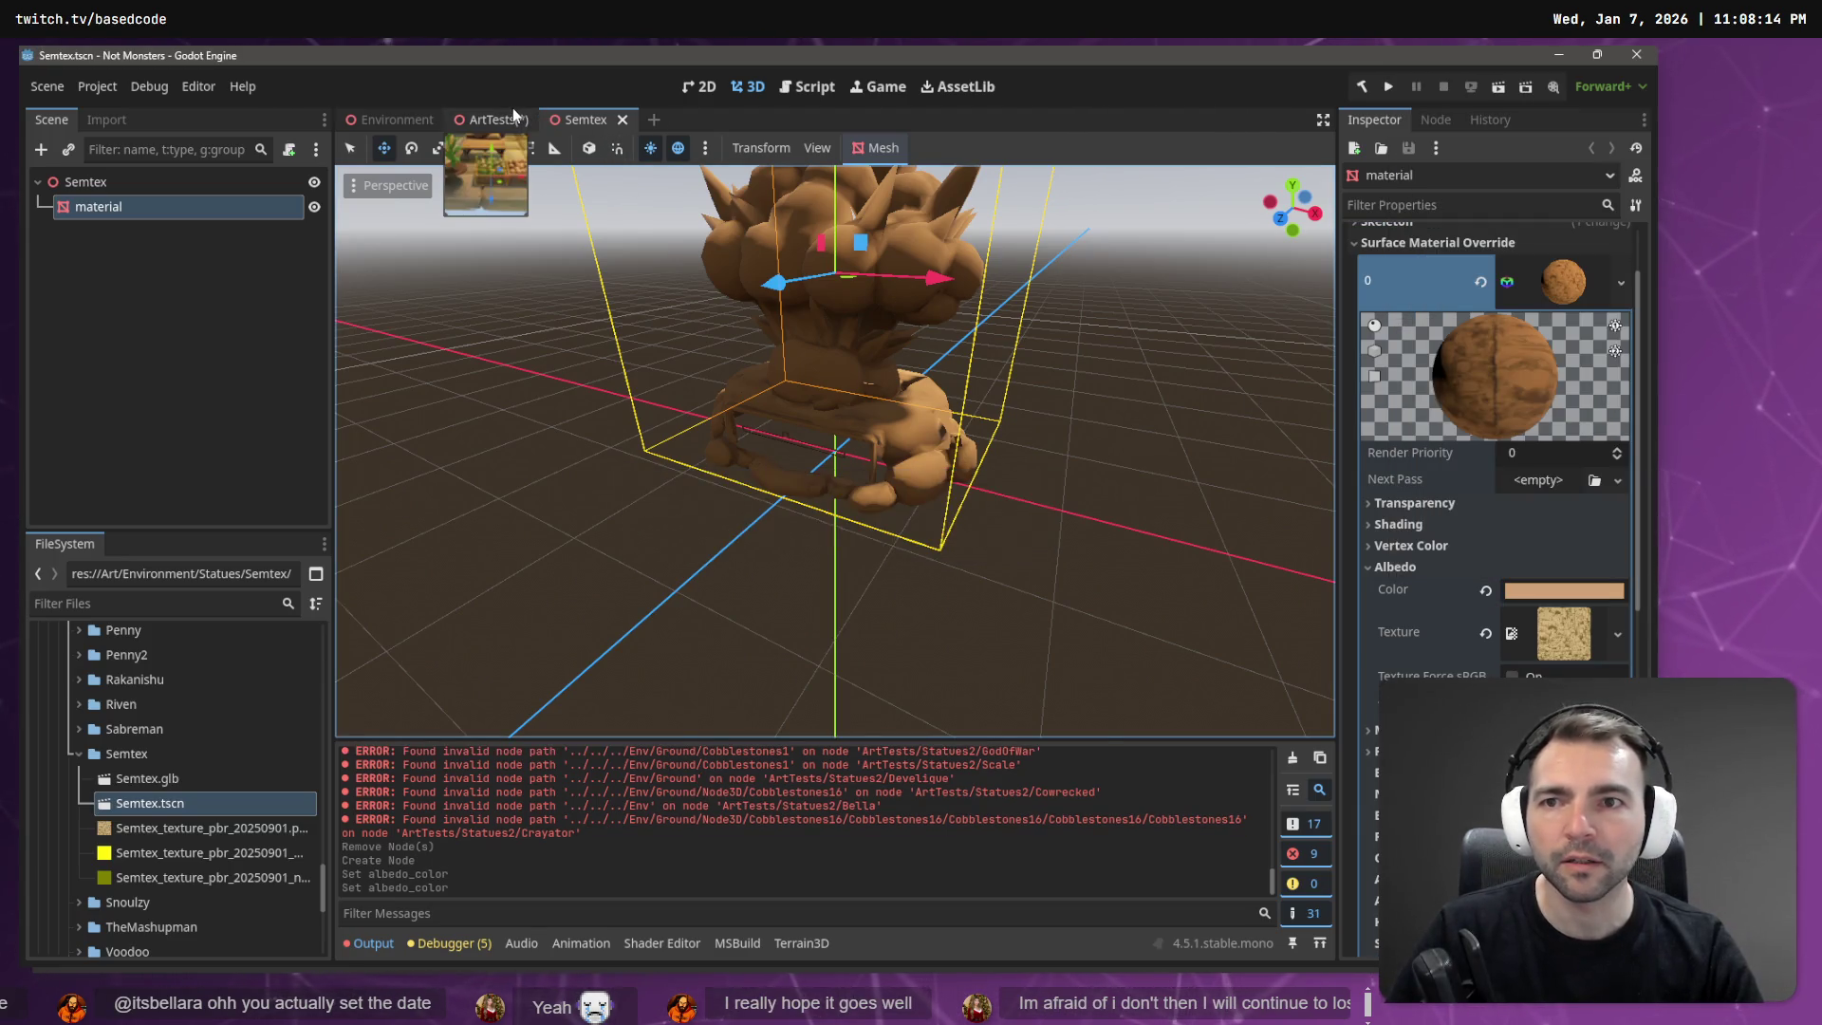
Close the Semtex scene and fly the ArtTests camera along the statue row and fence.
{"action": "left_click", "coordinate": [513, 118]}
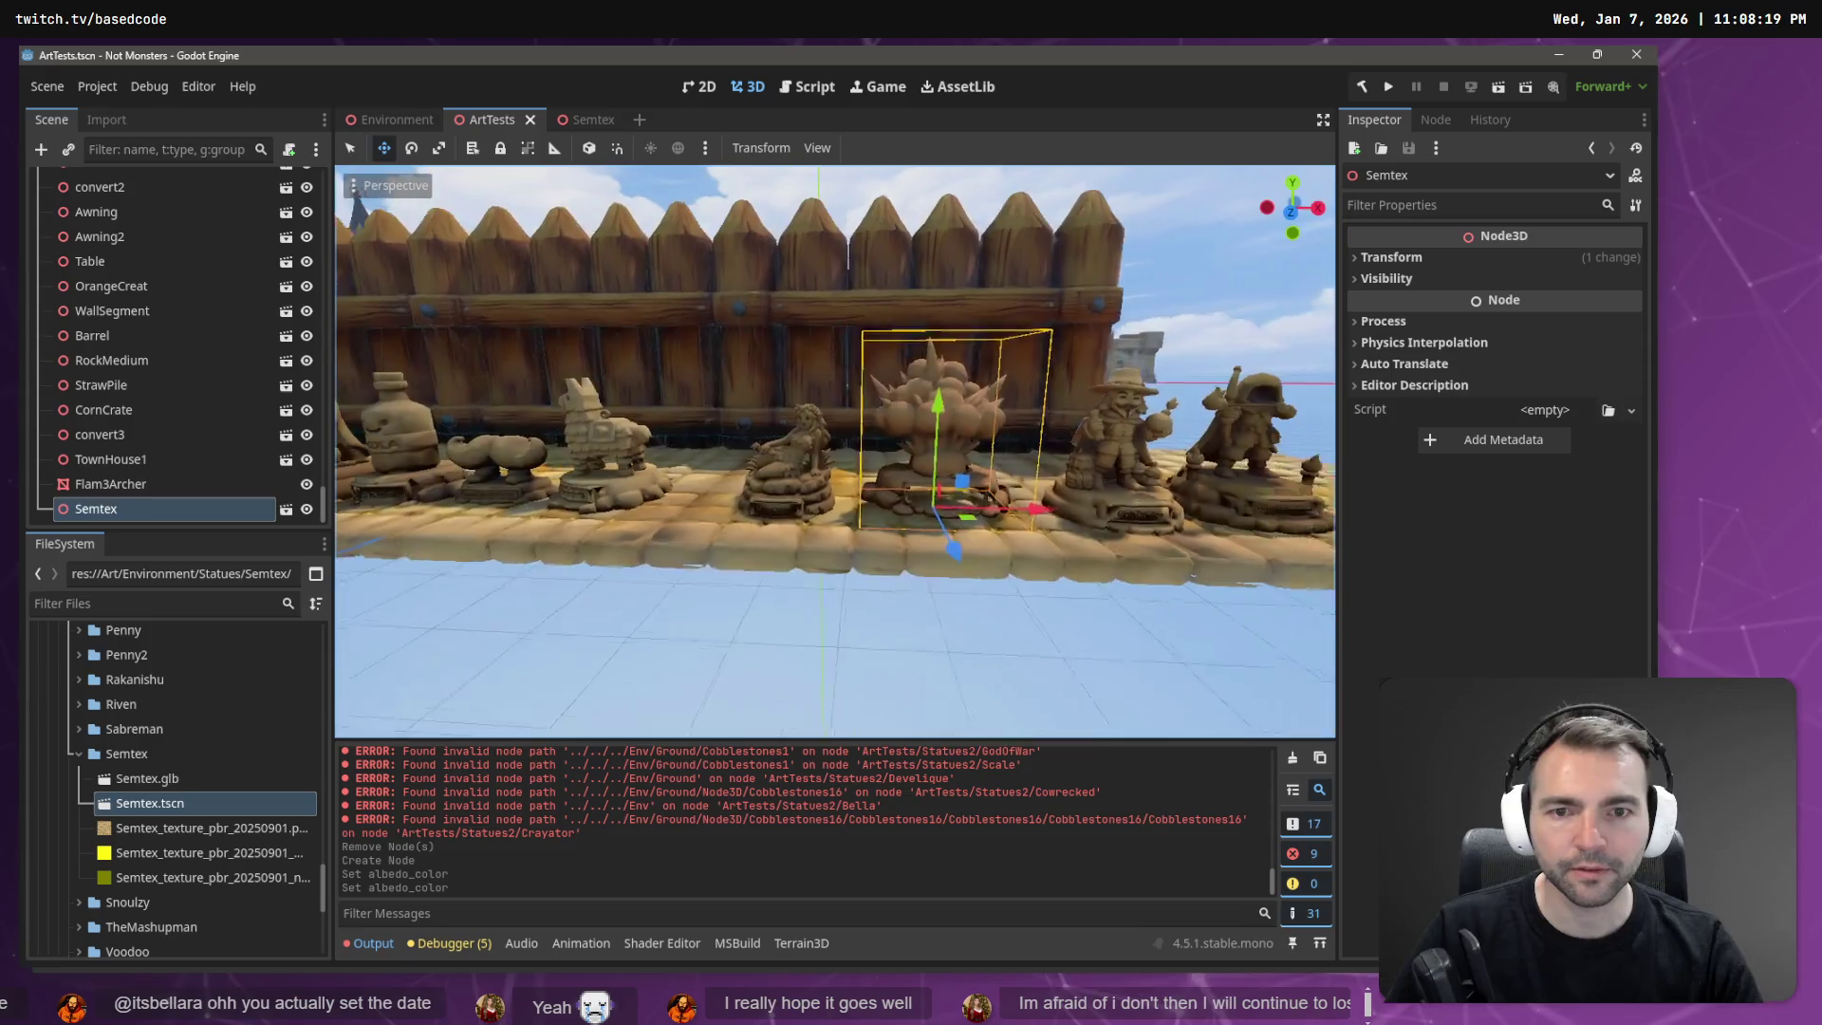
{"action": "left_click", "coordinate": [573, 117]}
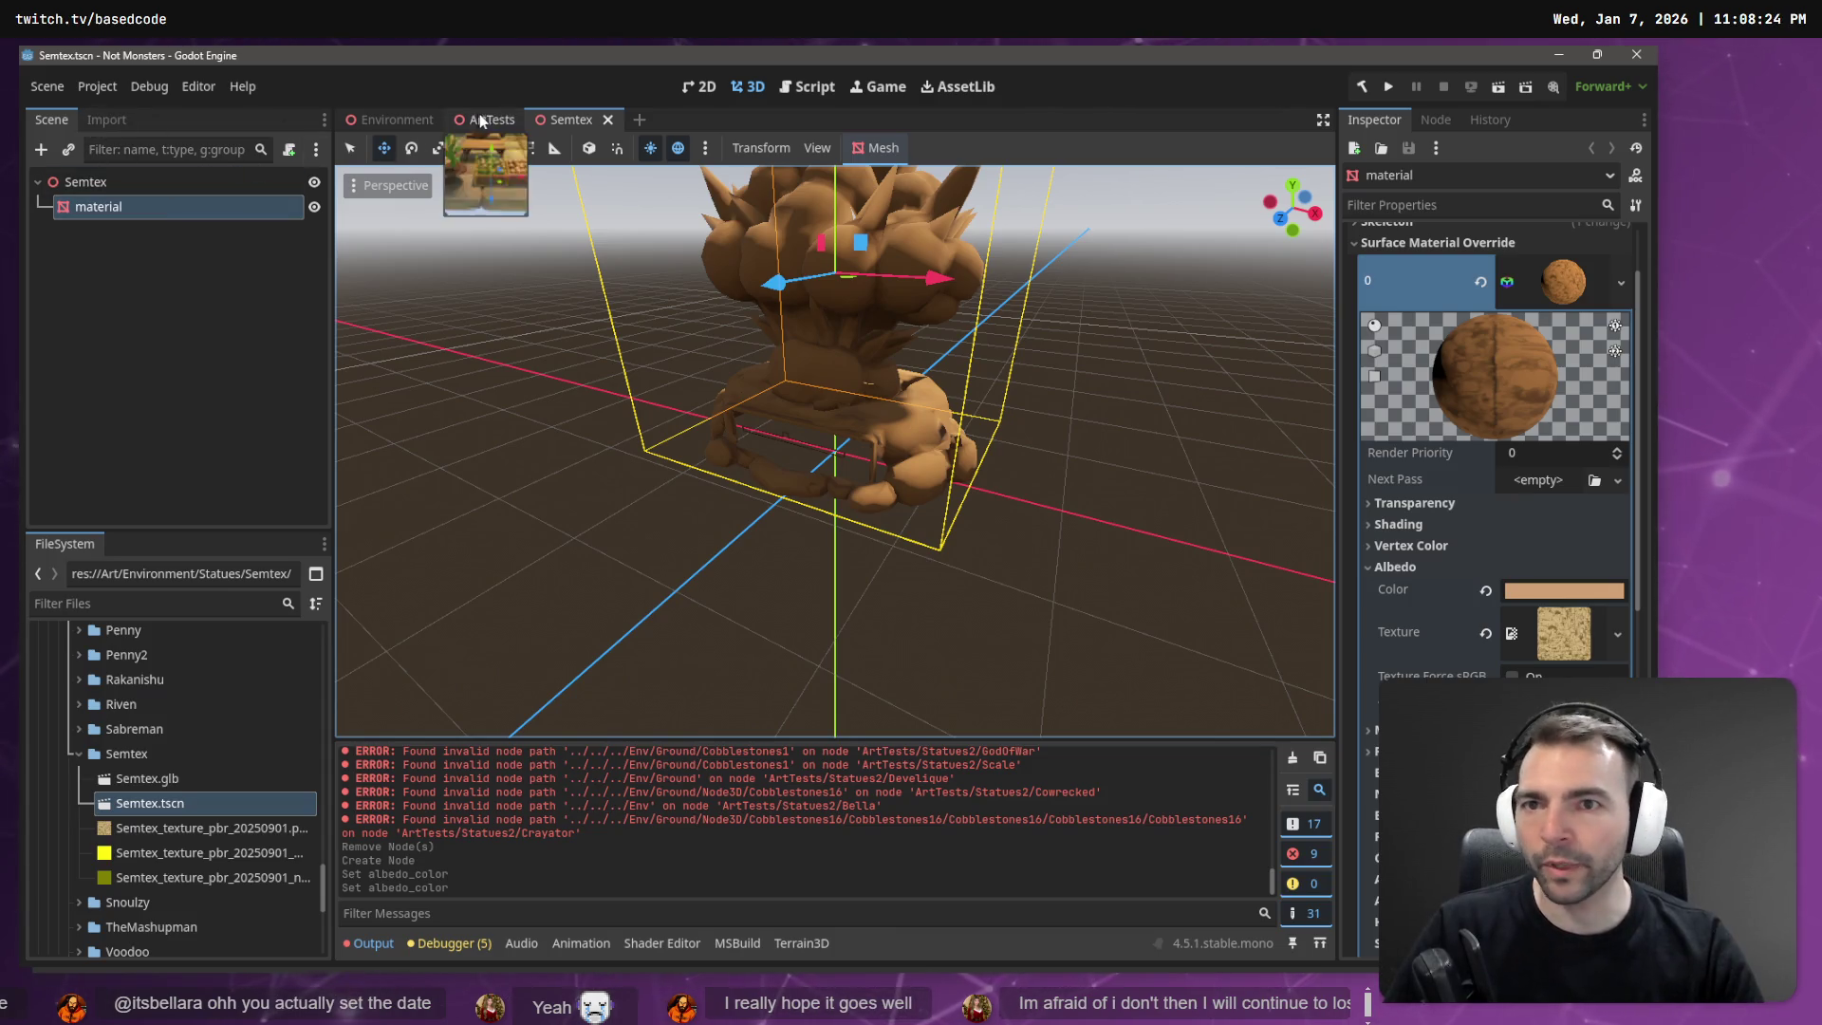
{"action": "left_click", "coordinate": [608, 120]}
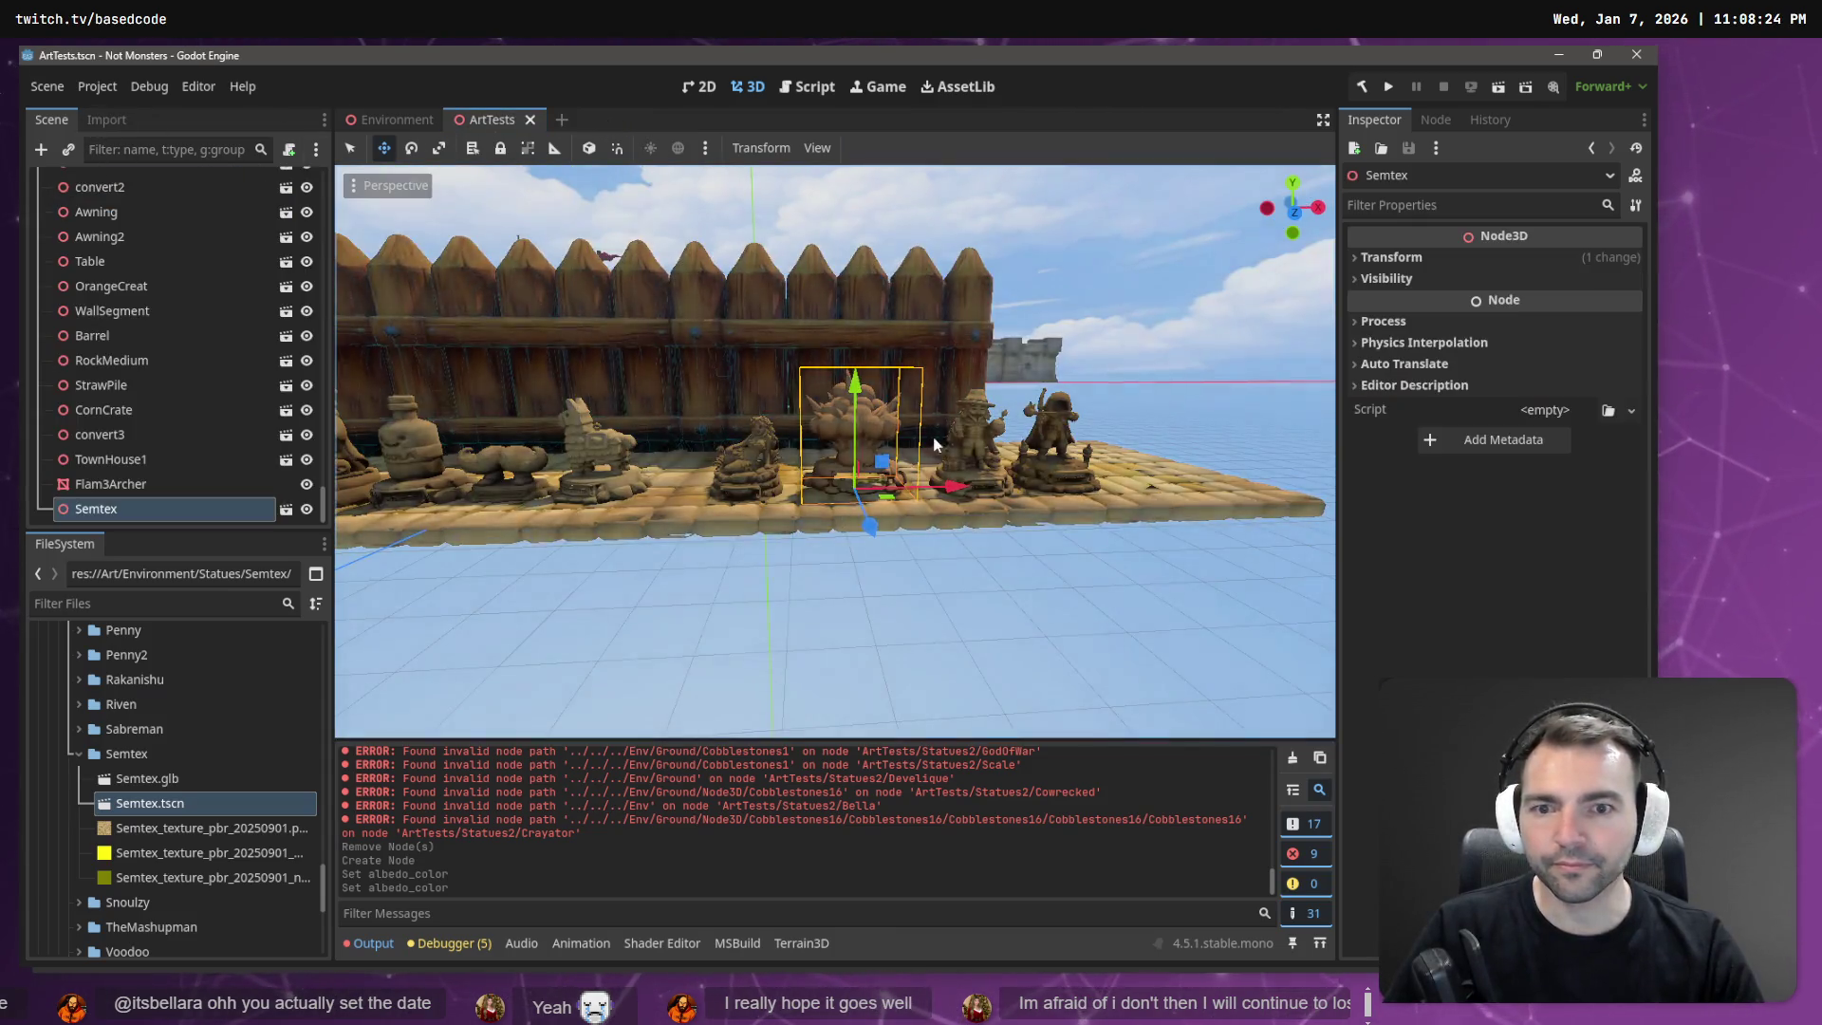
{"action": "left_click_drag", "start_coordinate": [835, 446], "coordinate": [721, 437]}
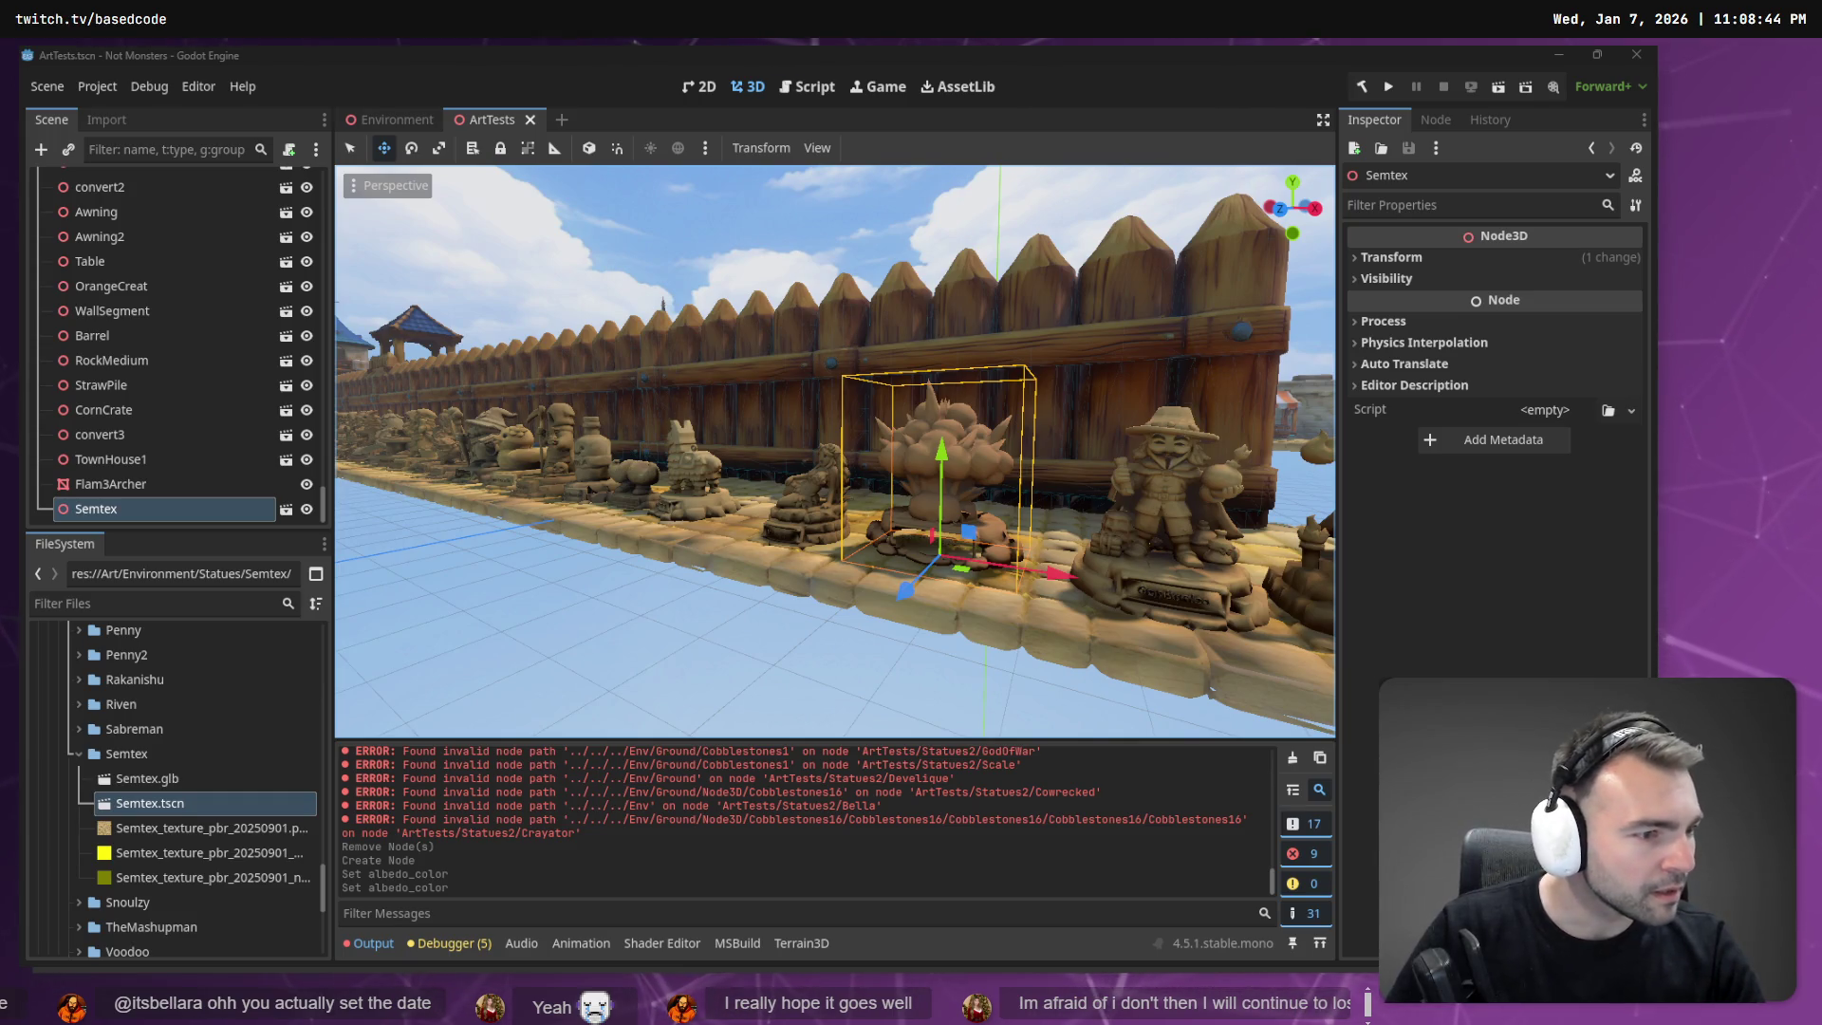
{"action": "key", "text": "s"}
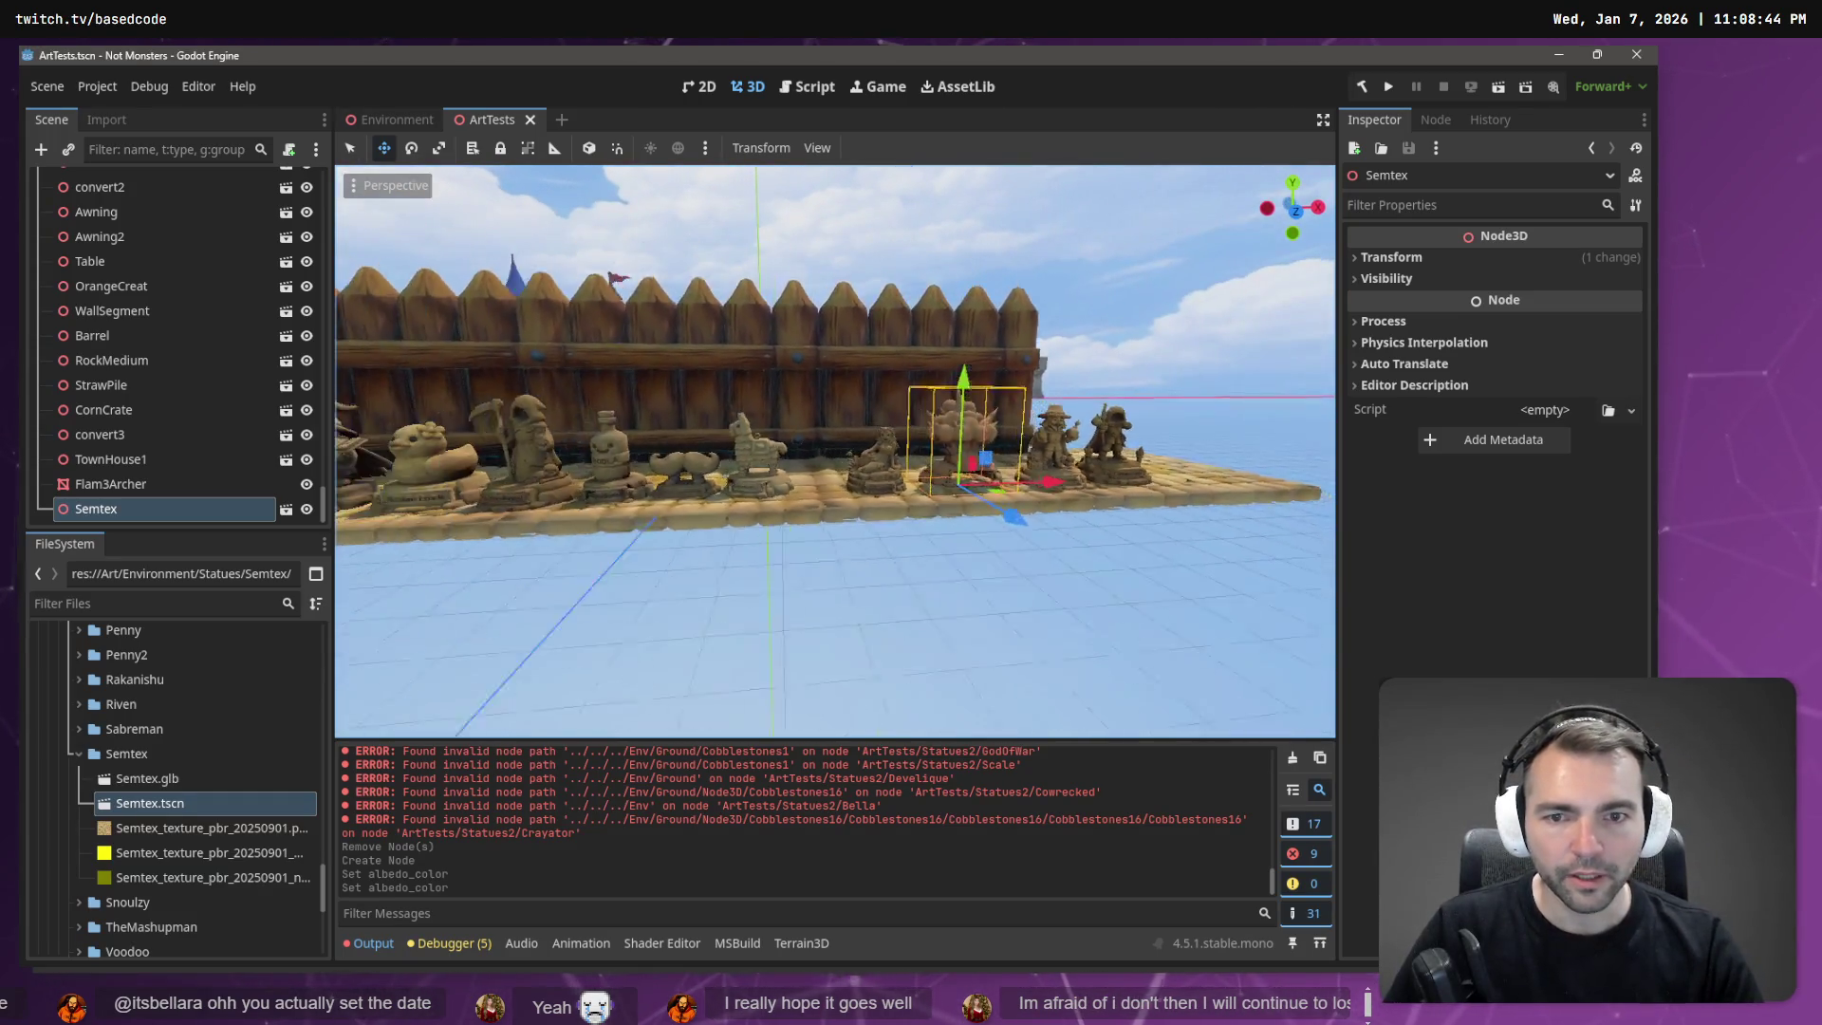
{"action": "key", "text": "w"}
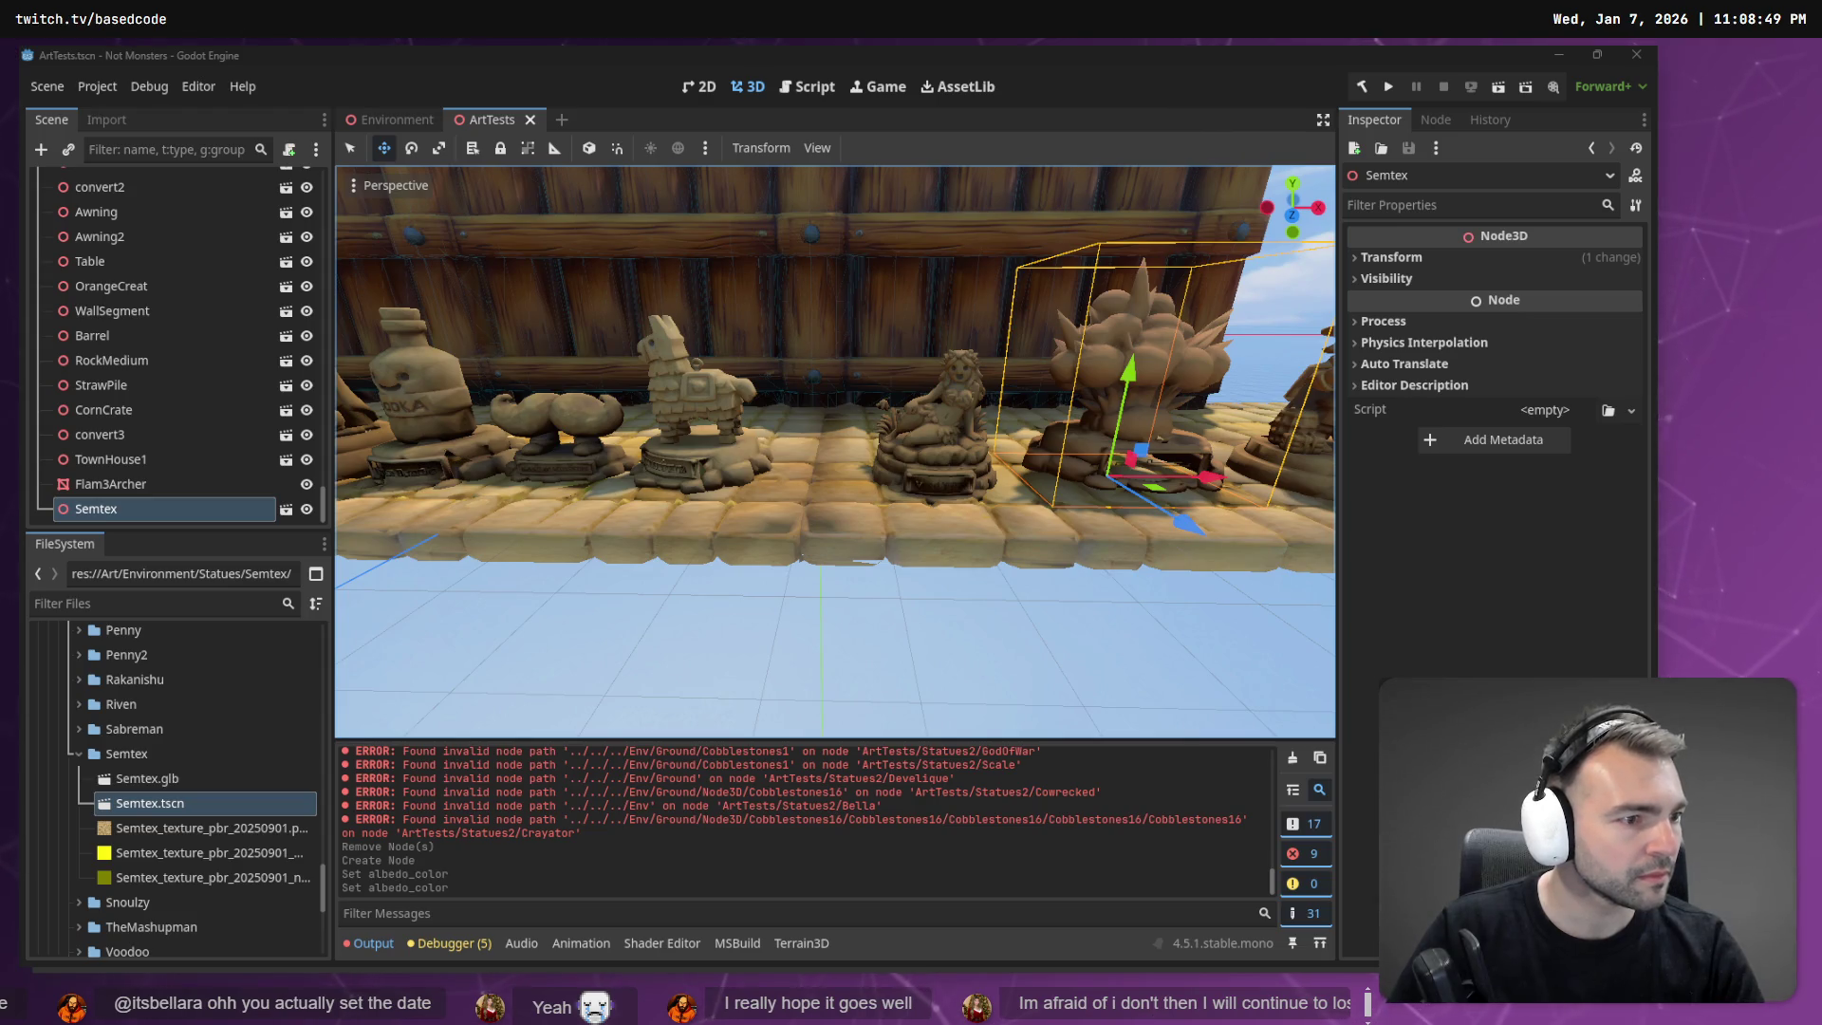
{"action": "key", "text": "alt+Tab"}
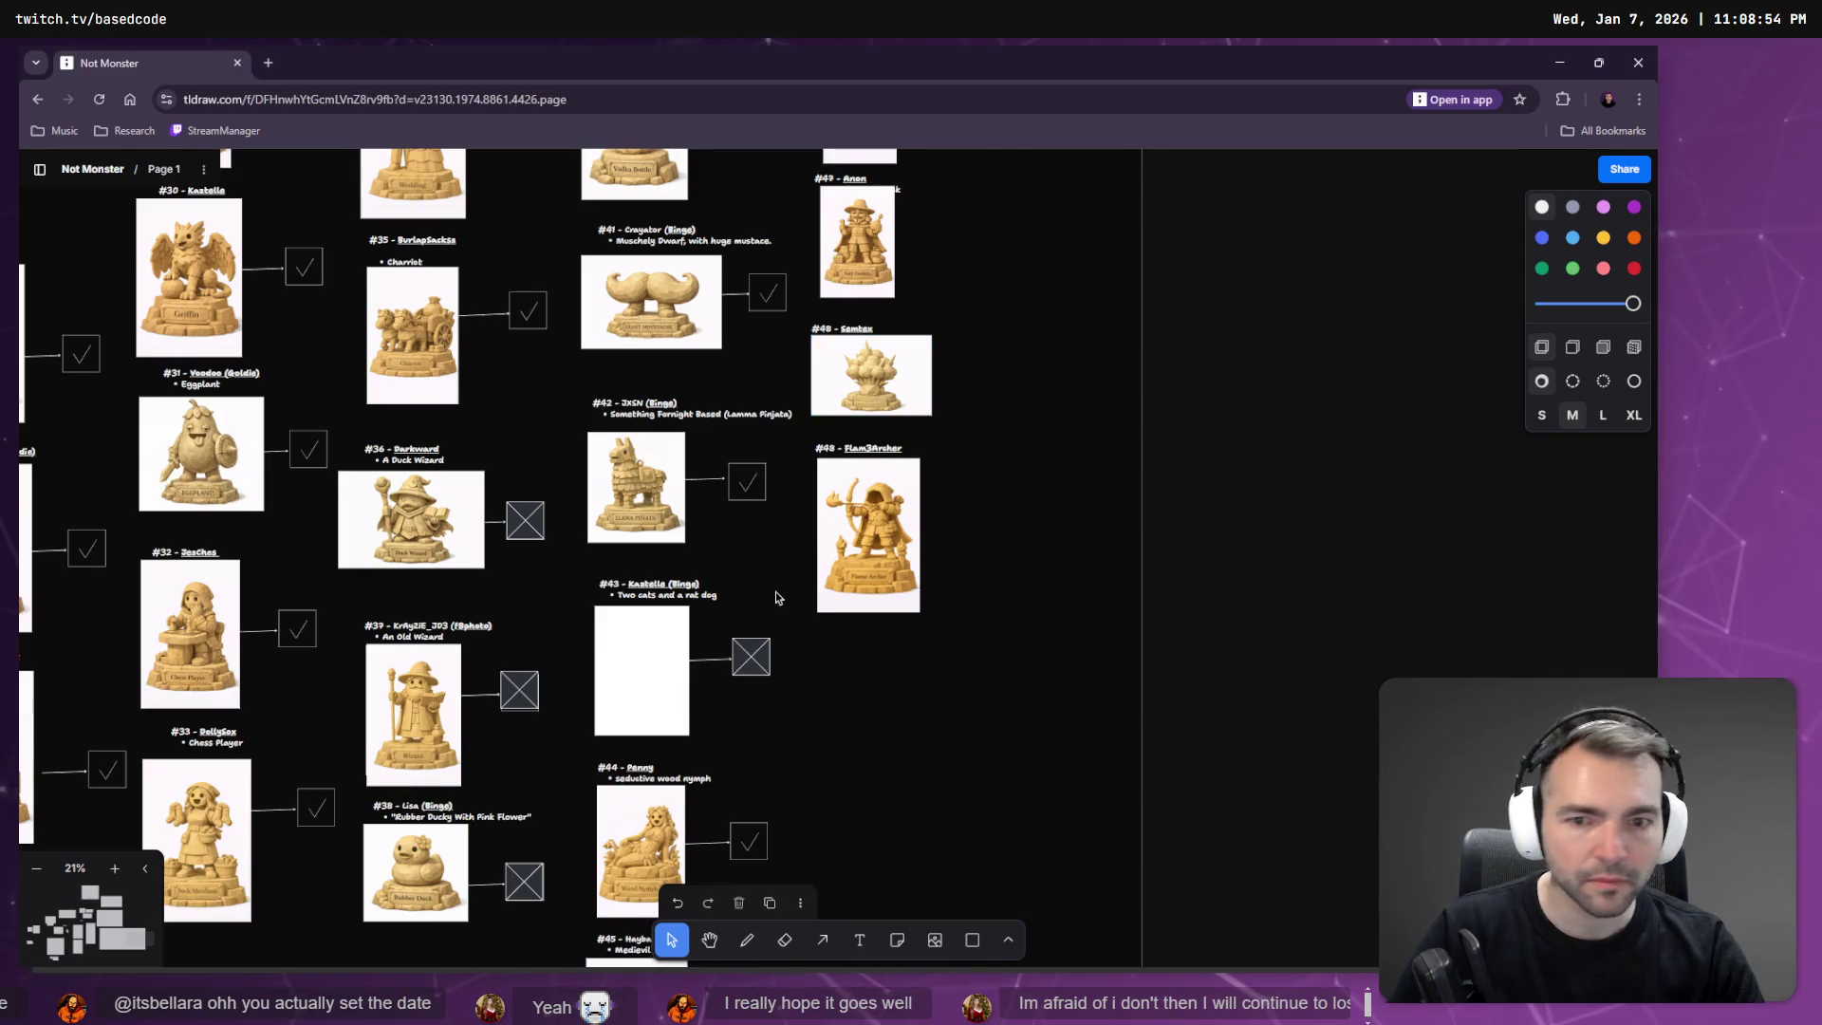
Cycle through open windows past the tldraw board to ChatGPT's new Ratdog statue image.
{"action": "scroll", "coordinate": [788, 662], "scroll_direction": "left", "scroll_amount": 3}
{"action": "scroll", "coordinate": [789, 662], "scroll_direction": "down", "scroll_amount": 2}
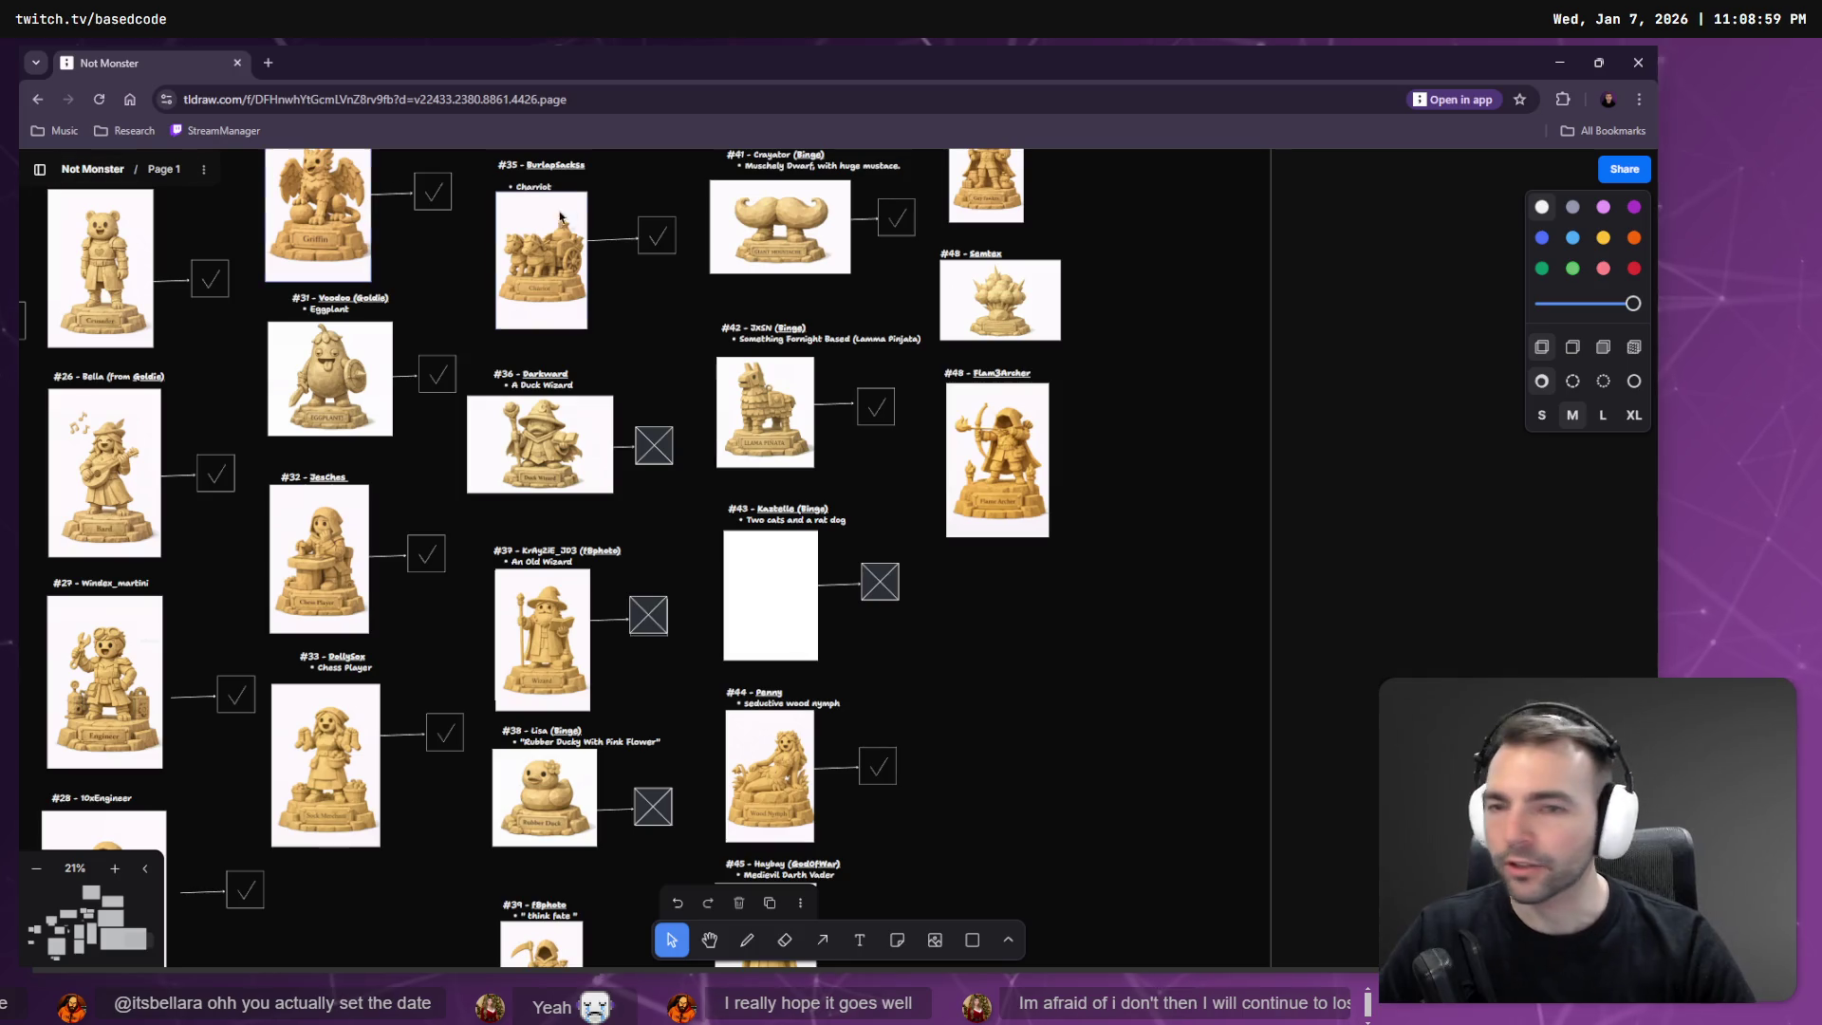
{"action": "key", "text": "alt+Tab"}
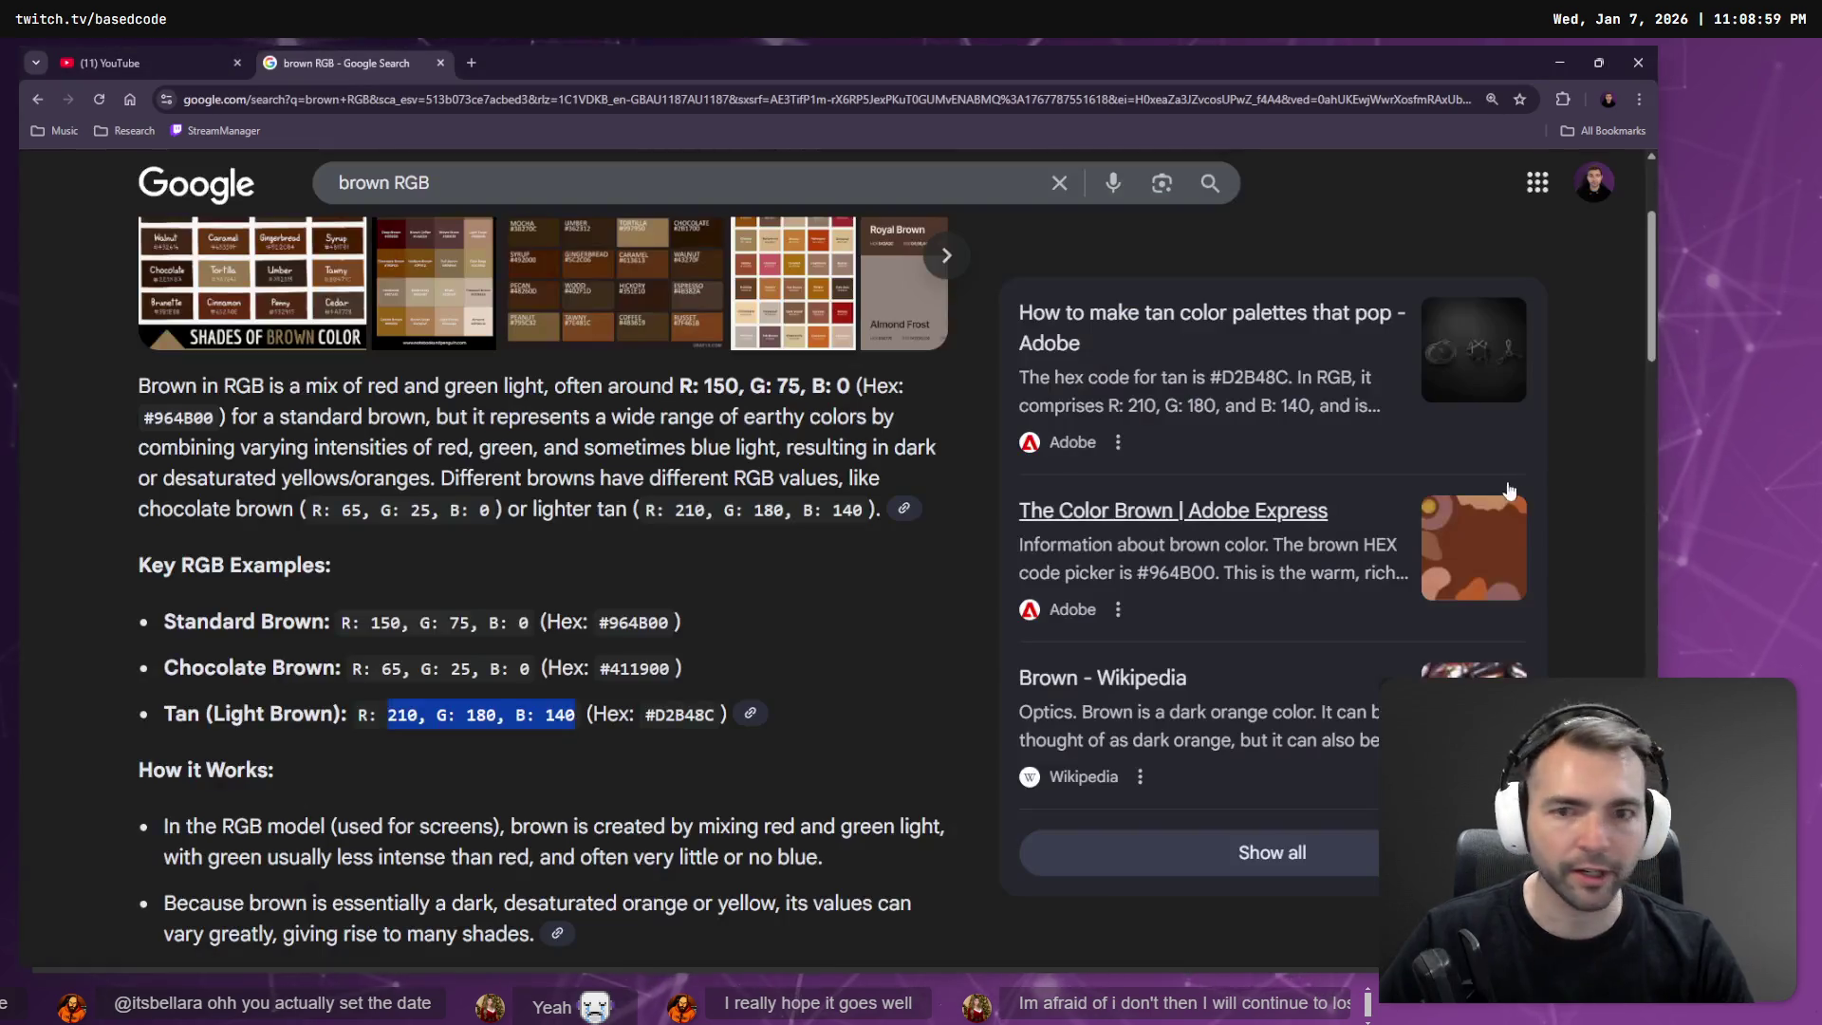
{"action": "key", "text": "alt+Tab"}
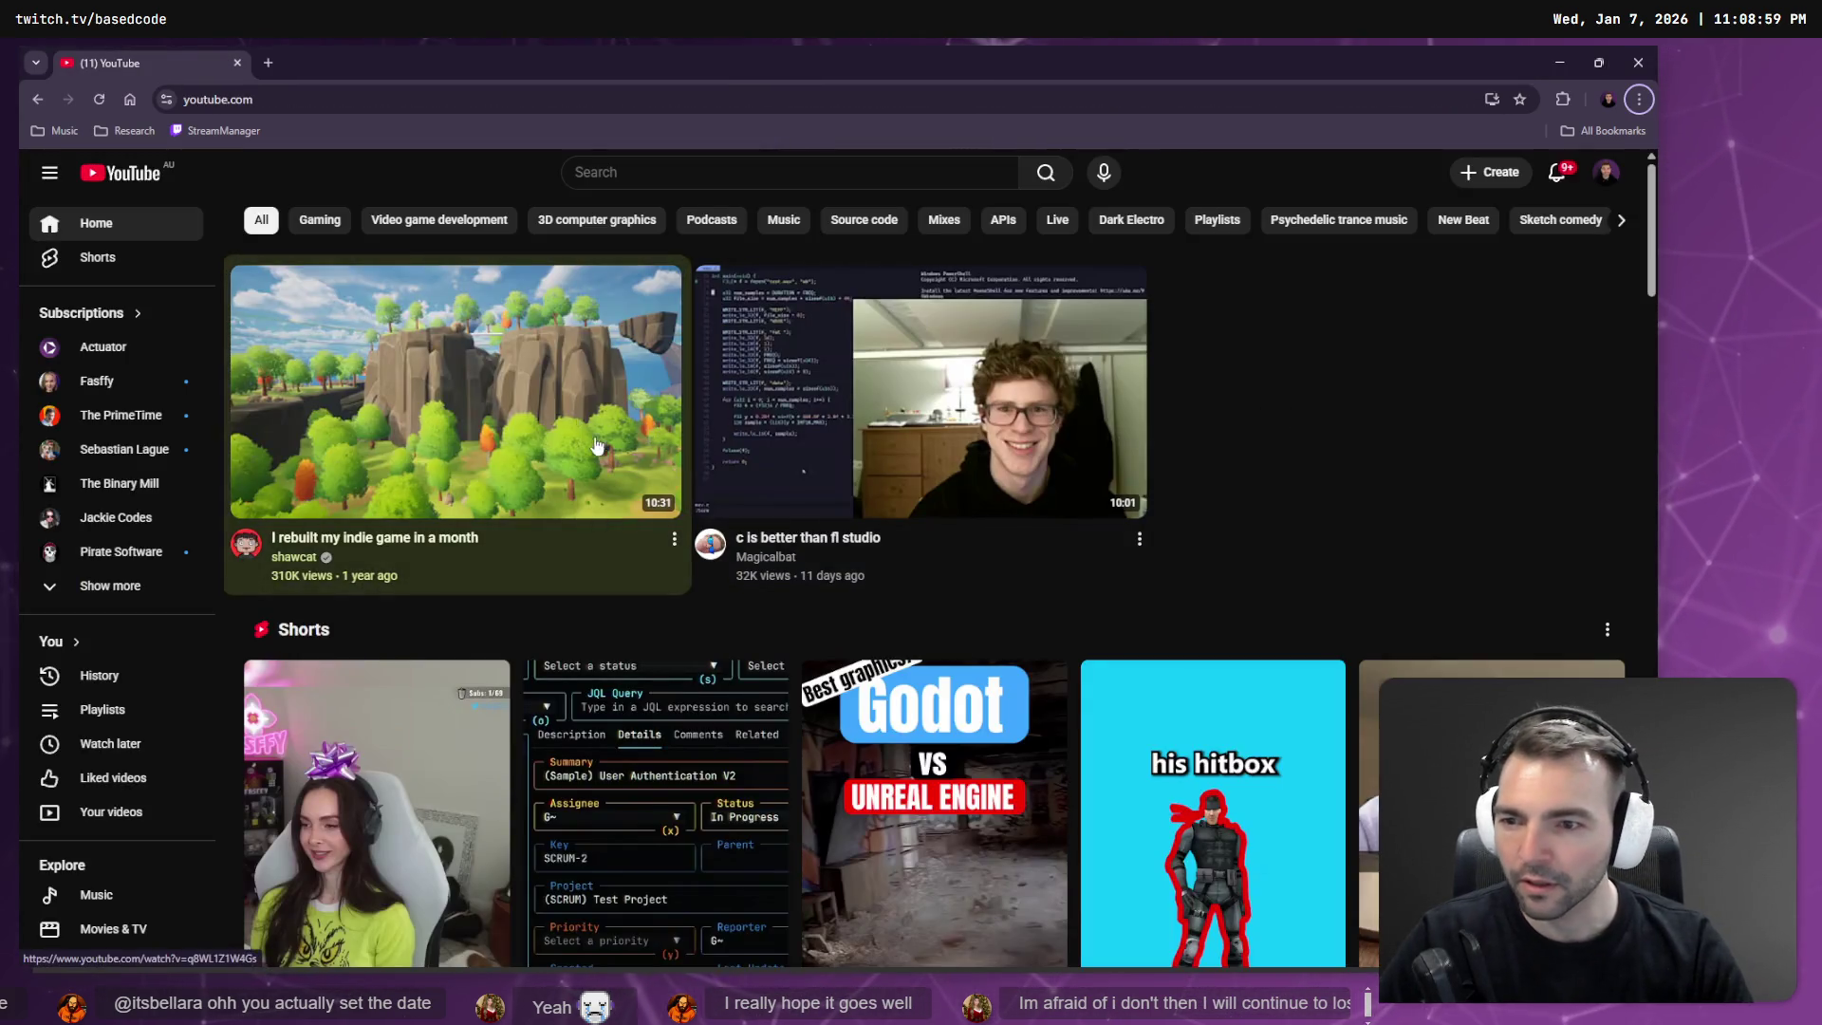
{"action": "key", "text": "alt+Tab"}
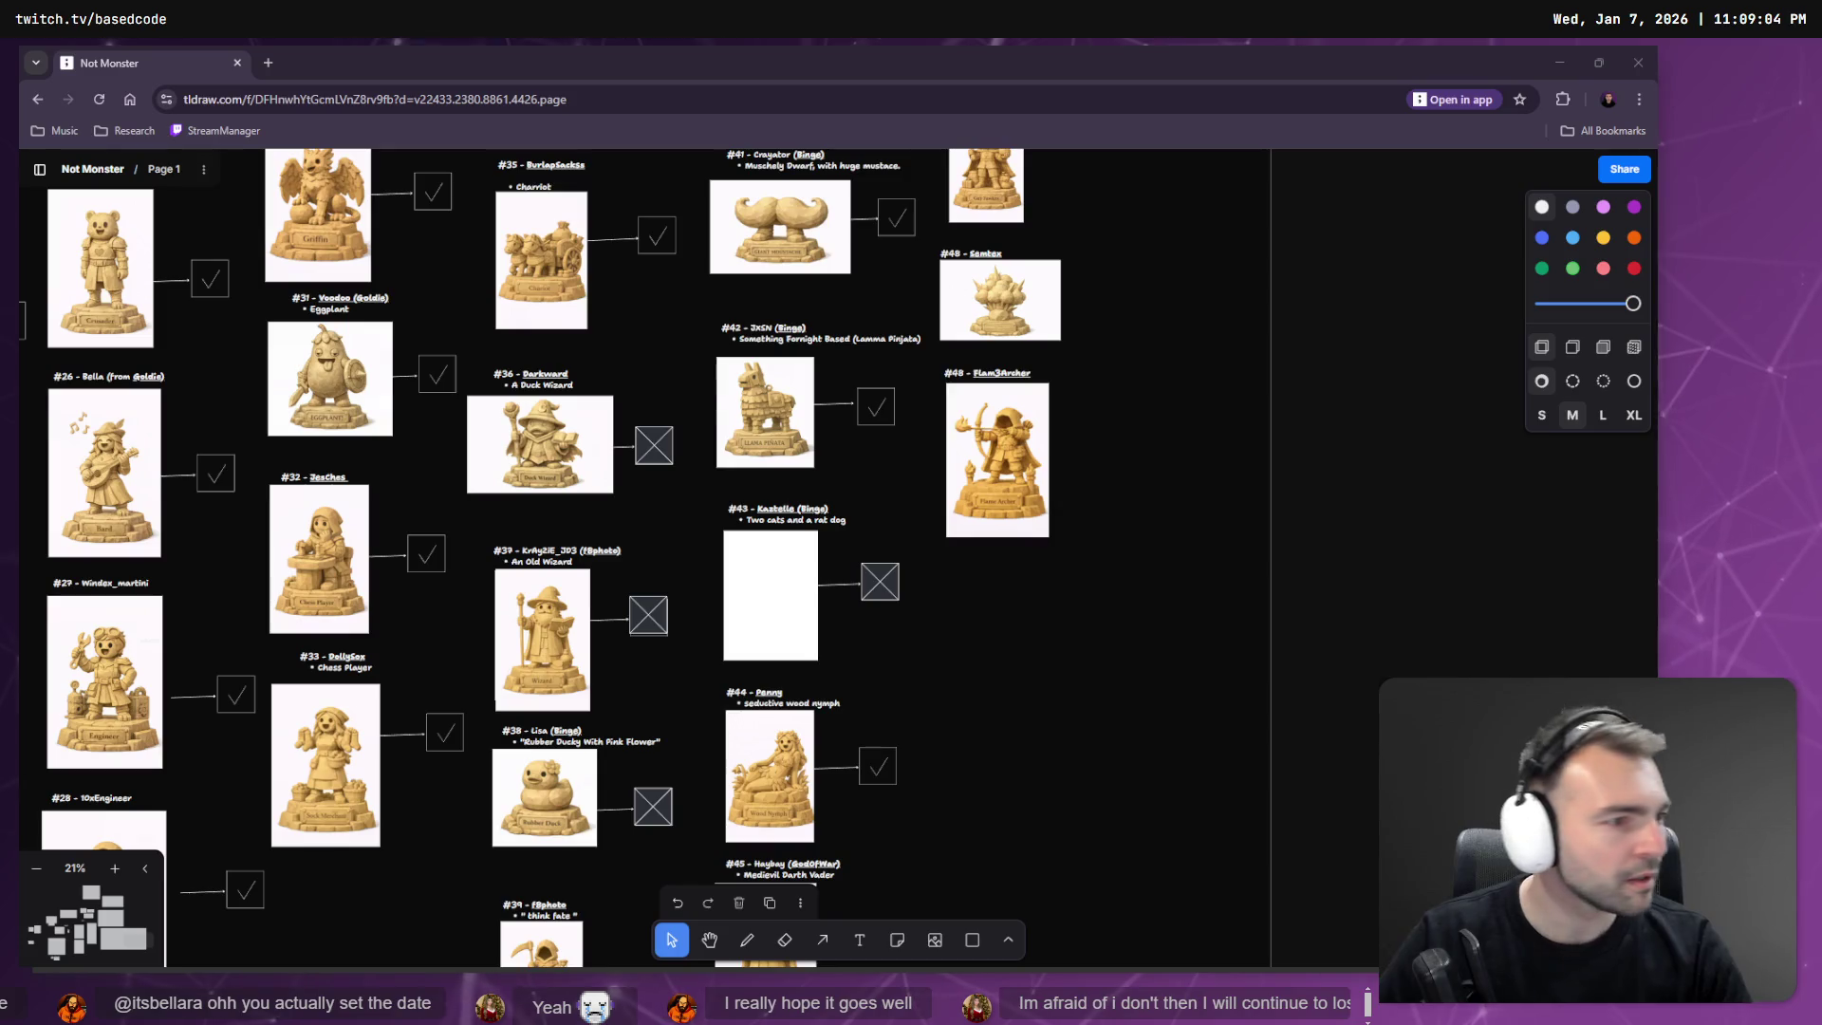
{"action": "key", "text": "alt+Tab"}
{"action": "key", "text": "alt+Tab"}
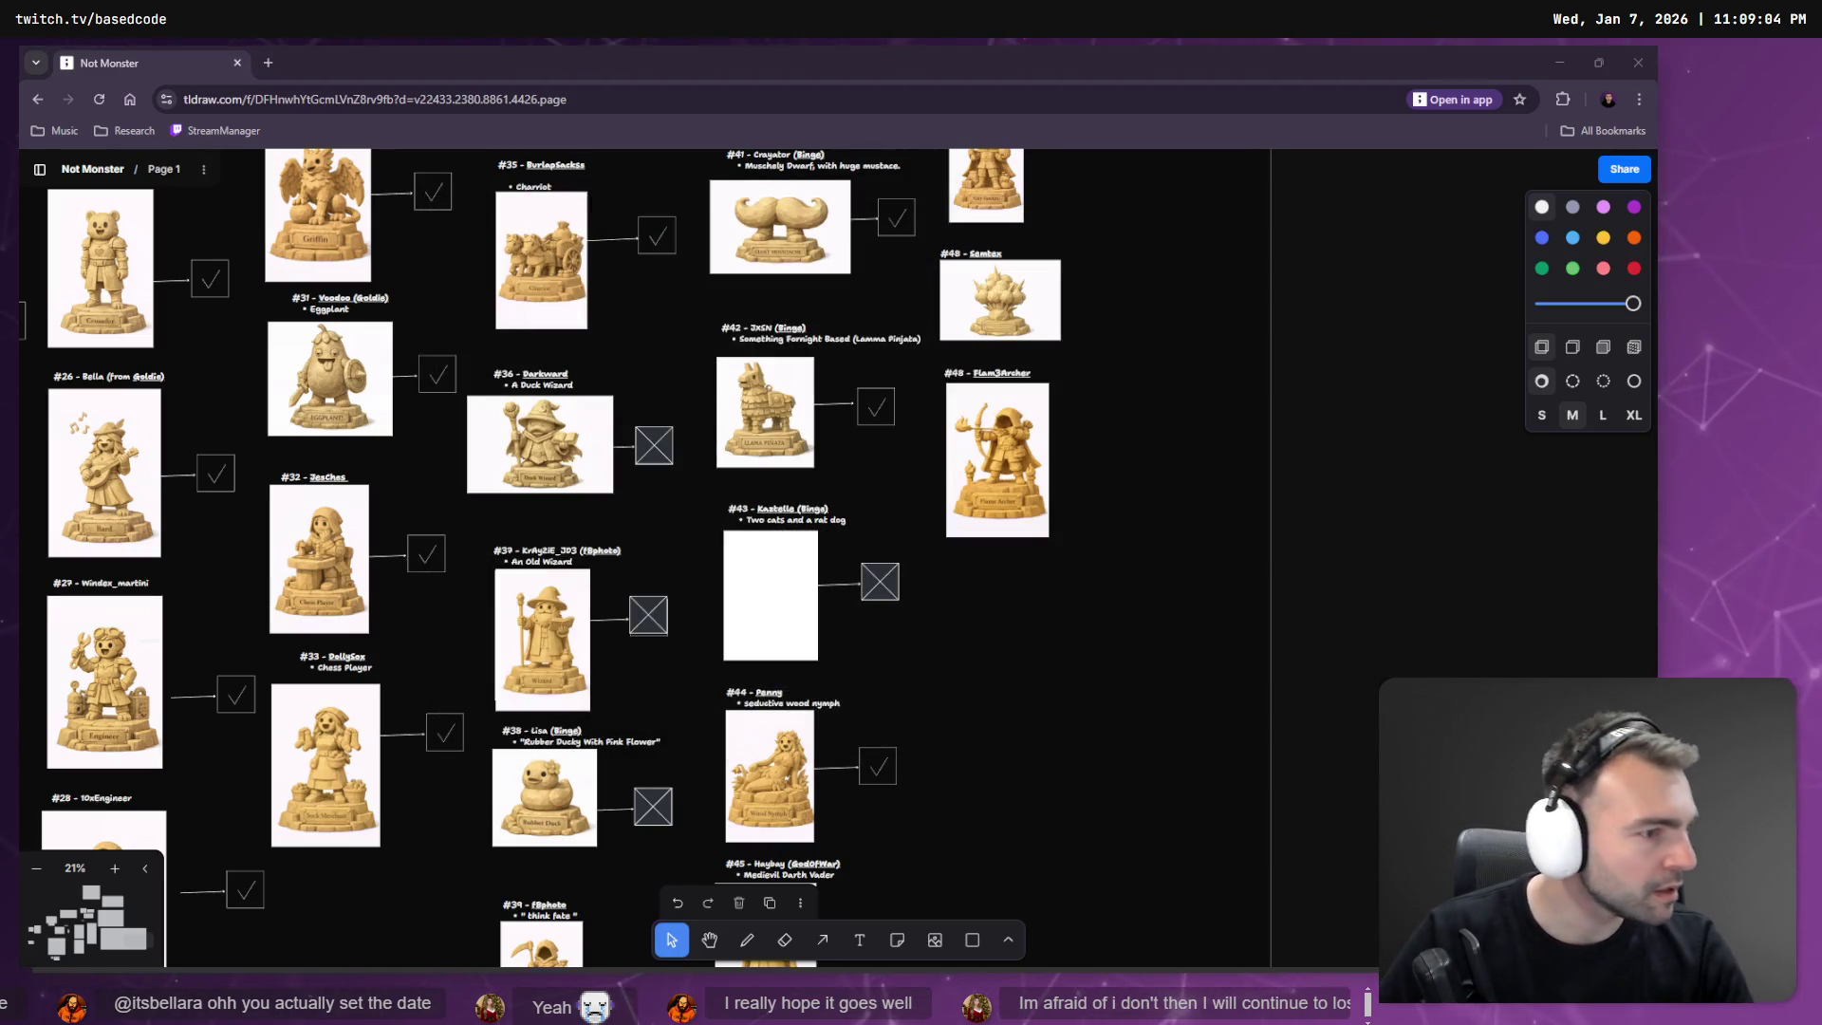
{"action": "key", "text": "alt+Tab"}
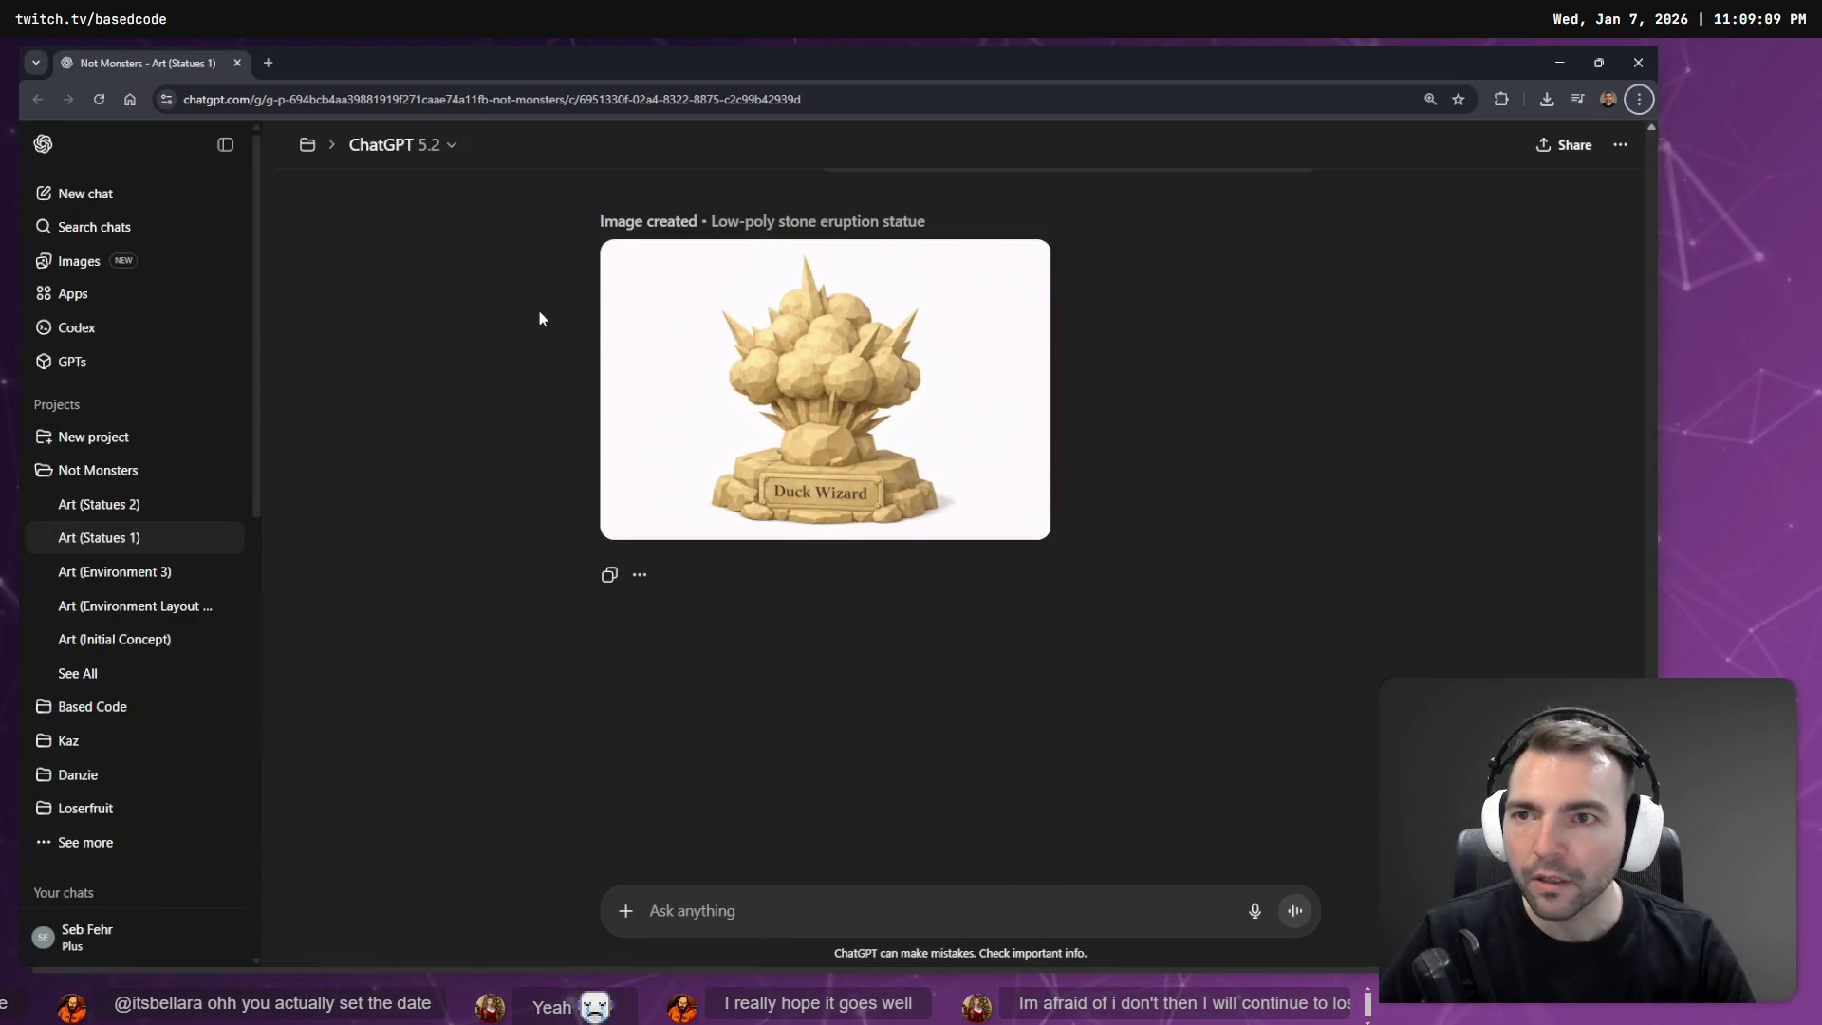
{"action": "key", "text": "alt+Tab"}
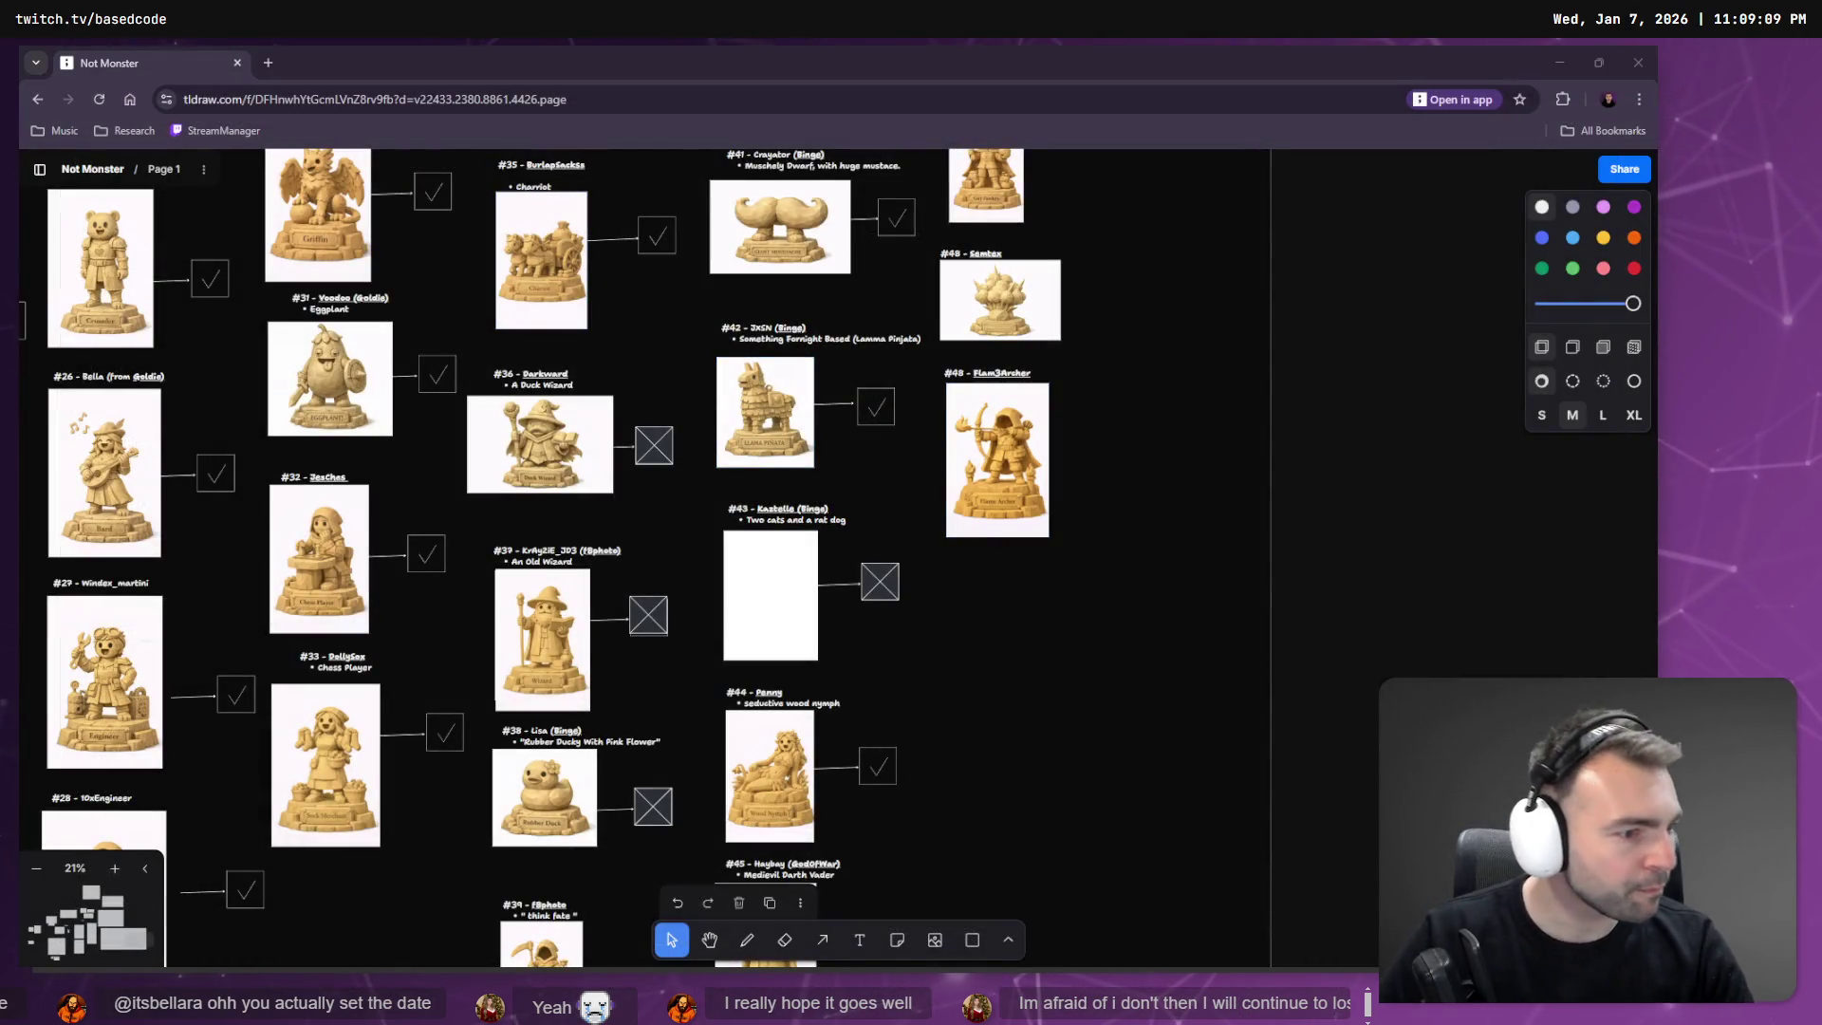
{"action": "key", "text": "alt+Tab"}
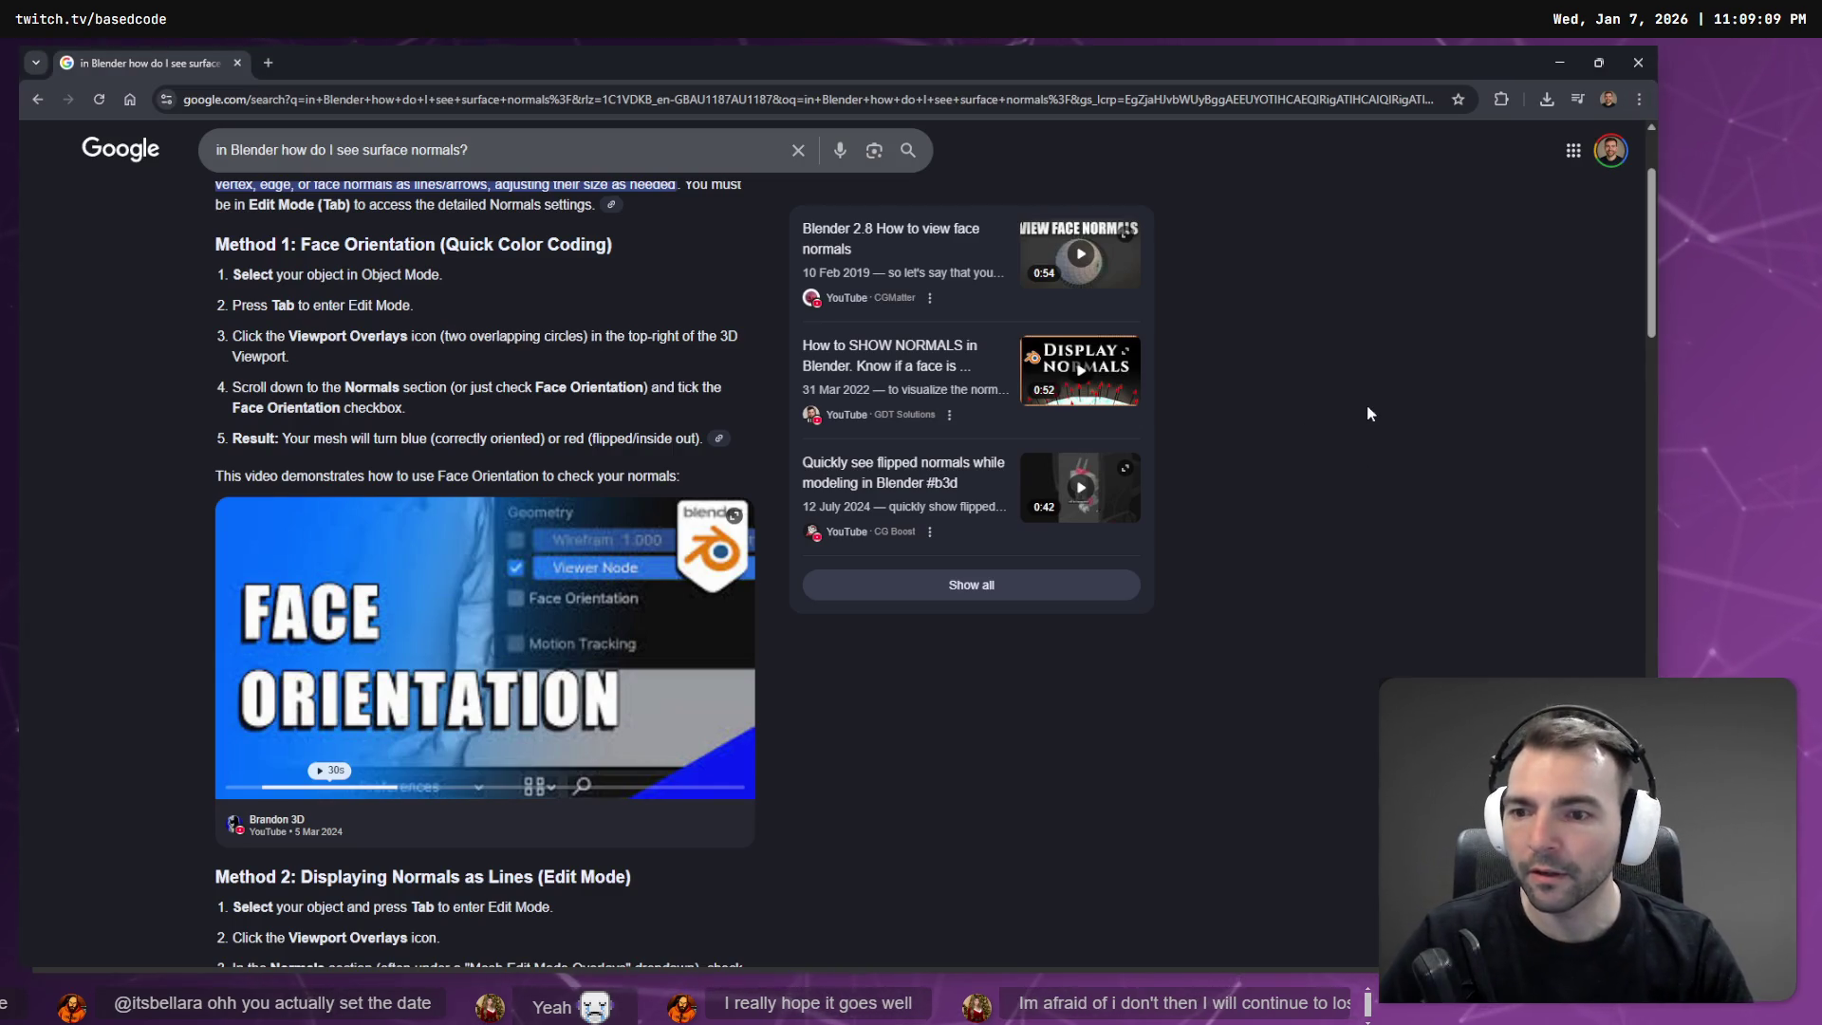
{"action": "key", "text": "alt+Tab"}
{"action": "key", "text": "alt+Tab"}
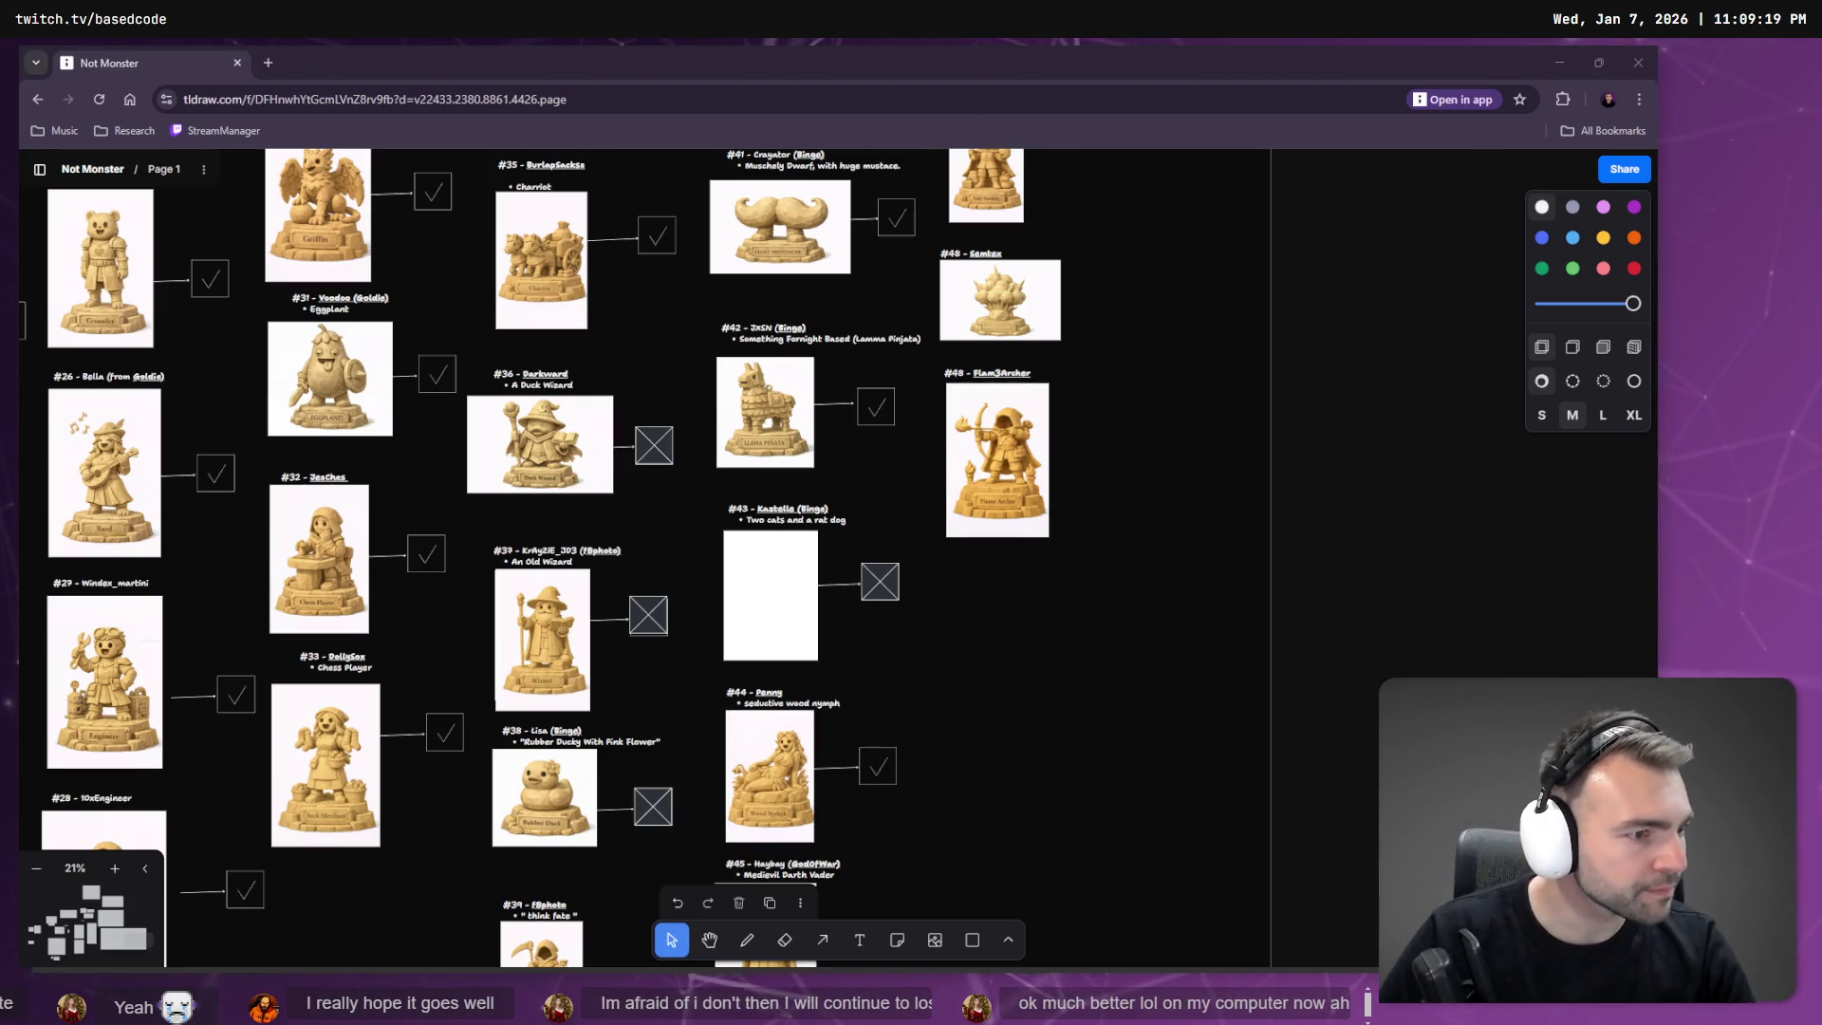
{"action": "key", "text": "alt+Tab"}
{"action": "left_click", "coordinate": [928, 535]}
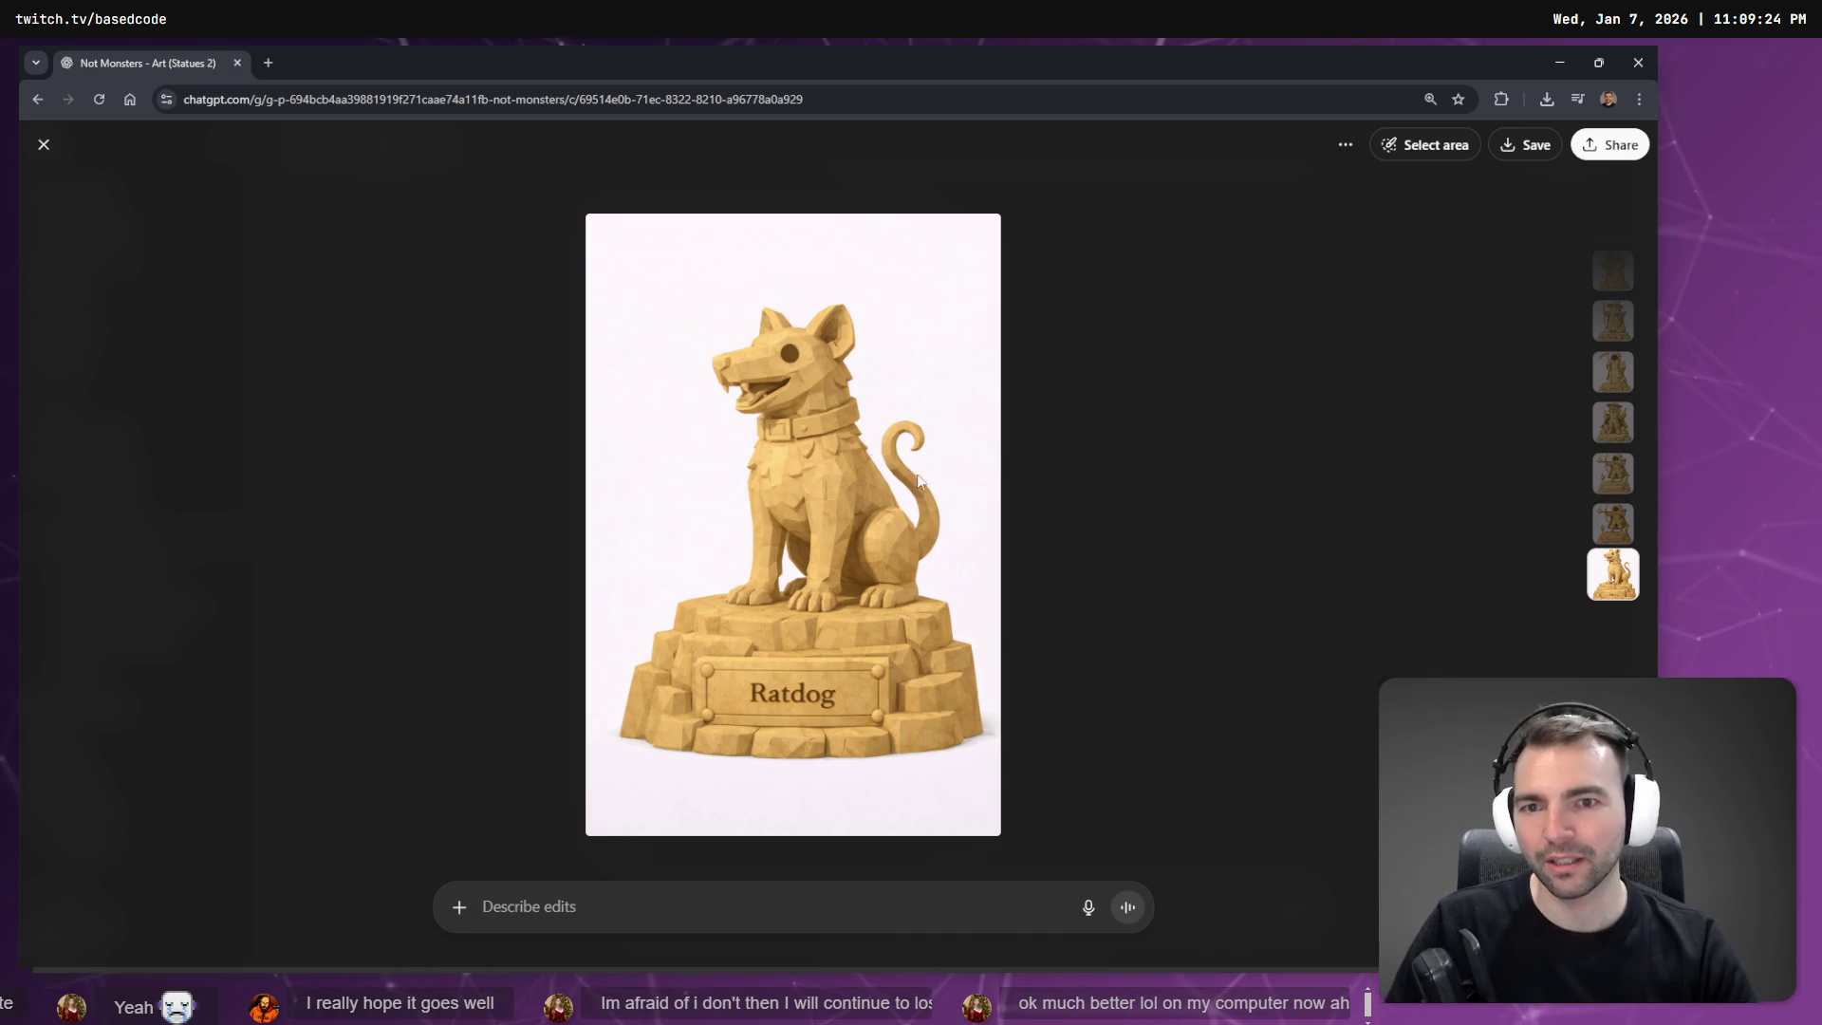
Compare the lion-cub and rat-dog response versions, settling back on the rat-dog one.
{"action": "key", "text": "Escape"}
{"action": "scroll", "coordinate": [993, 518], "scroll_direction": "up", "scroll_amount": 6}
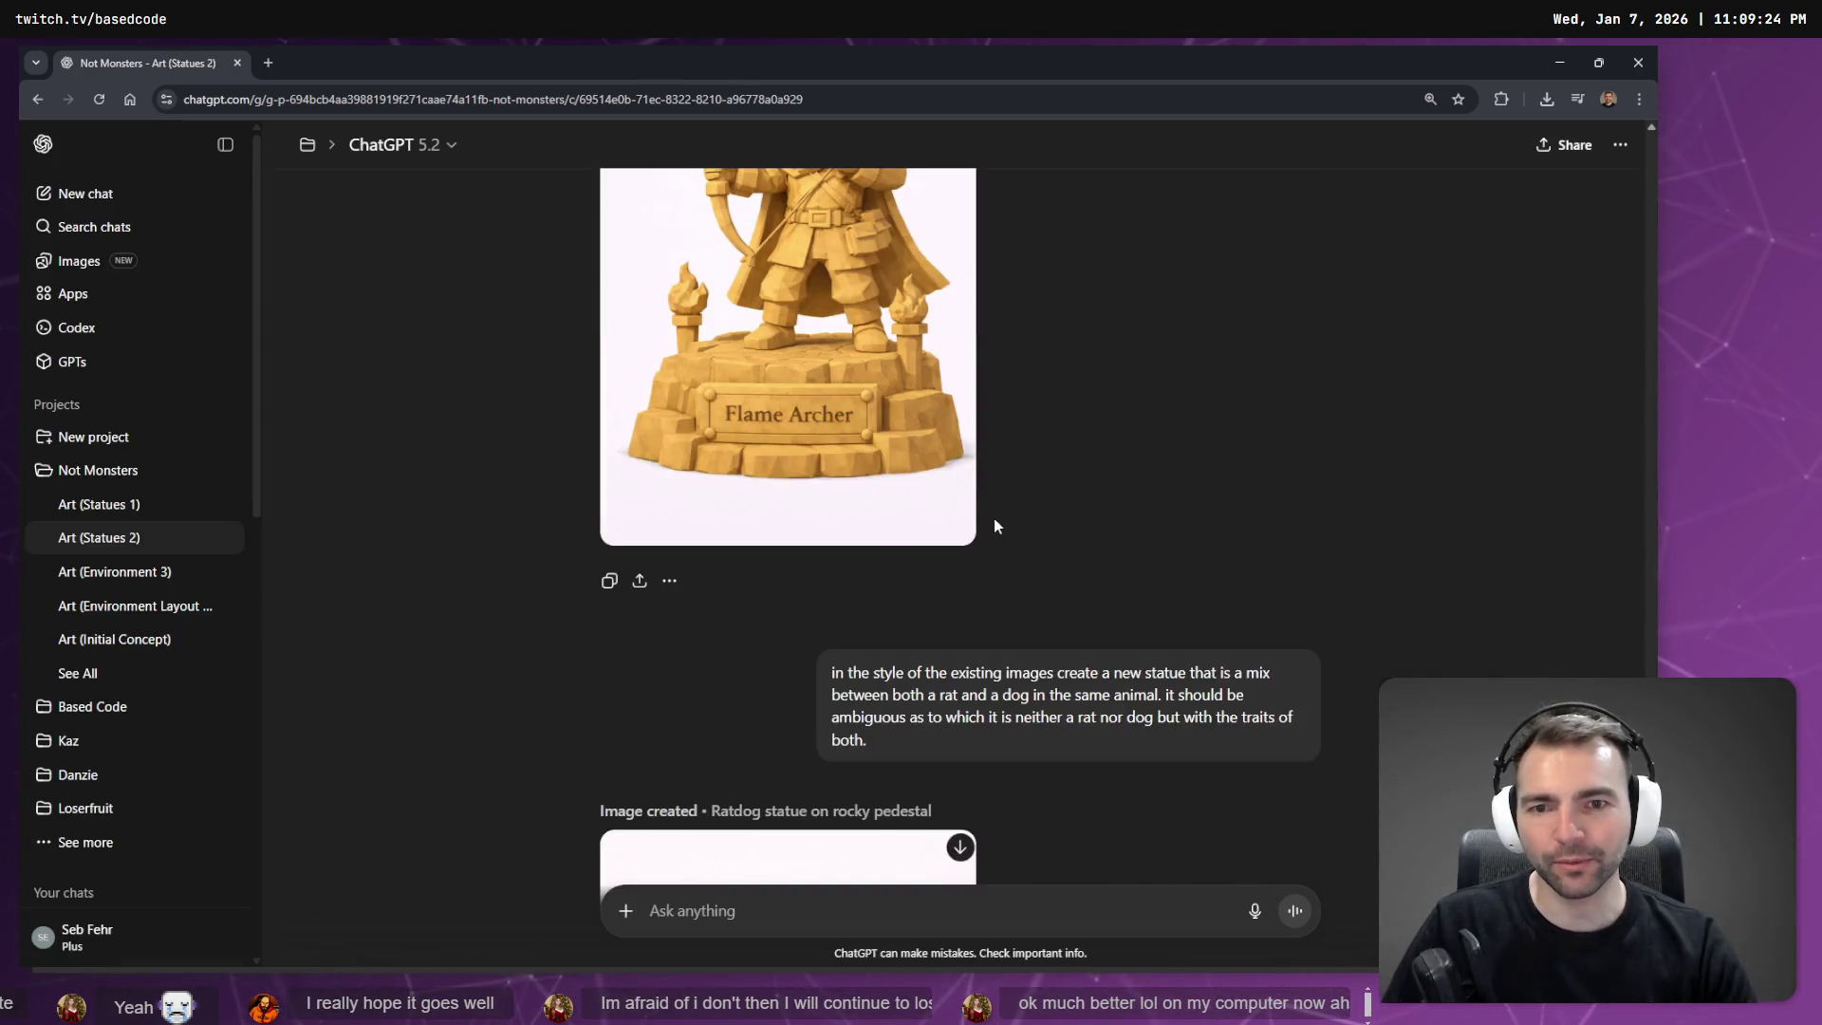
{"action": "scroll", "coordinate": [1028, 516], "scroll_direction": "up", "scroll_amount": 5}
{"action": "scroll", "coordinate": [1078, 512], "scroll_direction": "down", "scroll_amount": 10}
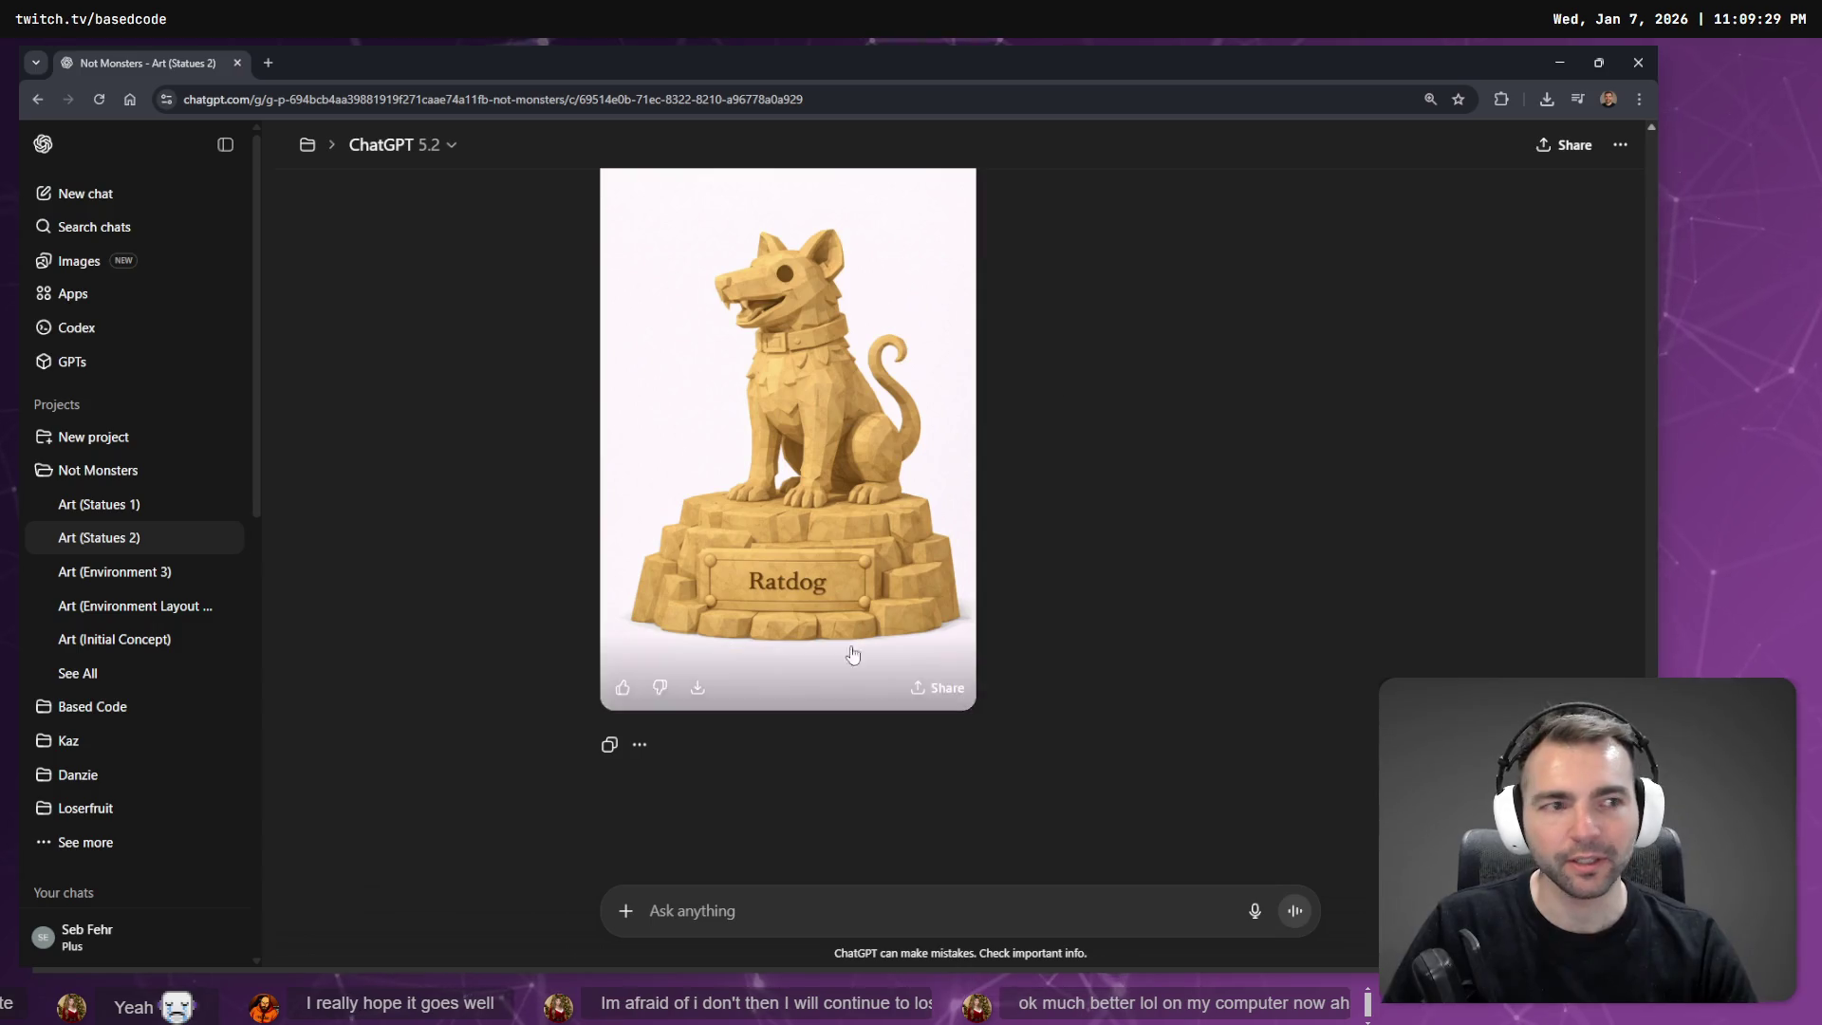
{"action": "scroll", "coordinate": [875, 371], "scroll_direction": "up", "scroll_amount": 5}
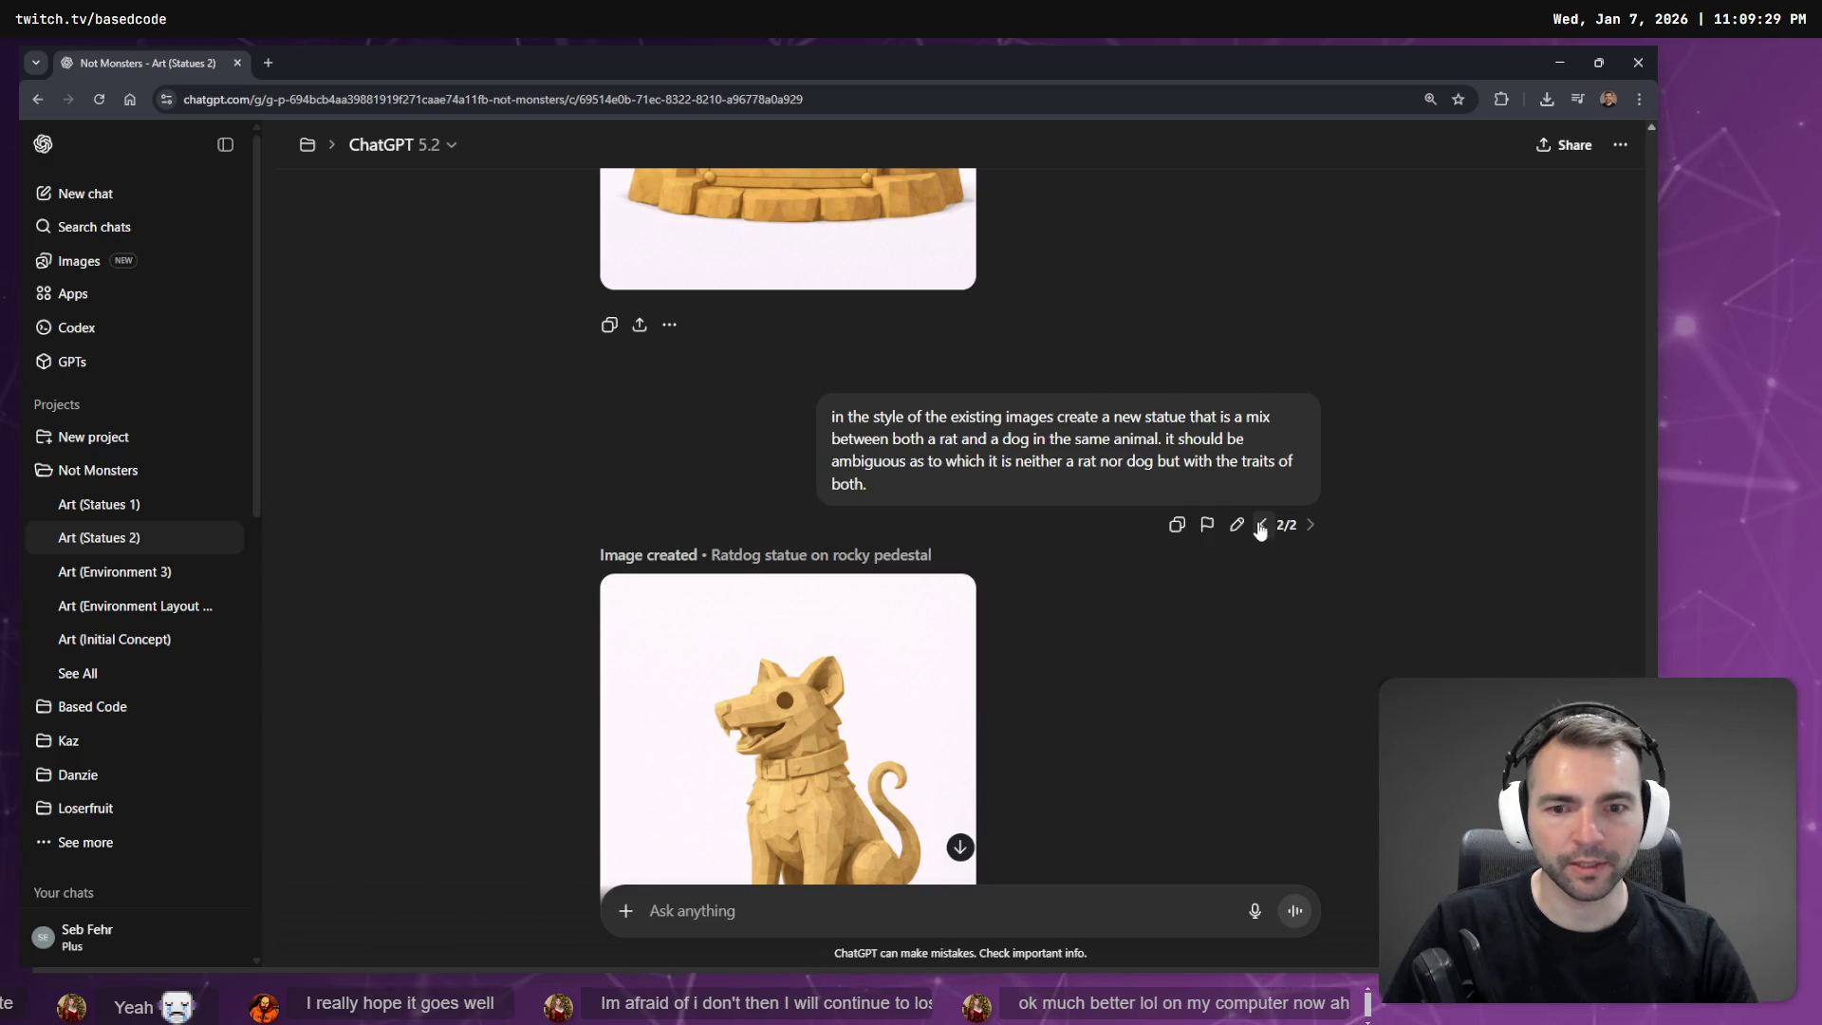
{"action": "left_click", "coordinate": [1263, 525]}
{"action": "scroll", "coordinate": [1037, 469], "scroll_direction": "down", "scroll_amount": 3}
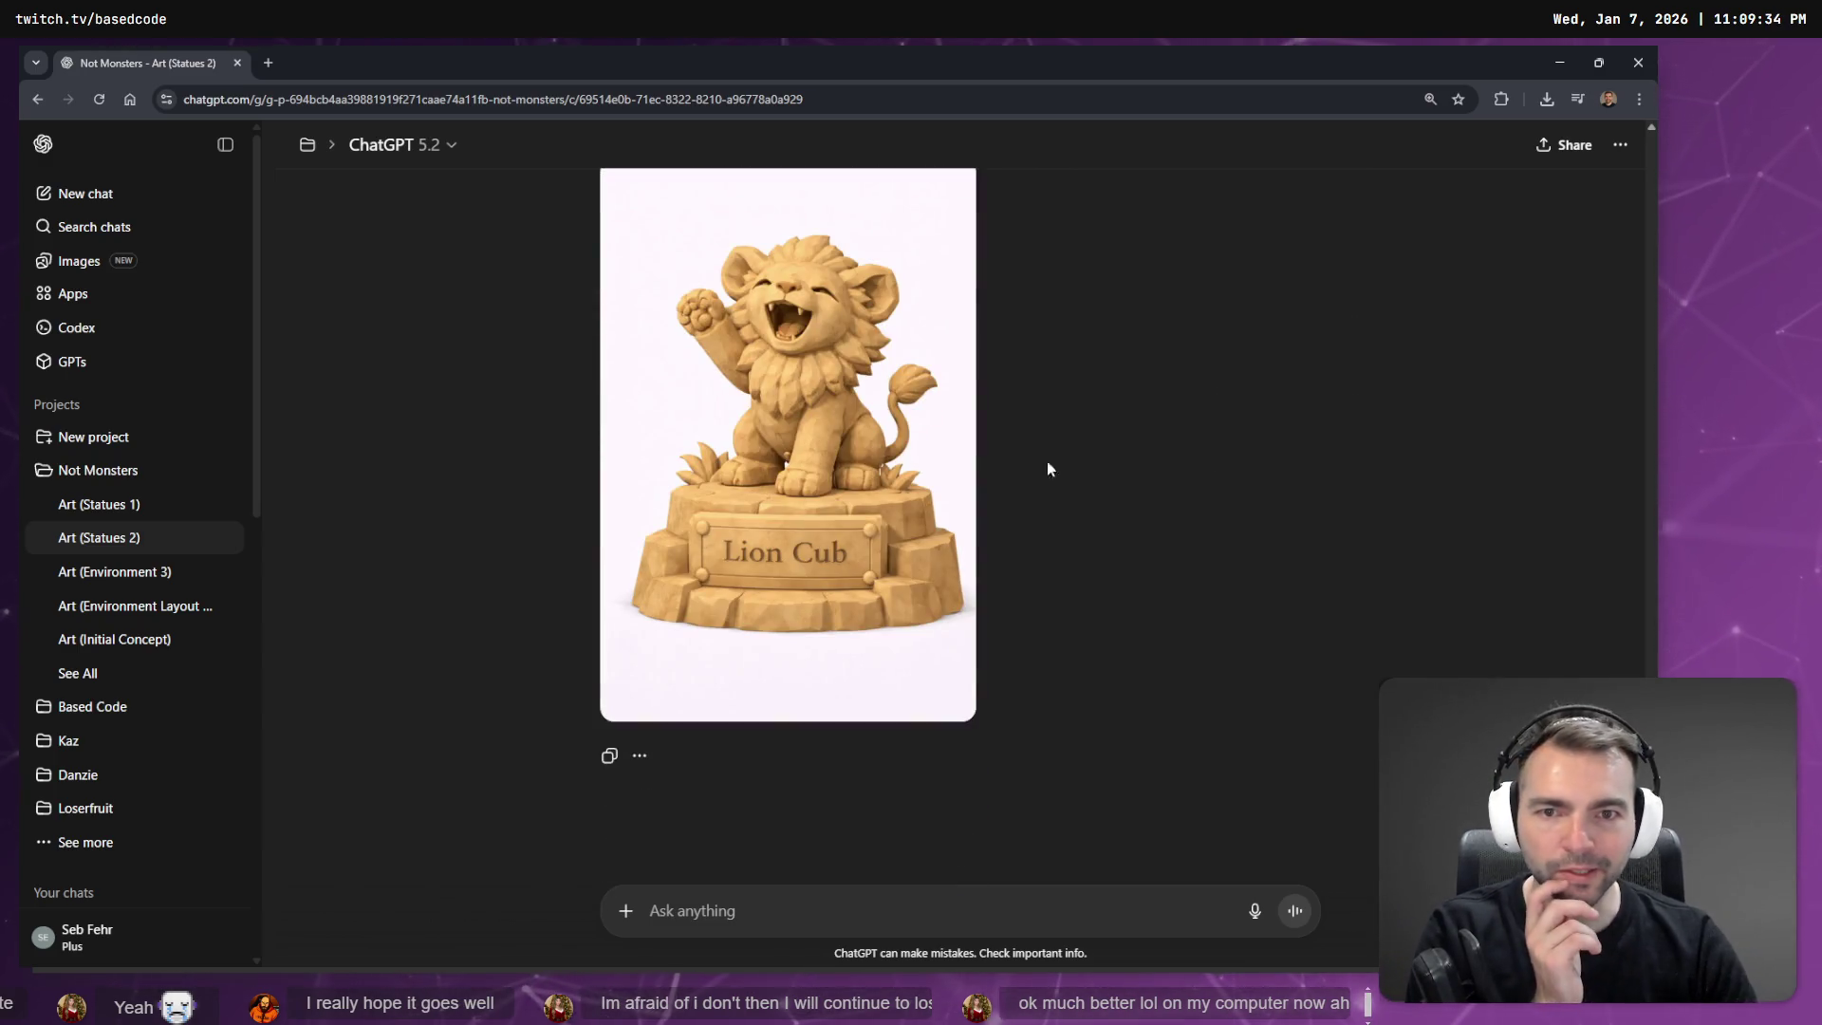
{"action": "scroll", "coordinate": [1249, 468], "scroll_direction": "up", "scroll_amount": 6}
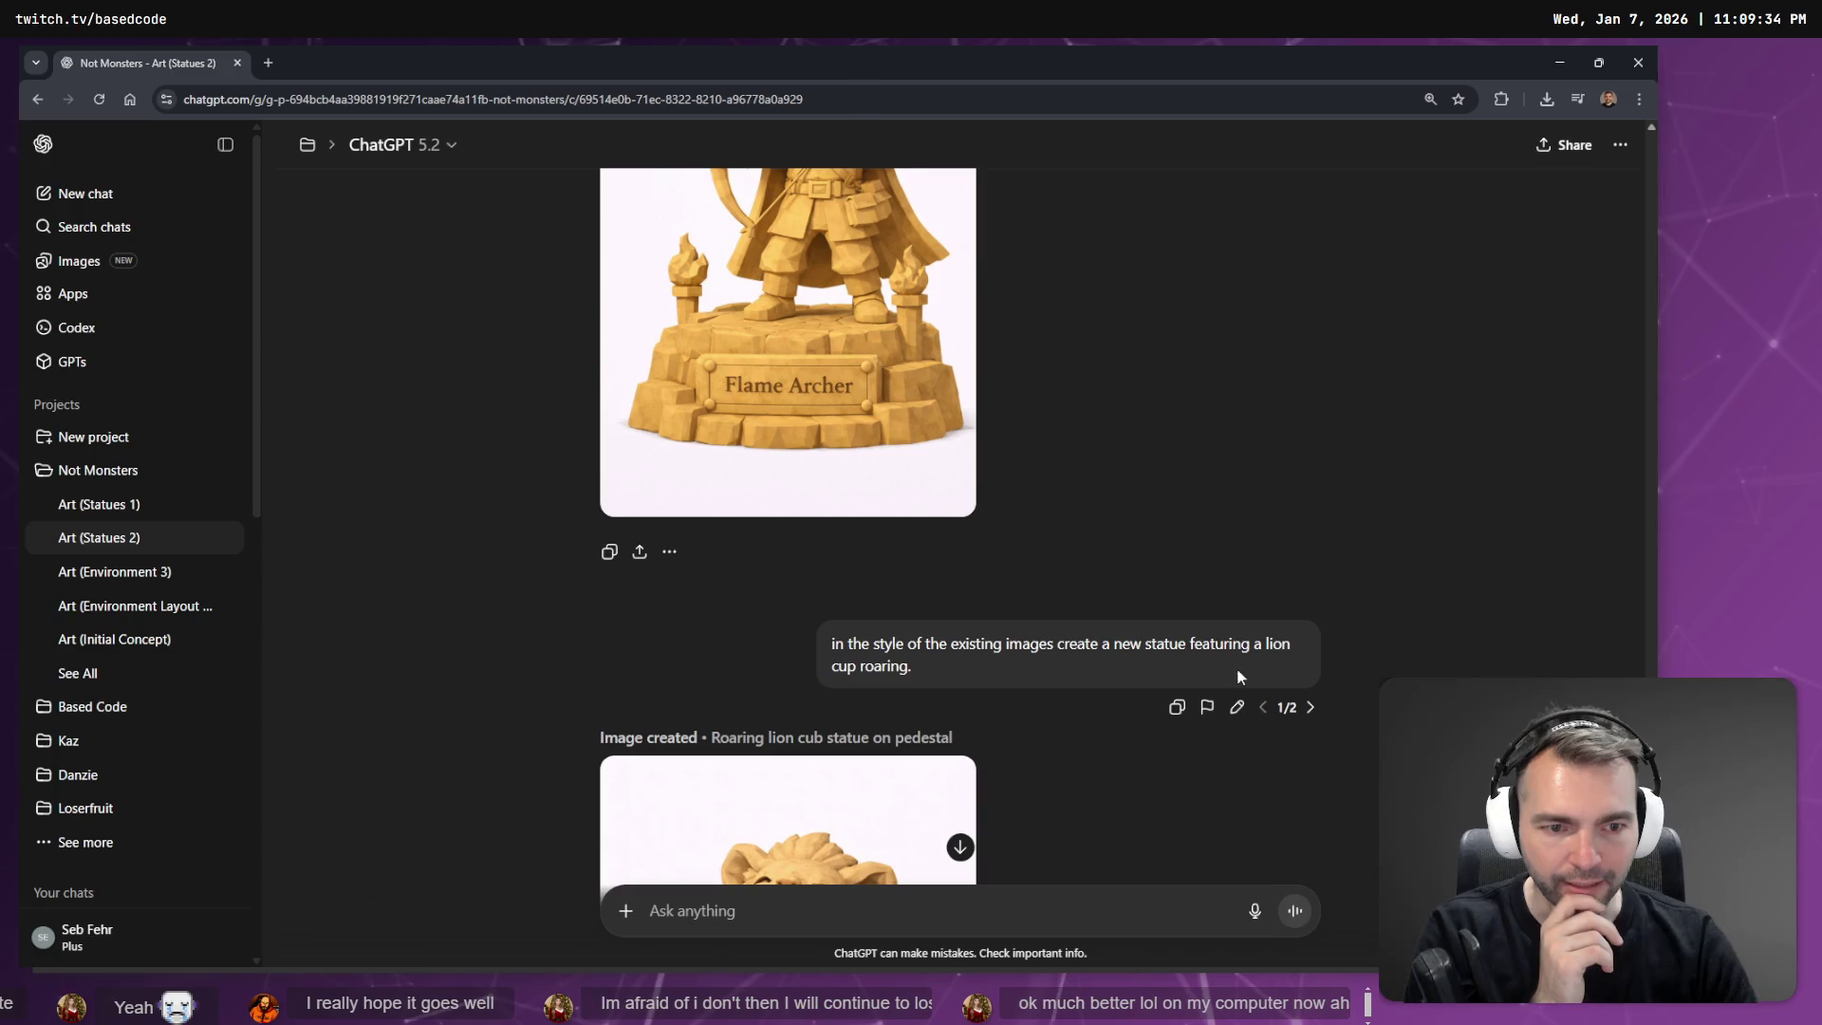
{"action": "scroll", "coordinate": [1305, 710], "scroll_direction": "down", "scroll_amount": 6}
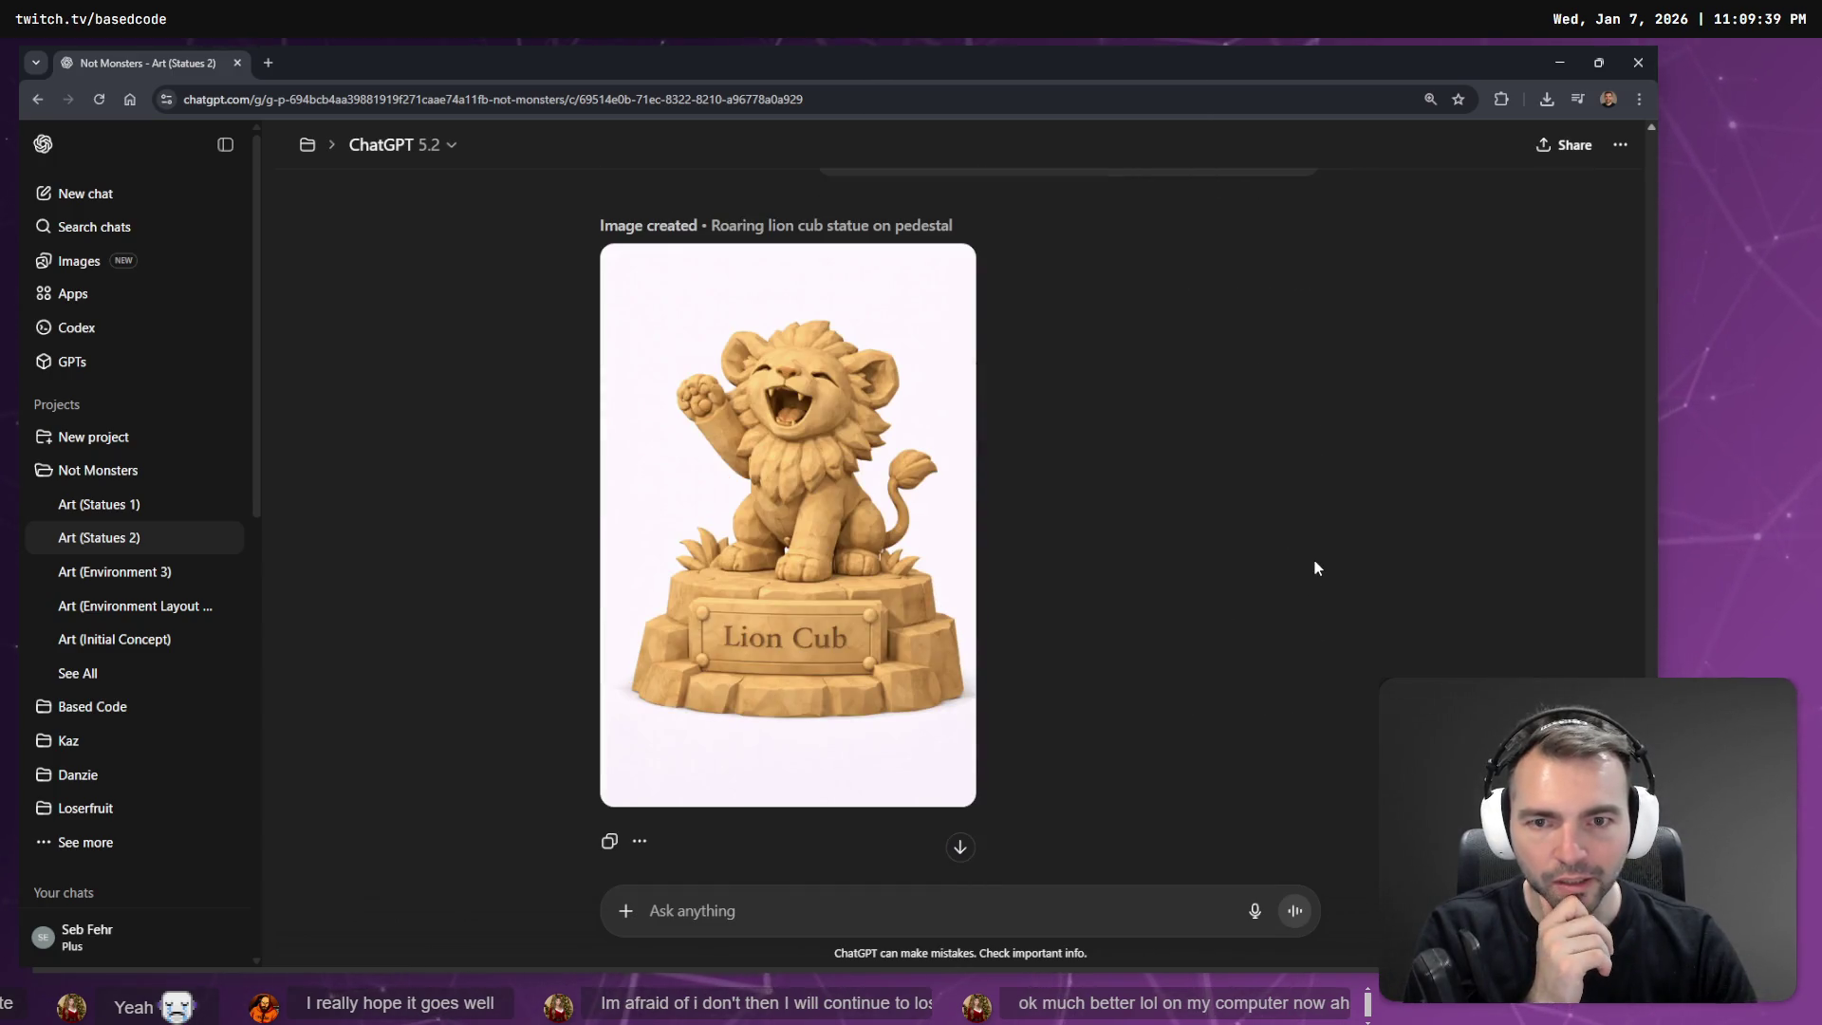
{"action": "scroll", "coordinate": [1314, 554], "scroll_direction": "up", "scroll_amount": 2}
{"action": "scroll", "coordinate": [1312, 514], "scroll_direction": "up", "scroll_amount": 1}
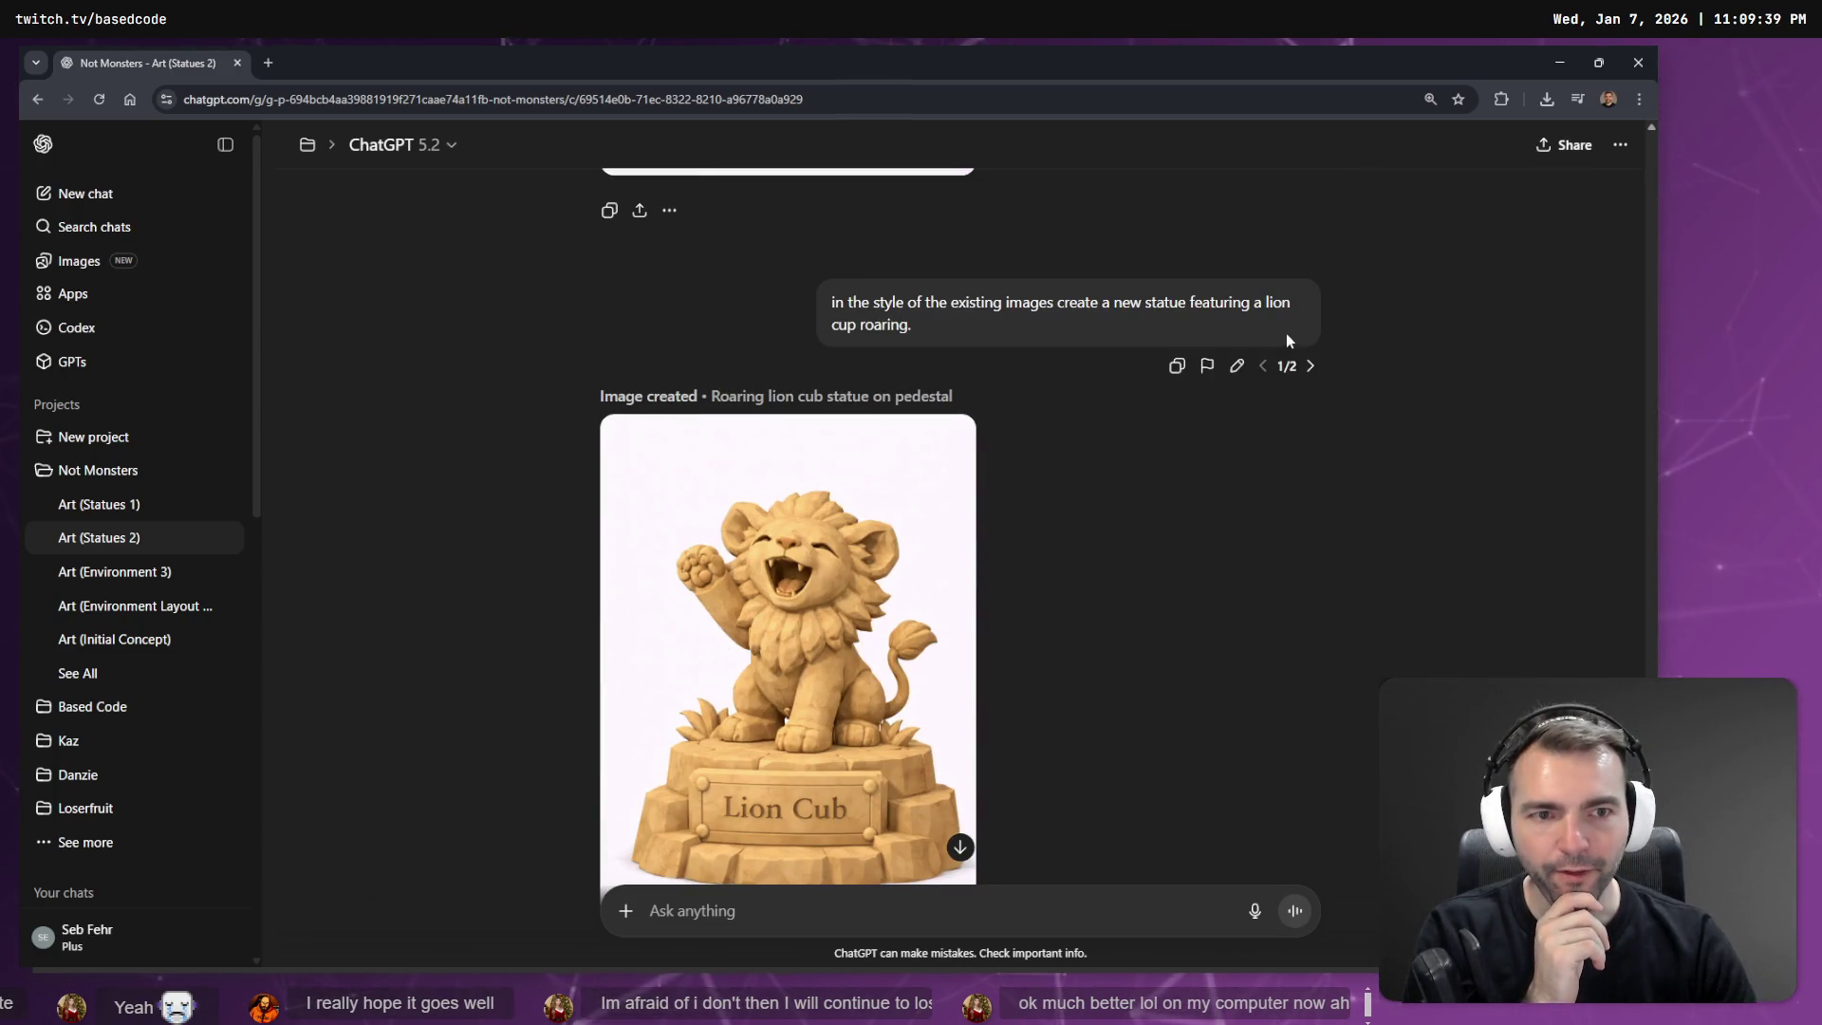
{"action": "left_click", "coordinate": [1308, 366]}
{"action": "scroll", "coordinate": [1039, 549], "scroll_direction": "down", "scroll_amount": 8}
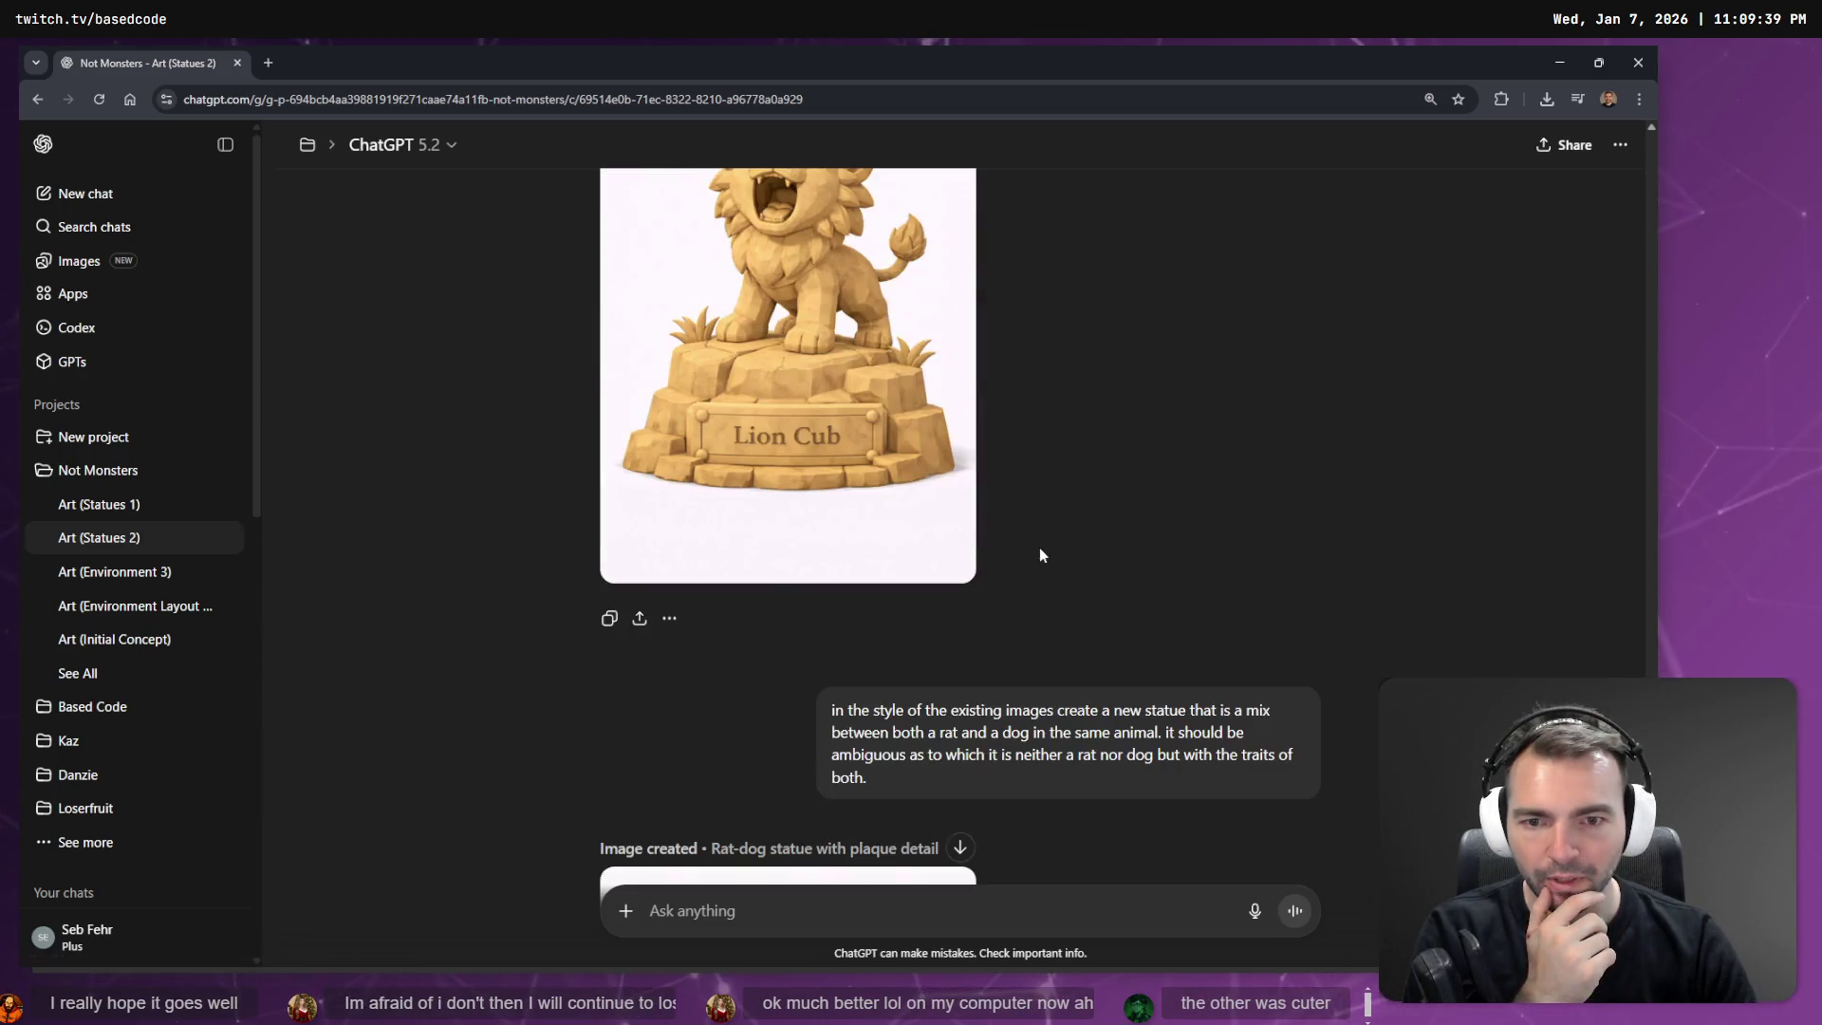
{"action": "scroll", "coordinate": [1077, 569], "scroll_direction": "down", "scroll_amount": 2}
{"action": "scroll", "coordinate": [949, 522], "scroll_direction": "up", "scroll_amount": 4}
{"action": "scroll", "coordinate": [797, 460], "scroll_direction": "down", "scroll_amount": 2}
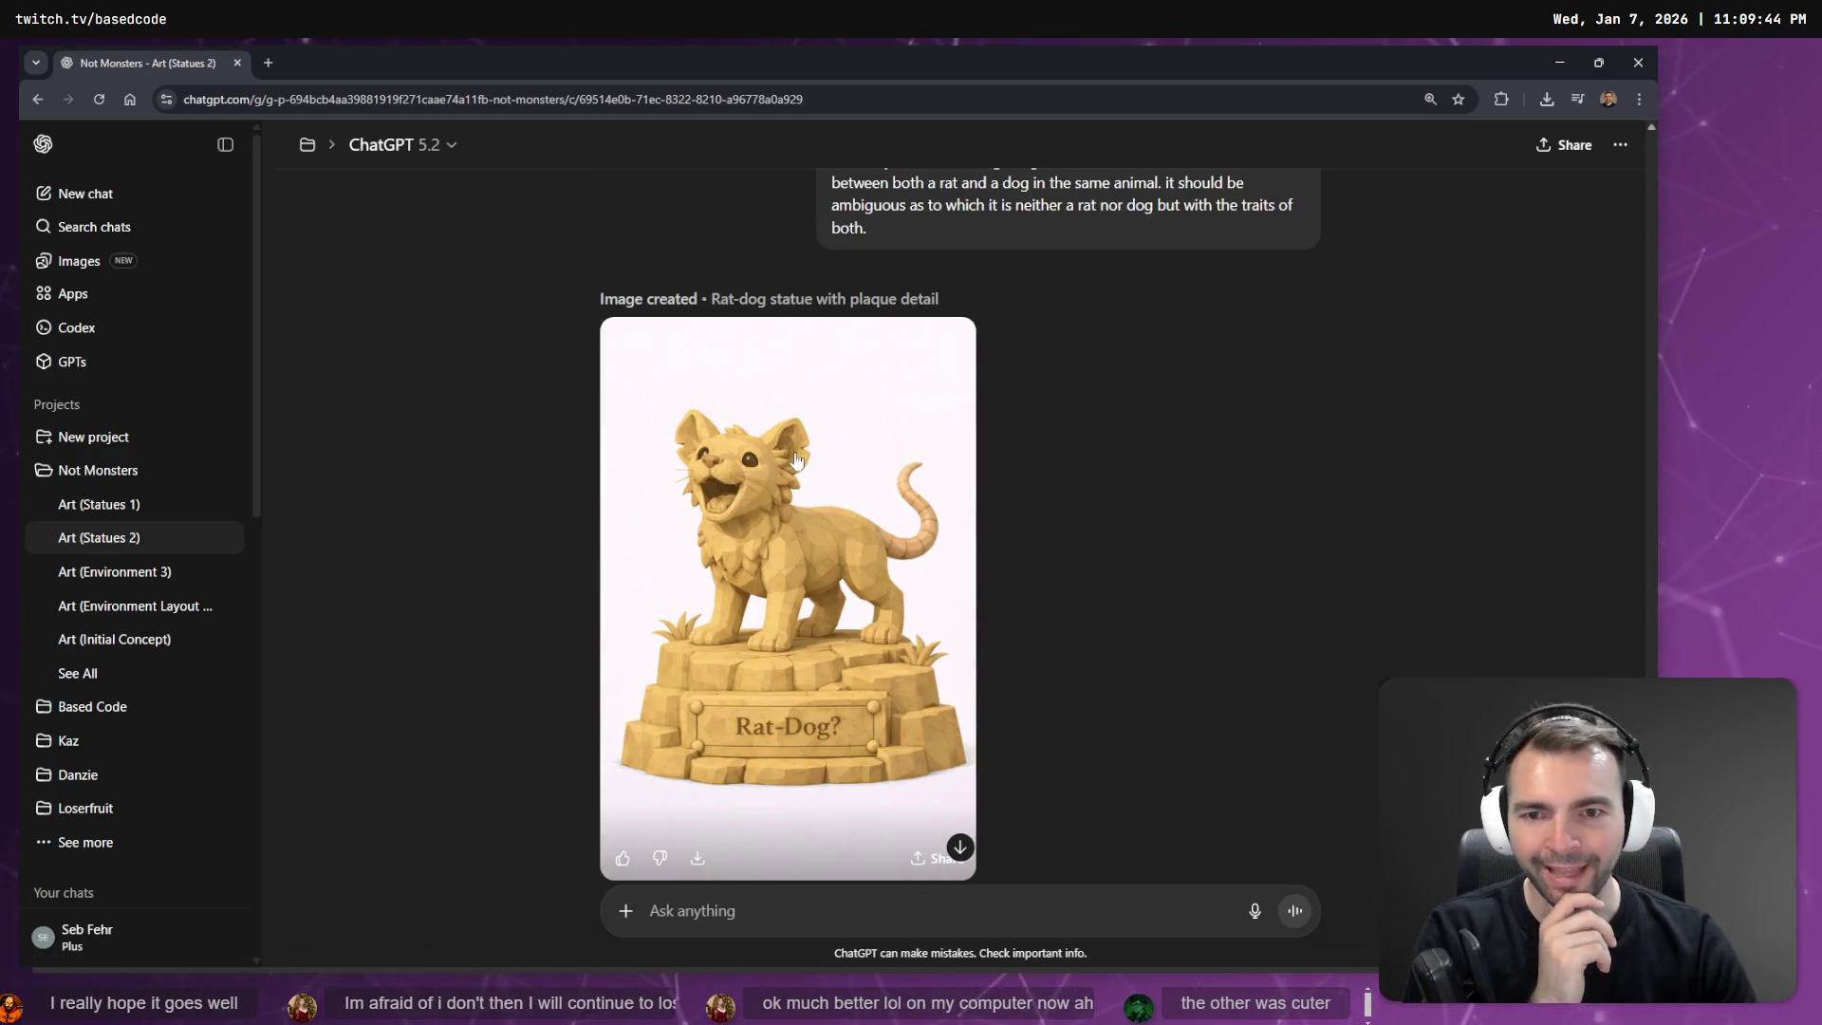
View the Rat-Dog image full size, then copy it from its context menu.
{"action": "left_click", "coordinate": [776, 553]}
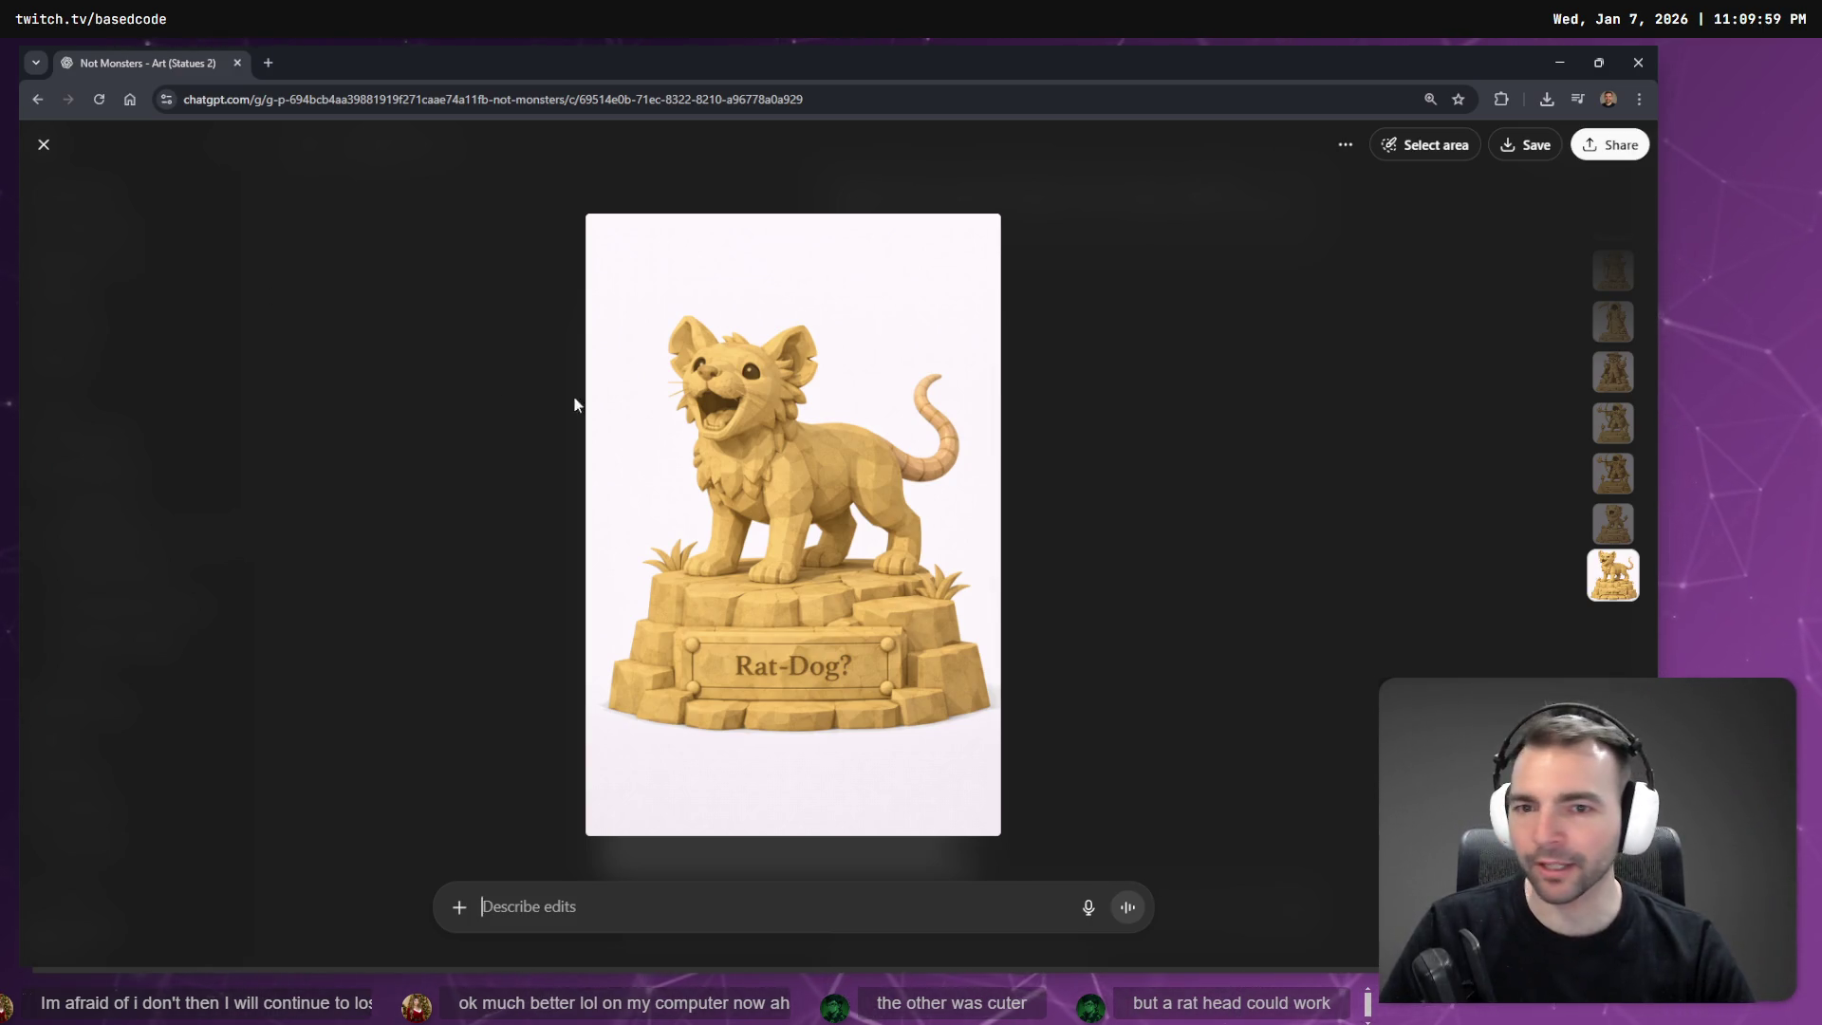
{"action": "right_click", "coordinate": [788, 412]}
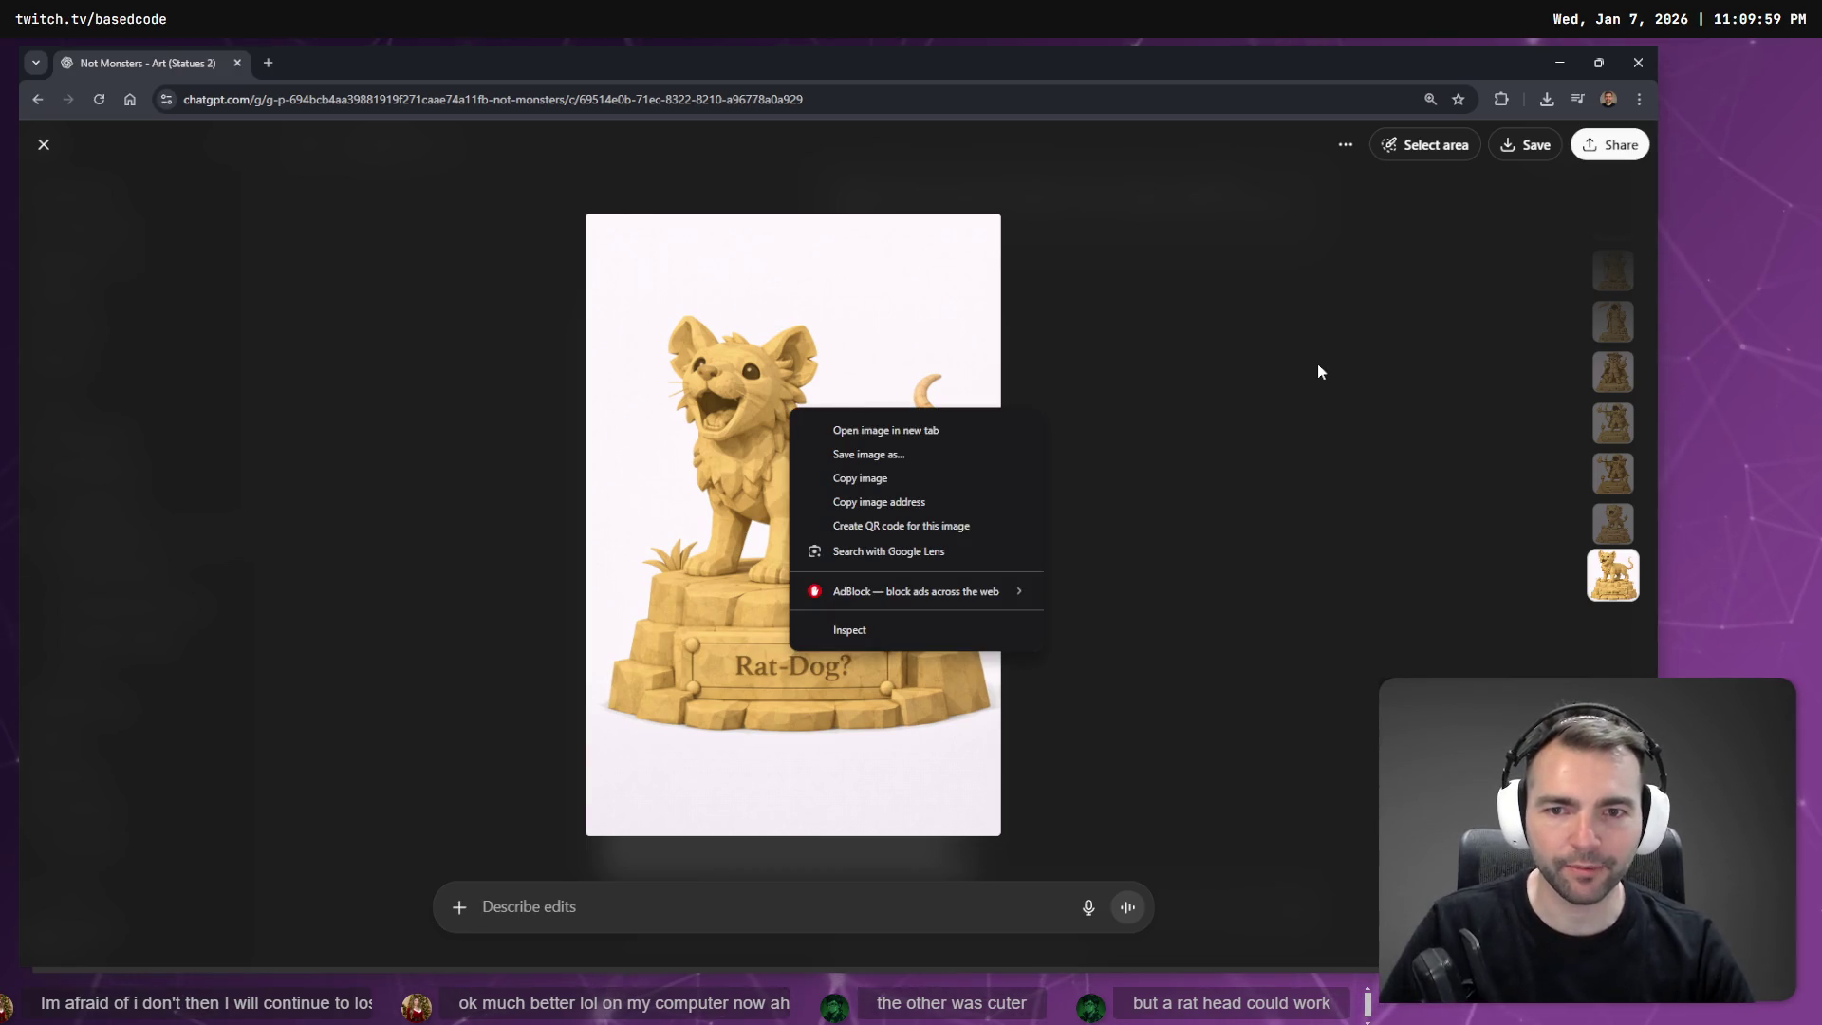
{"action": "left_click", "coordinate": [1317, 372]}
{"action": "right_click", "coordinate": [794, 447]}
{"action": "left_click", "coordinate": [997, 514]}
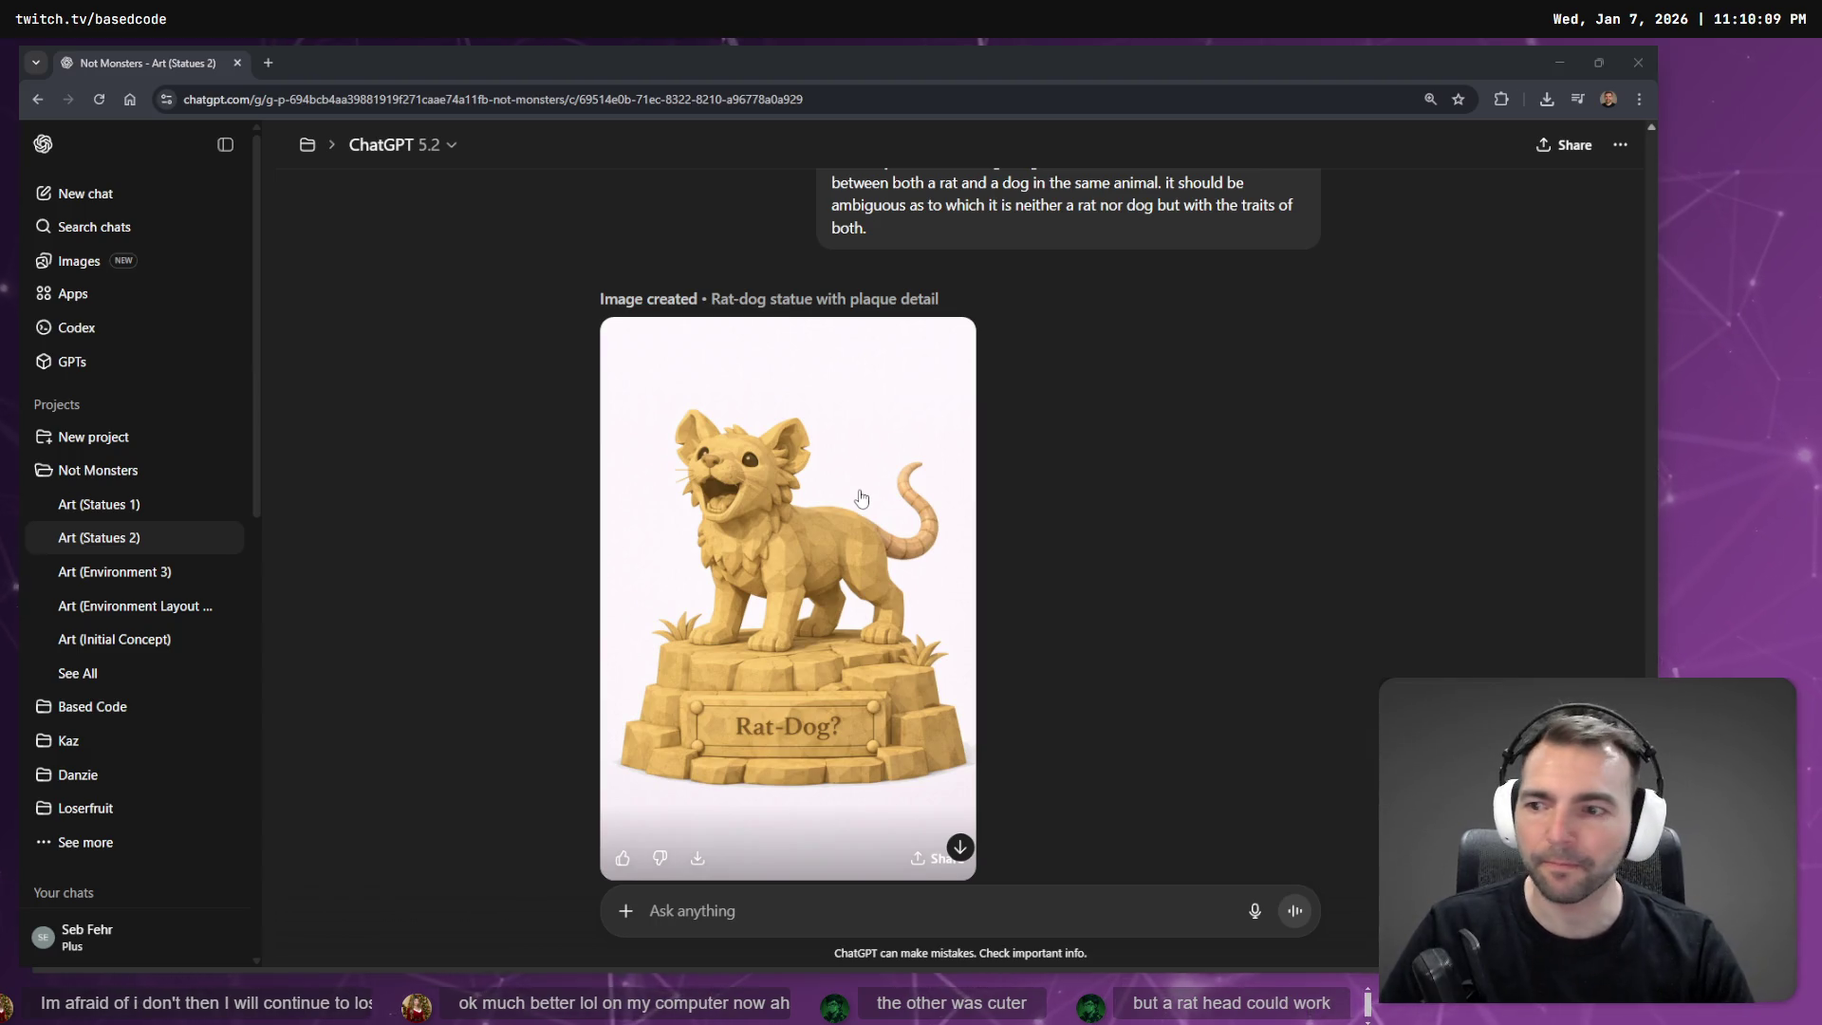
{"action": "left_click", "coordinate": [1136, 481]}
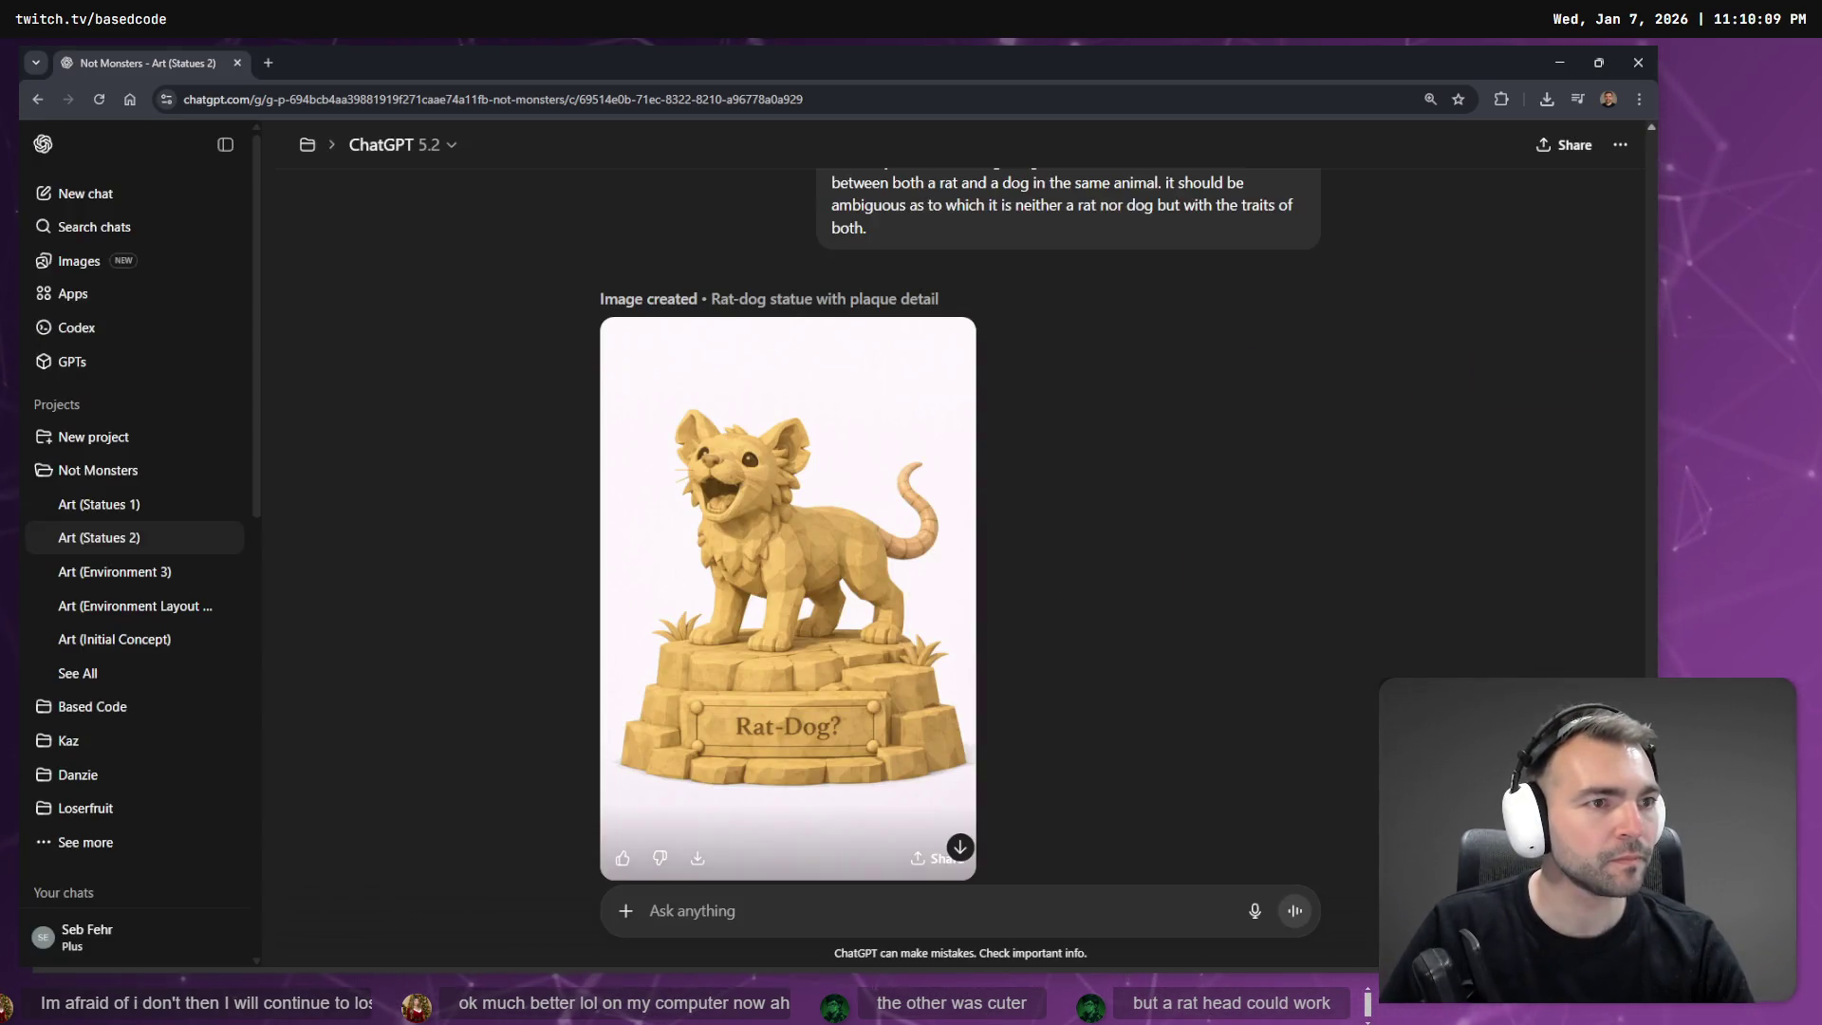
{"action": "right_click", "coordinate": [836, 524]}
{"action": "left_click", "coordinate": [883, 600]}
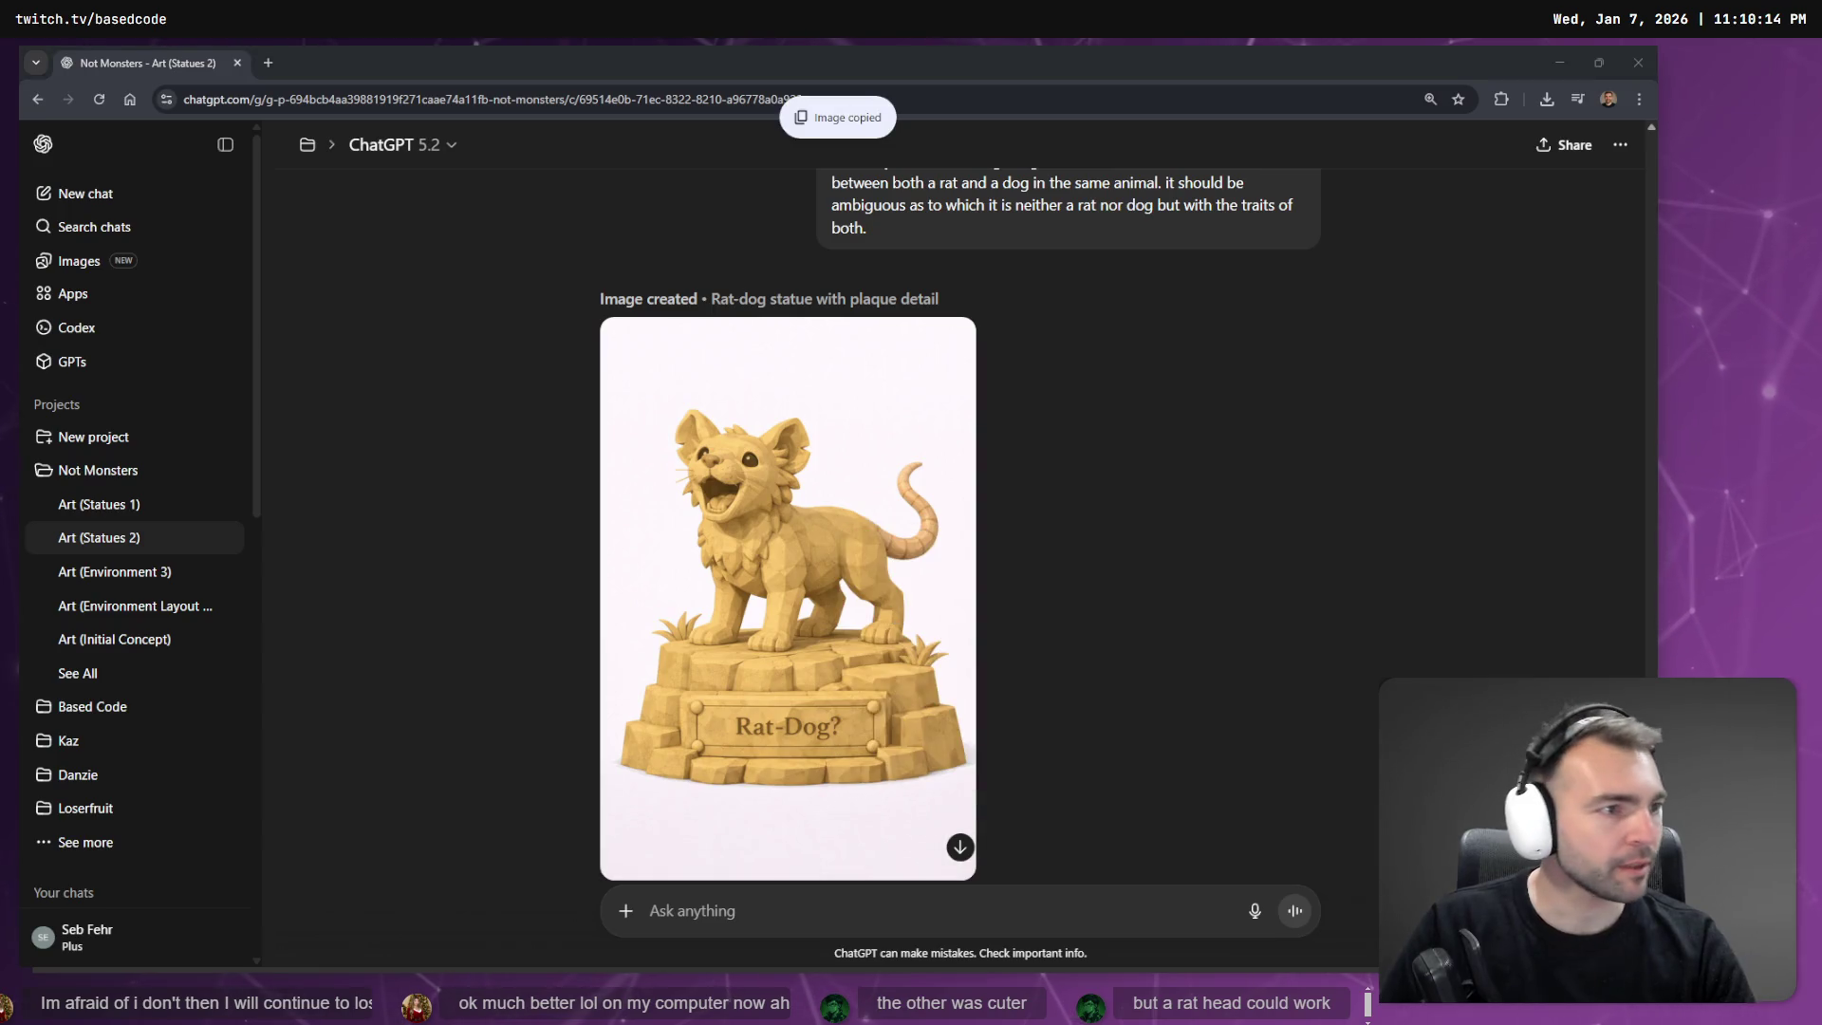
Paste the Rat-Dog image onto the tldraw board and fit it into the #43 slot.
{"action": "key", "text": "alt+Tab"}
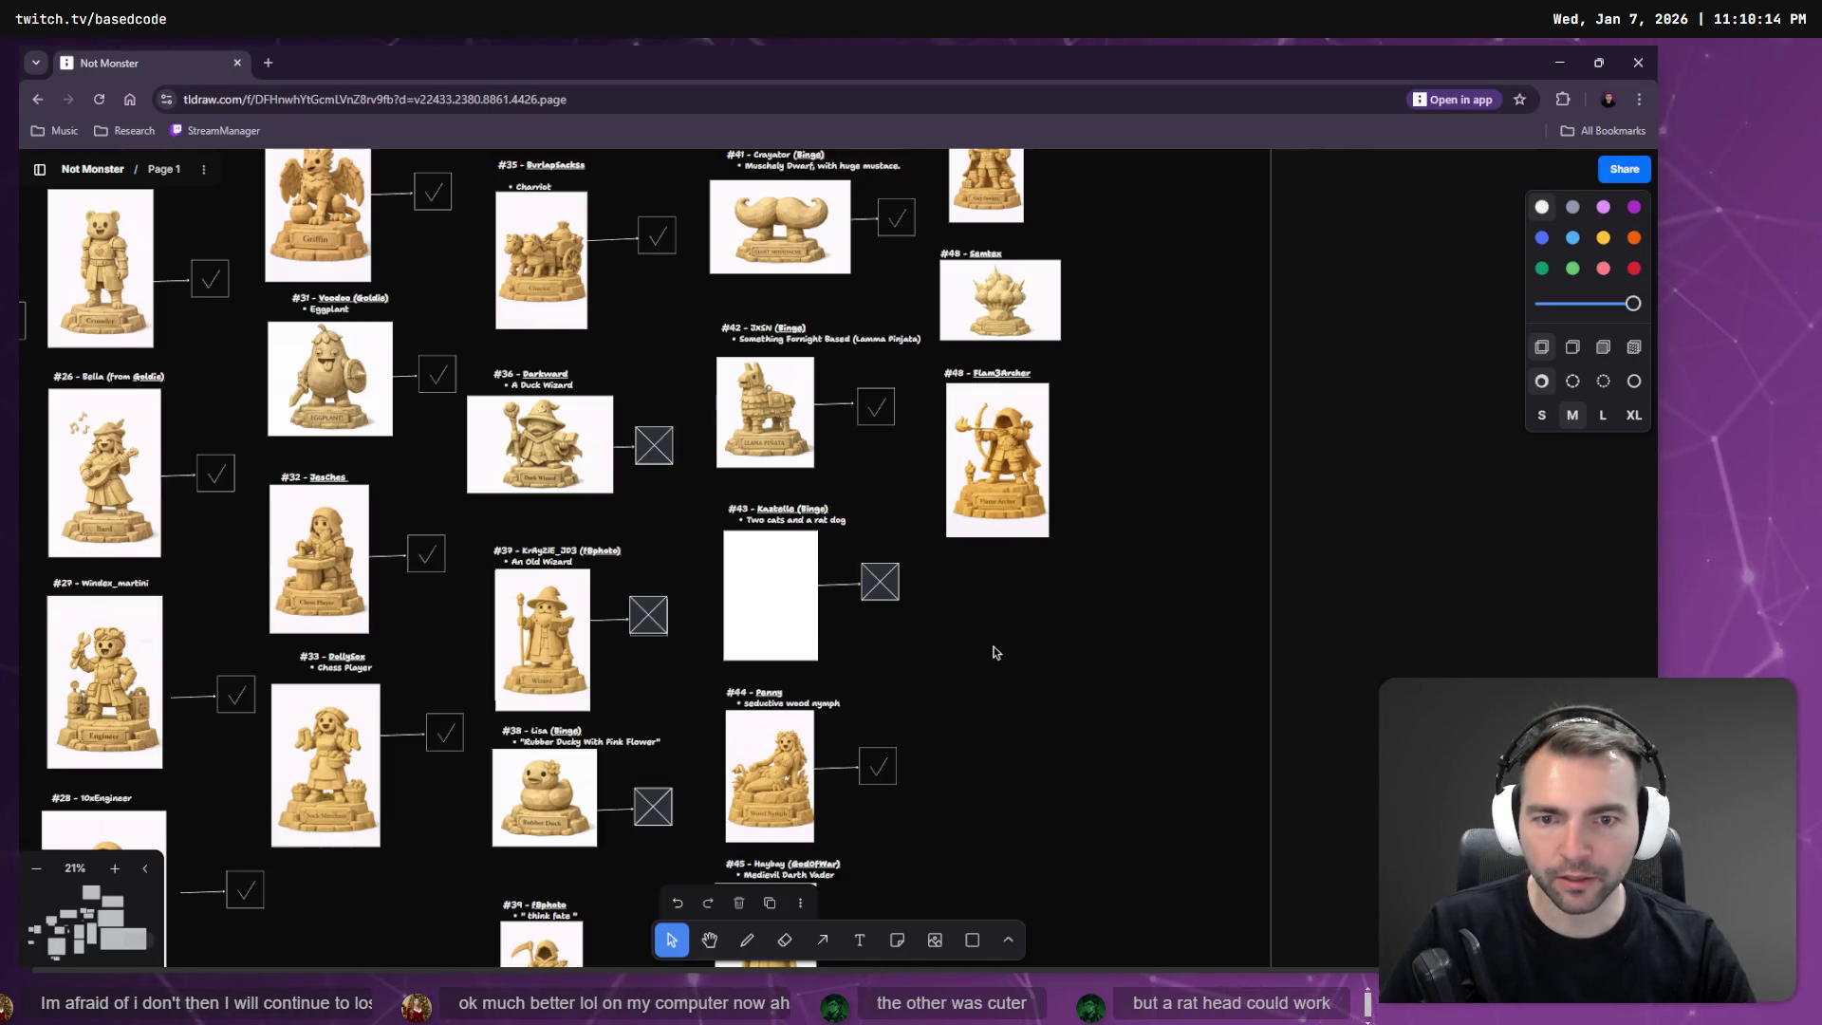
{"action": "key", "text": "ctrl+v"}
{"action": "left_click_drag", "start_coordinate": [913, 450], "coordinate": [859, 517]}
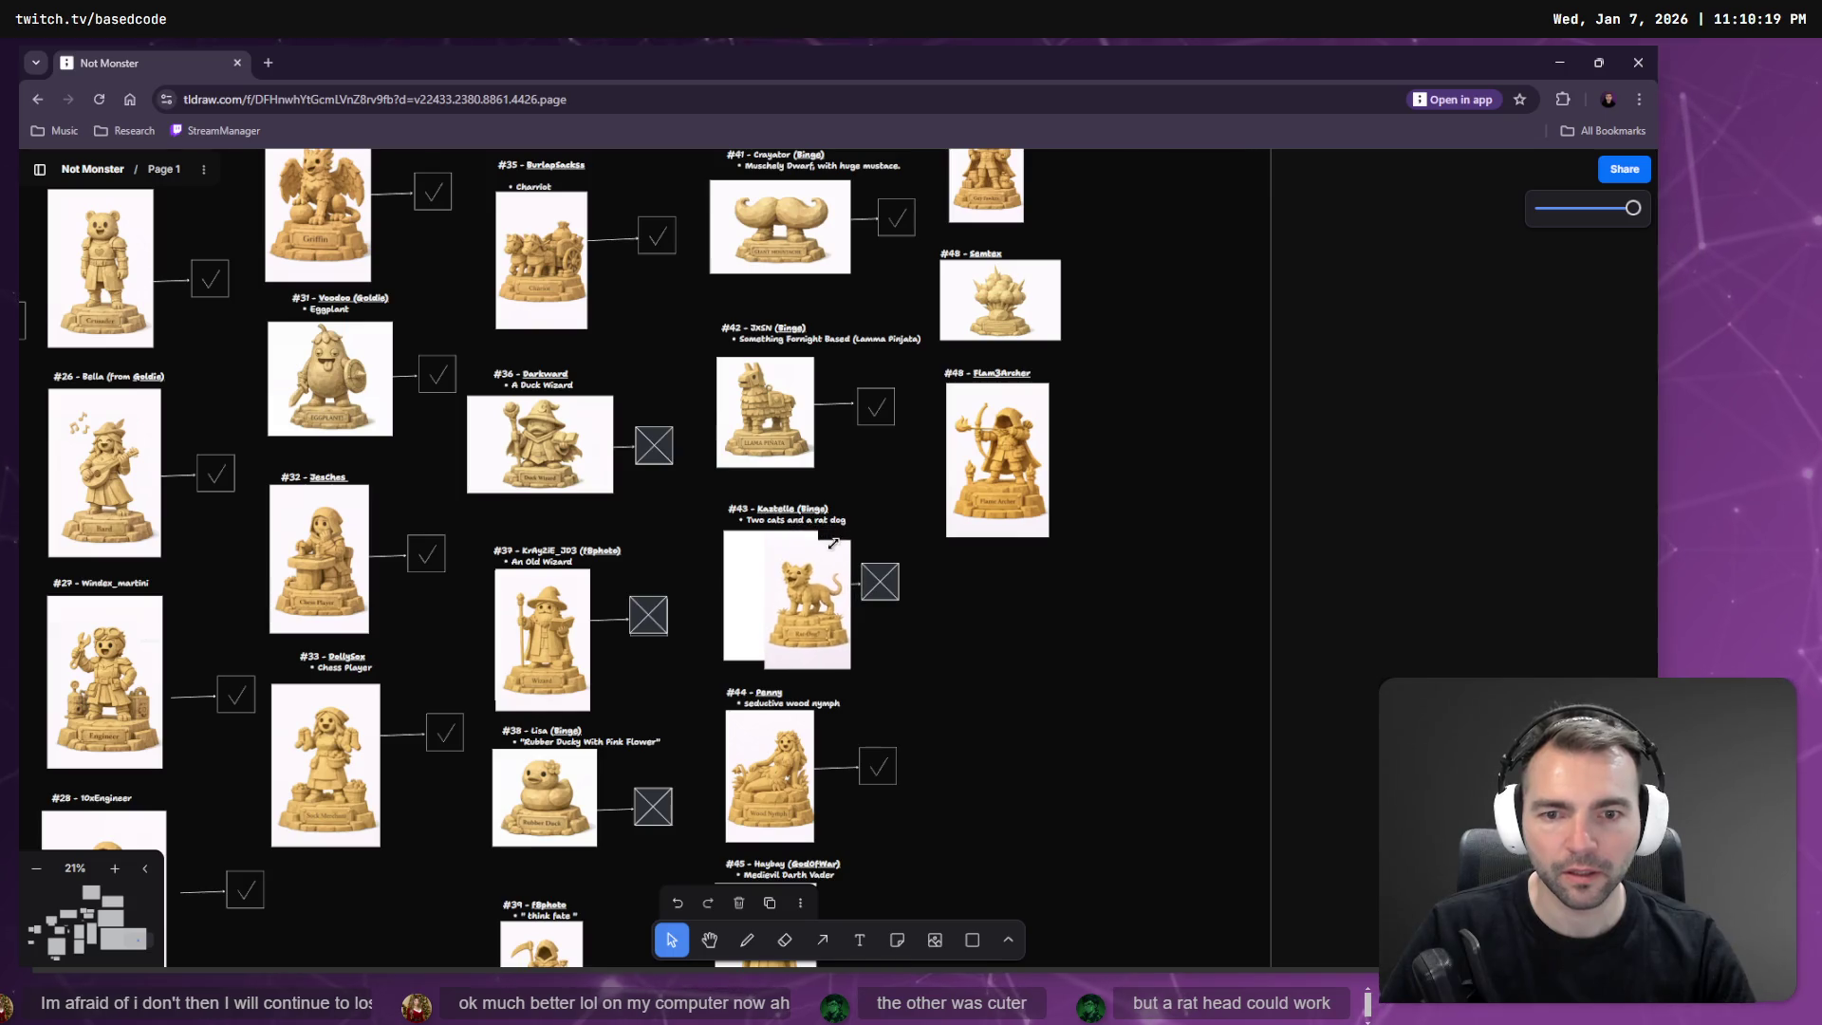
{"action": "left_click_drag", "start_coordinate": [807, 579], "coordinate": [774, 553]}
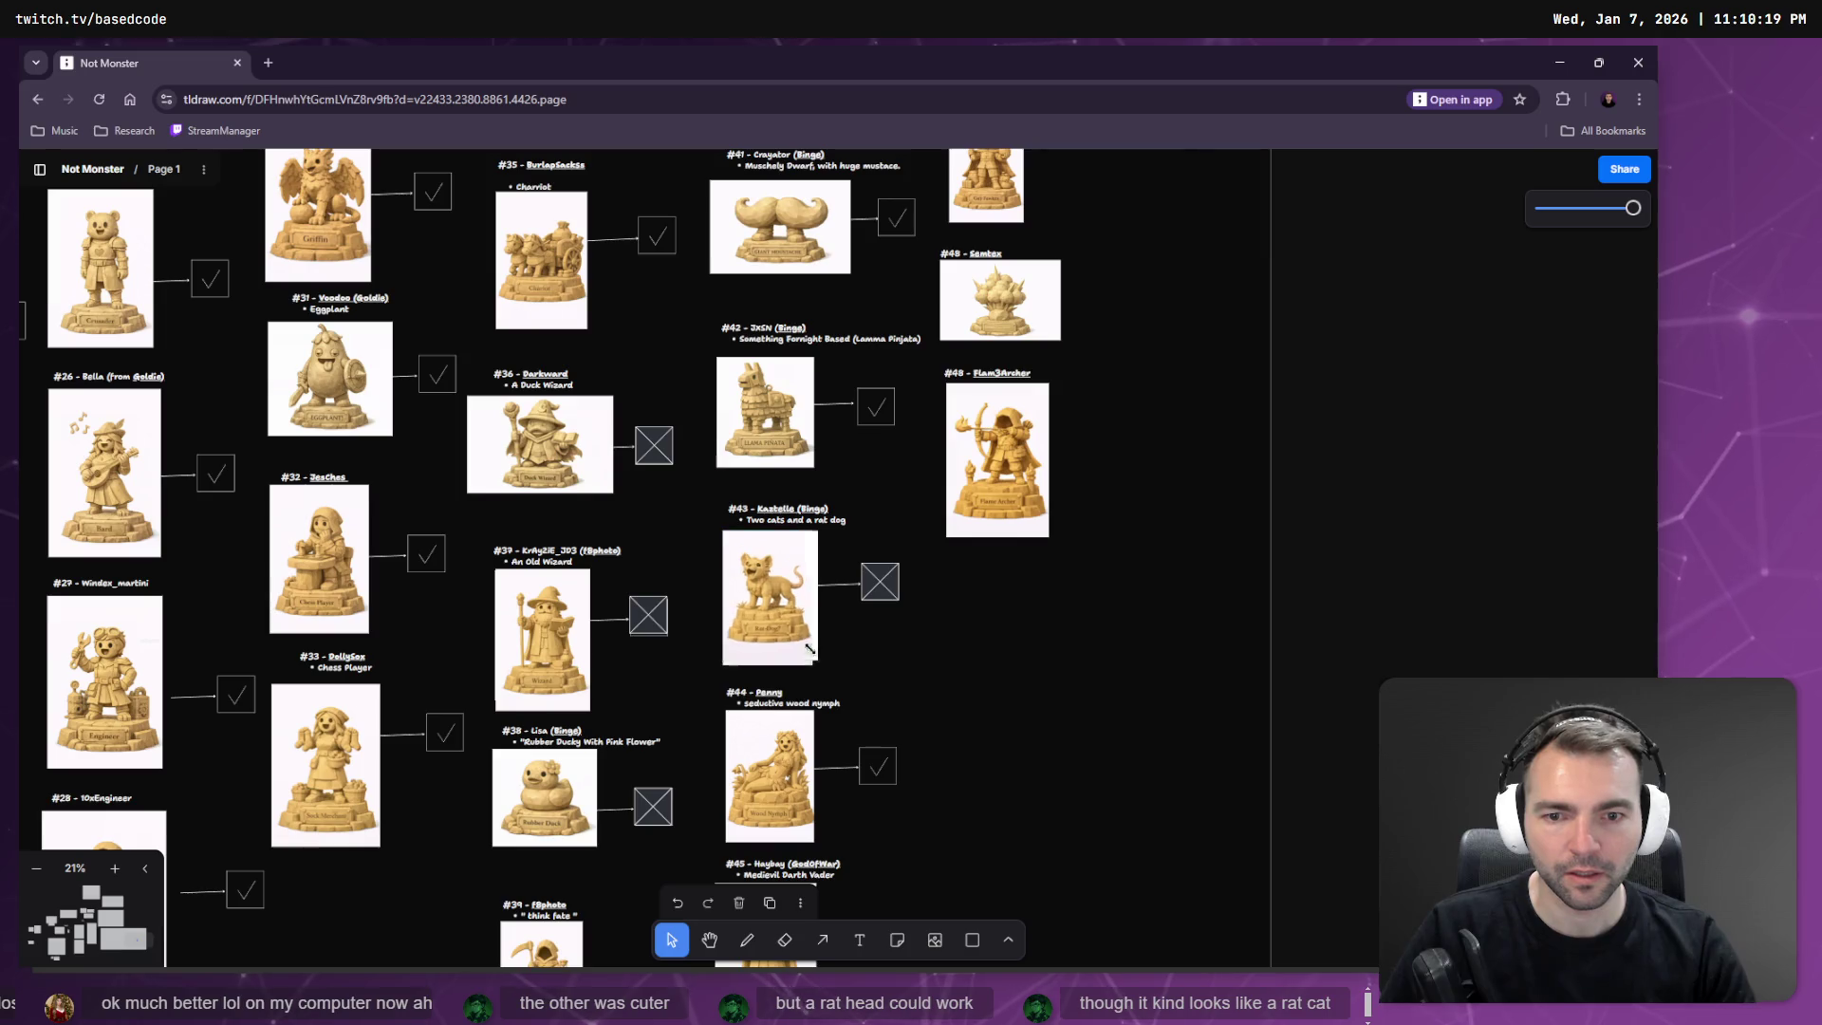
{"action": "left_click_drag", "start_coordinate": [817, 660], "coordinate": [815, 652]}
{"action": "left_click", "coordinate": [1017, 664]}
{"action": "scroll", "coordinate": [1016, 664], "scroll_direction": "down", "scroll_amount": 5}
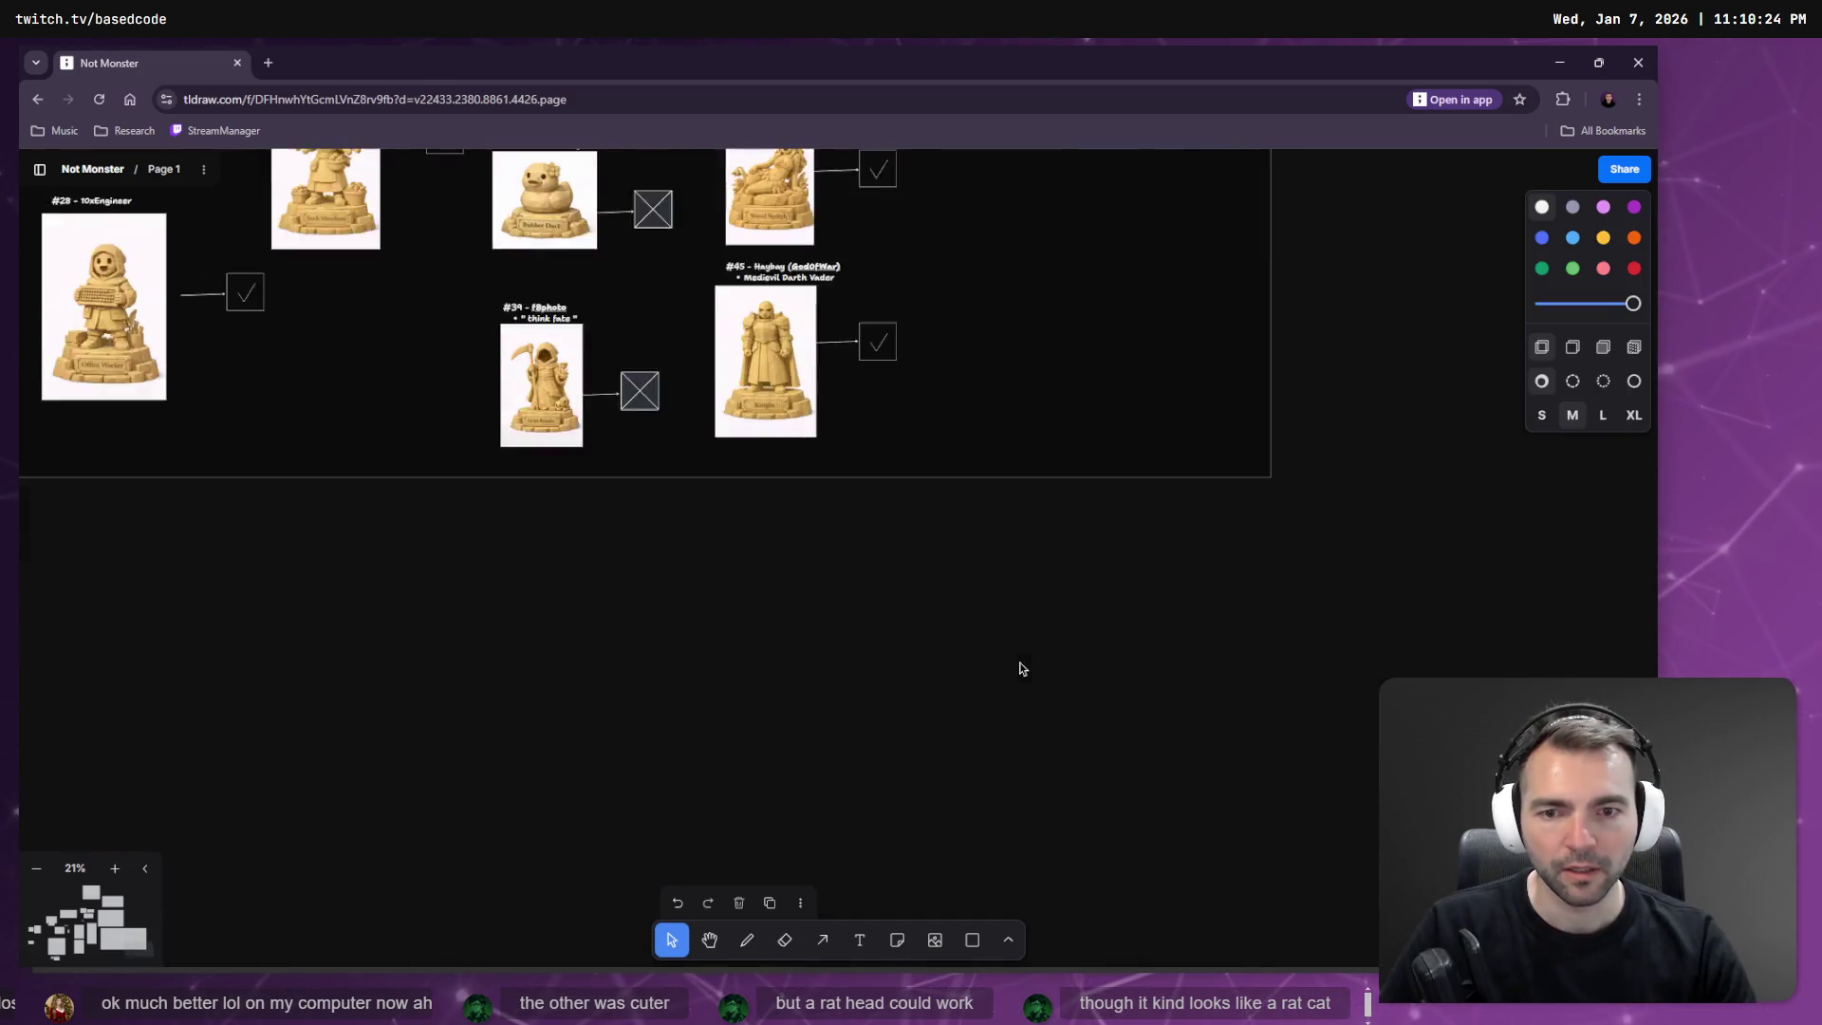
{"action": "scroll", "coordinate": [1017, 664], "scroll_direction": "up", "scroll_amount": 7}
{"action": "scroll", "coordinate": [1186, 607], "scroll_direction": "up", "scroll_amount": 8}
{"action": "scroll", "coordinate": [1197, 603], "scroll_direction": "down", "scroll_amount": 10}
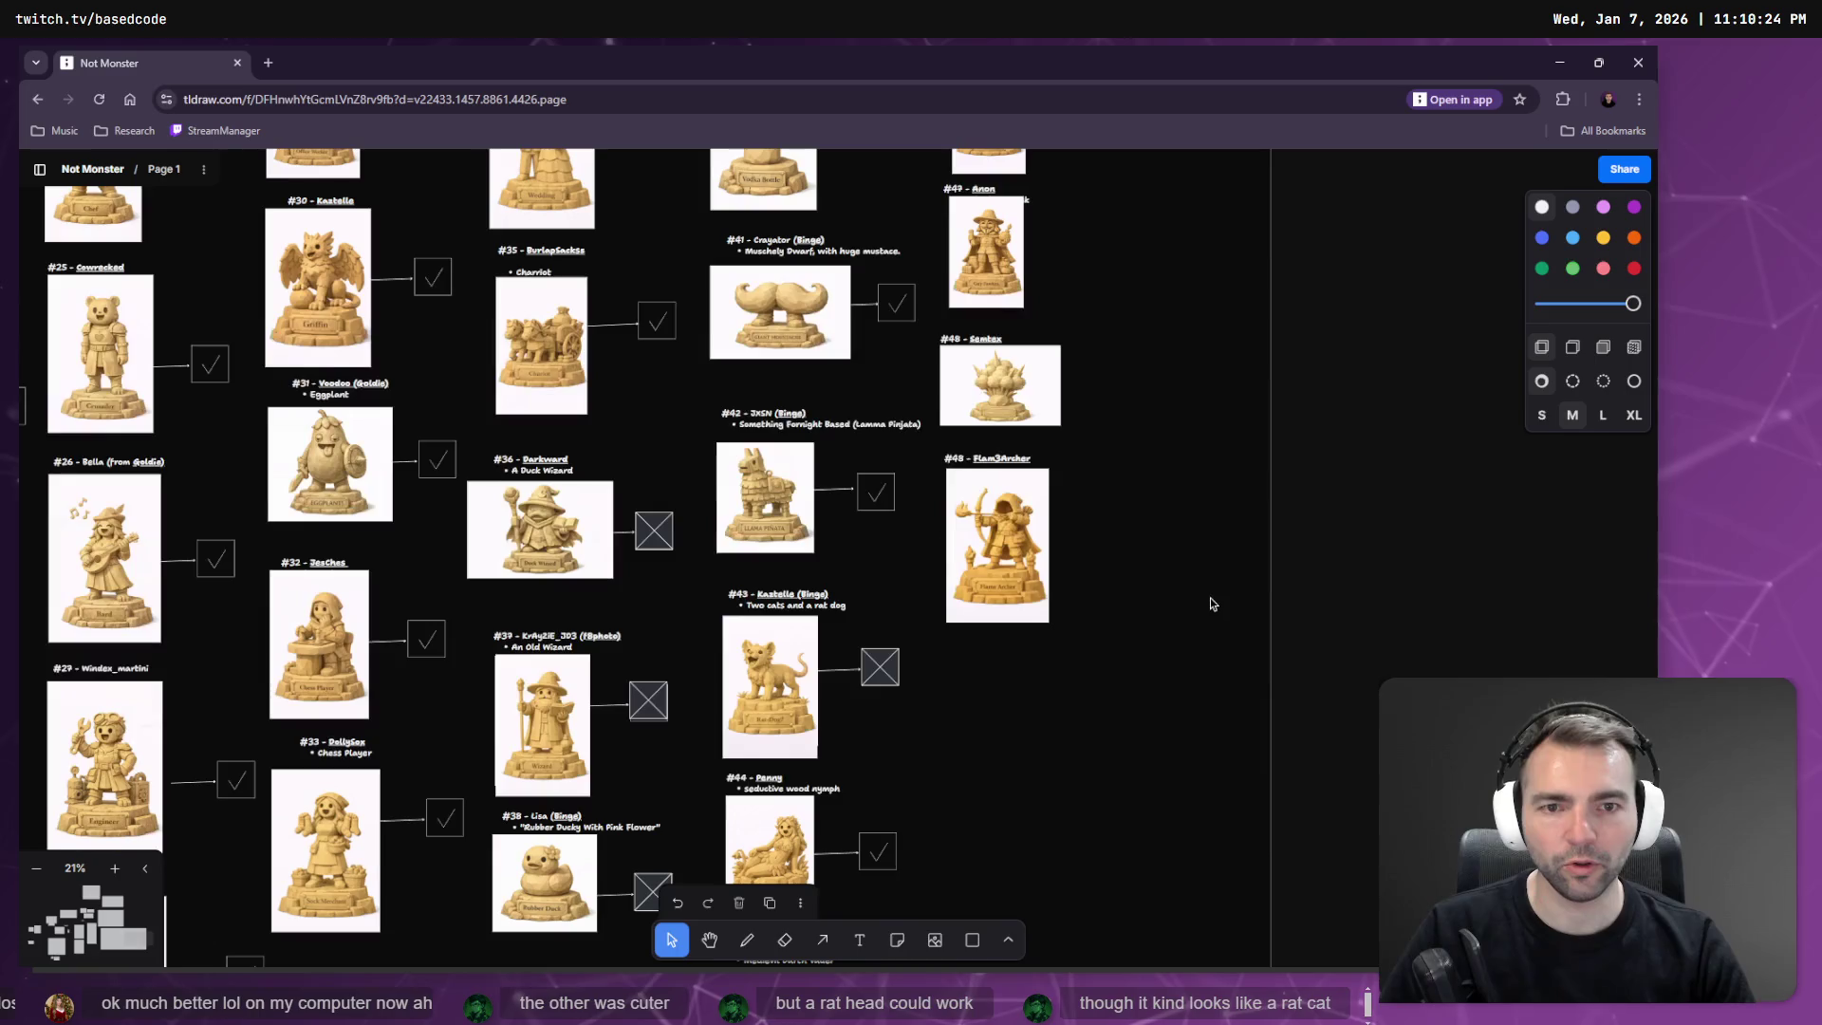
{"action": "scroll", "coordinate": [1212, 596], "scroll_direction": "down", "scroll_amount": 5}
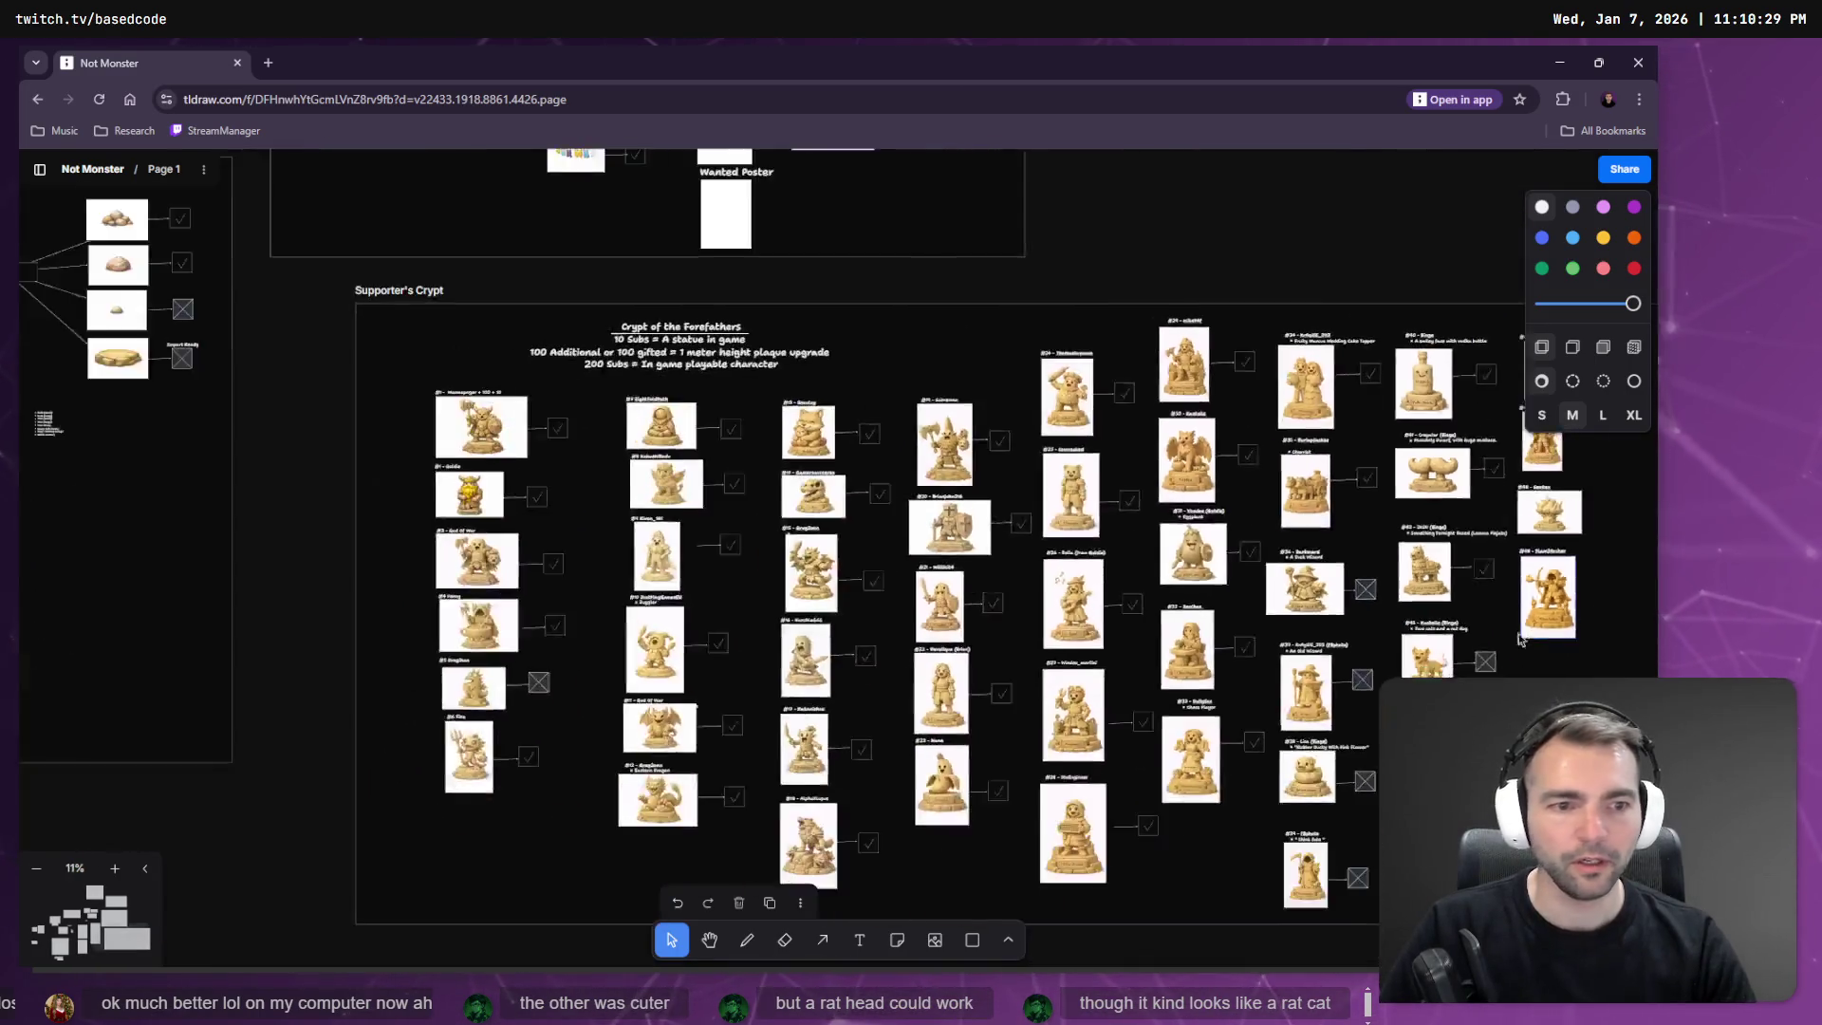
{"action": "scroll", "coordinate": [1262, 587], "scroll_direction": "down", "scroll_amount": 2}
{"action": "scroll", "coordinate": [1259, 531], "scroll_direction": "up", "scroll_amount": 10}
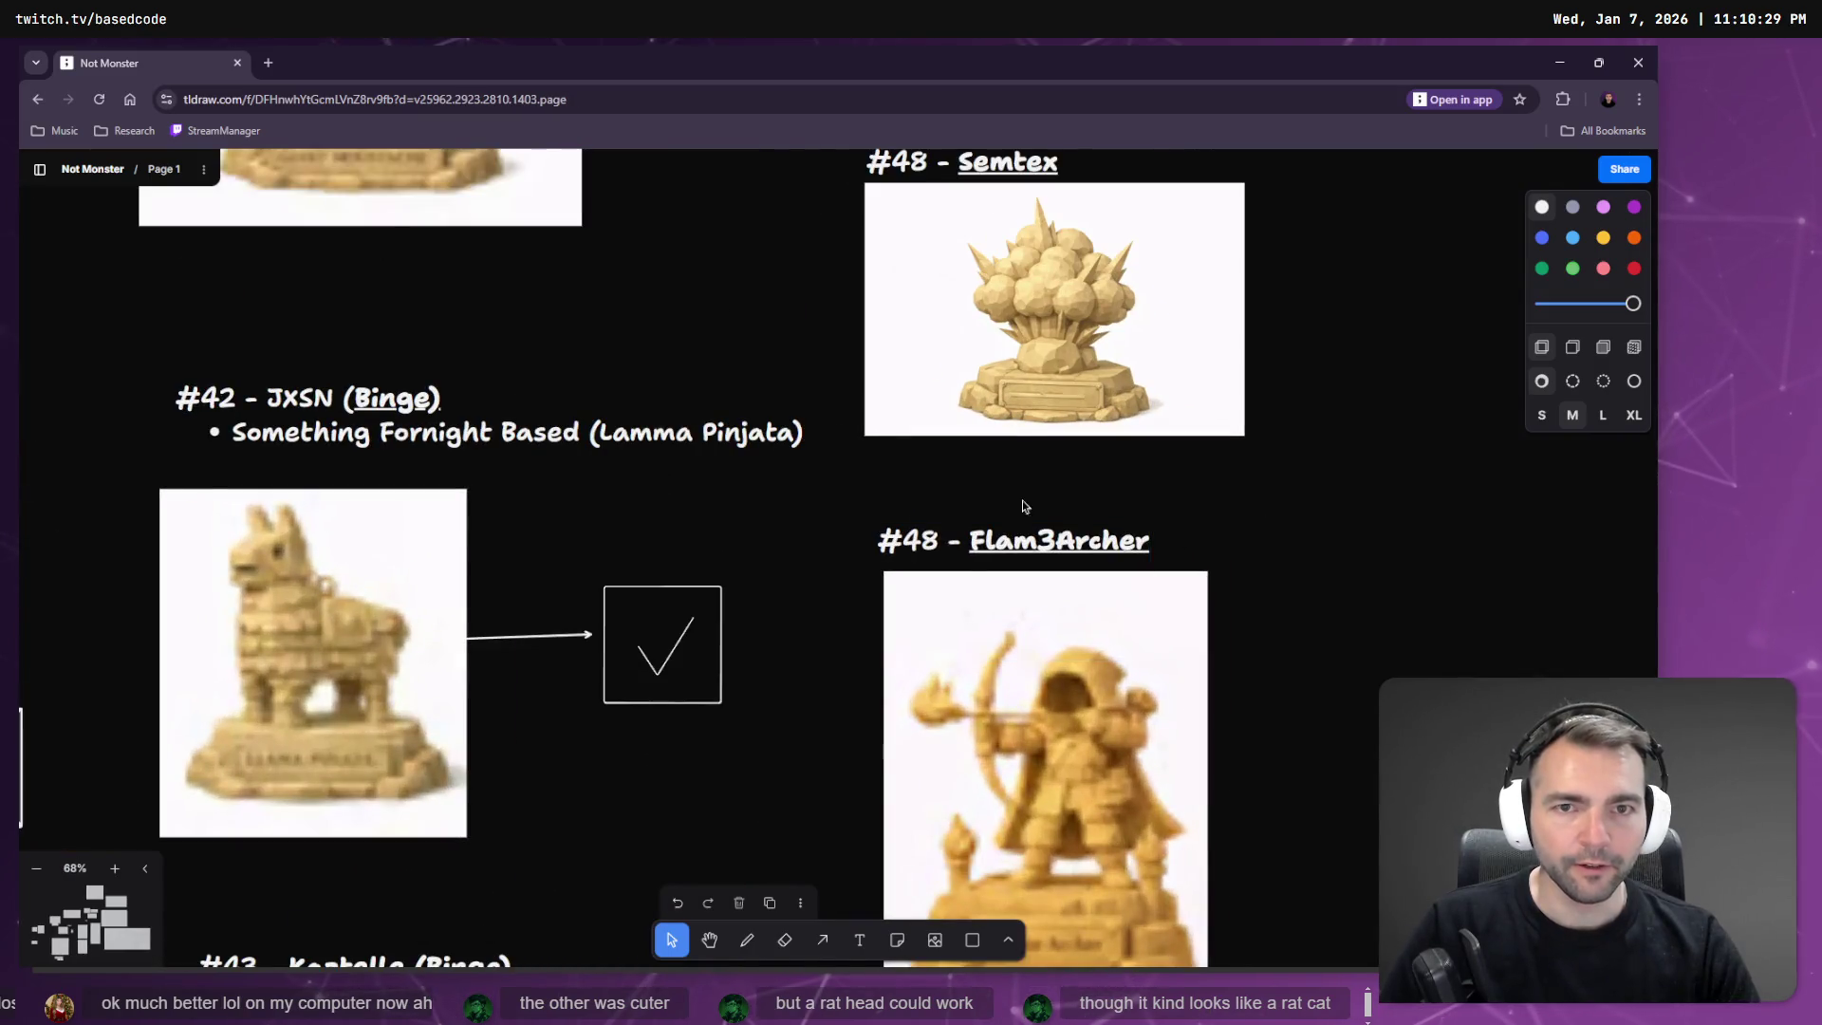
Renumber the '#48 - Flam3Archer' label to #49.
{"action": "left_click", "coordinate": [928, 538]}
{"action": "left_click", "coordinate": [929, 538]}
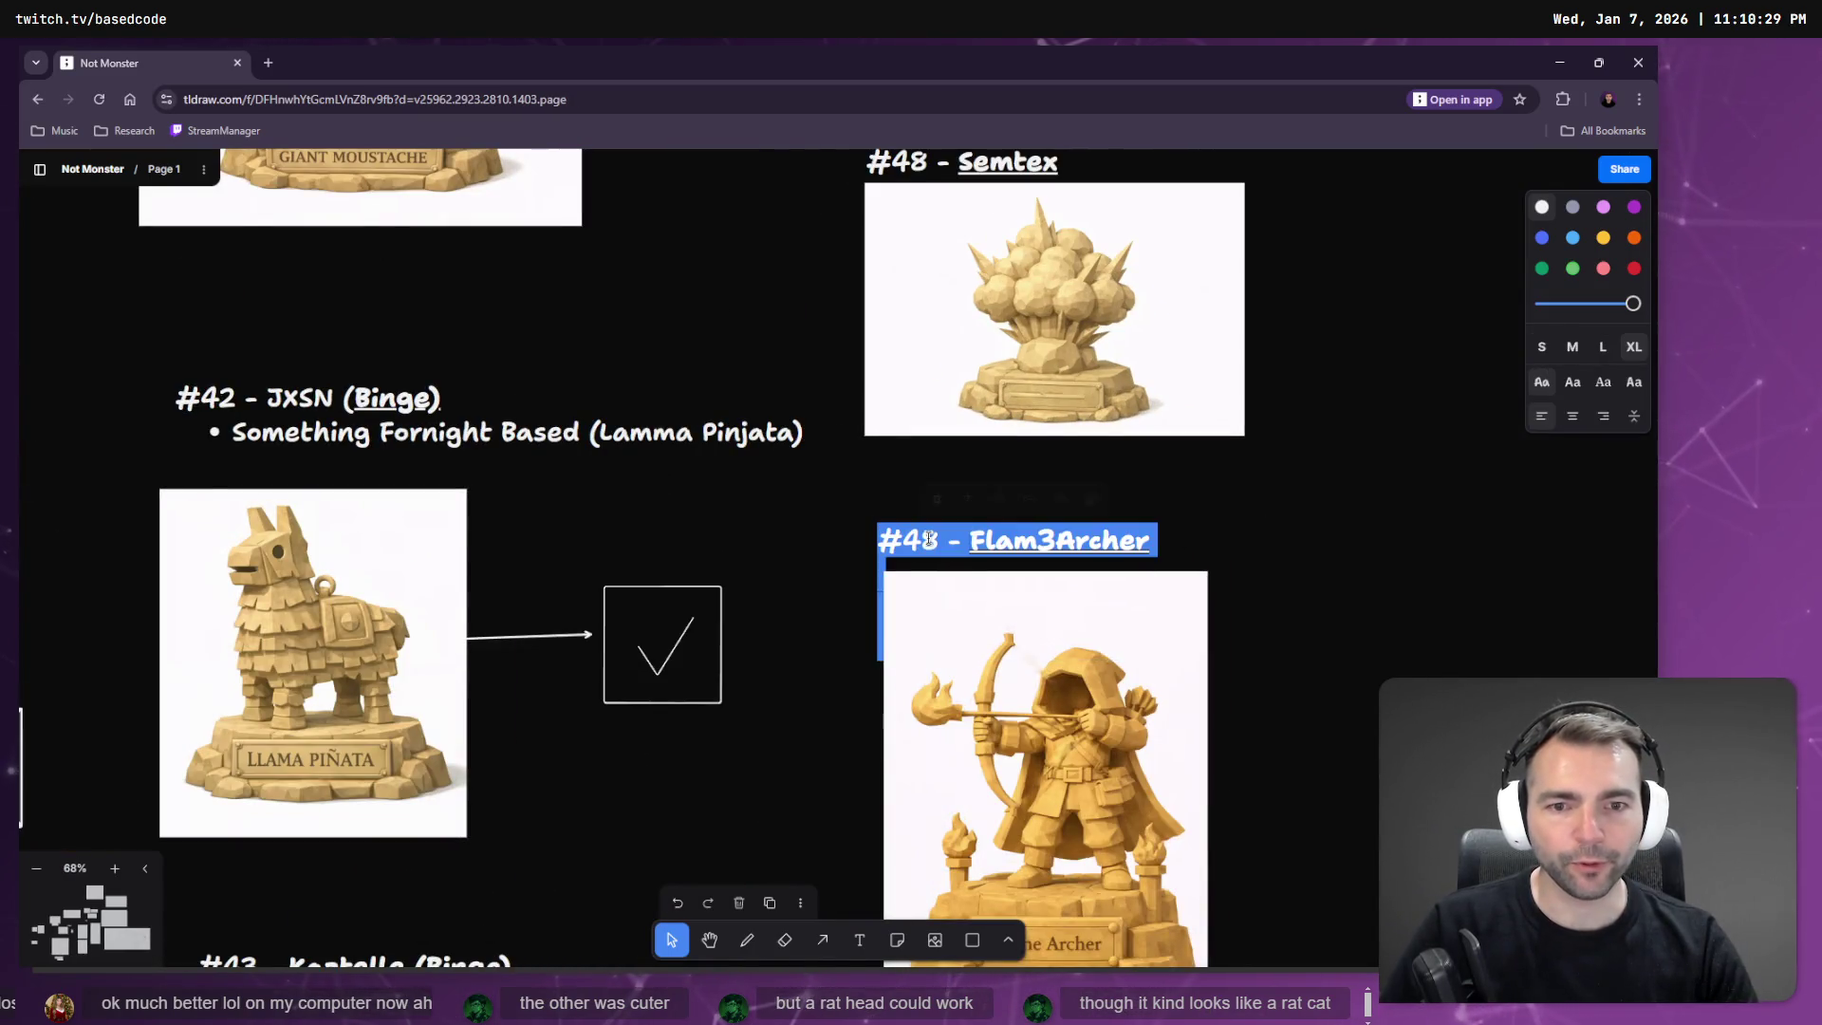
{"action": "left_click", "coordinate": [941, 542]}
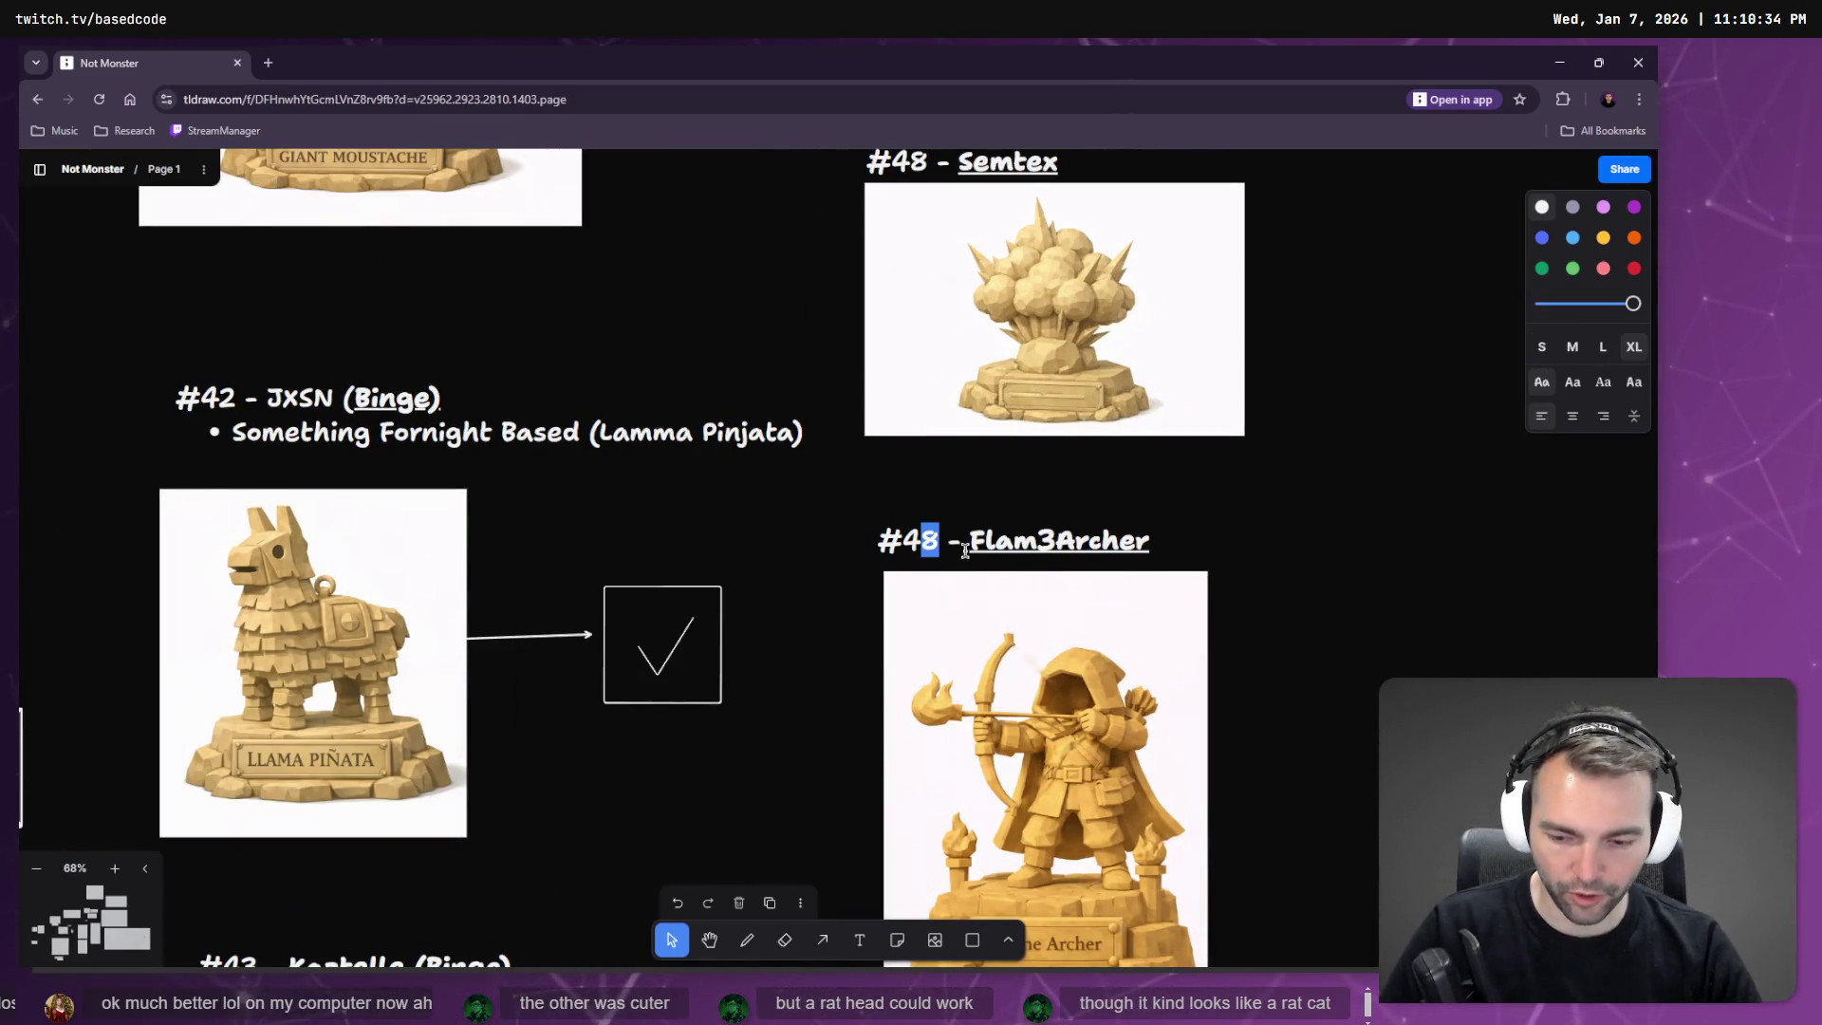
{"action": "type", "text": "9"}
{"action": "left_click", "coordinate": [1364, 520]}
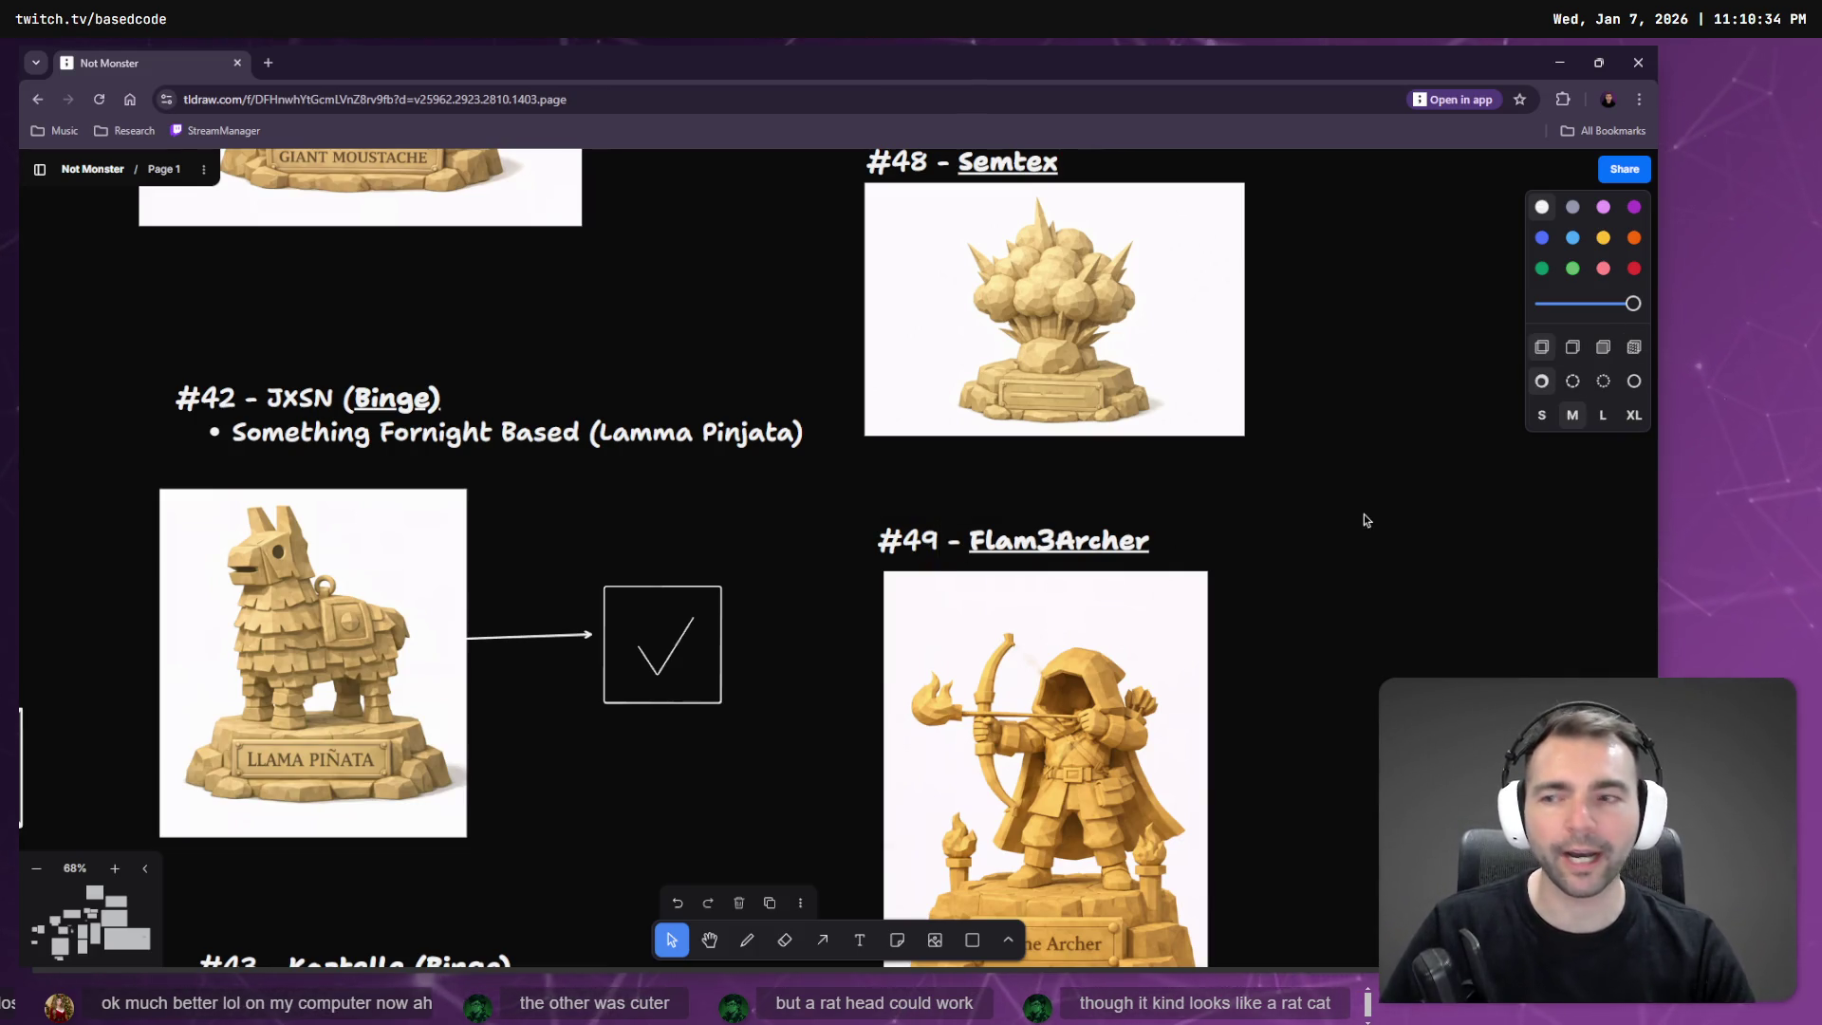
{"action": "scroll", "coordinate": [1221, 509], "scroll_direction": "down", "scroll_amount": 5}
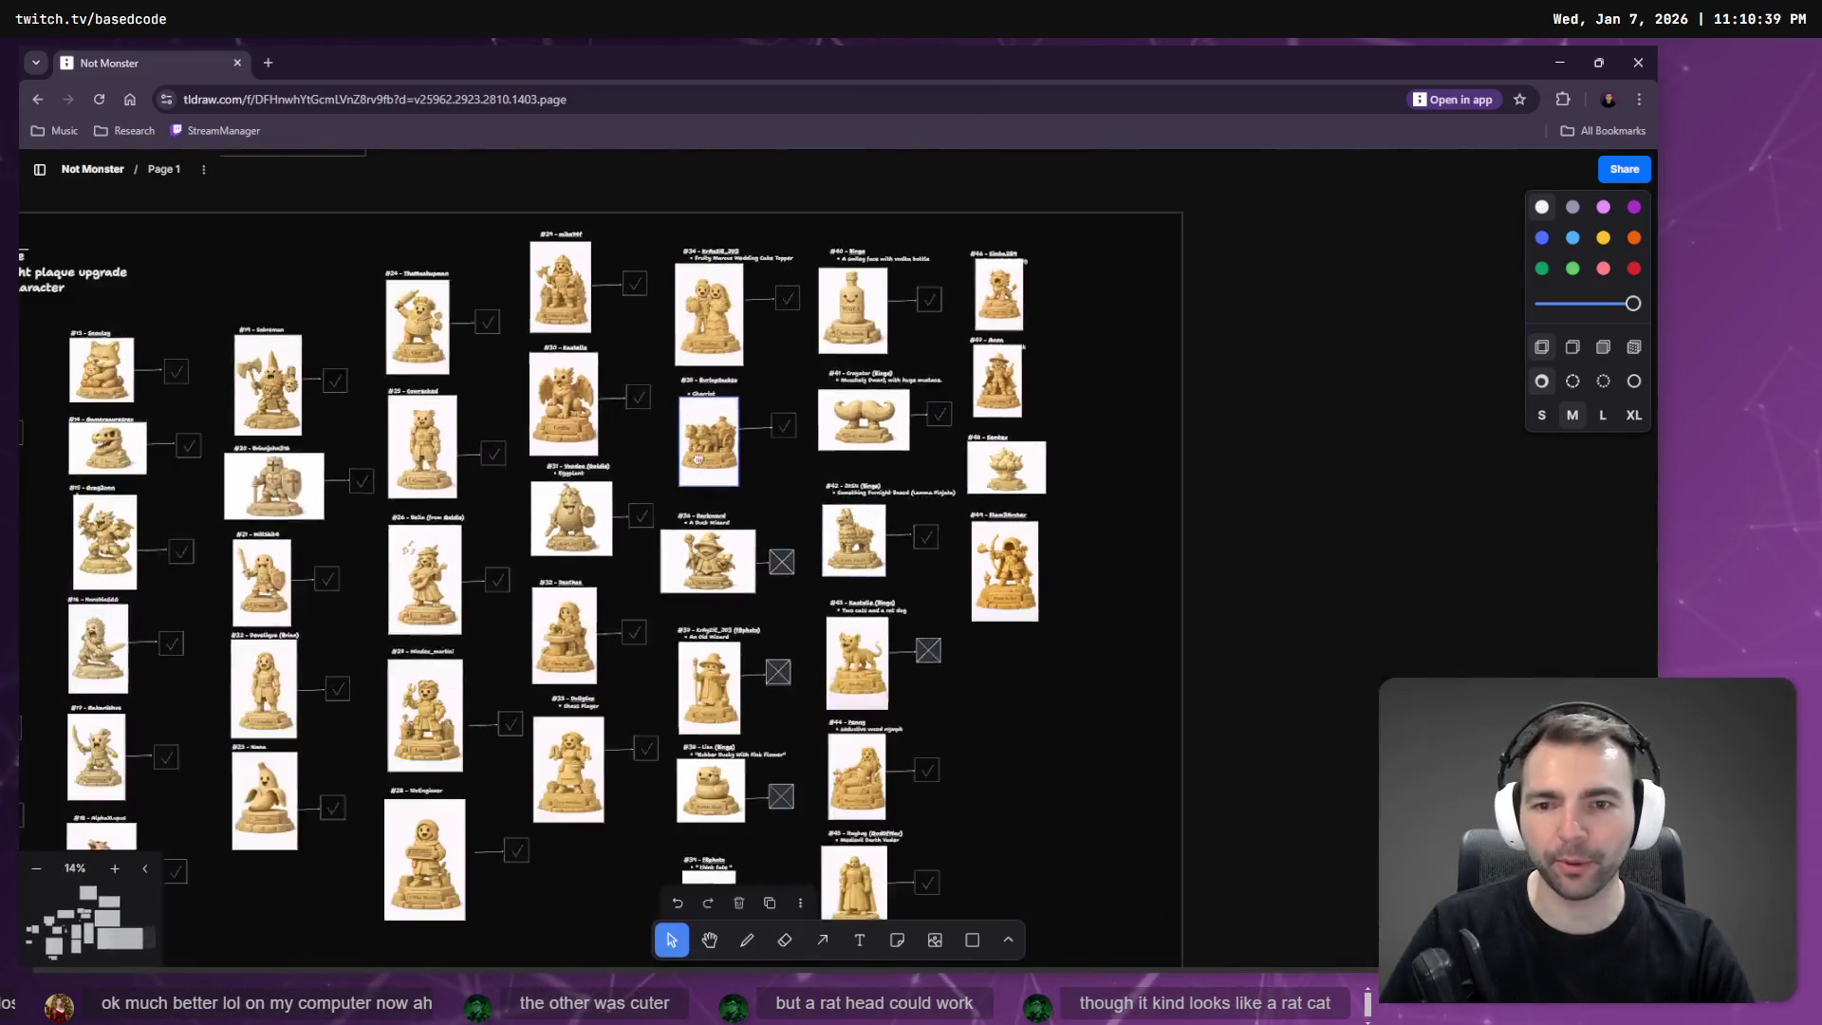
{"action": "scroll", "coordinate": [698, 459], "scroll_direction": "down", "scroll_amount": 3}
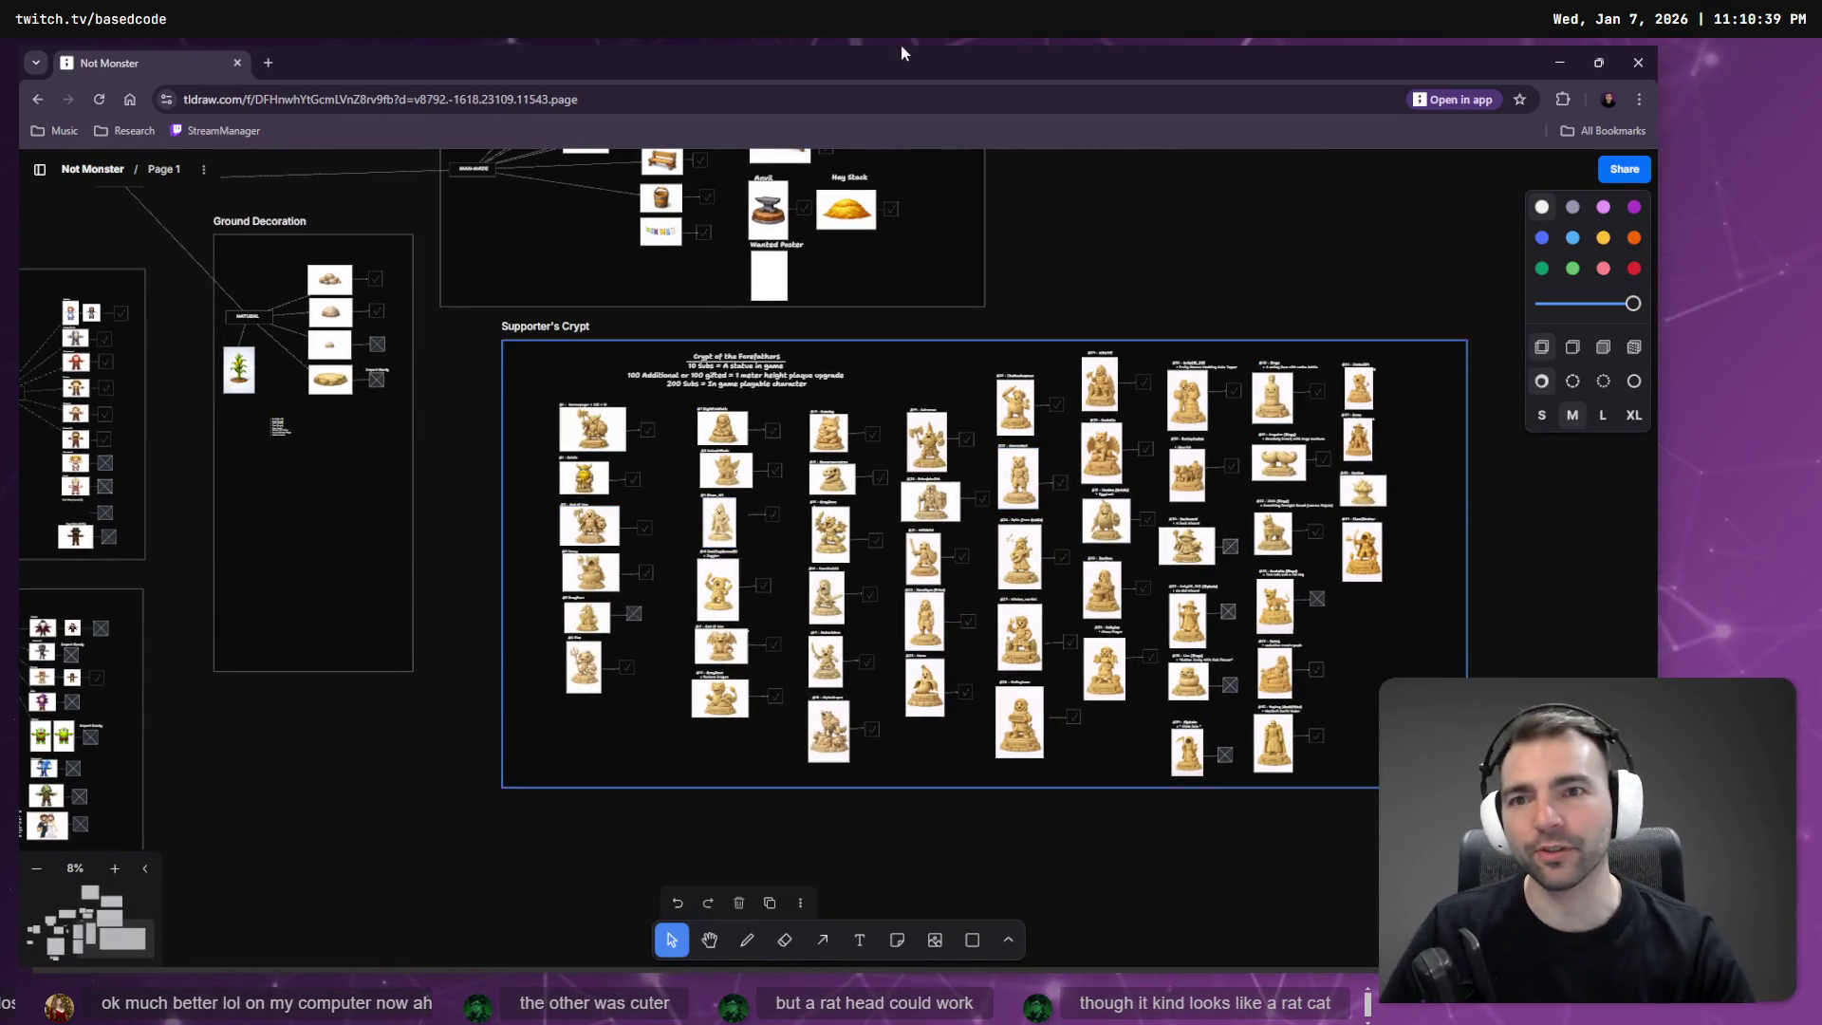
{"action": "scroll", "coordinate": [746, 492], "scroll_direction": "down", "scroll_amount": 2}
{"action": "scroll", "coordinate": [745, 493], "scroll_direction": "left", "scroll_amount": 4}
{"action": "scroll", "coordinate": [745, 492], "scroll_direction": "up", "scroll_amount": 2}
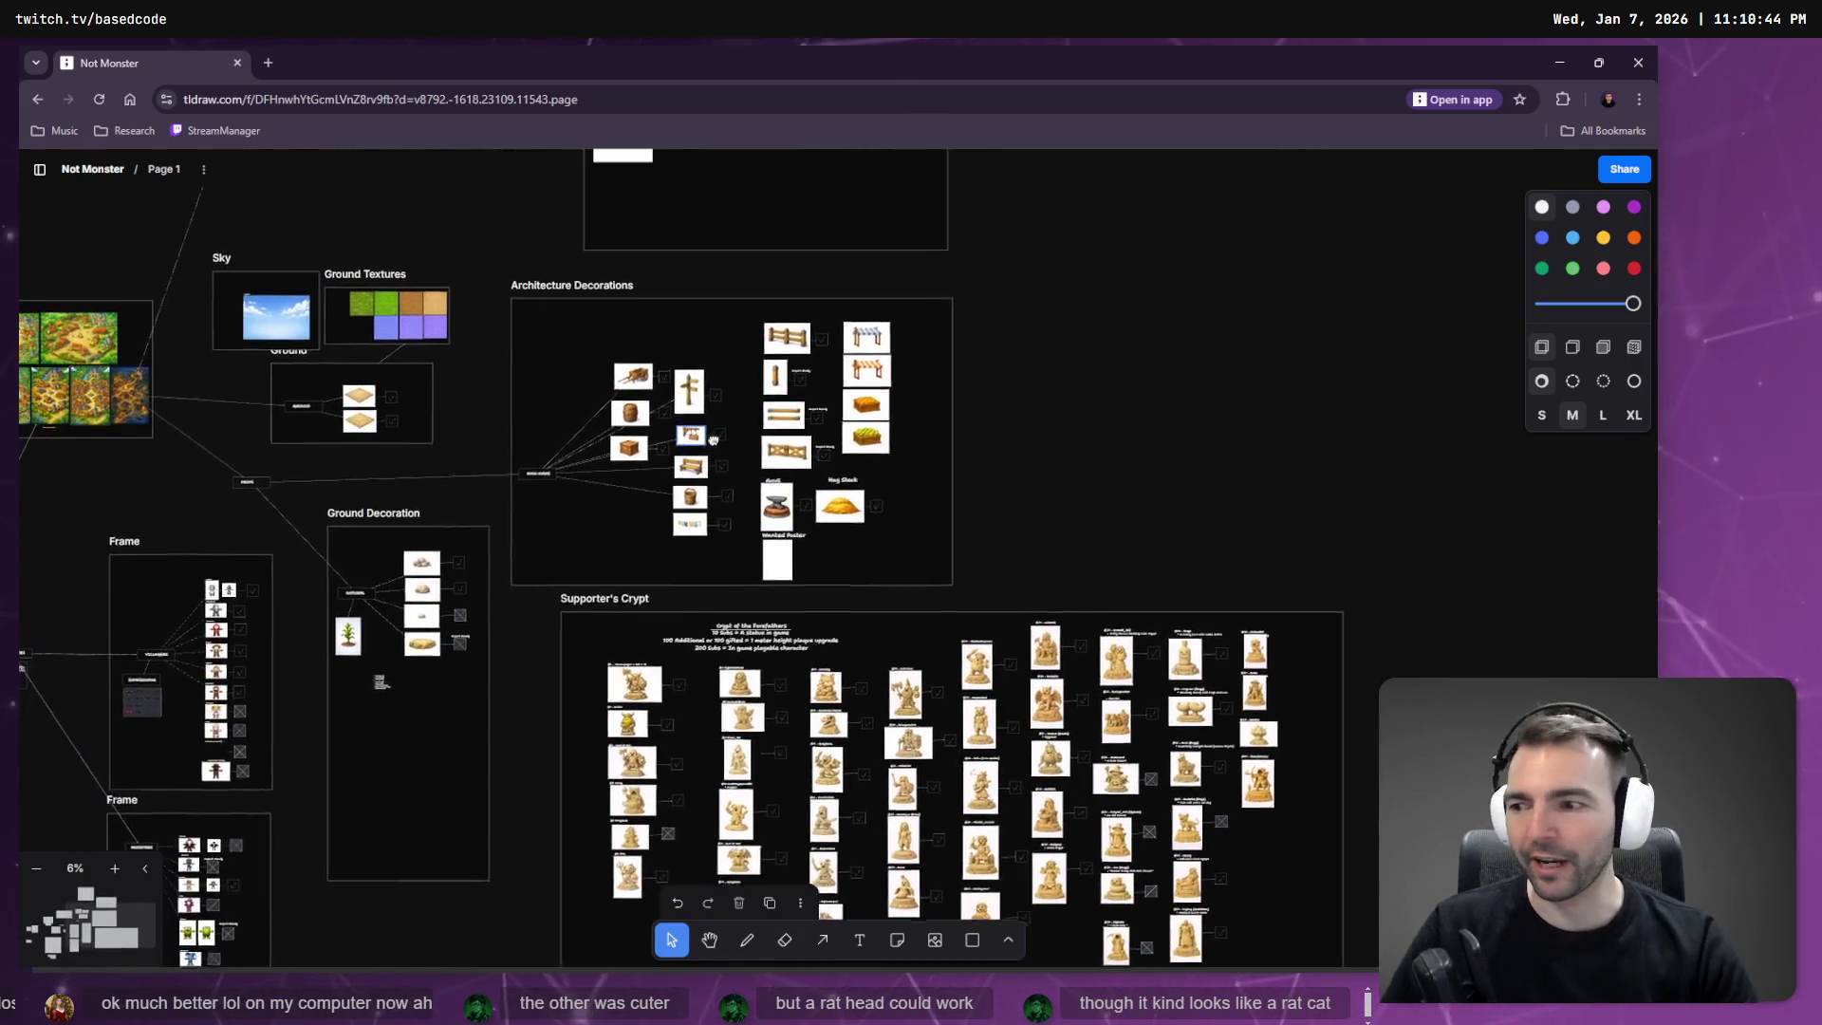
{"action": "mouse_move", "coordinate": [631, 356]}
{"action": "left_mouse_down"}
{"action": "mouse_move", "coordinate": [662, 497]}
{"action": "mouse_move", "coordinate": [1088, 958]}
{"action": "mouse_move", "coordinate": [1125, 537]}
{"action": "mouse_move", "coordinate": [839, 618]}
{"action": "left_mouse_up"}
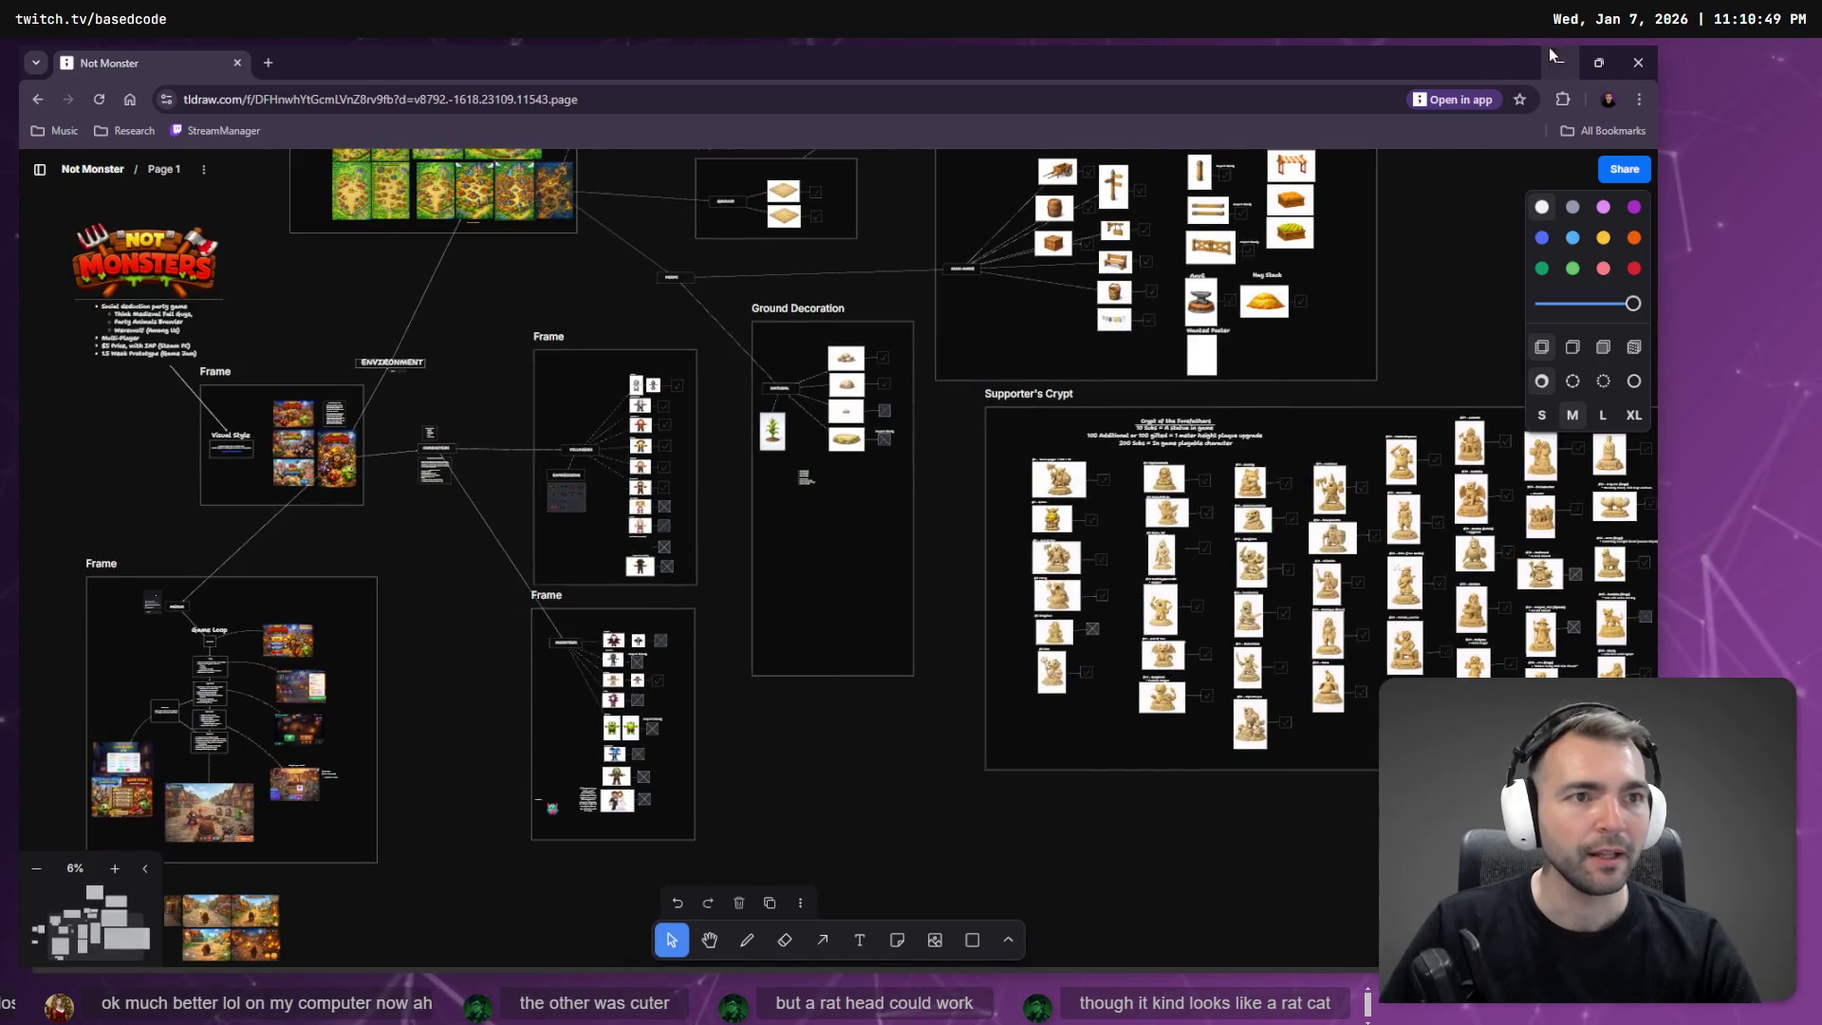
{"action": "left_click", "coordinate": [1555, 51]}
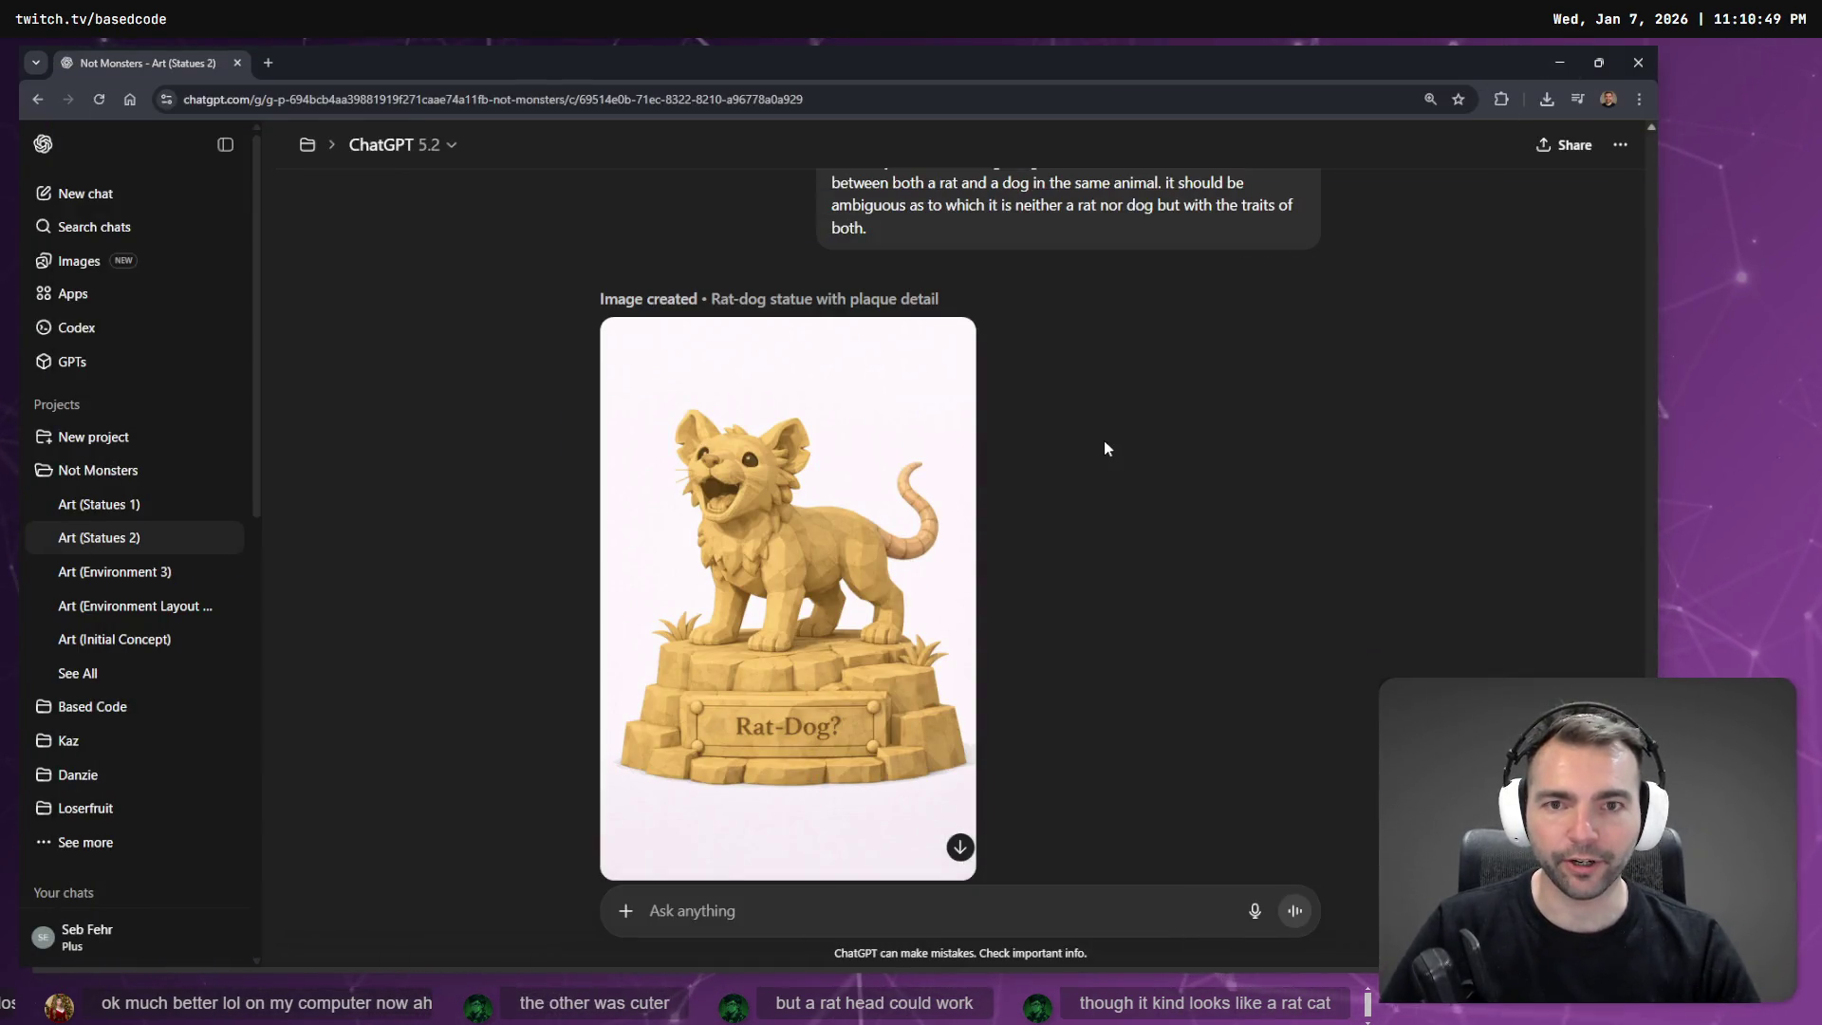
{"action": "key", "text": "alt+Tab"}
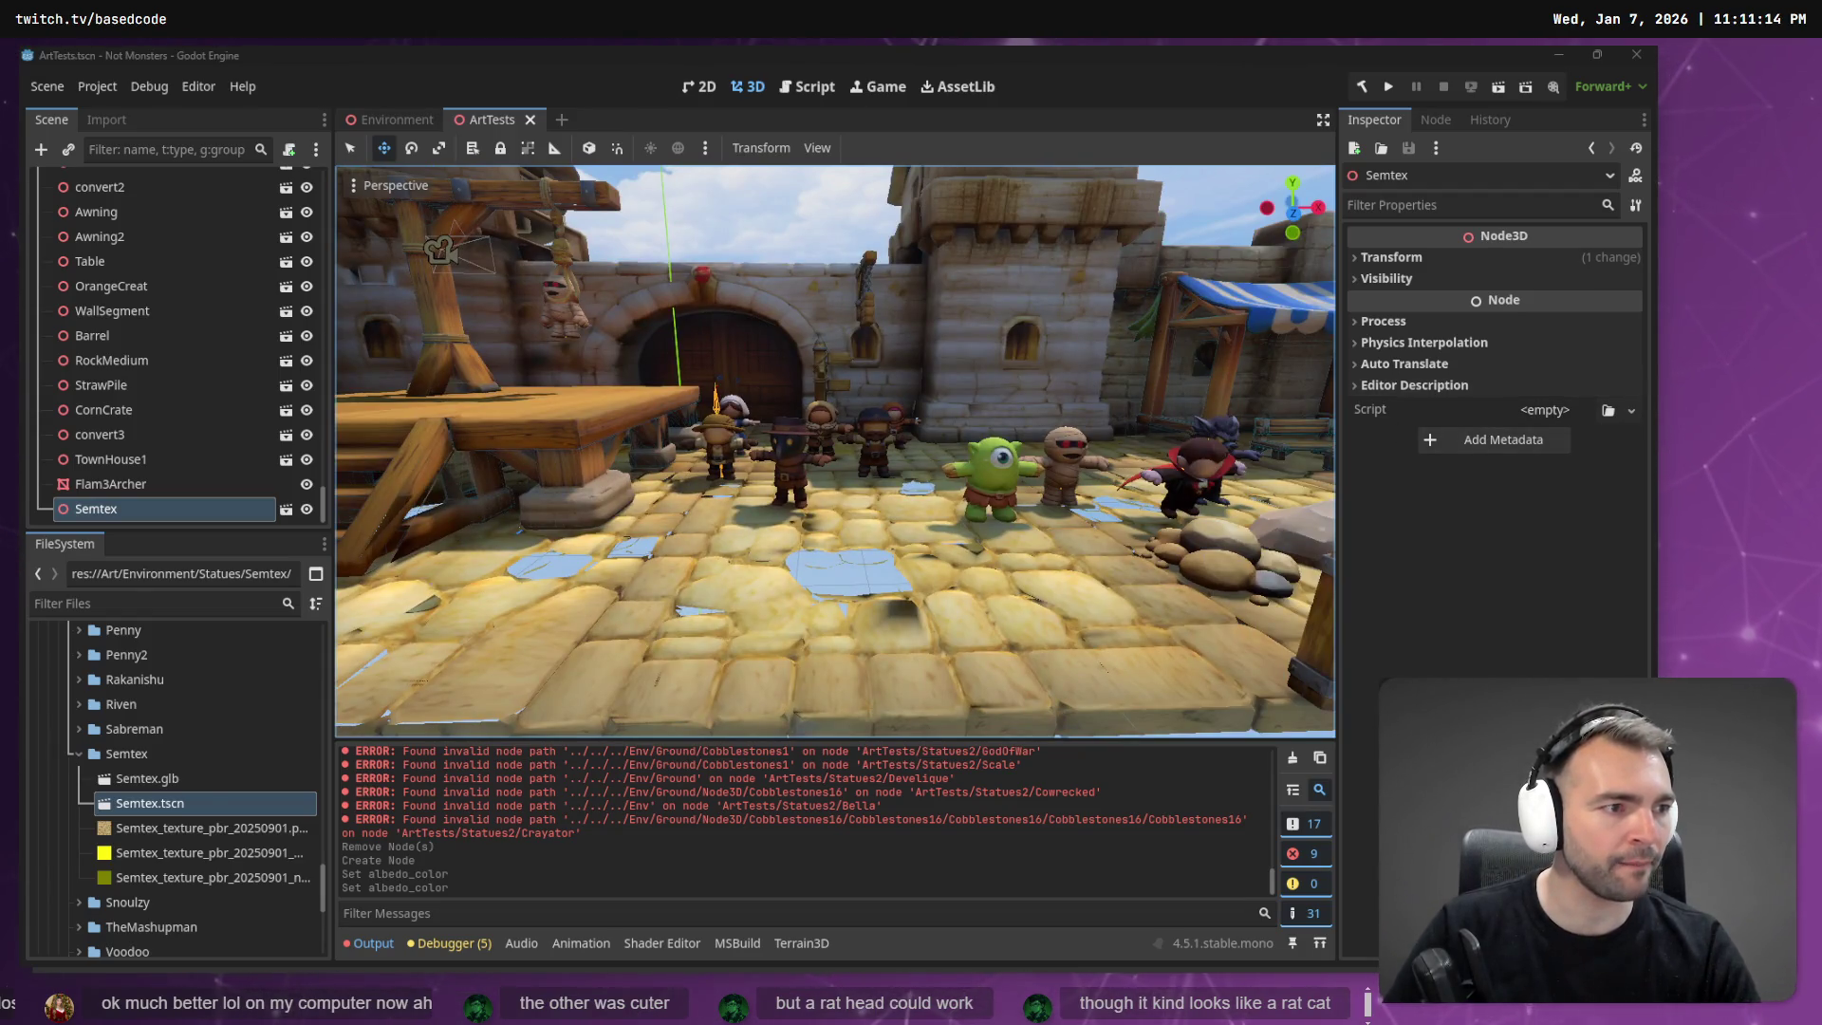
{"action": "key", "text": "alt+Tab"}
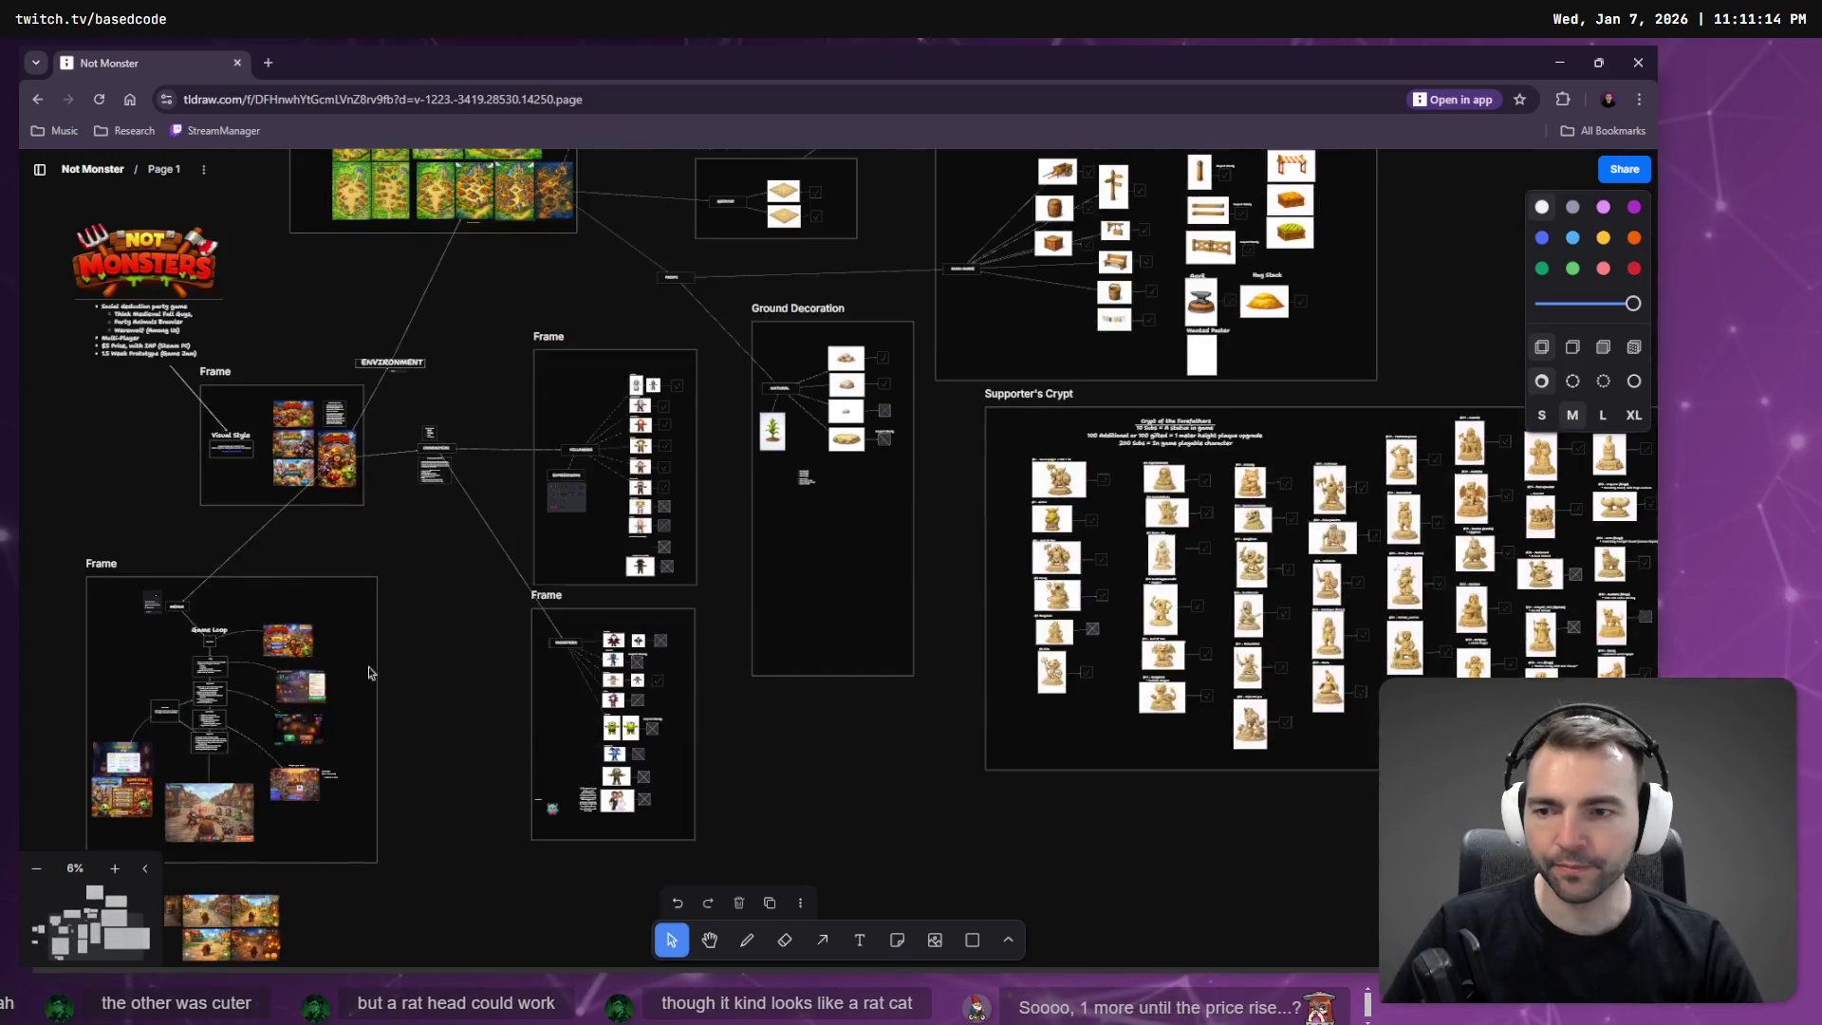
Zoom into the village gameplay screenshots and select the alleyway screenshot.
{"action": "scroll", "coordinate": [677, 633], "scroll_direction": "up", "scroll_amount": 15}
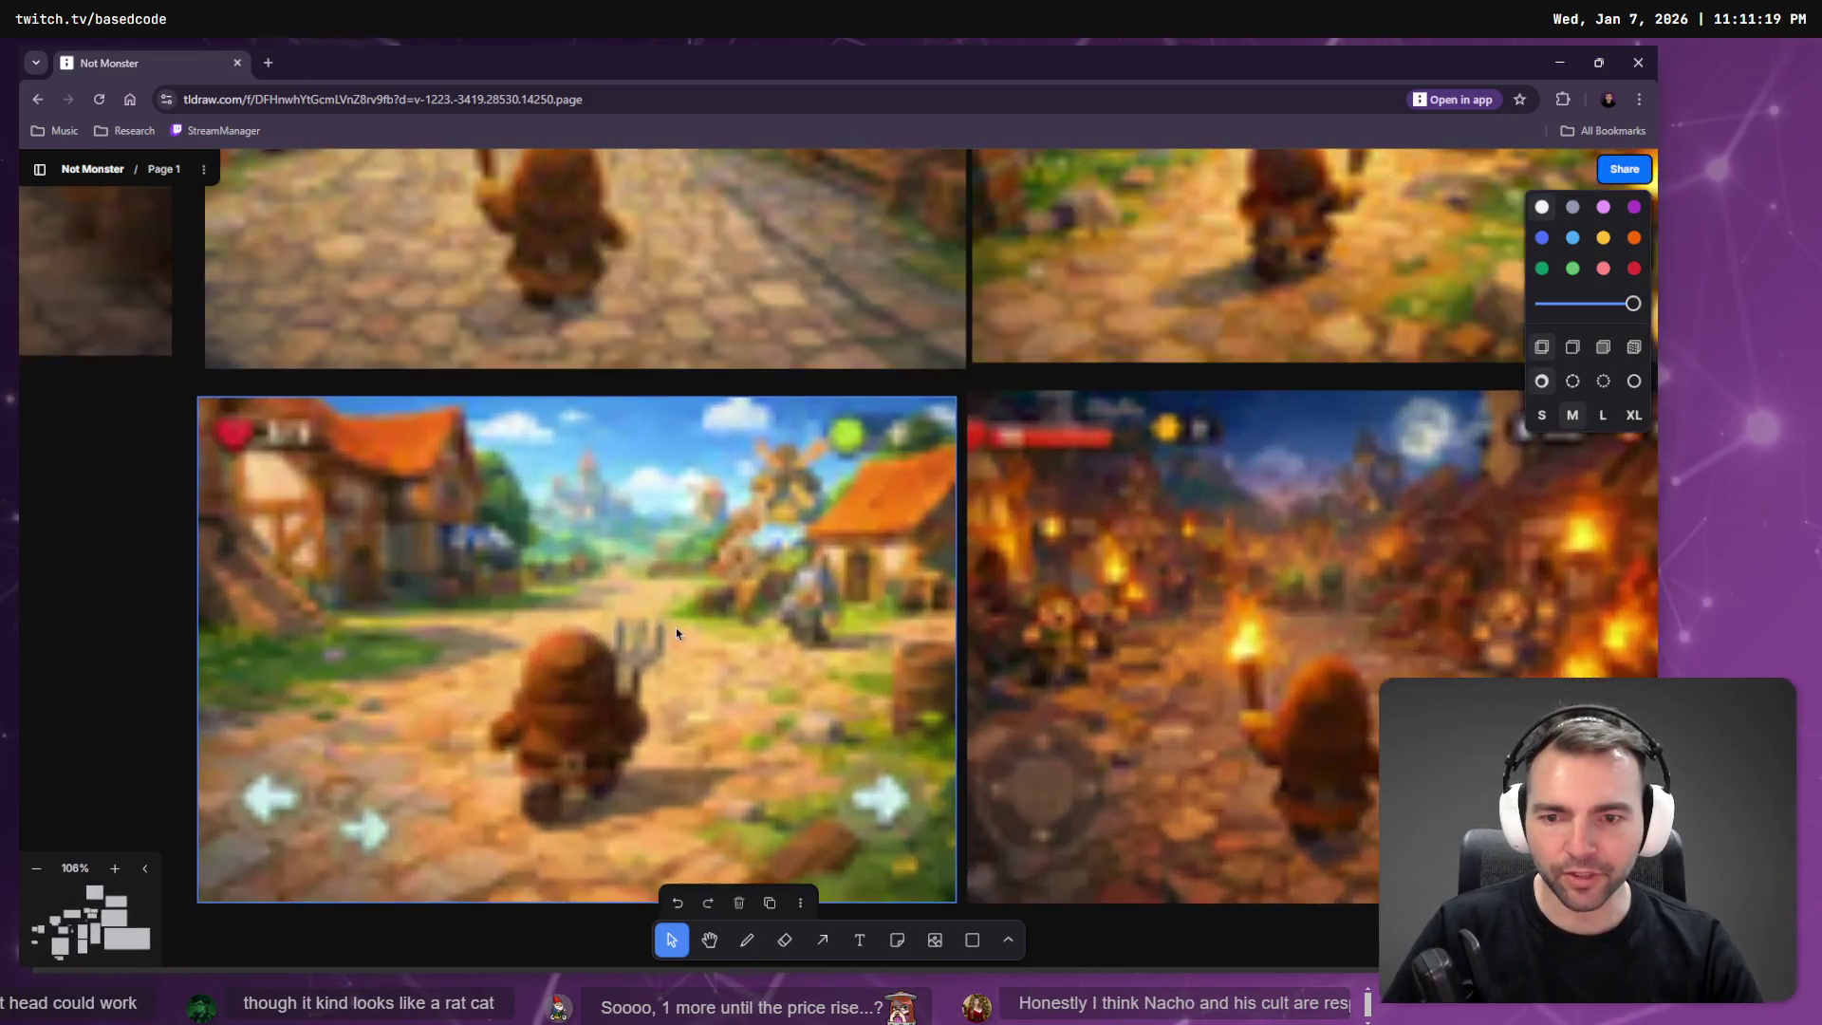
{"action": "scroll", "coordinate": [843, 402], "scroll_direction": "up", "scroll_amount": 4}
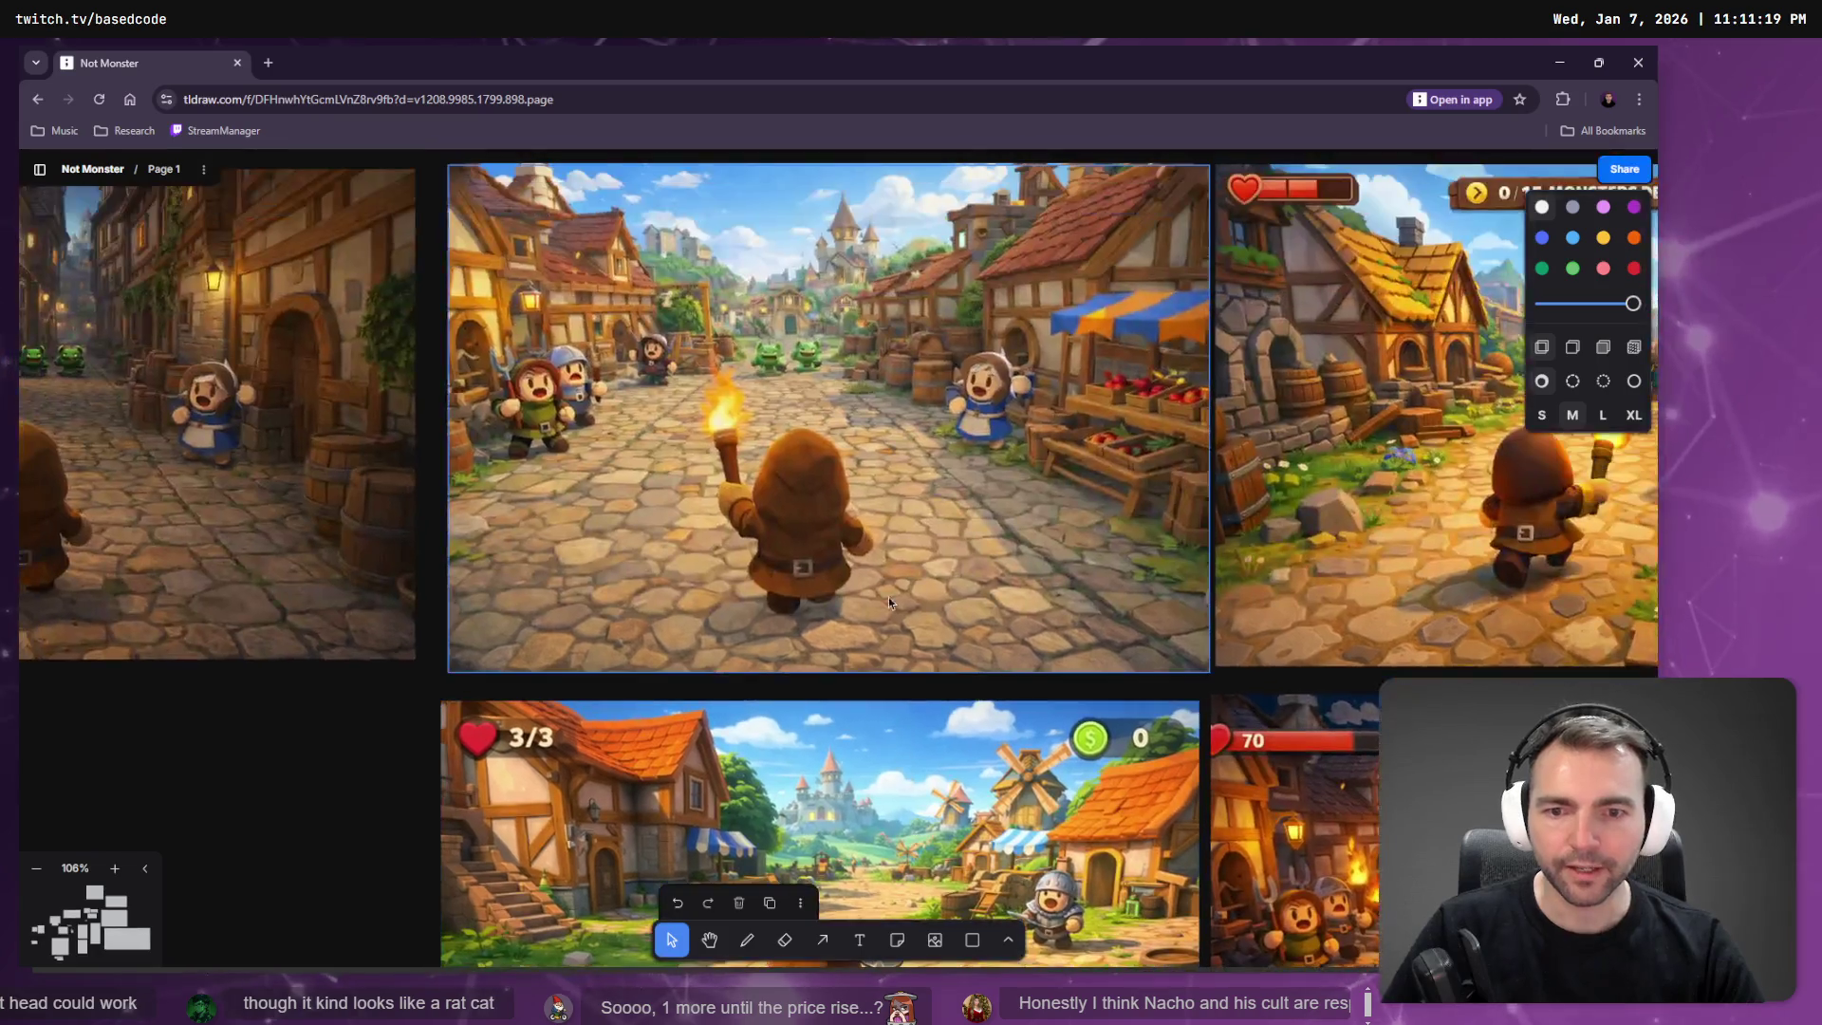
{"action": "scroll", "coordinate": [844, 334], "scroll_direction": "down", "scroll_amount": 5}
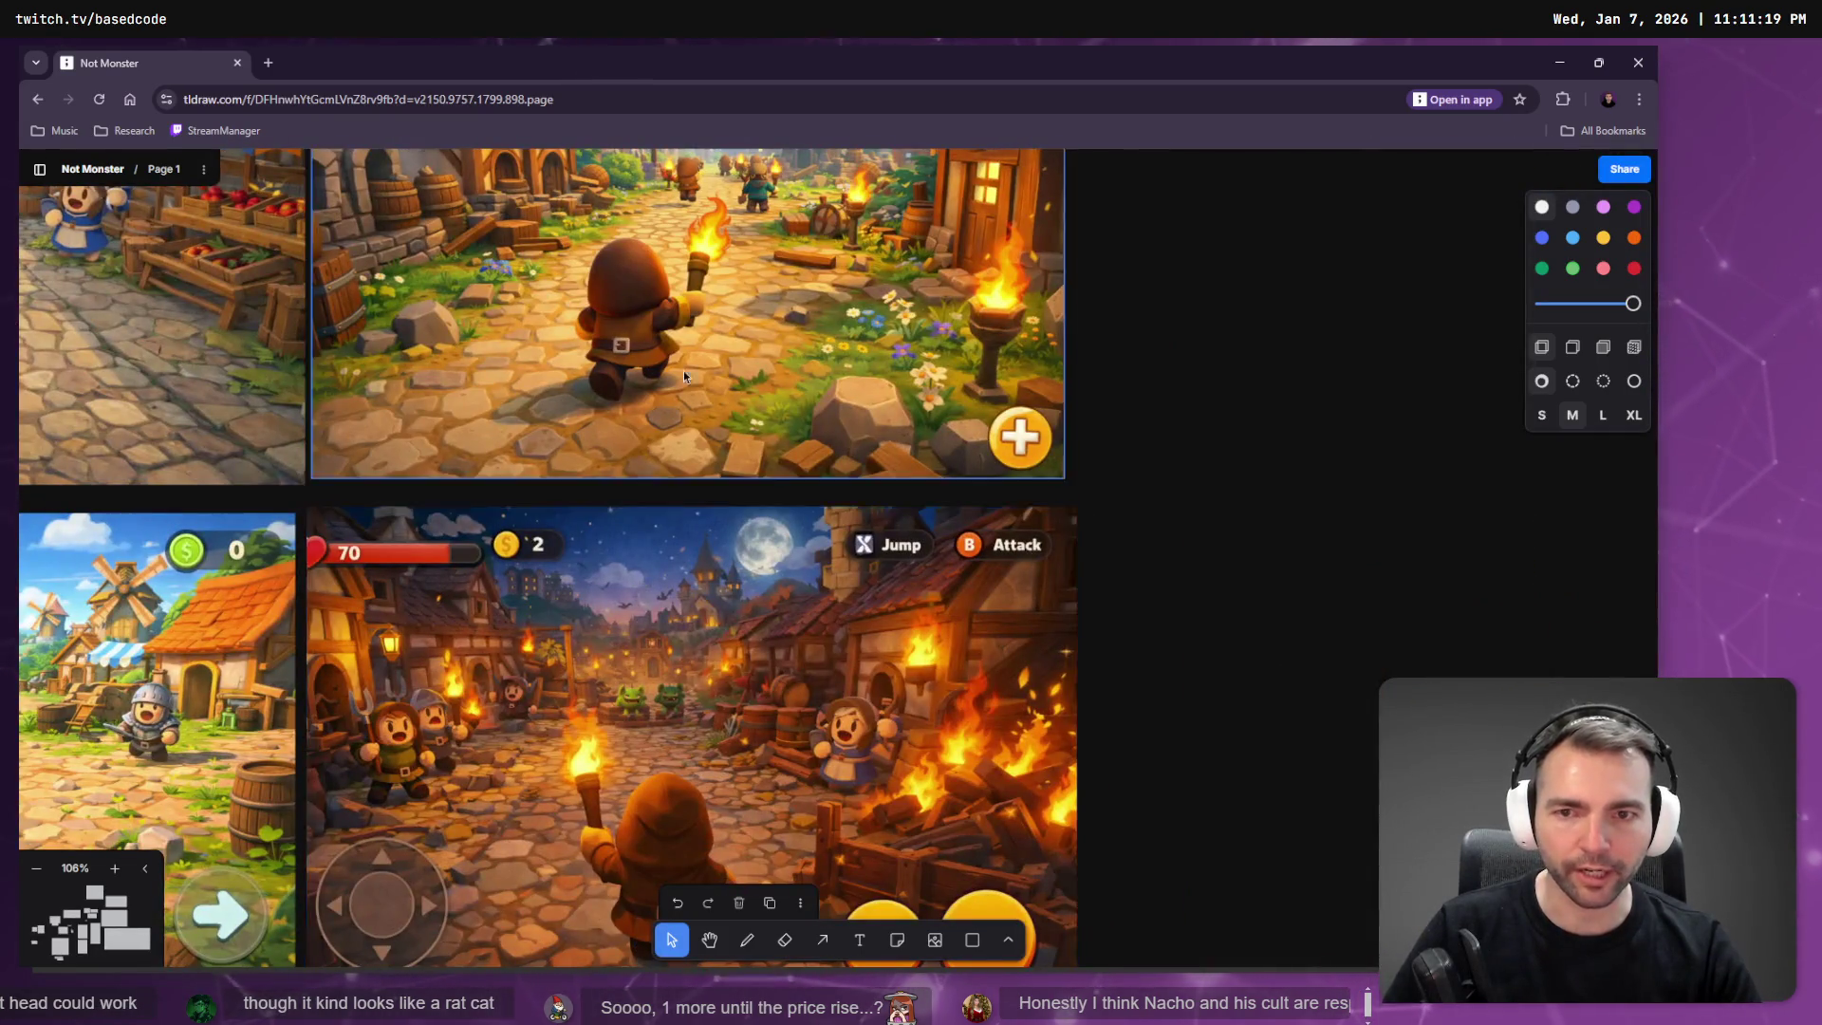
{"action": "scroll", "coordinate": [1654, 497], "scroll_direction": "up", "scroll_amount": 4}
{"action": "scroll", "coordinate": [1234, 456], "scroll_direction": "left", "scroll_amount": 6}
{"action": "left_click", "coordinate": [878, 405]}
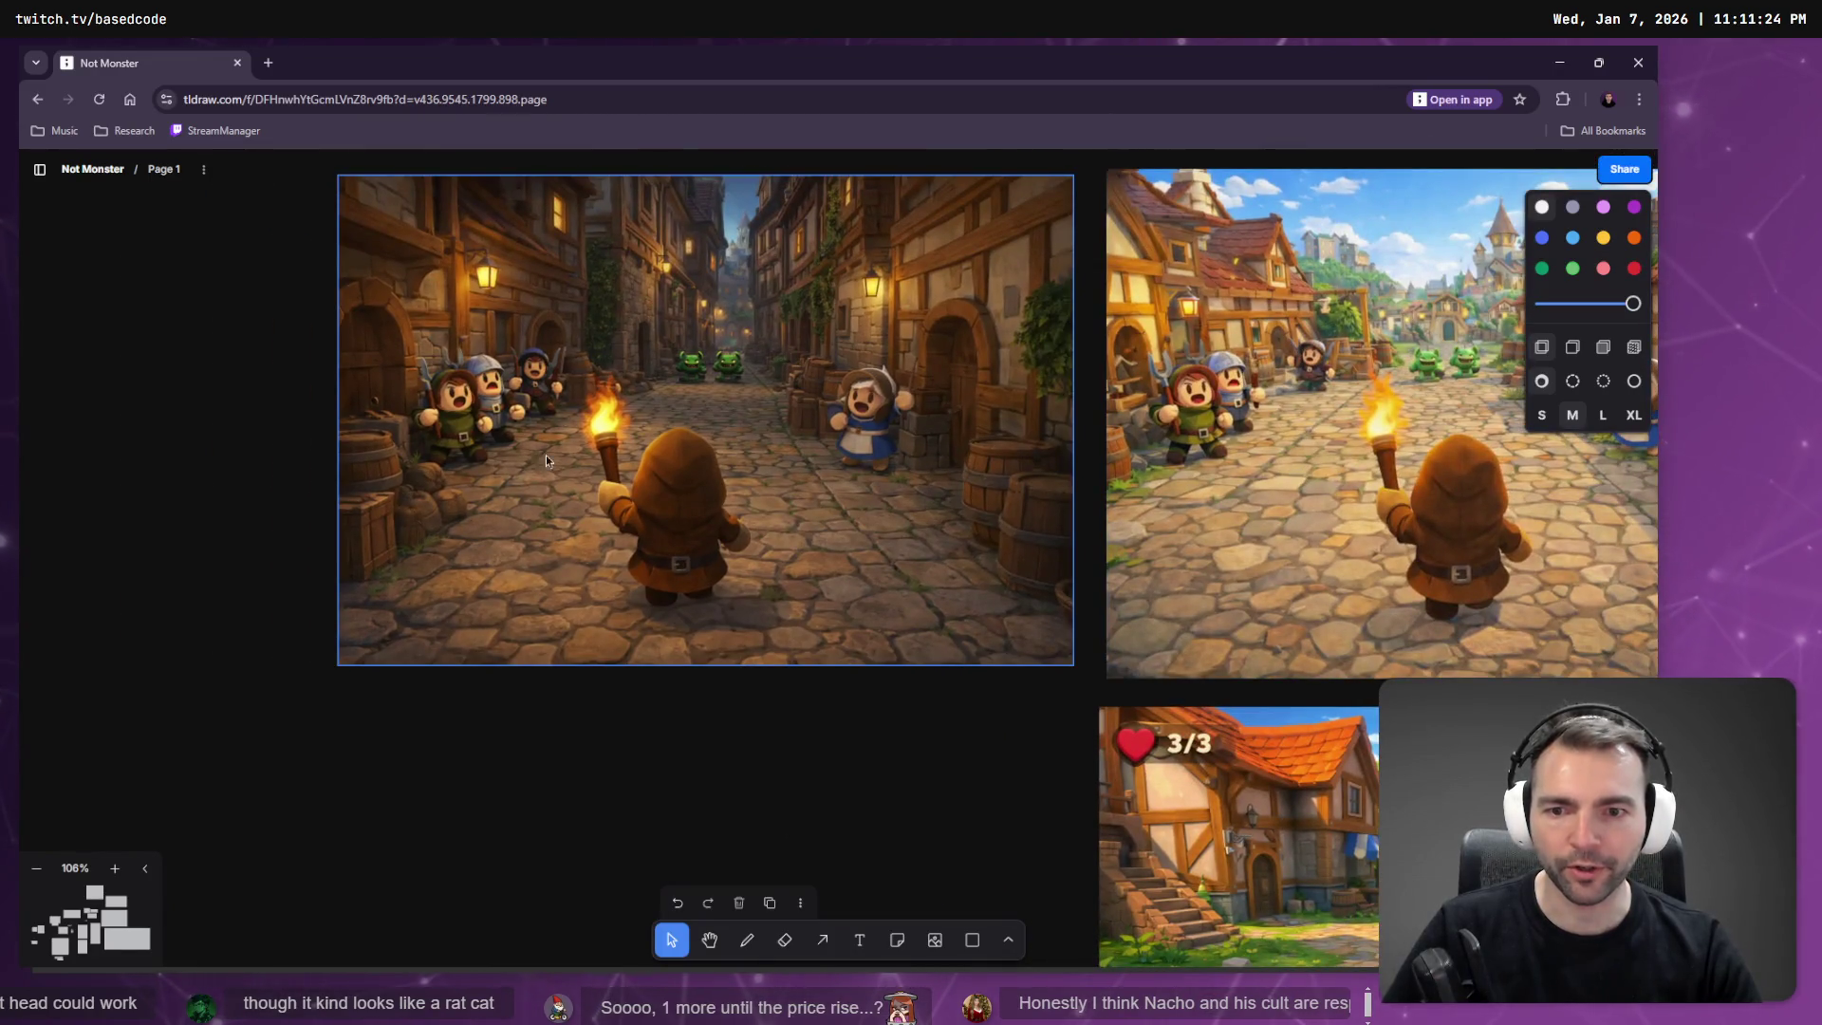
Zoom back out over the gameplay mockups and open a new browser window.
{"action": "scroll", "coordinate": [705, 579], "scroll_direction": "up", "scroll_amount": 1}
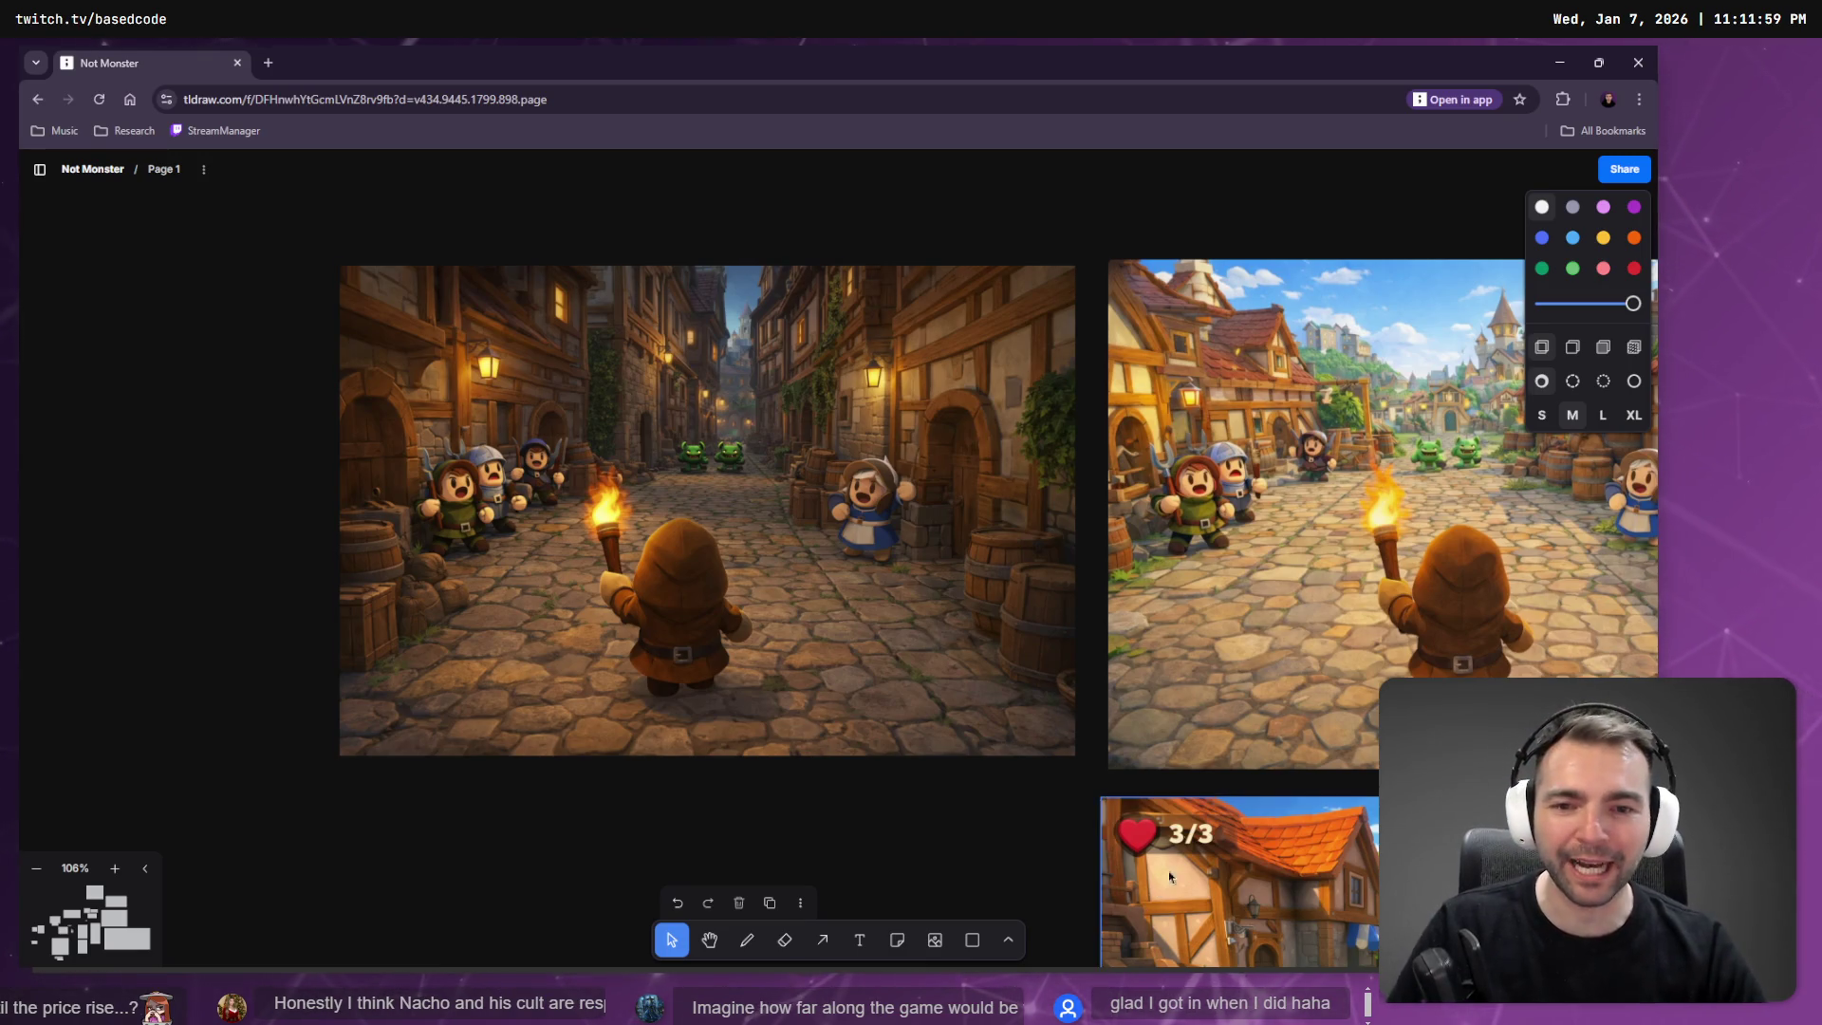
{"action": "scroll", "coordinate": [1170, 877], "scroll_direction": "down", "scroll_amount": 5}
{"action": "scroll", "coordinate": [1187, 835], "scroll_direction": "up", "scroll_amount": 3}
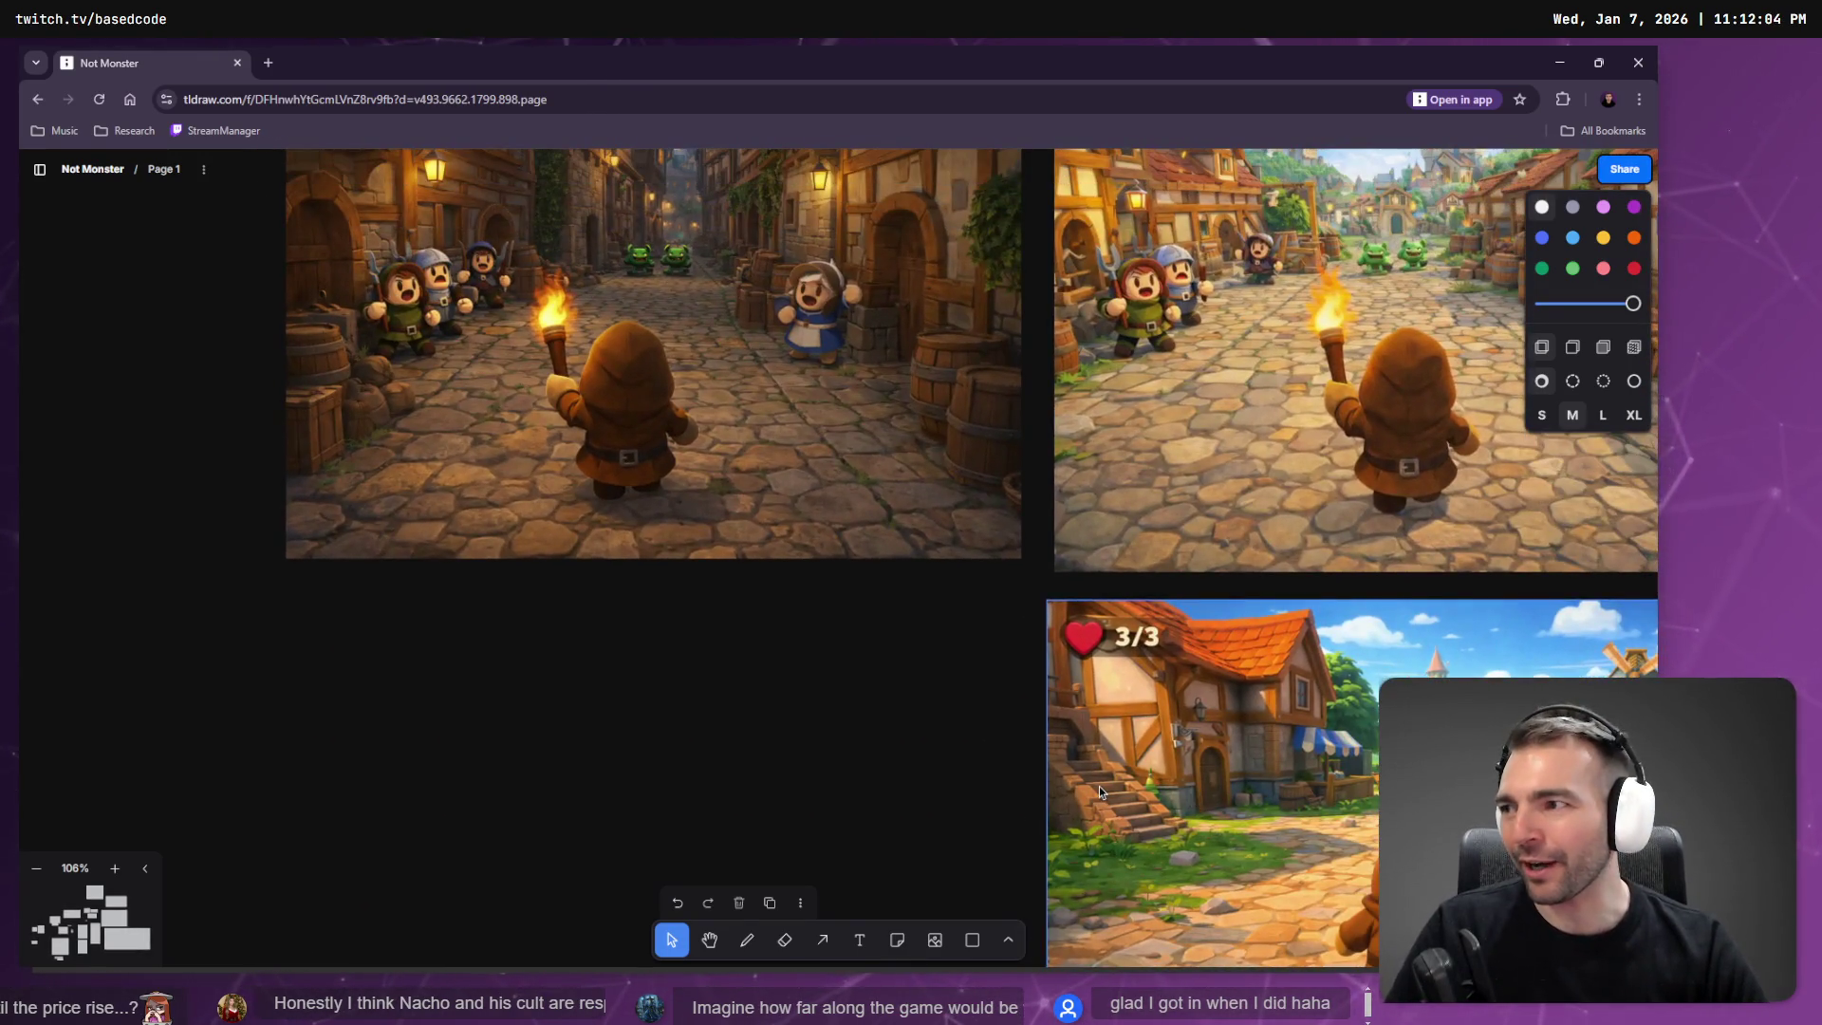
{"action": "scroll", "coordinate": [942, 650], "scroll_direction": "down", "scroll_amount": 10}
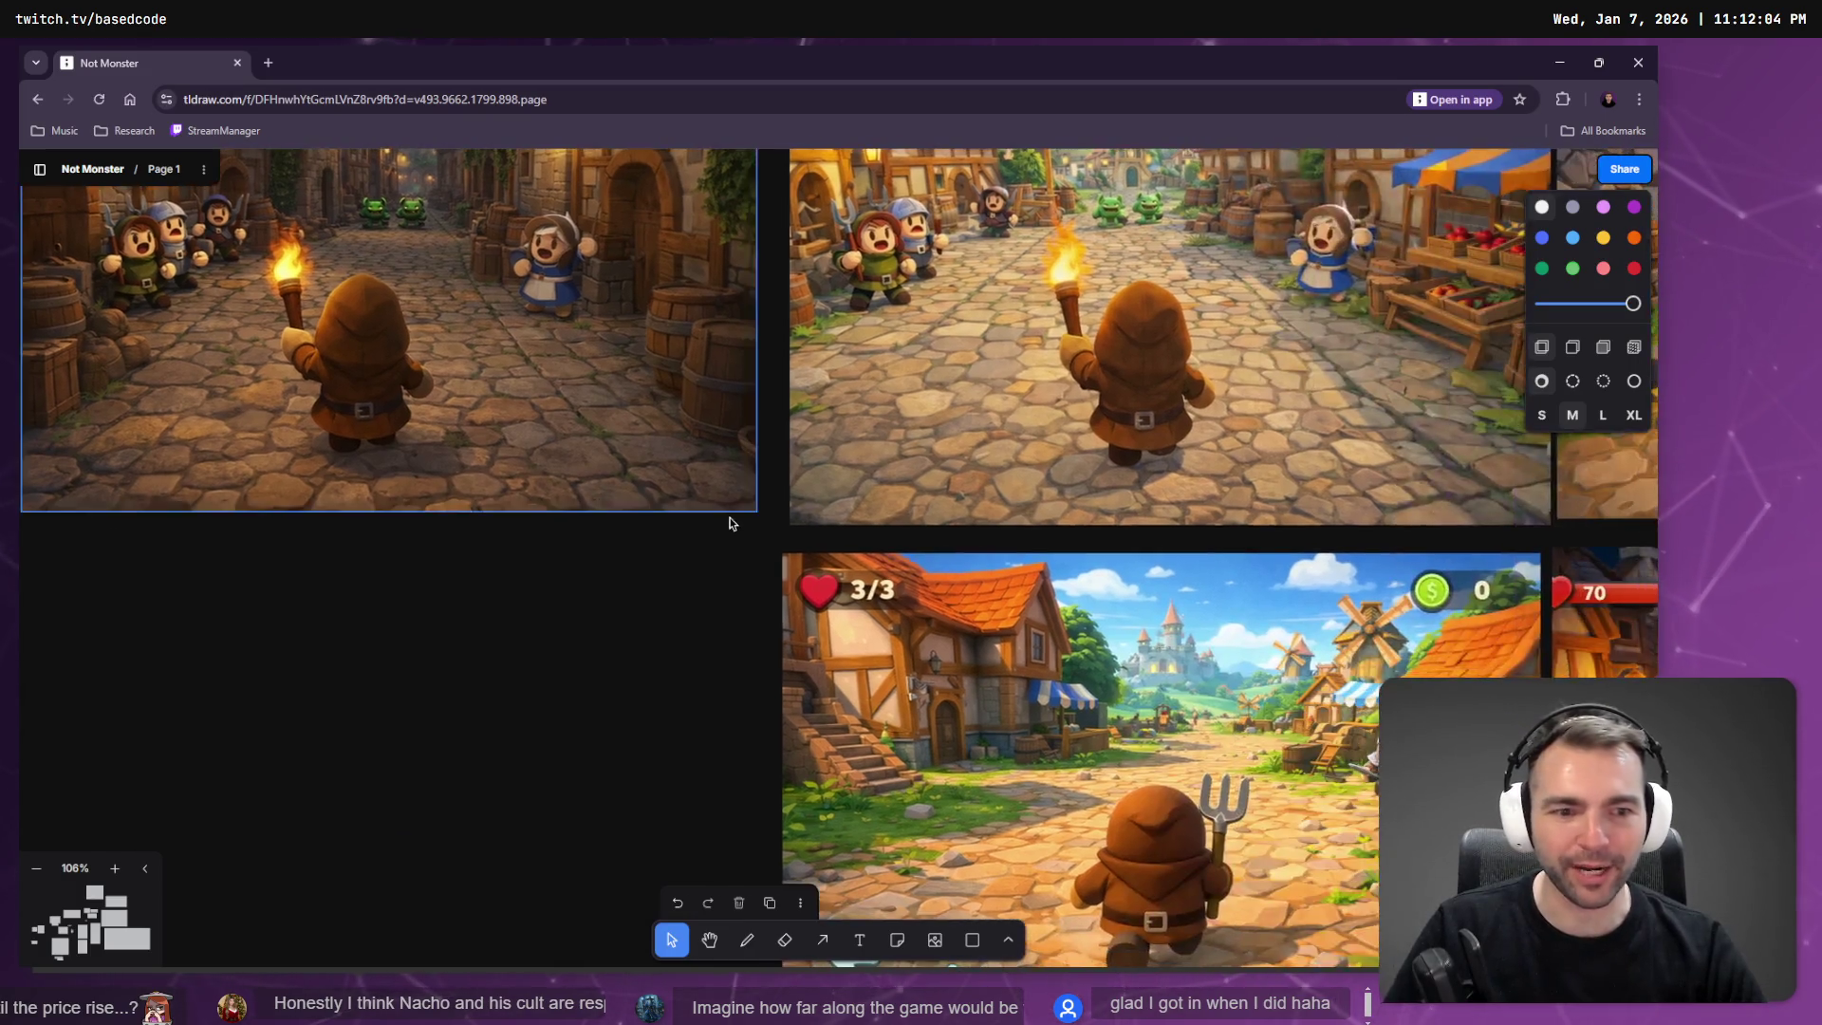
{"action": "scroll", "coordinate": [892, 897], "scroll_direction": "up", "scroll_amount": 3}
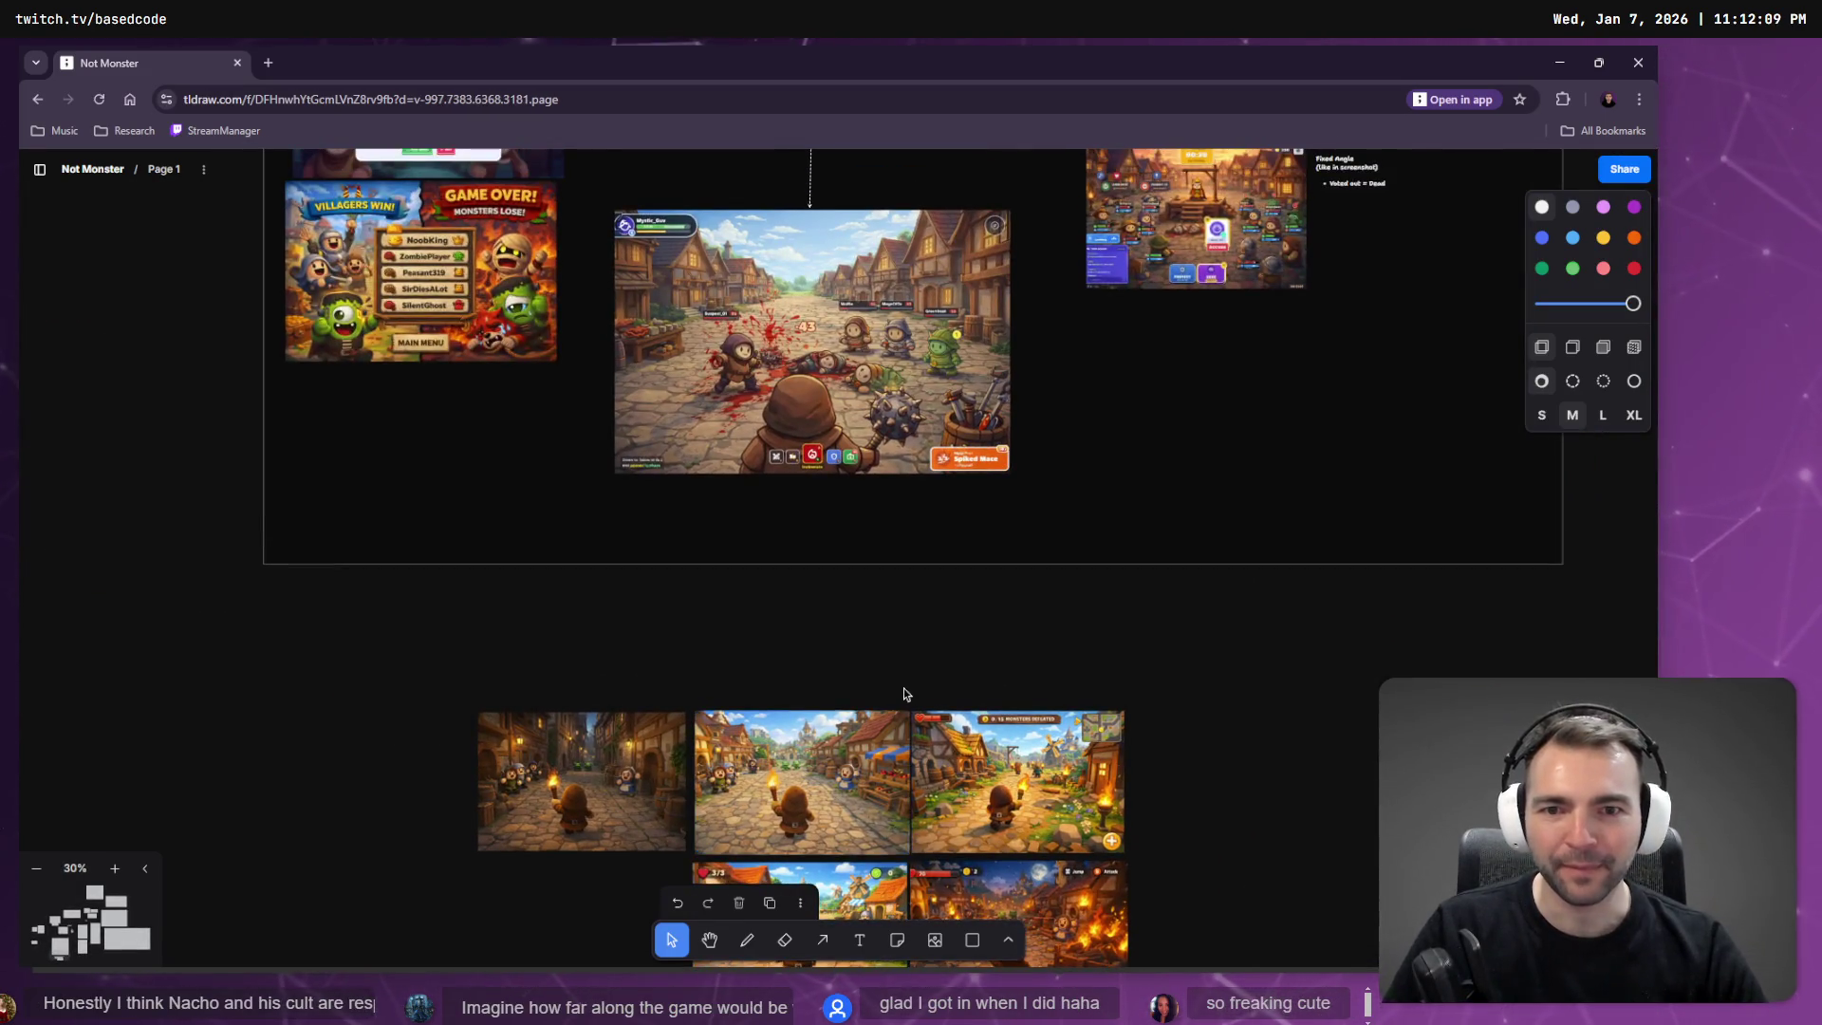
{"action": "scroll", "coordinate": [903, 692], "scroll_direction": "down", "scroll_amount": 3}
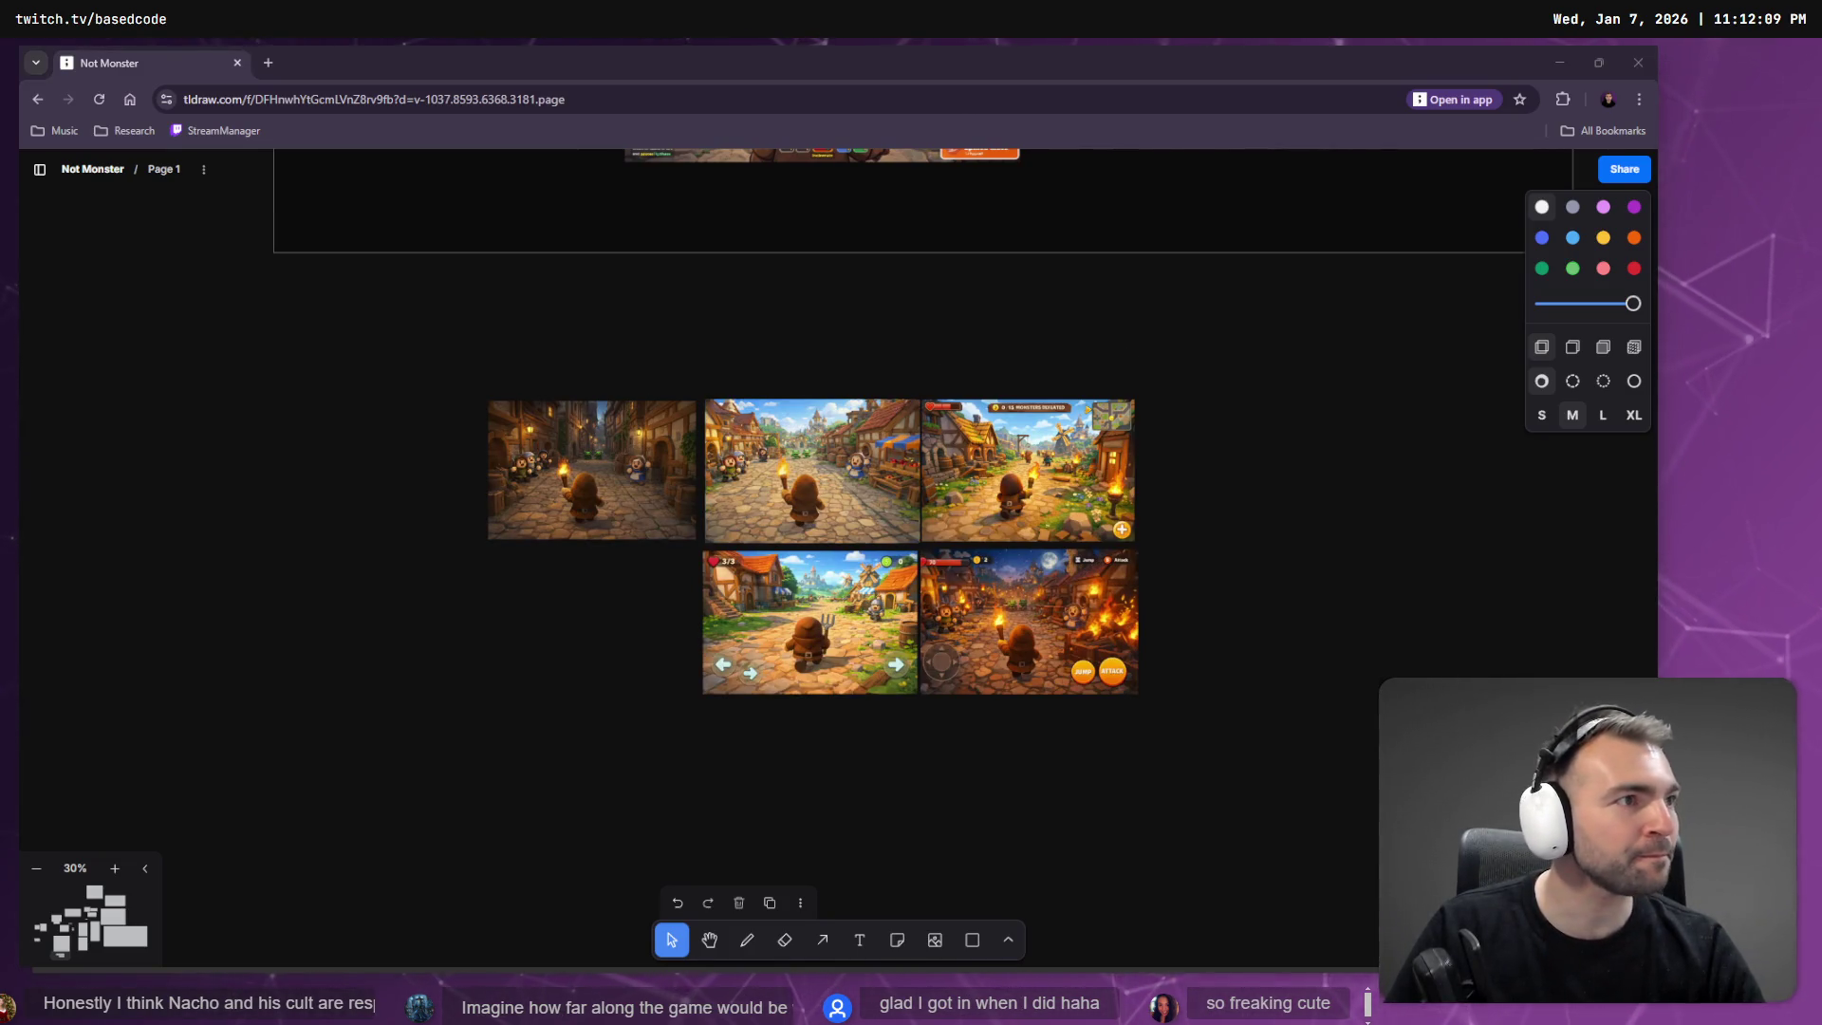
{"action": "key", "text": "ctrl+n"}
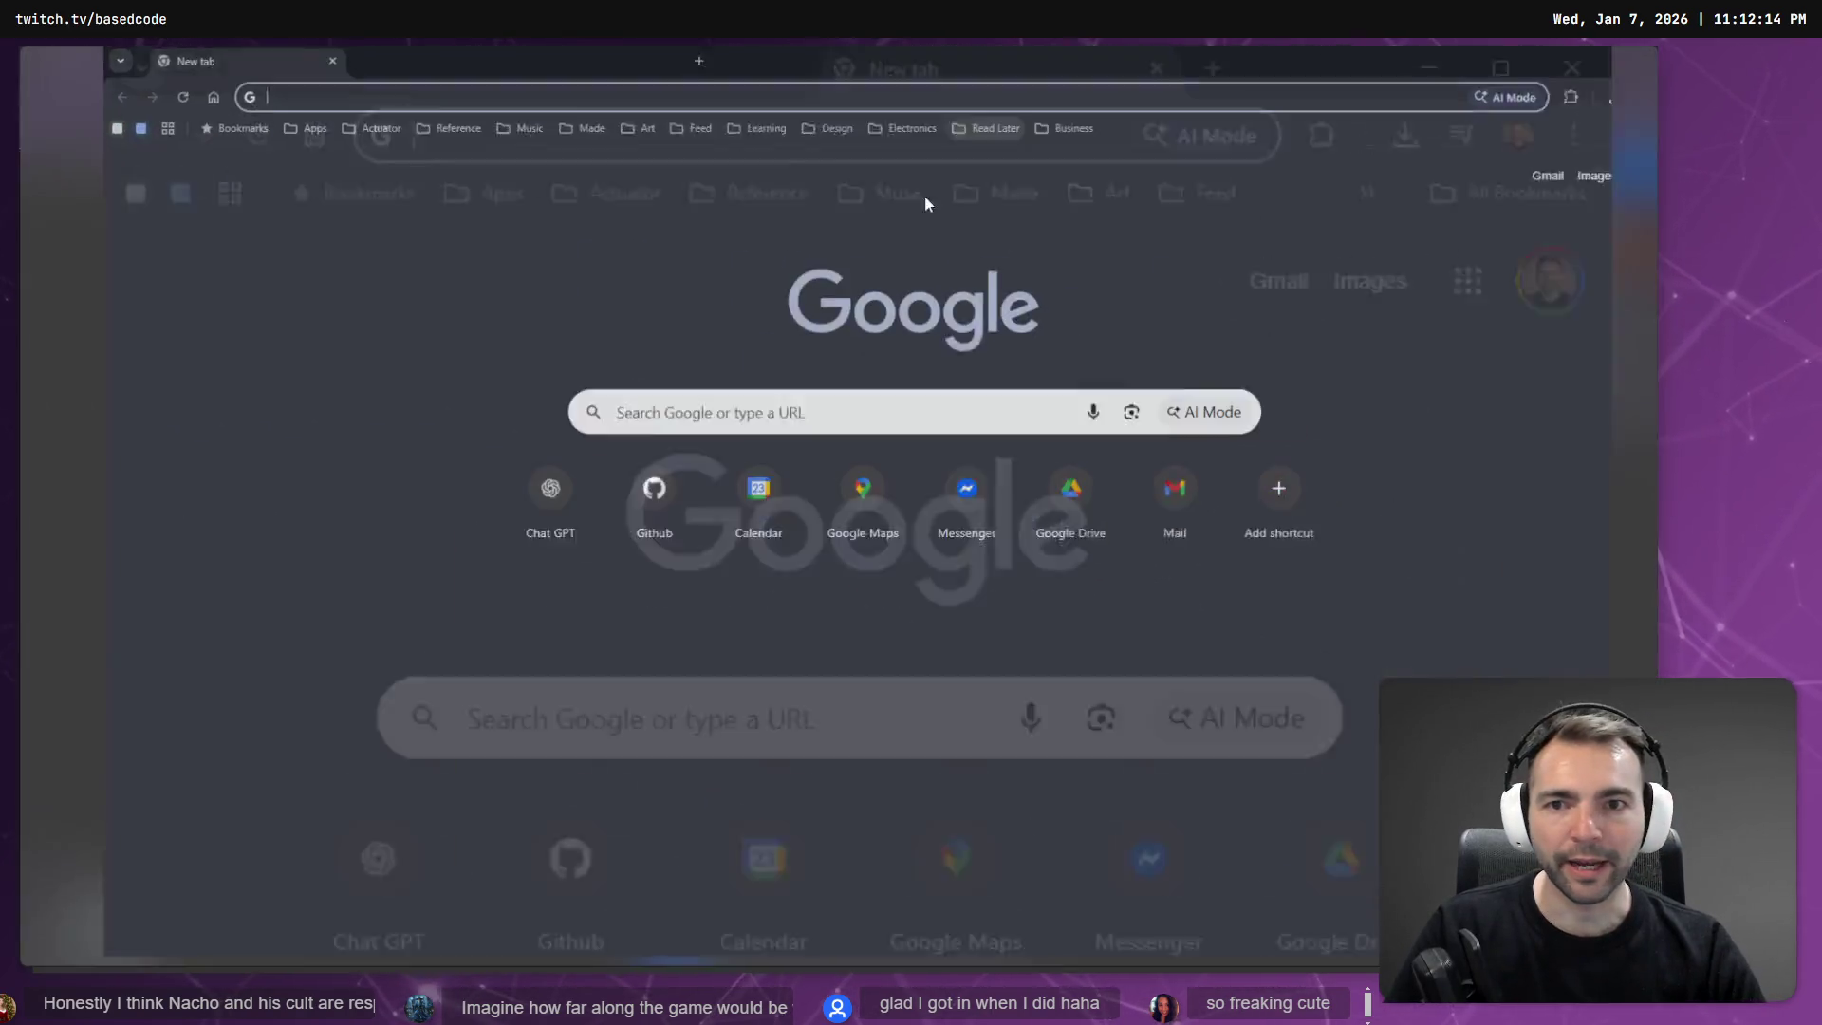
Find the alleyway image in ChatGPT's image gallery and open its original chat.
{"action": "left_click", "coordinate": [471, 502]}
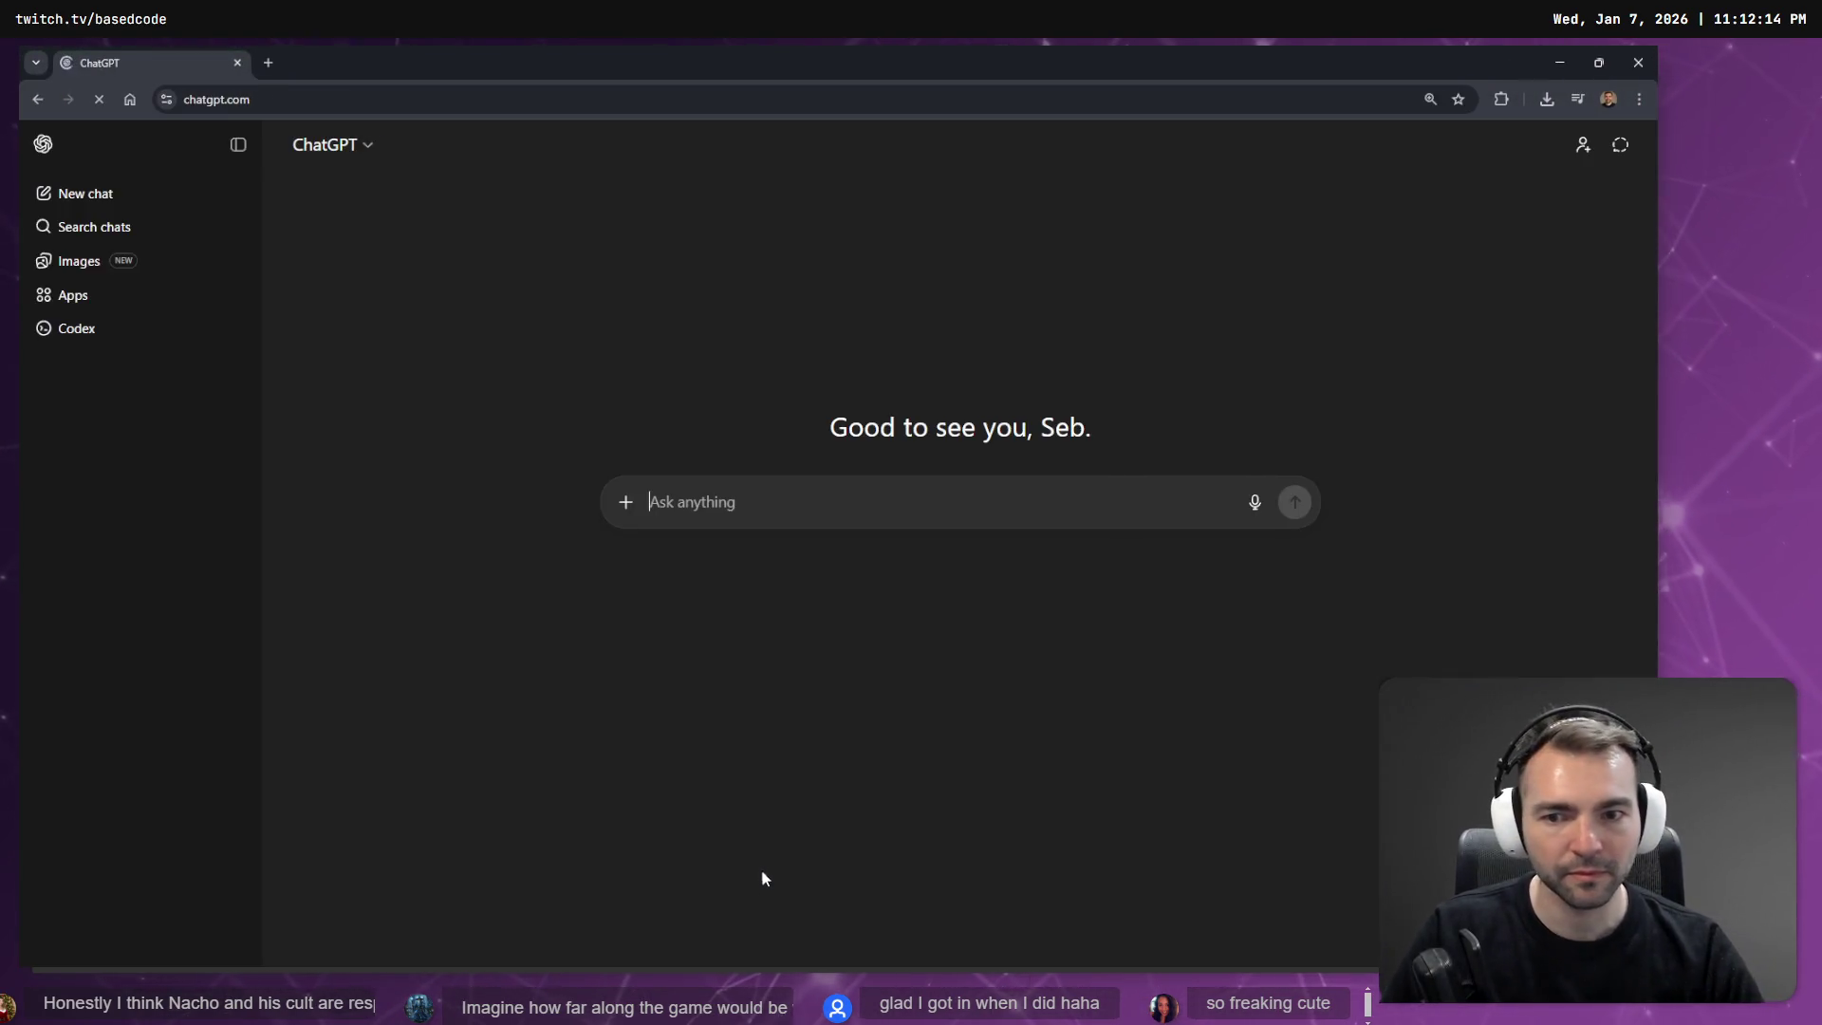
{"action": "left_click", "coordinate": [78, 261]}
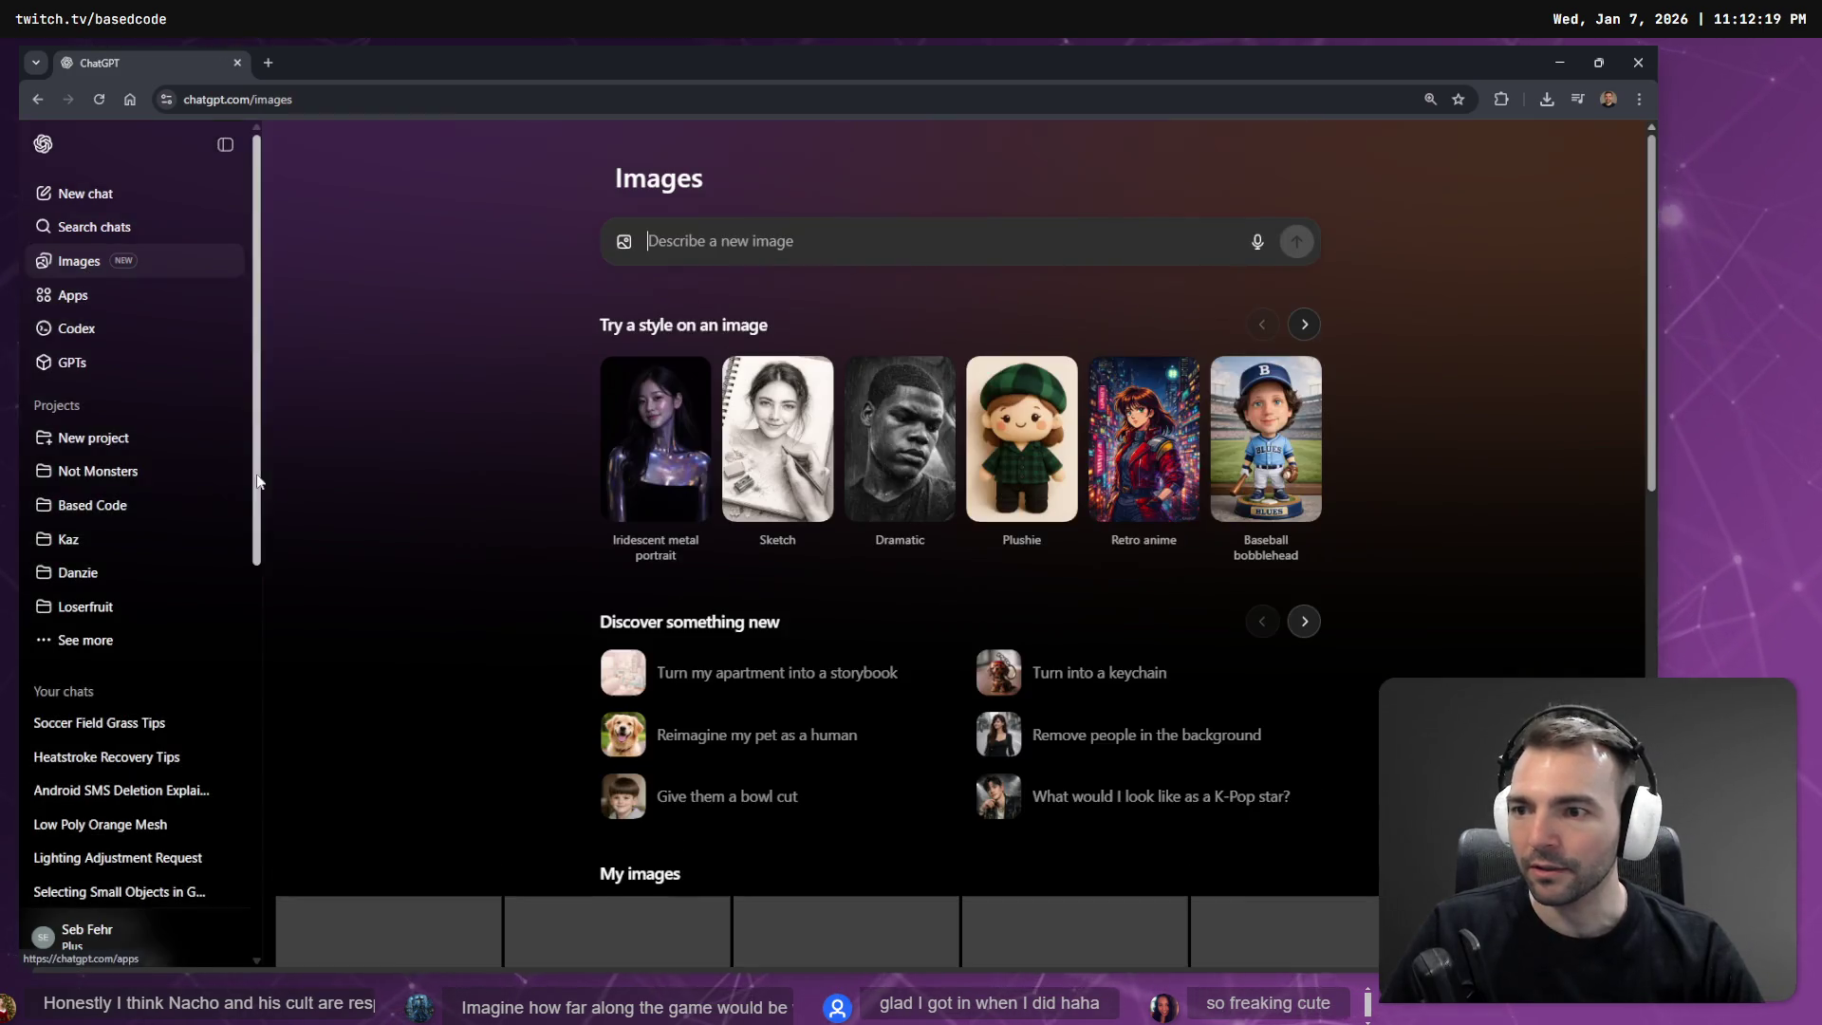
{"action": "scroll", "coordinate": [480, 500], "scroll_direction": "down", "scroll_amount": 4}
{"action": "scroll", "coordinate": [540, 508], "scroll_direction": "down", "scroll_amount": 10}
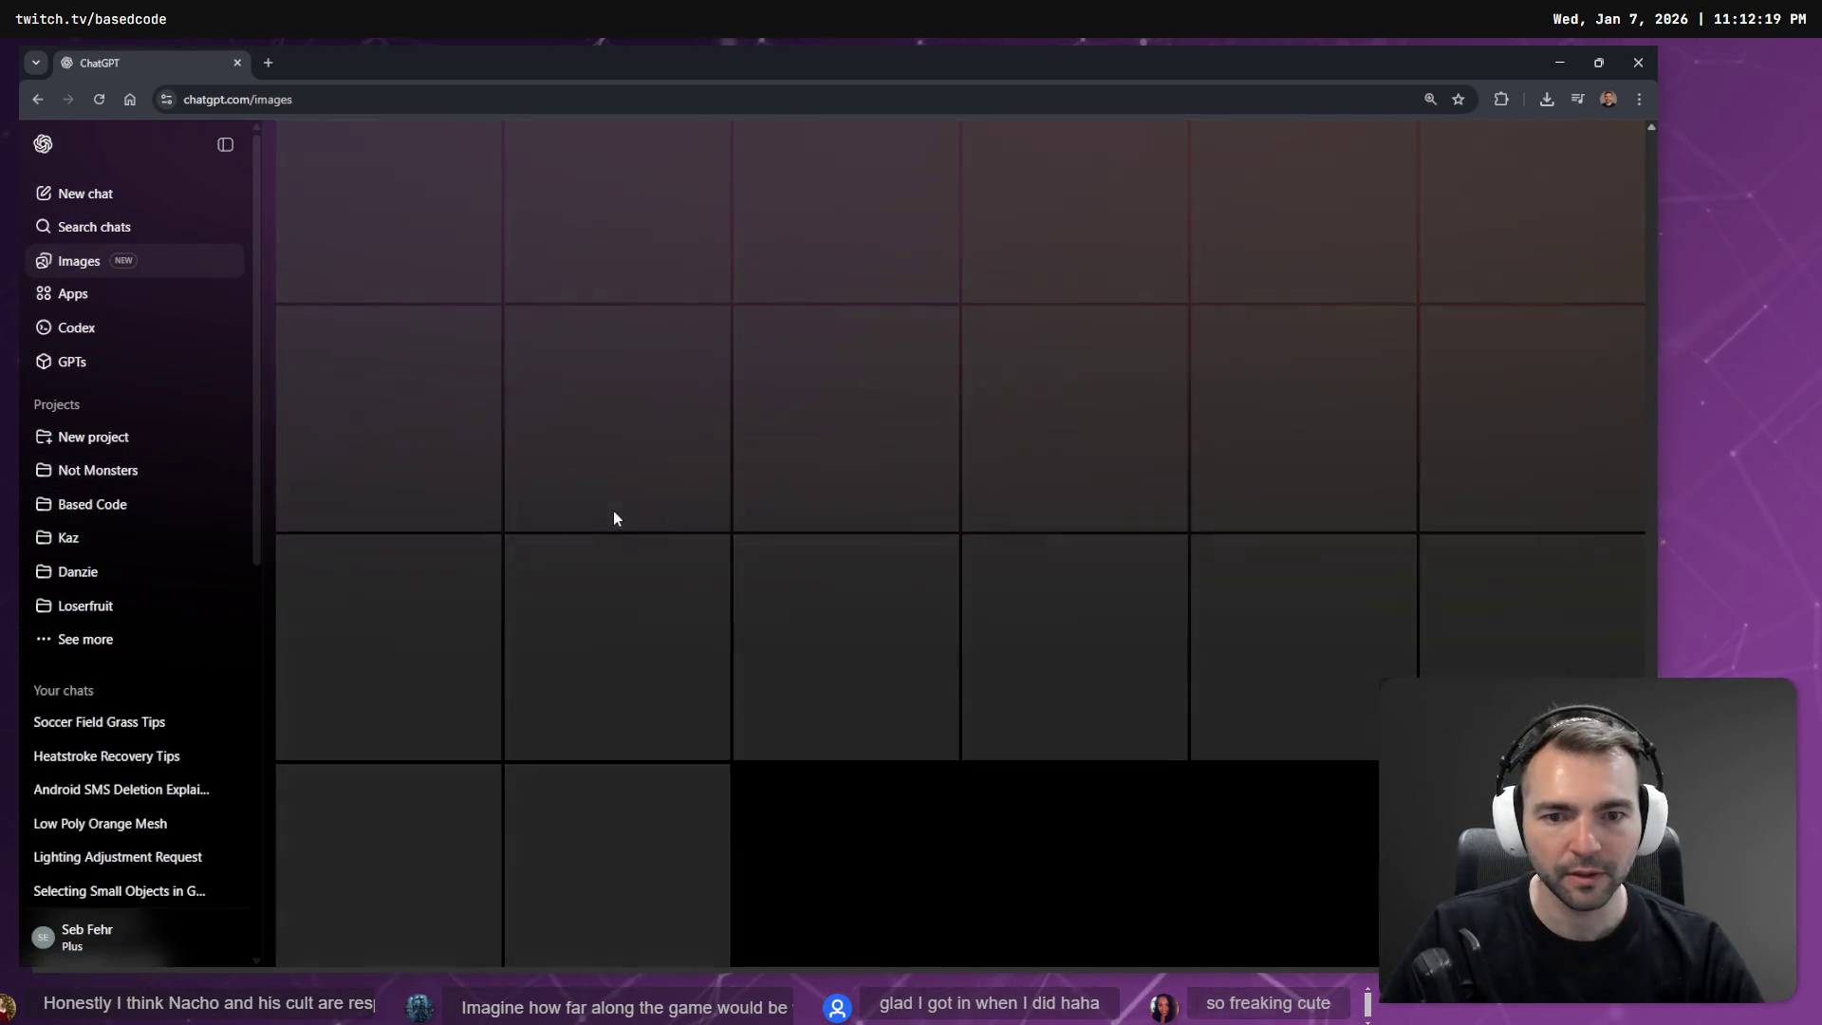
{"action": "scroll", "coordinate": [415, 476], "scroll_direction": "down", "scroll_amount": 10}
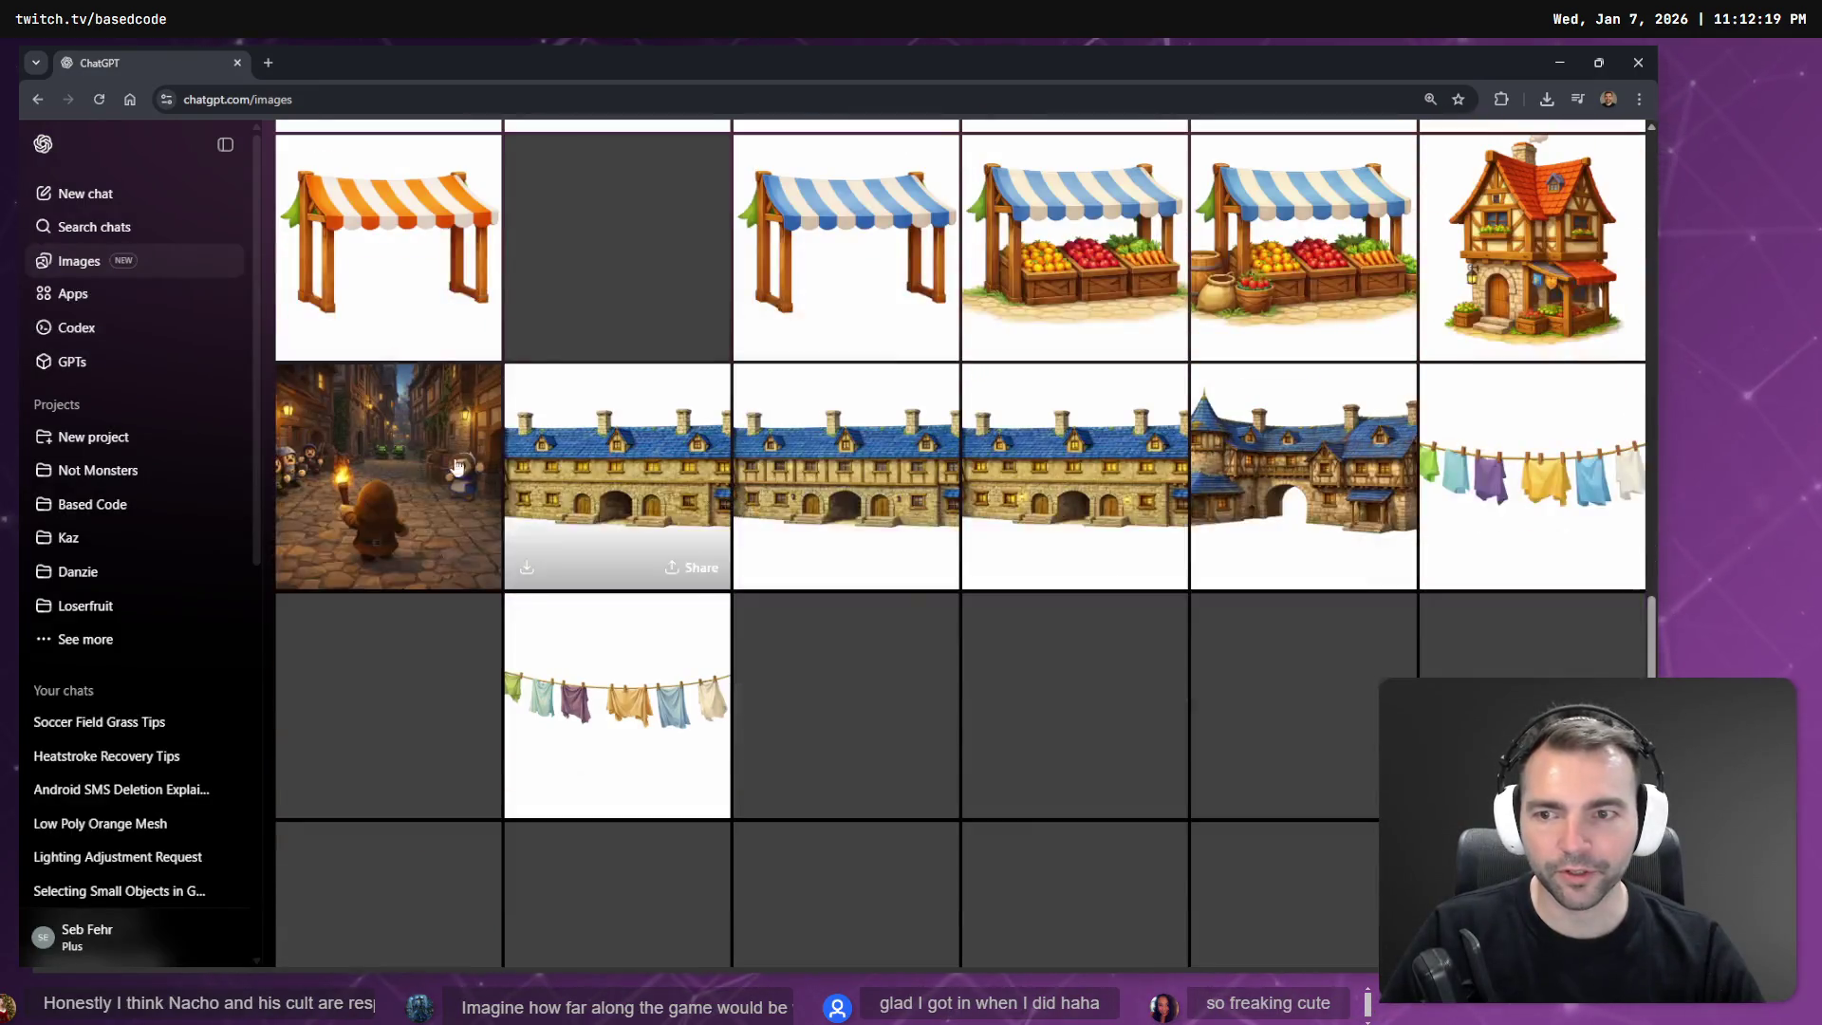
{"action": "left_click", "coordinate": [414, 477]}
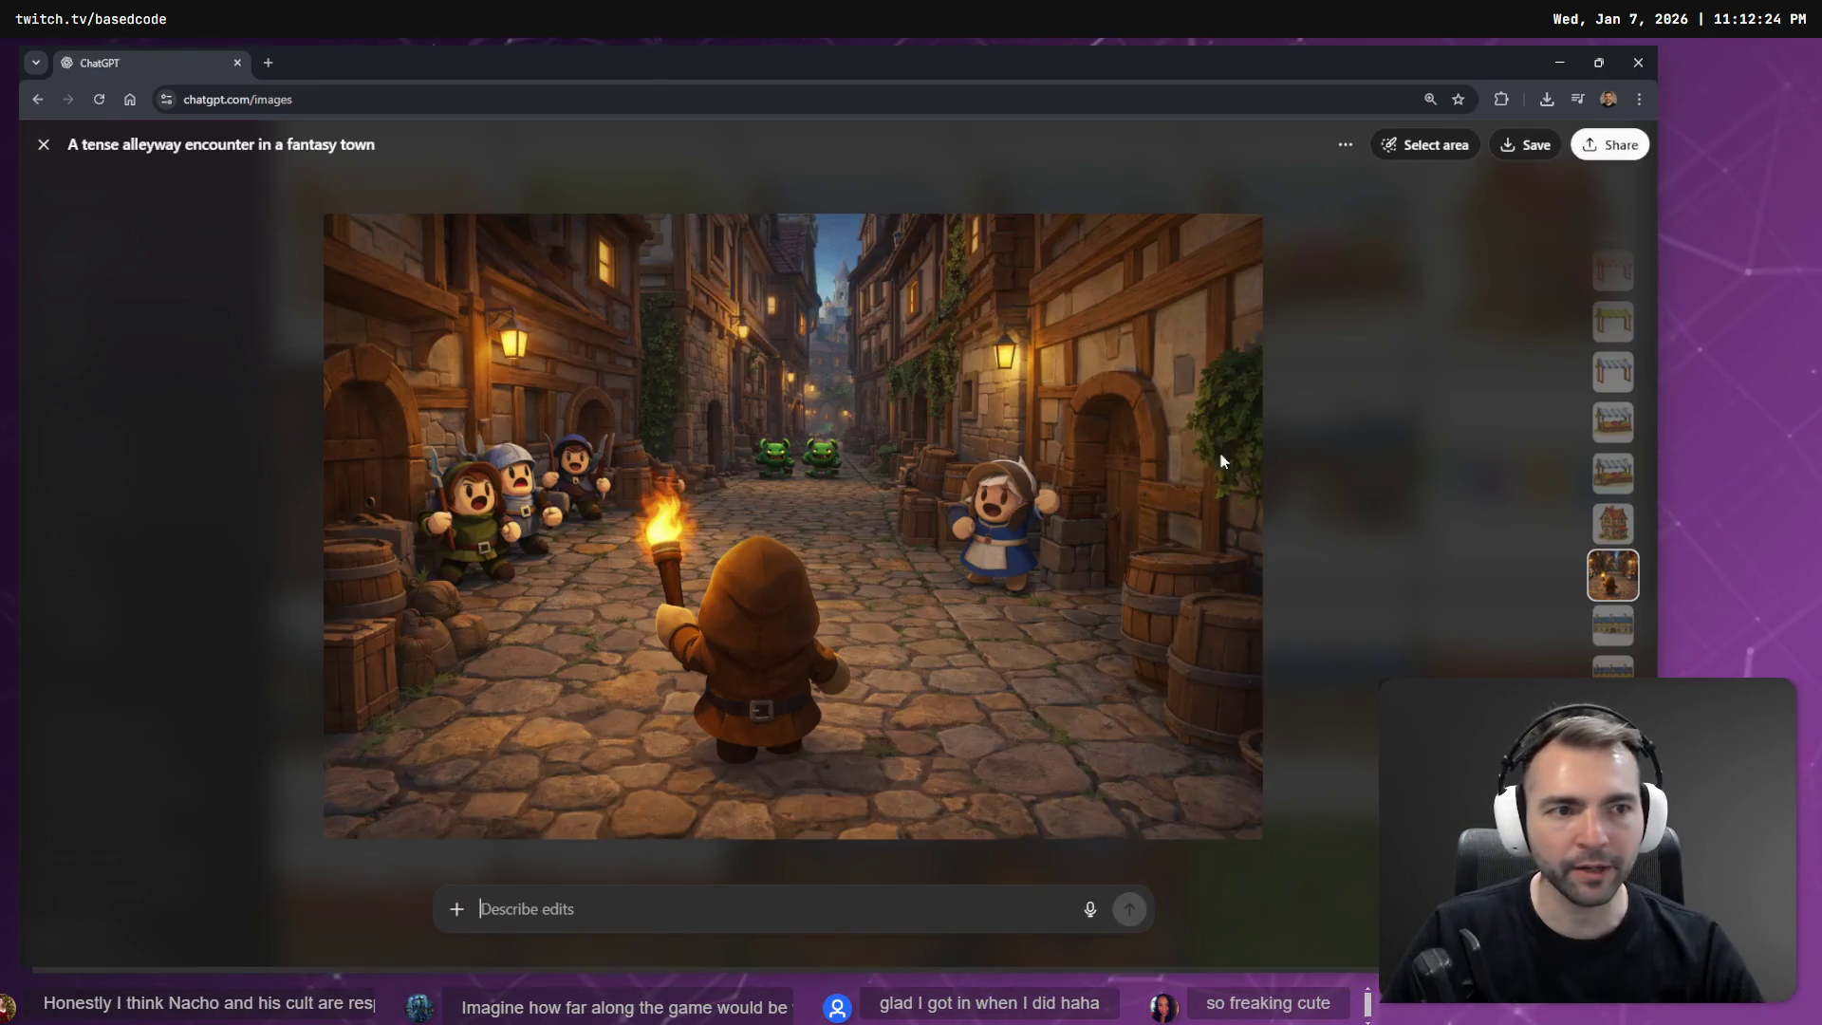
{"action": "left_click", "coordinate": [1346, 144]}
{"action": "left_click", "coordinate": [1367, 194]}
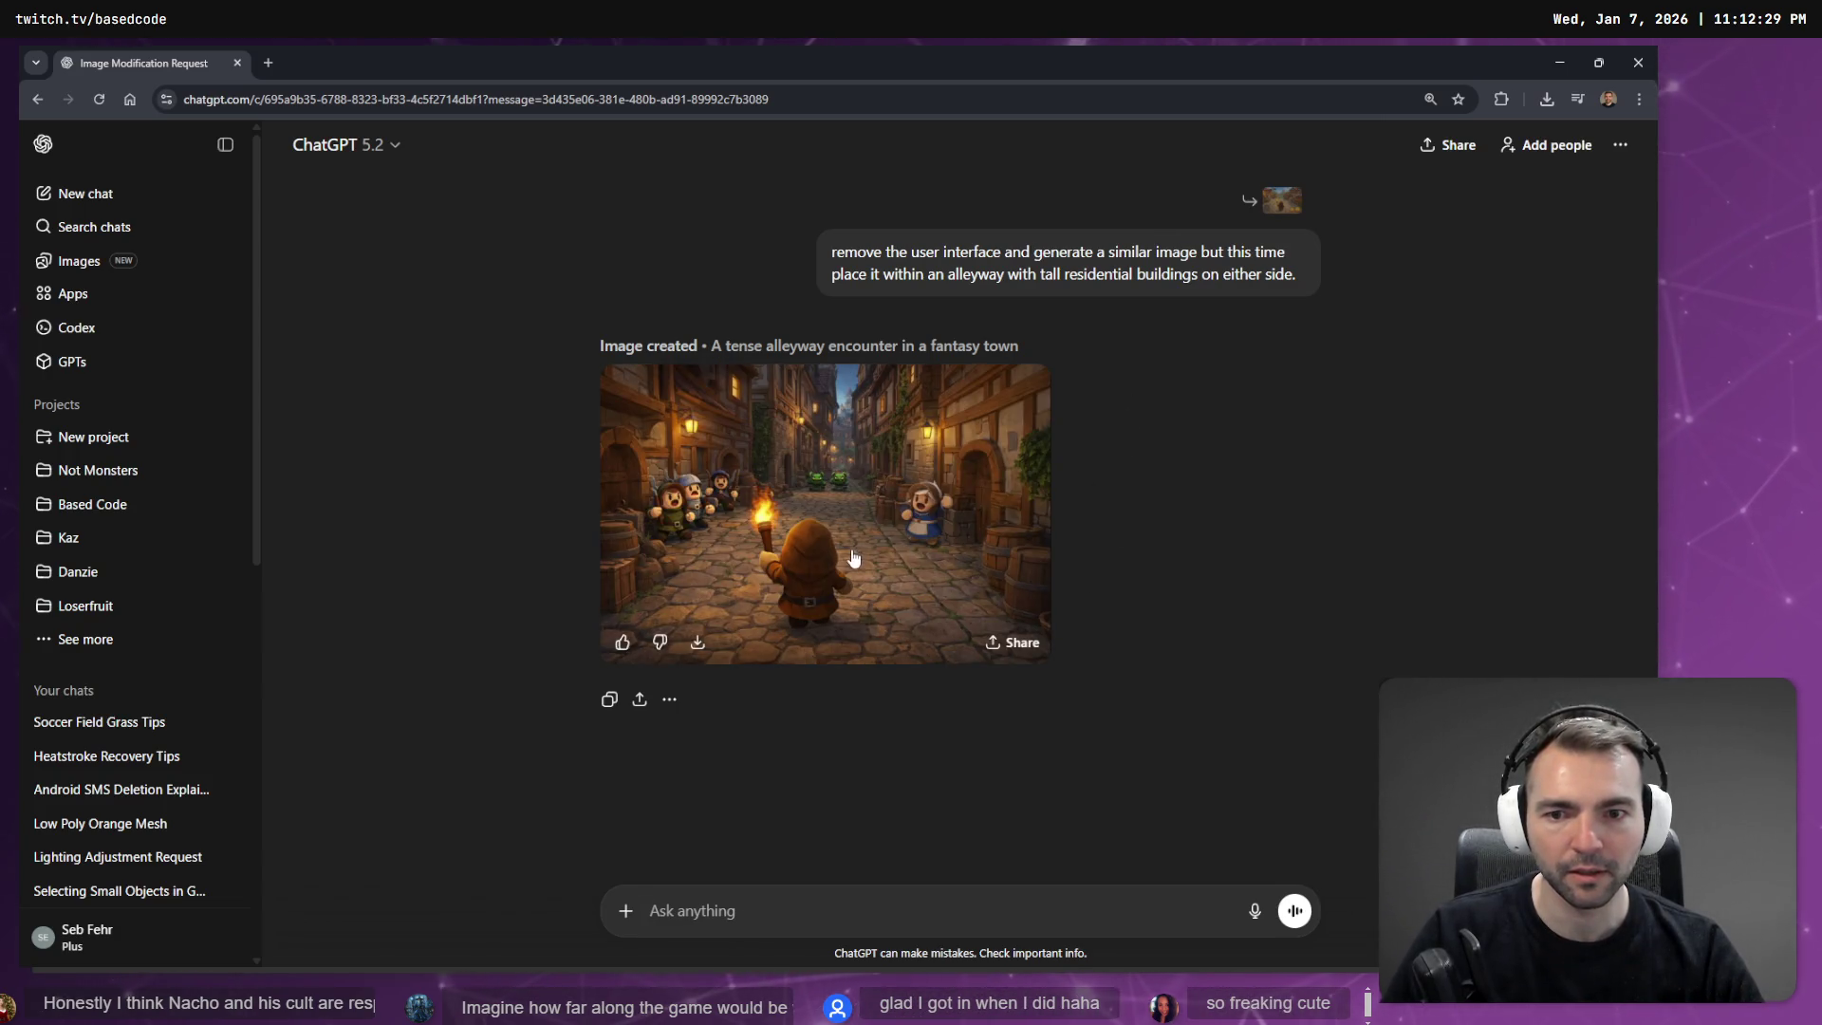
View the alleyway image full size and snip the hooded torch-bearer.
{"action": "left_click", "coordinate": [854, 558]}
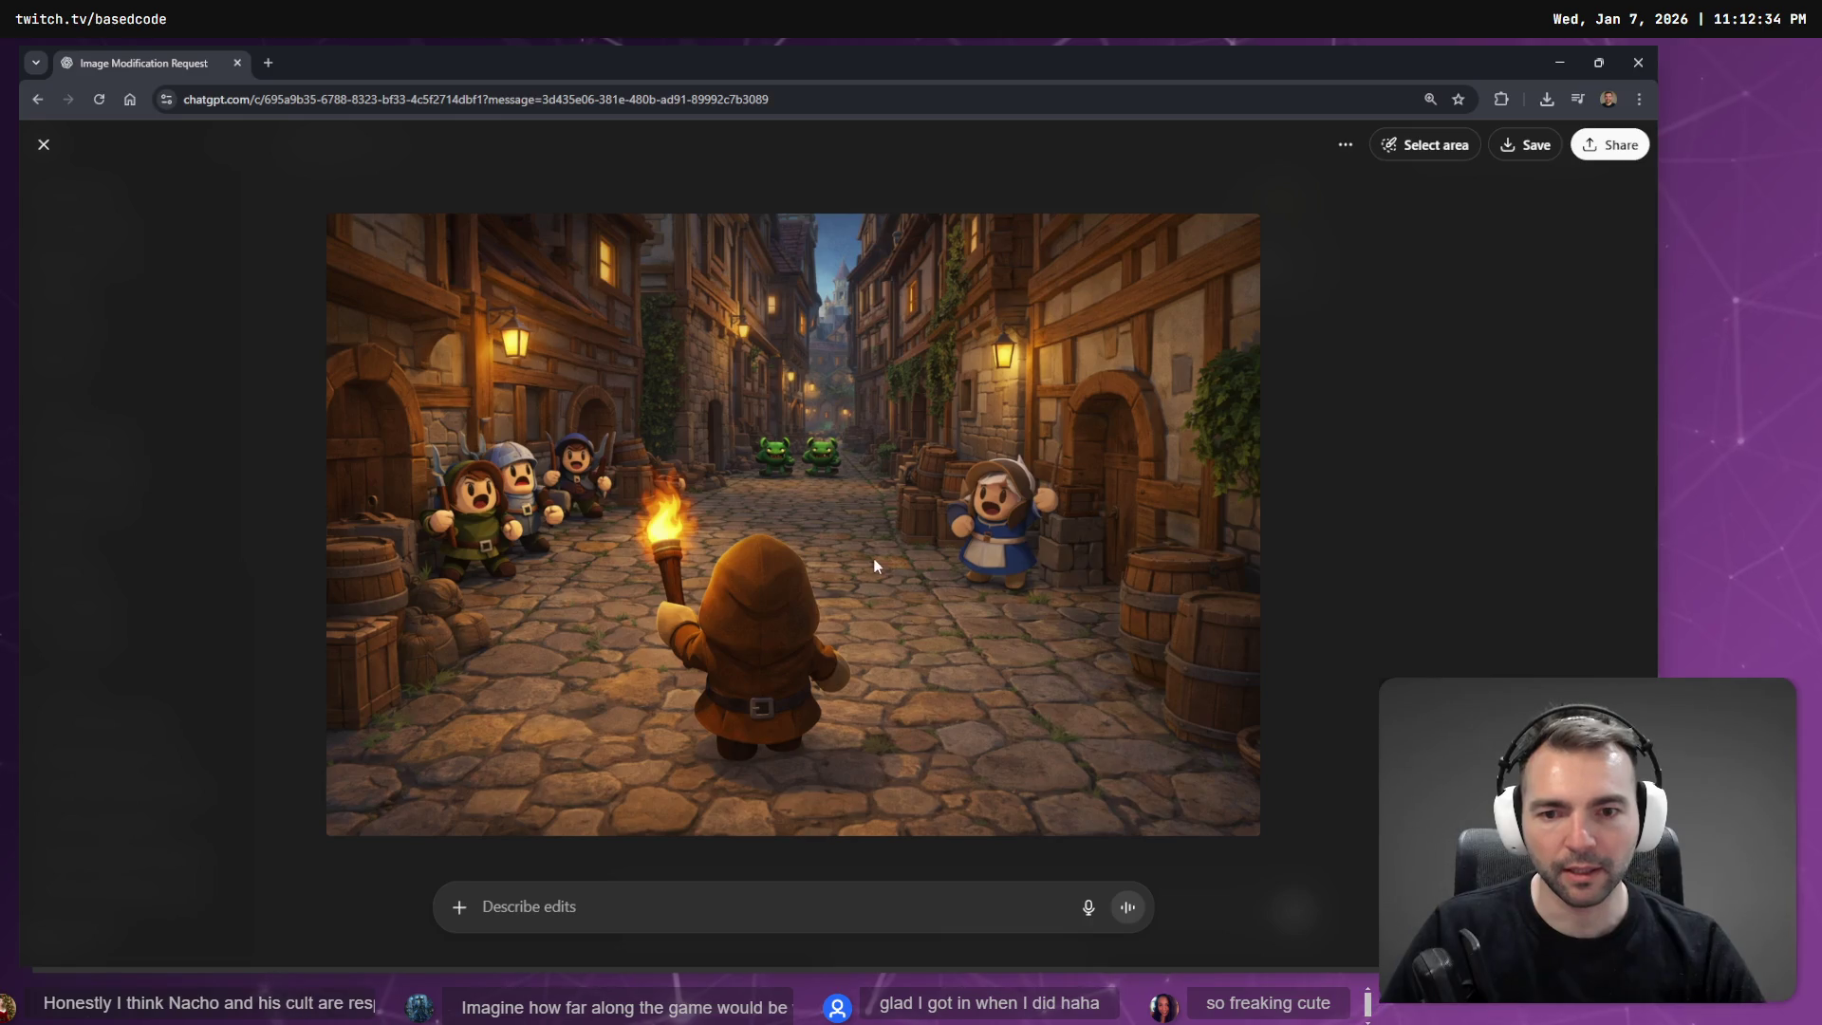
{"action": "right_click", "coordinate": [876, 566]}
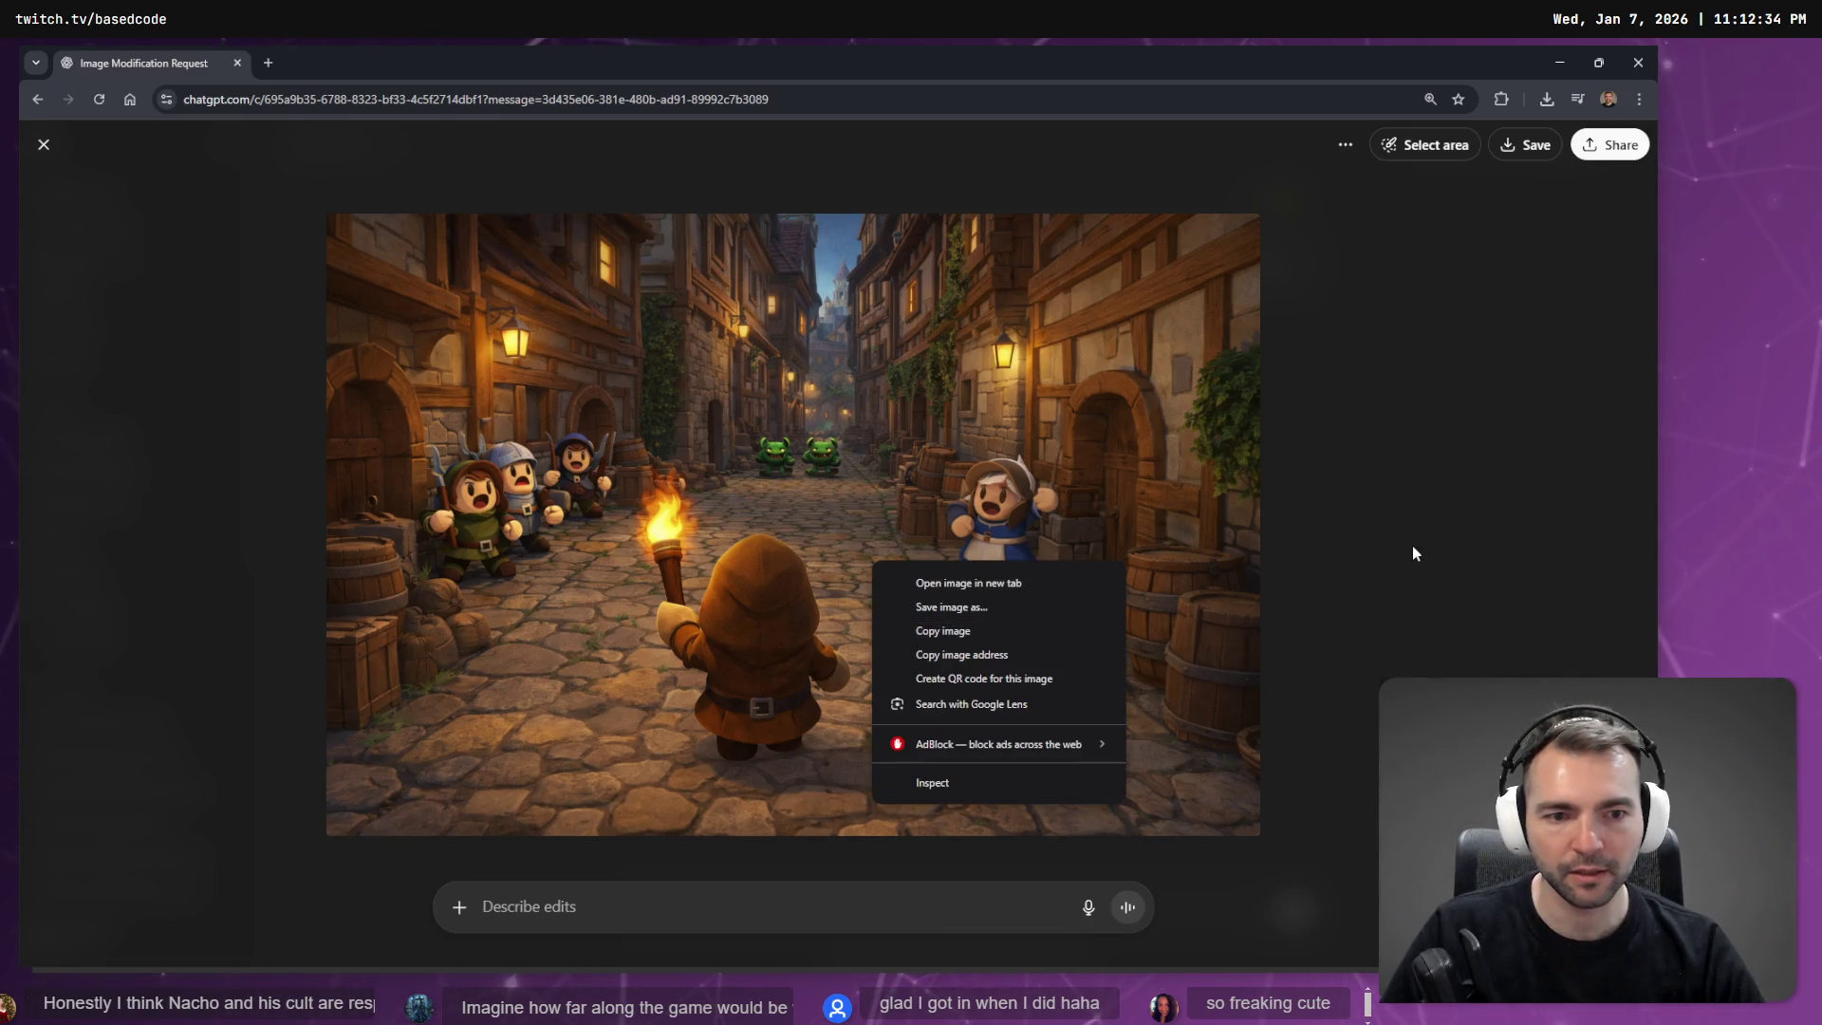
{"action": "left_click", "coordinate": [1412, 545]}
{"action": "left_click", "coordinate": [833, 567]}
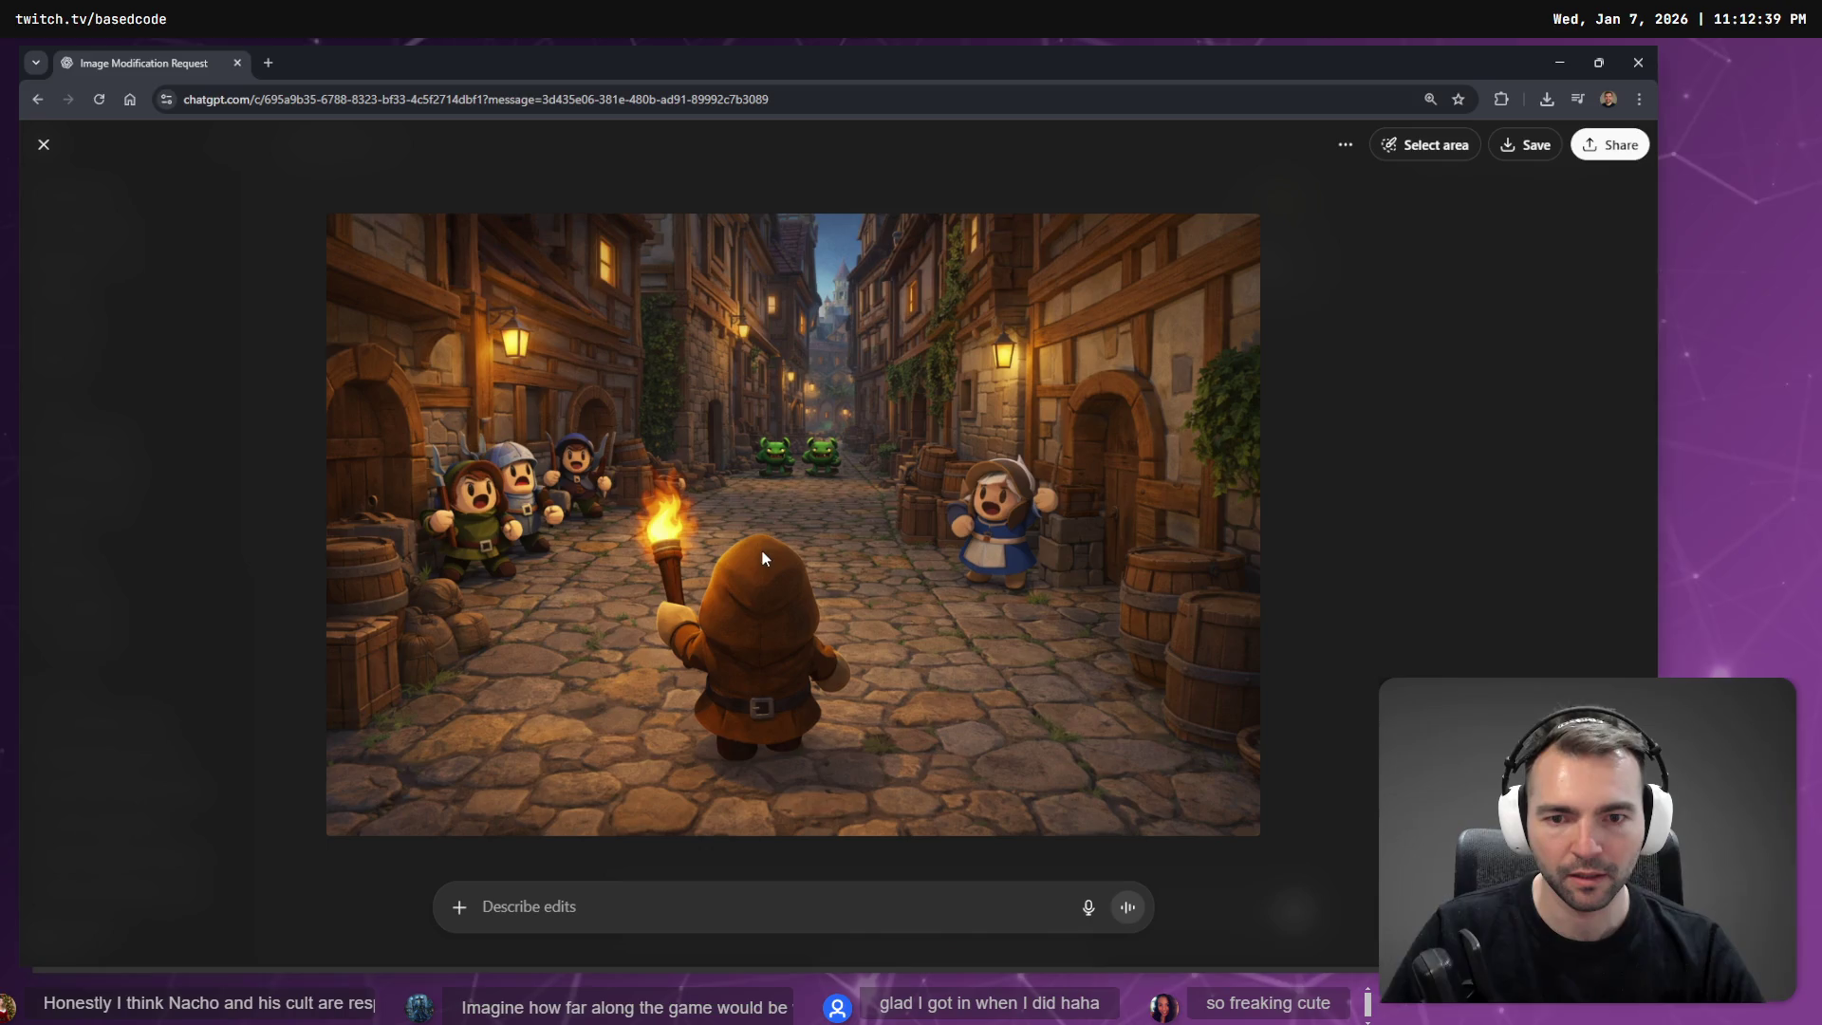
{"action": "key", "text": "super+shift+s"}
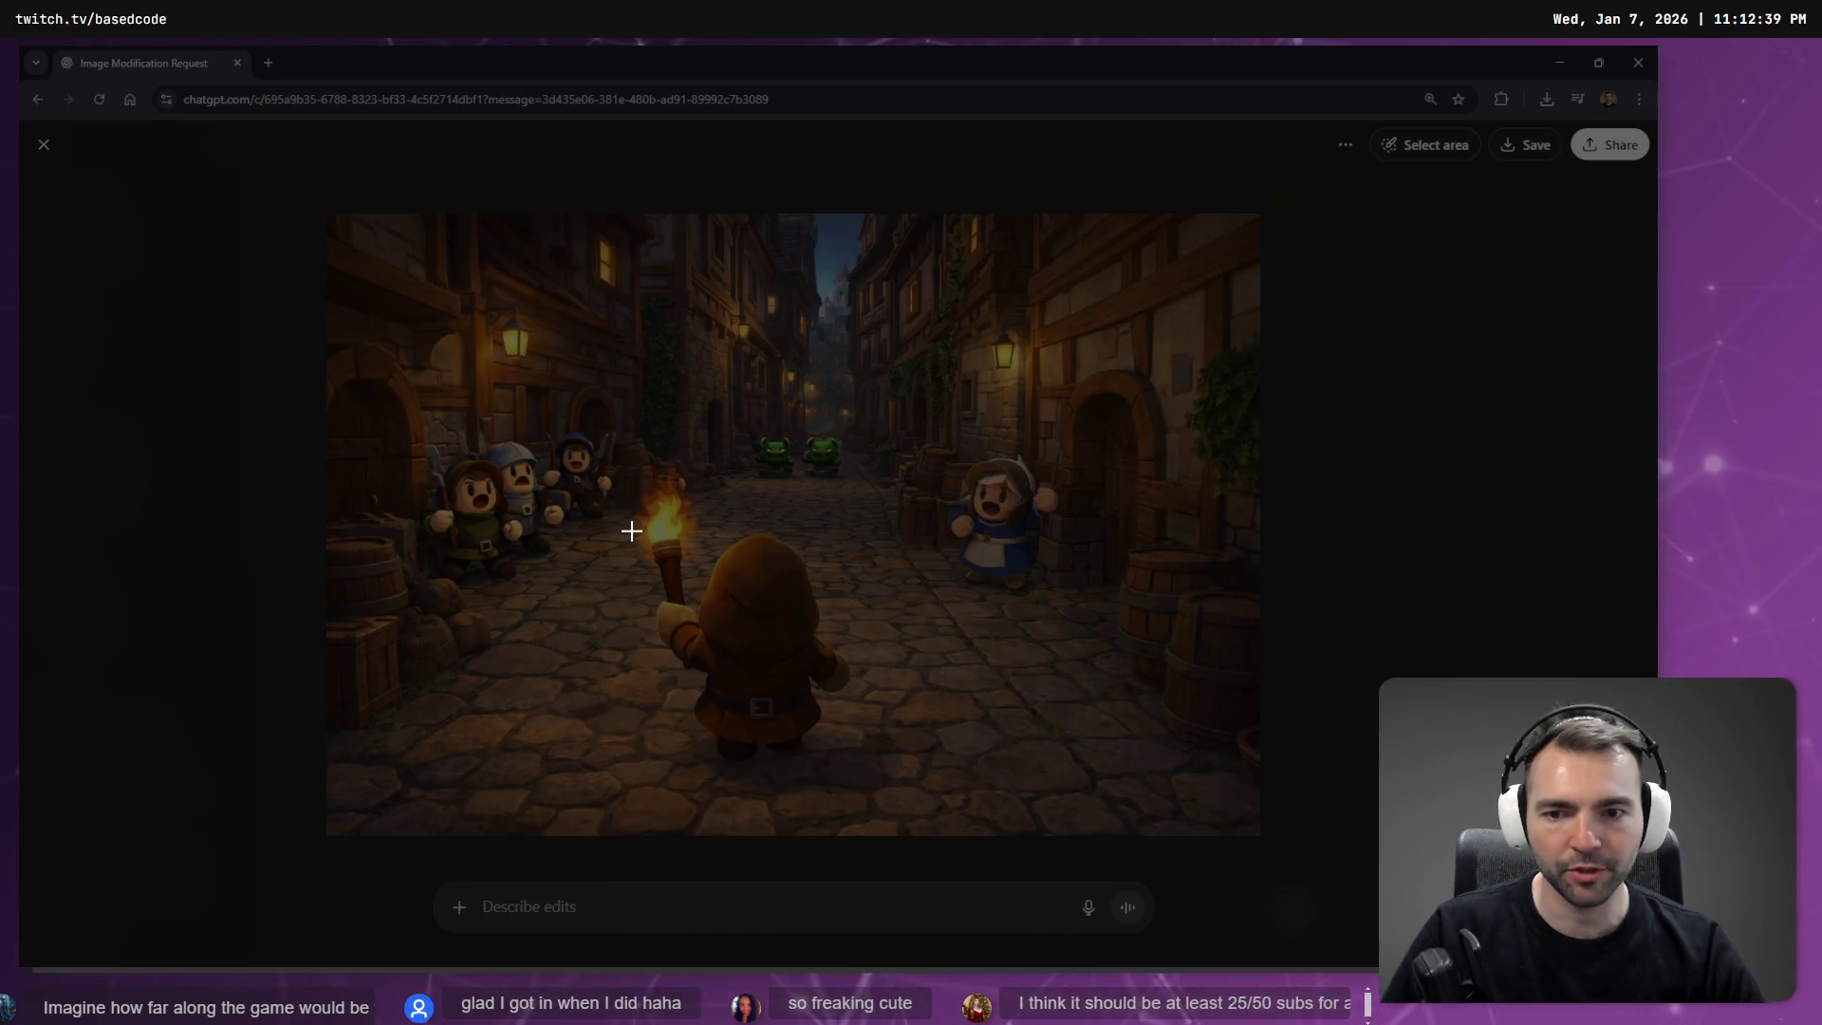
{"action": "left_click_drag", "start_coordinate": [636, 514], "coordinate": [872, 784]}
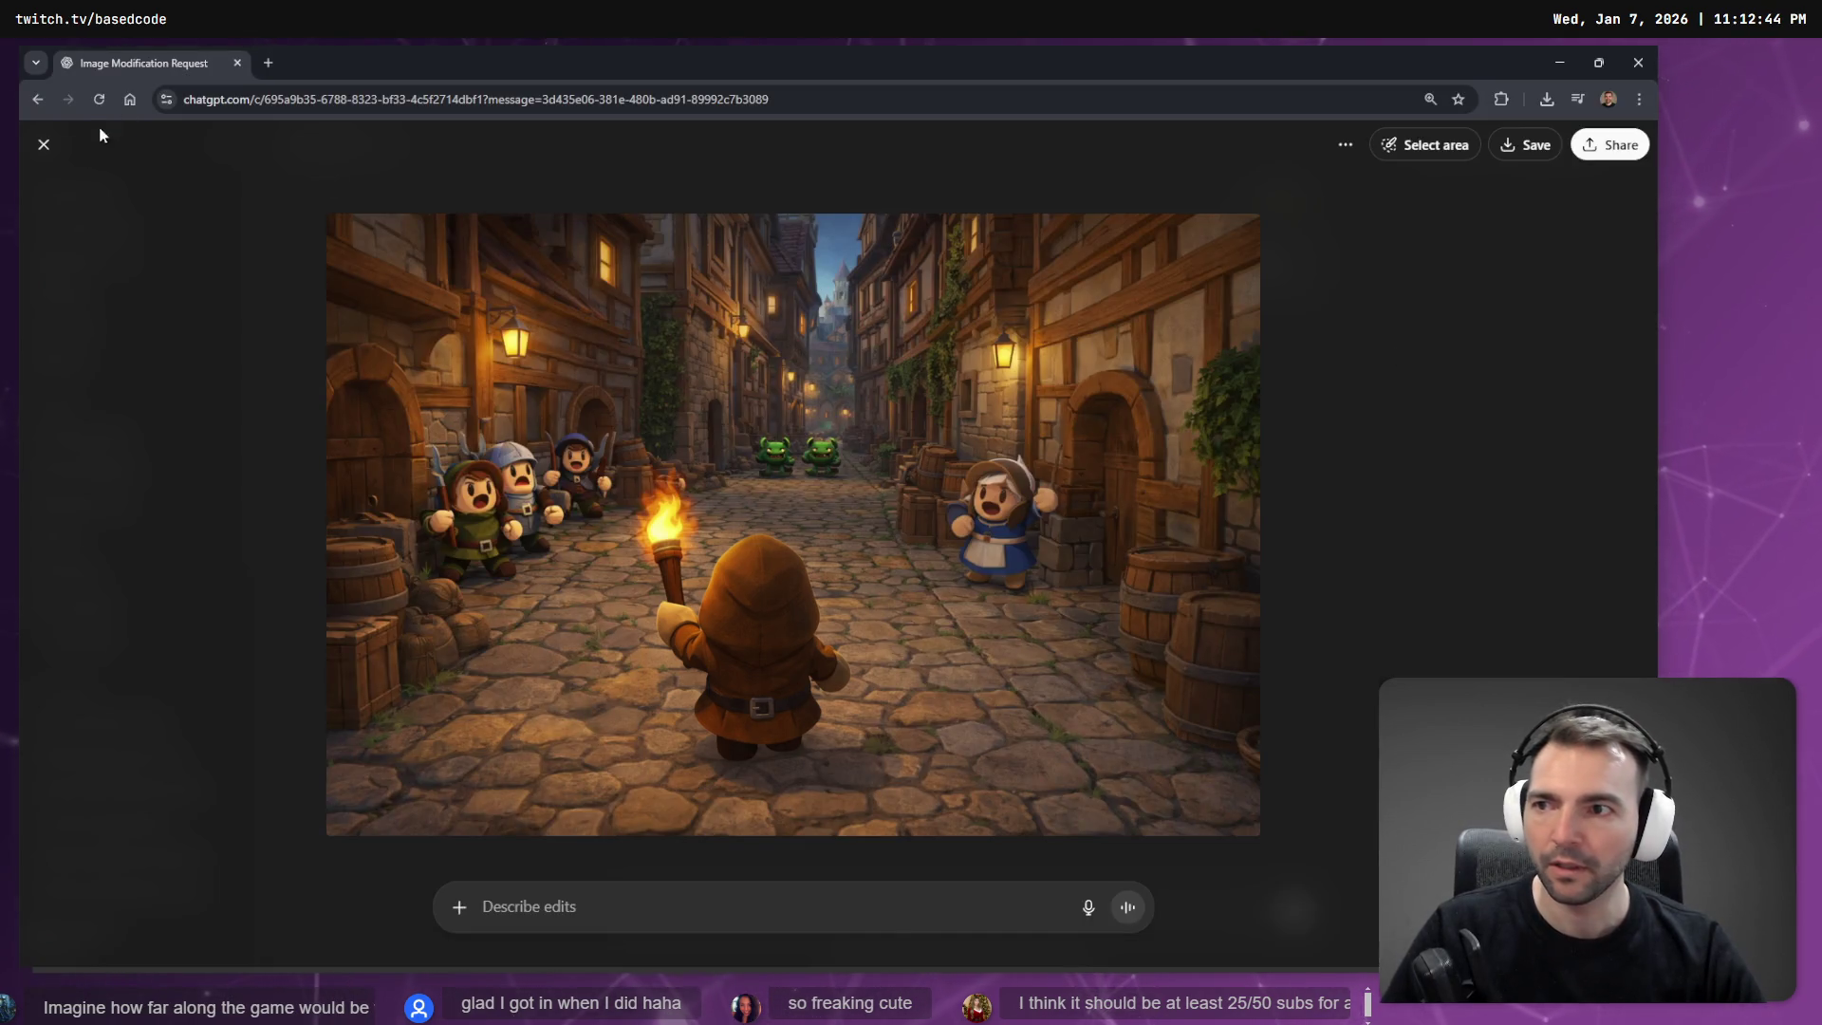
{"action": "key", "text": "Escape"}
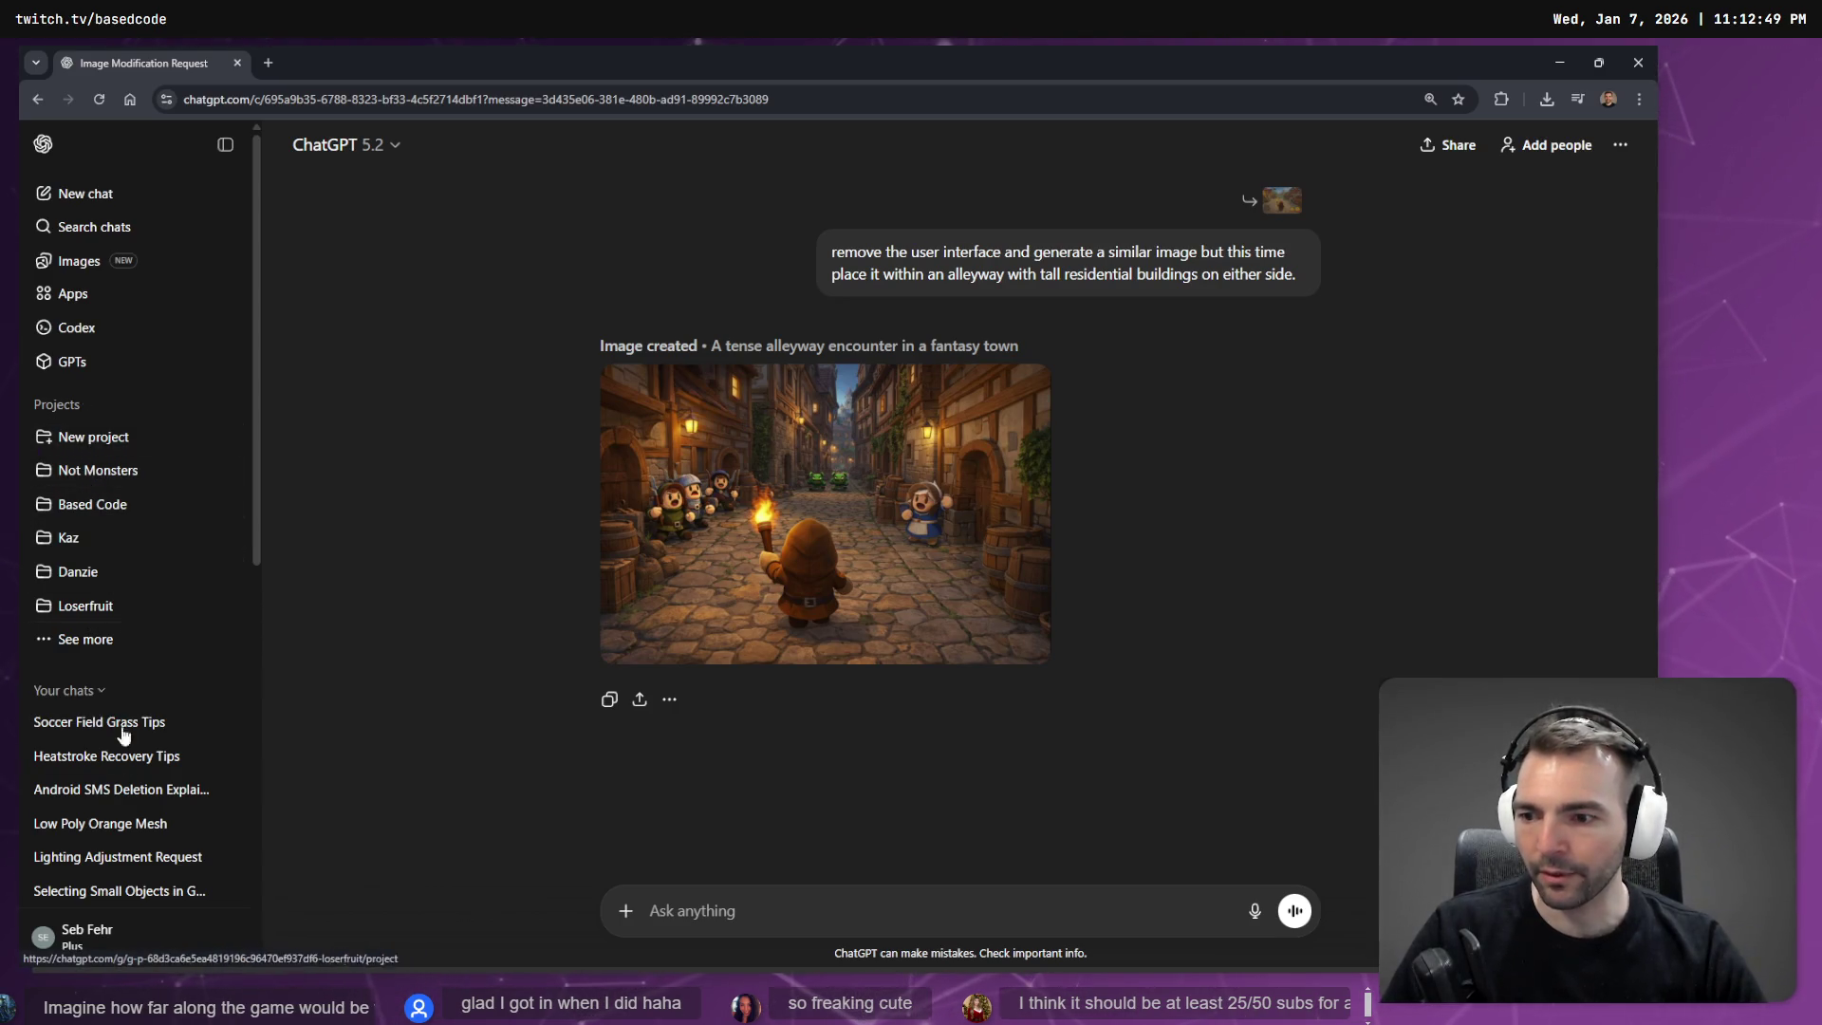
Open the Art (Initial Concept) chat in the Not Monsters project.
{"action": "scroll", "coordinate": [123, 731], "scroll_direction": "down", "scroll_amount": 1}
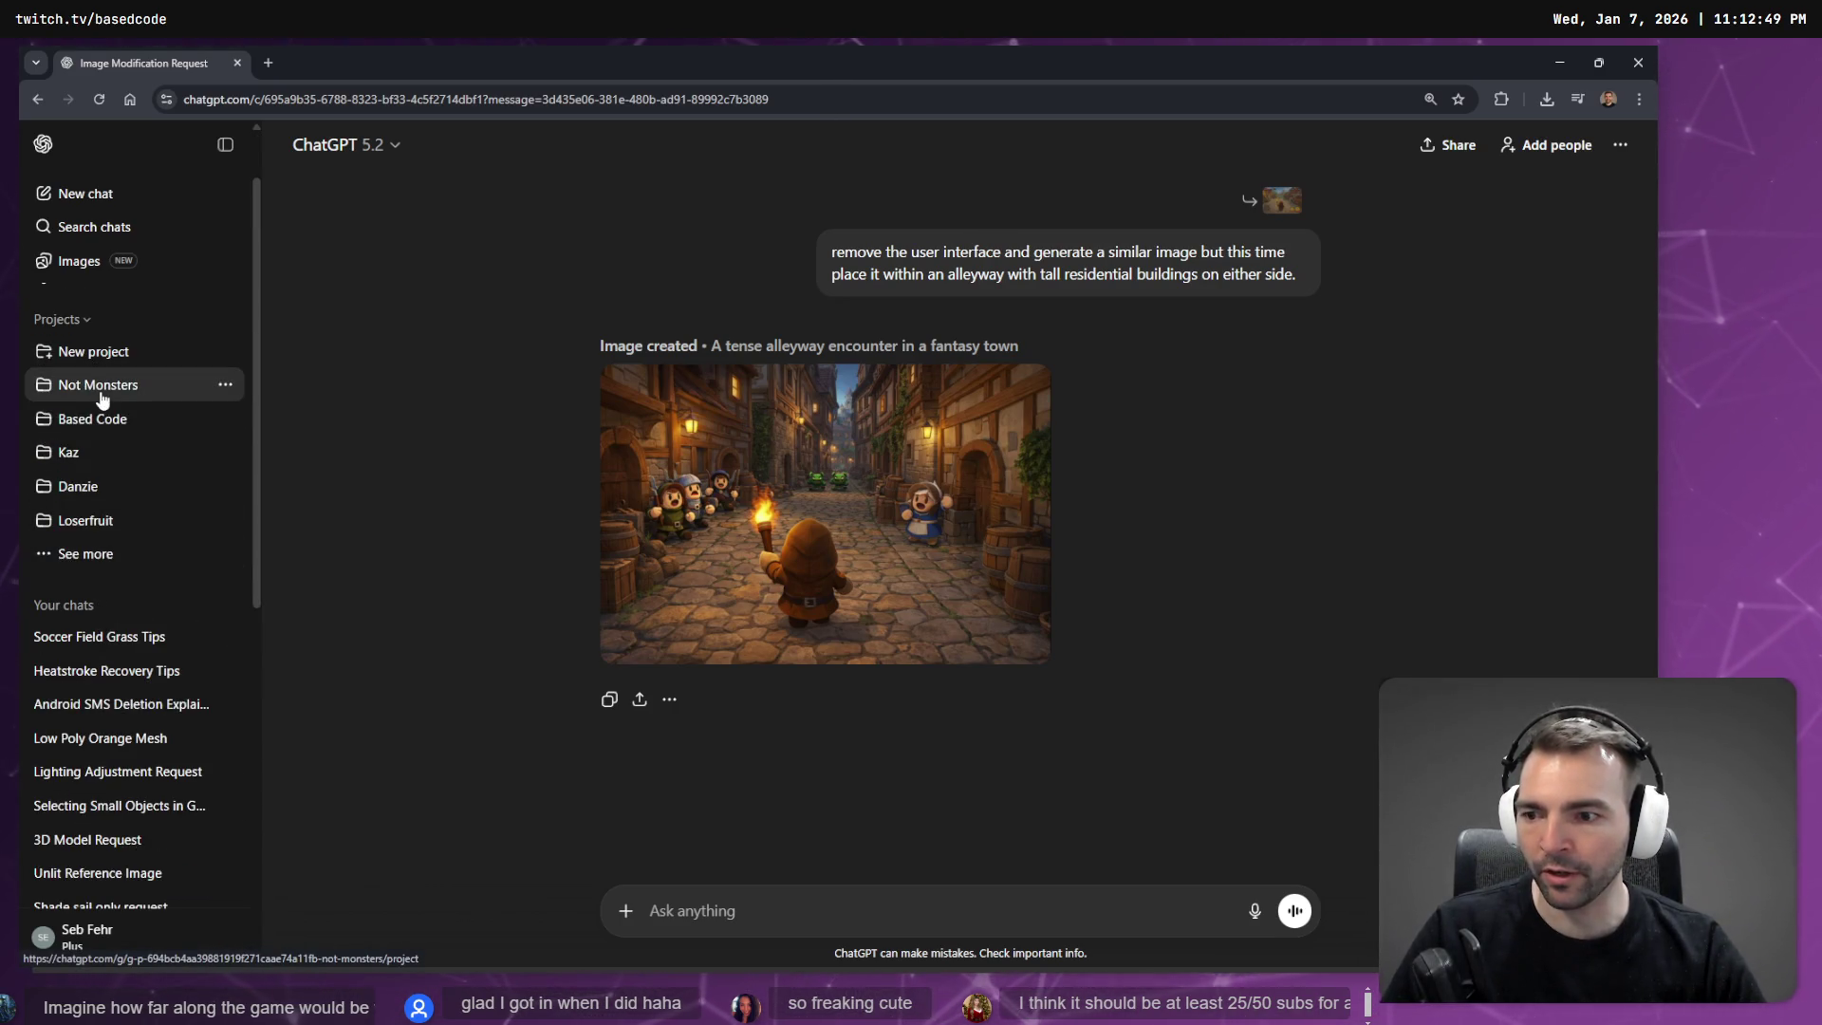
{"action": "left_click", "coordinate": [103, 398]}
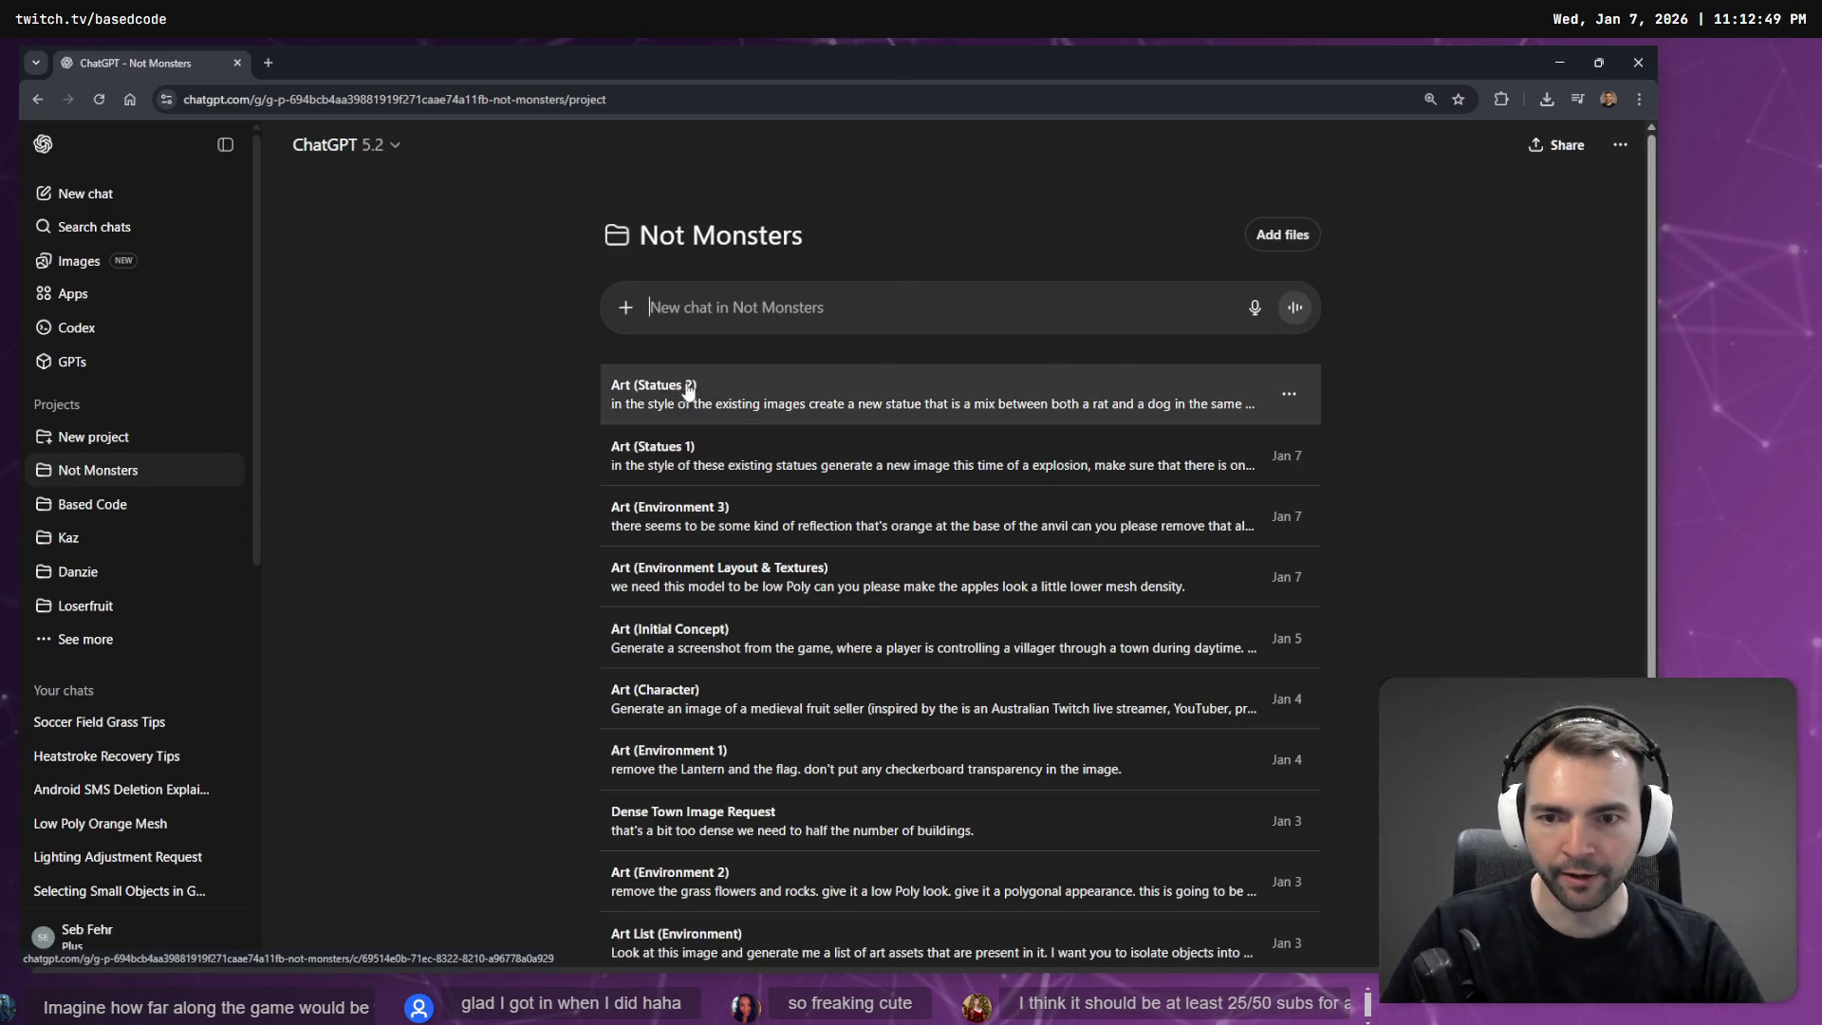
{"action": "scroll", "coordinate": [792, 475], "scroll_direction": "down", "scroll_amount": 2}
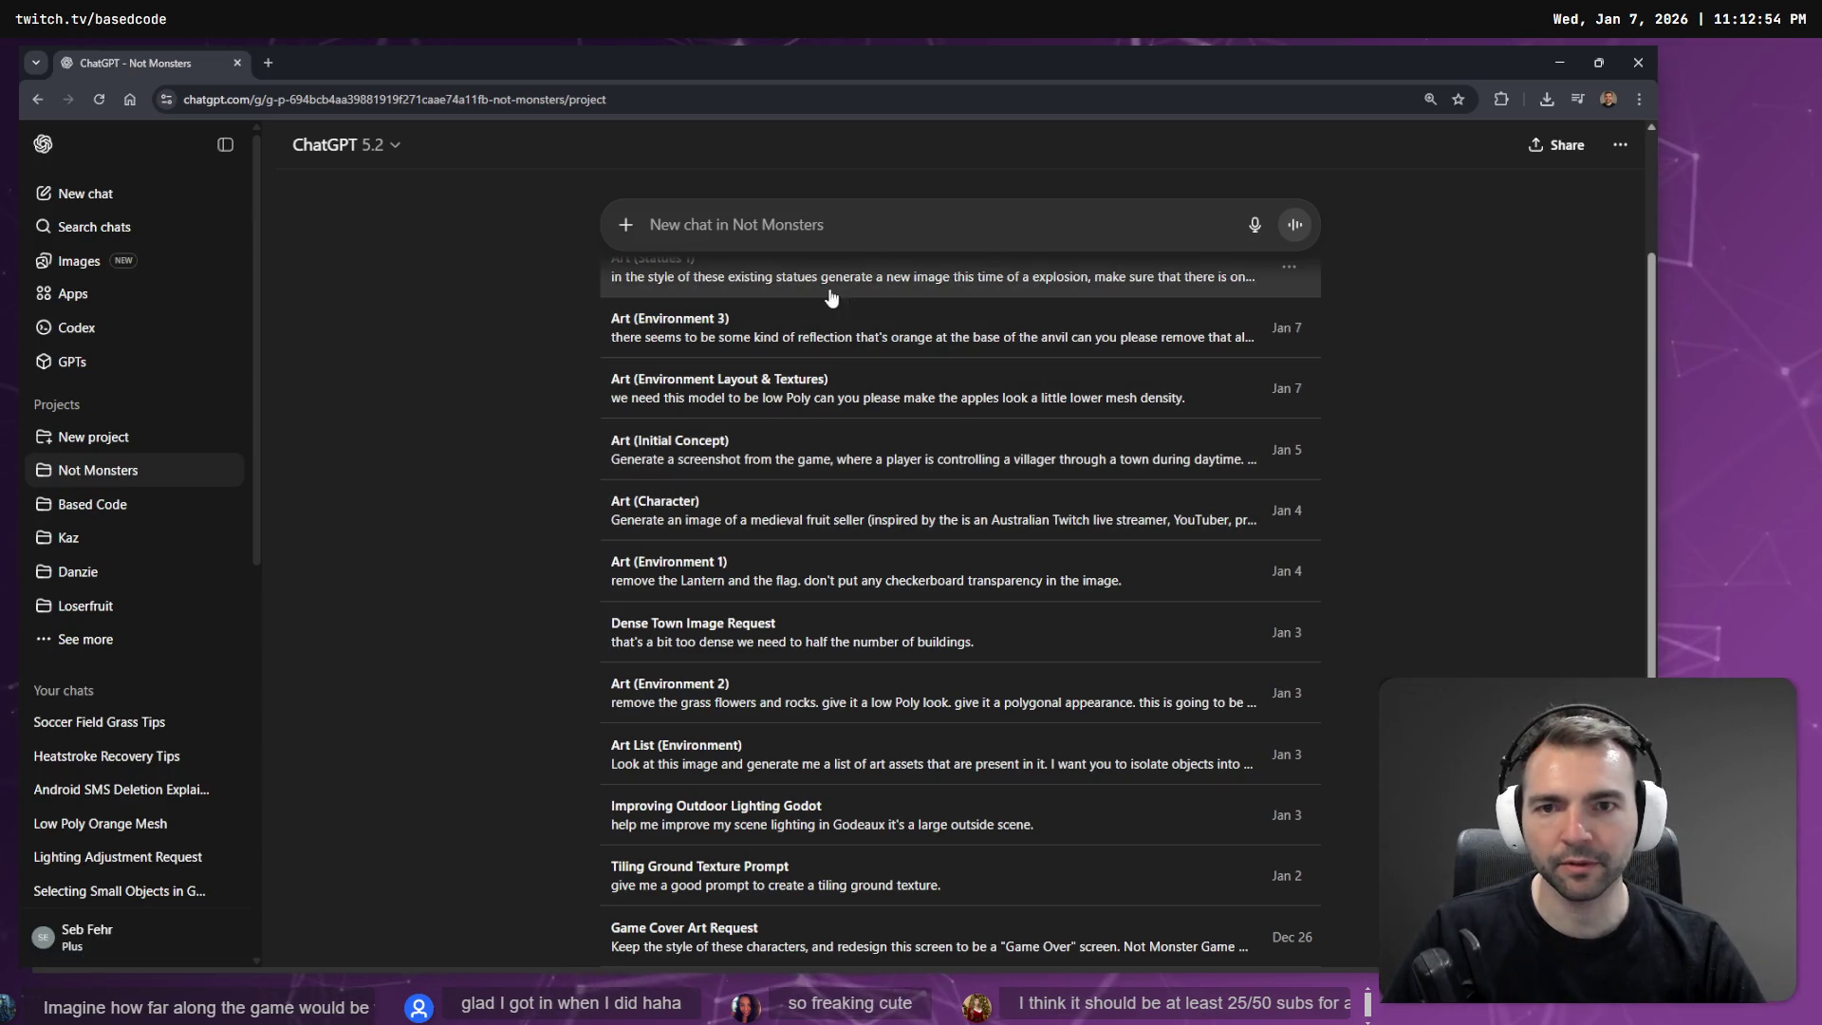
{"action": "left_click", "coordinate": [847, 470]}
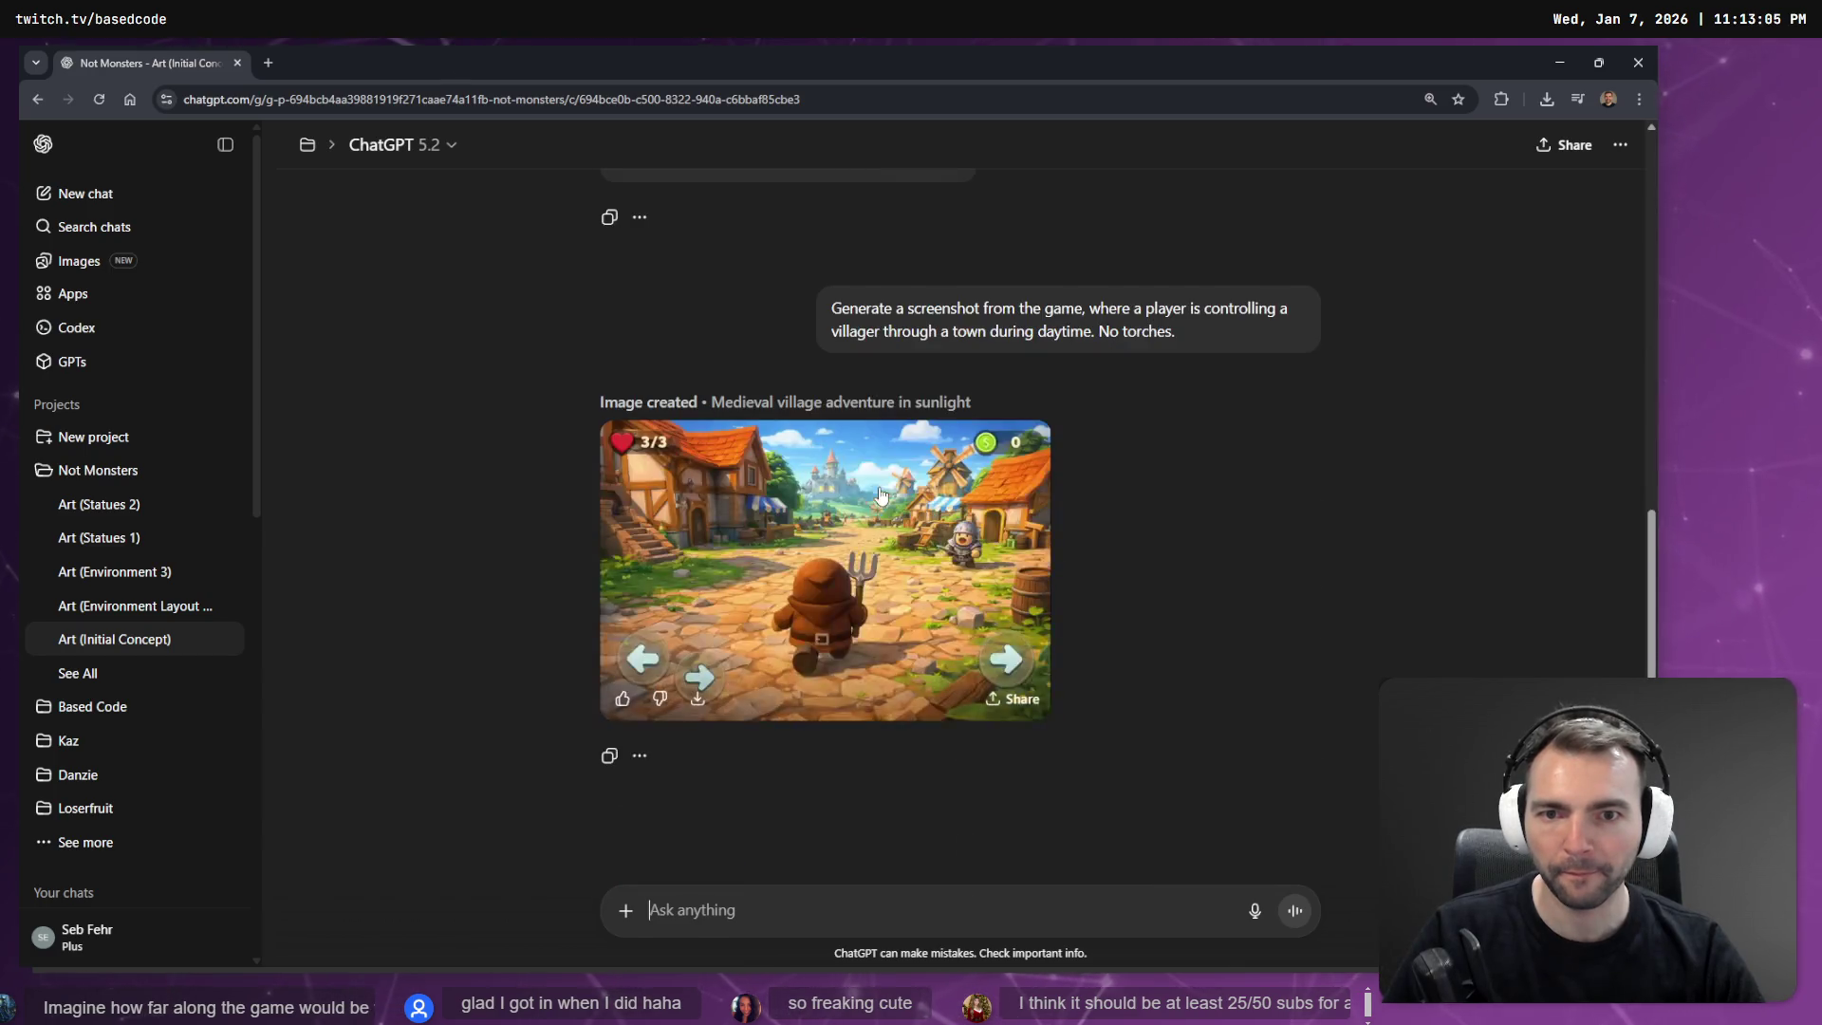
Start a new chat and paste the snipped hooded villager image into it.
{"action": "scroll", "coordinate": [892, 586], "scroll_direction": "up", "scroll_amount": 10}
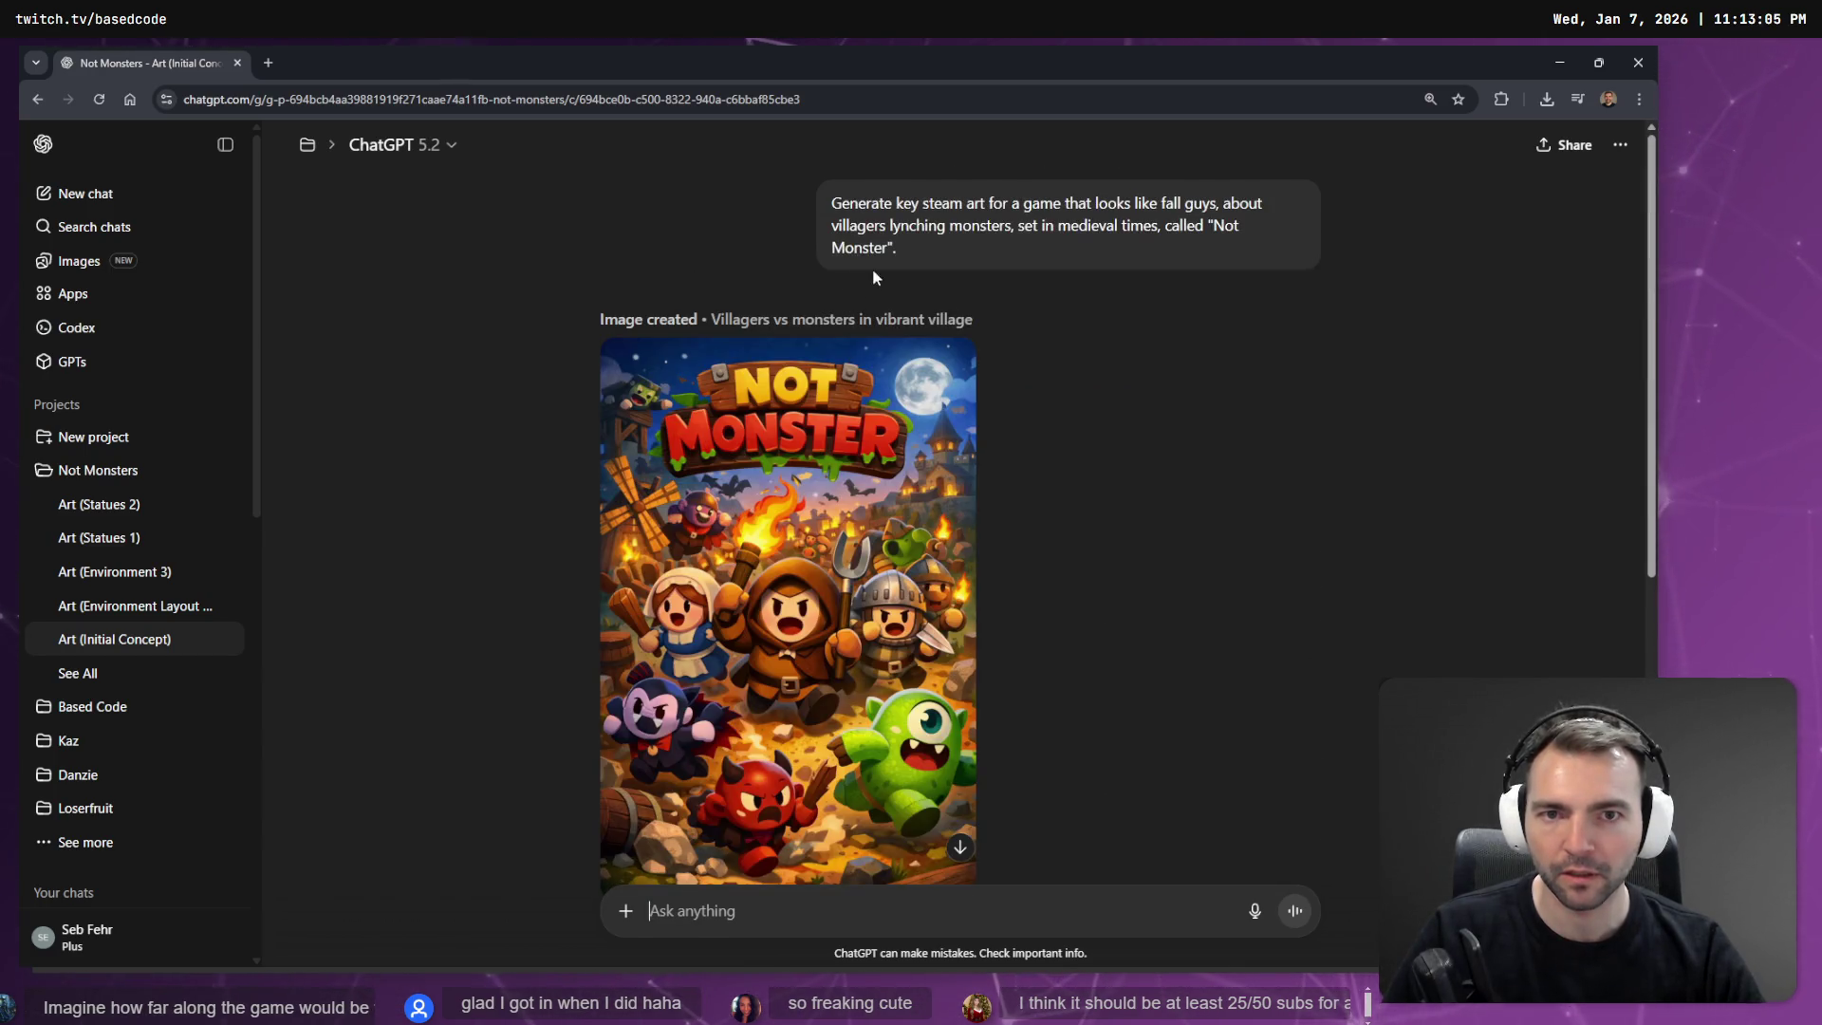
{"action": "scroll", "coordinate": [1044, 288], "scroll_direction": "down", "scroll_amount": 5}
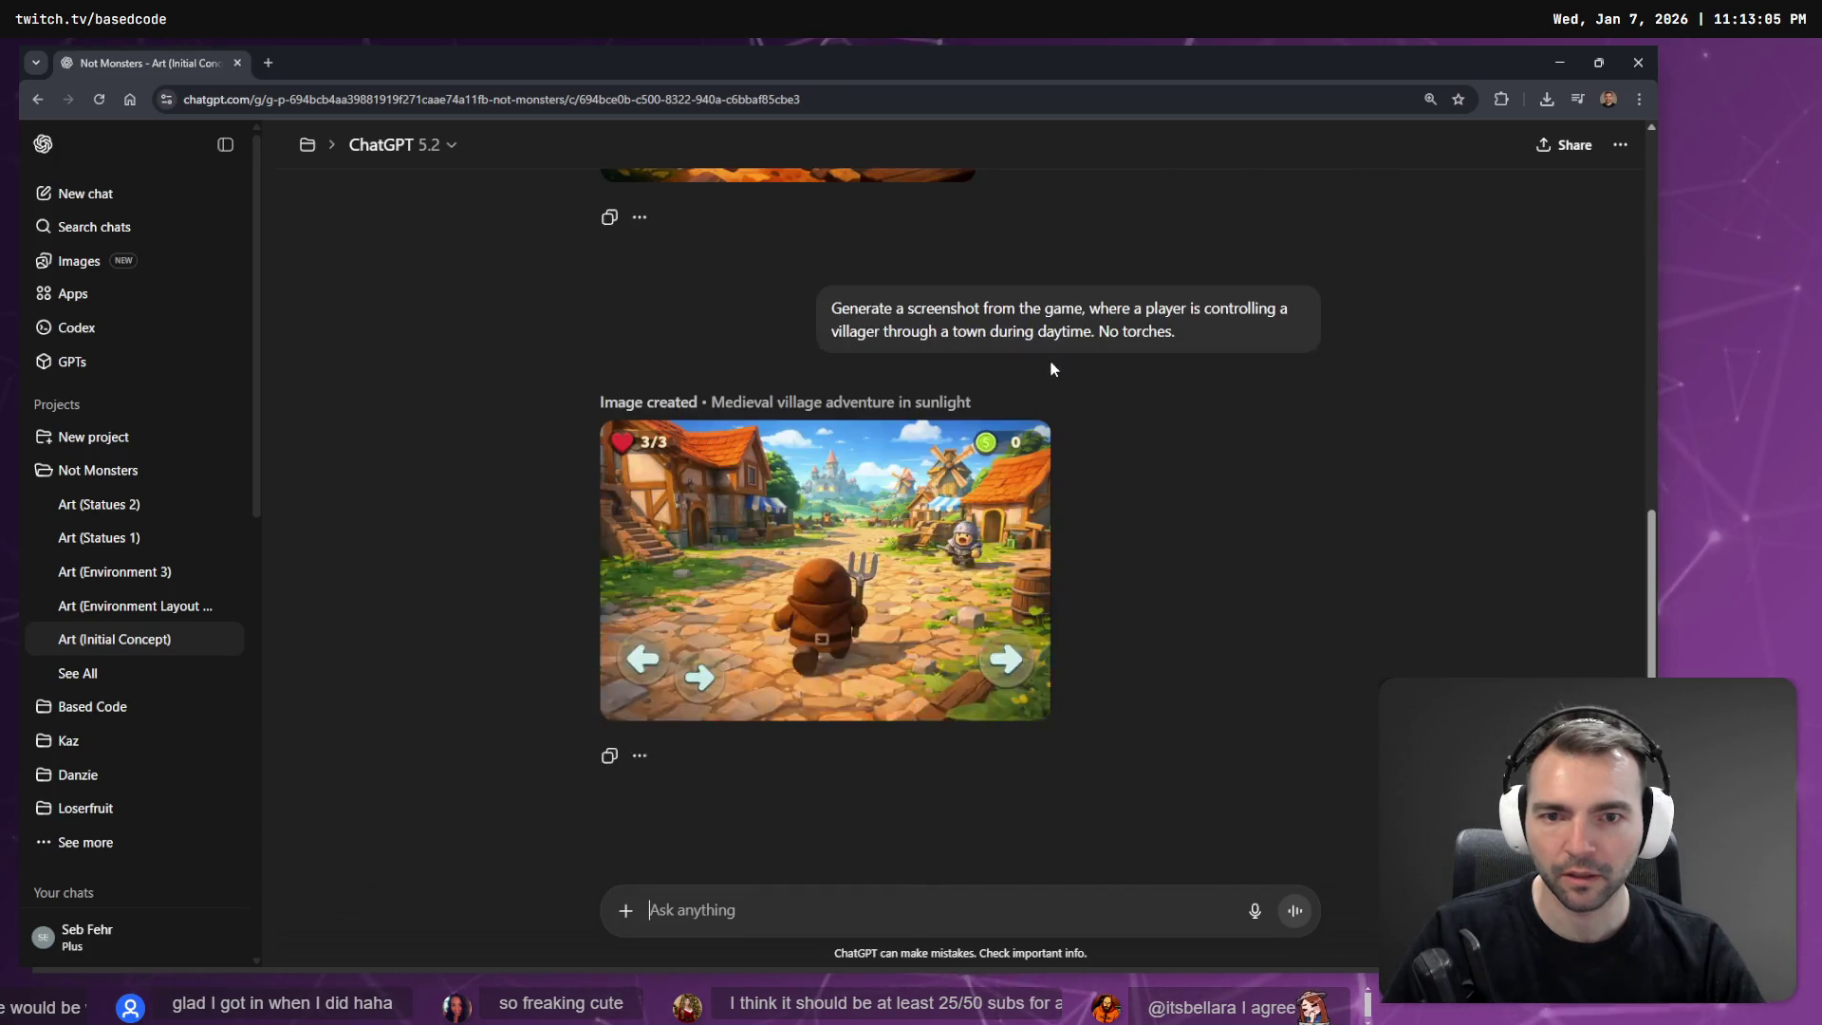
{"action": "left_click", "coordinate": [86, 192]}
{"action": "key", "text": "ctrl+v"}
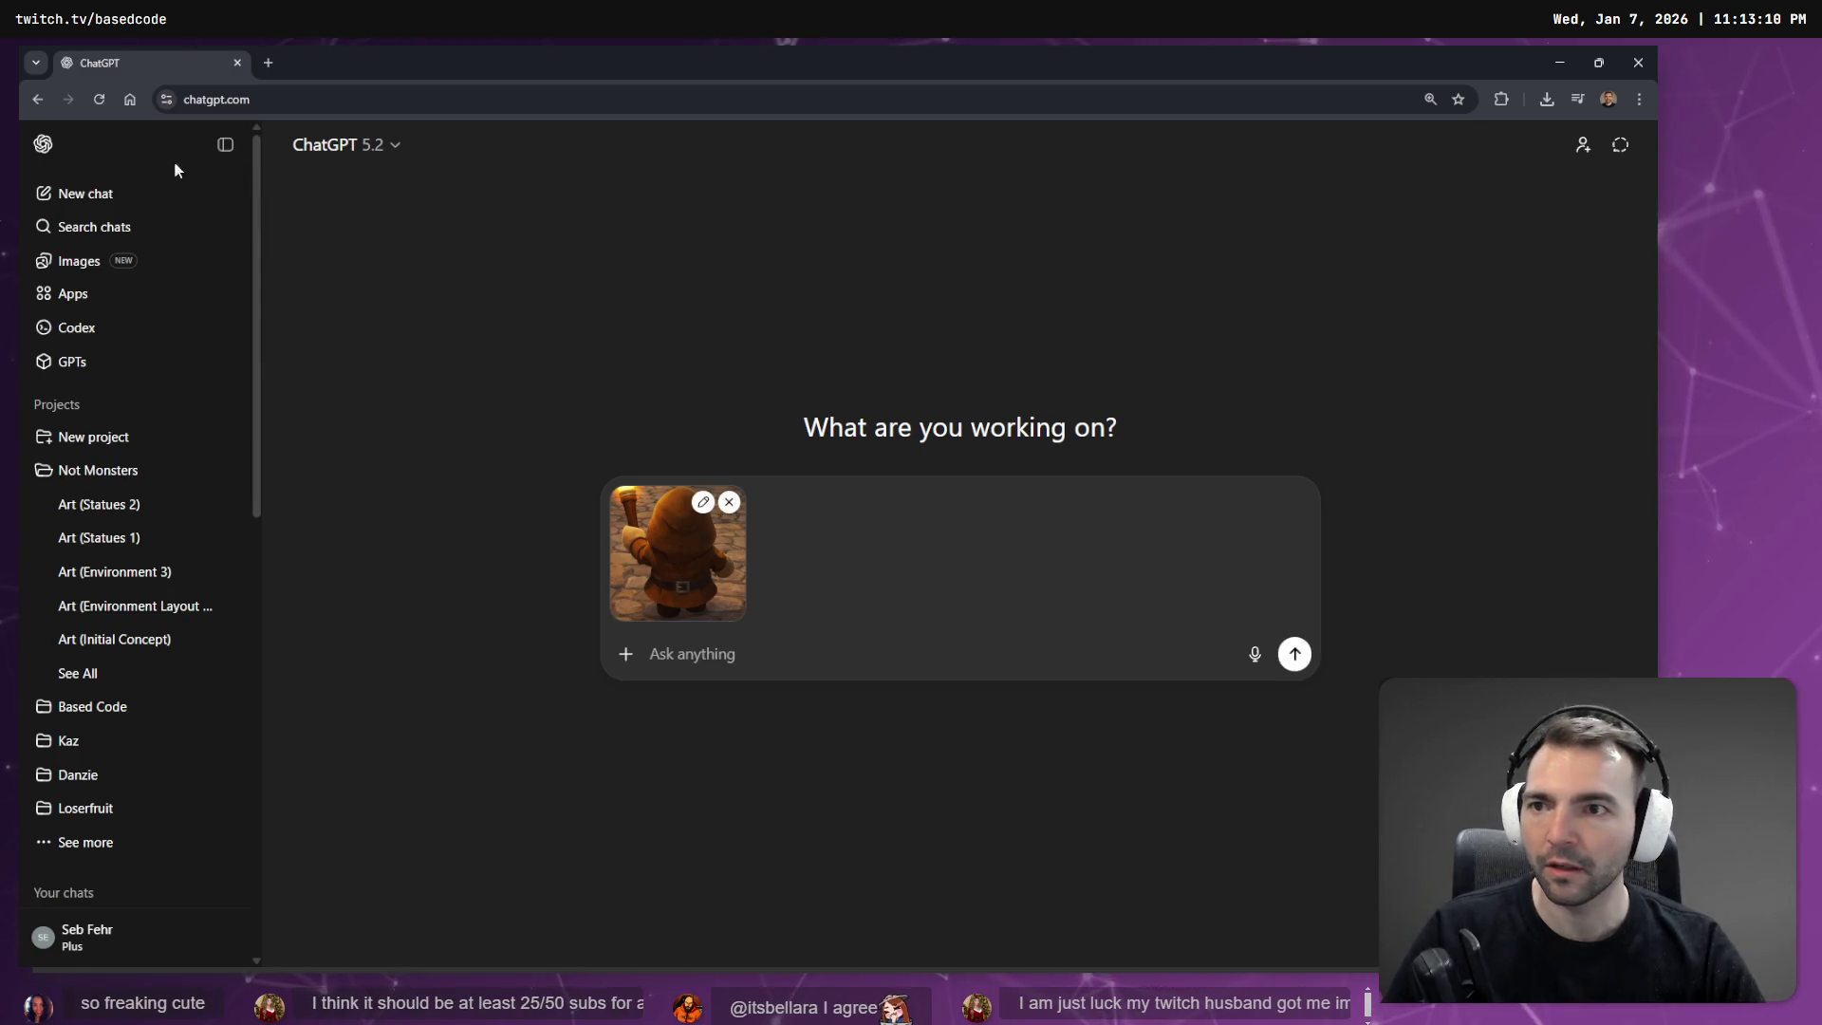
Open the Not Monster key art in another tab and snip the hooded pitchfork villager.
{"action": "middle_click", "coordinate": [67, 97]}
{"action": "left_click", "coordinate": [351, 63]}
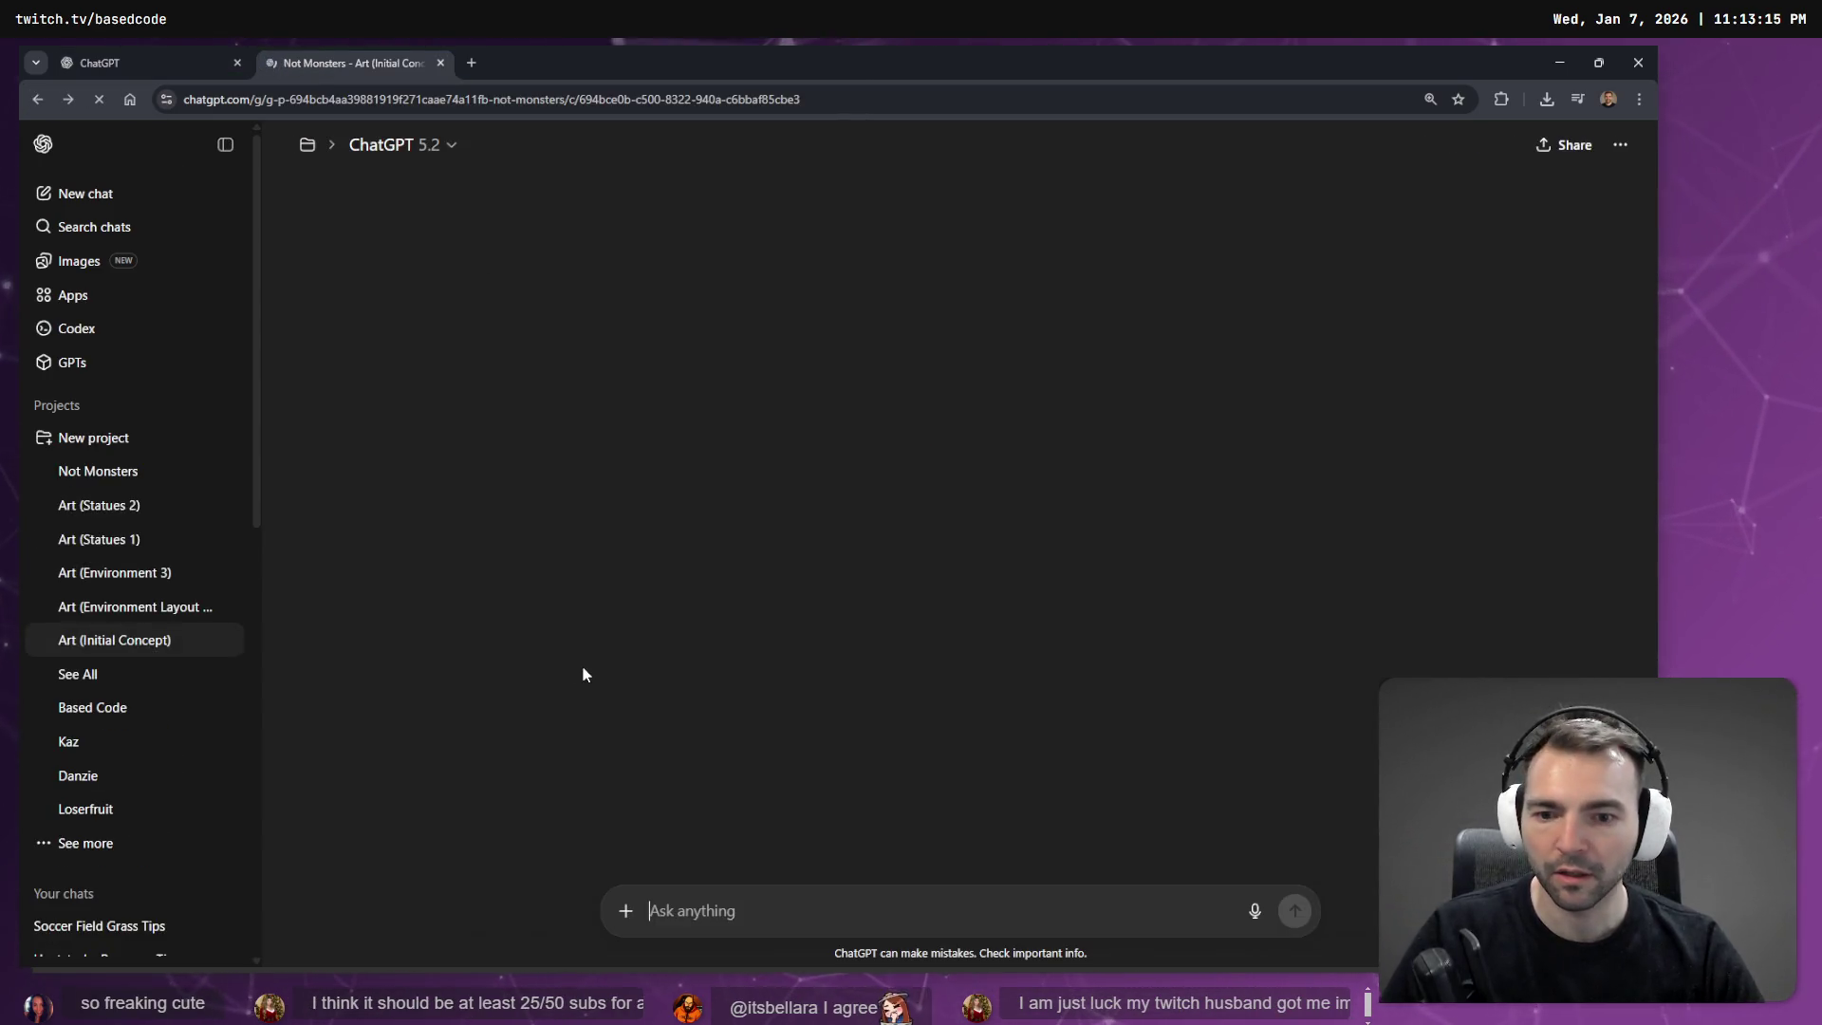
{"action": "scroll", "coordinate": [896, 491], "scroll_direction": "up", "scroll_amount": 5}
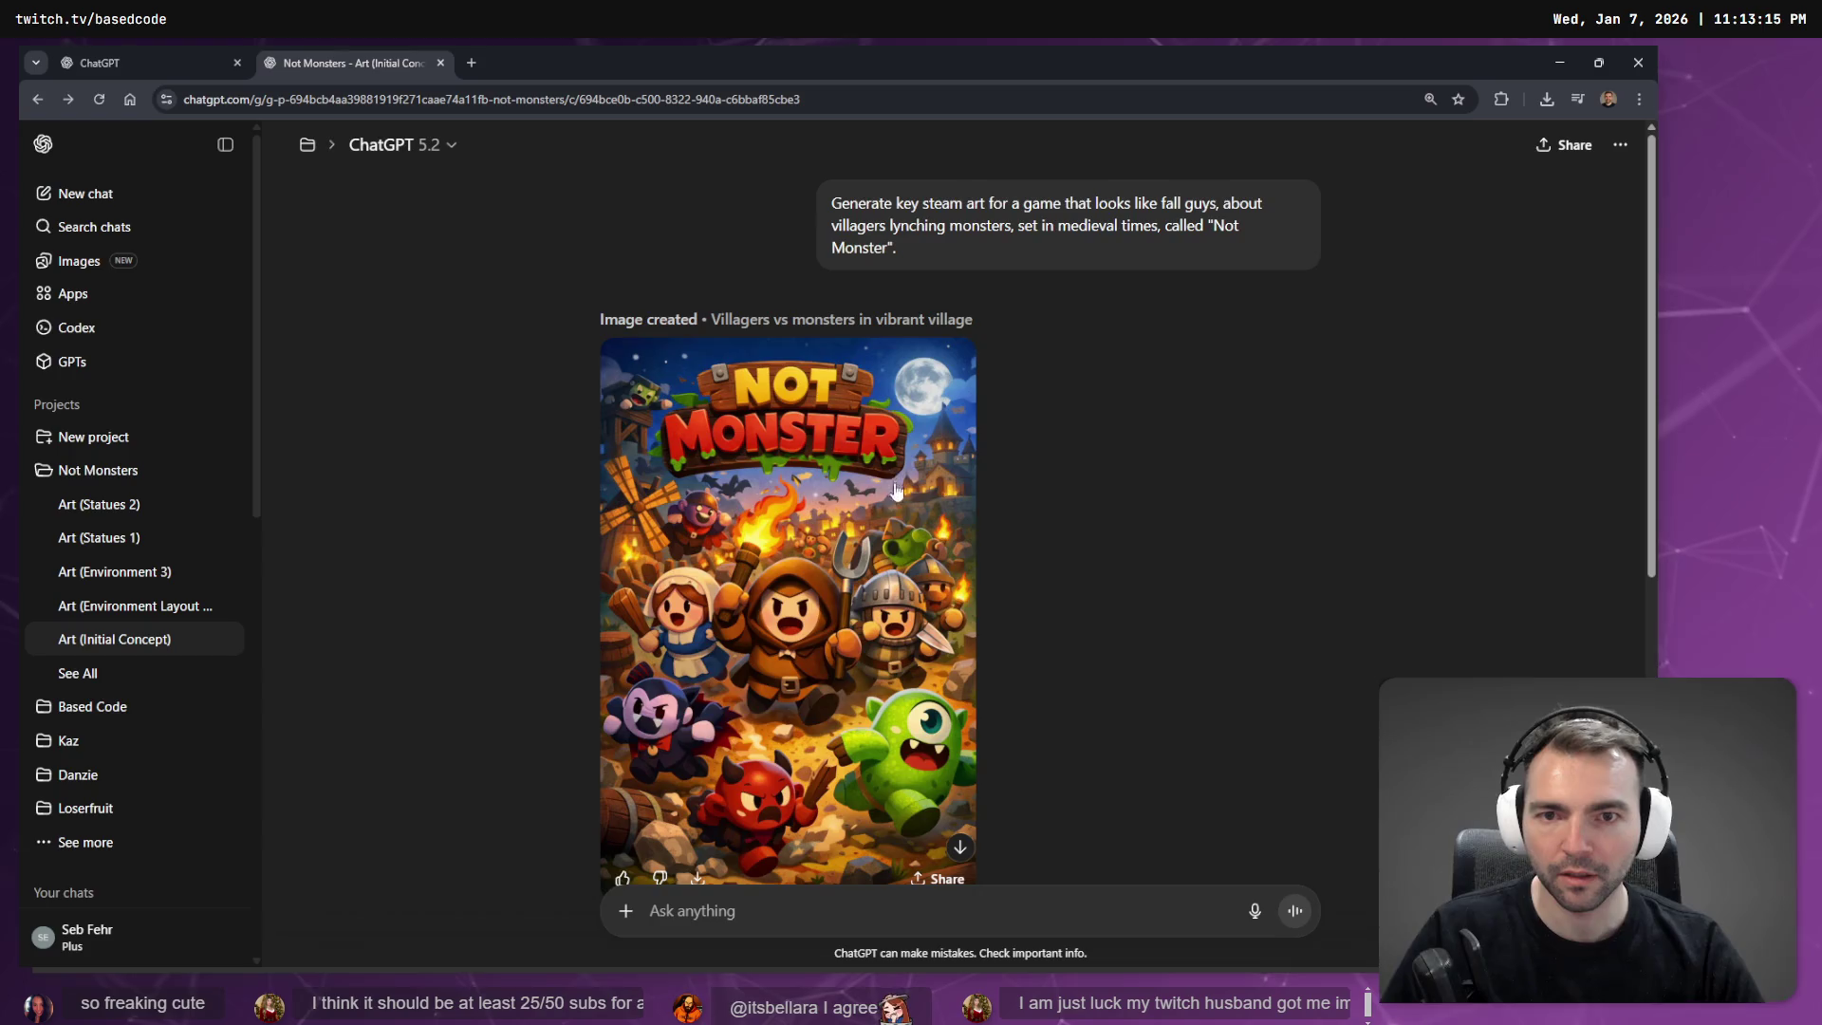
{"action": "left_click", "coordinate": [870, 607]}
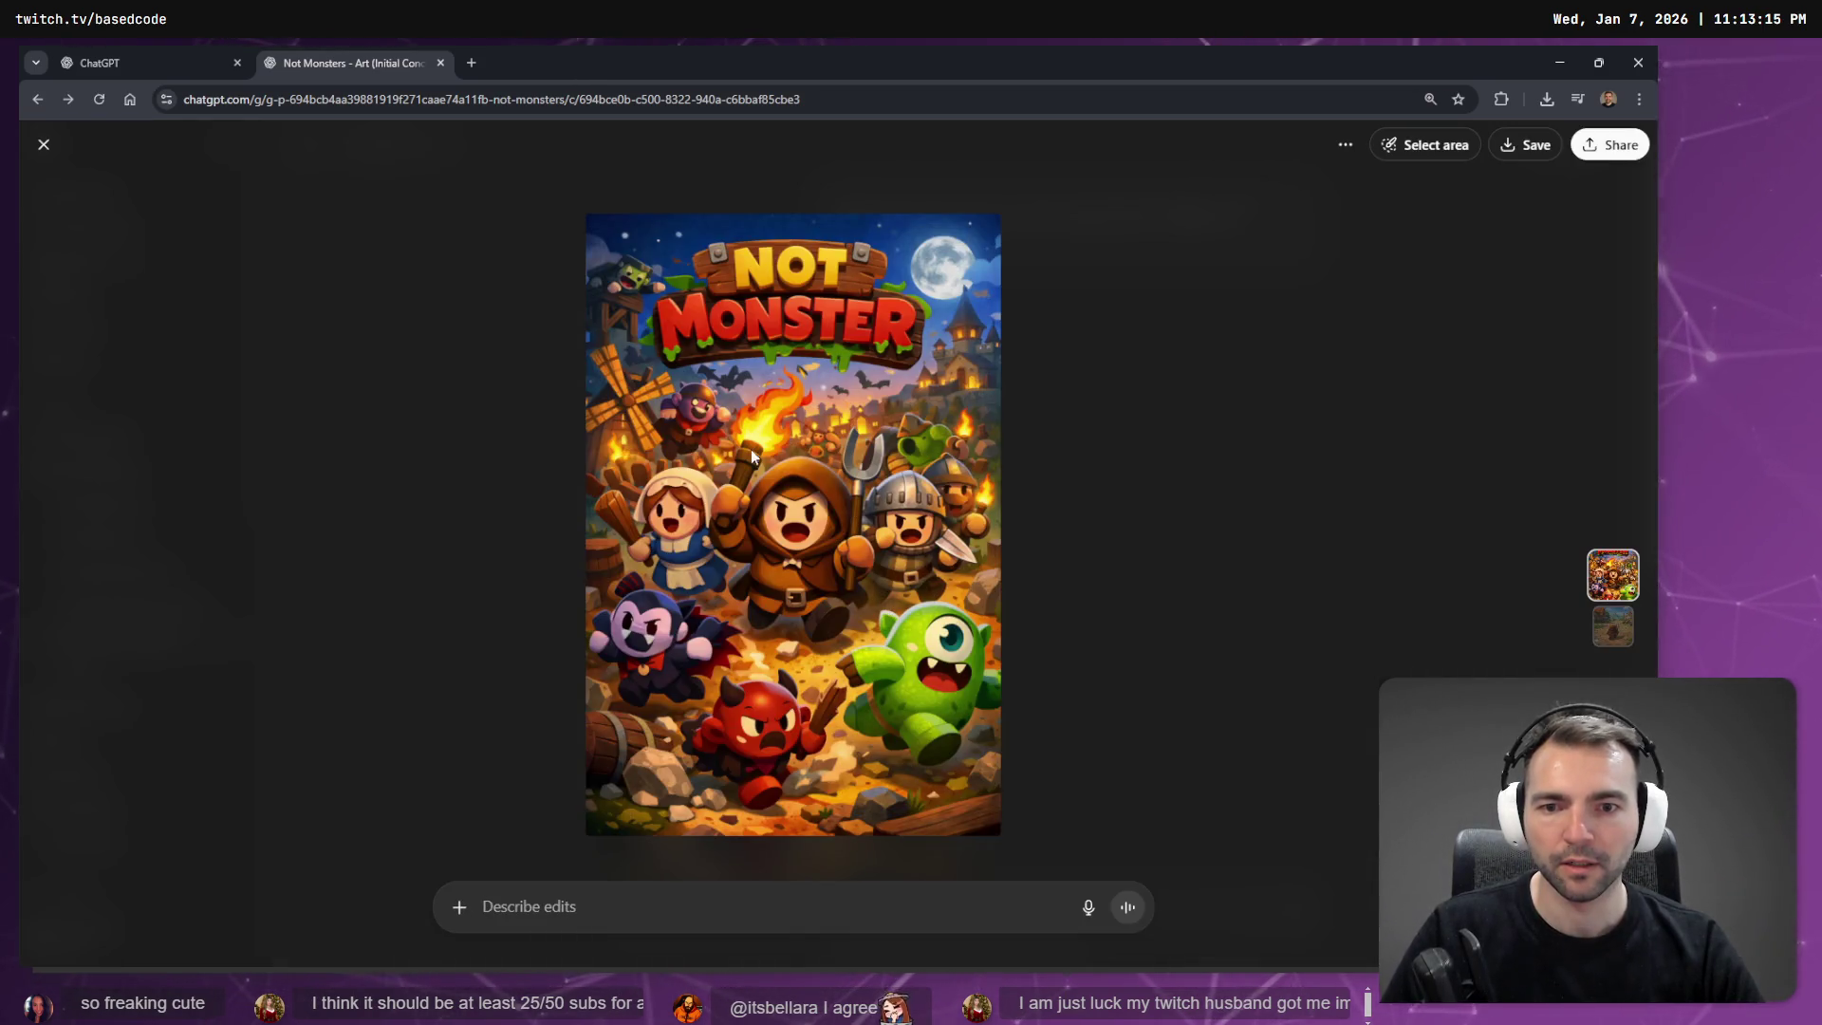
{"action": "key", "text": "super+shift+s"}
{"action": "mouse_move", "coordinate": [708, 451]}
{"action": "left_mouse_down"}
{"action": "mouse_move", "coordinate": [852, 674]}
{"action": "mouse_move", "coordinate": [879, 653]}
{"action": "left_mouse_up"}
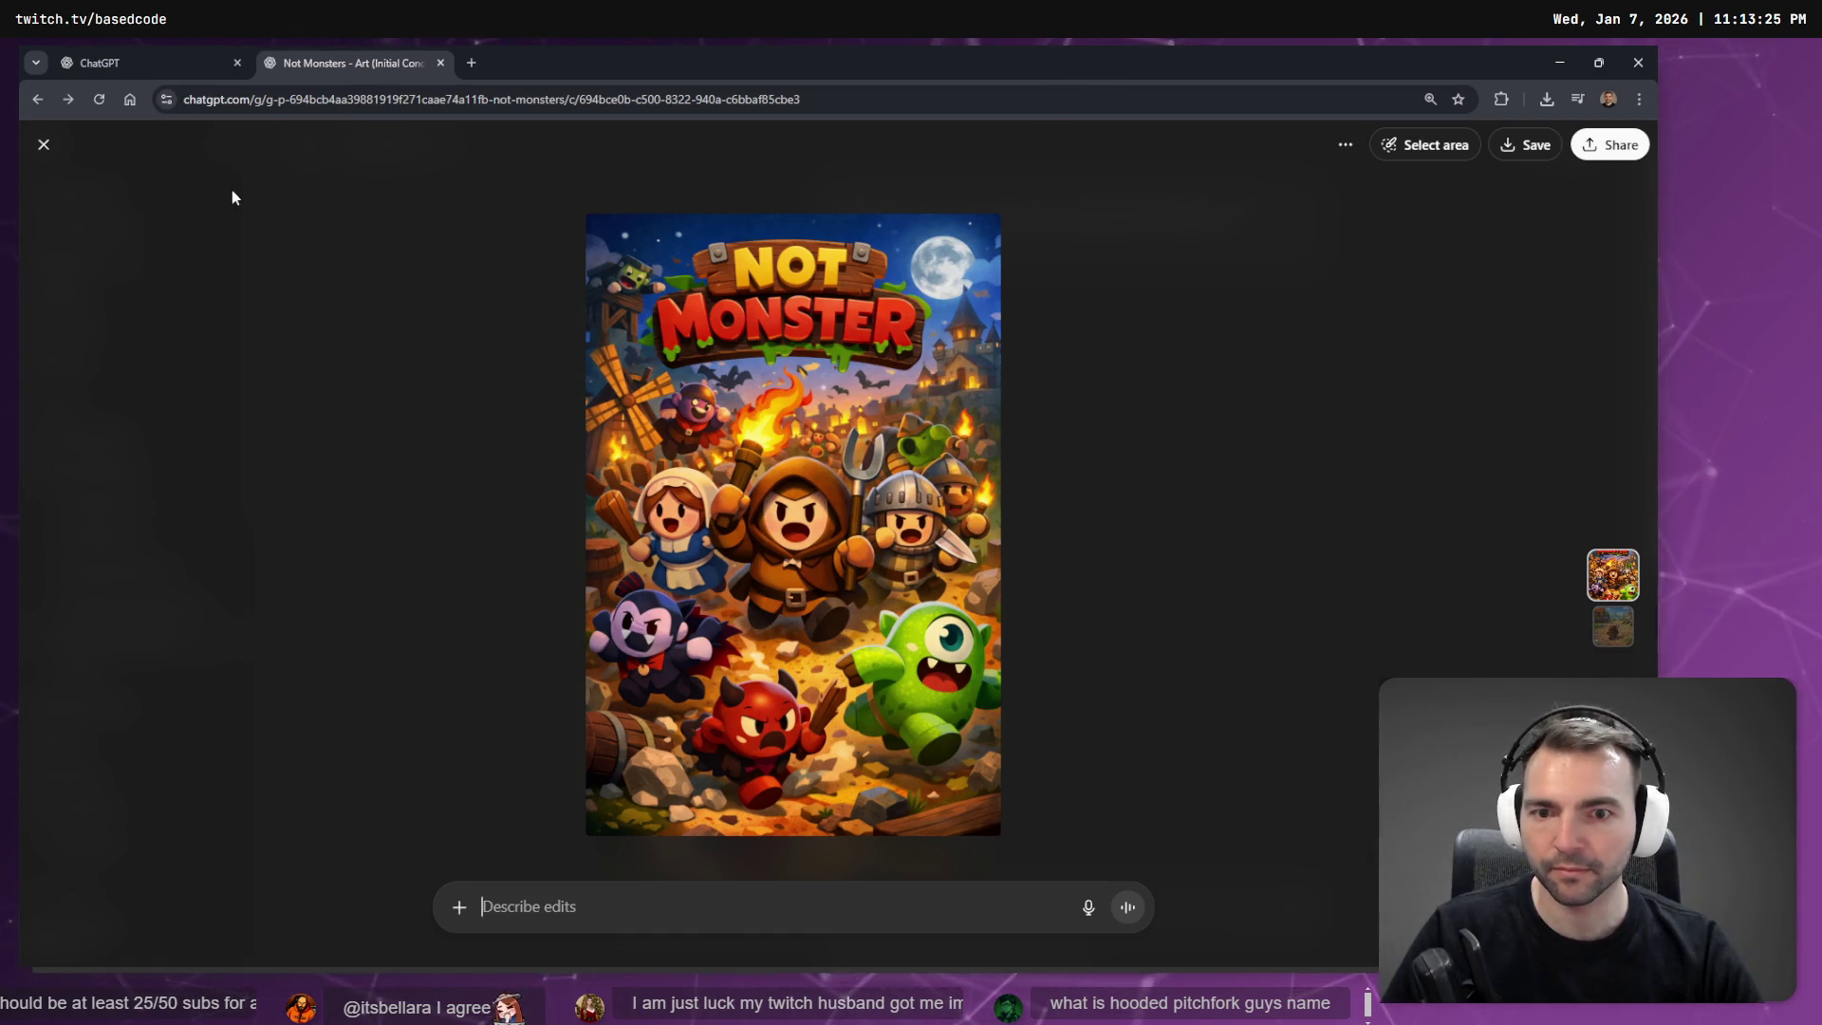
Return to the new chat and list all chats in the Not Monsters project.
{"action": "key", "text": "ctrl+1"}
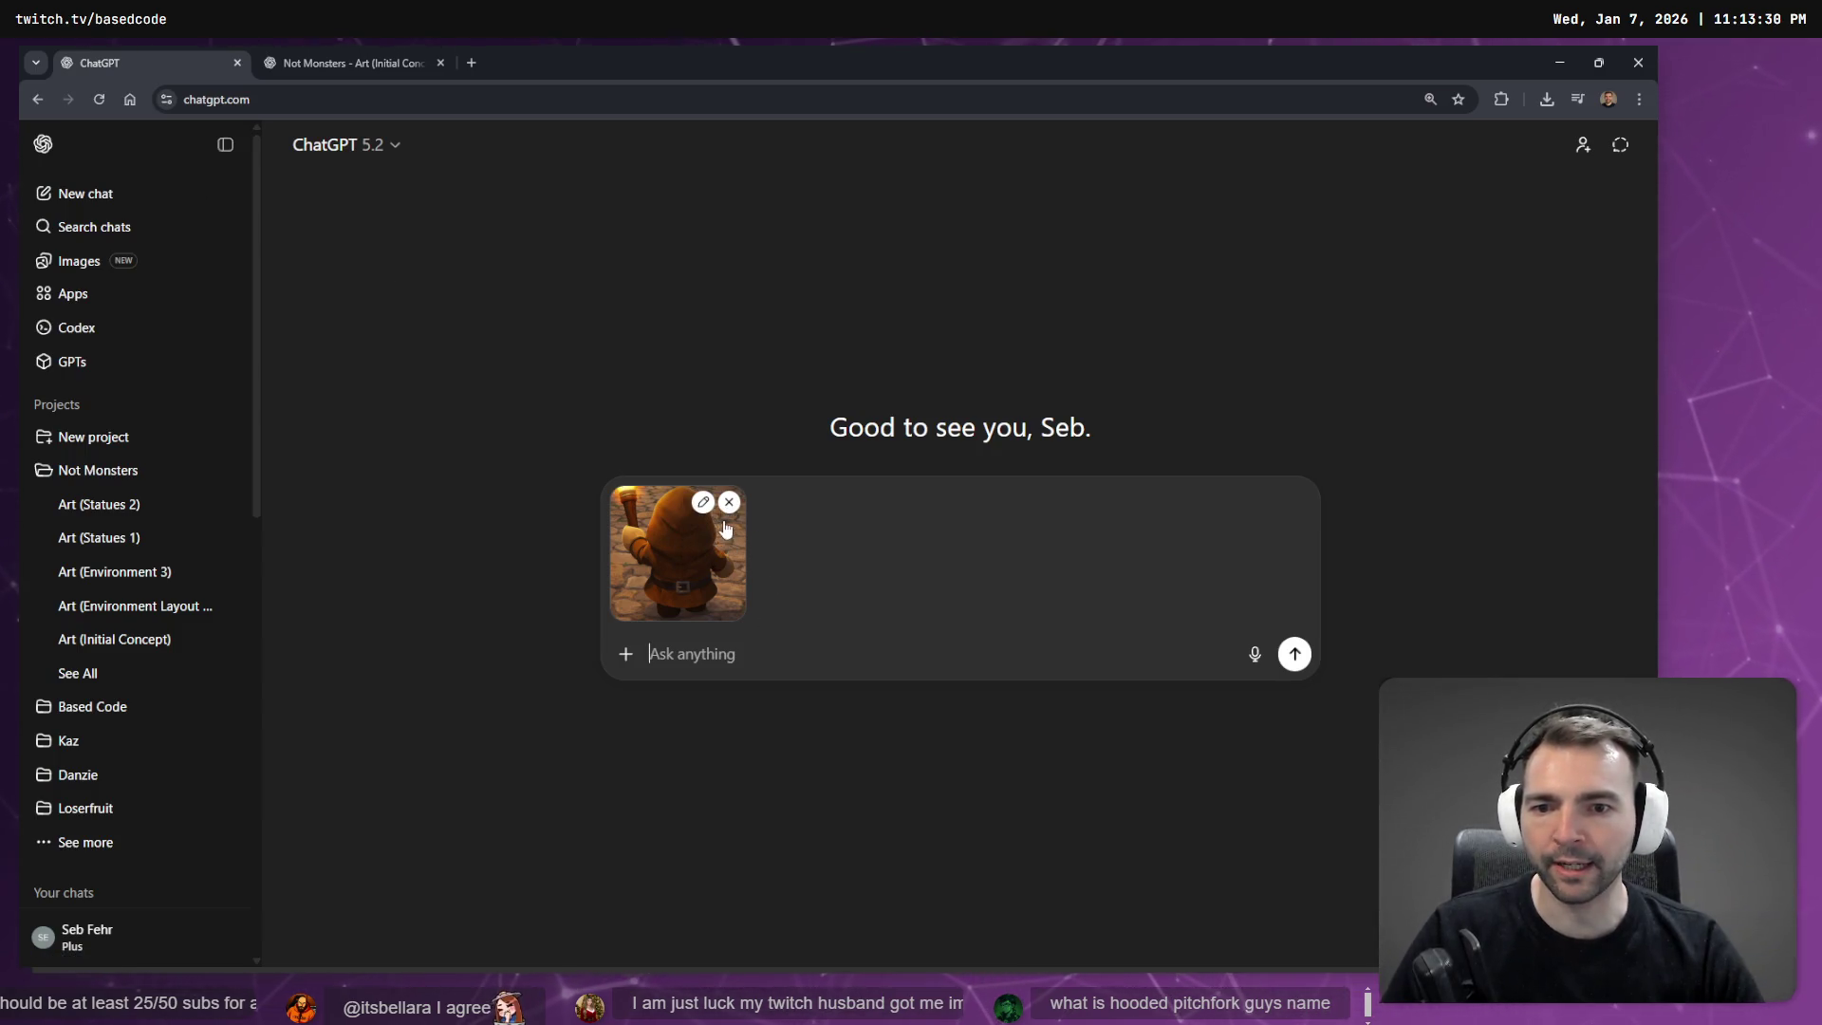
{"action": "left_click", "coordinate": [109, 678]}
{"action": "scroll", "coordinate": [664, 569], "scroll_direction": "down", "scroll_amount": 2}
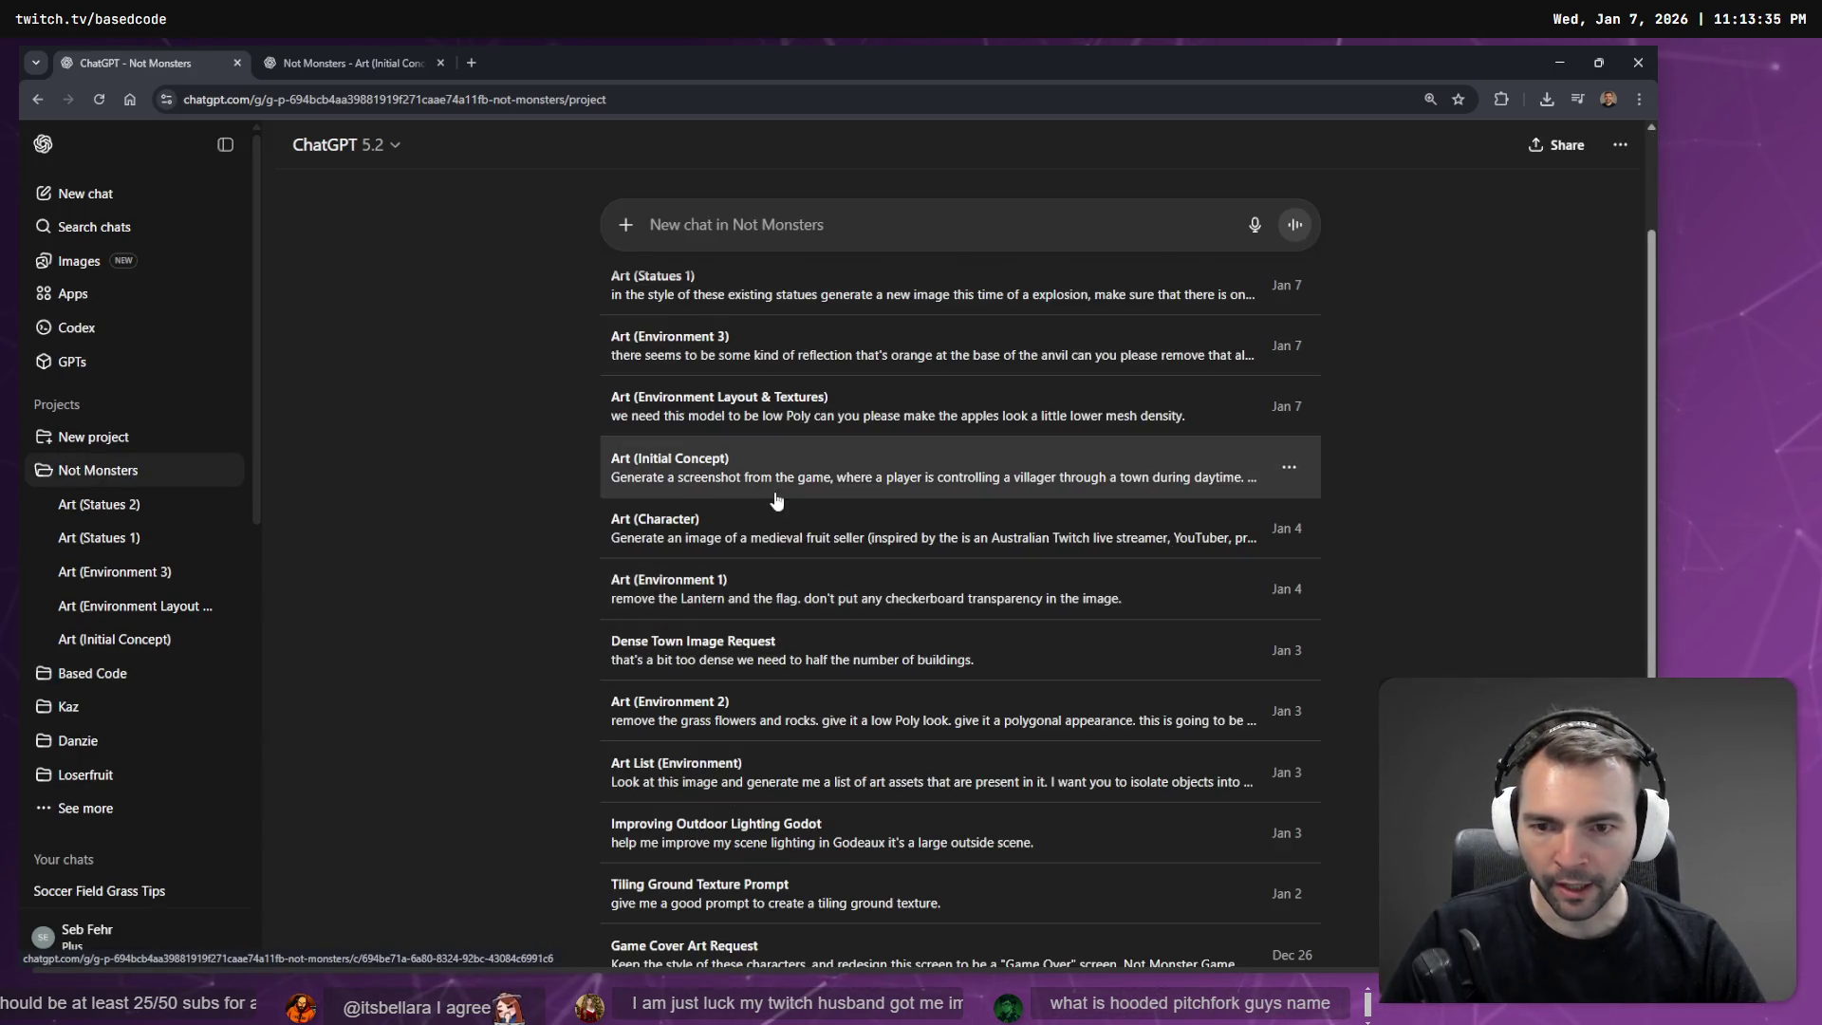
Open the Art (Character) chat and browse earlier versions of the character prompt.
{"action": "left_click", "coordinate": [701, 525]}
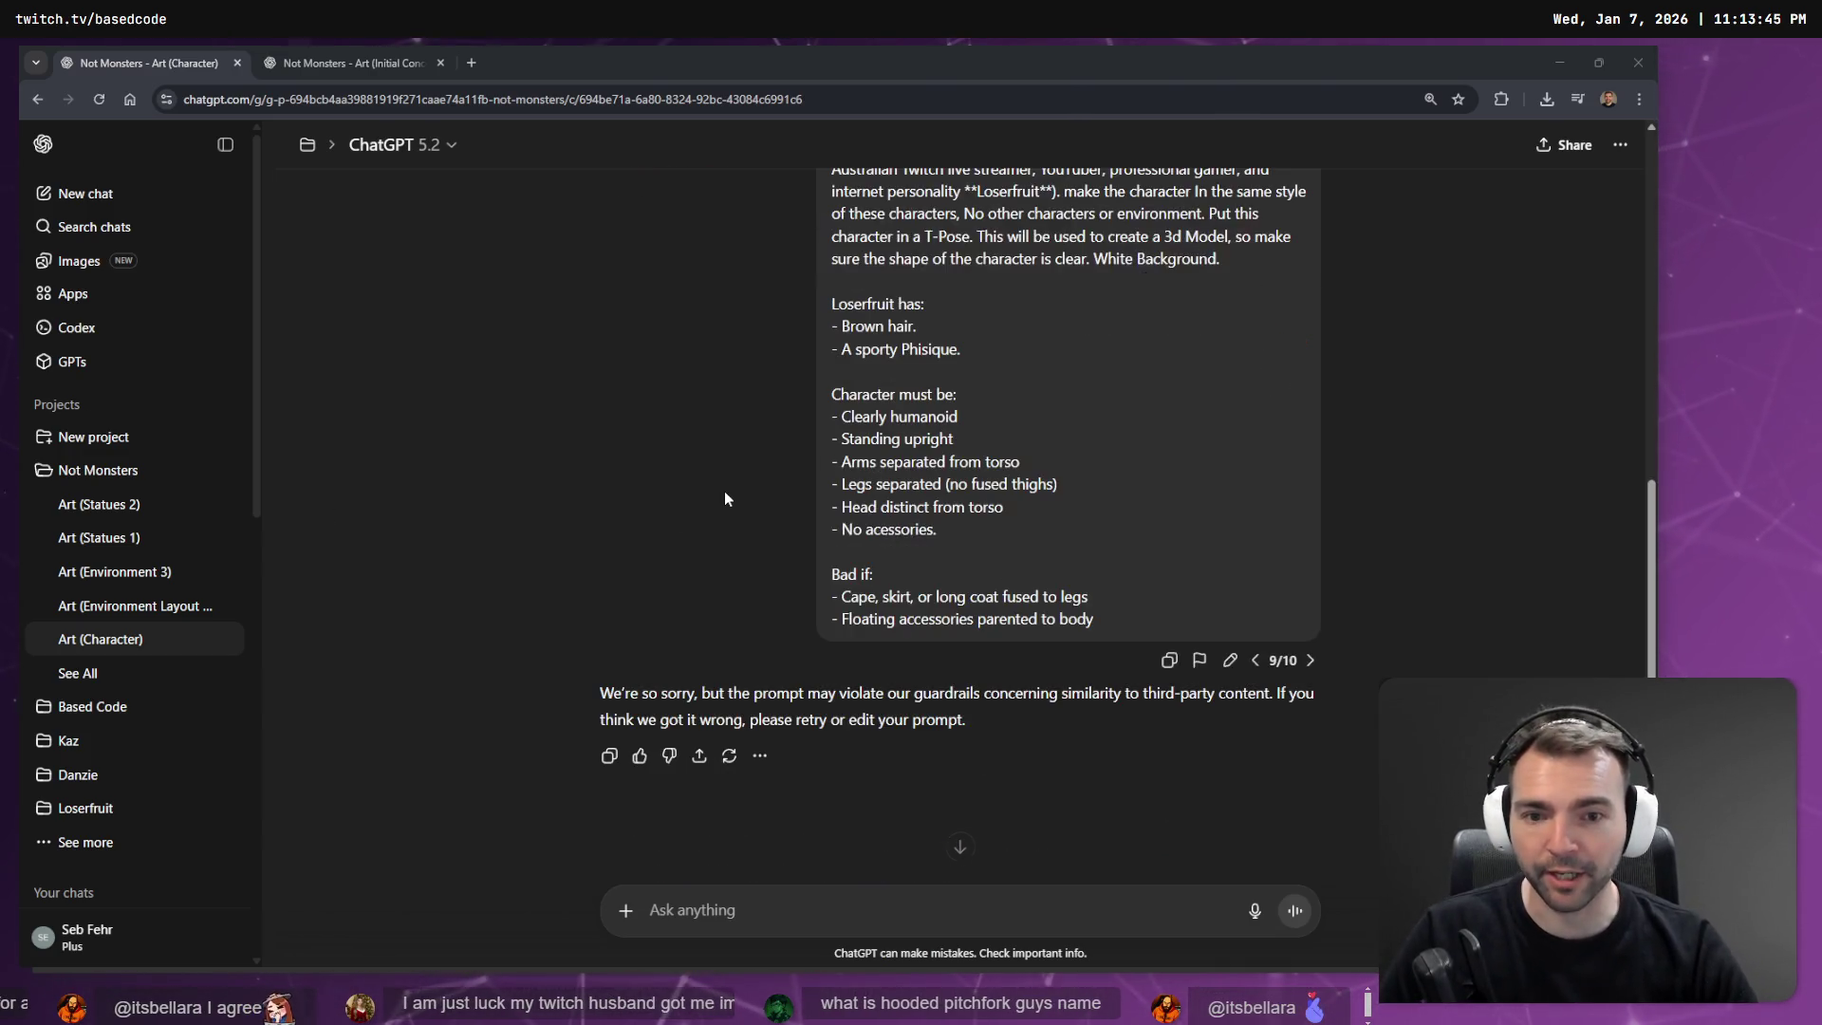
{"action": "scroll", "coordinate": [725, 492], "scroll_direction": "up", "scroll_amount": 5}
{"action": "scroll", "coordinate": [955, 541], "scroll_direction": "down", "scroll_amount": 4}
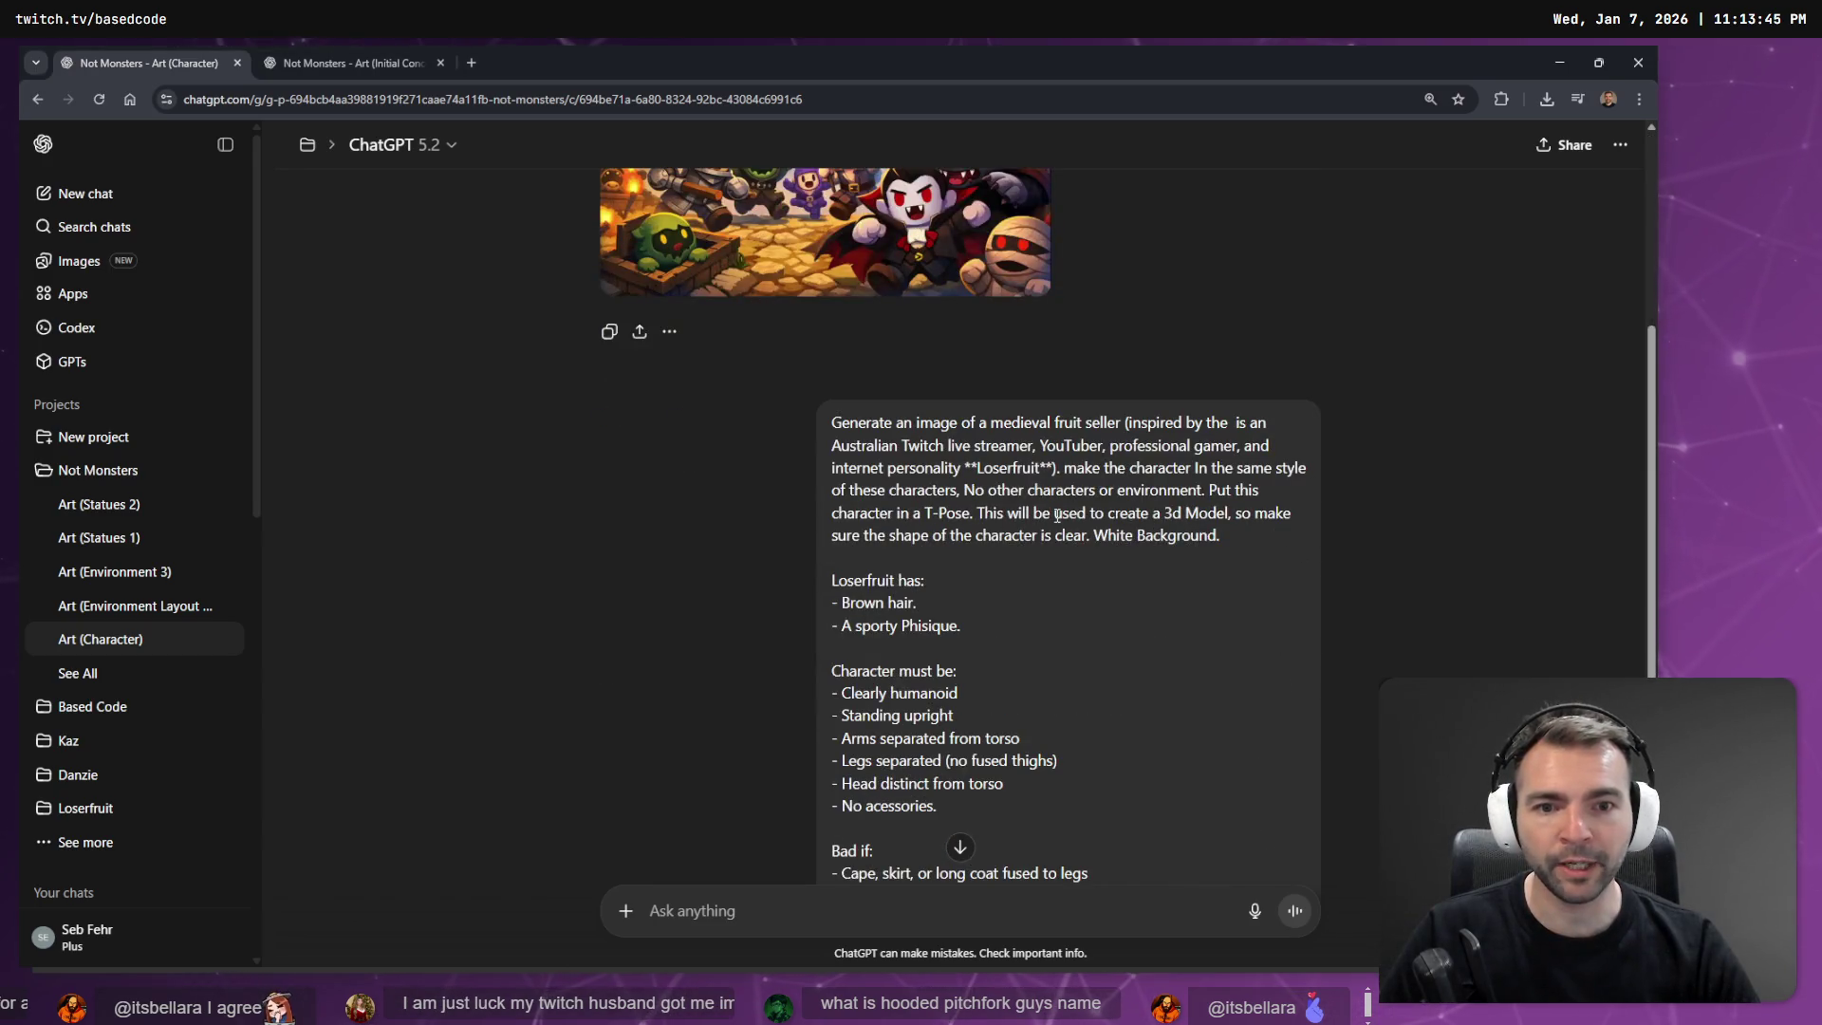
{"action": "scroll", "coordinate": [1080, 537], "scroll_direction": "down", "scroll_amount": 3}
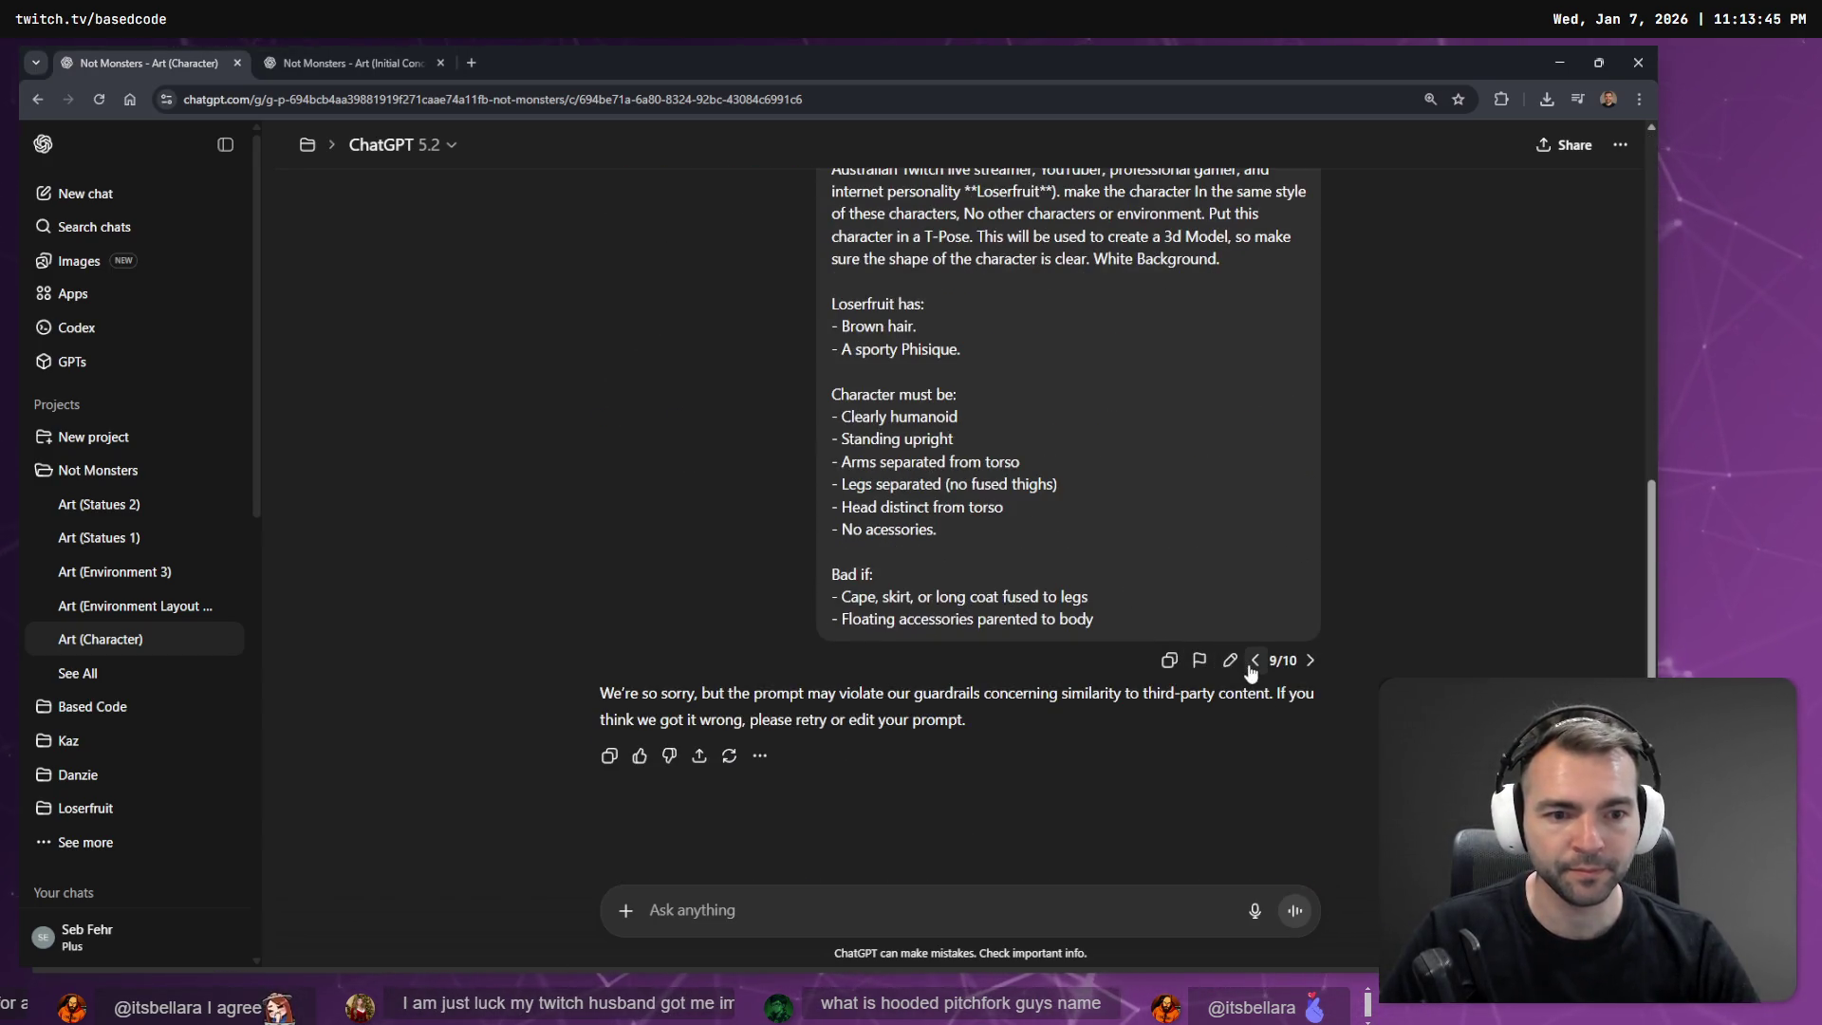
{"action": "left_click", "coordinate": [1254, 662]}
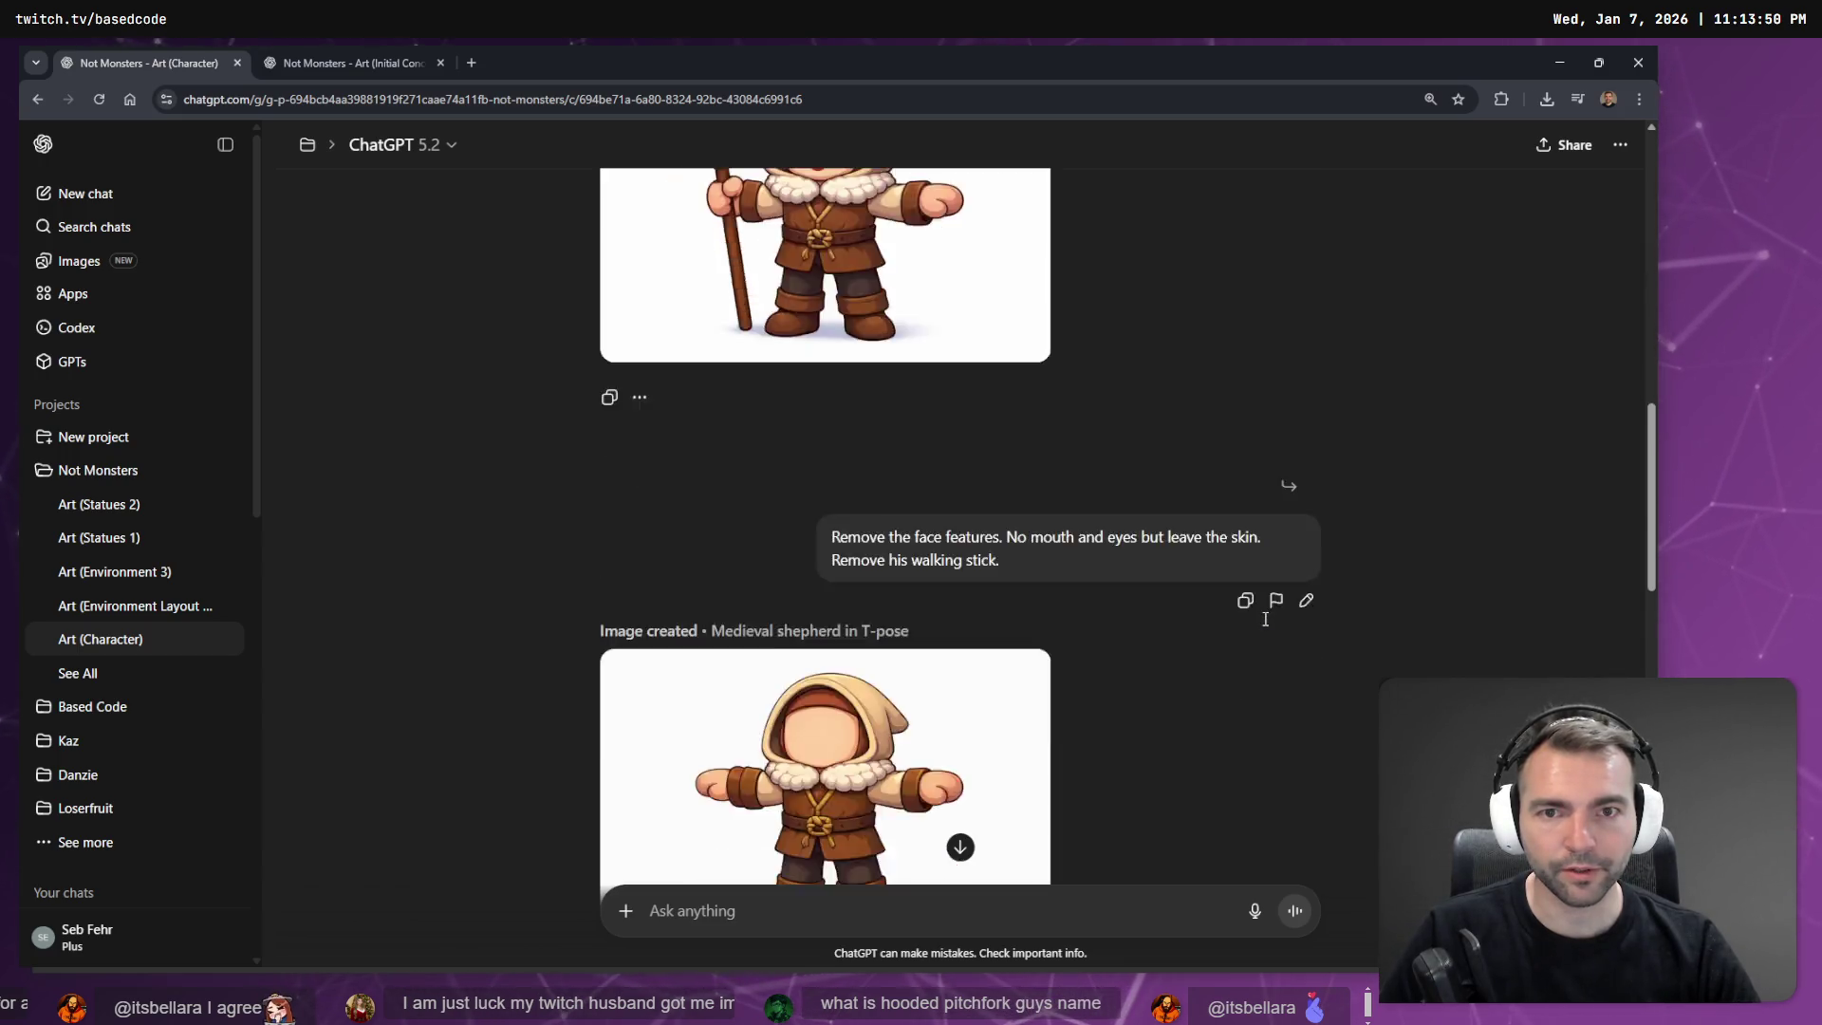
{"action": "left_click", "coordinate": [1265, 619]}
{"action": "scroll", "coordinate": [1270, 623], "scroll_direction": "down", "scroll_amount": 10}
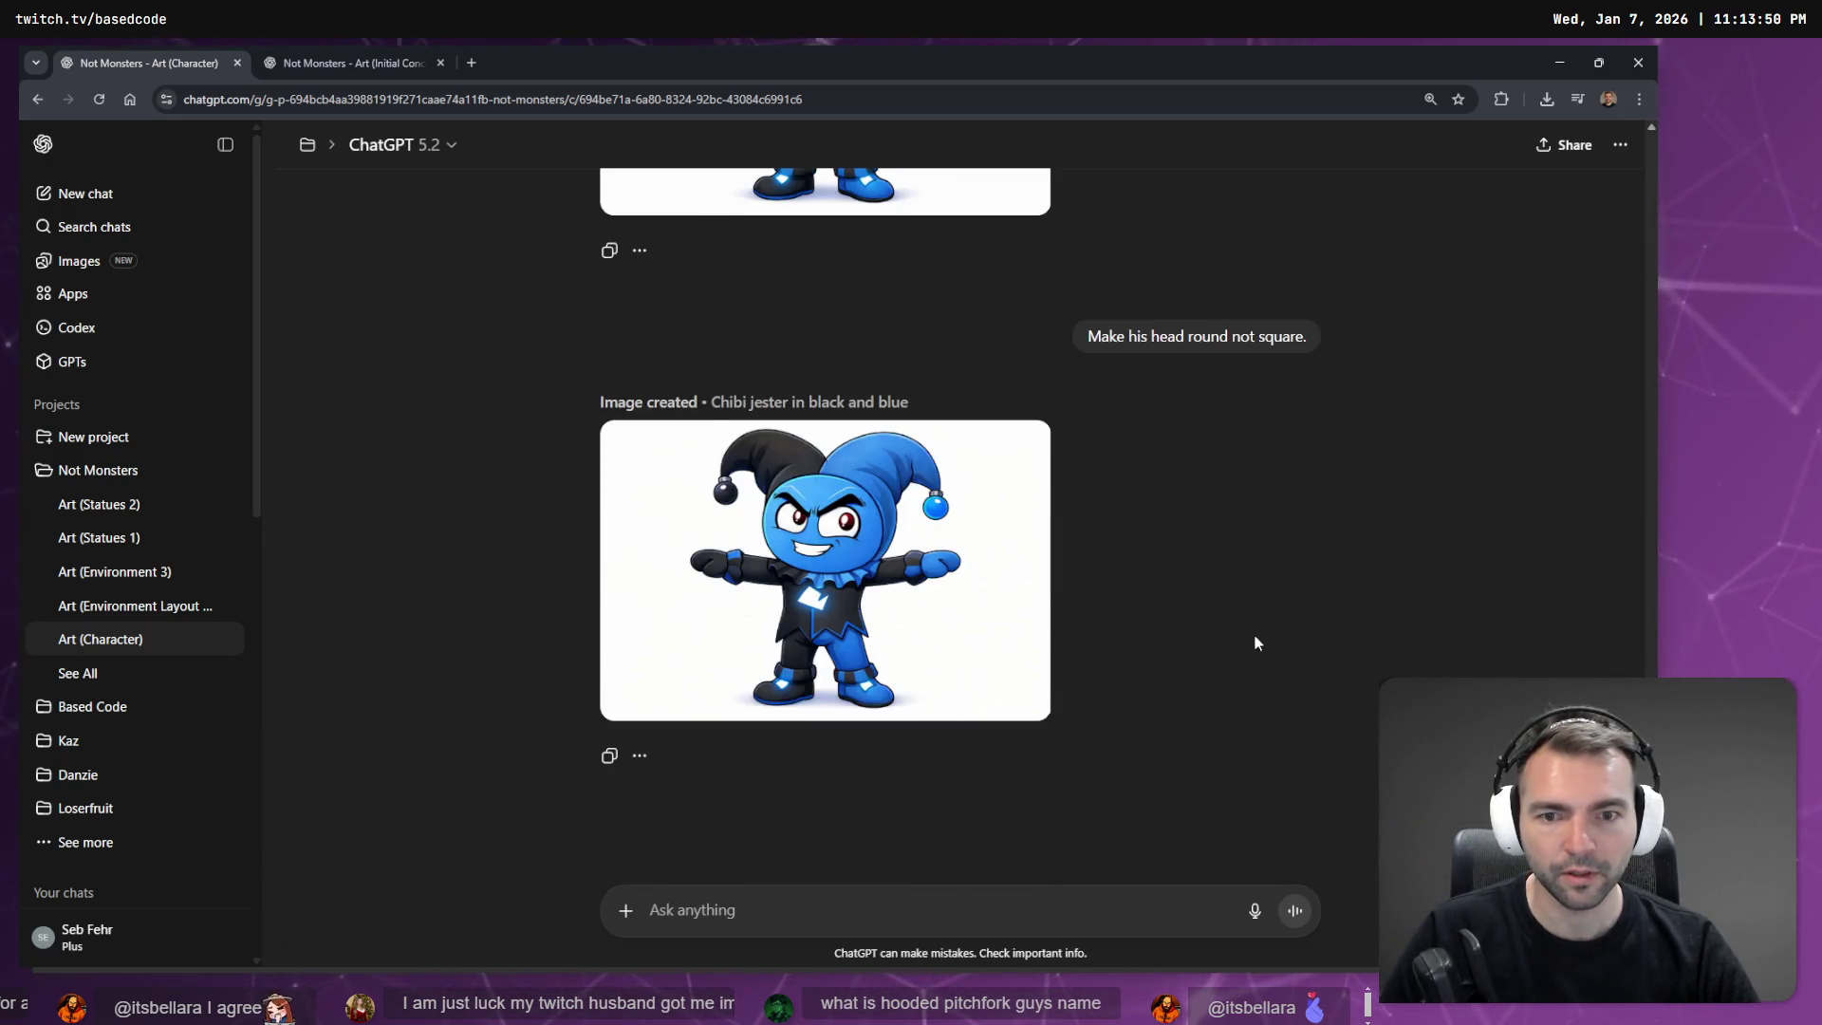
{"action": "scroll", "coordinate": [1257, 632], "scroll_direction": "up", "scroll_amount": 15}
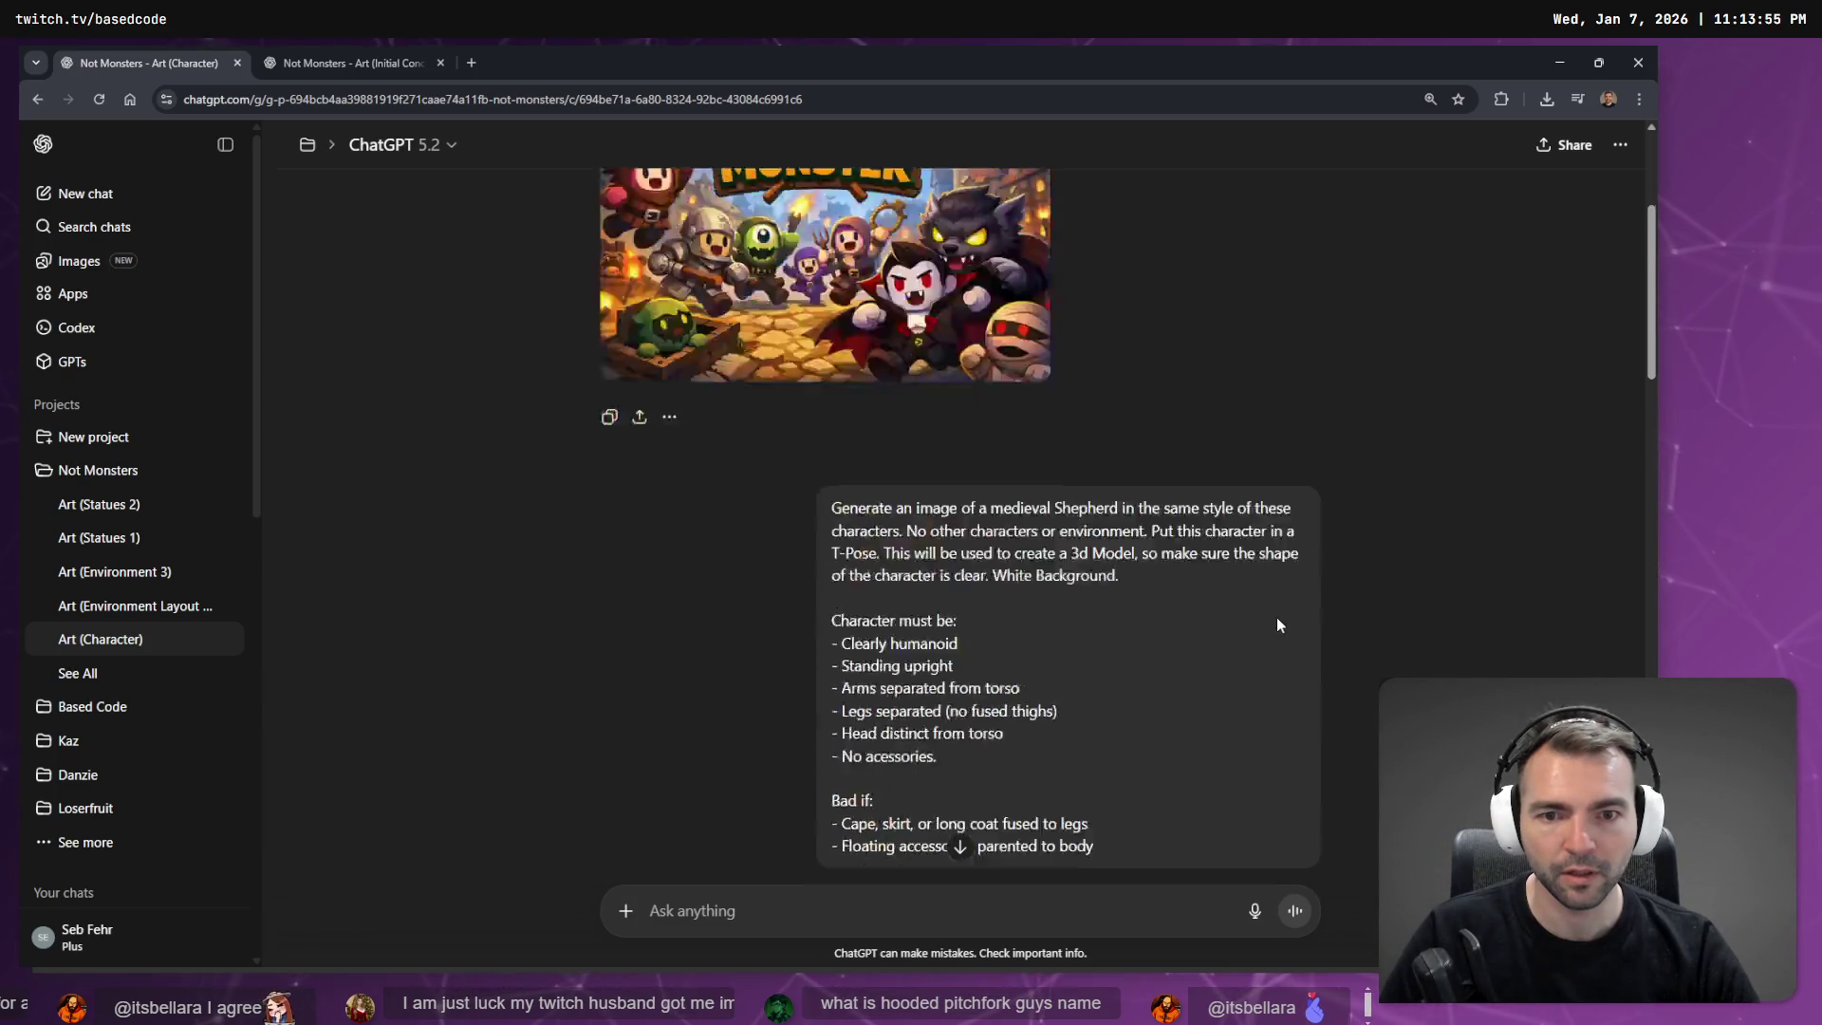
{"action": "scroll", "coordinate": [1278, 626], "scroll_direction": "down", "scroll_amount": 2}
Step through the prompt versions from the farmer to the Witch.
{"action": "left_click", "coordinate": [1255, 719]}
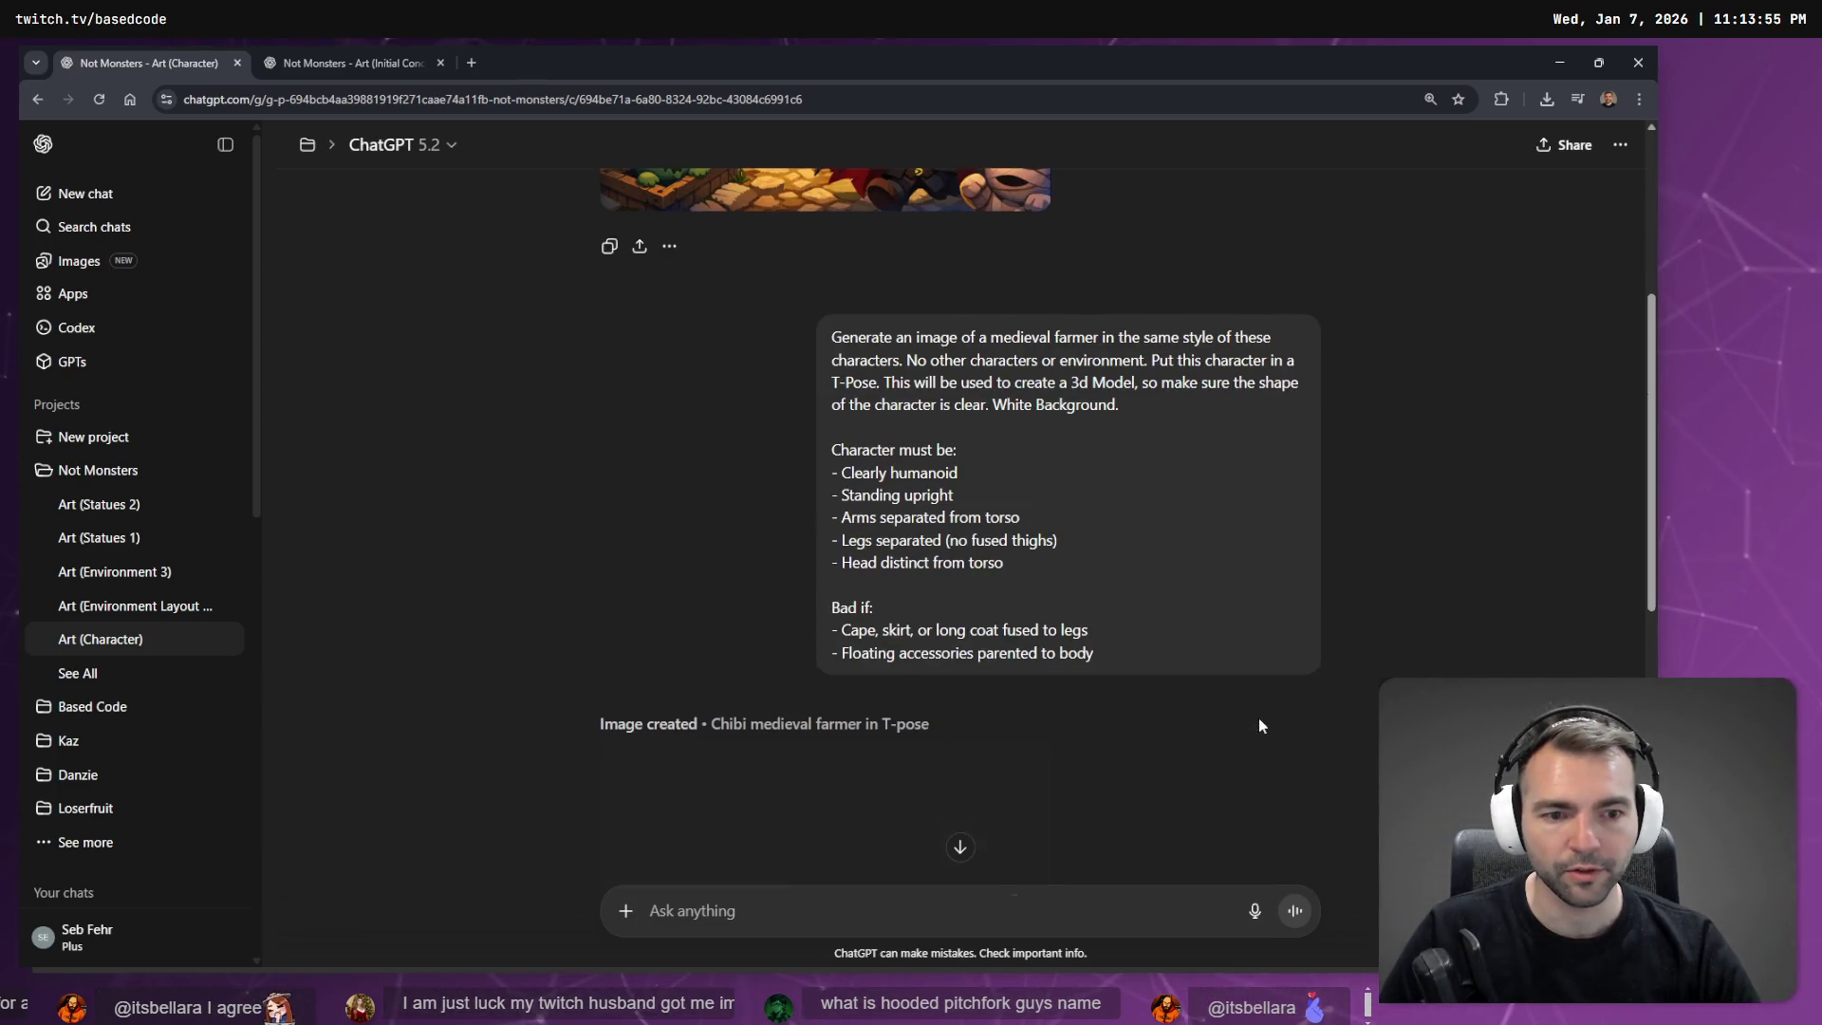
{"action": "scroll", "coordinate": [1217, 584], "scroll_direction": "down", "scroll_amount": 5}
{"action": "scroll", "coordinate": [1234, 588], "scroll_direction": "up", "scroll_amount": 7}
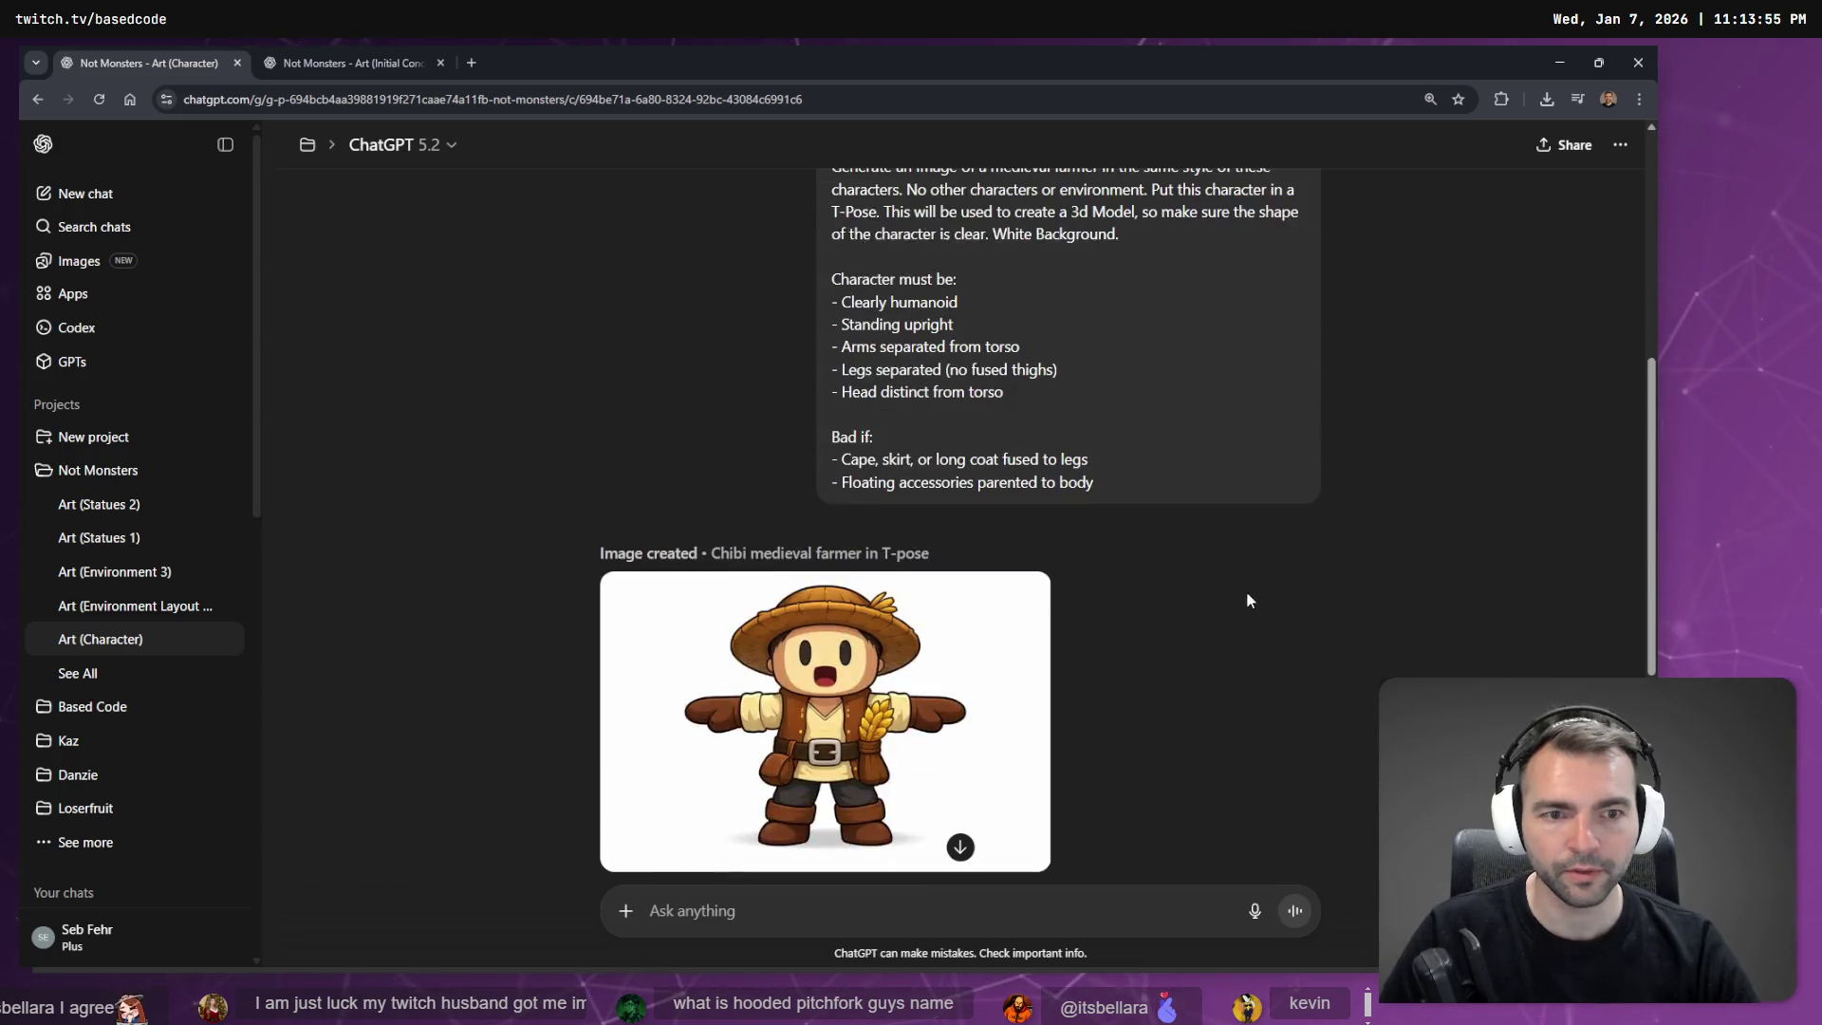
{"action": "scroll", "coordinate": [1262, 631], "scroll_direction": "down", "scroll_amount": 3}
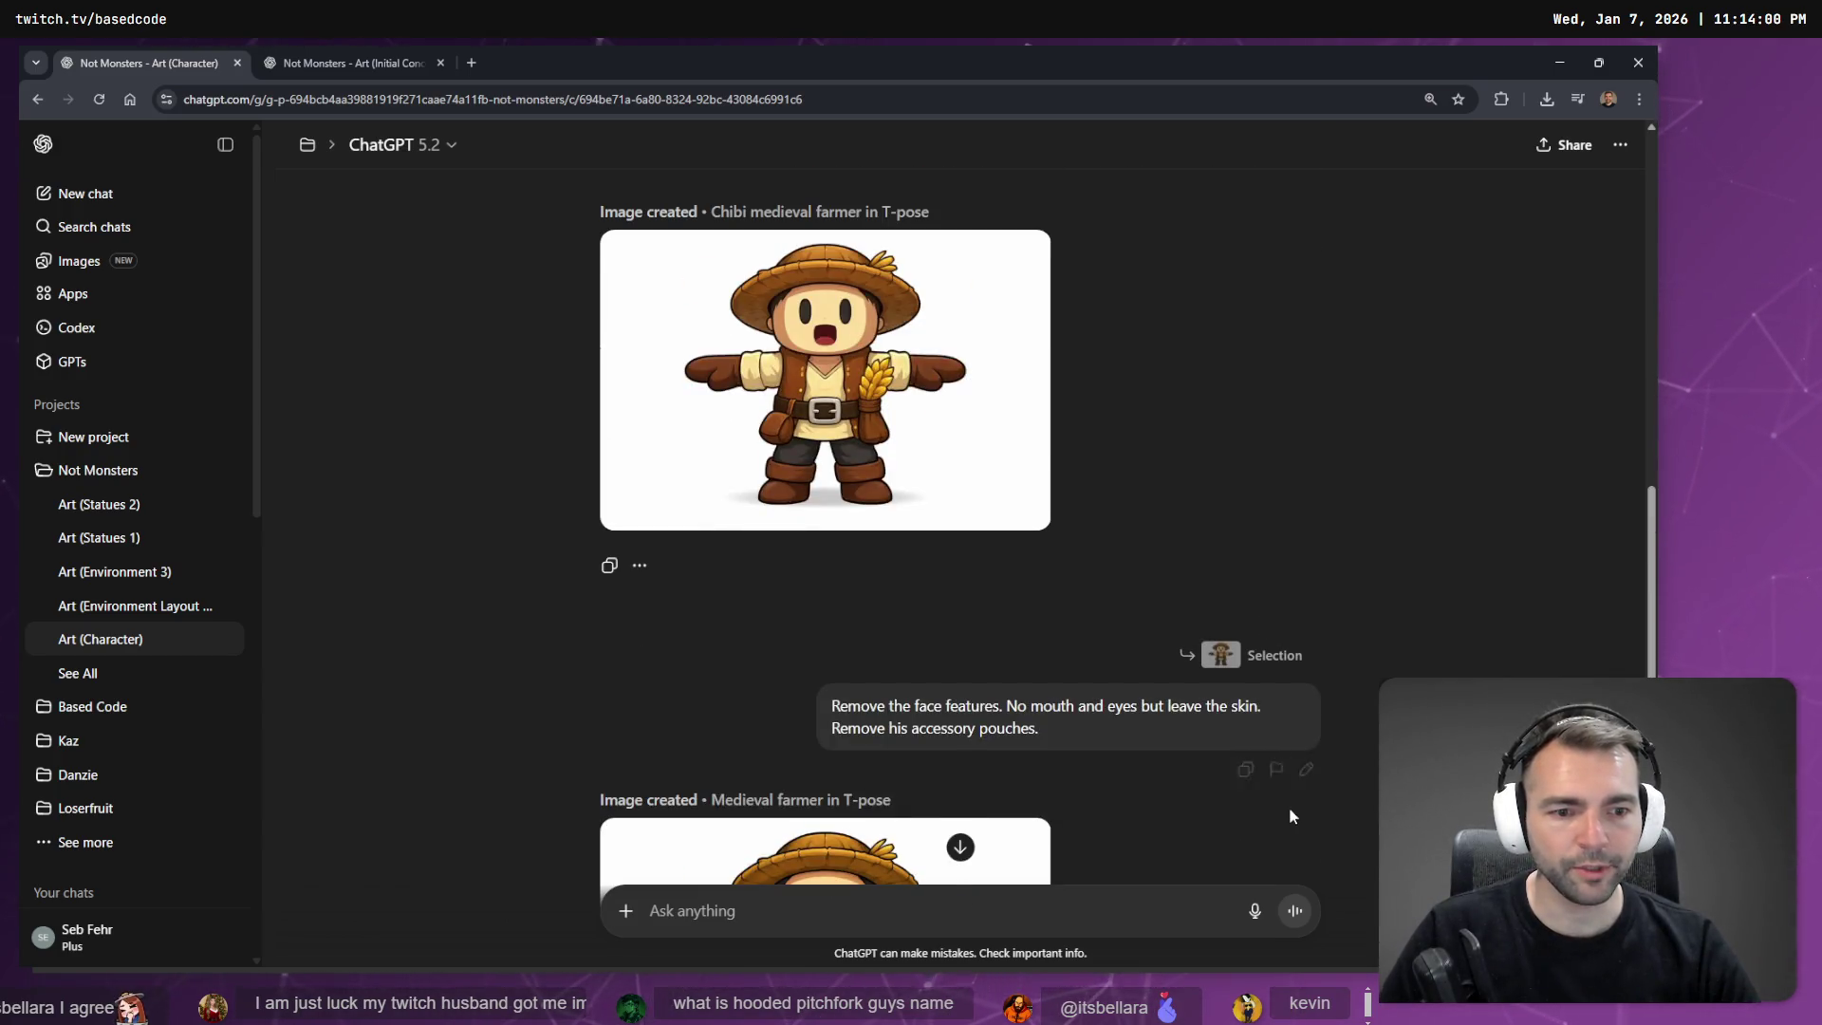
{"action": "scroll", "coordinate": [1297, 607], "scroll_direction": "up", "scroll_amount": 6}
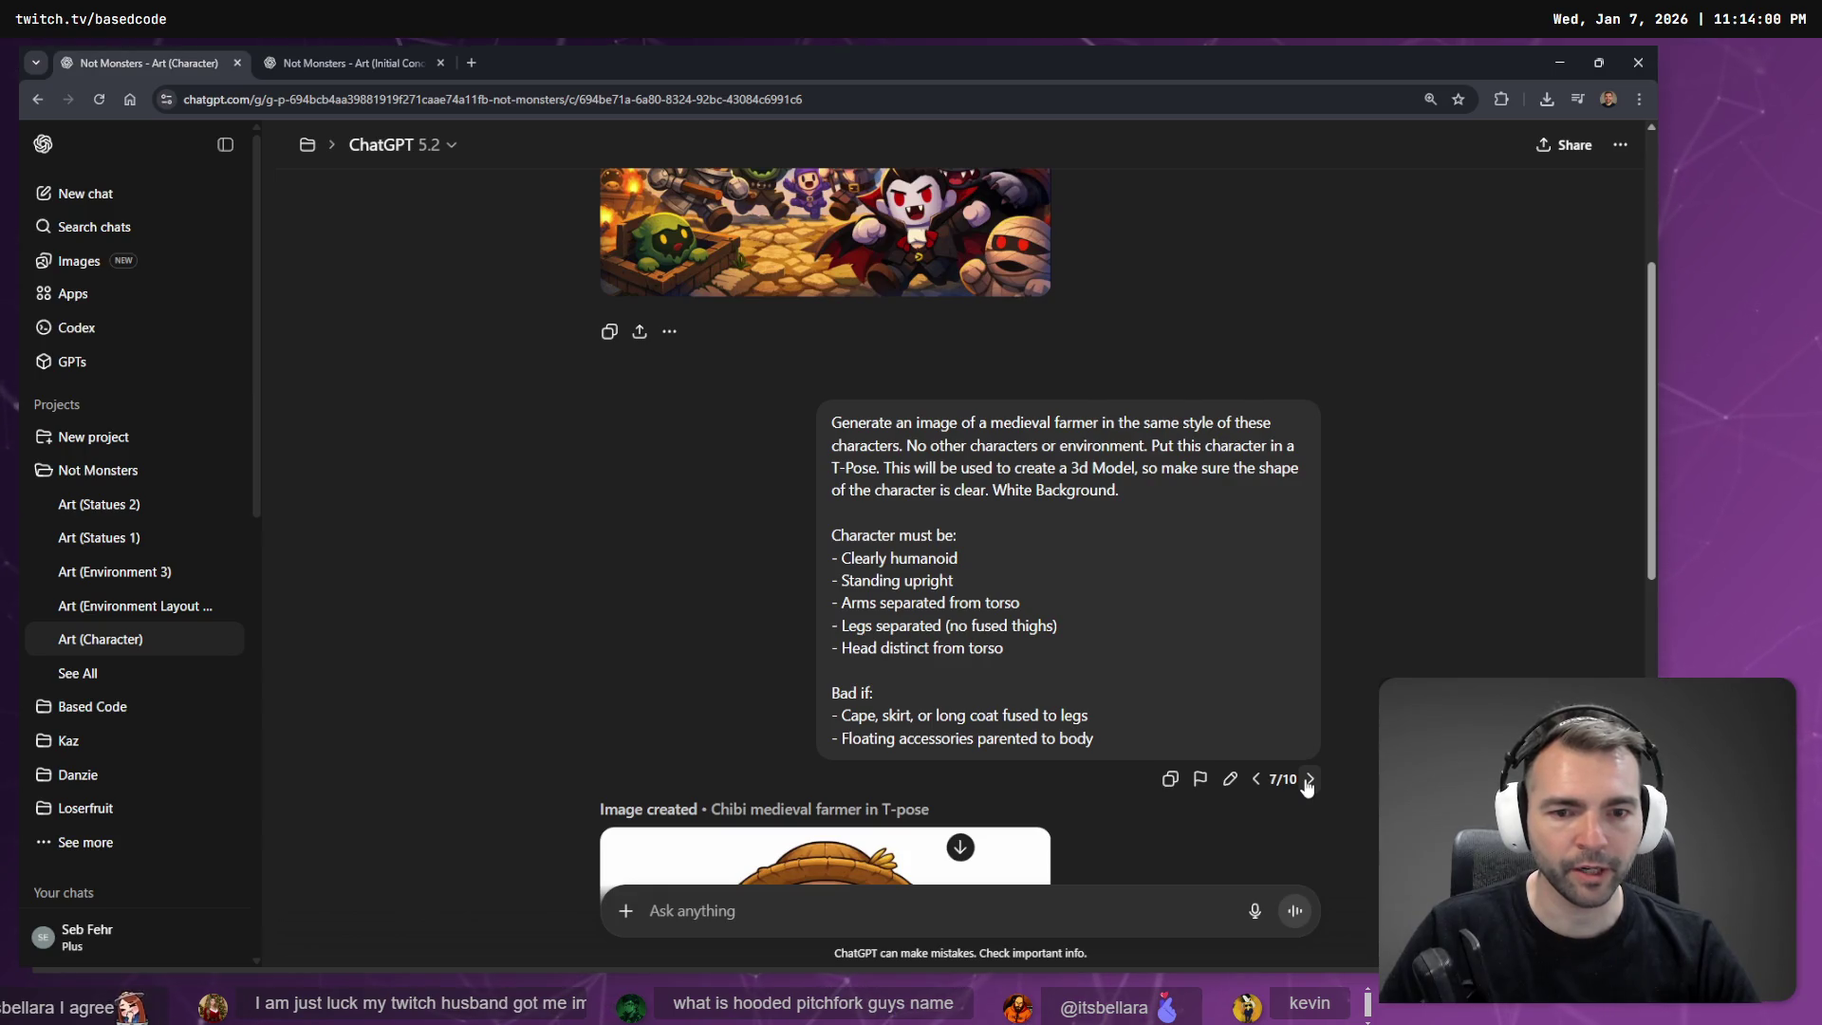
{"action": "left_click", "coordinate": [1309, 779]}
{"action": "left_click", "coordinate": [1310, 803]}
{"action": "left_click", "coordinate": [1310, 802]}
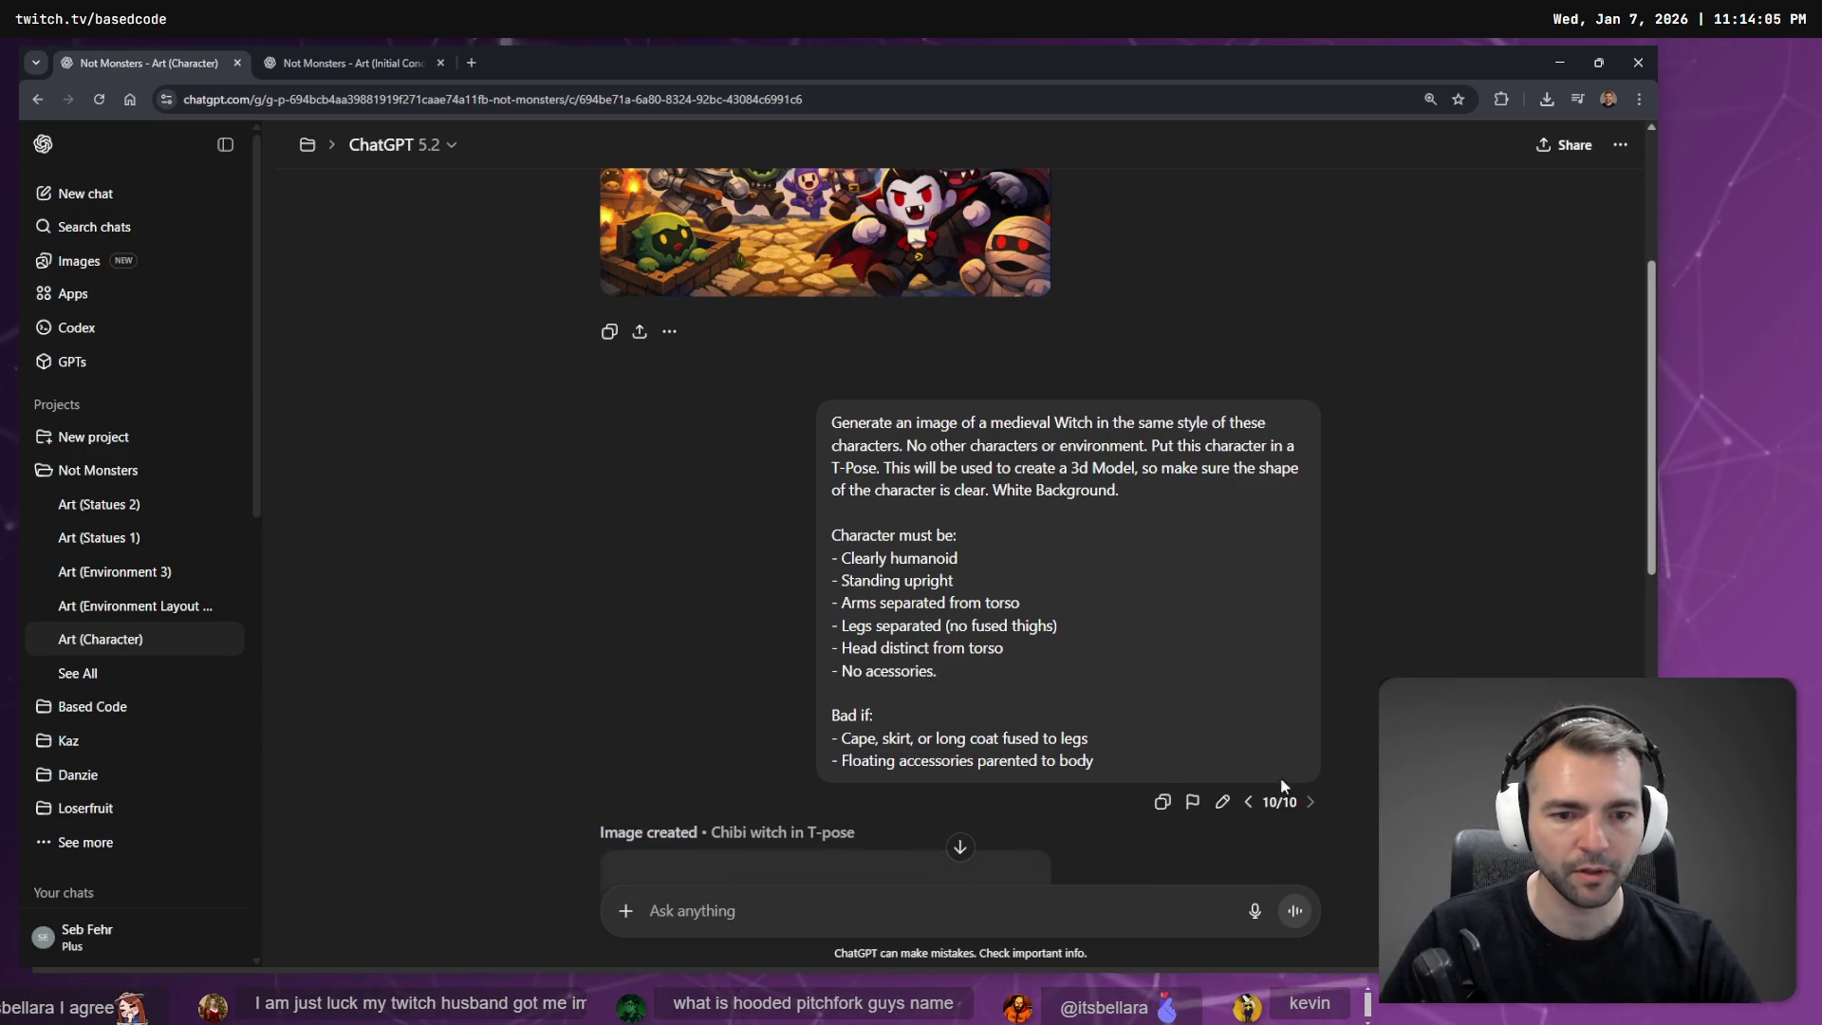
Copy the Witch prompt text, then discard the edit without sending.
{"action": "mouse_move", "coordinate": [1099, 762]}
{"action": "left_mouse_down"}
{"action": "mouse_move", "coordinate": [835, 529]}
{"action": "mouse_move", "coordinate": [830, 419]}
{"action": "left_mouse_up"}
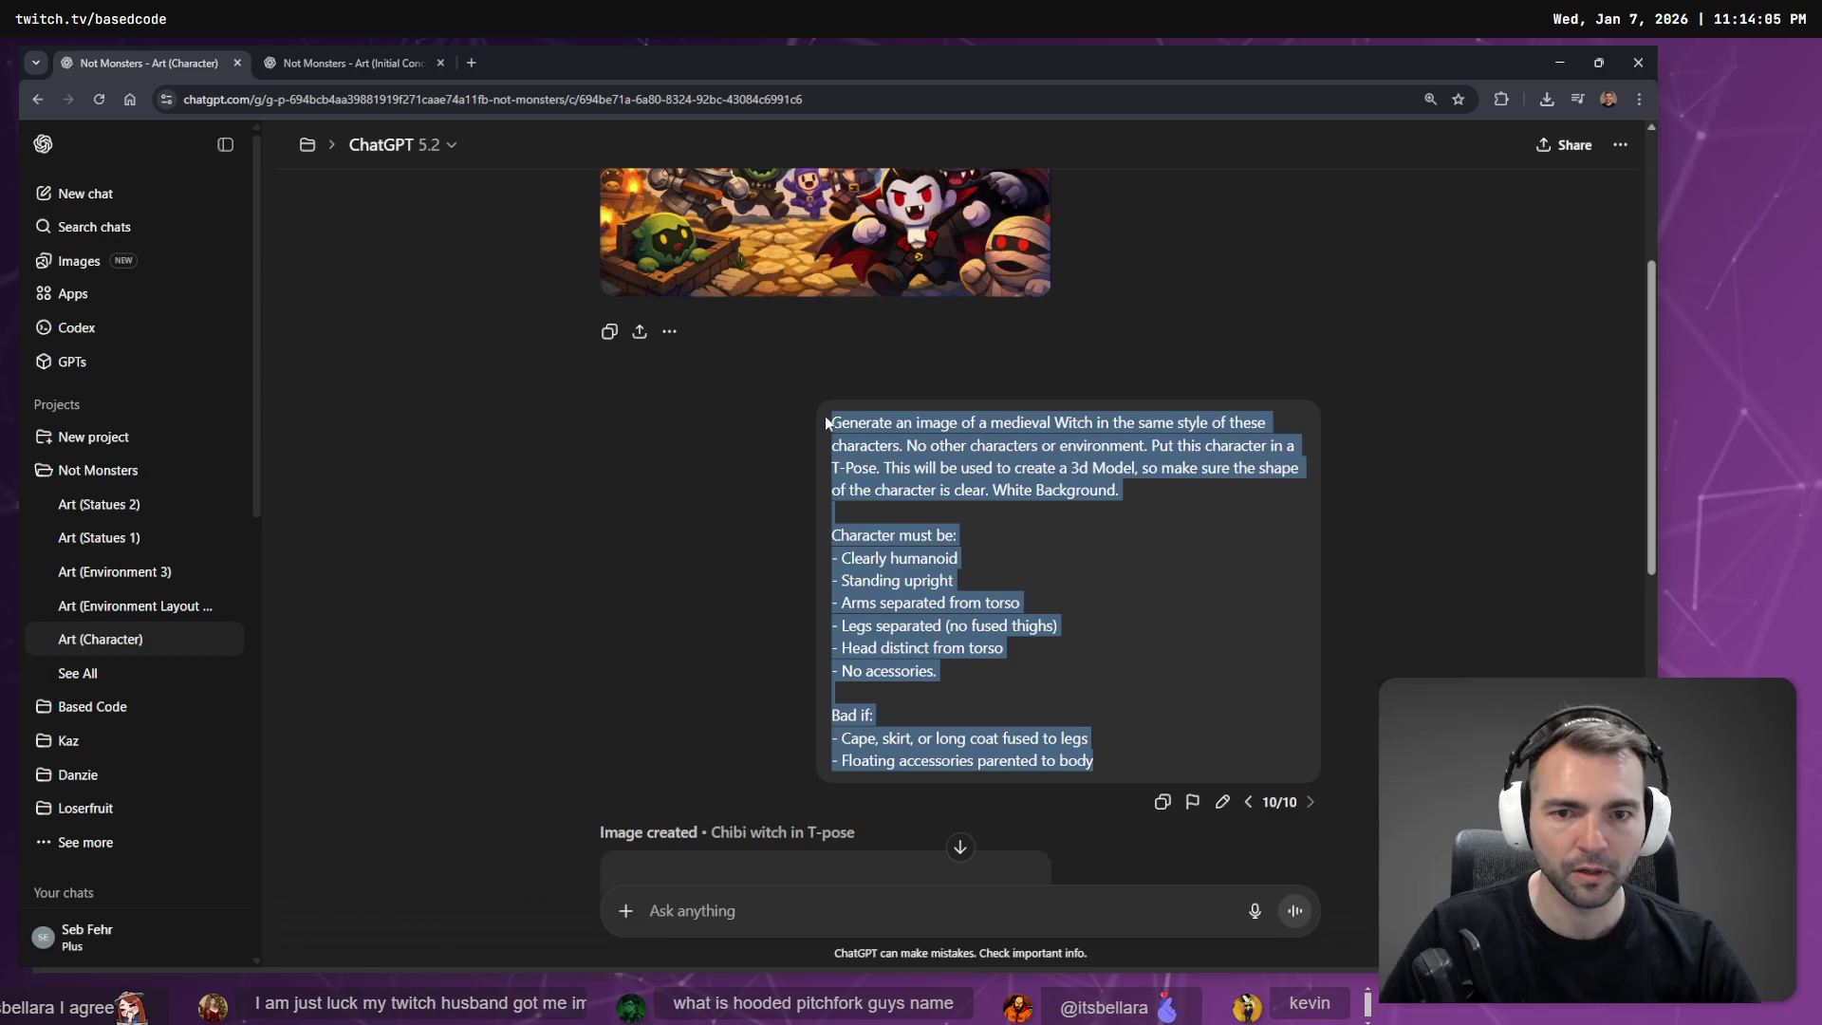
{"action": "left_click", "coordinate": [1145, 694]}
{"action": "key", "text": "ctrl+a"}
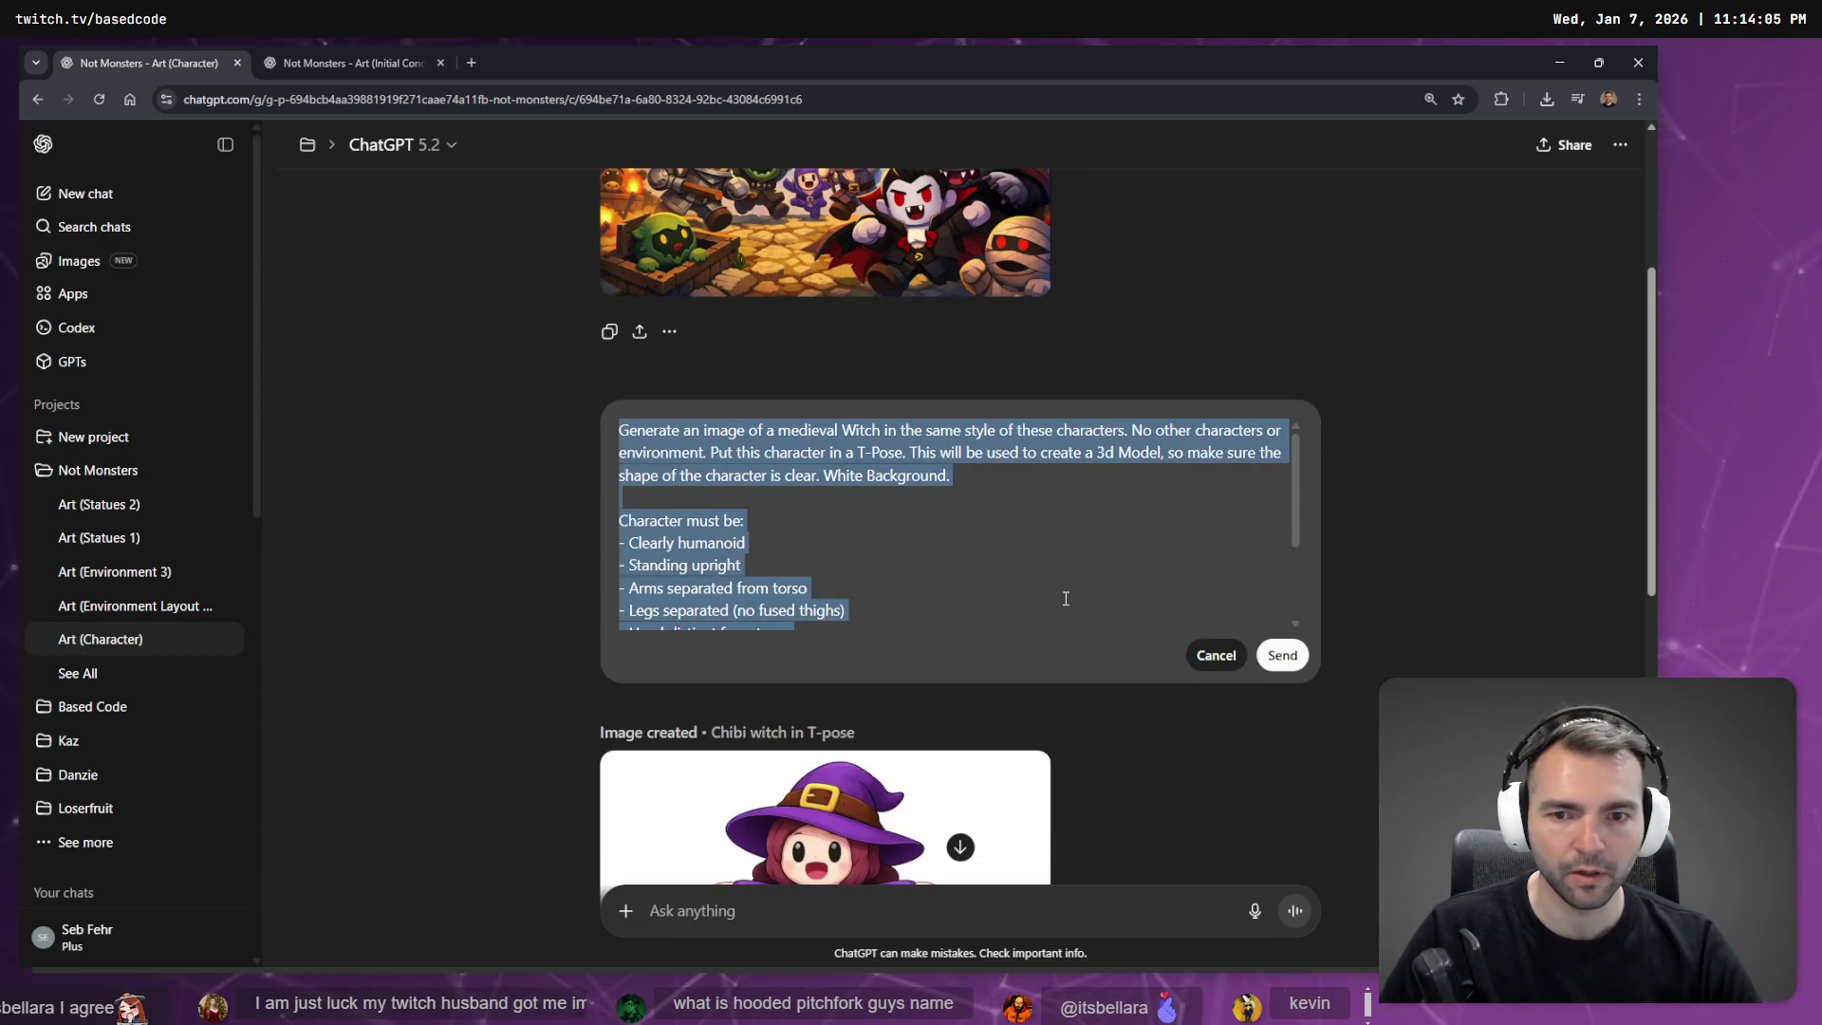
{"action": "type", "text": "Generate an image of a medieval Witch in the same style of these characters. No other characters or environment. Put this character in a T-Pose. This will be used to create a 3d Model, so make sure the shape of the character is clear. White Background. Character must be: - Clearly humanoid - Standing upright - Arms separated from torso - Legs separated (no fused thighs) - Head distinct from torso - No accessories. Bad if: - Cape, skirt, or long coat fused to legs - Floating accessories parented to body"}
{"action": "scroll", "coordinate": [850, 478], "scroll_direction": "up", "scroll_amount": 1}
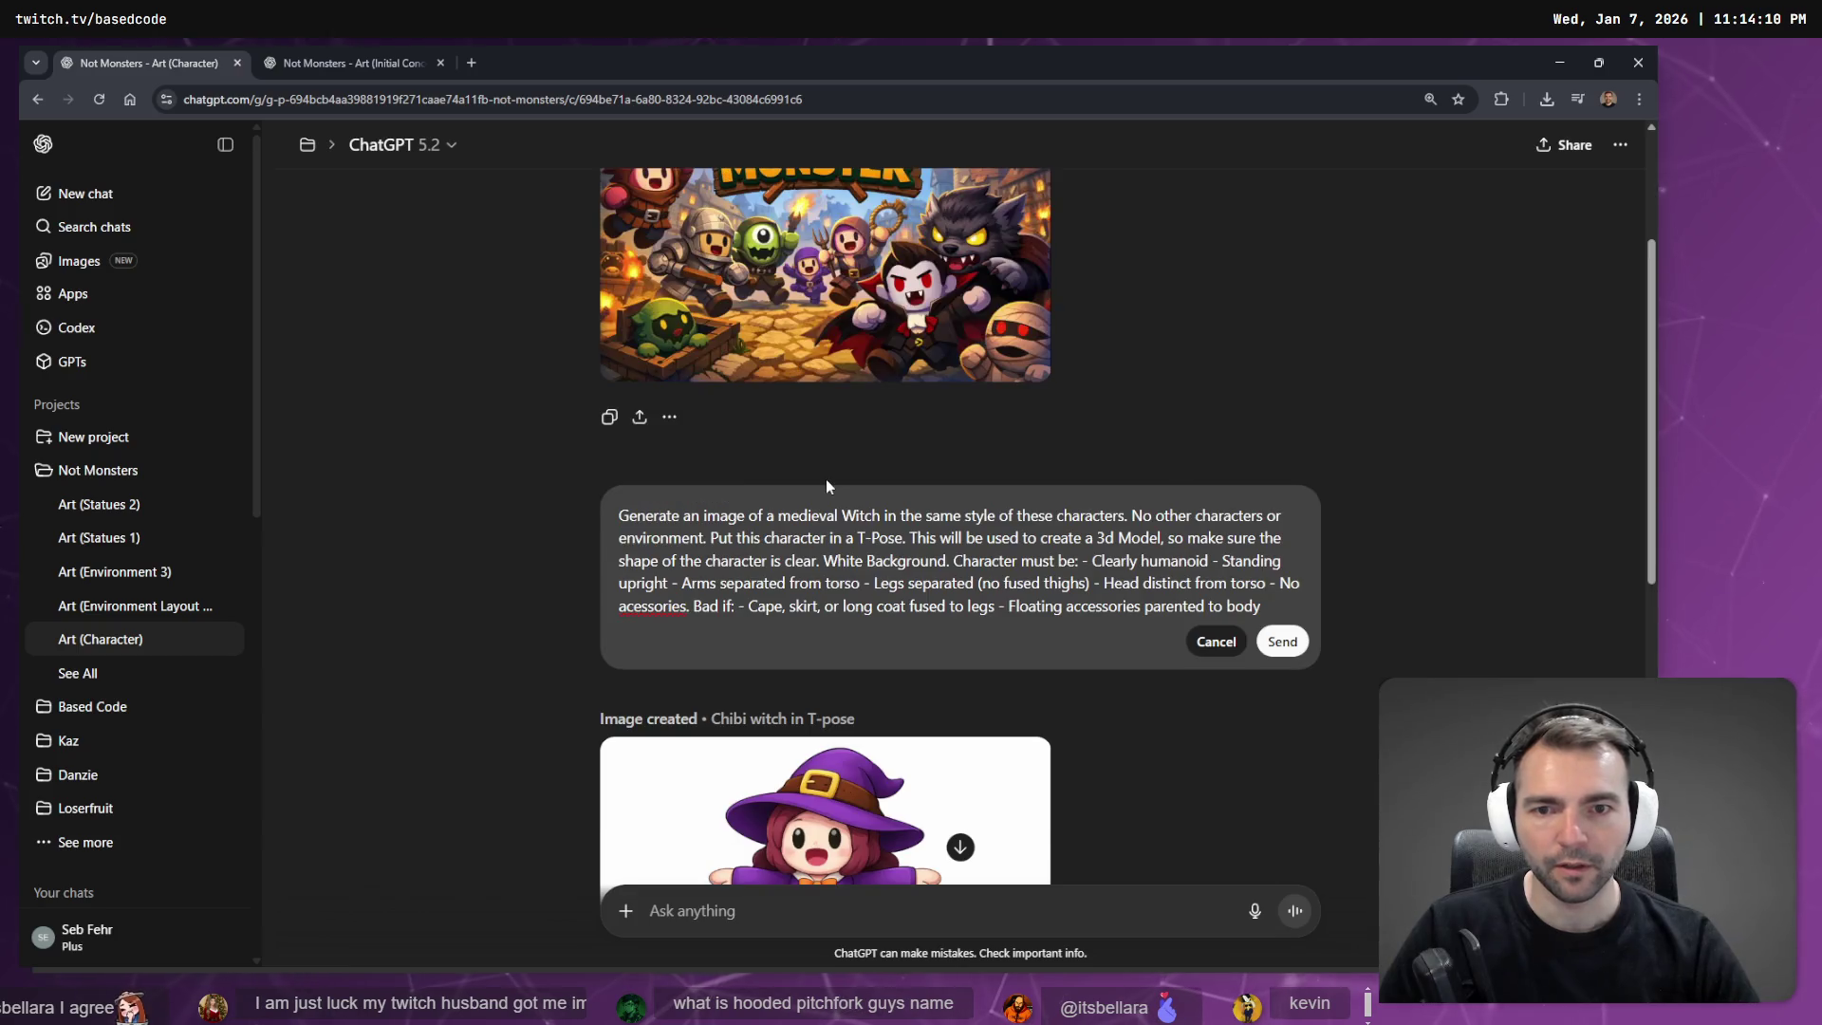
{"action": "scroll", "coordinate": [825, 481], "scroll_direction": "up", "scroll_amount": 4}
{"action": "scroll", "coordinate": [778, 534], "scroll_direction": "down", "scroll_amount": 4}
{"action": "scroll", "coordinate": [1084, 555], "scroll_direction": "up", "scroll_amount": 3}
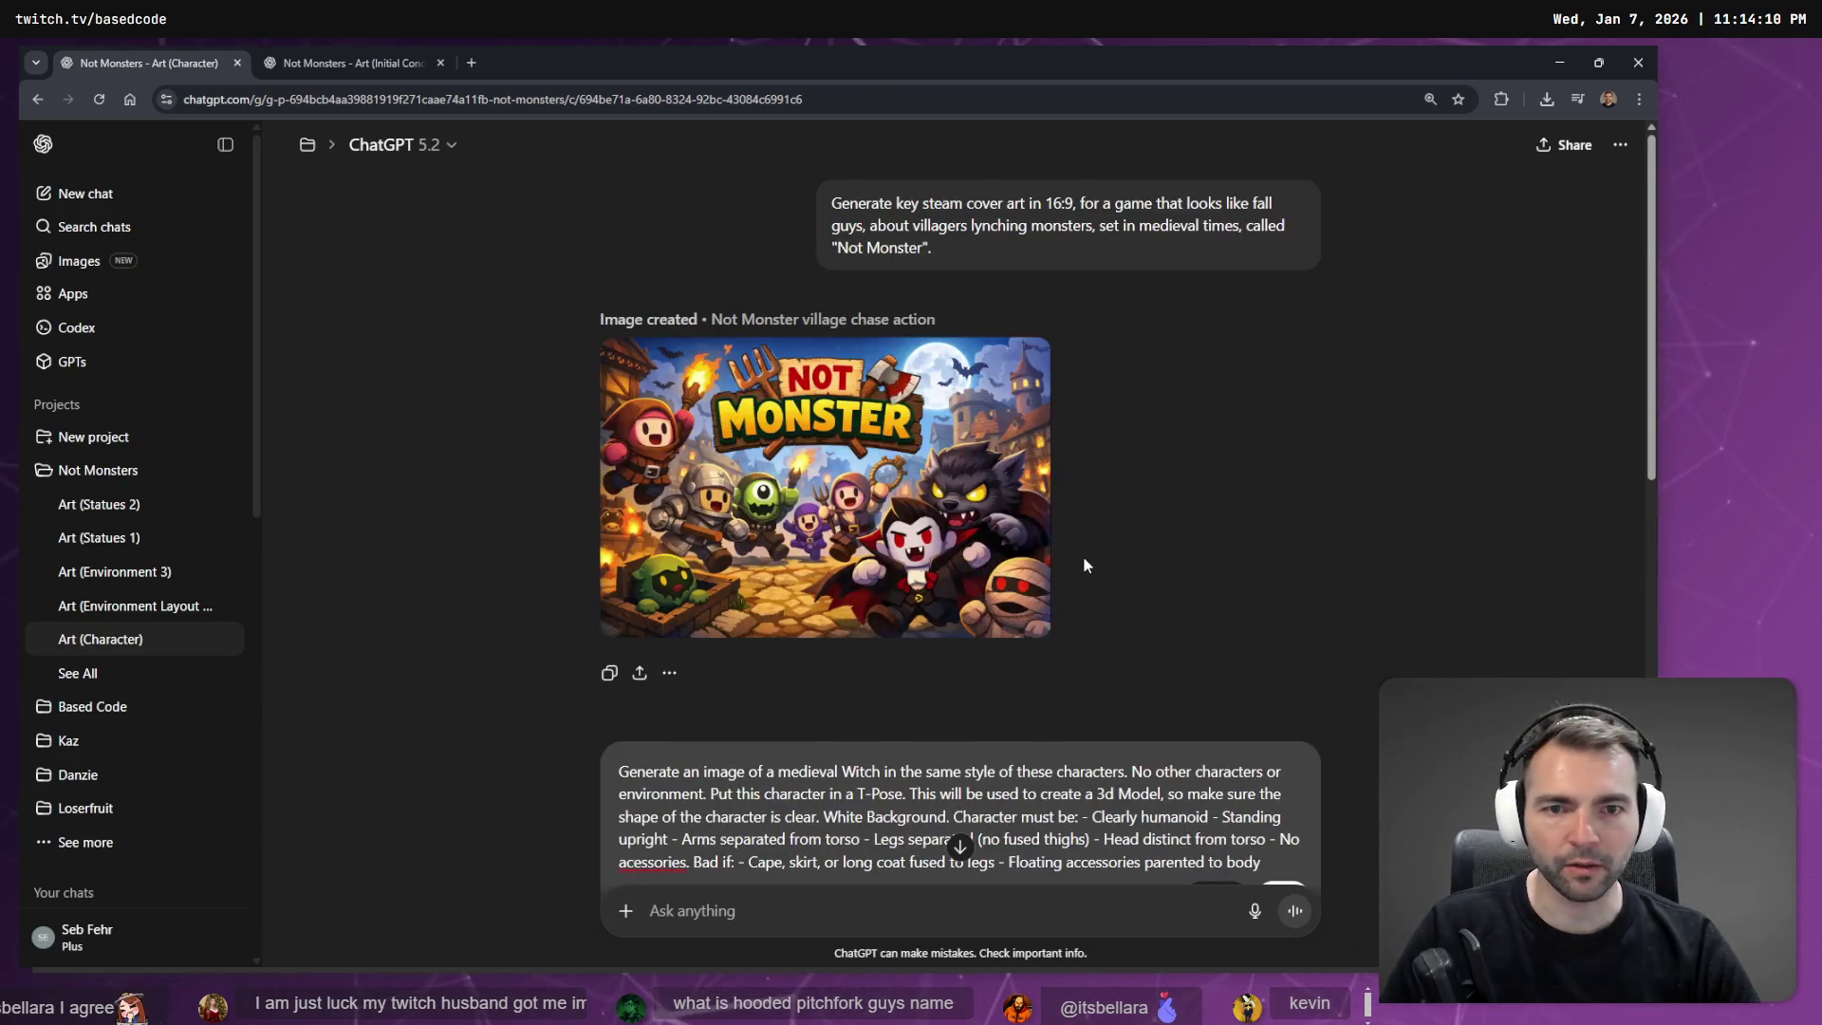
{"action": "key", "text": "Escape"}
Switch to the blacksmith prompt version and start dictating a new request.
{"action": "scroll", "coordinate": [1086, 557], "scroll_direction": "down", "scroll_amount": 5}
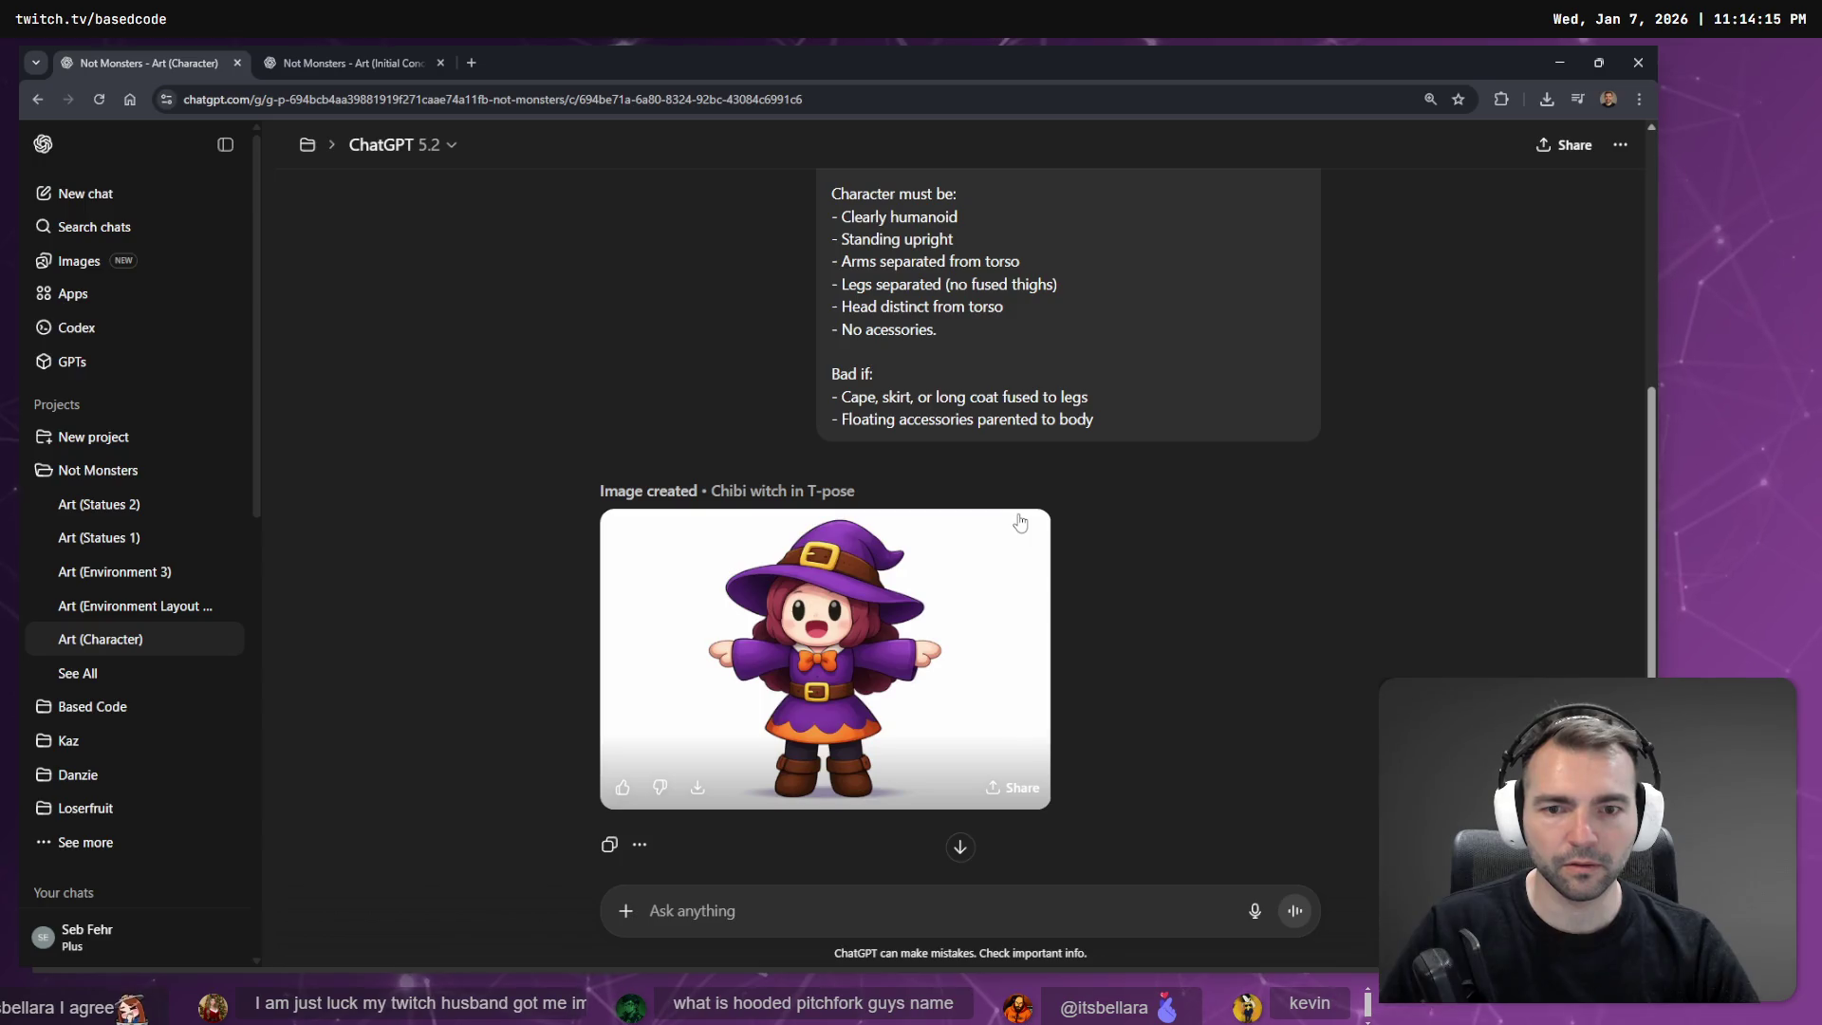
{"action": "scroll", "coordinate": [1044, 408], "scroll_direction": "down", "scroll_amount": 6}
{"action": "scroll", "coordinate": [1086, 549], "scroll_direction": "up", "scroll_amount": 6}
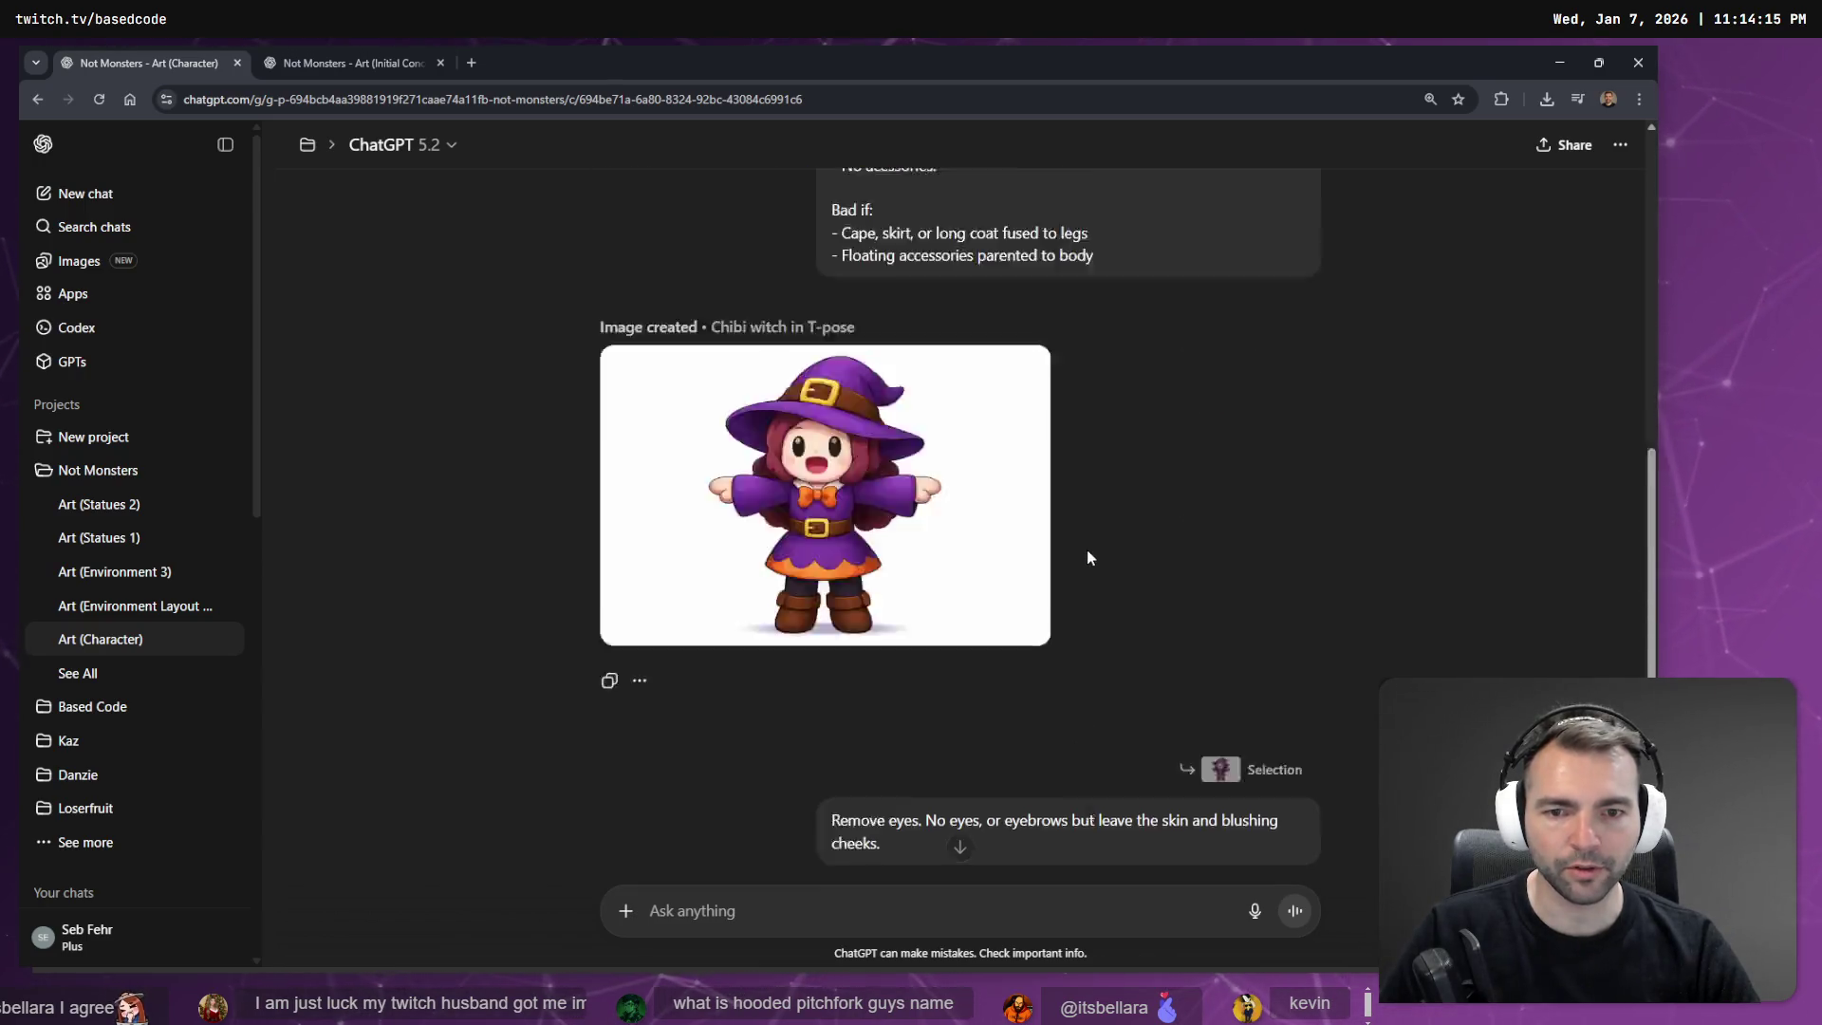
{"action": "left_click", "coordinate": [1250, 467]}
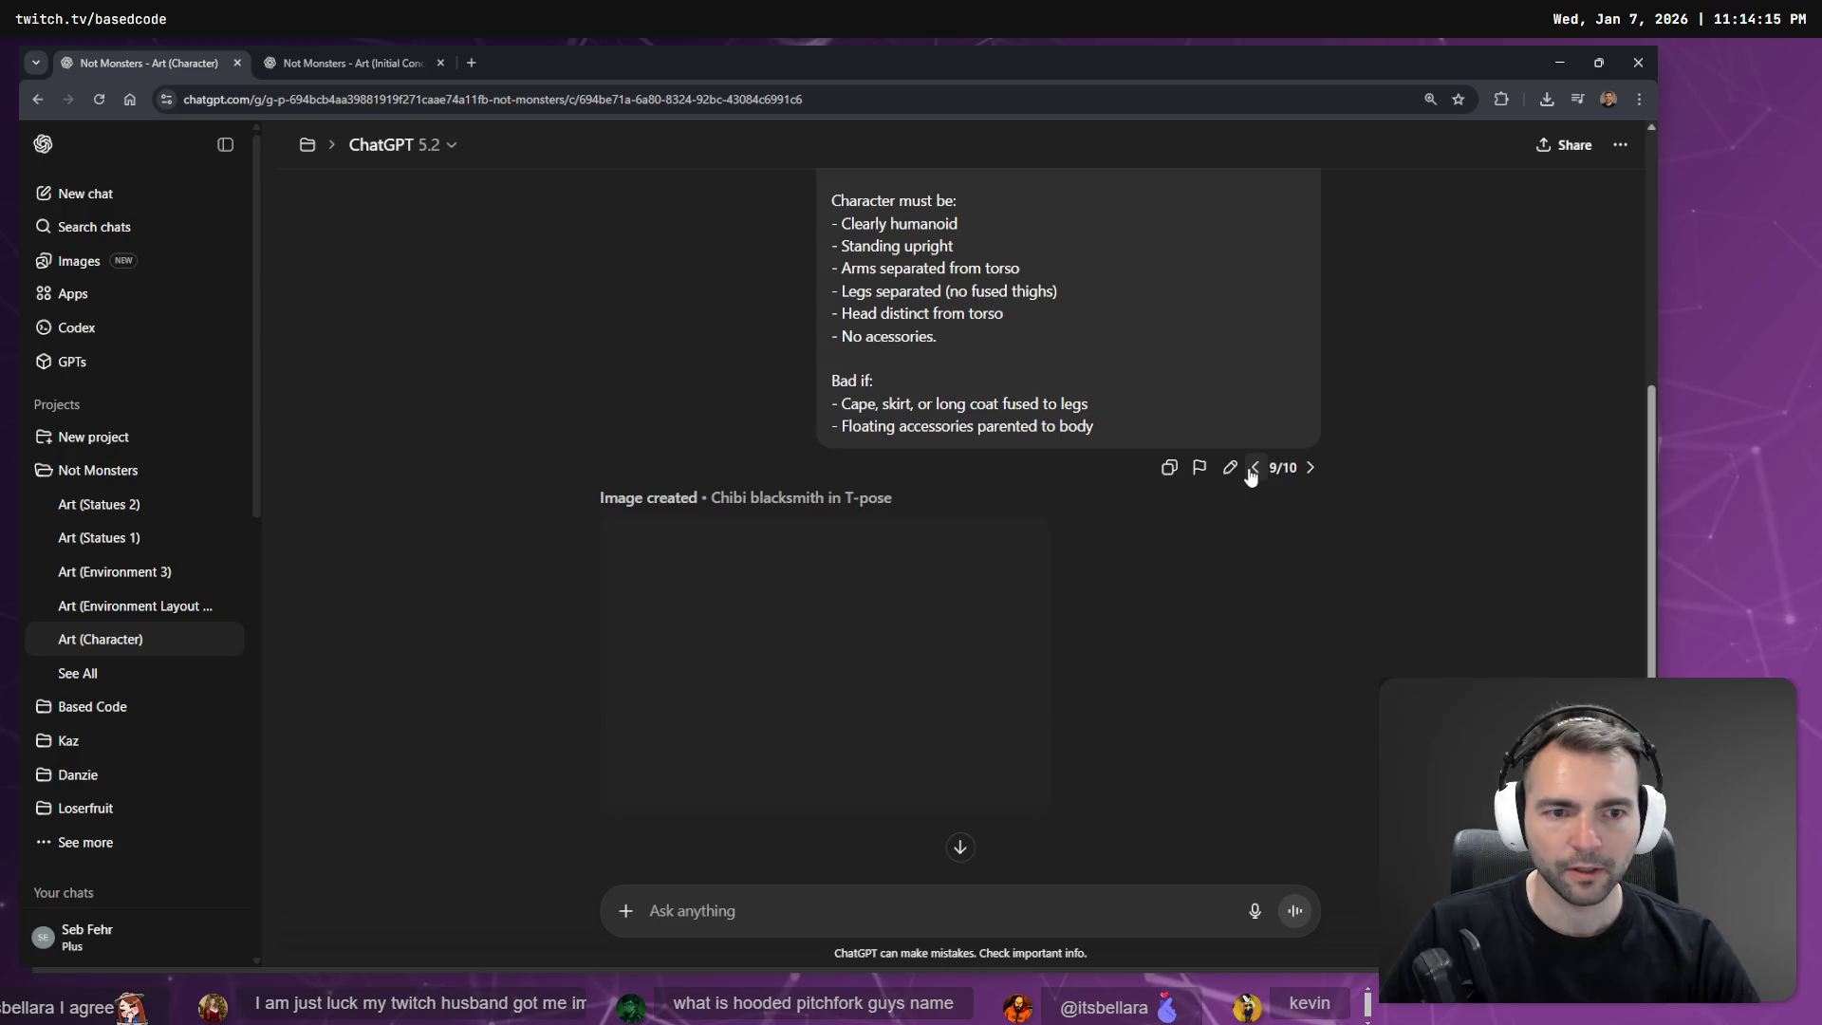
{"action": "scroll", "coordinate": [1223, 576], "scroll_direction": "down", "scroll_amount": 7}
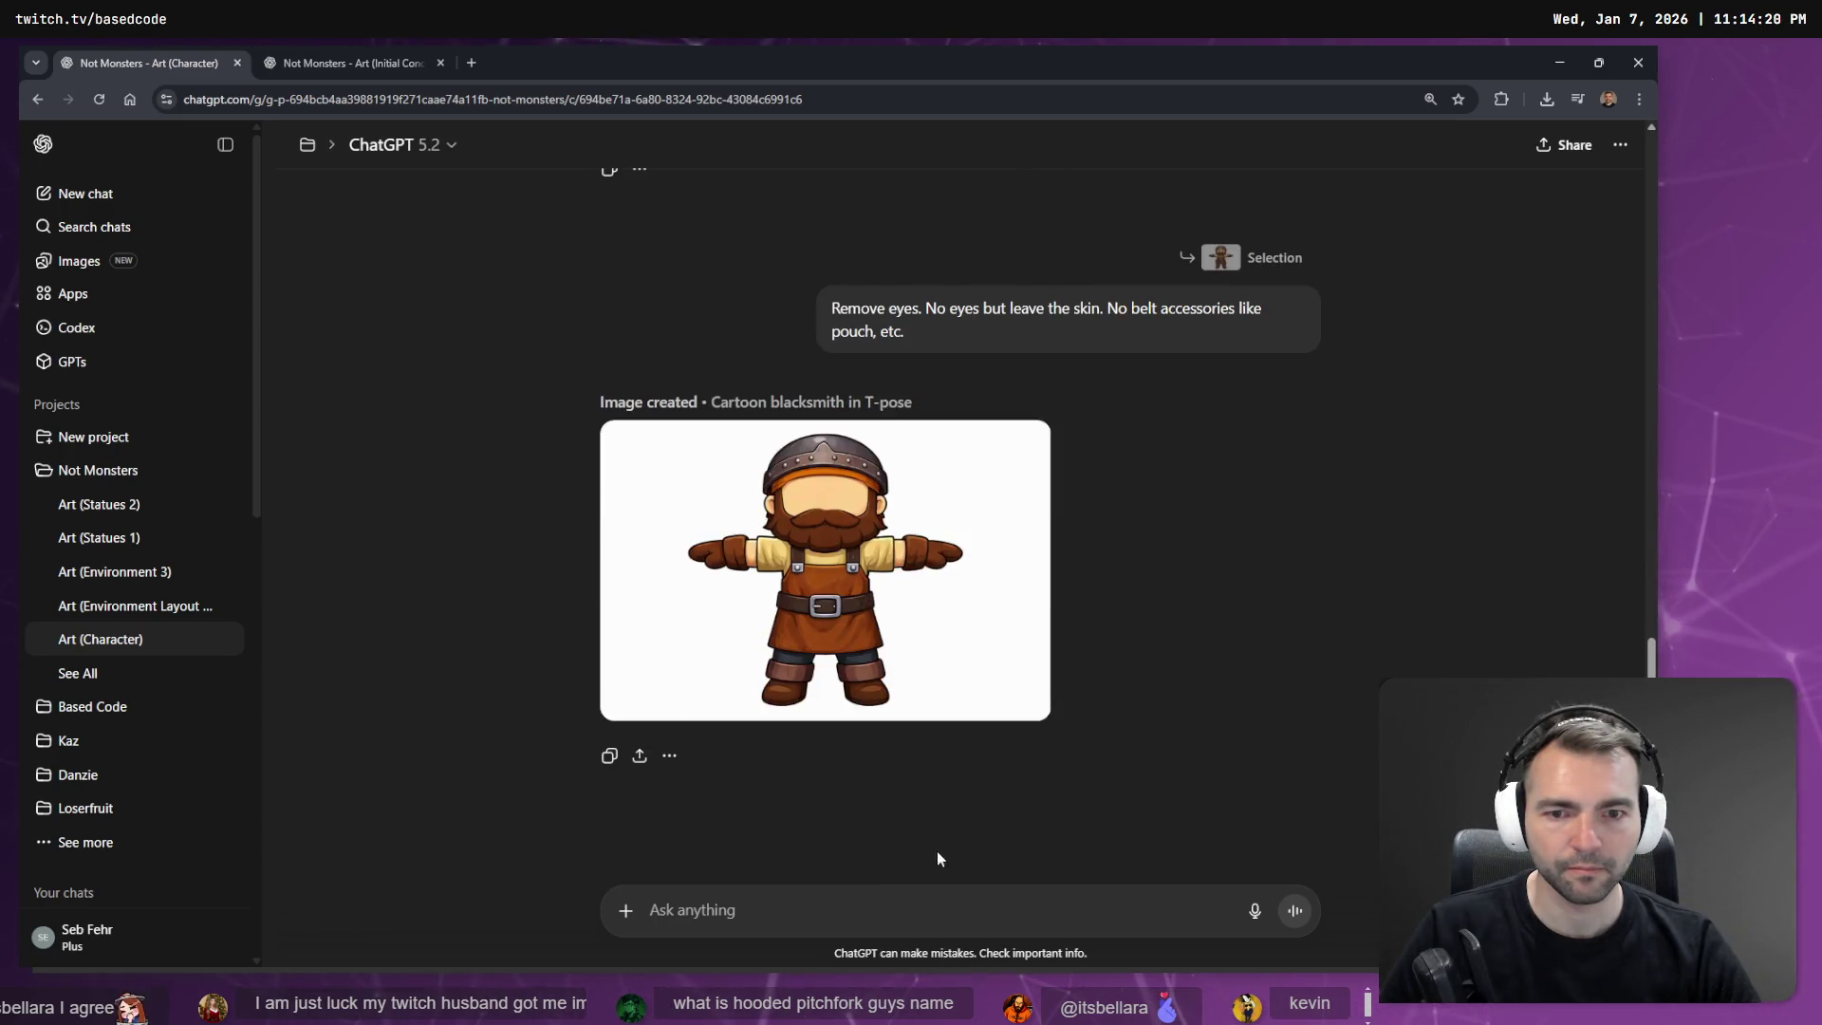
{"action": "key", "text": "super+h"}
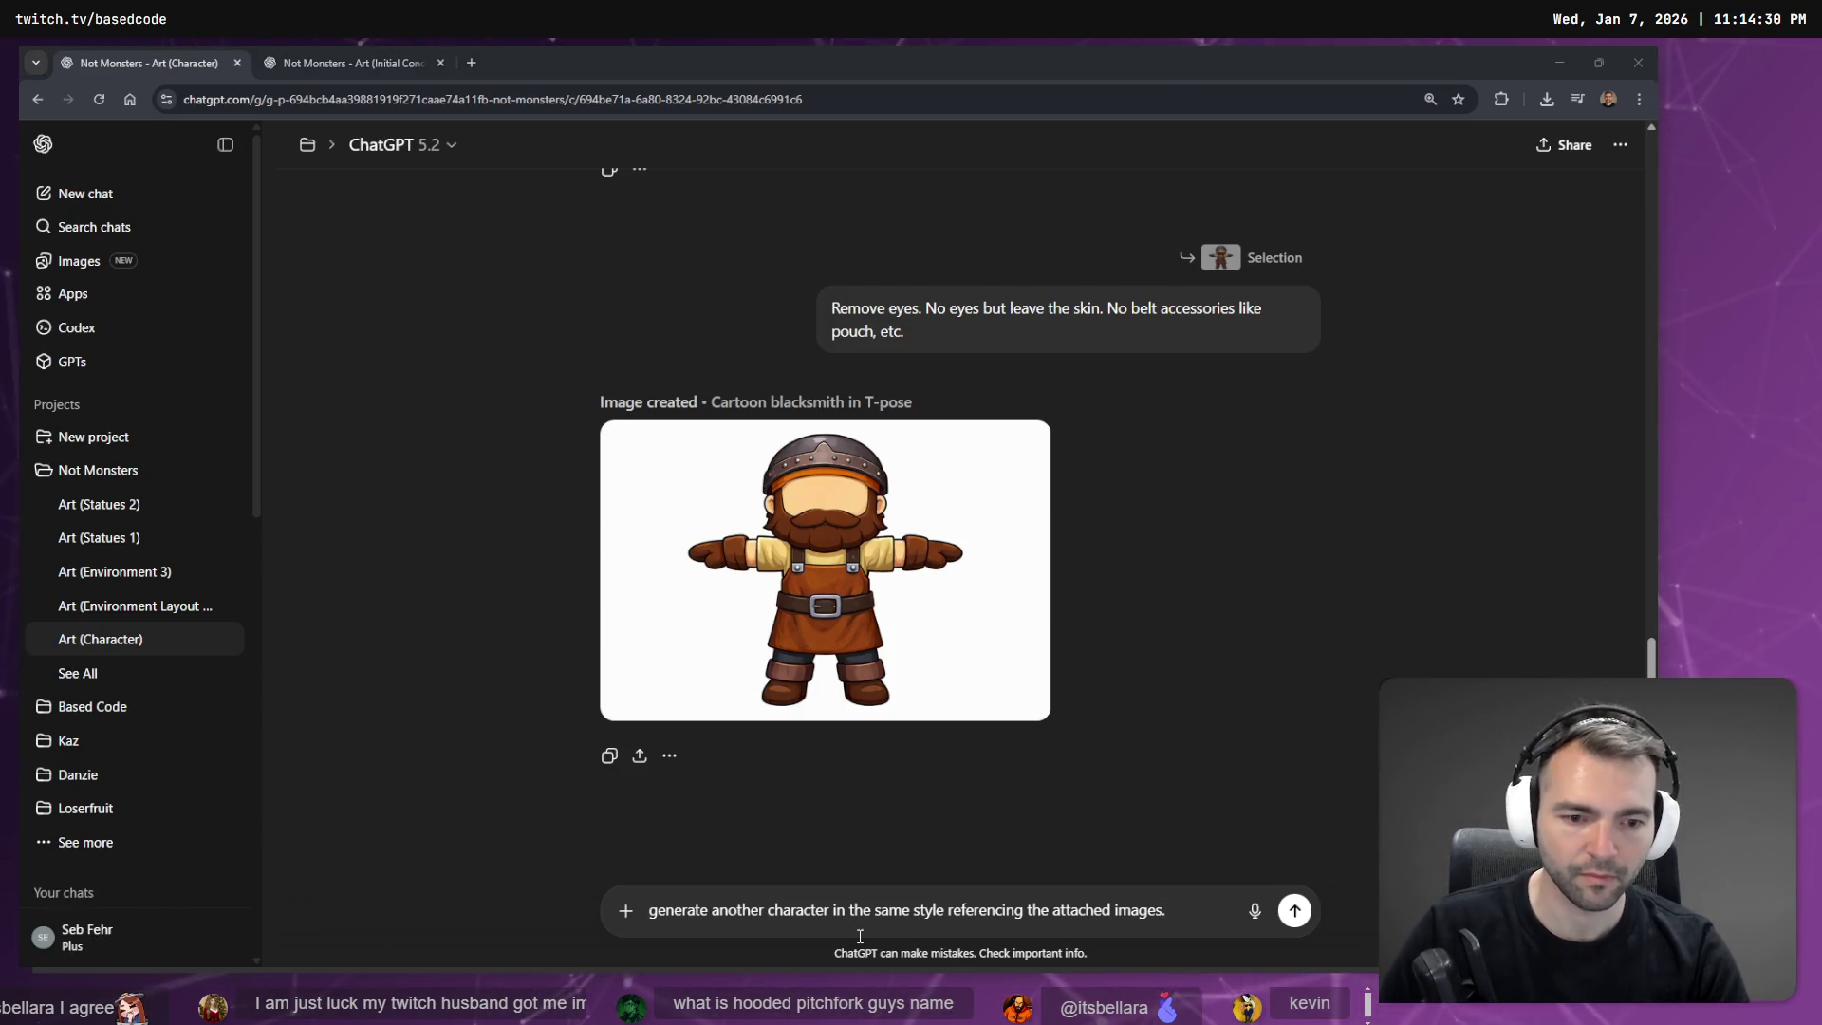
Attach both snipped villager images to the draft from clipboard history.
{"action": "key", "text": "super+v"}
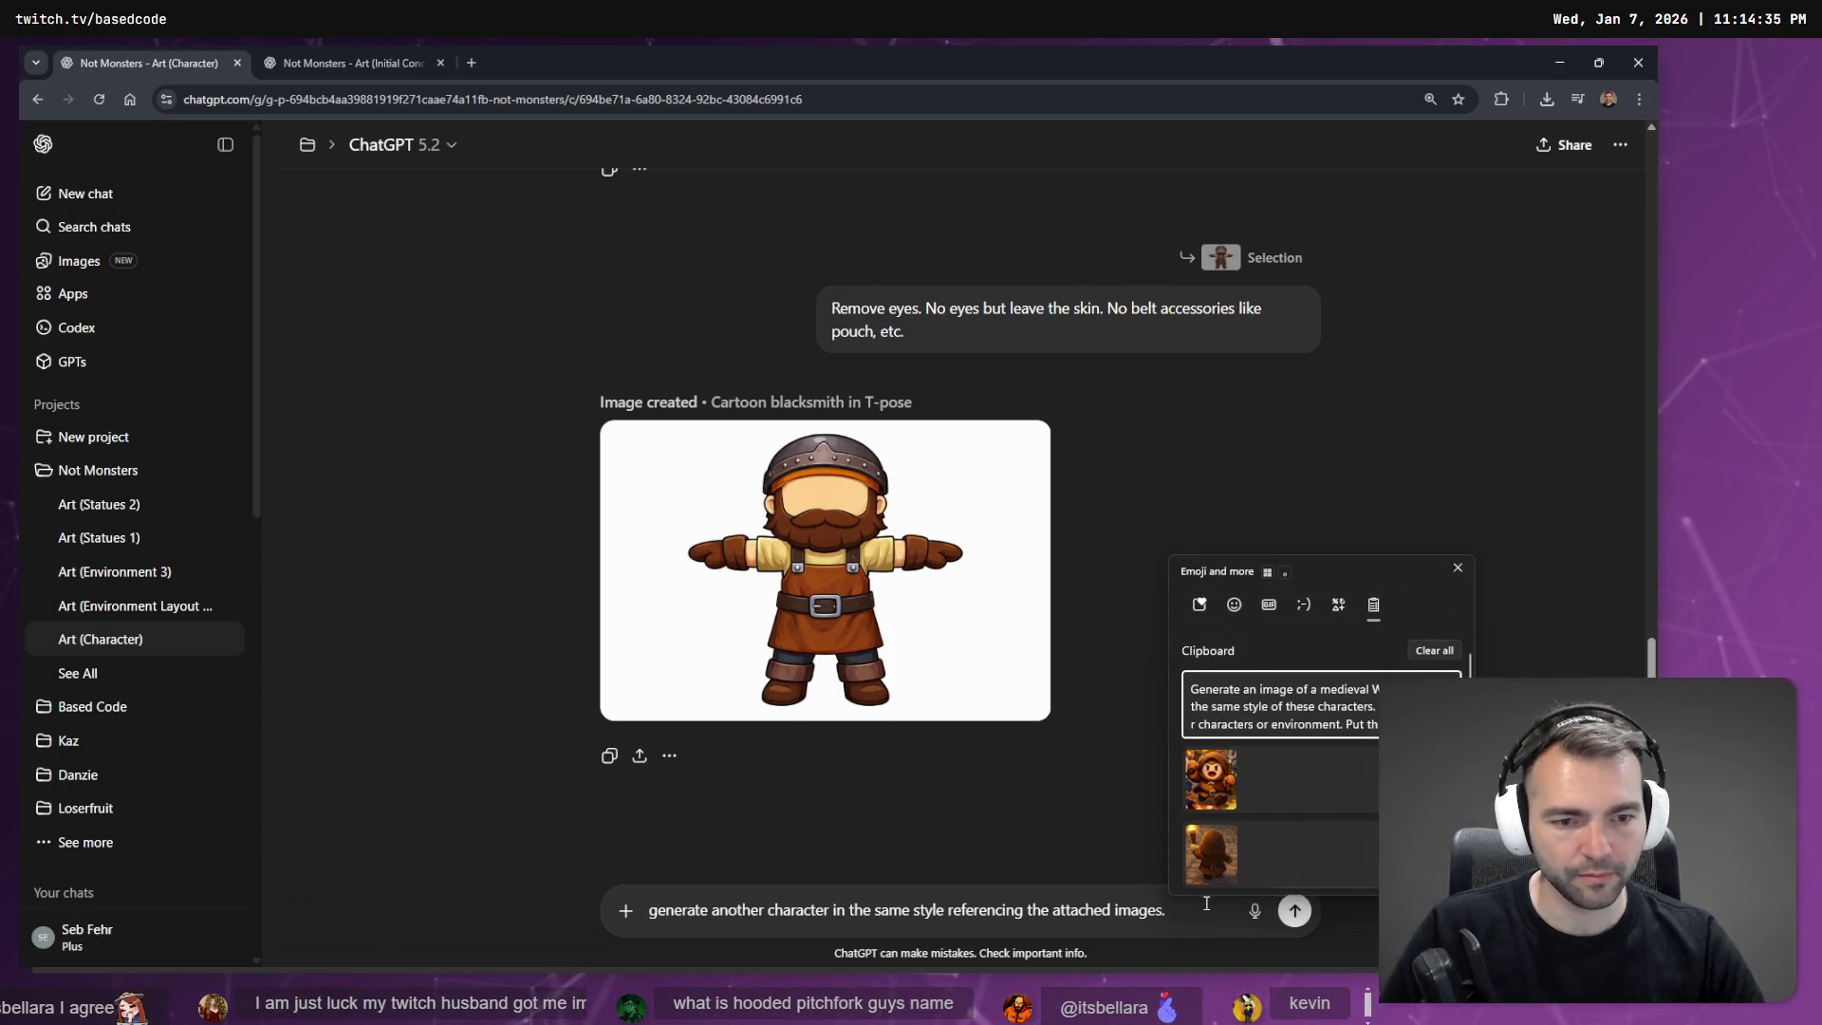
{"action": "left_click", "coordinate": [1253, 788]}
{"action": "key", "text": "super+v"}
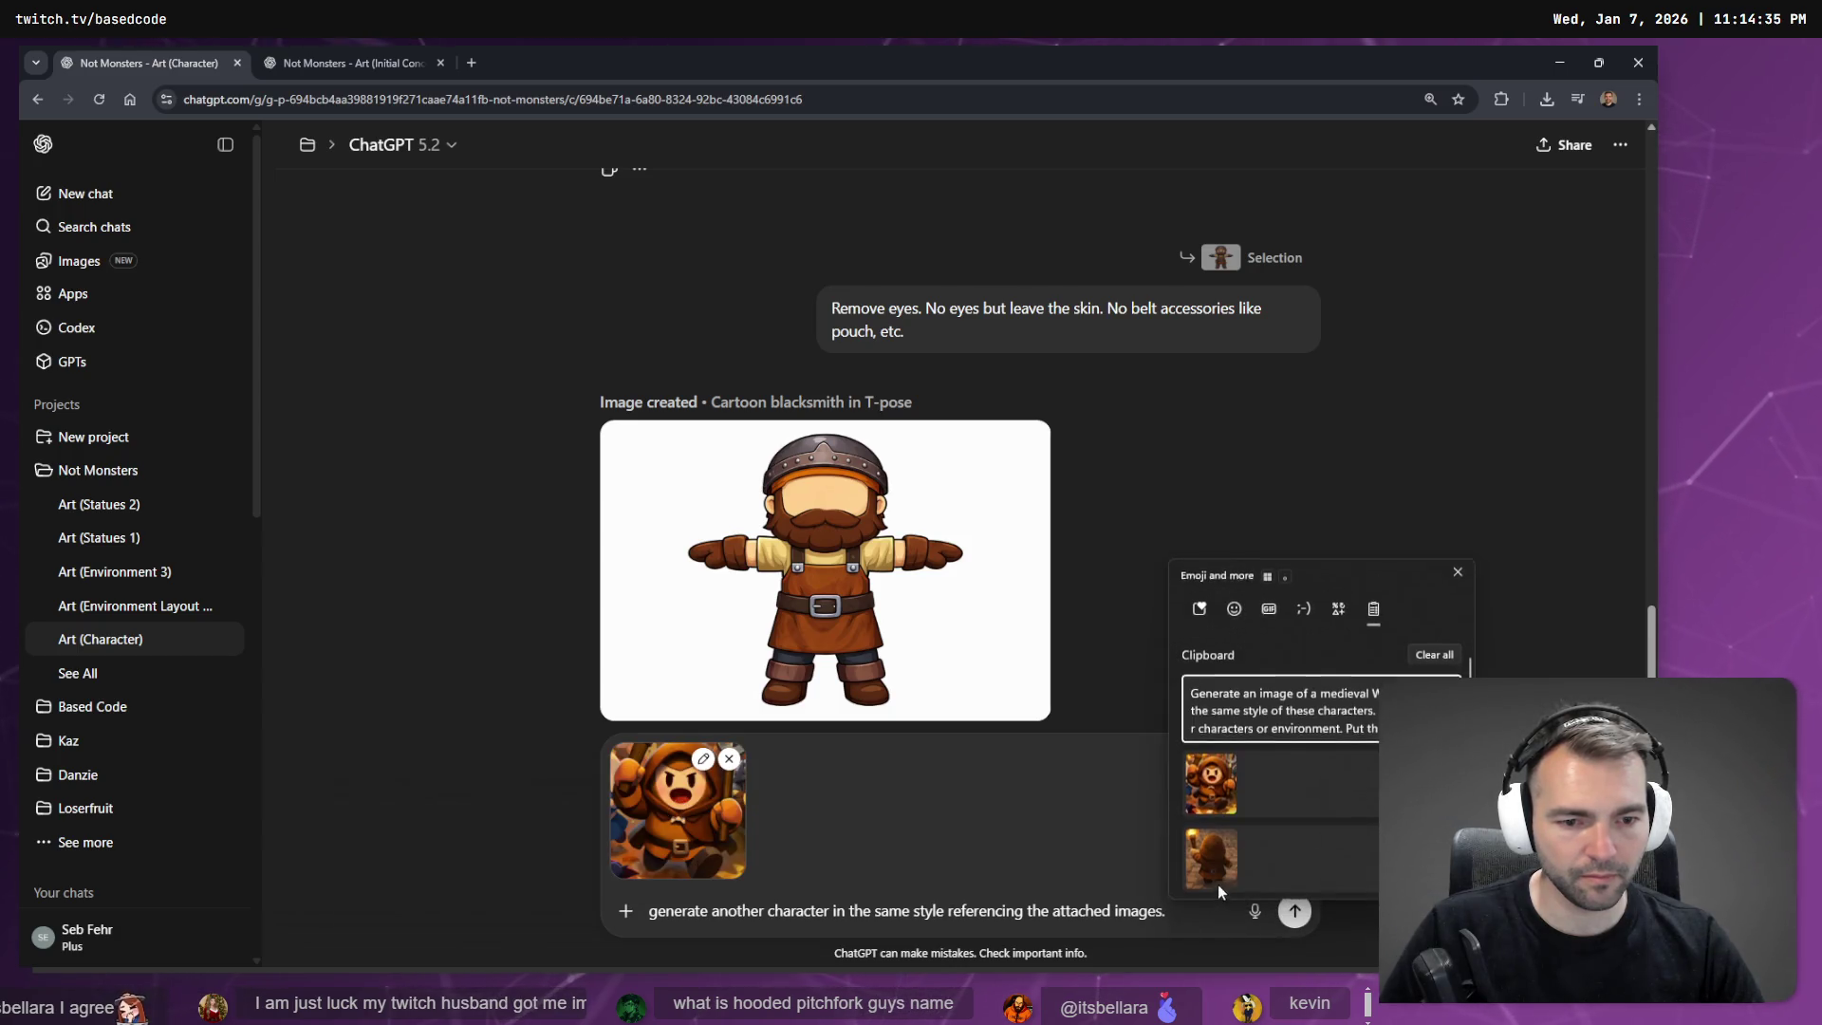
{"action": "left_click", "coordinate": [1249, 847]}
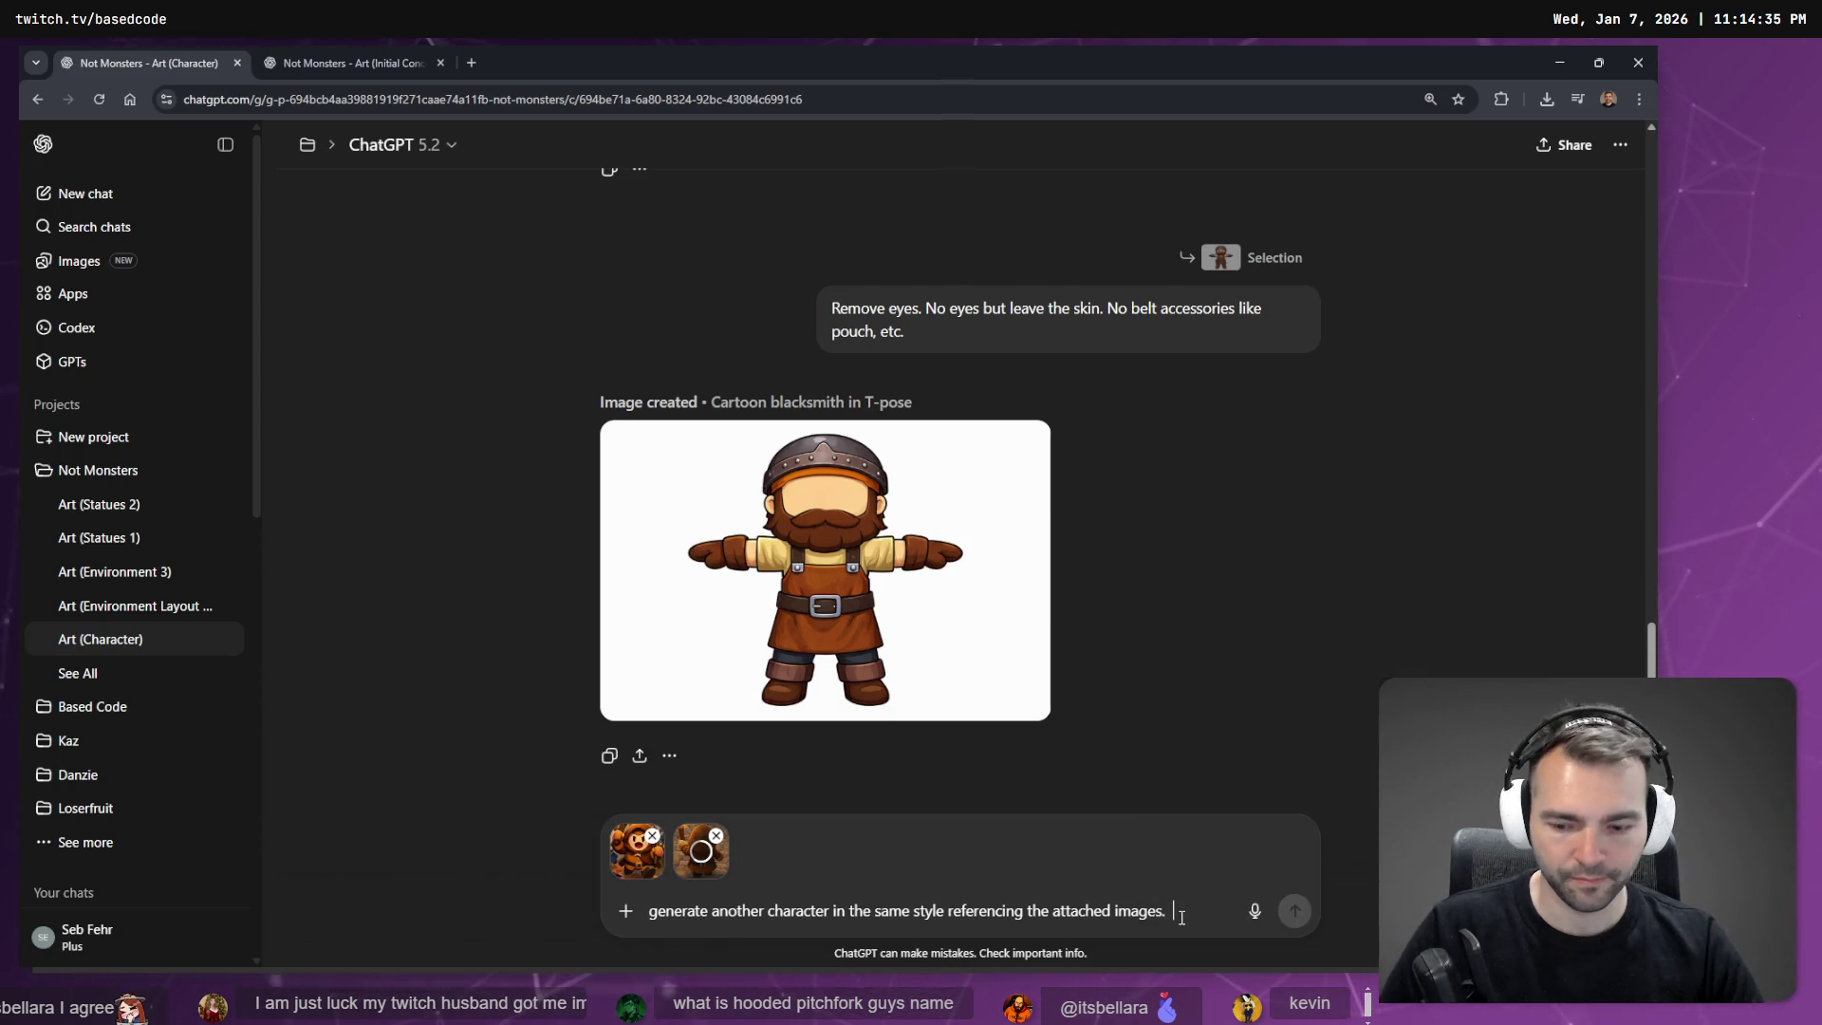
Dictate more, select the earlier Blacksmith prompt, and add blank lines under the draft.
{"action": "key", "text": "super+h"}
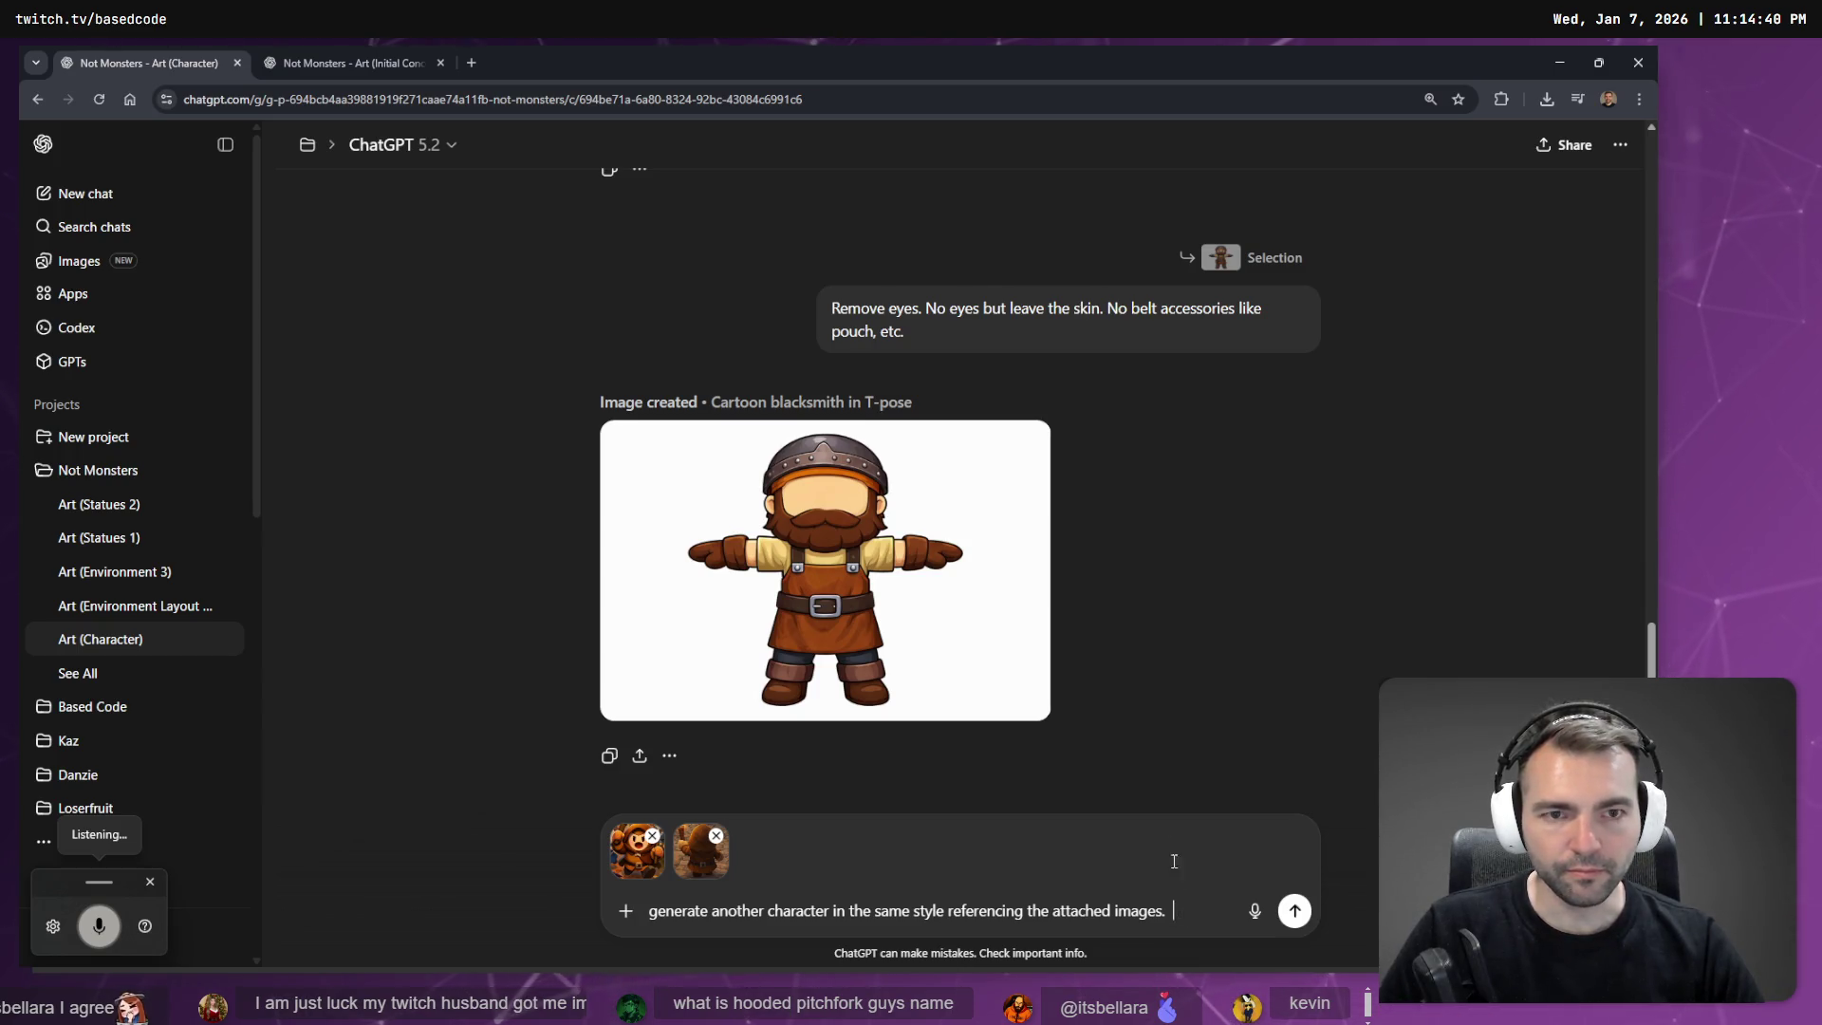
{"action": "scroll", "coordinate": [1149, 583], "scroll_direction": "up", "scroll_amount": 3}
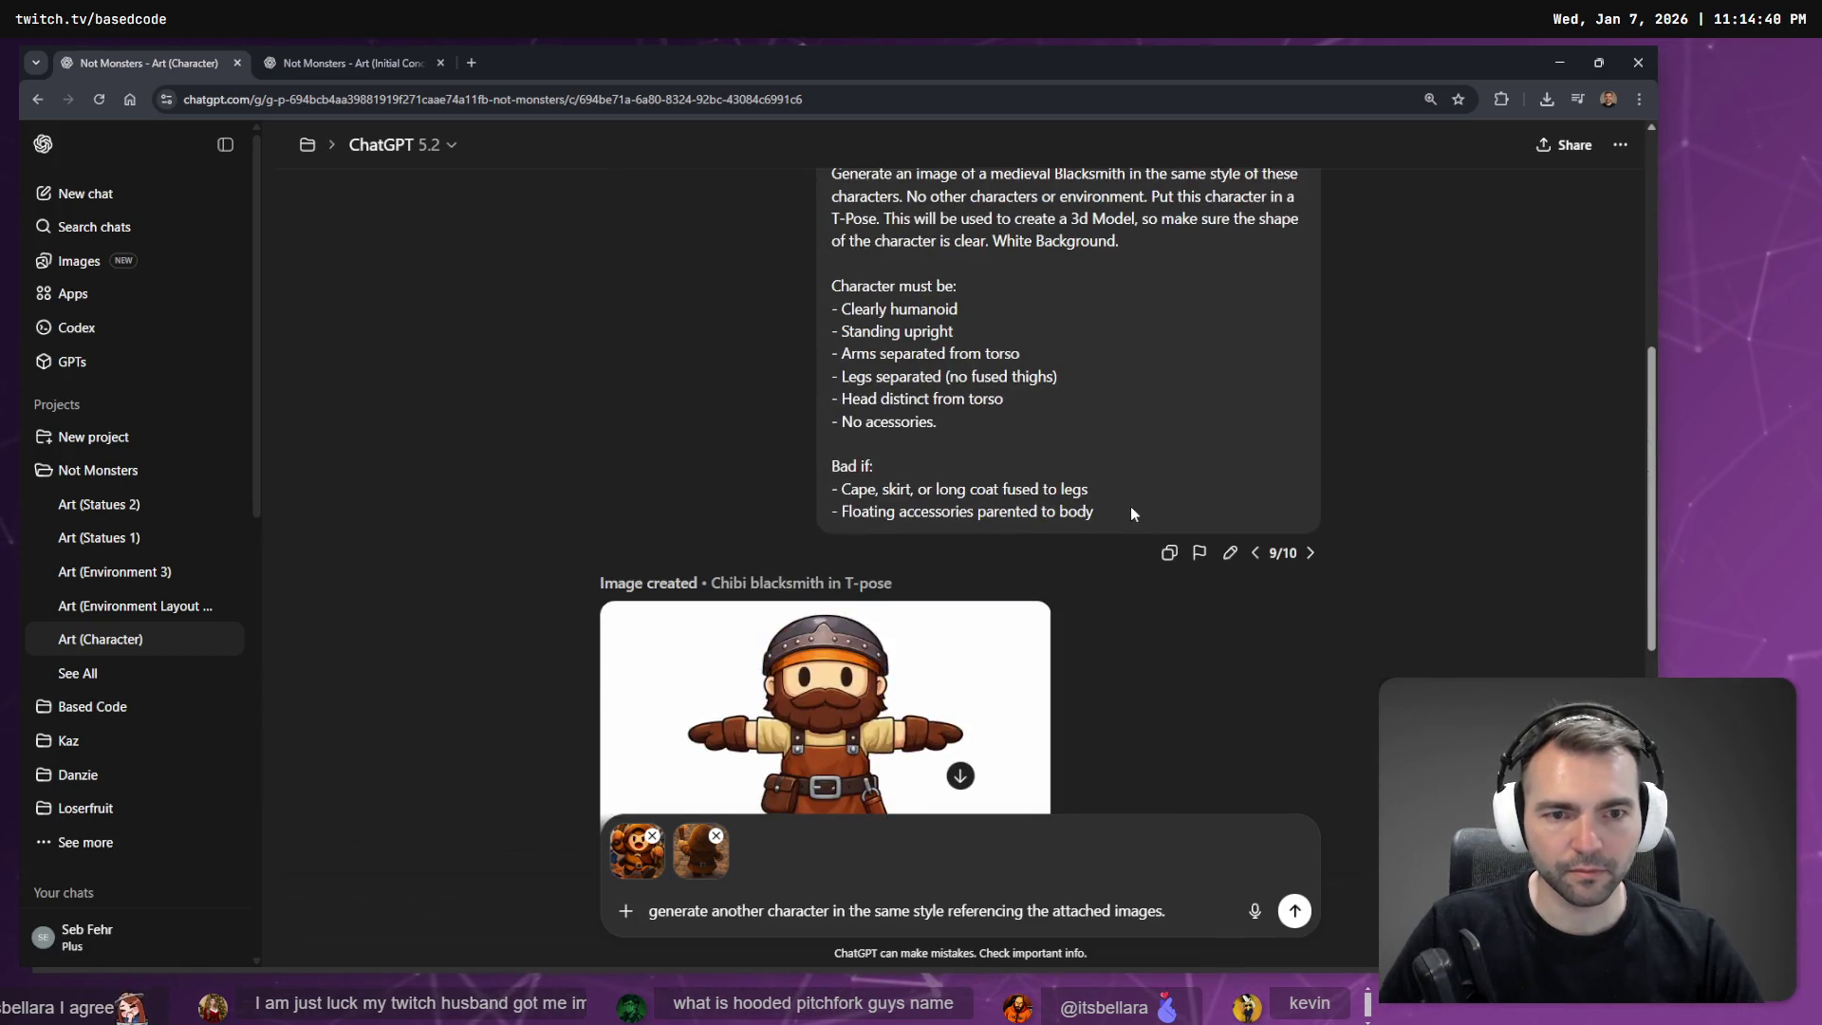
{"action": "left_click_drag", "start_coordinate": [1130, 505], "coordinate": [1004, 399]}
{"action": "scroll", "coordinate": [964, 372], "scroll_direction": "up", "scroll_amount": 3}
{"action": "scroll", "coordinate": [969, 505], "scroll_direction": "down", "scroll_amount": 10}
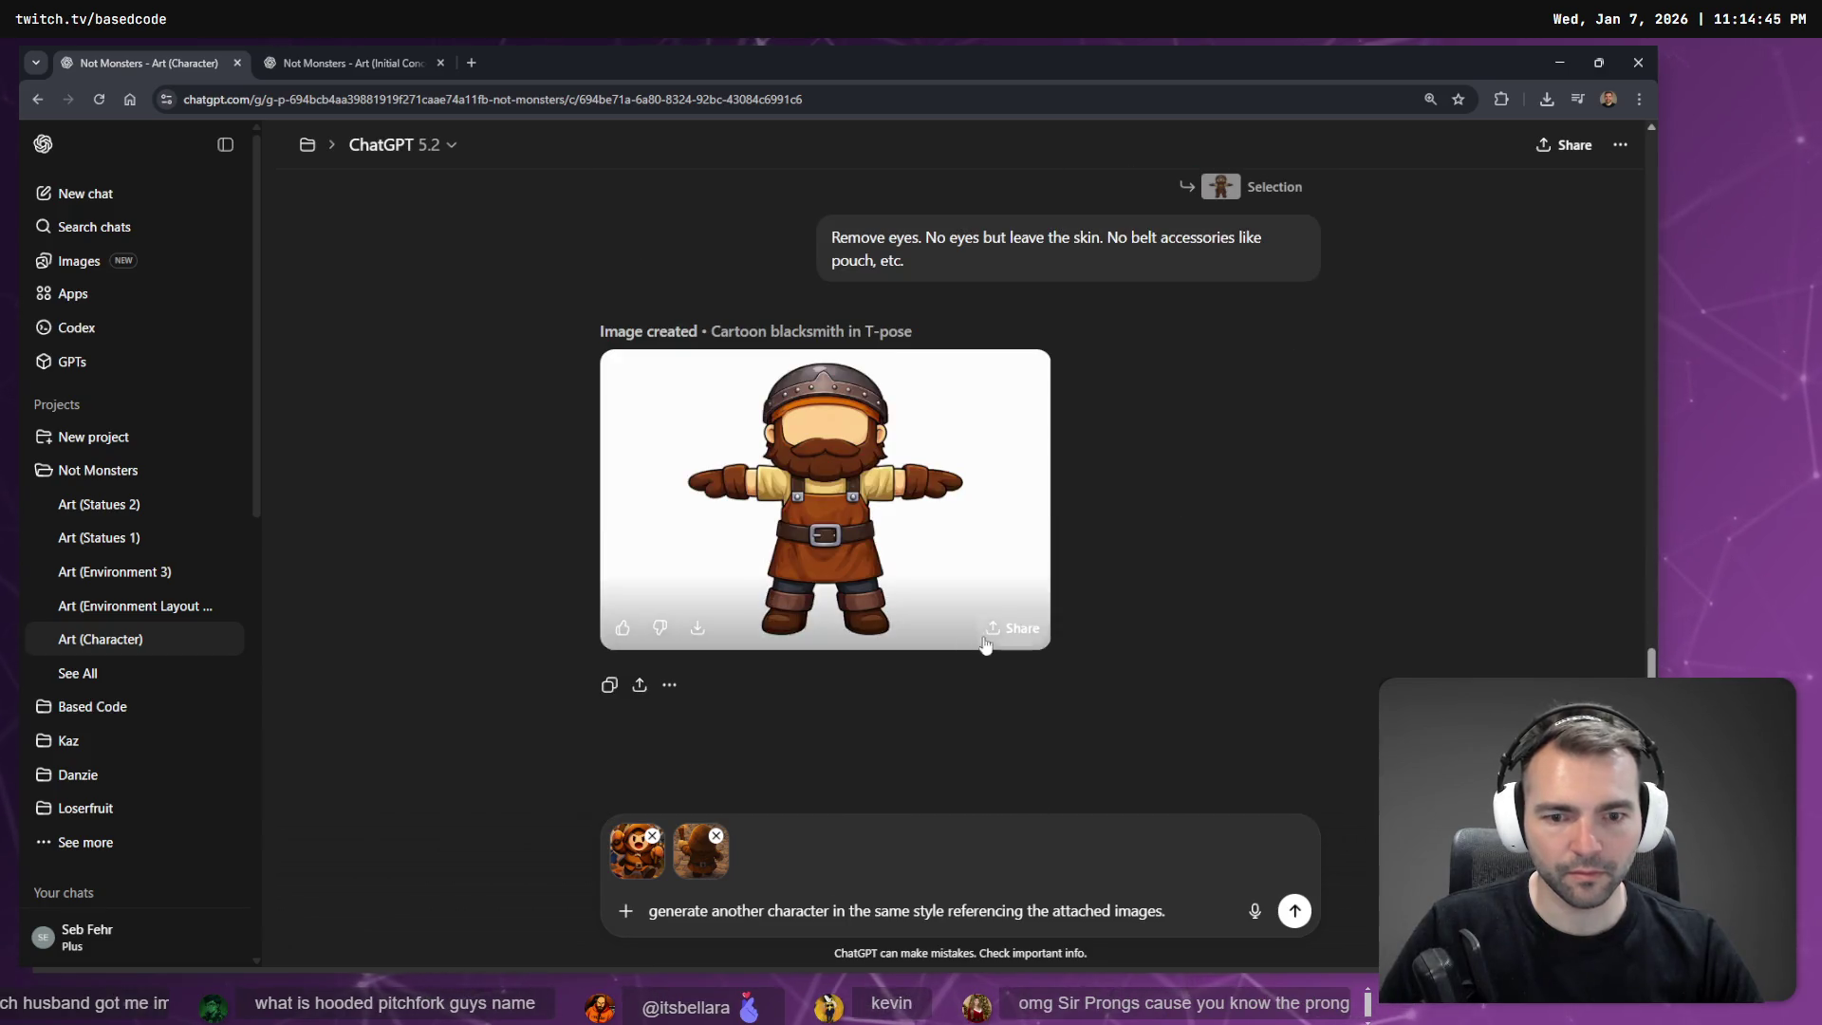
{"action": "key", "text": "shift+Return"}
{"action": "key", "text": "shift+Return"}
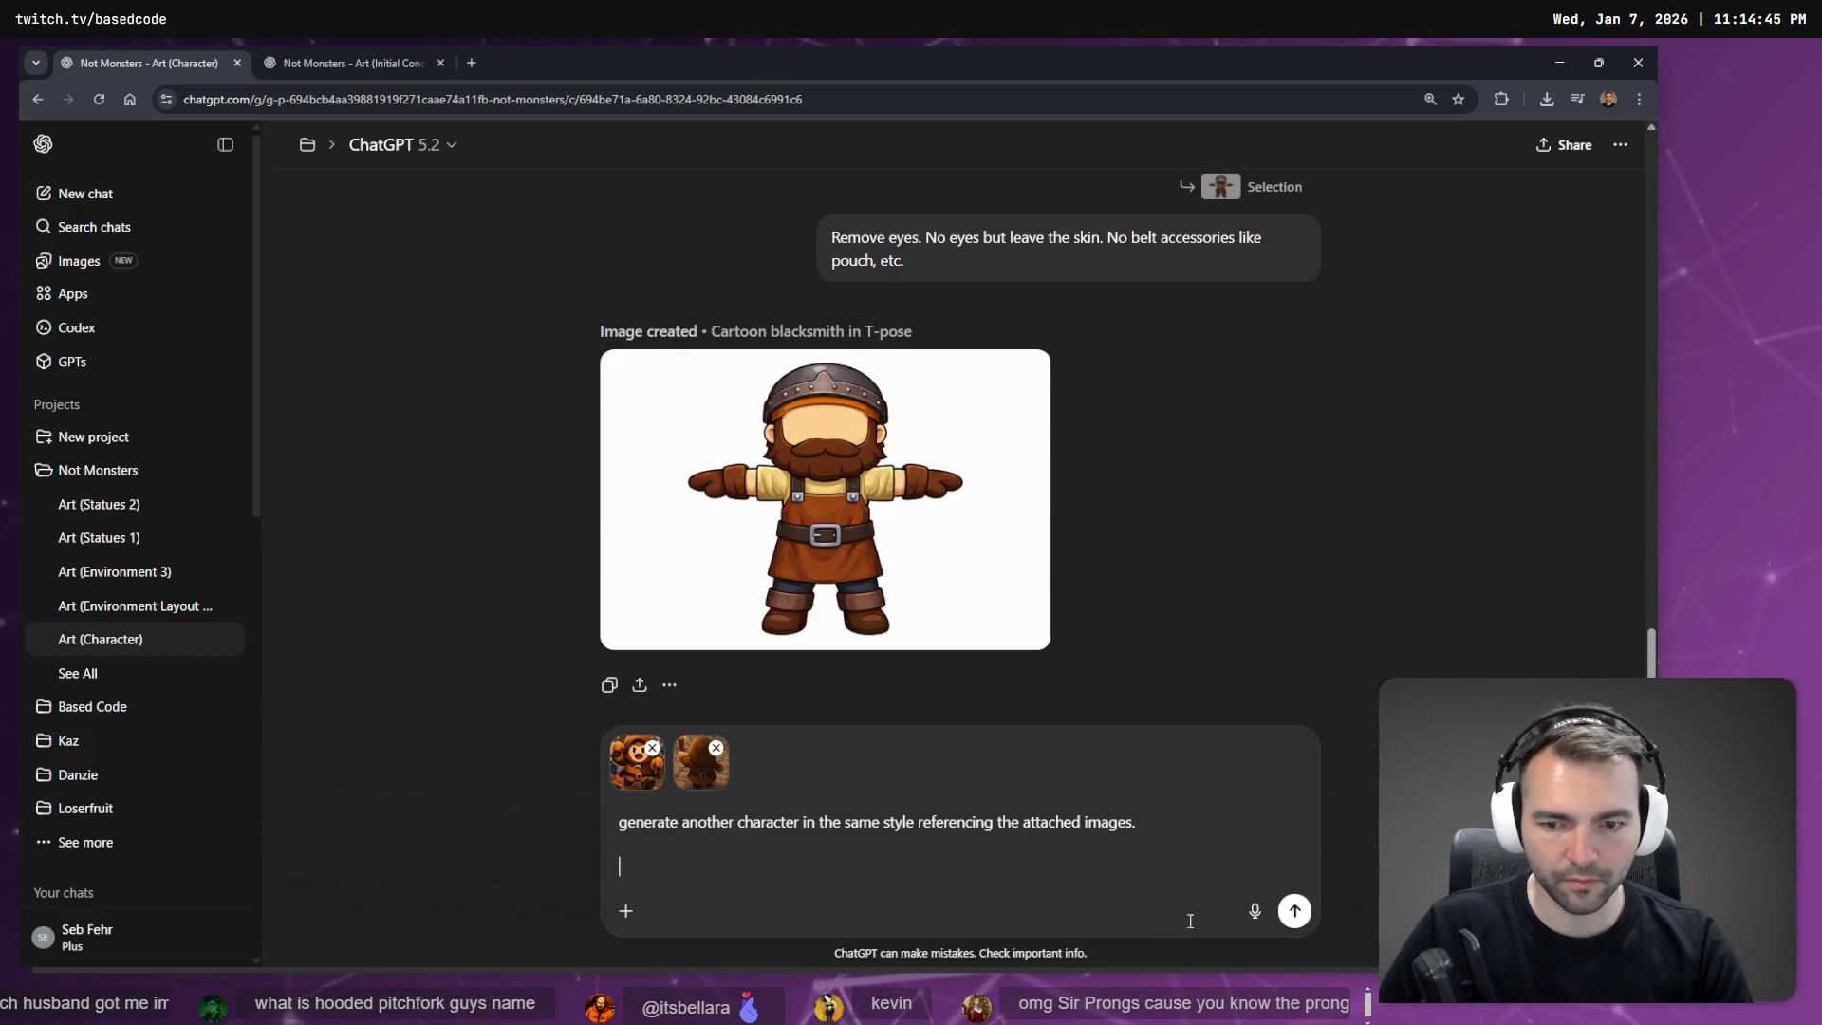
Paste the Blacksmith prompt on a new line below the draft request.
{"action": "type", "text": "Generate an image of a medieval Blacksmith in the same style of these characters. No other characters or environment. Put this character in a T-Pose. This will be used to create a 3d Model, so make sure the shape of the character is clear. White Background. Character must be: - Clearly humanoid - Standing upright - Arms separated from torso - Legs separated (no fused thighs) - Head distinct from torso - No accessories. Bad if: - Cape, skirt, or long coat fused to legs - Floating accessories parented to body"}
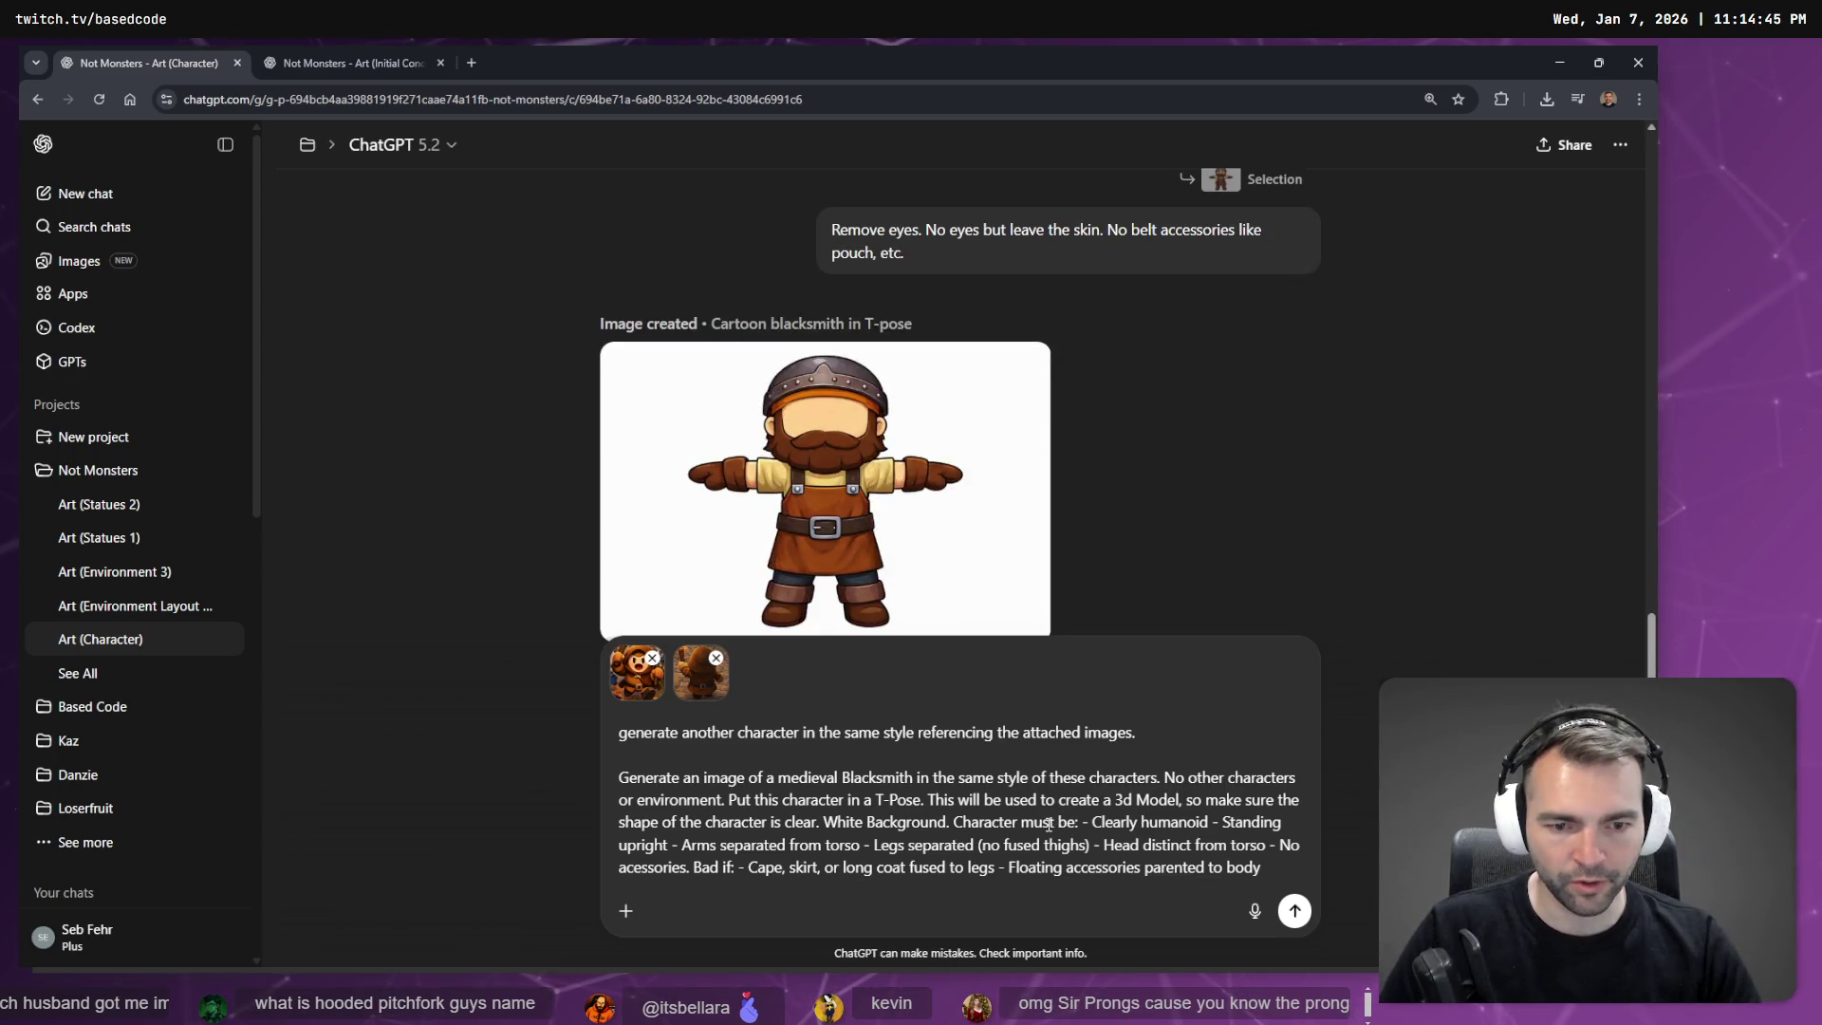
{"action": "key", "text": "ctrl+z"}
{"action": "key", "text": "shift+Return"}
{"action": "type", "text": "Generate an image of a medieval Blacksmith in the same style of these characters. No other characters or environment. Put this character in a T-Pose. This will be used to create a 3d Model, so make sure the shape of the character is clear. White Background. Character must be: - Clearly humanoid - Standing upright - Arms separated from torso - Legs separated (no fused thighs) - Head distinct from torso - No accessories. Bad if: - Cape, skirt, or long coat fused to legs - Floating accessories parented to body"}
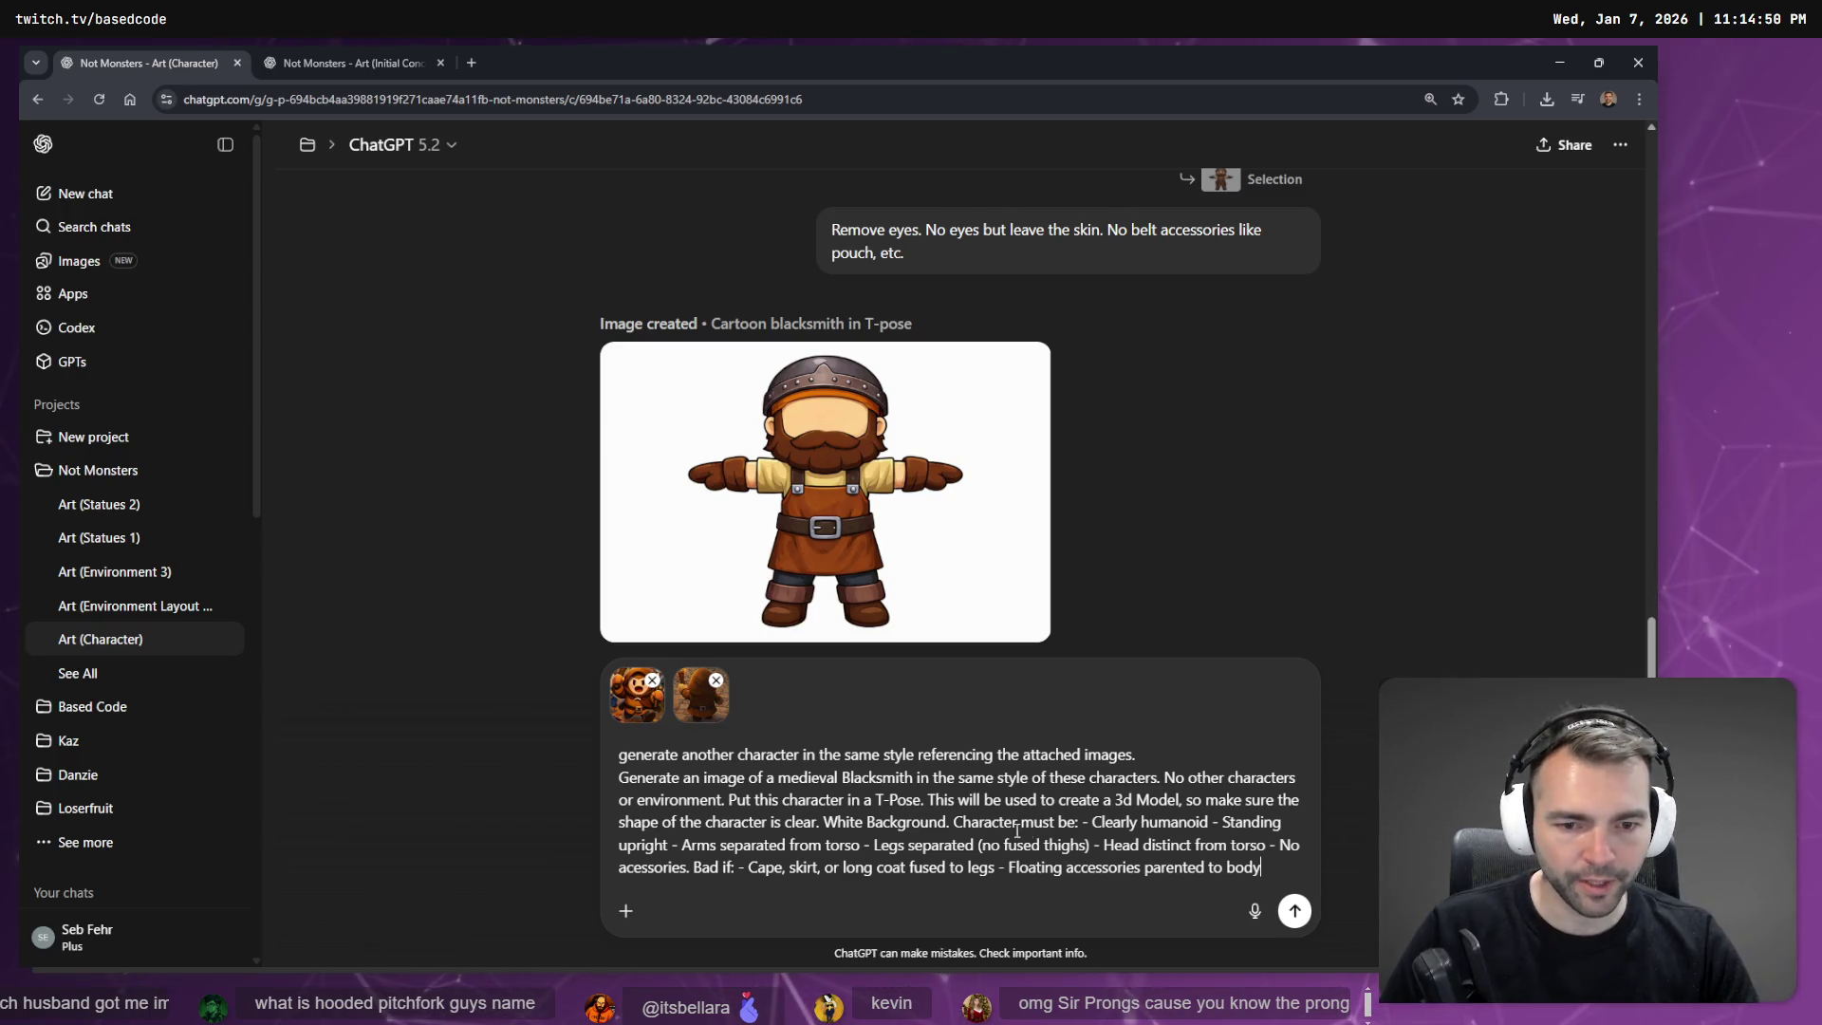
Put each requirement (Clearly humanoid, Standing upright, Arms/Legs separated, Head distinct, No acessories) on its own line.
{"action": "key", "text": "shift+Return"}
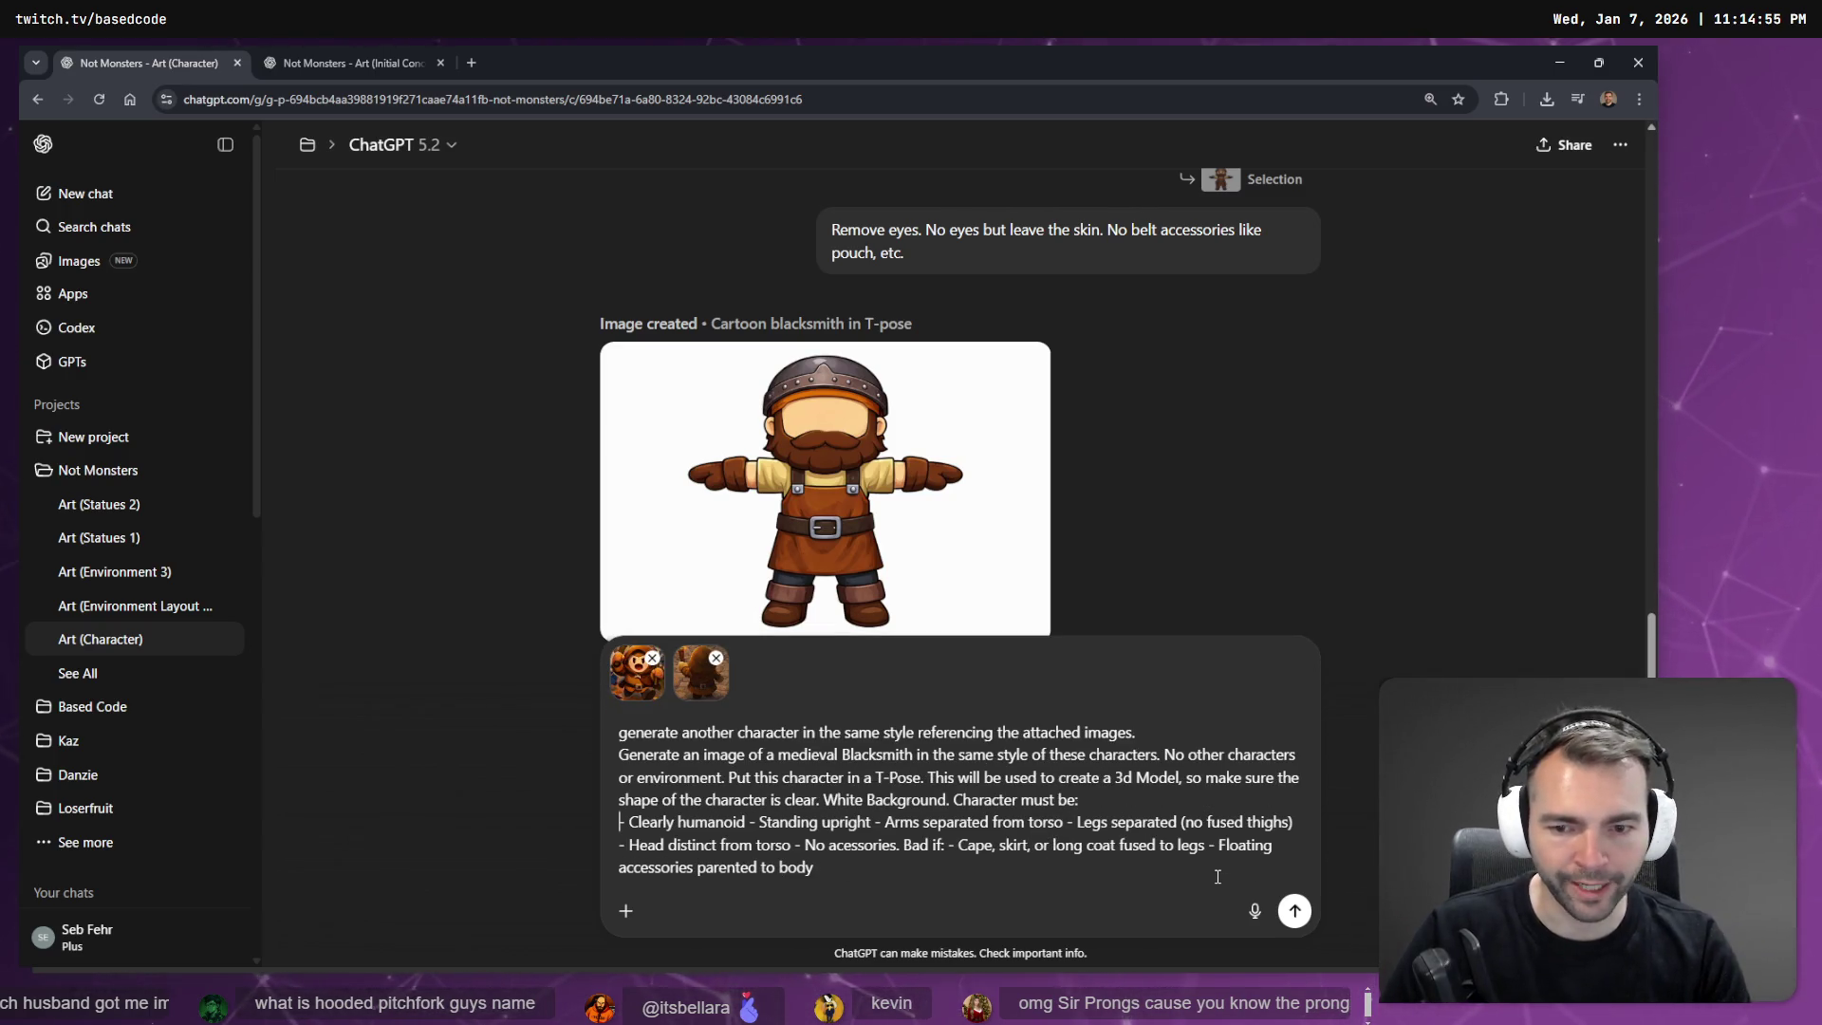
{"action": "key", "text": "Left"}
{"action": "key", "text": "Left"}
{"action": "key", "text": "shift+Return"}
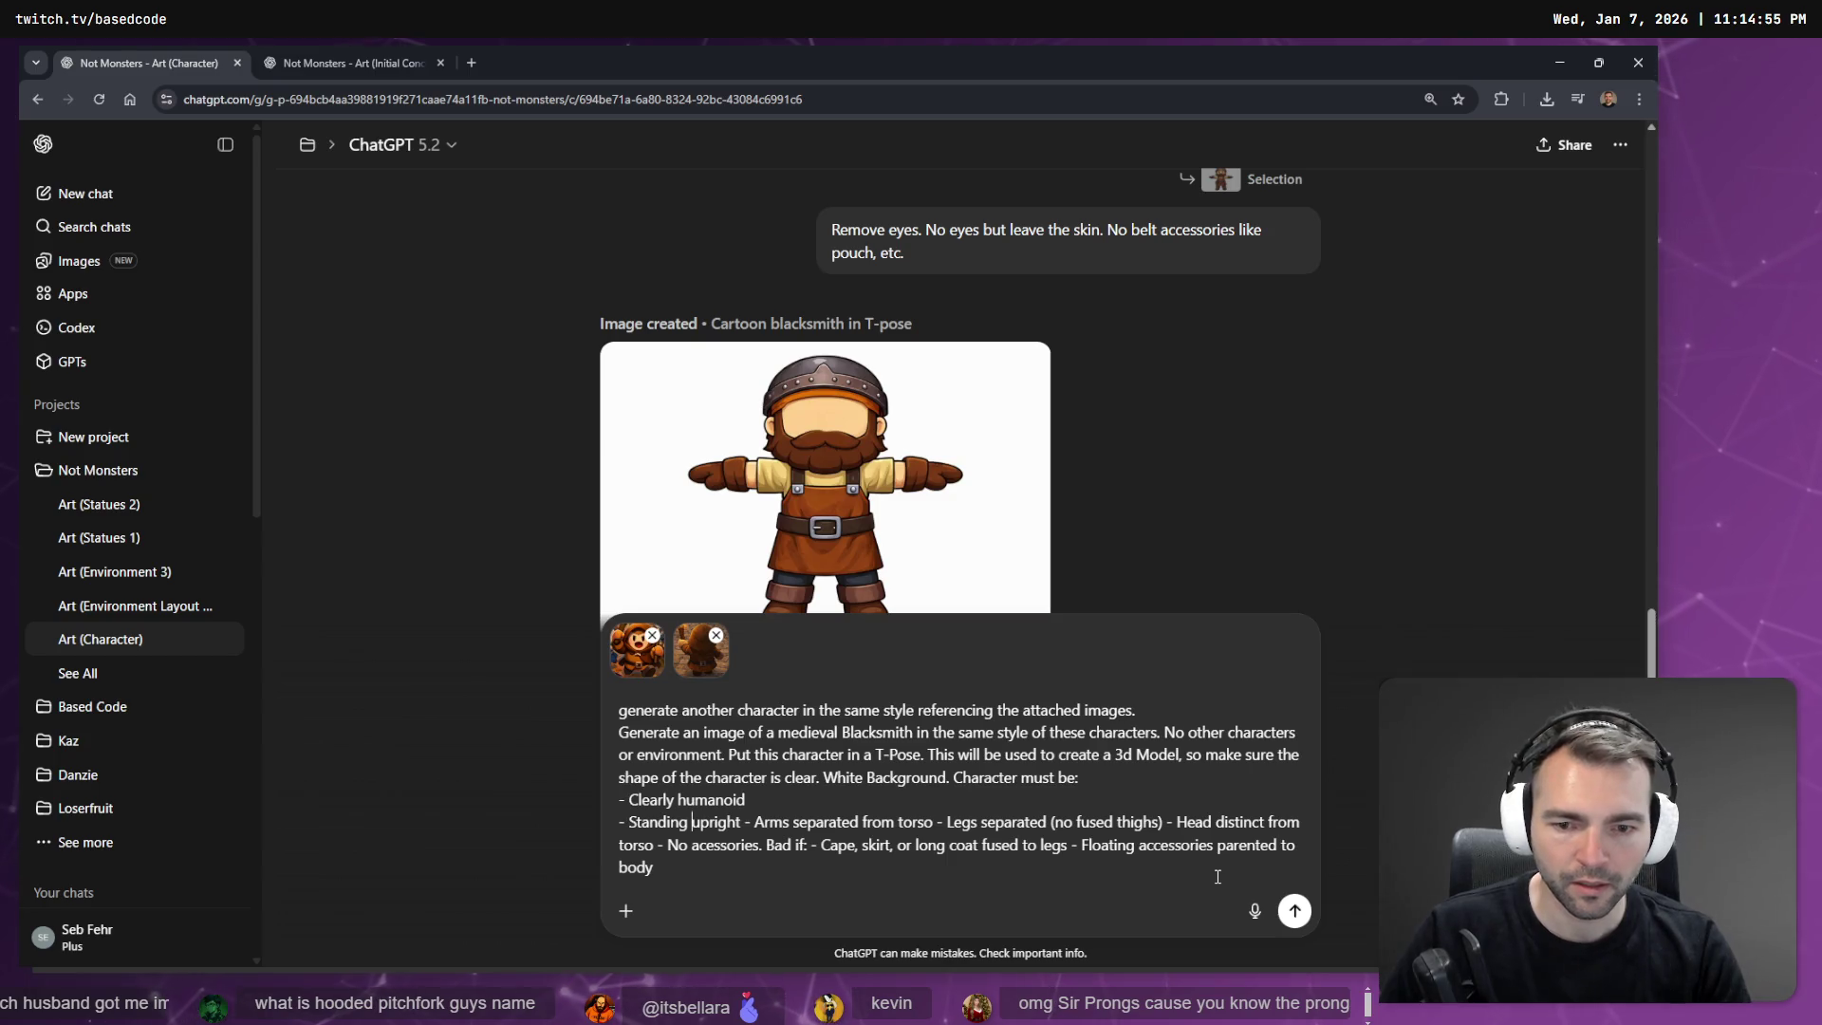
{"action": "key", "text": "shift+Return"}
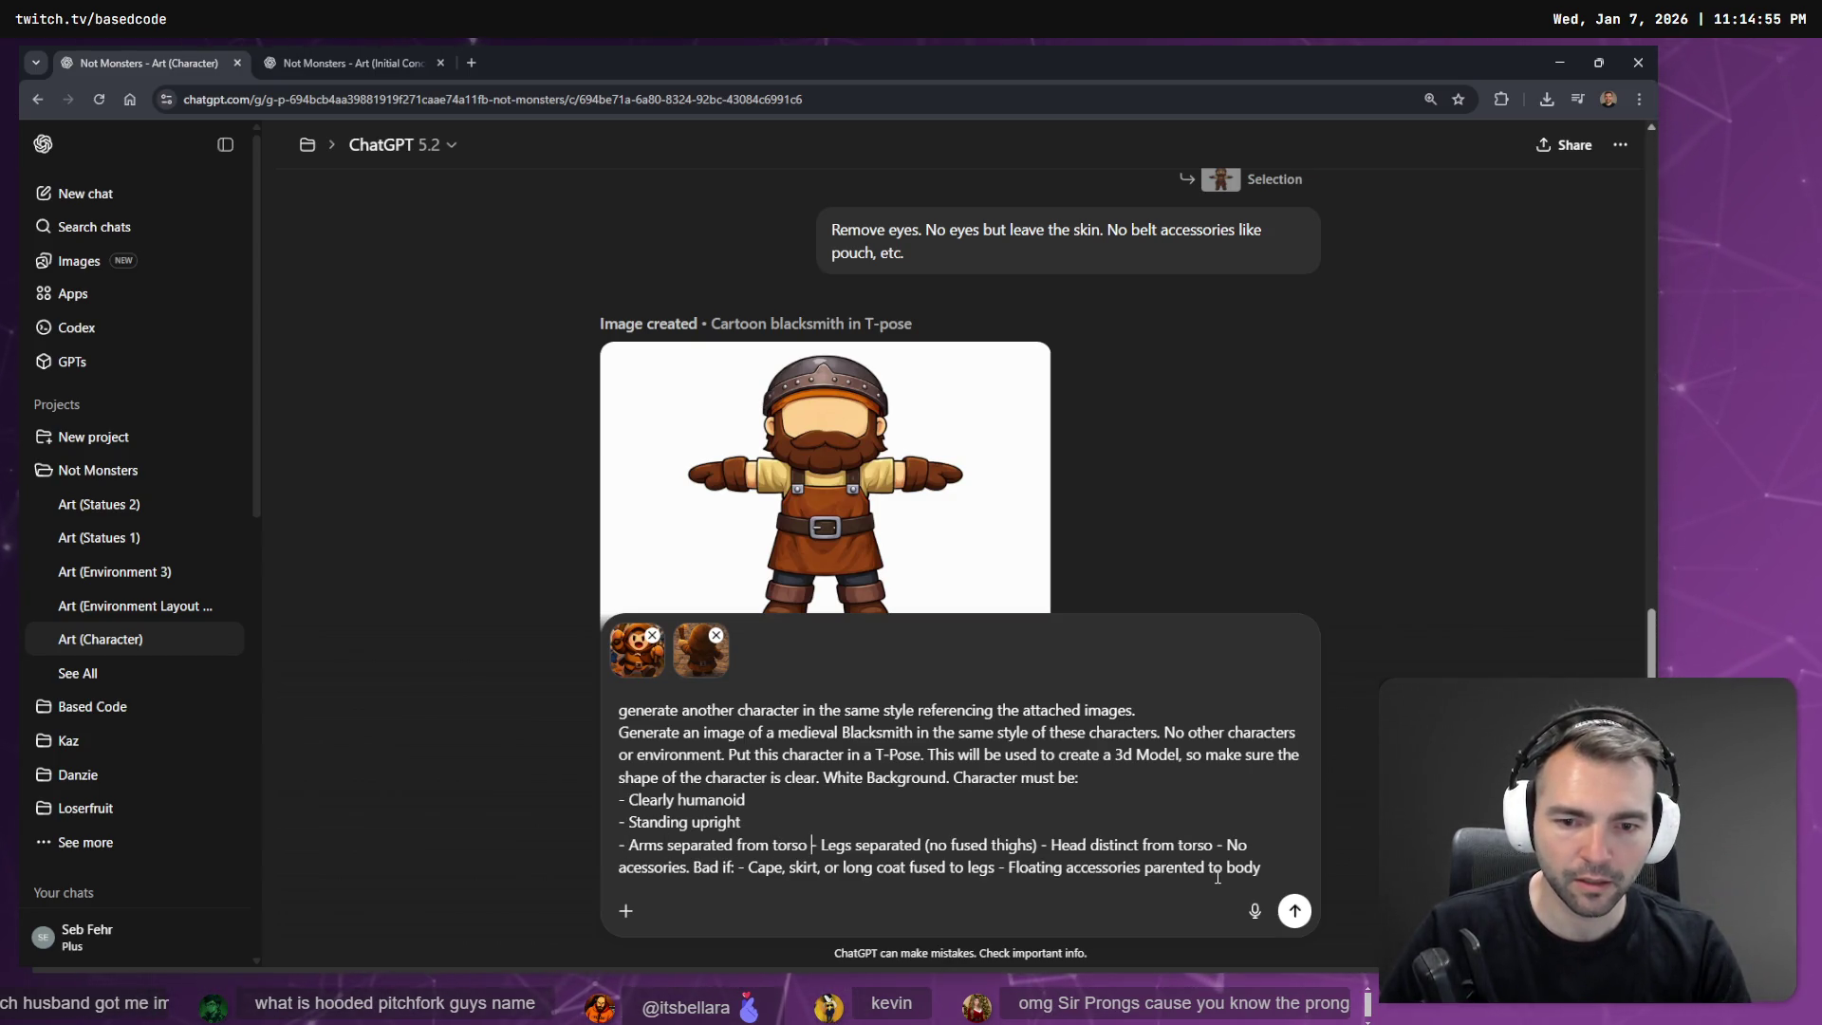
{"action": "key", "text": "shift+Return"}
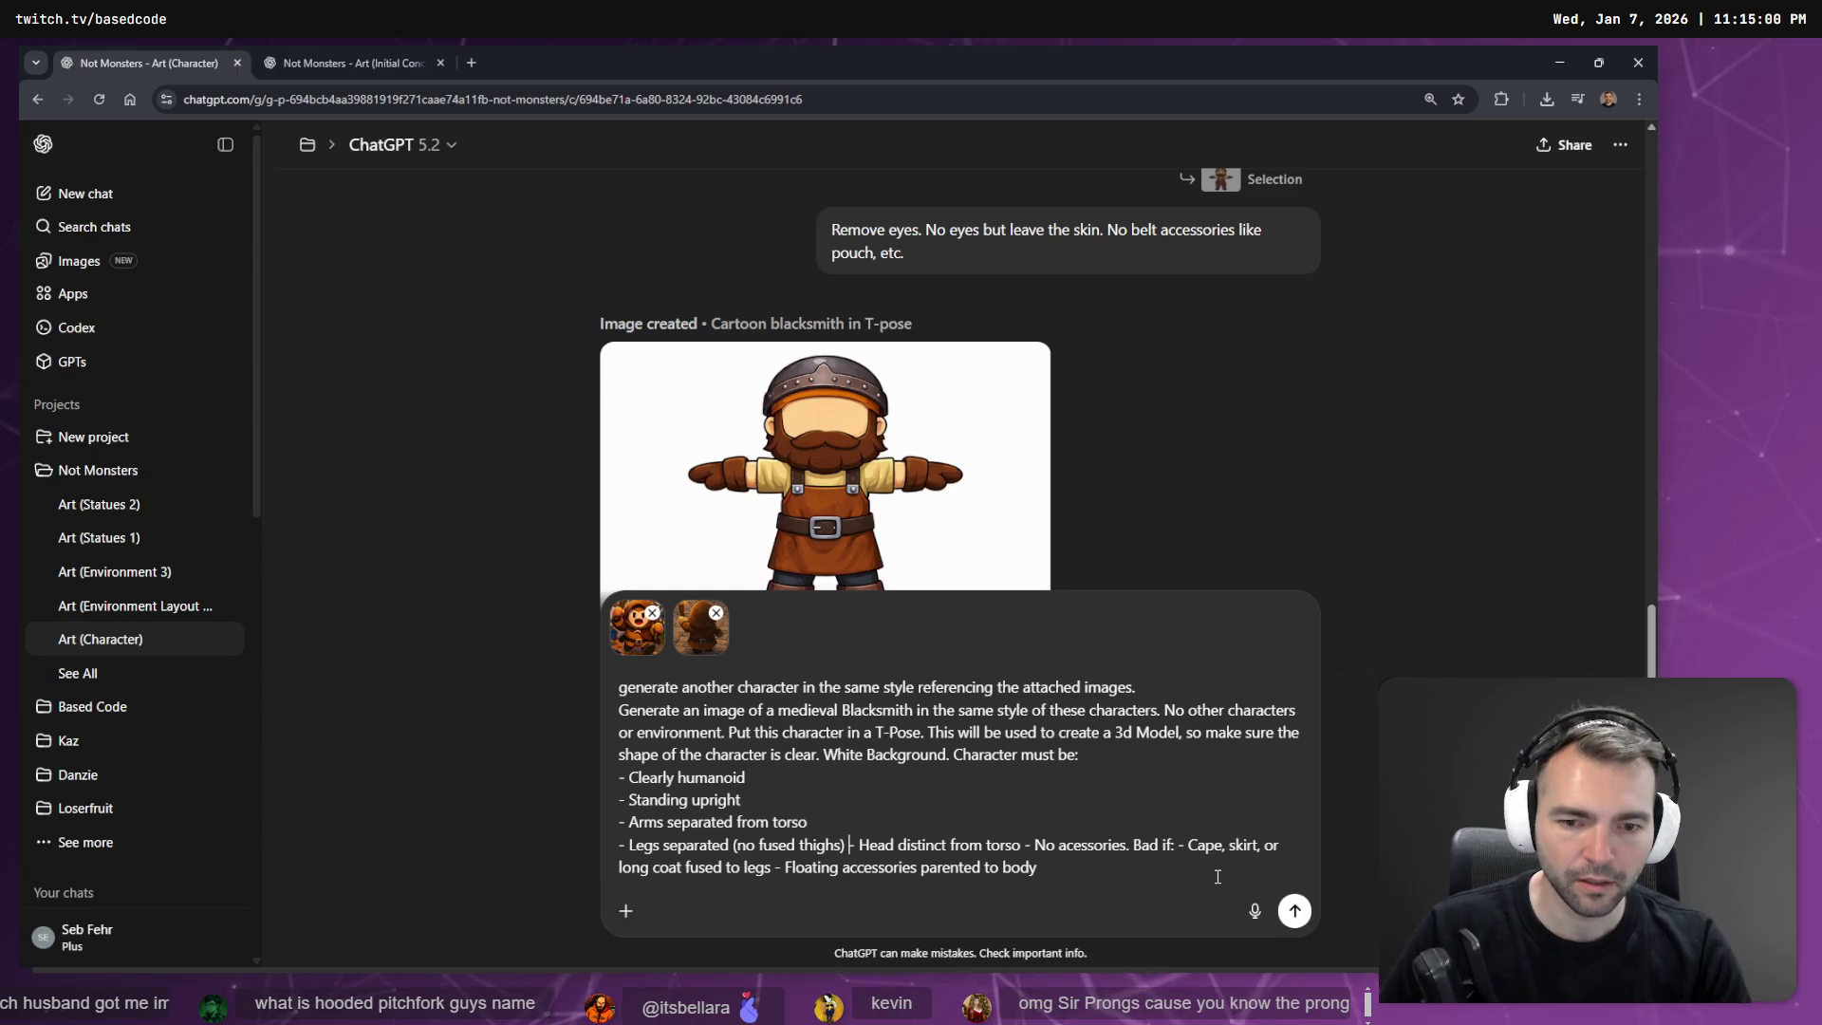
{"action": "key", "text": "Right"}
{"action": "key", "text": "Right"}
{"action": "key", "text": "shift+Return"}
{"action": "key", "text": "ctrl+Right"}
{"action": "key", "text": "ctrl+Right"}
{"action": "key", "text": "ctrl+Right"}
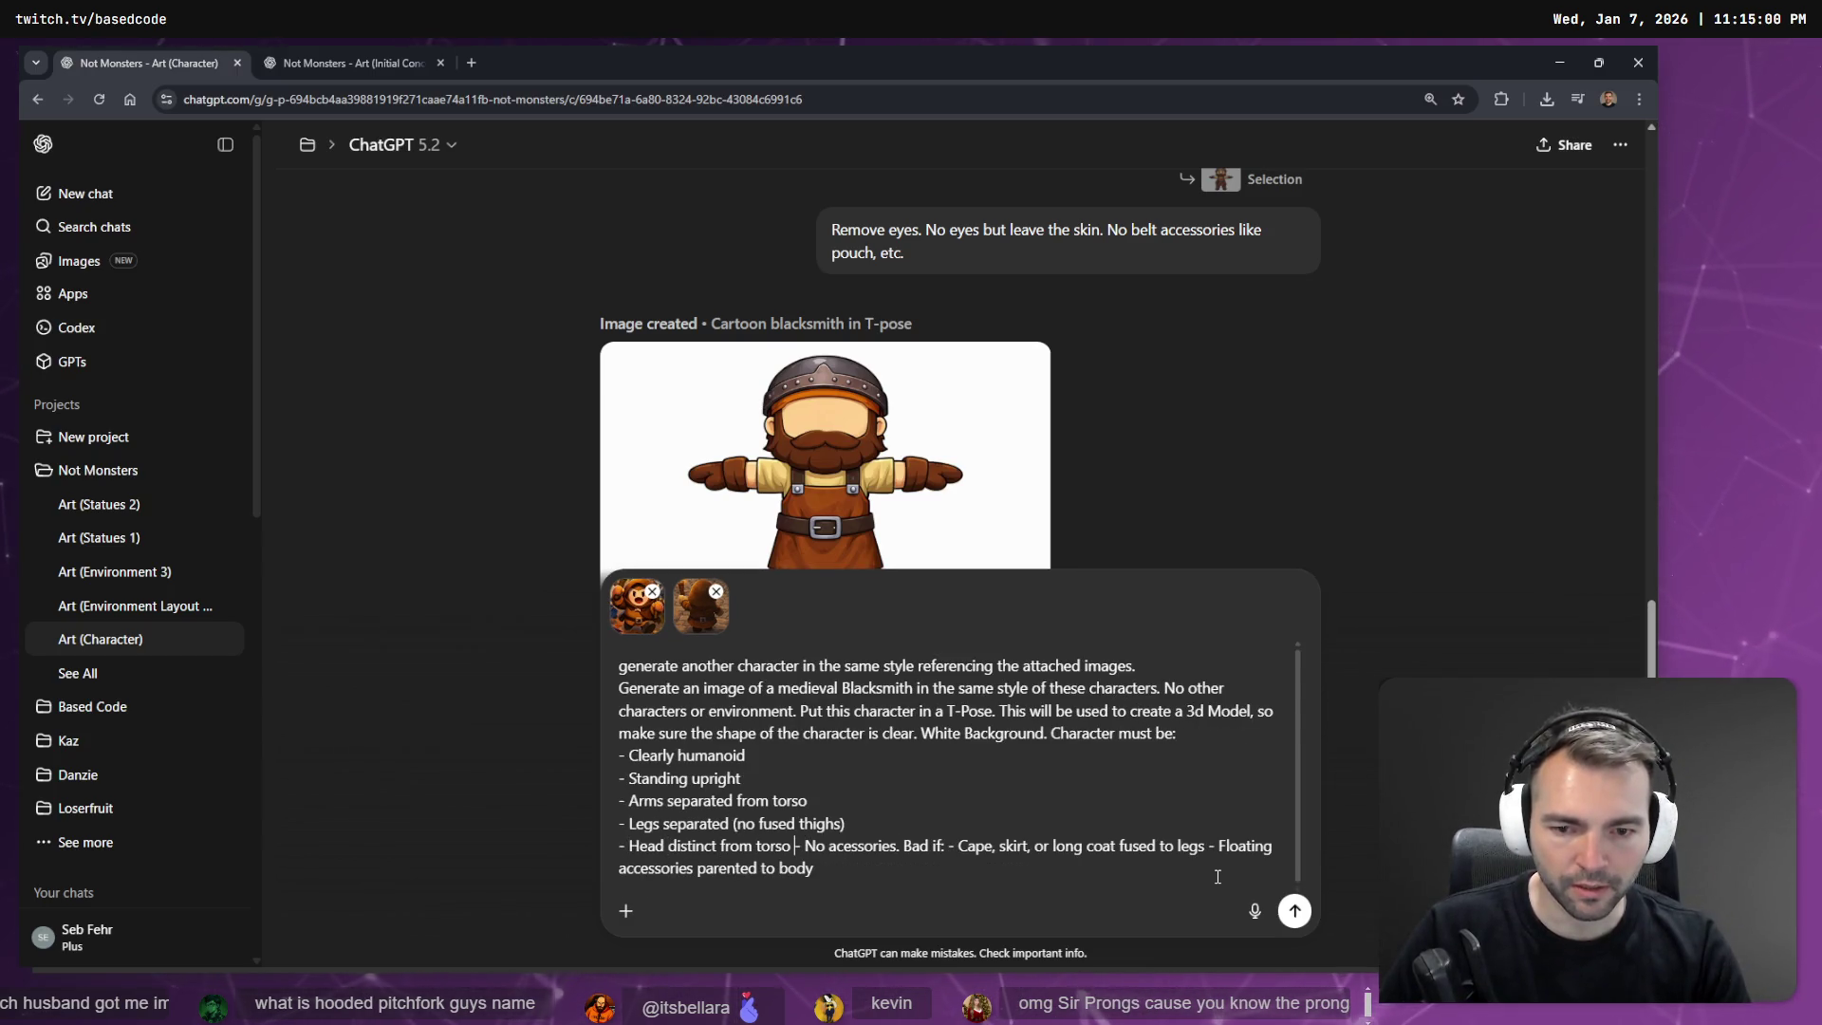
{"action": "key", "text": "shift+Return"}
{"action": "key", "text": "ctrl+Right"}
{"action": "key", "text": "ctrl+Right"}
{"action": "key", "text": "ctrl+Right"}
{"action": "key", "text": "shift+Return"}
{"action": "key", "text": "shift+Return"}
Set 'Character must be' apart and list the 'Bad if' items (Cape, skirt; Floating accessories) separately.
{"action": "key", "text": "Up"}
{"action": "key", "text": "Up"}
{"action": "key", "text": "Up"}
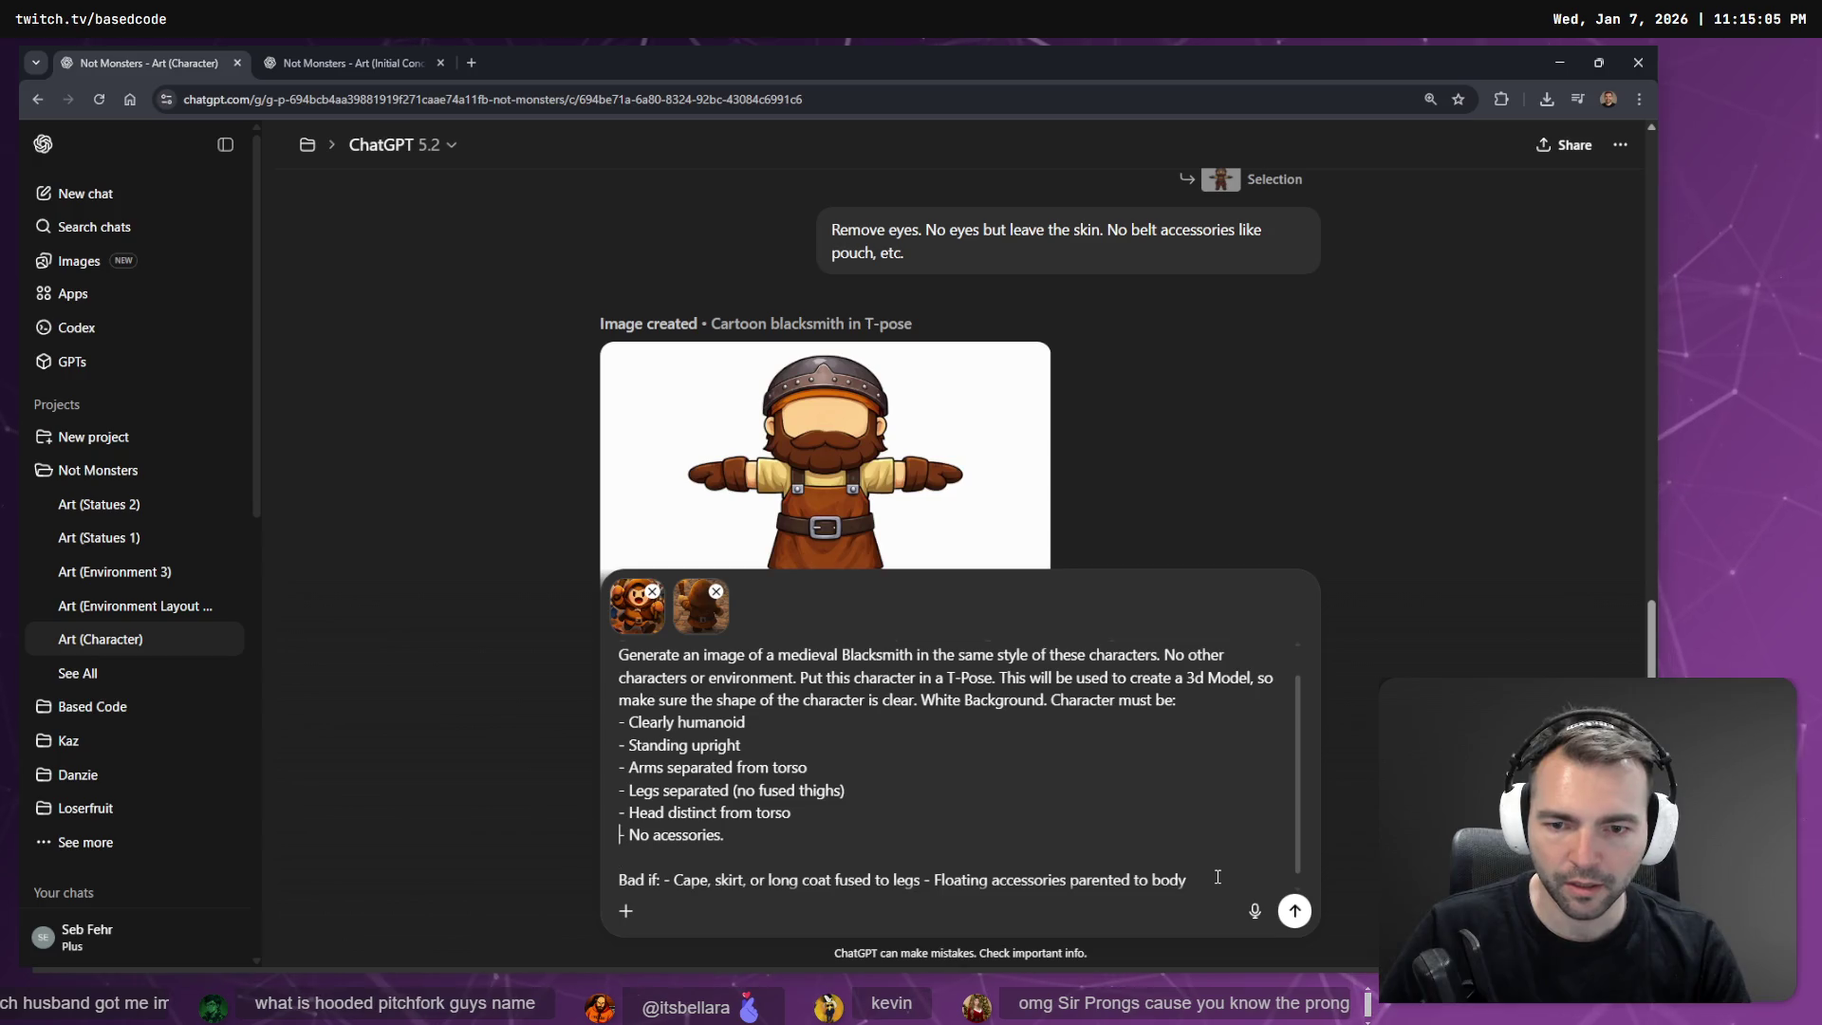
{"action": "key", "text": "End"}
{"action": "key", "text": "Up"}
{"action": "key", "text": "ctrl+Right"}
{"action": "key", "text": "ctrl+Right"}
{"action": "key", "text": "ctrl+Right"}
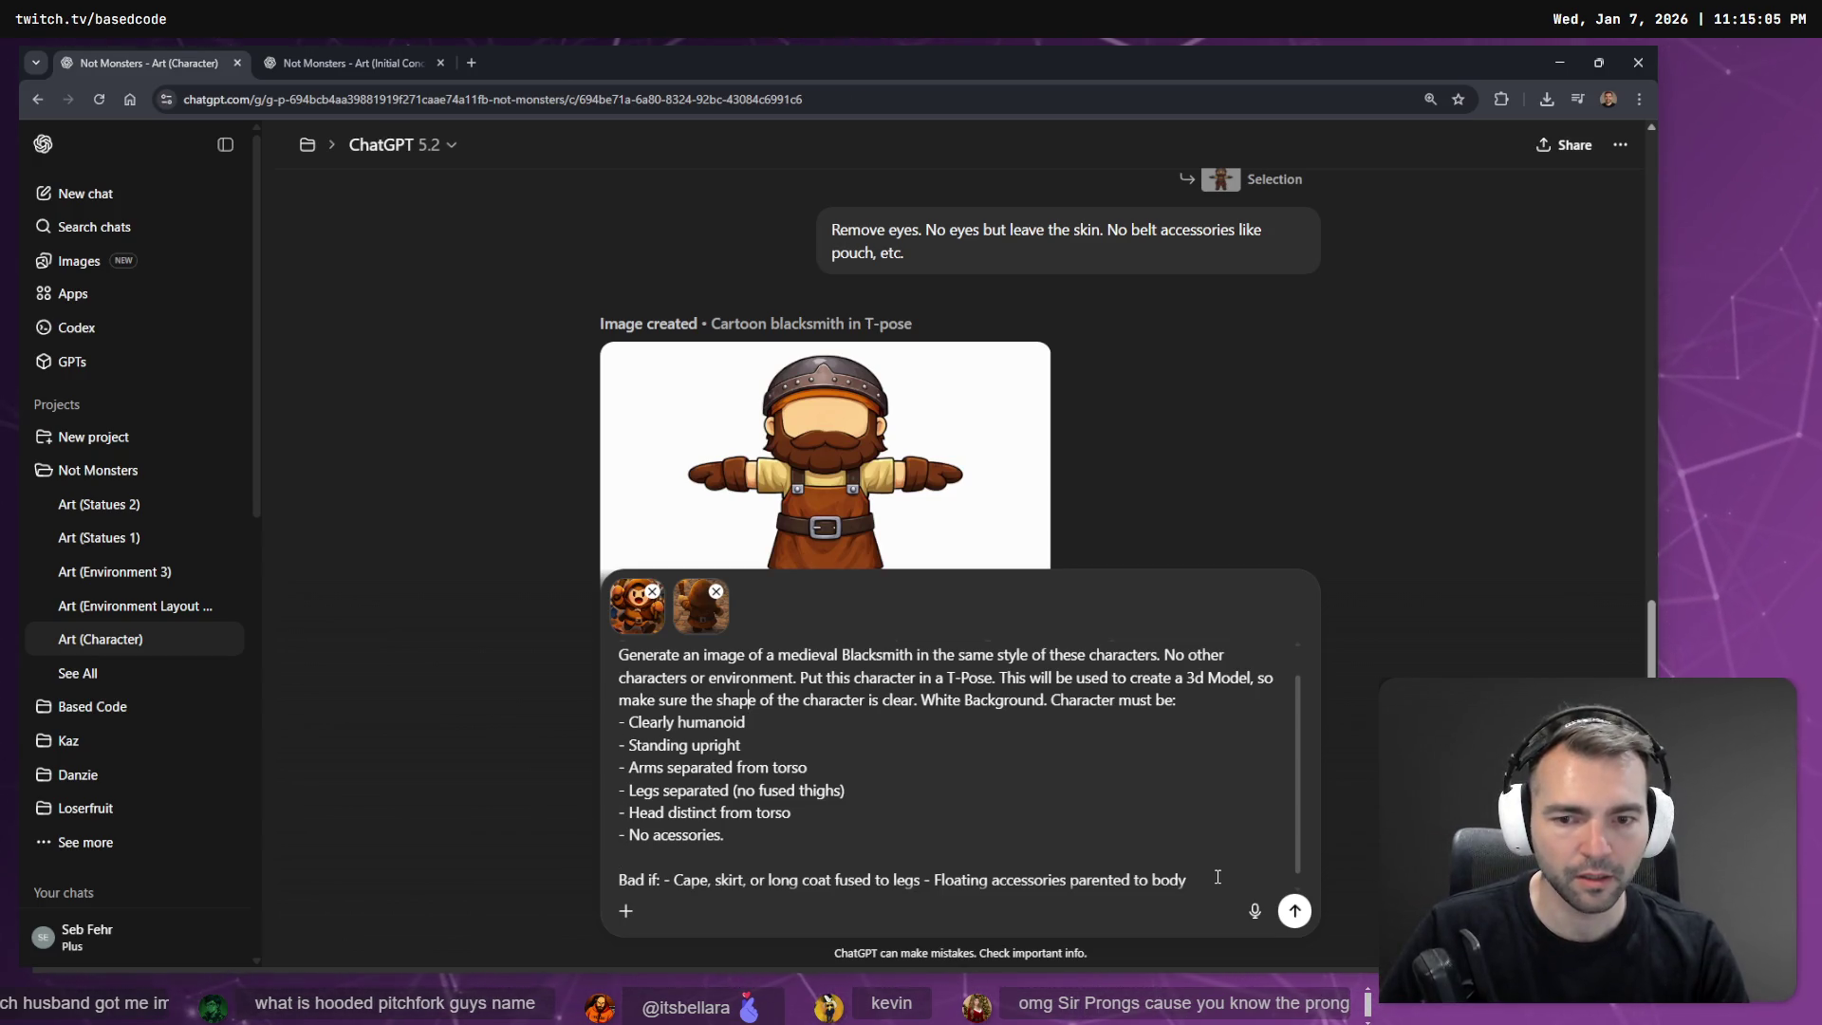
{"action": "key", "text": "shift+Return"}
{"action": "key", "text": "shift+Return"}
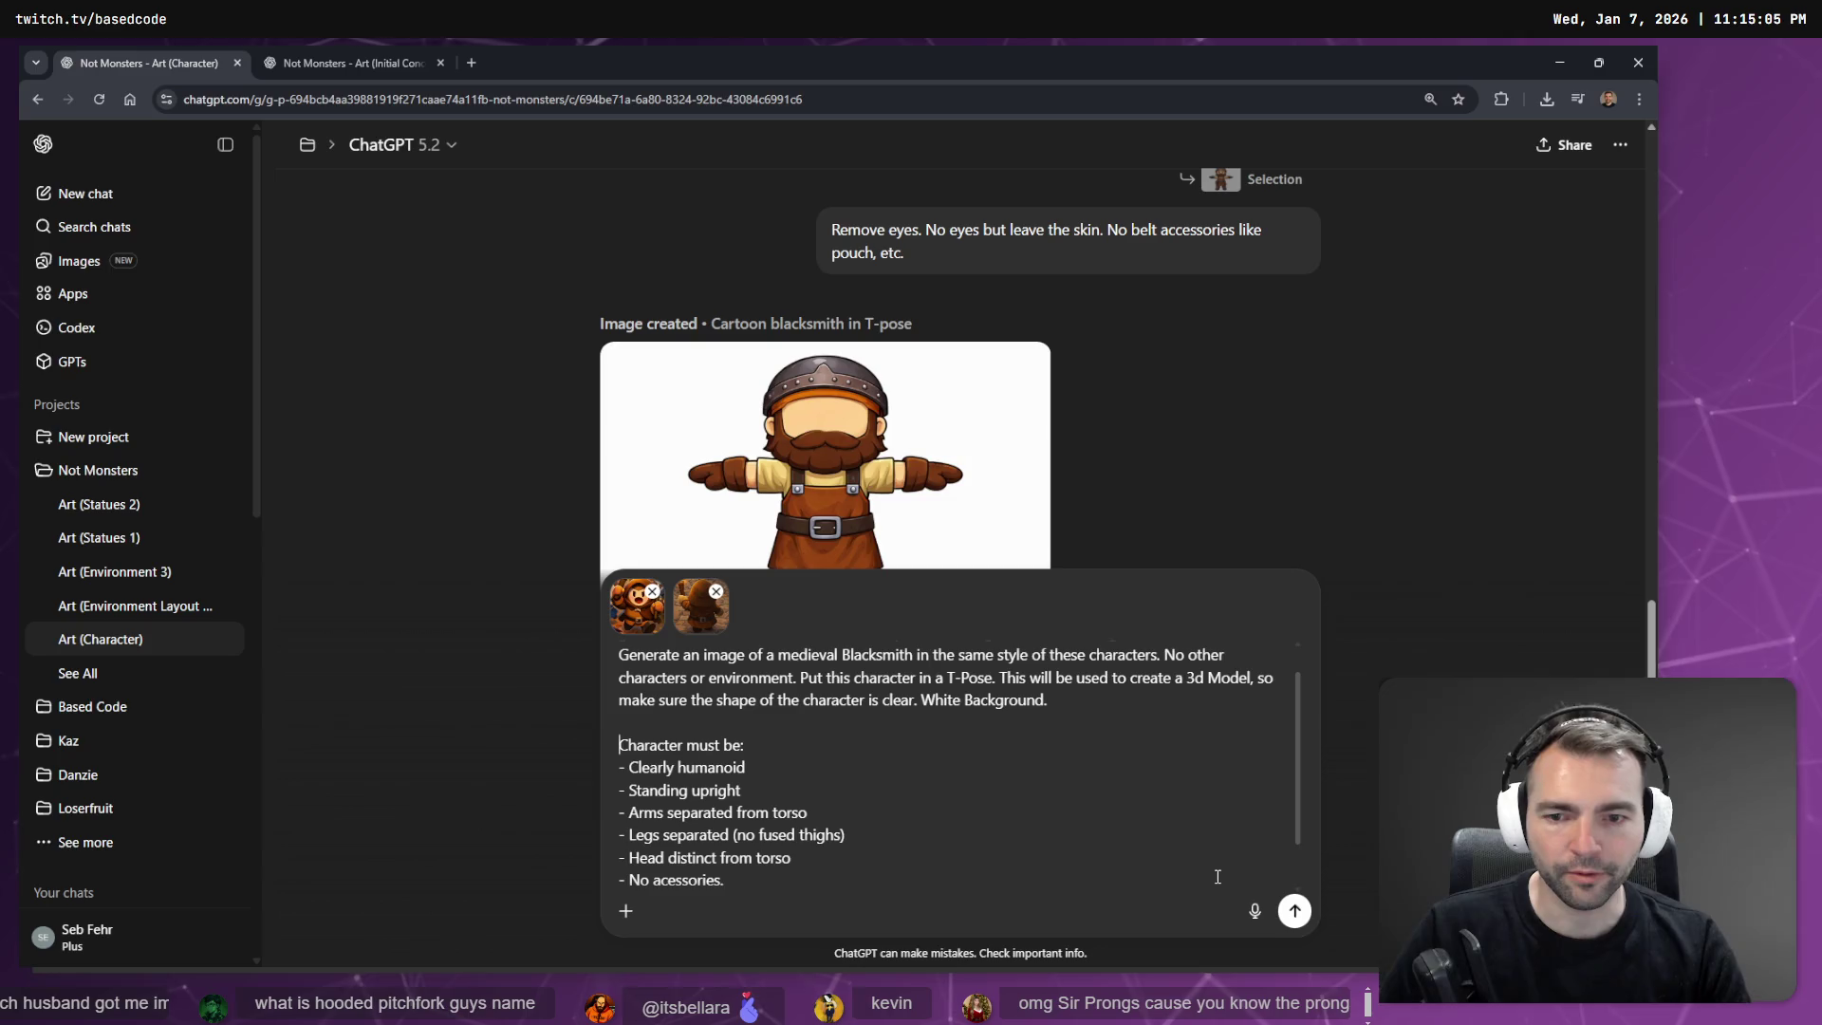
{"action": "scroll", "coordinate": [795, 675], "scroll_direction": "down", "scroll_amount": 3}
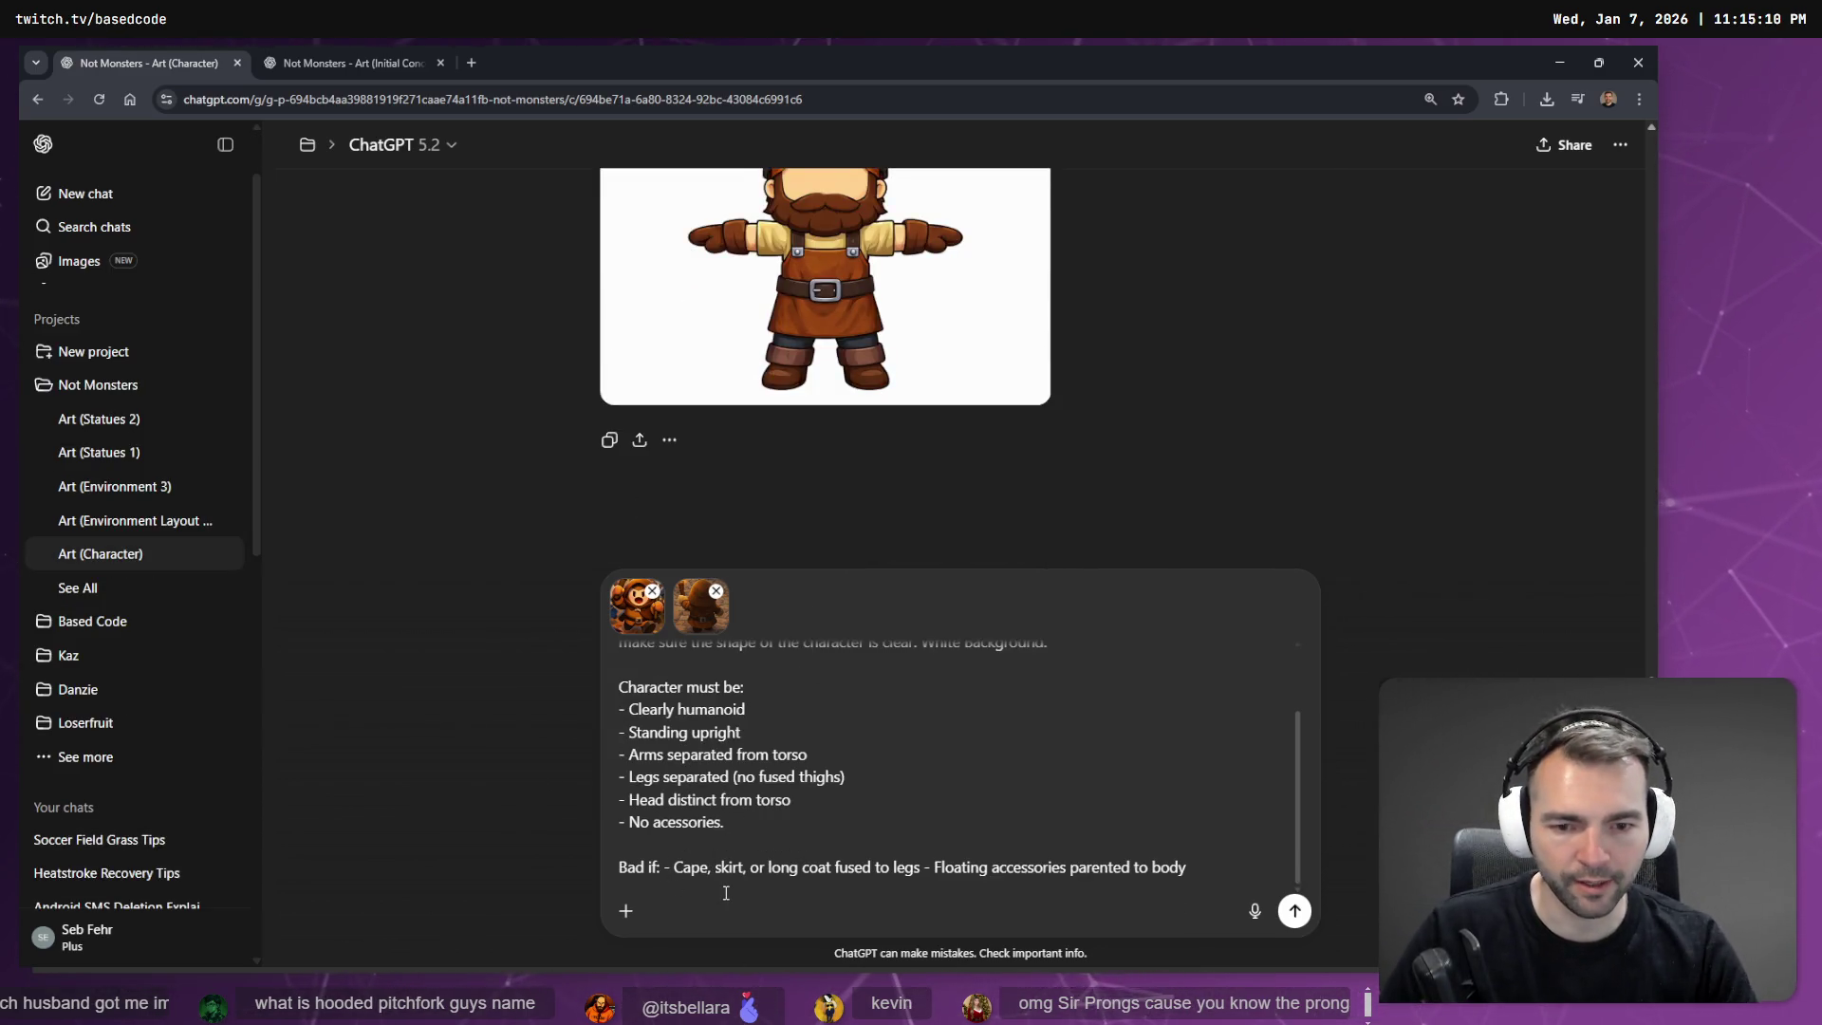
{"action": "key", "text": "shift+Return"}
{"action": "key", "text": "ctrl+Right"}
{"action": "key", "text": "ctrl+Right"}
{"action": "key", "text": "ctrl+Right"}
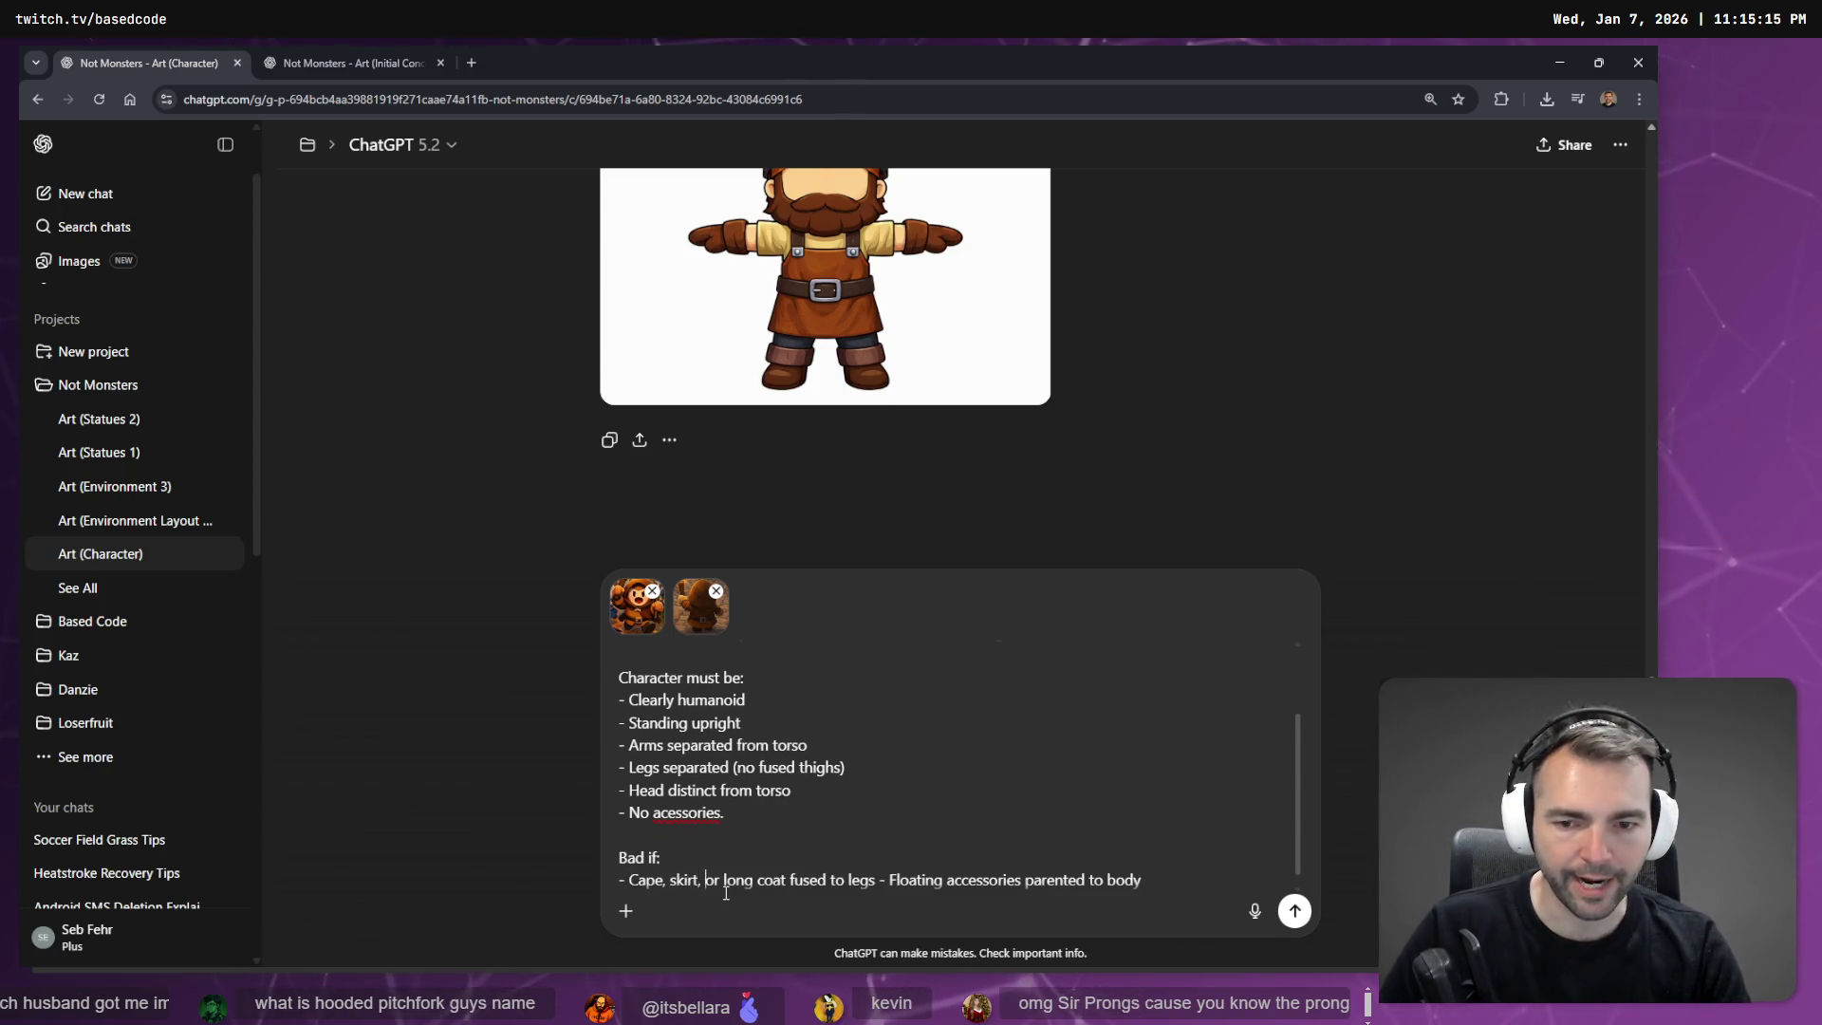
{"action": "key", "text": "shift+Return"}
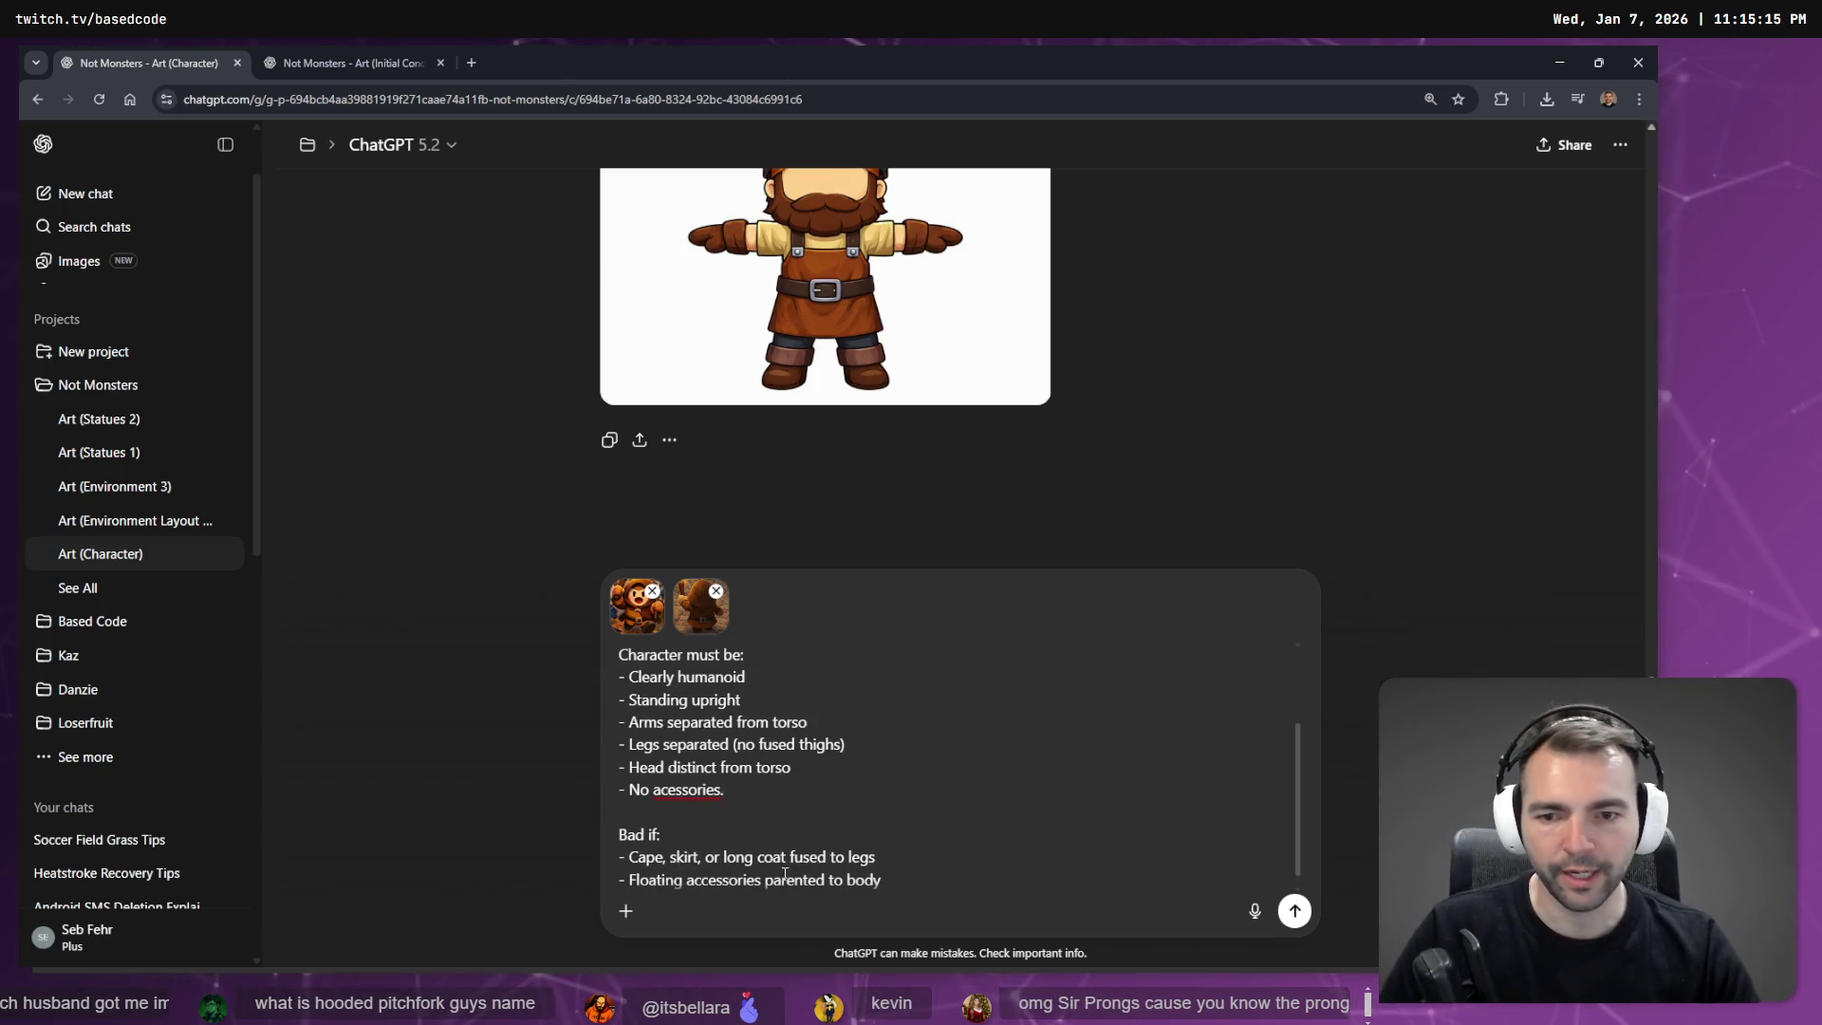
Capitalise 'Generate' and delete the duplicate Blacksmith opening sentence.
{"action": "scroll", "coordinate": [855, 721], "scroll_direction": "up", "scroll_amount": 5}
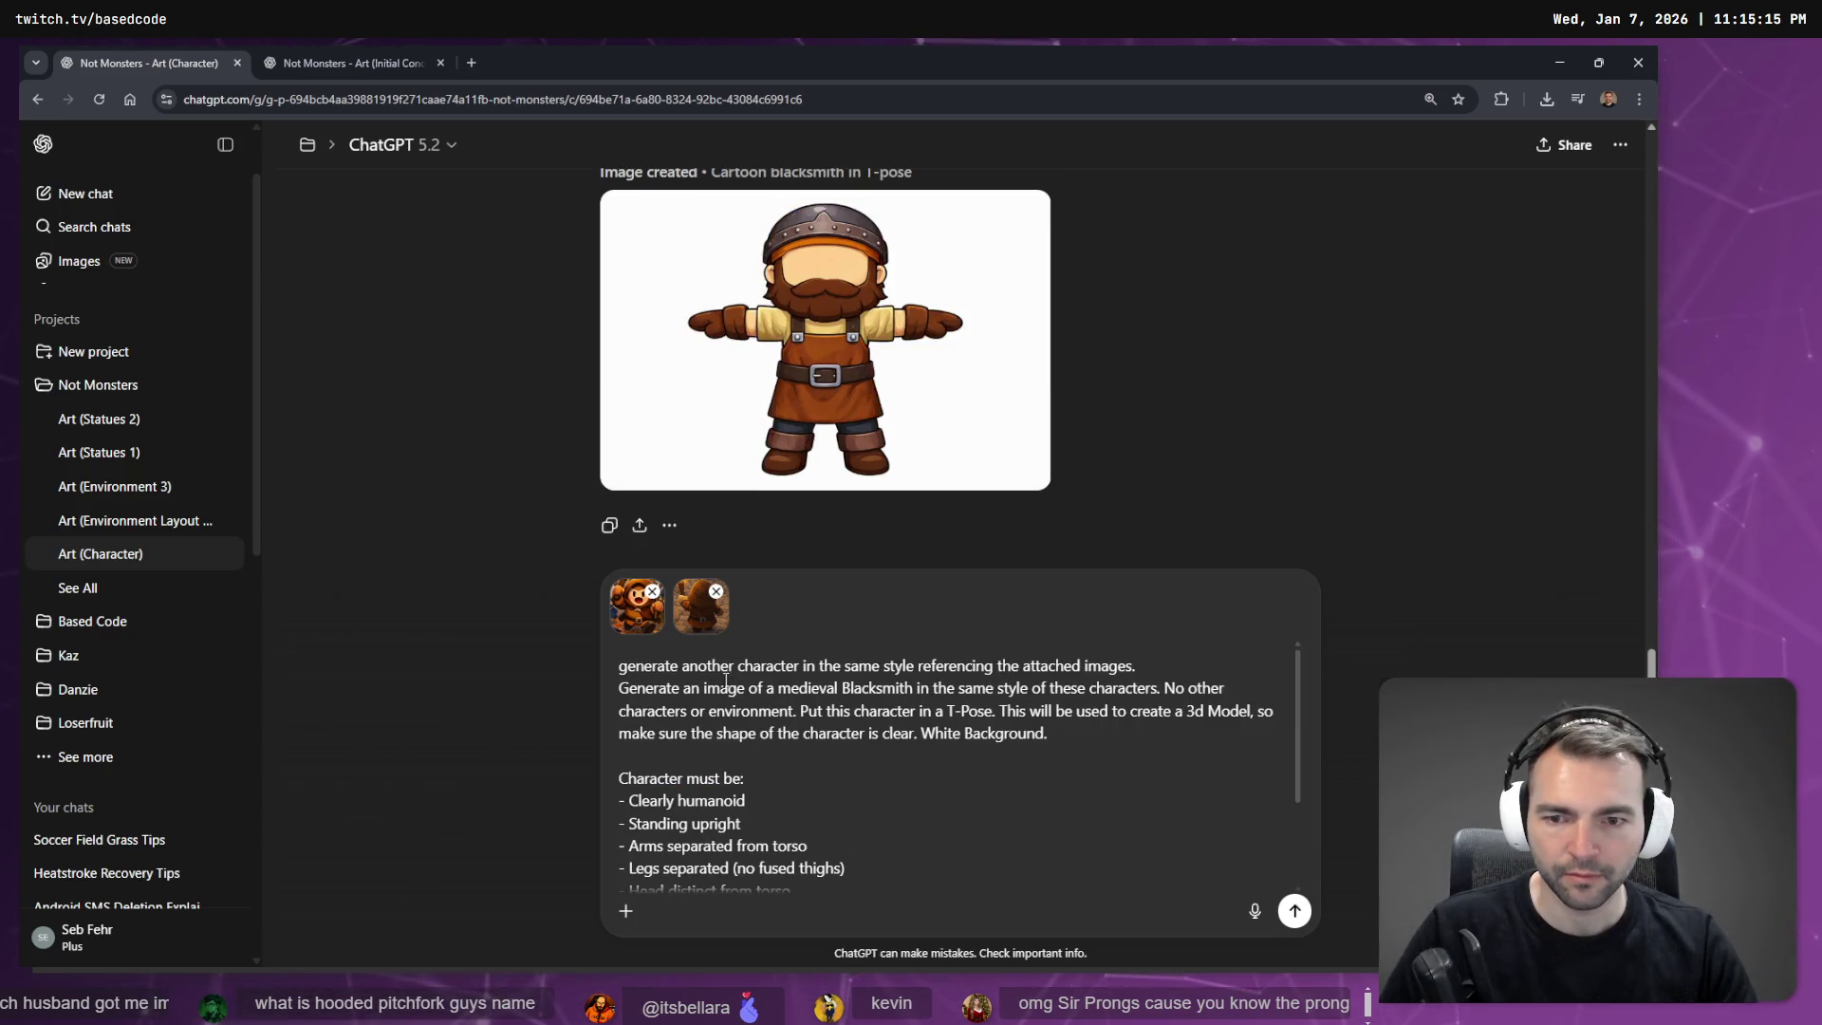
{"action": "type", "text": "G"}
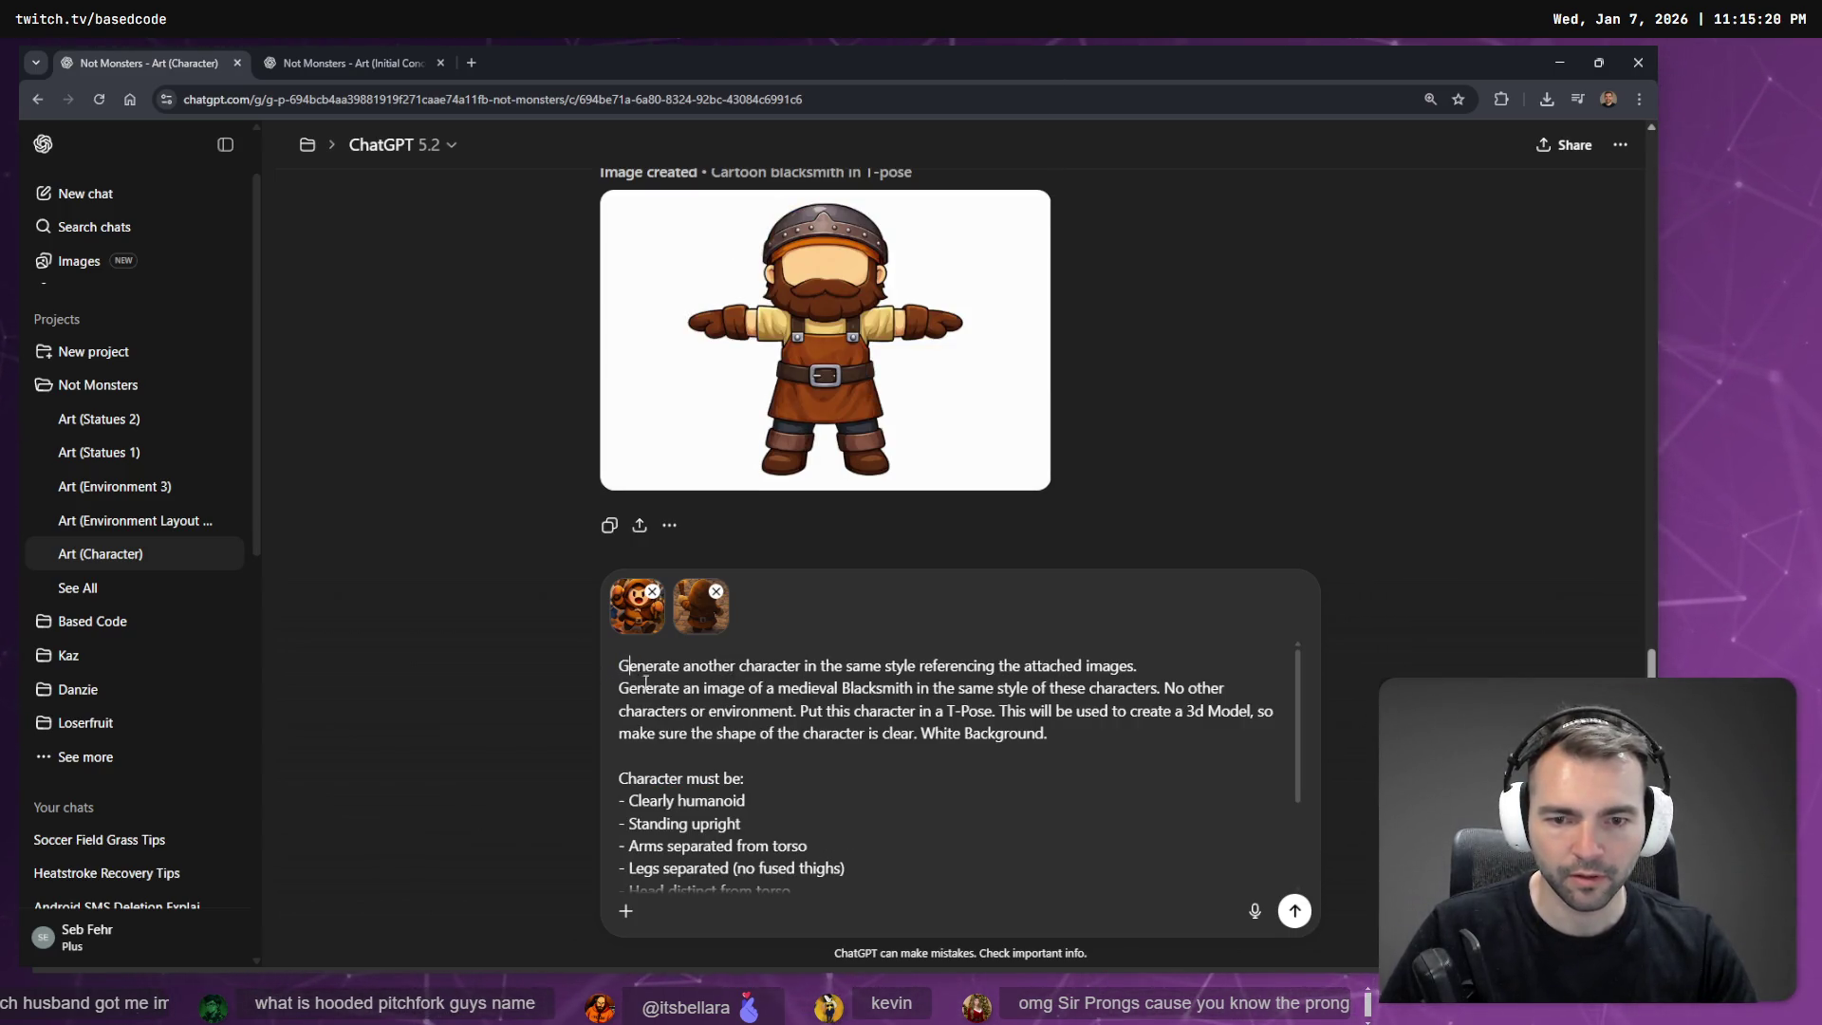
{"action": "left_click_drag", "start_coordinate": [1169, 675], "coordinate": [1166, 689]}
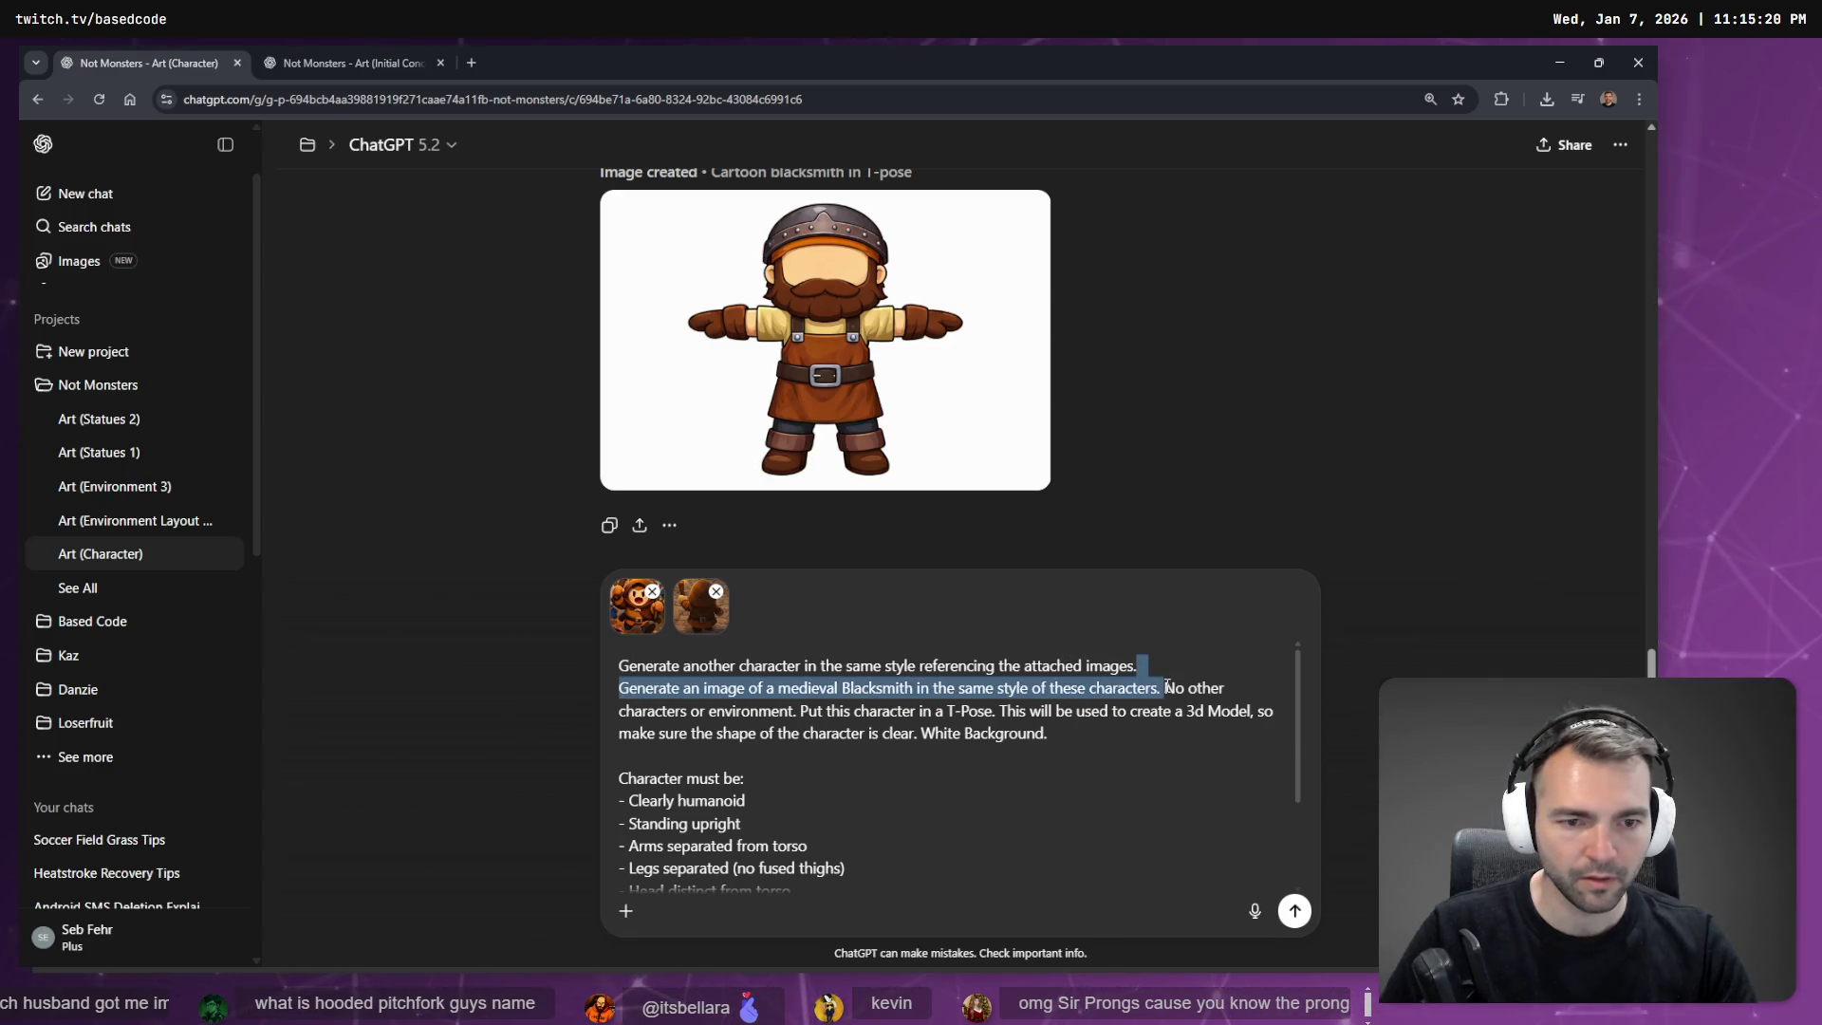
{"action": "key", "text": "BackSpace"}
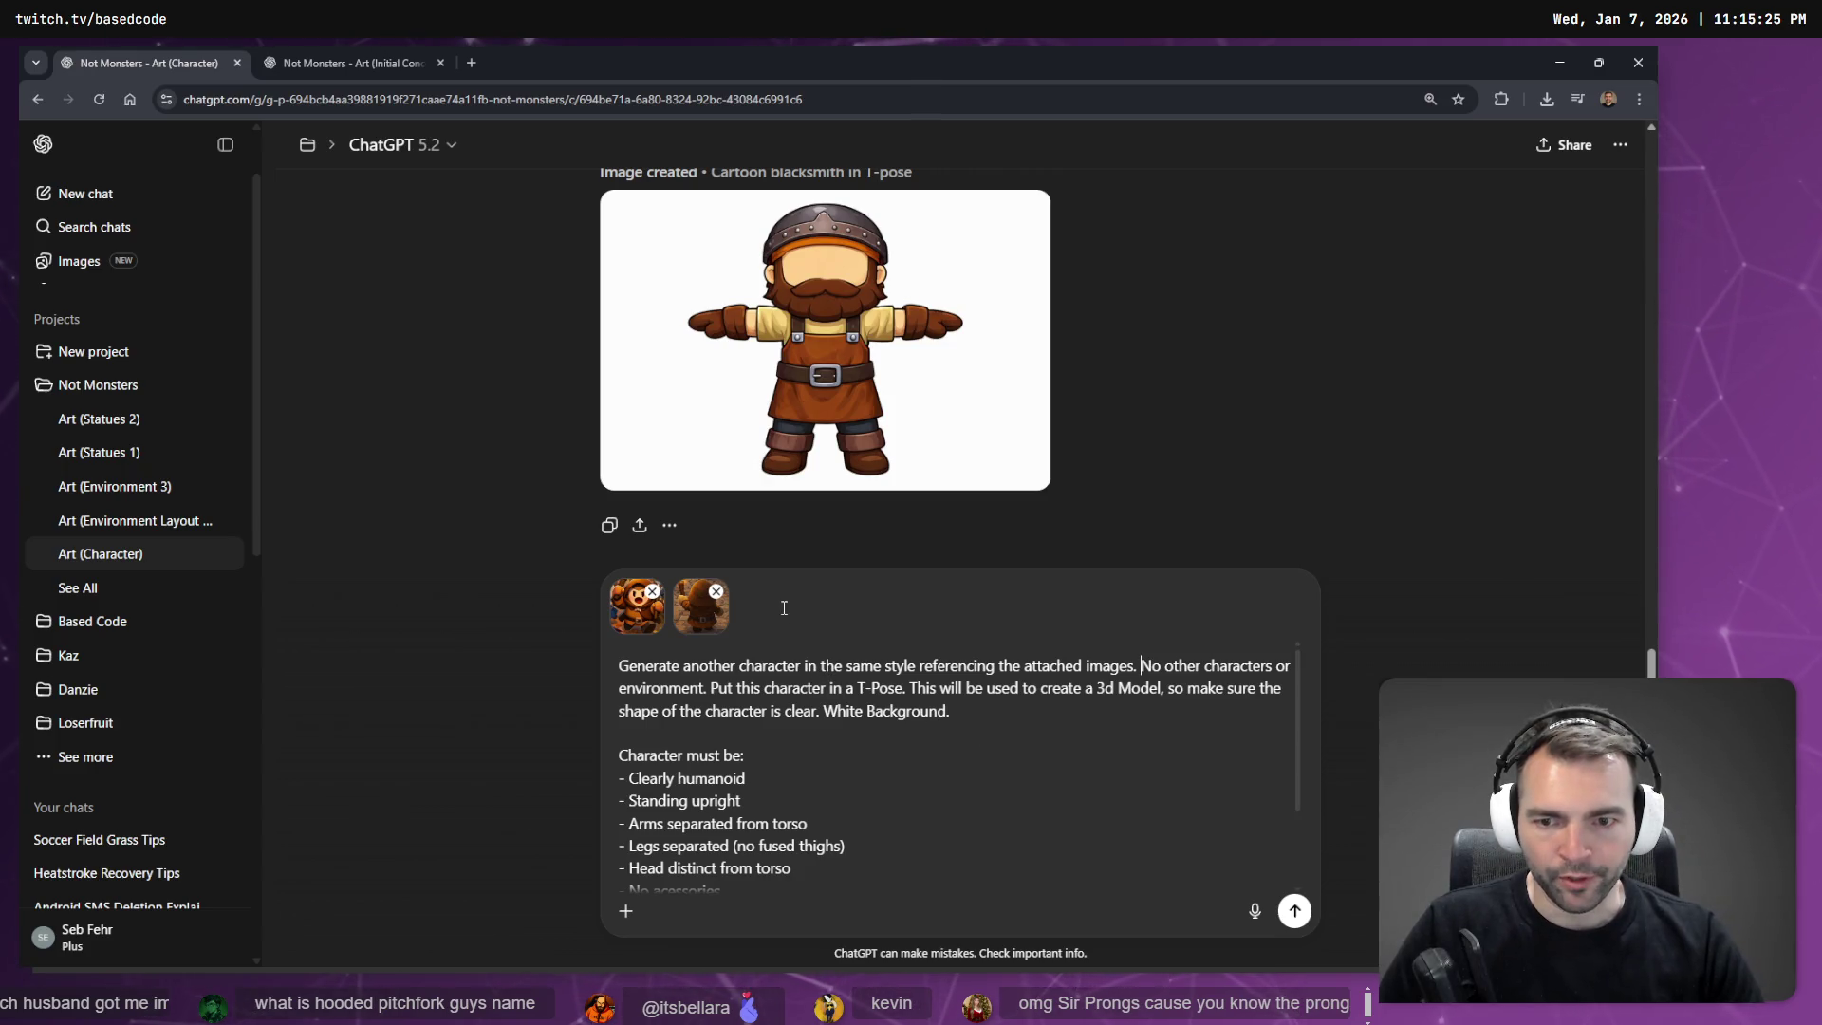
{"action": "left_click", "coordinate": [638, 626]}
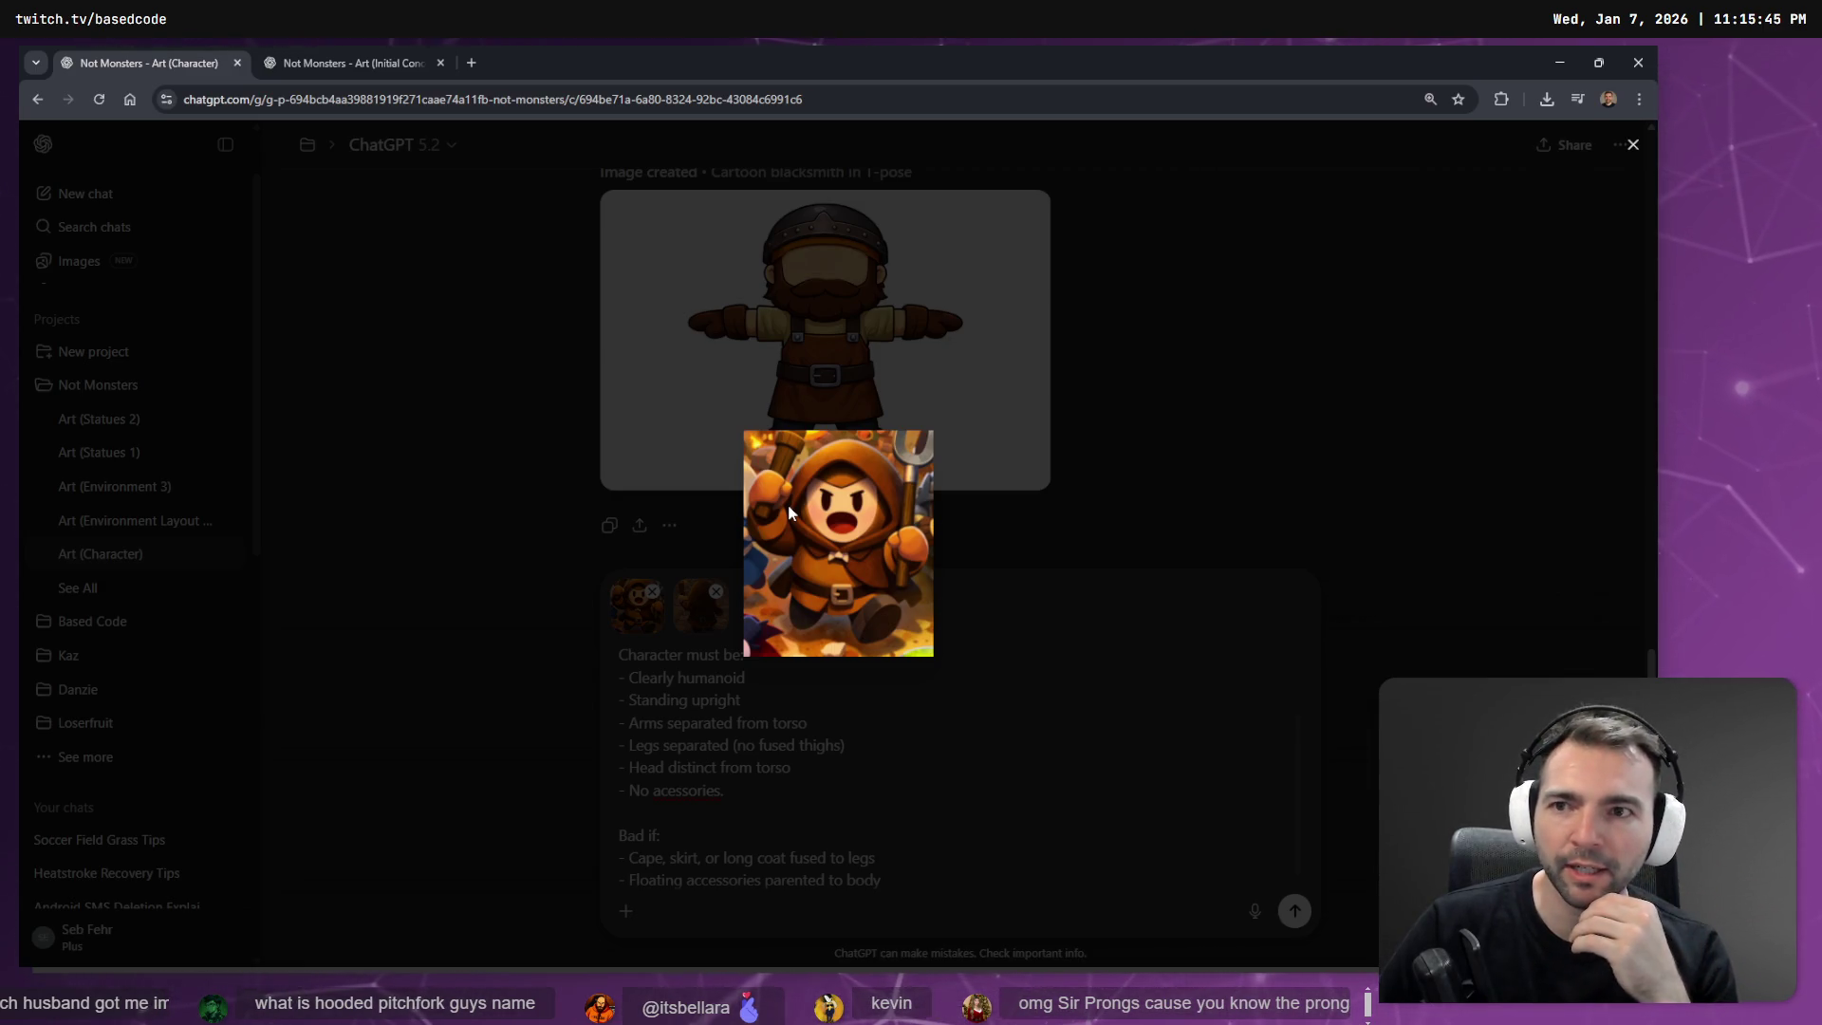
Close the image preview and open a new browser tab.
{"action": "key", "text": "Escape"}
{"action": "key", "text": "ctrl+t"}
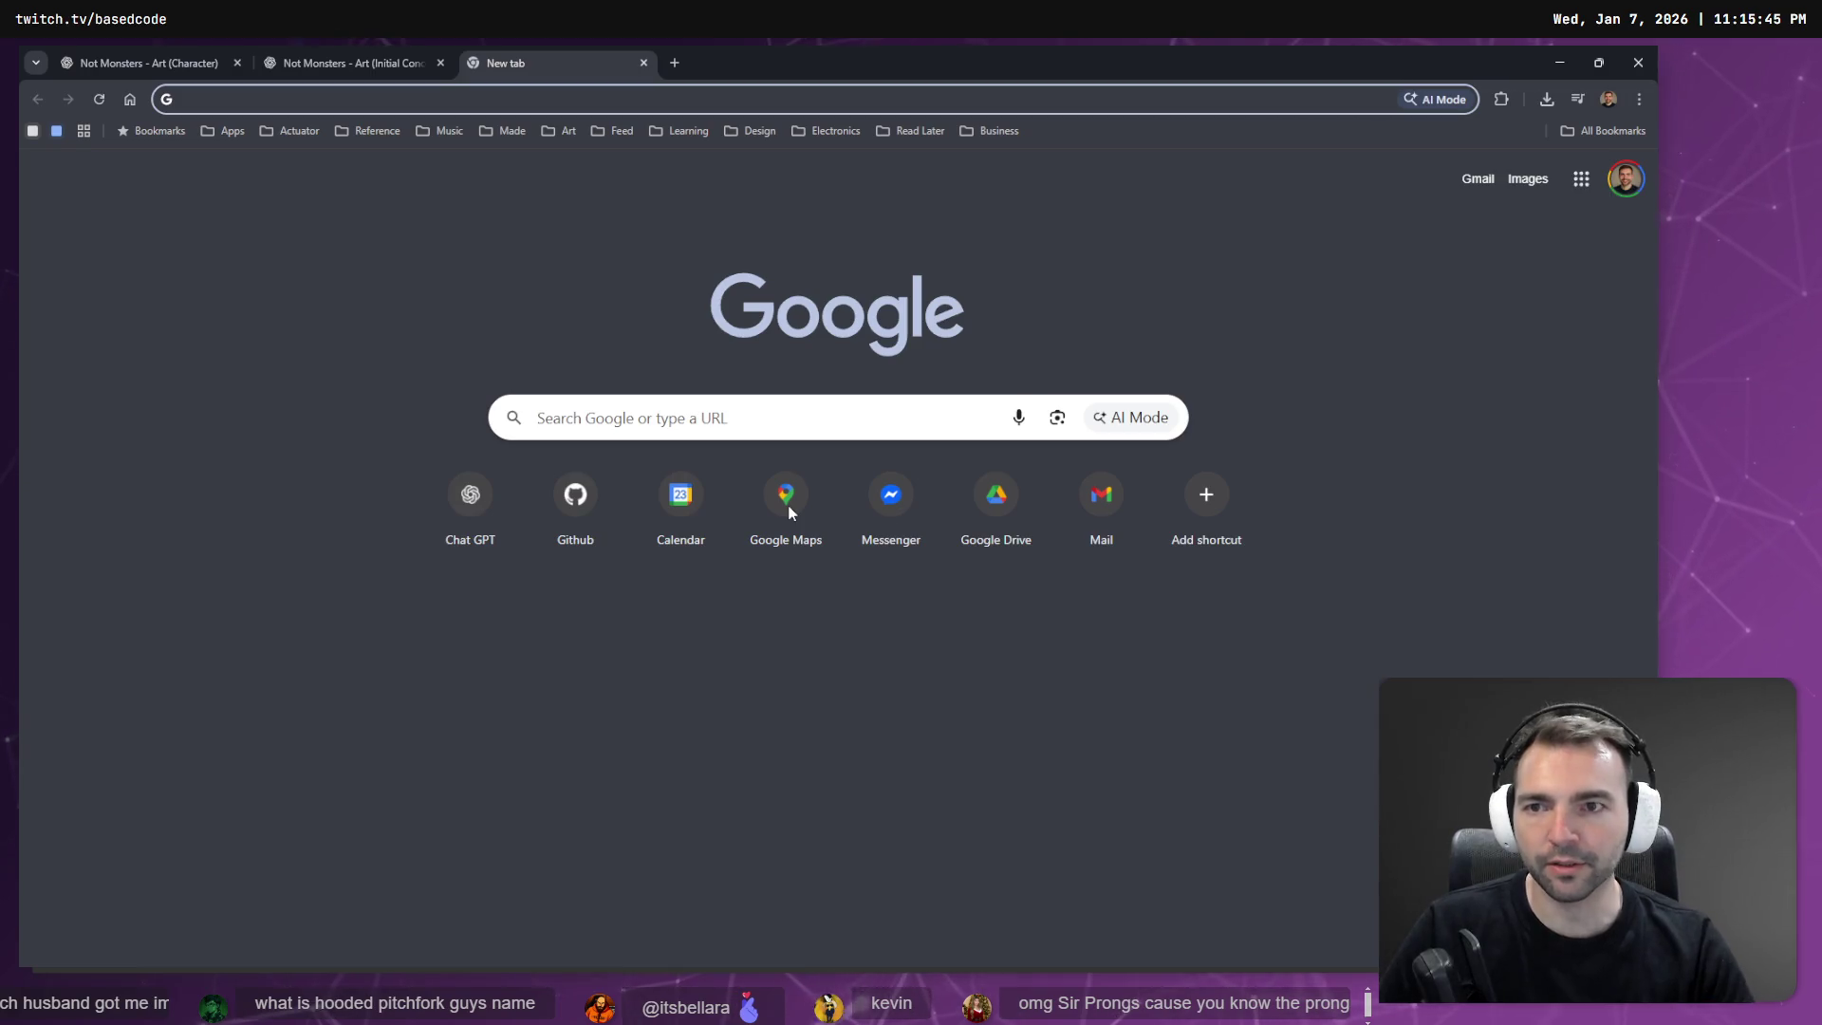
Go to ChatGPT via 'chat' in the address bar and attach both character images from clipboard history.
{"action": "type", "text": "chat"}
{"action": "key", "text": "Return"}
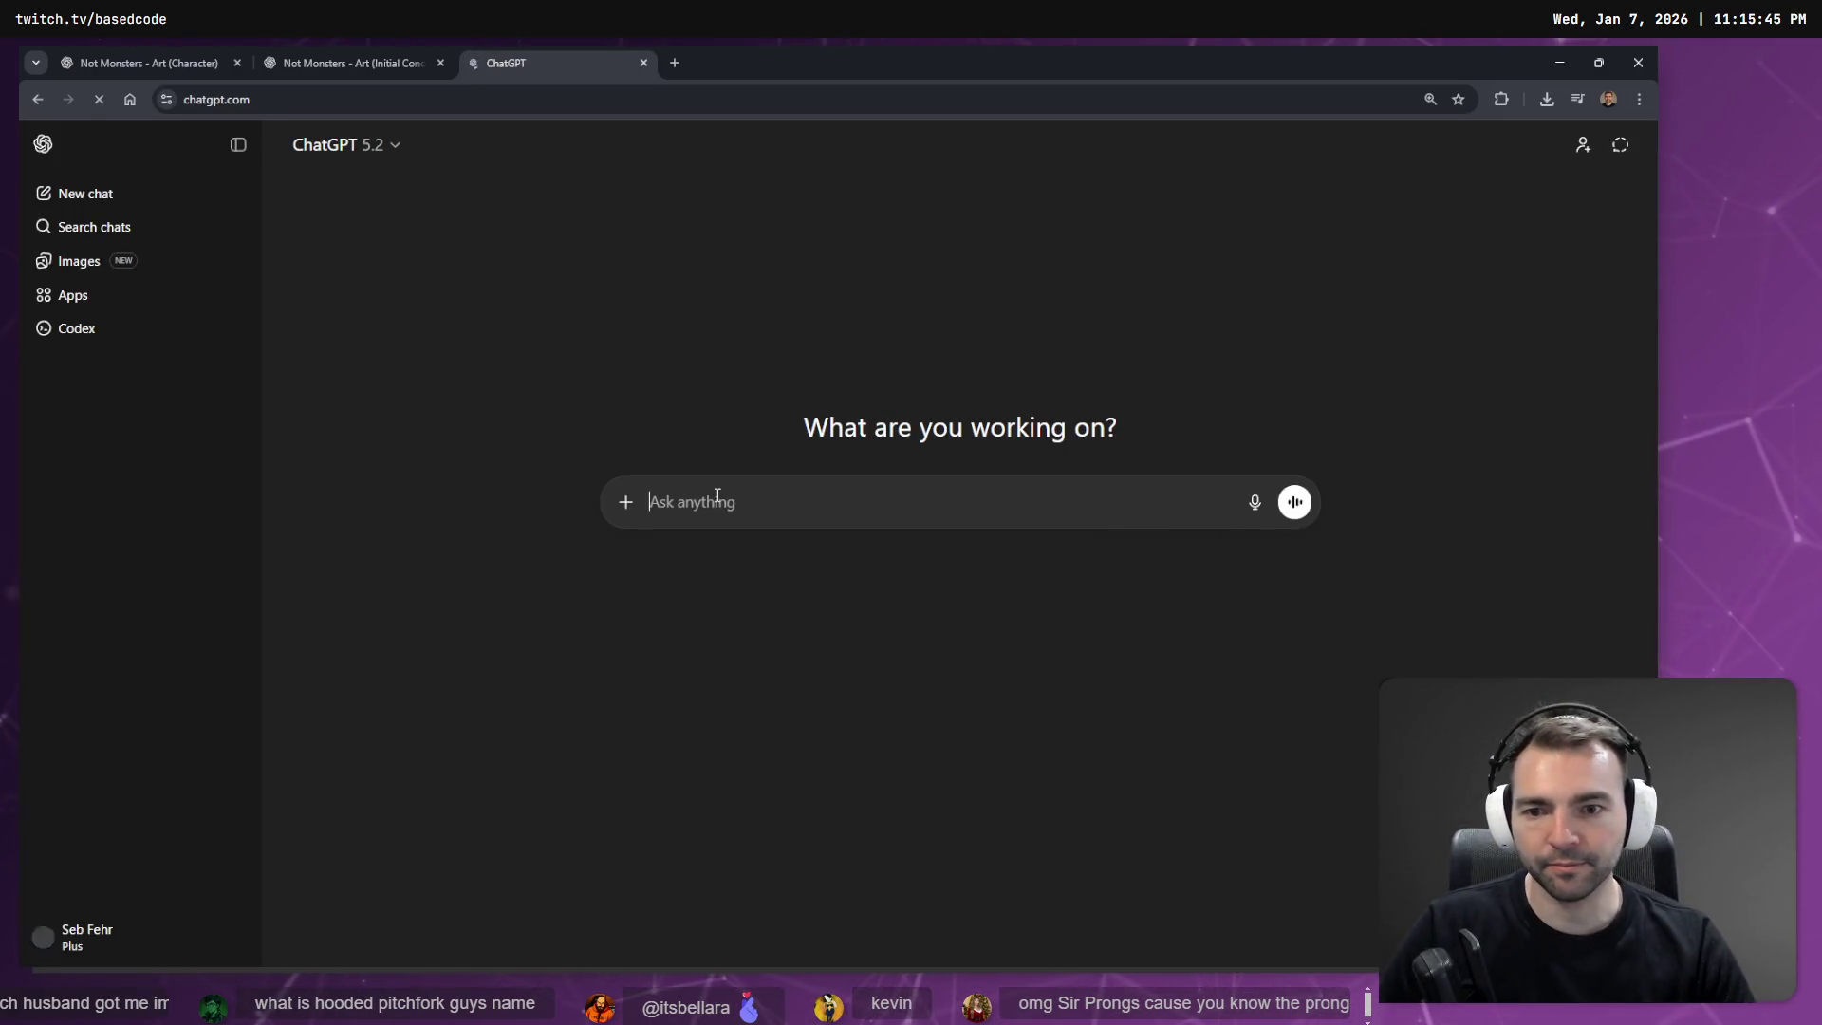
{"action": "key", "text": "super+v"}
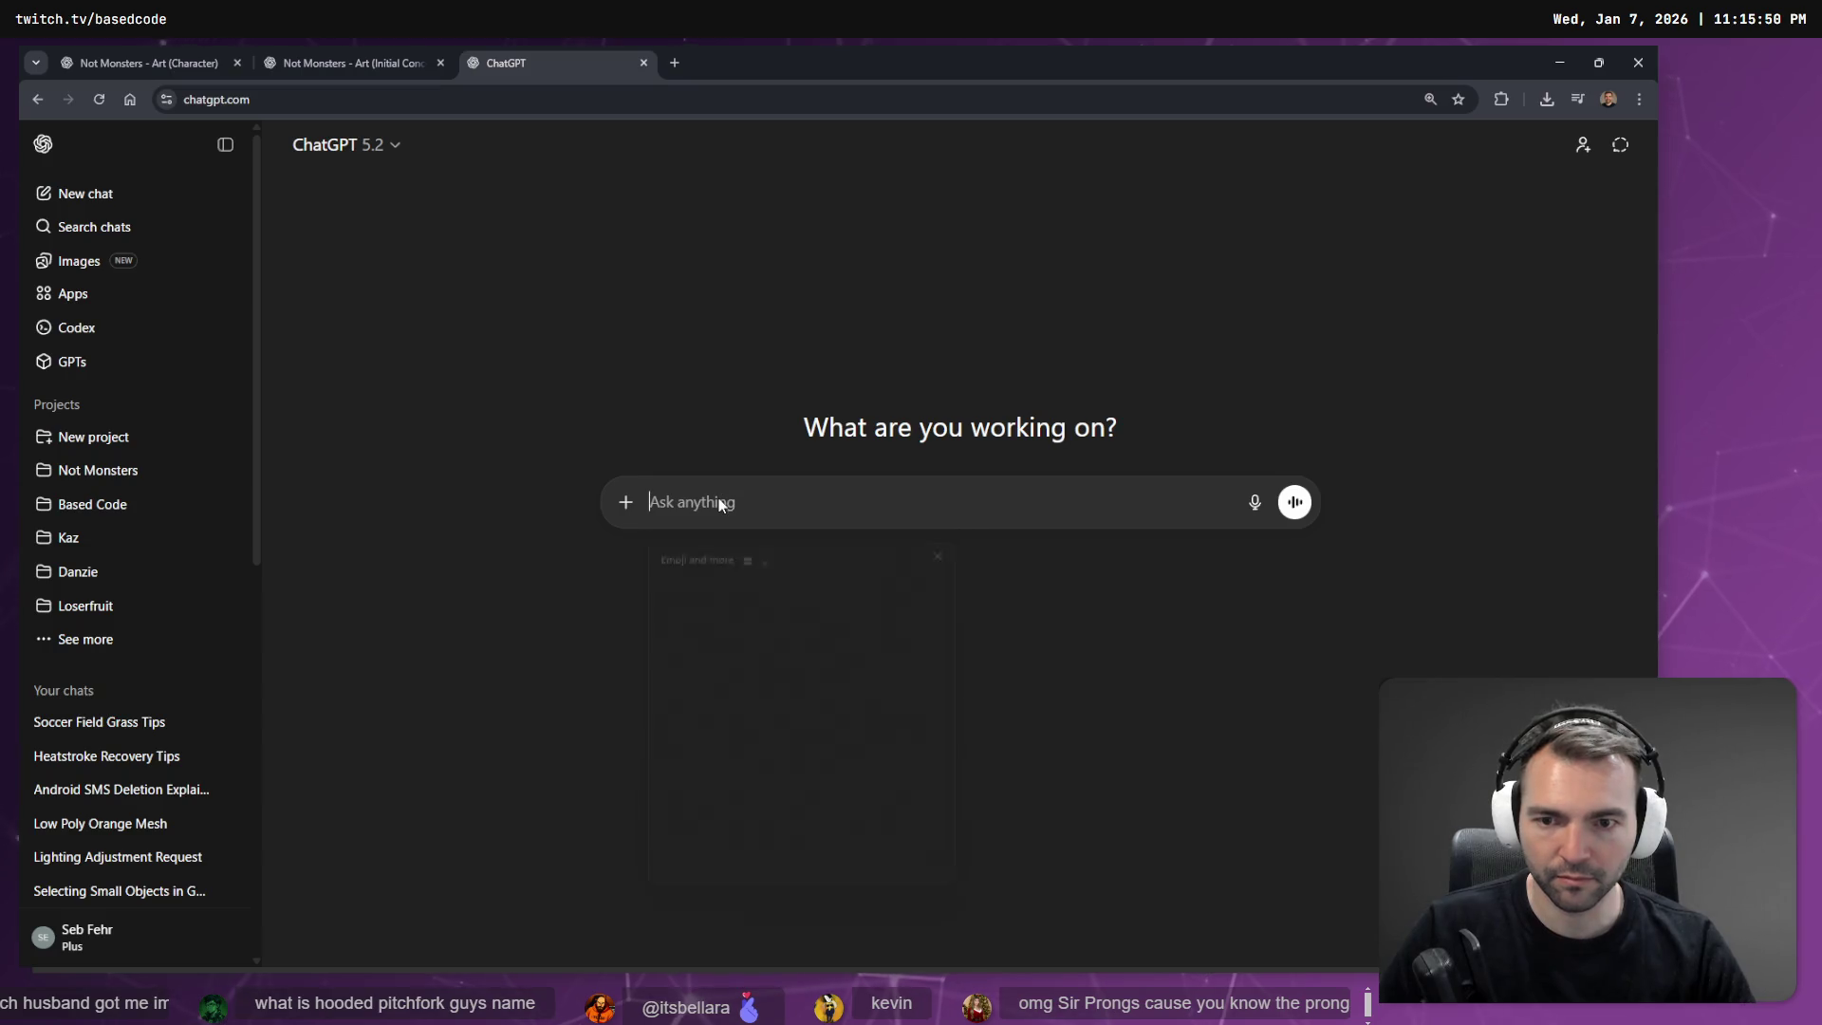
{"action": "left_click", "coordinate": [741, 802]}
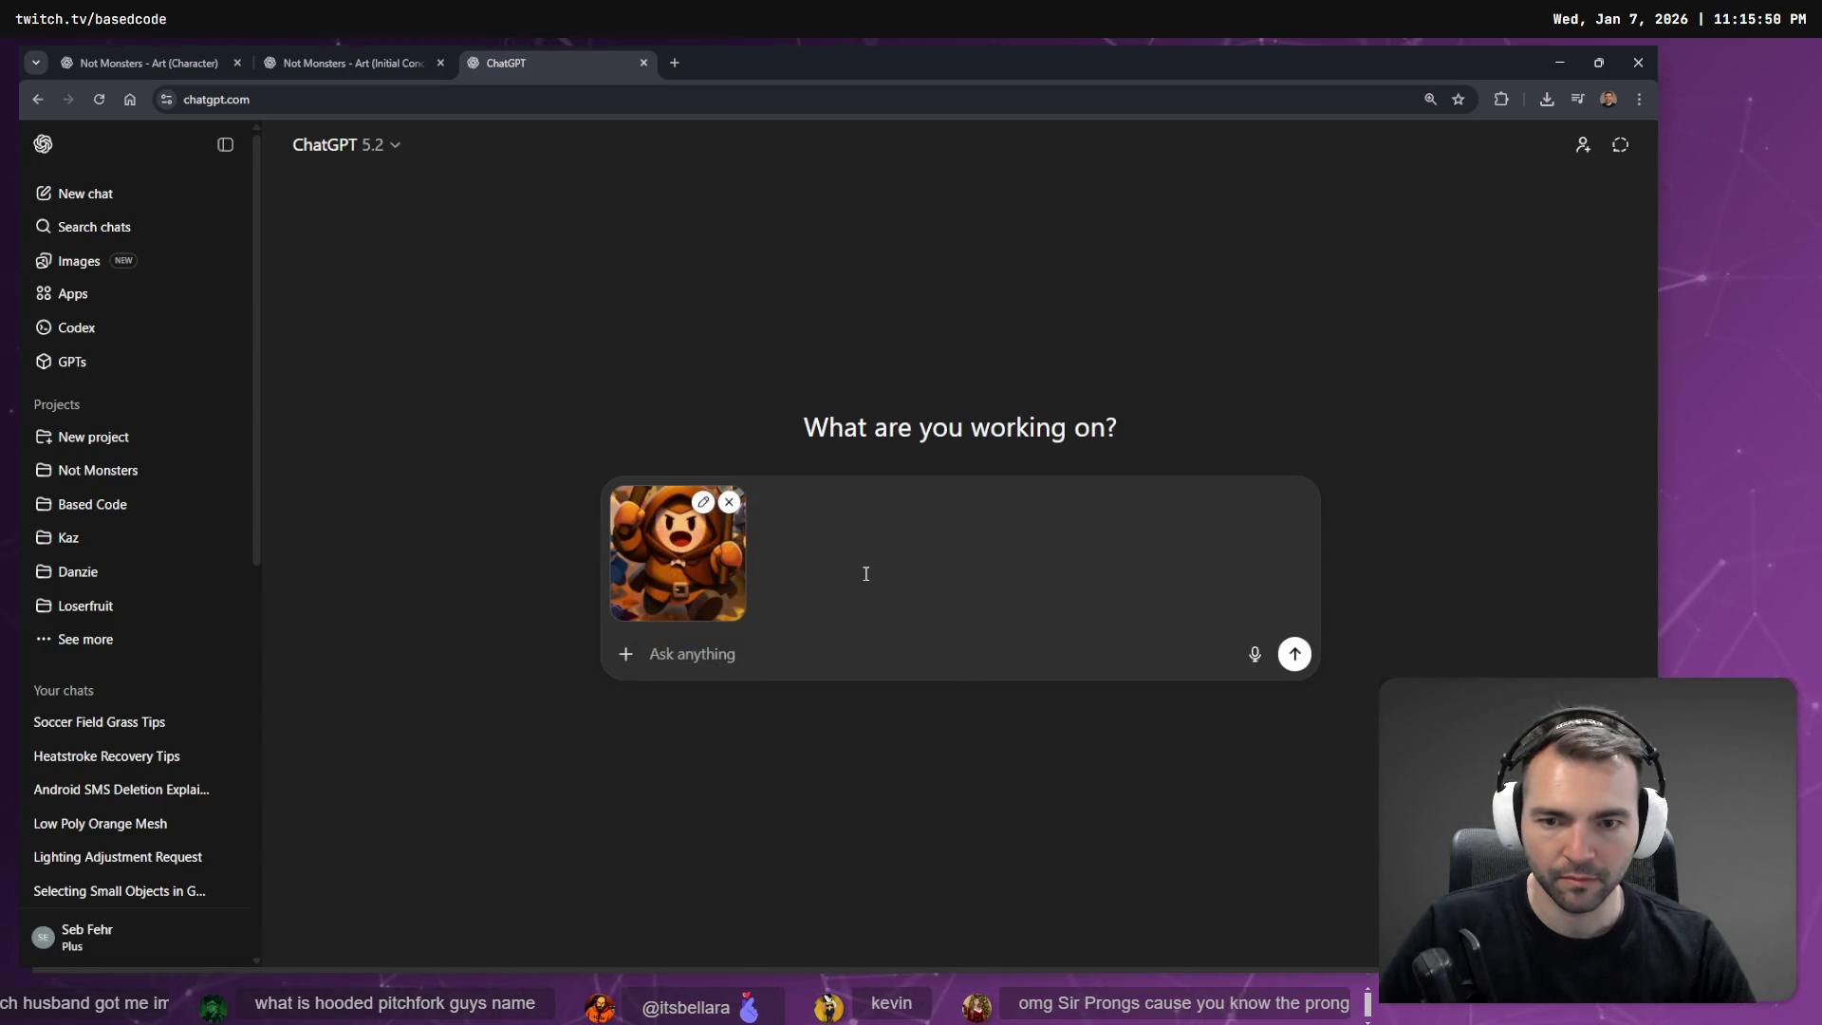
{"action": "key", "text": "super+v"}
{"action": "scroll", "coordinate": [812, 539], "scroll_direction": "down", "scroll_amount": 2}
{"action": "left_click", "coordinate": [786, 543]}
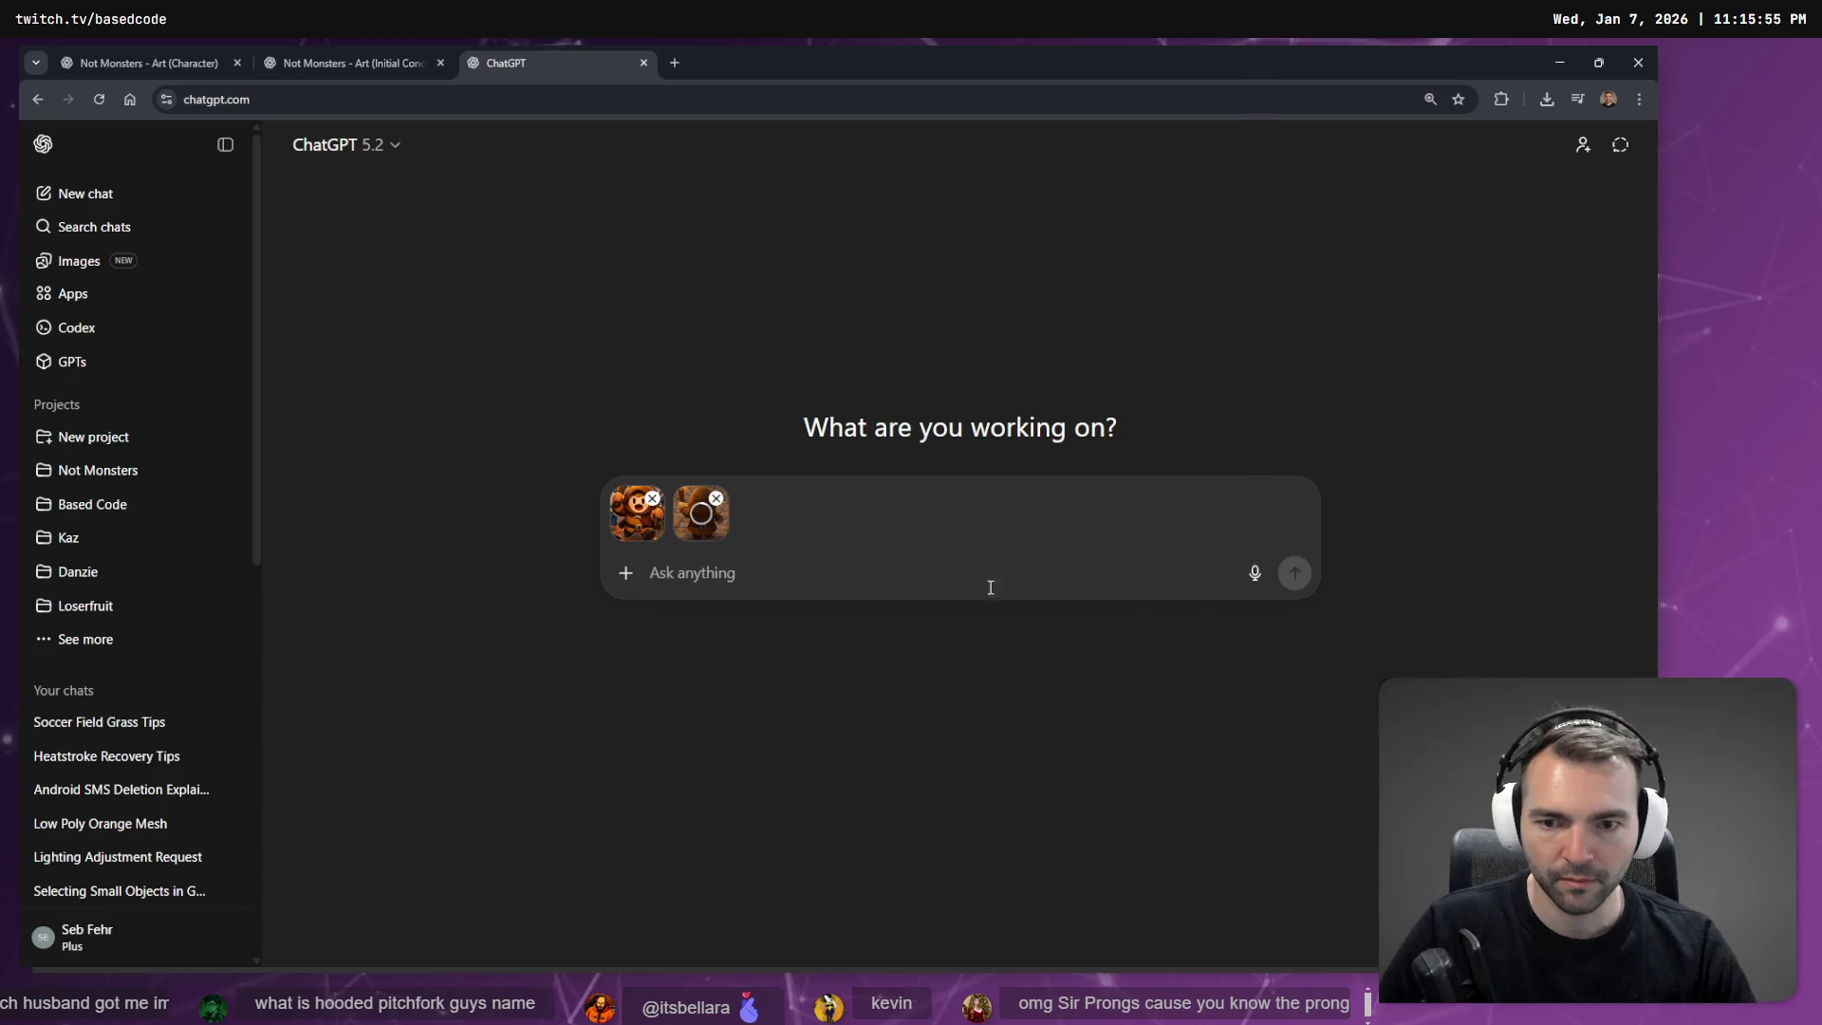
{"action": "key", "text": "super+h"}
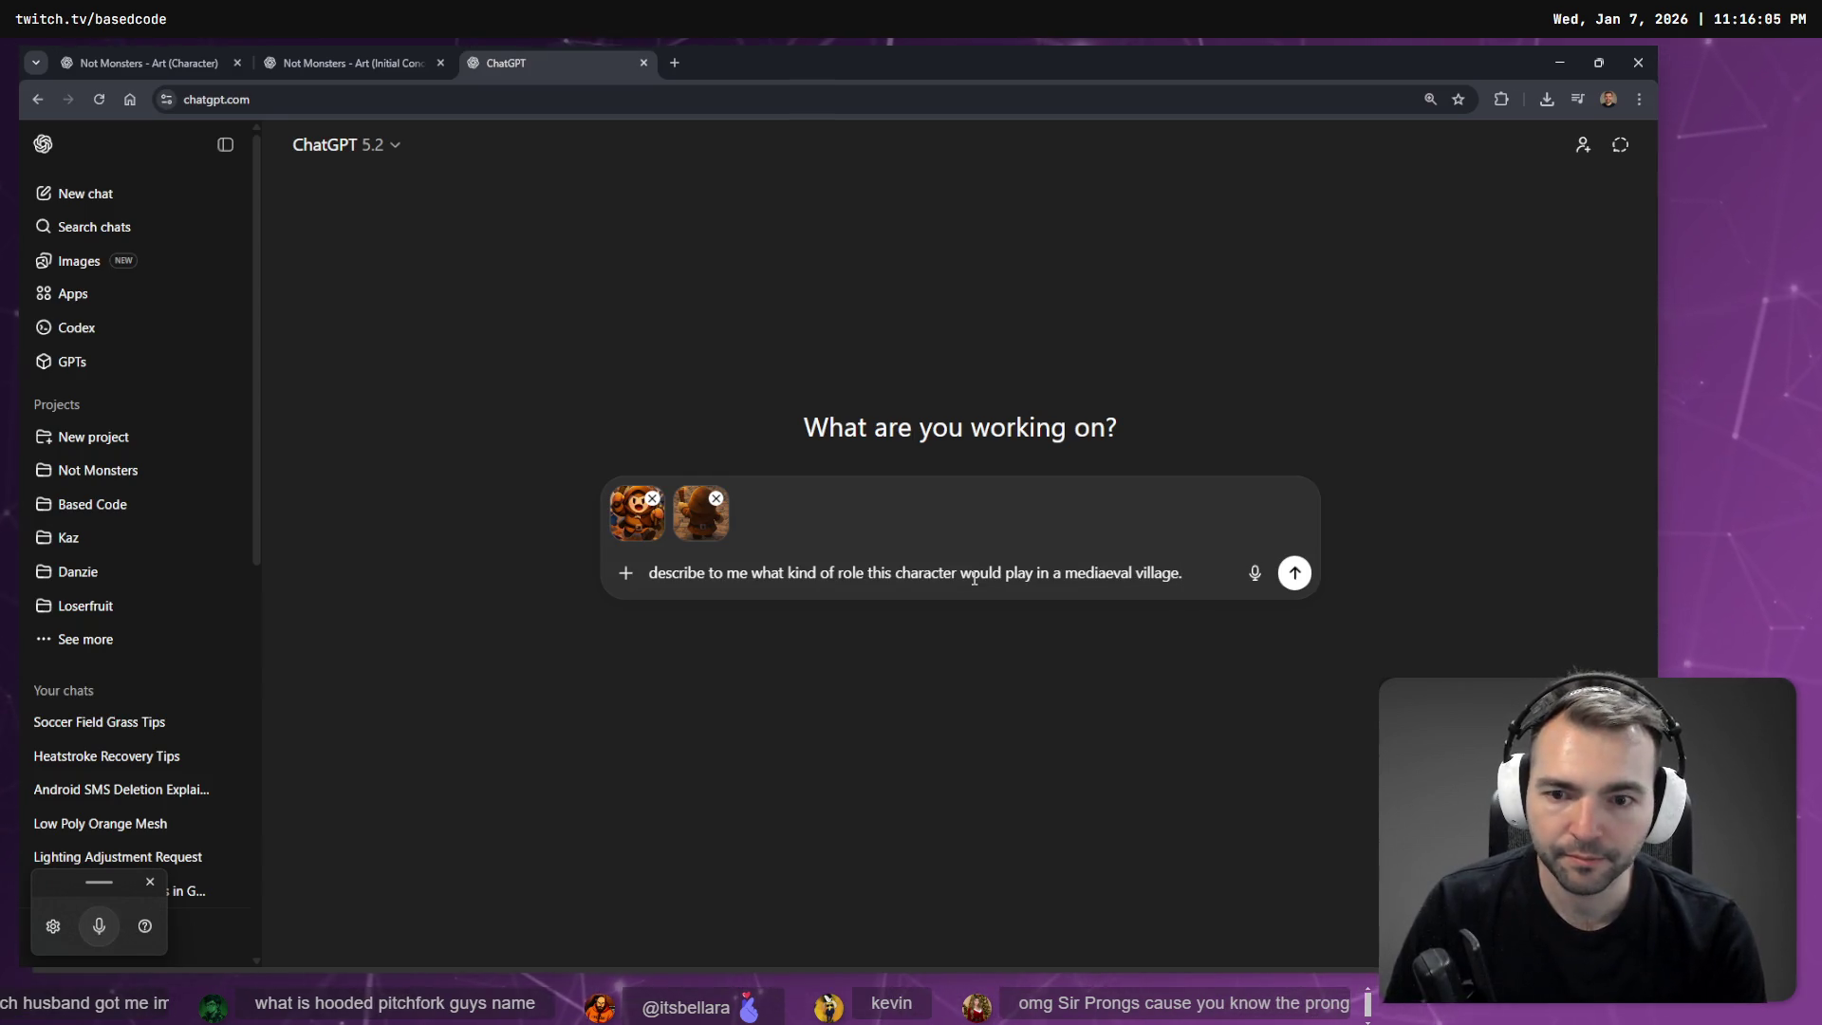
Send the mediaeval-village role question with both images, then collapse the sidebar.
{"action": "key", "text": "Return"}
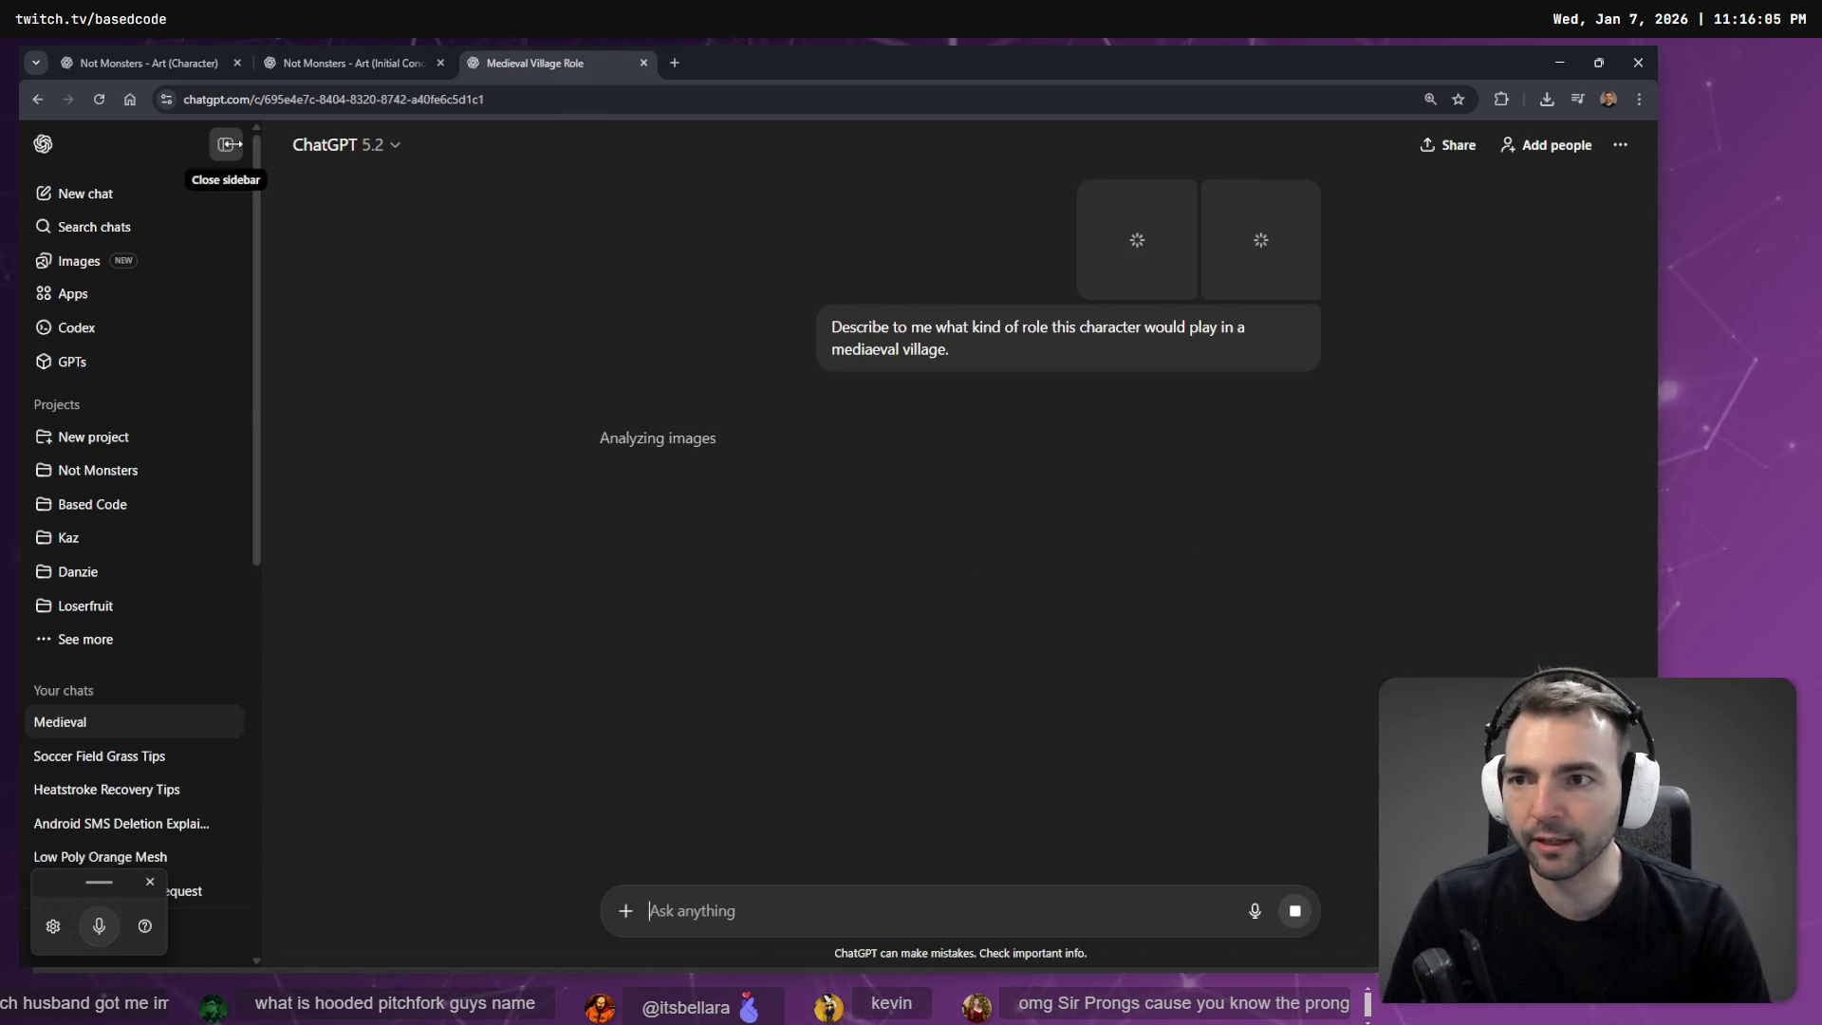
{"action": "left_click", "coordinate": [225, 145]}
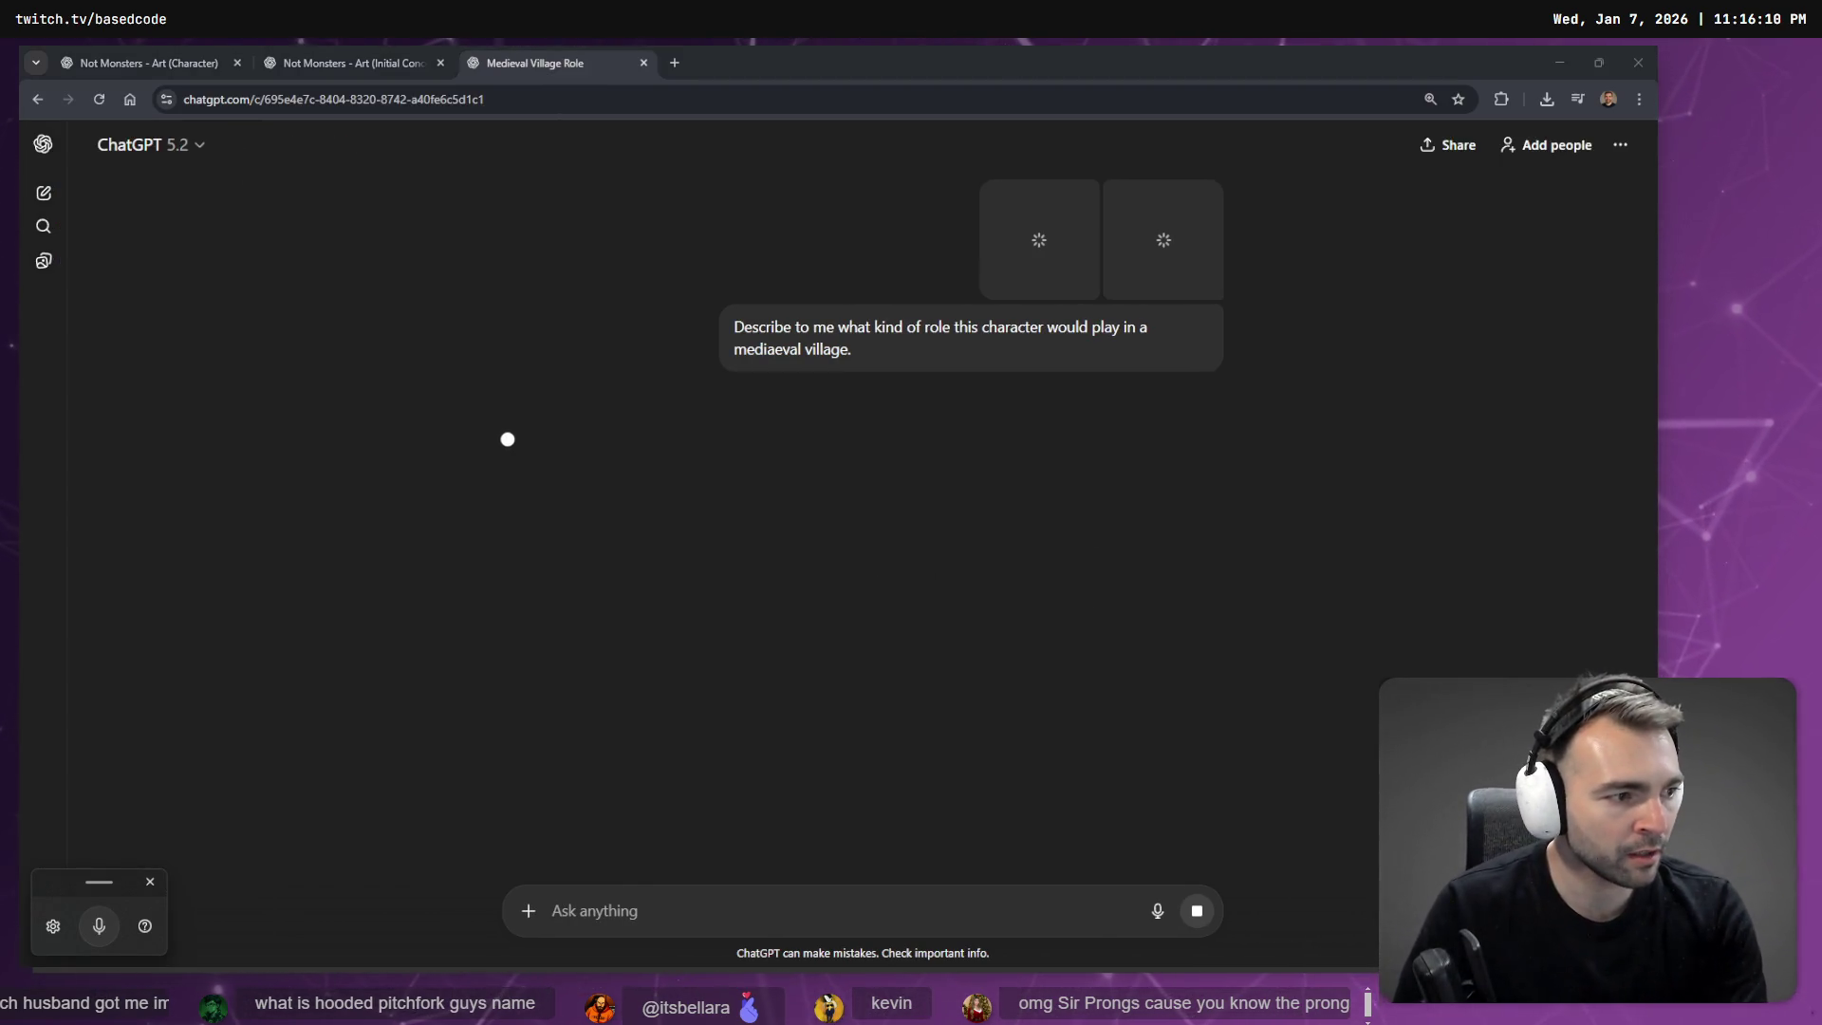
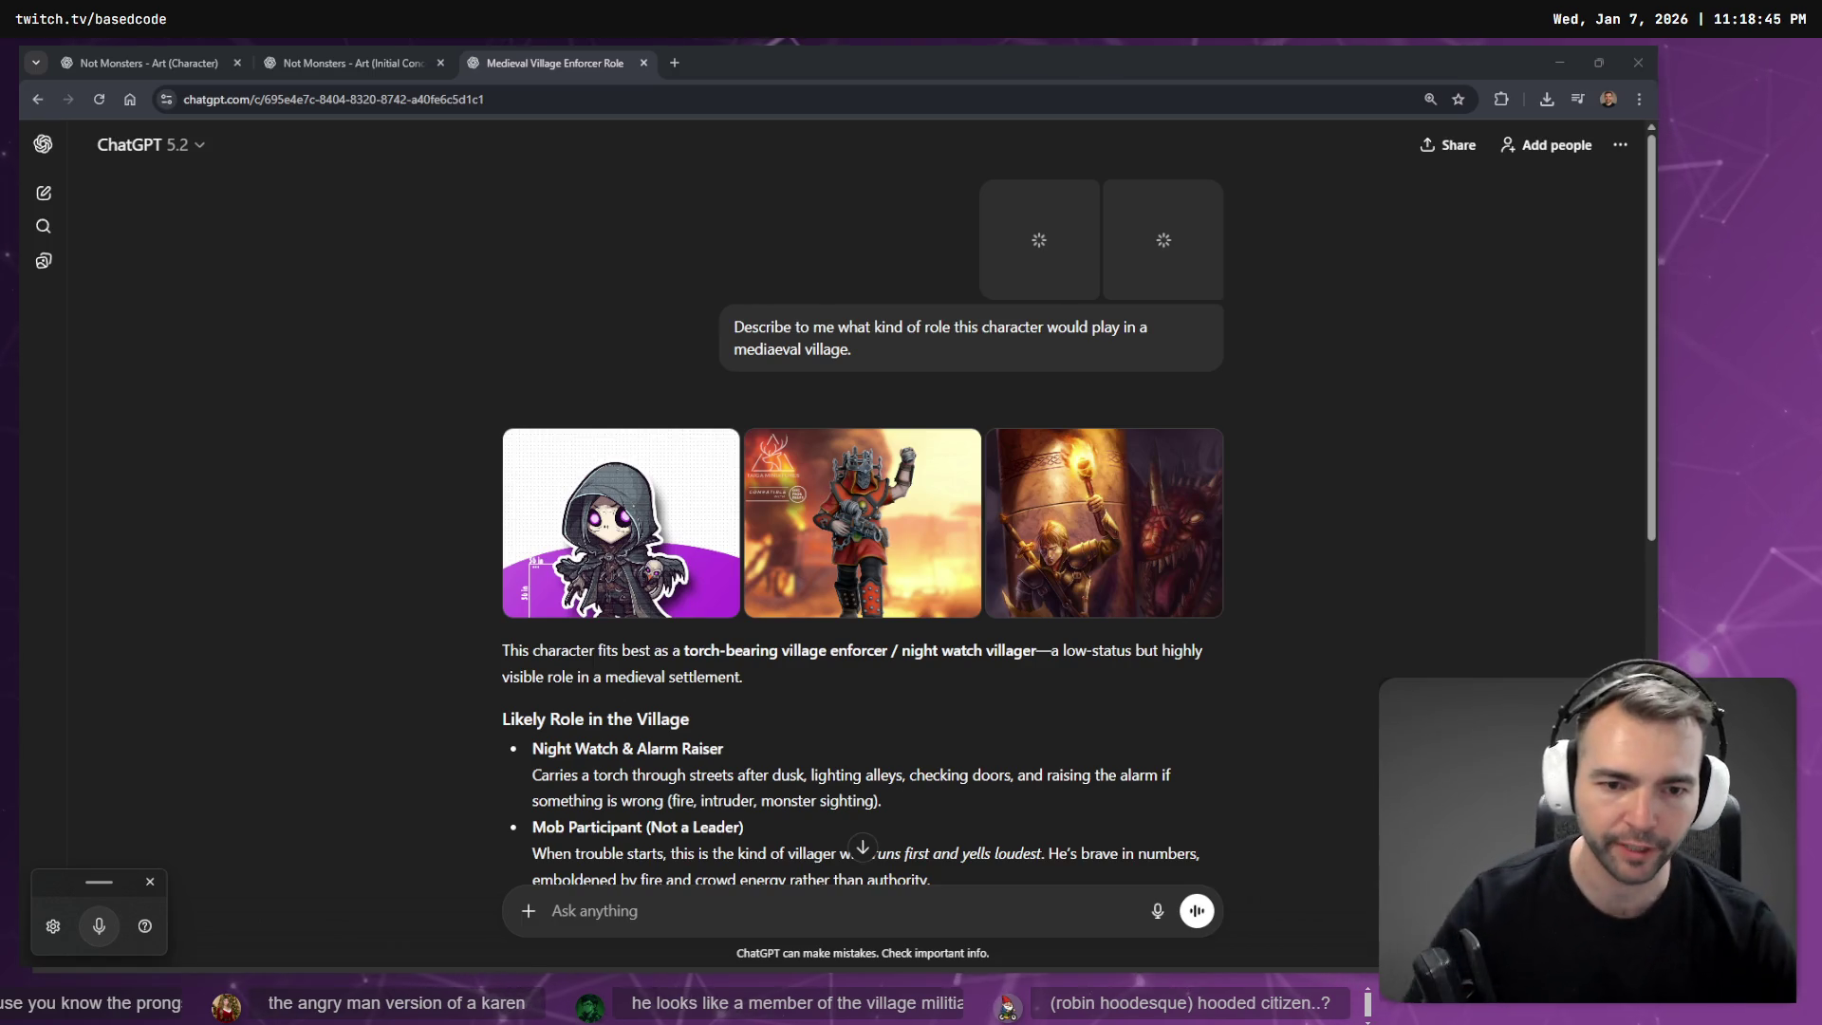
Scroll through ChatGPT's response and highlight the phrase 'night watch'.
{"action": "scroll", "coordinate": [878, 651], "scroll_direction": "down", "scroll_amount": 1}
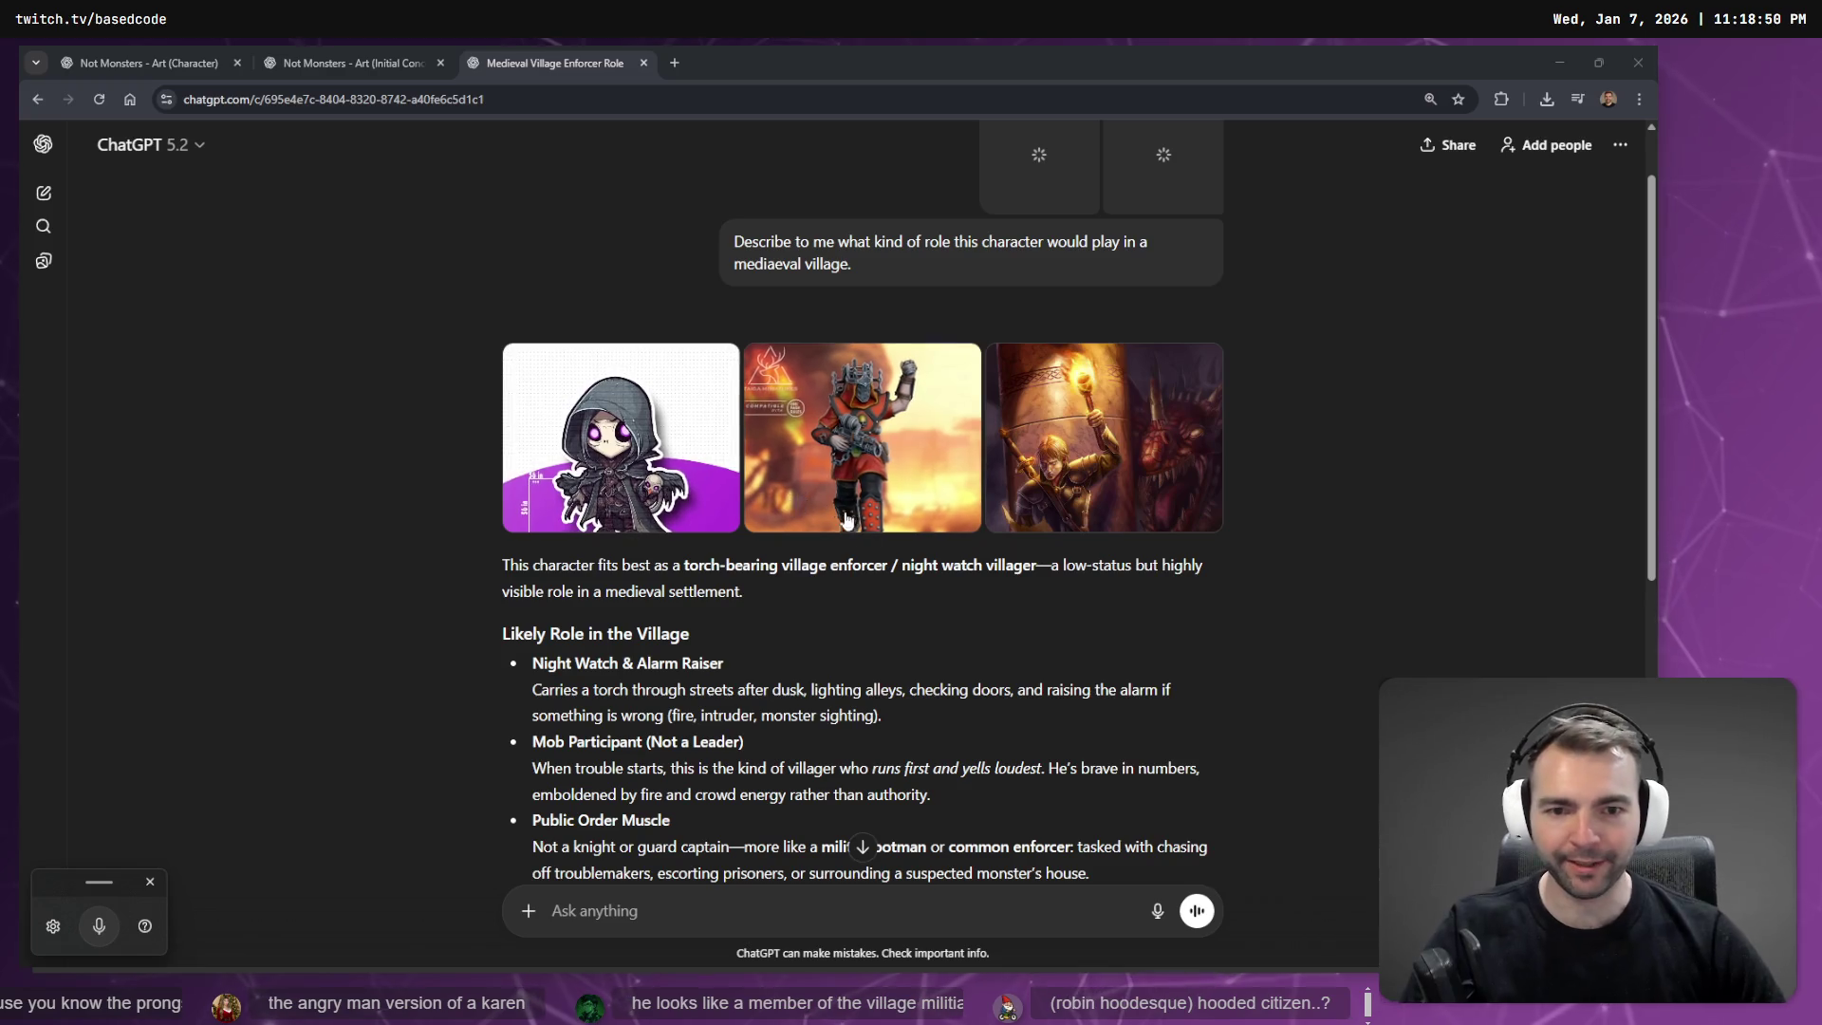
{"action": "left_click_drag", "start_coordinate": [907, 573], "coordinate": [1009, 572]}
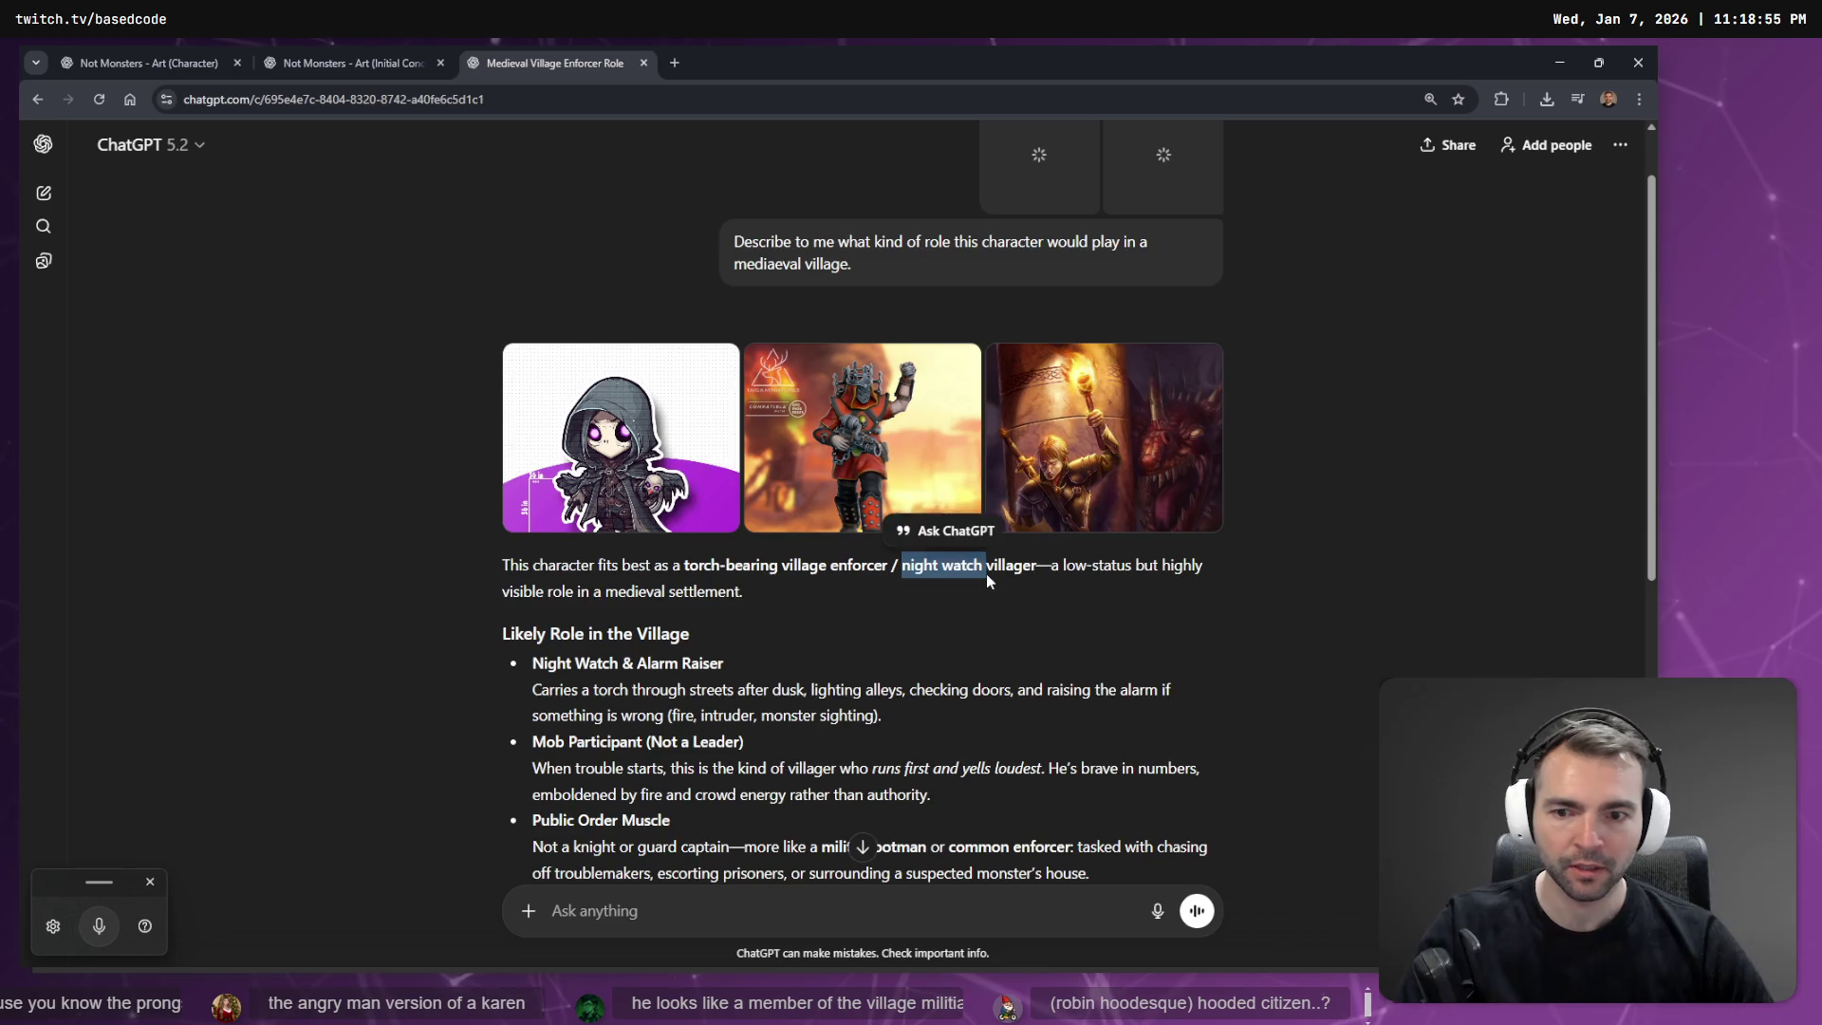
{"action": "scroll", "coordinate": [978, 579], "scroll_direction": "down", "scroll_amount": 1}
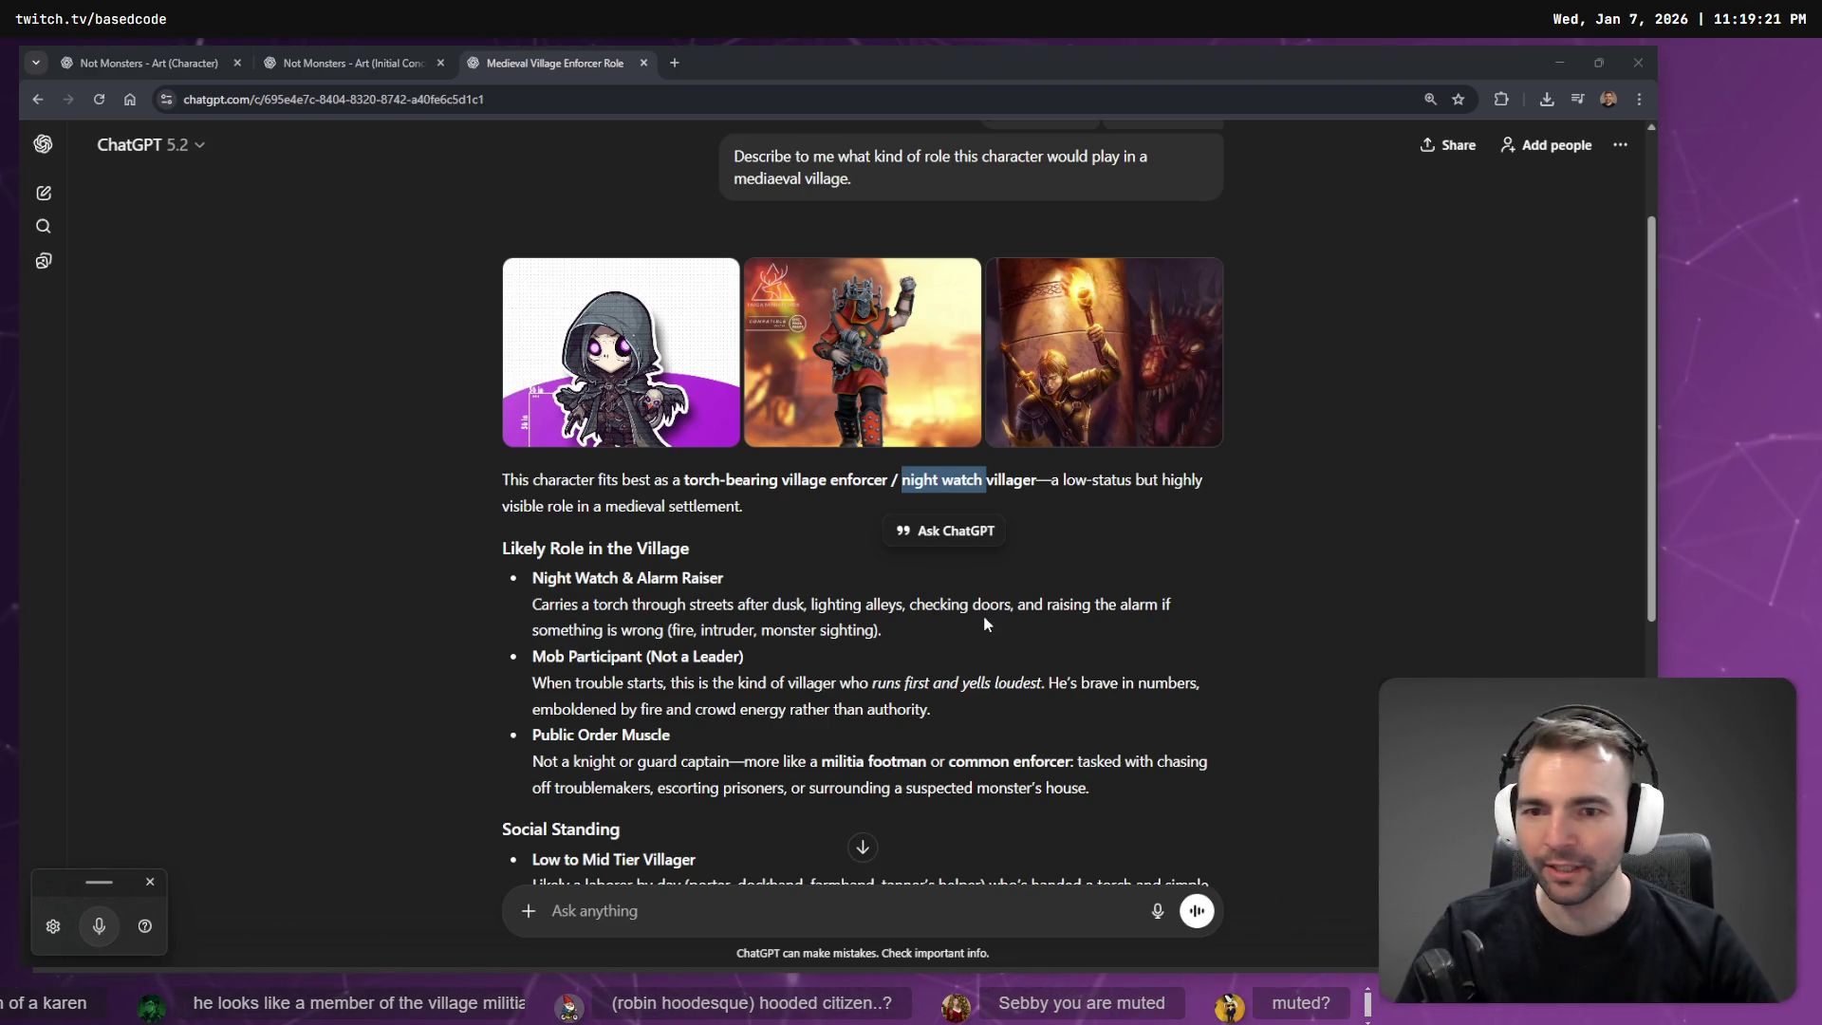
{"action": "left_click", "coordinate": [995, 478]}
{"action": "scroll", "coordinate": [995, 479], "scroll_direction": "down", "scroll_amount": 1}
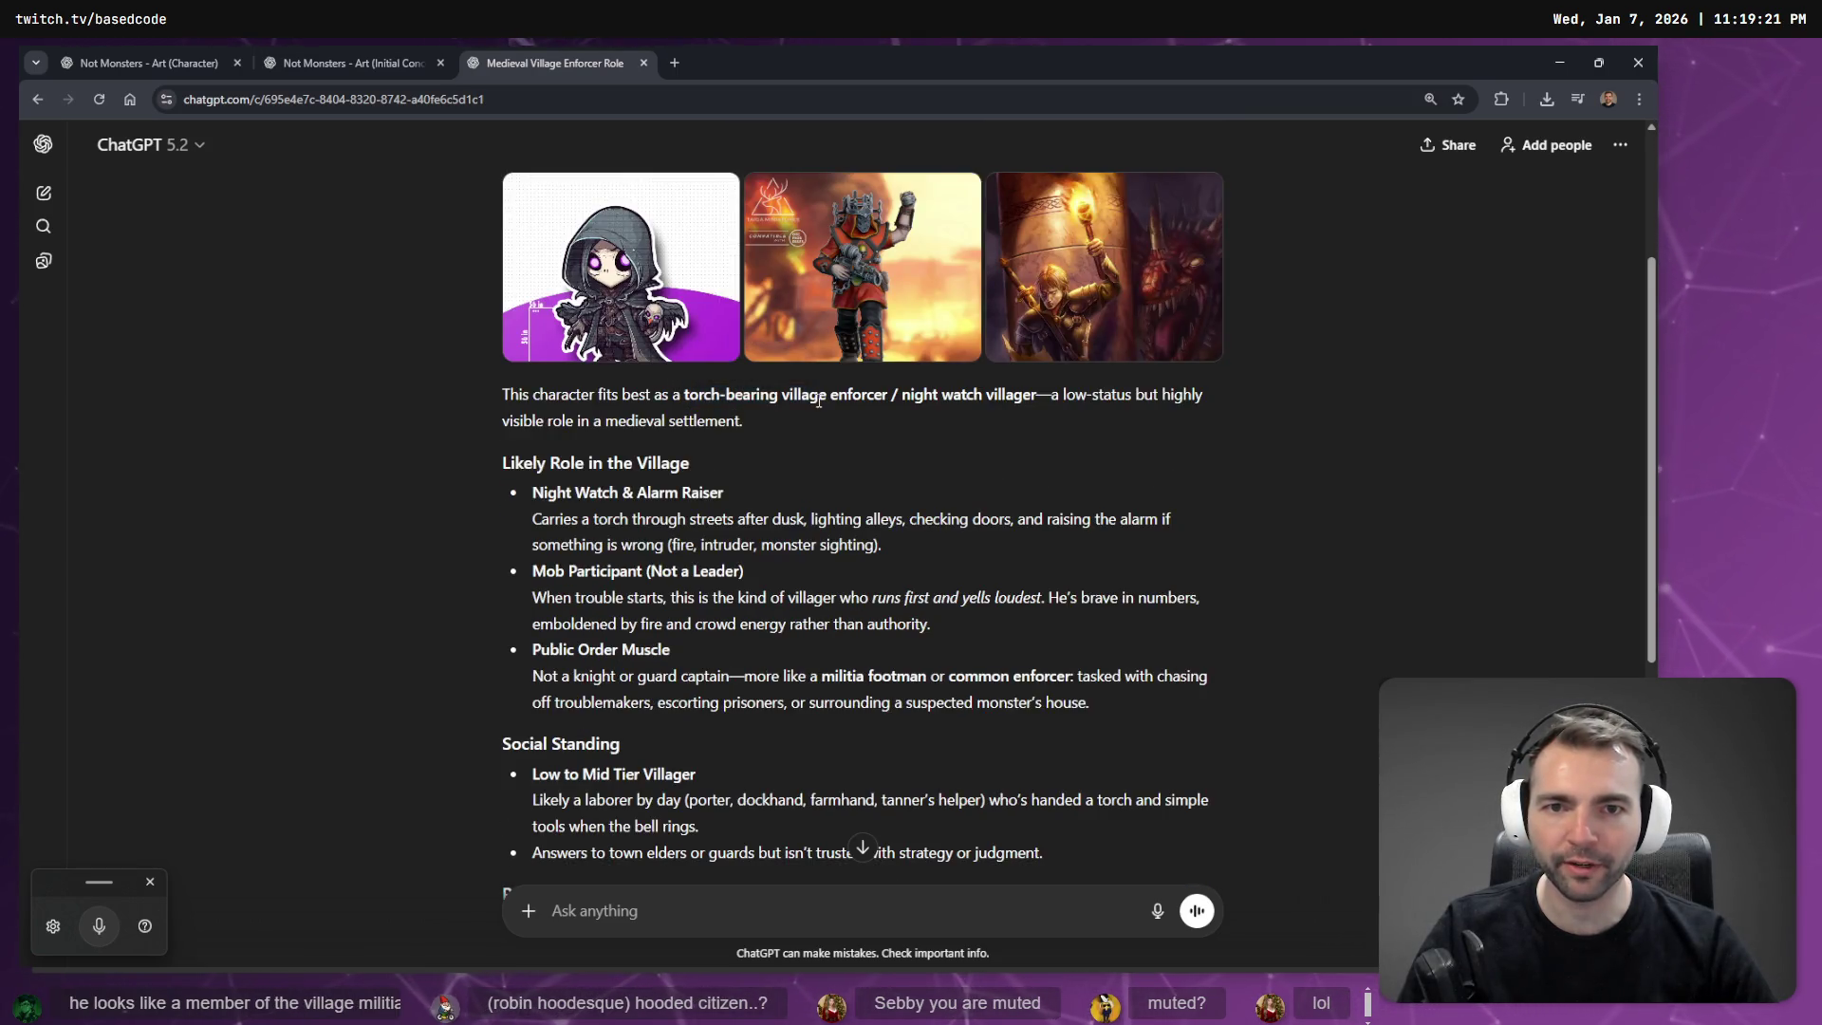
{"action": "scroll", "coordinate": [795, 353], "scroll_direction": "down", "scroll_amount": 2}
{"action": "scroll", "coordinate": [795, 354], "scroll_direction": "down", "scroll_amount": 4}
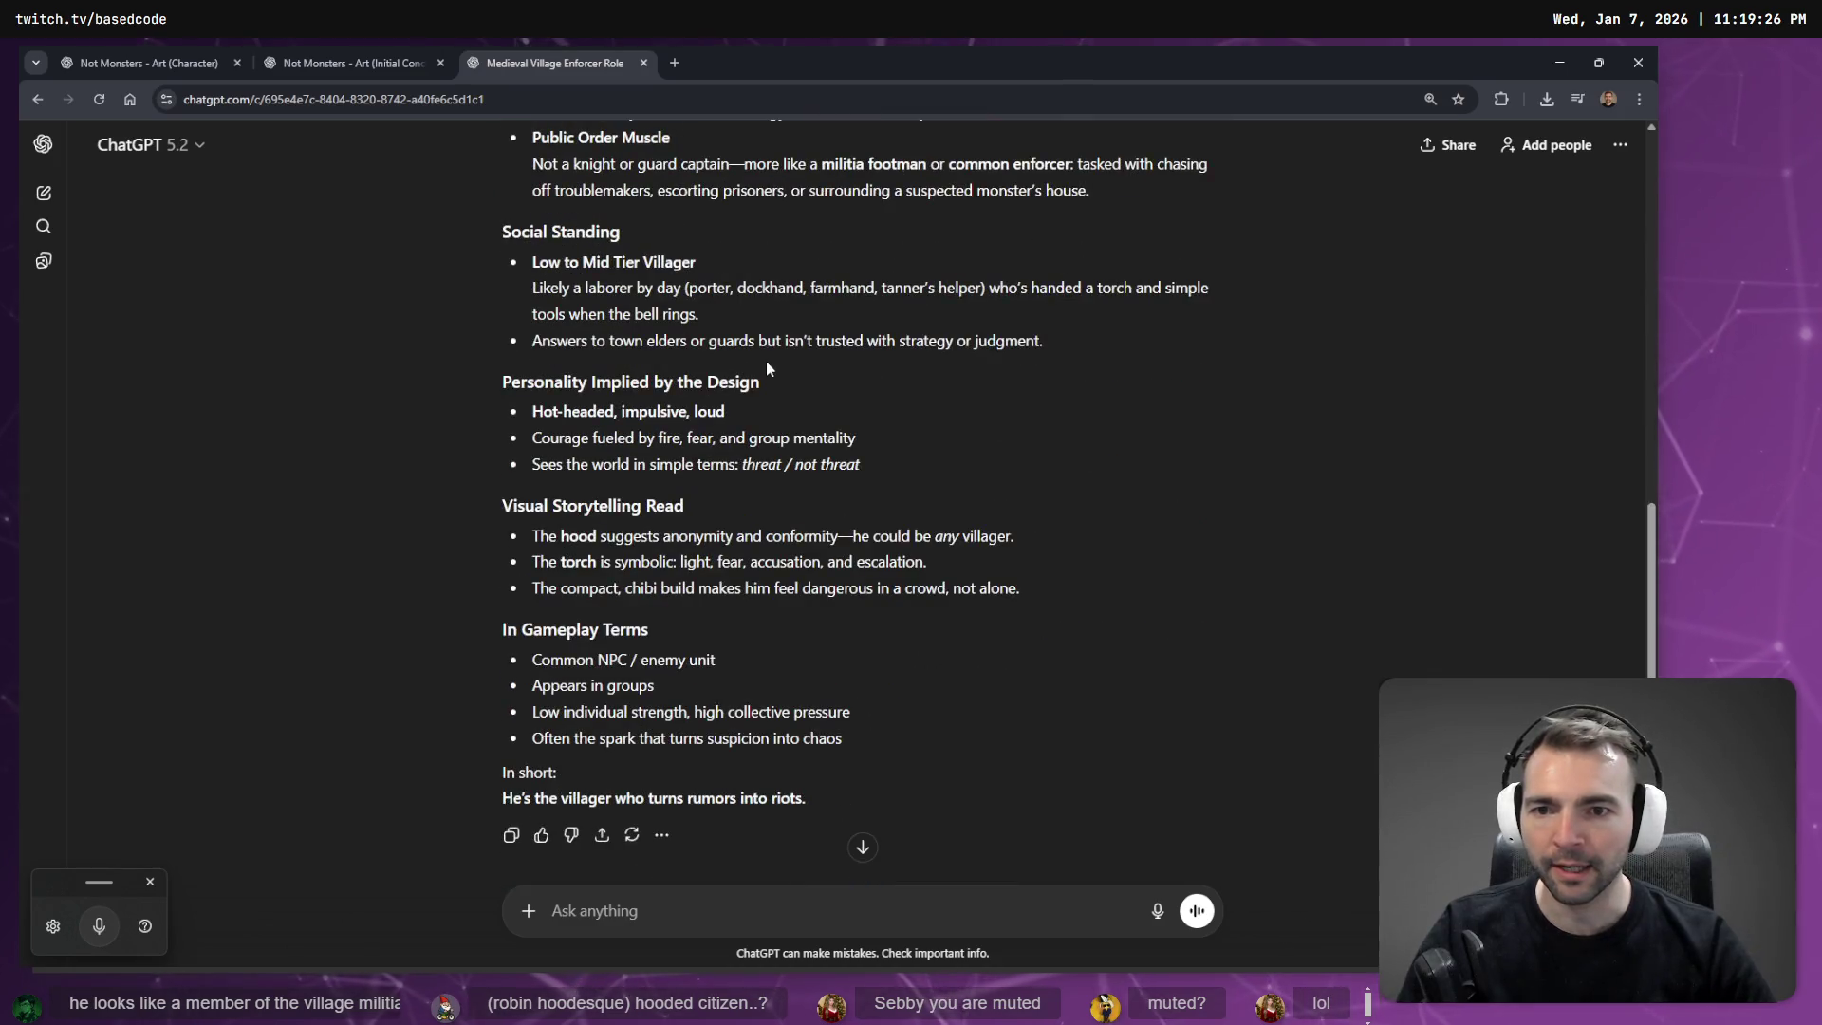
{"action": "scroll", "coordinate": [767, 360], "scroll_direction": "up", "scroll_amount": 2}
{"action": "scroll", "coordinate": [525, 516], "scroll_direction": "up", "scroll_amount": 4}
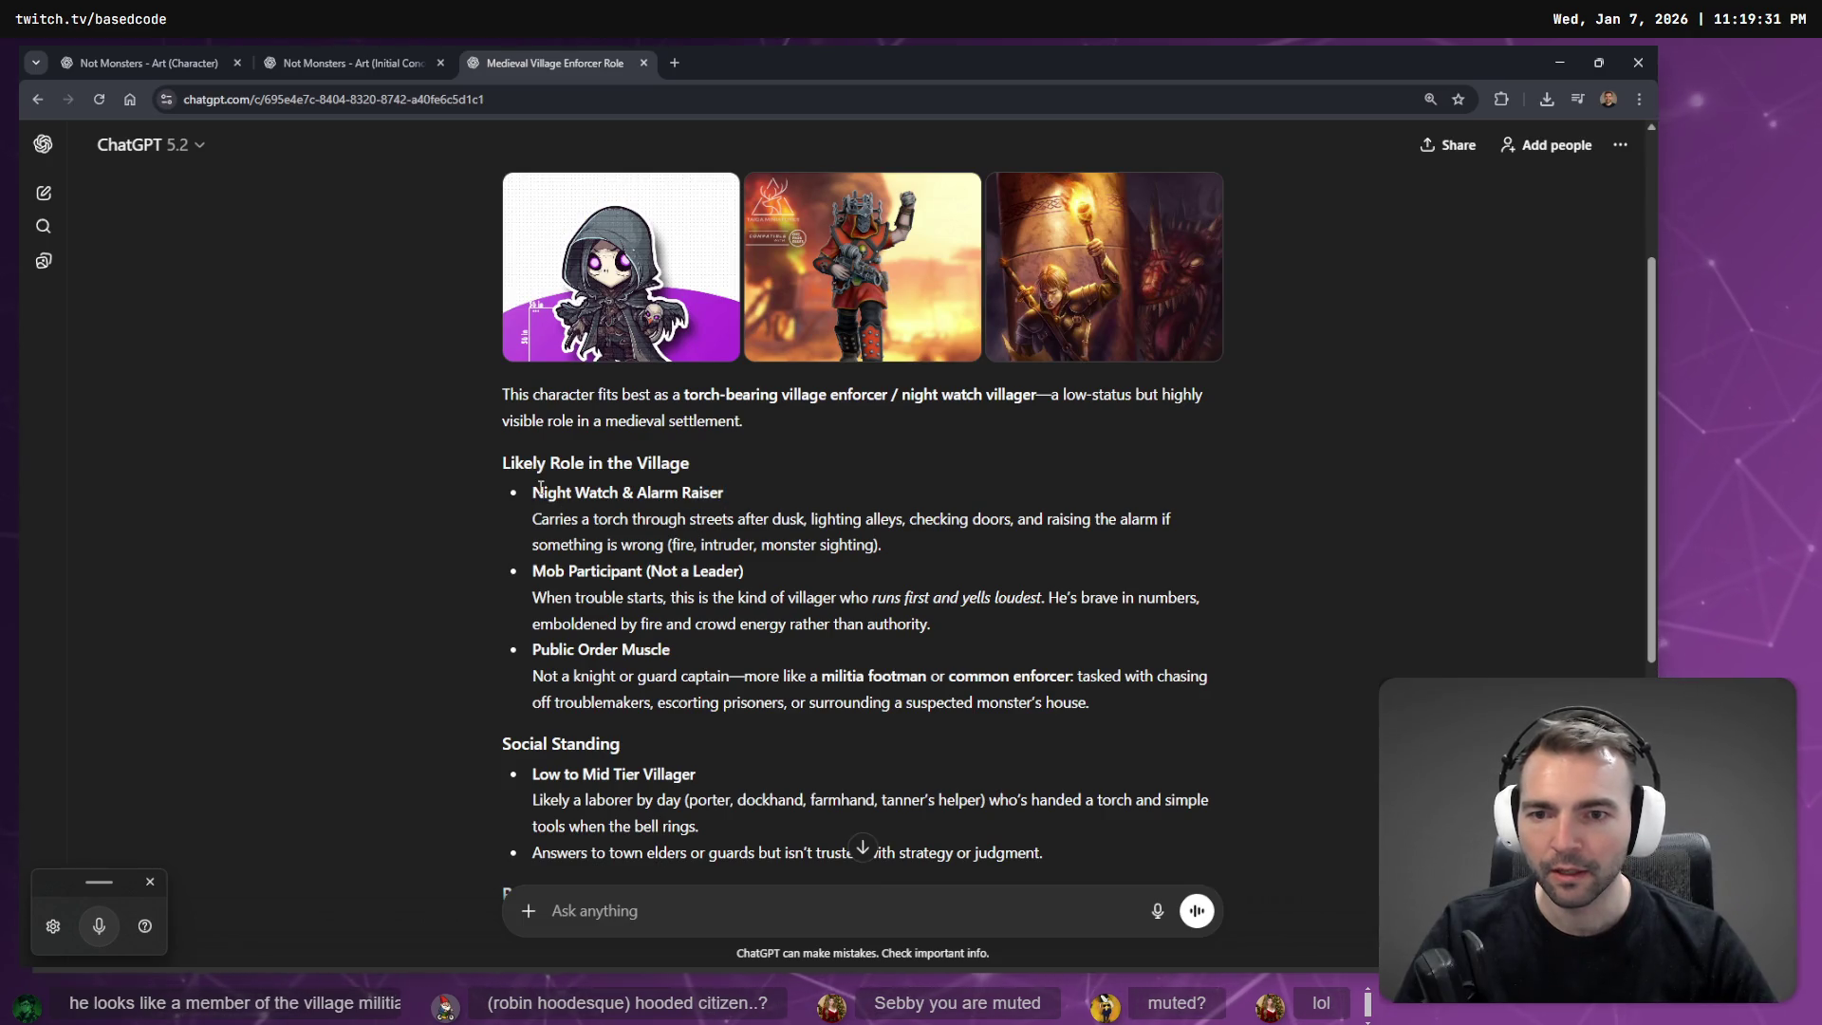
Highlight the Night Watch, Mob Participant, Public Order Muscle and Mid Tier Villager headings in turn.
{"action": "left_click_drag", "start_coordinate": [544, 492], "coordinate": [619, 492]}
{"action": "left_click", "coordinate": [667, 493]}
{"action": "left_click_drag", "start_coordinate": [544, 571], "coordinate": [638, 570]}
{"action": "left_click", "coordinate": [737, 576]}
{"action": "left_click_drag", "start_coordinate": [534, 650], "coordinate": [670, 649]}
{"action": "left_click", "coordinate": [728, 617]}
{"action": "scroll", "coordinate": [728, 617], "scroll_direction": "down", "scroll_amount": 1}
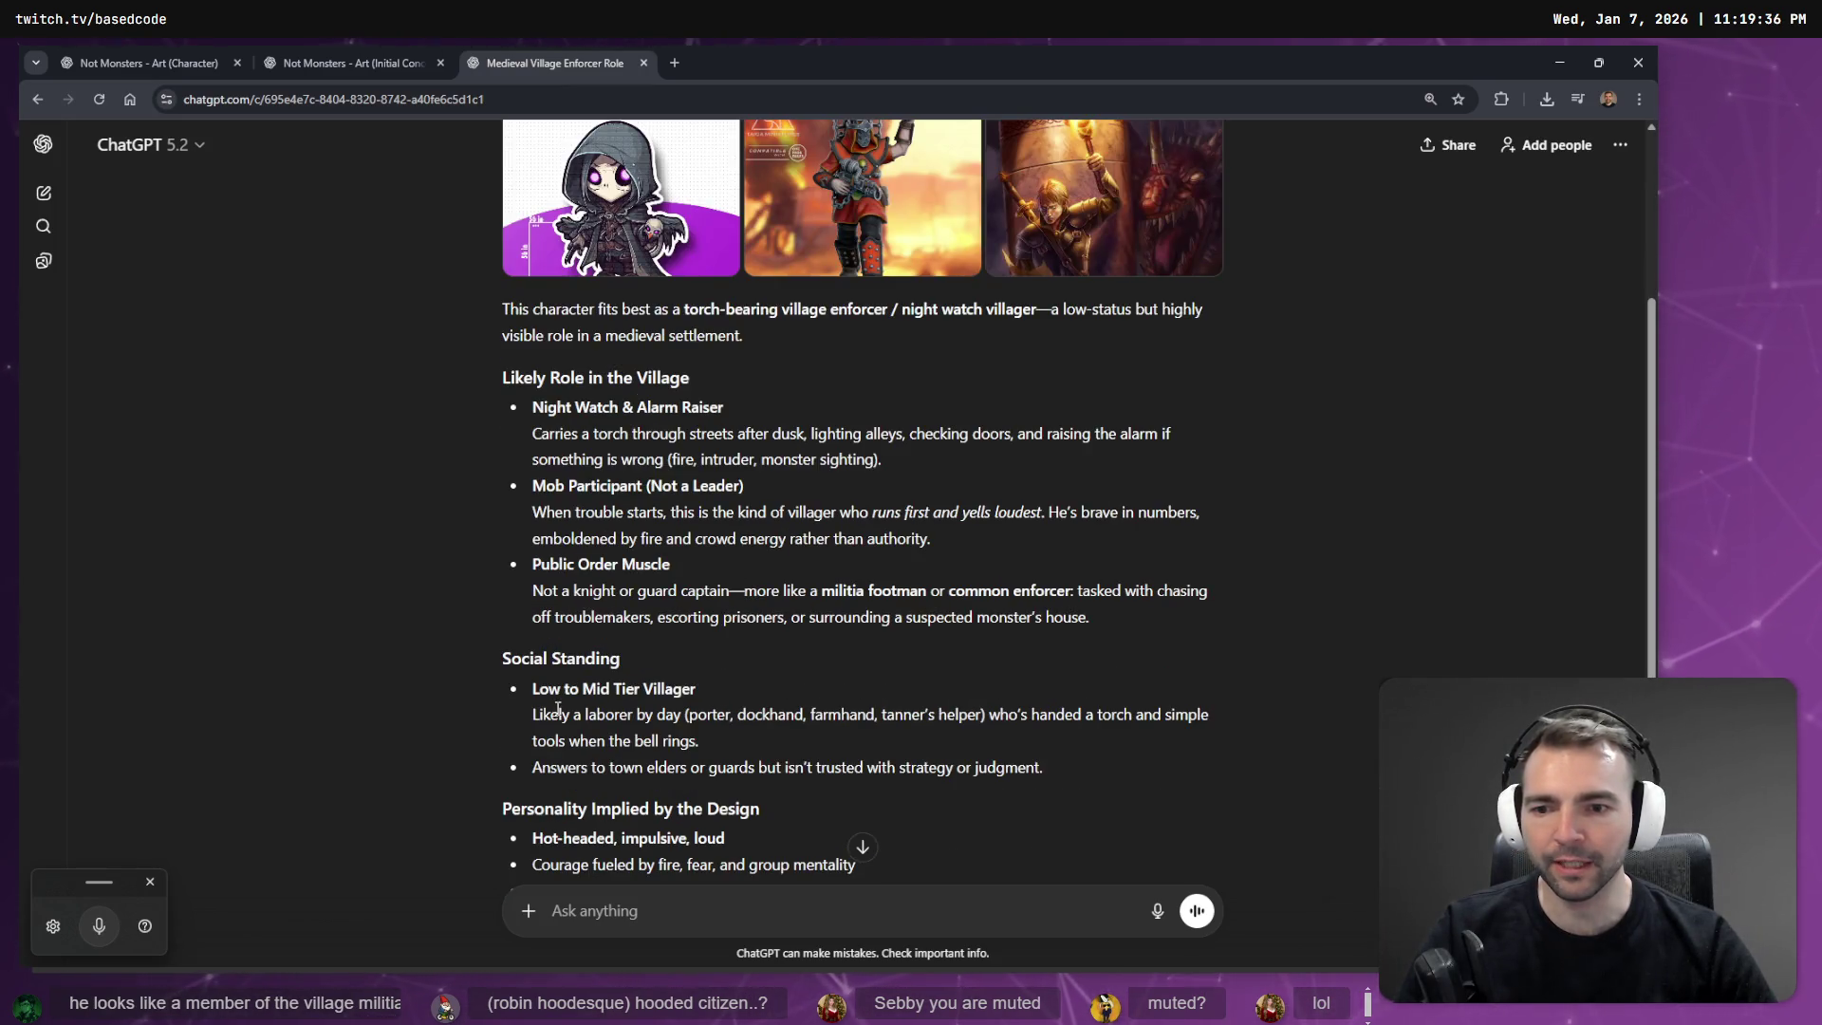
{"action": "left_click_drag", "start_coordinate": [581, 688], "coordinate": [696, 688]}
{"action": "left_click", "coordinate": [738, 692]}
{"action": "scroll", "coordinate": [731, 693], "scroll_direction": "down", "scroll_amount": 2}
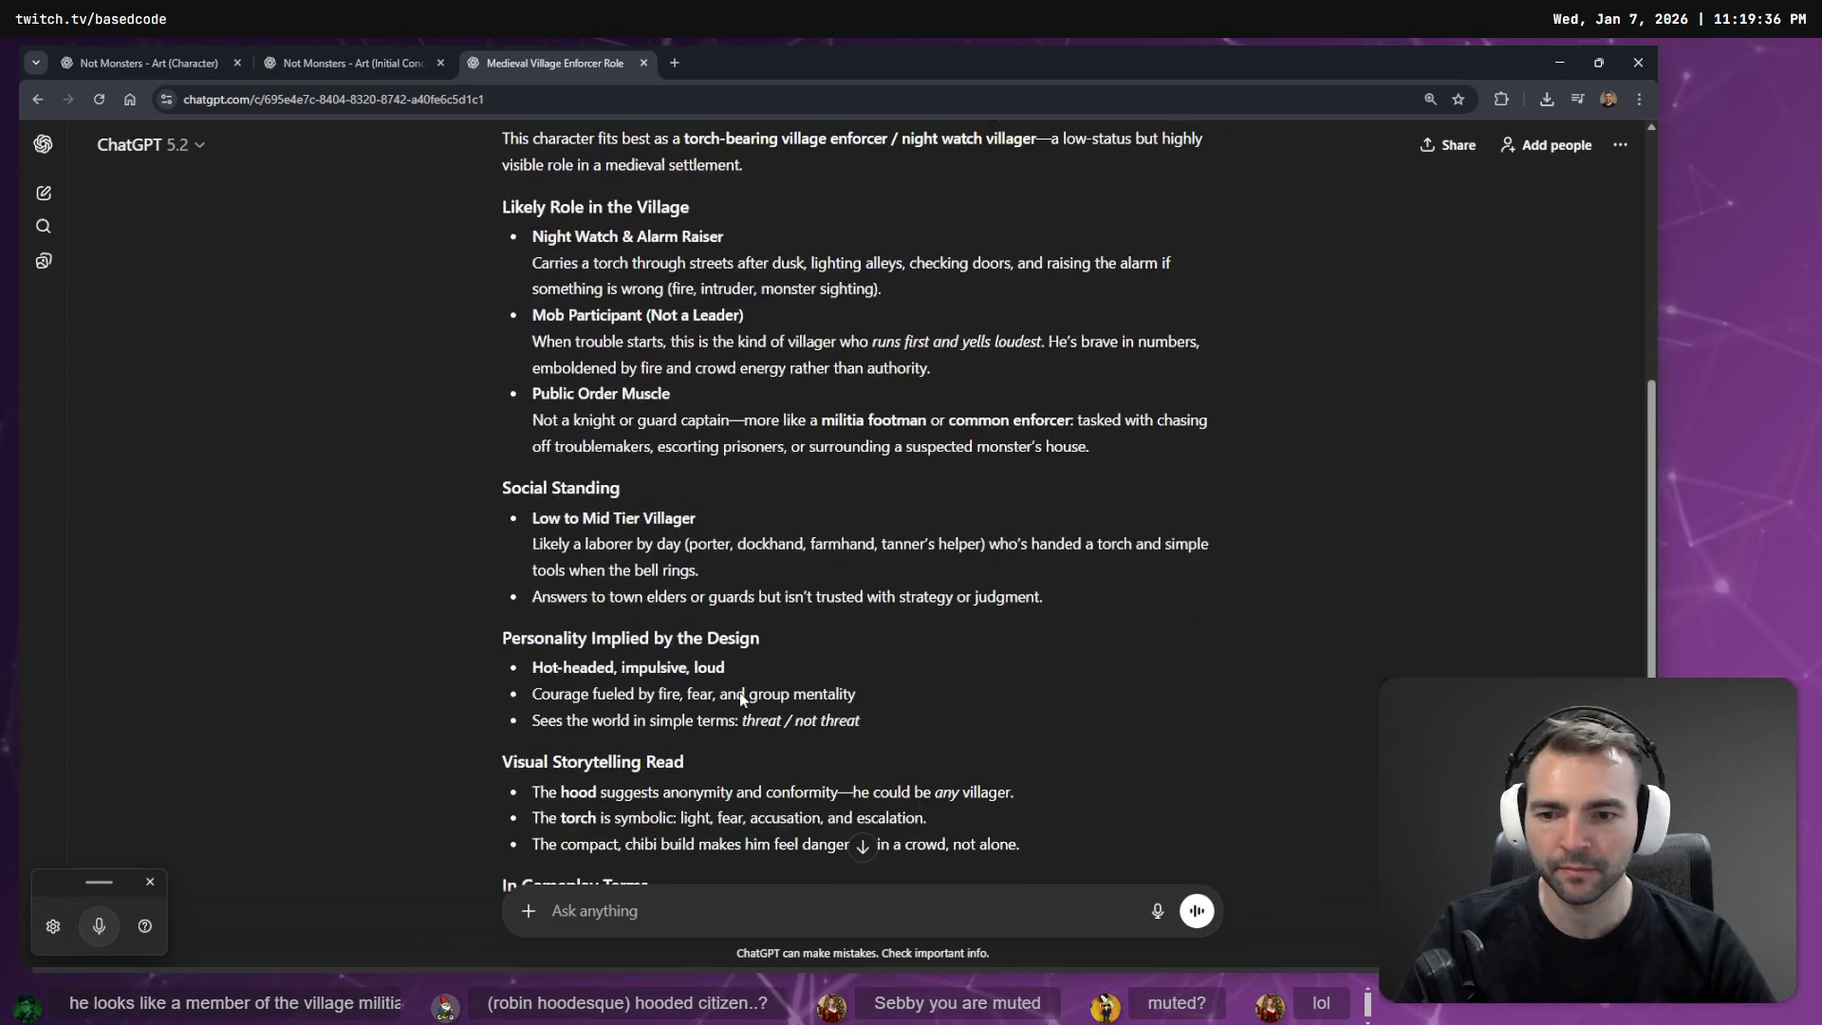
{"action": "scroll", "coordinate": [703, 679], "scroll_direction": "up", "scroll_amount": 5}
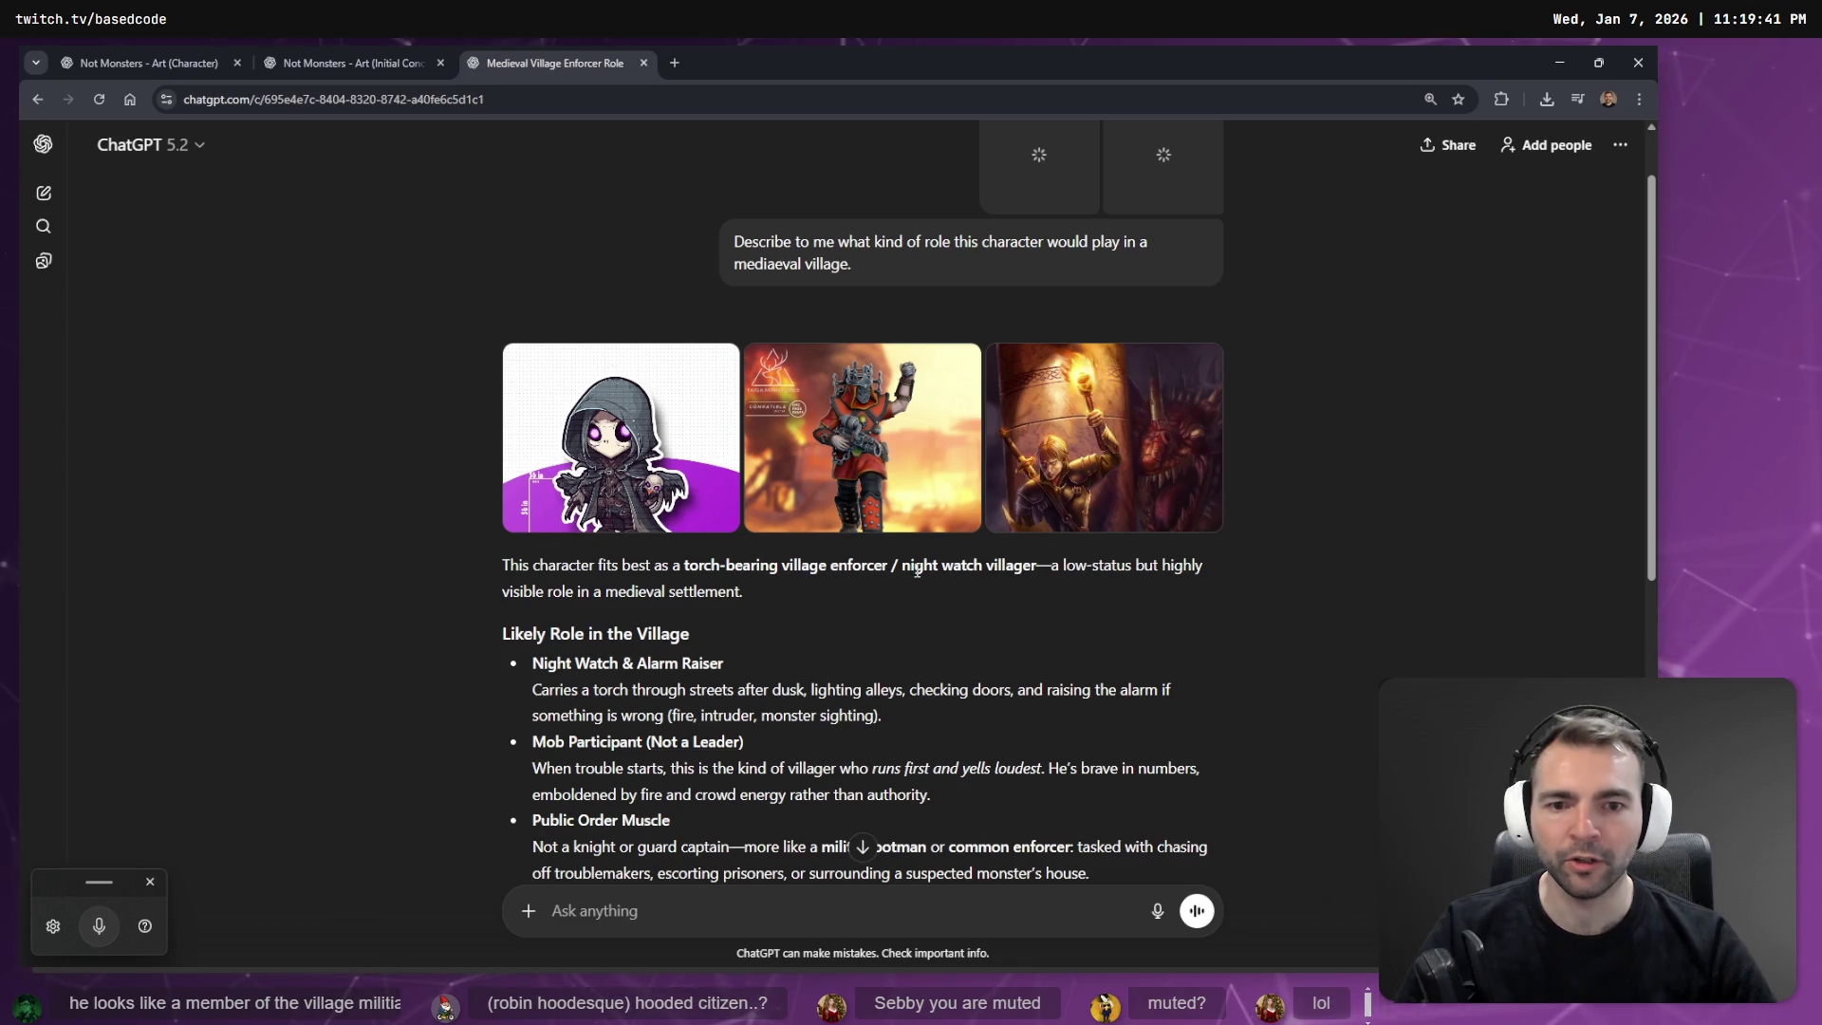
{"action": "scroll", "coordinate": [555, 154], "scroll_direction": "down", "scroll_amount": 1}
In the character art chat, add ', the night watchman' after 'images' and send the prompt.
{"action": "key", "text": "ctrl+shift+Tab"}
{"action": "key", "text": "ctrl+shift+Tab"}
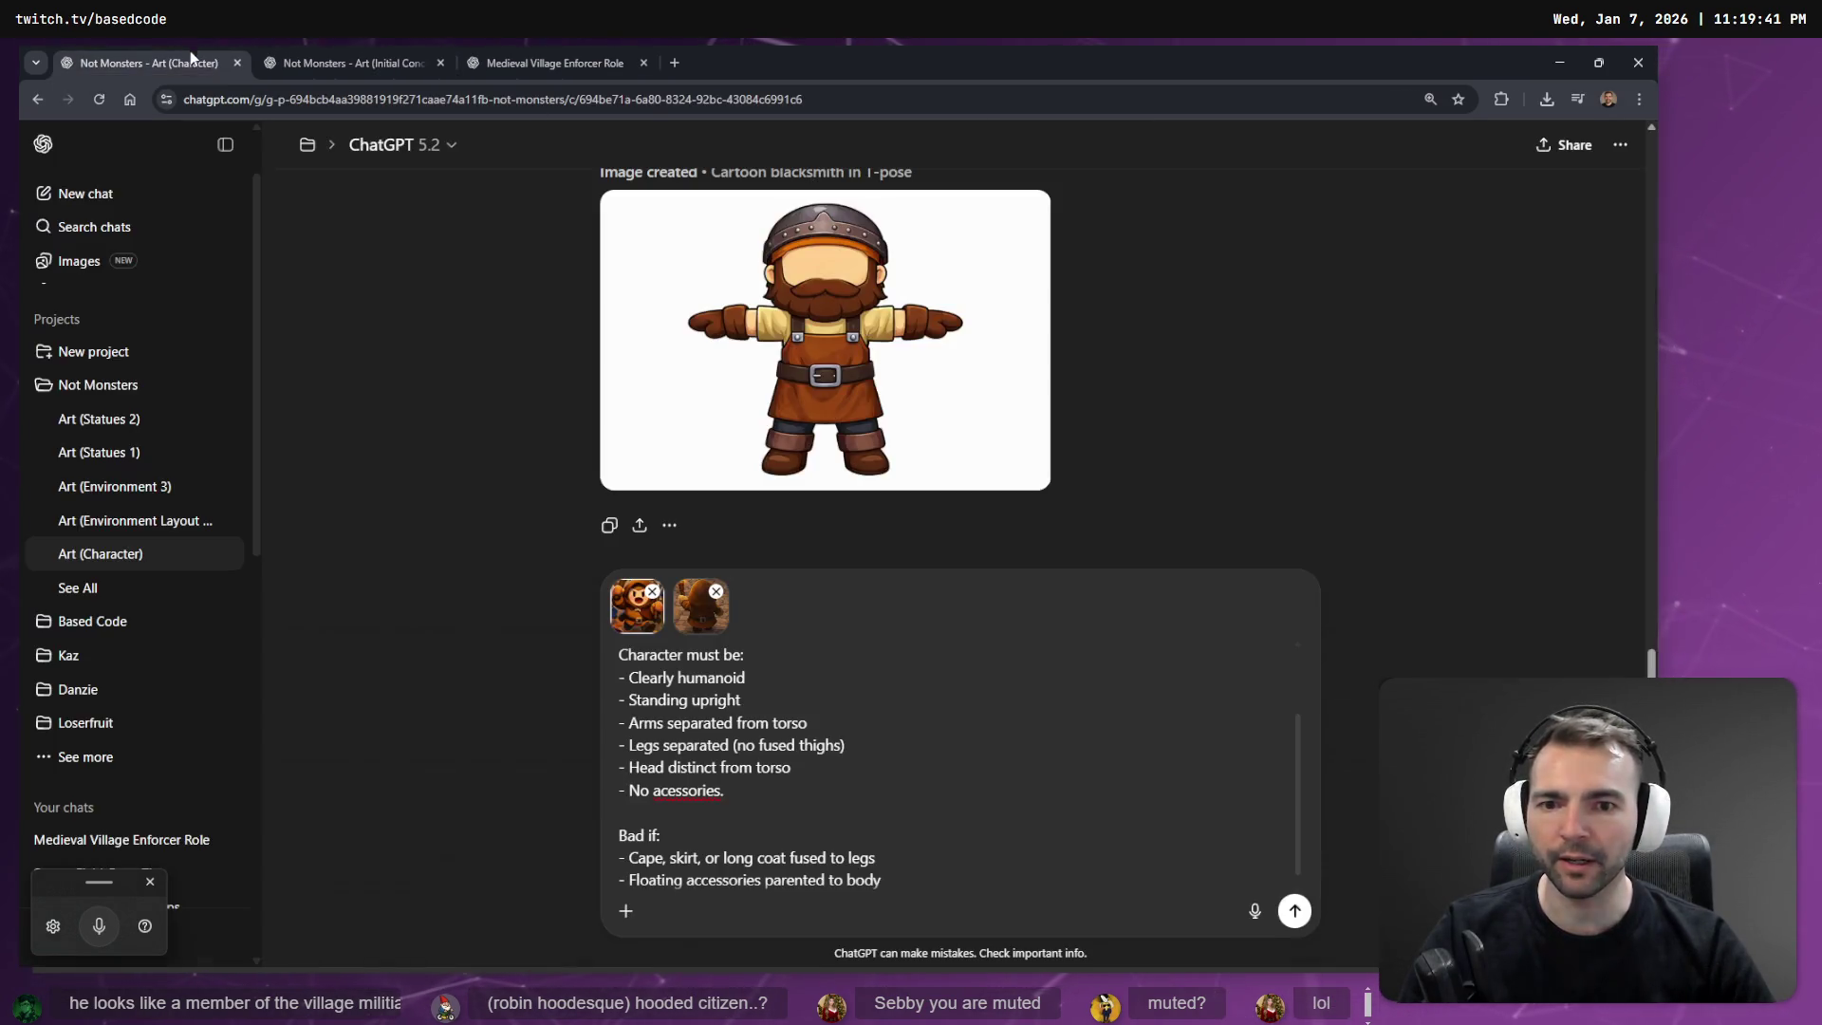
{"action": "scroll", "coordinate": [767, 728], "scroll_direction": "up", "scroll_amount": 2}
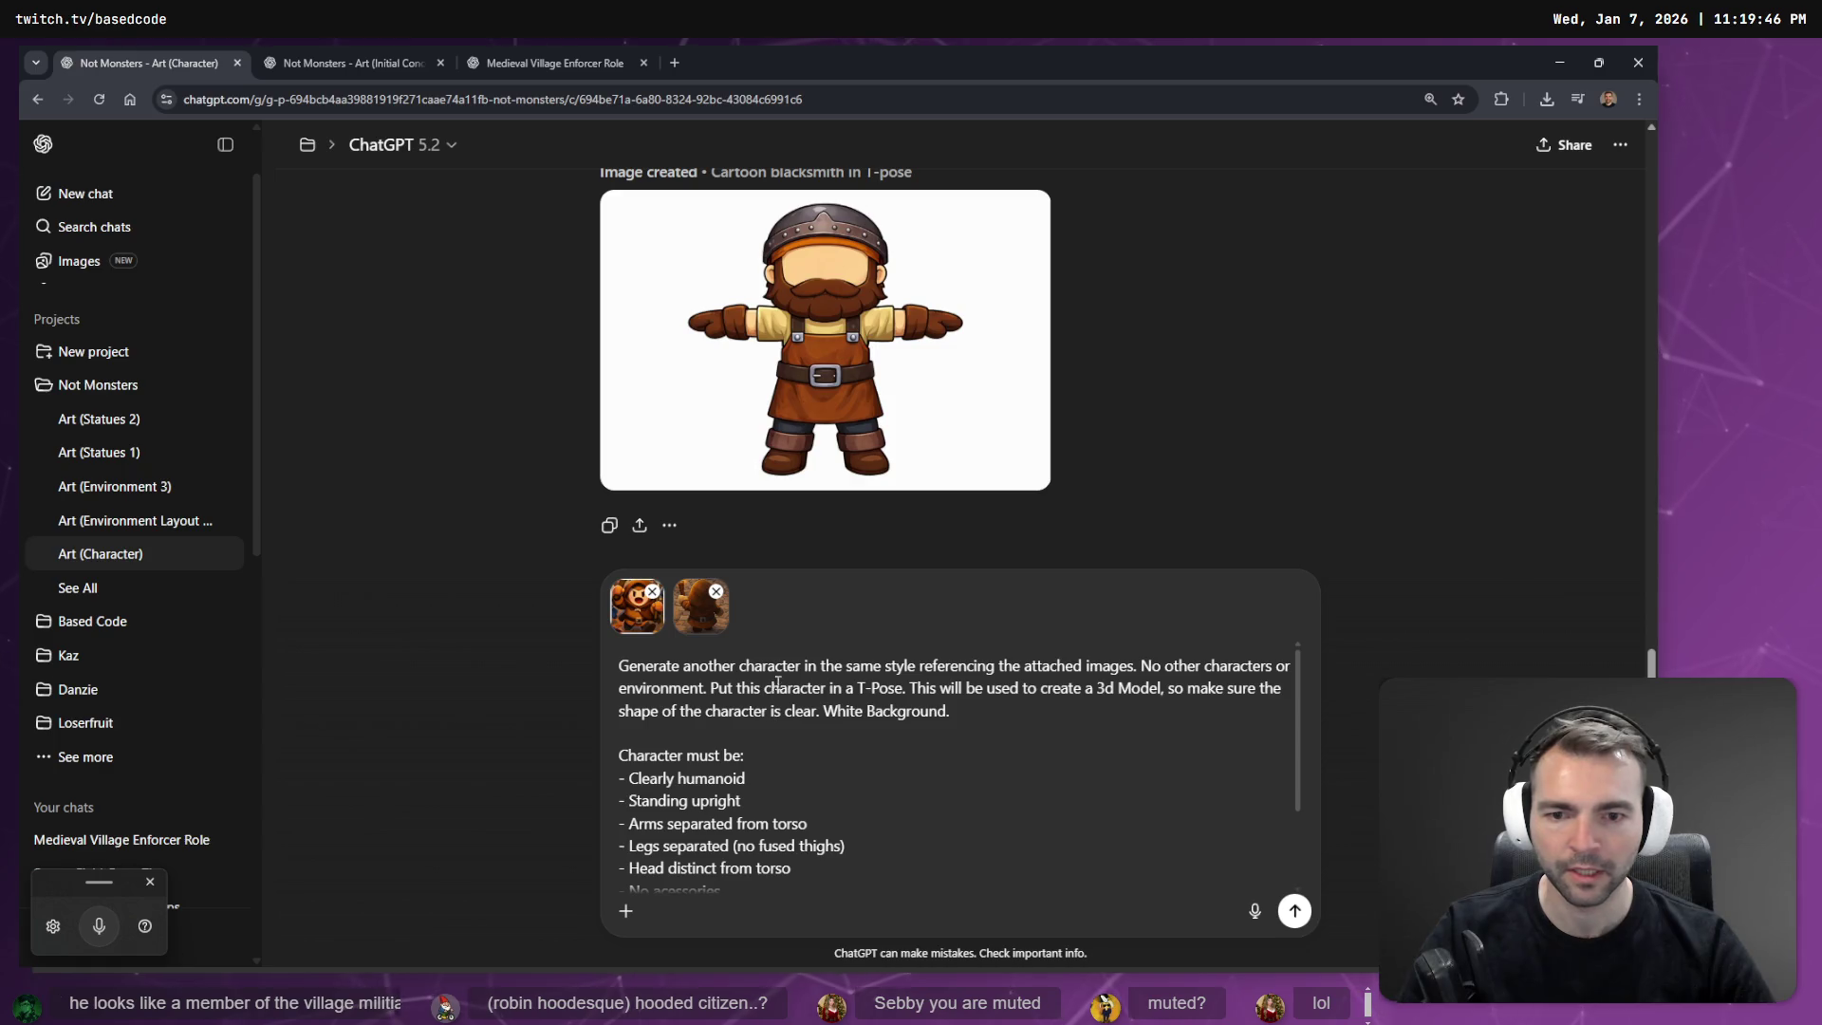
{"action": "left_click", "coordinate": [1136, 668]}
{"action": "type", "text": ", the night watc"}
{"action": "type", "text": "hmen"}
{"action": "key", "text": "BackSpace"}
{"action": "key", "text": "BackSpace"}
{"action": "key", "text": "BackSpace"}
{"action": "type", "text": "watchman"}
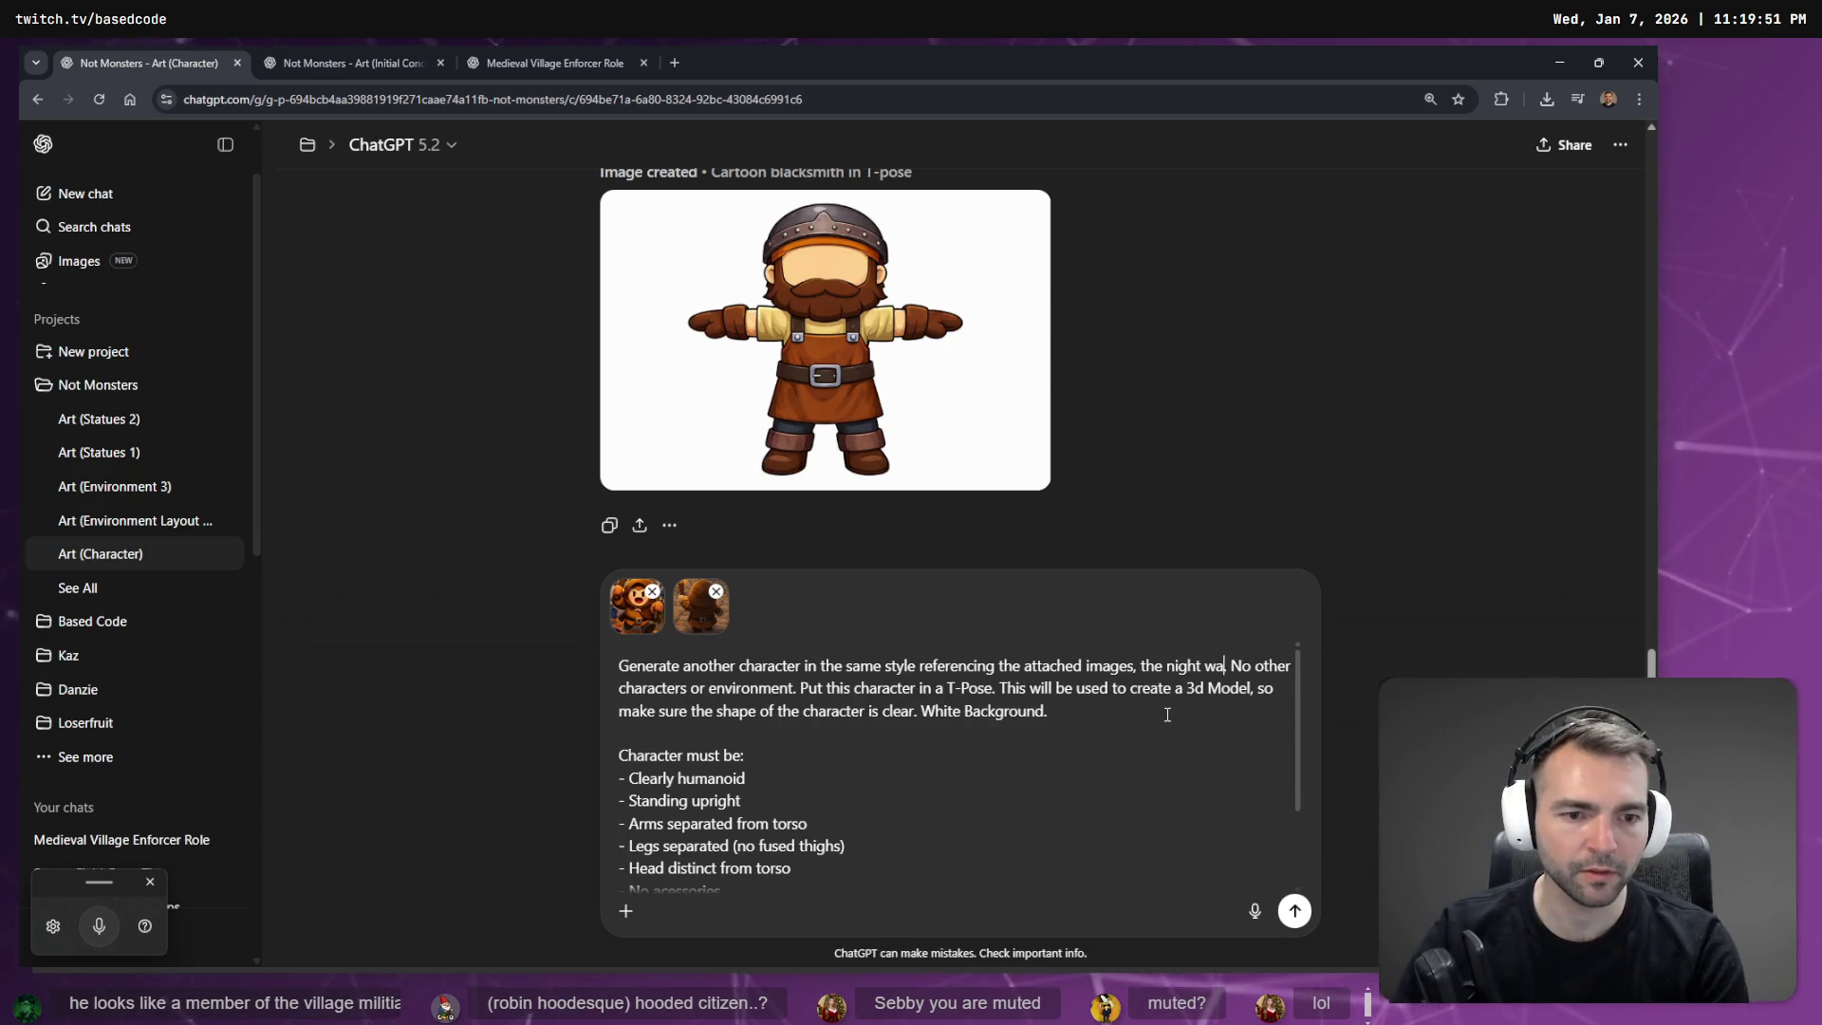
{"action": "scroll", "coordinate": [1232, 870], "scroll_direction": "down", "scroll_amount": 2}
{"action": "left_click", "coordinate": [1300, 926]}
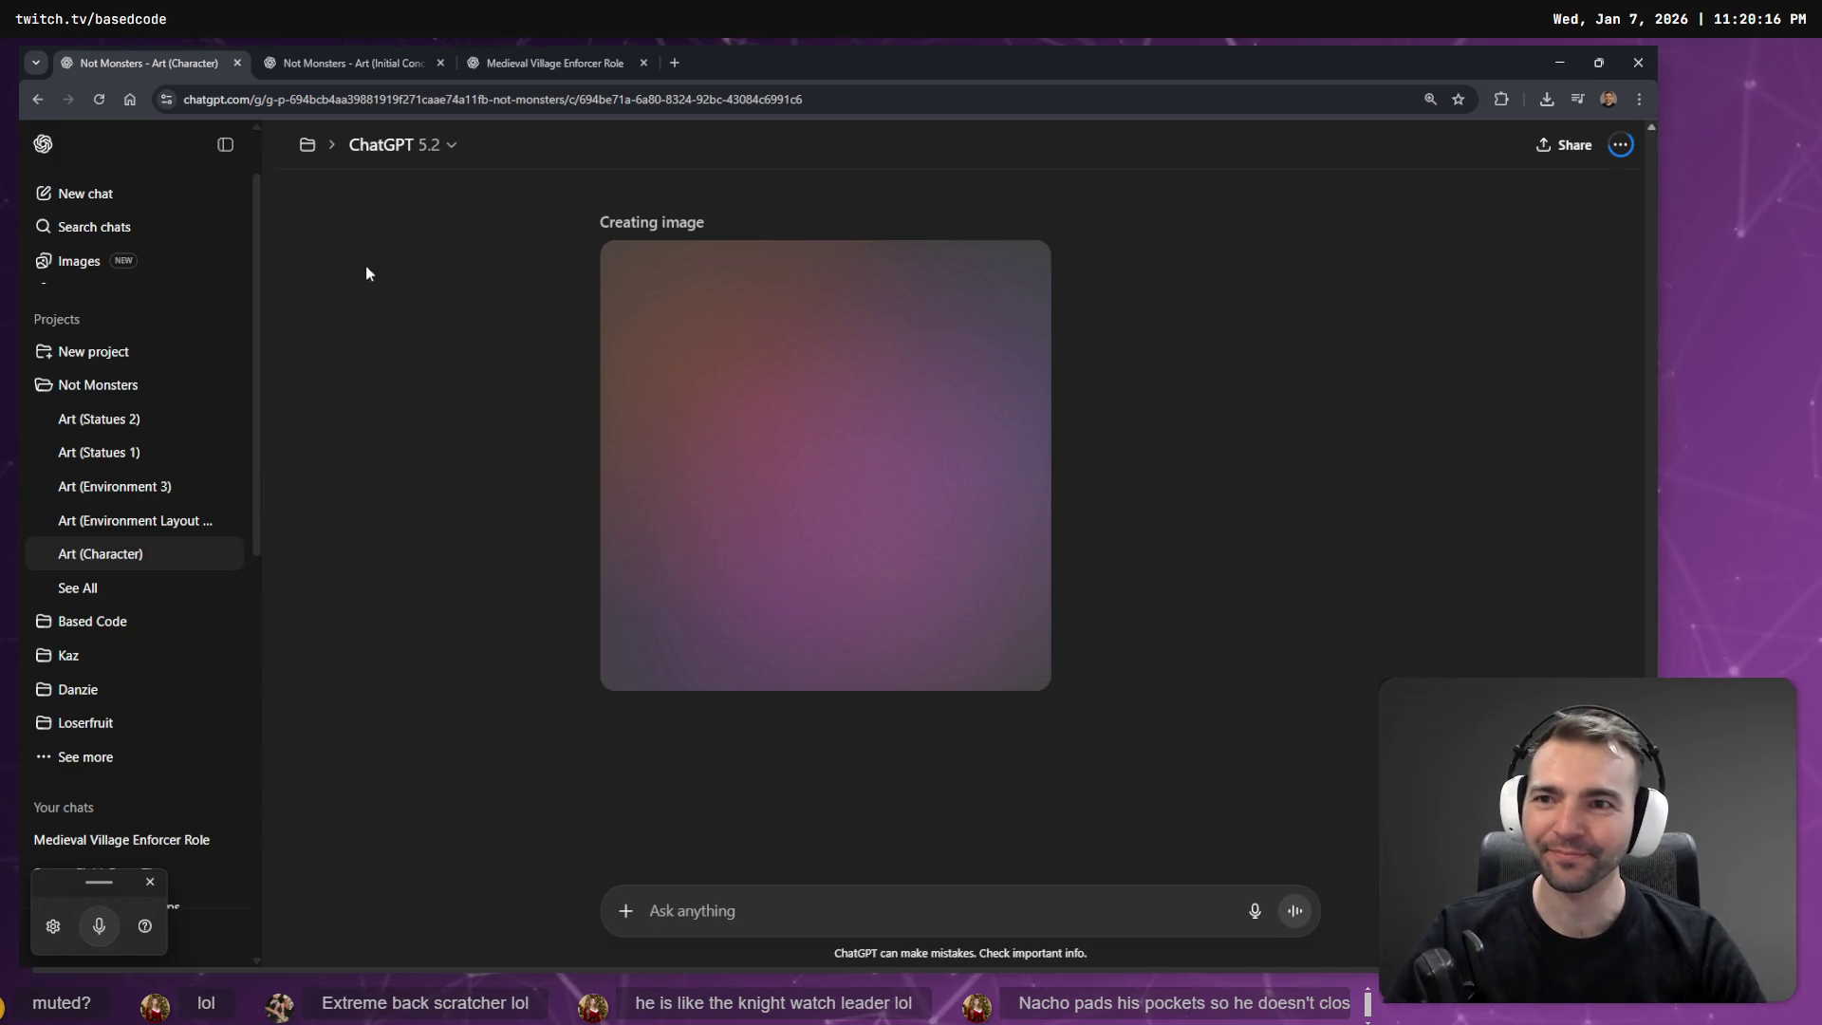
Delete the Medieval Village Enforcer Role chat and confirm the deletion.
{"action": "left_click", "coordinate": [376, 66]}
{"action": "left_click", "coordinate": [602, 55]}
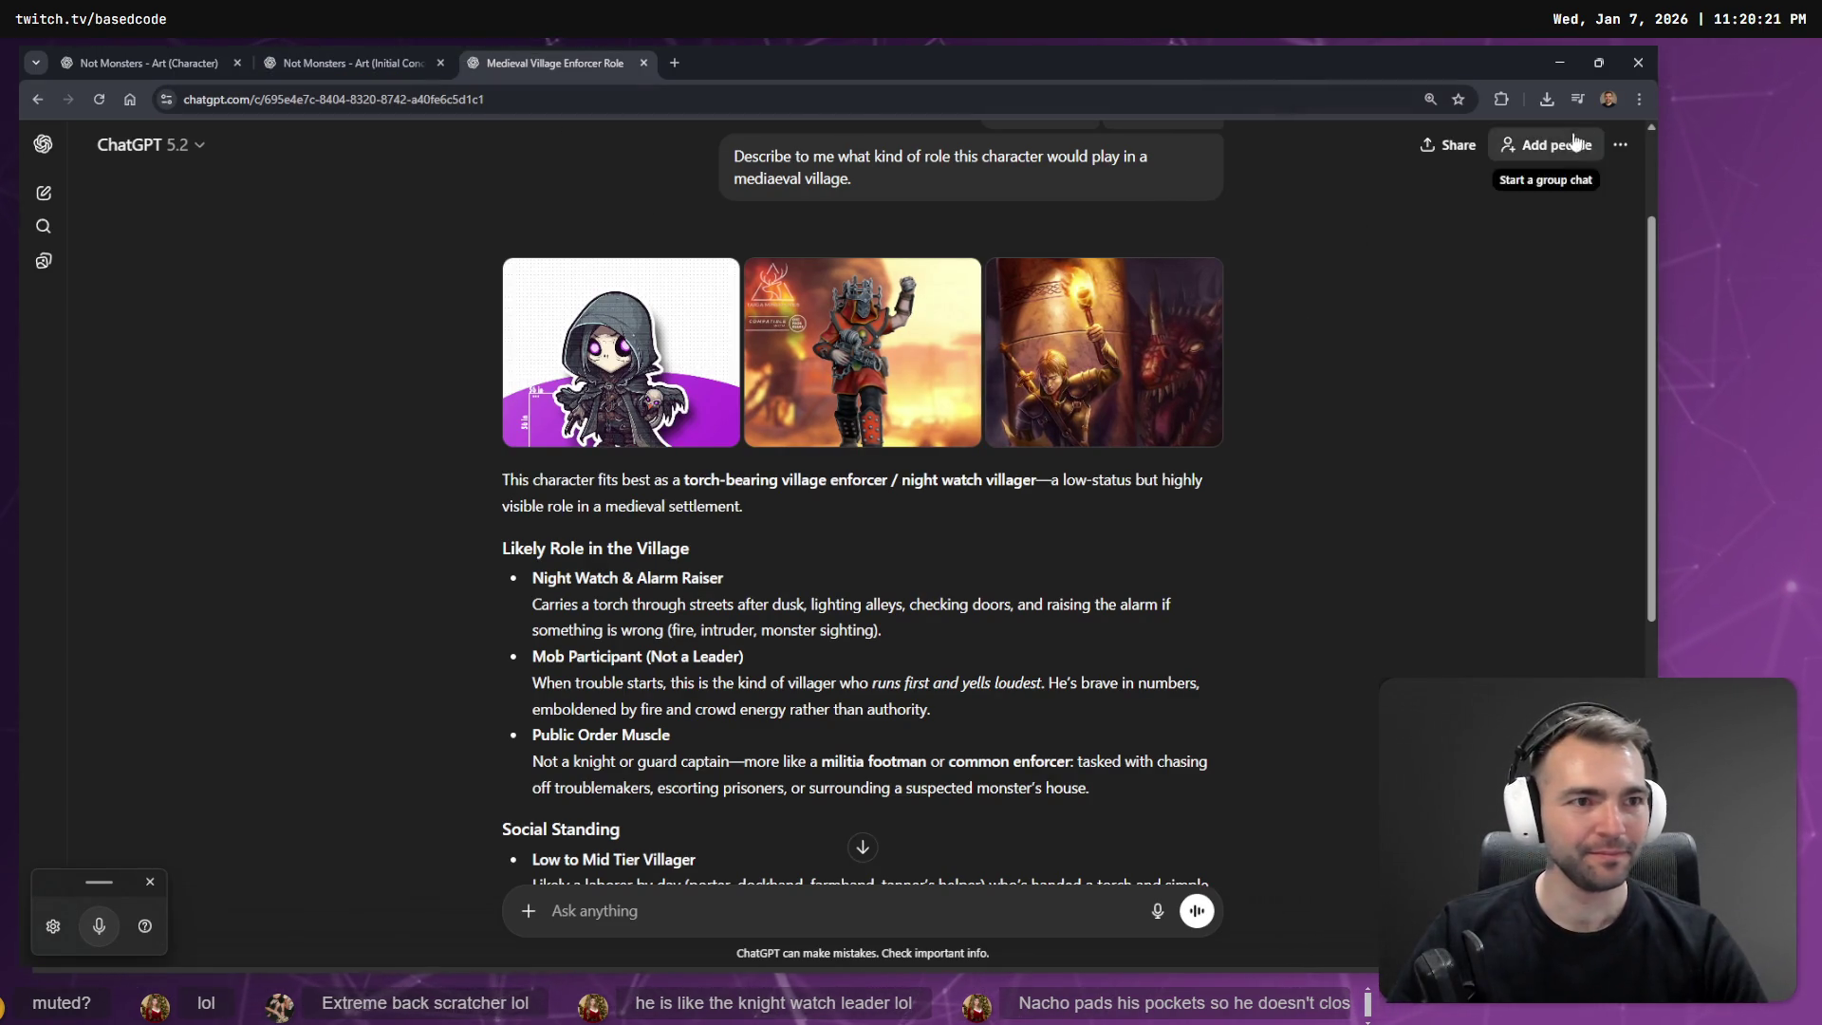
{"action": "left_click", "coordinate": [1620, 145]}
{"action": "left_click", "coordinate": [1263, 490]}
{"action": "key", "text": "ctrl+shift+BackSpace"}
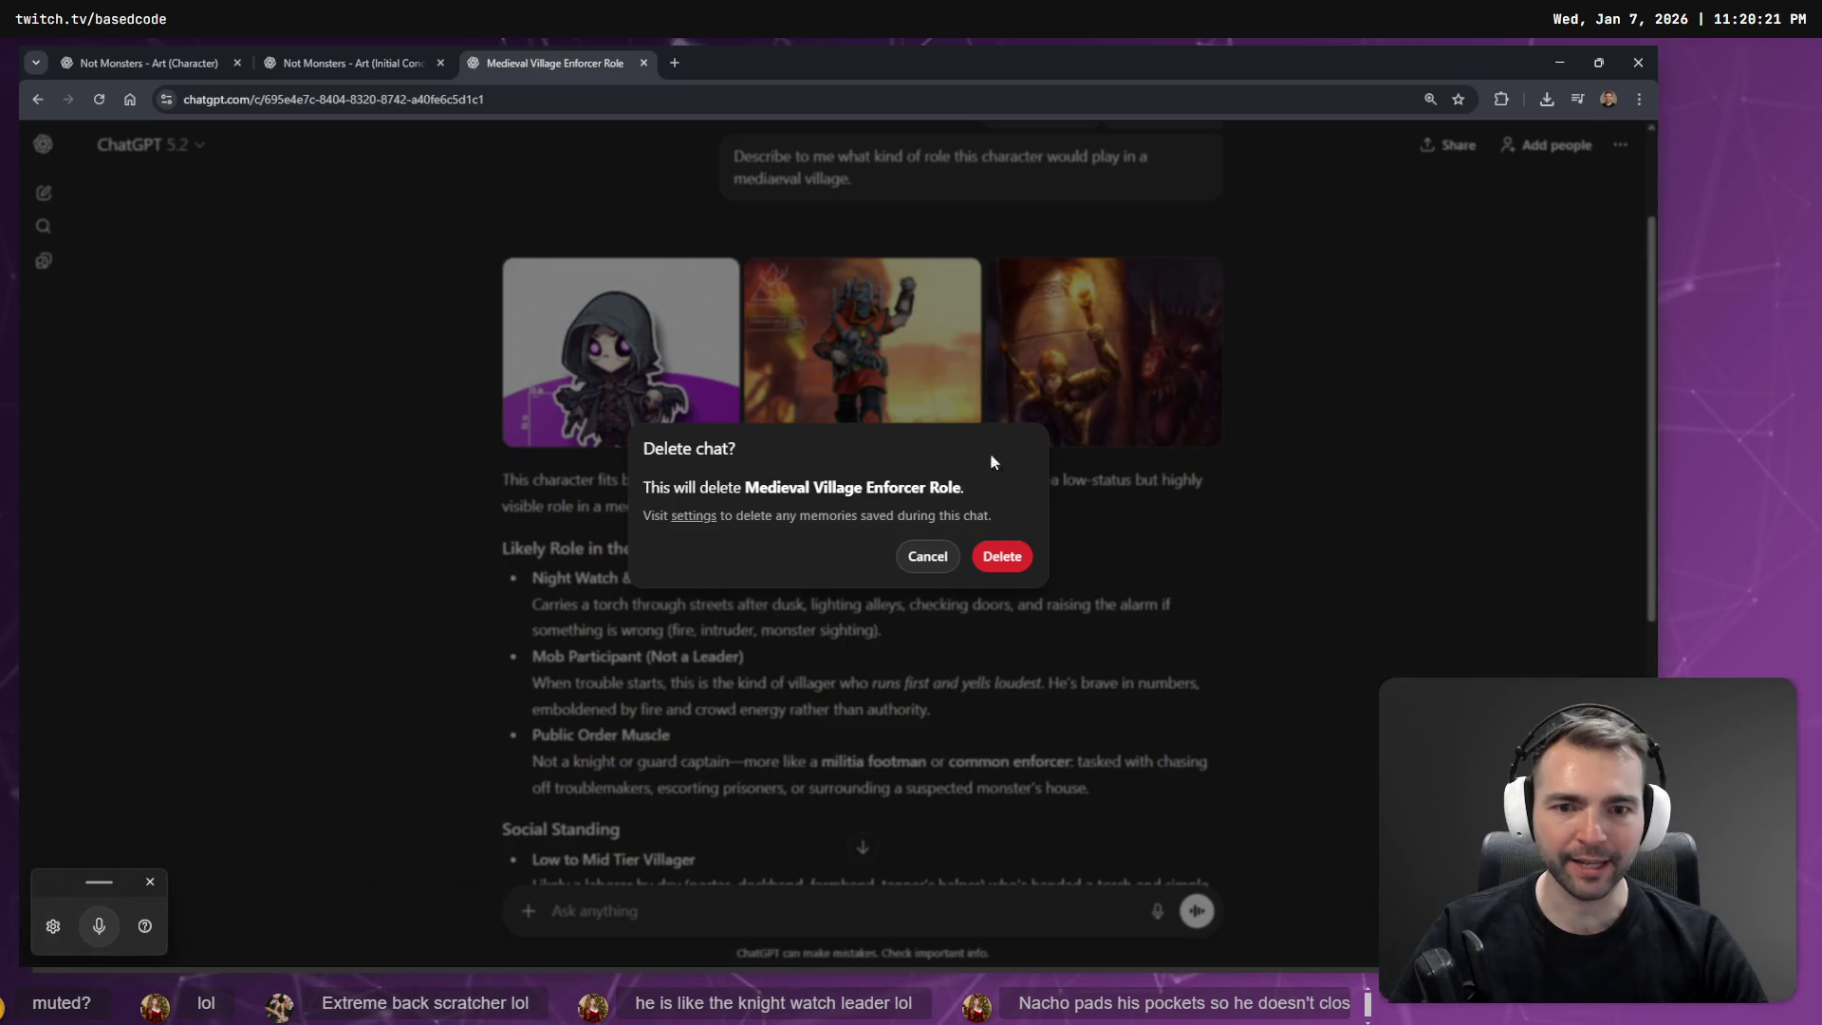
{"action": "left_click", "coordinate": [1027, 562]}
Open the generated image in the initial concept art chat.
{"action": "left_click", "coordinate": [378, 49]}
{"action": "left_click", "coordinate": [562, 47]}
{"action": "left_click", "coordinate": [333, 47]}
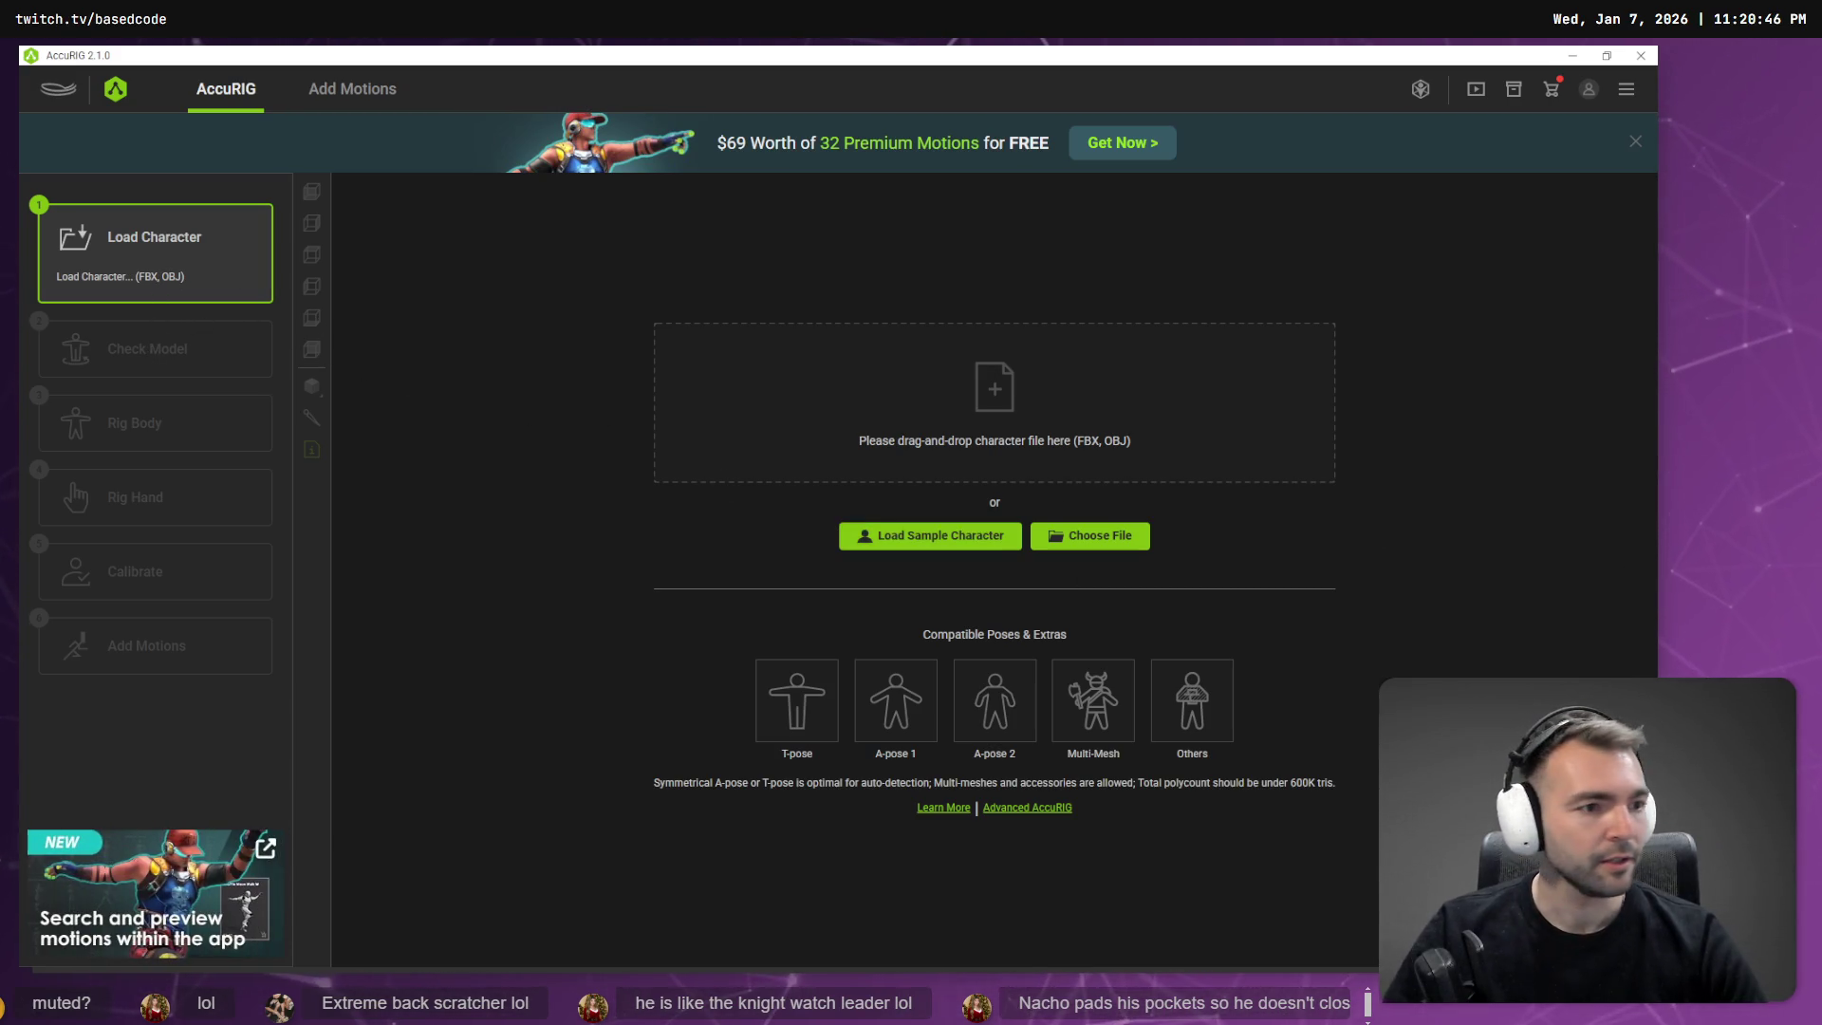
In Godot, collapse Semtex, expand Sabreman, select Sabreman.fbx and fly closer to the villagers.
{"action": "key", "text": "alt+Tab"}
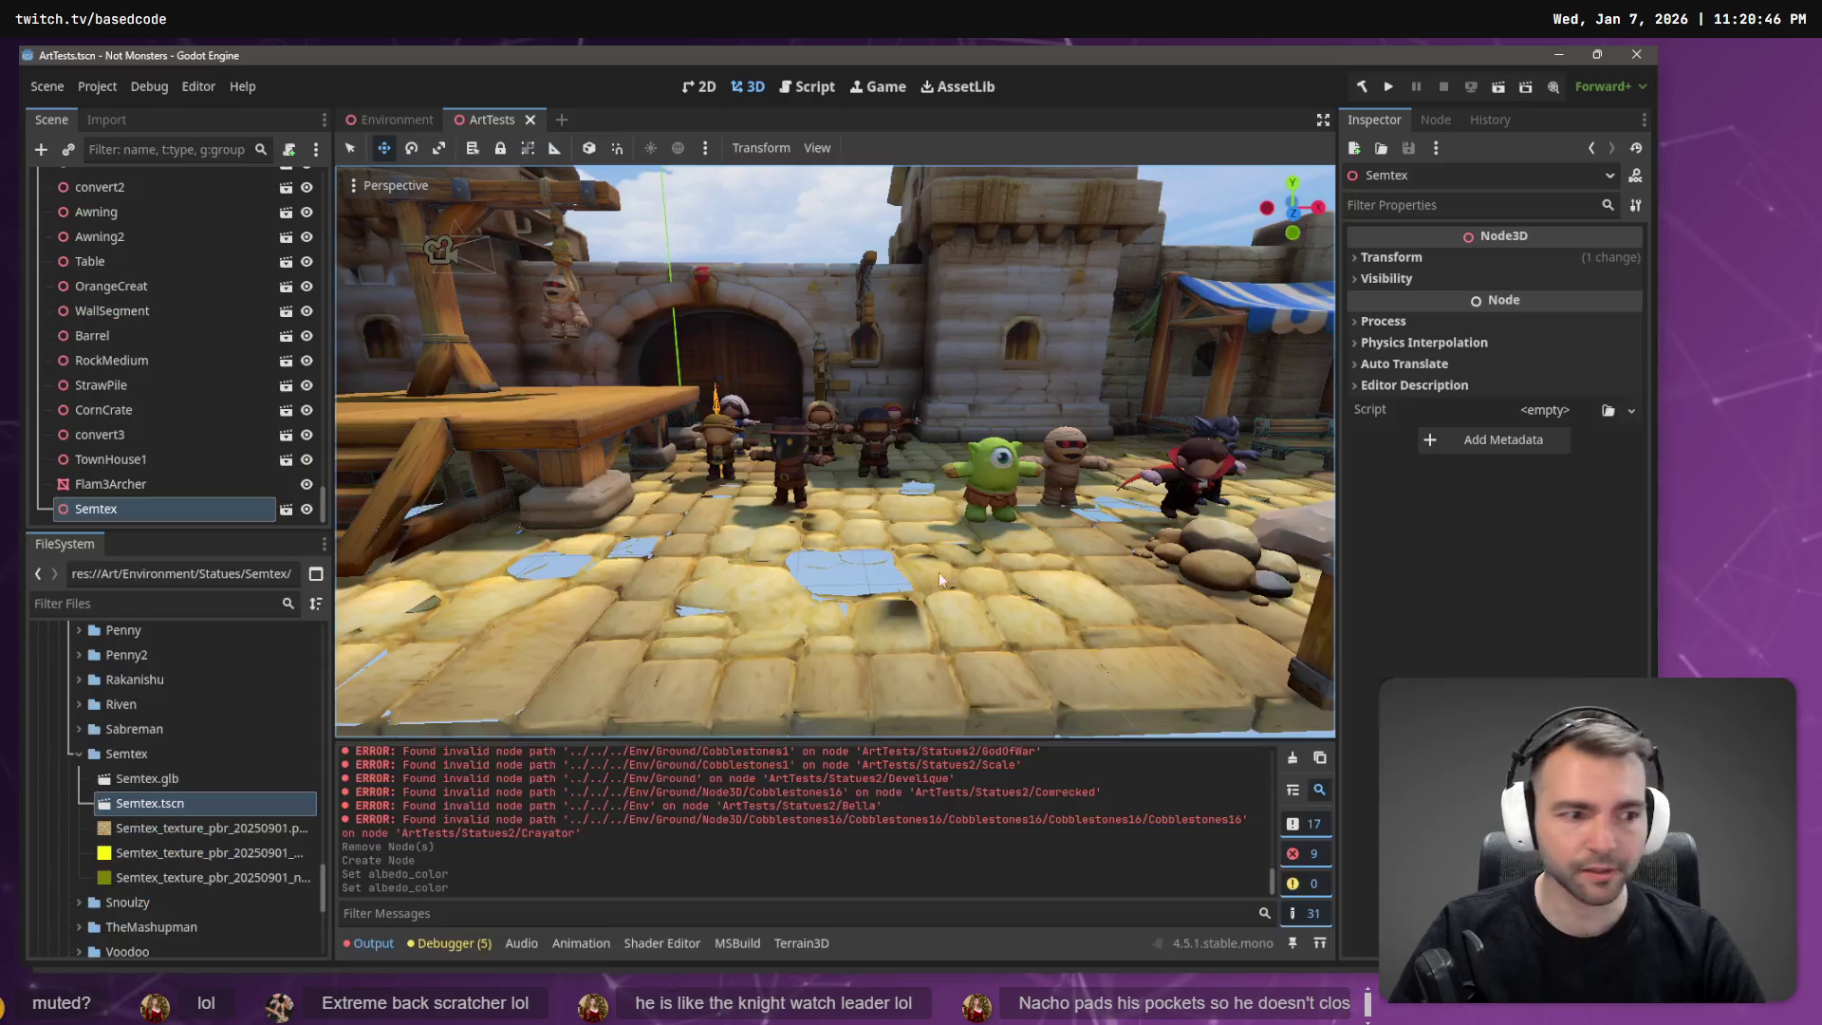
{"action": "left_click", "coordinate": [78, 754]}
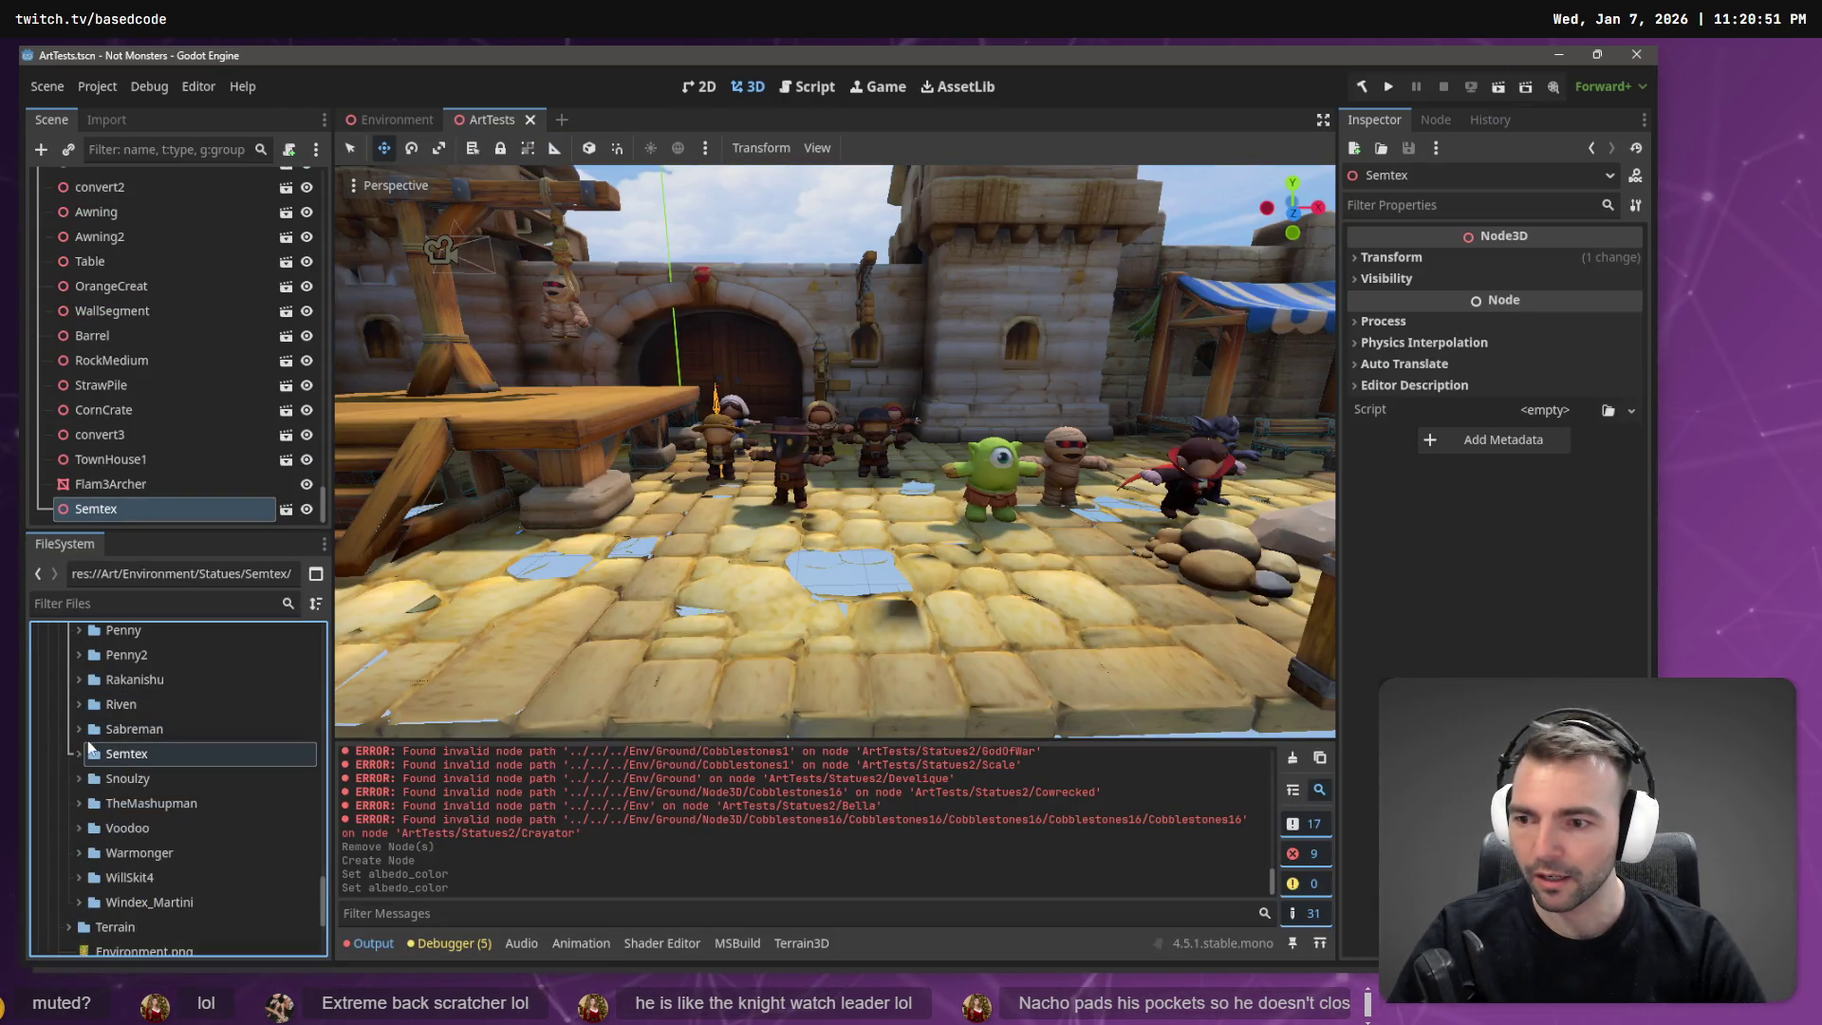
{"action": "left_click", "coordinate": [75, 736]}
{"action": "left_click", "coordinate": [185, 756]}
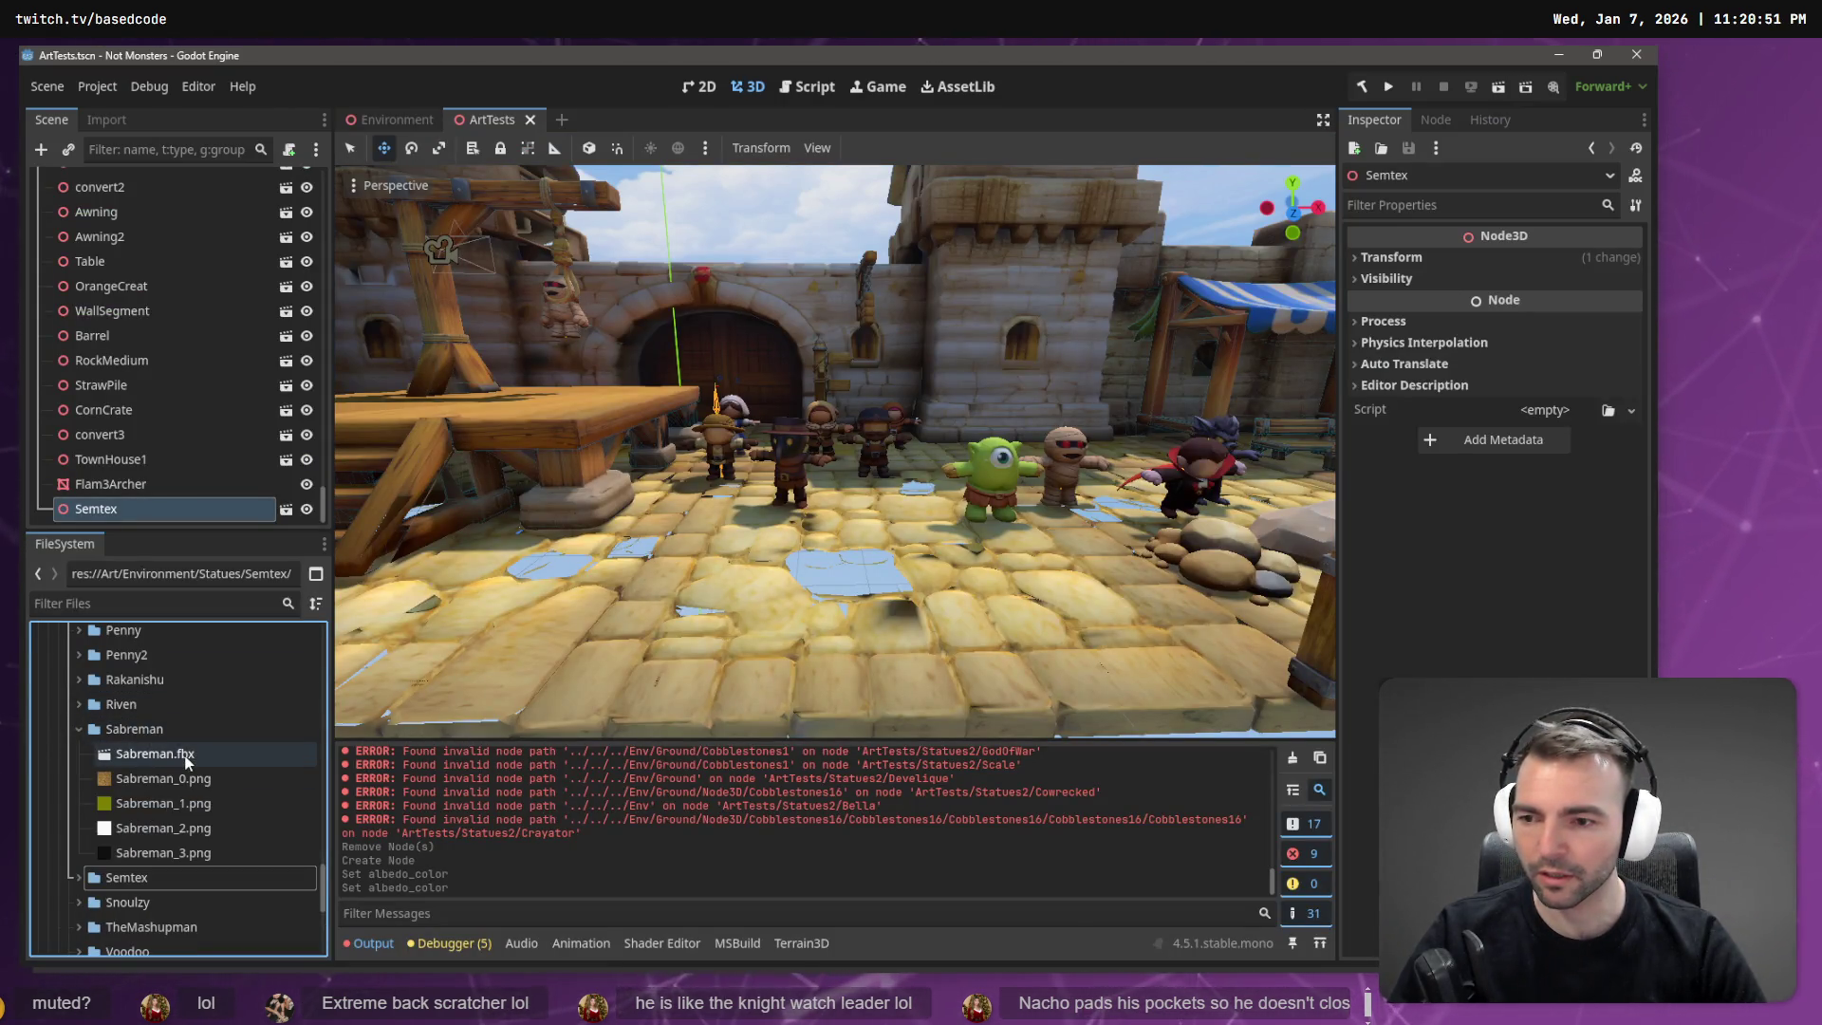
{"action": "scroll", "coordinate": [835, 453], "scroll_direction": "up", "scroll_amount": 3}
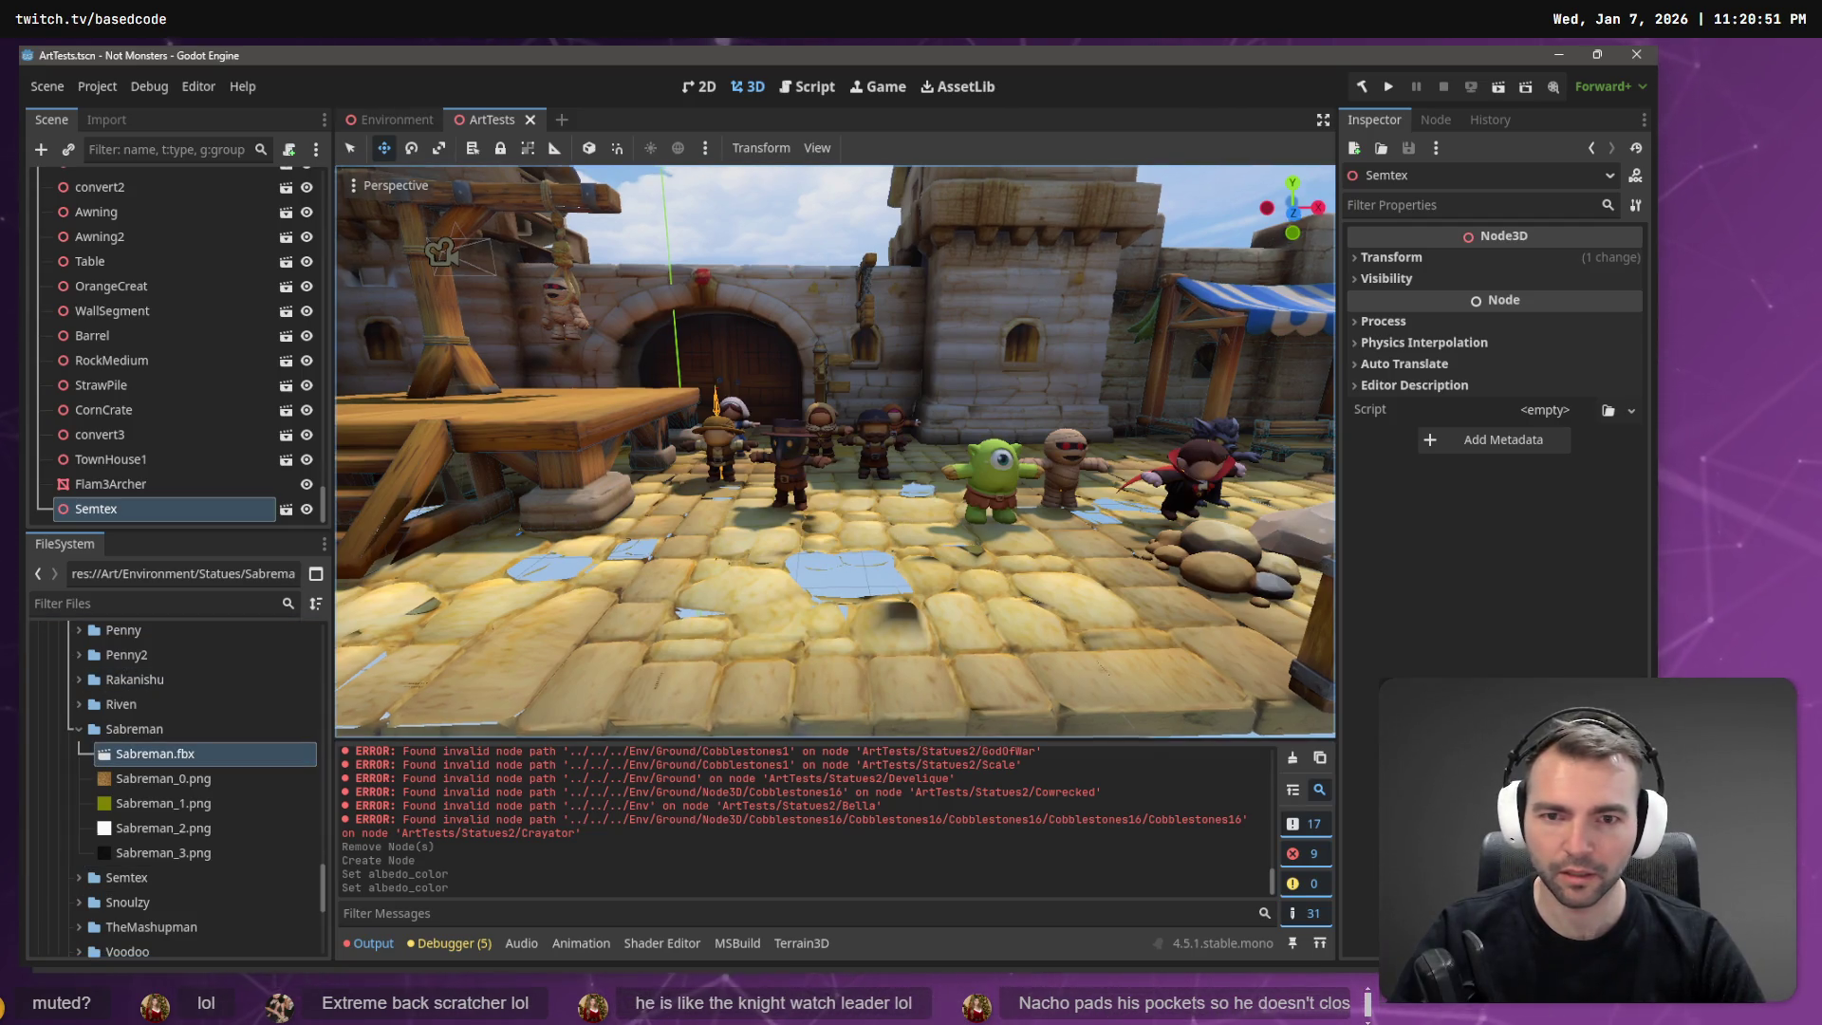
{"action": "key", "text": "w"}
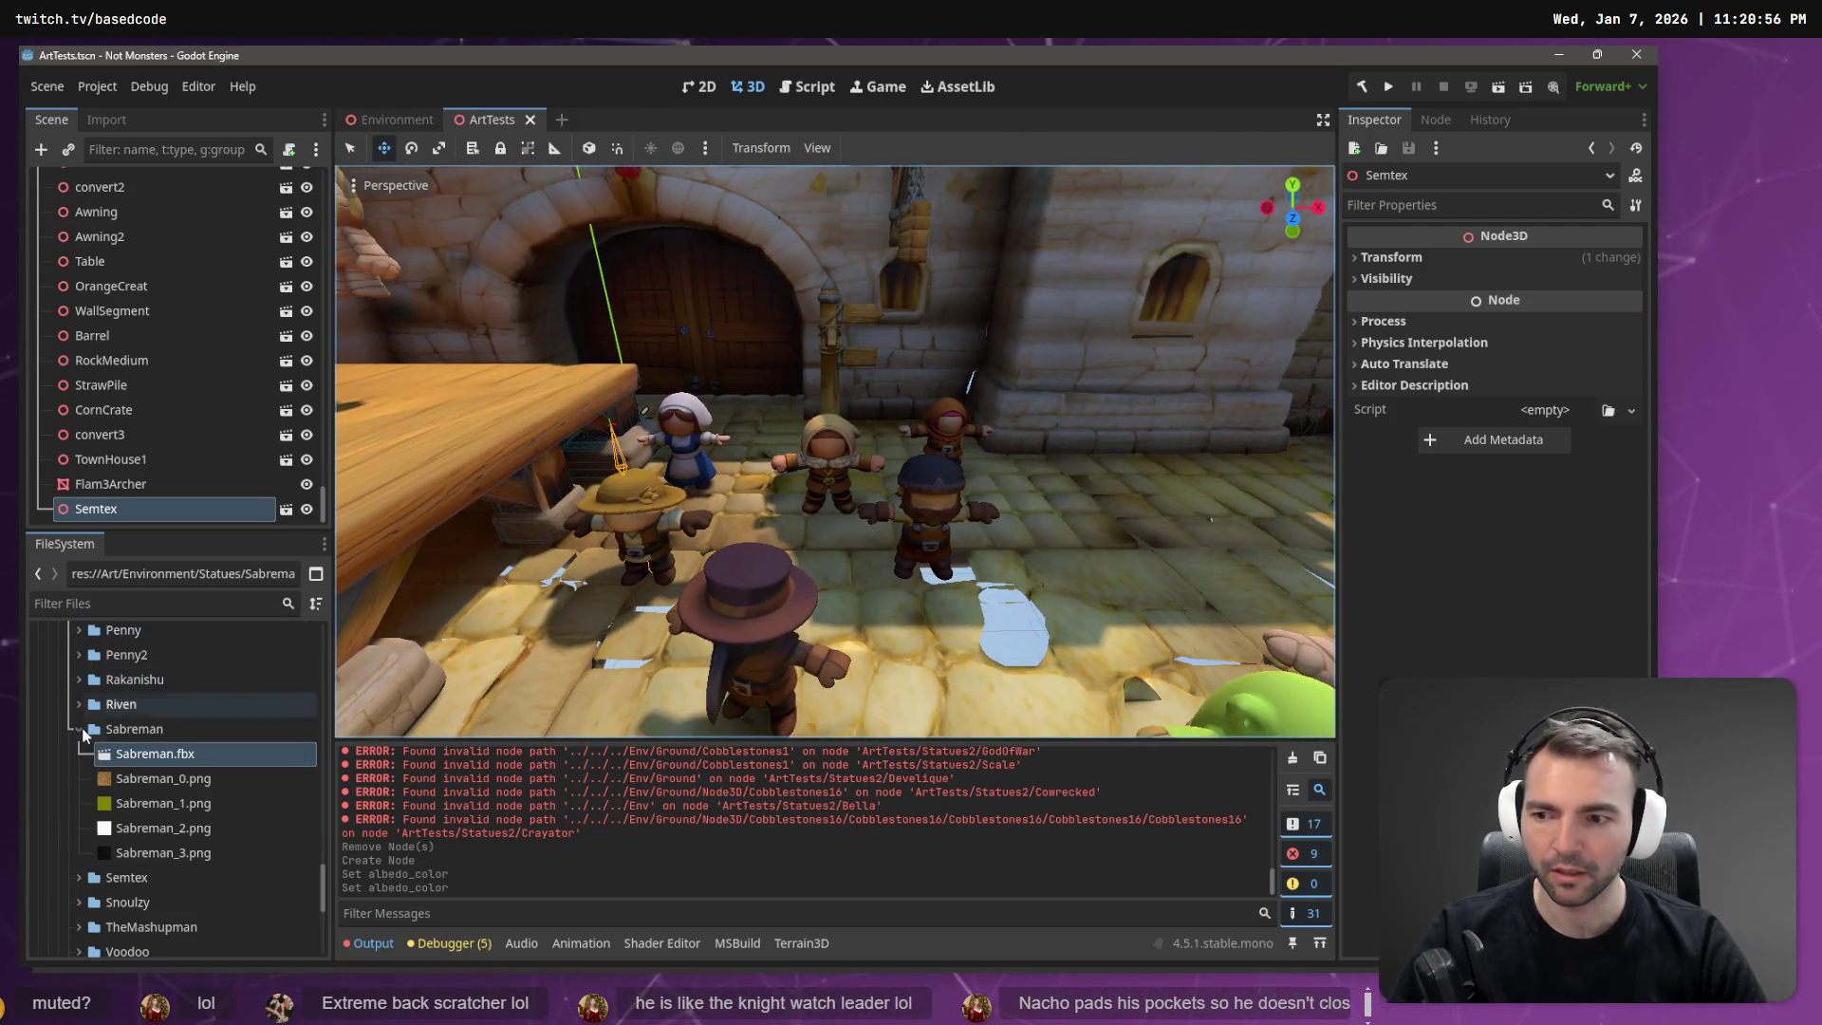
Collapse the Sabreman, Statues, Tenement2 and Achitecture folders, then select the Blacksmith in the viewport.
{"action": "left_click", "coordinate": [79, 729]}
{"action": "scroll", "coordinate": [146, 729], "scroll_direction": "up", "scroll_amount": 10}
{"action": "scroll", "coordinate": [151, 731], "scroll_direction": "up", "scroll_amount": 5}
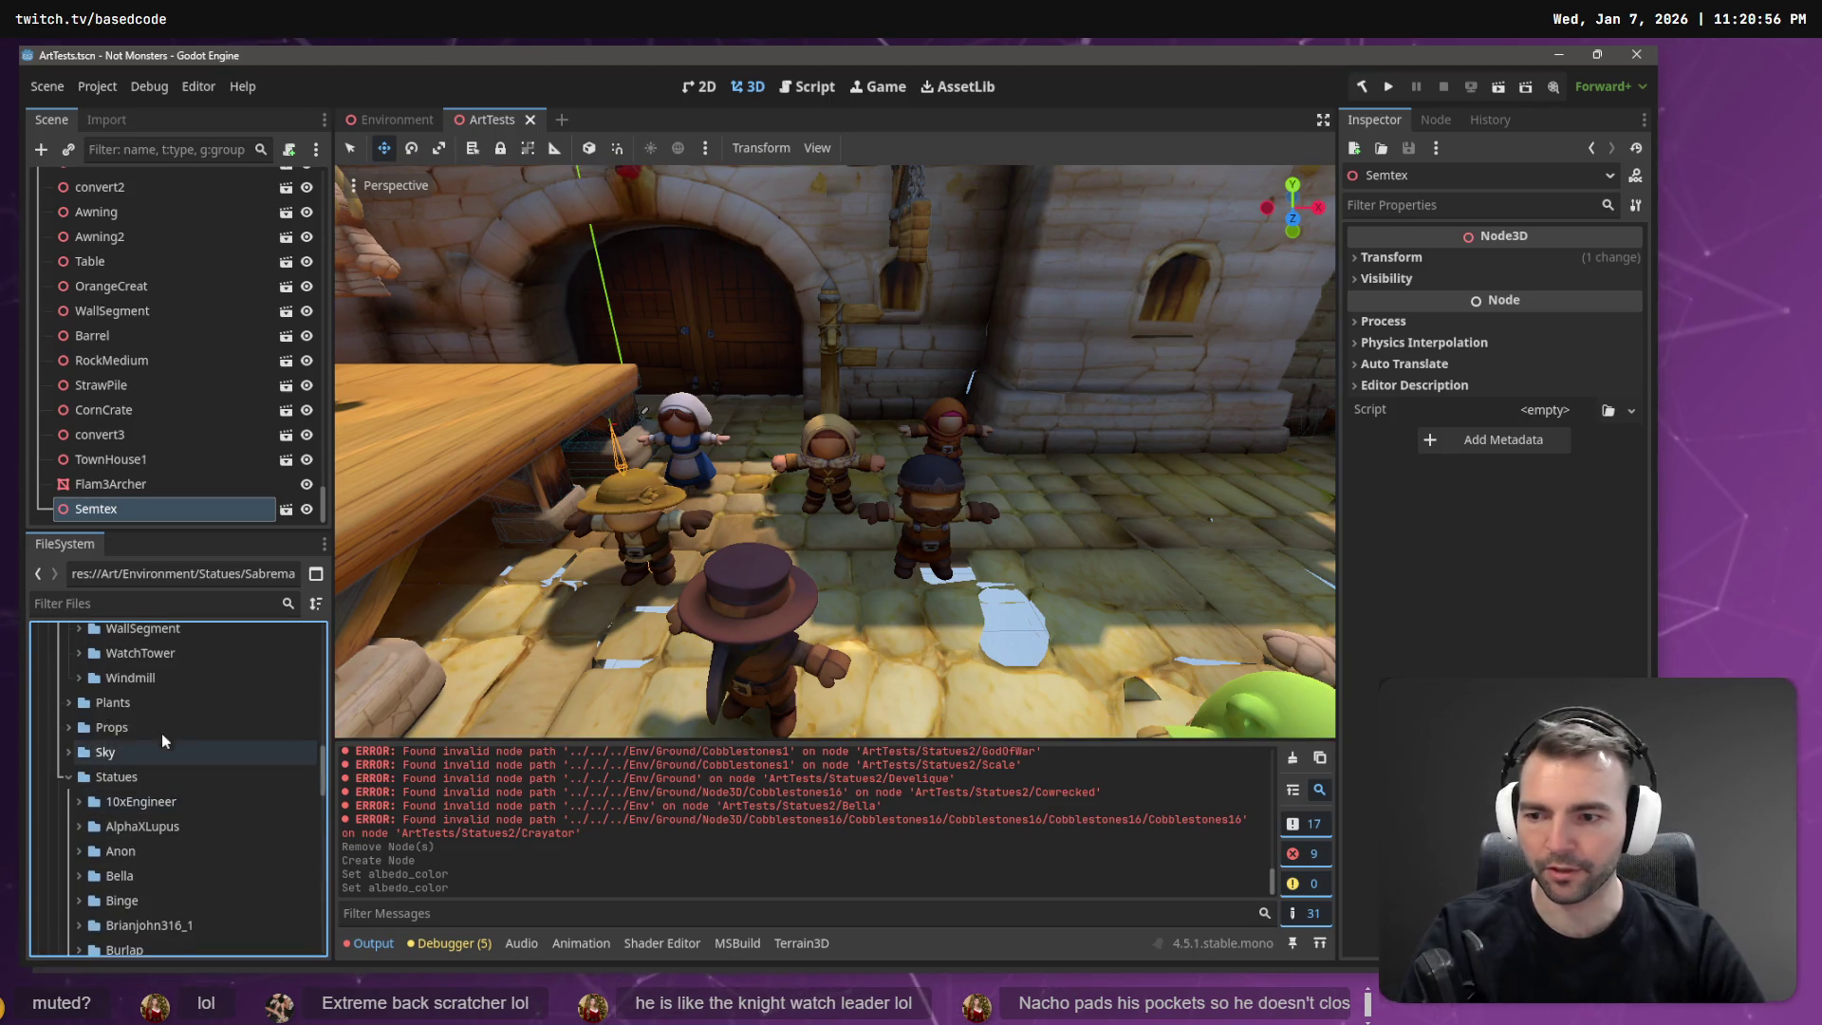
{"action": "double_click", "coordinate": [139, 767]}
{"action": "scroll", "coordinate": [189, 759], "scroll_direction": "up", "scroll_amount": 5}
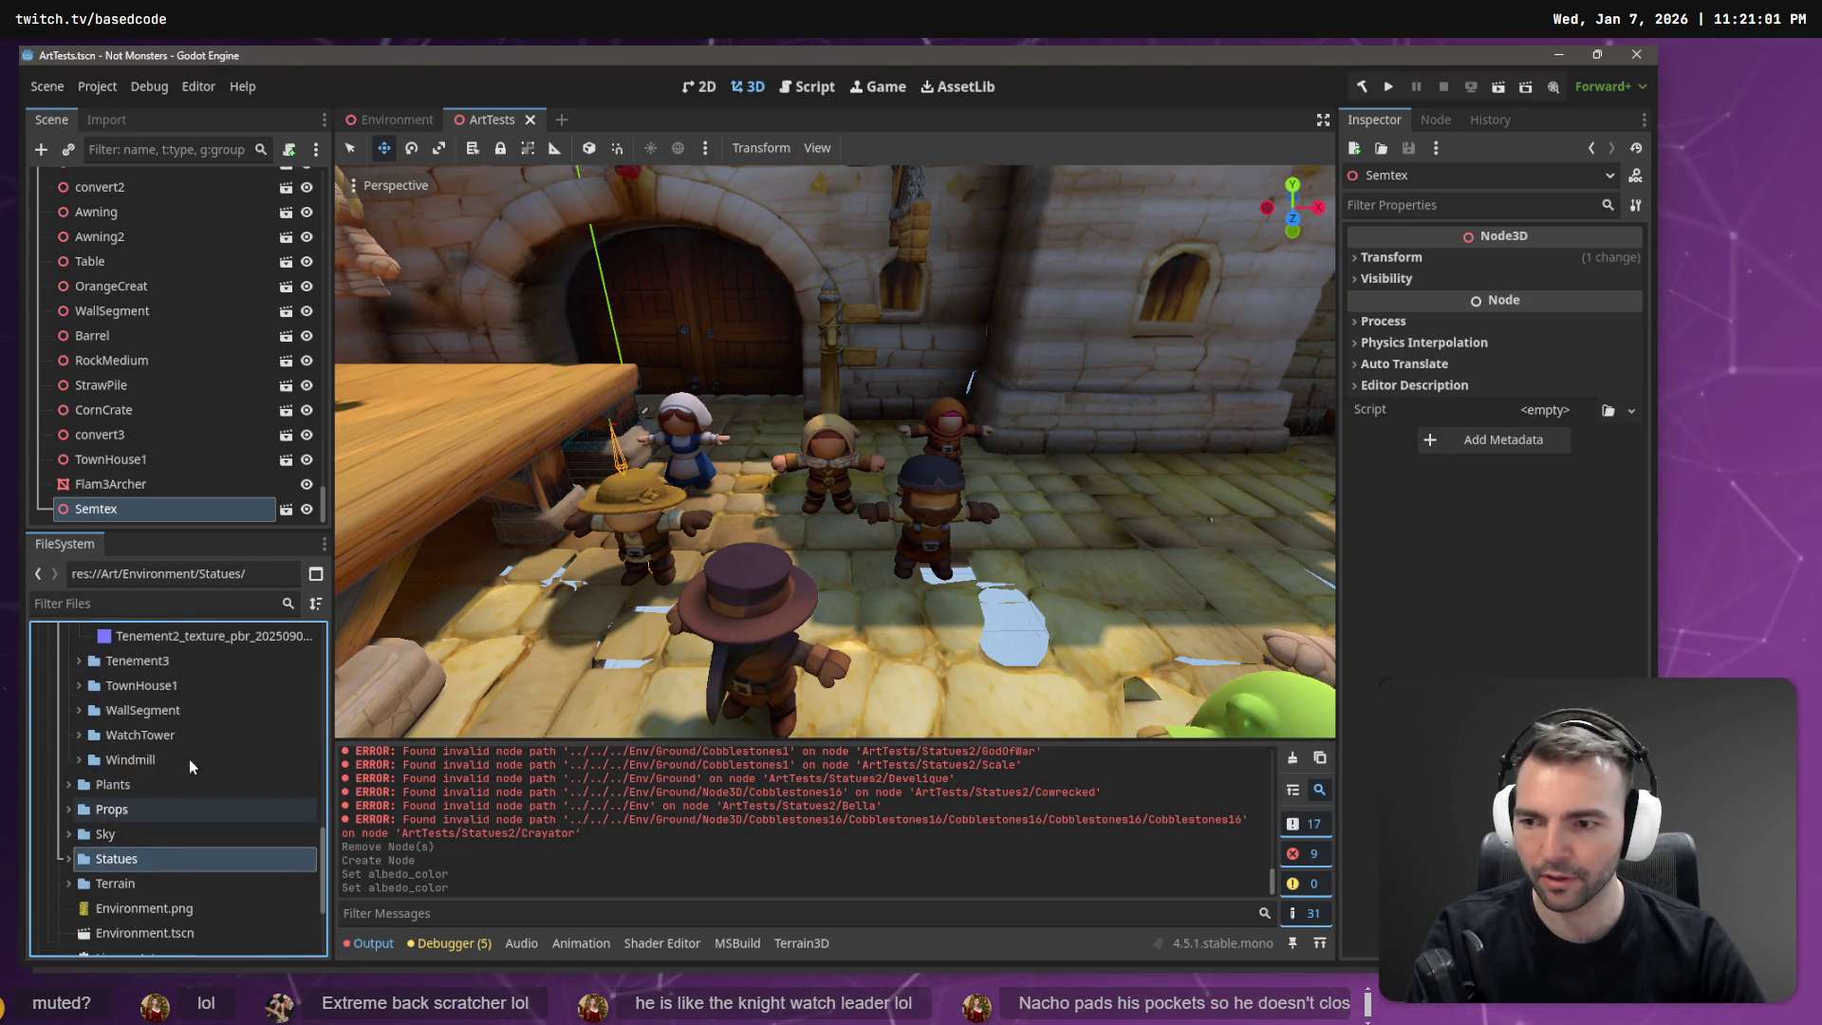
{"action": "left_click", "coordinate": [187, 702]}
{"action": "scroll", "coordinate": [187, 702], "scroll_direction": "up", "scroll_amount": 3}
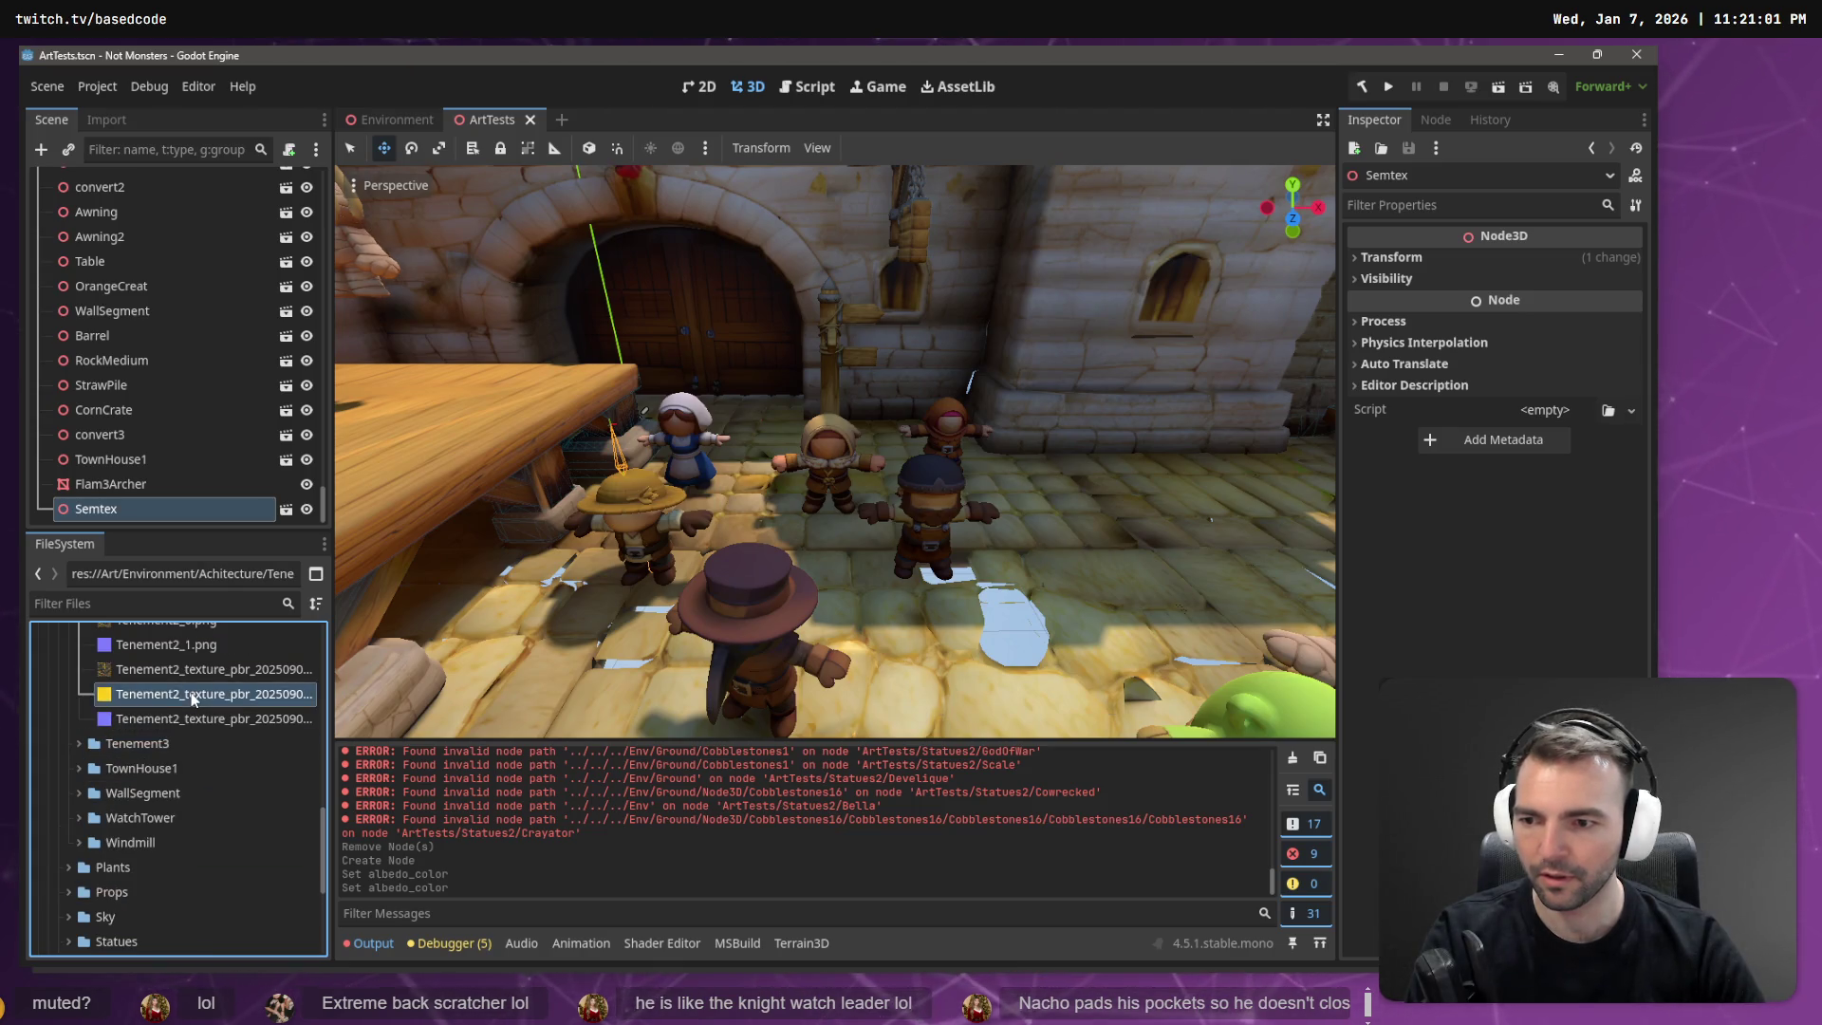
{"action": "double_click", "coordinate": [190, 691]}
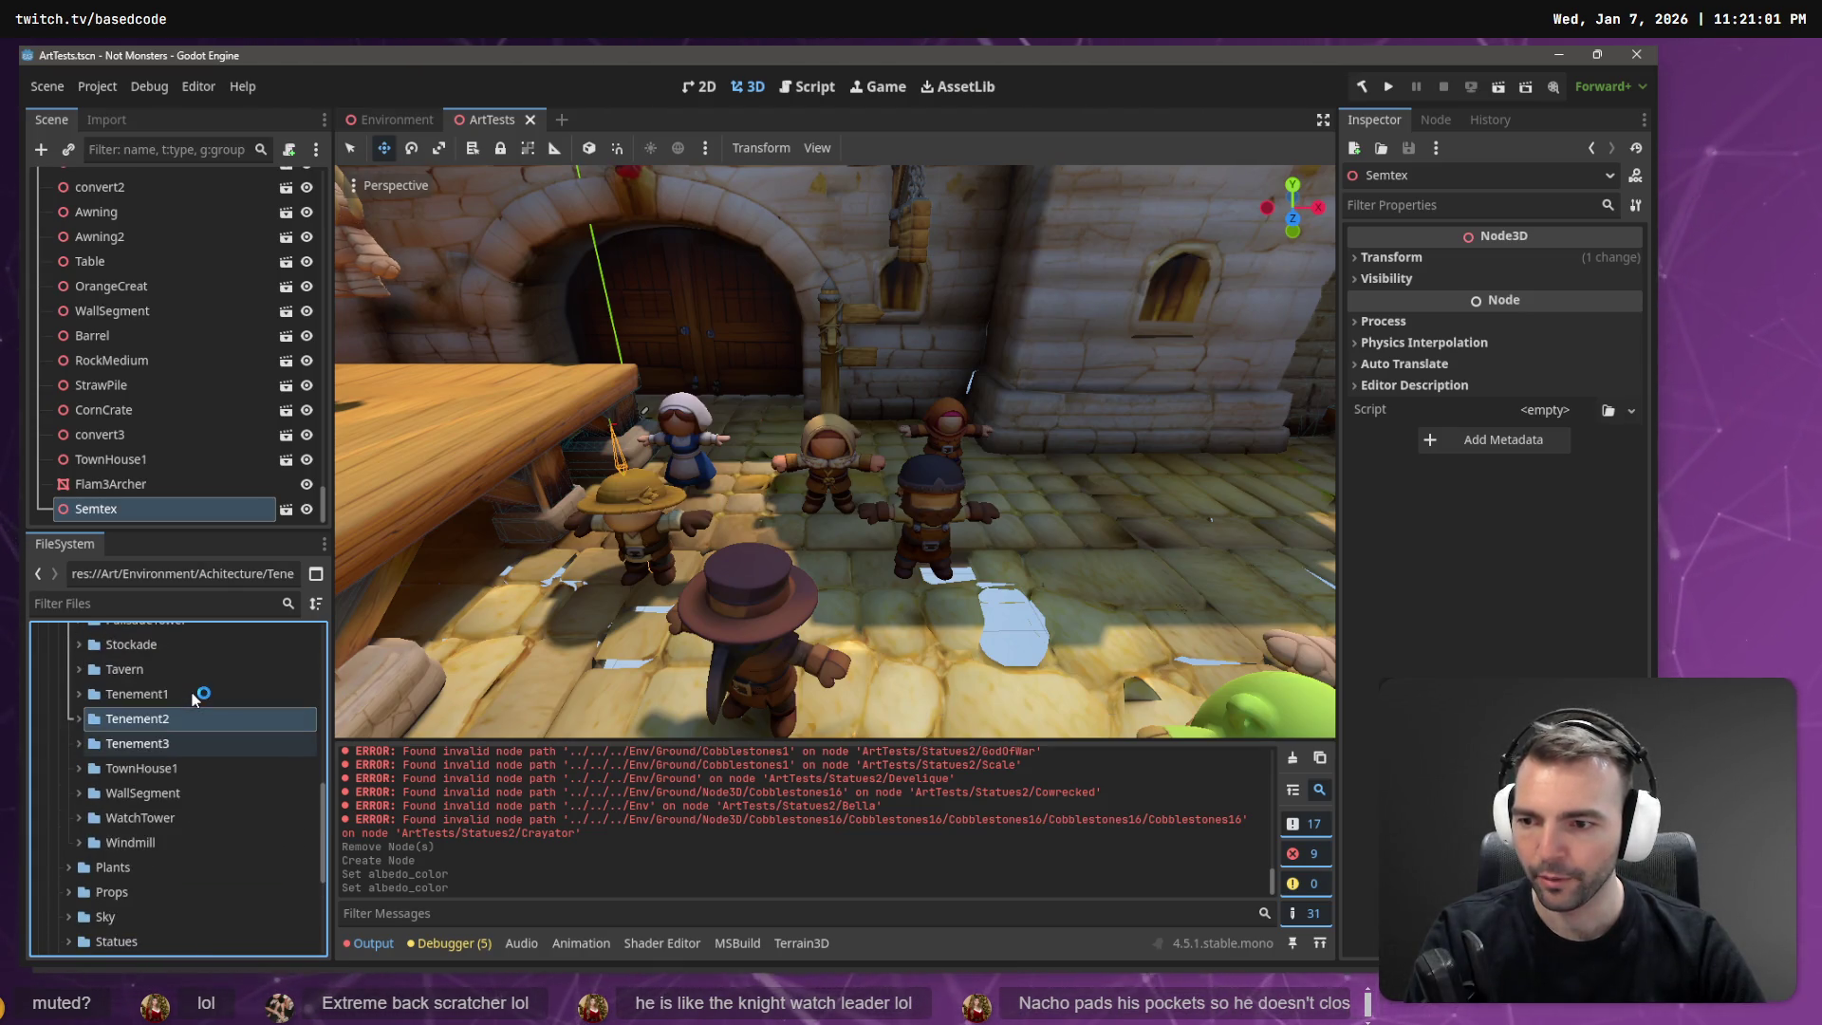
{"action": "scroll", "coordinate": [190, 692], "scroll_direction": "up", "scroll_amount": 5}
{"action": "double_click", "coordinate": [182, 650]}
{"action": "scroll", "coordinate": [161, 722], "scroll_direction": "up", "scroll_amount": 2}
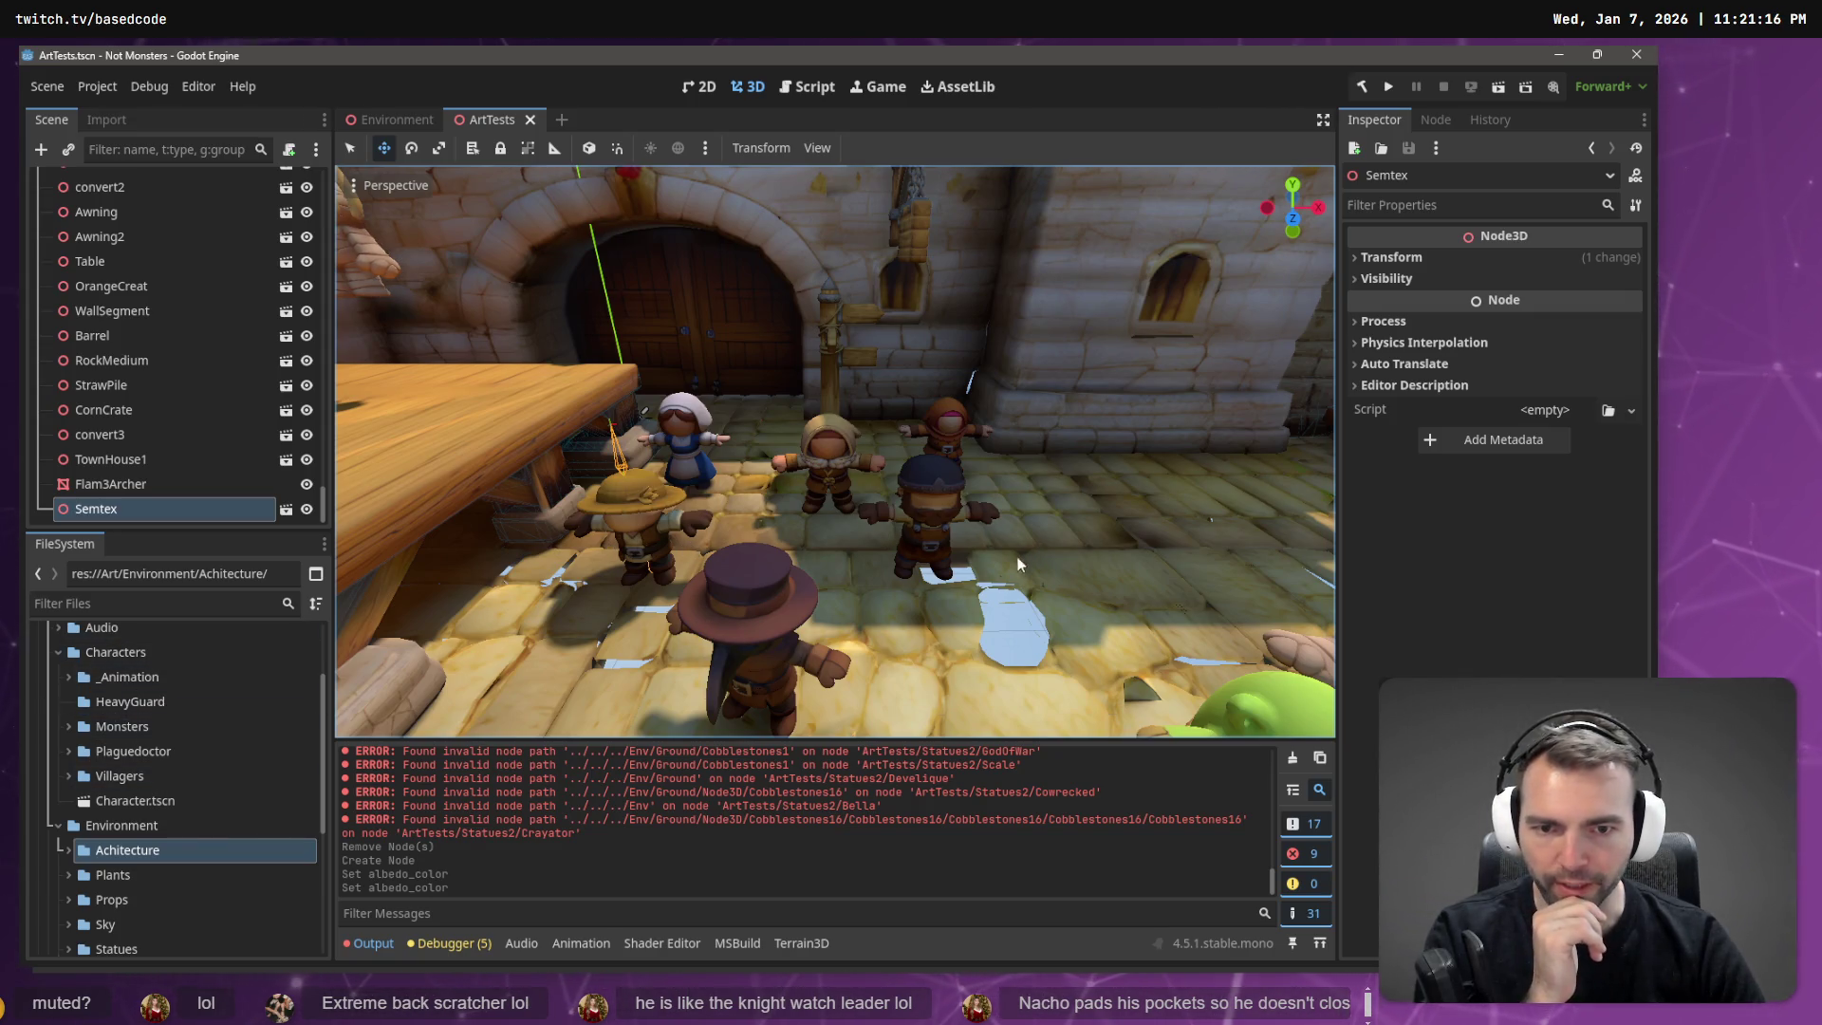
{"action": "left_click", "coordinate": [948, 508]}
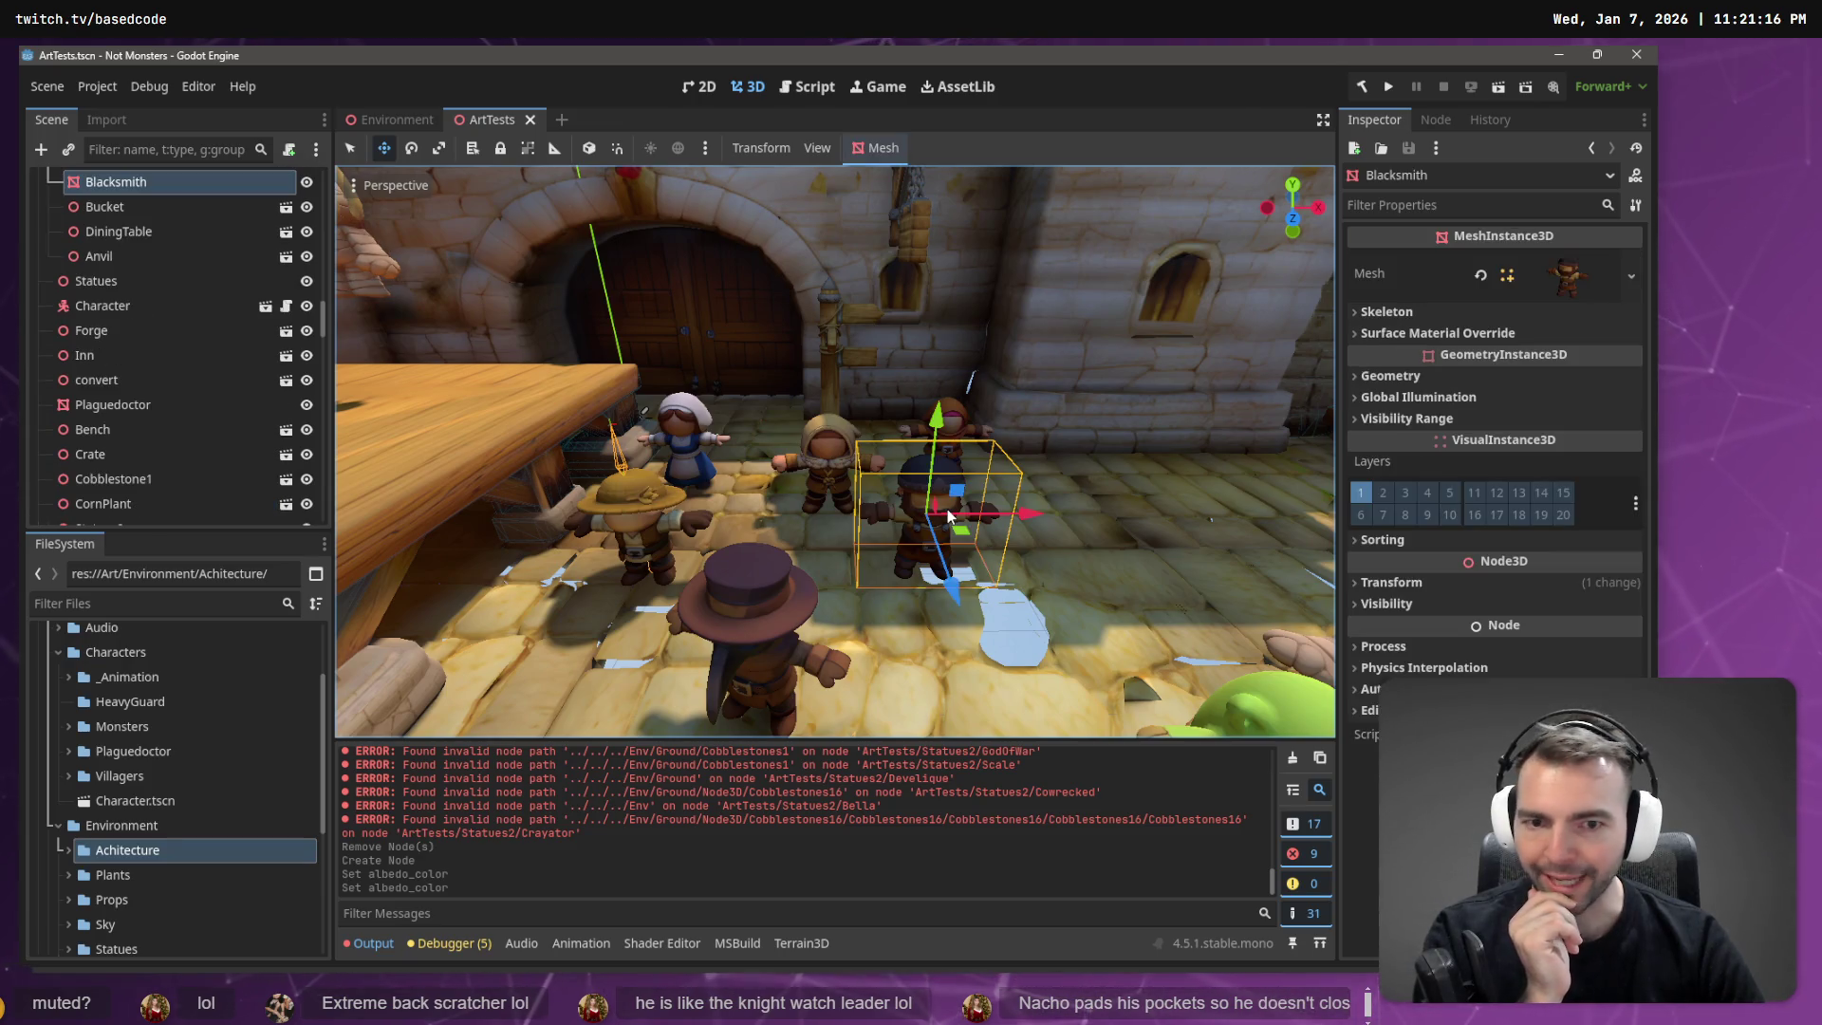
Dismiss the Blacksmith node's actions, filter FileSystem by 'Black', then clear the filter.
{"action": "right_click", "coordinate": [129, 180]}
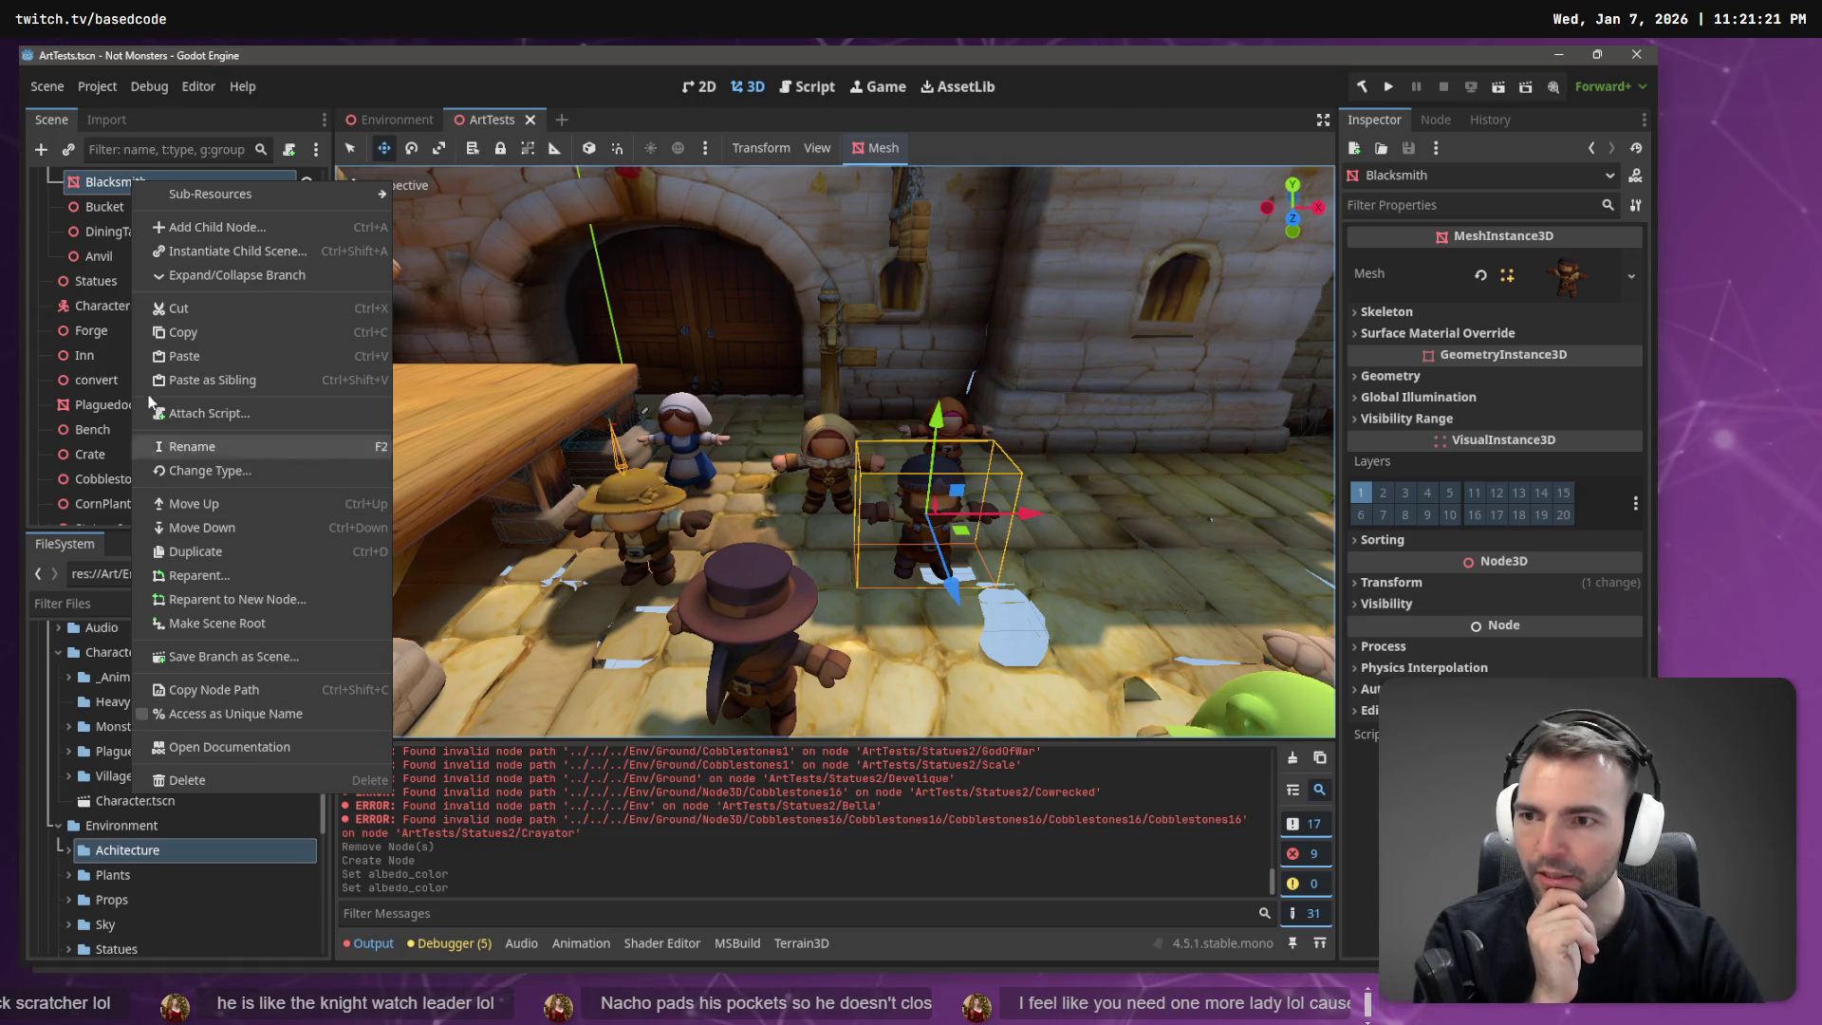
{"action": "left_click", "coordinate": [107, 608]}
{"action": "left_click", "coordinate": [104, 598]}
{"action": "type", "text": "Blacksm"}
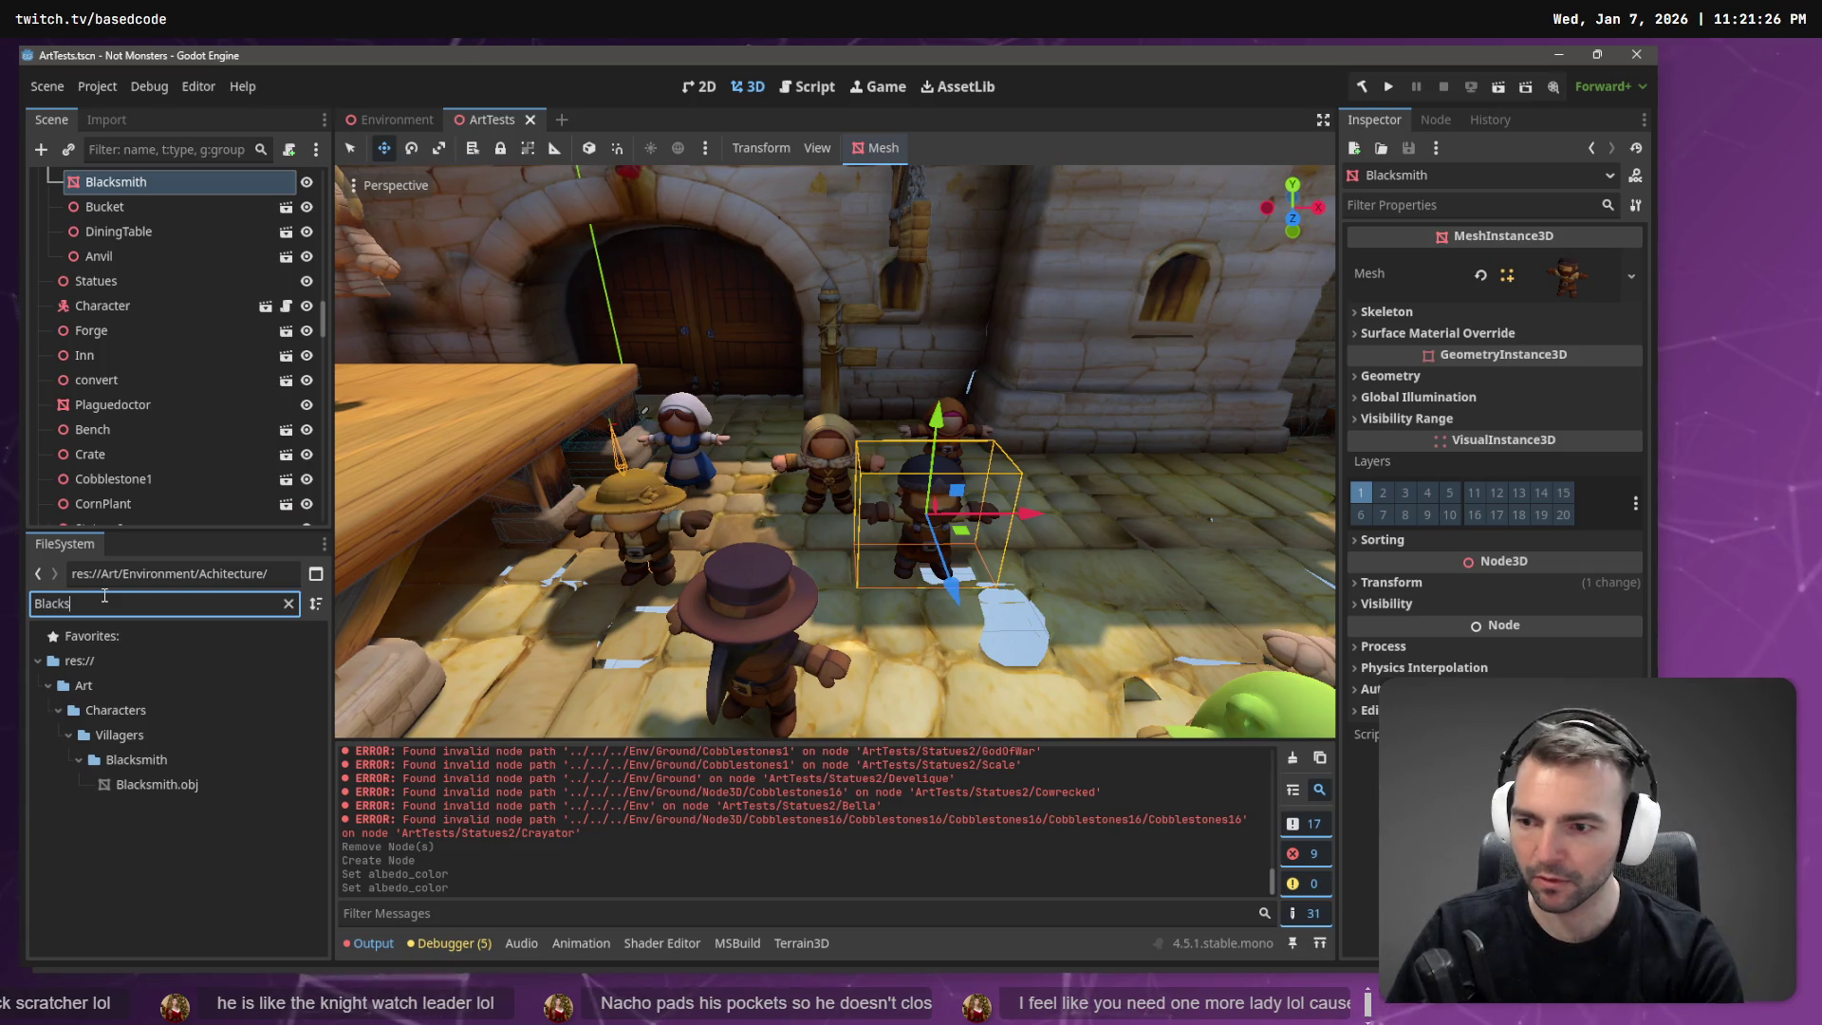
{"action": "left_click", "coordinate": [288, 605]}
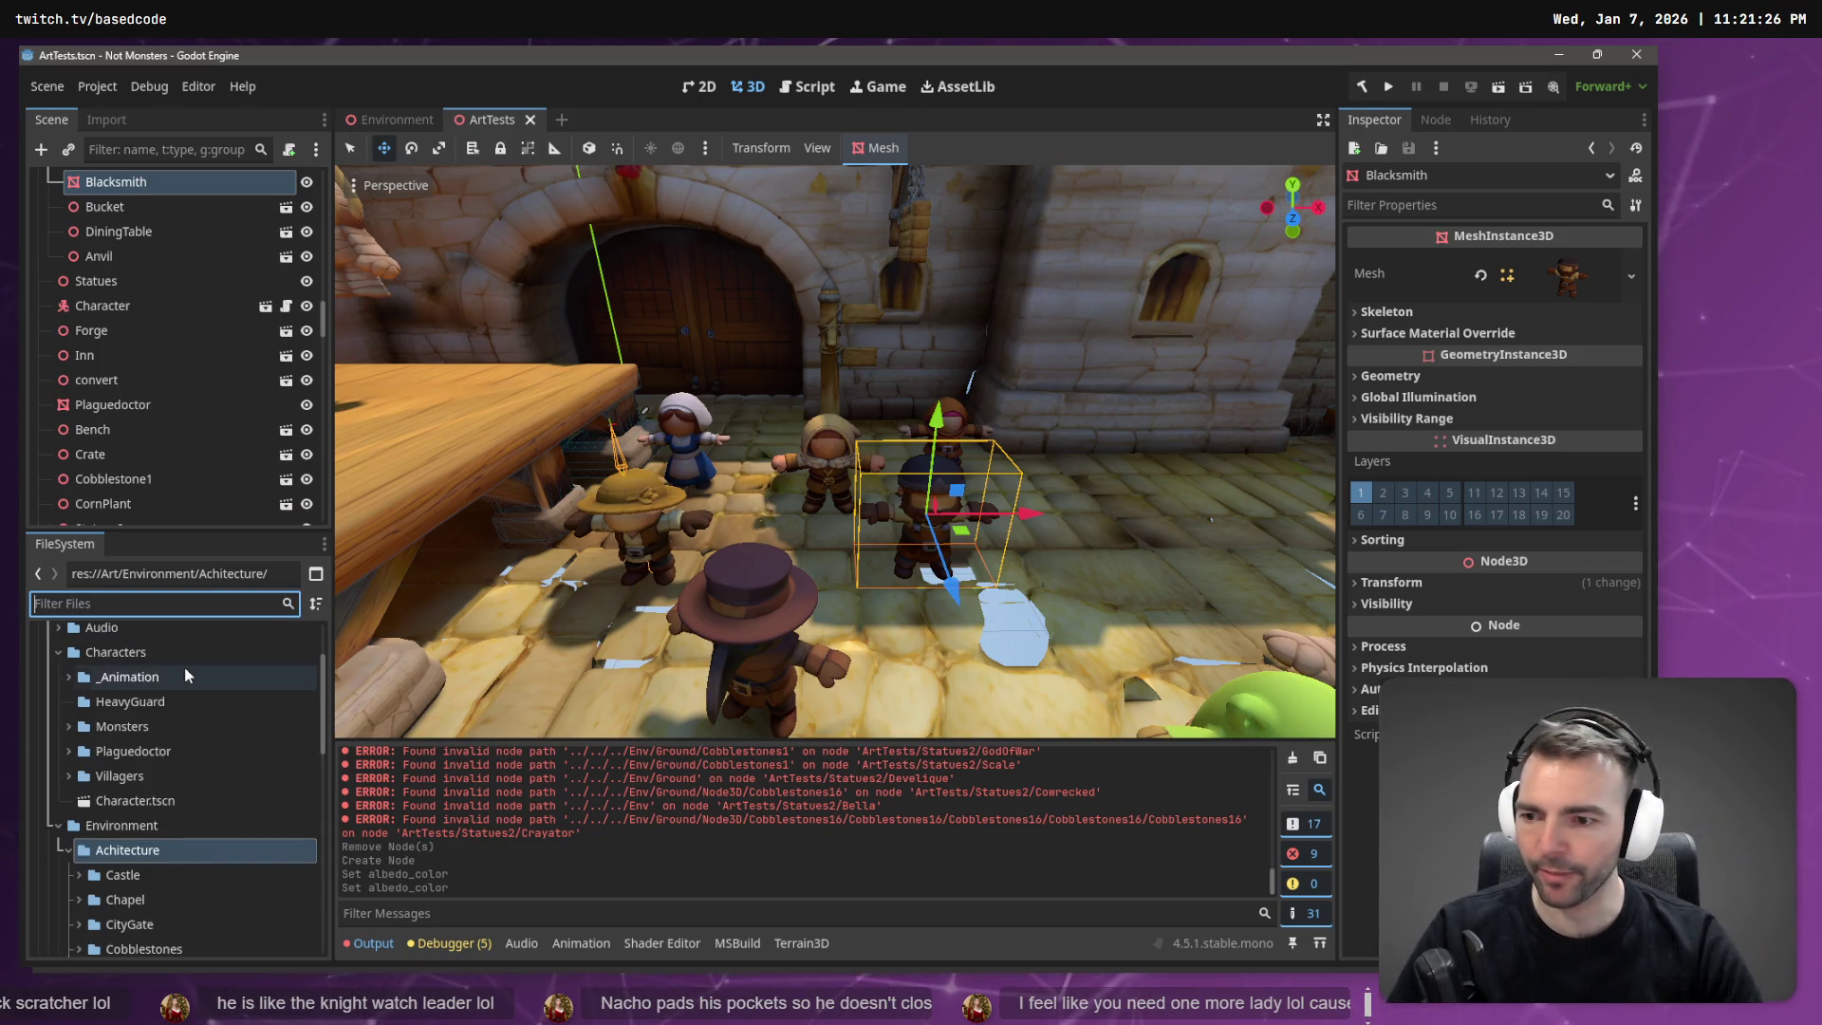
Expand Characters/Villagers, pan to the green monster and mummy, and select HeavyGuard.
{"action": "left_click", "coordinate": [120, 651]}
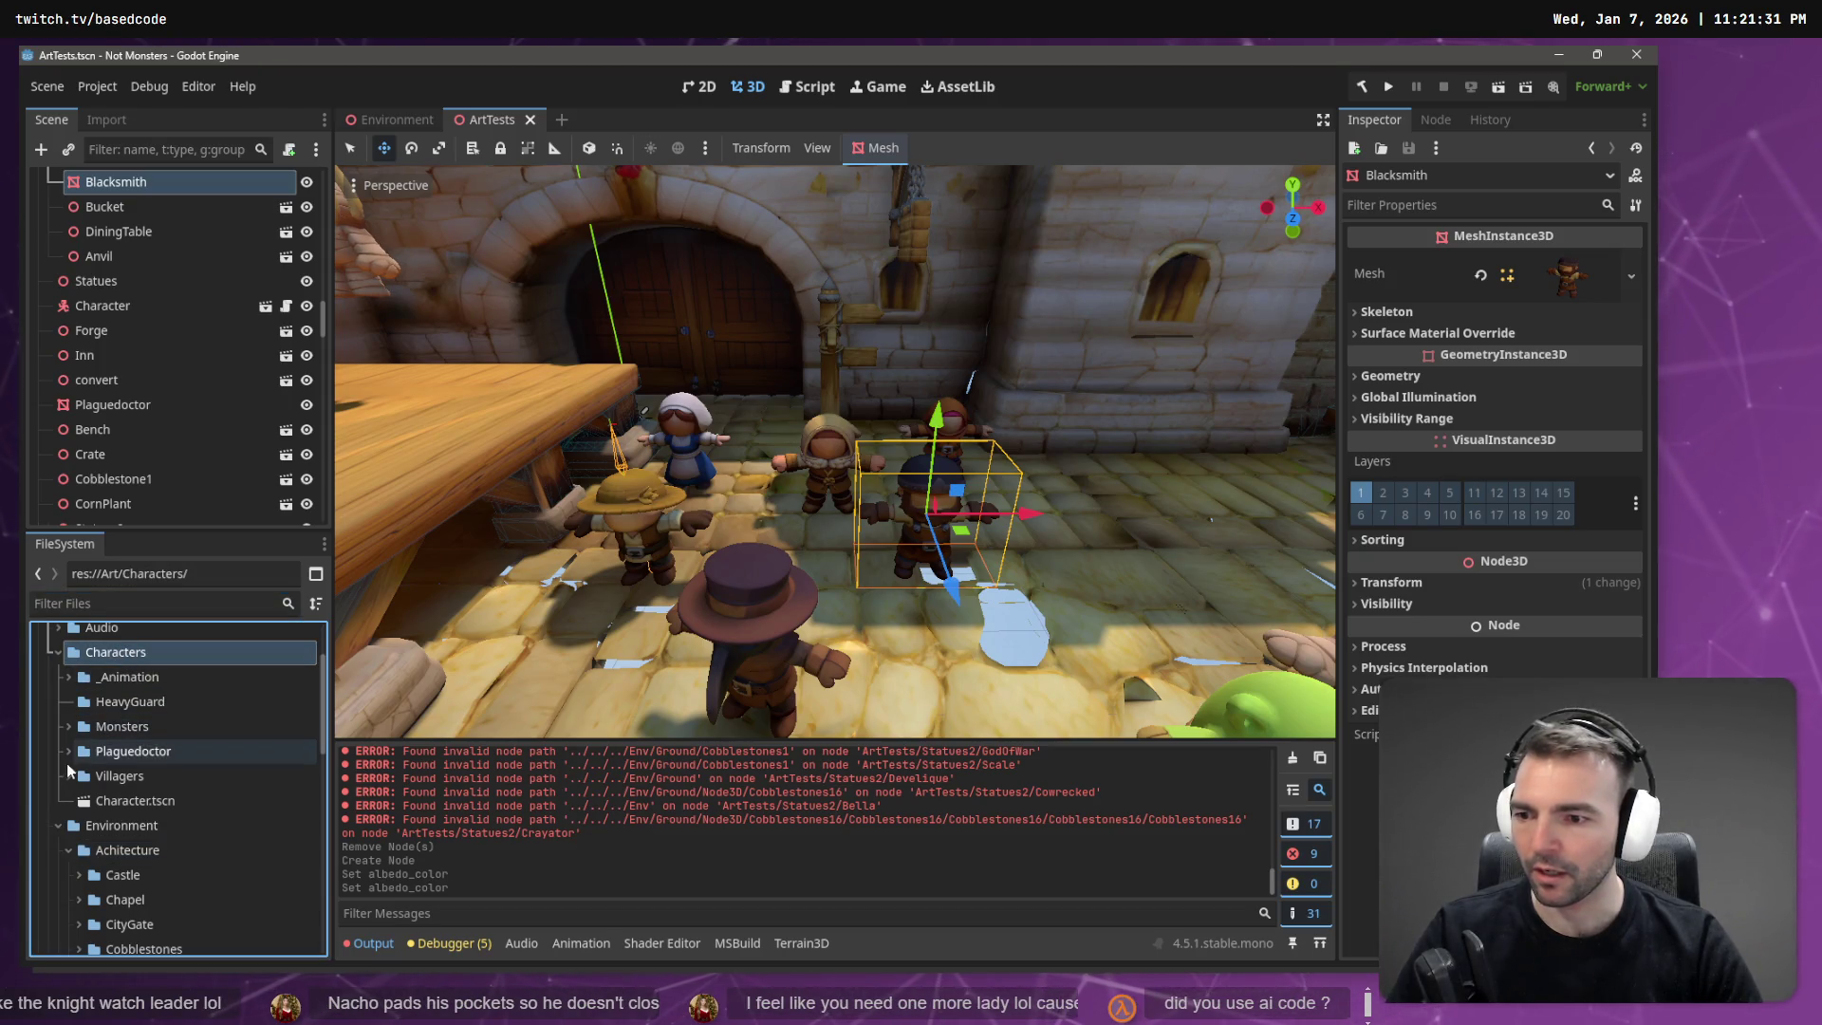
{"action": "left_click", "coordinate": [68, 773]}
{"action": "left_click_drag", "start_coordinate": [144, 756], "coordinate": [120, 777]}
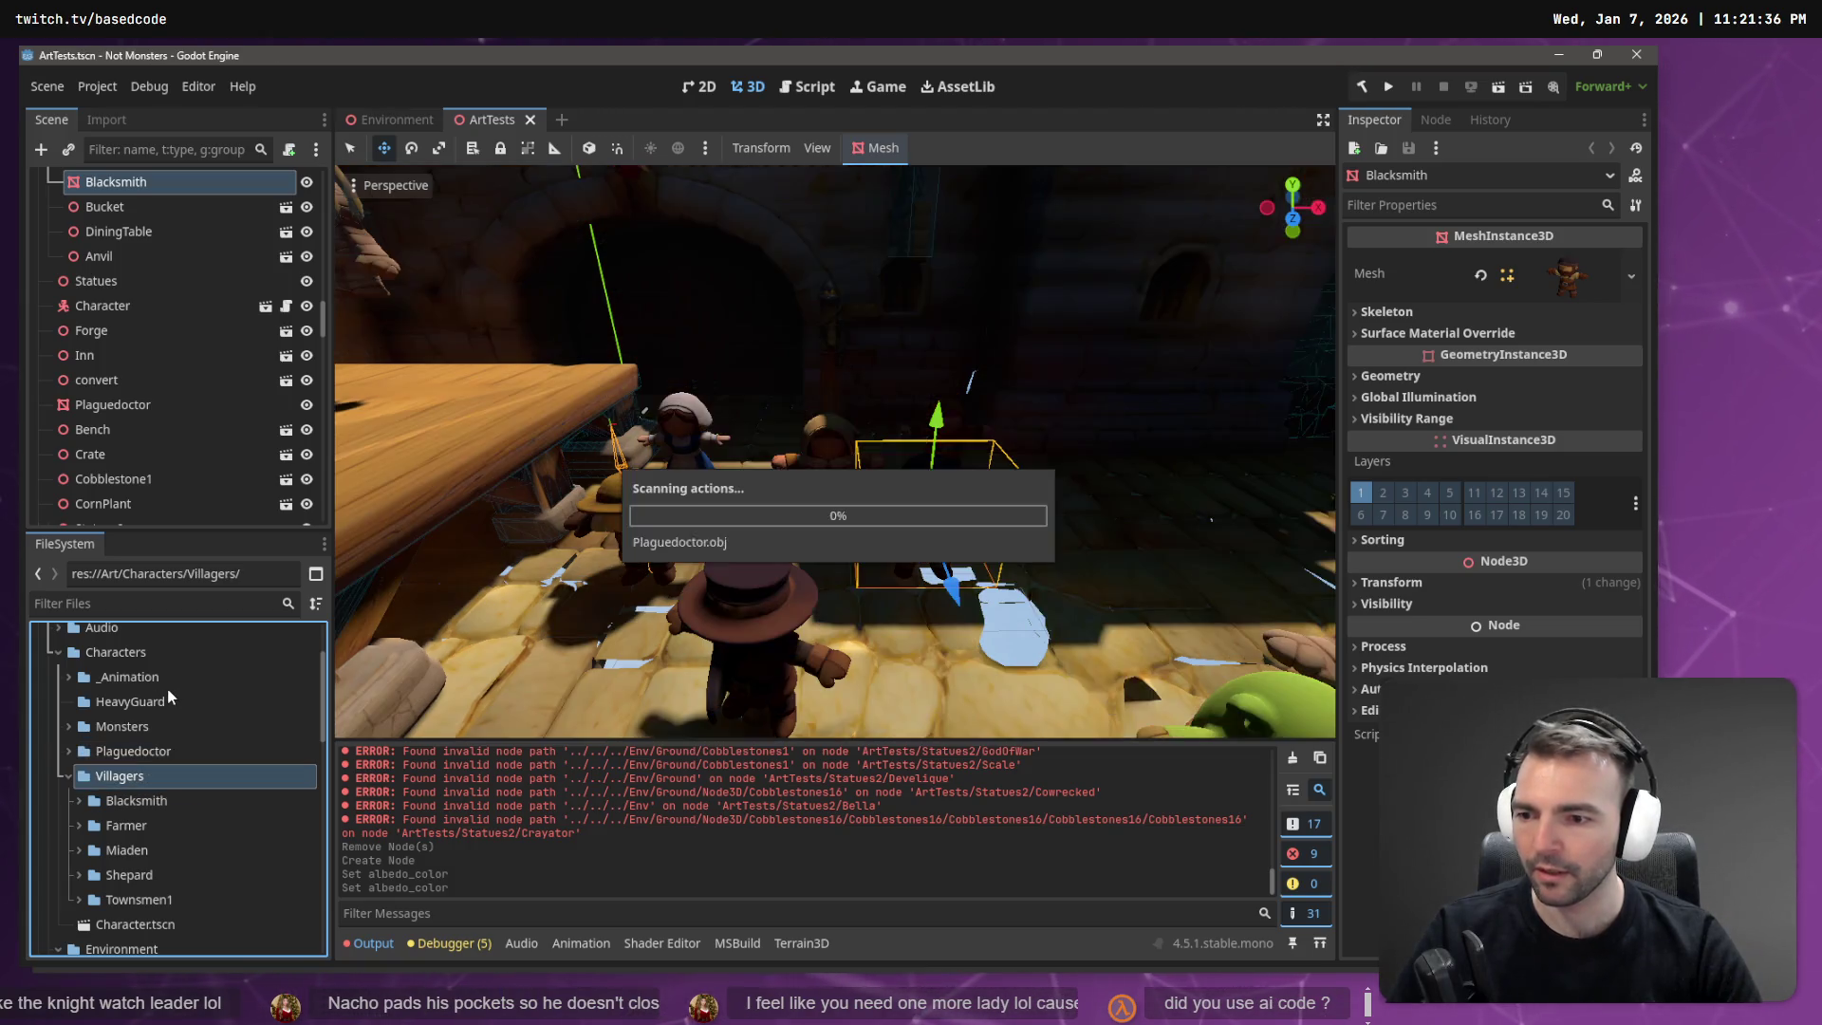
{"action": "left_click_drag", "start_coordinate": [154, 702], "coordinate": [114, 753]}
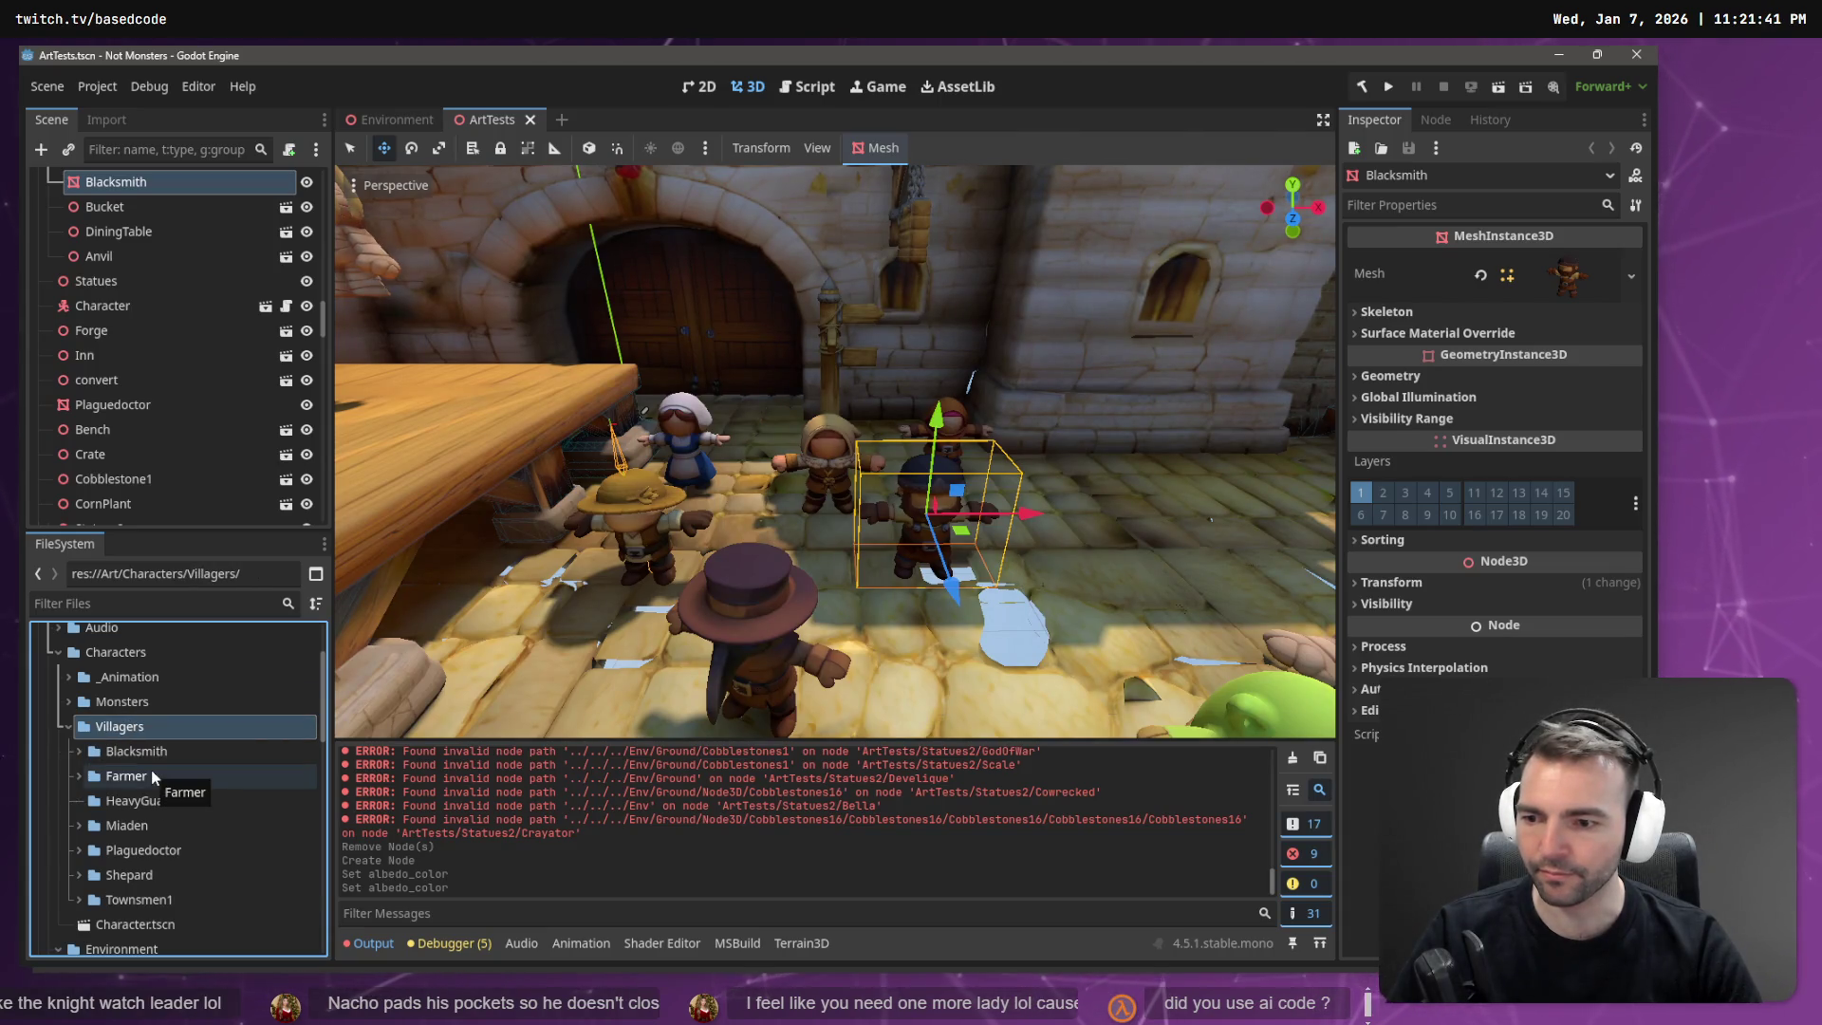
{"action": "mouse_move", "coordinate": [835, 455]}
{"action": "left_mouse_down"}
{"action": "mouse_move", "coordinate": [683, 456]}
{"action": "mouse_move", "coordinate": [746, 456]}
{"action": "left_mouse_up"}
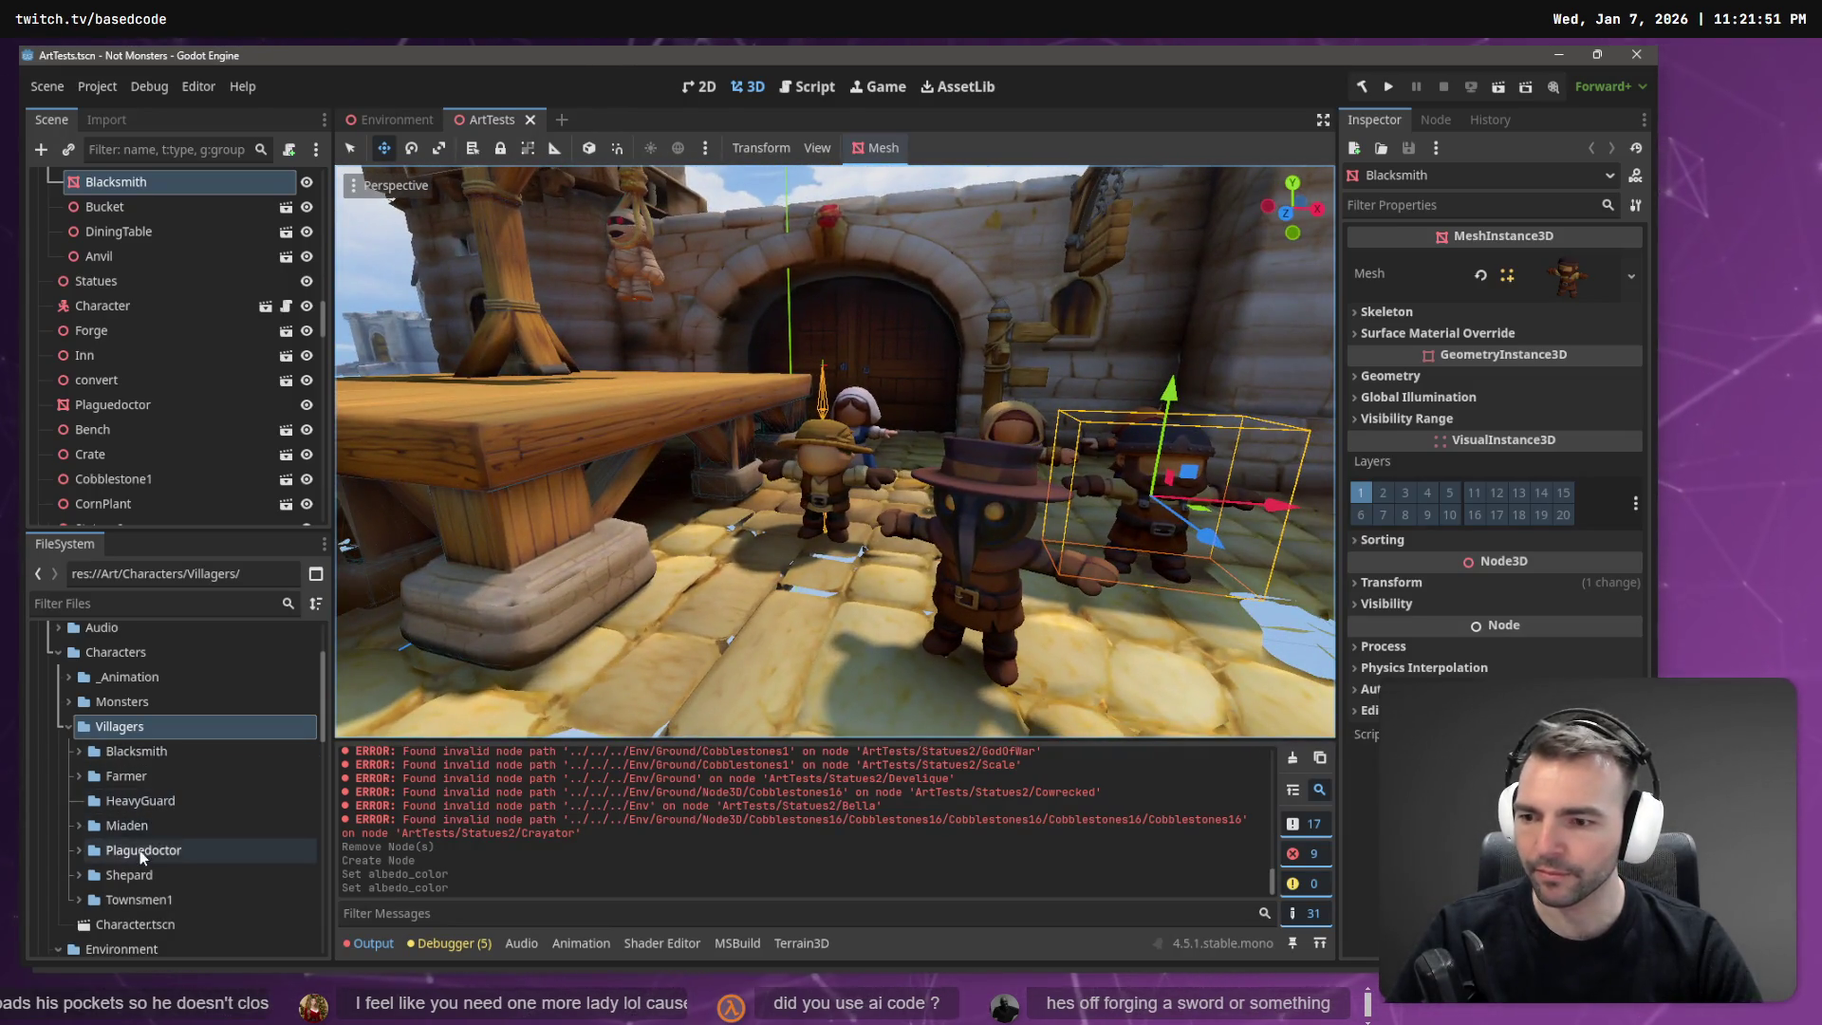
{"action": "left_click", "coordinate": [140, 801]}
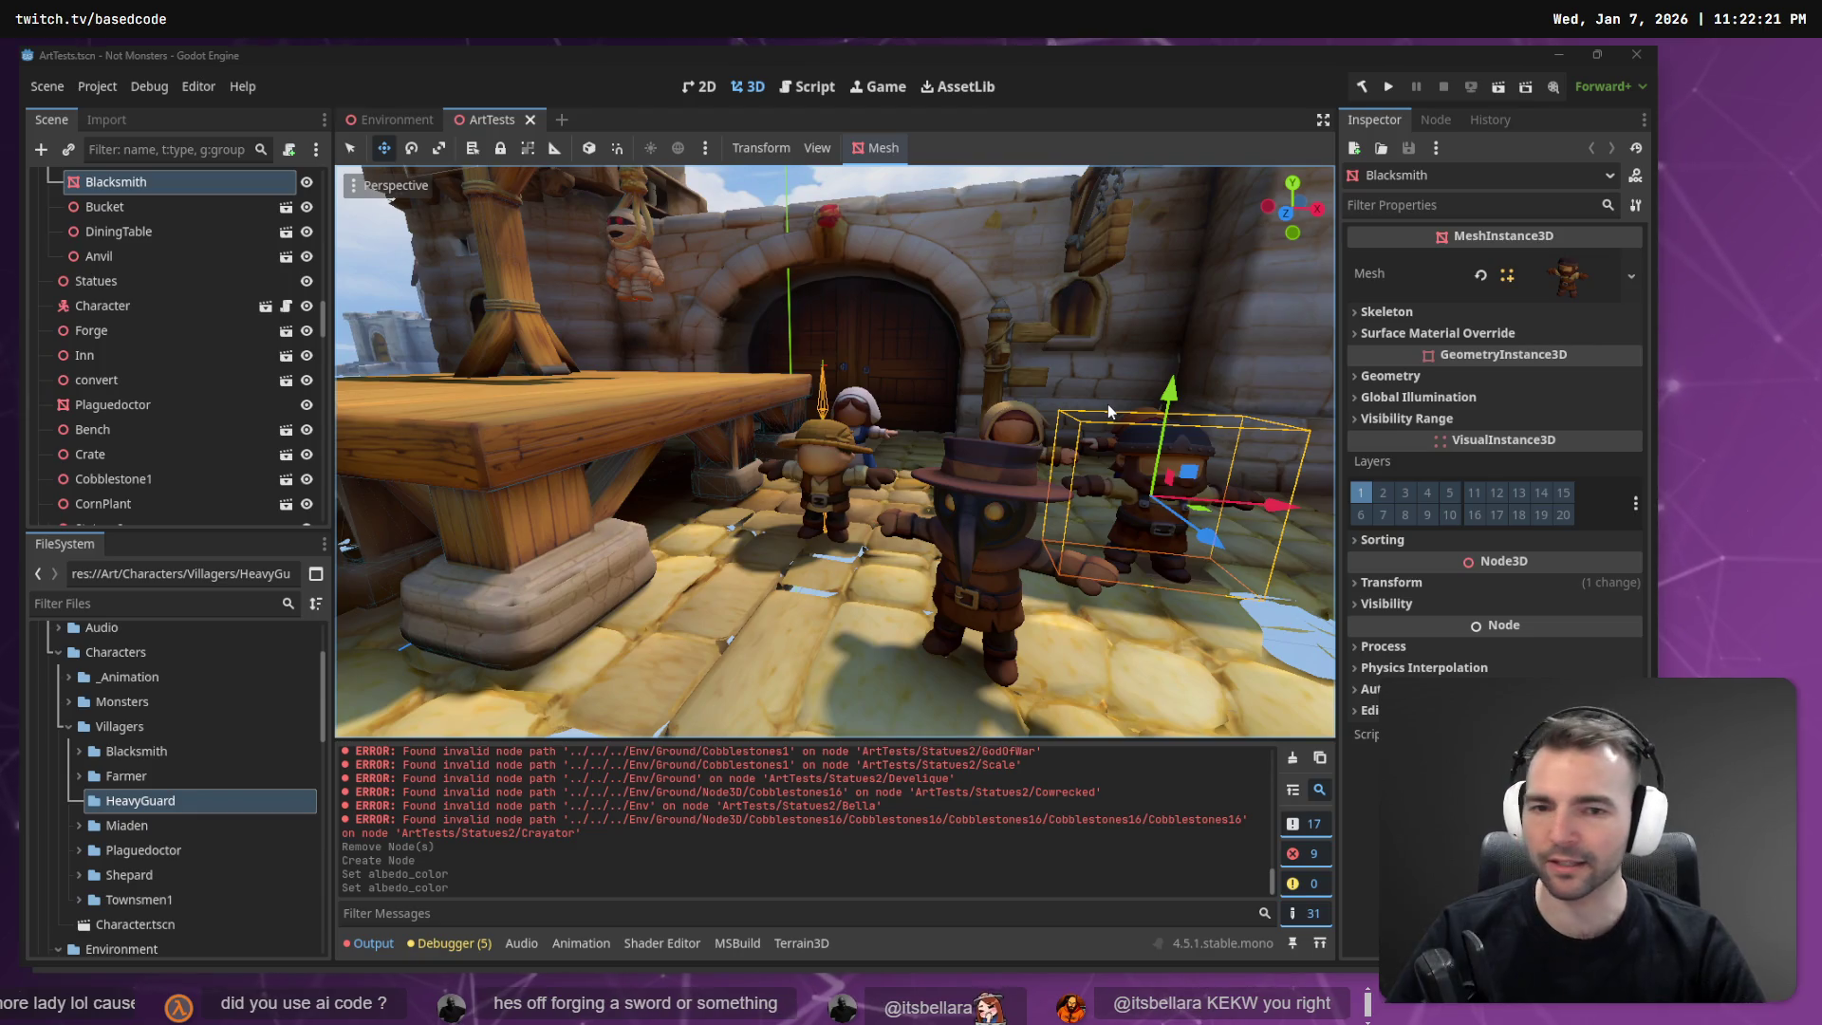
Fly the viewport around the heavy guard and over the market street, then switch to the 3D viewer.
{"action": "scroll", "coordinate": [1107, 402], "scroll_direction": "down", "scroll_amount": 5}
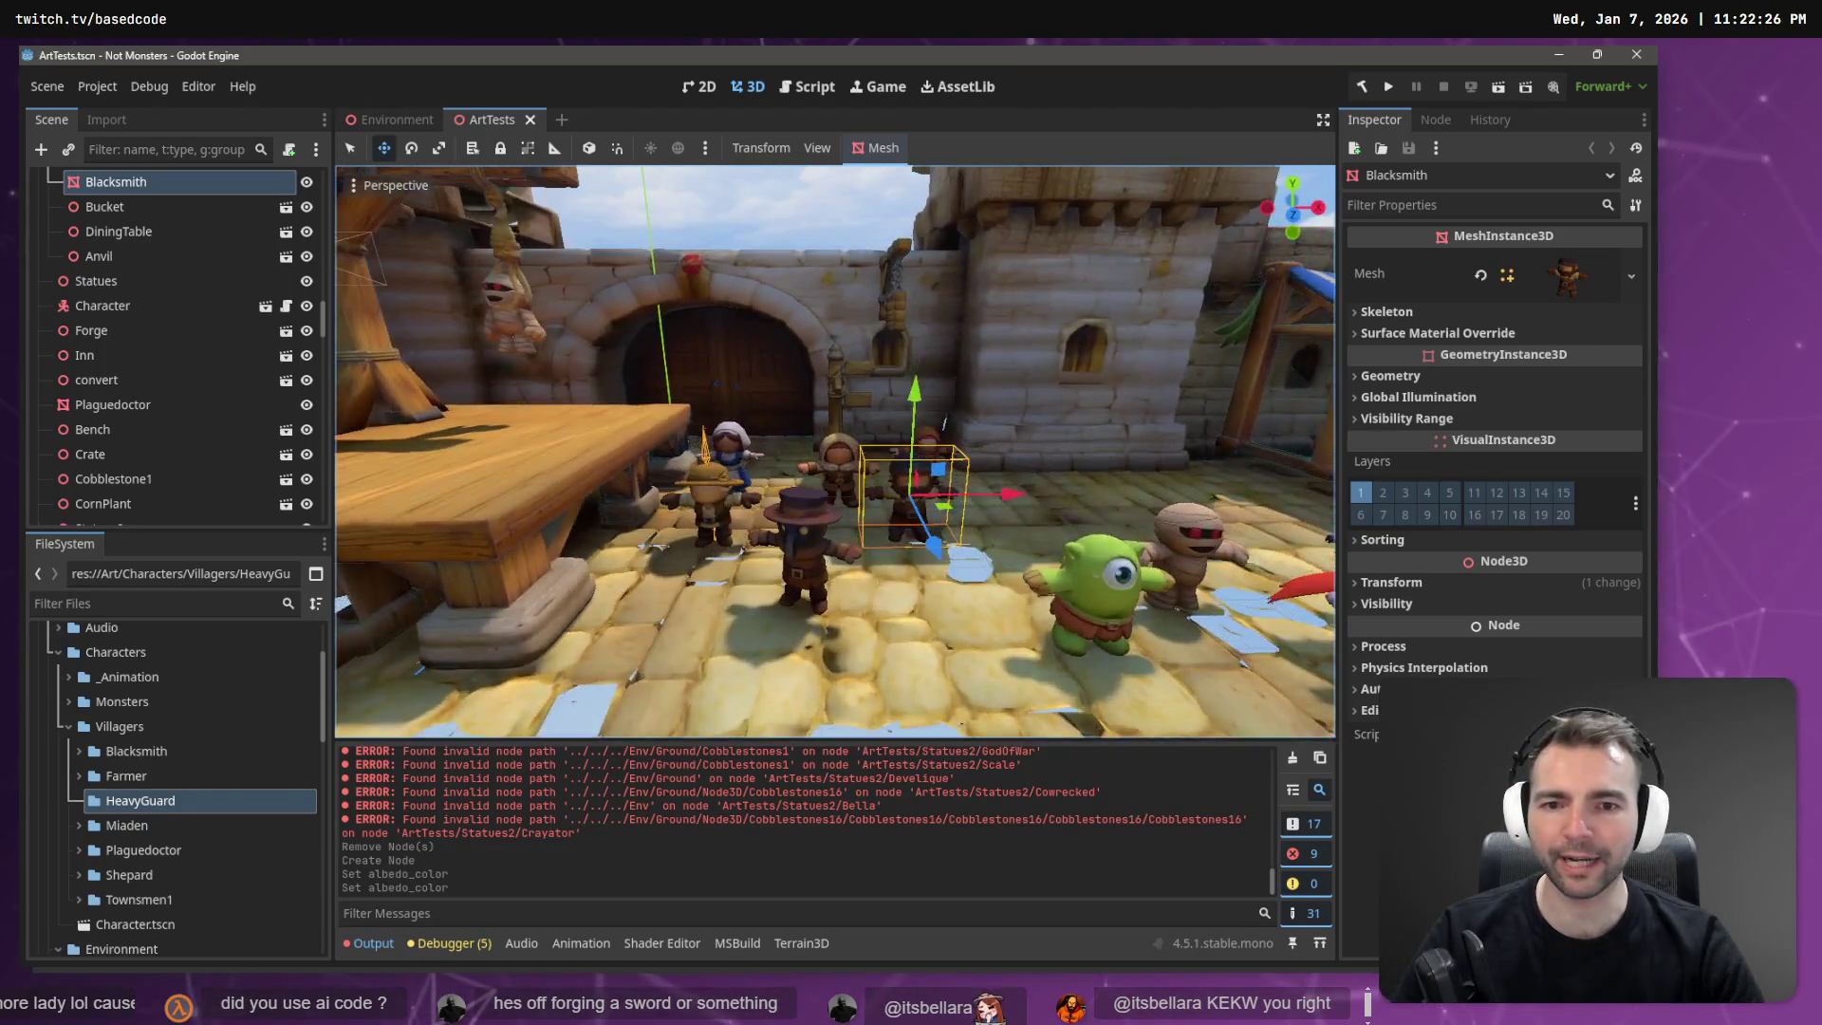
{"action": "scroll", "coordinate": [923, 512], "scroll_direction": "down", "scroll_amount": 3}
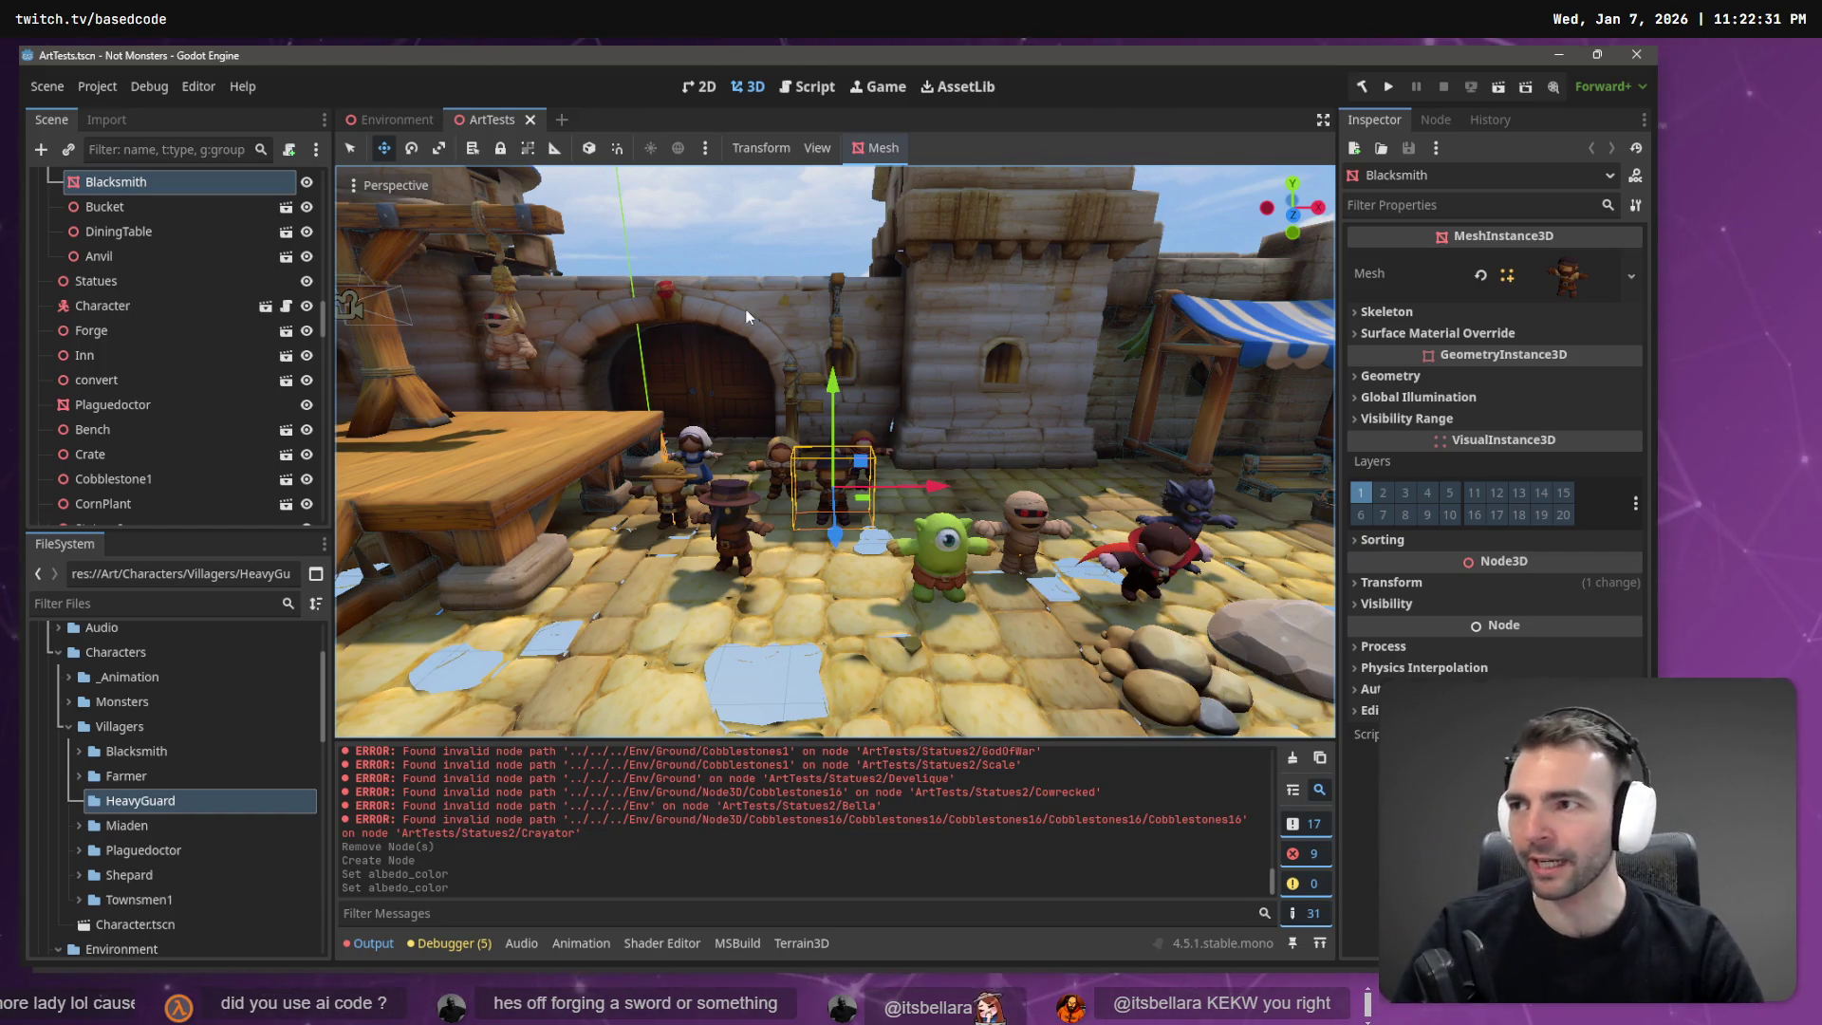
{"action": "key", "text": "w"}
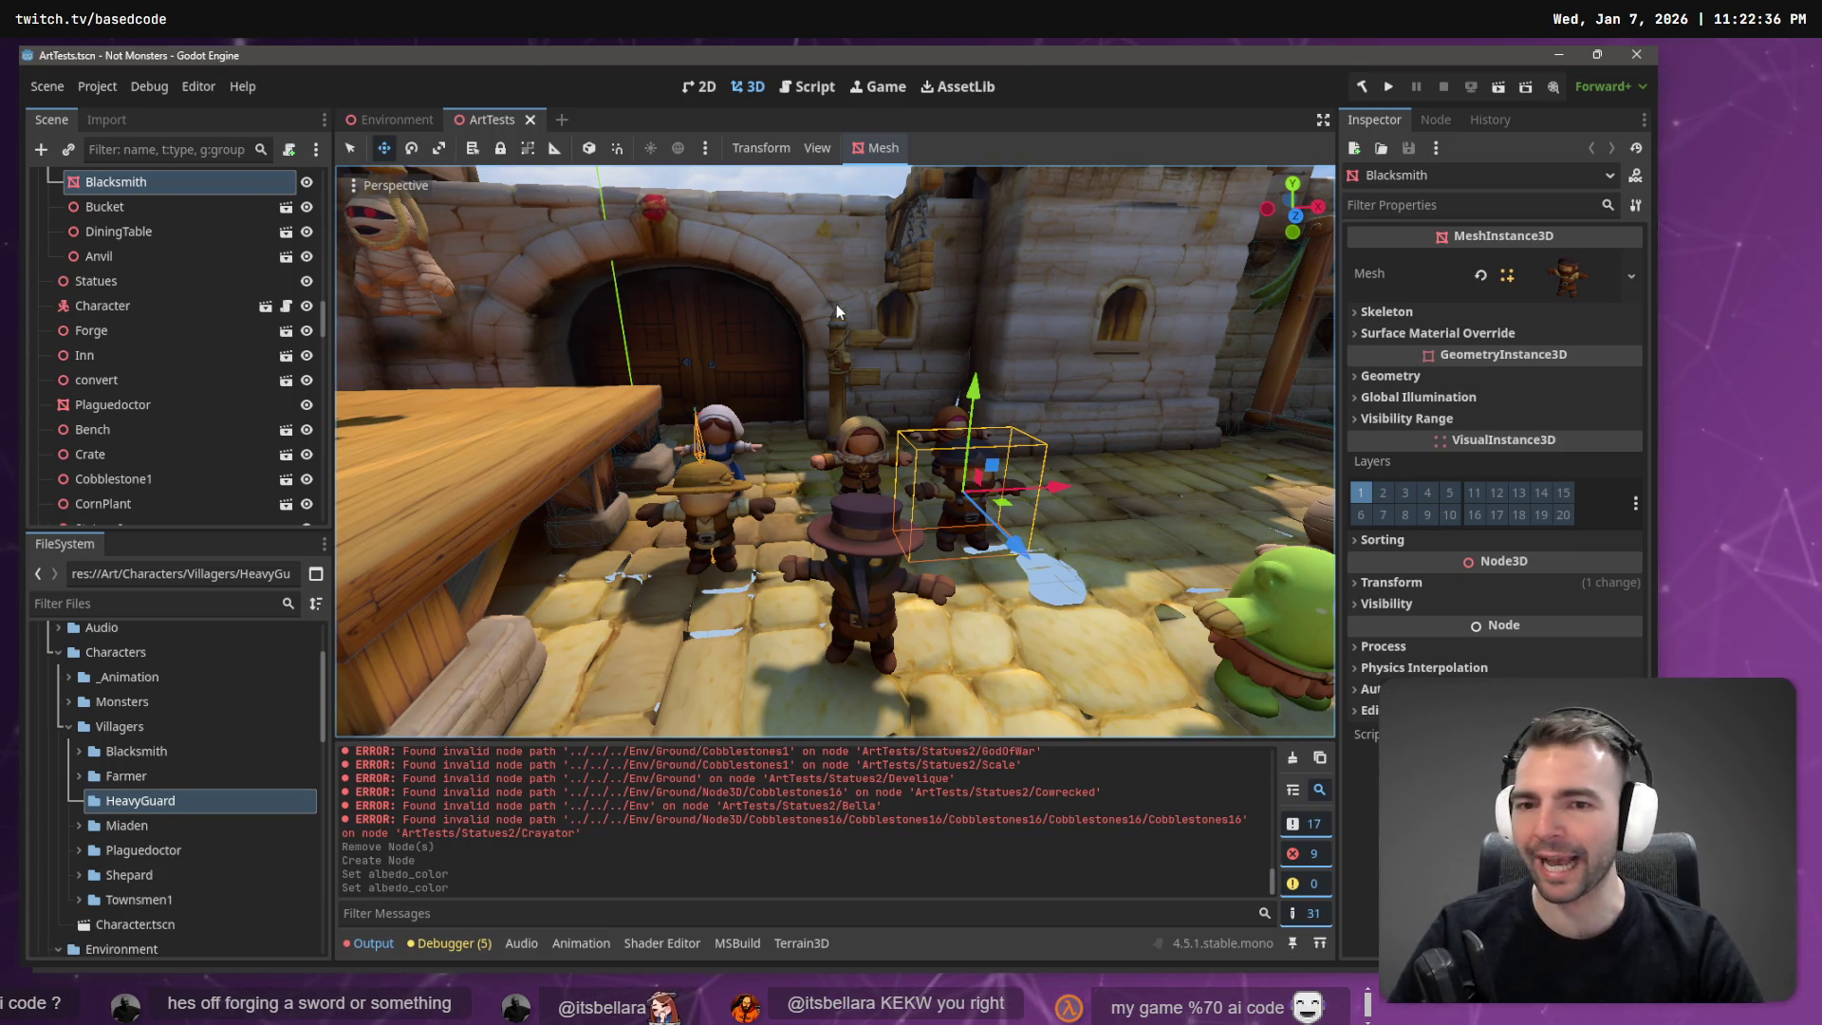
{"action": "key", "text": "w"}
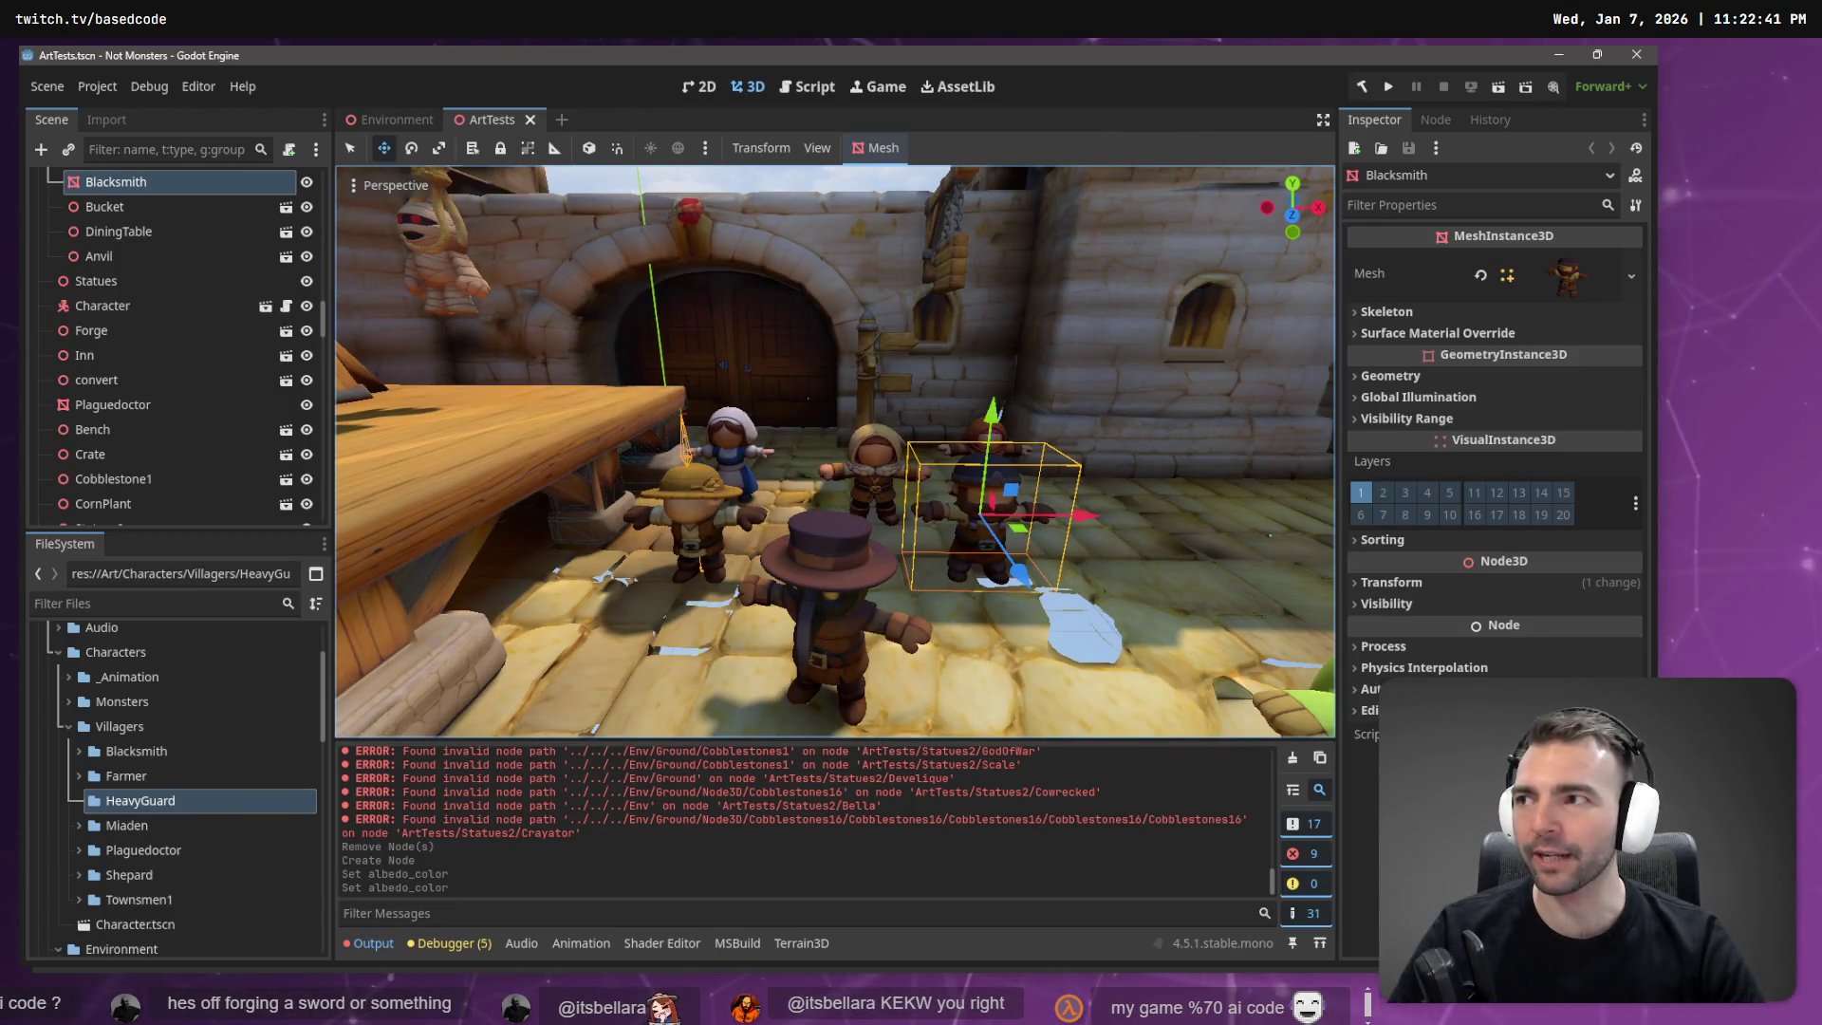
{"action": "key", "text": "s"}
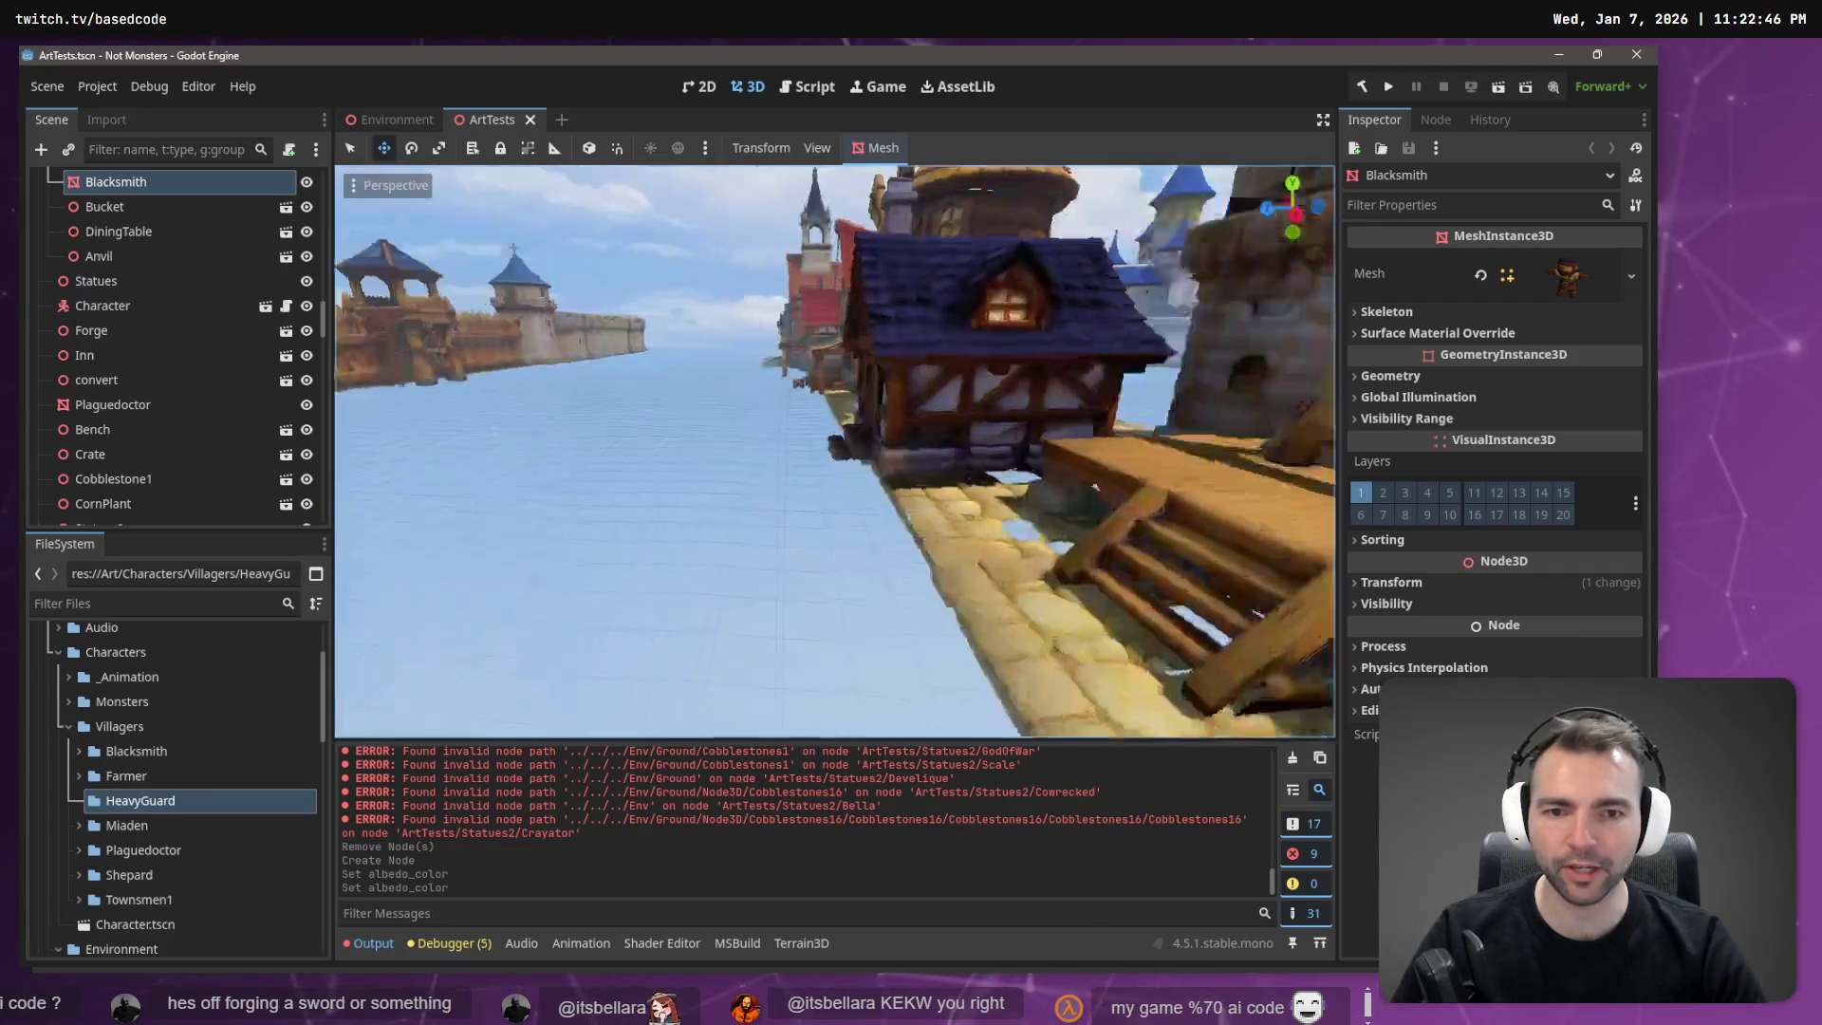
{"action": "key", "text": "w"}
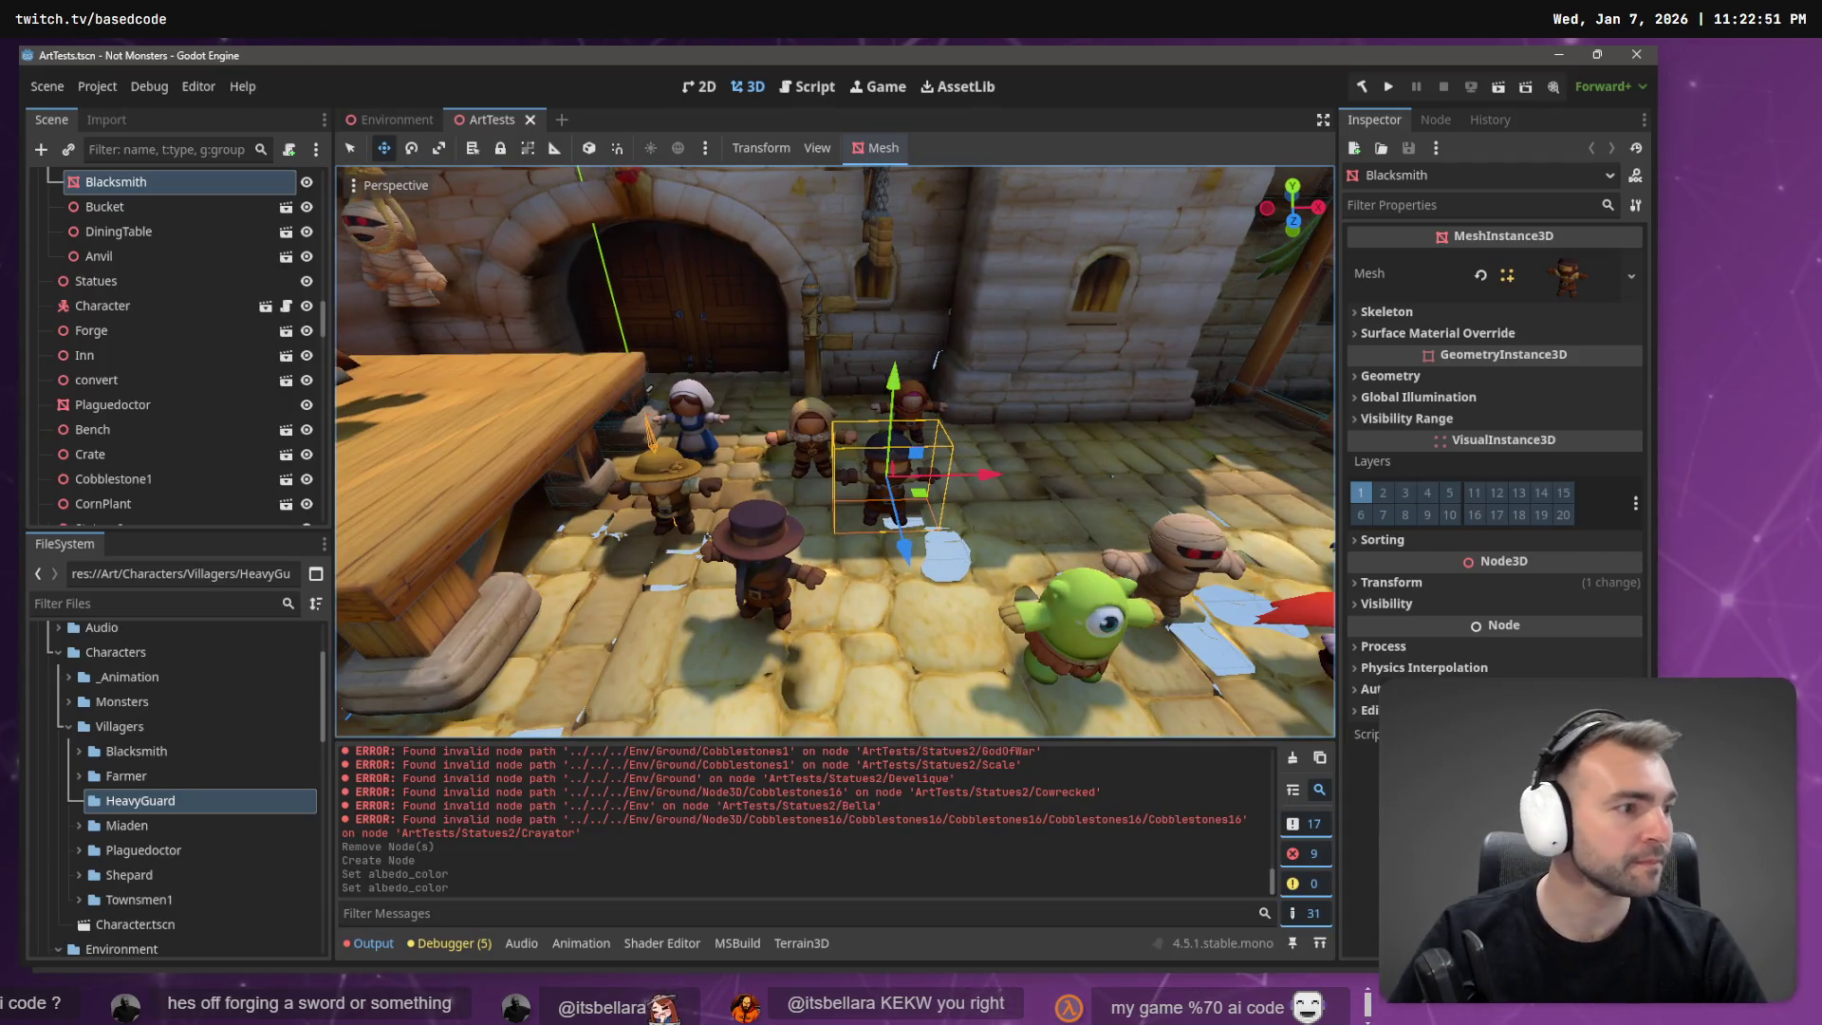
{"action": "key", "text": "alt+Tab"}
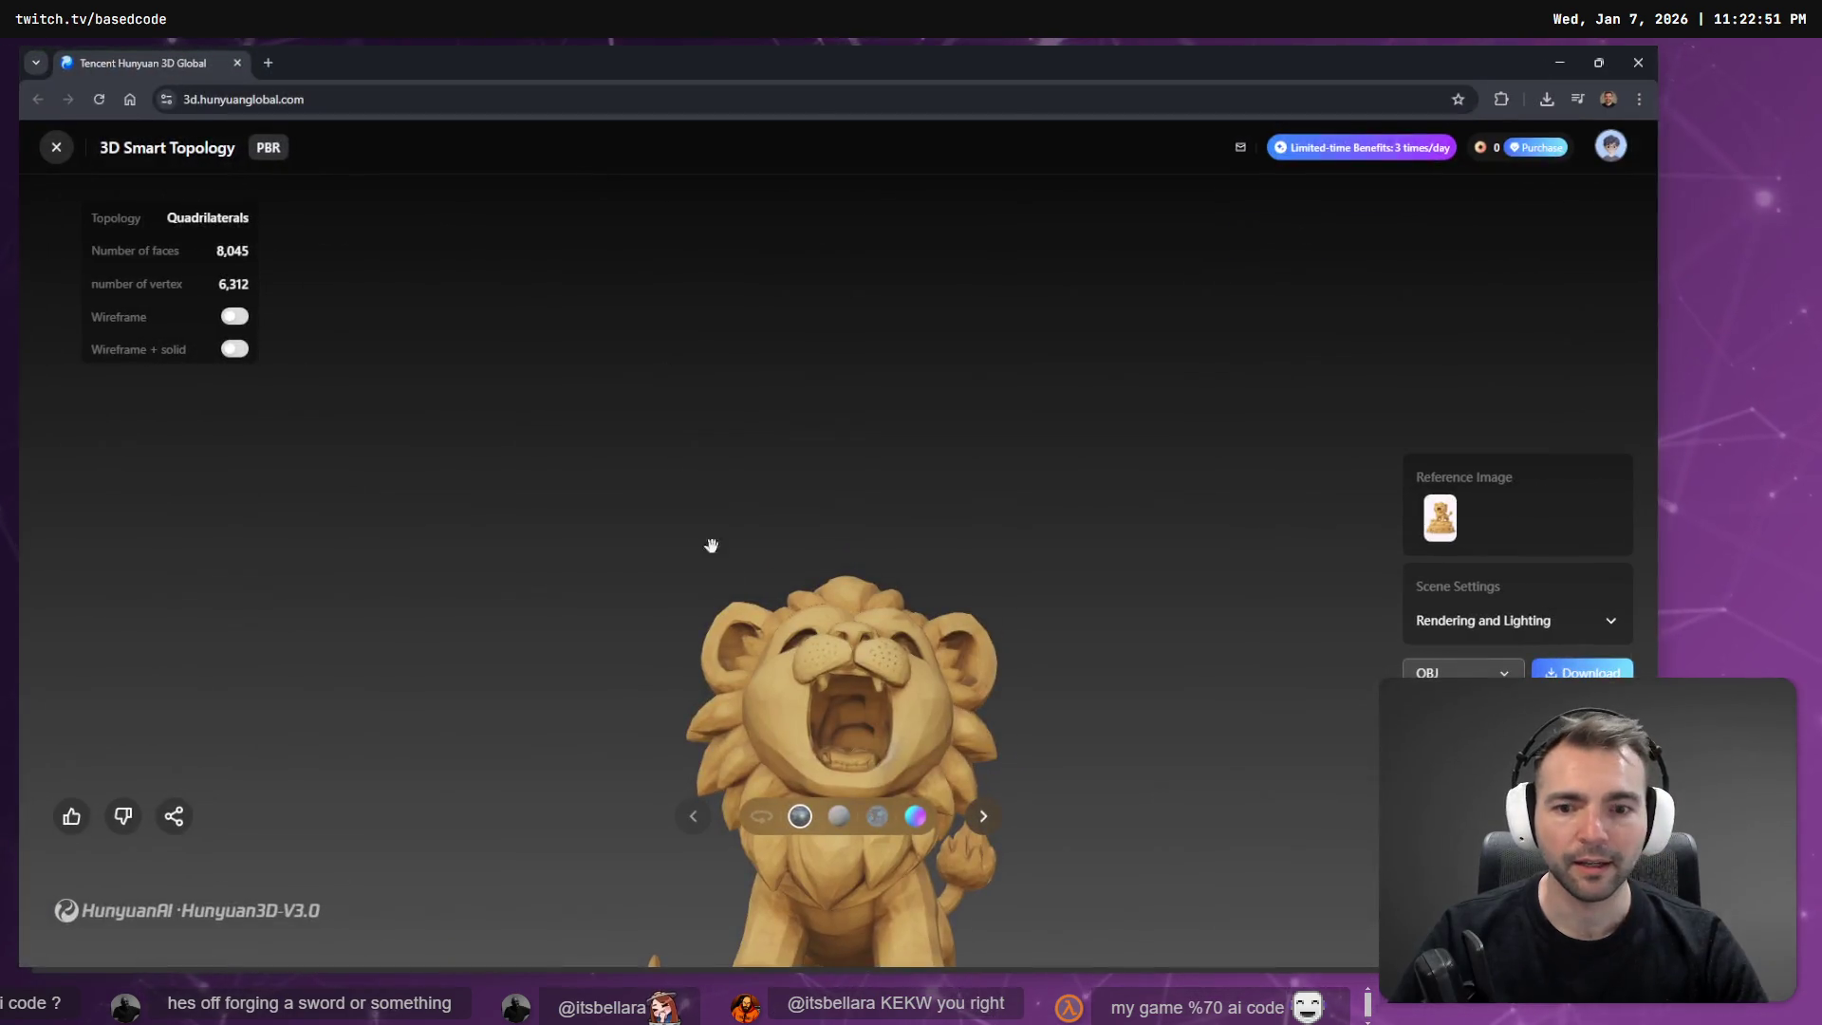
Frame the lion on its pedestal, toggle Wireframe and Auto Rotate on and off, then return to Godot.
{"action": "scroll", "coordinate": [1055, 712], "scroll_direction": "up", "scroll_amount": 5}
{"action": "scroll", "coordinate": [982, 701], "scroll_direction": "down", "scroll_amount": 8}
{"action": "mouse_move", "coordinate": [982, 700]}
{"action": "left_mouse_down"}
{"action": "mouse_move", "coordinate": [929, 410]}
{"action": "mouse_move", "coordinate": [614, 472]}
{"action": "left_mouse_up"}
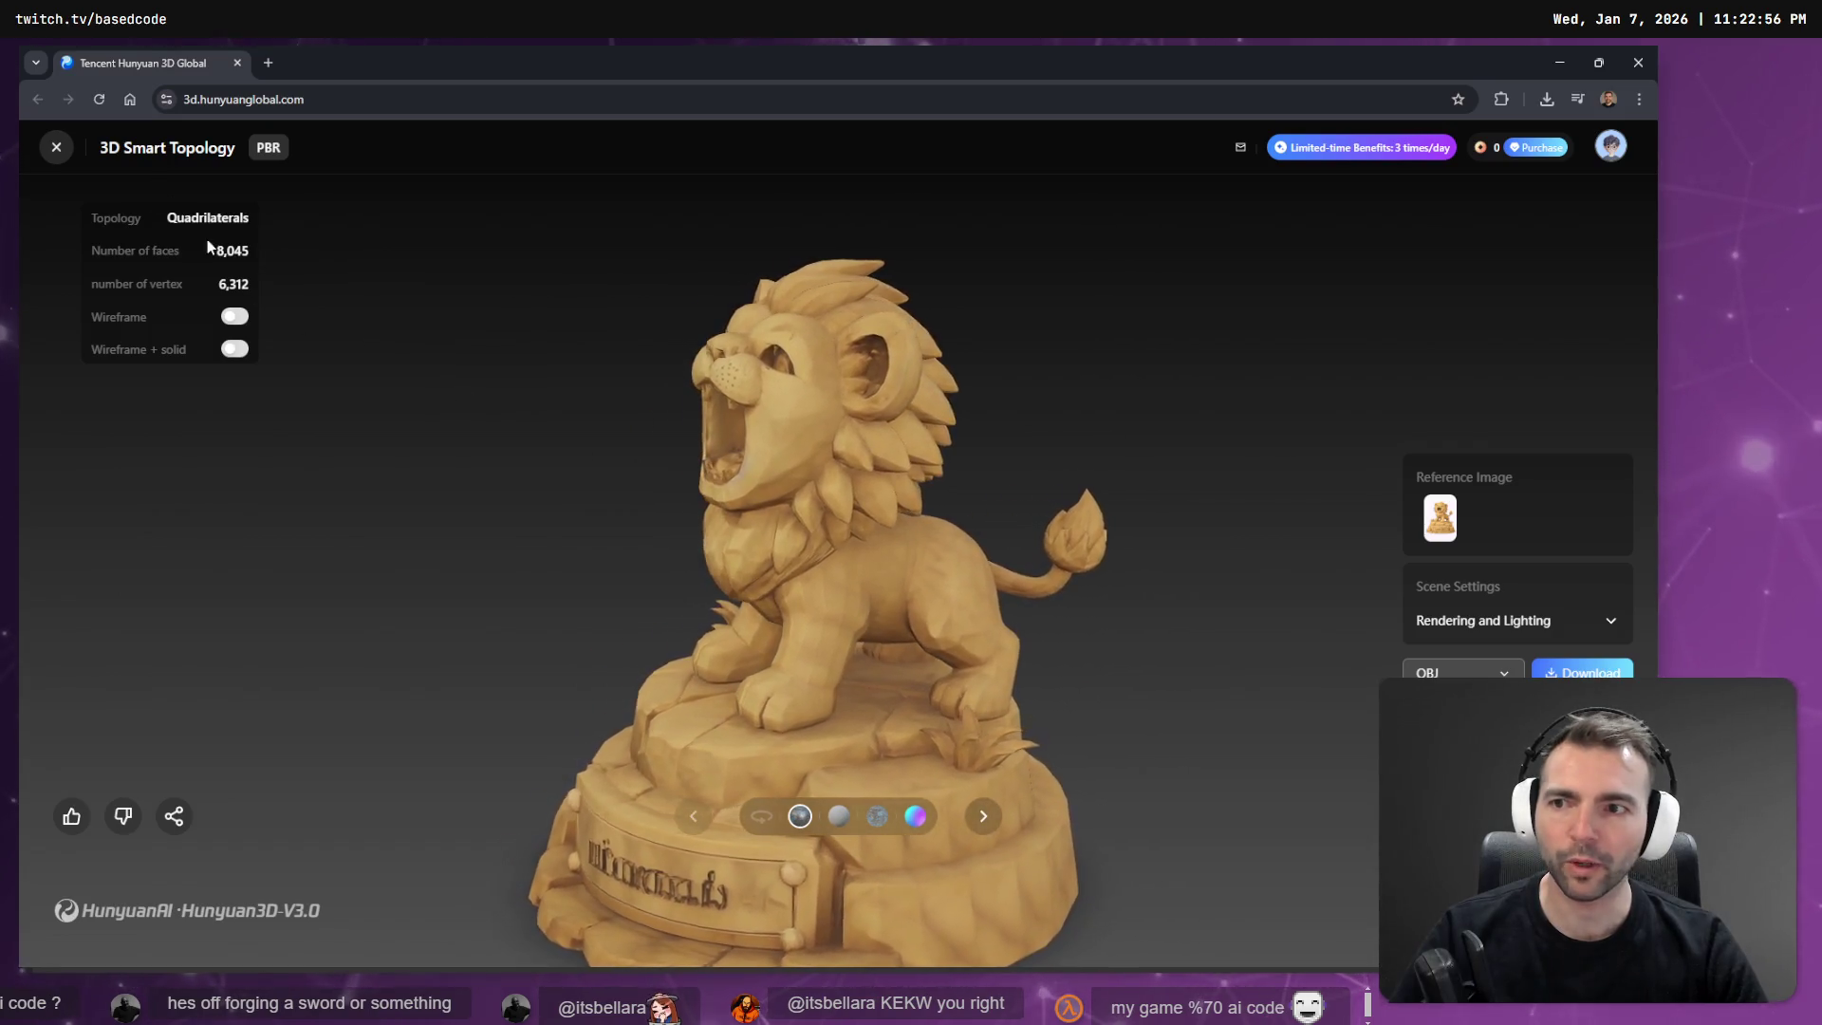
{"action": "left_click", "coordinate": [232, 318]}
{"action": "left_click", "coordinate": [237, 319]}
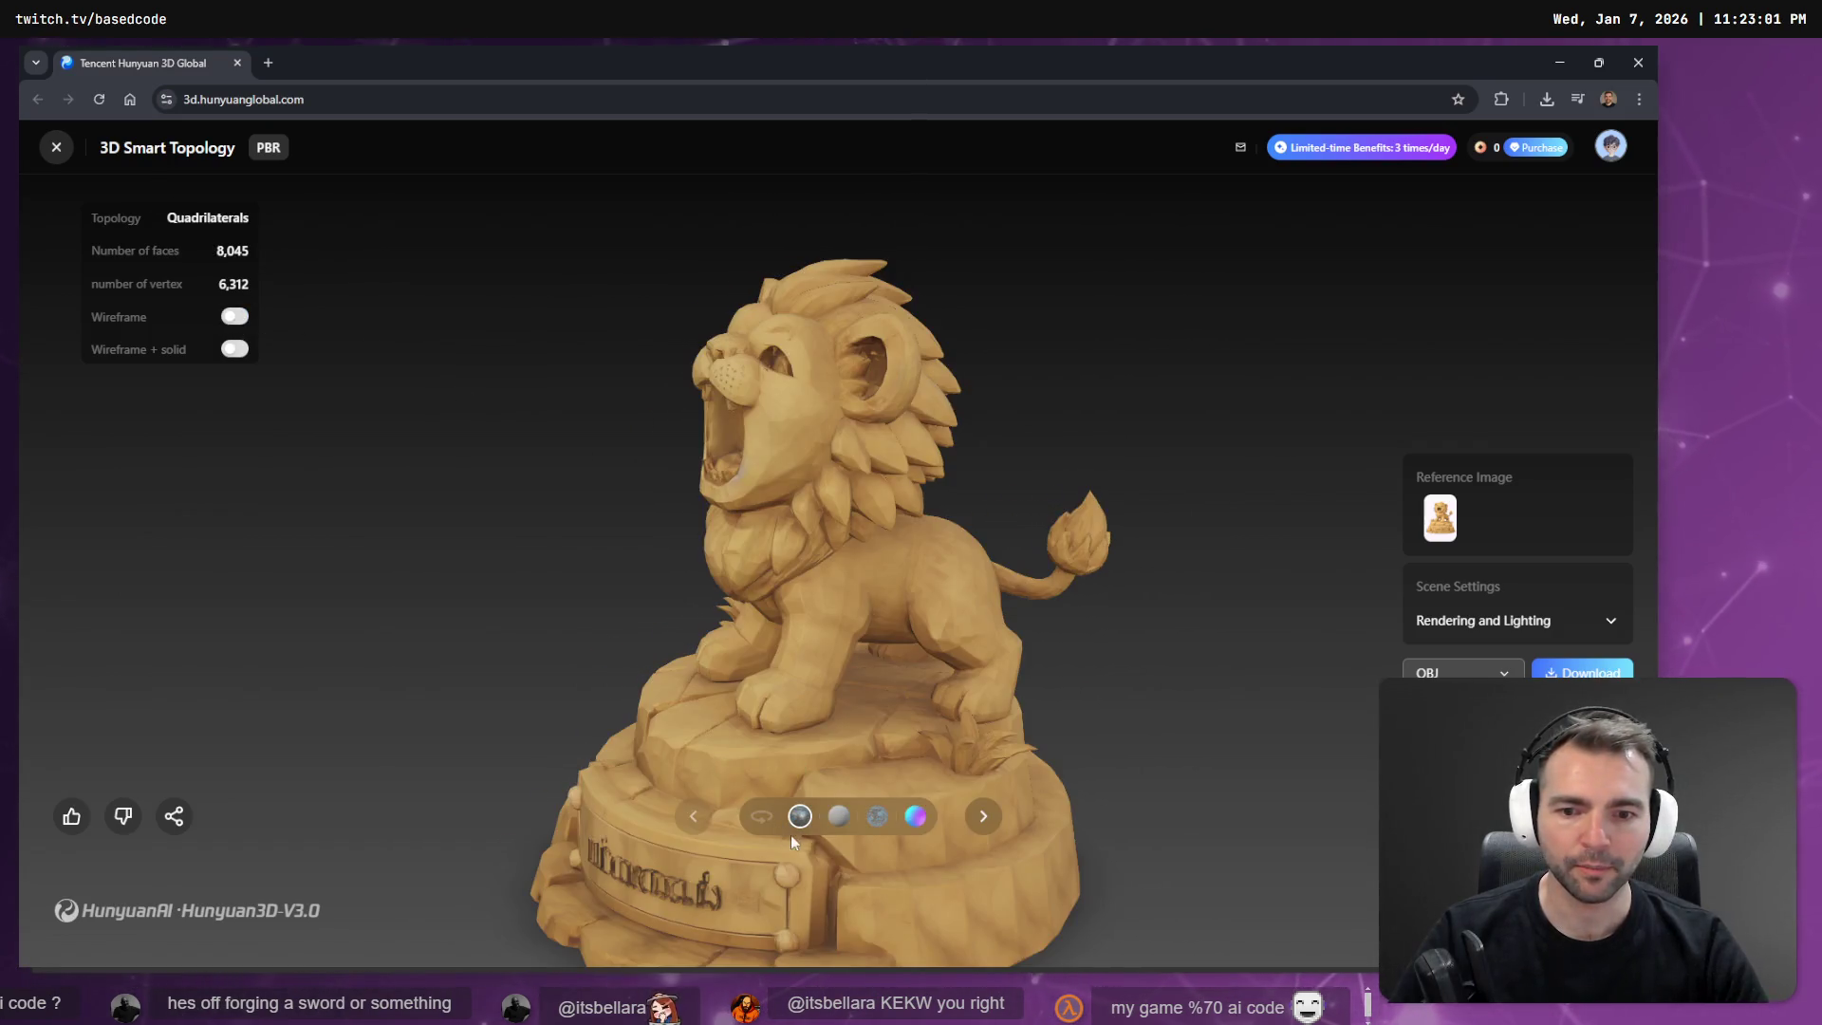
{"action": "left_click", "coordinate": [761, 820]}
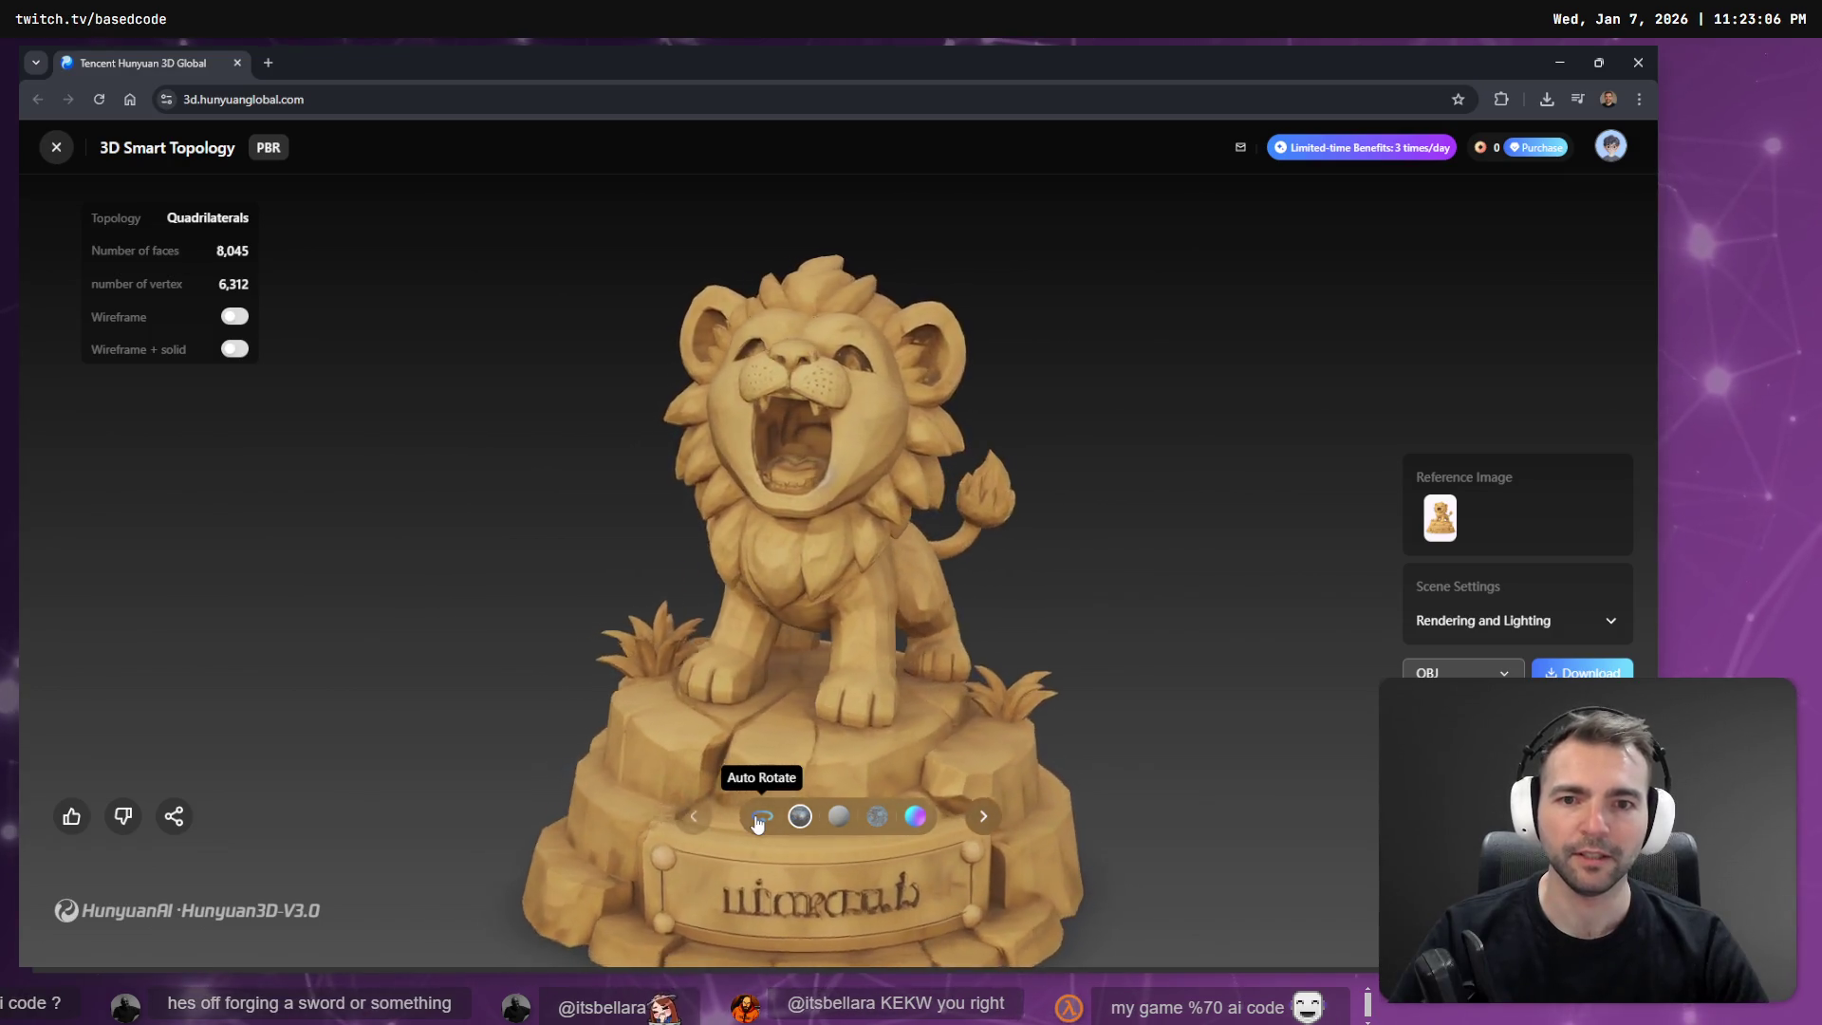
{"action": "left_click", "coordinate": [758, 820]}
{"action": "key", "text": "alt+Tab"}
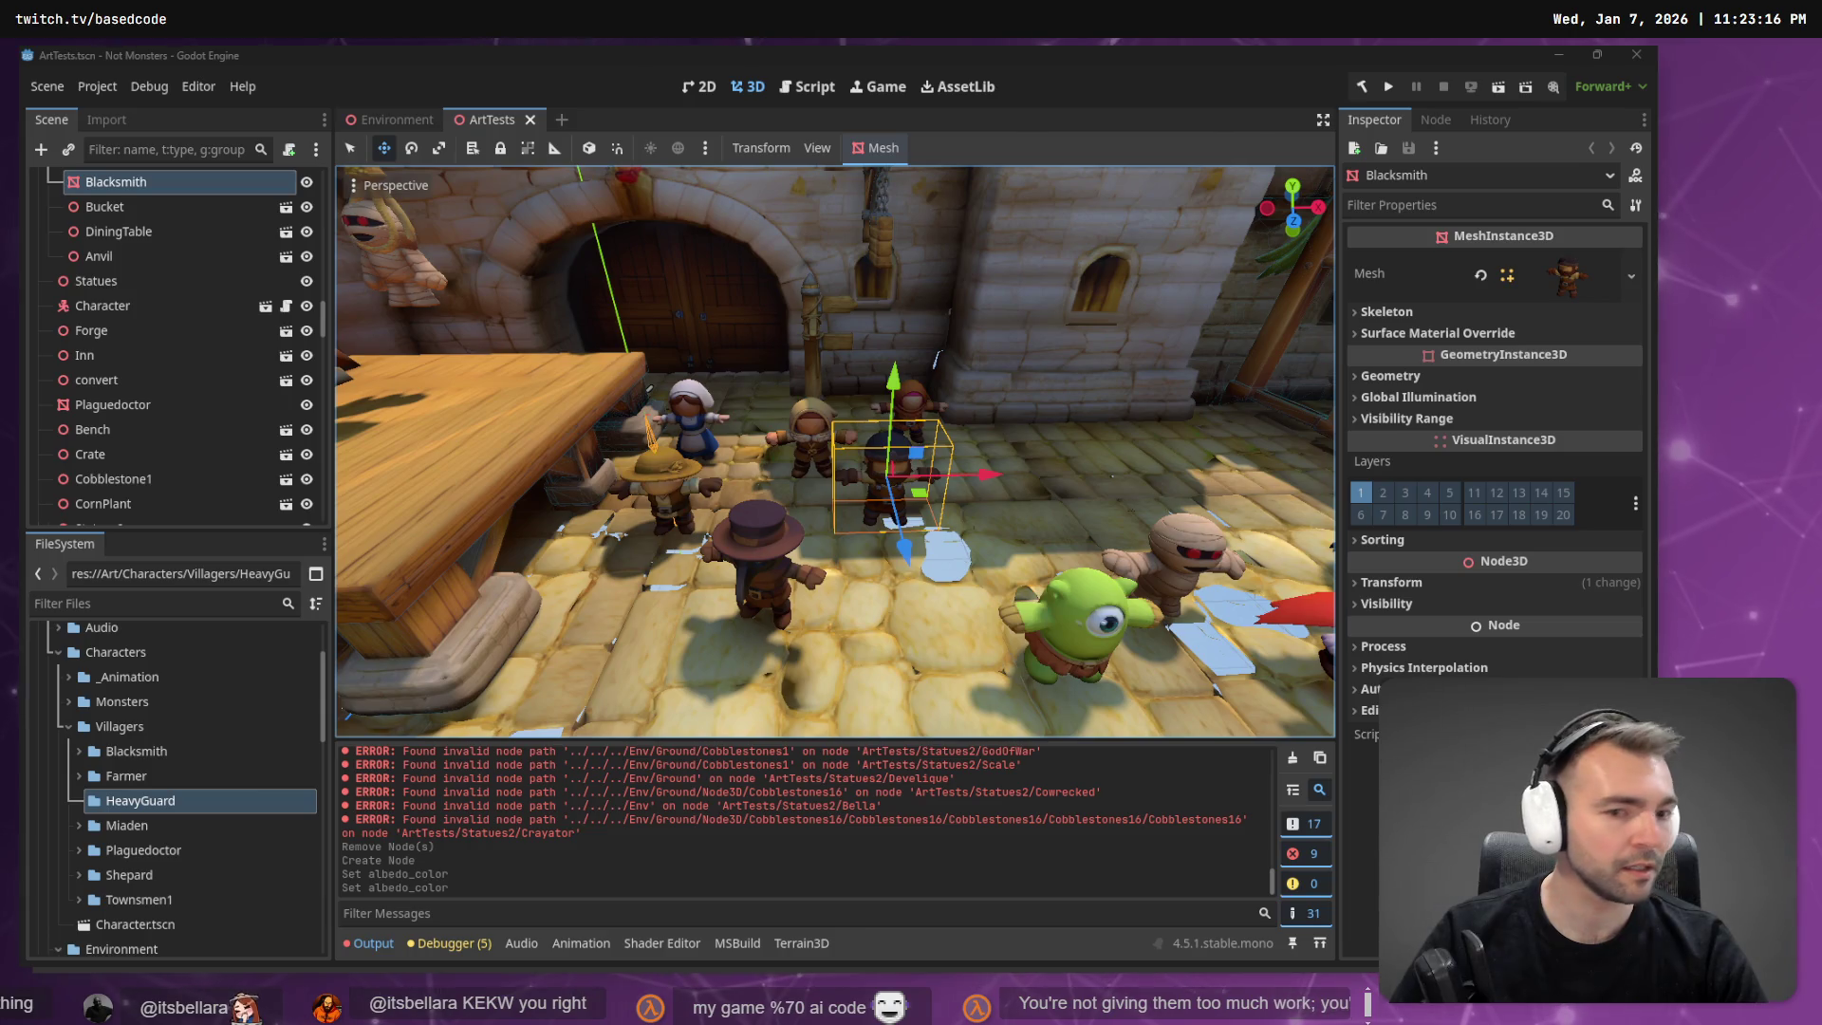
Collapse Villagers and Achitecture, expand Environment/Statues with its actions shown, then switch to tldraw.
{"action": "left_click", "coordinate": [66, 727]}
{"action": "scroll", "coordinate": [63, 702], "scroll_direction": "down", "scroll_amount": 3}
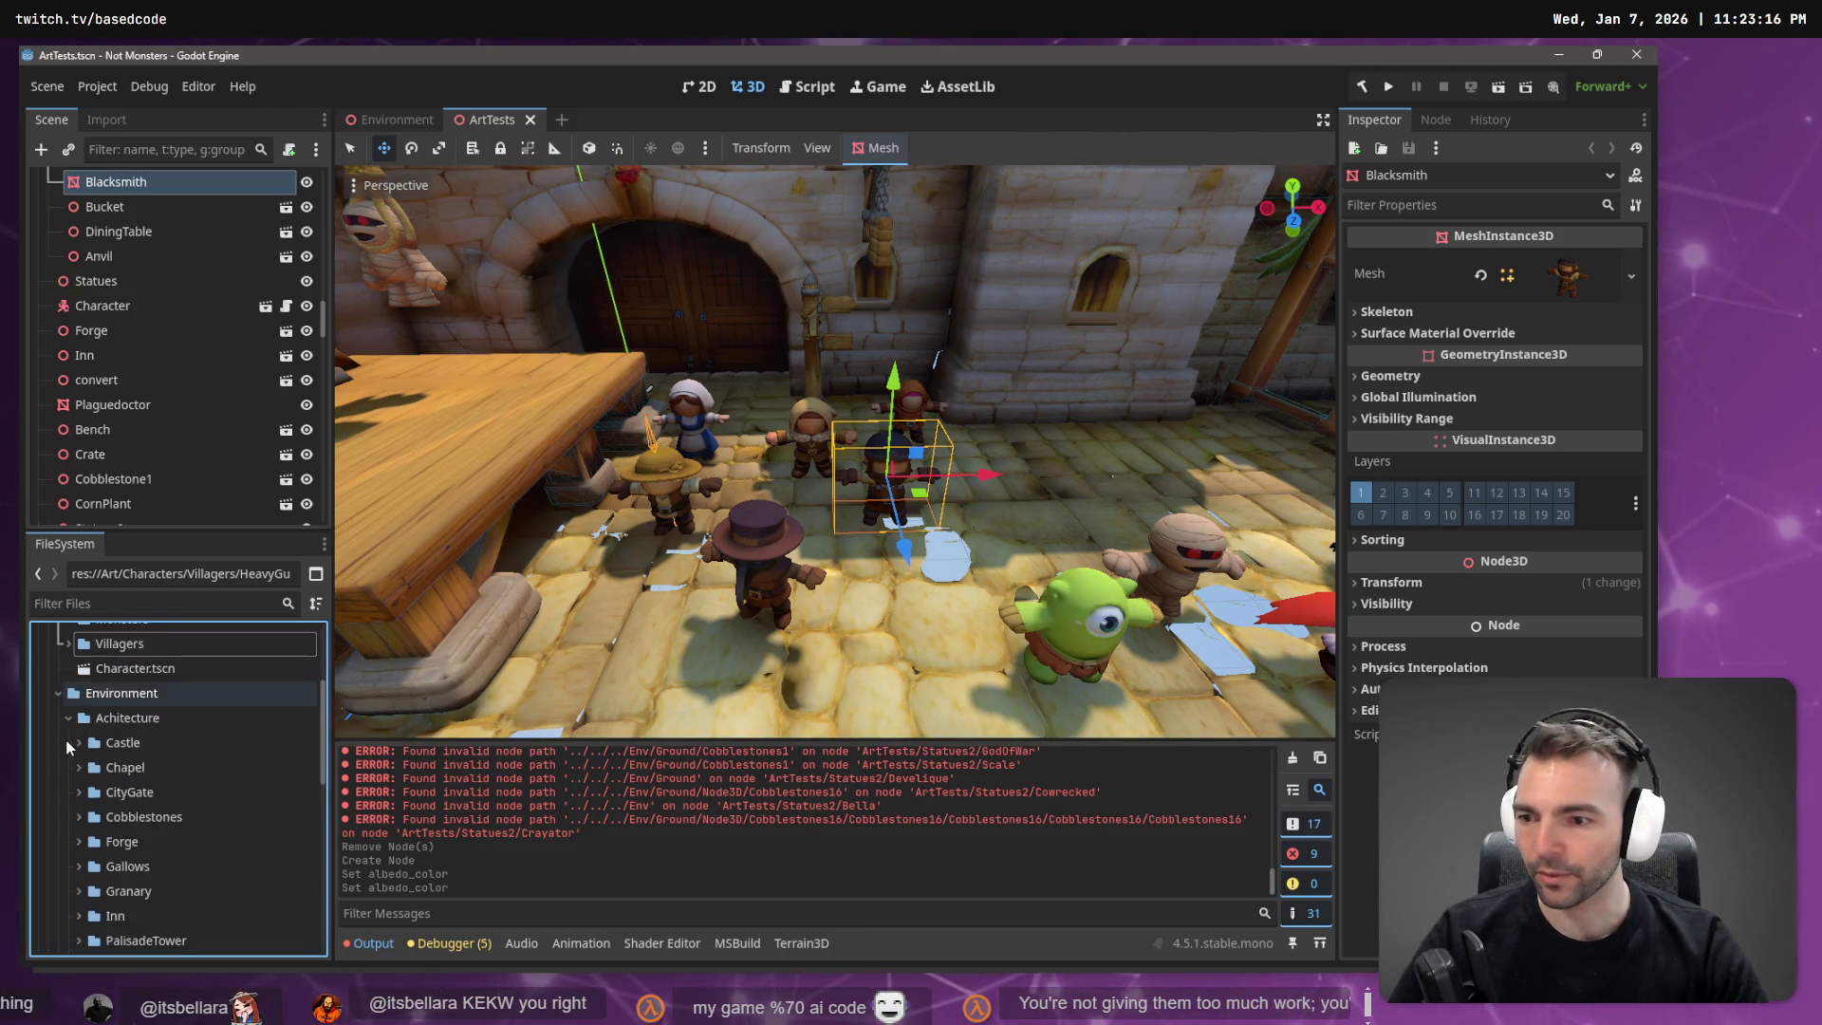
{"action": "left_click", "coordinate": [66, 677]}
{"action": "scroll", "coordinate": [95, 721], "scroll_direction": "down", "scroll_amount": 1}
{"action": "left_click", "coordinate": [68, 735]}
{"action": "right_click", "coordinate": [166, 735]}
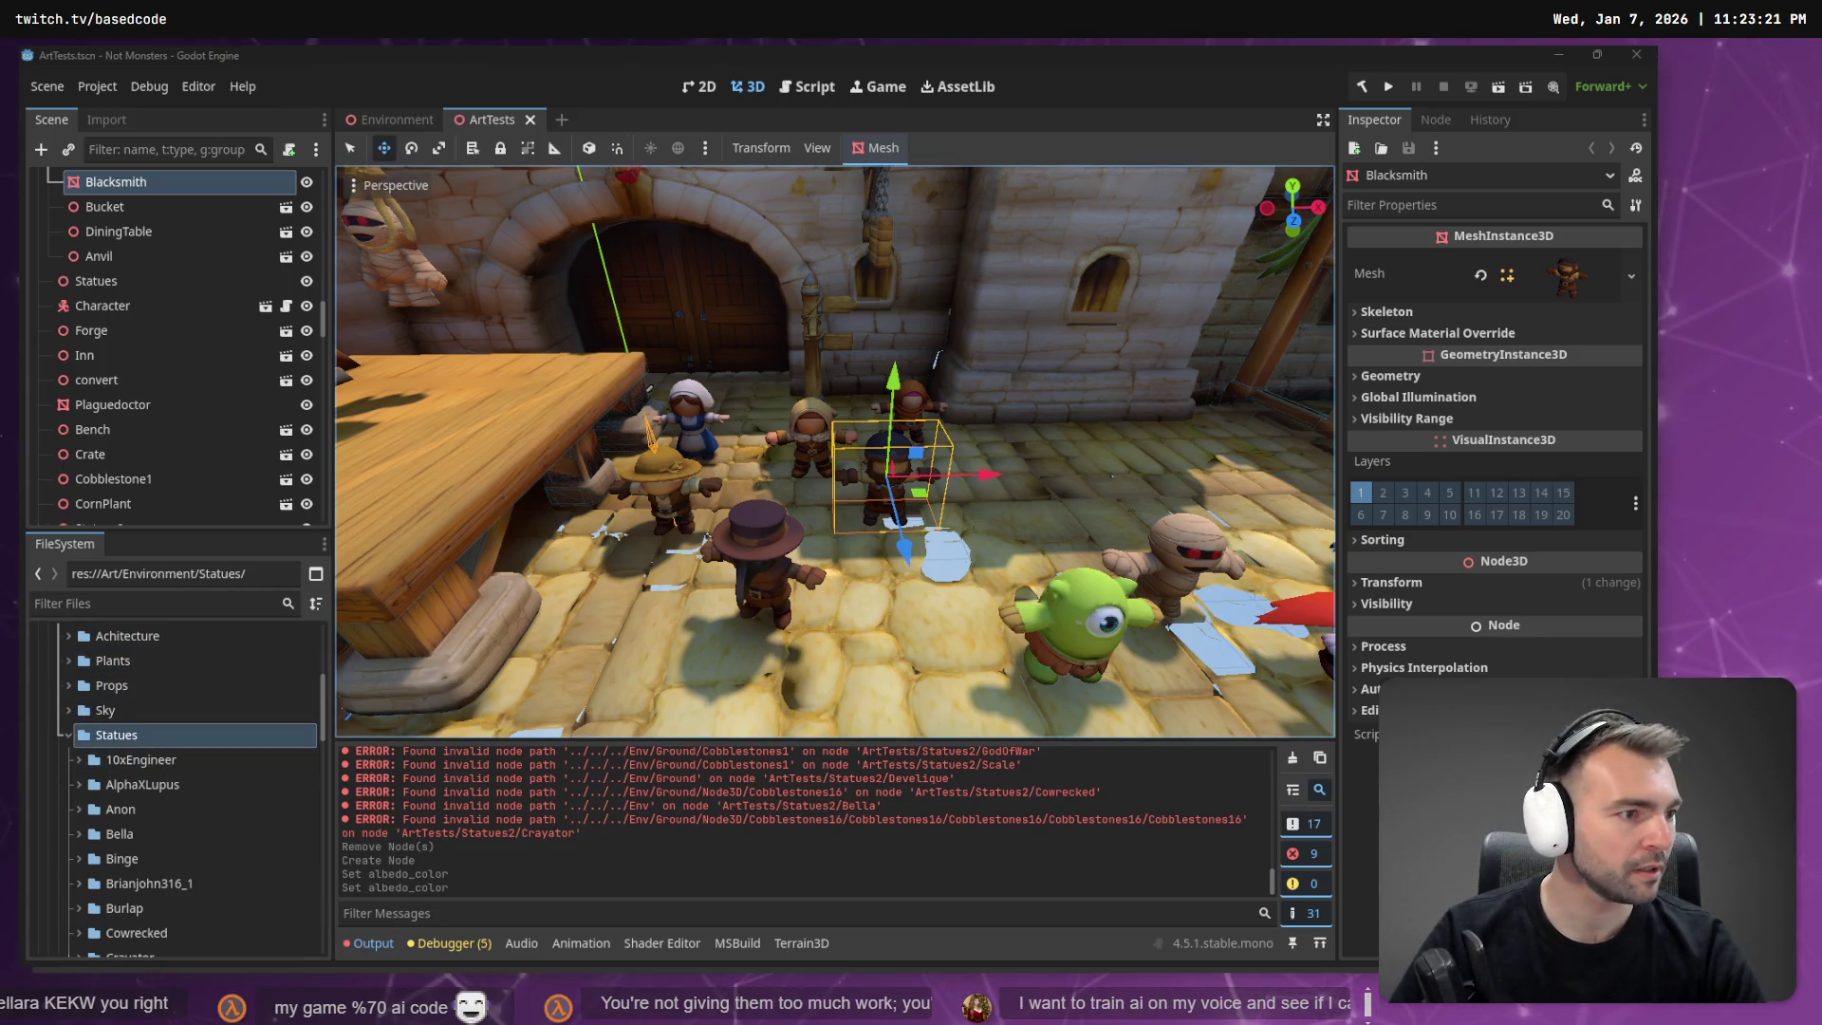
{"action": "key", "text": "alt+Tab"}
{"action": "scroll", "coordinate": [801, 601], "scroll_direction": "down", "scroll_amount": 8}
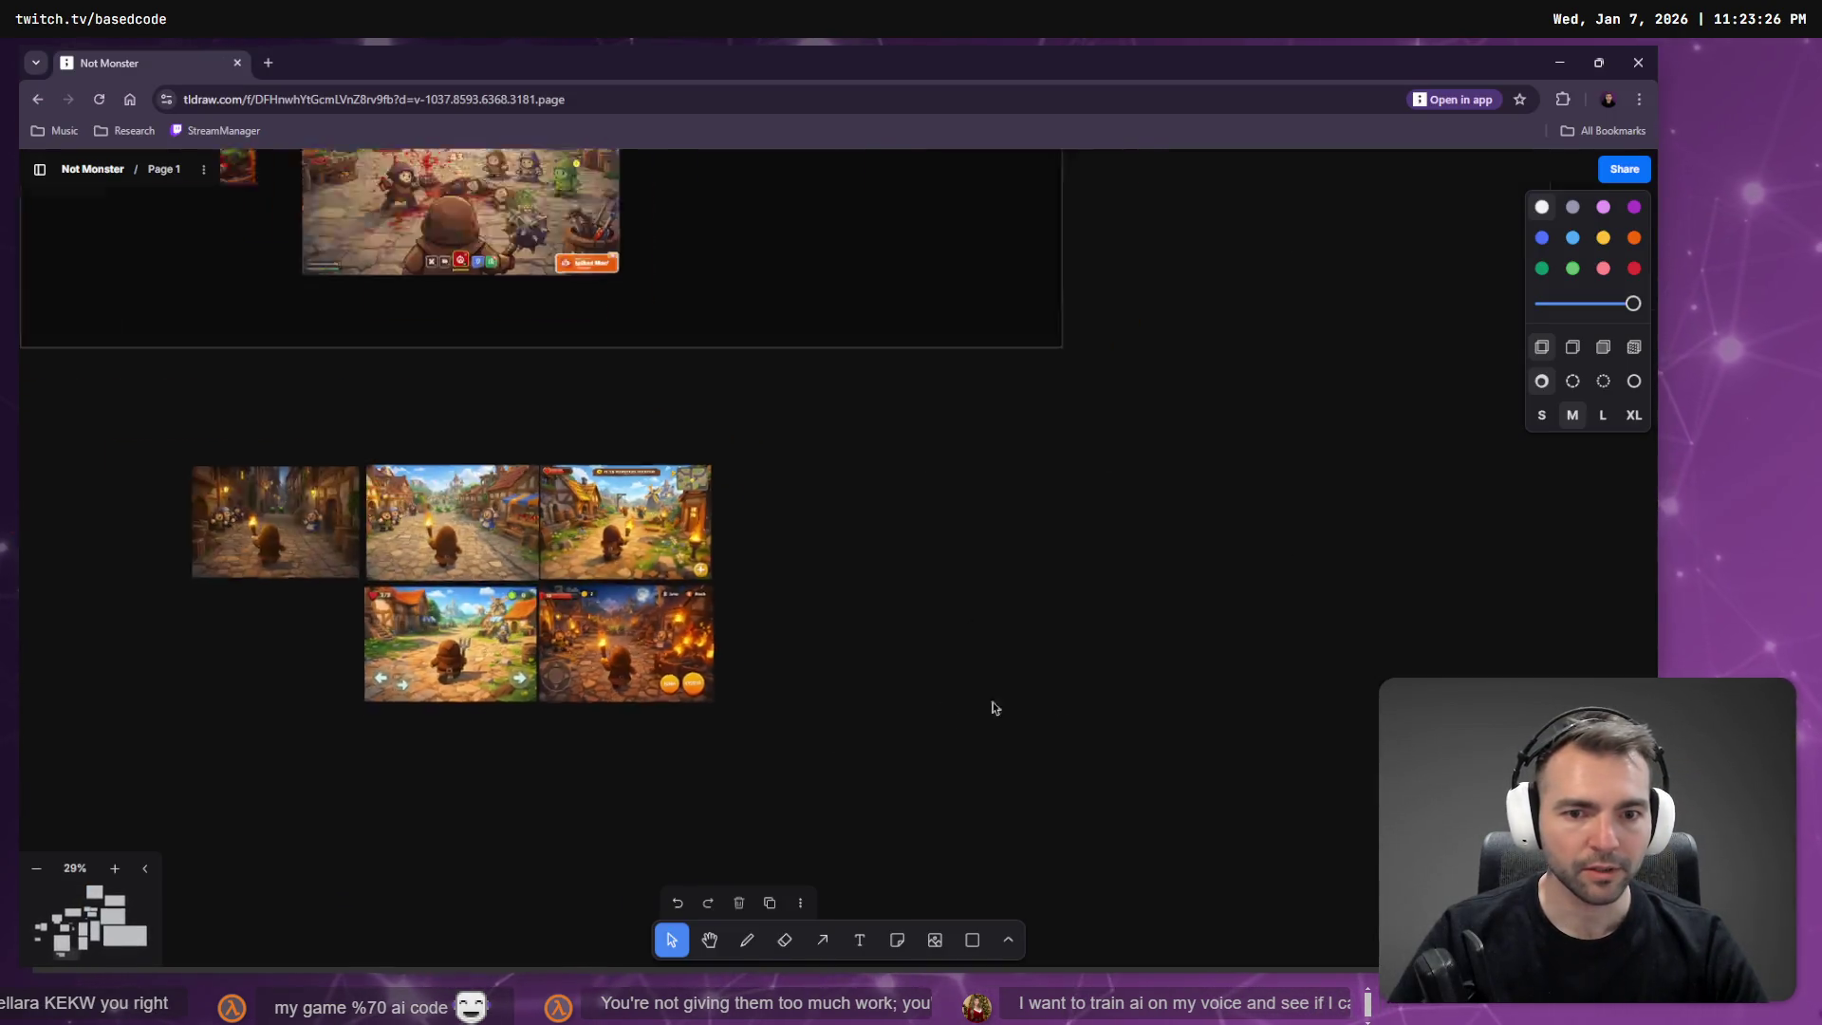
Scroll the tldraw board to the statue checklist, edit statue card #46's title, then return to Godot.
{"action": "scroll", "coordinate": [1333, 328], "scroll_direction": "right", "scroll_amount": 5}
{"action": "scroll", "coordinate": [875, 474], "scroll_direction": "up", "scroll_amount": 4}
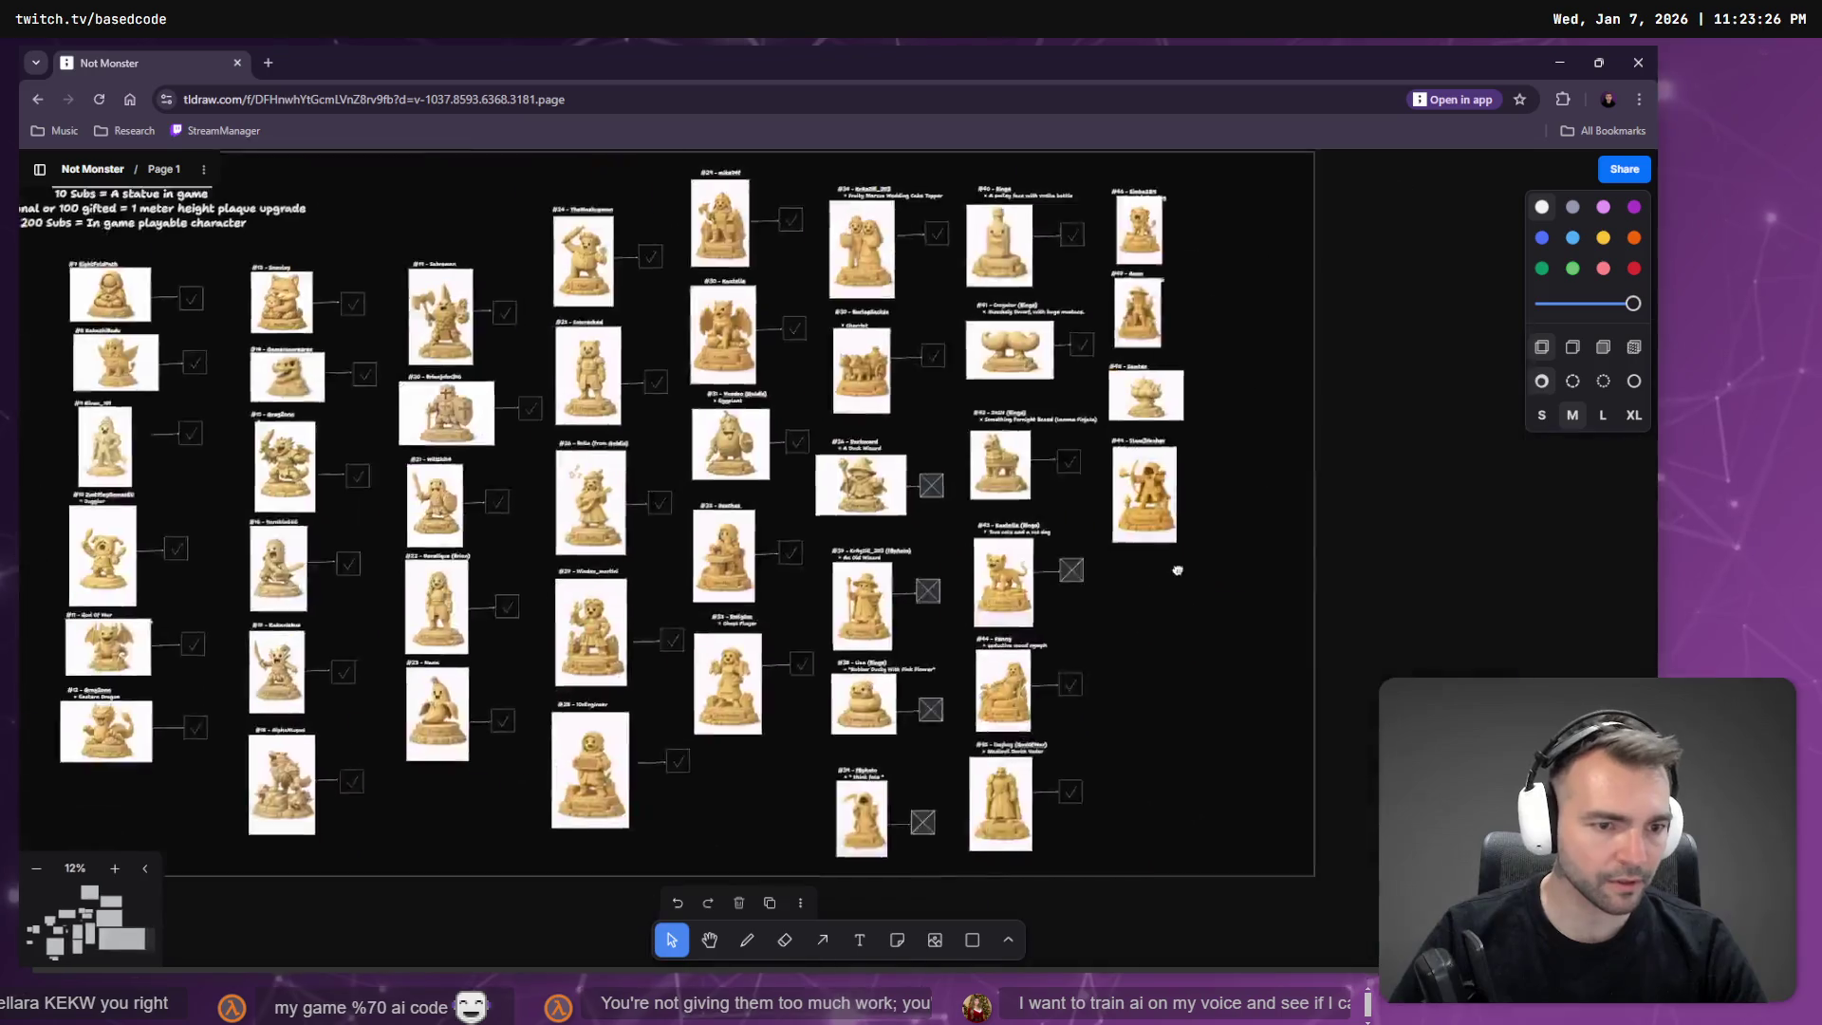
{"action": "scroll", "coordinate": [876, 473], "scroll_direction": "up", "scroll_amount": 4}
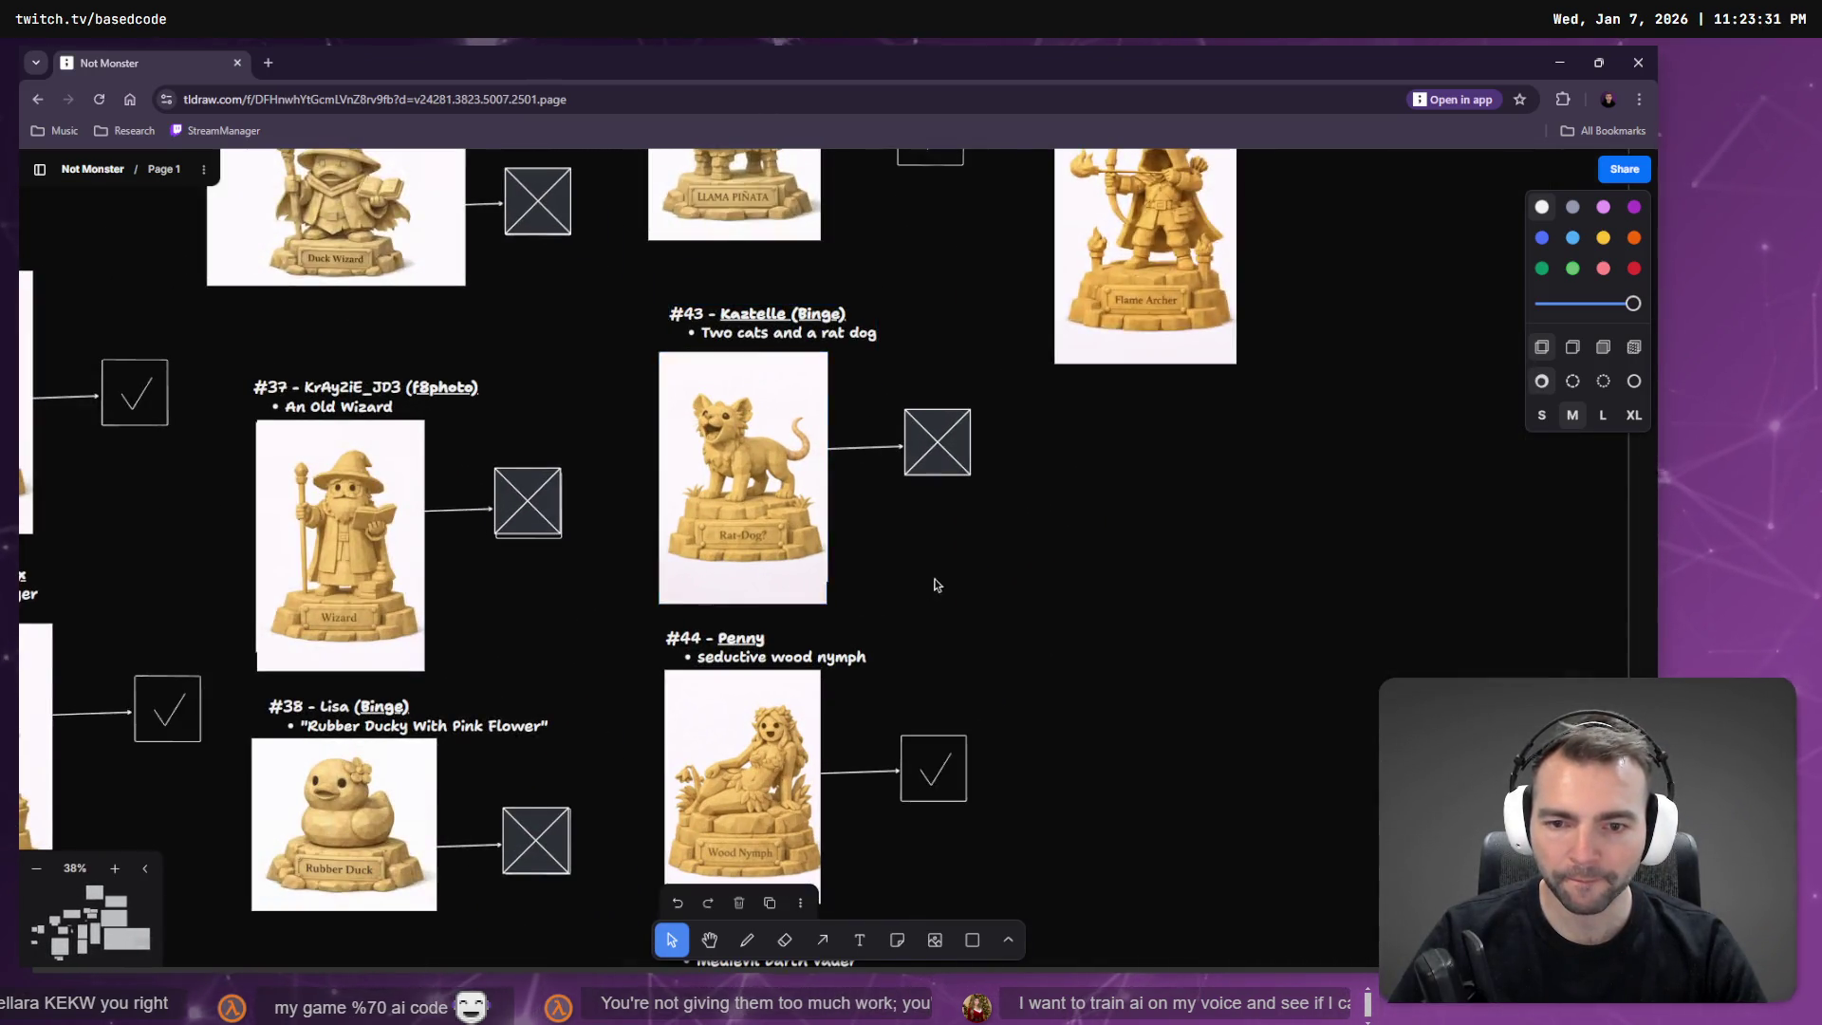
{"action": "scroll", "coordinate": [970, 460], "scroll_direction": "up", "scroll_amount": 3}
{"action": "scroll", "coordinate": [970, 459], "scroll_direction": "down", "scroll_amount": 2}
{"action": "scroll", "coordinate": [984, 297], "scroll_direction": "up", "scroll_amount": 8}
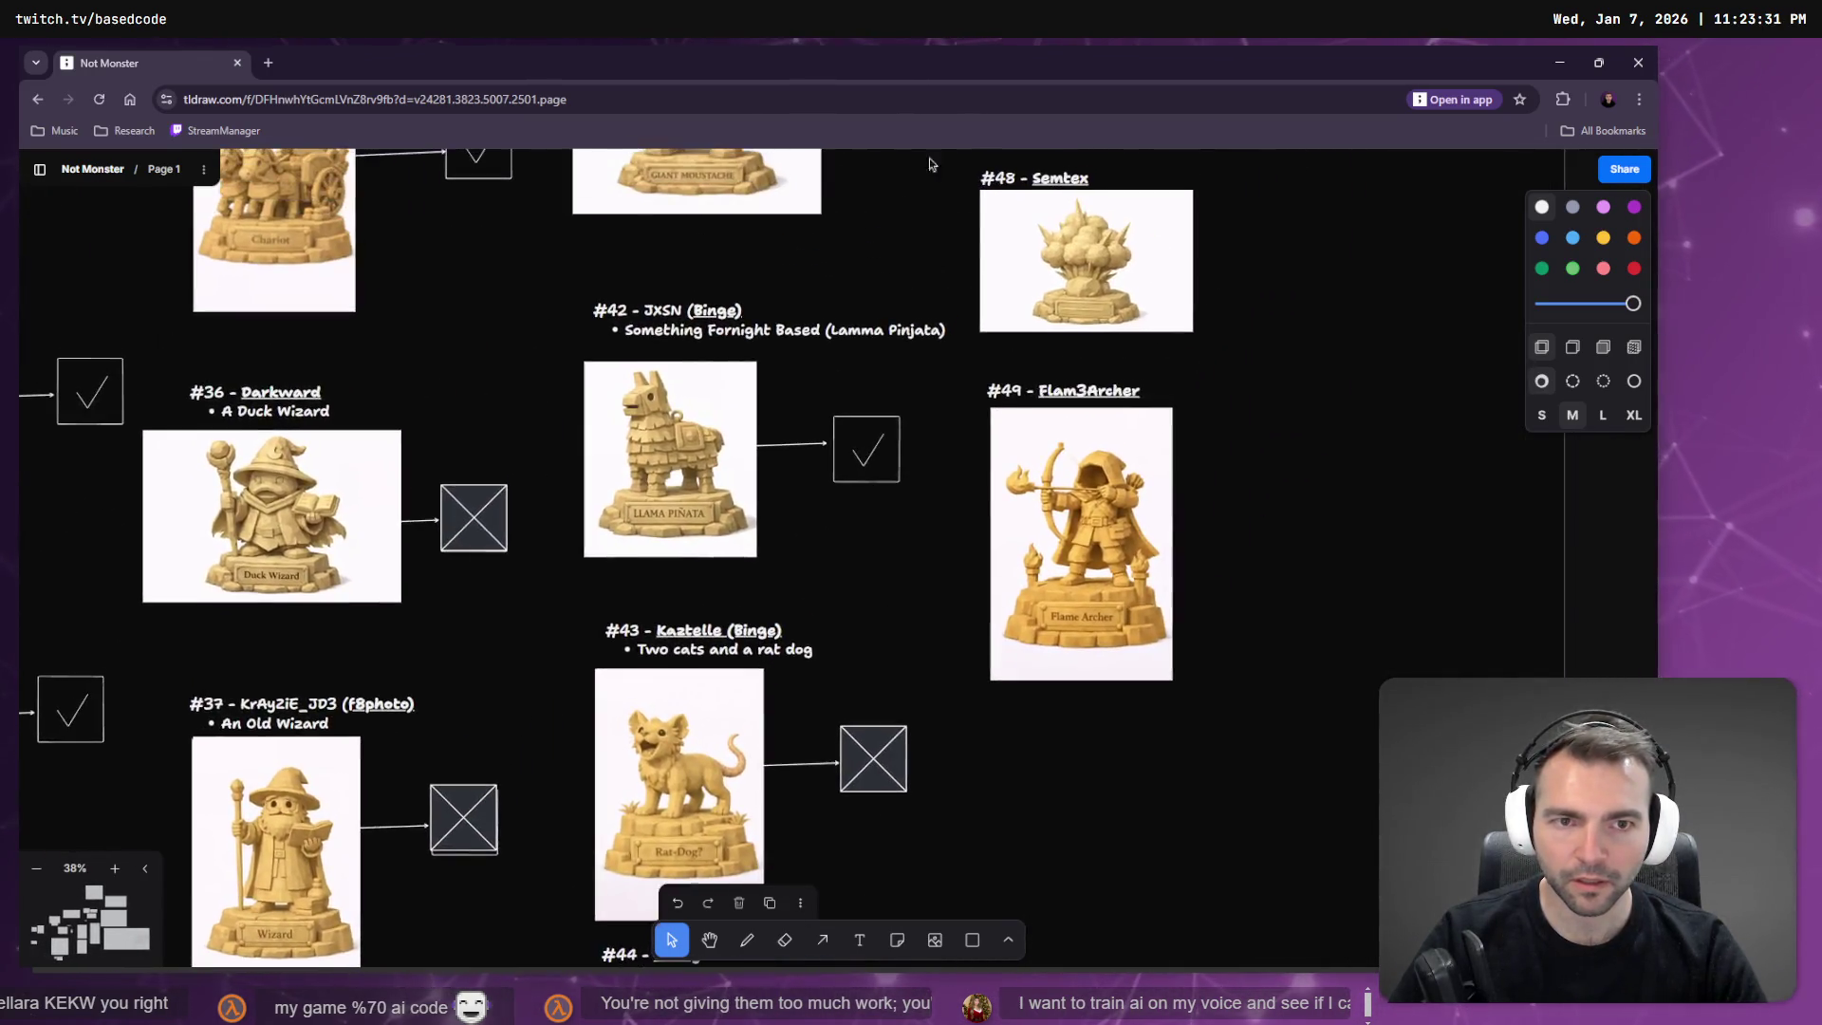
{"action": "scroll", "coordinate": [993, 292], "scroll_direction": "up", "scroll_amount": 4}
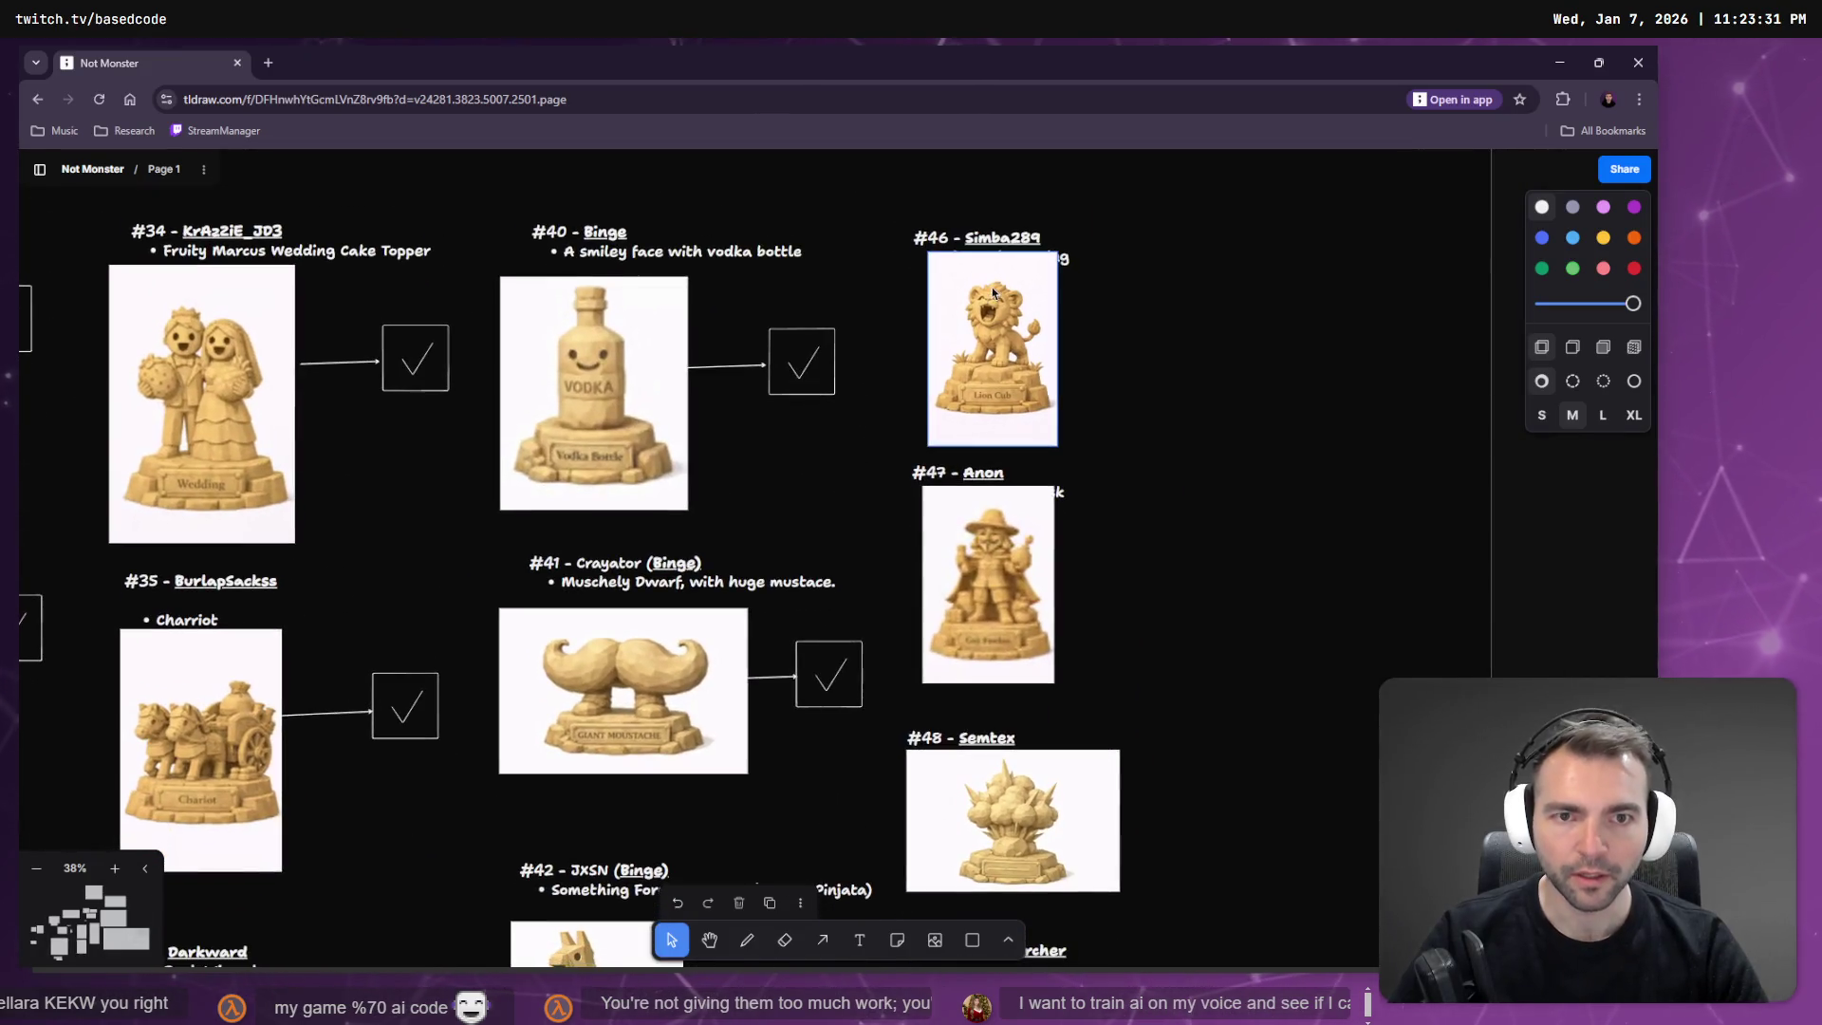
{"action": "double_click", "coordinate": [994, 240]}
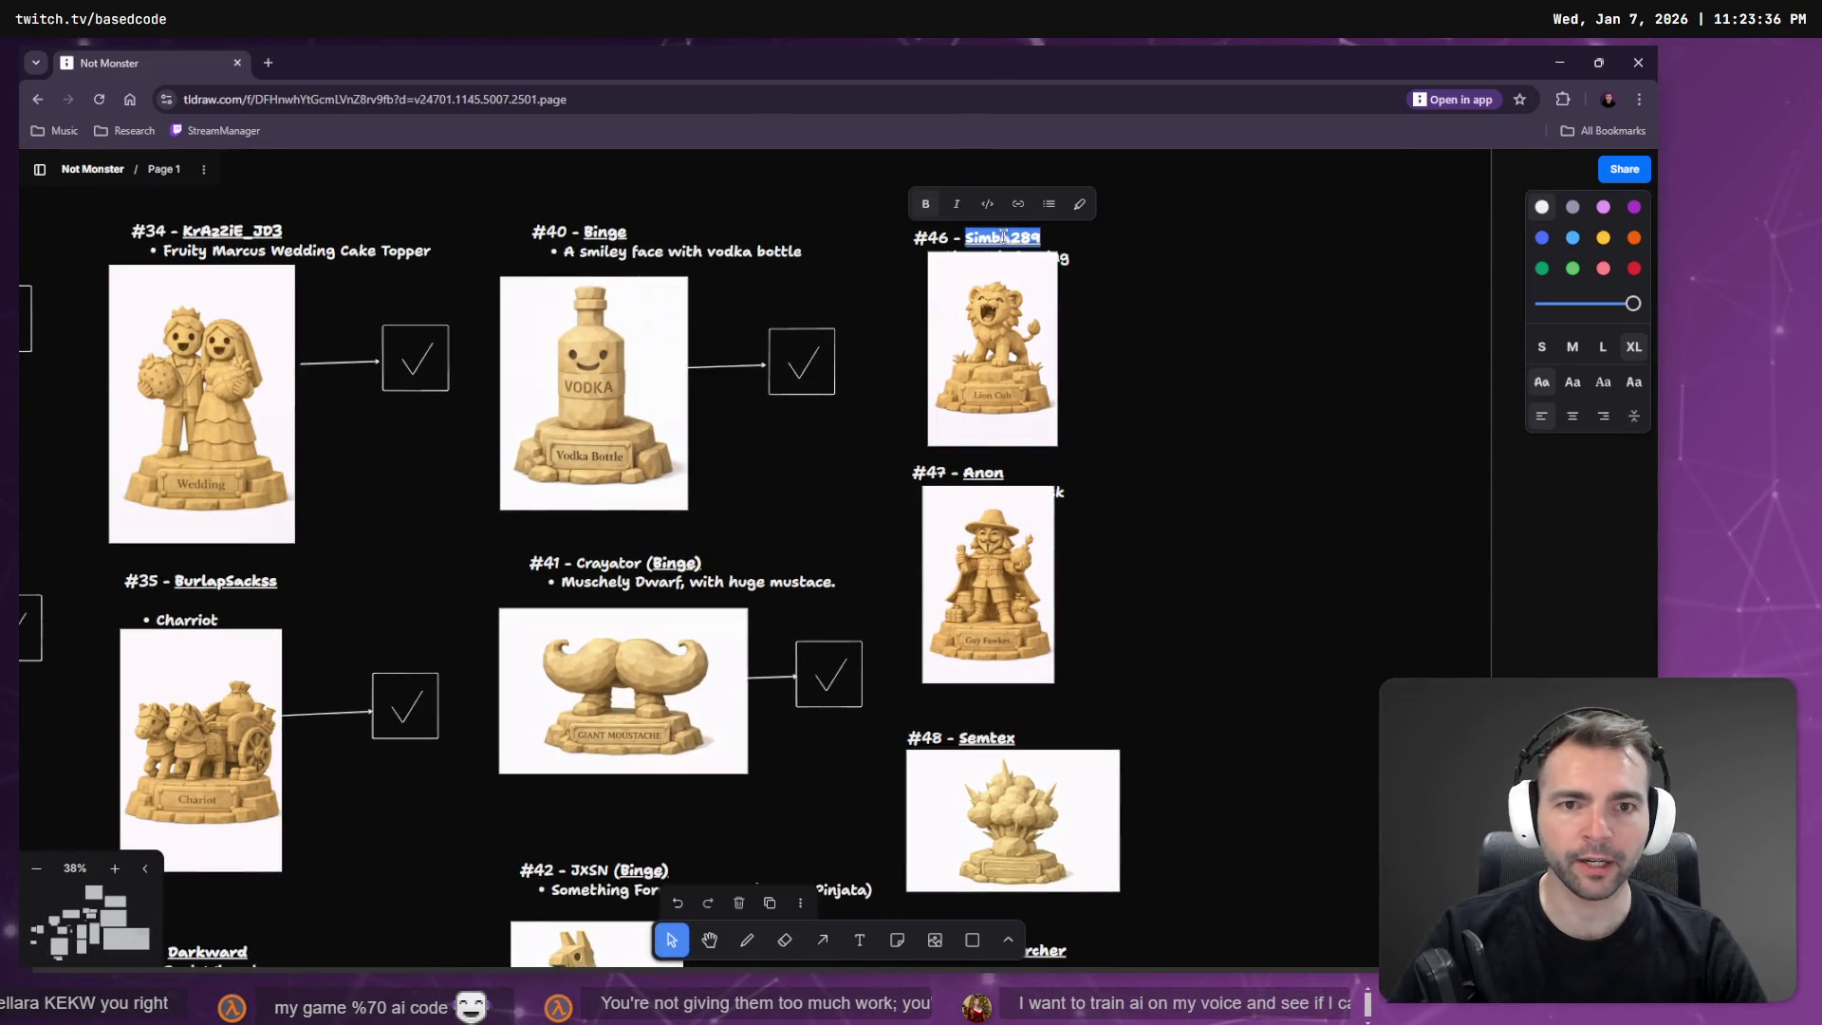
{"action": "key", "text": "alt+Tab"}
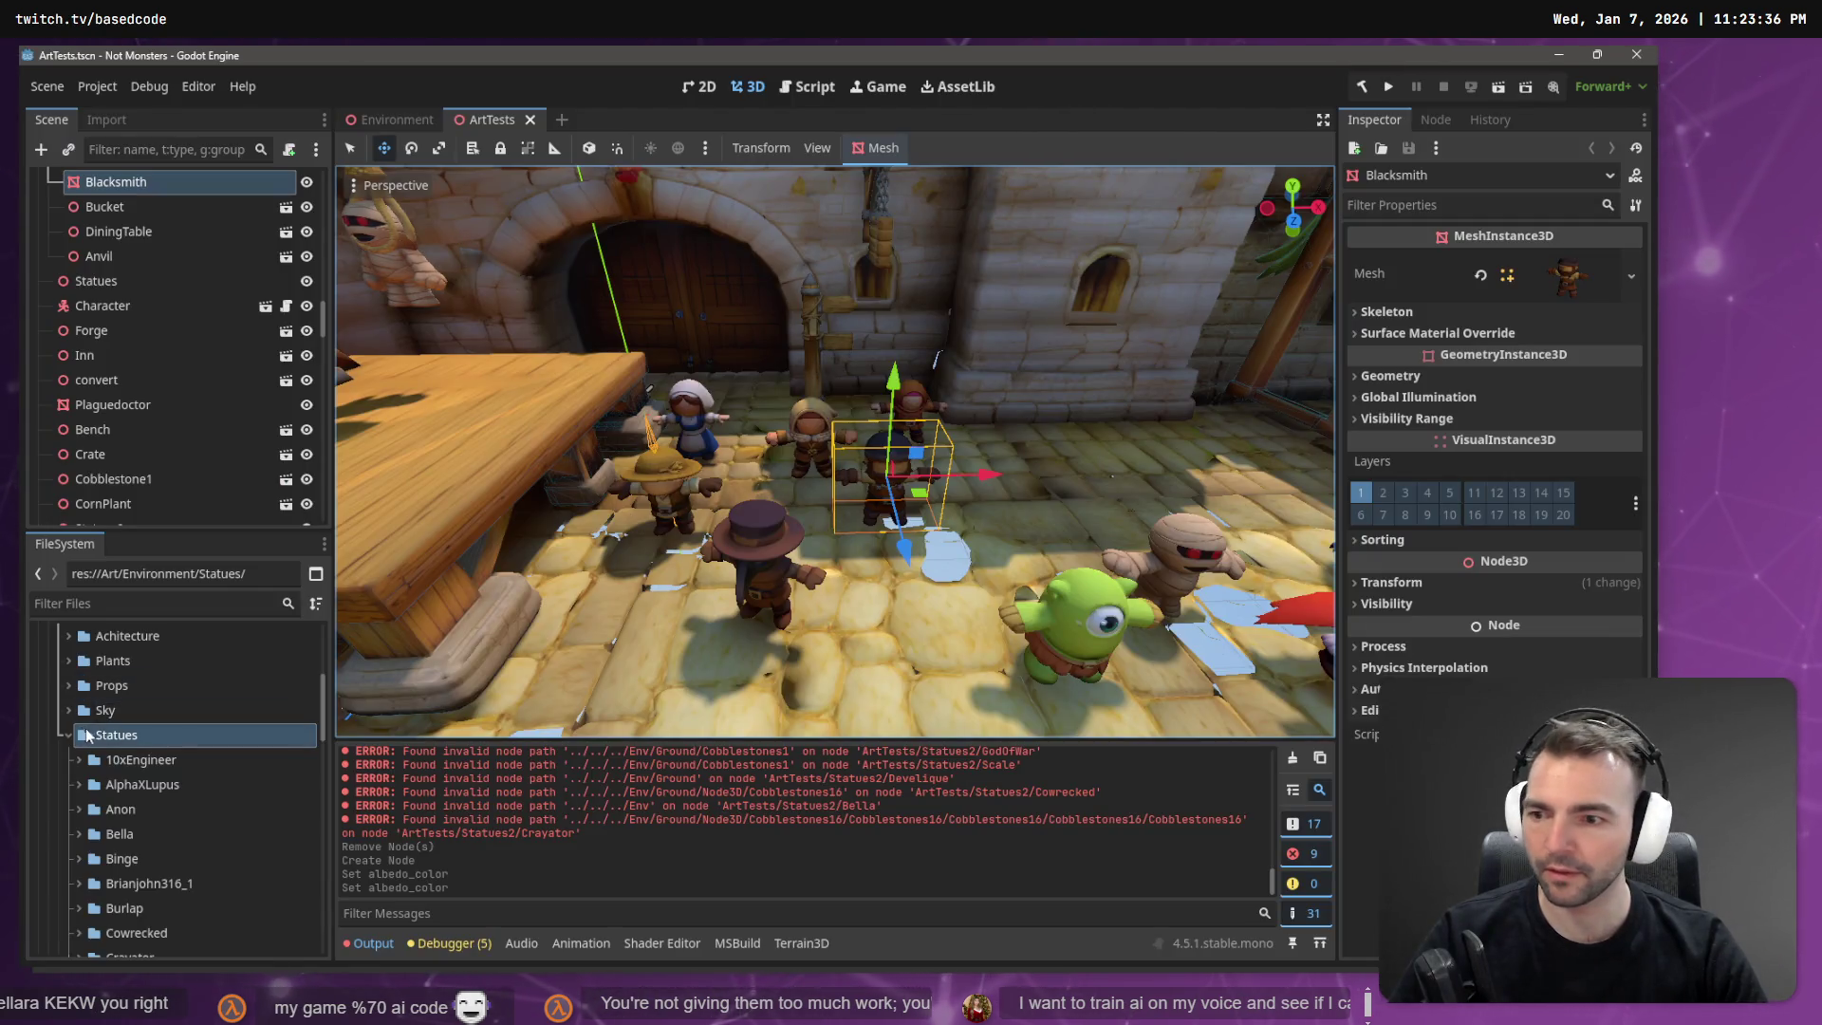
Create a new folder named 'Furniture' under the Statues folder.
{"action": "right_click", "coordinate": [95, 734]}
{"action": "mouse_move", "coordinate": [202, 600]}
{"action": "left_click", "coordinate": [365, 600]}
{"action": "type", "text": "Furniture"}
{"action": "key", "text": "Return"}
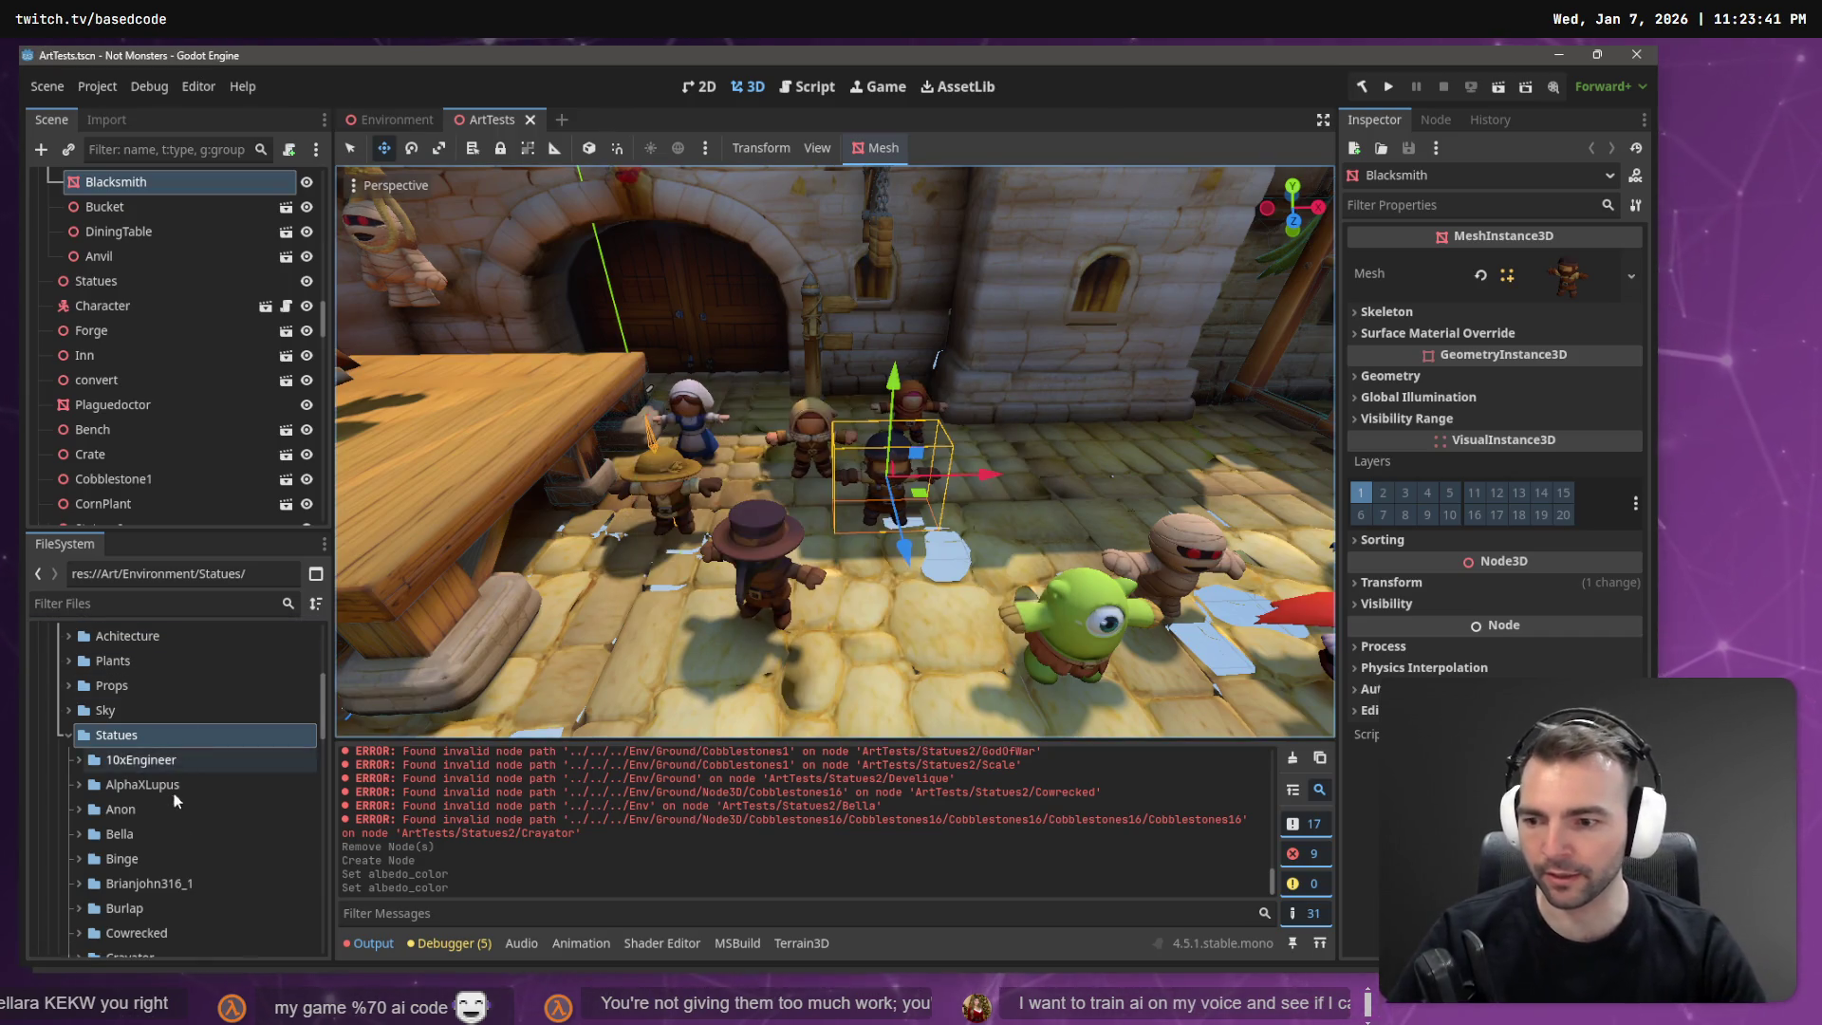
Select the lion statue's folder and begin renaming the newest download zip to Simba289.zip.
{"action": "scroll", "coordinate": [173, 792], "scroll_direction": "down", "scroll_amount": 10}
{"action": "scroll", "coordinate": [175, 767], "scroll_direction": "up", "scroll_amount": 3}
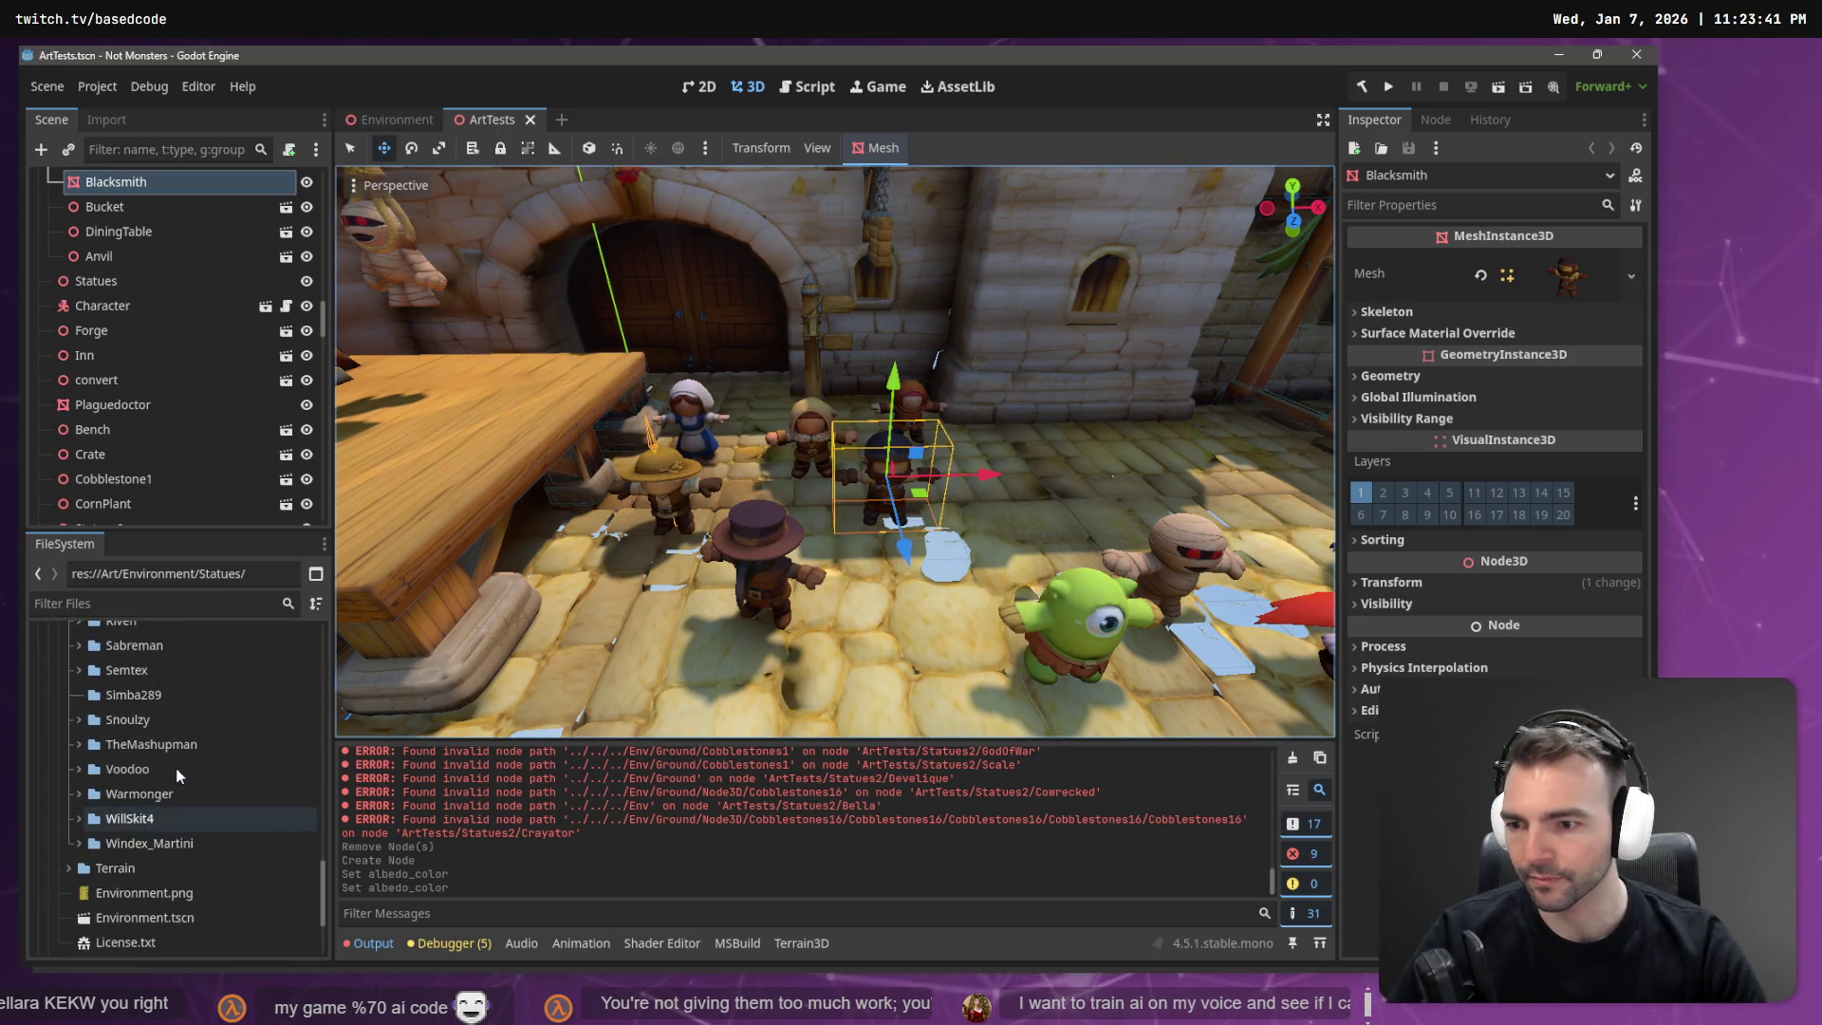
{"action": "left_click", "coordinate": [173, 741]}
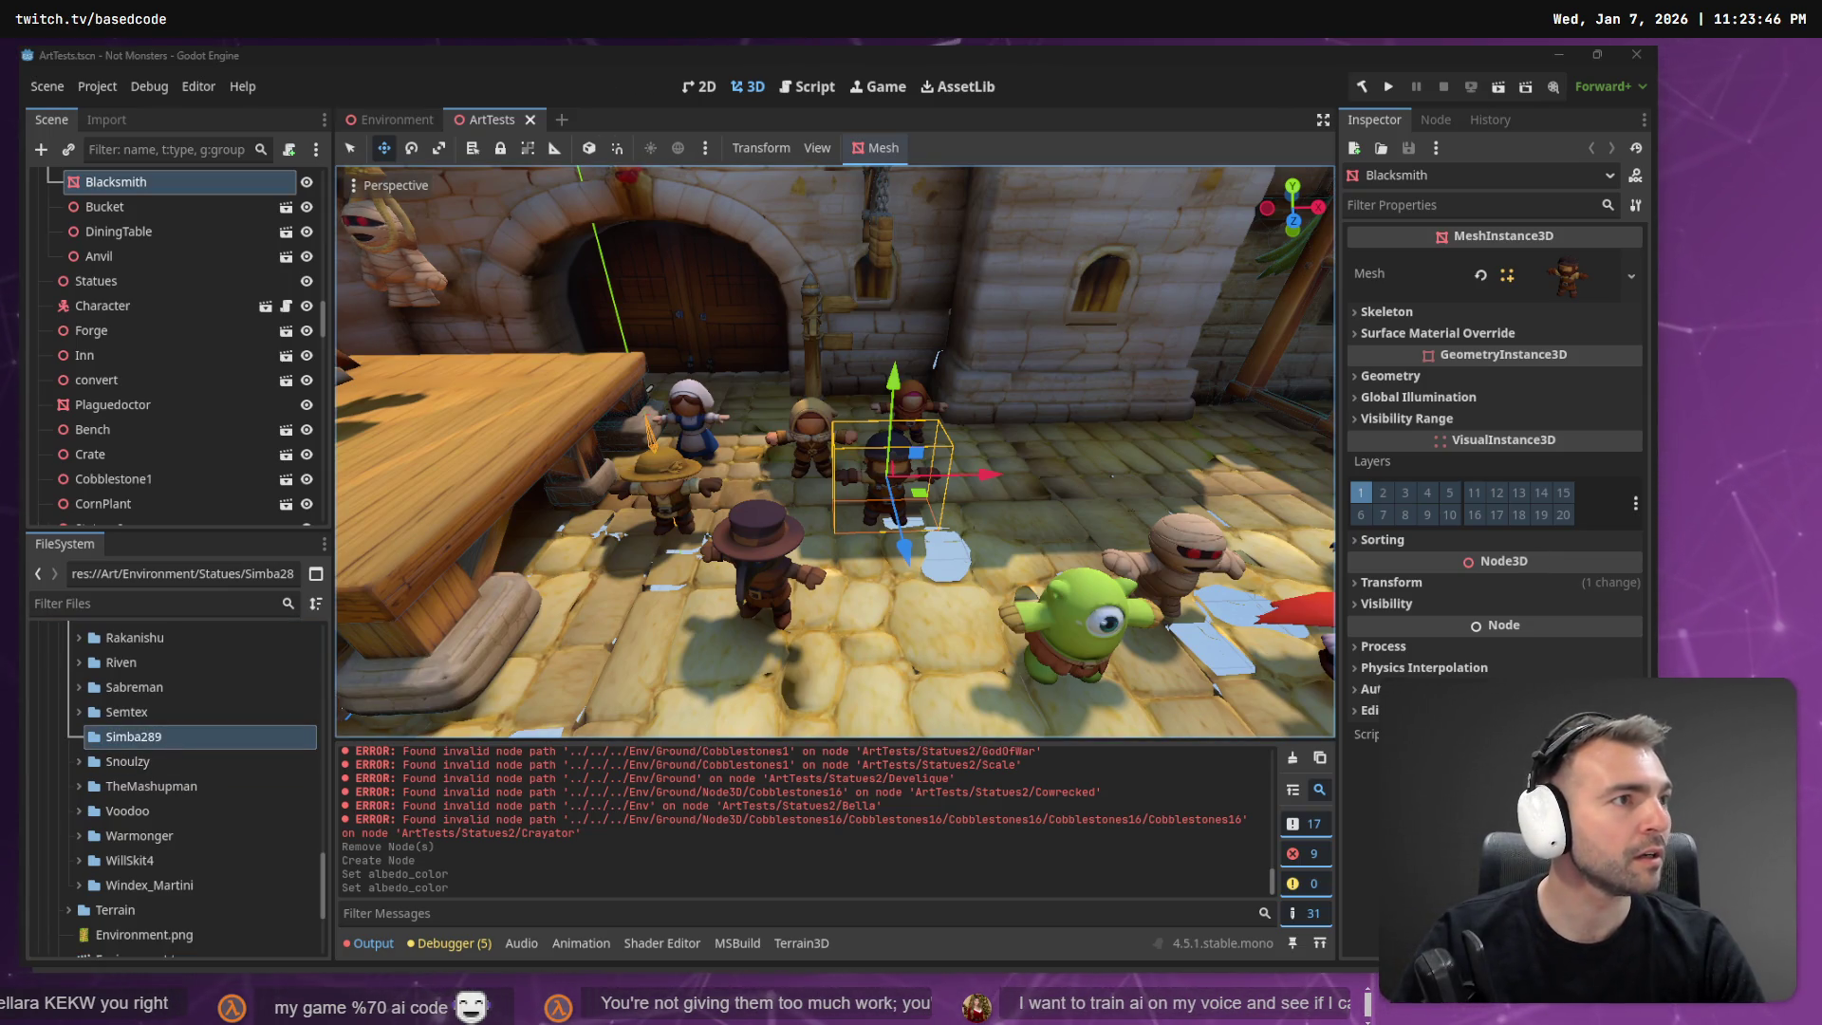
{"action": "key", "text": "F2"}
{"action": "type", "text": "Simba289.zip"}
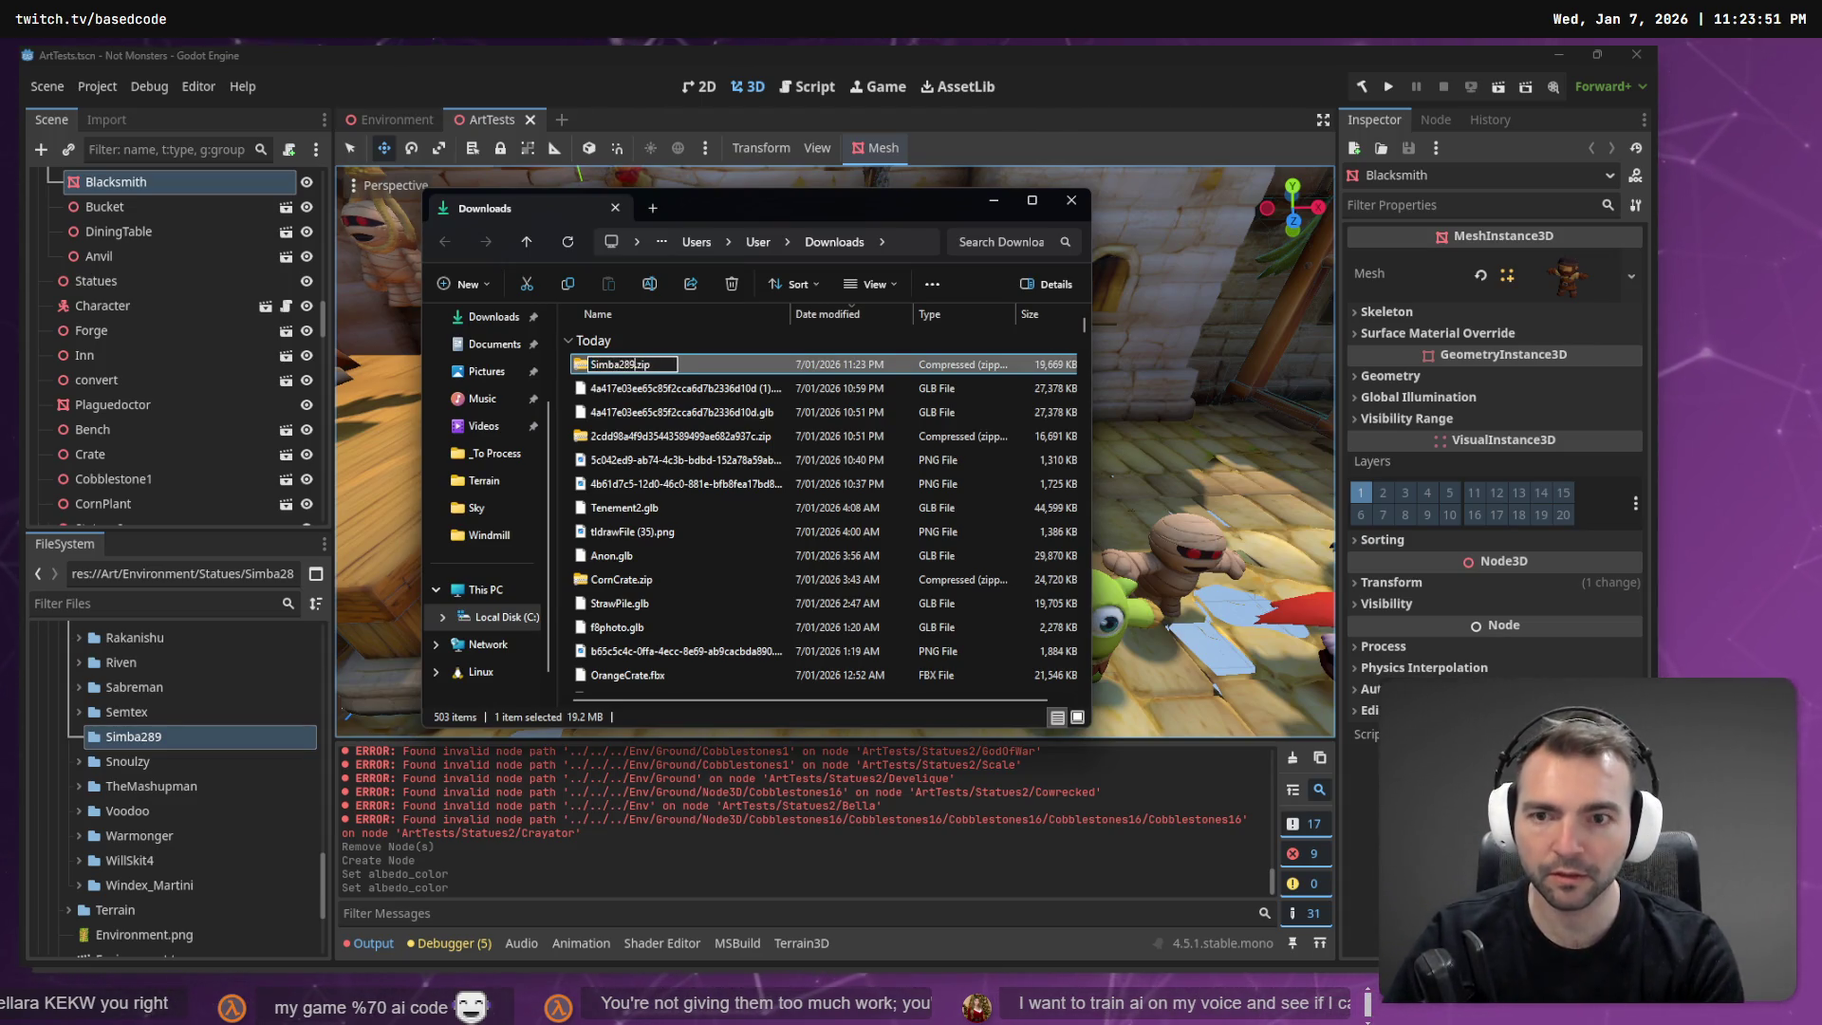
Confirm the Simba289.zip name, move it into _To Process and extract it.
{"action": "key", "text": "Return"}
{"action": "mouse_move", "coordinate": [645, 364]}
{"action": "left_mouse_down"}
{"action": "mouse_move", "coordinate": [491, 532]}
{"action": "mouse_move", "coordinate": [496, 452]}
{"action": "left_mouse_up"}
{"action": "left_click", "coordinate": [494, 453]}
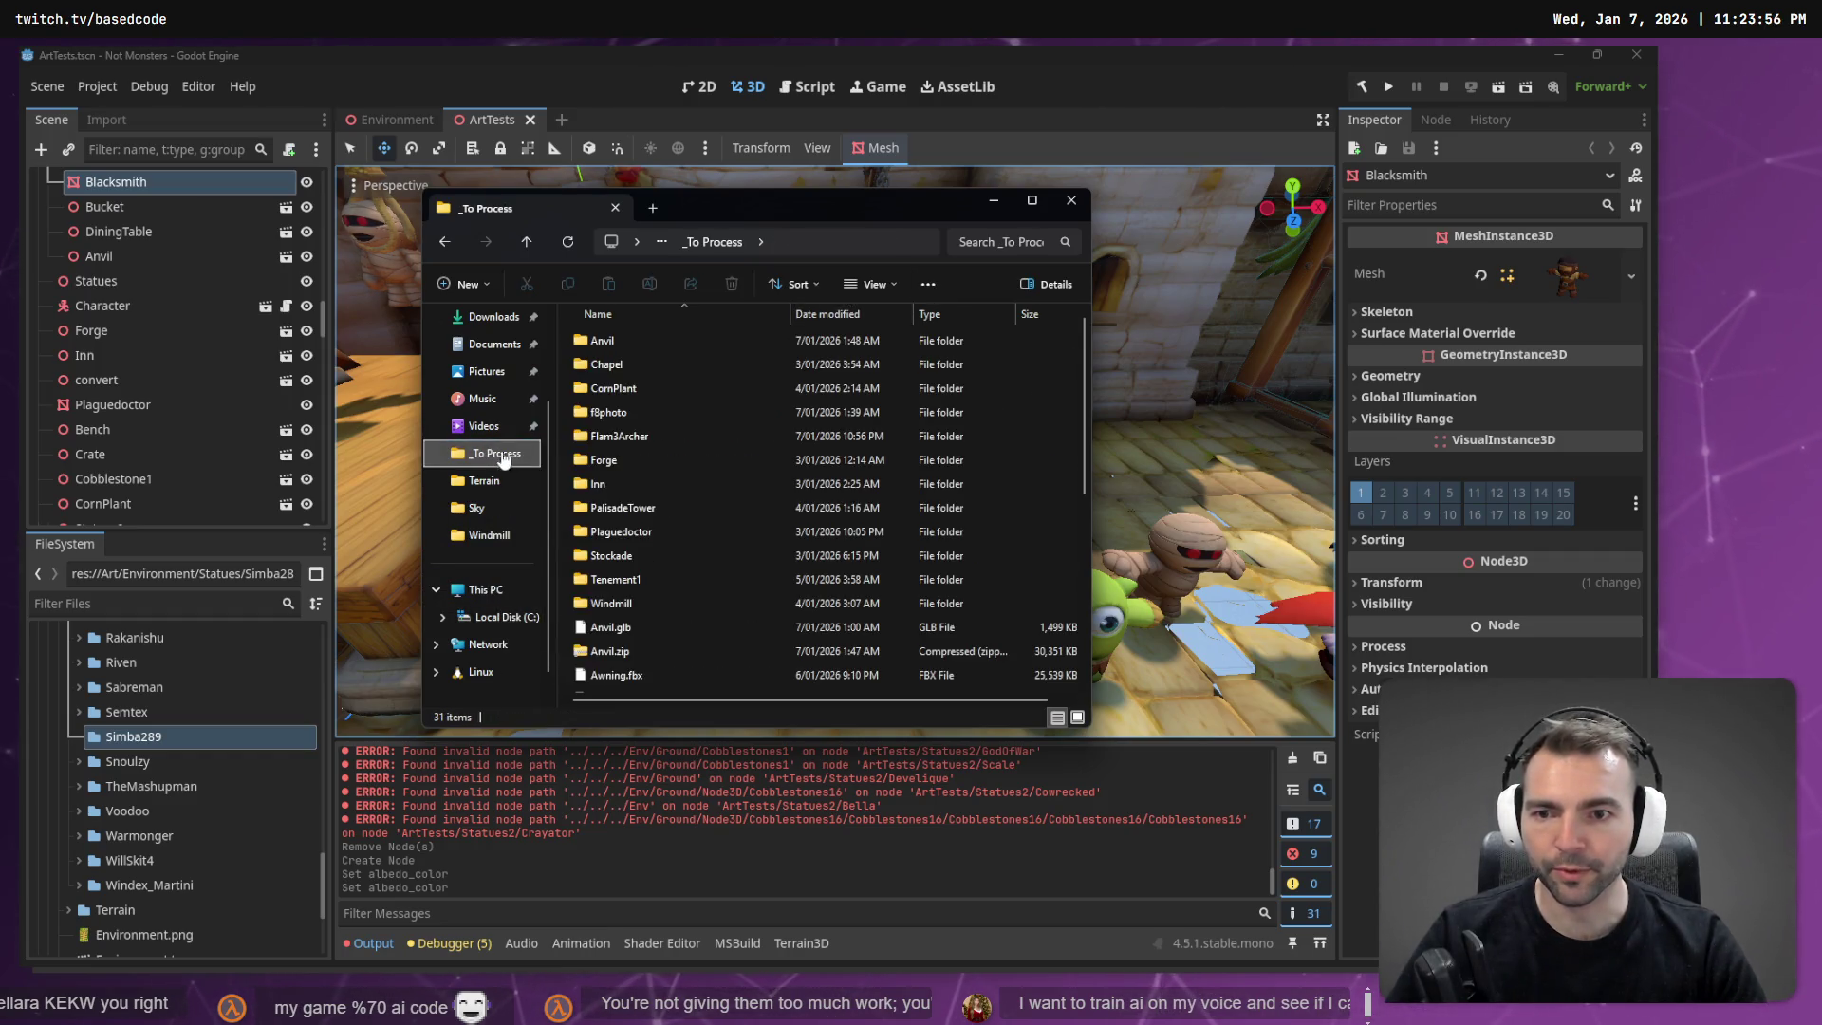
{"action": "scroll", "coordinate": [693, 520], "scroll_direction": "down", "scroll_amount": 5}
{"action": "left_click", "coordinate": [648, 613]}
{"action": "right_click", "coordinate": [652, 613]}
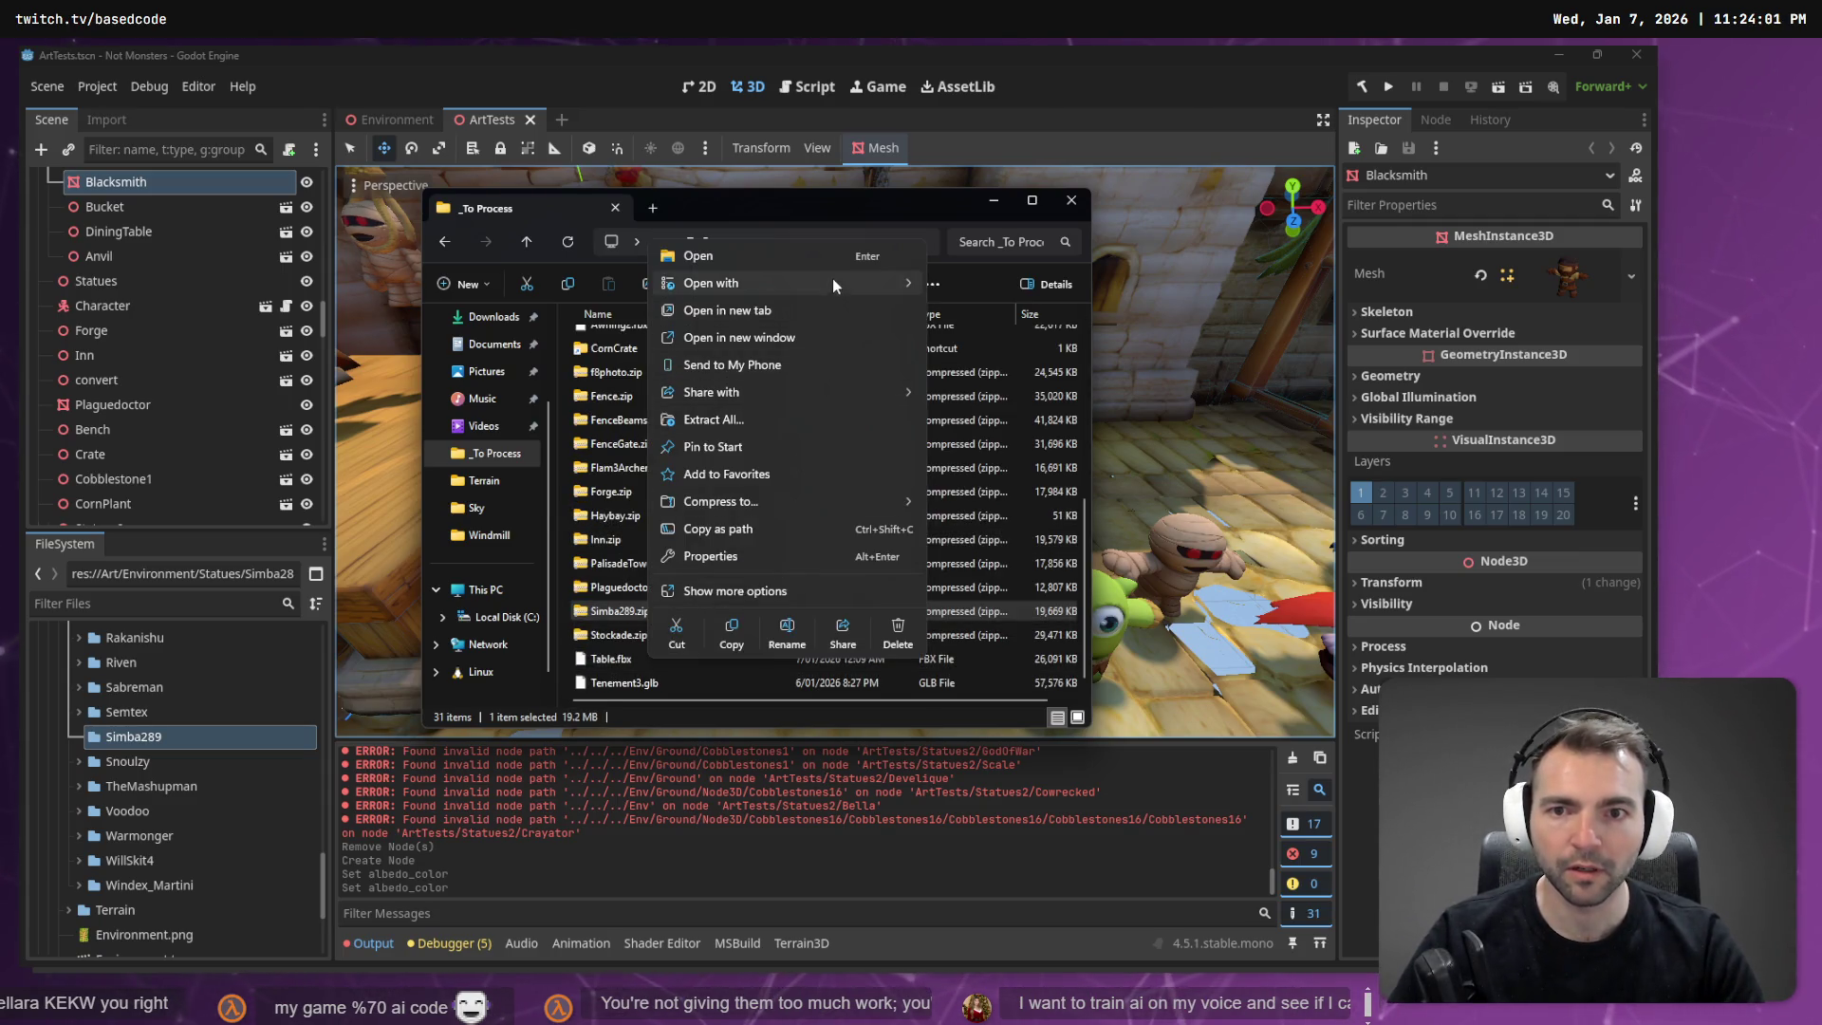
{"action": "left_click", "coordinate": [826, 419]}
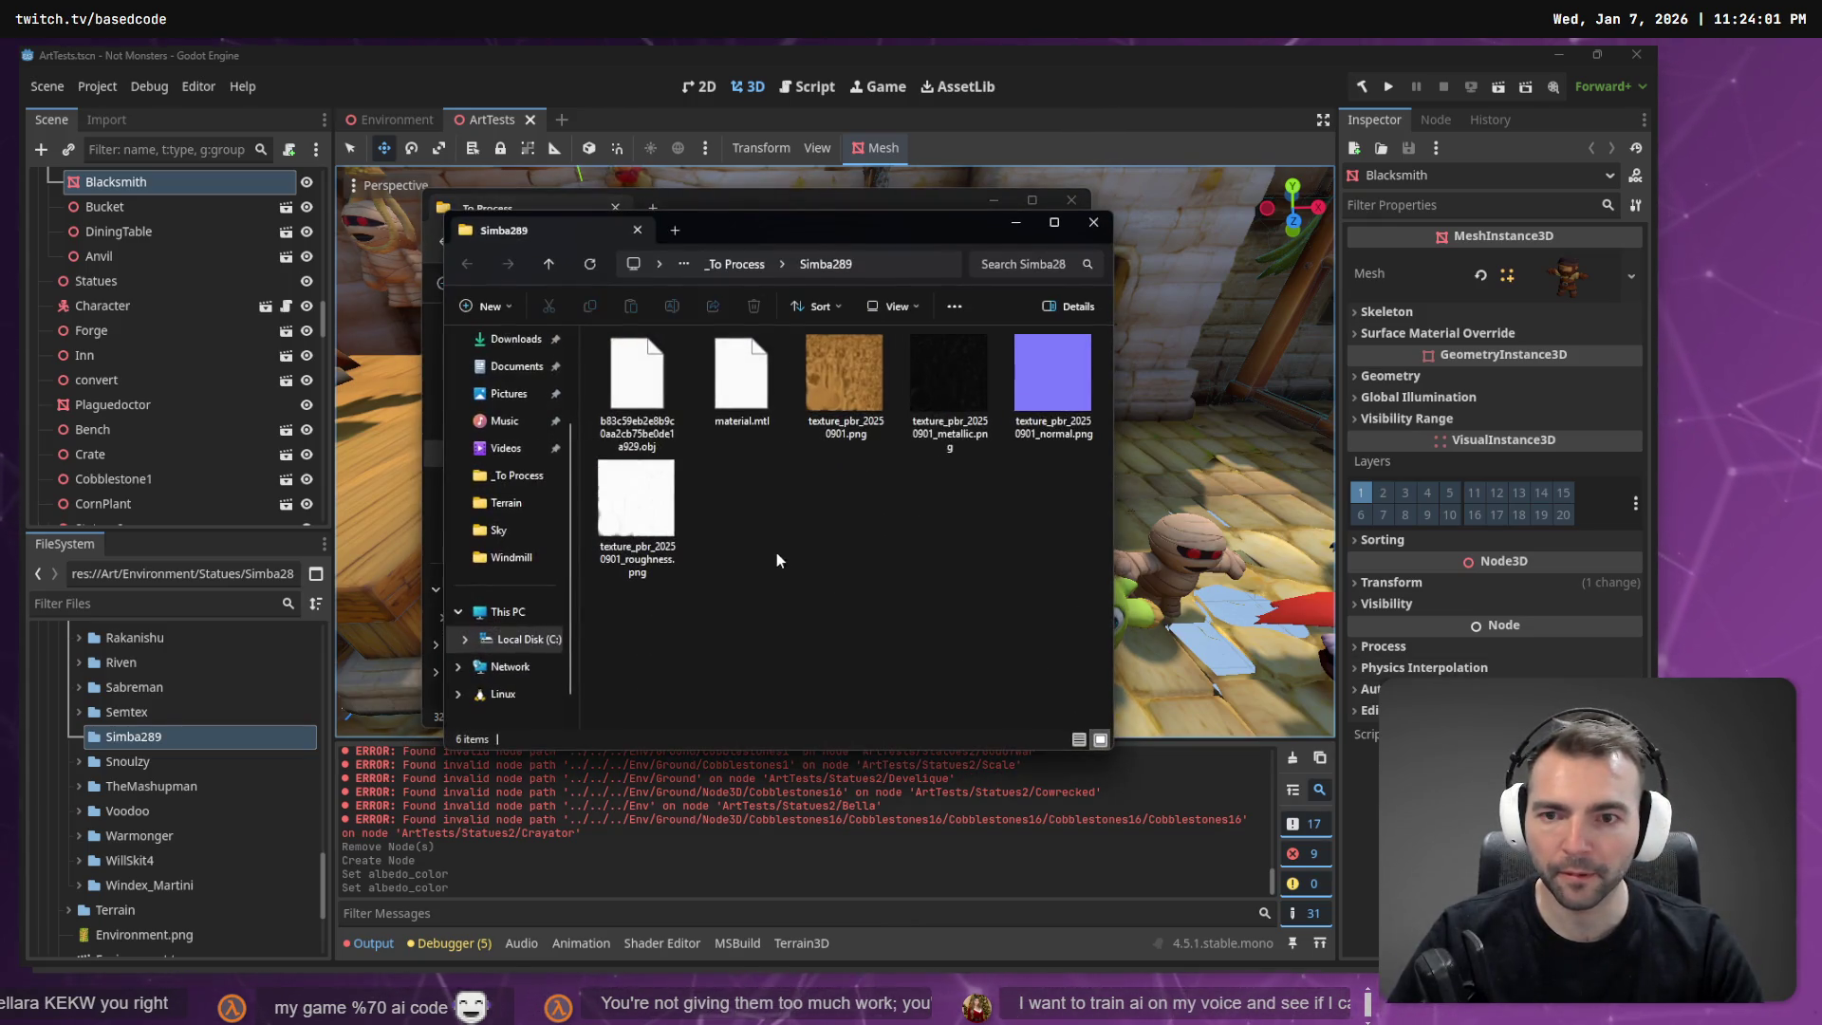
Copy the folder name Simba289 from the address bar and rename the extracted model to Simba289.obj.
{"action": "left_click", "coordinate": [858, 265]}
{"action": "key", "text": "Up"}
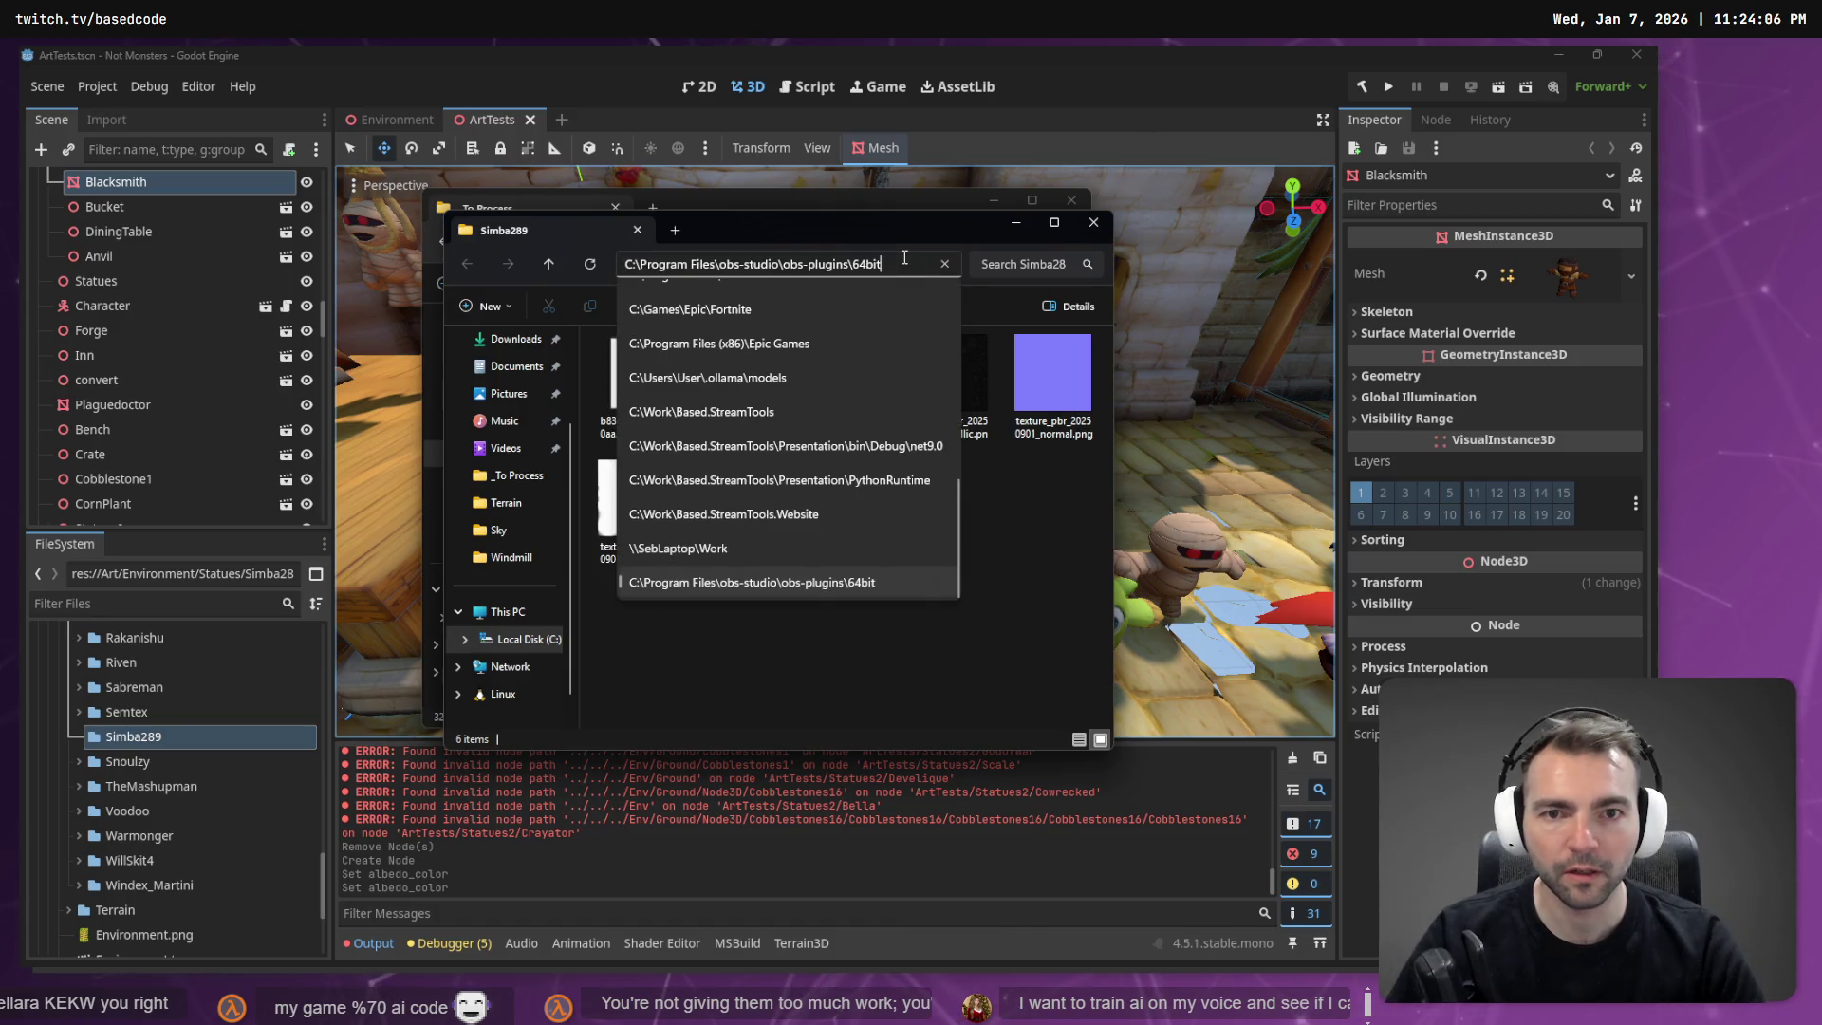
{"action": "key", "text": "Escape"}
{"action": "double_click", "coordinate": [904, 263]}
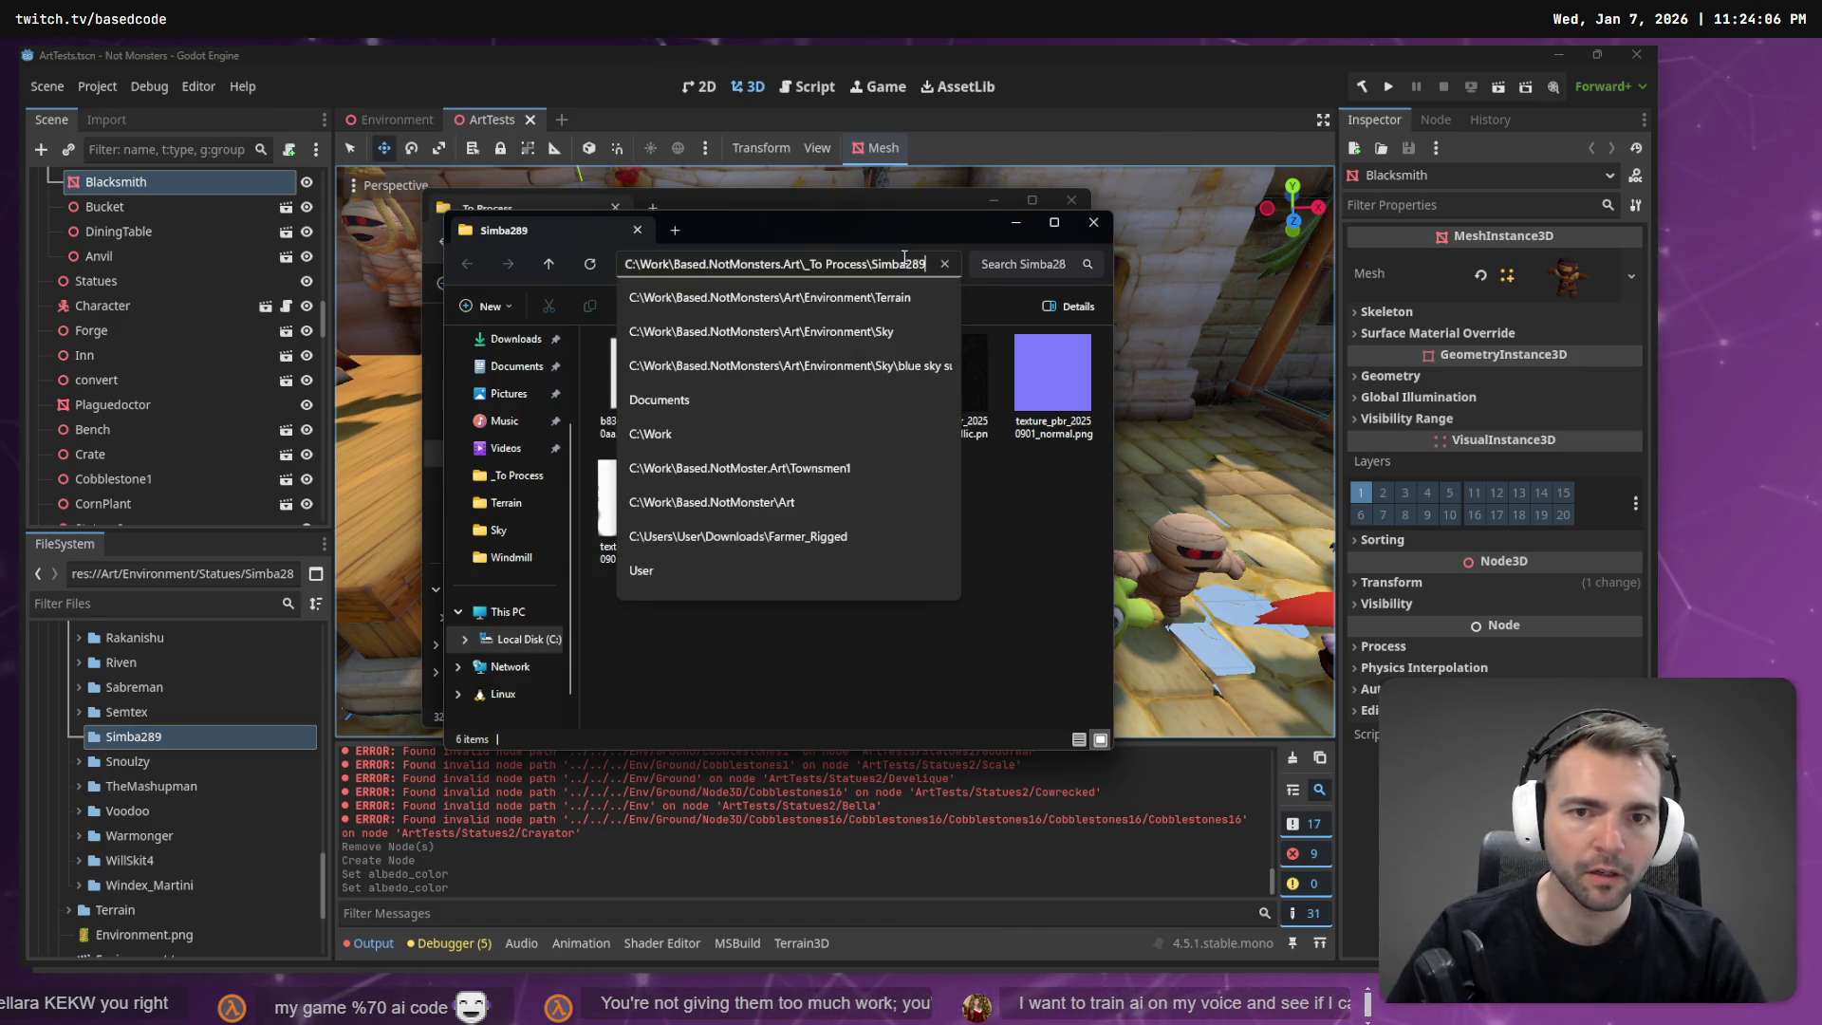
{"action": "key", "text": "ctrl+c"}
{"action": "left_click", "coordinate": [638, 385]}
{"action": "key", "text": "F2"}
{"action": "key", "text": "ctrl+v"}
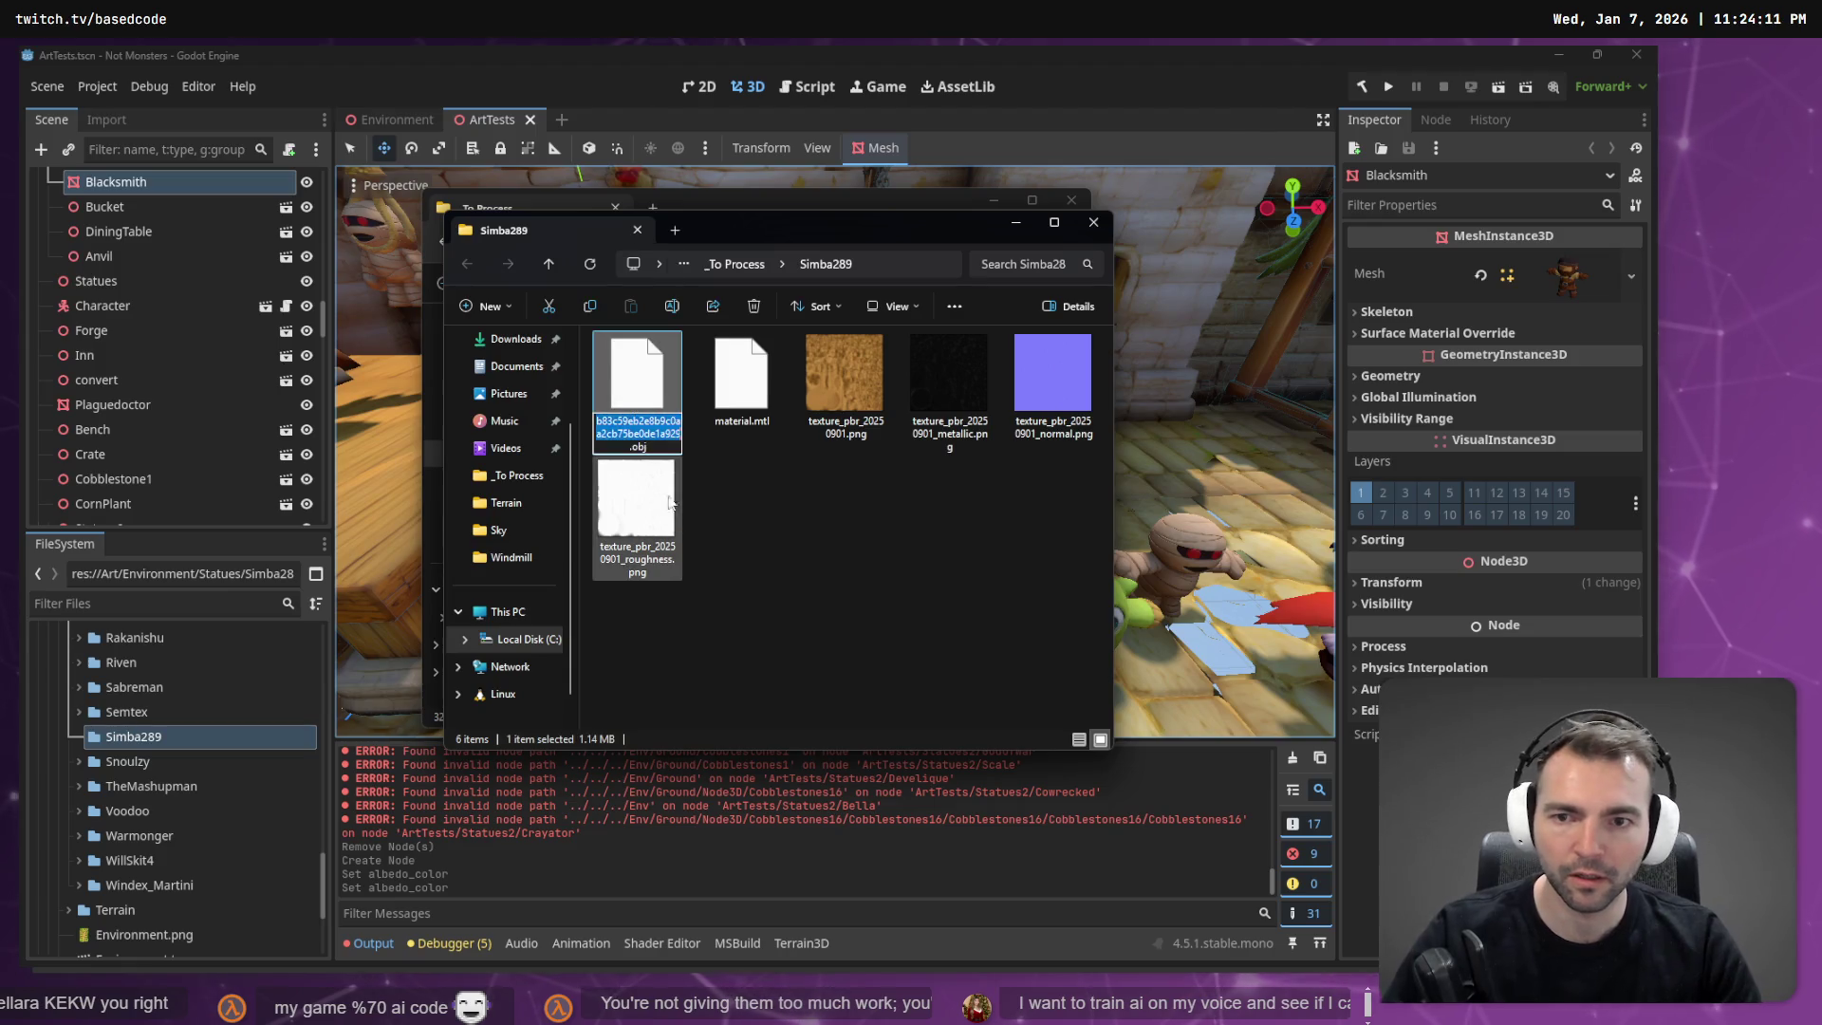
{"action": "key", "text": "Return"}
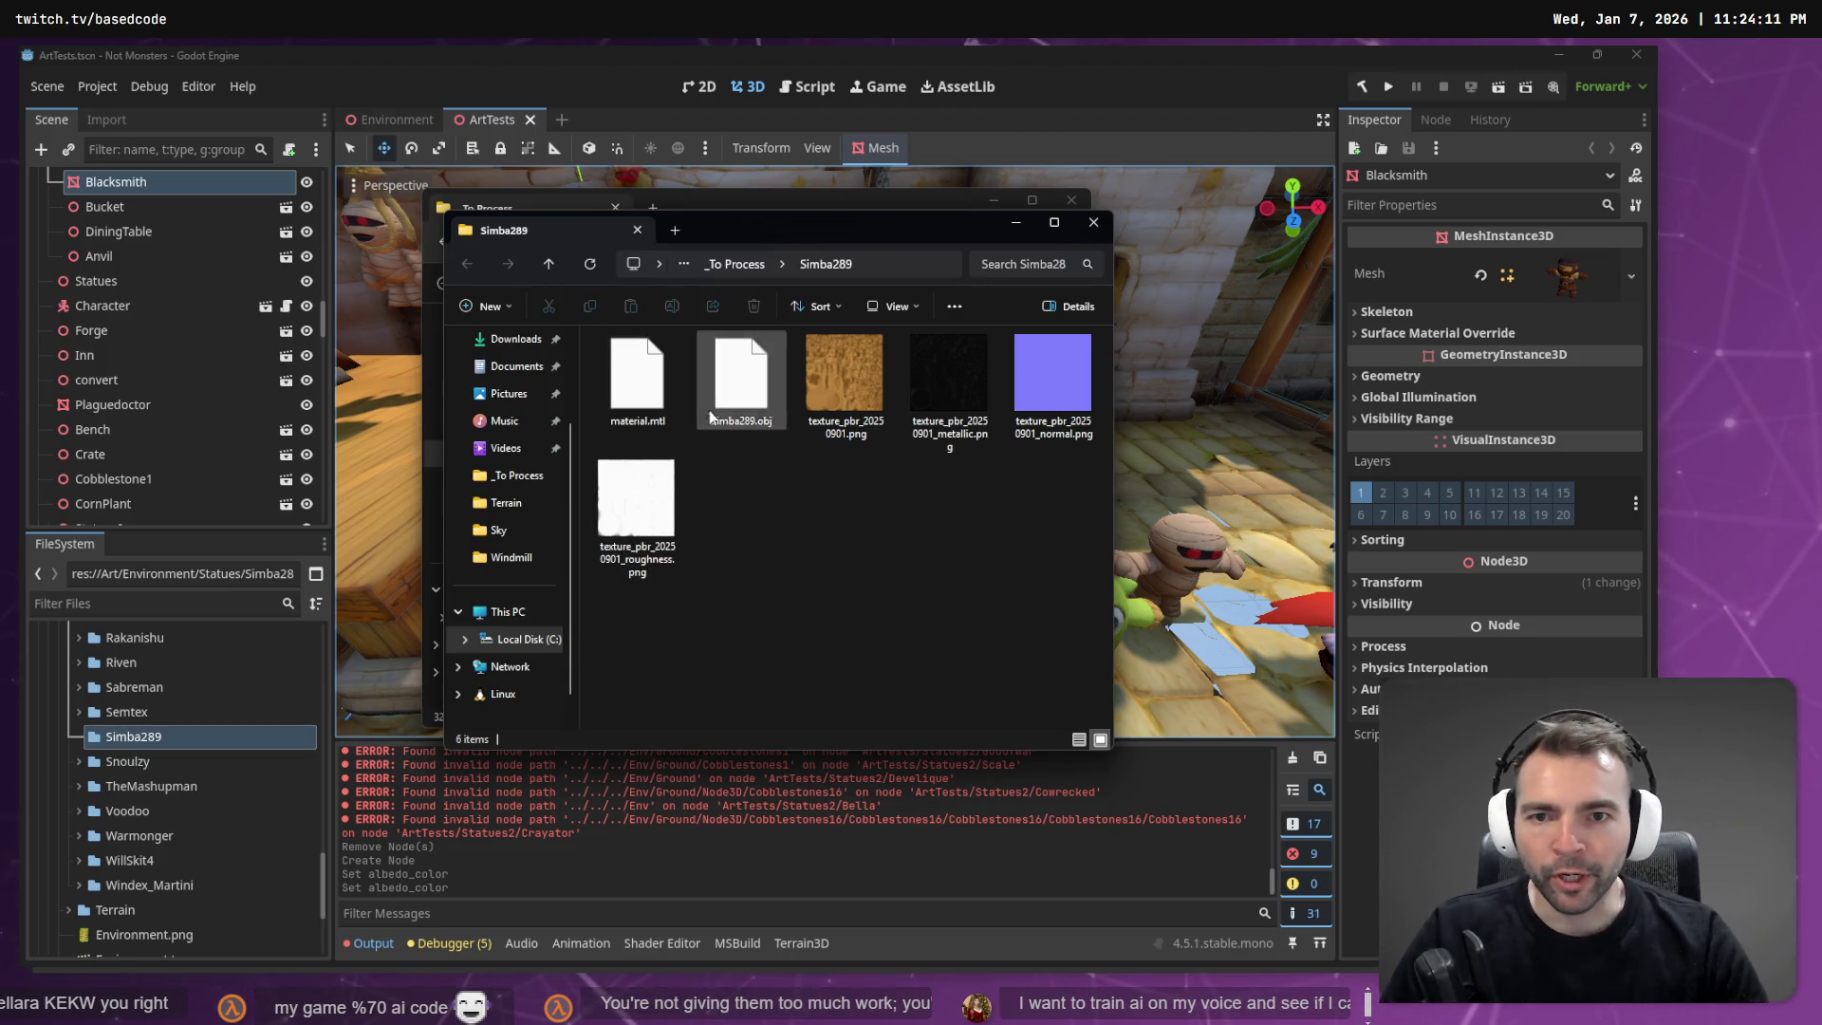
Select all six extracted files, then expand the Simba289 folder in Godot.
{"action": "key", "text": "ctrl+a"}
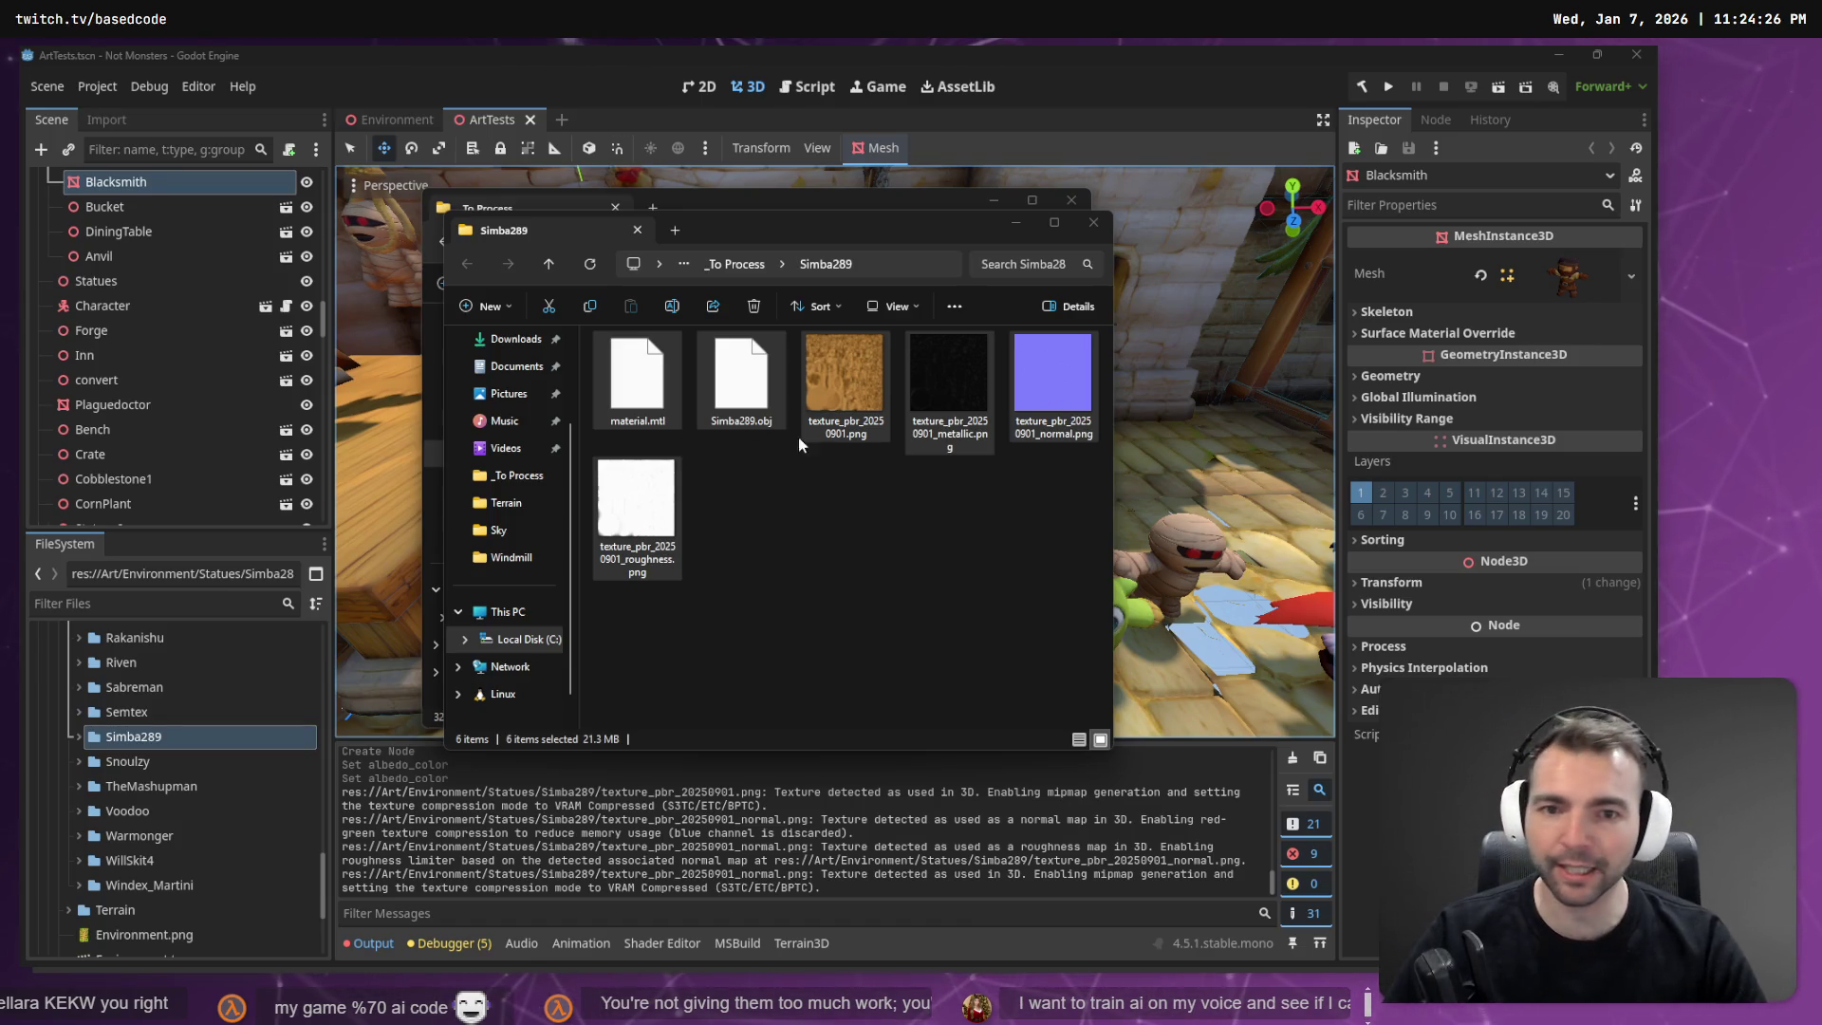
{"action": "left_click", "coordinate": [919, 584]}
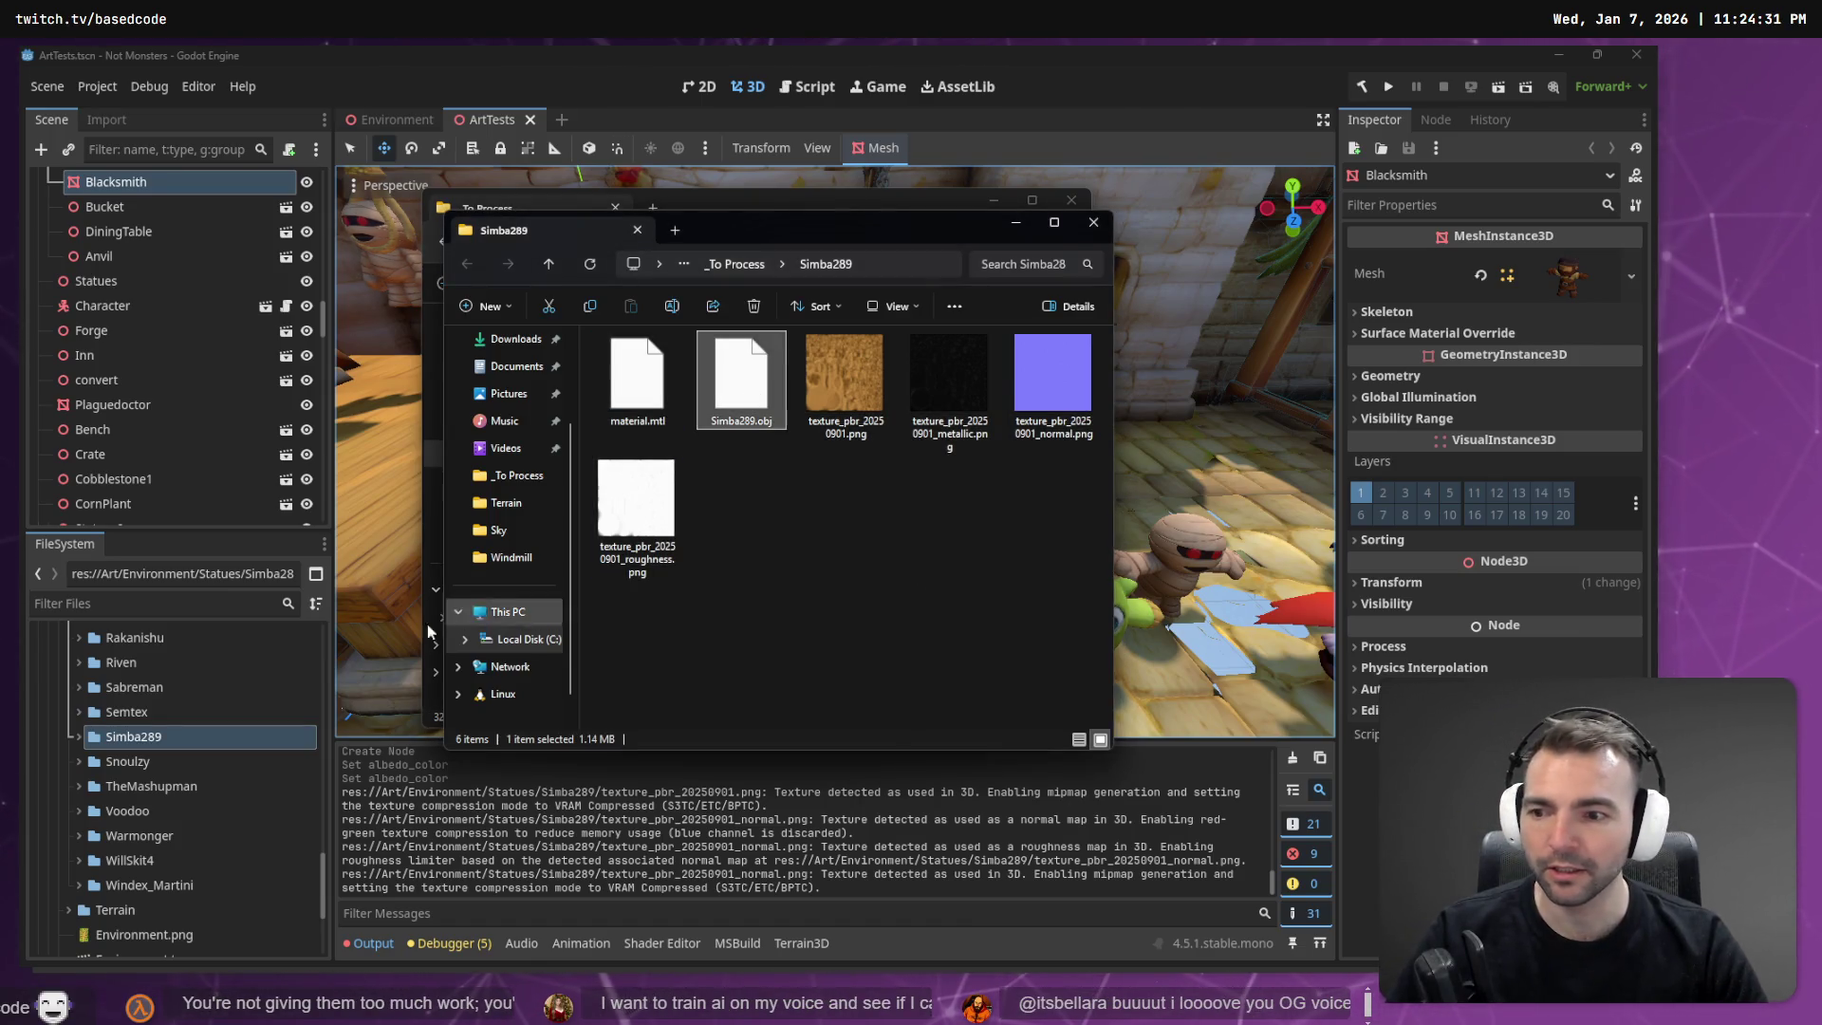
{"action": "left_click", "coordinate": [78, 737]}
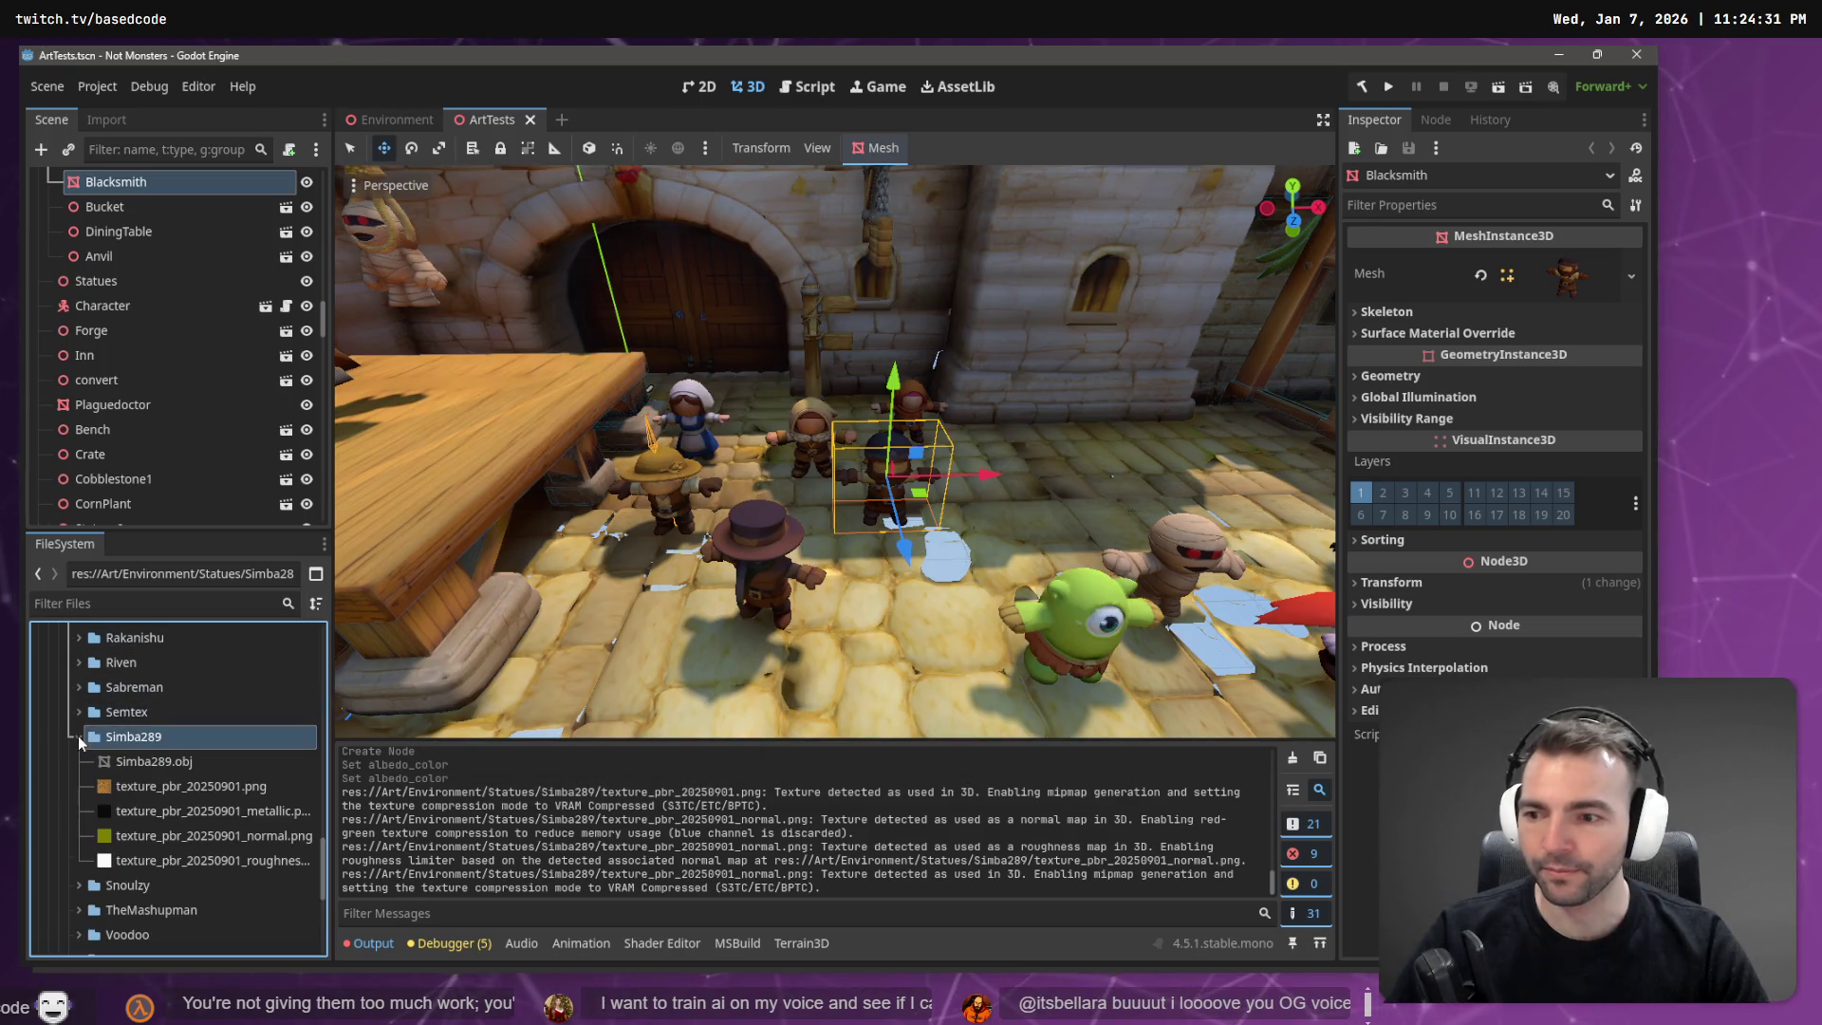
Select Simba289.obj and compare the statue wall against the statue concept board.
{"action": "left_click", "coordinate": [129, 763]}
{"action": "key", "text": "w"}
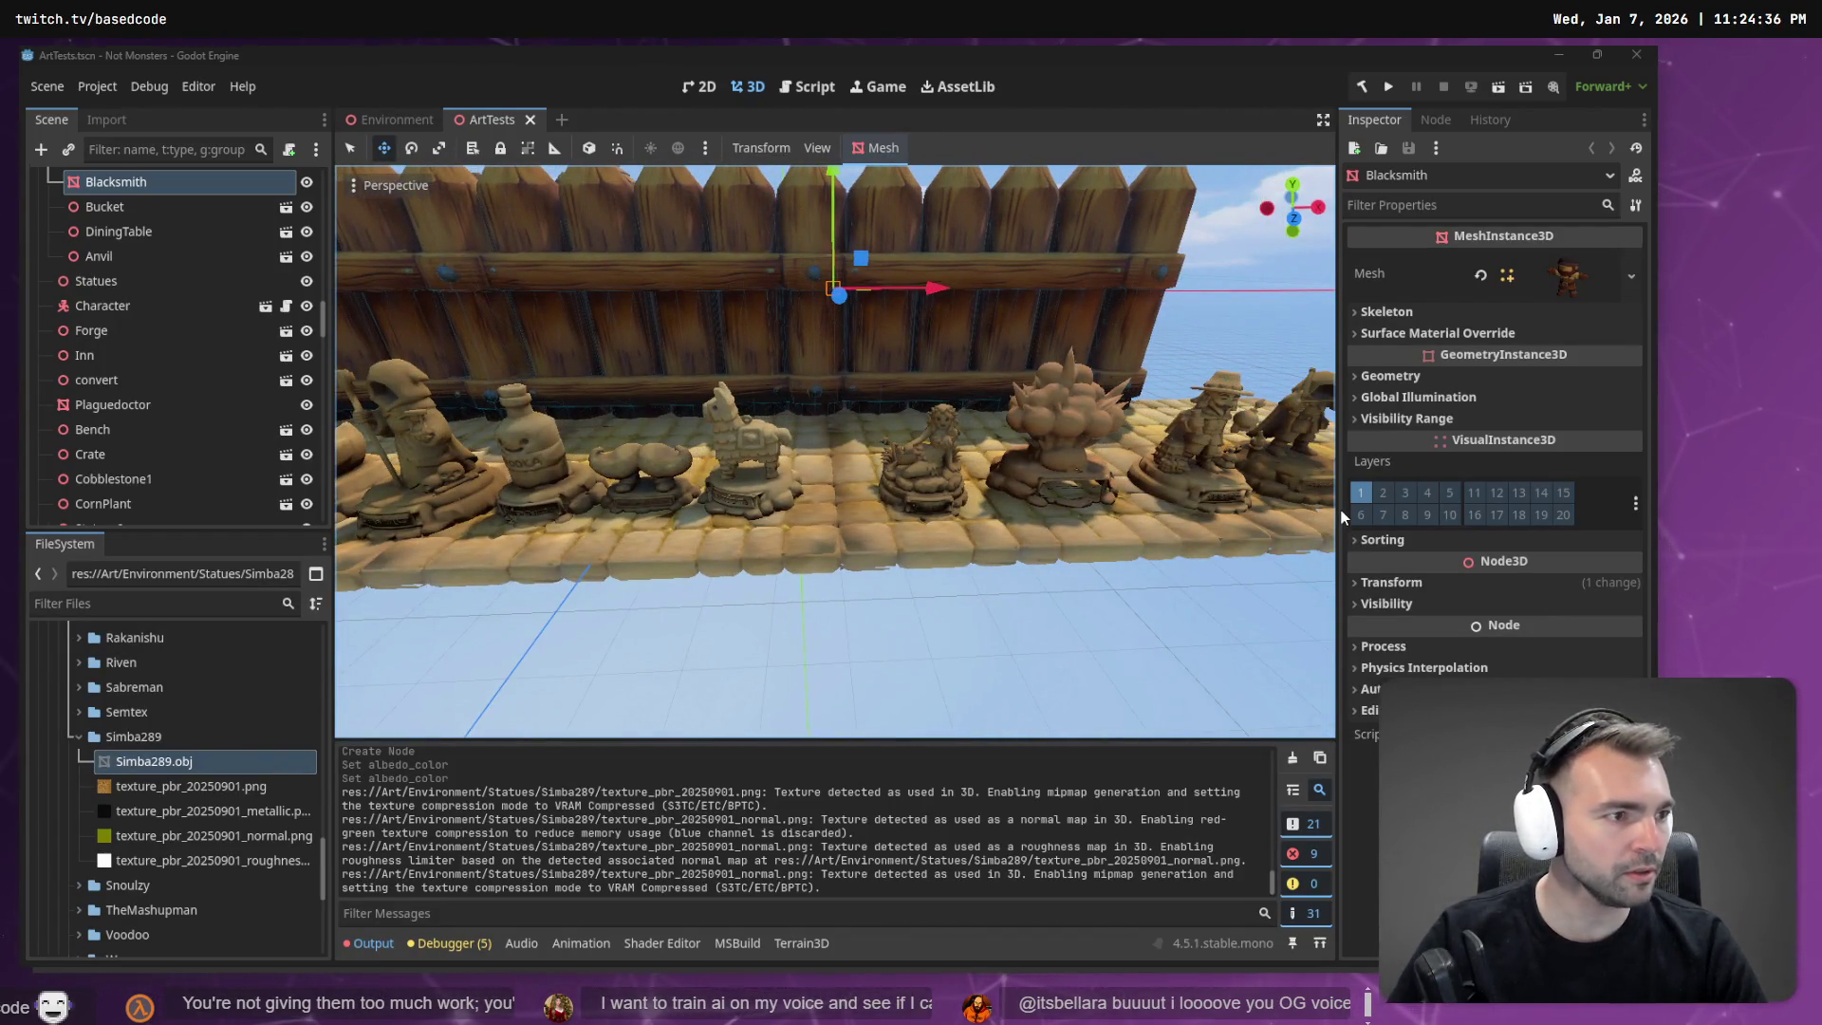
{"action": "key", "text": "alt+Tab"}
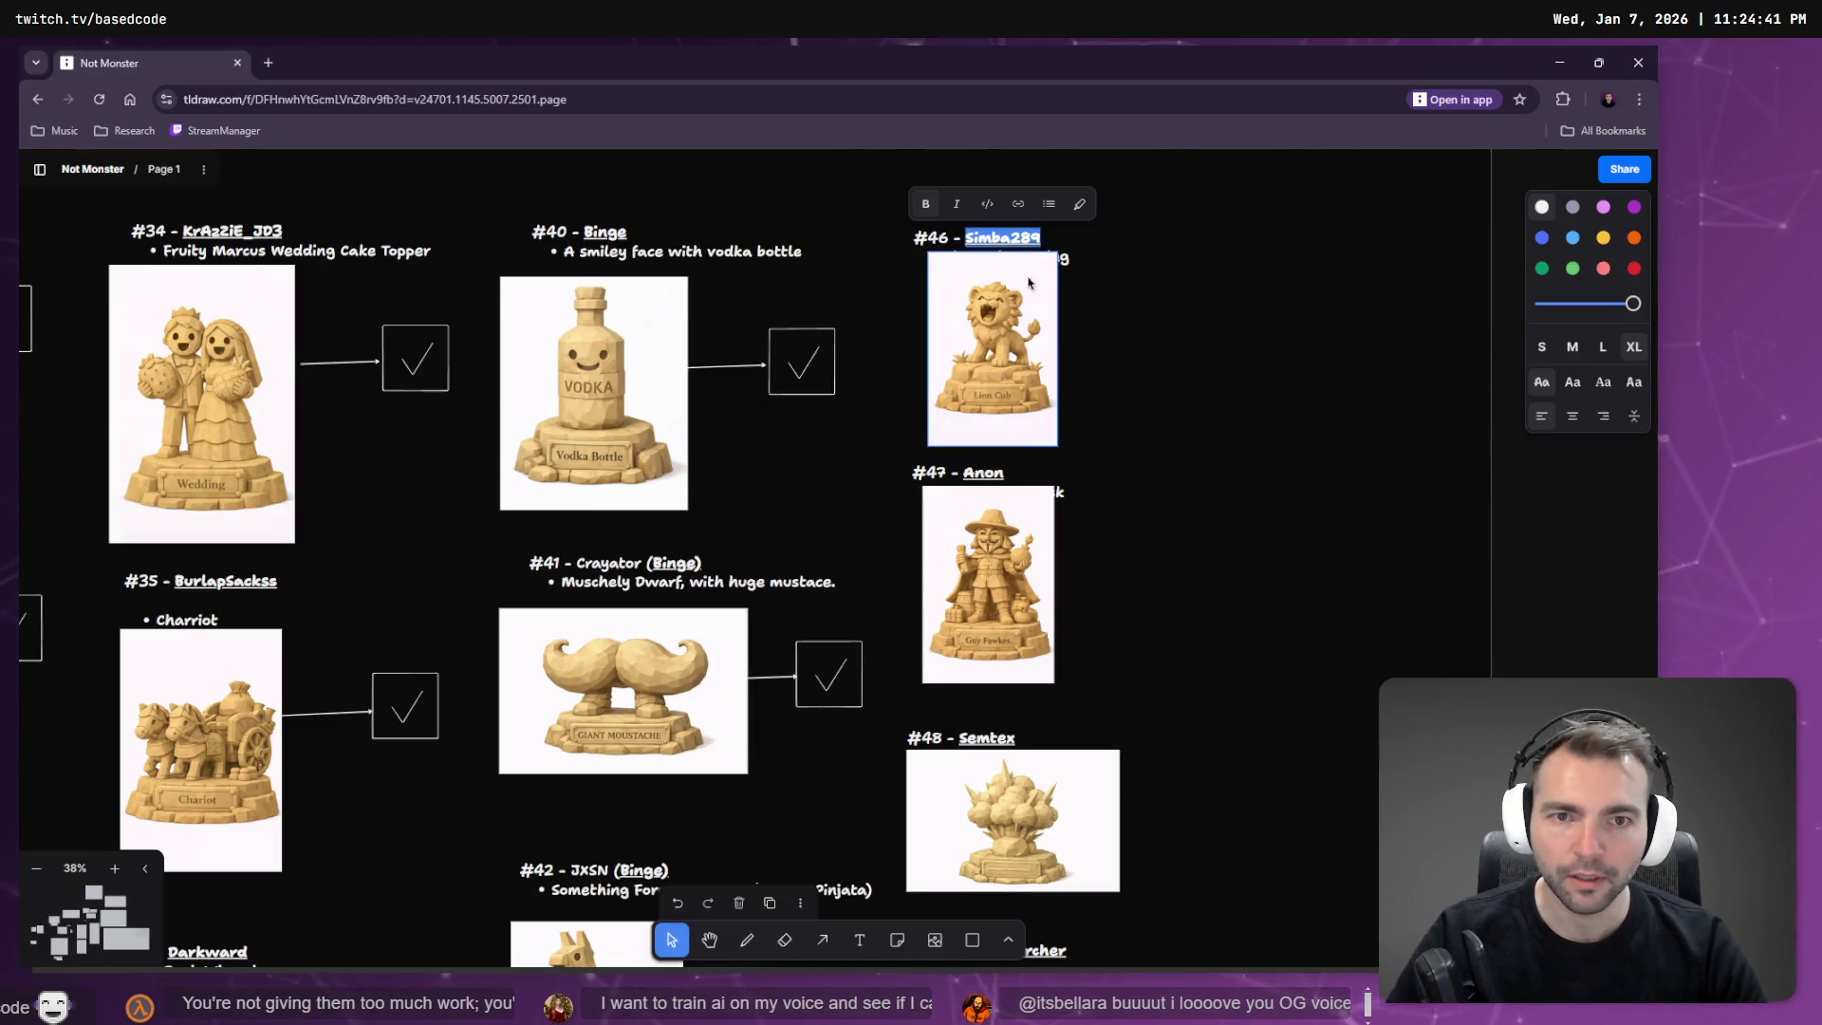
{"action": "key", "text": "alt+Tab"}
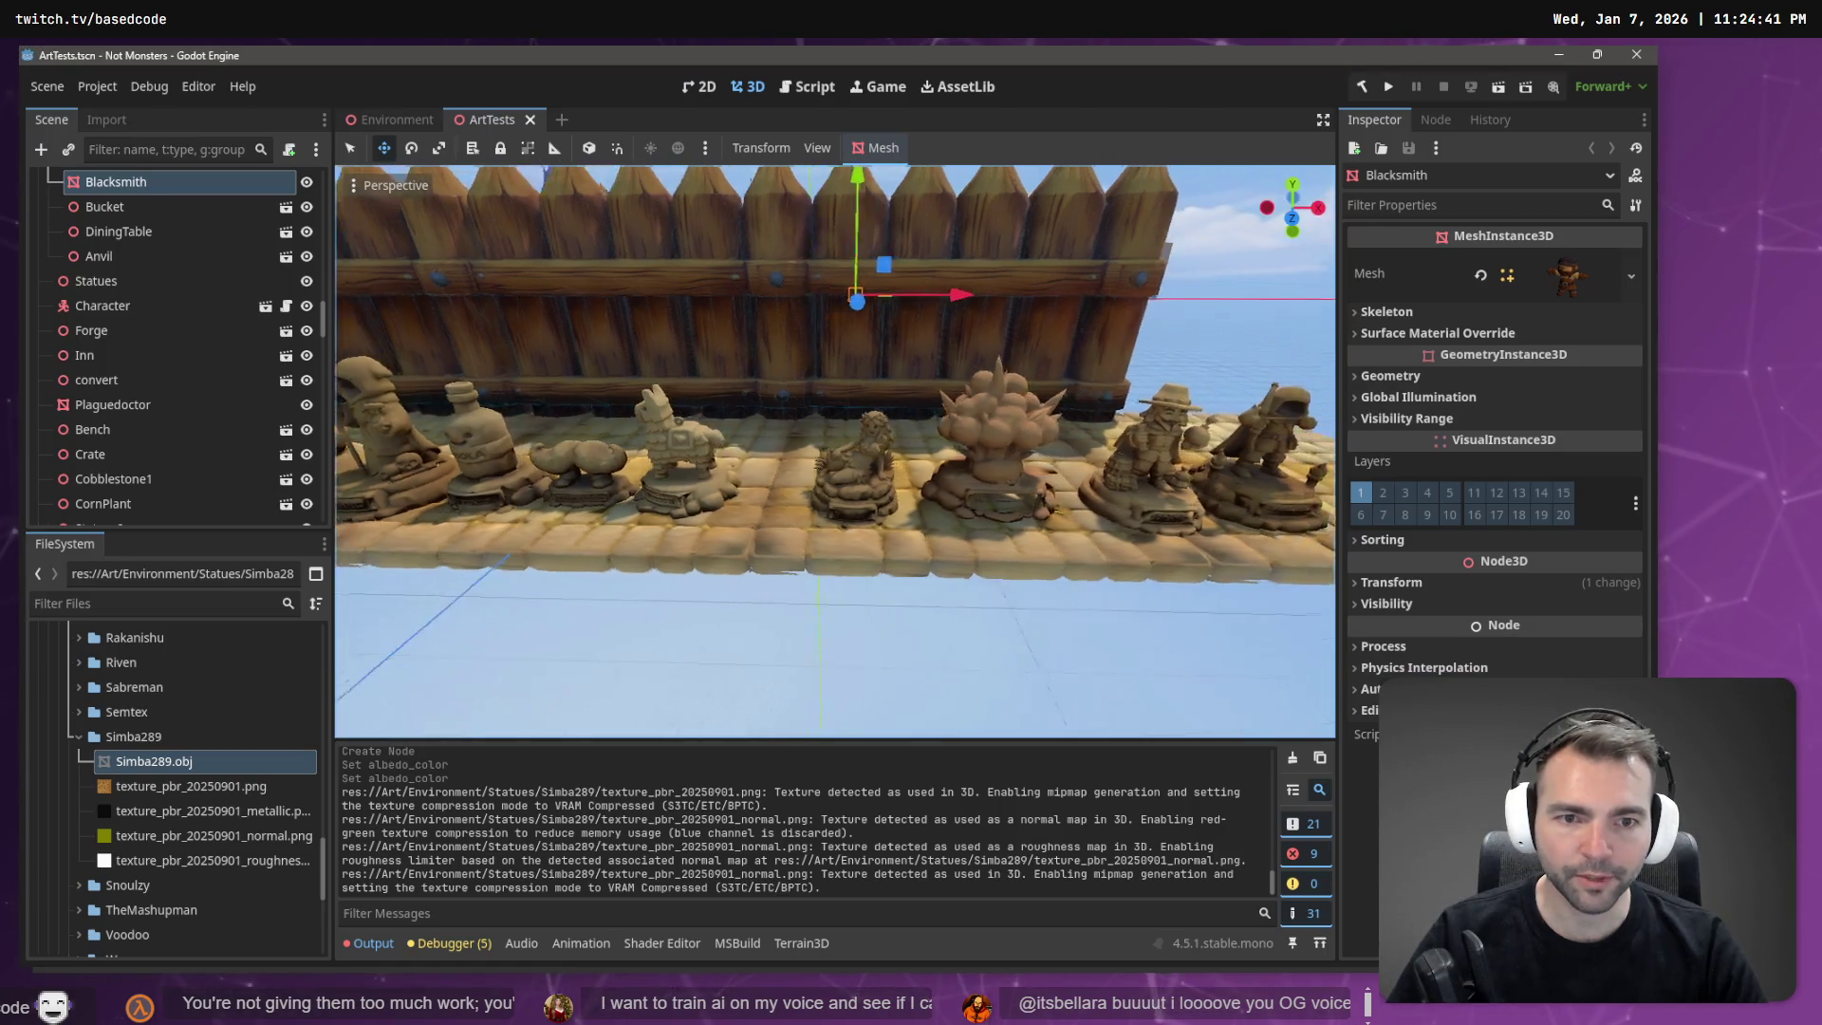
Slide convert3 and its neighbour along X, then drop Simba289 into the gap.
{"action": "left_click", "coordinate": [904, 486]}
{"action": "left_click", "coordinate": [1041, 498], "text": "shift"}
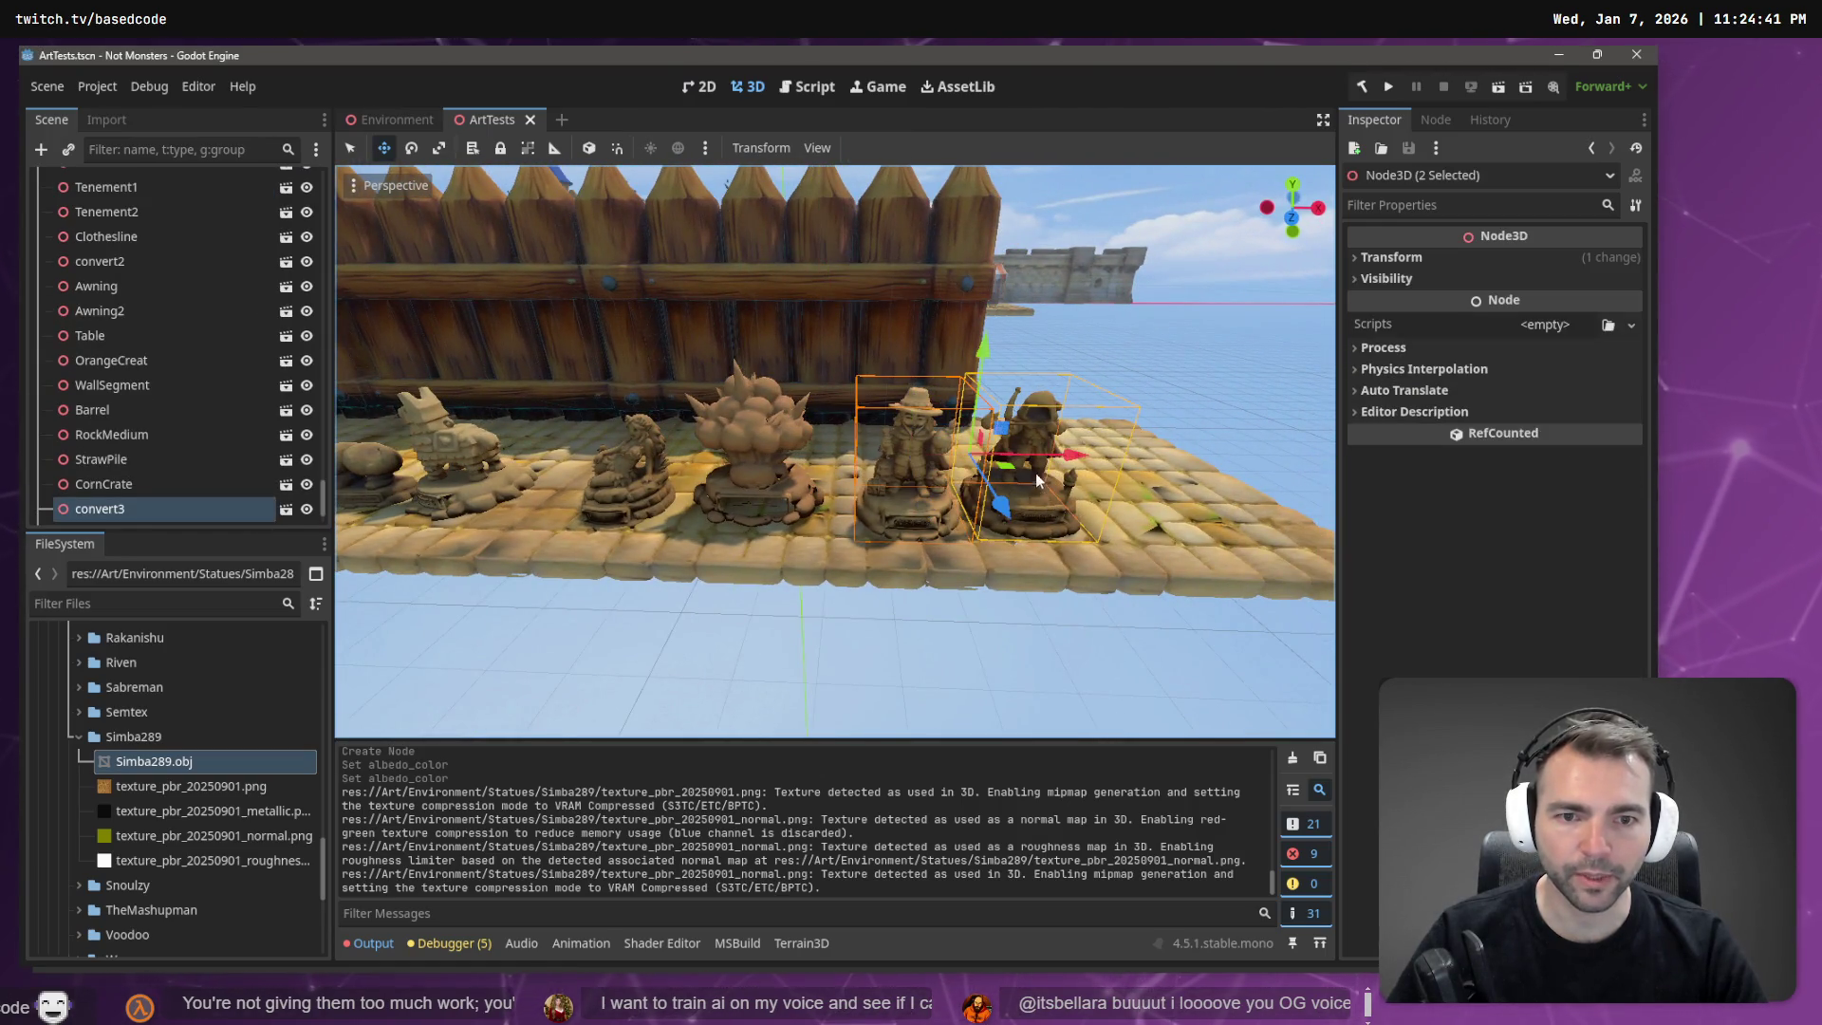
{"action": "left_click_drag", "start_coordinate": [1044, 460], "coordinate": [1148, 465]}
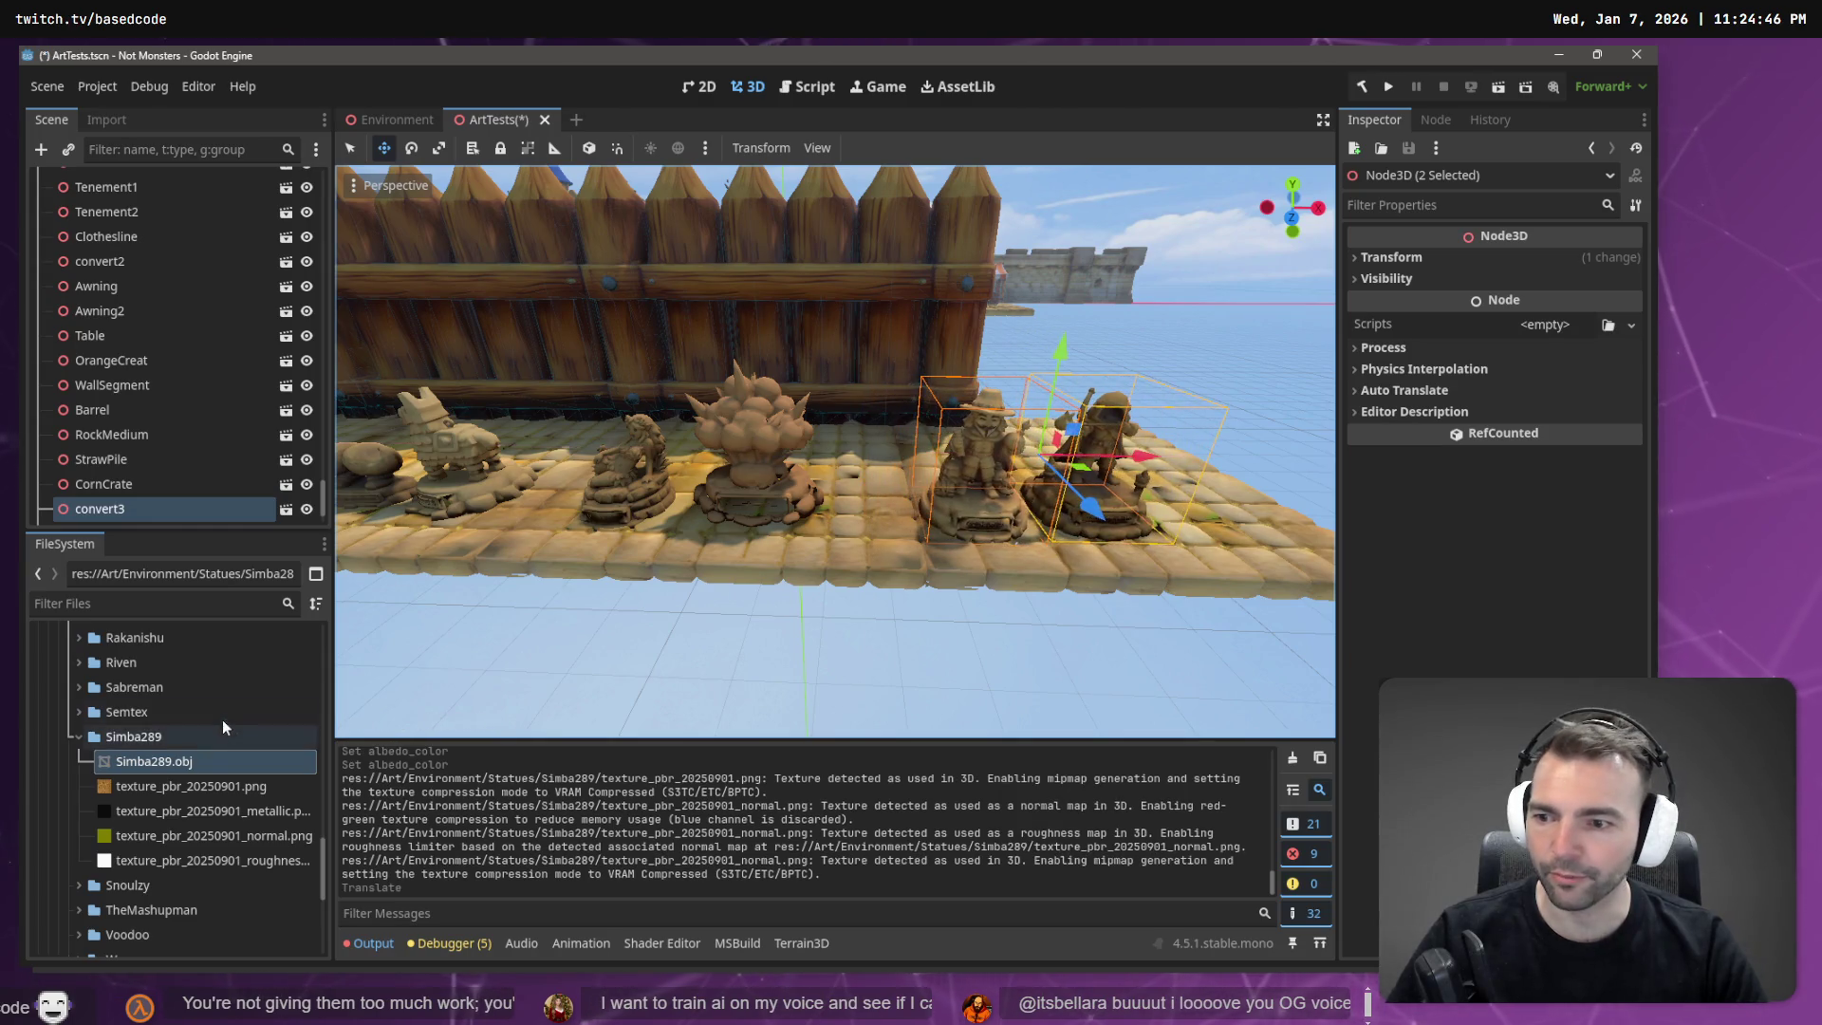
{"action": "left_click_drag", "start_coordinate": [157, 761], "coordinate": [873, 513]}
{"action": "left_click", "coordinate": [106, 119]}
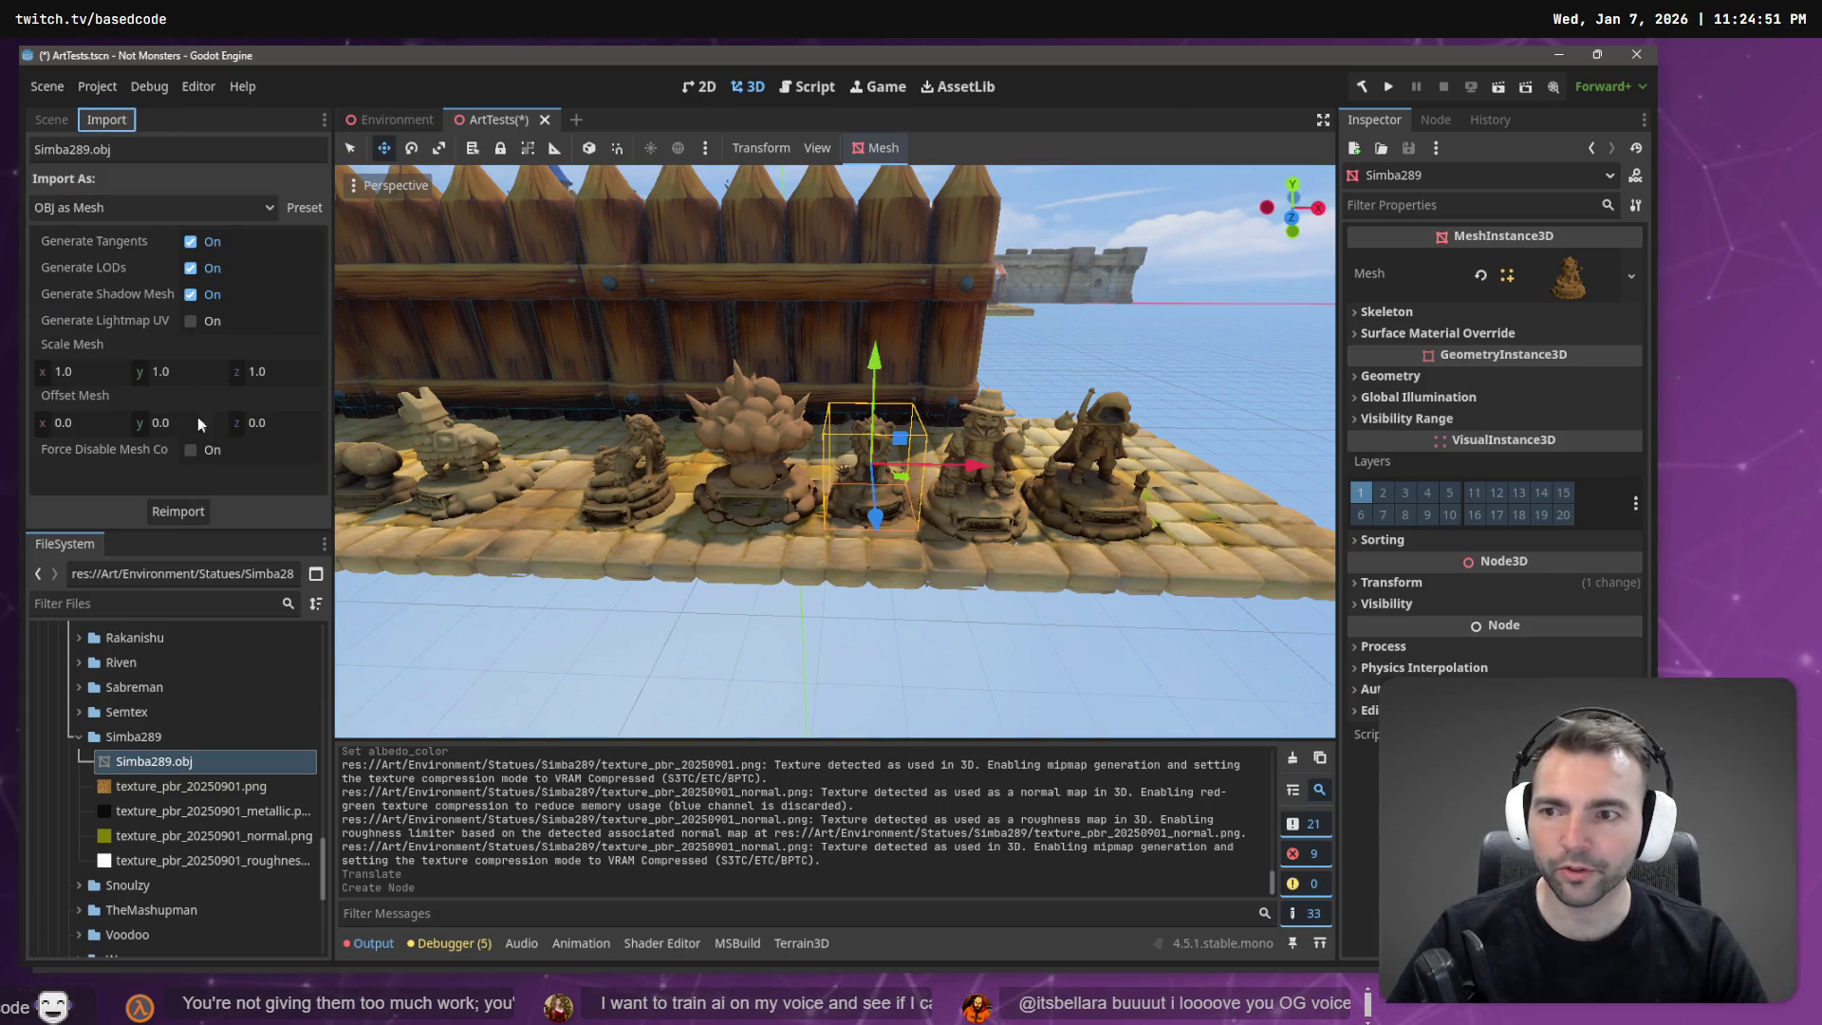
Reimport Simba289.obj with Scale Mesh set to 1.5 on X, Y and Z.
{"action": "left_click", "coordinate": [107, 367]}
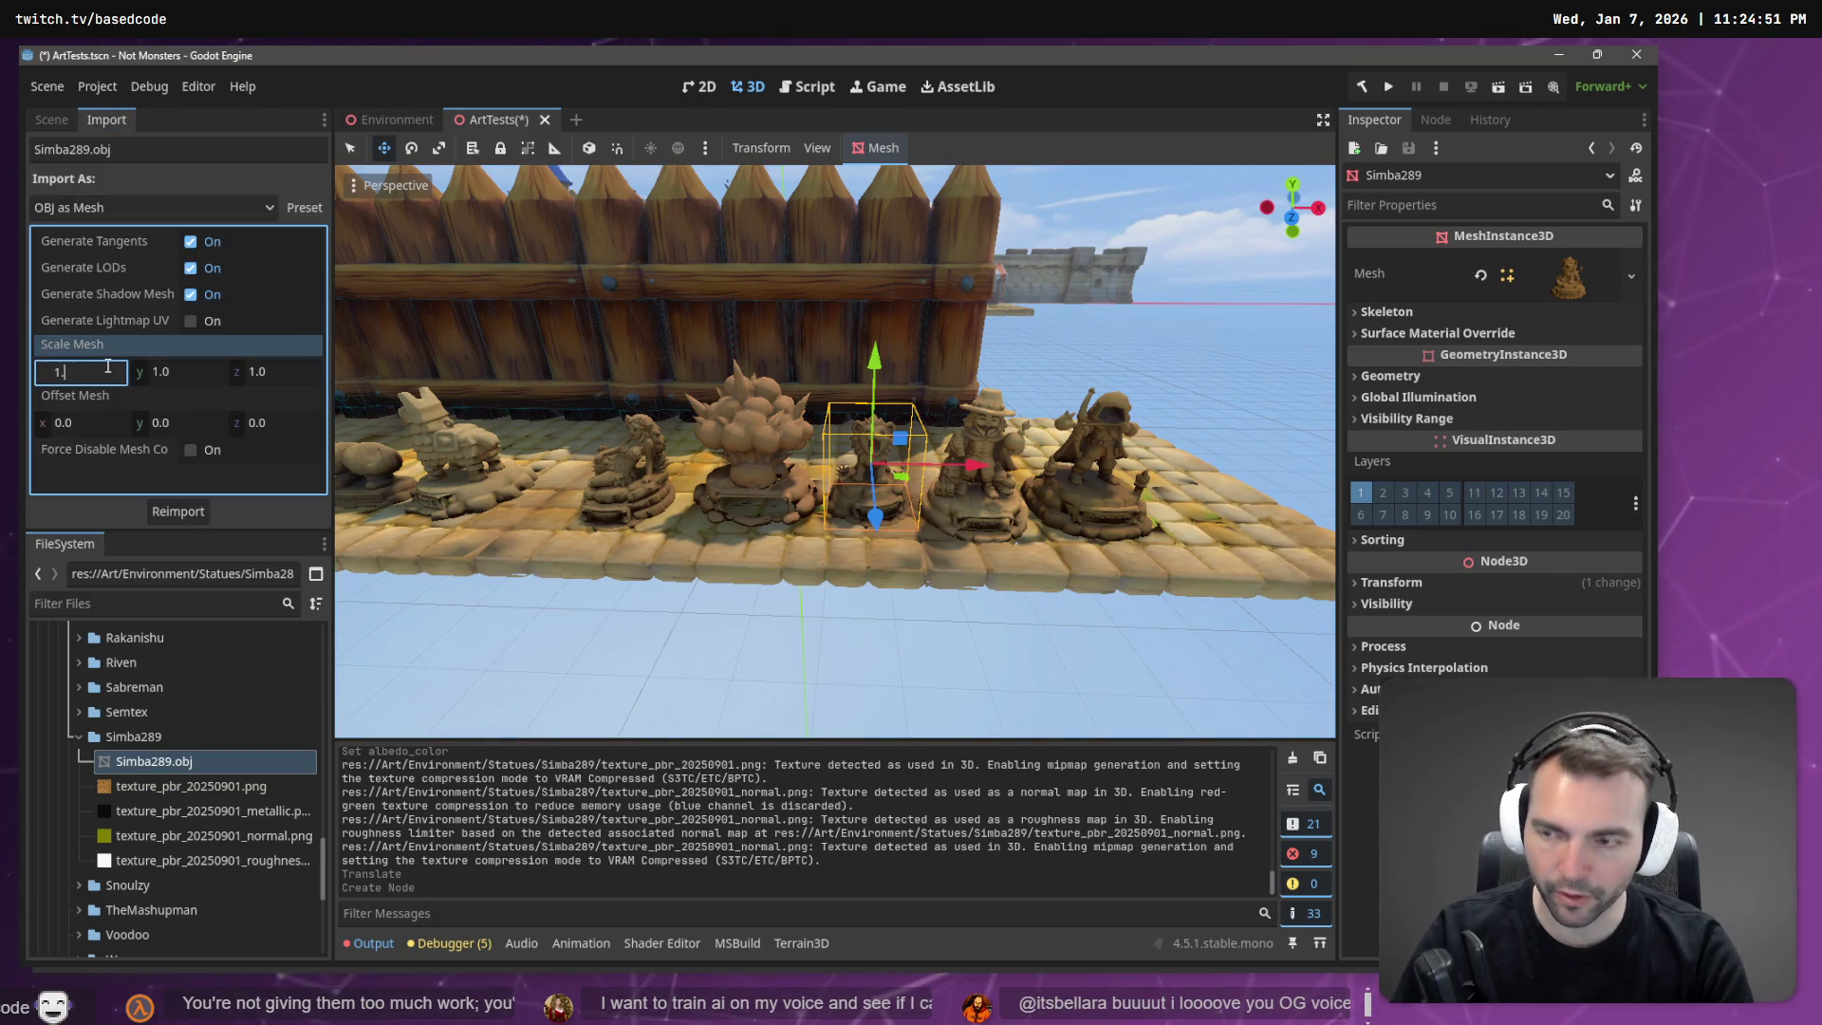
{"action": "type", "text": "5"}
{"action": "key", "text": "Tab"}
{"action": "type", "text": "1.5"}
{"action": "key", "text": "Tab"}
{"action": "type", "text": "1.5"}
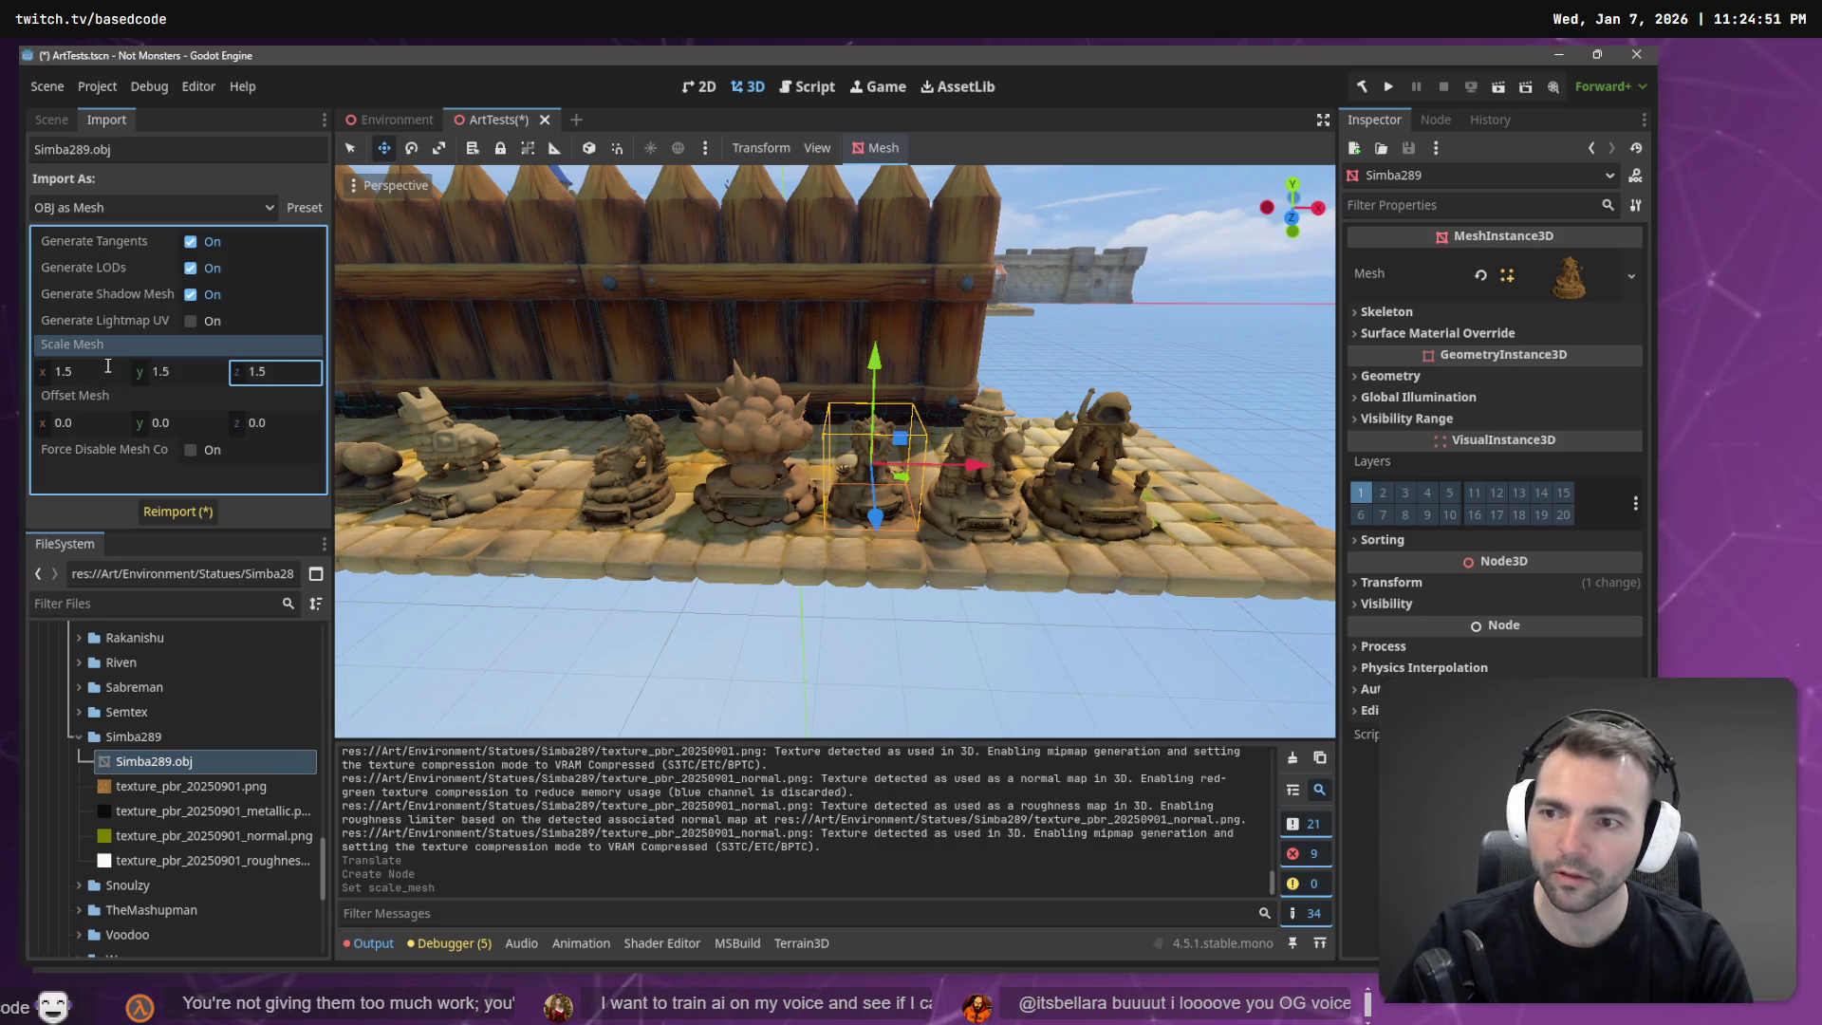
{"action": "key", "text": "Return"}
{"action": "left_click", "coordinate": [183, 513]}
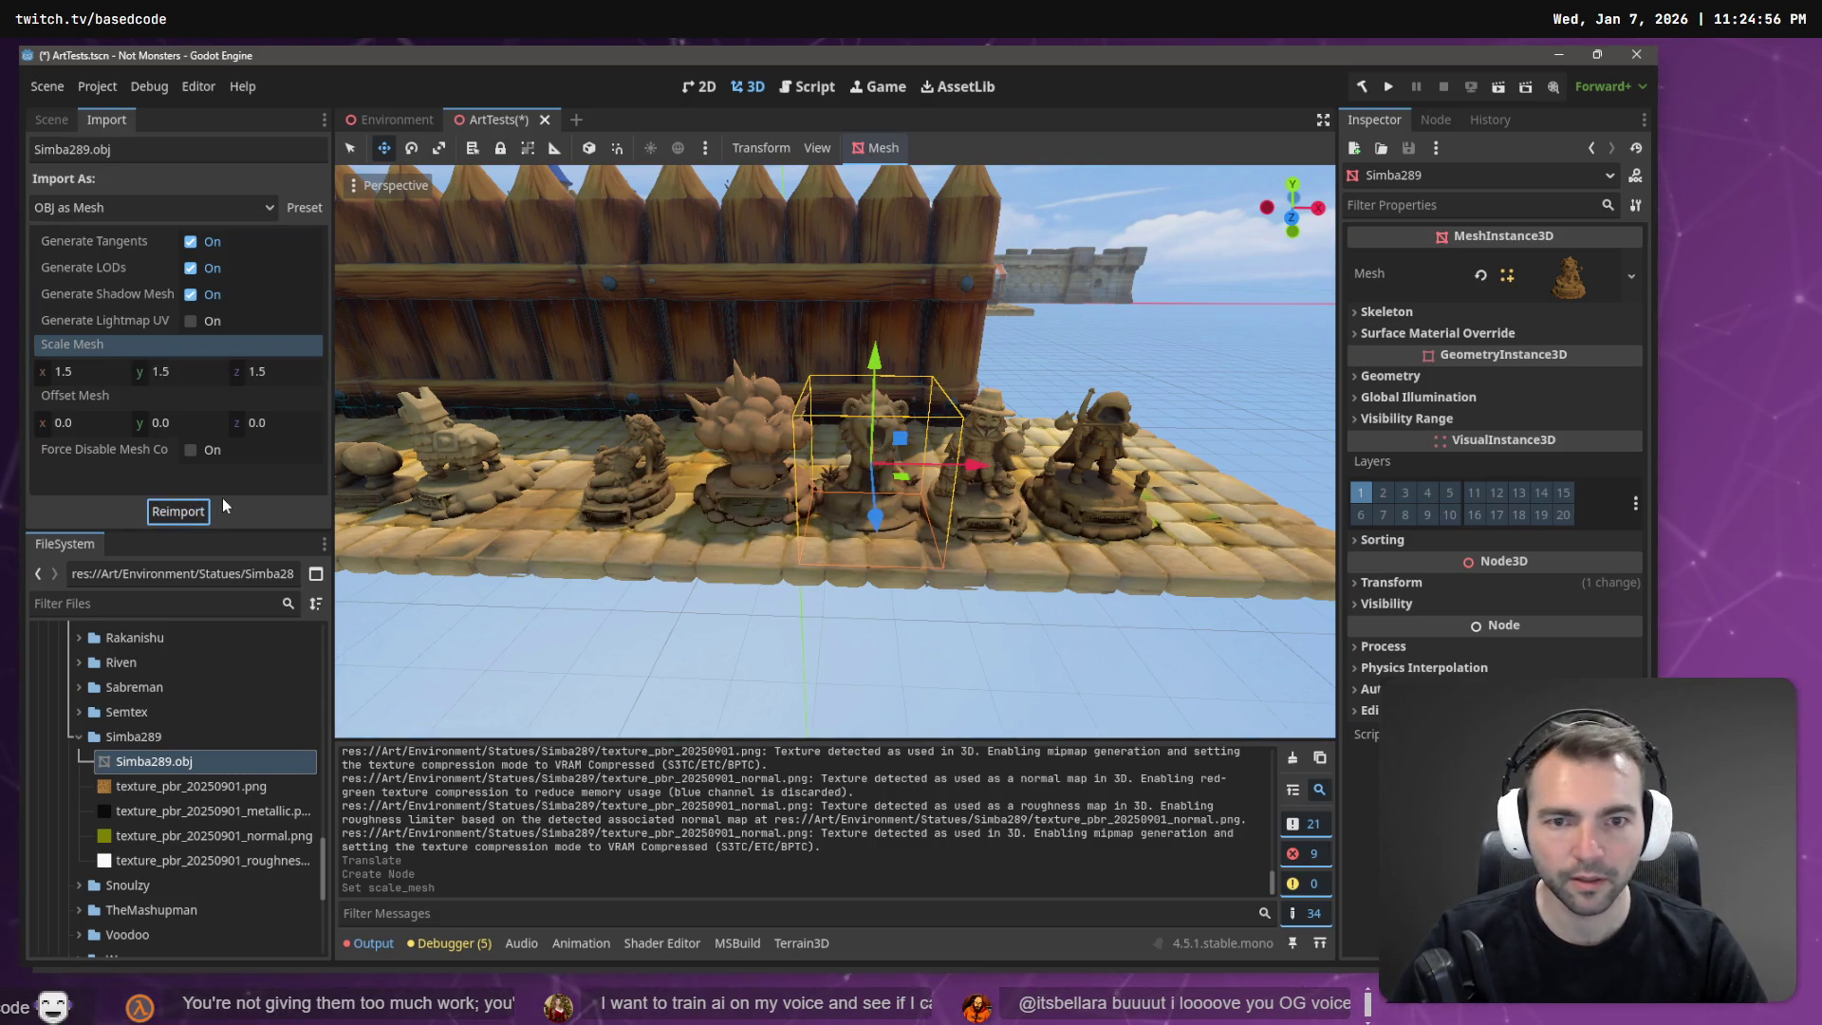
Nudge the Simba289 statue along X, then select the back wall and the Peeny2 statue.
{"action": "mouse_move", "coordinate": [970, 472]}
{"action": "left_mouse_down"}
{"action": "mouse_move", "coordinate": [912, 474]}
{"action": "mouse_move", "coordinate": [897, 507]}
{"action": "mouse_move", "coordinate": [920, 493]}
{"action": "left_mouse_up"}
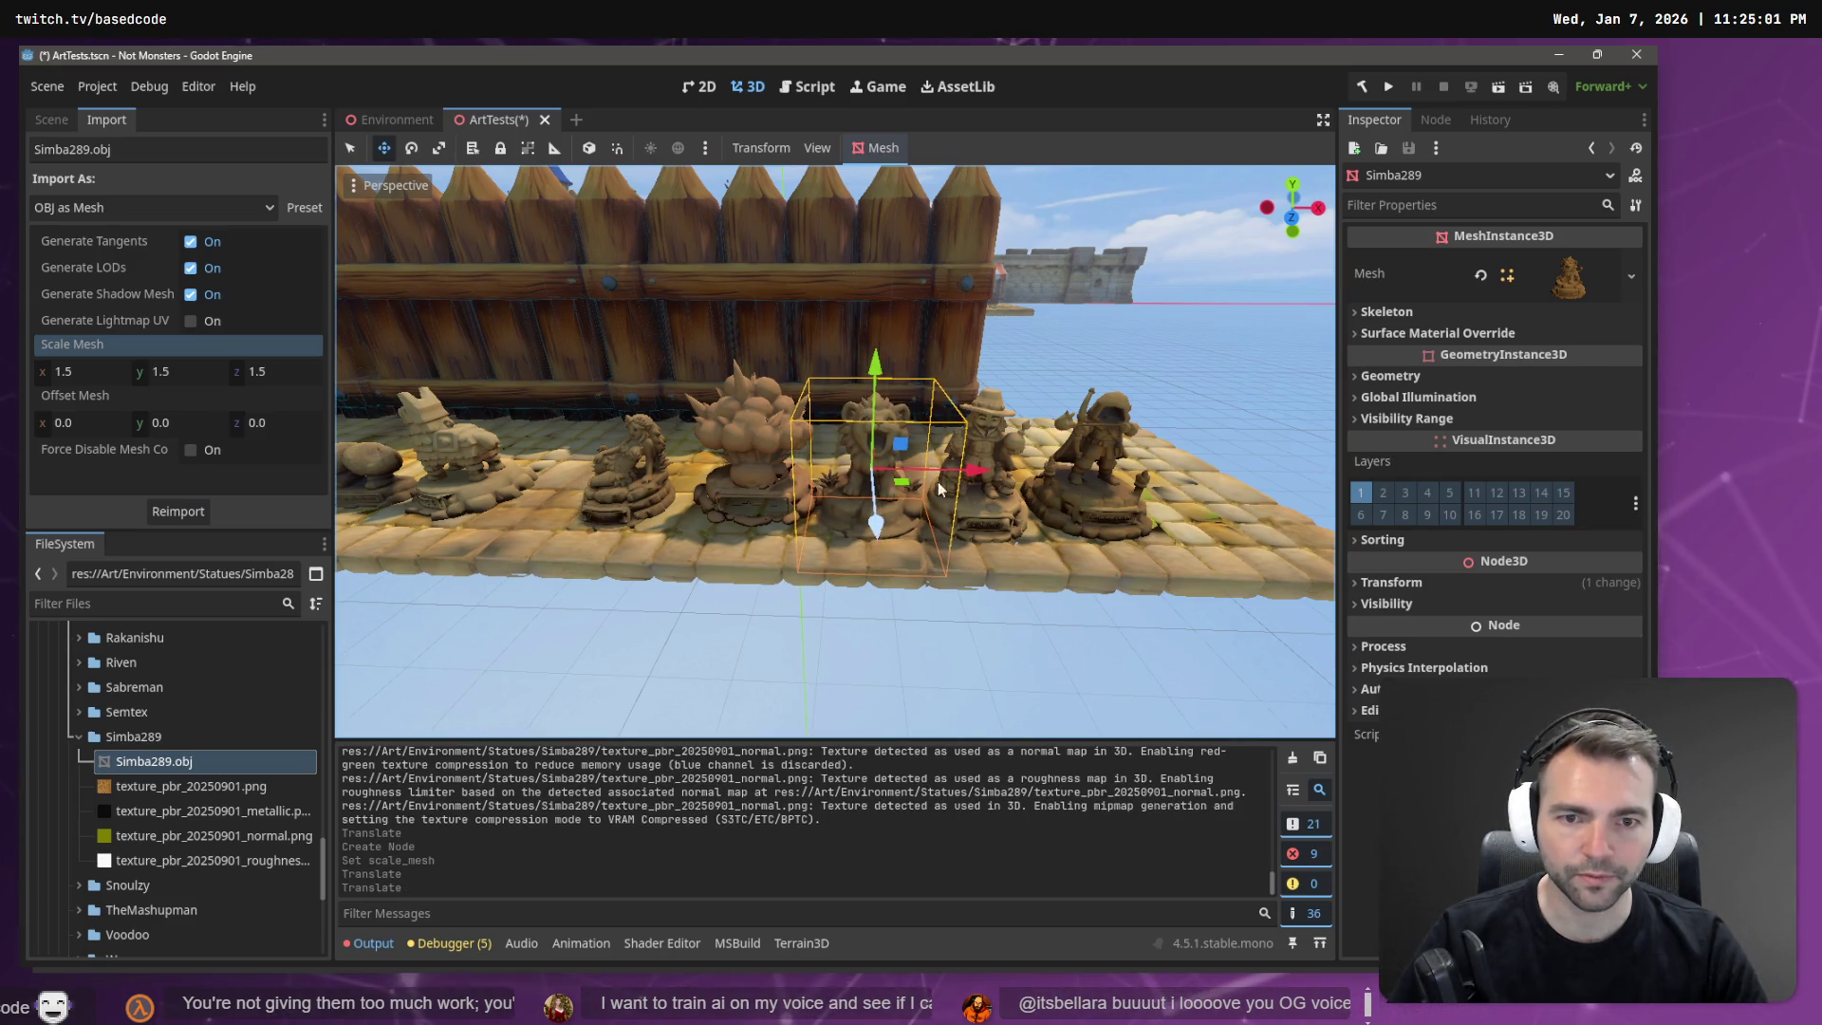
{"action": "left_click", "coordinate": [1130, 285]}
{"action": "scroll", "coordinate": [1129, 284], "scroll_direction": "up", "scroll_amount": 2}
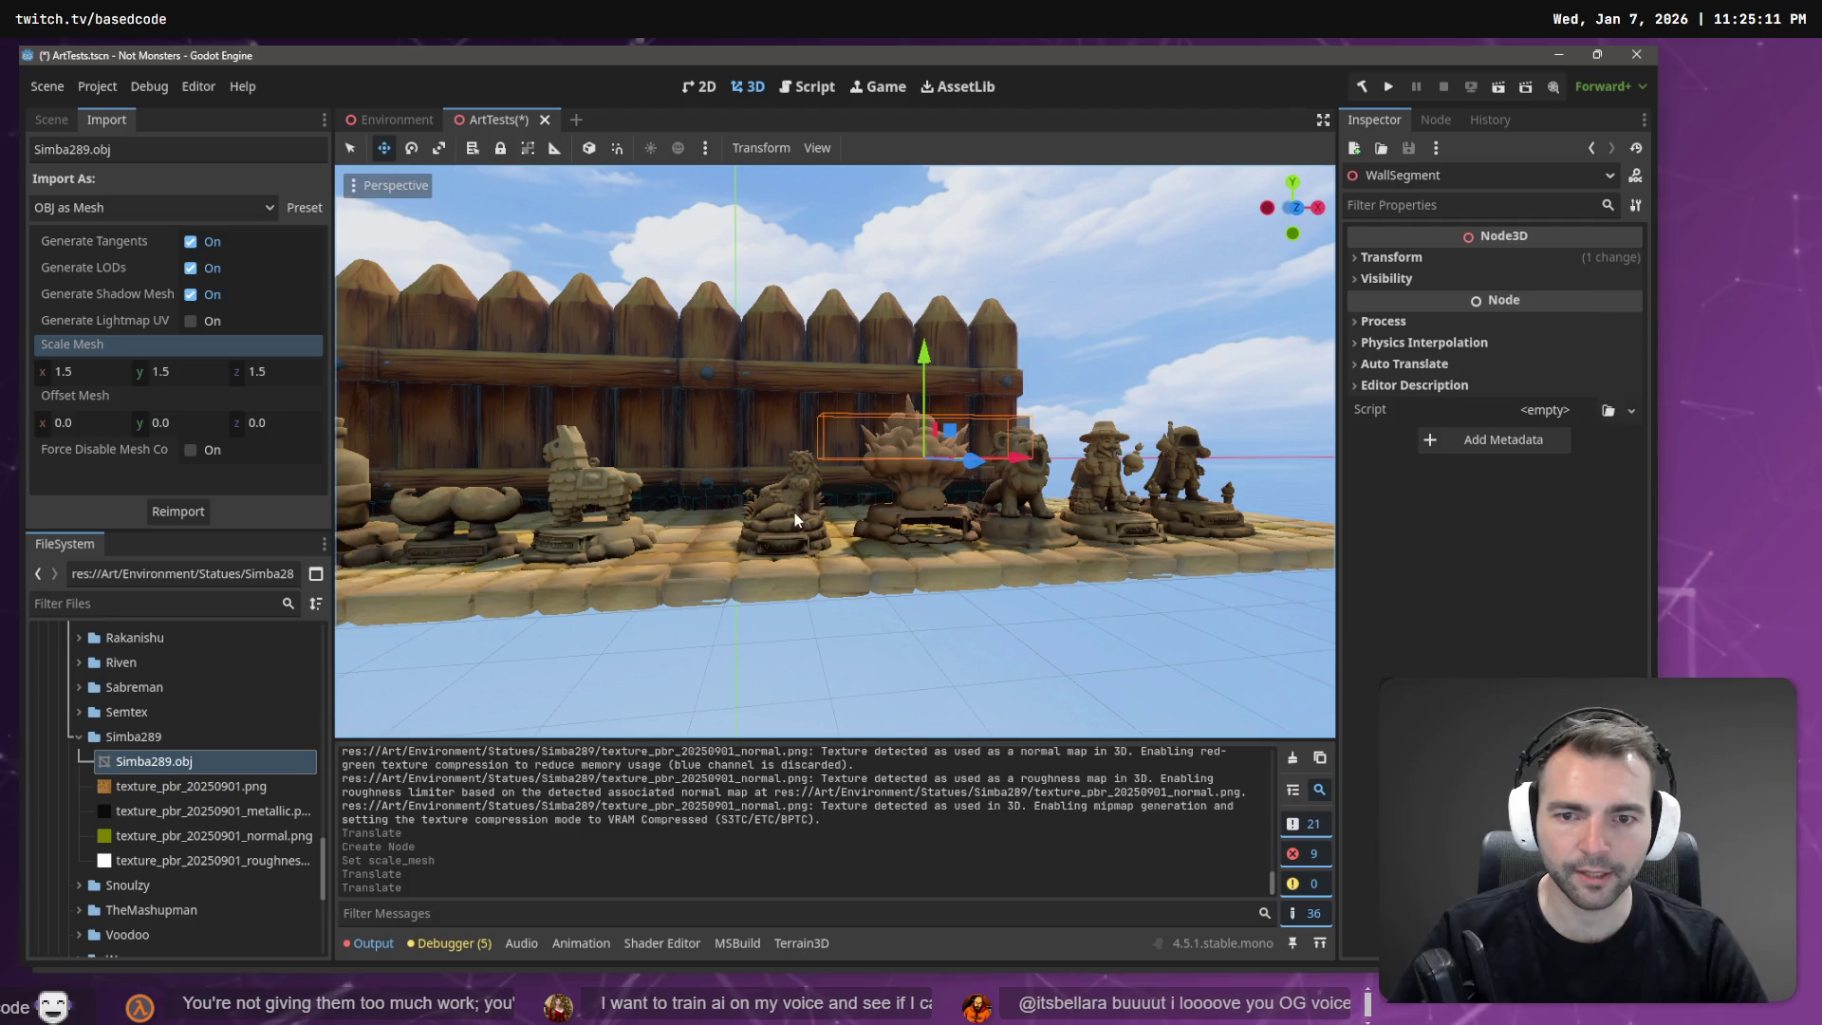
{"action": "left_click", "coordinate": [793, 524]}
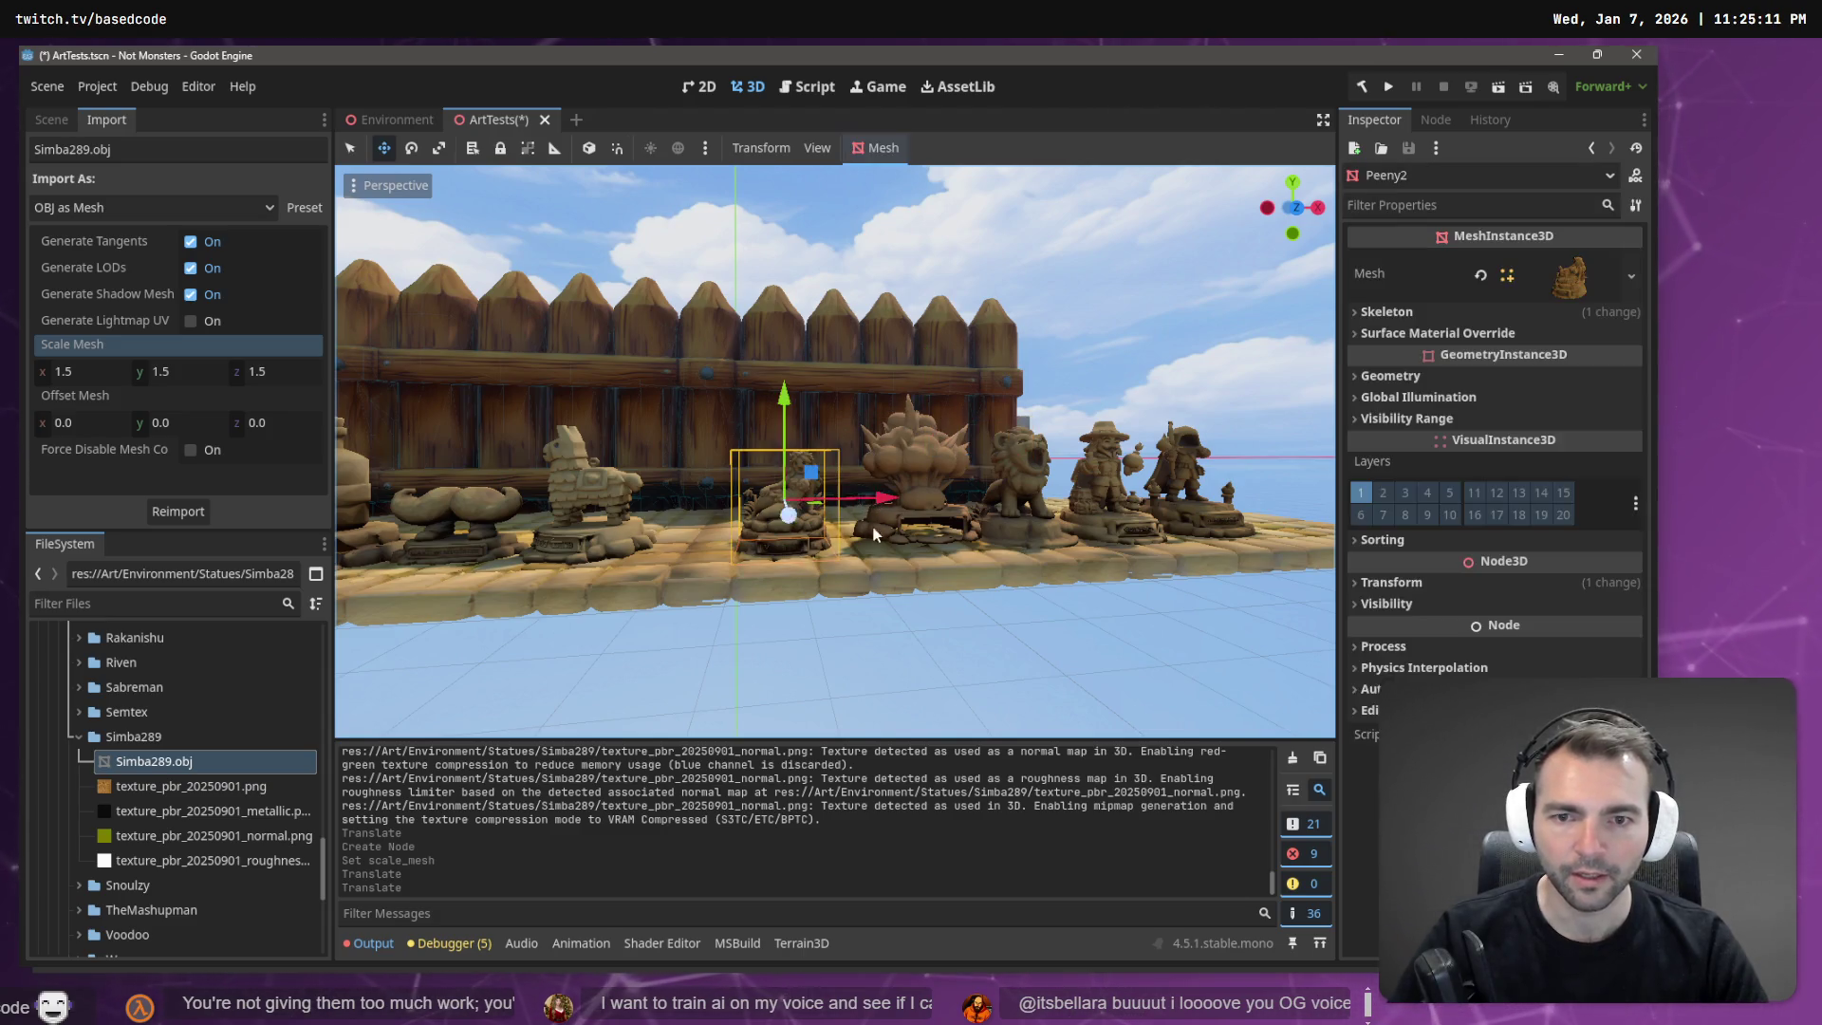
{"action": "key", "text": "alt+Tab"}
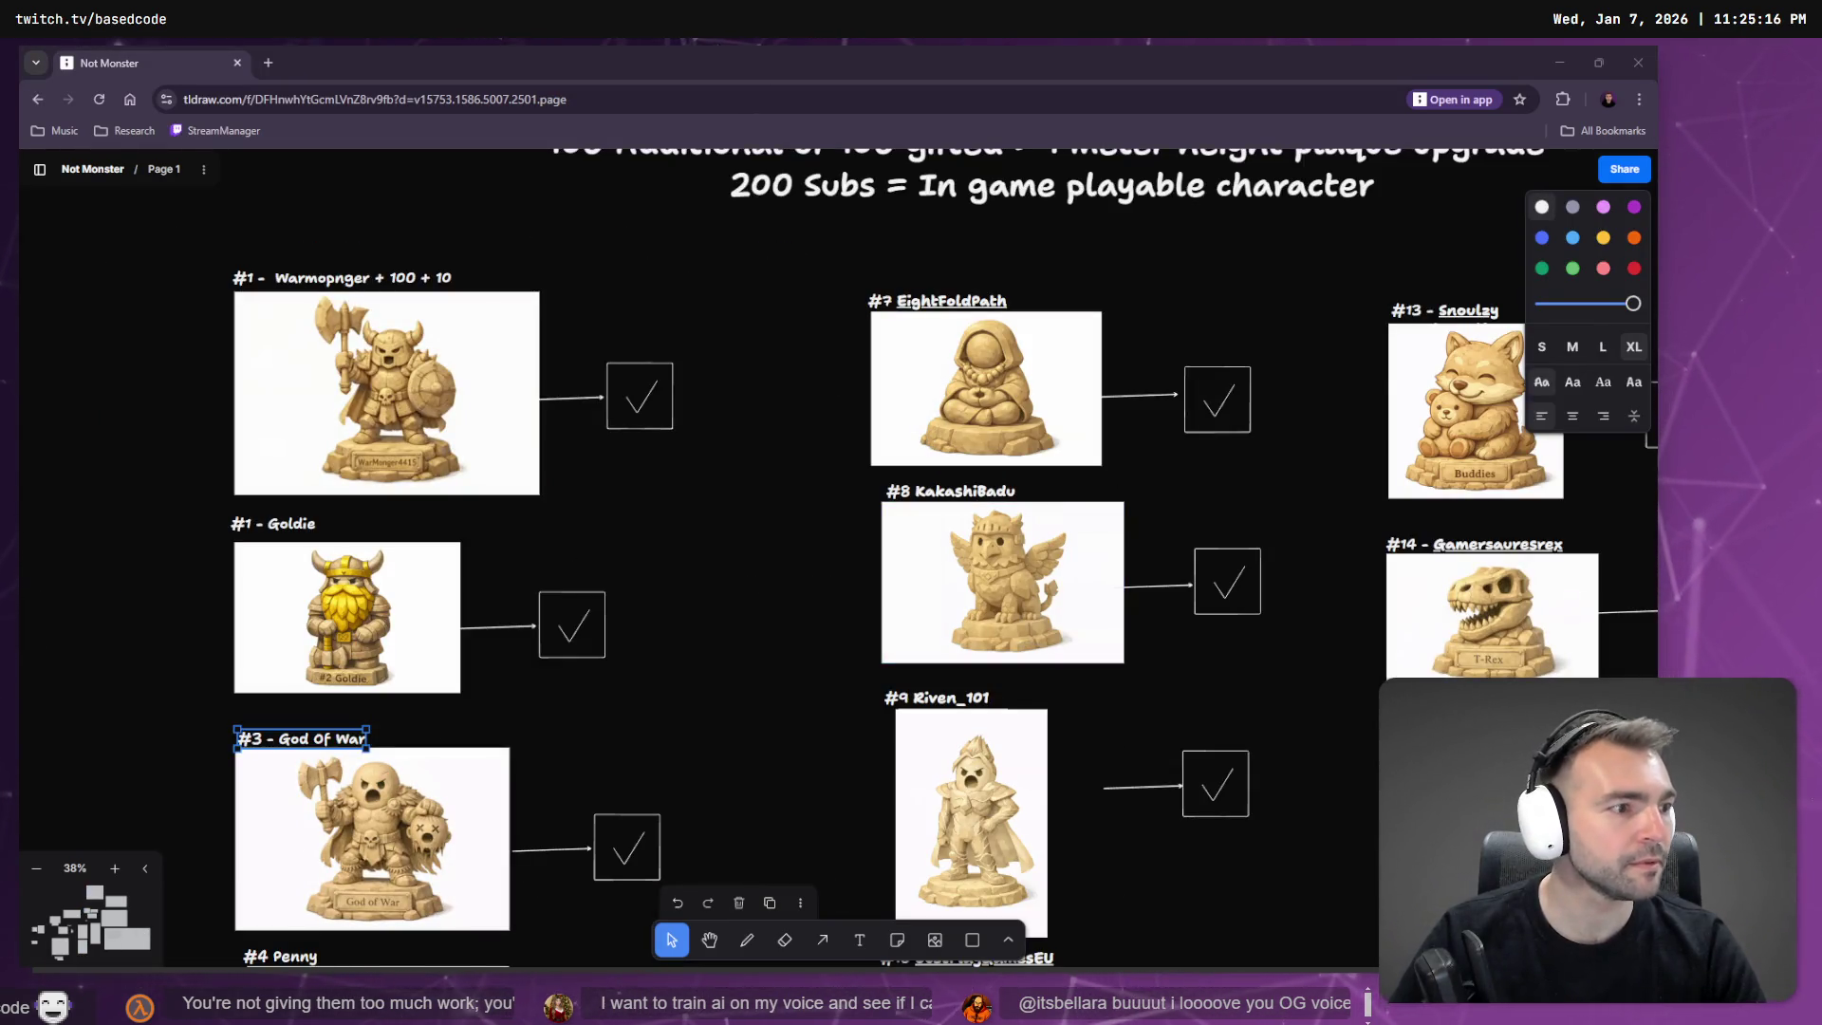
In Hunyuan 3D, turn off wireframe, enable auto-rotation and zoom the lion model out.
{"action": "key", "text": "alt+Tab"}
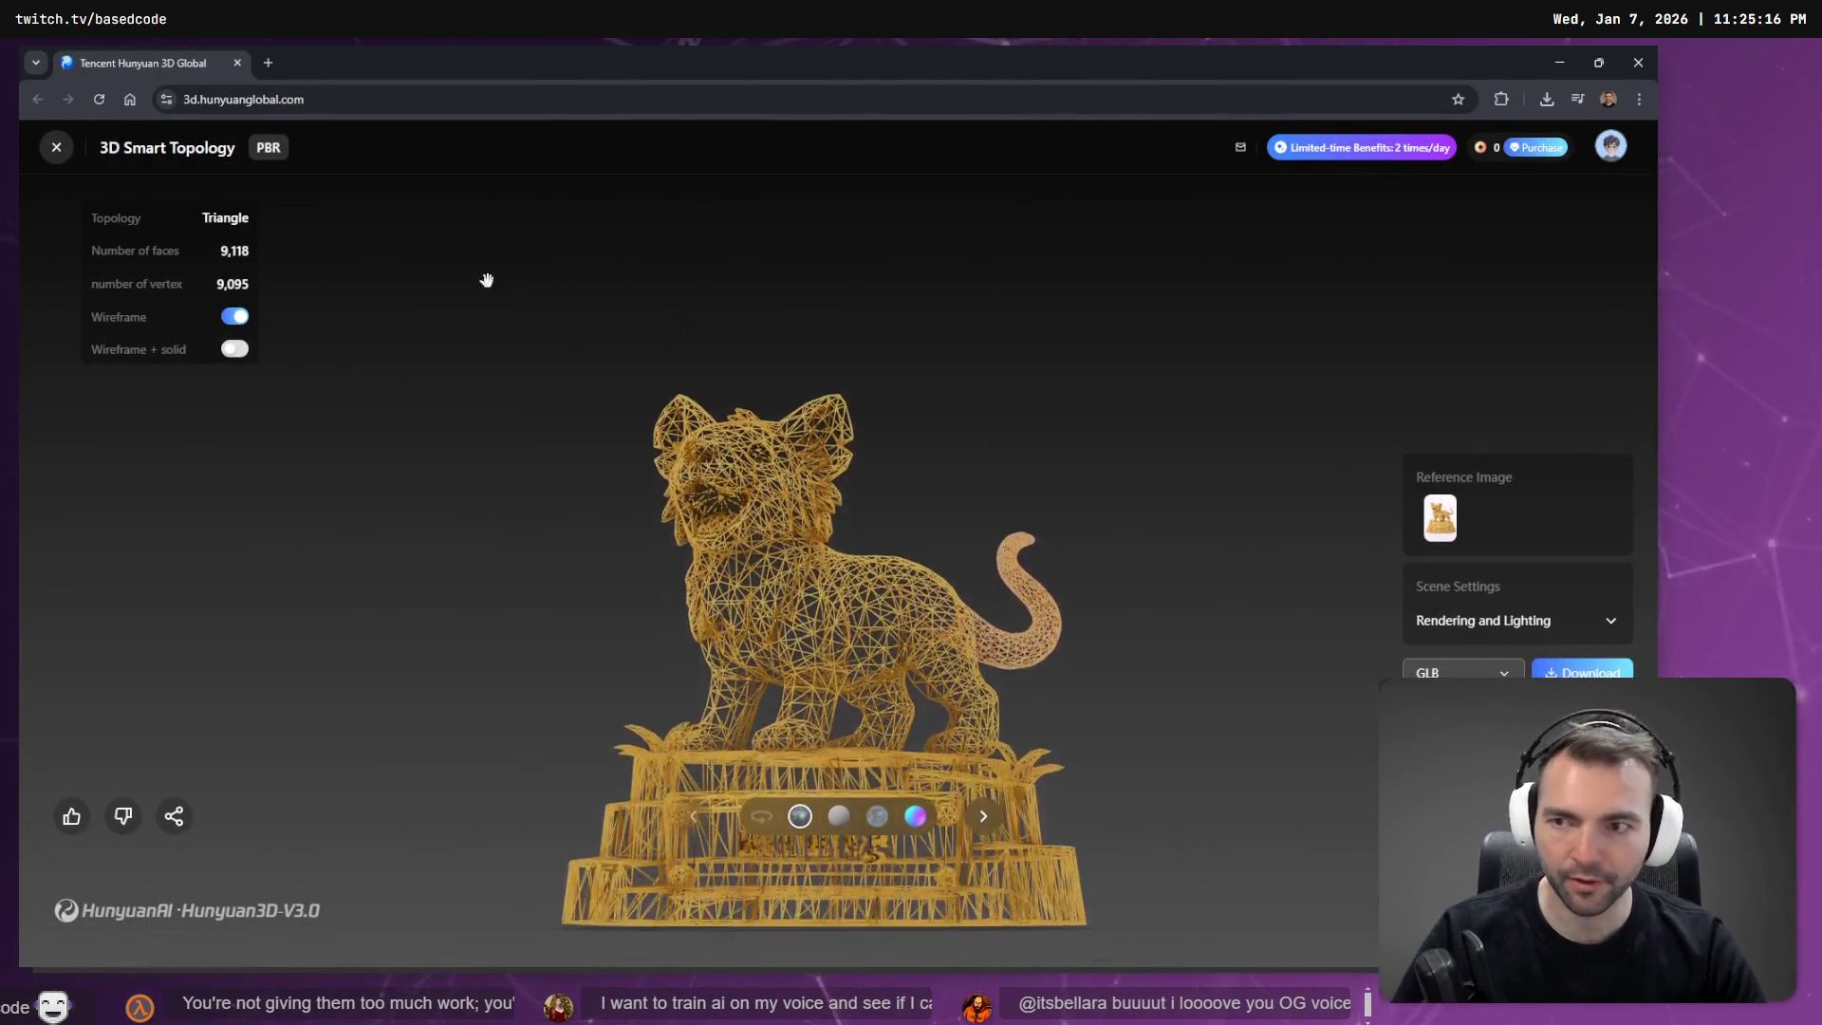
{"action": "left_click", "coordinate": [247, 321]}
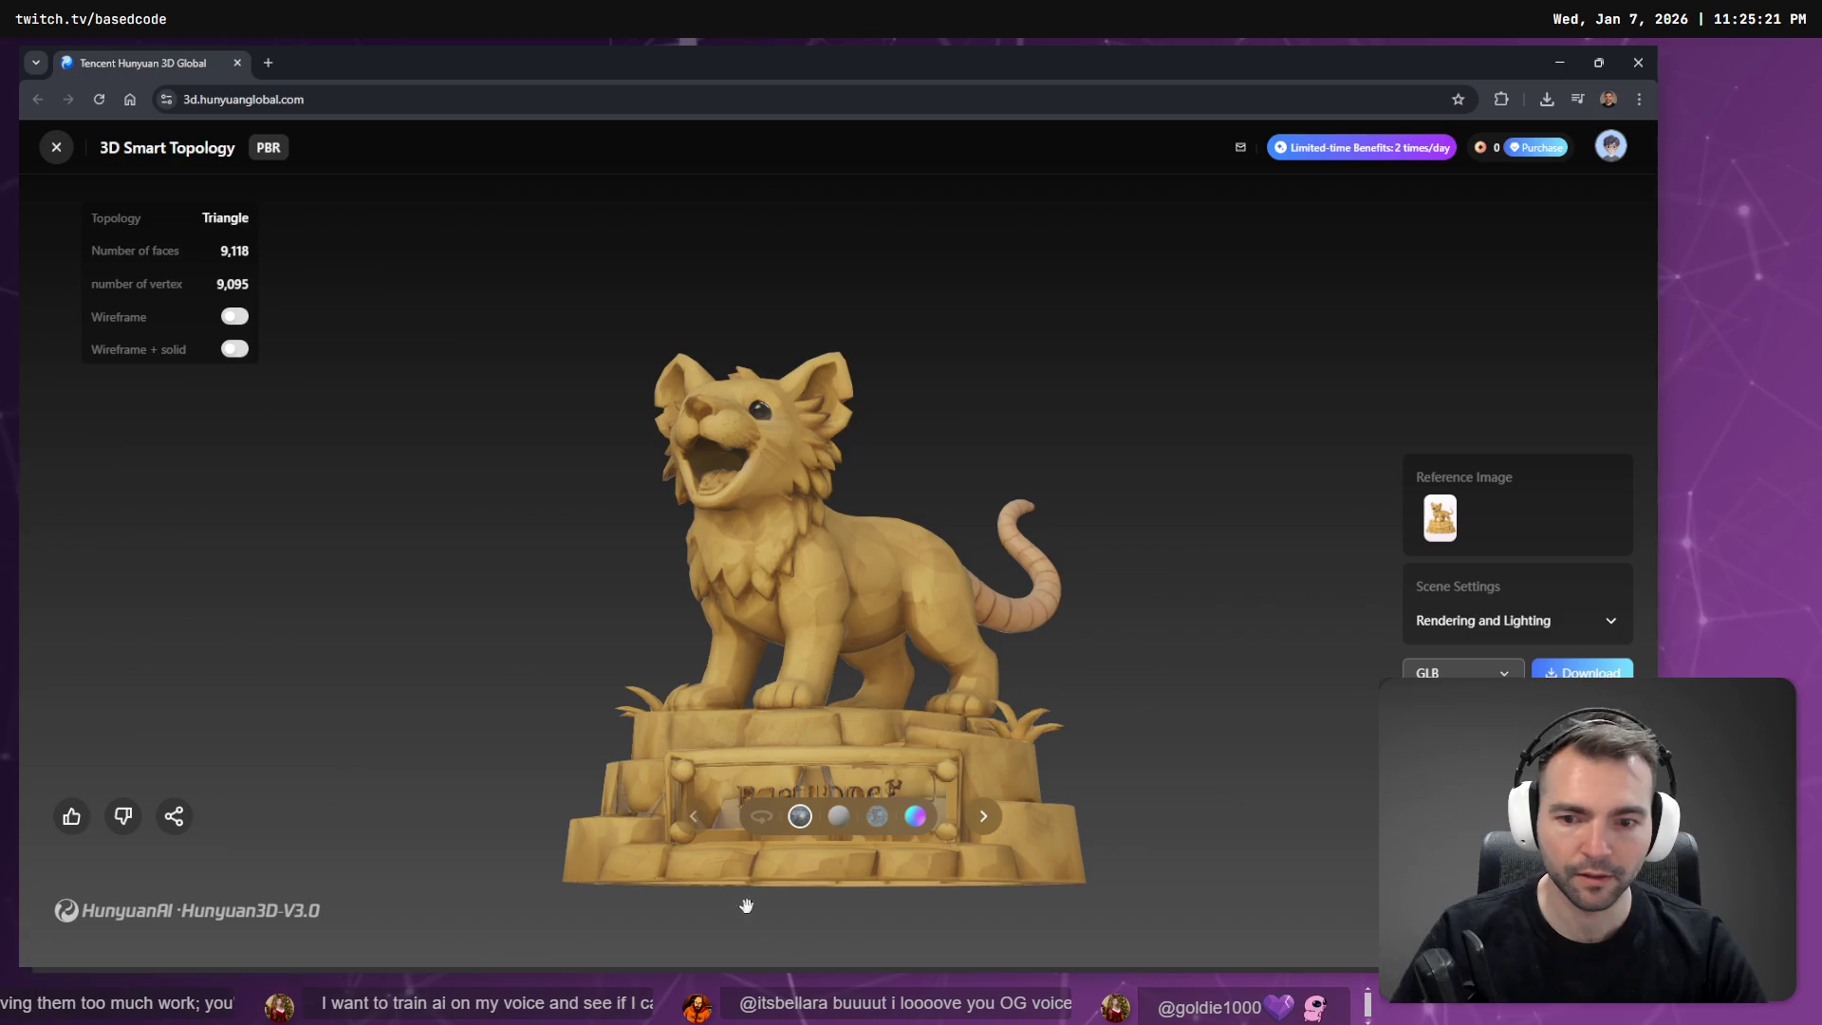
{"action": "left_click", "coordinate": [763, 824]}
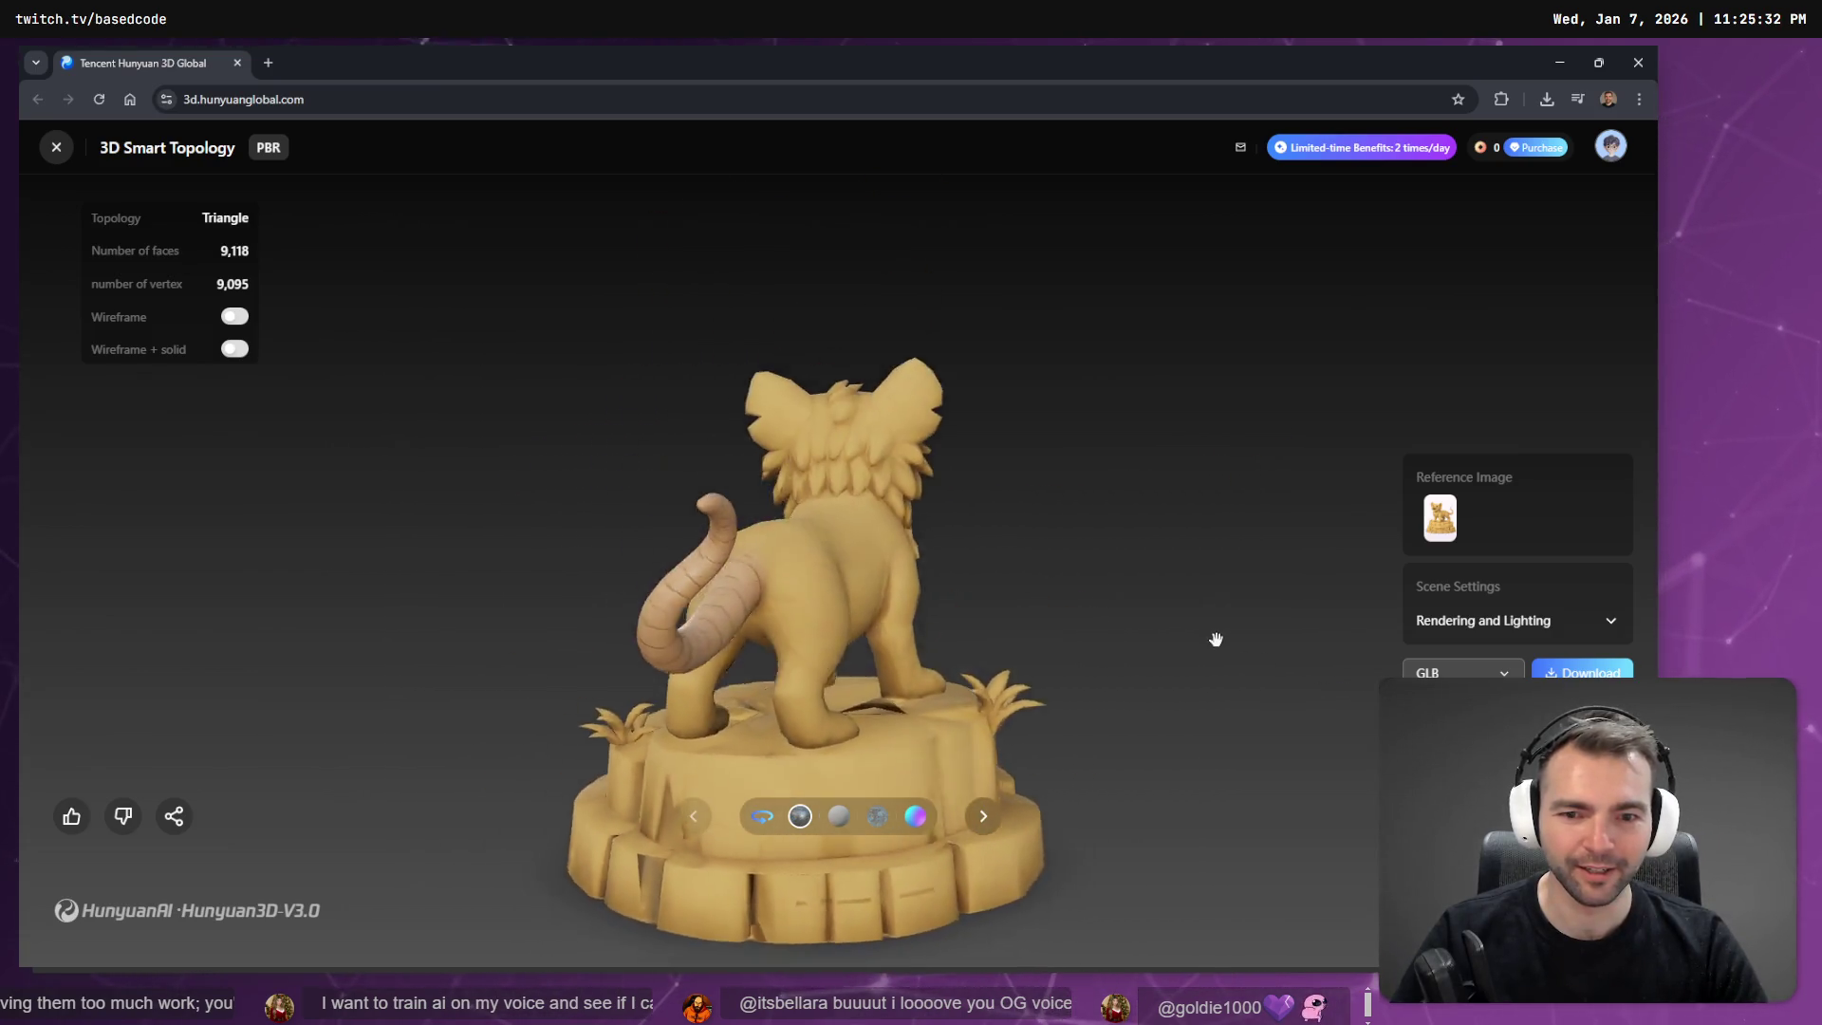
{"action": "scroll", "coordinate": [1197, 697], "scroll_direction": "up", "scroll_amount": 3}
{"action": "scroll", "coordinate": [1205, 631], "scroll_direction": "down", "scroll_amount": 3}
{"action": "scroll", "coordinate": [1237, 737], "scroll_direction": "up", "scroll_amount": 5}
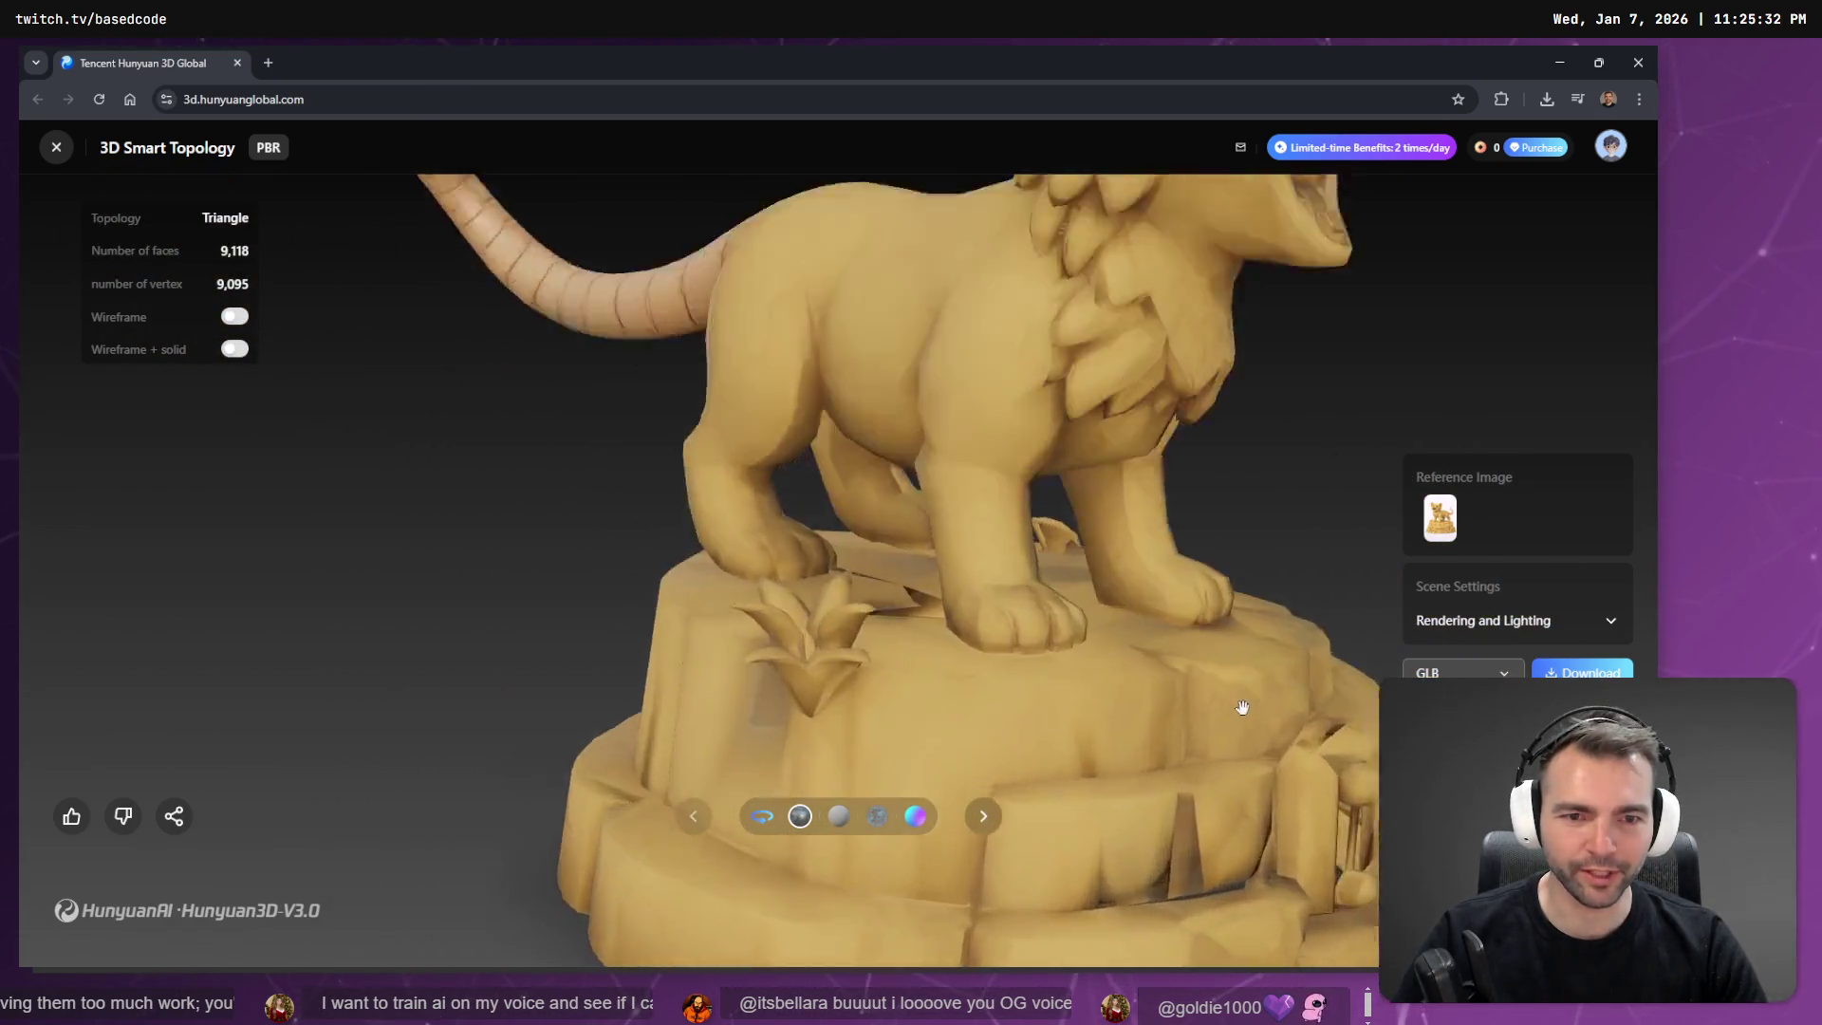
{"action": "scroll", "coordinate": [1244, 744], "scroll_direction": "down", "scroll_amount": 3}
{"action": "scroll", "coordinate": [1228, 715], "scroll_direction": "up", "scroll_amount": 4}
{"action": "scroll", "coordinate": [1193, 715], "scroll_direction": "down", "scroll_amount": 3}
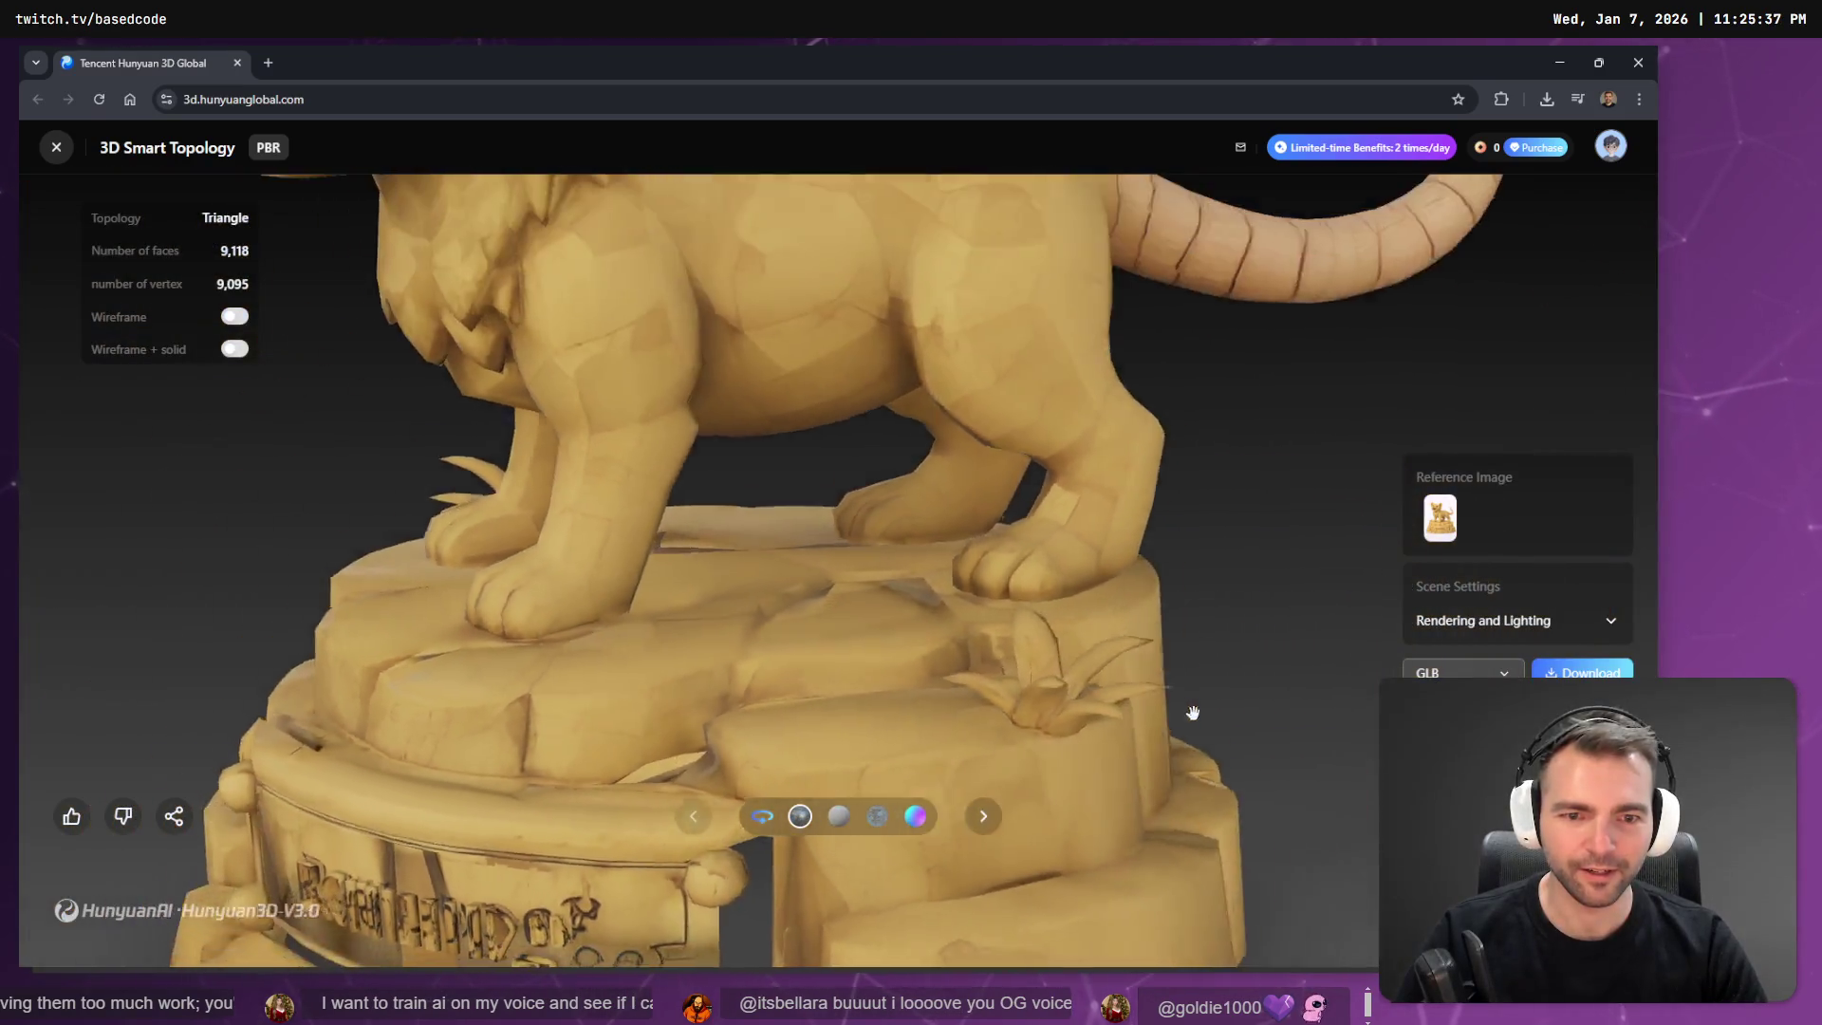
{"action": "scroll", "coordinate": [1172, 712], "scroll_direction": "down", "scroll_amount": 3}
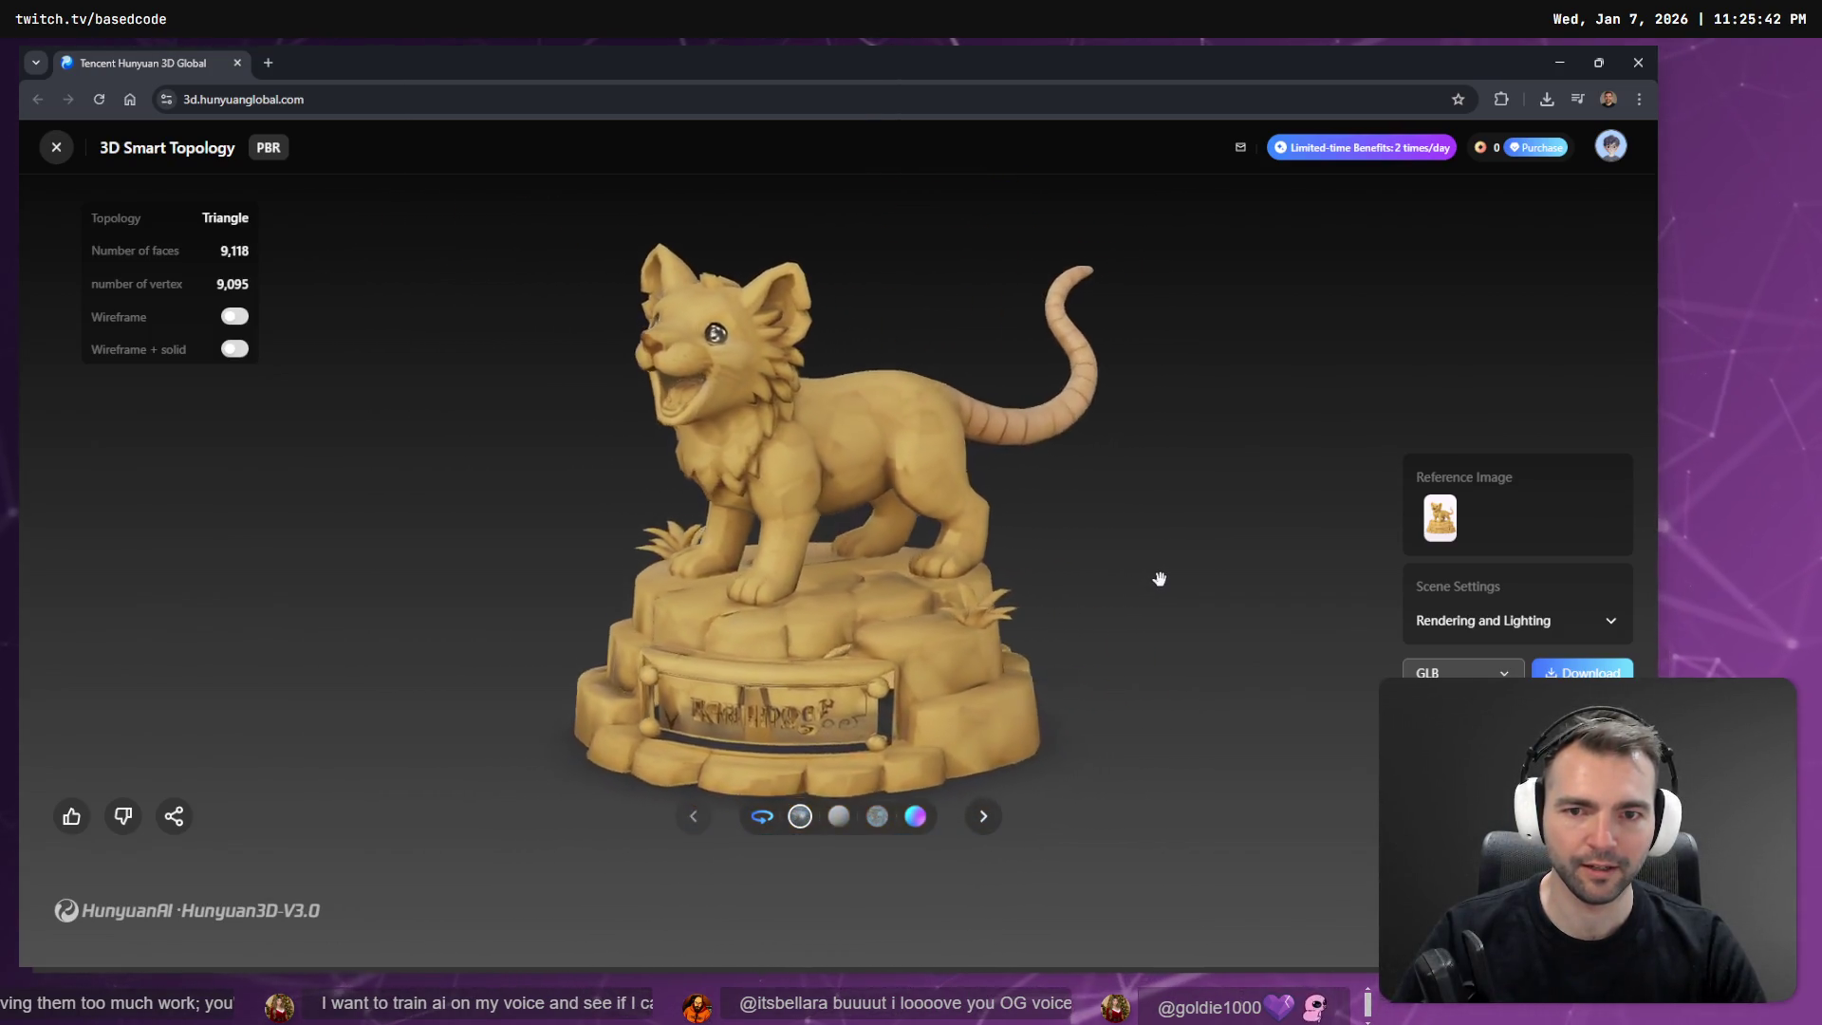
Record the rotating lion with a Win+Shift+R capture framed around the model, then stop.
{"action": "key", "text": "super+shift+r"}
{"action": "left_click_drag", "start_coordinate": [1311, 176], "coordinate": [370, 778]}
{"action": "left_click", "coordinate": [771, 78]}
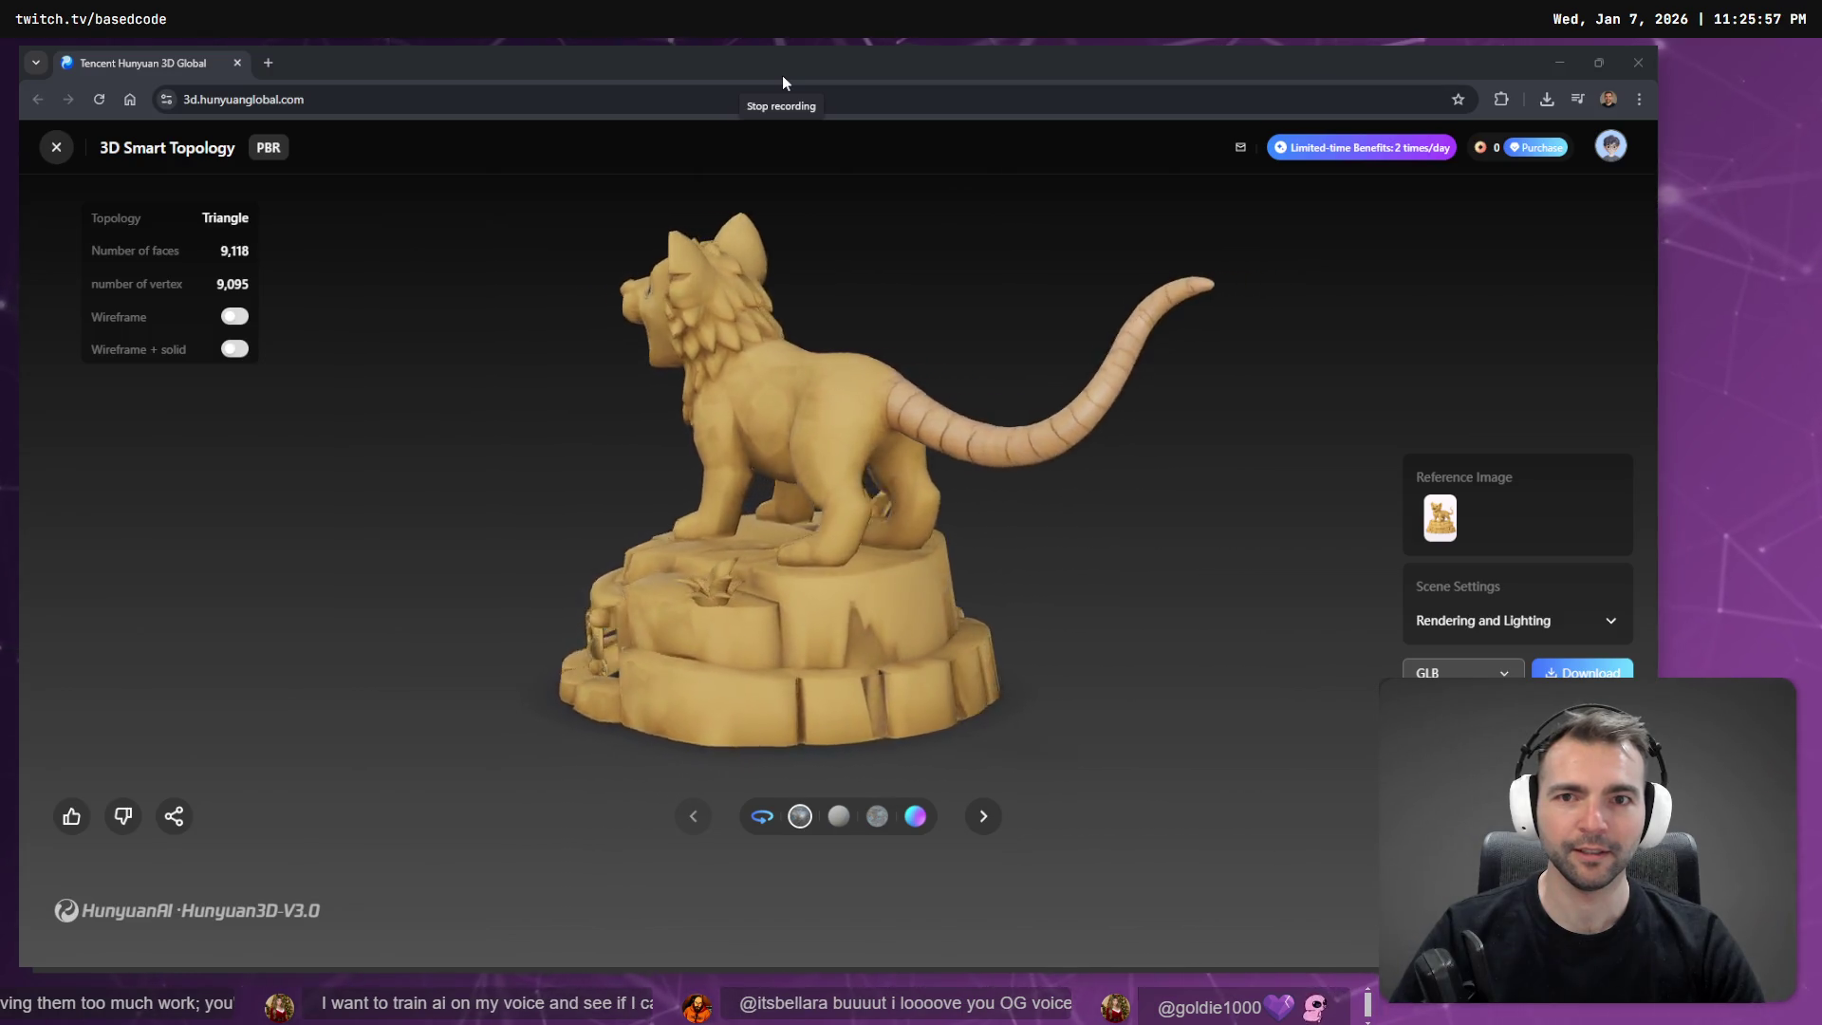
{"action": "left_click", "coordinate": [782, 78]}
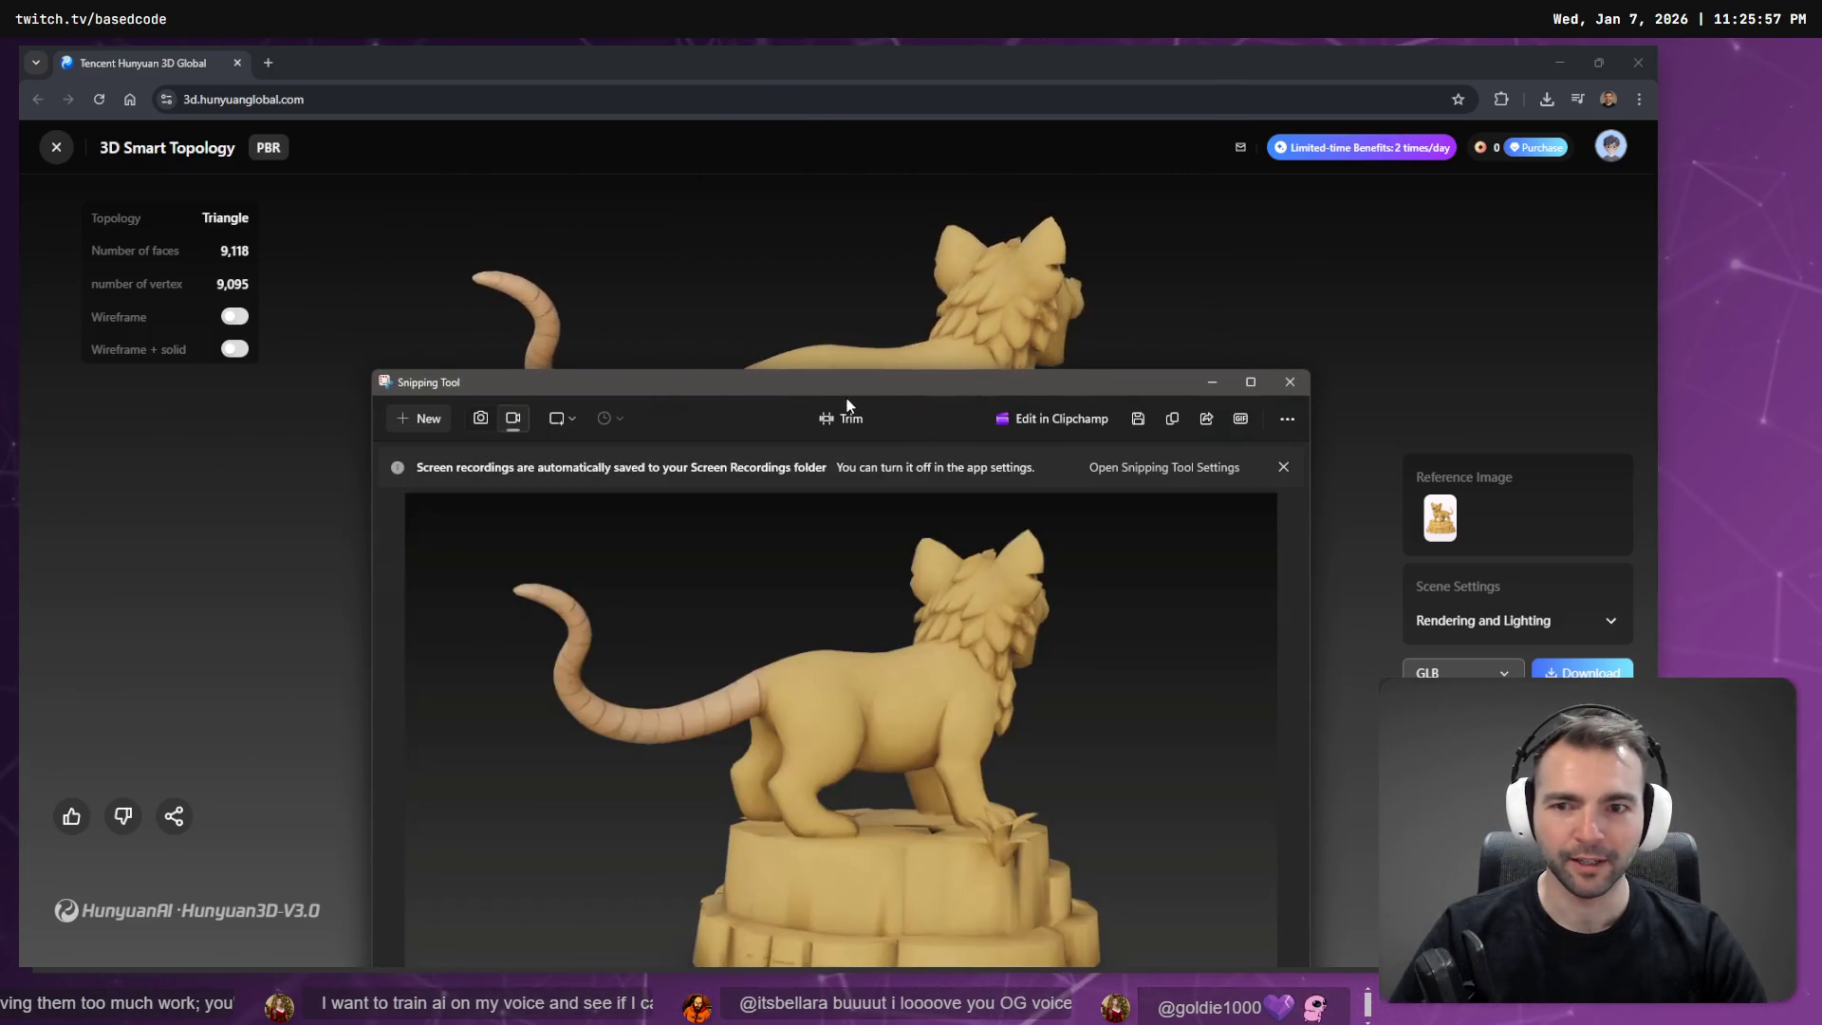
Check the 2026-01-07 recording in the screen recordings folder, then close Explorer and the preview.
{"action": "left_click_drag", "start_coordinate": [851, 382], "coordinate": [778, 256]}
{"action": "left_click", "coordinate": [1217, 292]}
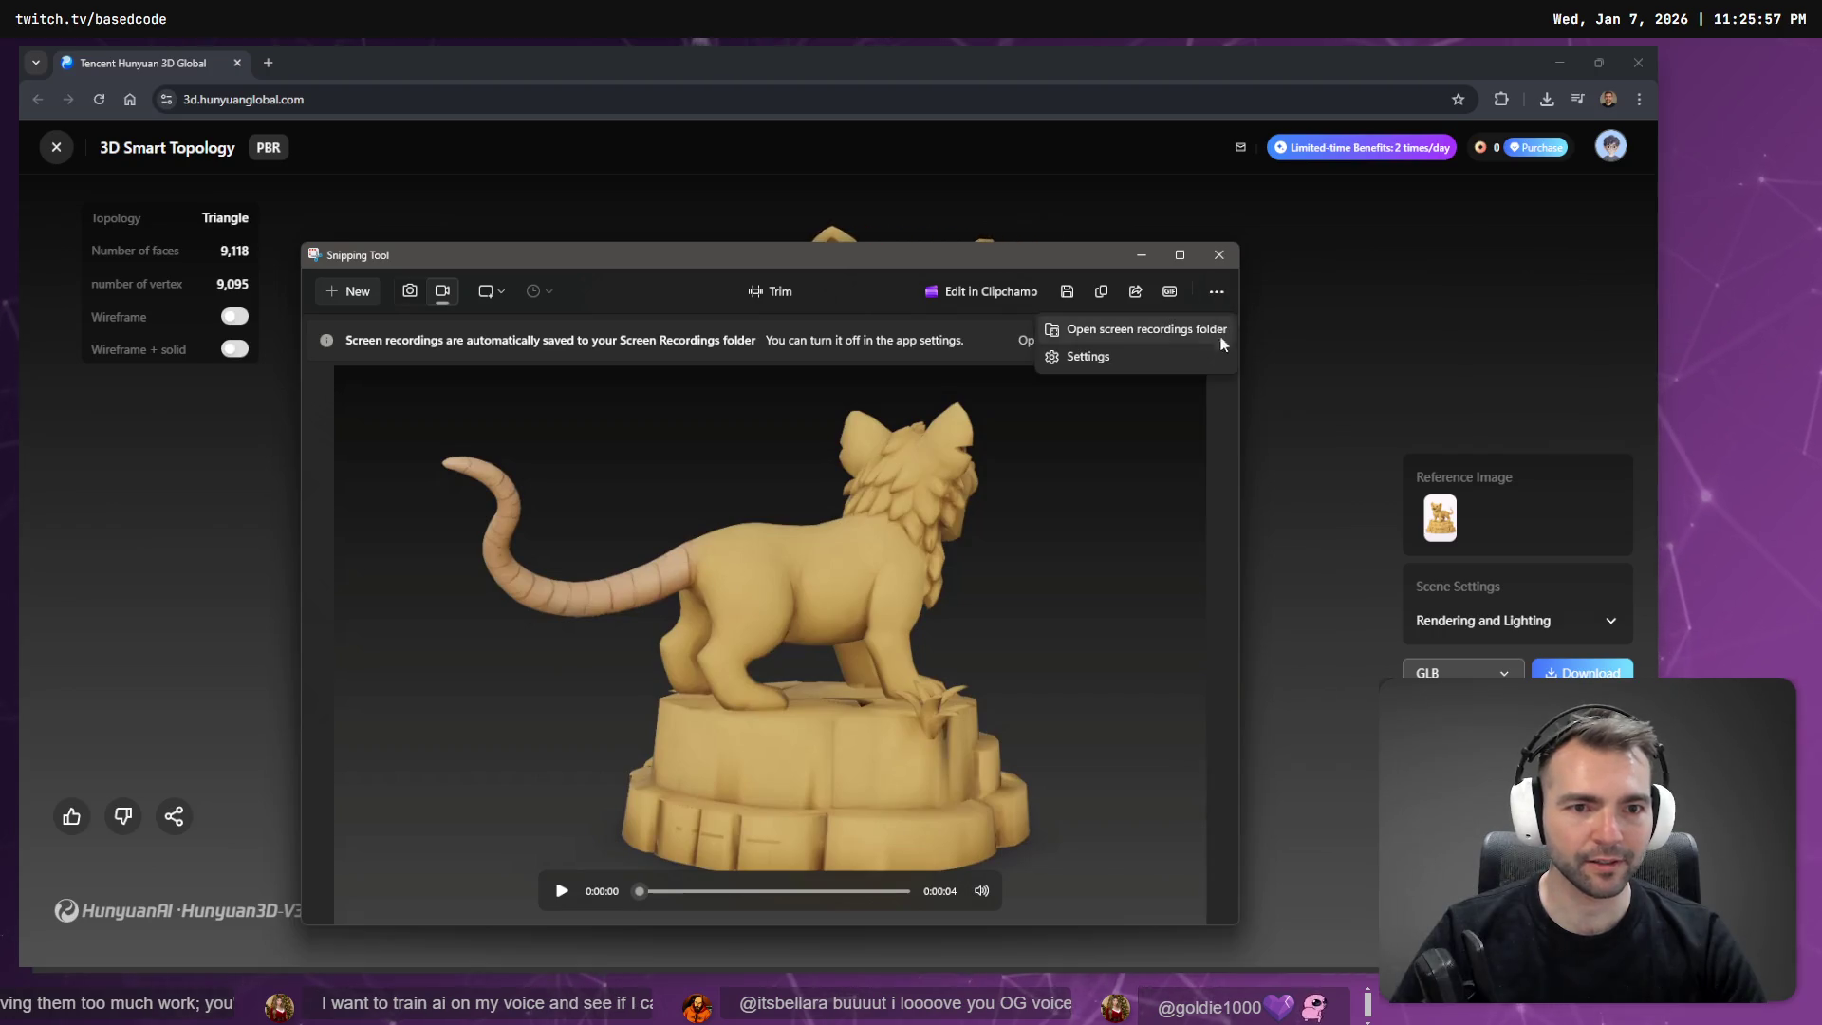
{"action": "left_click", "coordinate": [1148, 340]}
{"action": "left_click", "coordinate": [844, 669]}
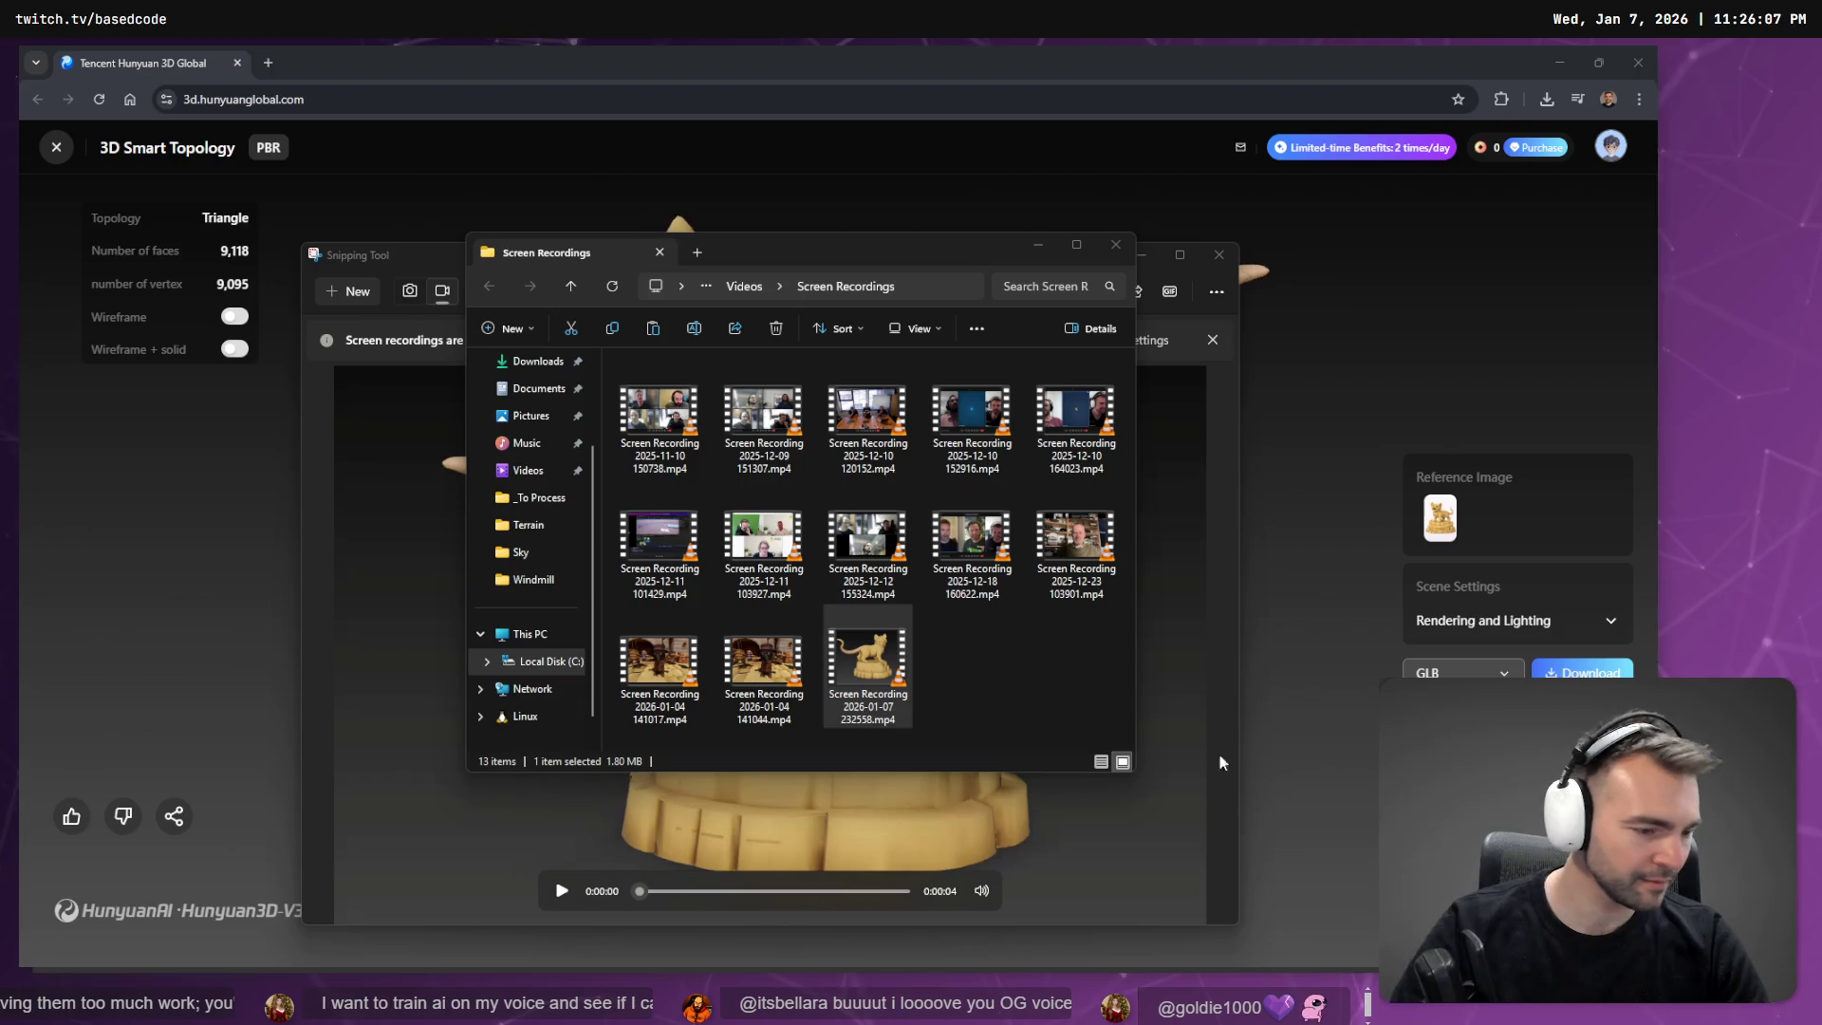
{"action": "left_click", "coordinate": [1115, 245]}
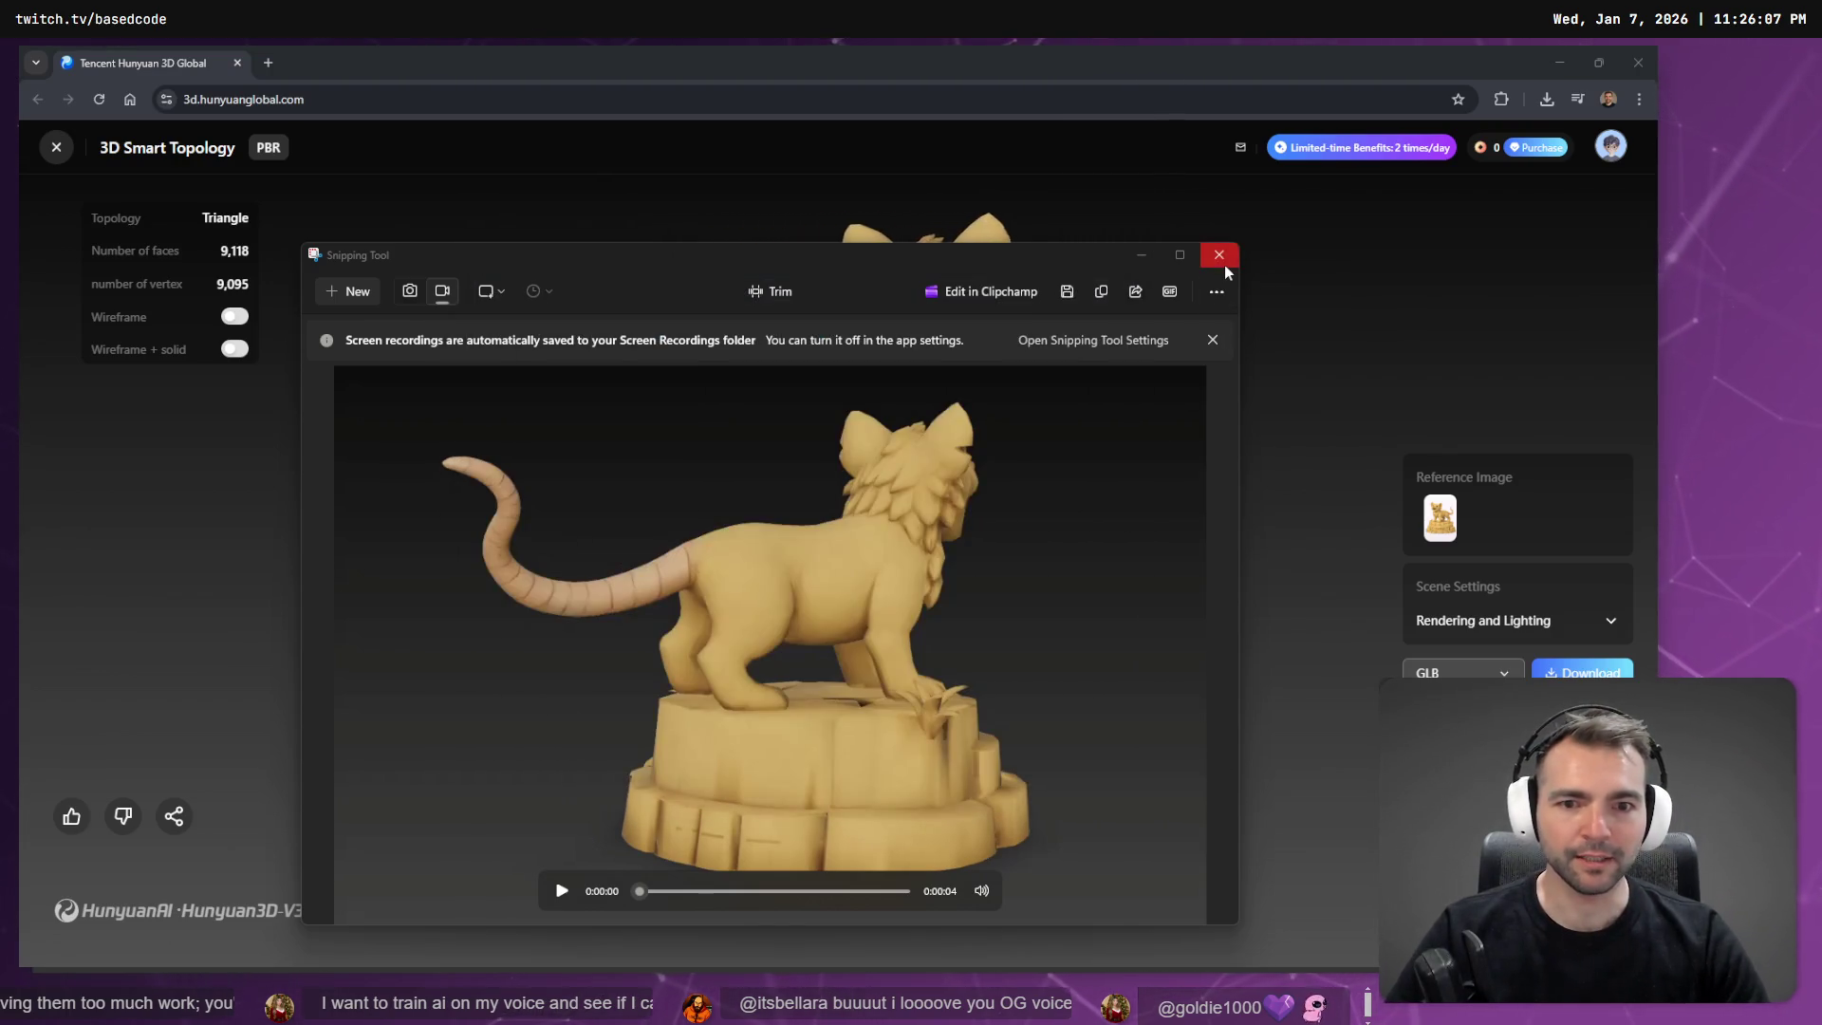
{"action": "left_click", "coordinate": [1224, 265]}
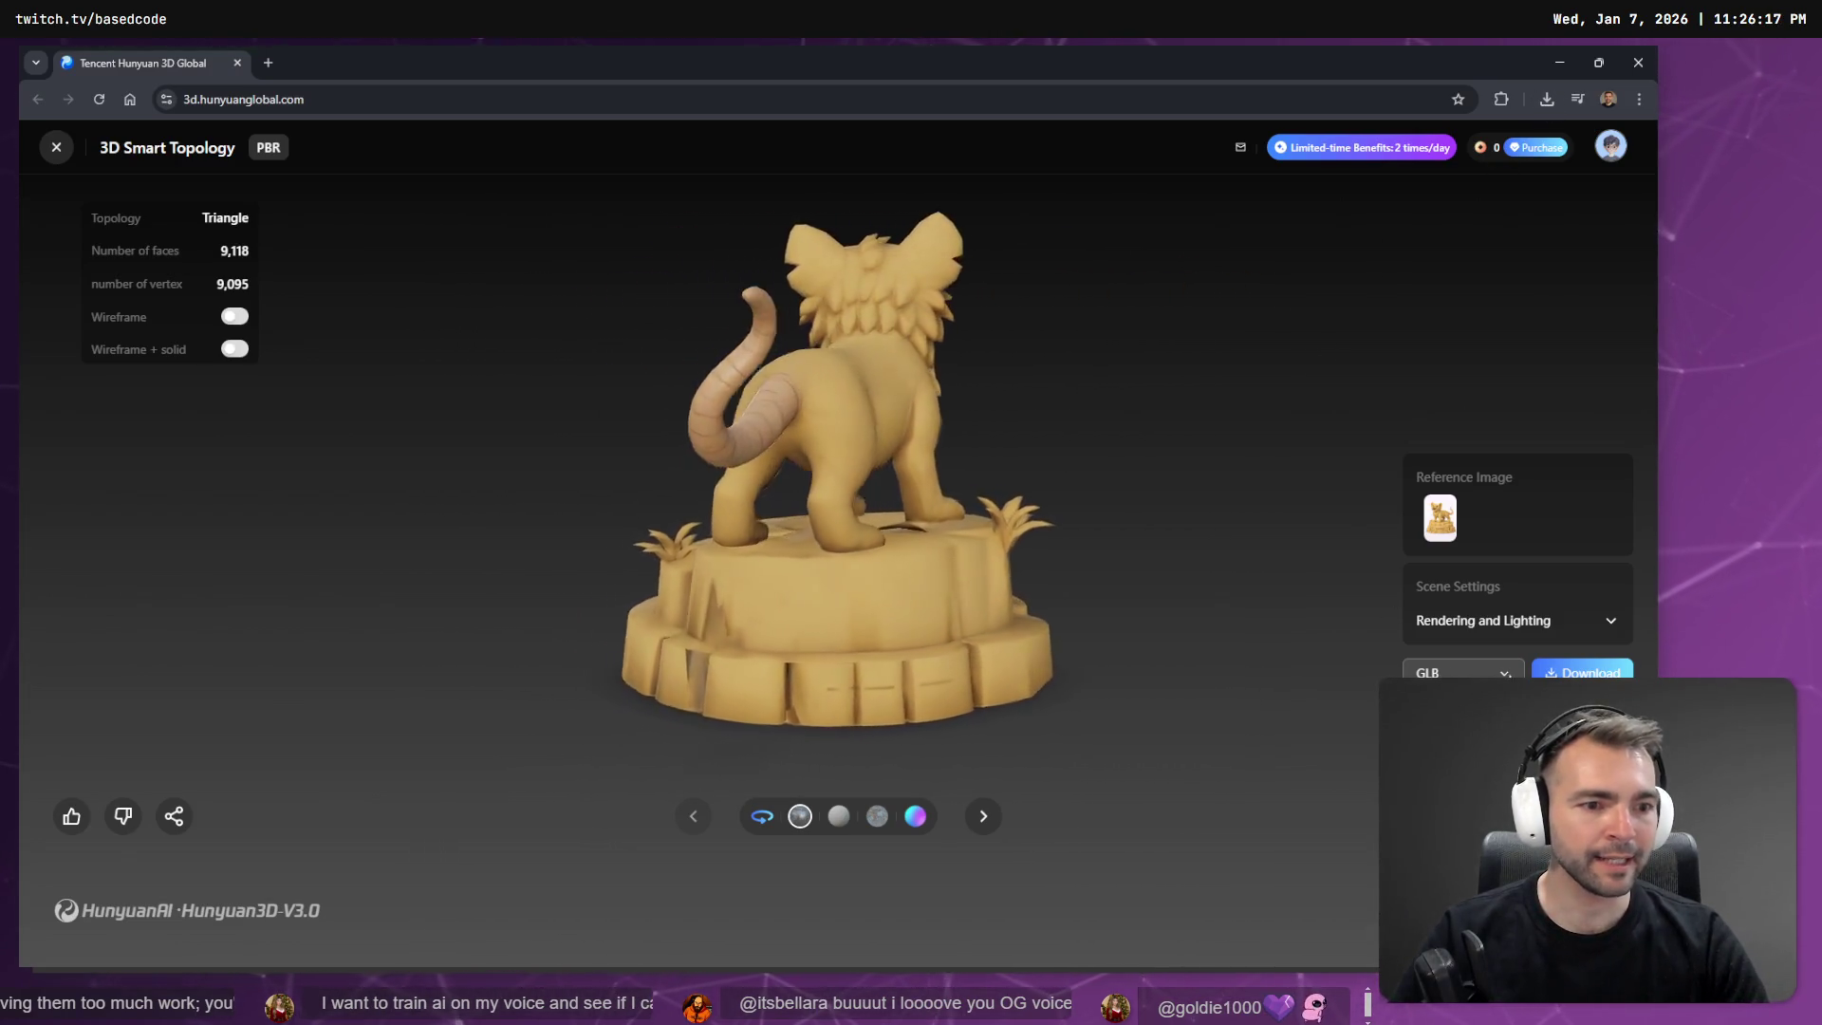
Download the lion model as GLB and return to the Godot editor.
{"action": "left_click", "coordinate": [1580, 672]}
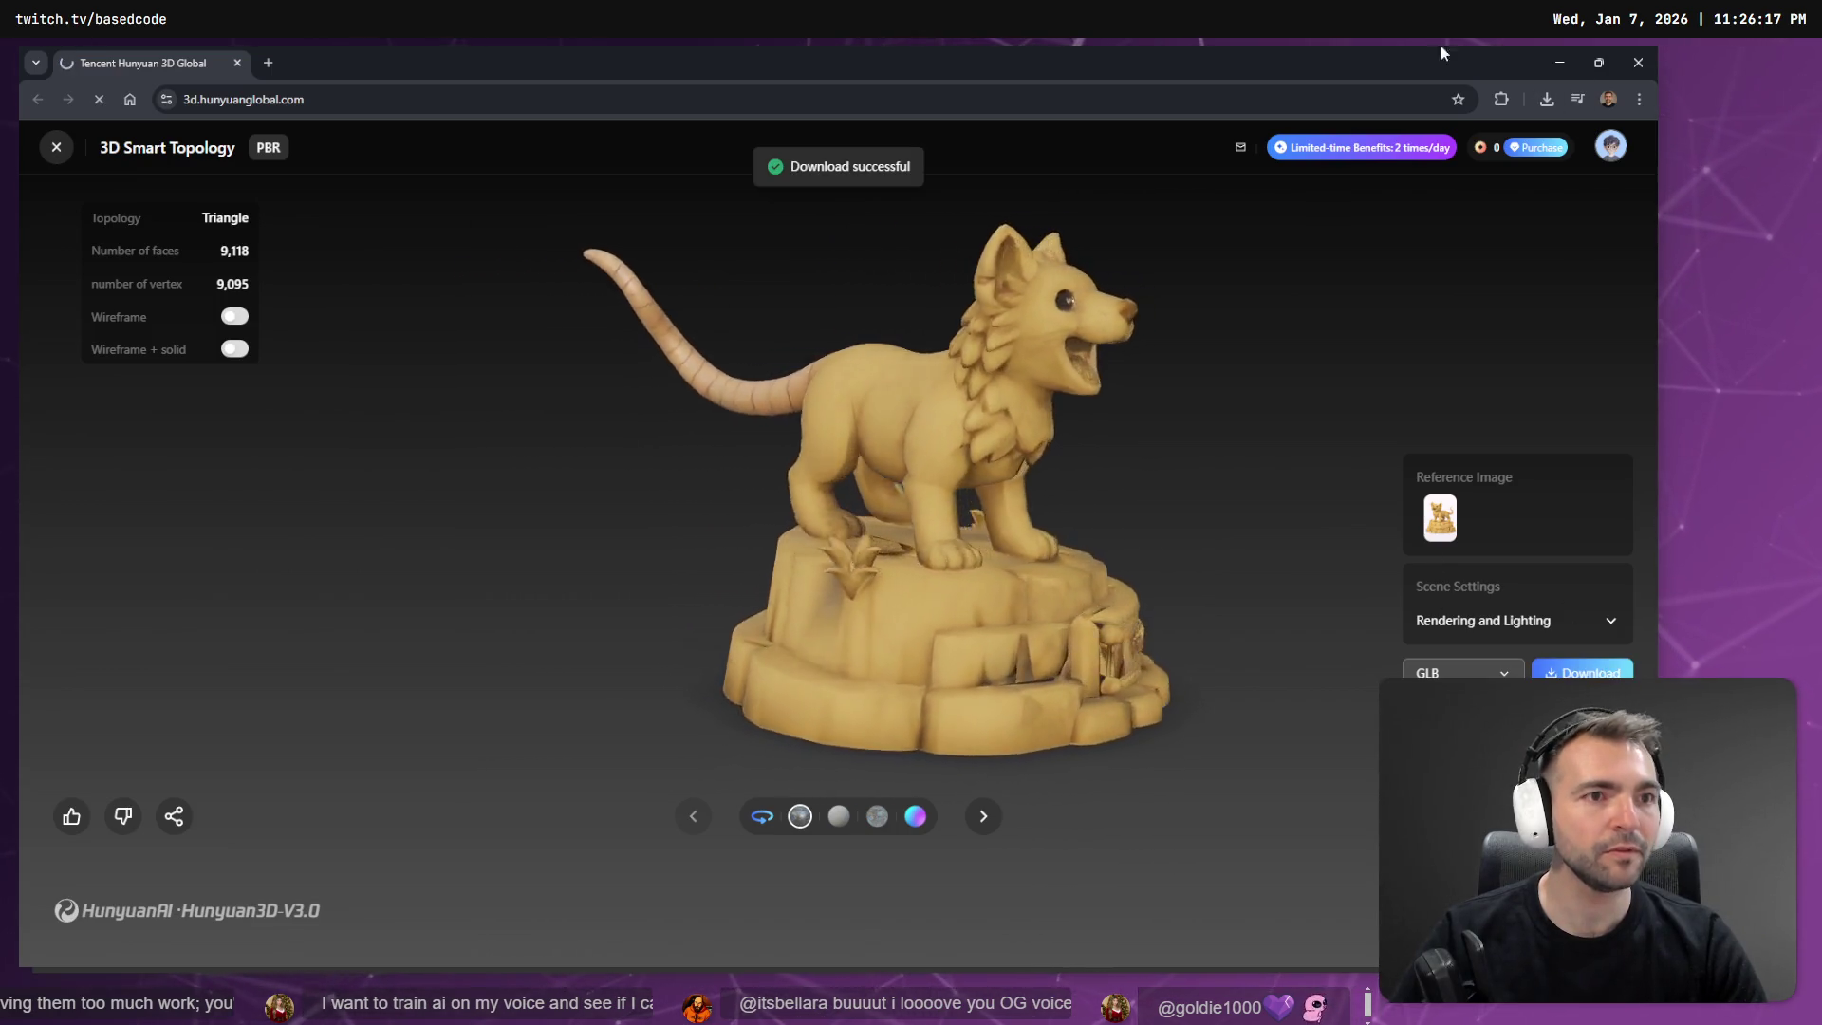
{"action": "key", "text": "alt+Tab"}
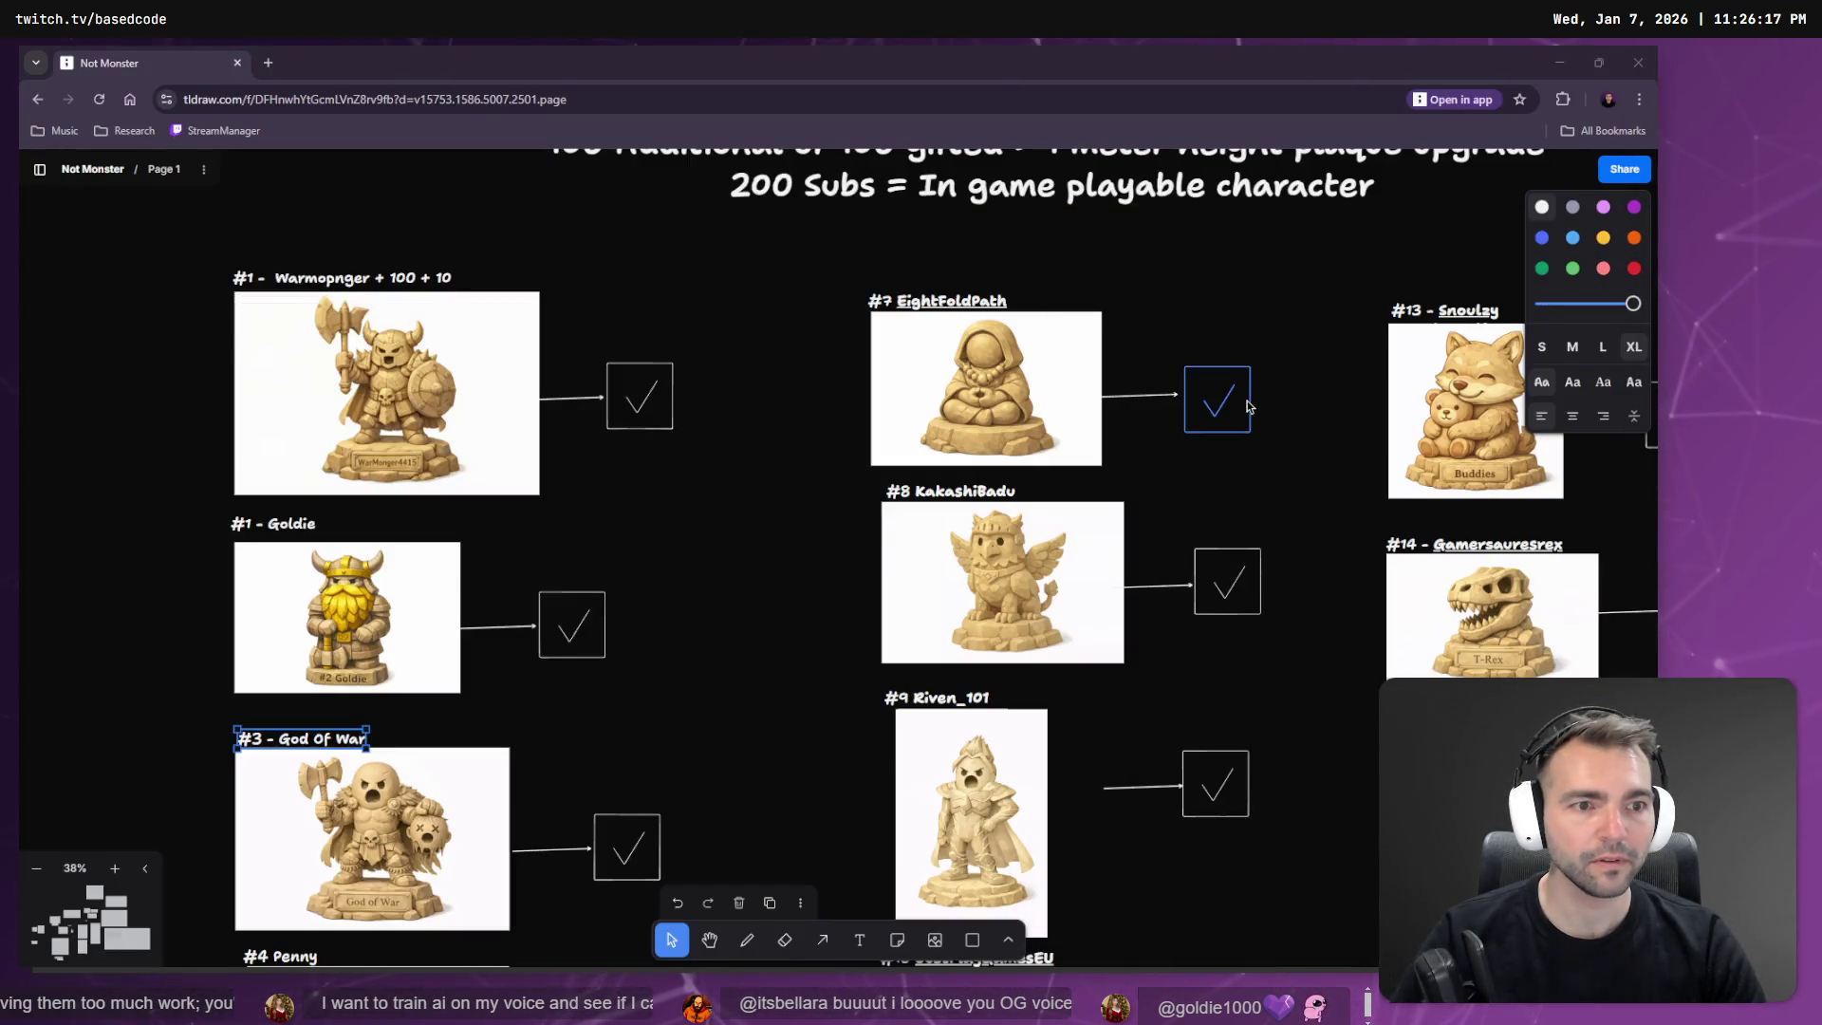
{"action": "left_click", "coordinate": [1559, 61]}
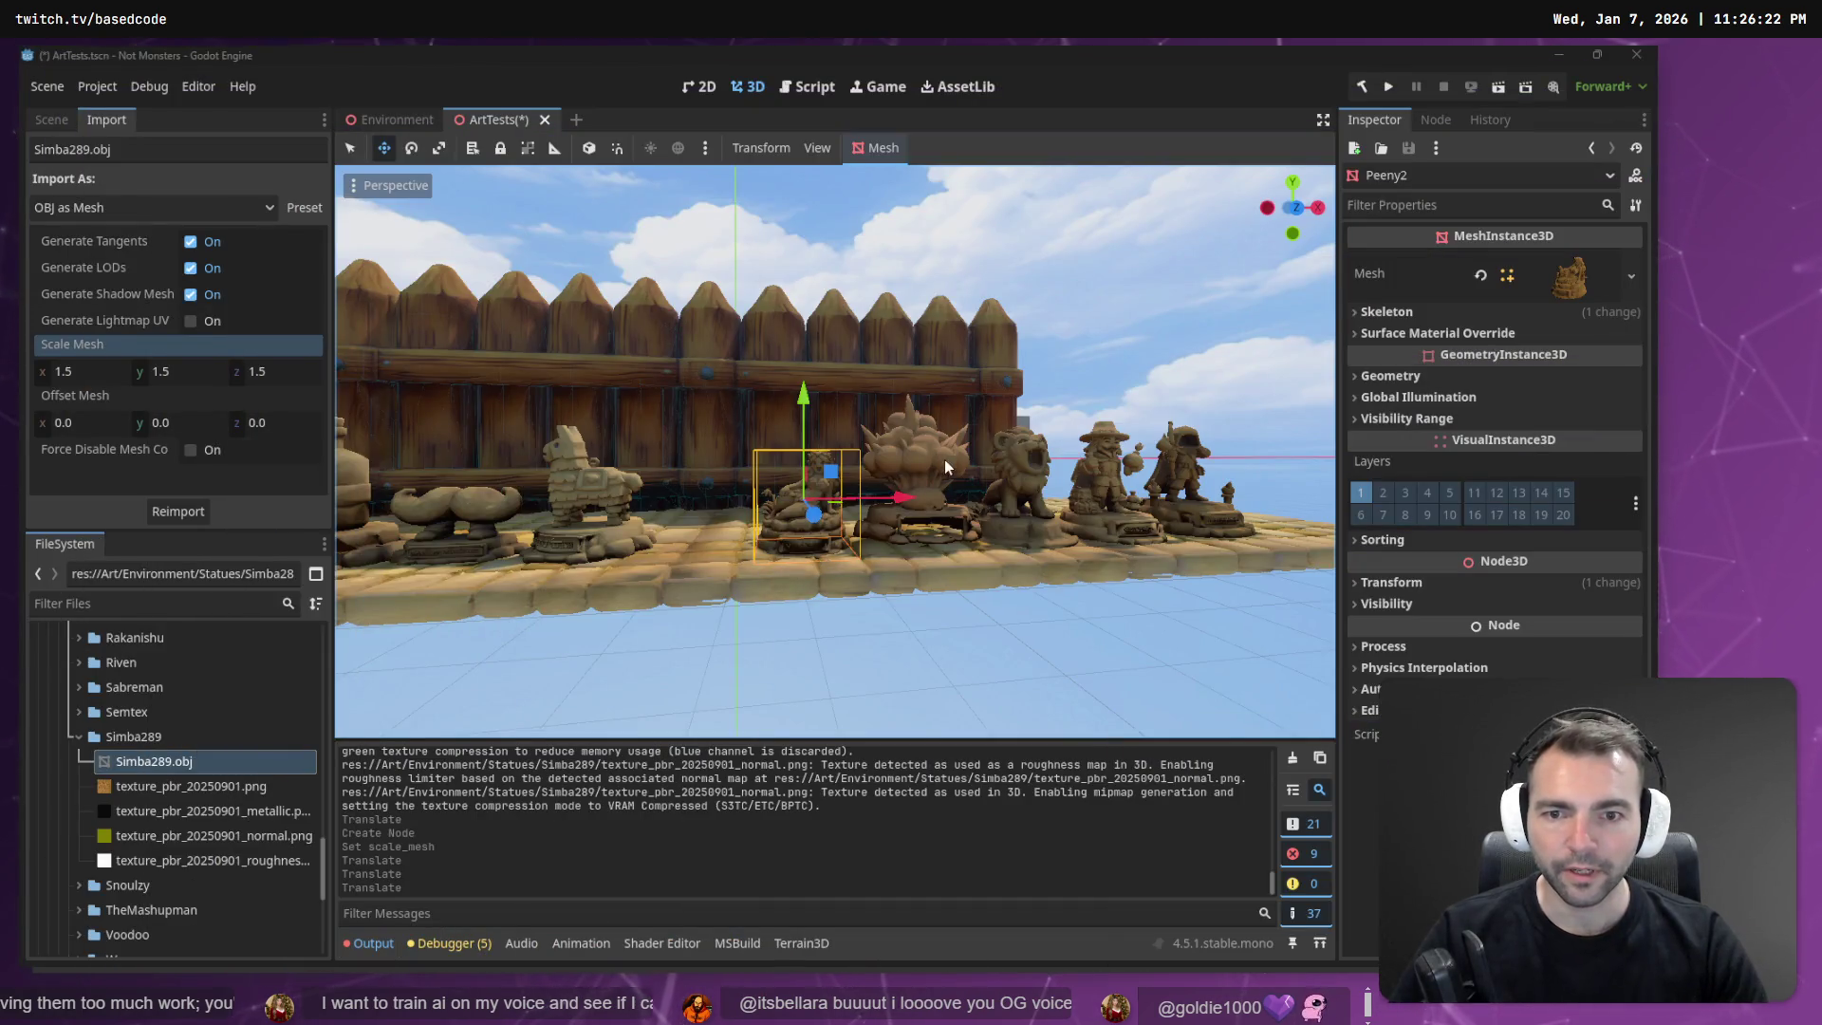
{"action": "left_click_drag", "start_coordinate": [946, 465], "coordinate": [822, 562]}
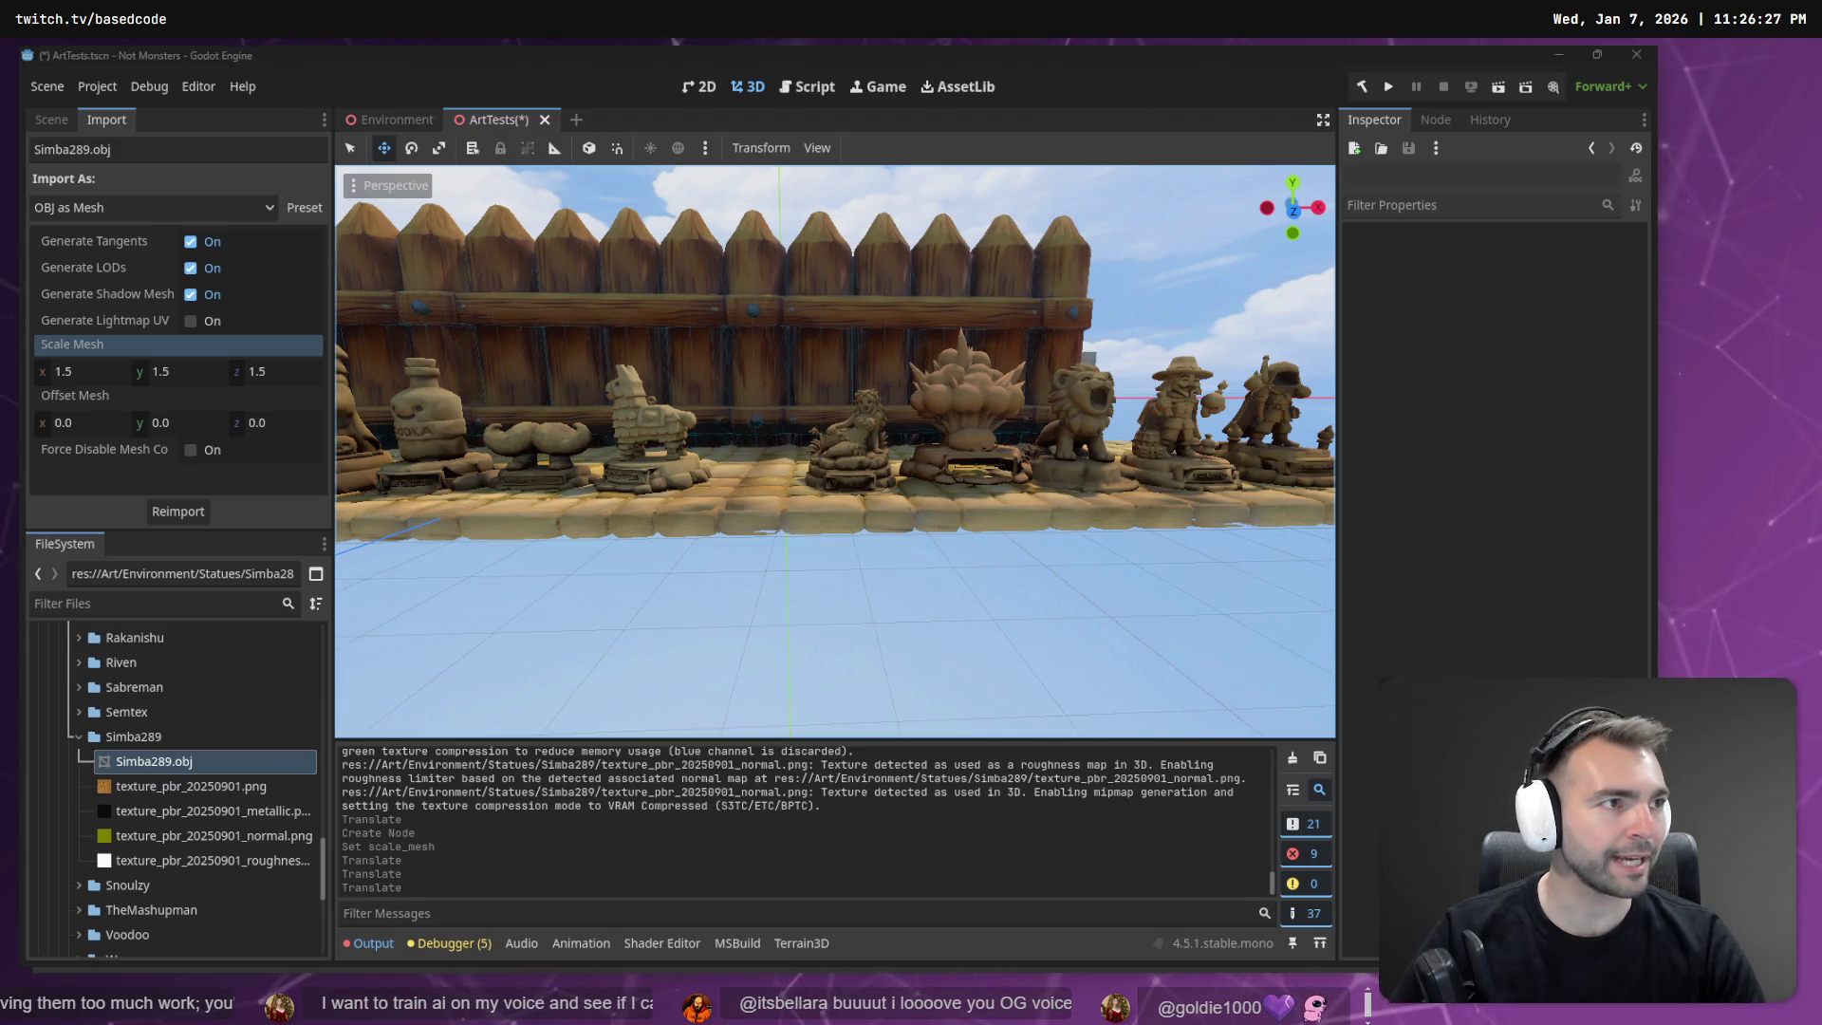
{"action": "key", "text": "F2"}
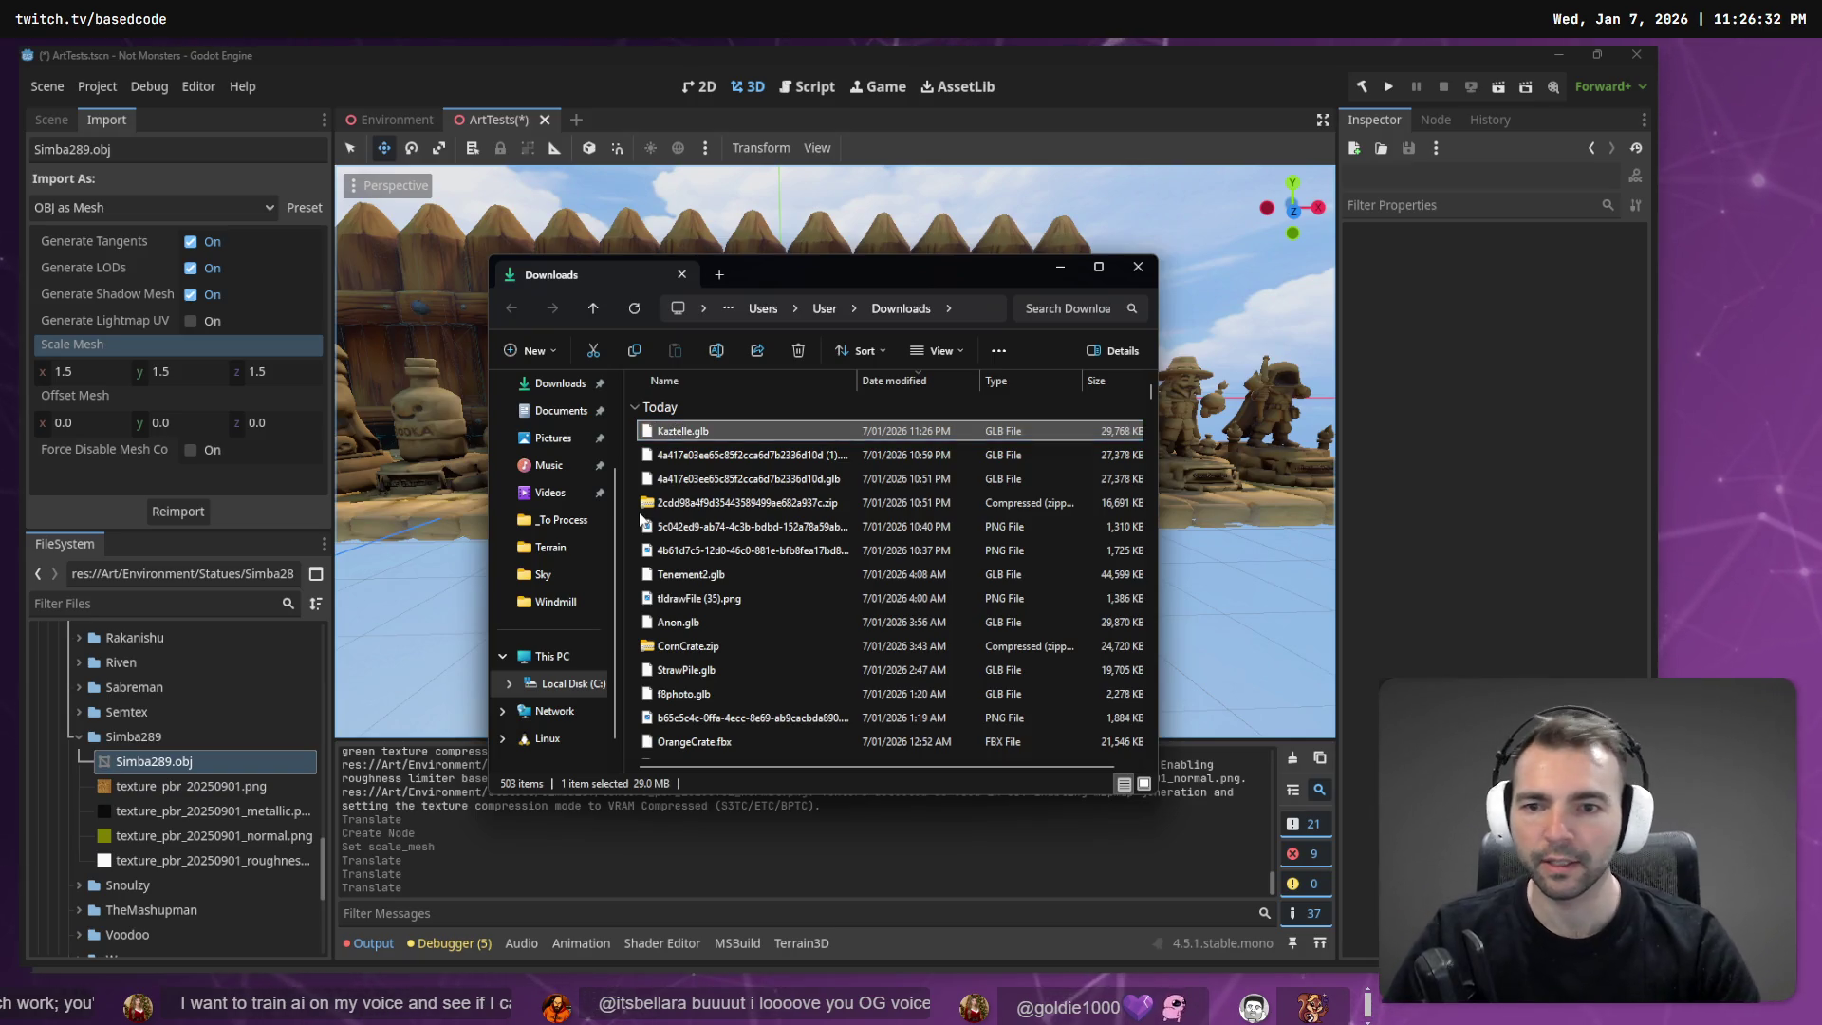
{"action": "left_click", "coordinate": [78, 737]}
{"action": "scroll", "coordinate": [145, 788], "scroll_direction": "up", "scroll_amount": 10}
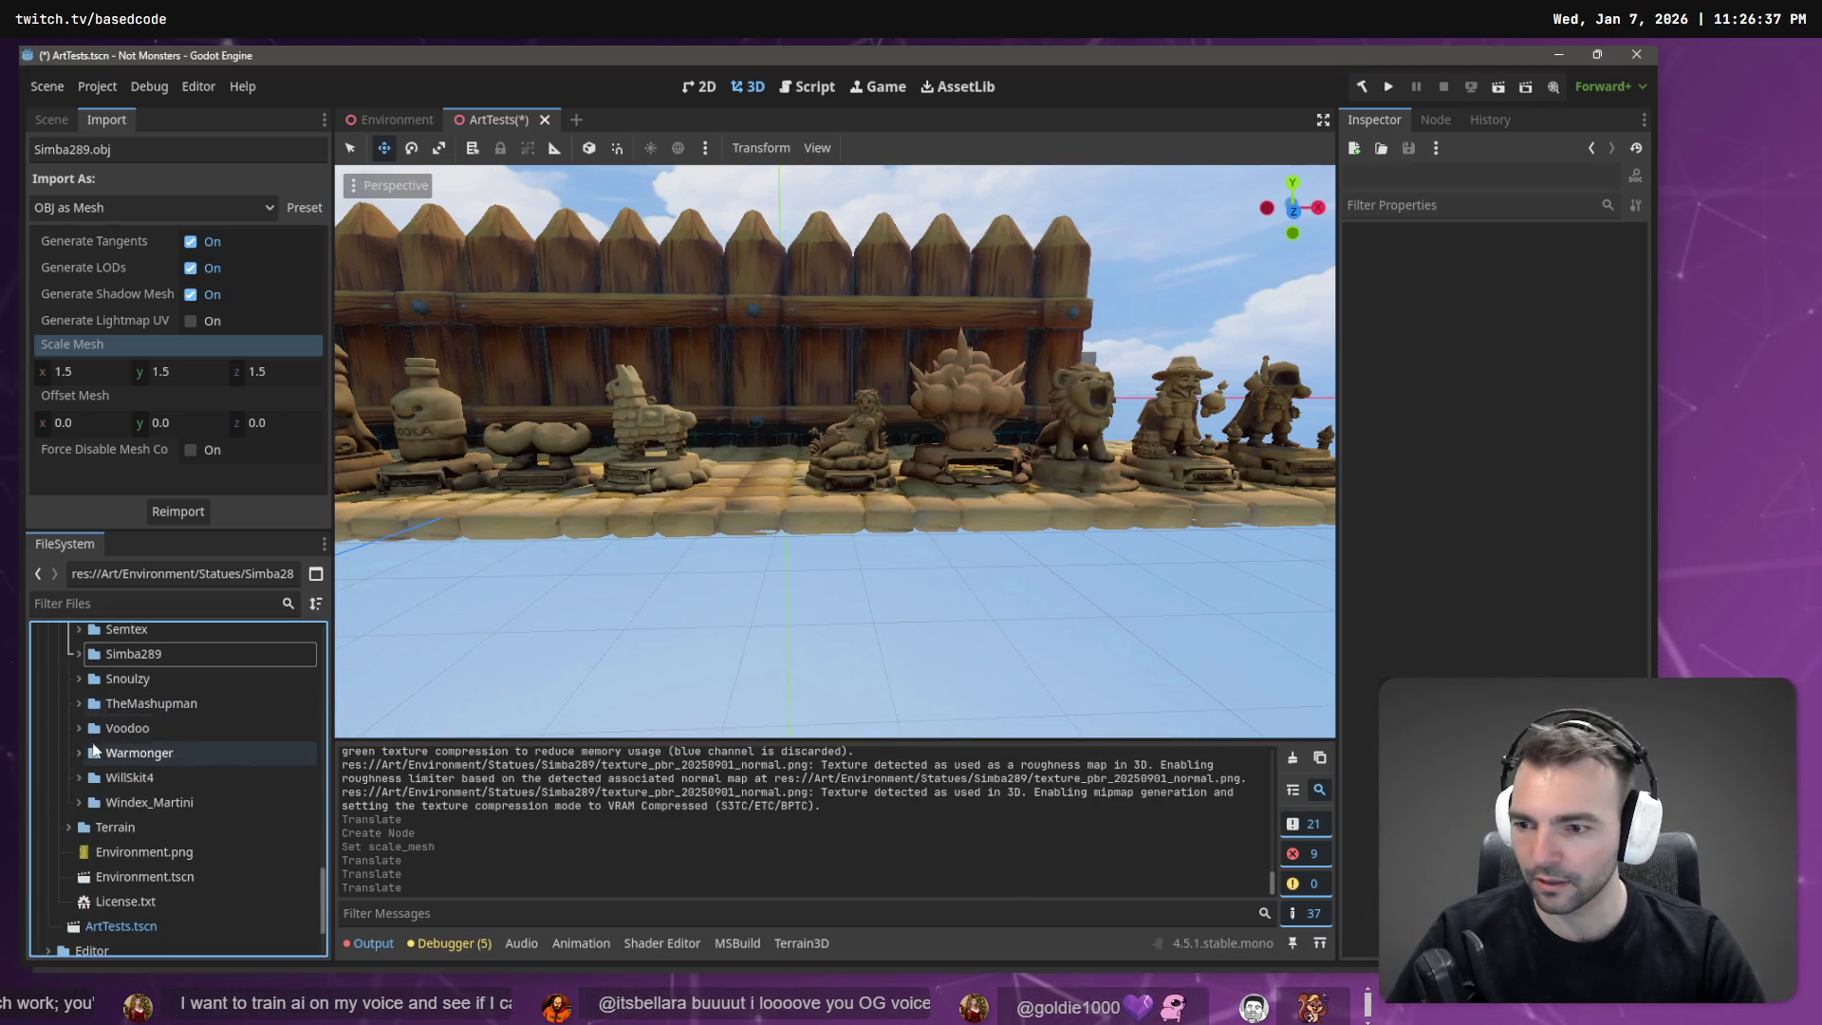
{"action": "scroll", "coordinate": [151, 774], "scroll_direction": "up", "scroll_amount": 8}
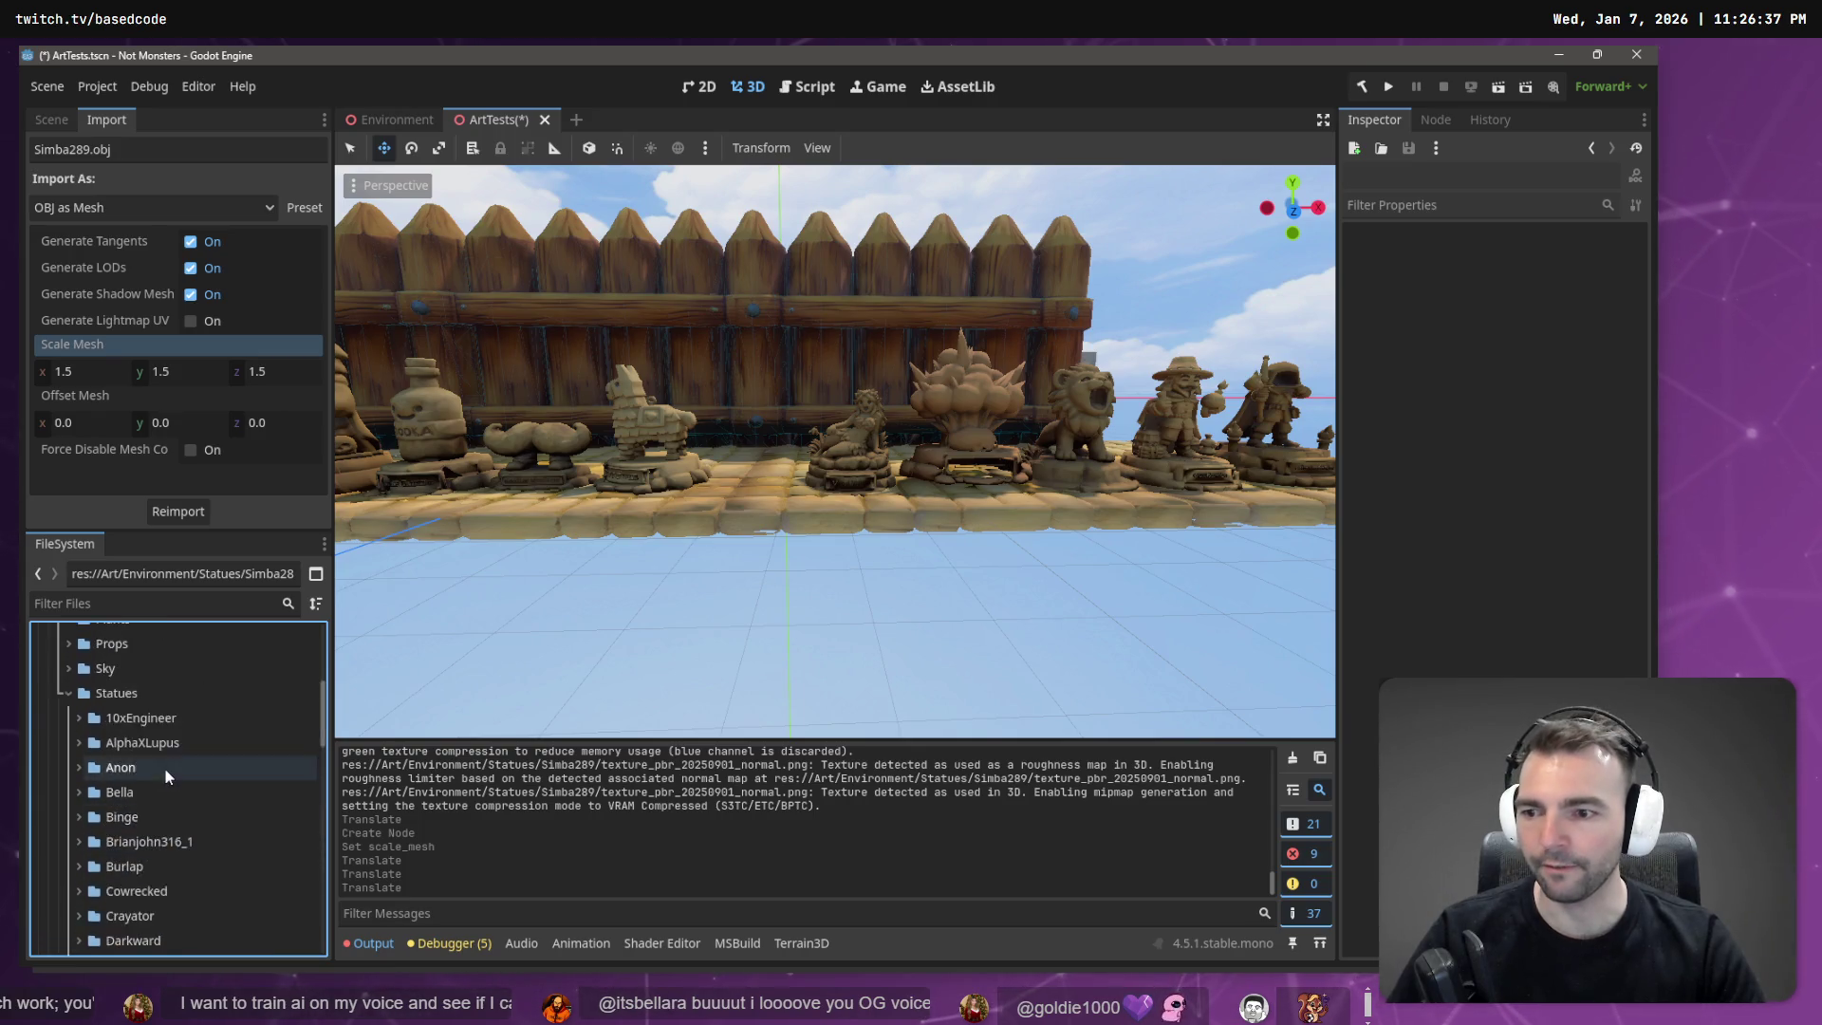
{"action": "right_click", "coordinate": [150, 802]}
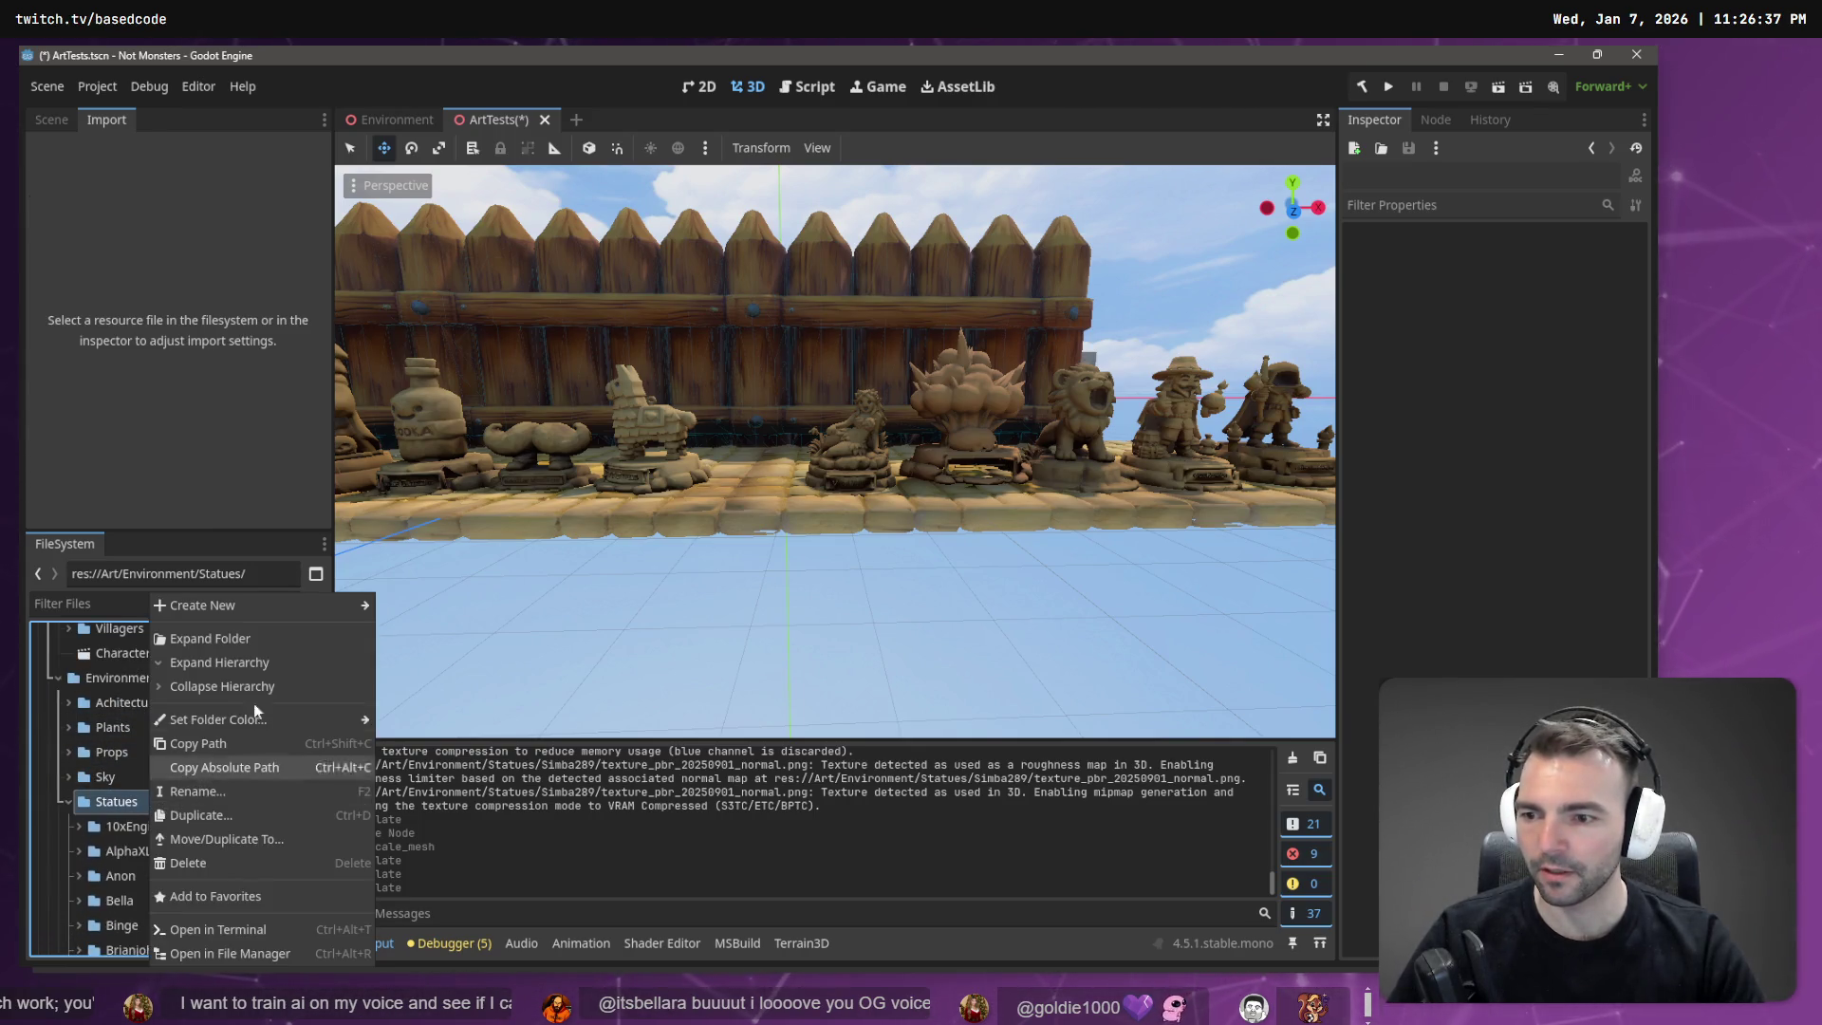
{"action": "mouse_move", "coordinate": [283, 611]}
{"action": "left_click", "coordinate": [436, 608]}
{"action": "type", "text": "Kaztelle"}
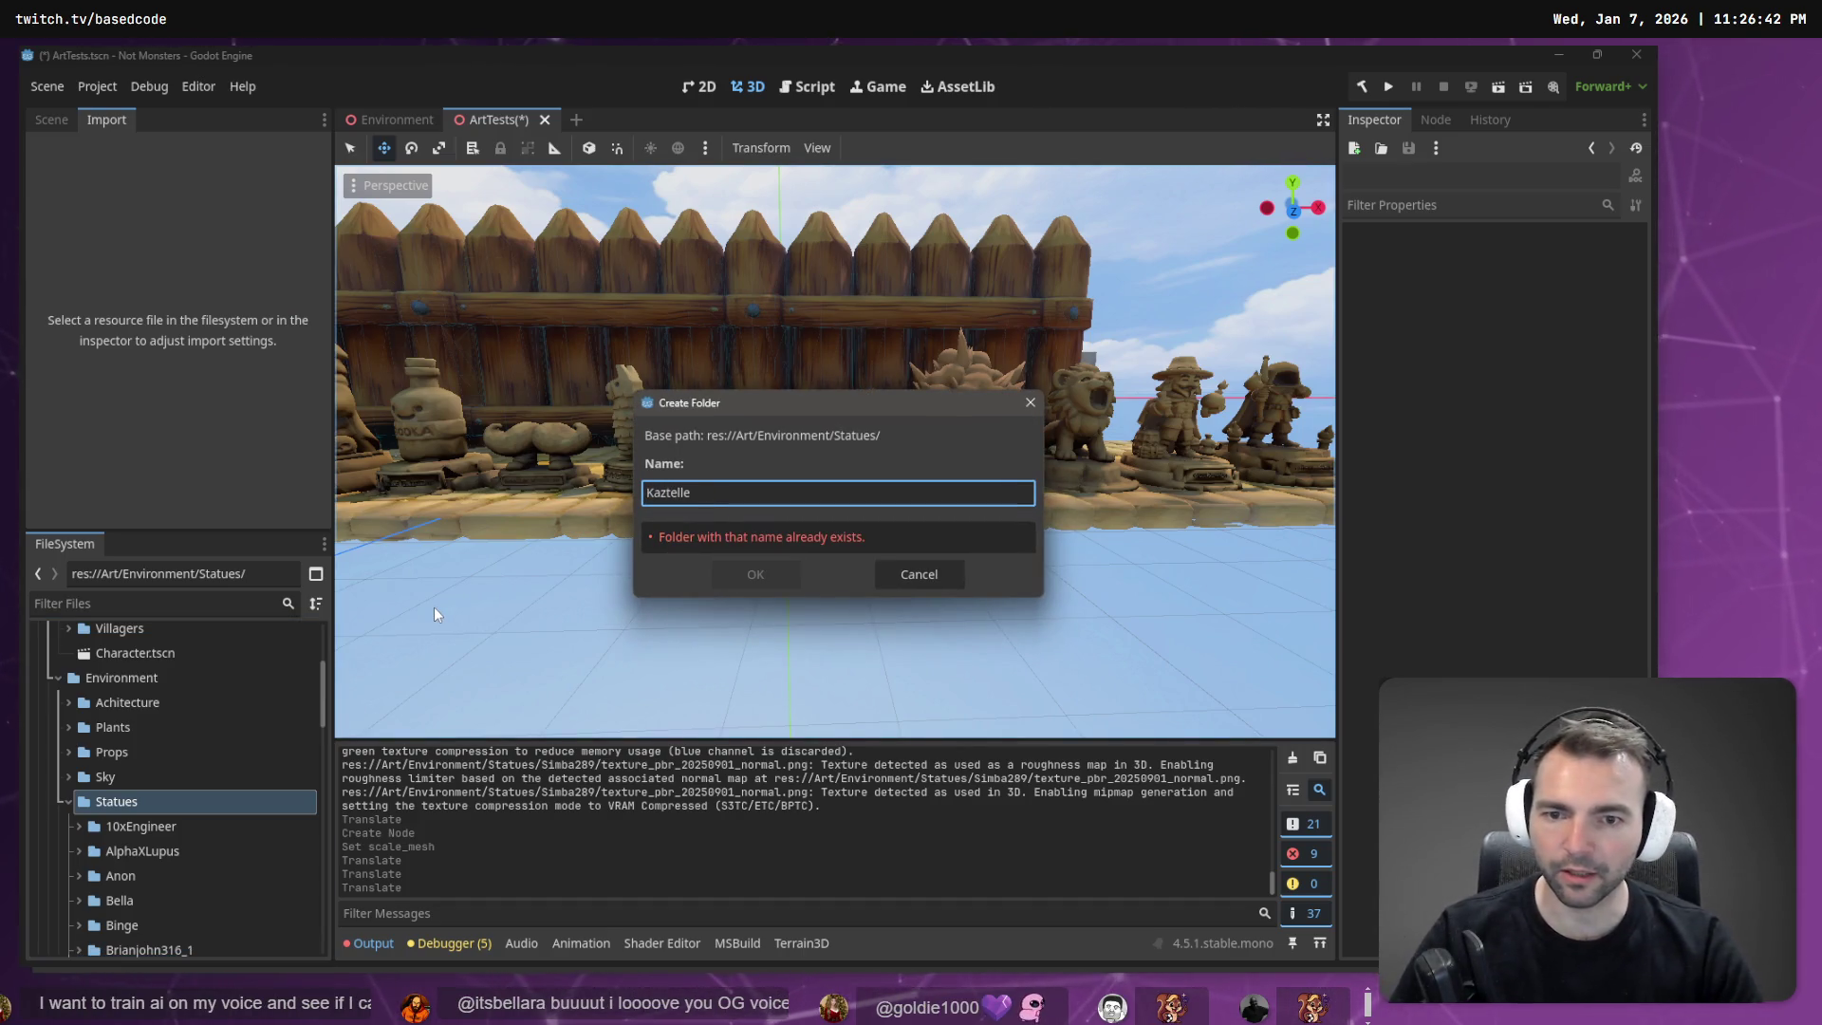
{"action": "key", "text": "Escape"}
{"action": "scroll", "coordinate": [208, 769], "scroll_direction": "down", "scroll_amount": 8}
{"action": "scroll", "coordinate": [200, 774], "scroll_direction": "down", "scroll_amount": 3}
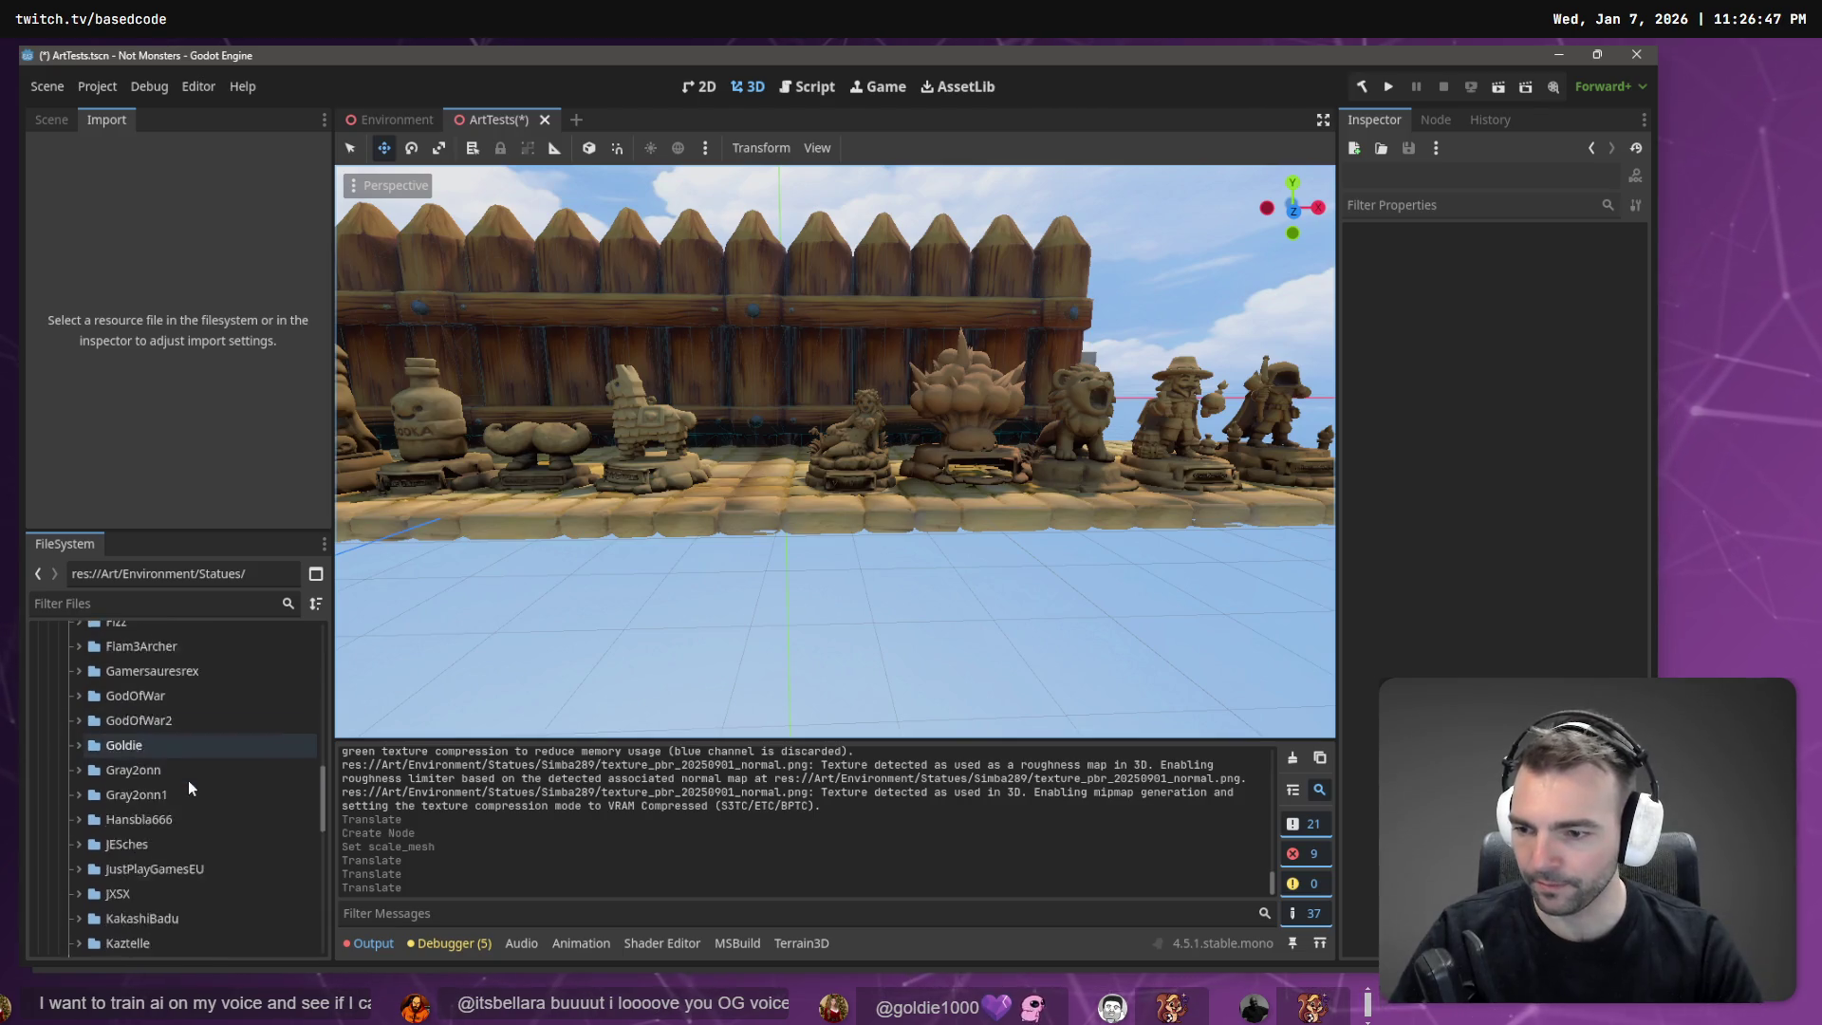
{"action": "left_click", "coordinate": [80, 819]}
{"action": "left_click", "coordinate": [130, 843]}
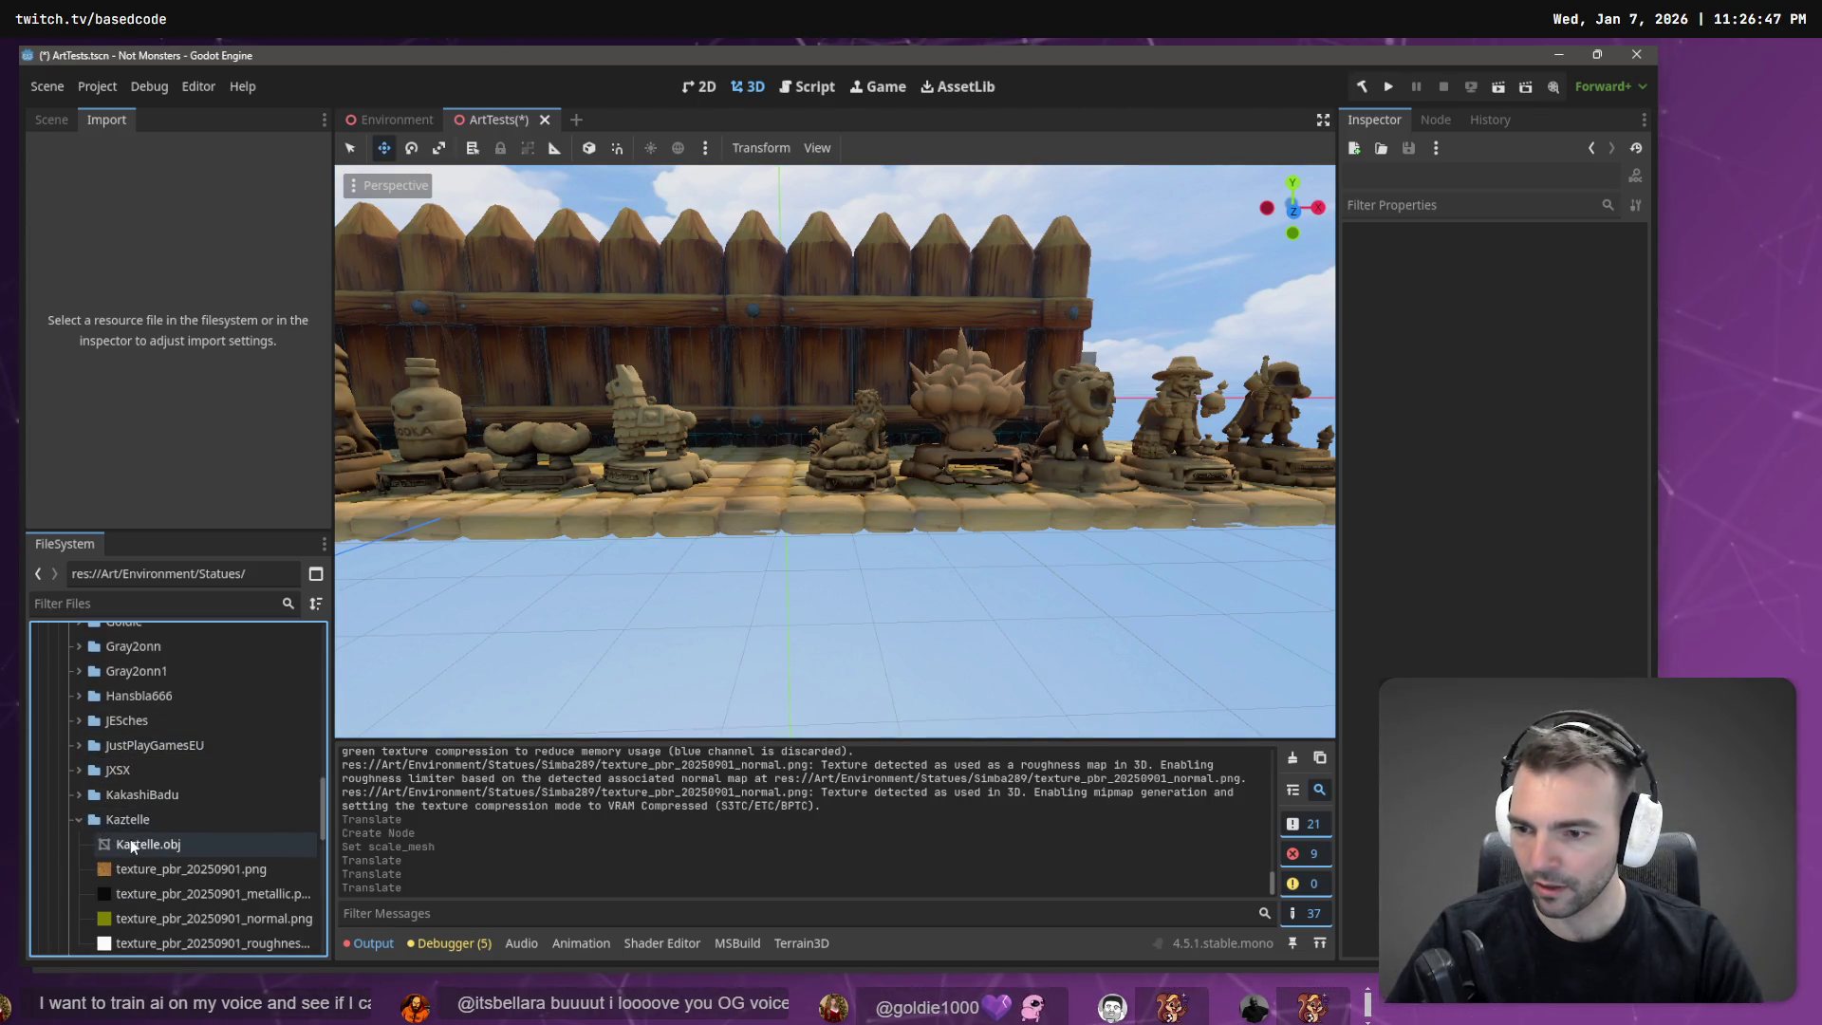
{"action": "mouse_move", "coordinate": [681, 567]}
{"action": "left_mouse_down"}
{"action": "mouse_move", "coordinate": [784, 459]}
{"action": "mouse_move", "coordinate": [771, 497]}
{"action": "left_mouse_up"}
{"action": "key", "text": "ctrl+z"}
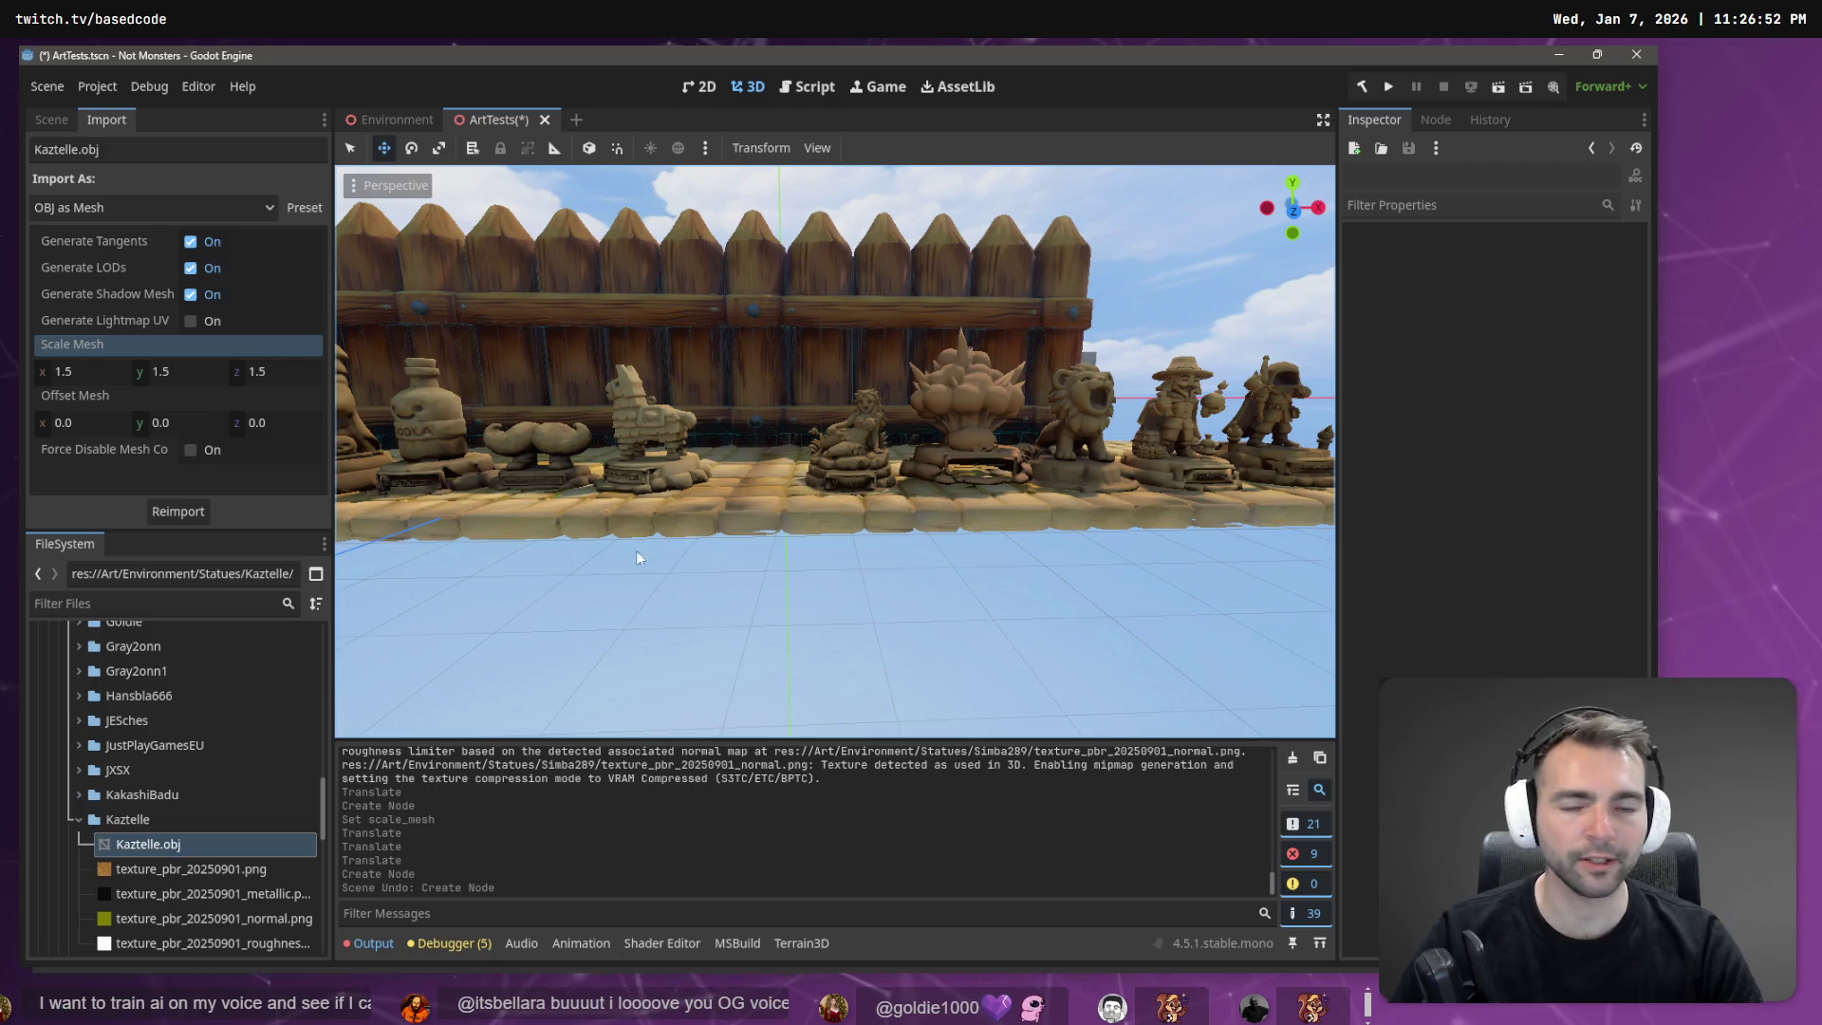
{"action": "left_click", "coordinate": [130, 819]}
{"action": "left_click", "coordinate": [152, 820]}
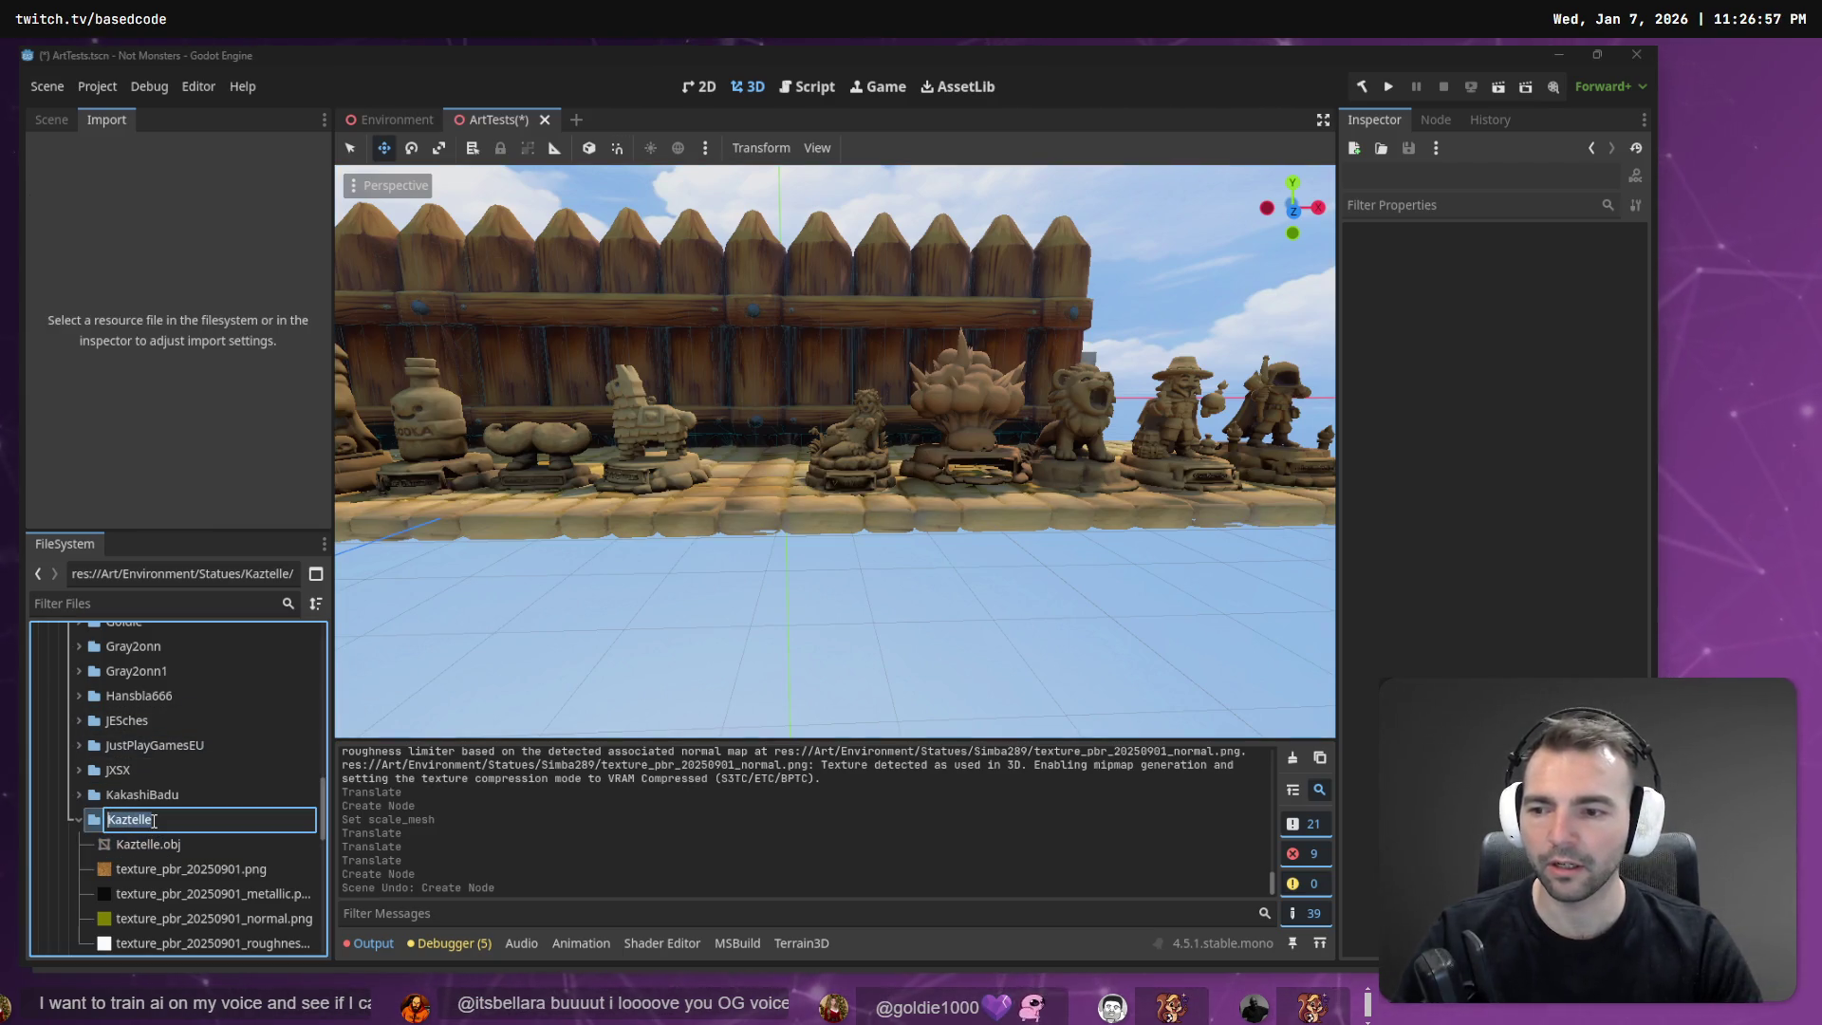
{"action": "key", "text": "Escape"}
{"action": "scroll", "coordinate": [114, 818], "scroll_direction": "up", "scroll_amount": 5}
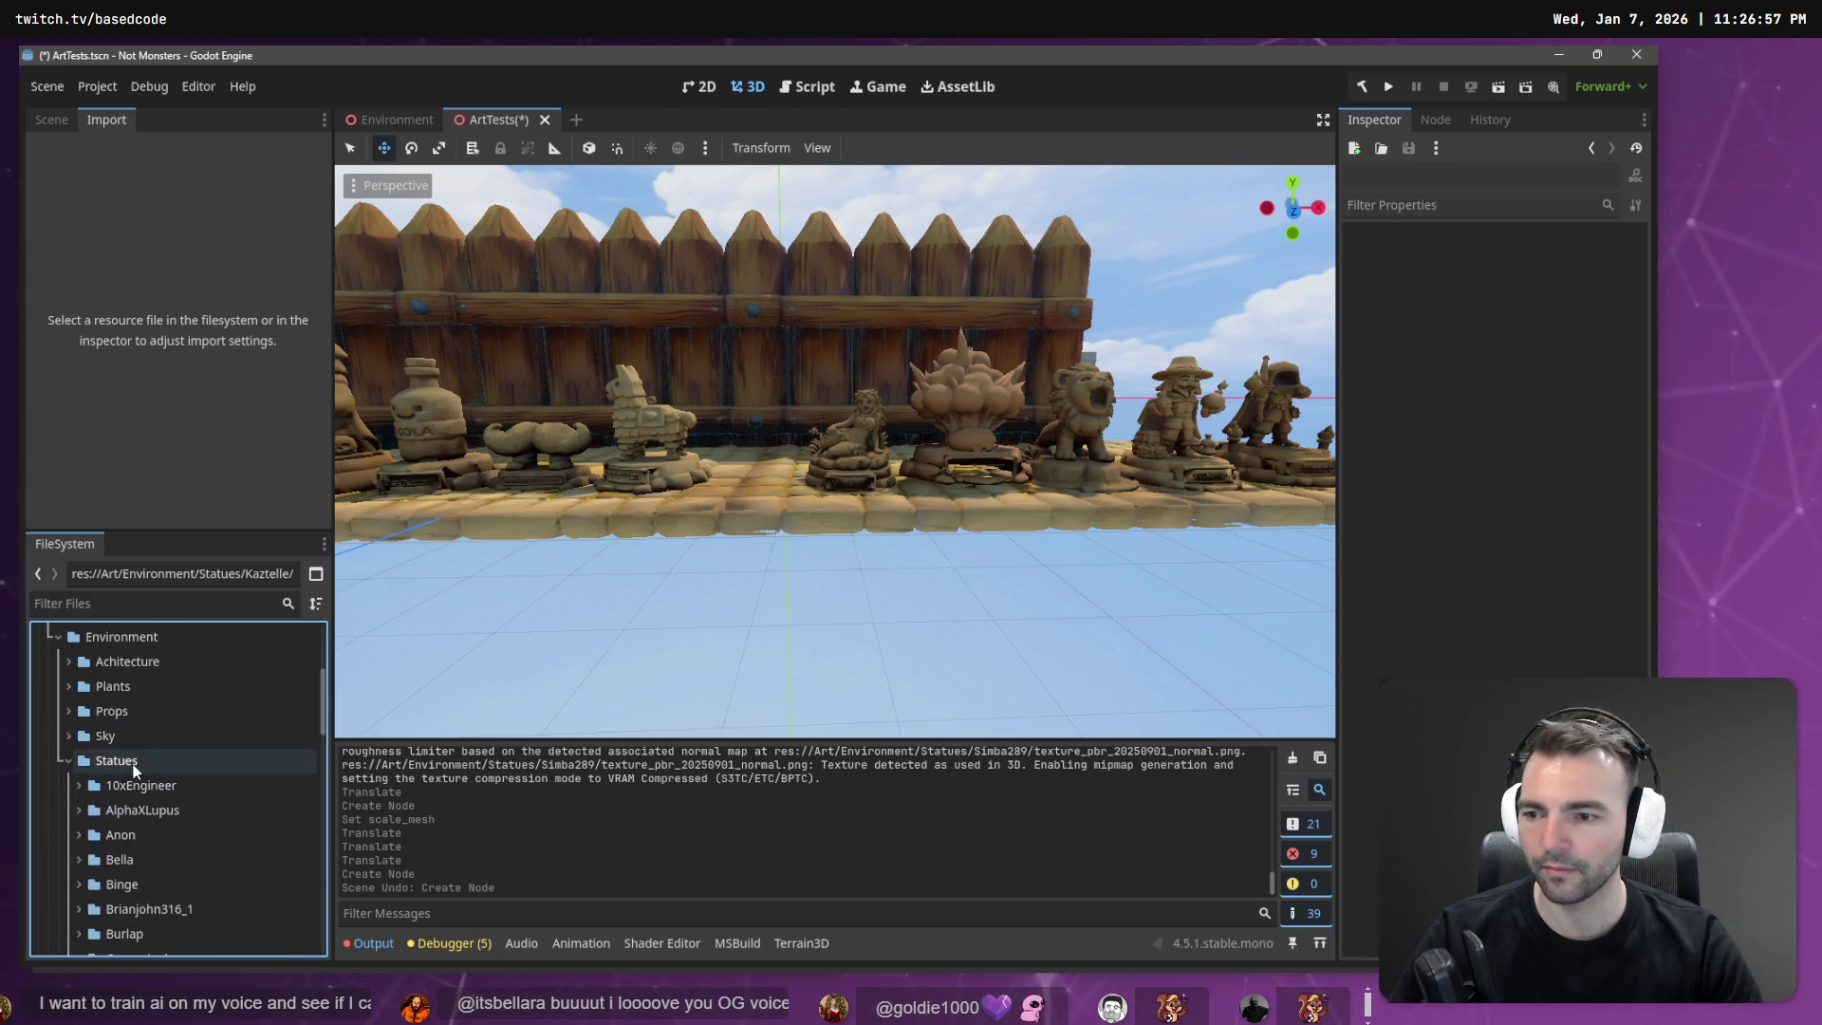
Create a RatDog folder inside Statues in the FileSystem dock.
{"action": "right_click", "coordinate": [133, 761]}
{"action": "mouse_move", "coordinate": [235, 610]}
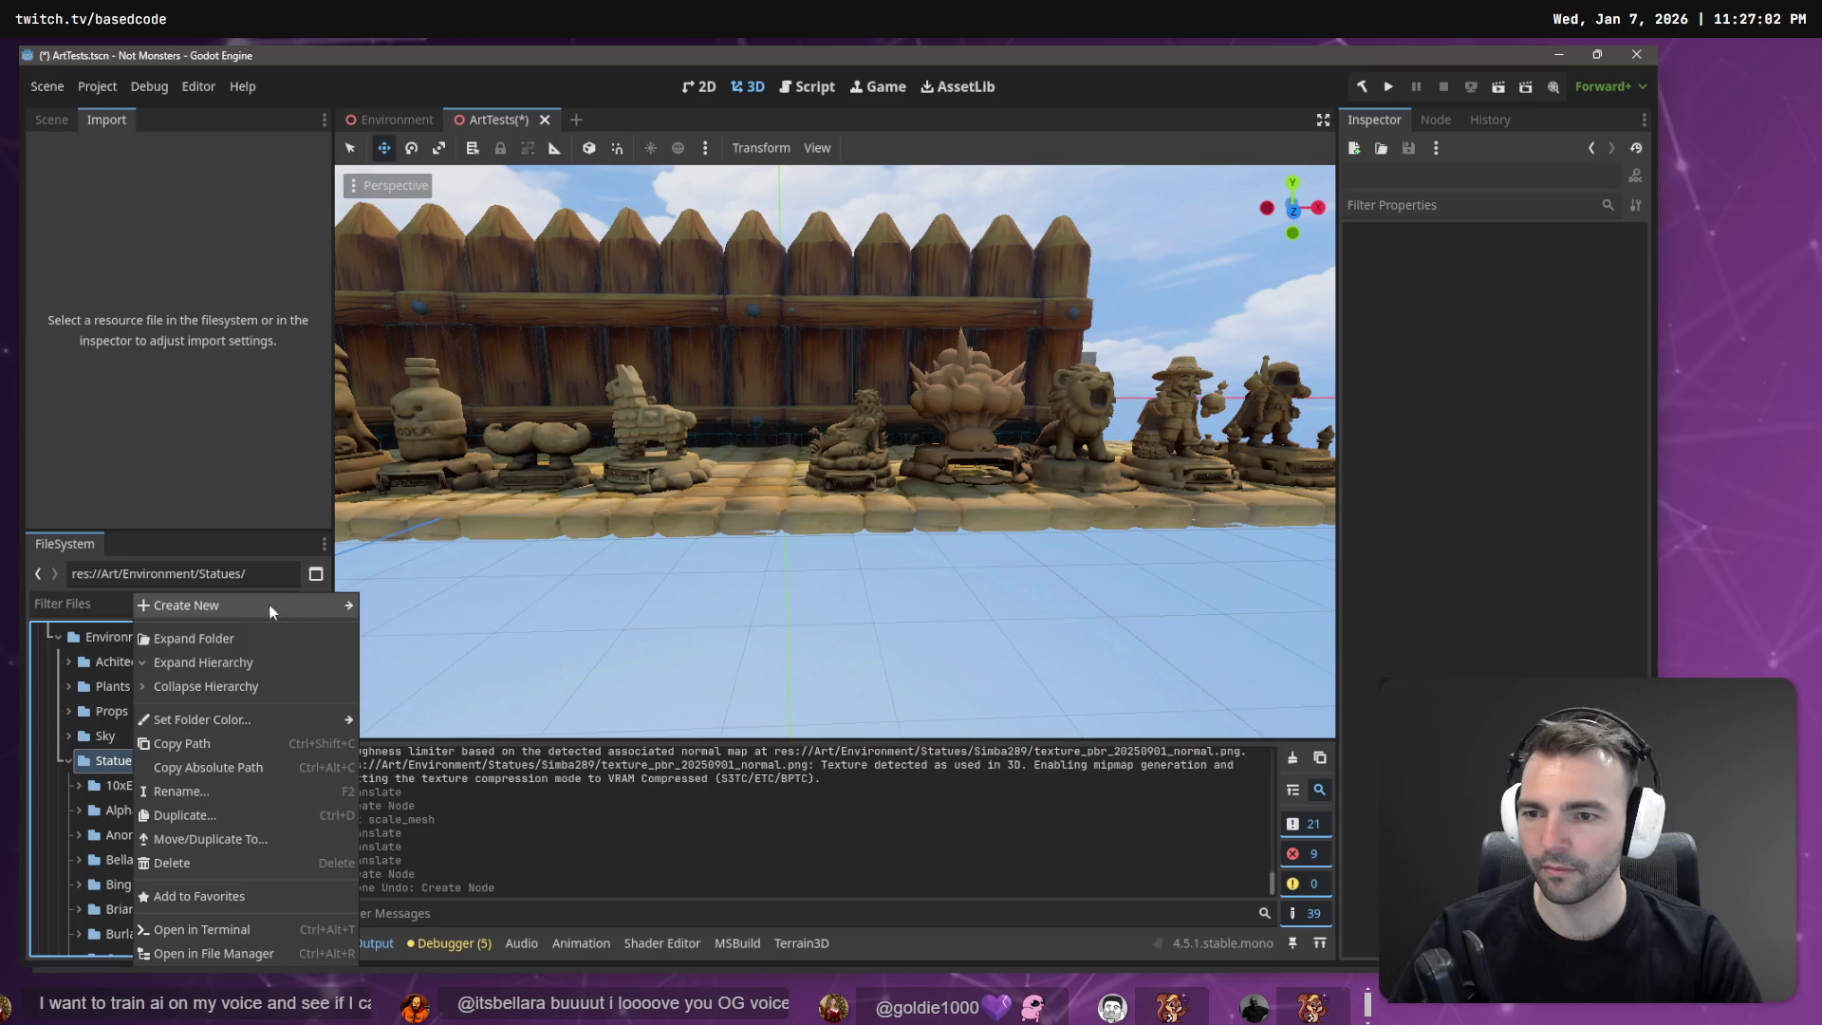
{"action": "left_click", "coordinate": [397, 605]}
{"action": "type", "text": "RatD"}
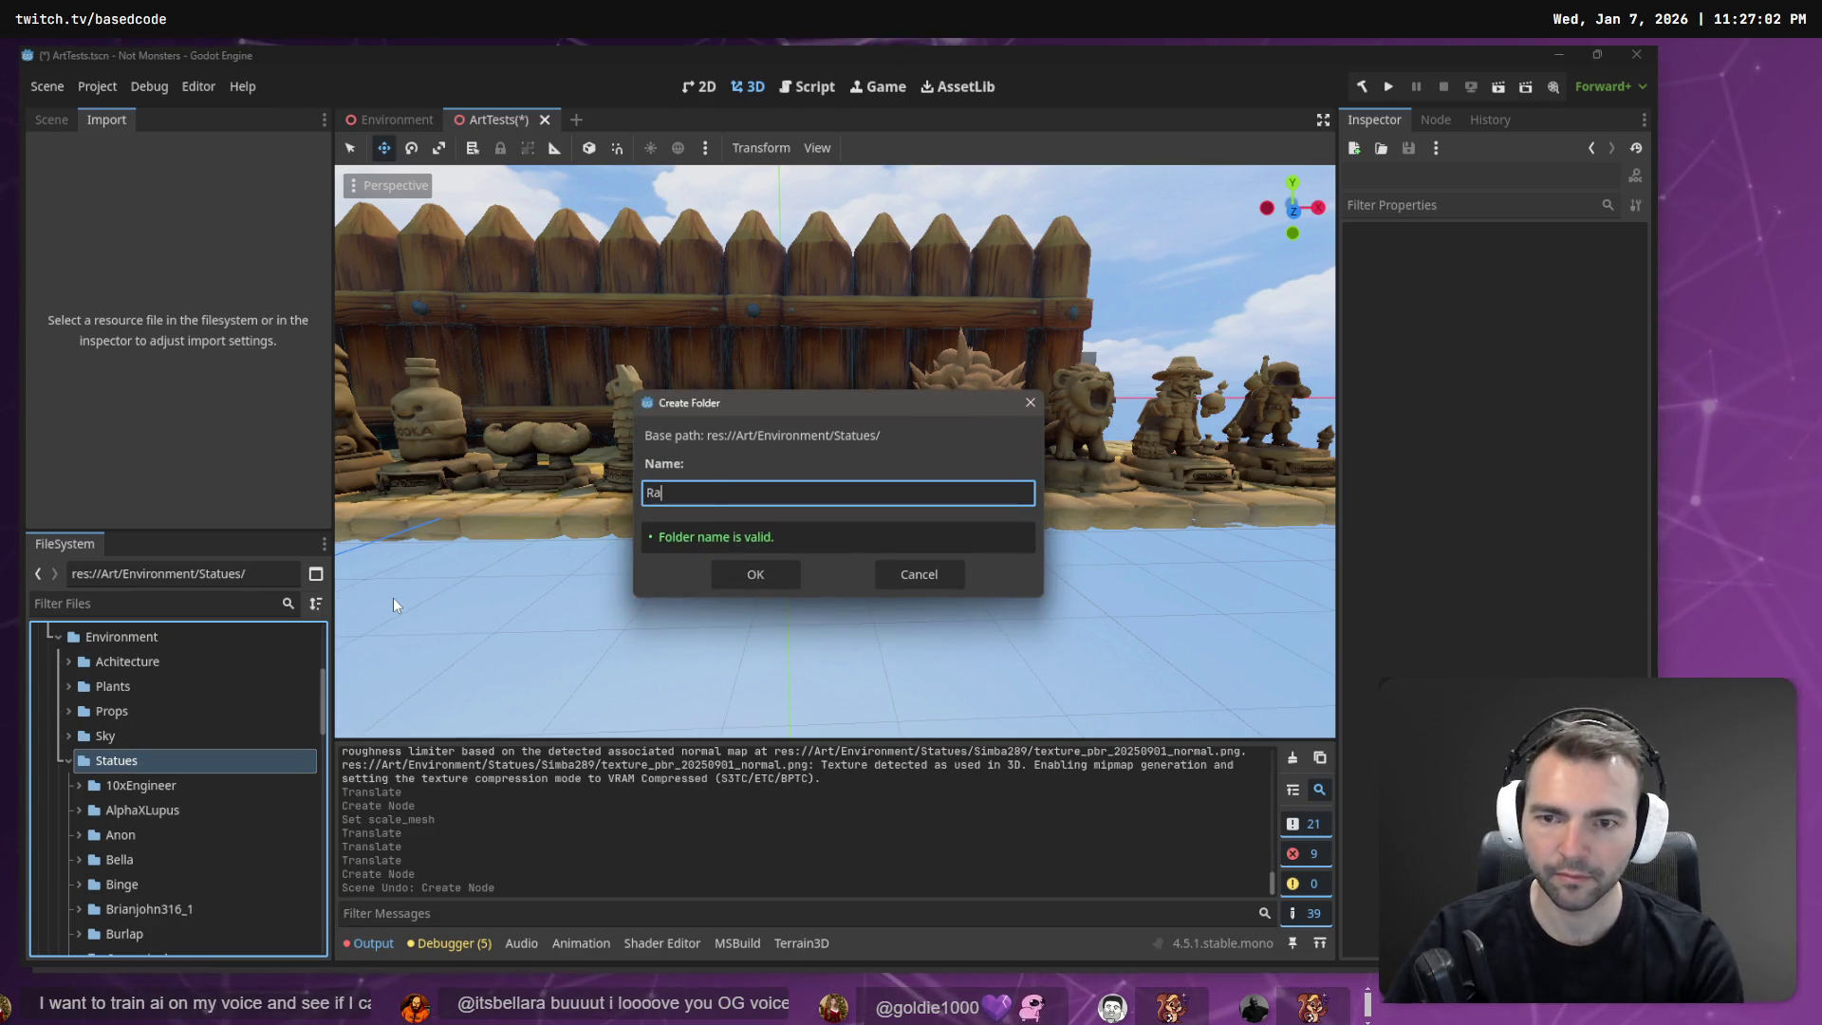
{"action": "key", "text": "Return"}
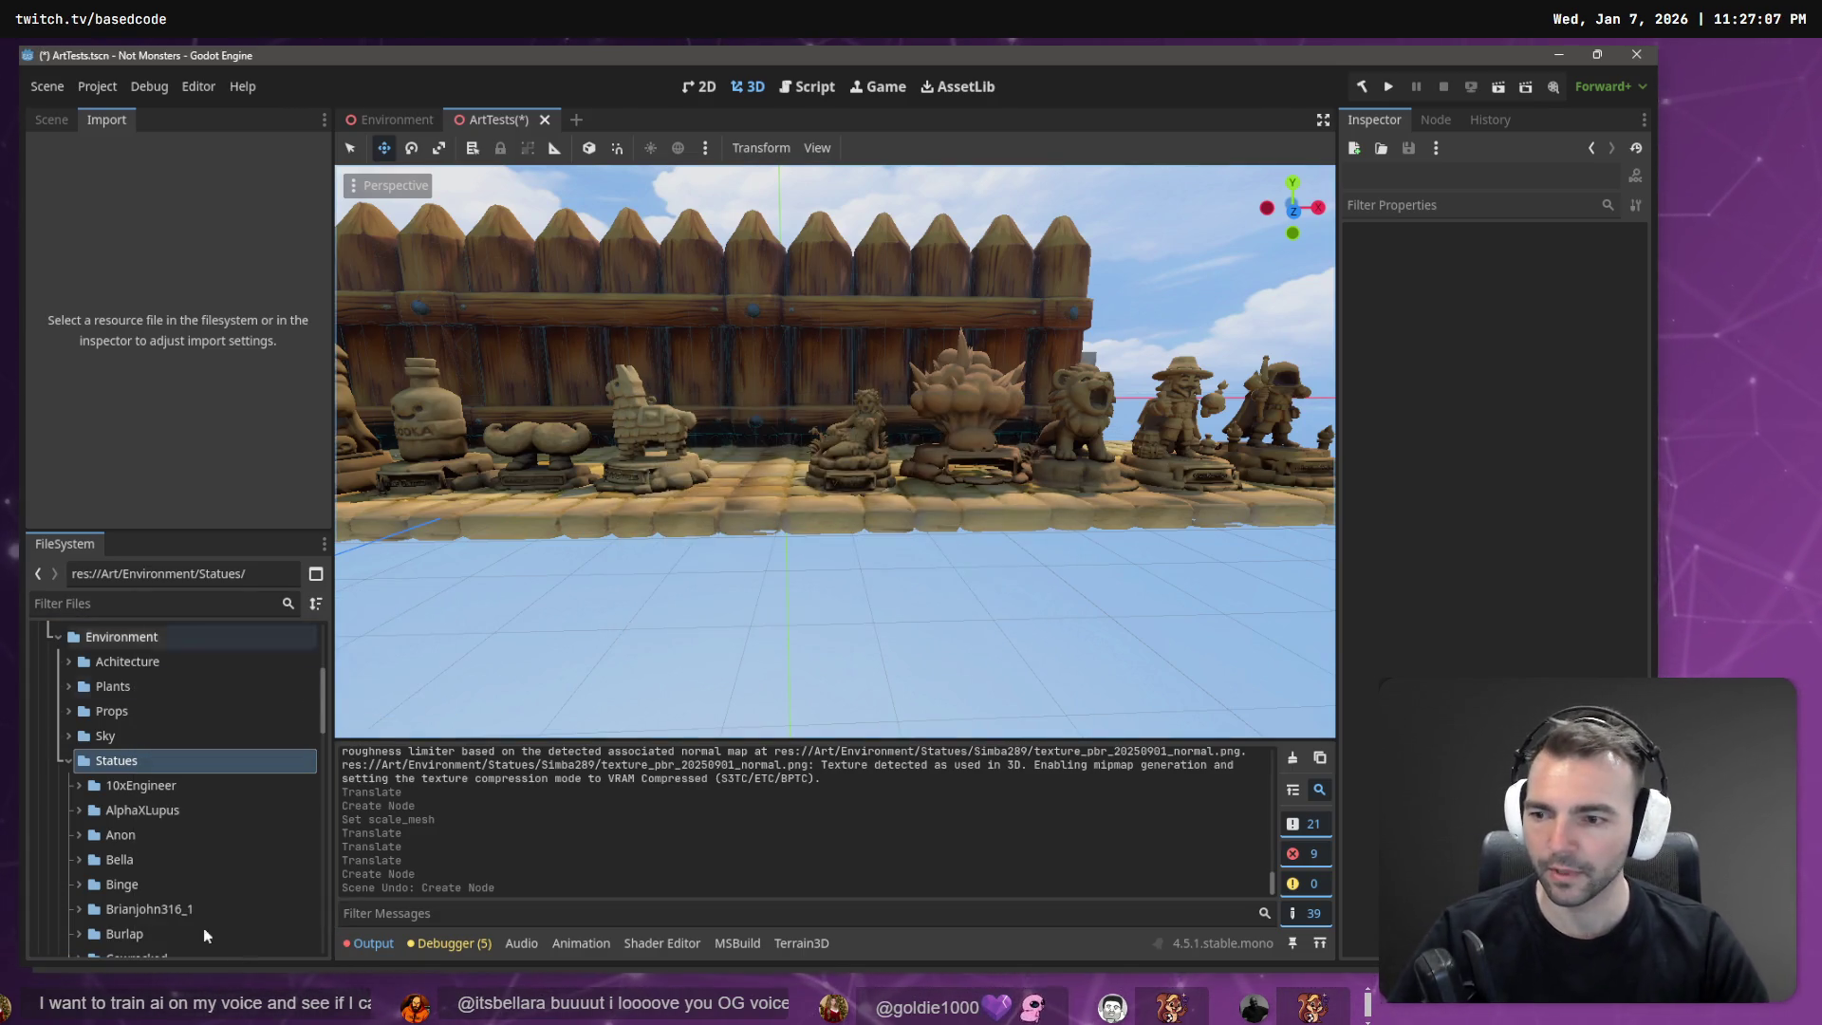
{"action": "scroll", "coordinate": [203, 862], "scroll_direction": "down", "scroll_amount": 6}
{"action": "scroll", "coordinate": [224, 854], "scroll_direction": "down", "scroll_amount": 8}
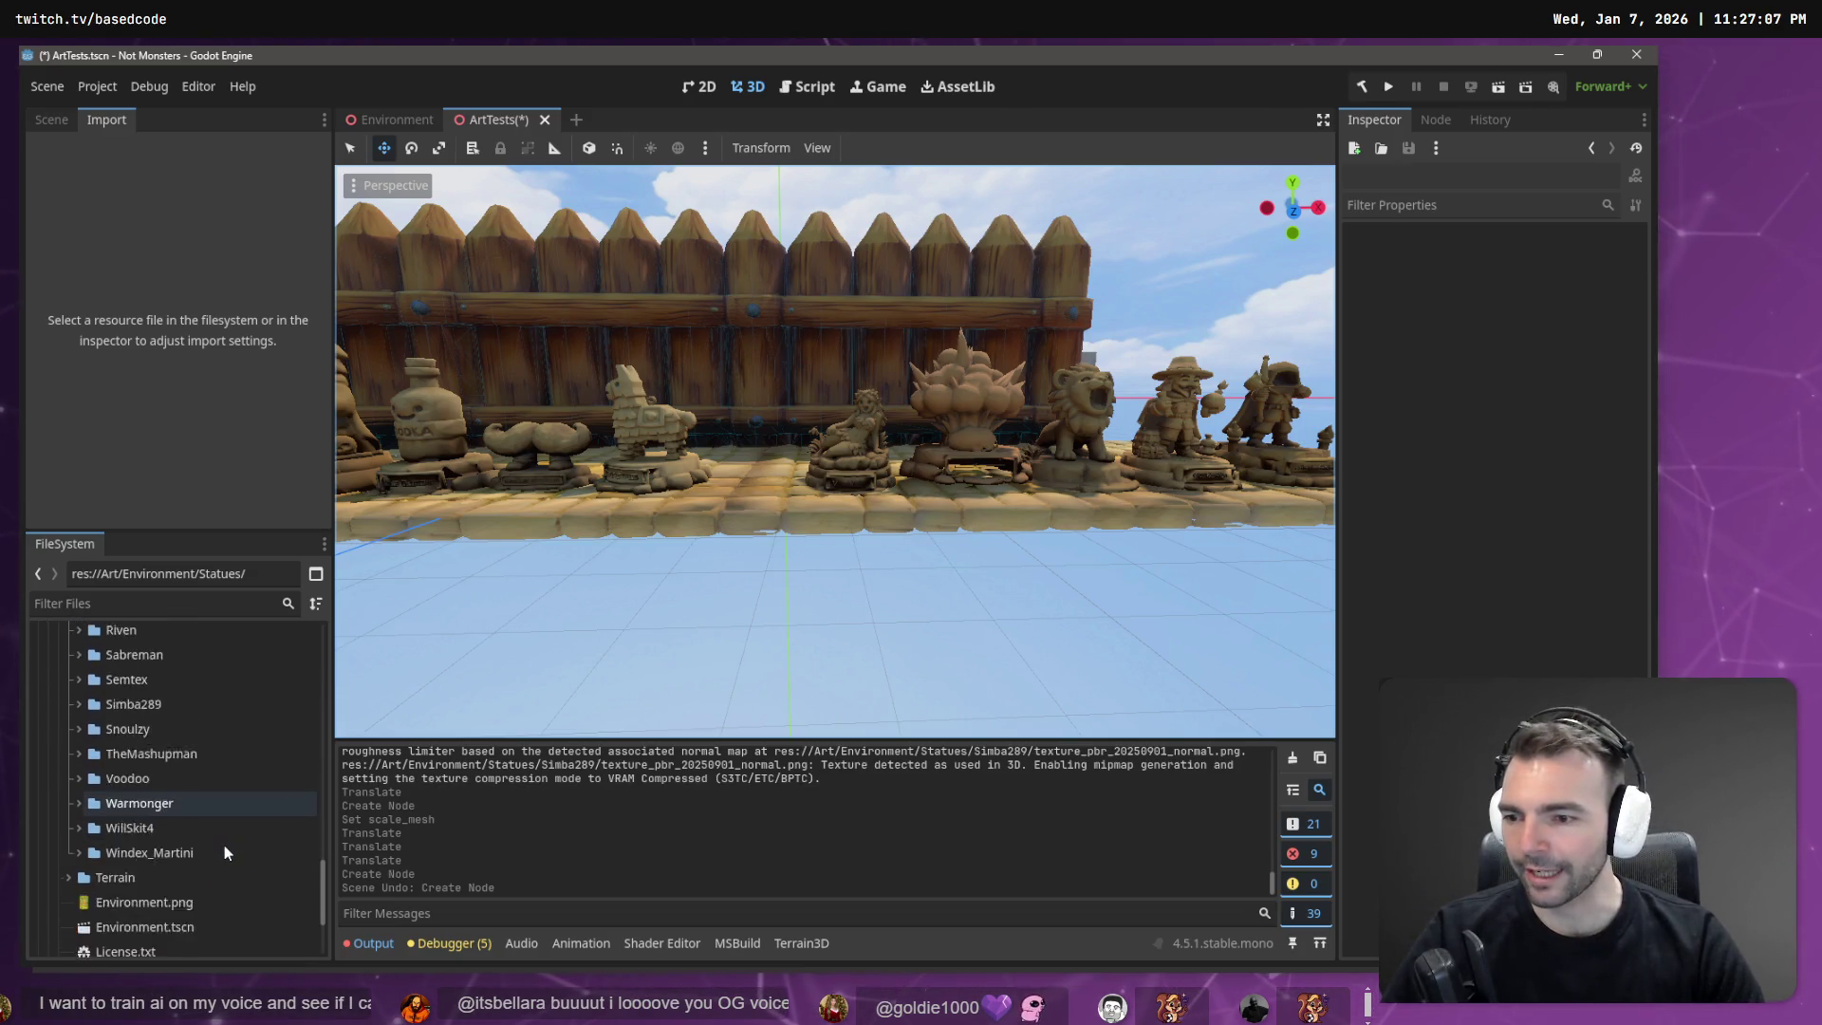
{"action": "scroll", "coordinate": [162, 751], "scroll_direction": "up", "scroll_amount": 3}
{"action": "left_click", "coordinate": [146, 691]}
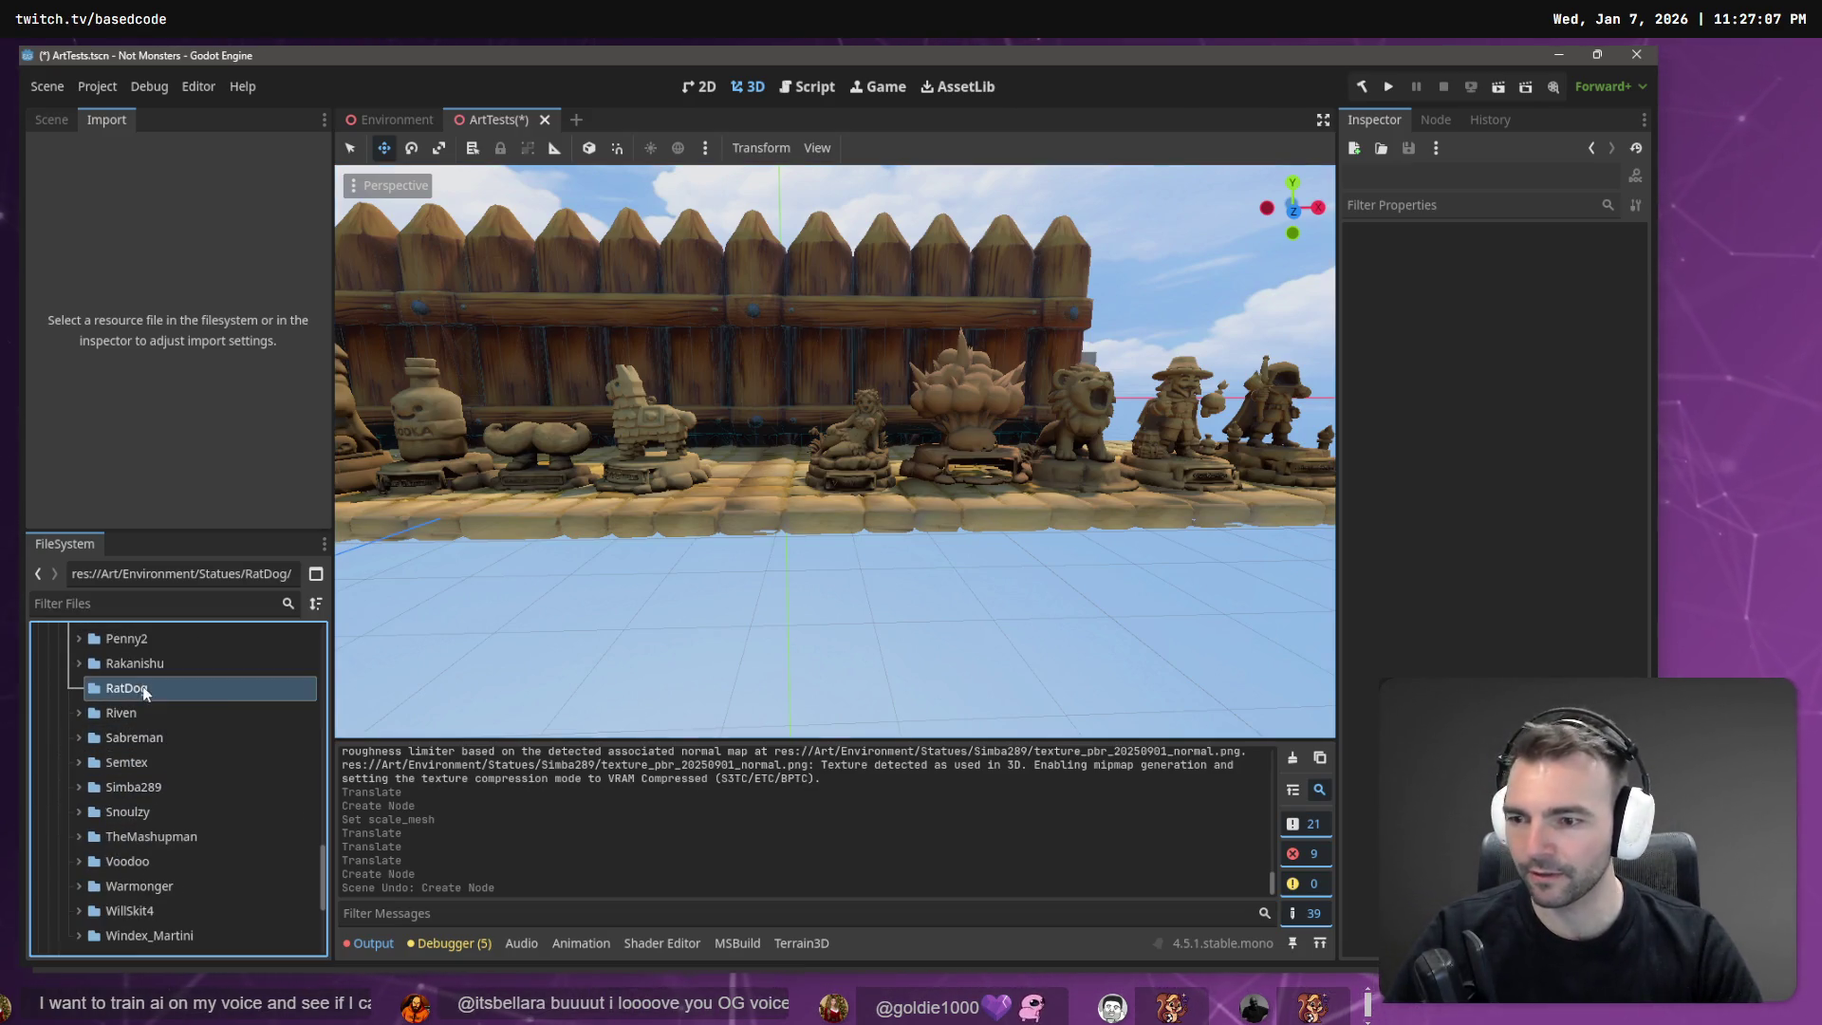
Rename the downloaded Kaztelle.glb to RatDog.glb and drag it into the RatDog folder.
{"action": "key", "text": "super+e"}
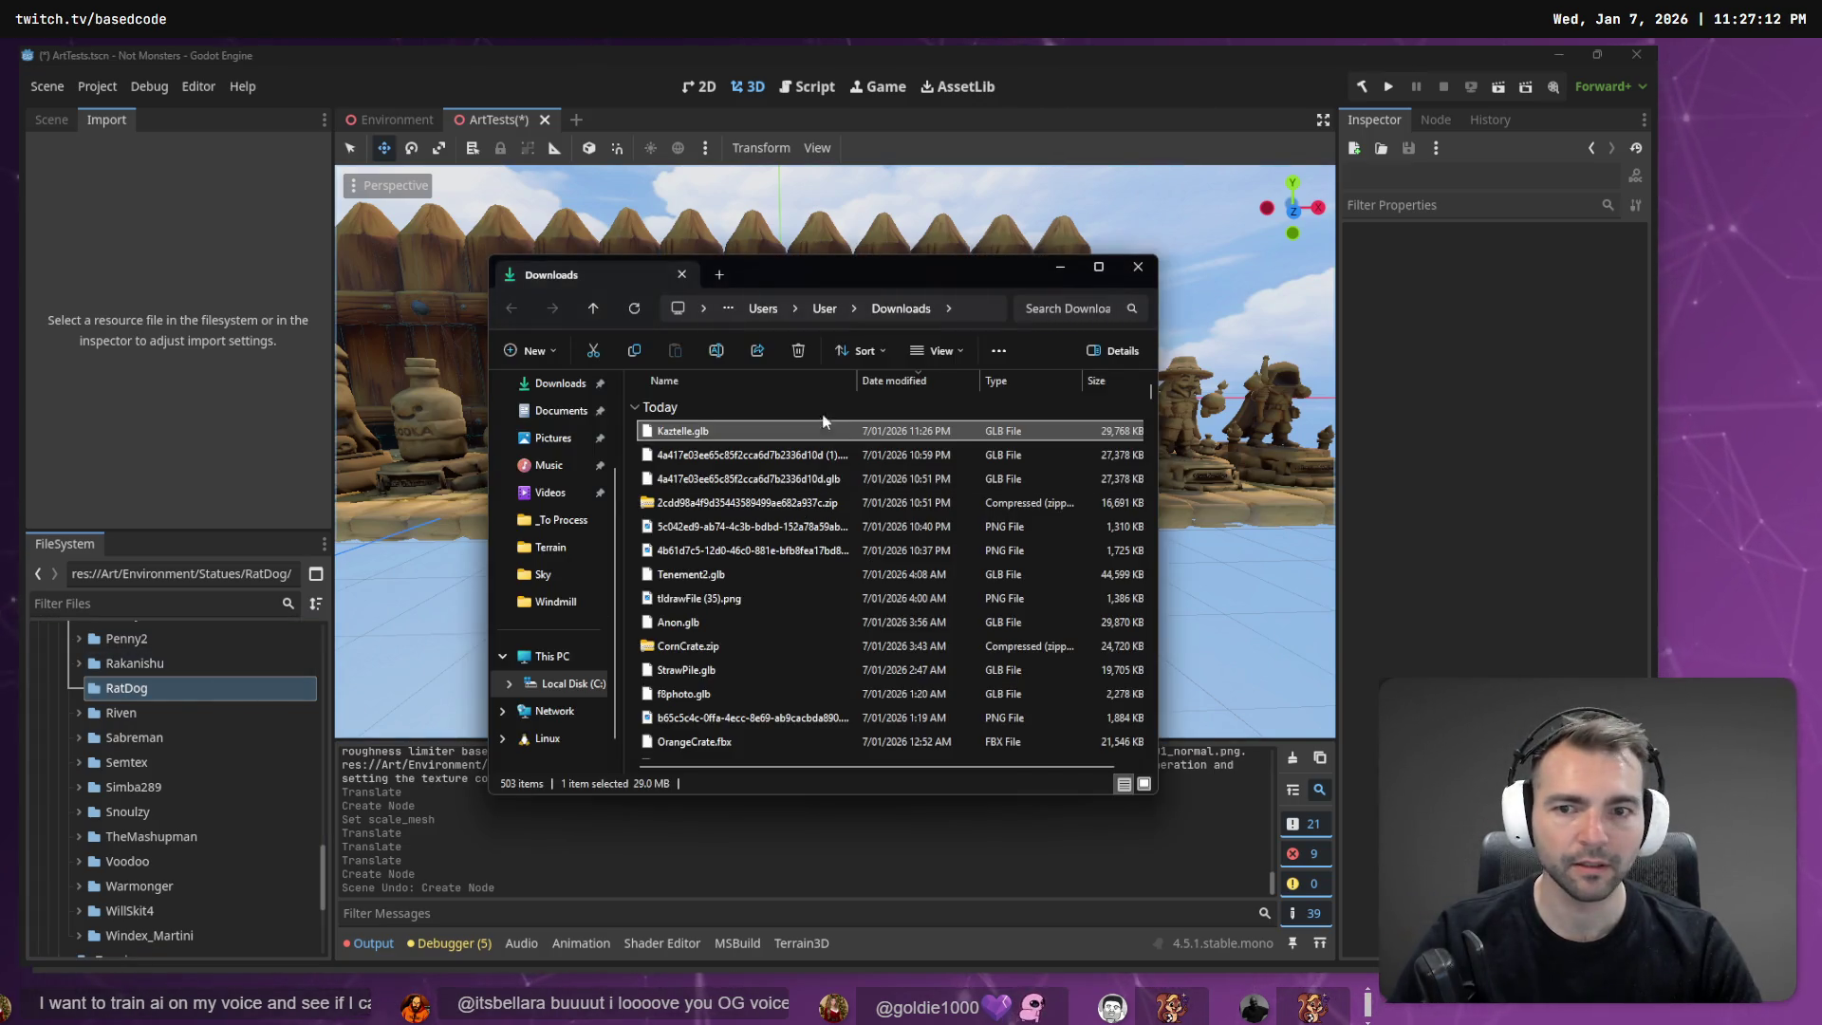
{"action": "key", "text": "F2"}
{"action": "type", "text": "Rat"}
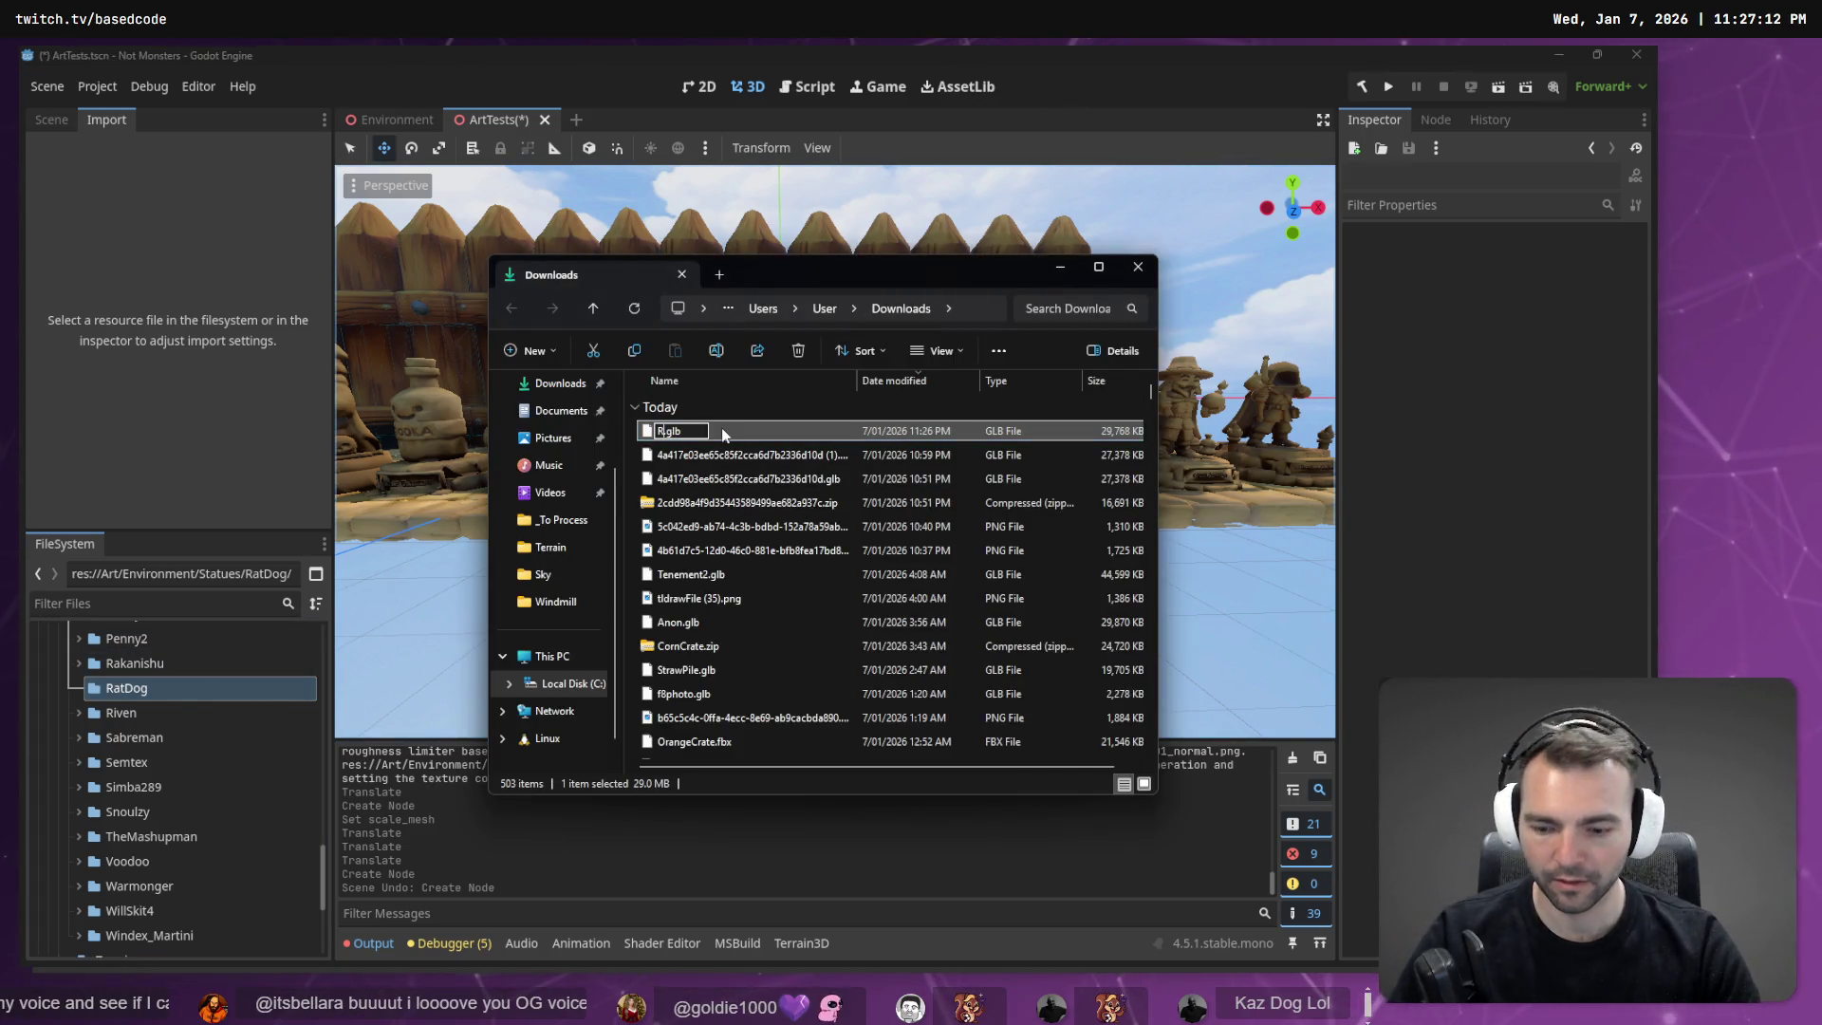
{"action": "type", "text": "Dog"}
{"action": "key", "text": "Return"}
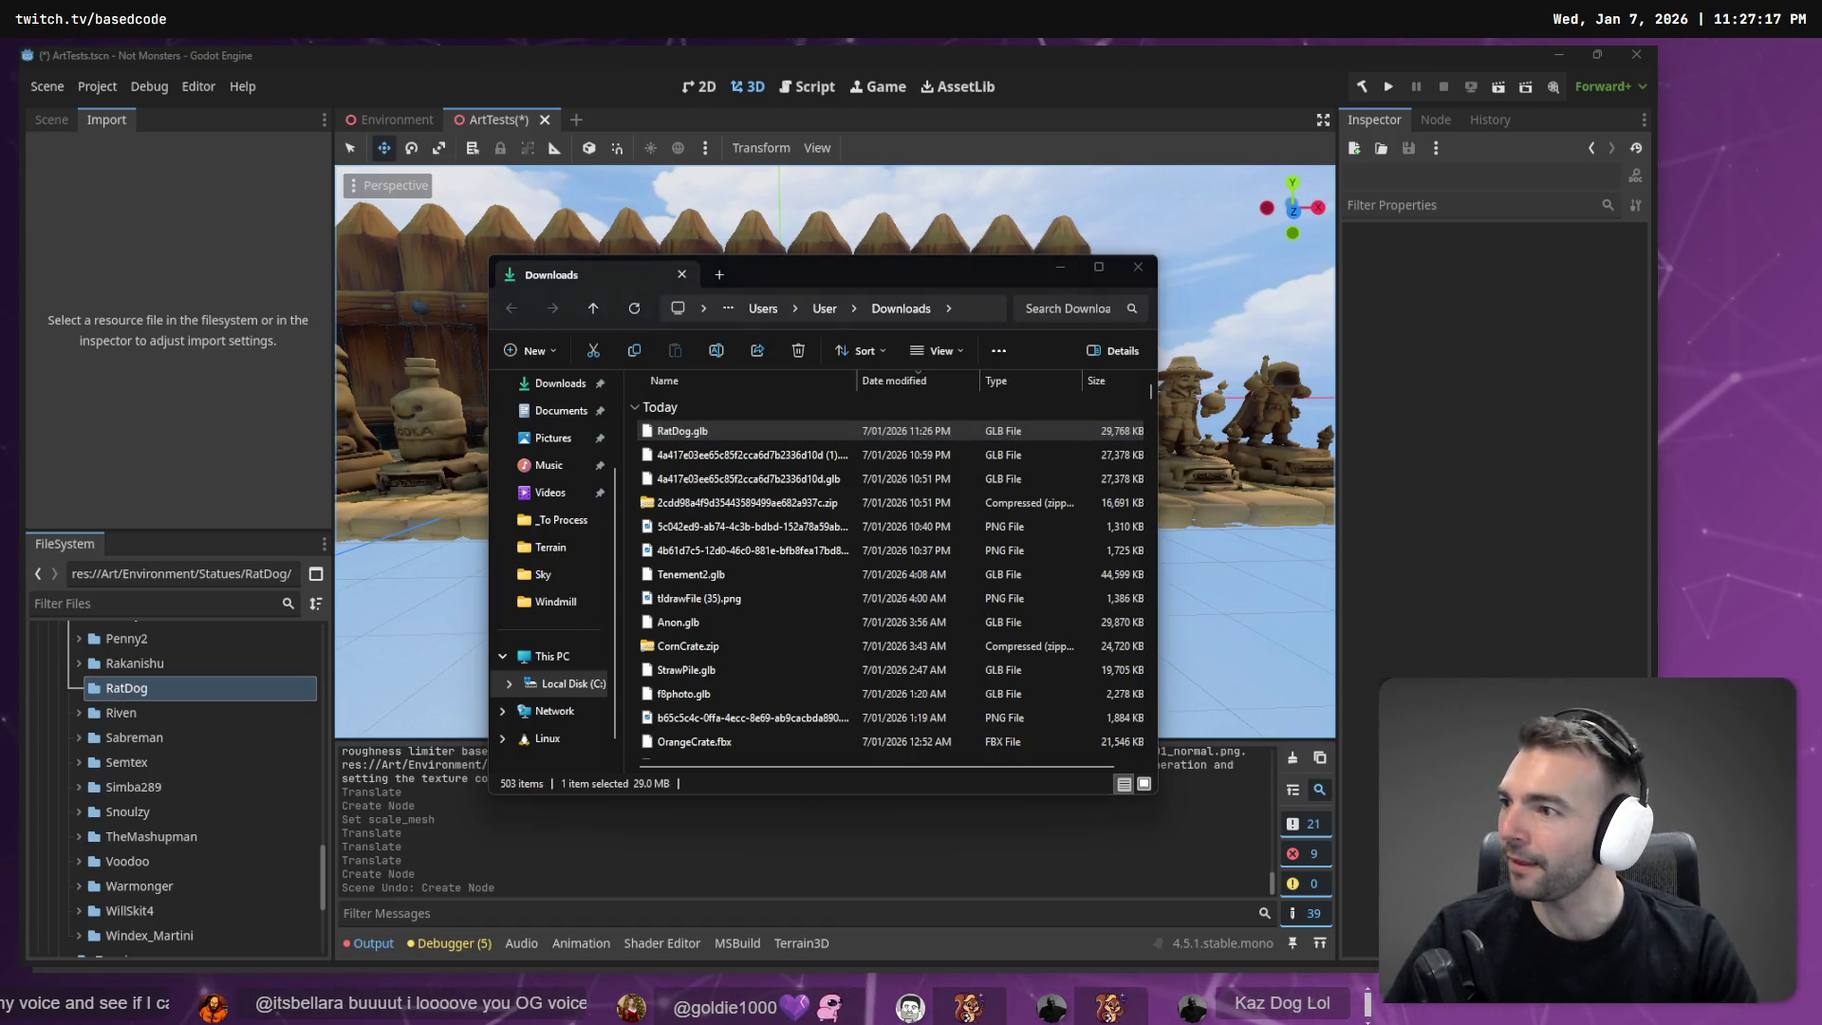
{"action": "key", "text": "alt+Tab"}
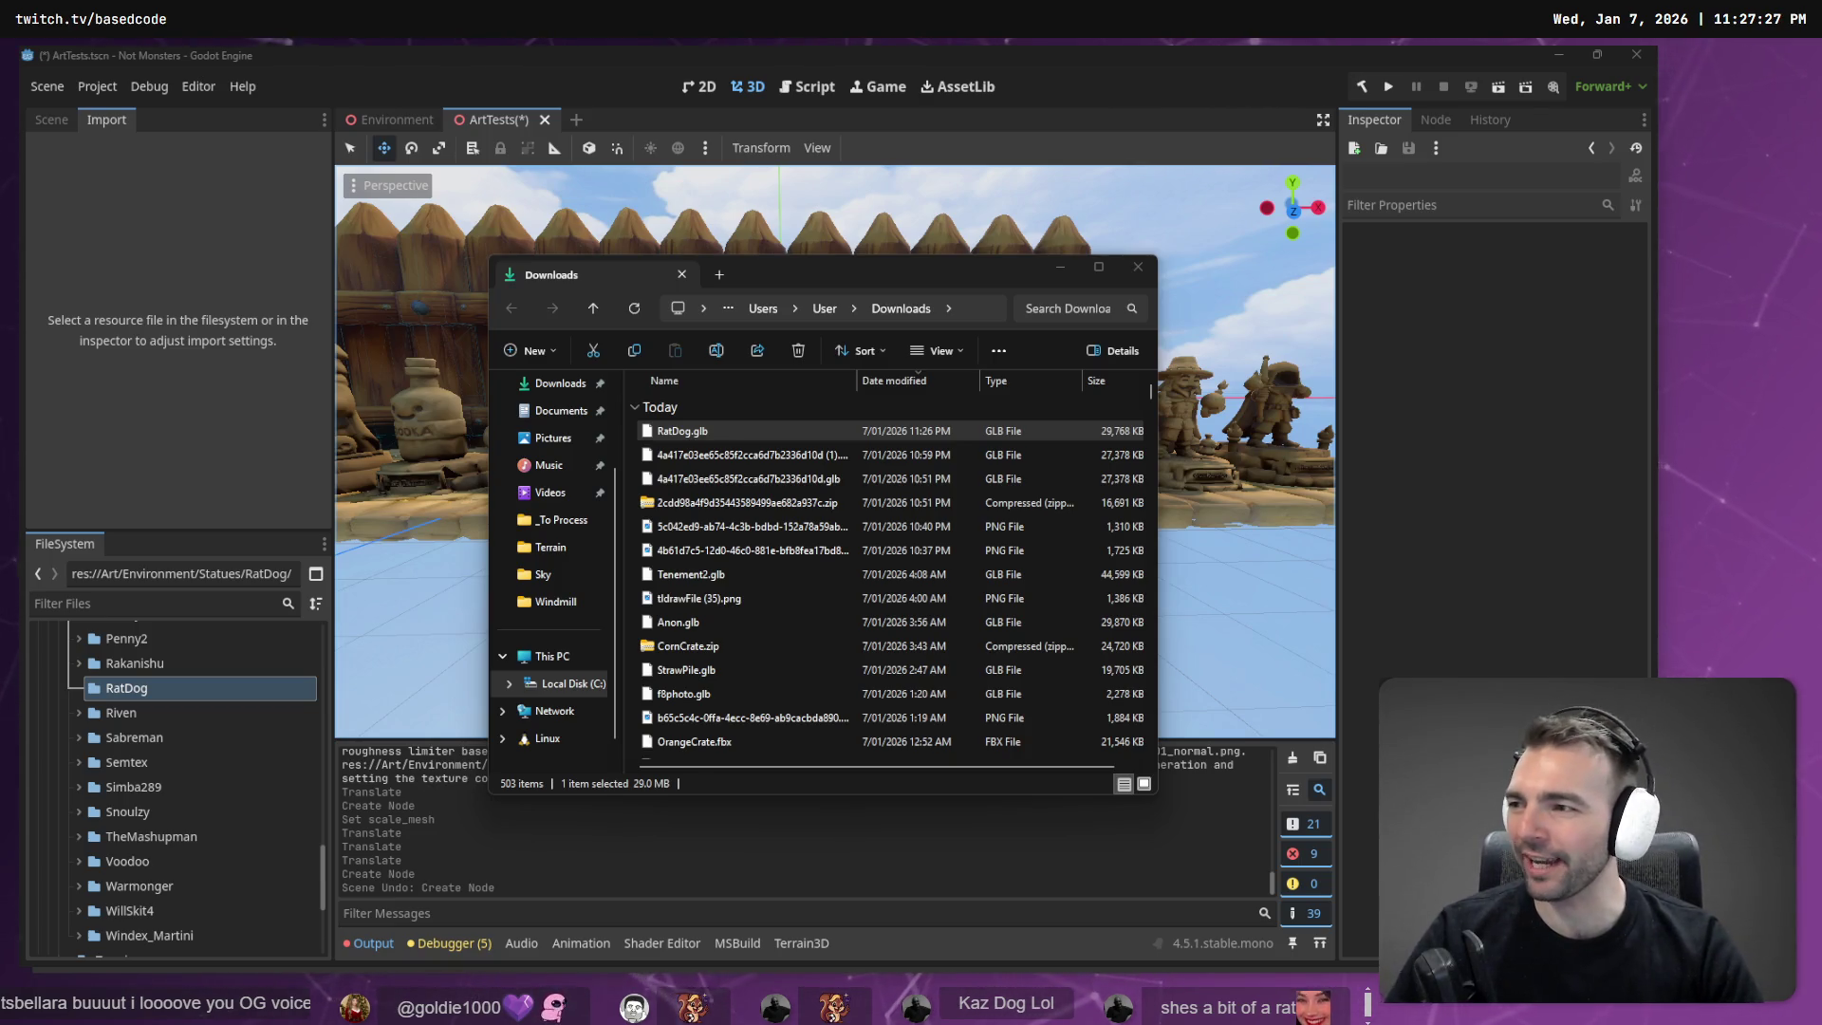
{"action": "mouse_move", "coordinate": [682, 431]}
{"action": "left_mouse_down"}
{"action": "mouse_move", "coordinate": [550, 601]}
{"action": "mouse_move", "coordinate": [123, 689]}
{"action": "left_mouse_up"}
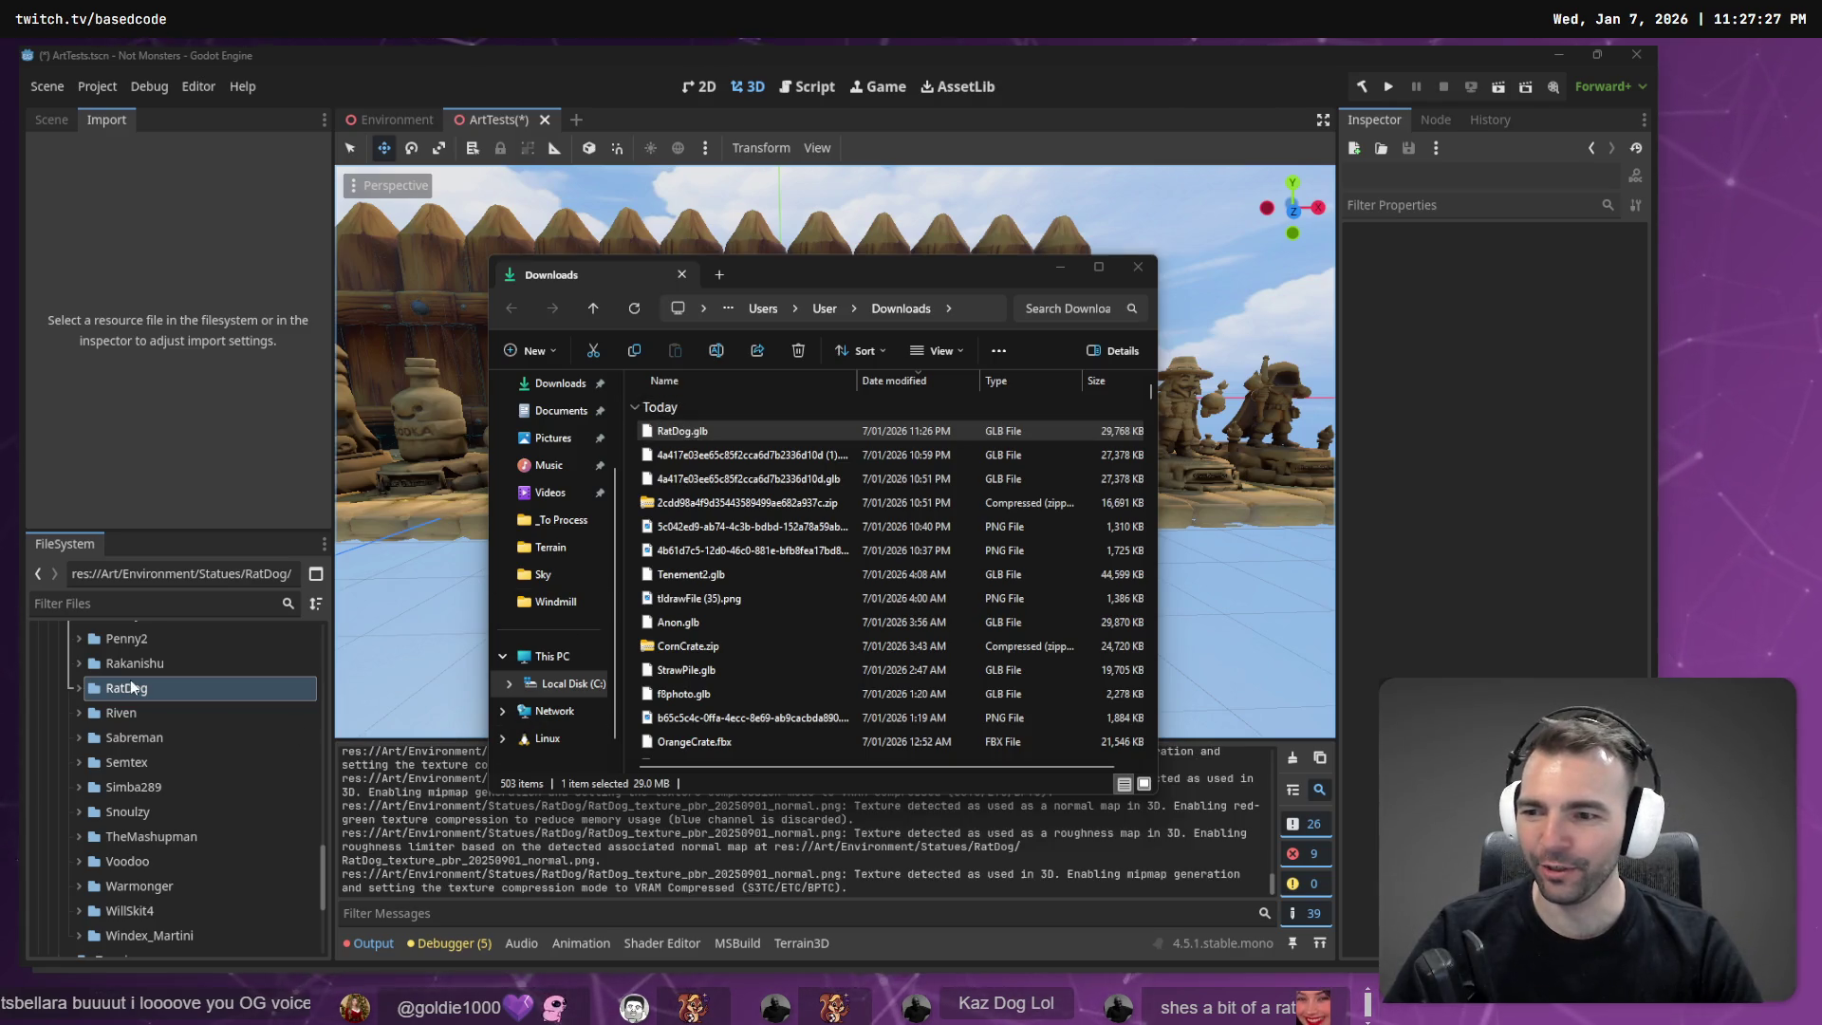
Reimport RatDog.glb at Root Scale 1.5 and drop it into the statue row beside the llama.
{"action": "left_click", "coordinate": [82, 692]}
{"action": "left_click", "coordinate": [162, 716]}
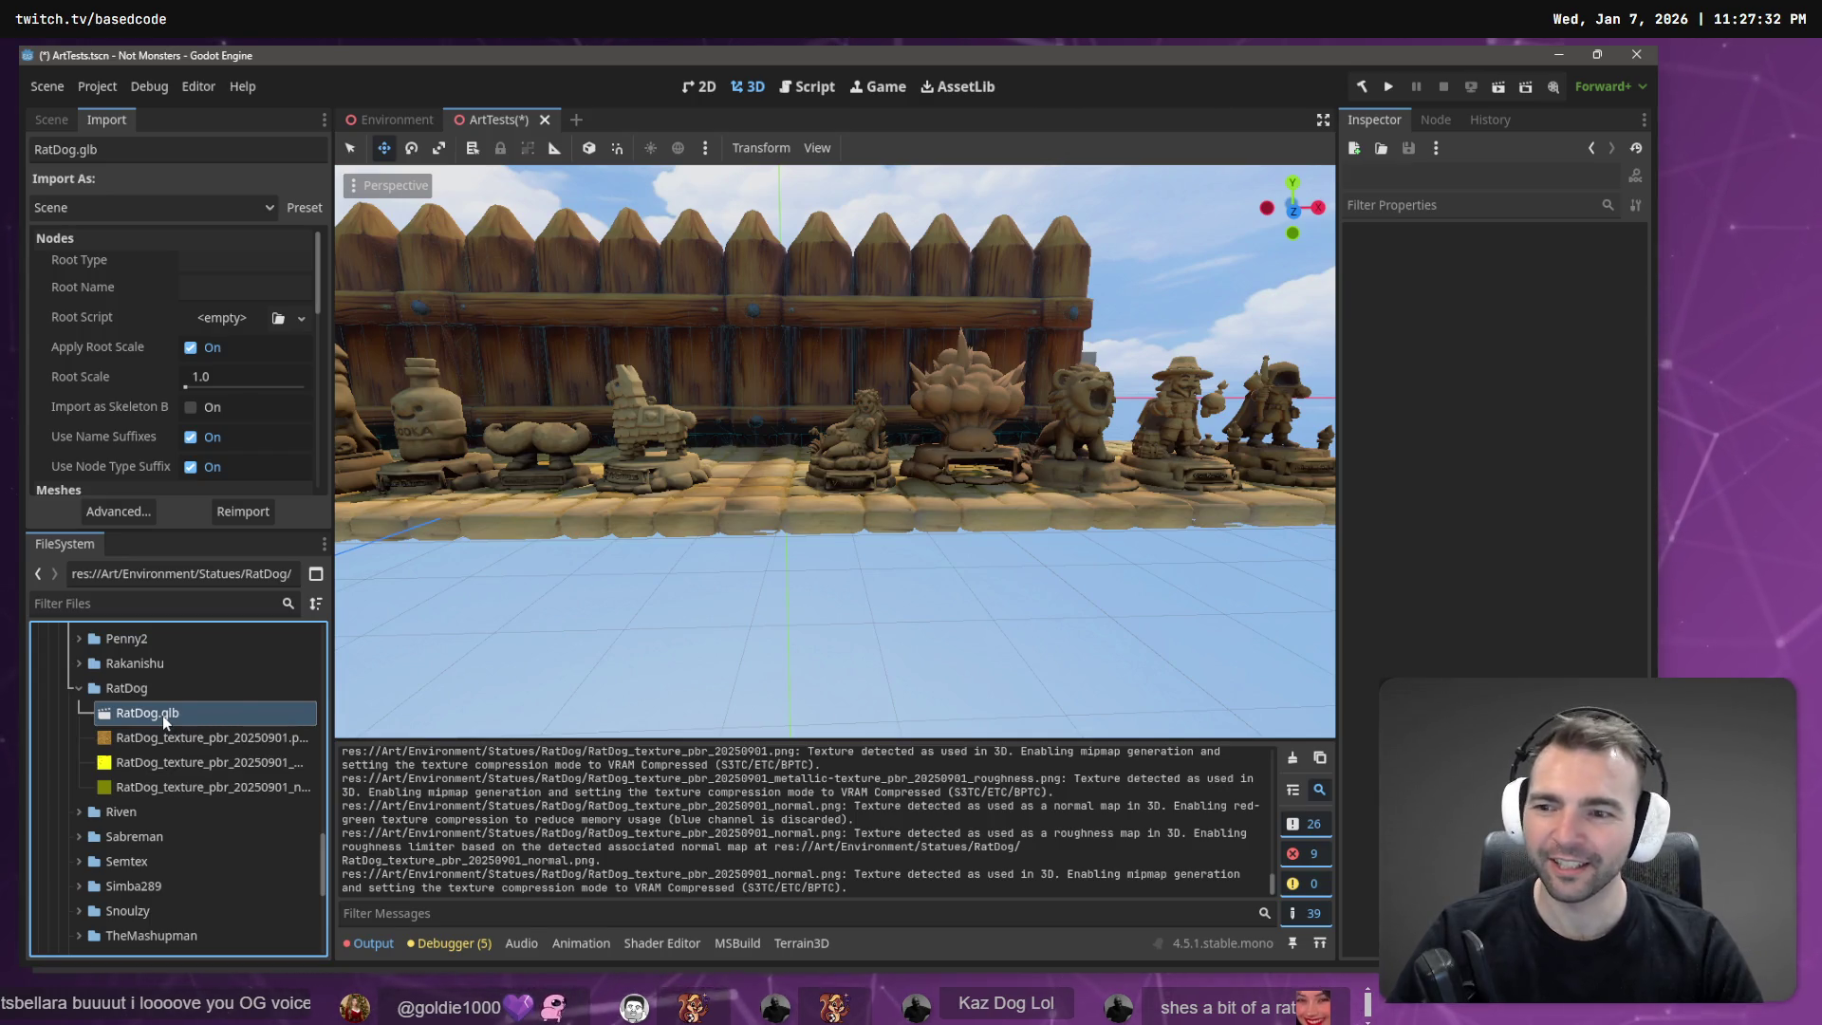
{"action": "left_click", "coordinate": [256, 374]}
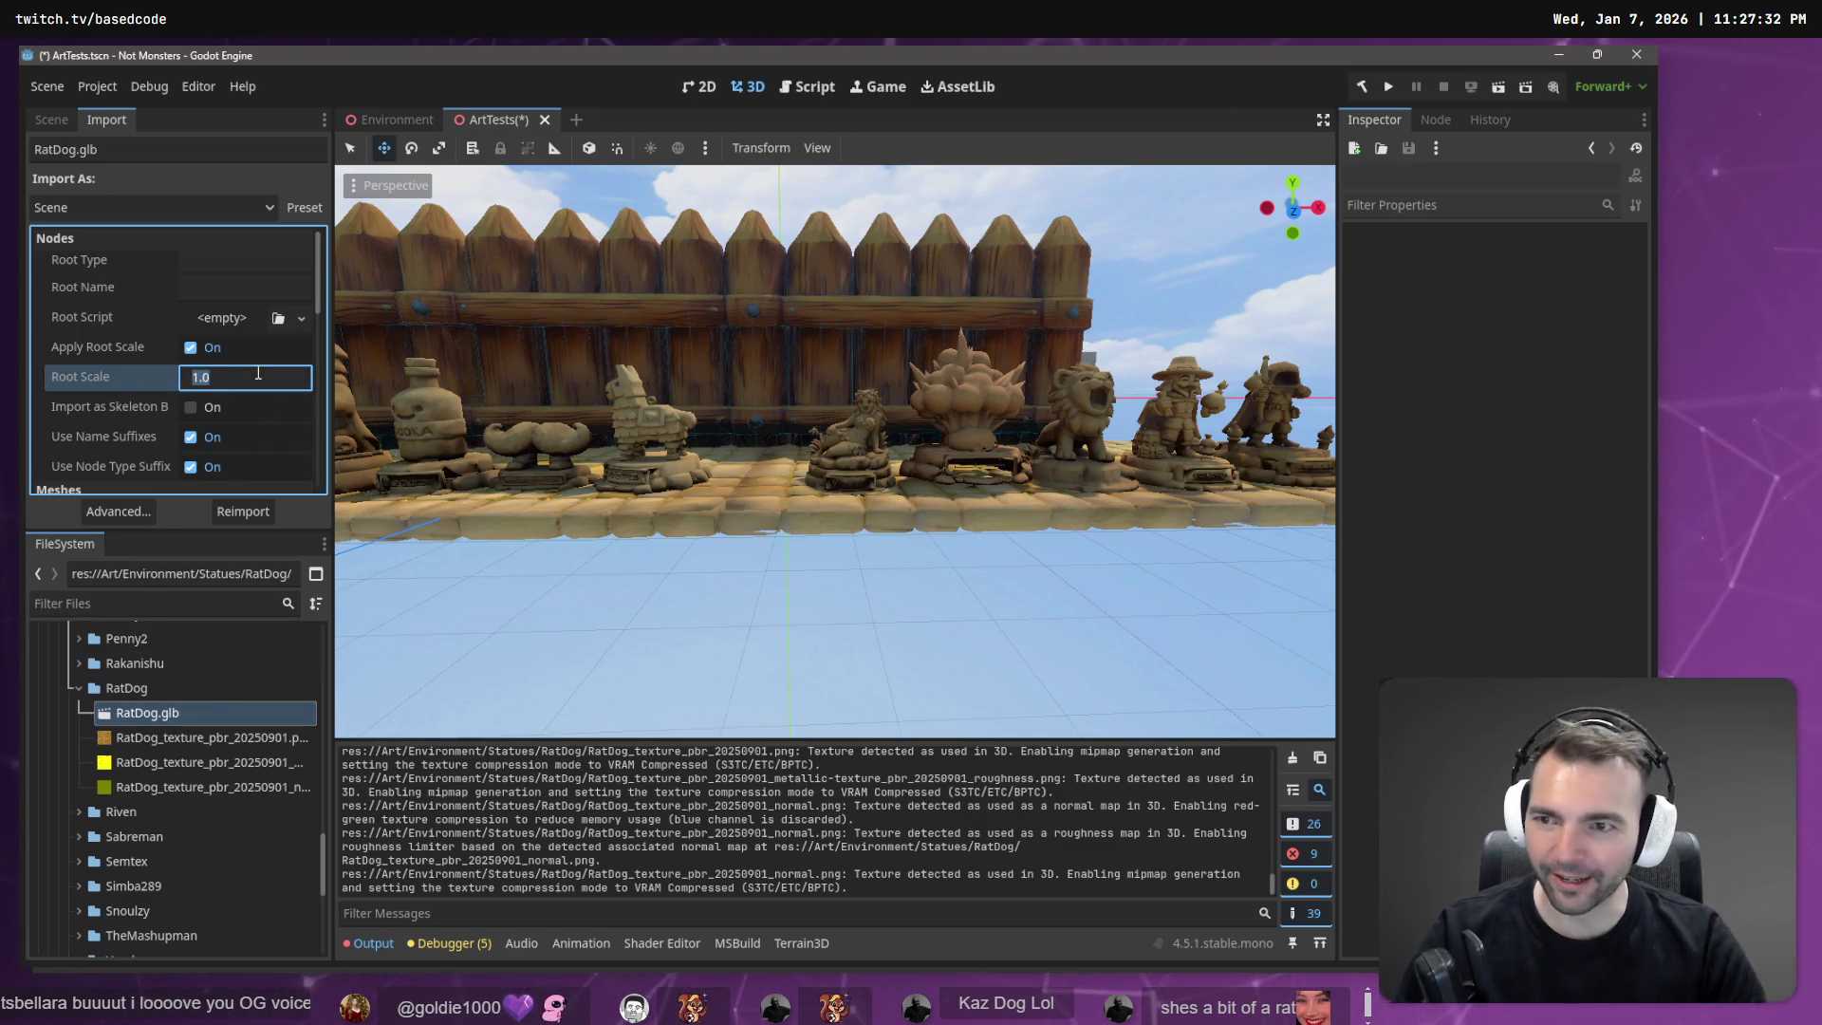
{"action": "type", "text": "1.5"}
{"action": "left_click", "coordinate": [249, 512]}
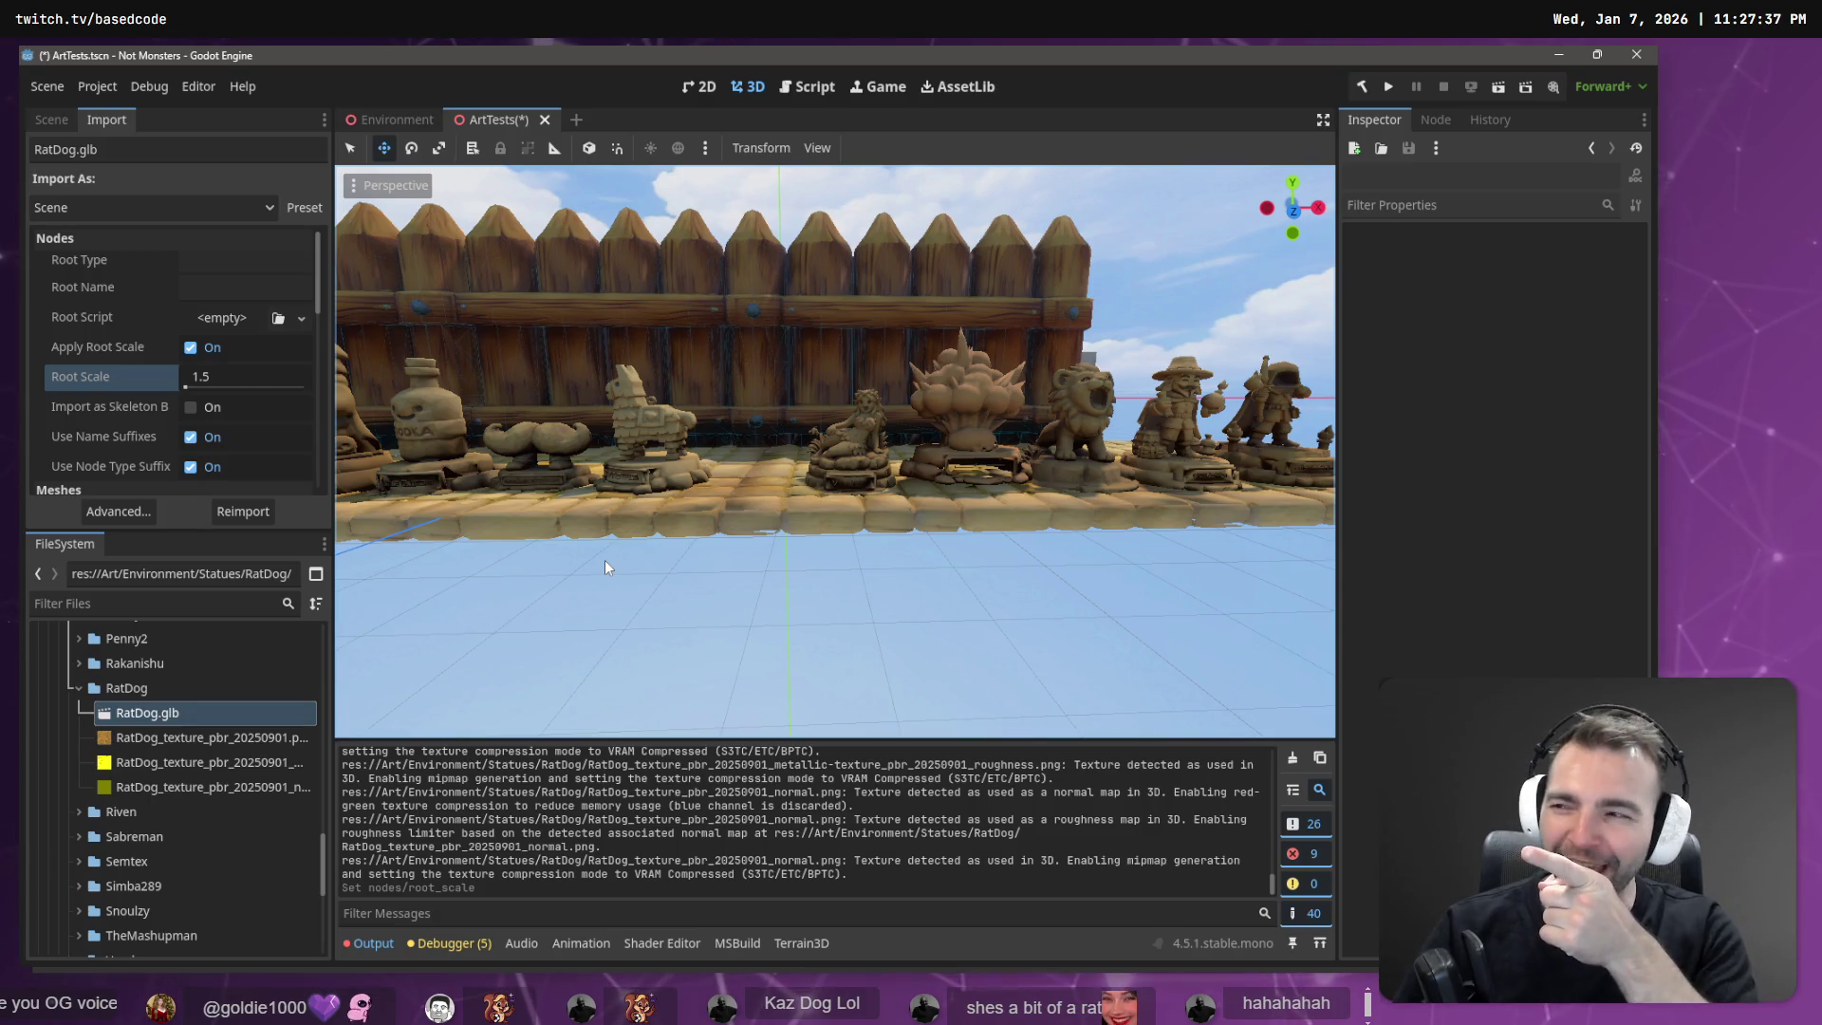
{"action": "mouse_move", "coordinate": [154, 714]}
{"action": "left_mouse_down"}
{"action": "mouse_move", "coordinate": [733, 480]}
{"action": "mouse_move", "coordinate": [762, 489]}
{"action": "left_mouse_up"}
{"action": "key", "text": "f"}
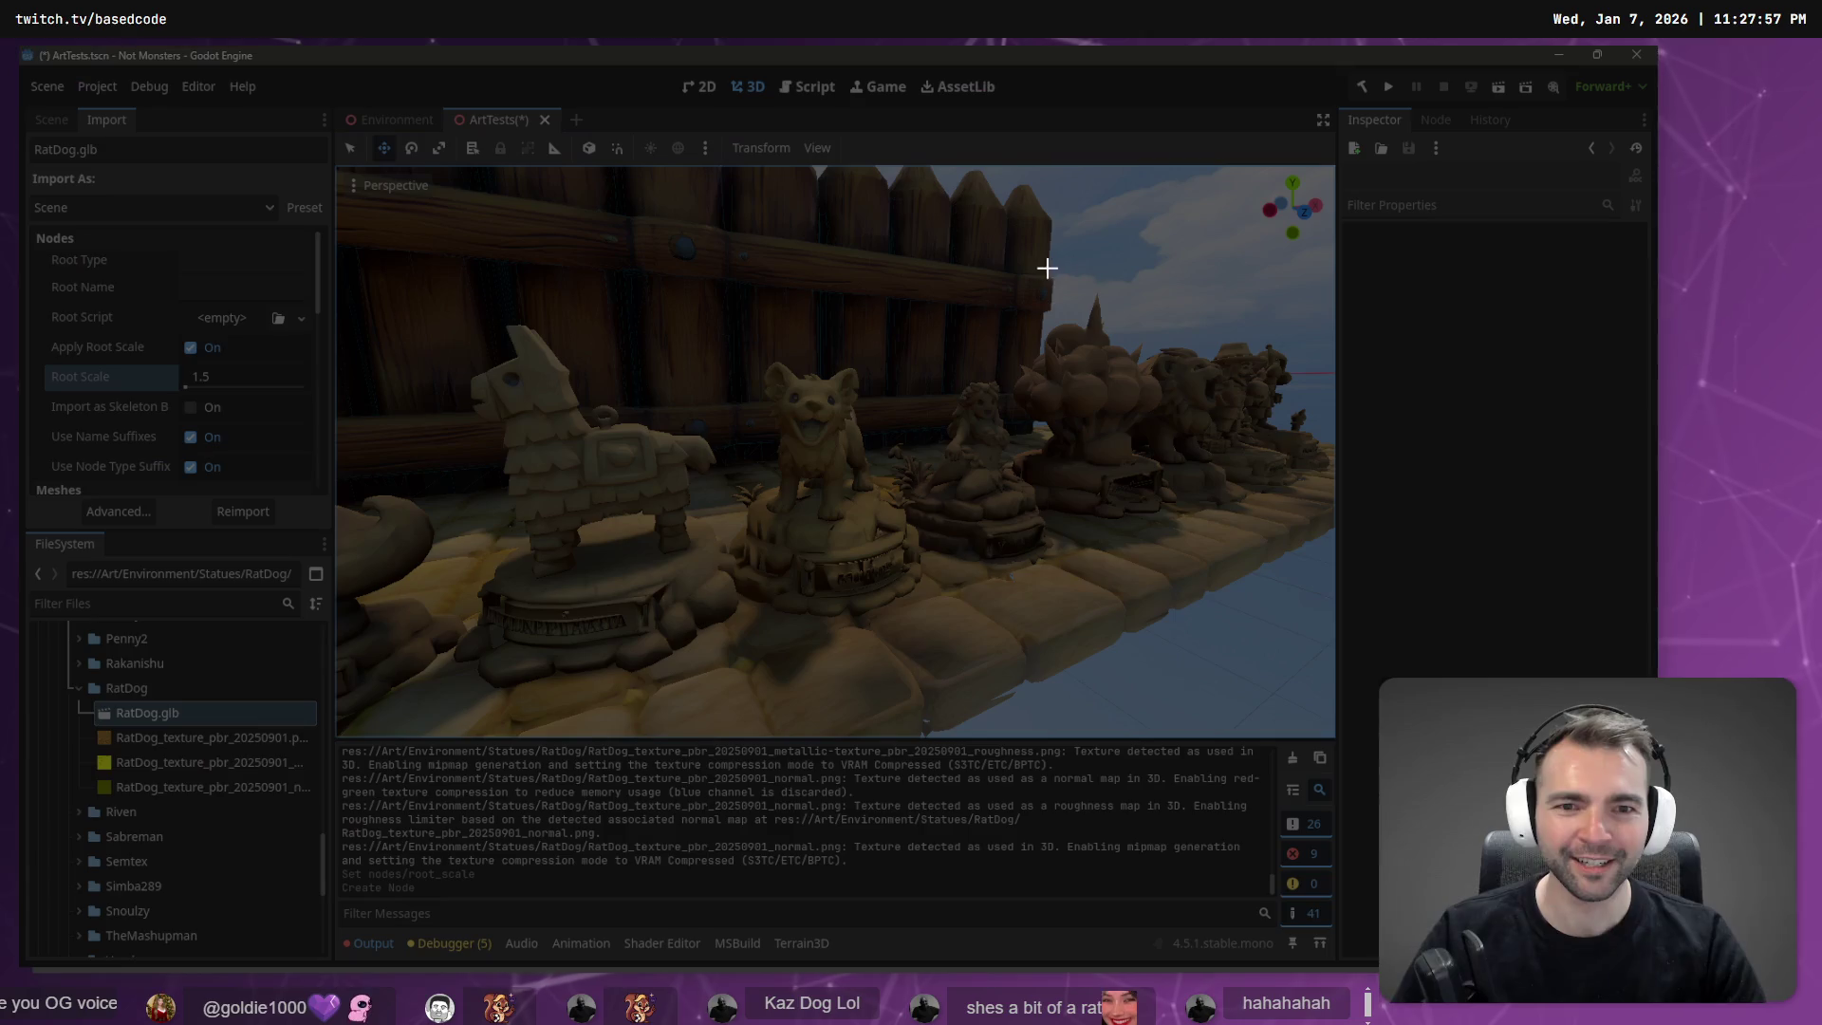
Snip the statue row with the new rat dog, then zoom out and face the statue wall.
{"action": "mouse_move", "coordinate": [379, 201]}
{"action": "left_mouse_down"}
{"action": "mouse_move", "coordinate": [1137, 597]}
{"action": "mouse_move", "coordinate": [1266, 693]}
{"action": "mouse_move", "coordinate": [1259, 714]}
{"action": "left_mouse_up"}
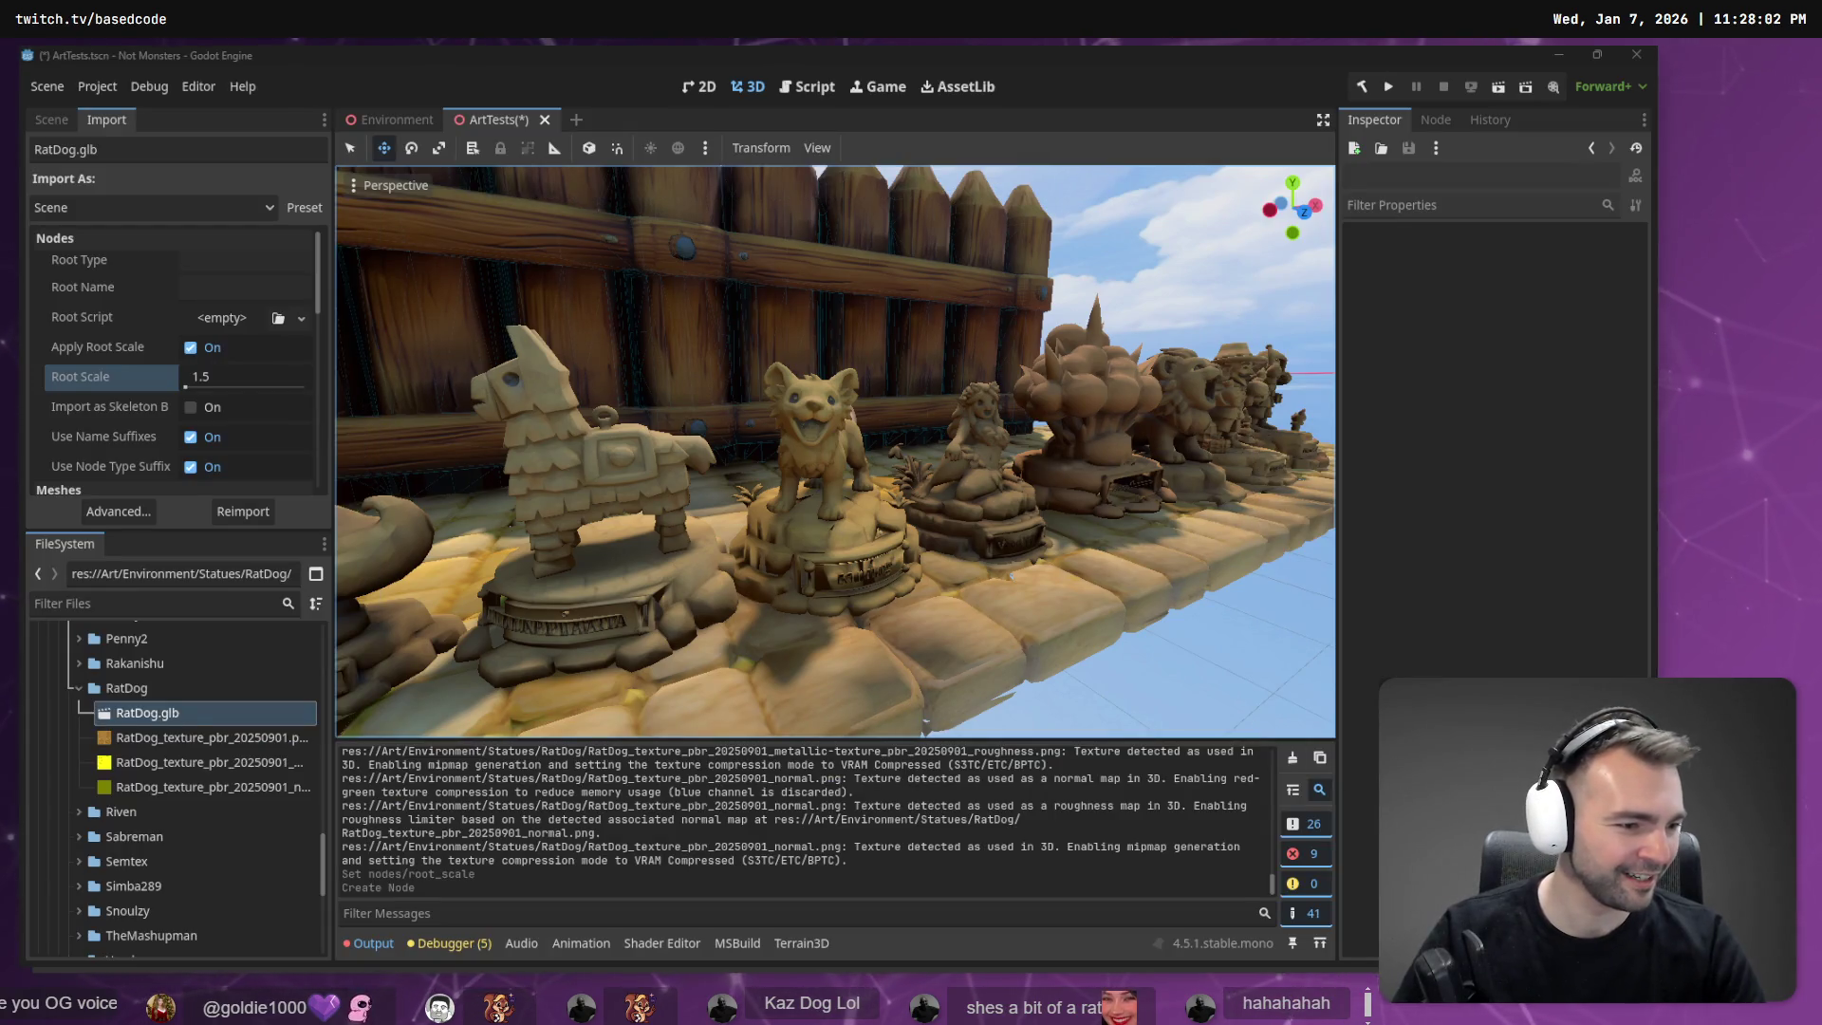
{"action": "scroll", "coordinate": [1232, 327], "scroll_direction": "down", "scroll_amount": 10}
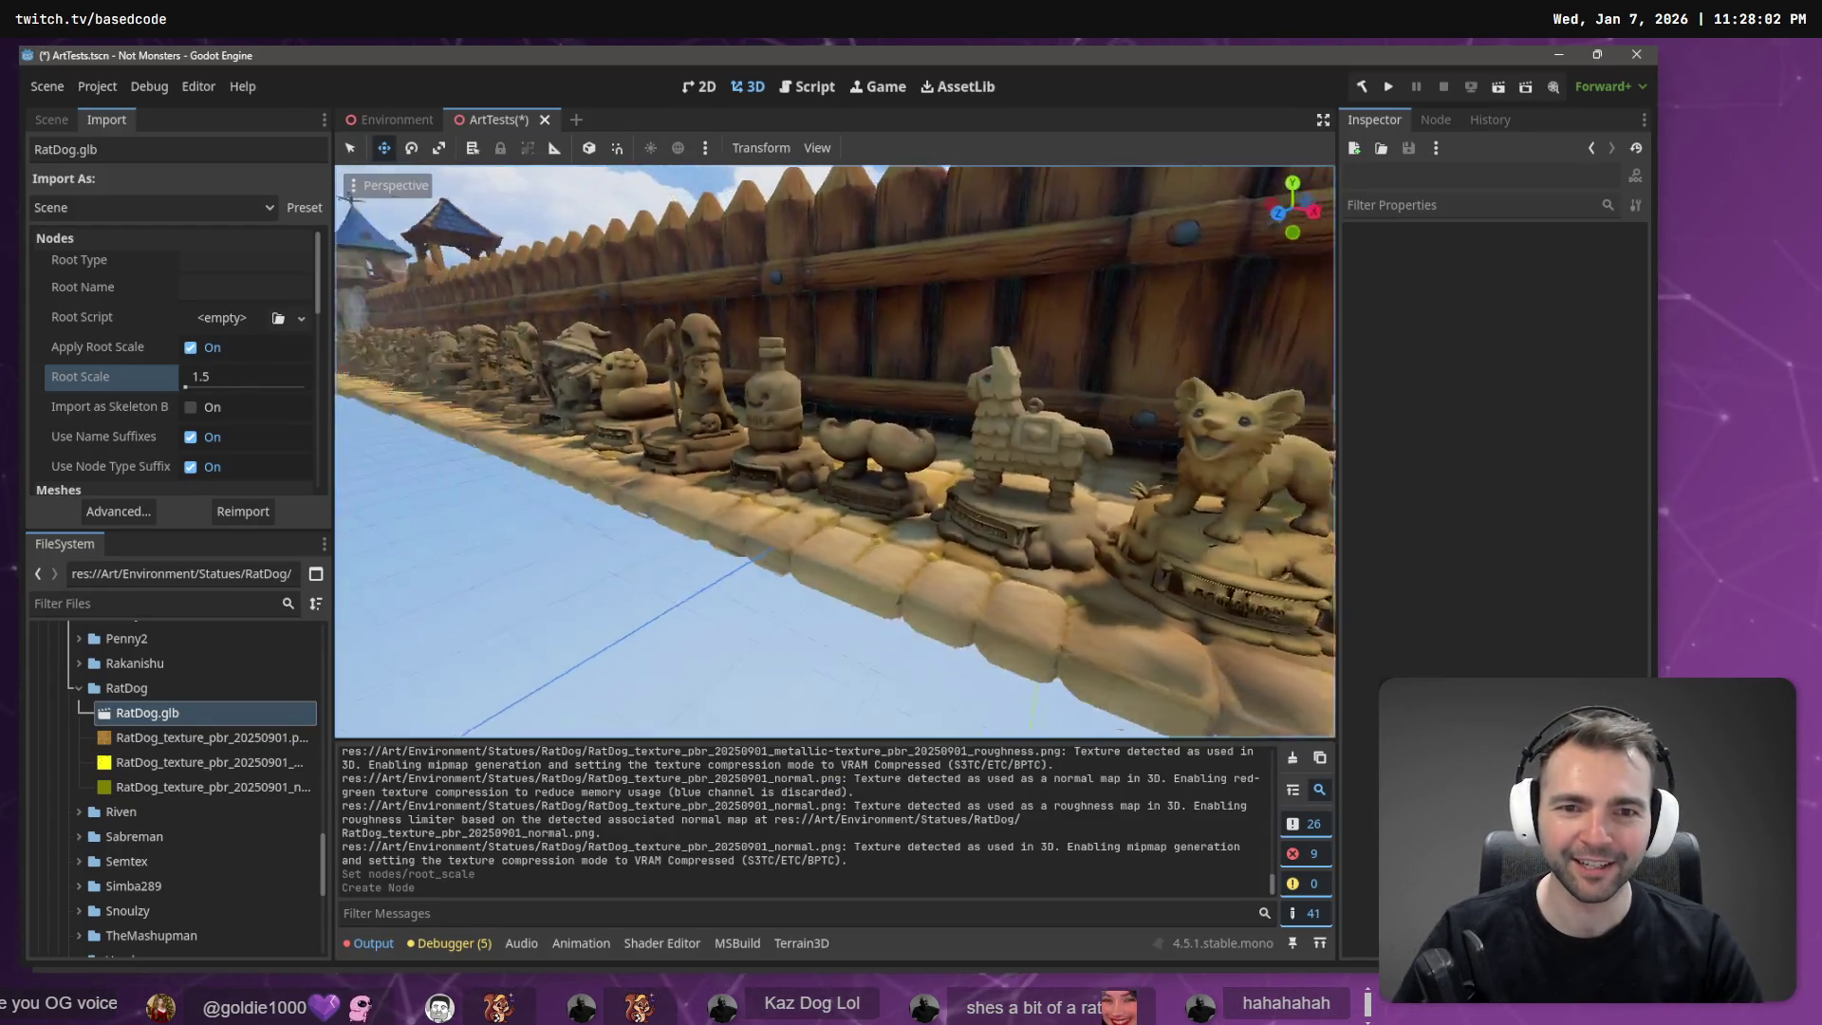
{"action": "left_click_drag", "start_coordinate": [732, 349], "coordinate": [731, 349]}
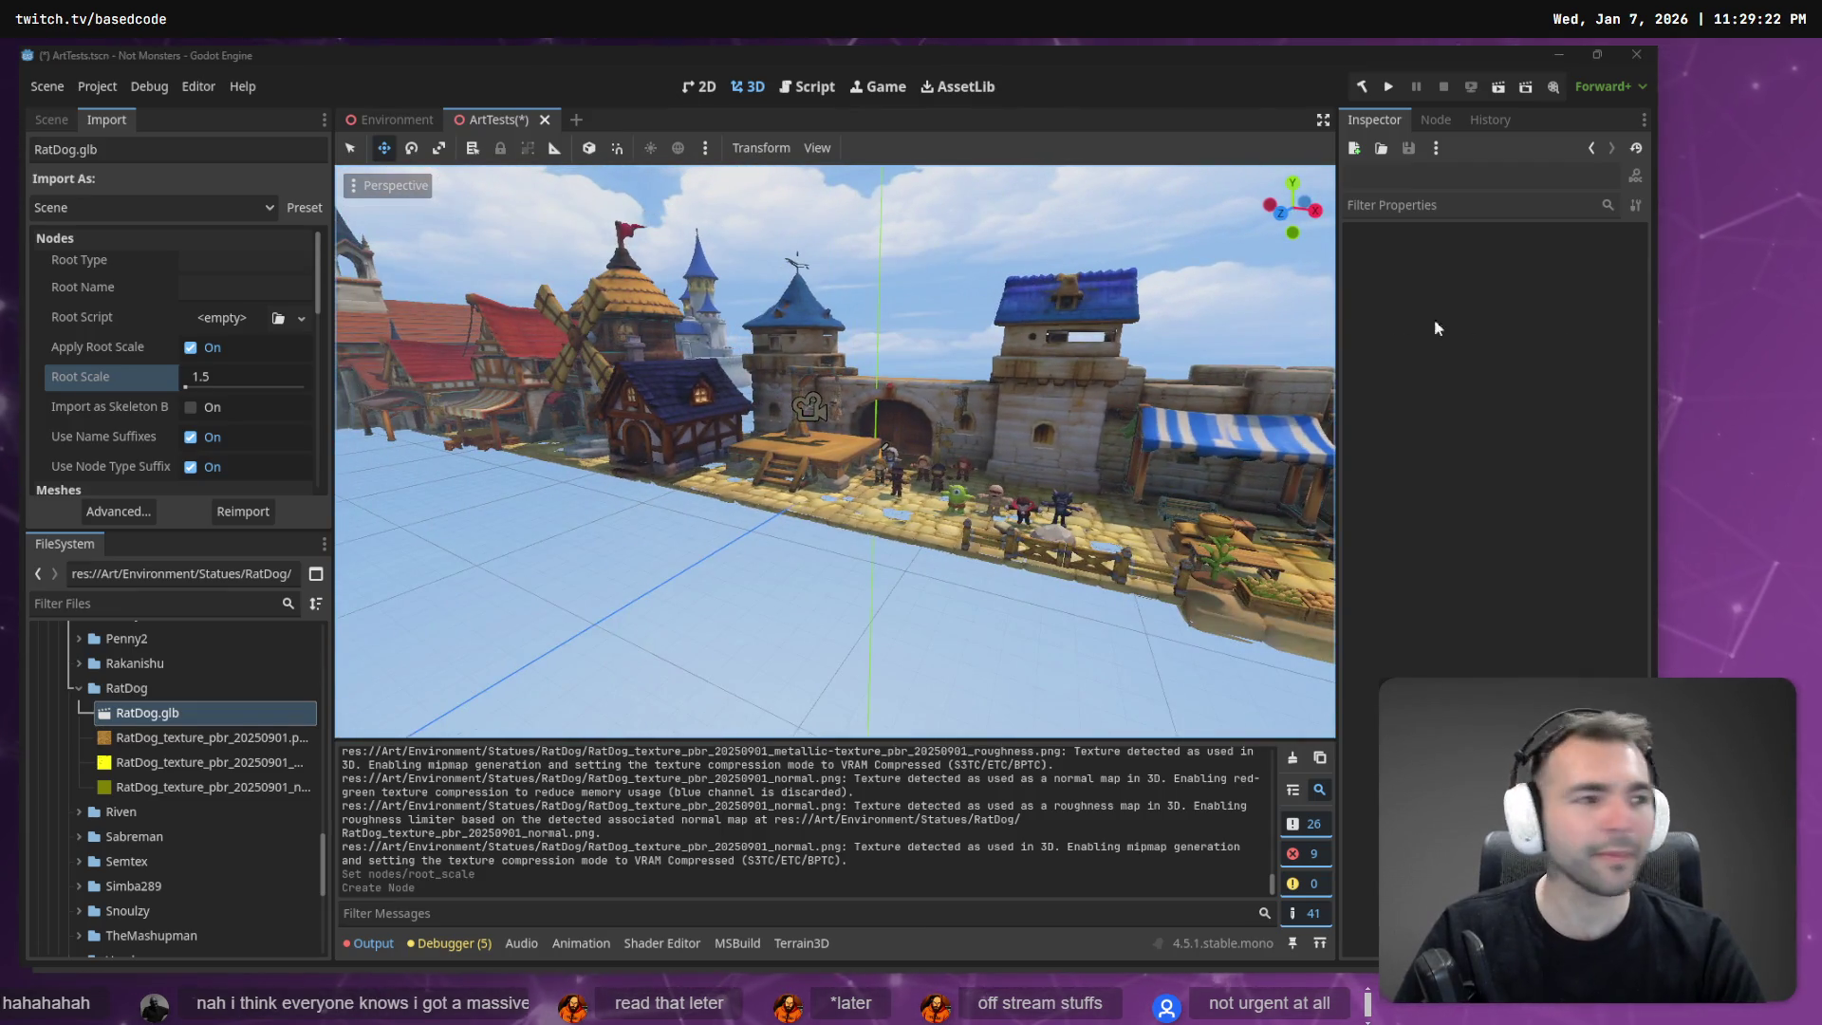
{"action": "key", "text": "alt+Tab"}
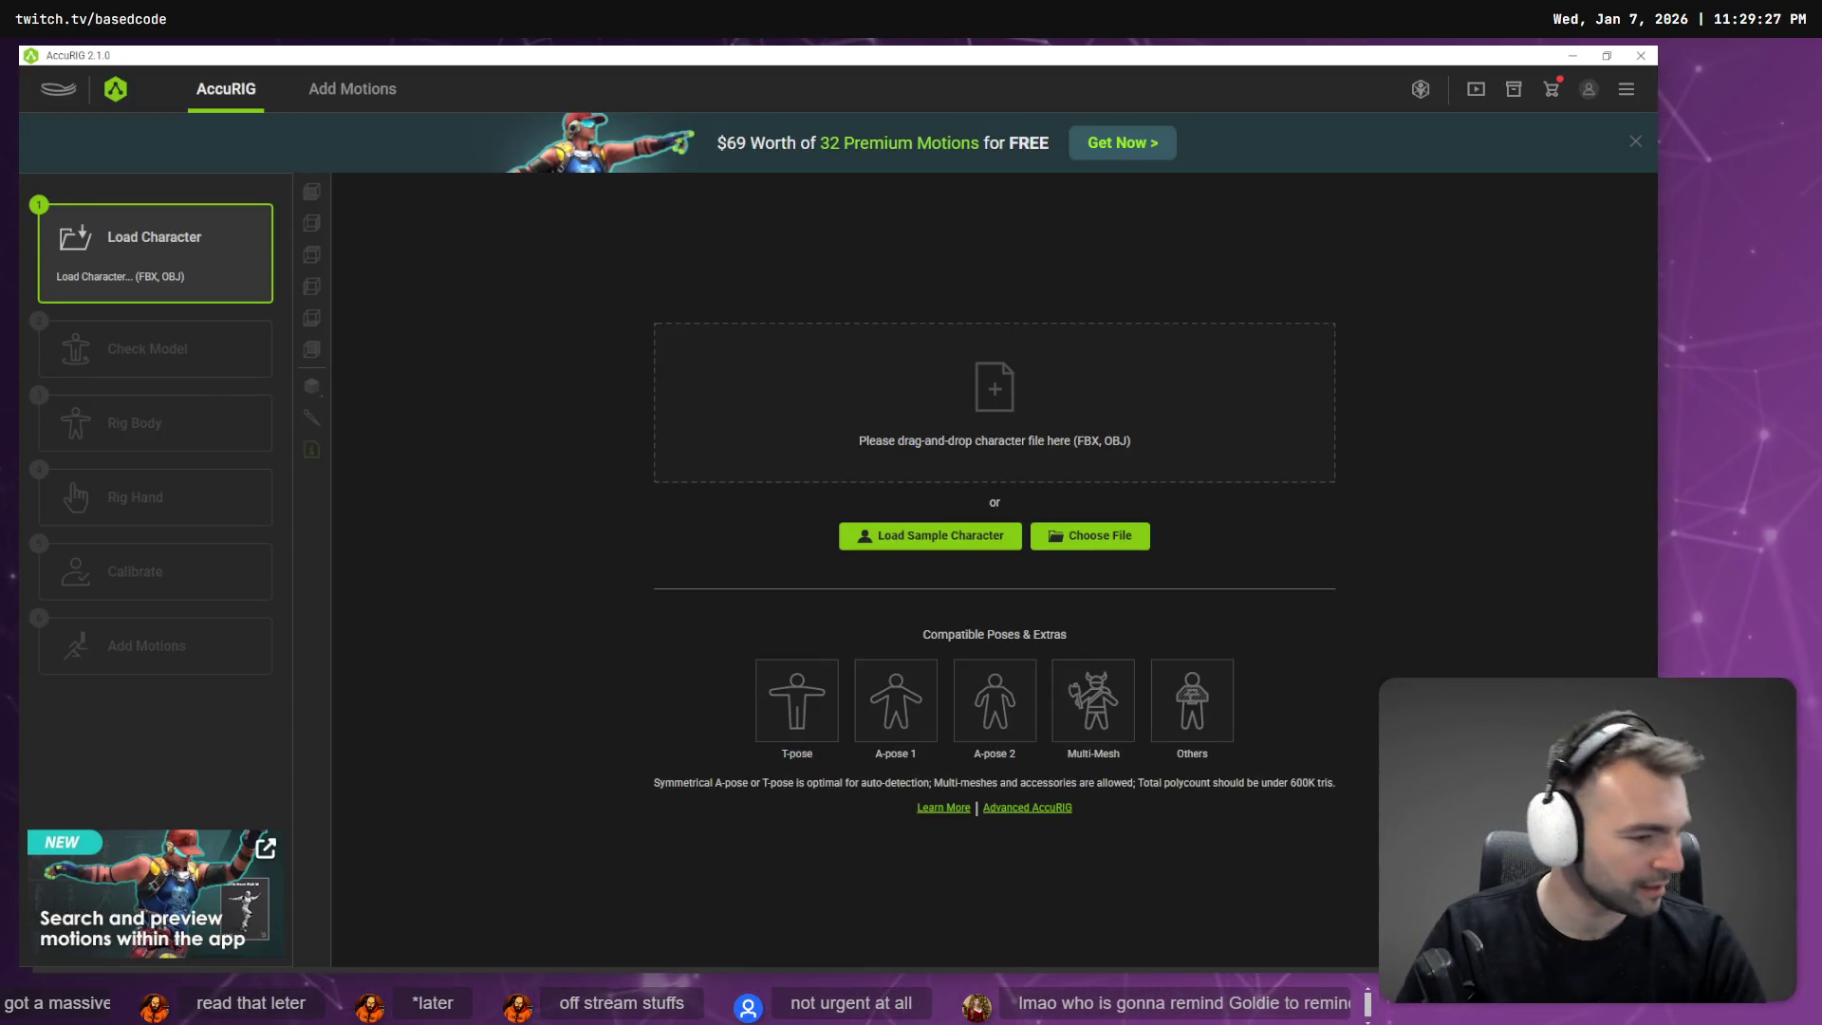
Minimize and restore AccuRIG so its Load Character page is showing.
{"action": "key", "text": "super+d"}
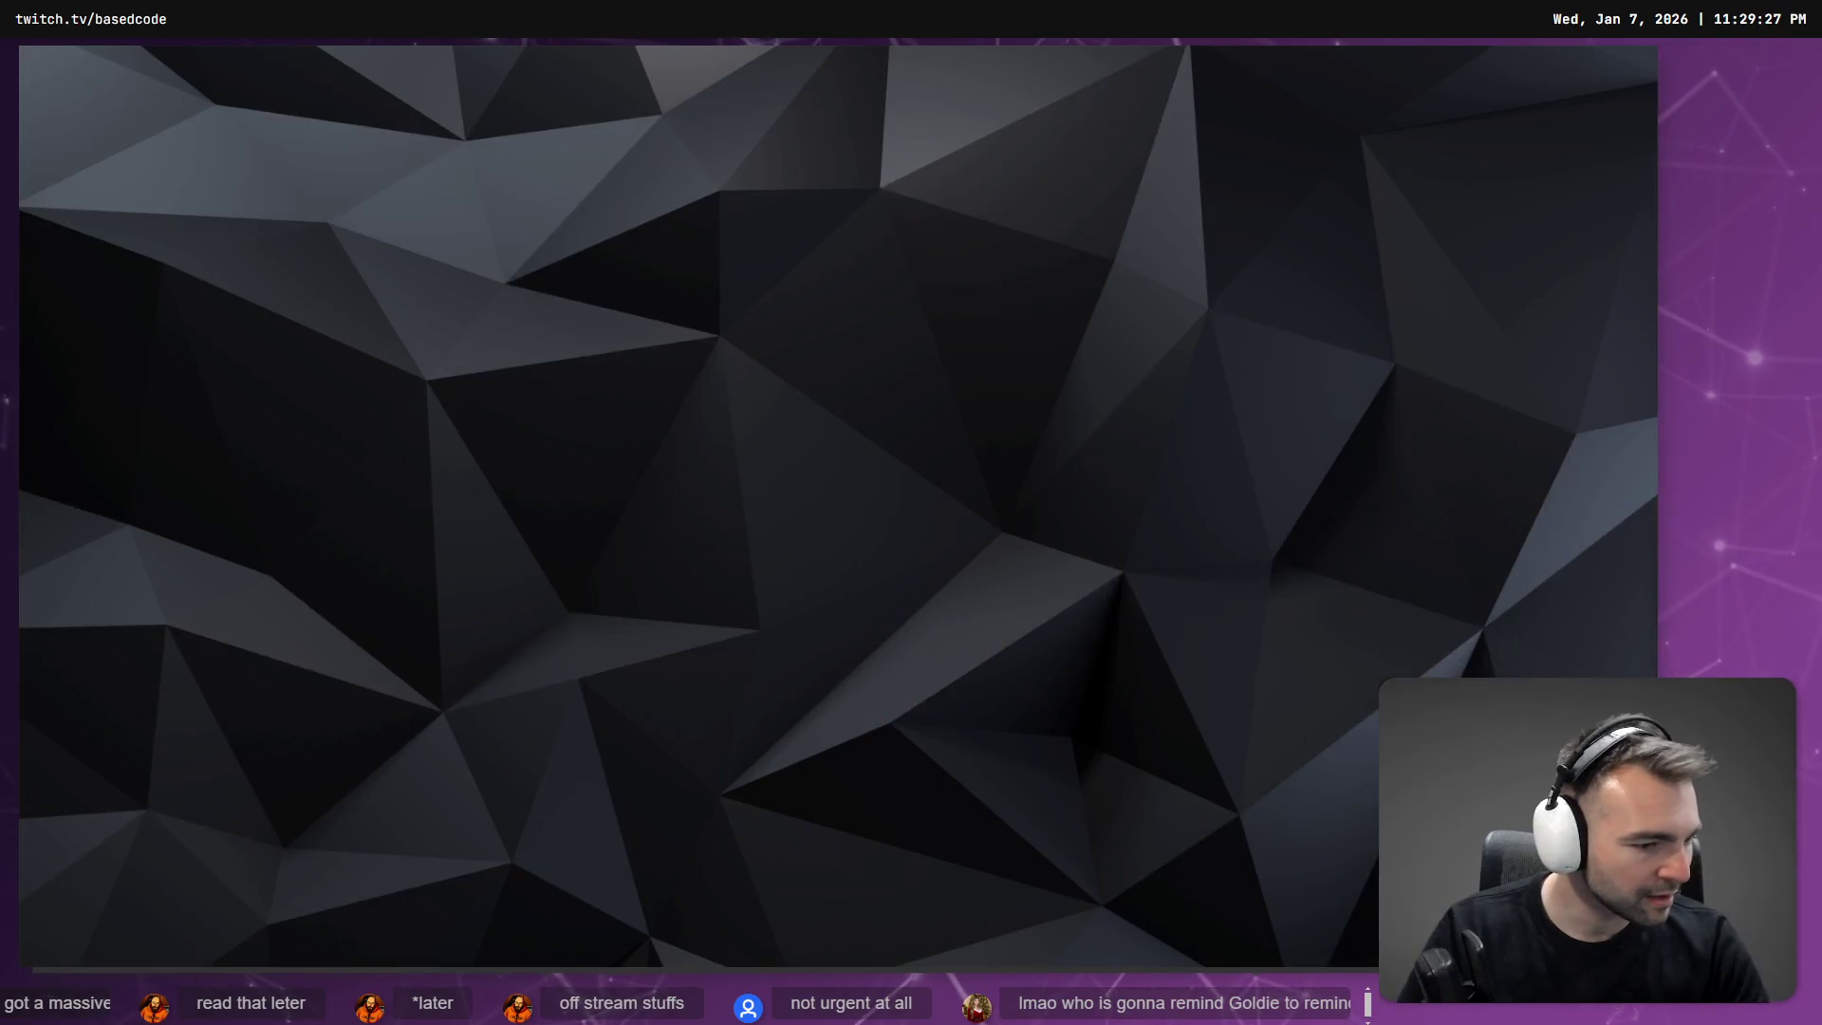
{"action": "key", "text": "super+d"}
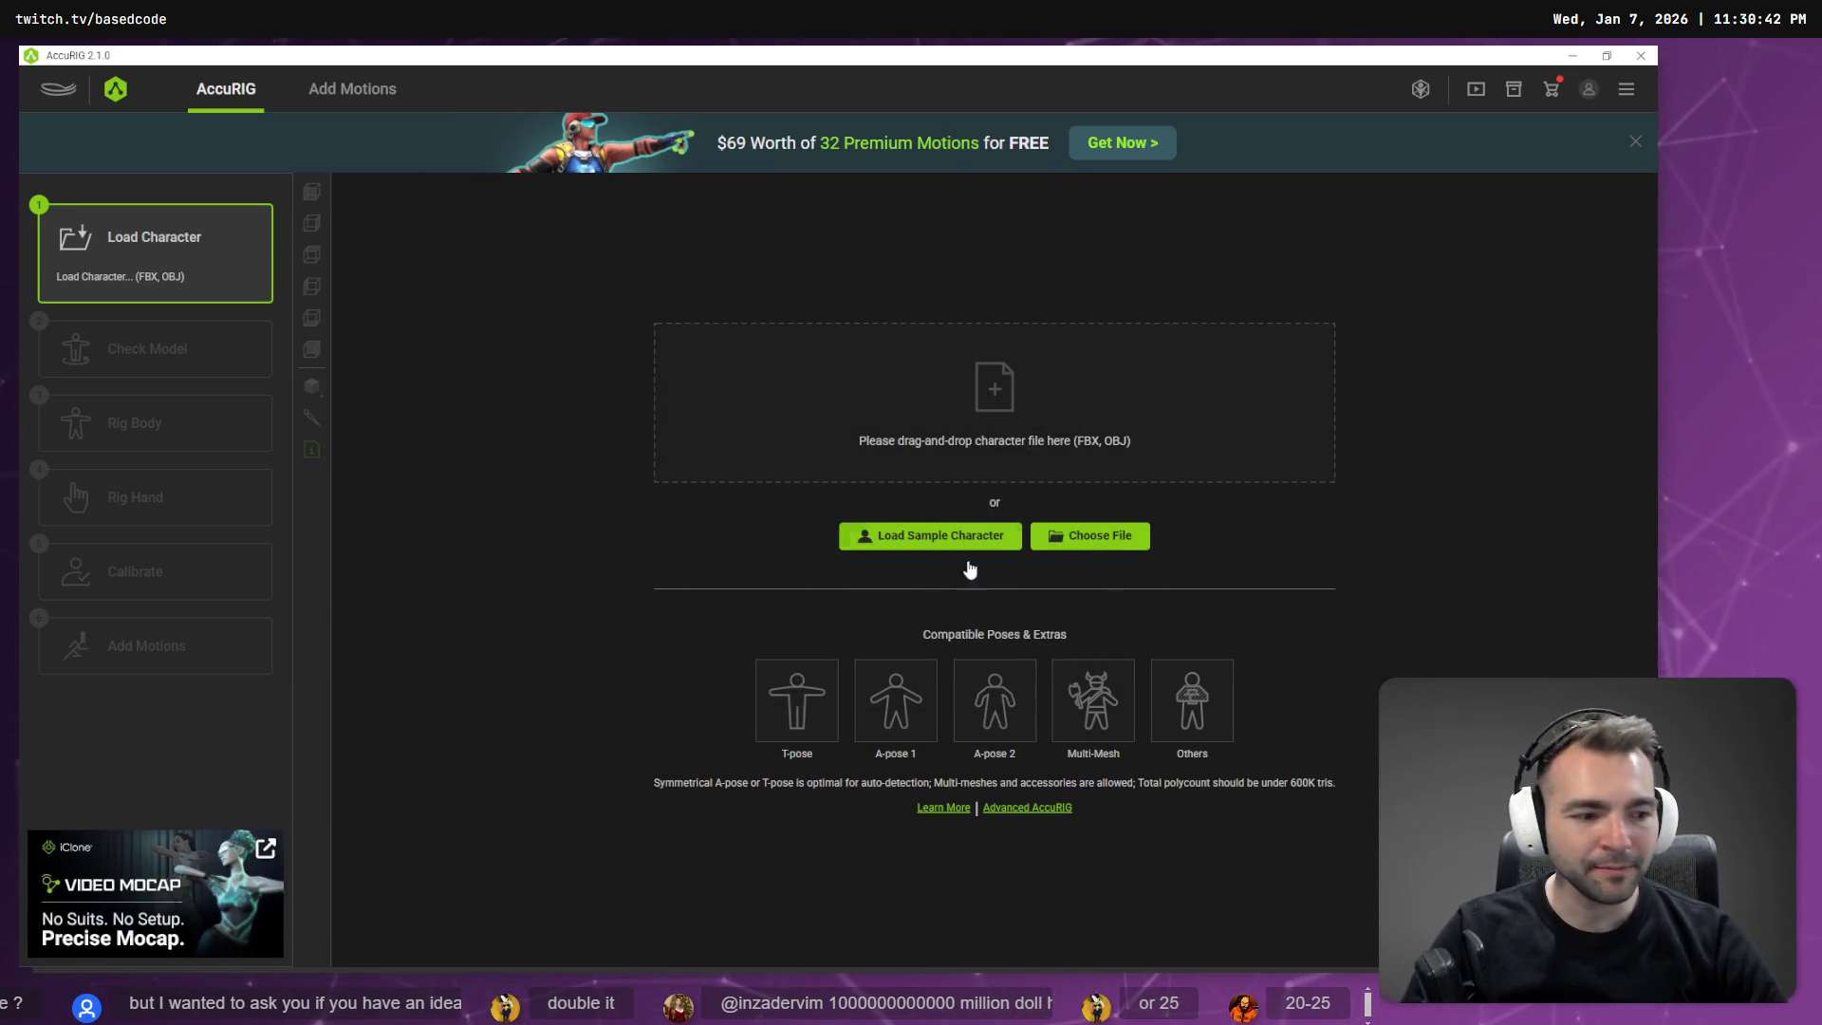
{"action": "key", "text": "alt+Tab"}
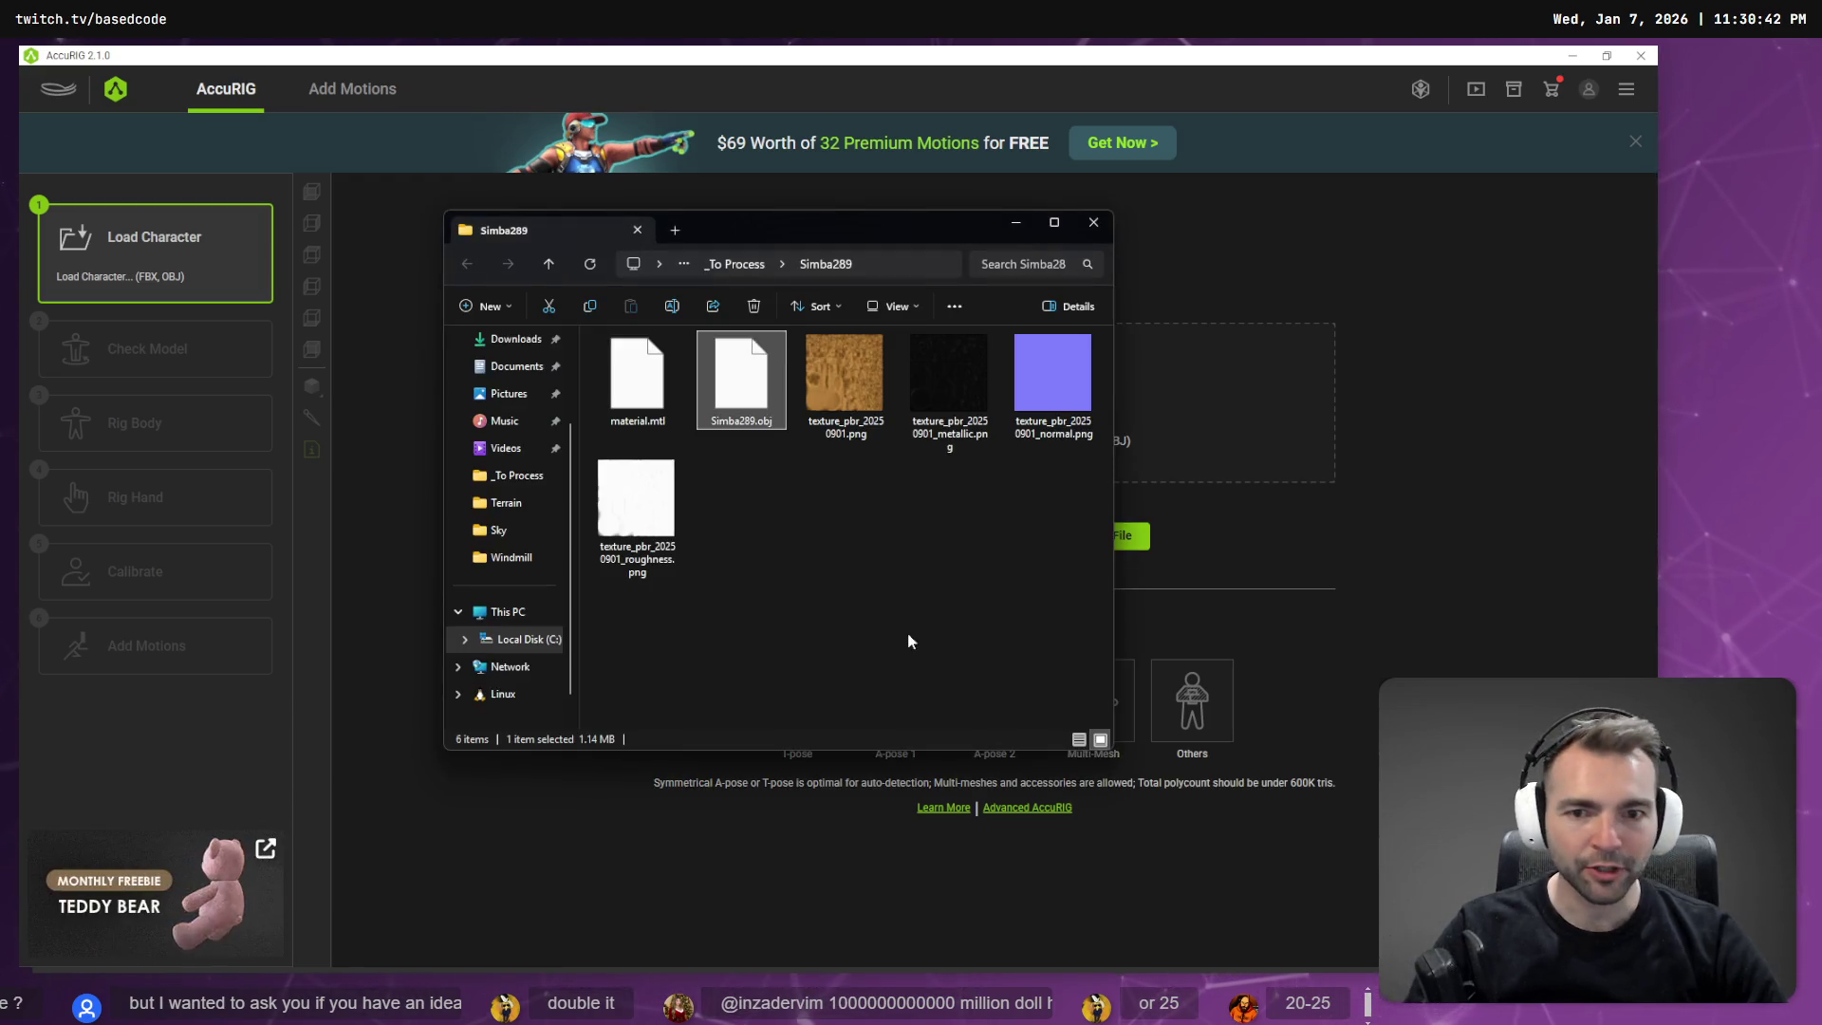
{"action": "left_click", "coordinate": [736, 264]}
{"action": "key", "text": "alt+F4"}
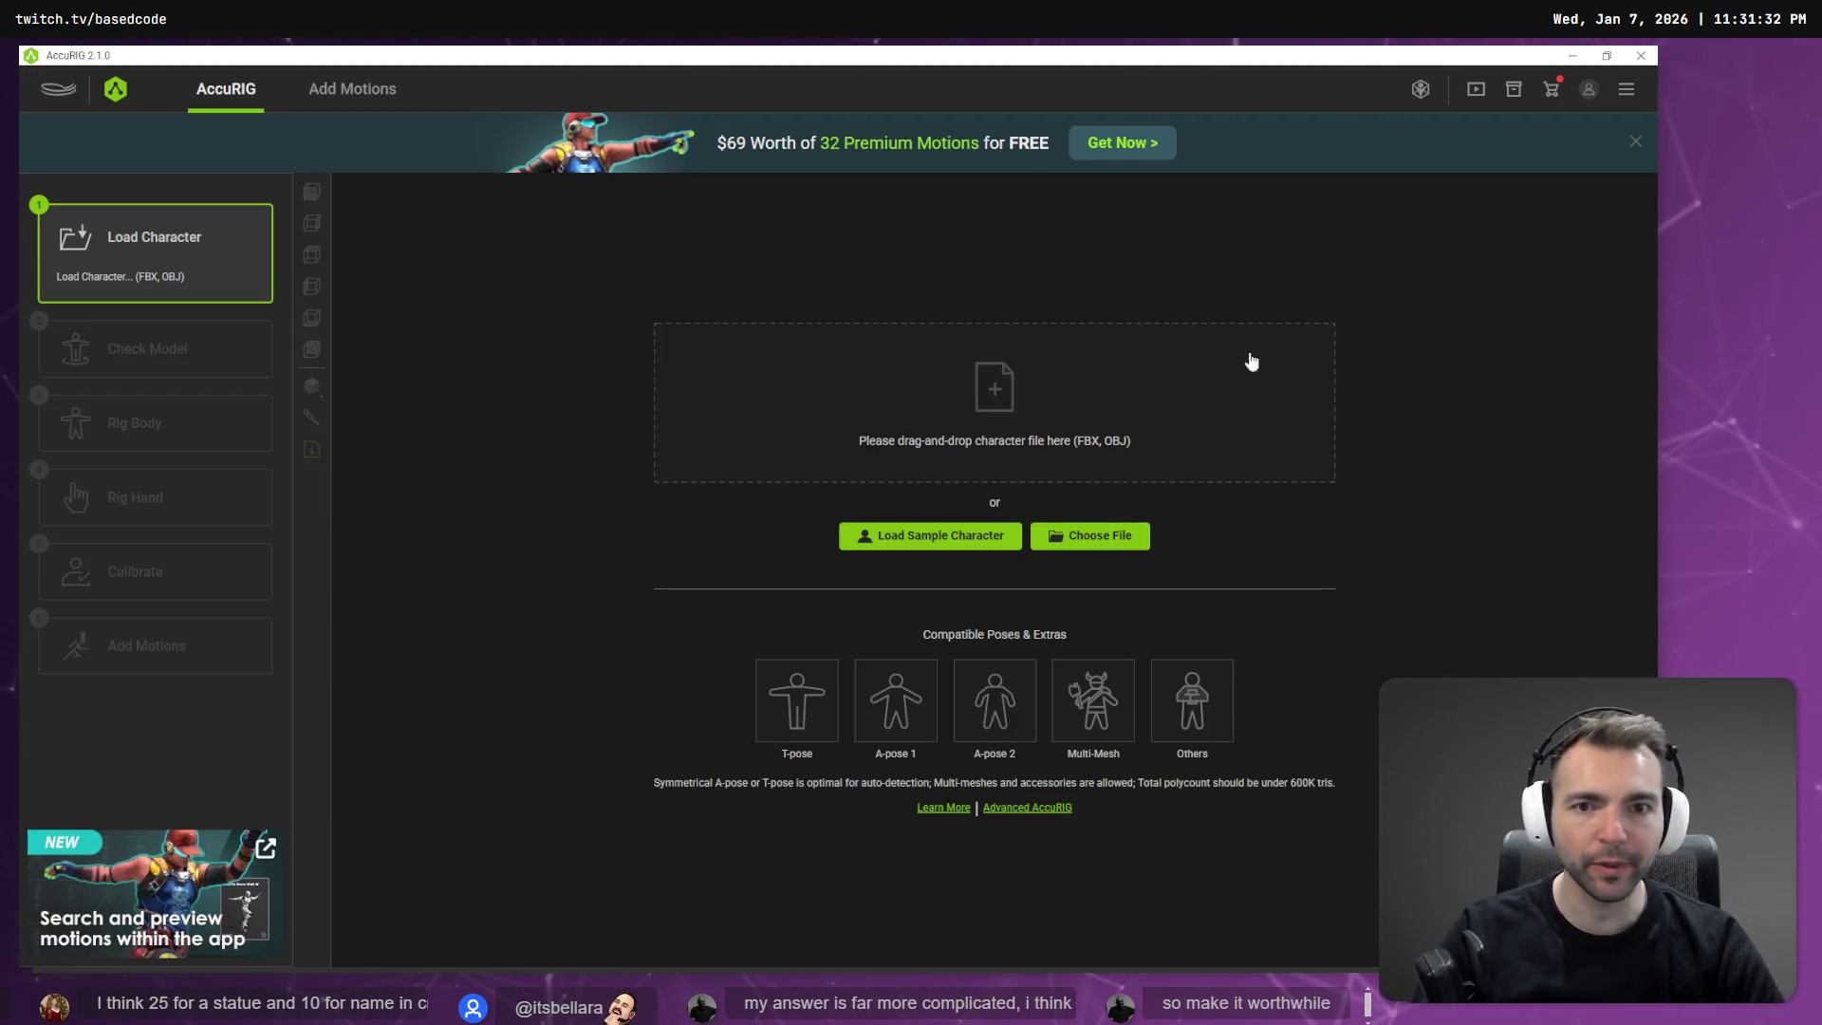
{"action": "key", "text": "Down"}
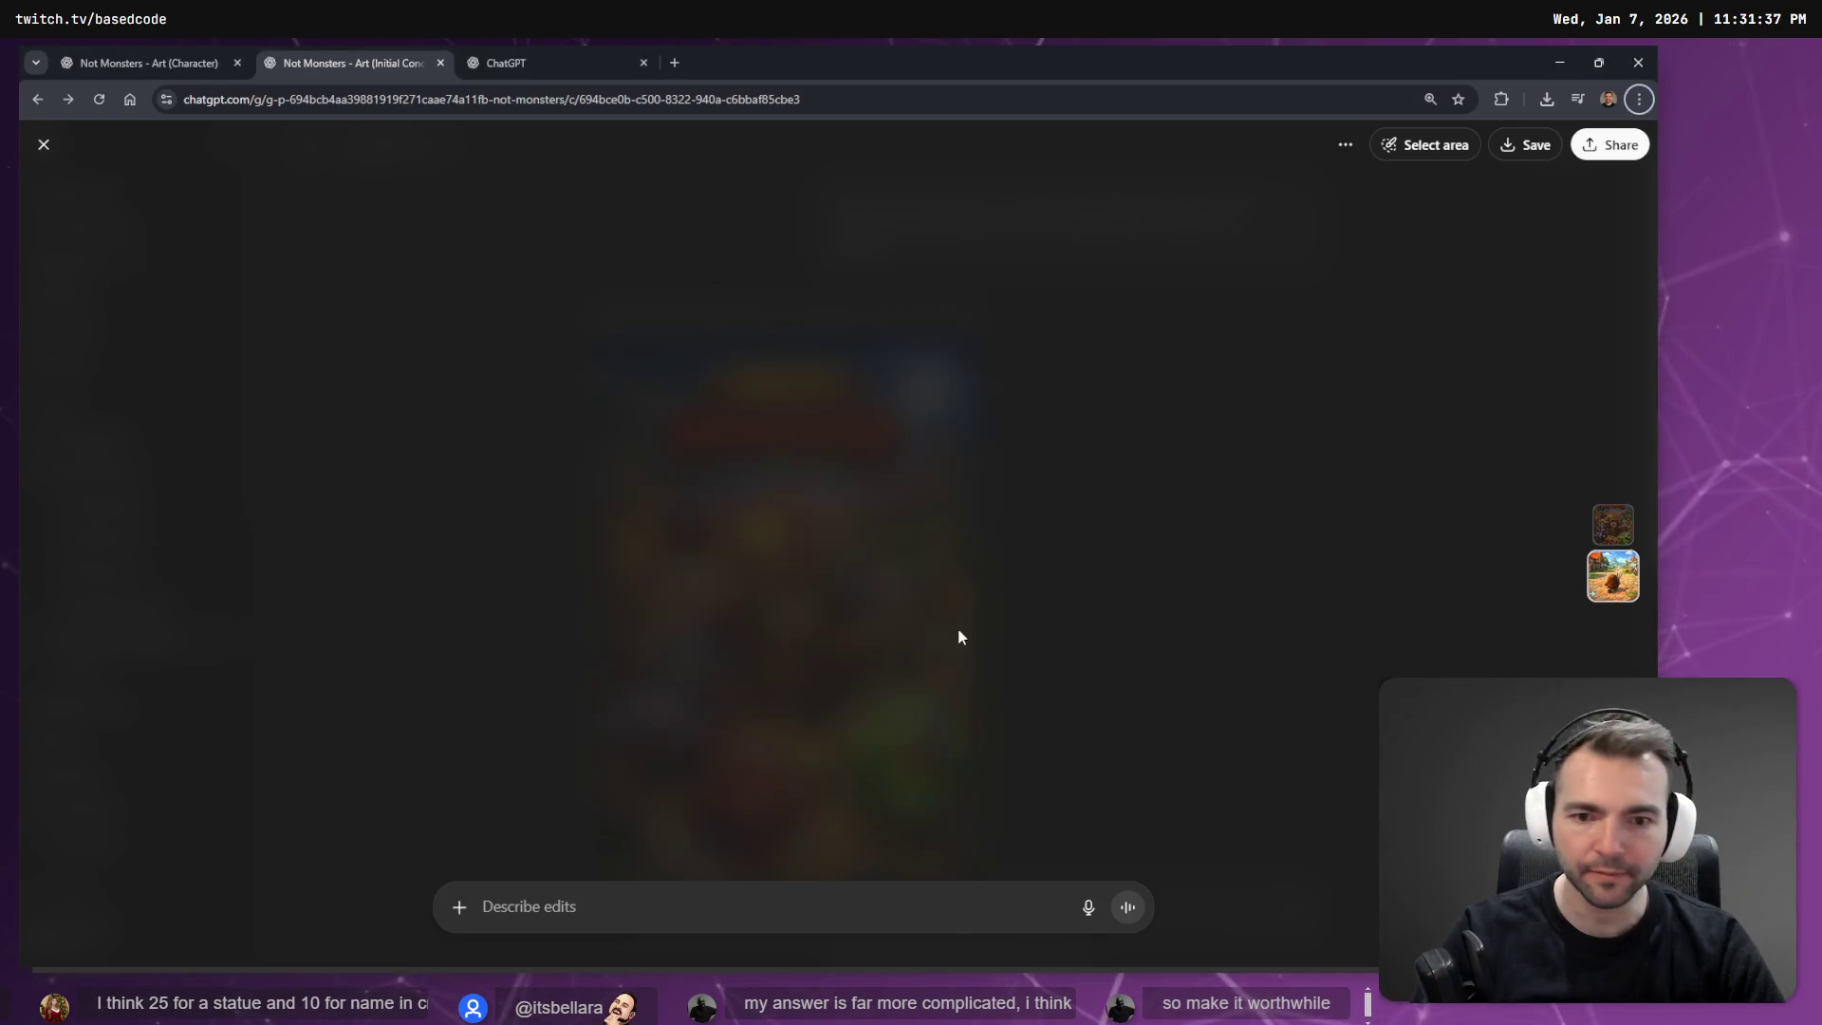
Find and open the Not Monsters - Art (Character) chat in ChatGPT.
{"action": "left_click", "coordinate": [549, 55]}
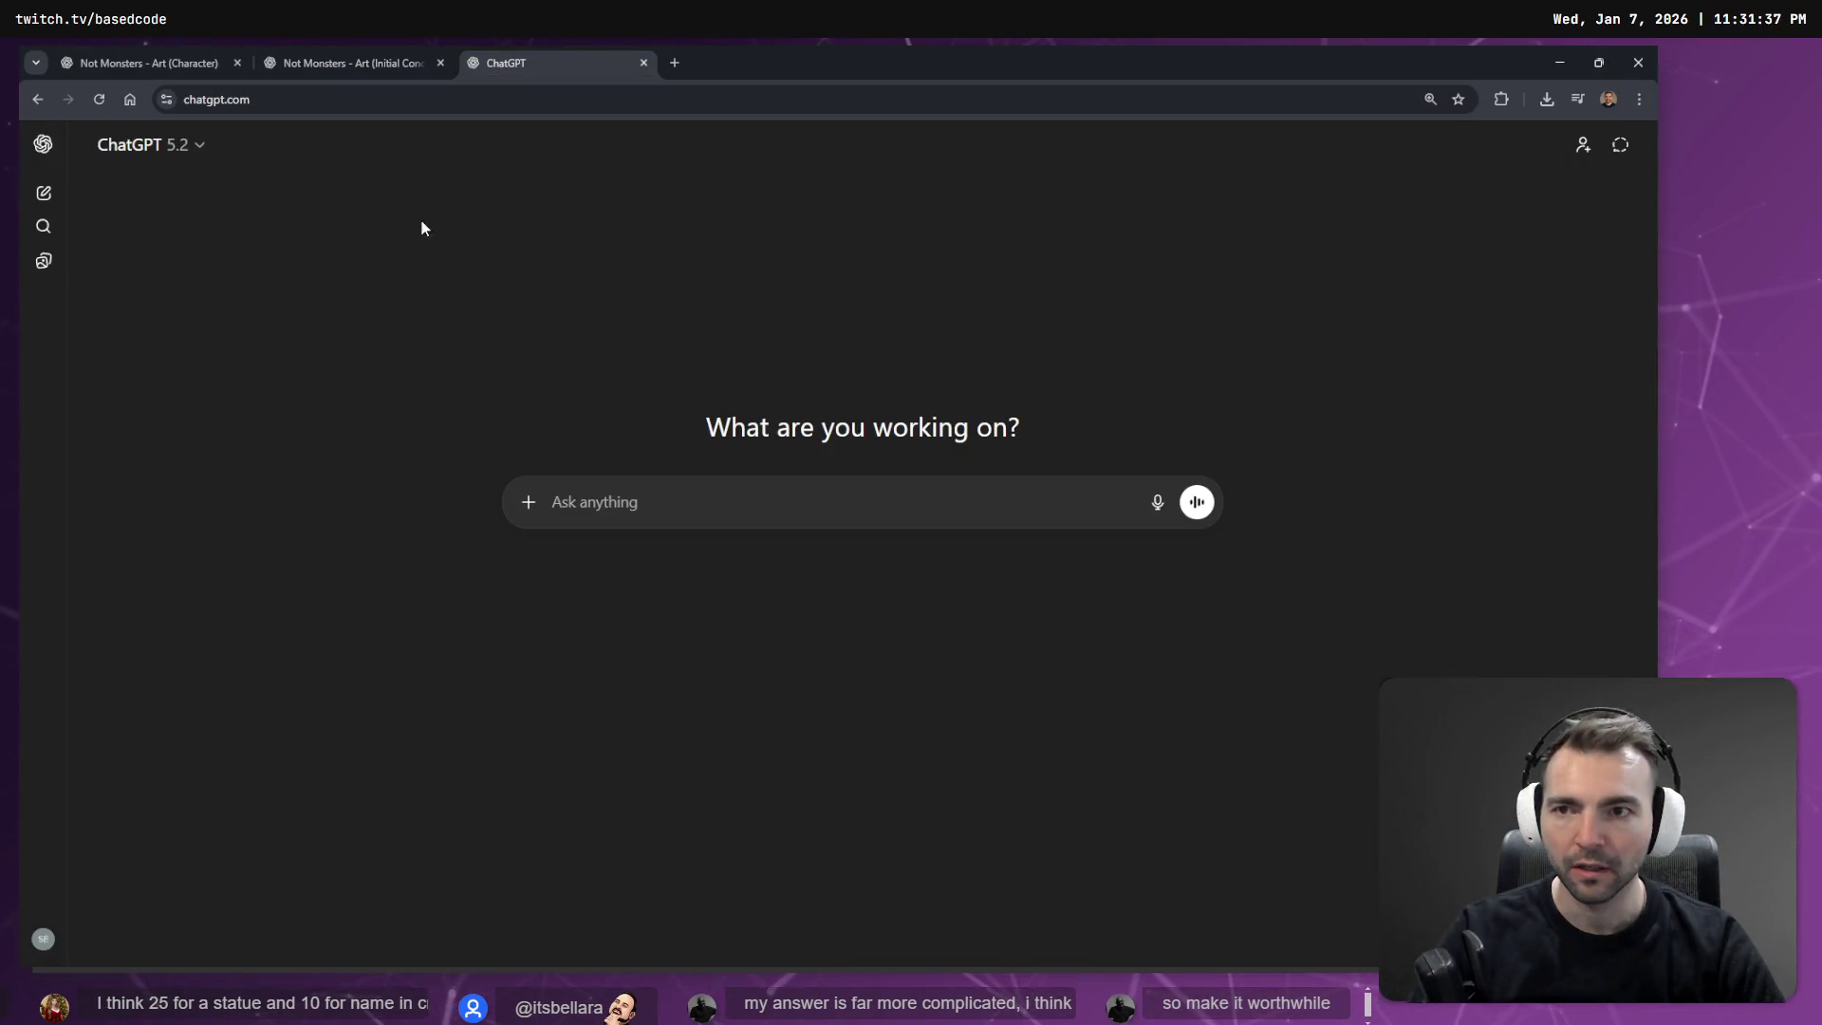
{"action": "left_click", "coordinate": [43, 144]}
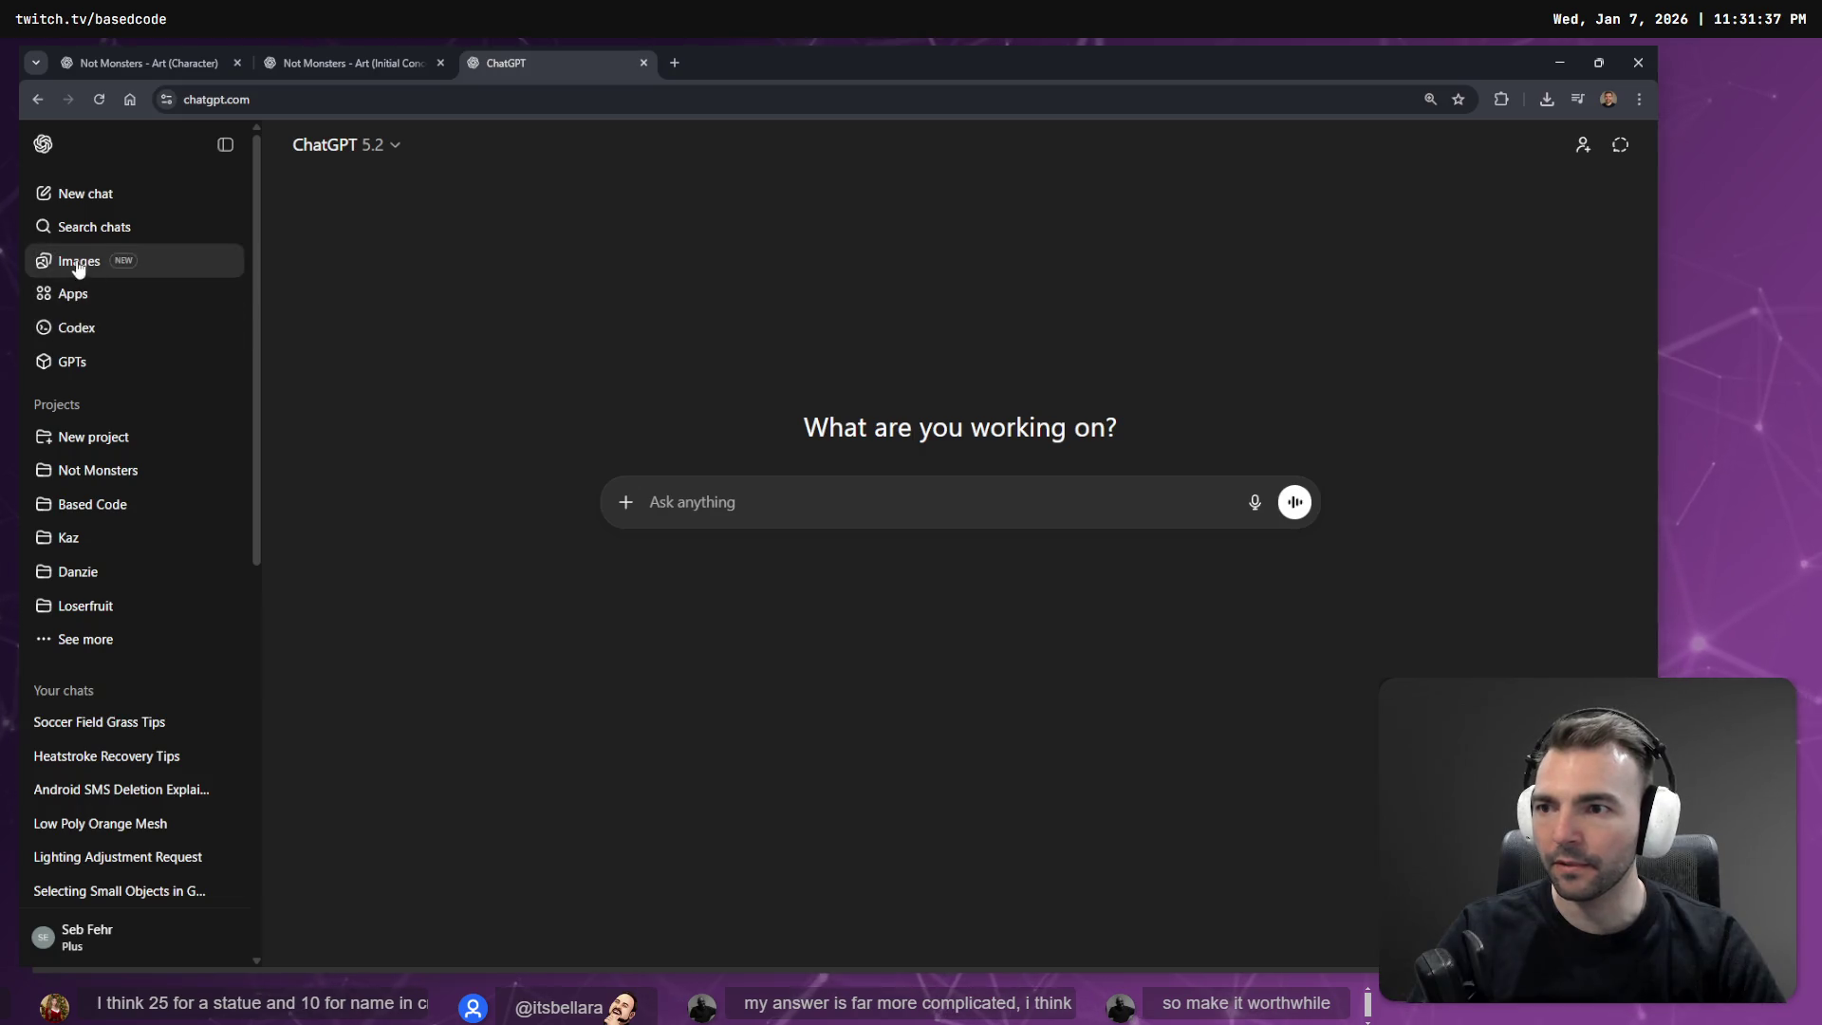
{"action": "left_click", "coordinate": [80, 260]}
{"action": "left_click", "coordinate": [336, 55]}
{"action": "left_click", "coordinate": [157, 59]}
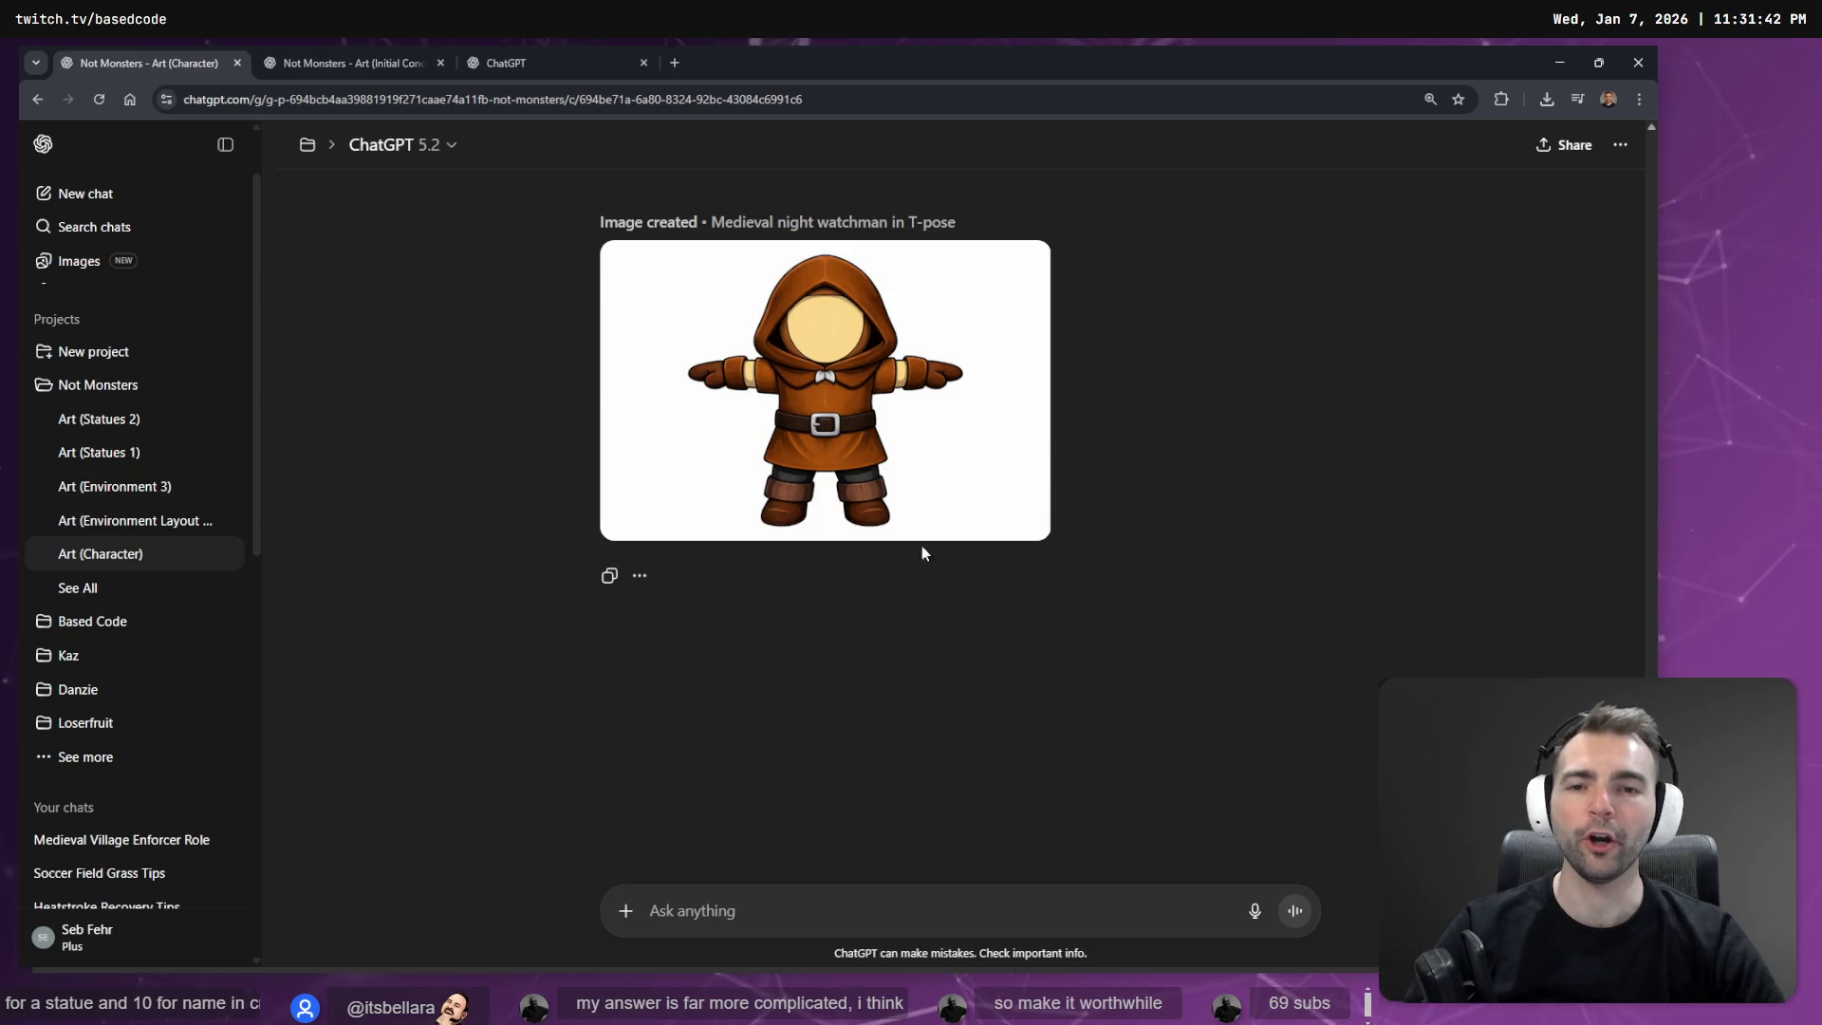
Copy the full-size night watchman T-pose image to the clipboard.
{"action": "left_click", "coordinate": [853, 459]}
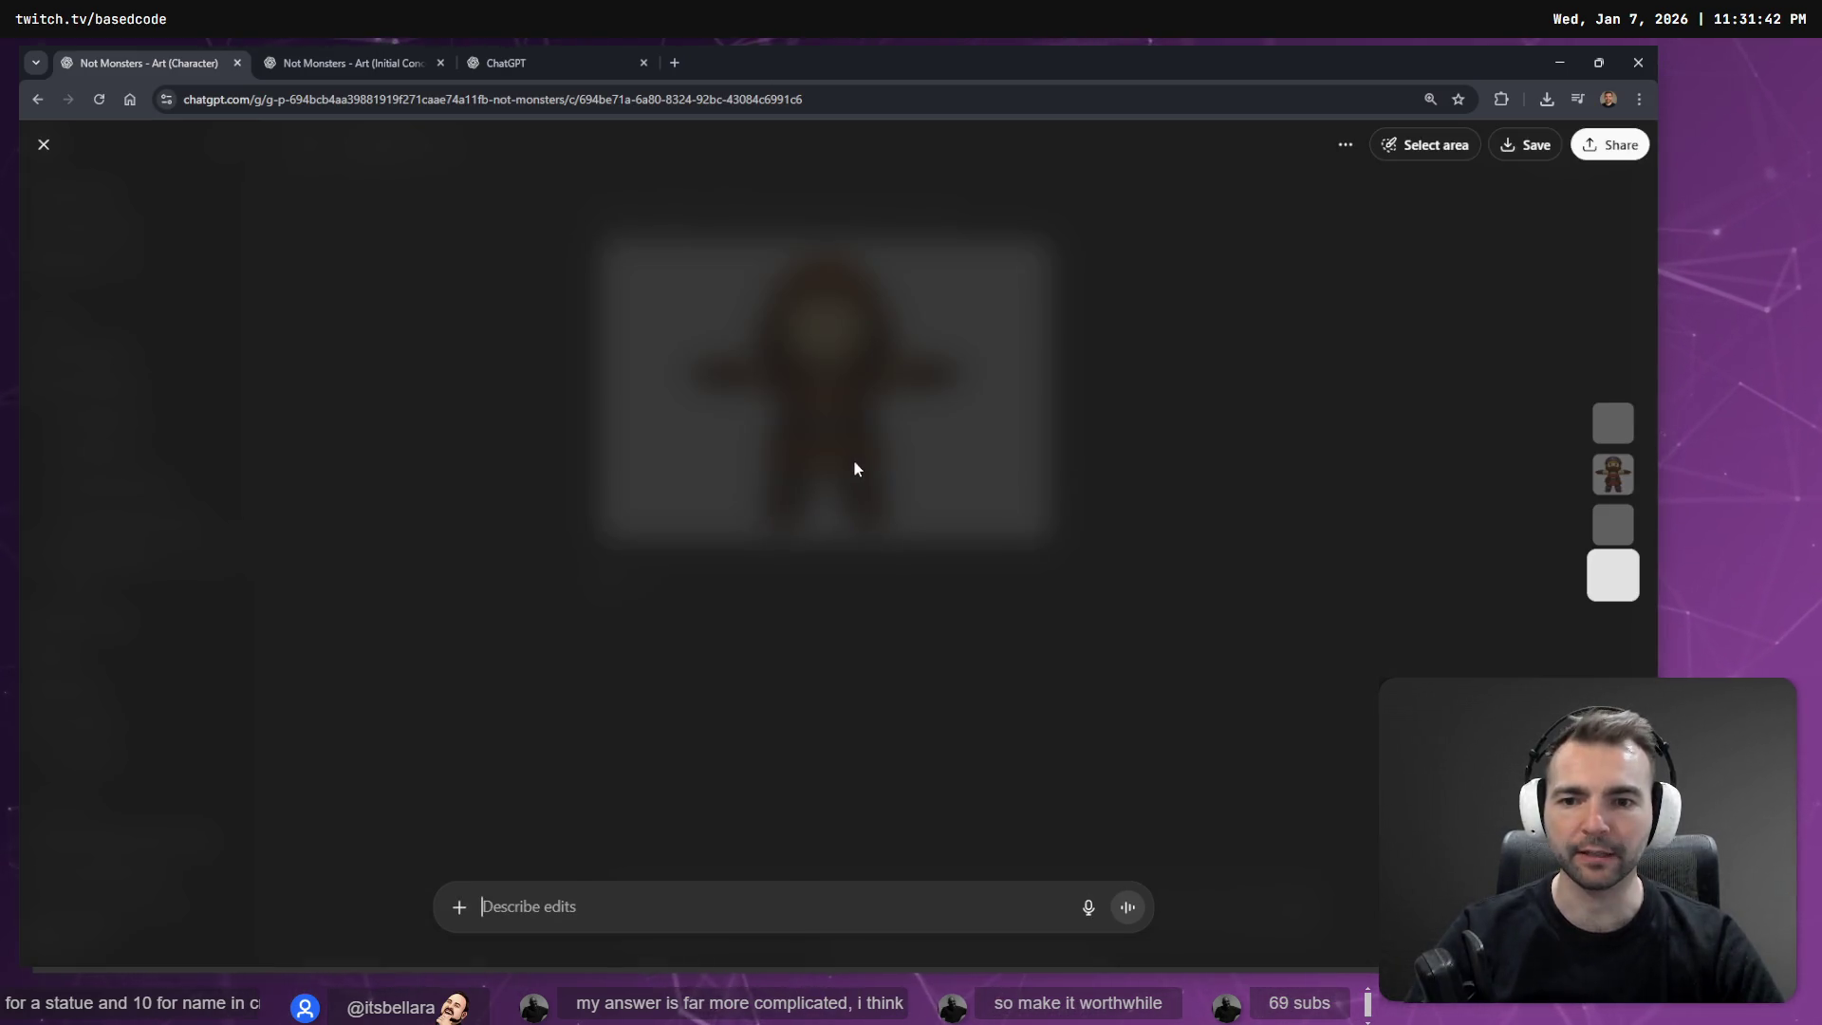
{"action": "right_click", "coordinate": [893, 459]}
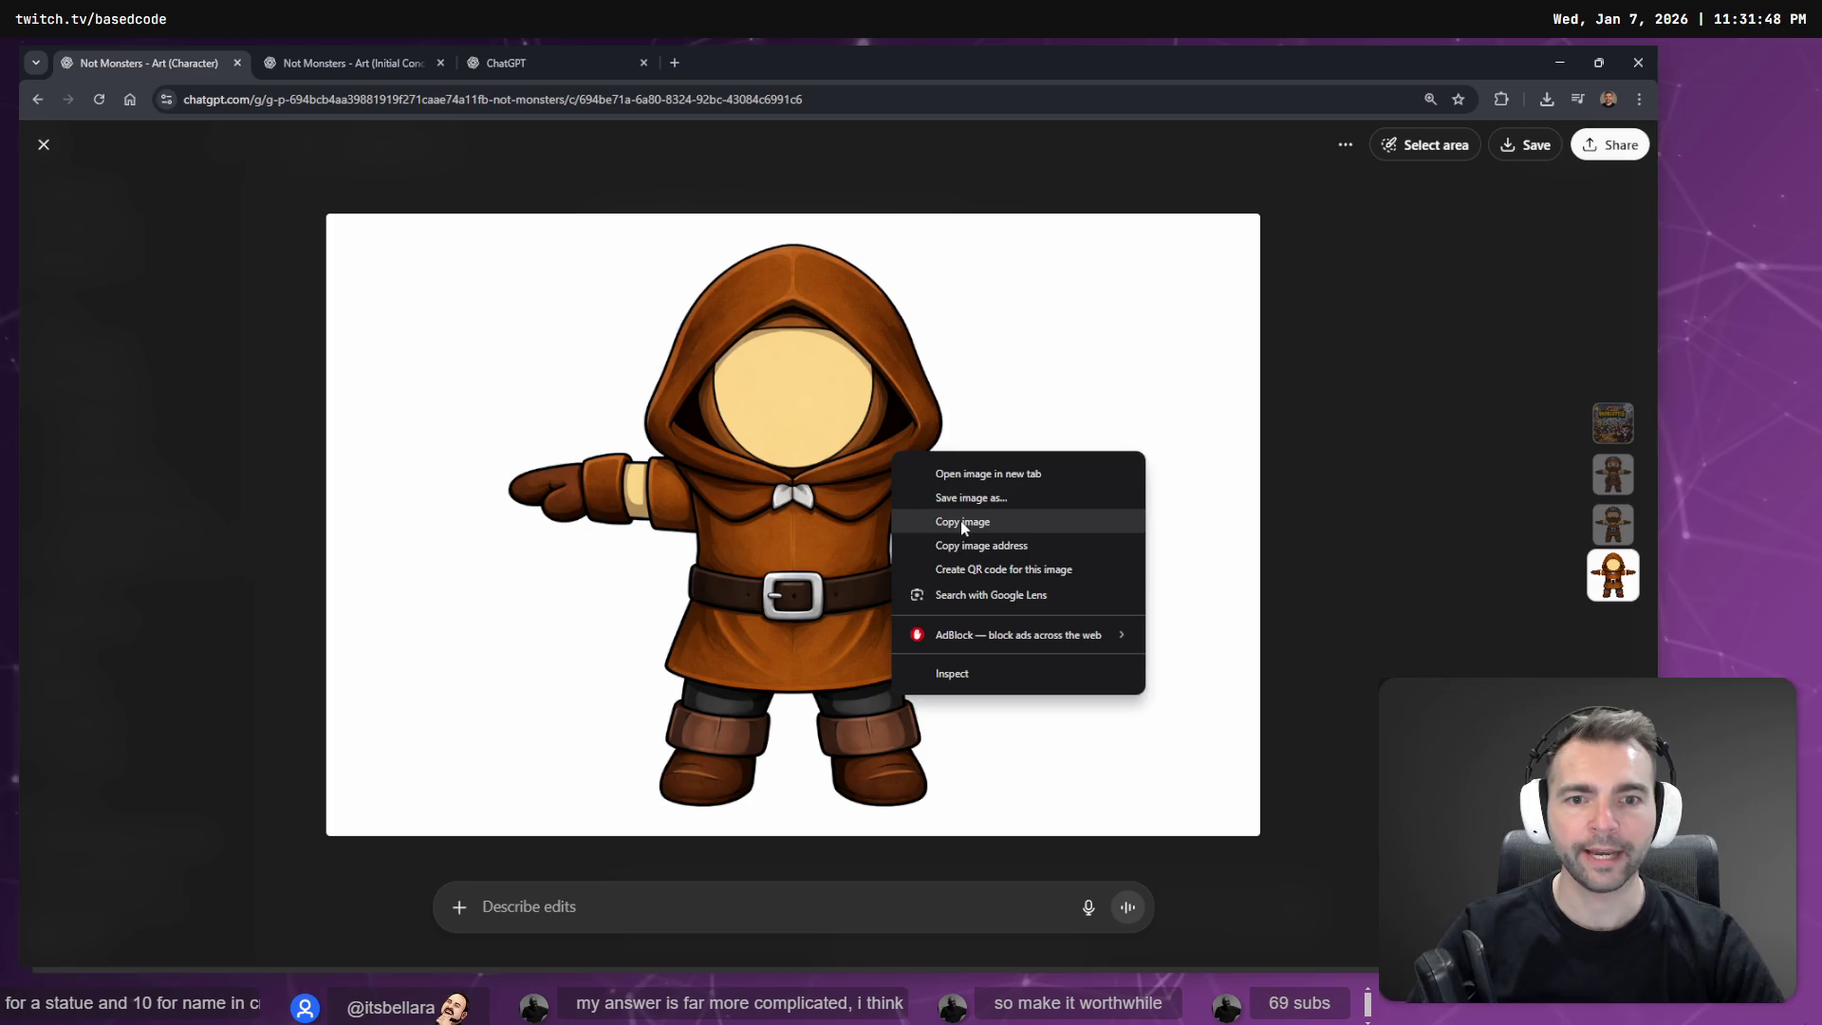
{"action": "left_click", "coordinate": [962, 521]}
{"action": "key", "text": "Escape"}
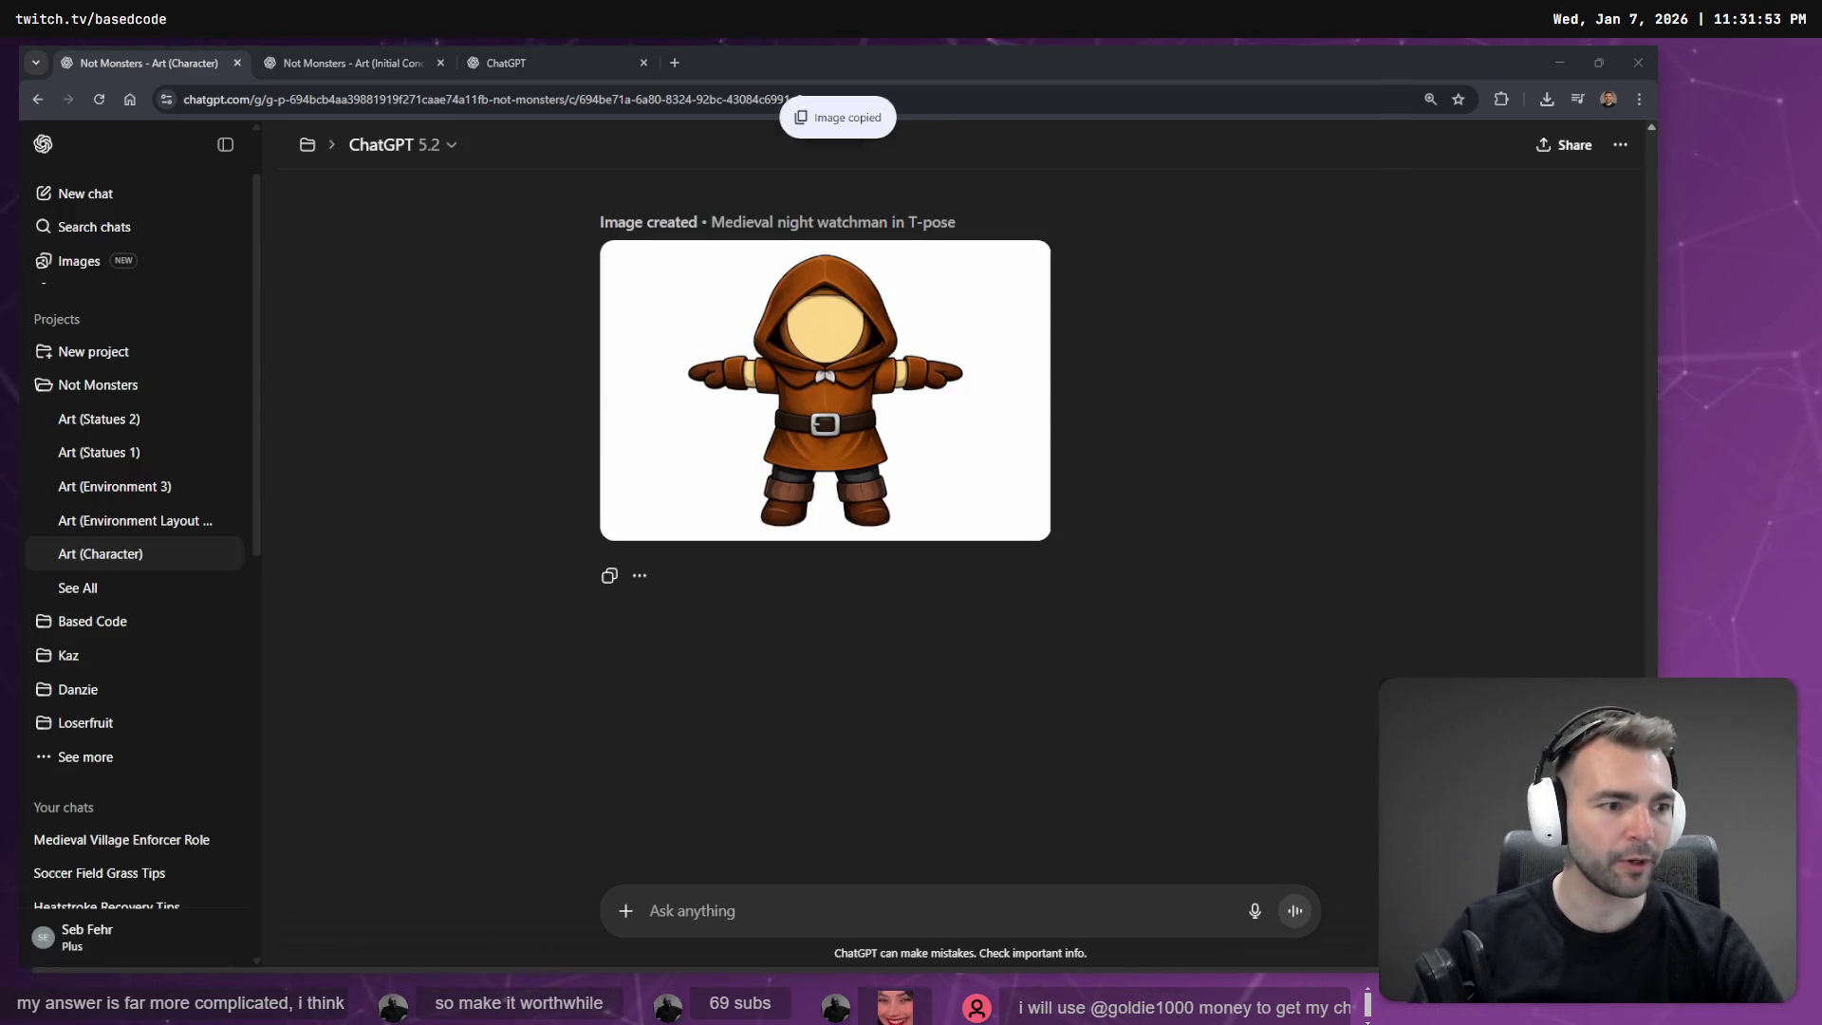
{"action": "key", "text": "alt+Tab"}
{"action": "scroll", "coordinate": [835, 475], "scroll_direction": "down", "scroll_amount": 10}
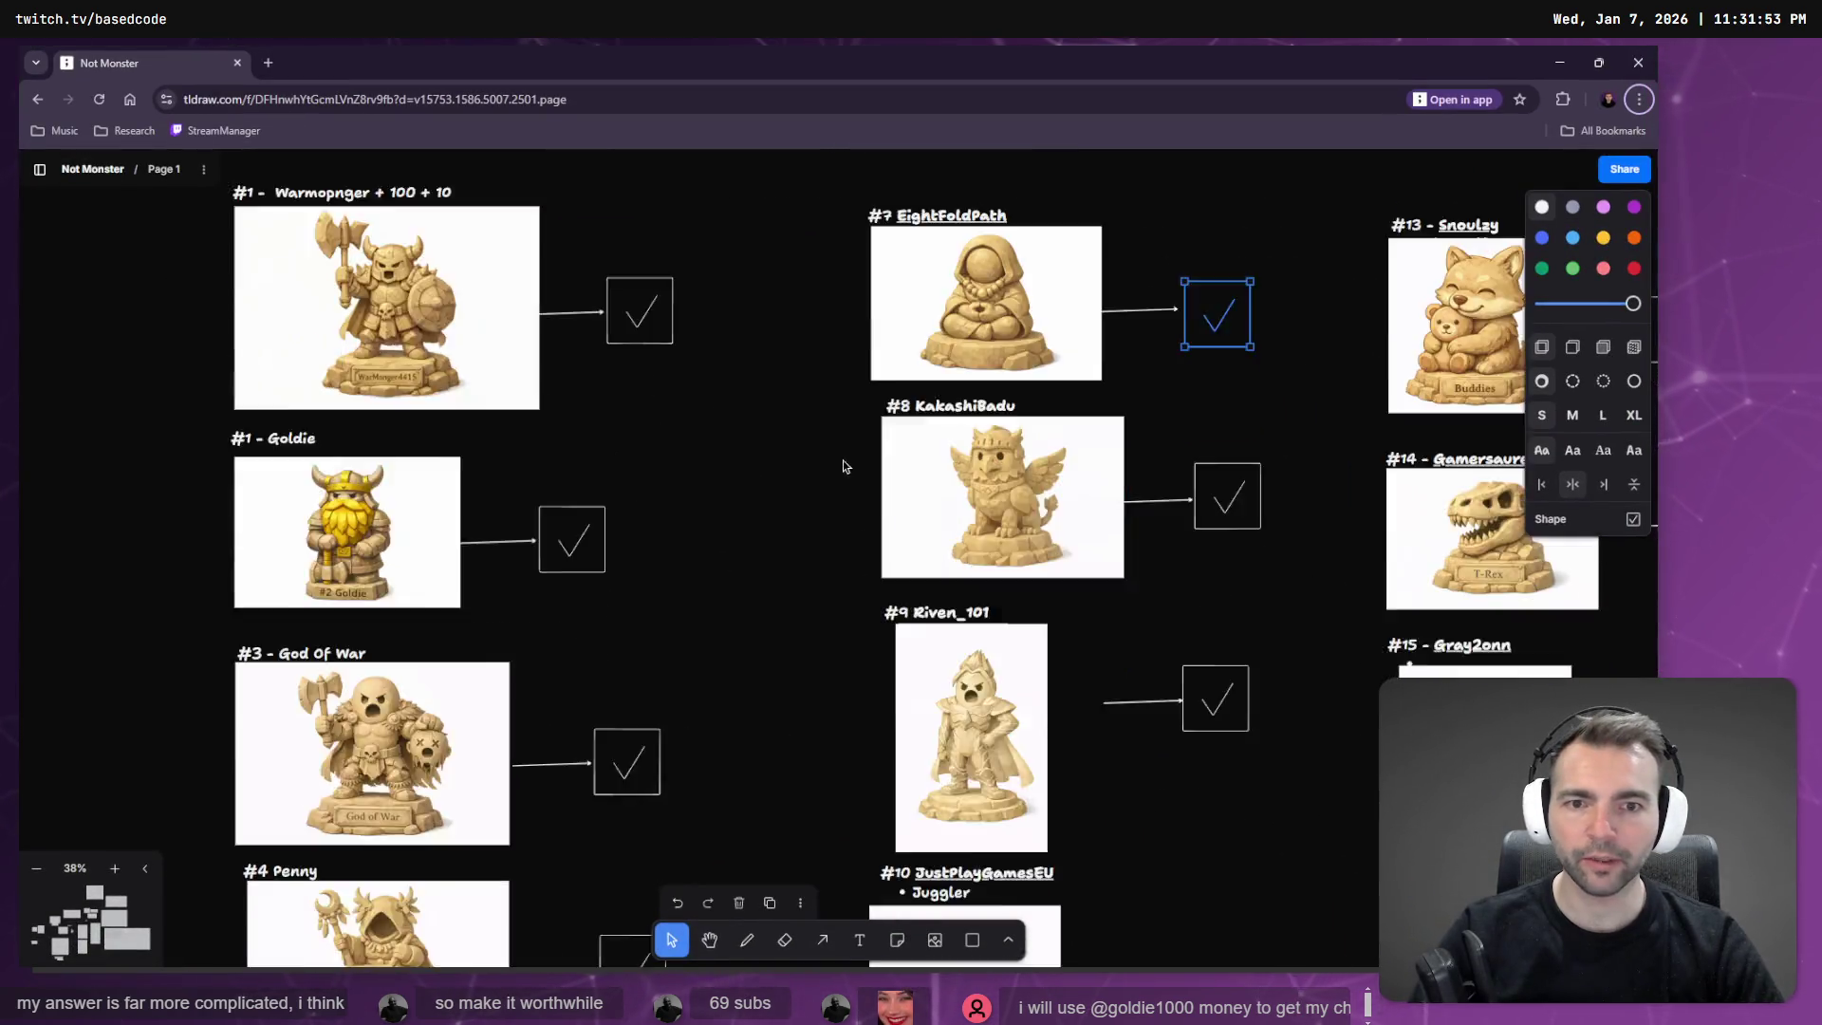
Paste the watchman image into the Villagers frame, shrunk and placed just above the Maiden row.
{"action": "scroll", "coordinate": [359, 537], "scroll_direction": "up", "scroll_amount": 15}
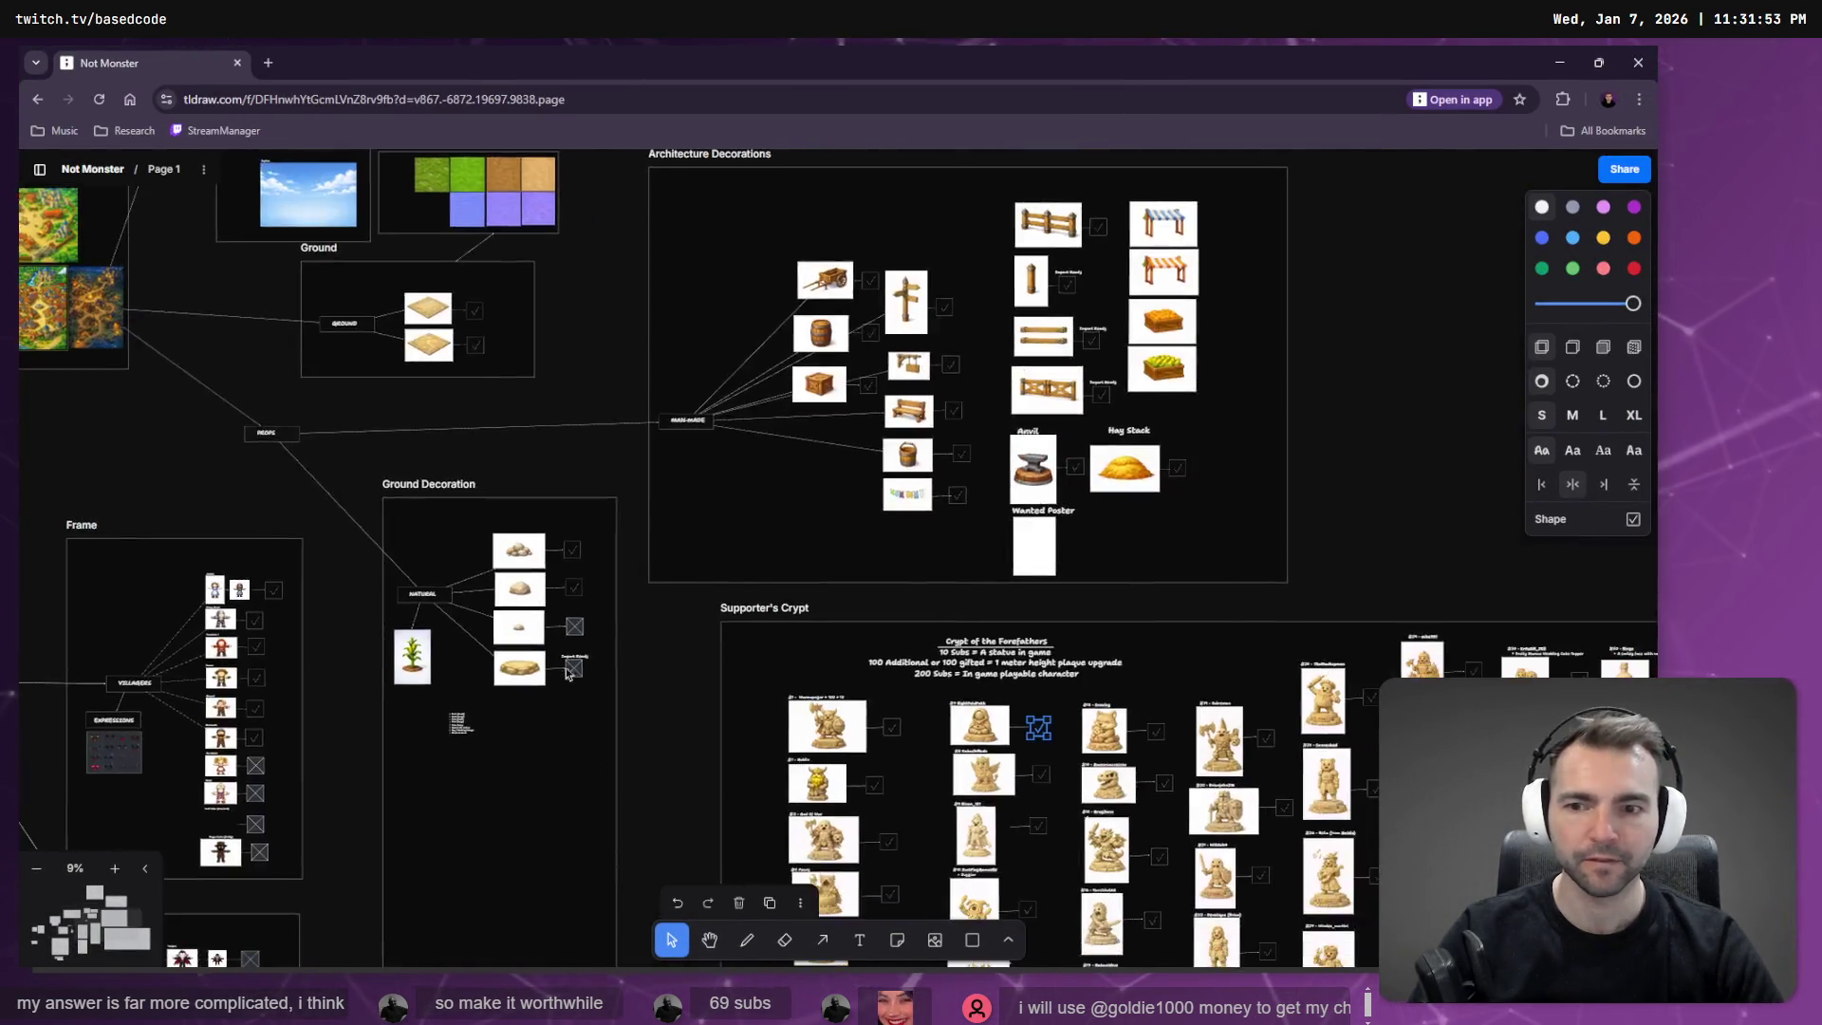
{"action": "scroll", "coordinate": [740, 366], "scroll_direction": "up", "scroll_amount": 10}
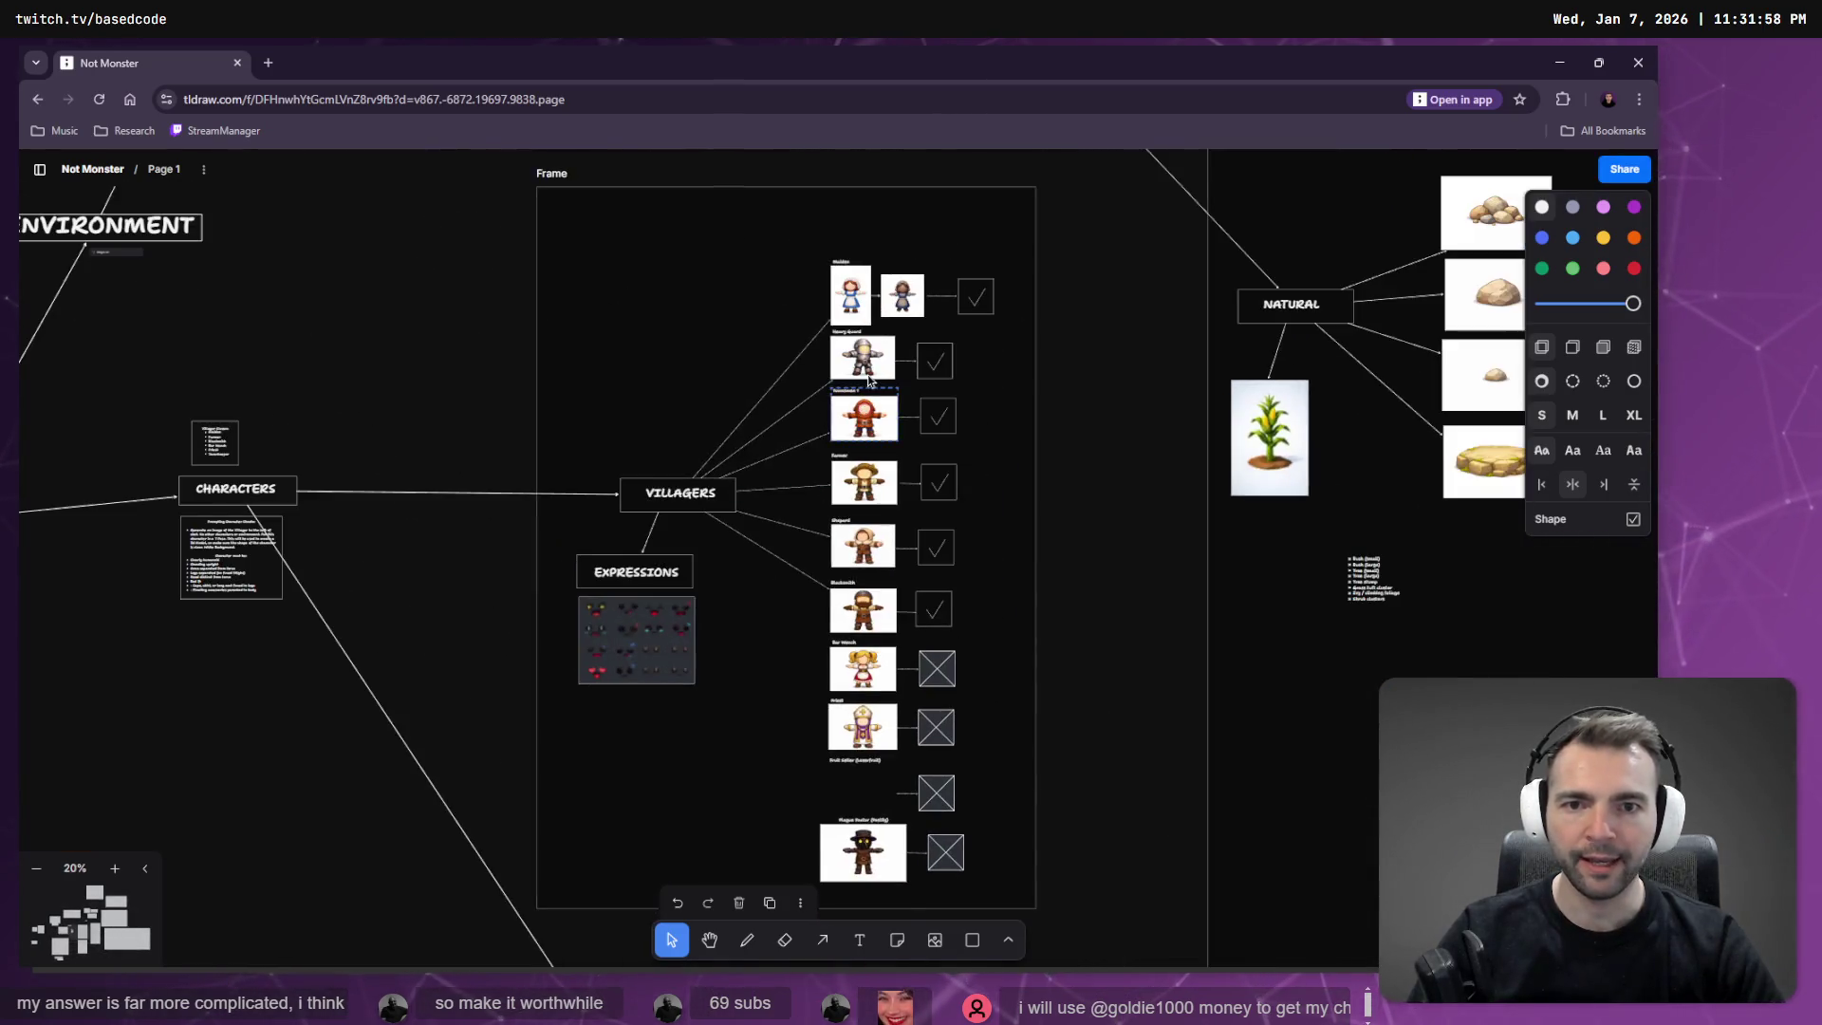
{"action": "scroll", "coordinate": [839, 415], "scroll_direction": "up", "scroll_amount": 5}
{"action": "key", "text": "ctrl+v"}
{"action": "scroll", "coordinate": [886, 465], "scroll_direction": "up", "scroll_amount": 3}
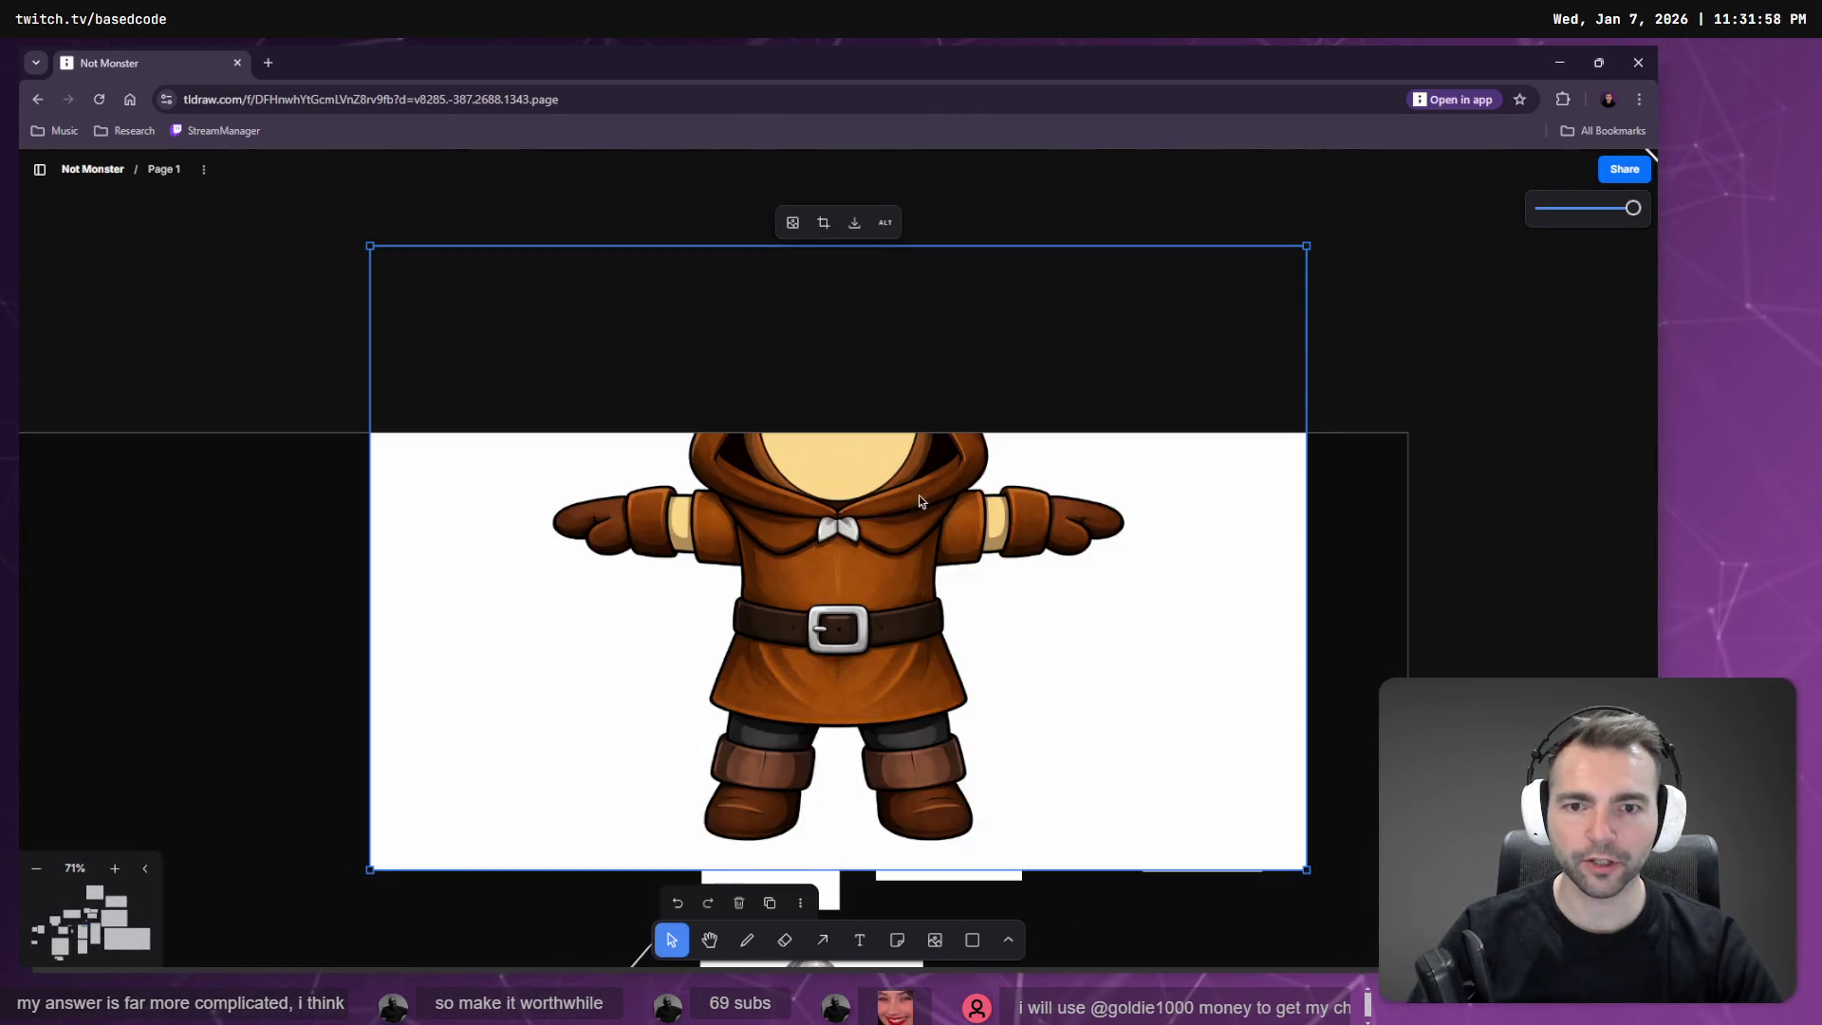
{"action": "mouse_move", "coordinate": [1307, 246]}
{"action": "left_mouse_down"}
{"action": "mouse_move", "coordinate": [880, 660]}
{"action": "mouse_move", "coordinate": [781, 598]}
{"action": "left_mouse_up"}
{"action": "mouse_move", "coordinate": [619, 723]}
{"action": "left_mouse_down"}
{"action": "mouse_move", "coordinate": [870, 558]}
{"action": "mouse_move", "coordinate": [844, 561]}
{"action": "mouse_move", "coordinate": [844, 597]}
{"action": "left_mouse_up"}
{"action": "left_click_drag", "start_coordinate": [991, 726], "coordinate": [855, 622]}
{"action": "left_click_drag", "start_coordinate": [735, 578], "coordinate": [776, 623]}
Duplicate the Maiden label above the image and retype it as 'Night Watchmen'.
{"action": "left_click_drag", "start_coordinate": [748, 691], "coordinate": [739, 510]}
{"action": "double_click", "coordinate": [739, 510]}
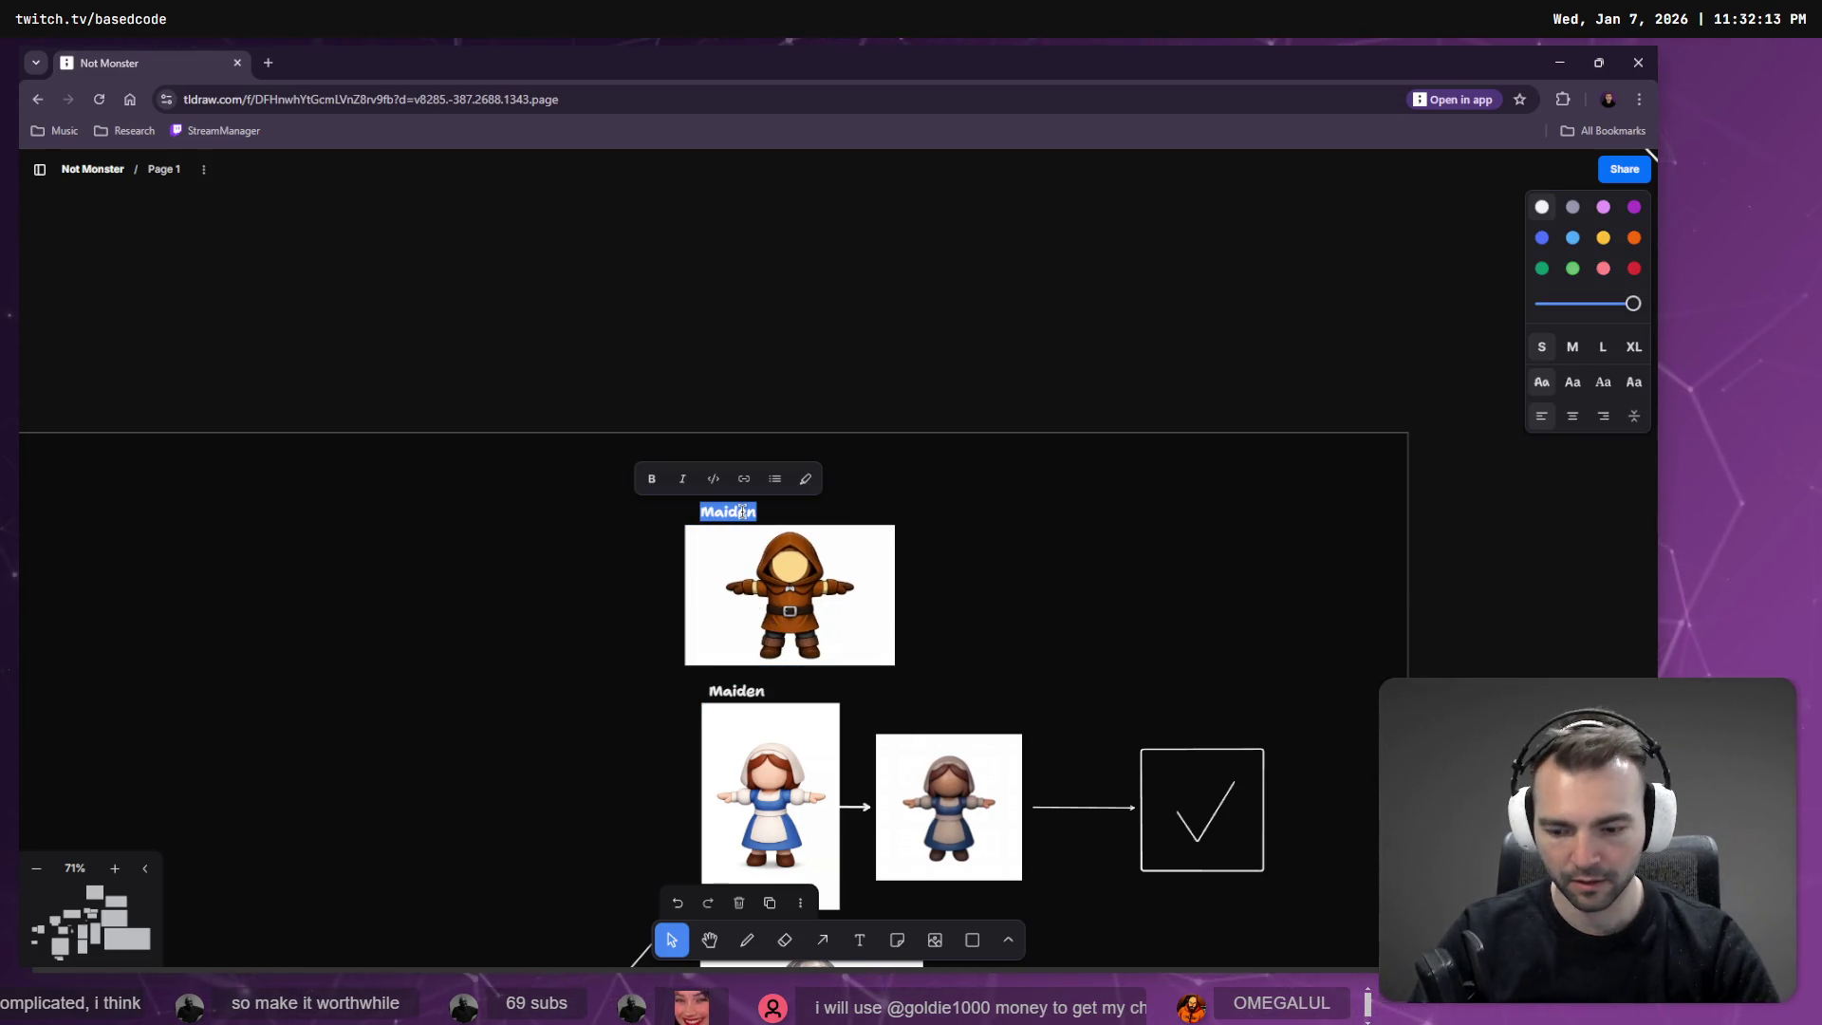
{"action": "type", "text": "Night Watchmen"}
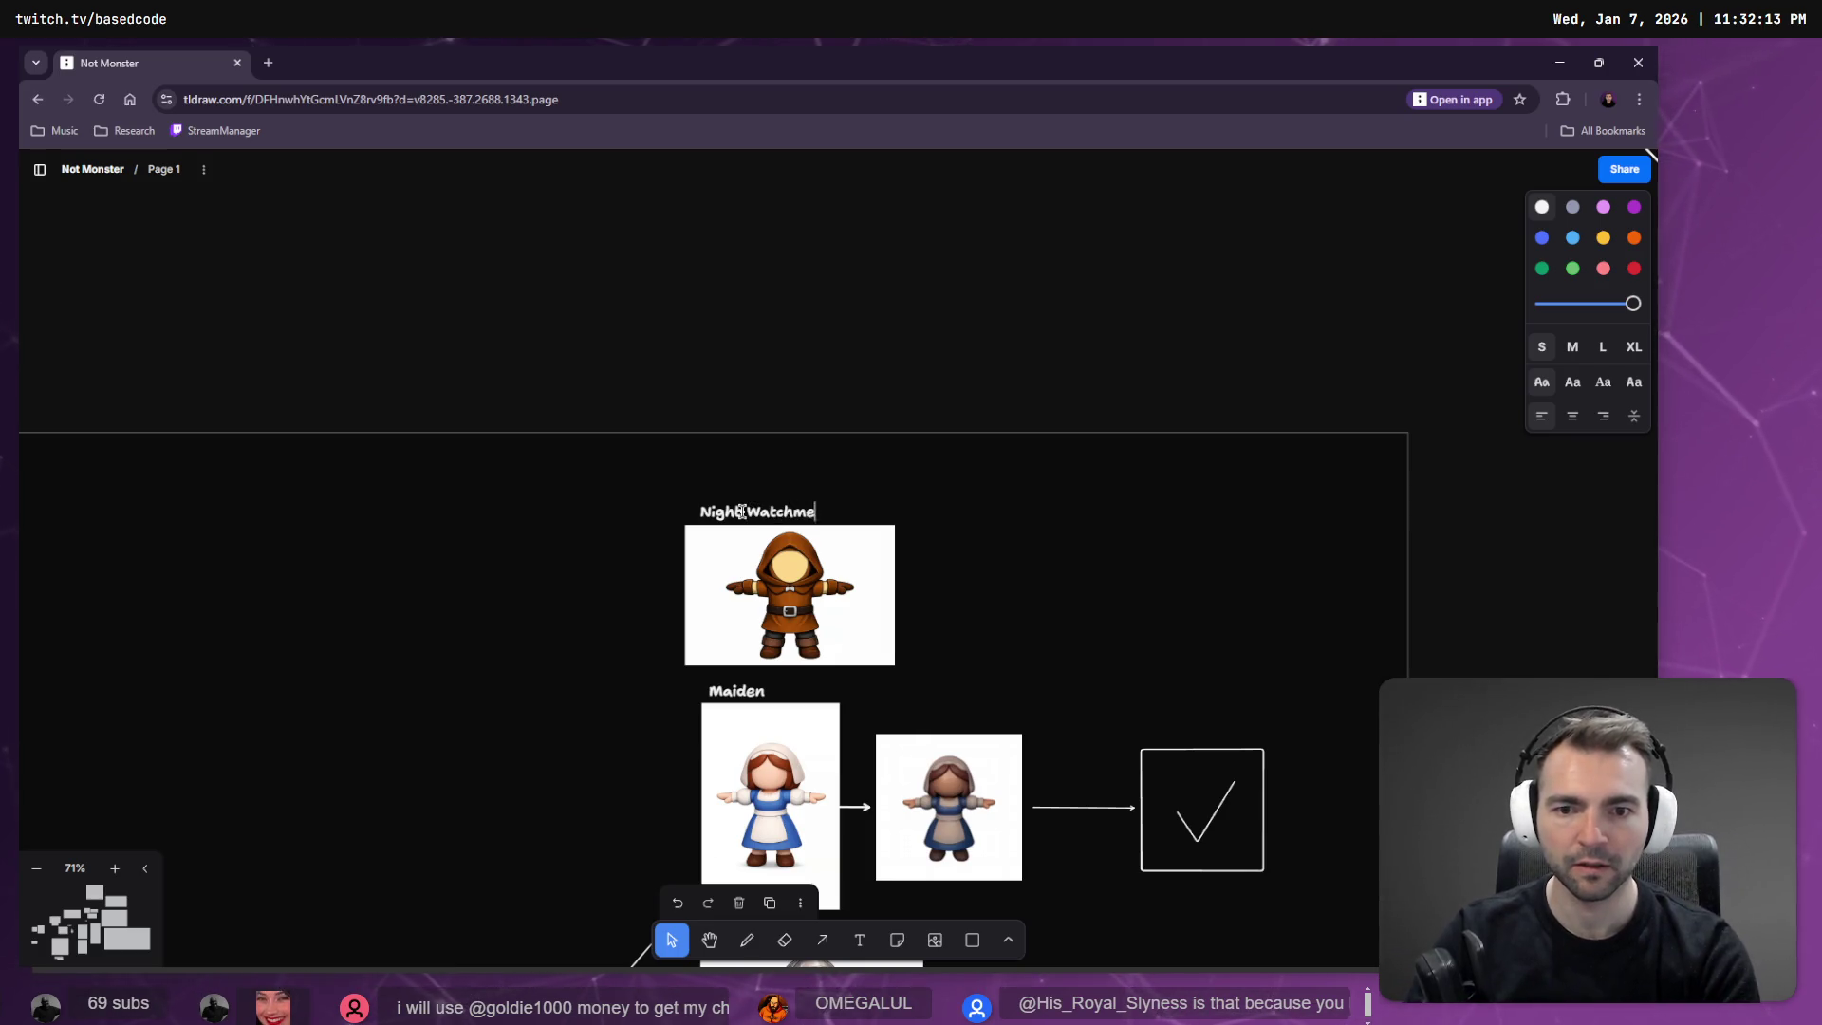
{"action": "left_click", "coordinate": [834, 378]}
{"action": "left_click", "coordinate": [816, 598]}
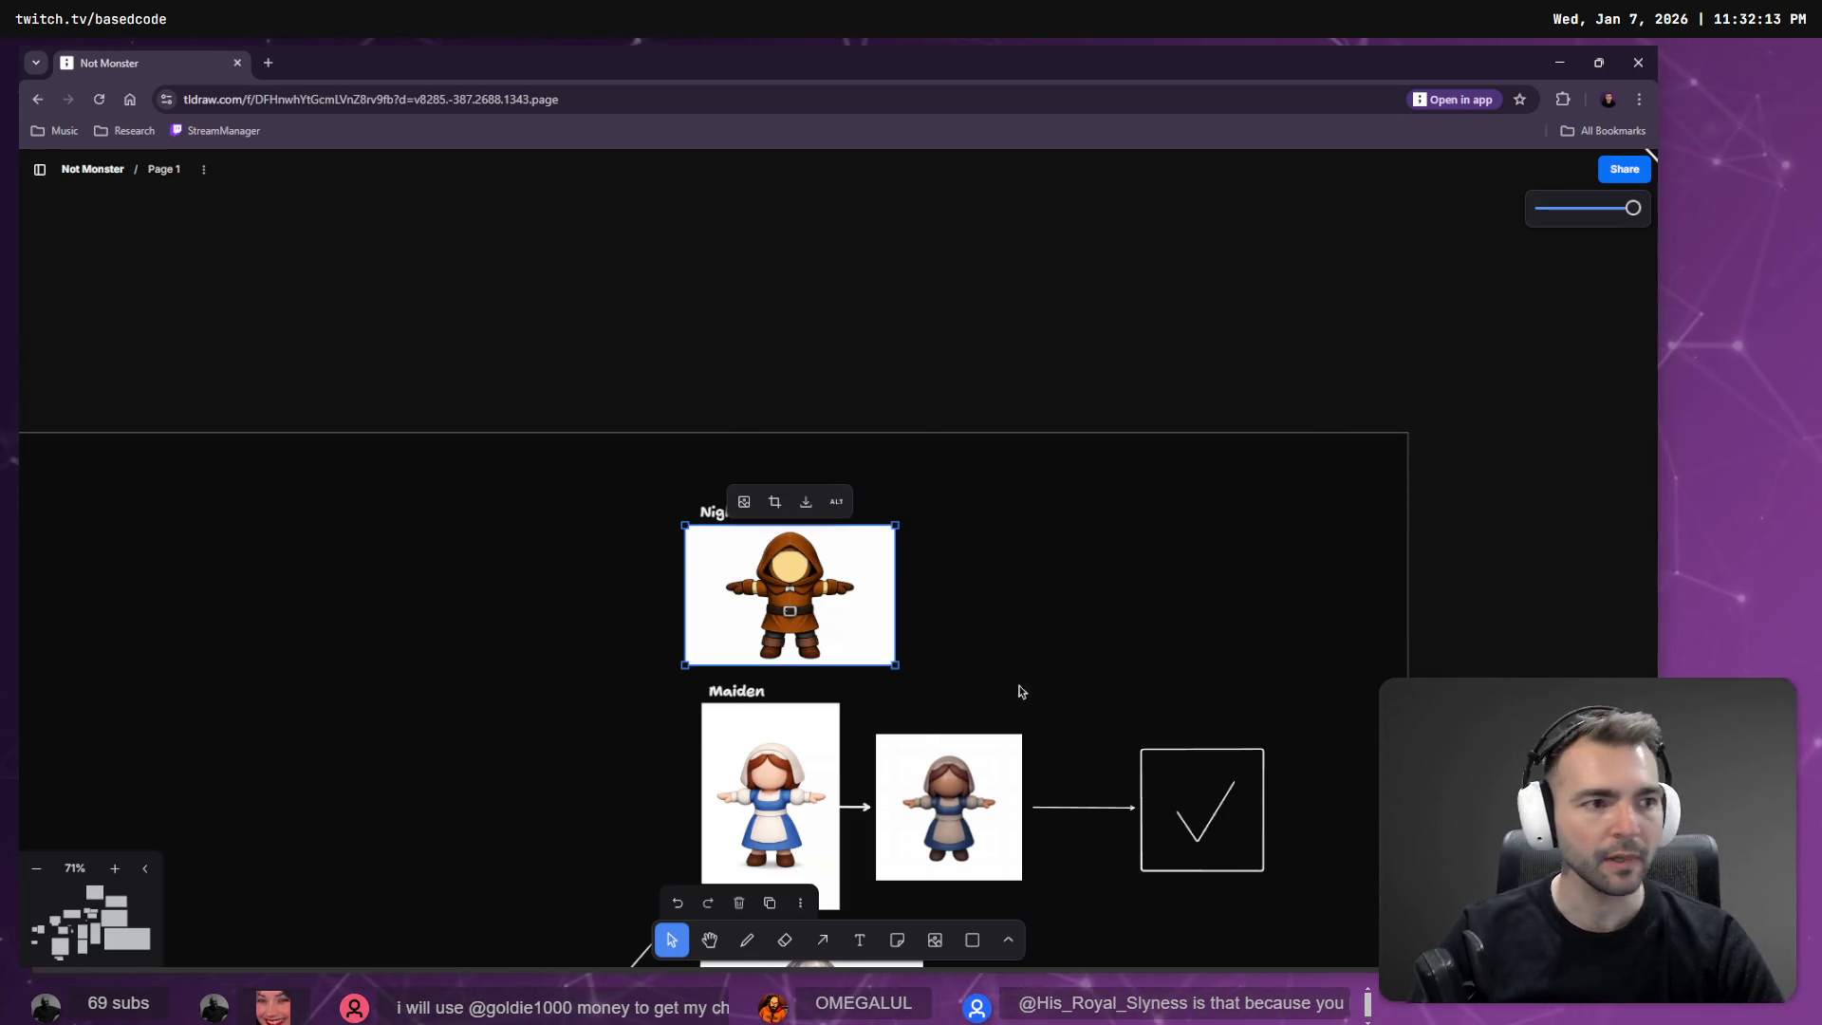
{"action": "key", "text": "alt+Tab"}
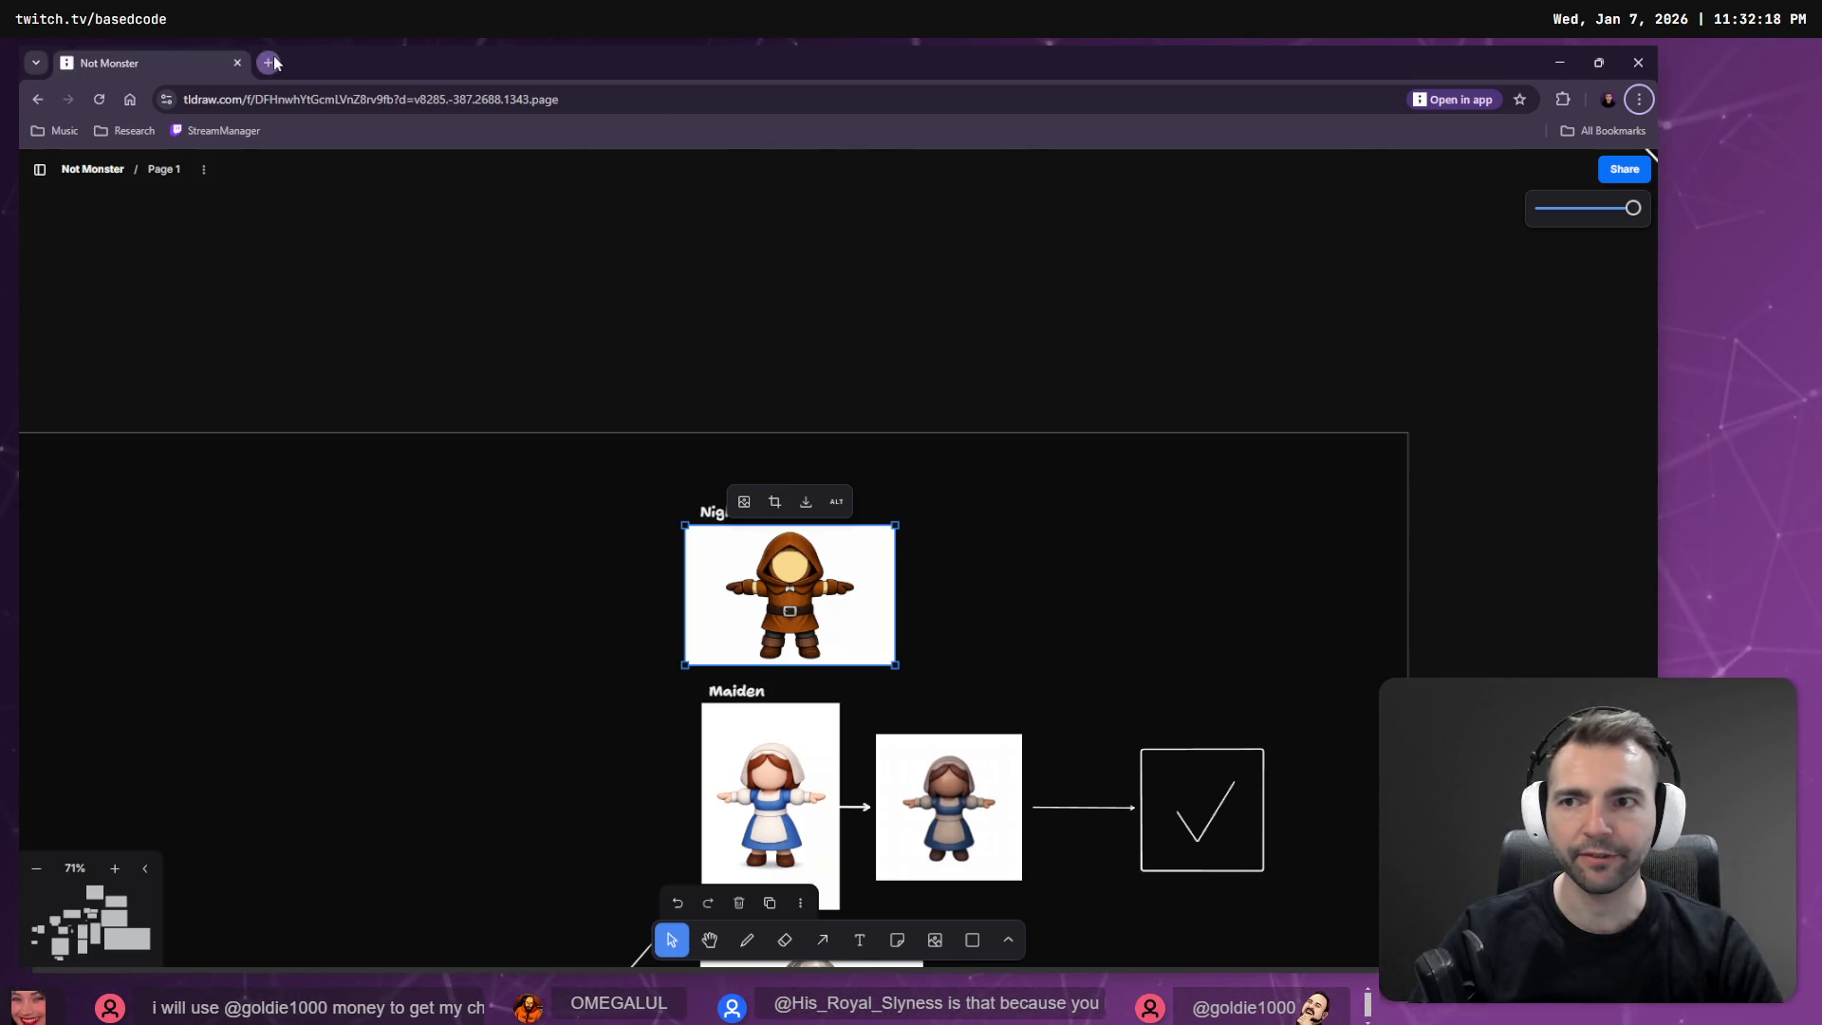
{"action": "left_click", "coordinate": [267, 63]}
{"action": "key", "text": "ctrl+w"}
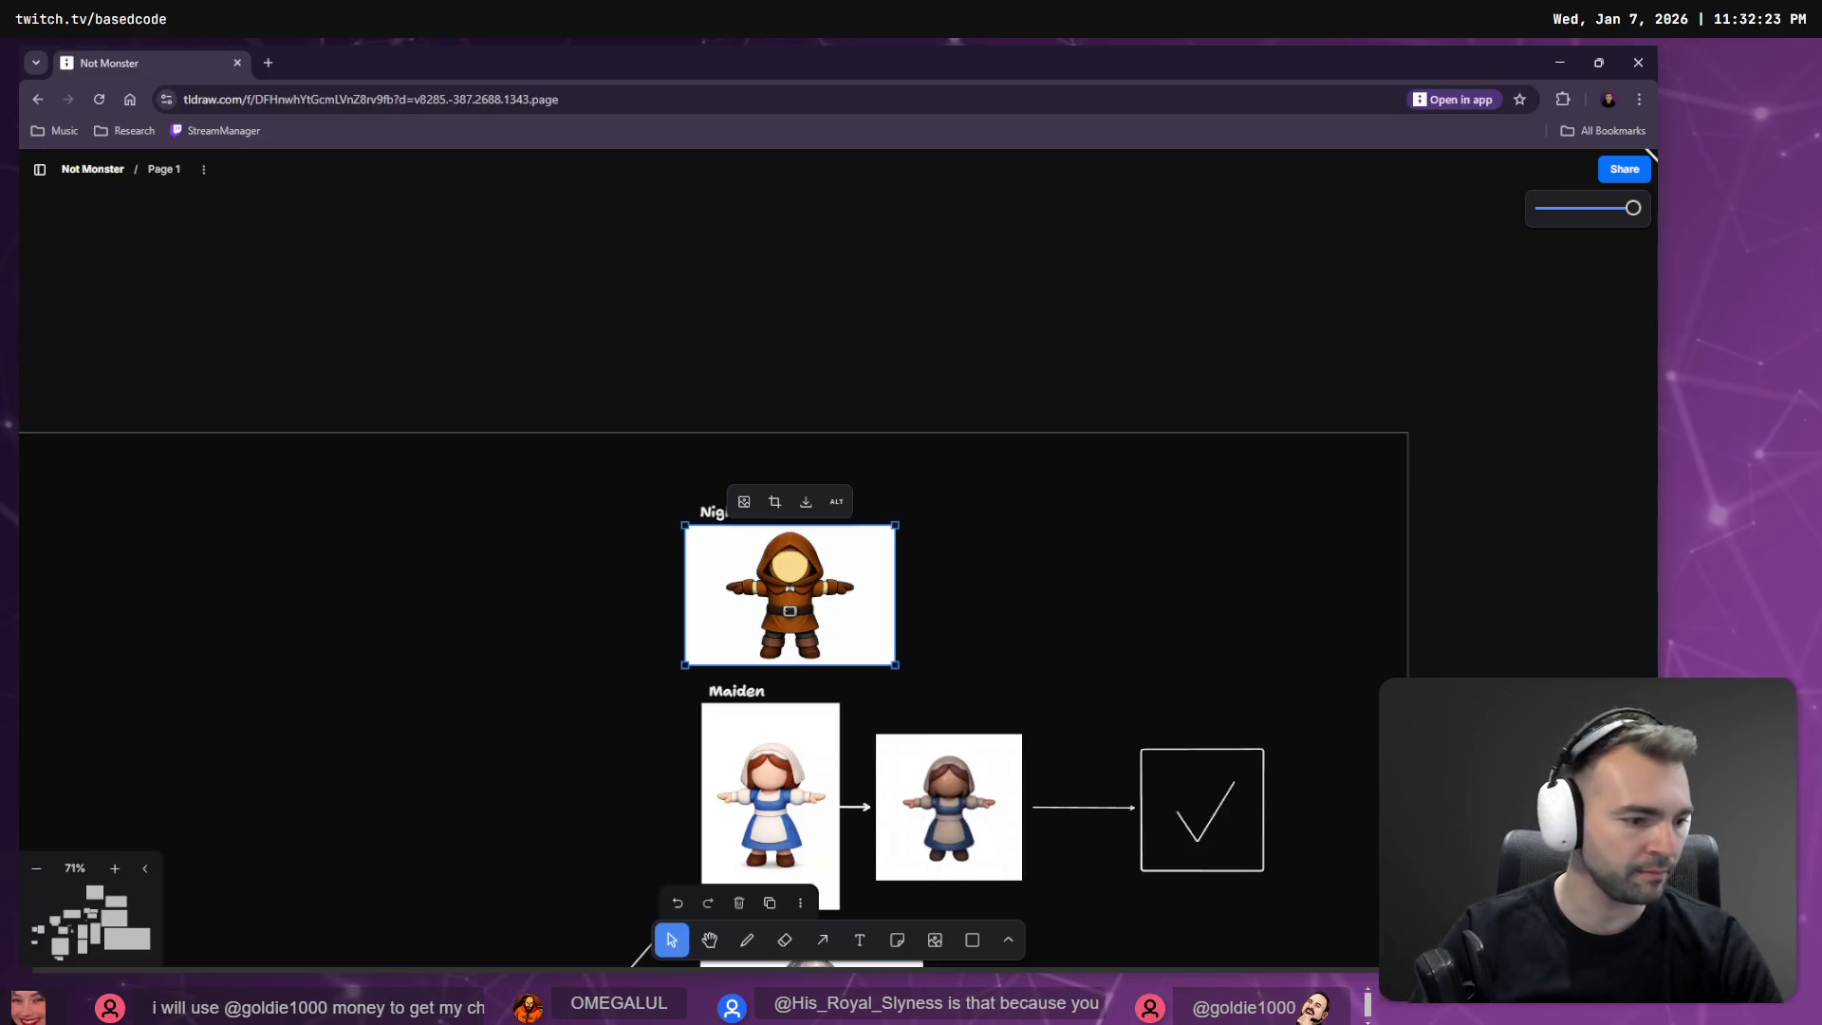
{"action": "key", "text": "alt+Tab"}
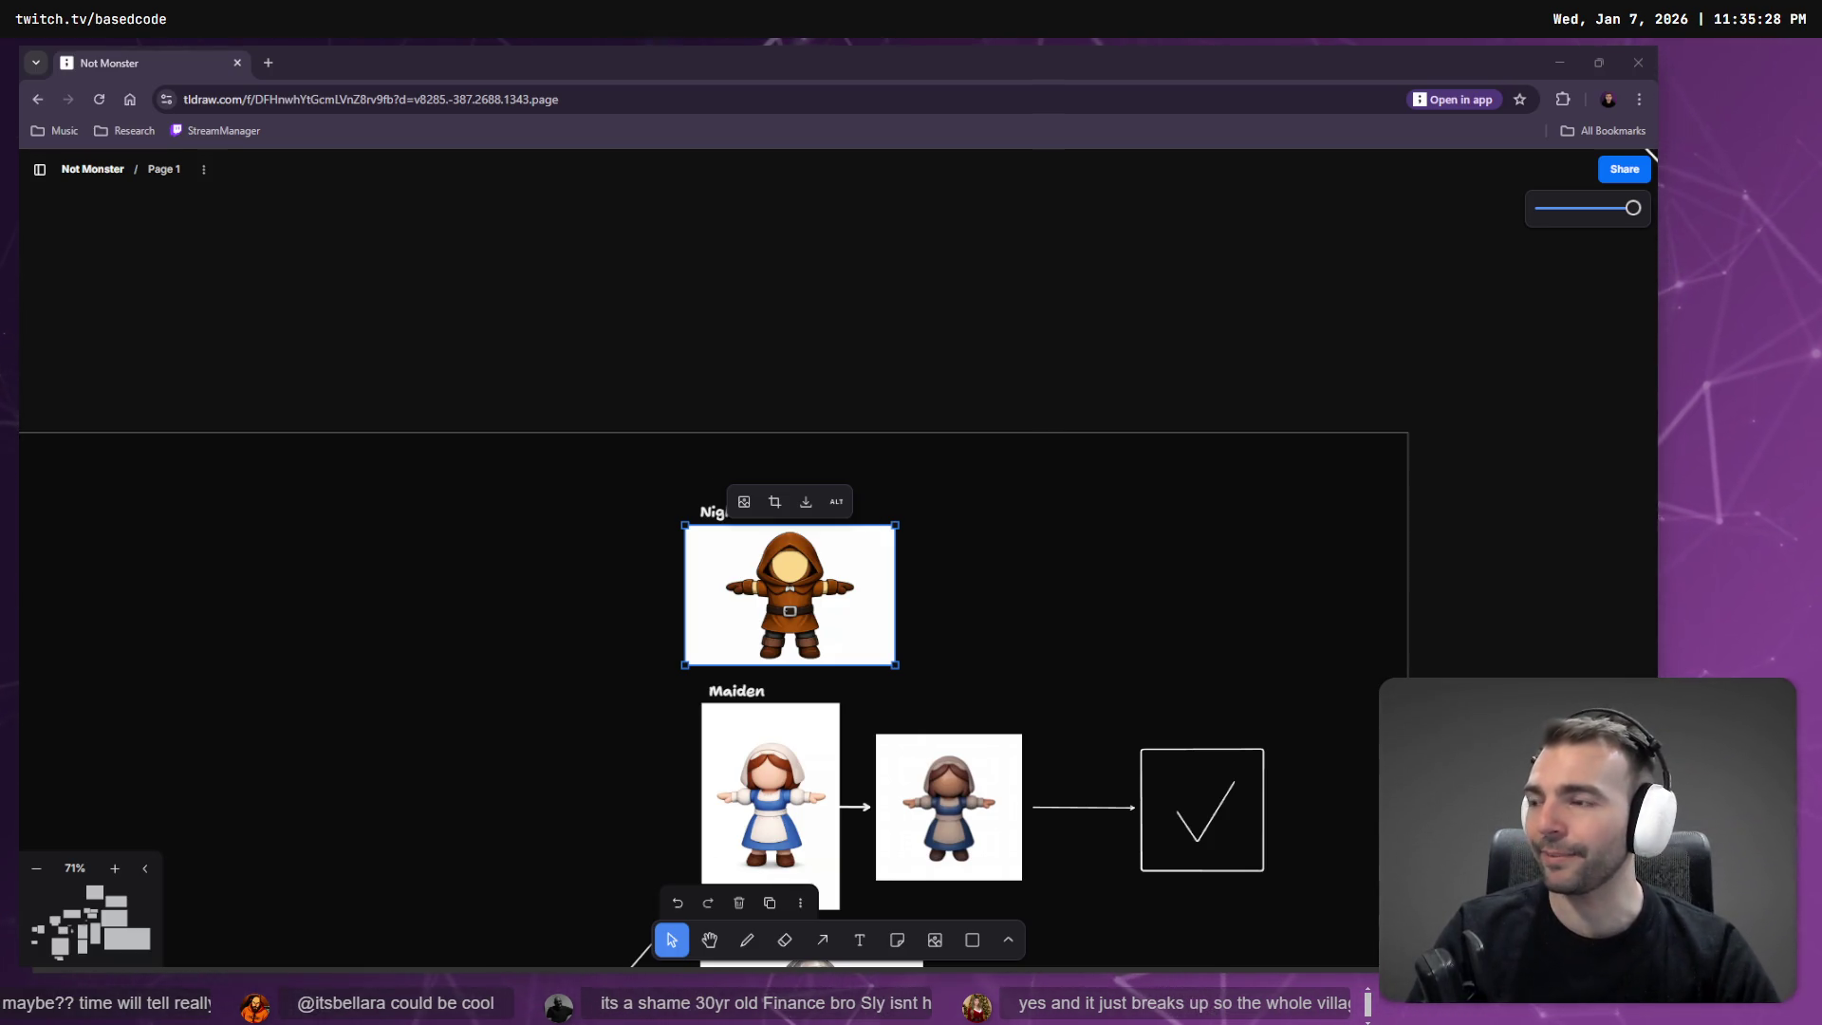
{"action": "right_click", "coordinate": [935, 541]}
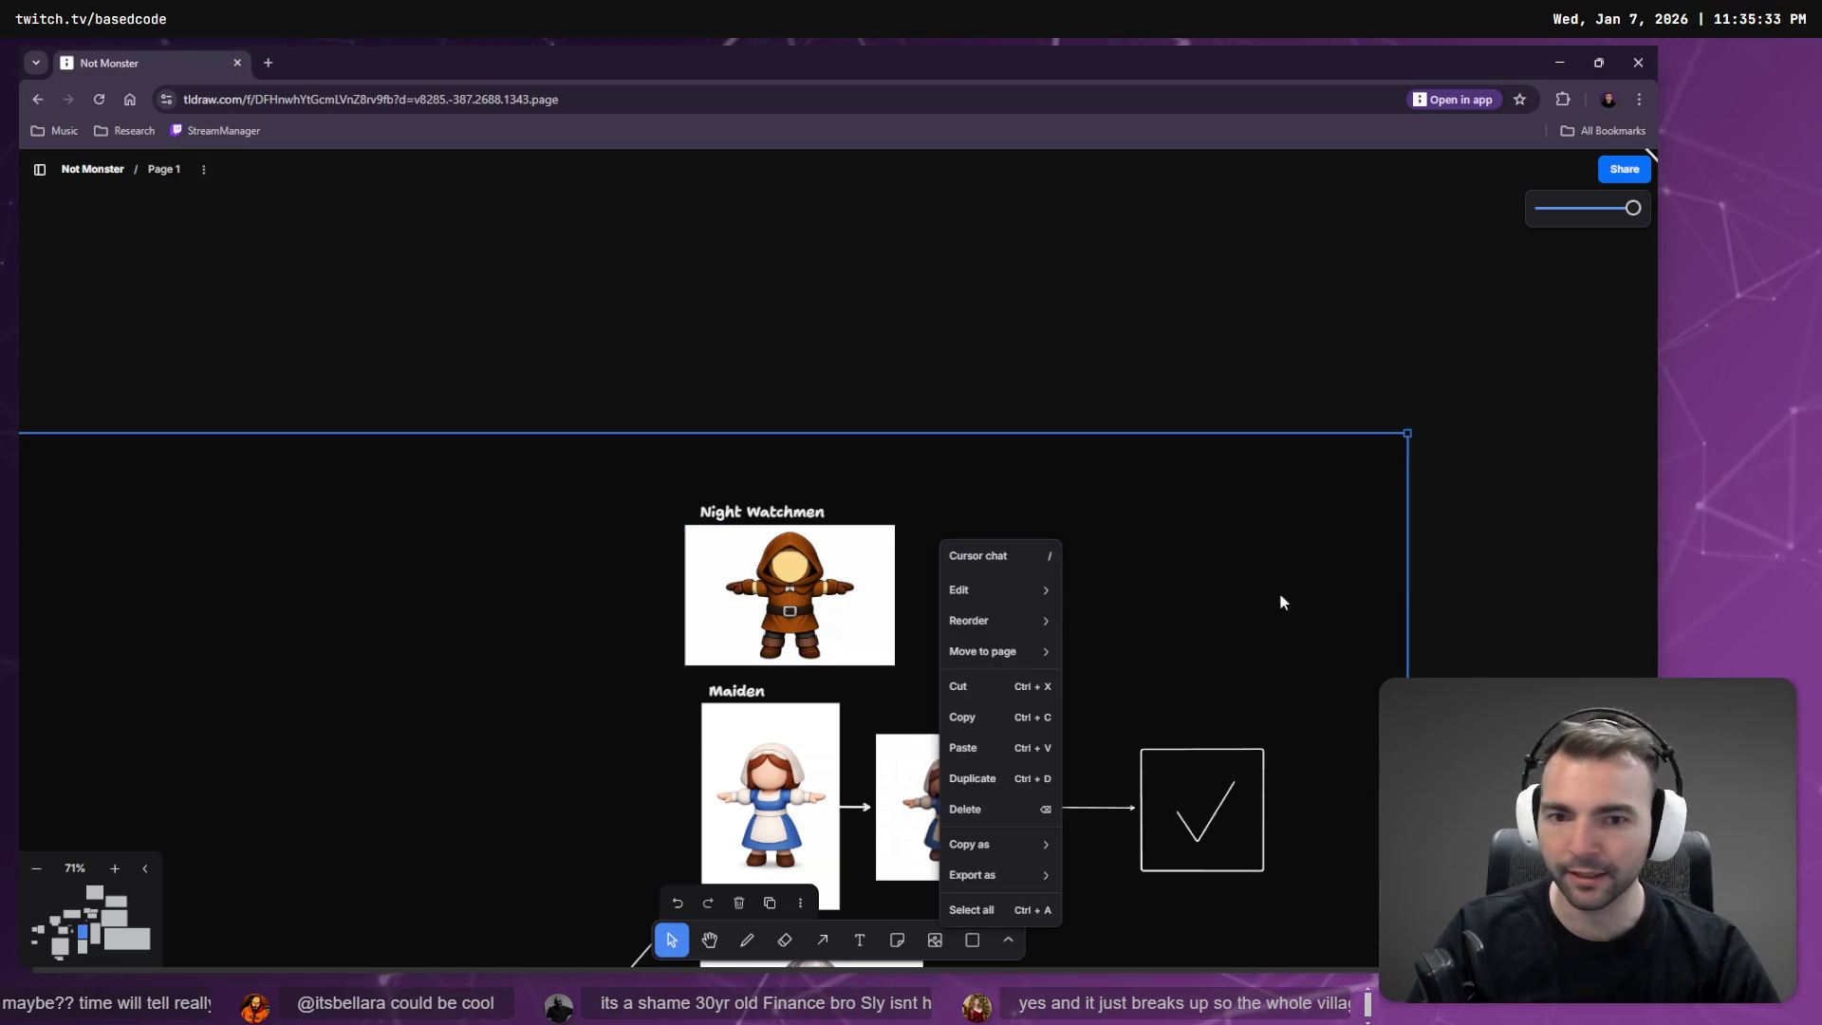
Pan the board to Night Watchmen and inspect its image's actions menu, then dismiss it.
{"action": "mouse_move", "coordinate": [1420, 598]}
{"action": "left_mouse_down"}
{"action": "mouse_move", "coordinate": [1204, 306]}
{"action": "mouse_move", "coordinate": [1306, 403]}
{"action": "left_mouse_up"}
{"action": "left_click", "coordinate": [654, 336]}
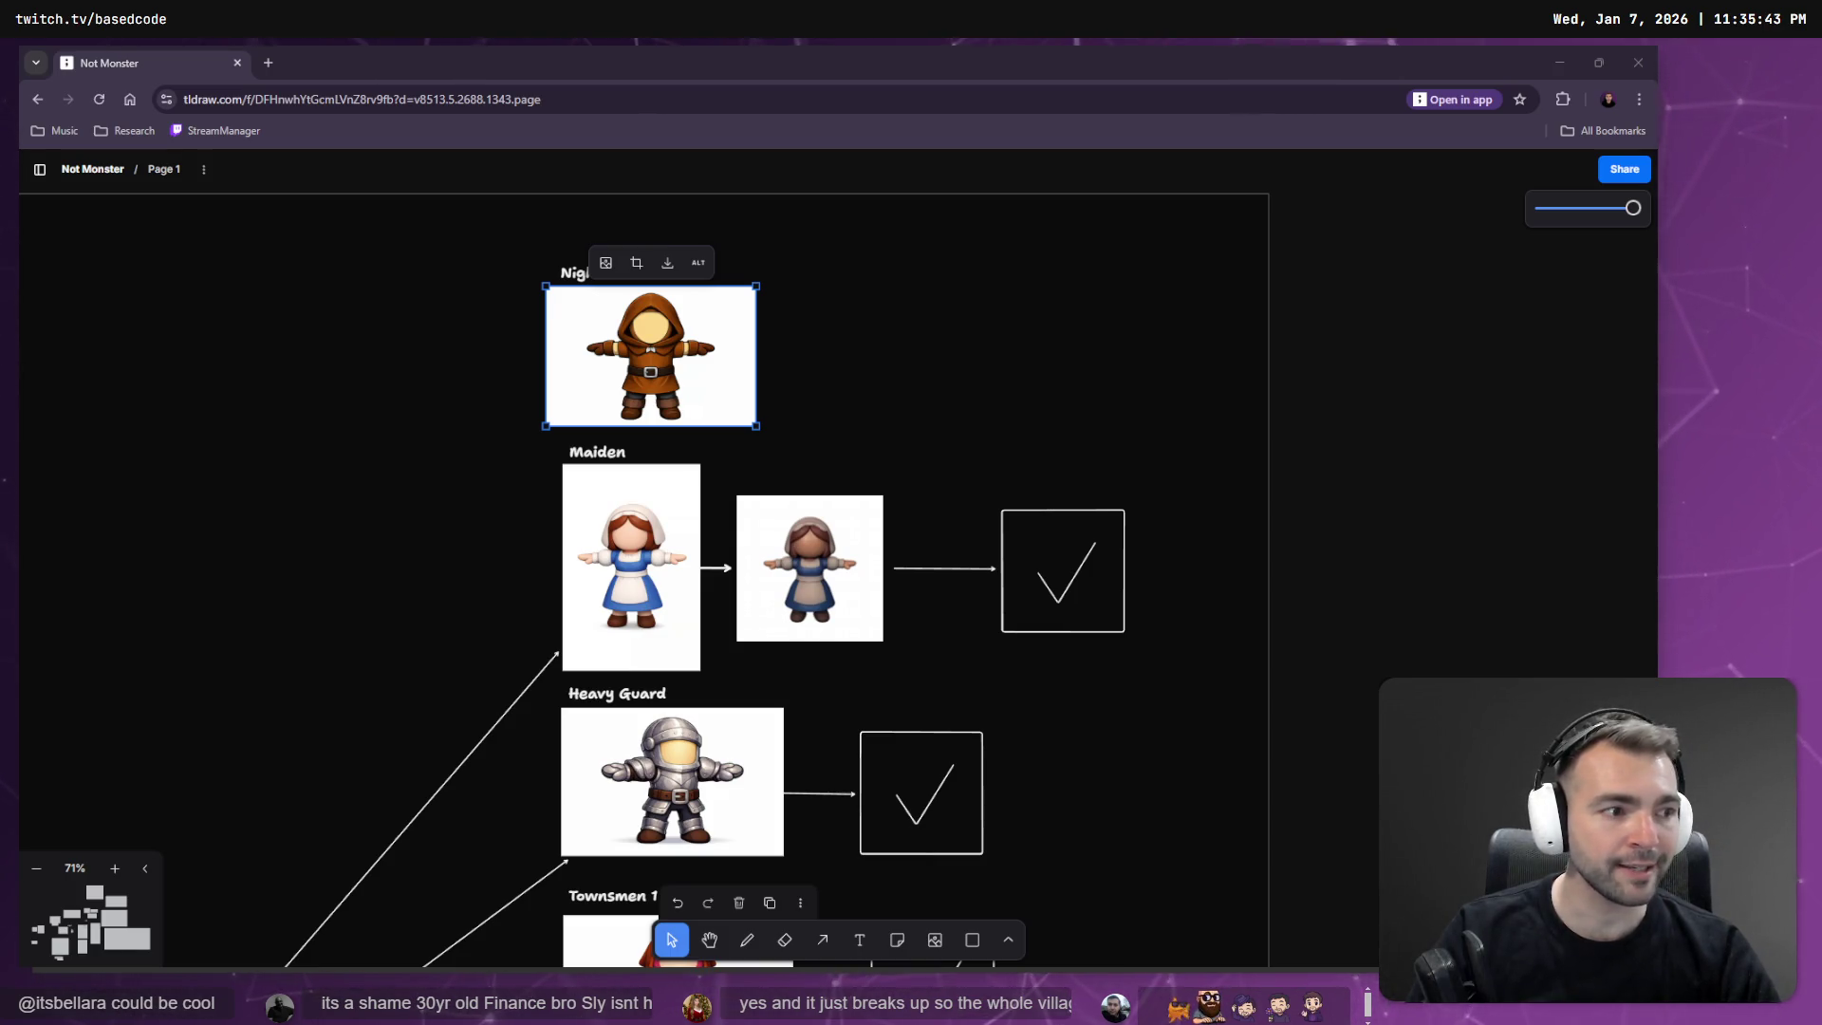
{"action": "right_click", "coordinate": [655, 347]}
{"action": "right_click", "coordinate": [631, 349]}
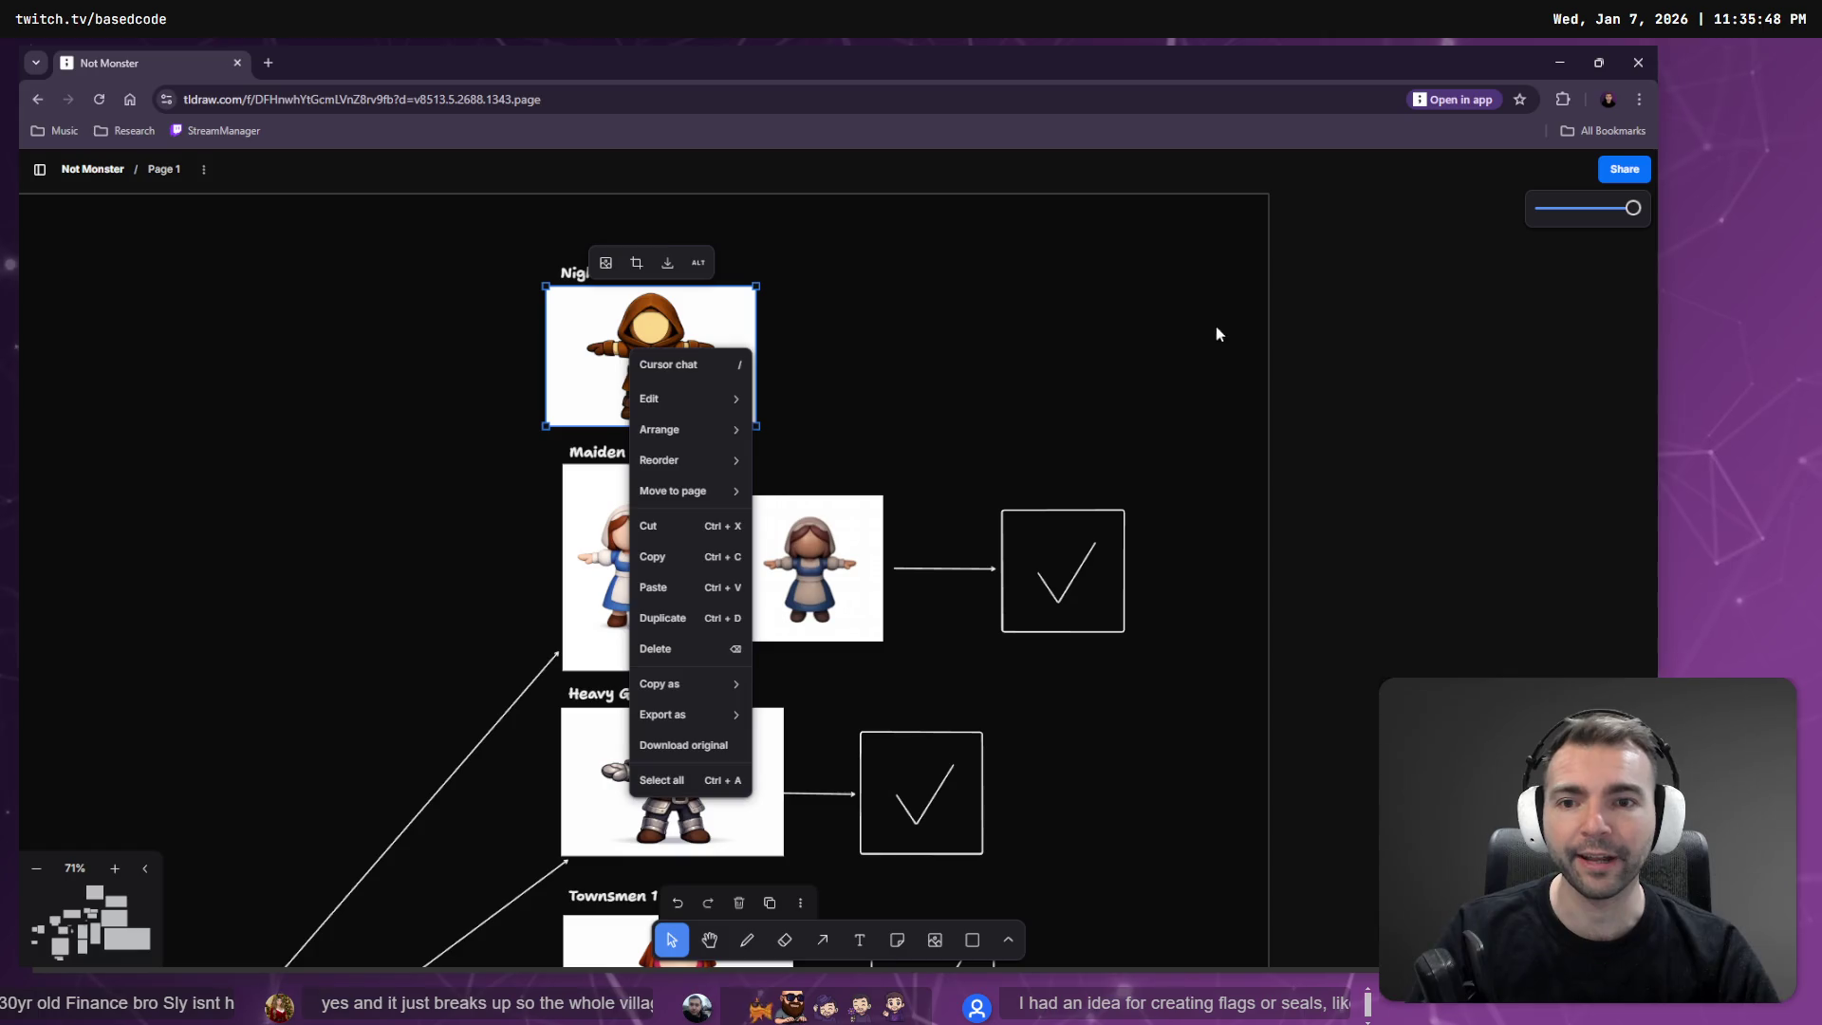
{"action": "left_click", "coordinate": [1164, 361]}
Duplicate Maiden's checkmark box beside Night Watchmen and draw an arrow to it from the image.
{"action": "left_click", "coordinate": [1055, 620]}
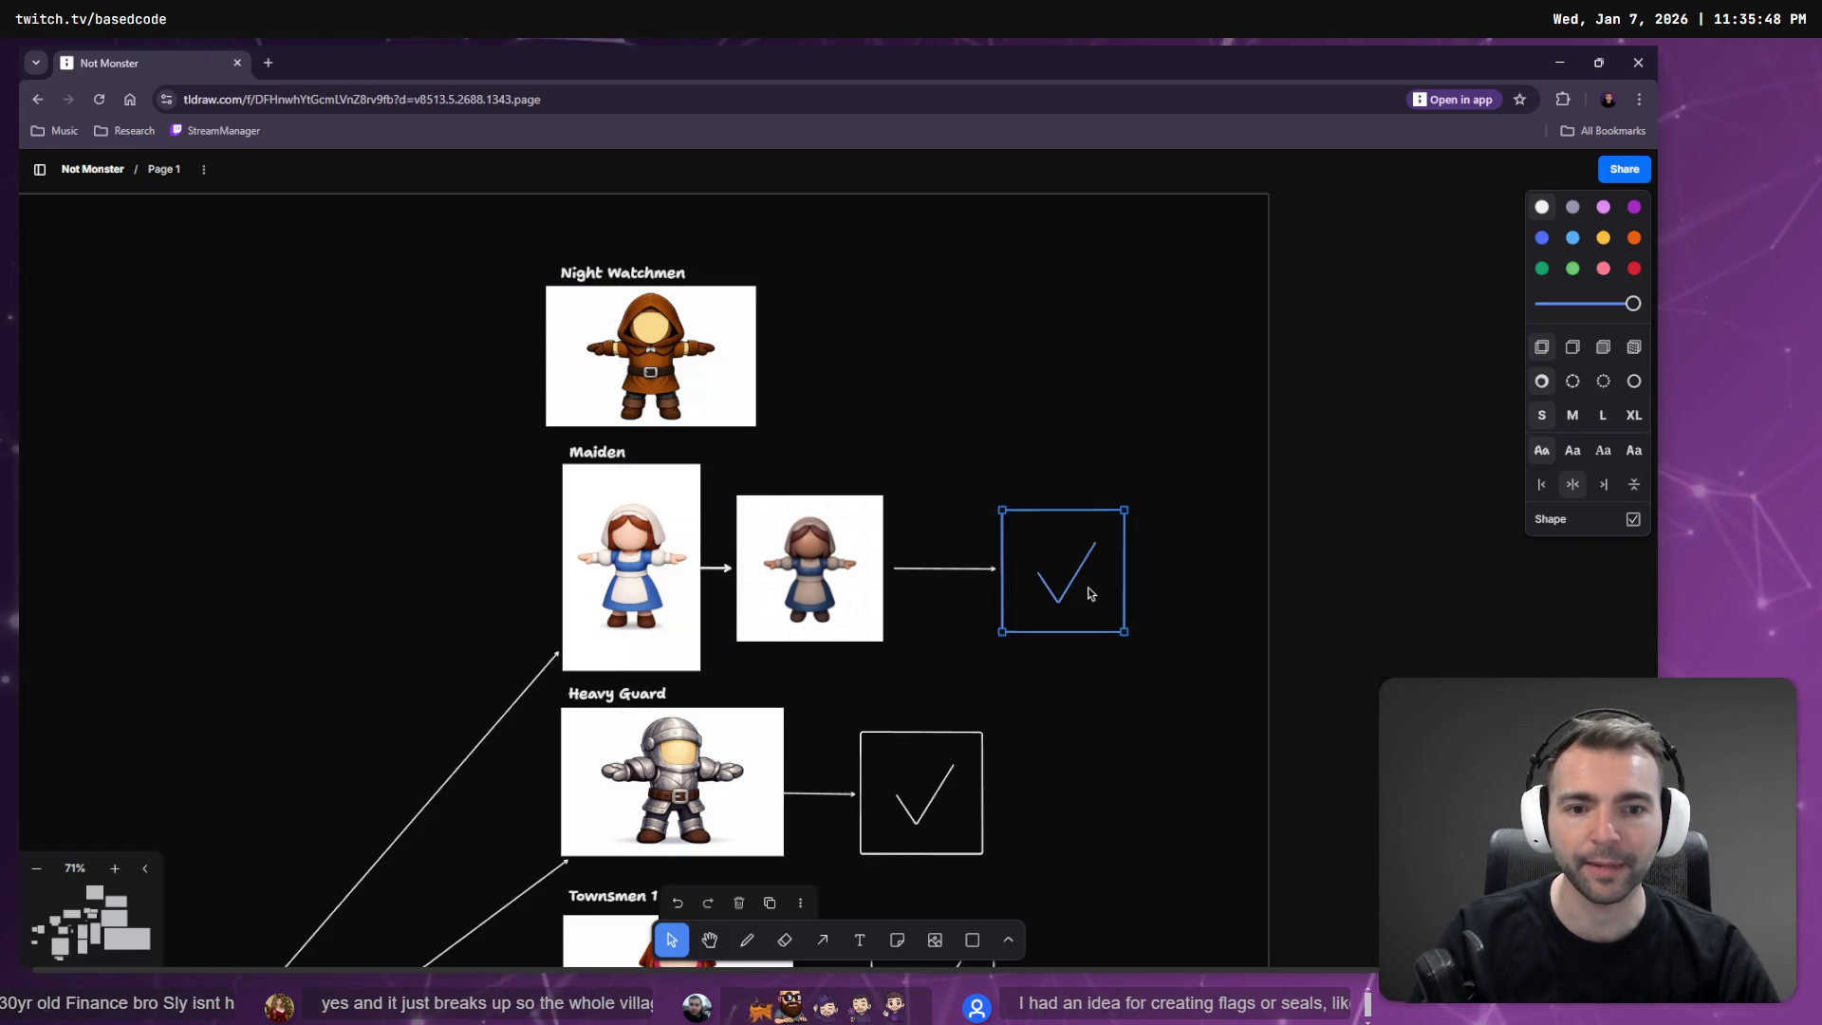
{"action": "left_click_drag", "start_coordinate": [1055, 620], "coordinate": [1016, 380]}
{"action": "mouse_move", "coordinate": [684, 373]}
{"action": "left_mouse_down"}
{"action": "mouse_move", "coordinate": [998, 384]}
{"action": "mouse_move", "coordinate": [974, 376]}
{"action": "left_mouse_up"}
{"action": "left_click", "coordinate": [1008, 397]}
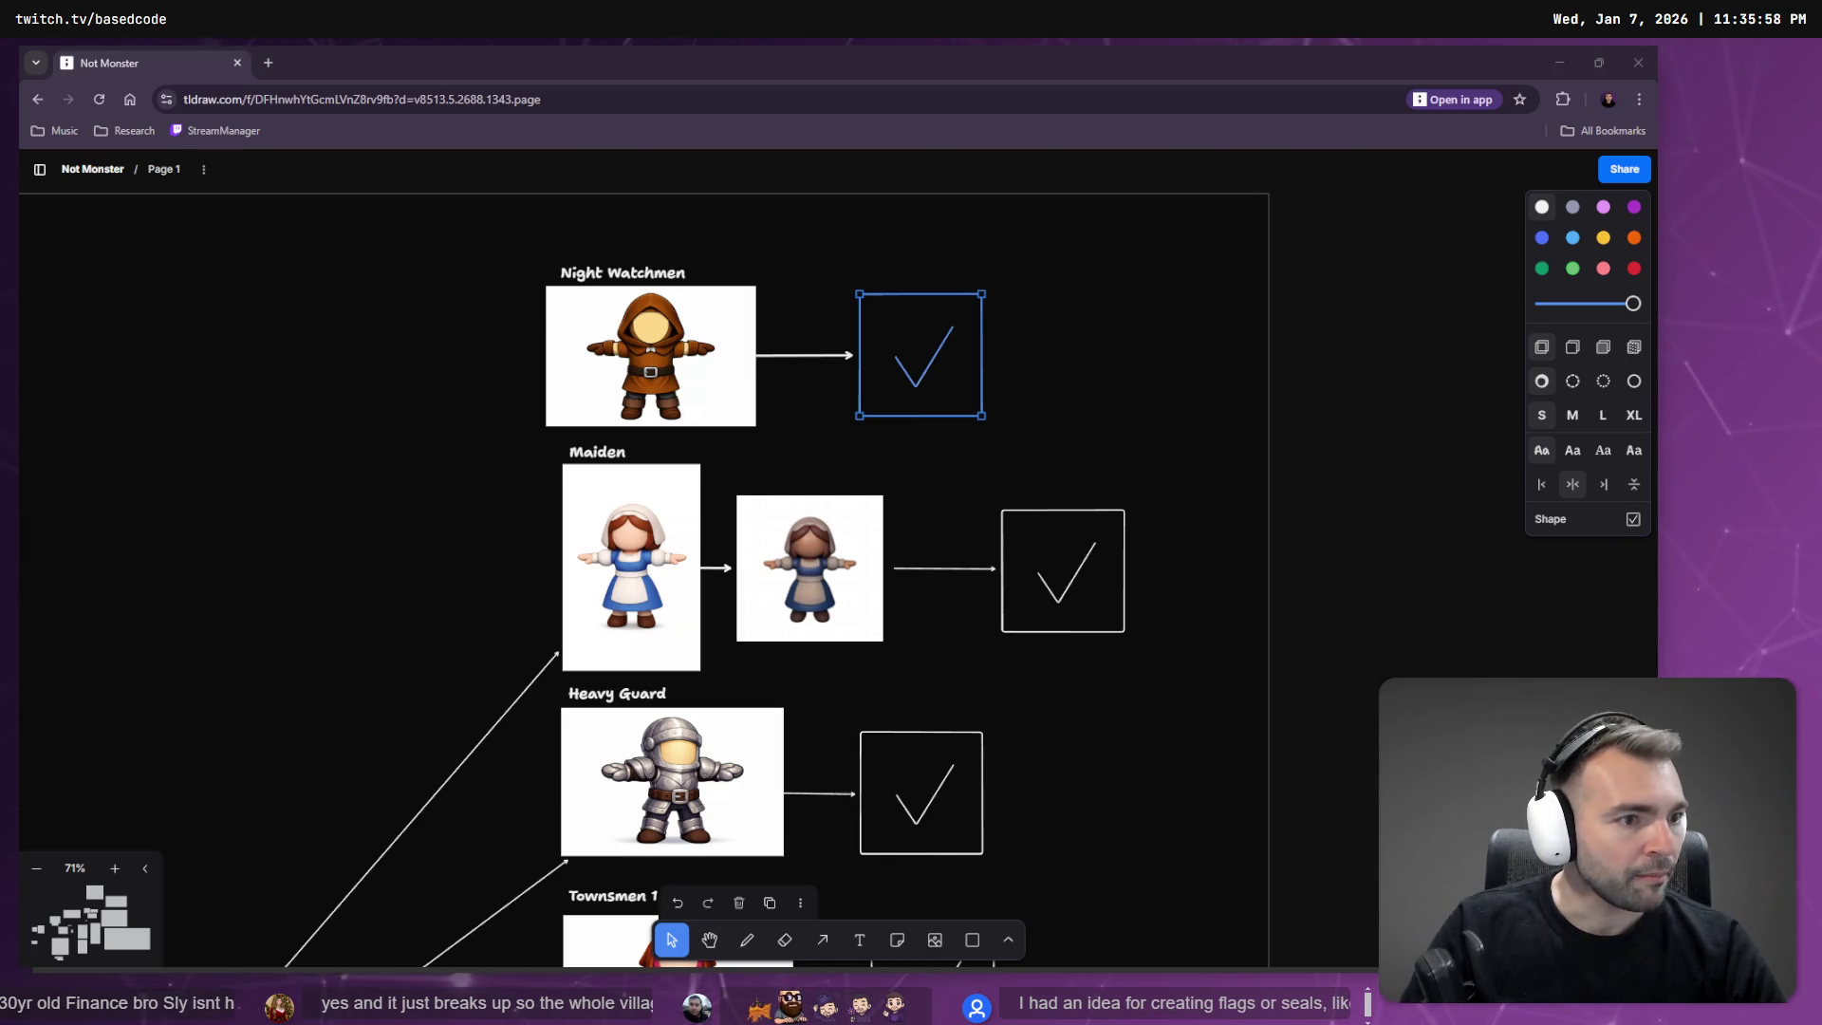
{"action": "key", "text": "alt+Tab"}
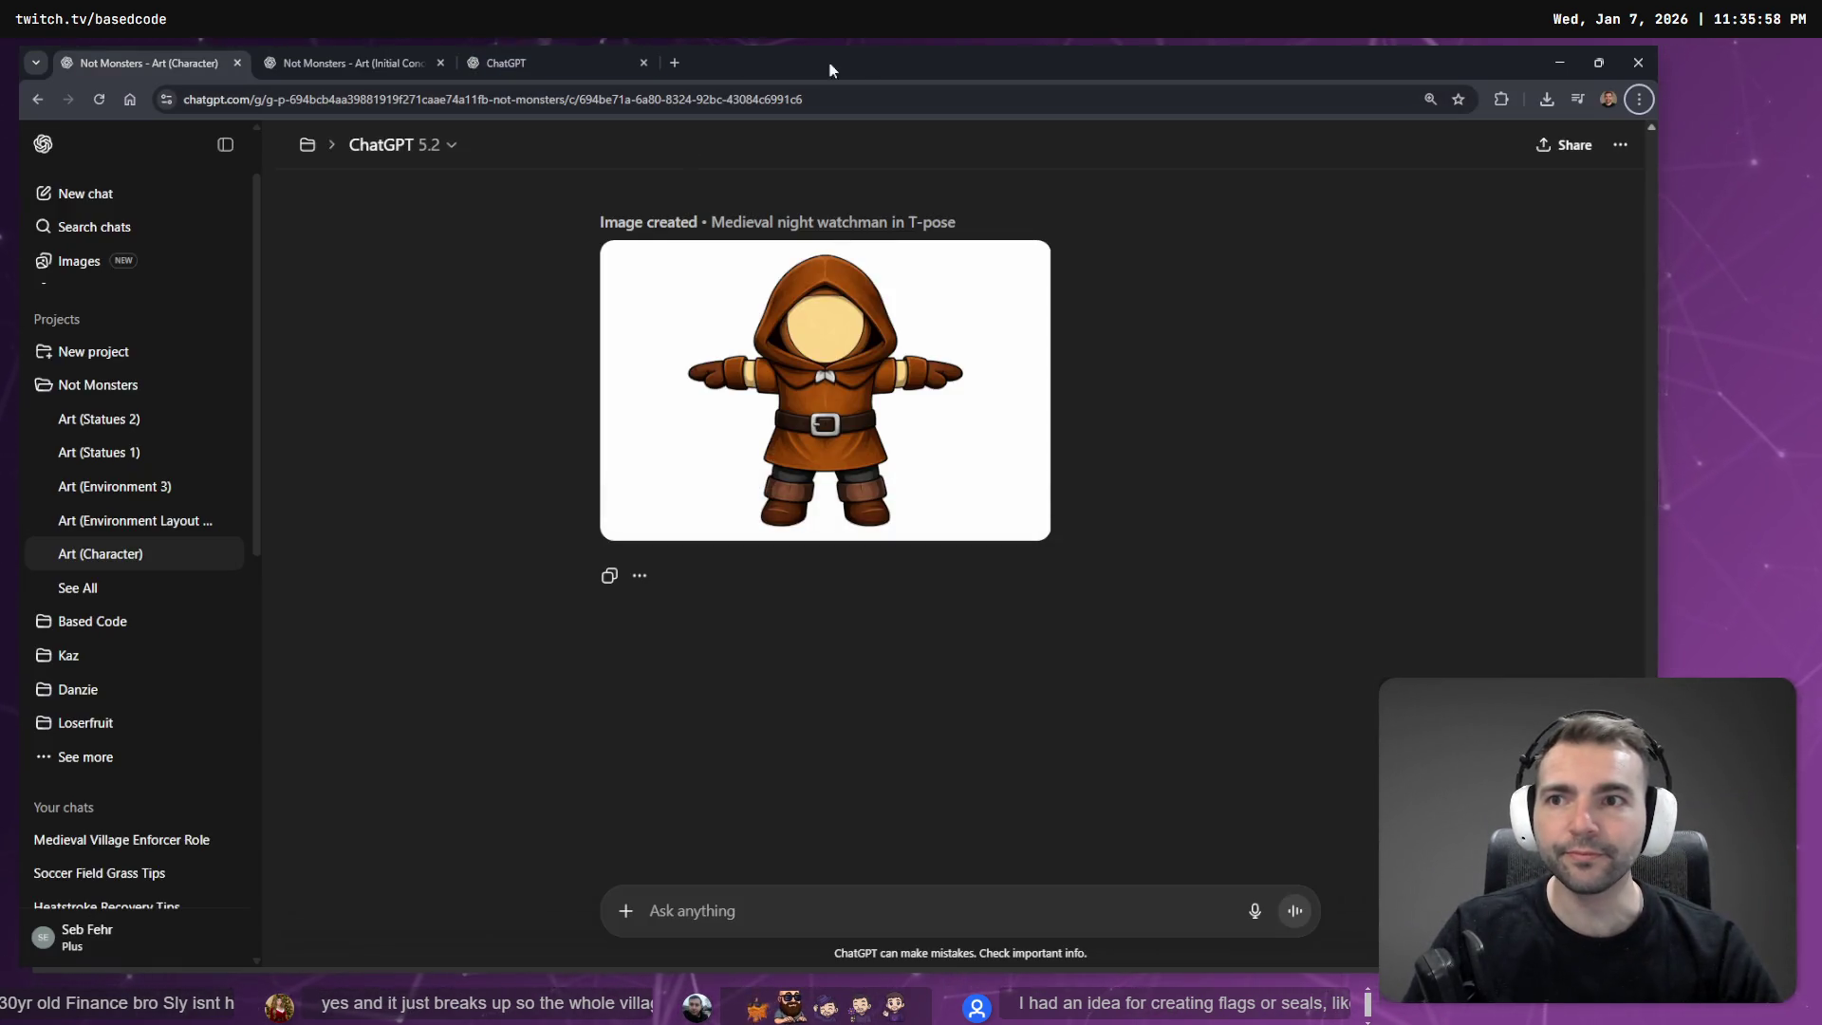
Close the blank, Images and Art (Initial Concept) tabs and the full-screen image viewer.
{"action": "left_click", "coordinate": [677, 61]}
{"action": "key", "text": "ctrl+w"}
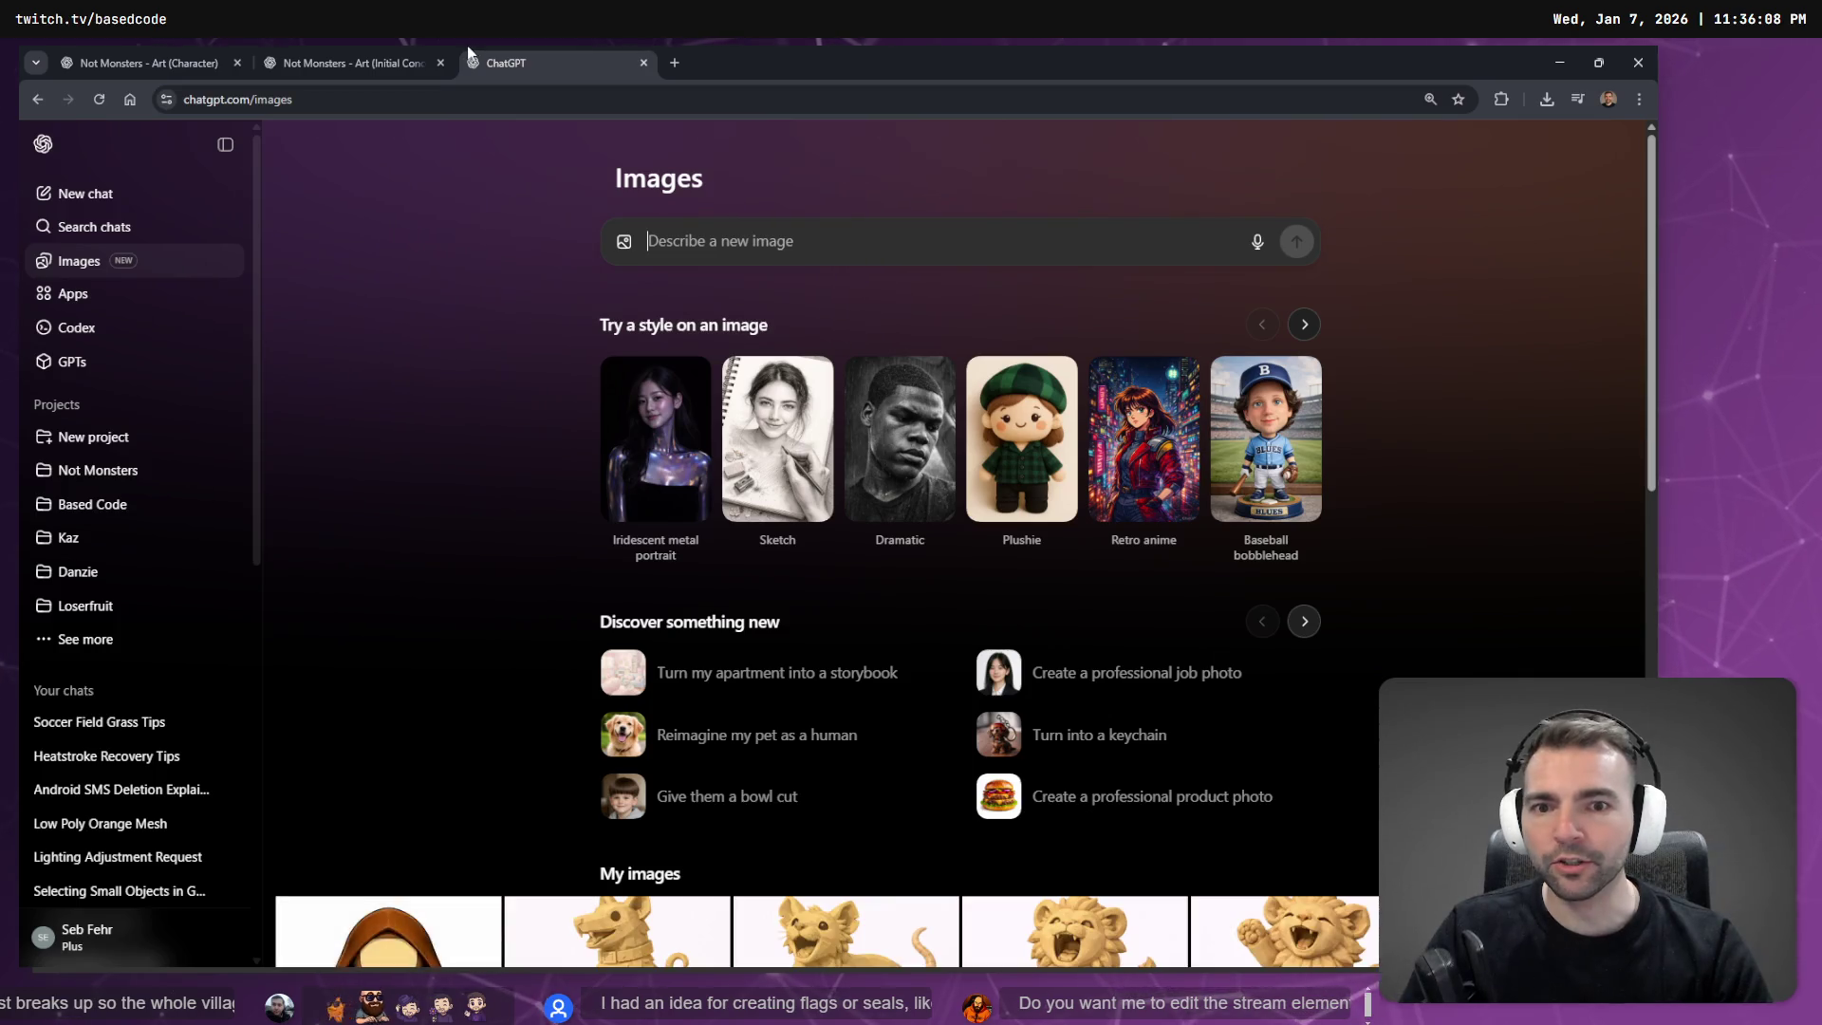
{"action": "key", "text": "ctrl+w"}
{"action": "left_click", "coordinate": [282, 176]}
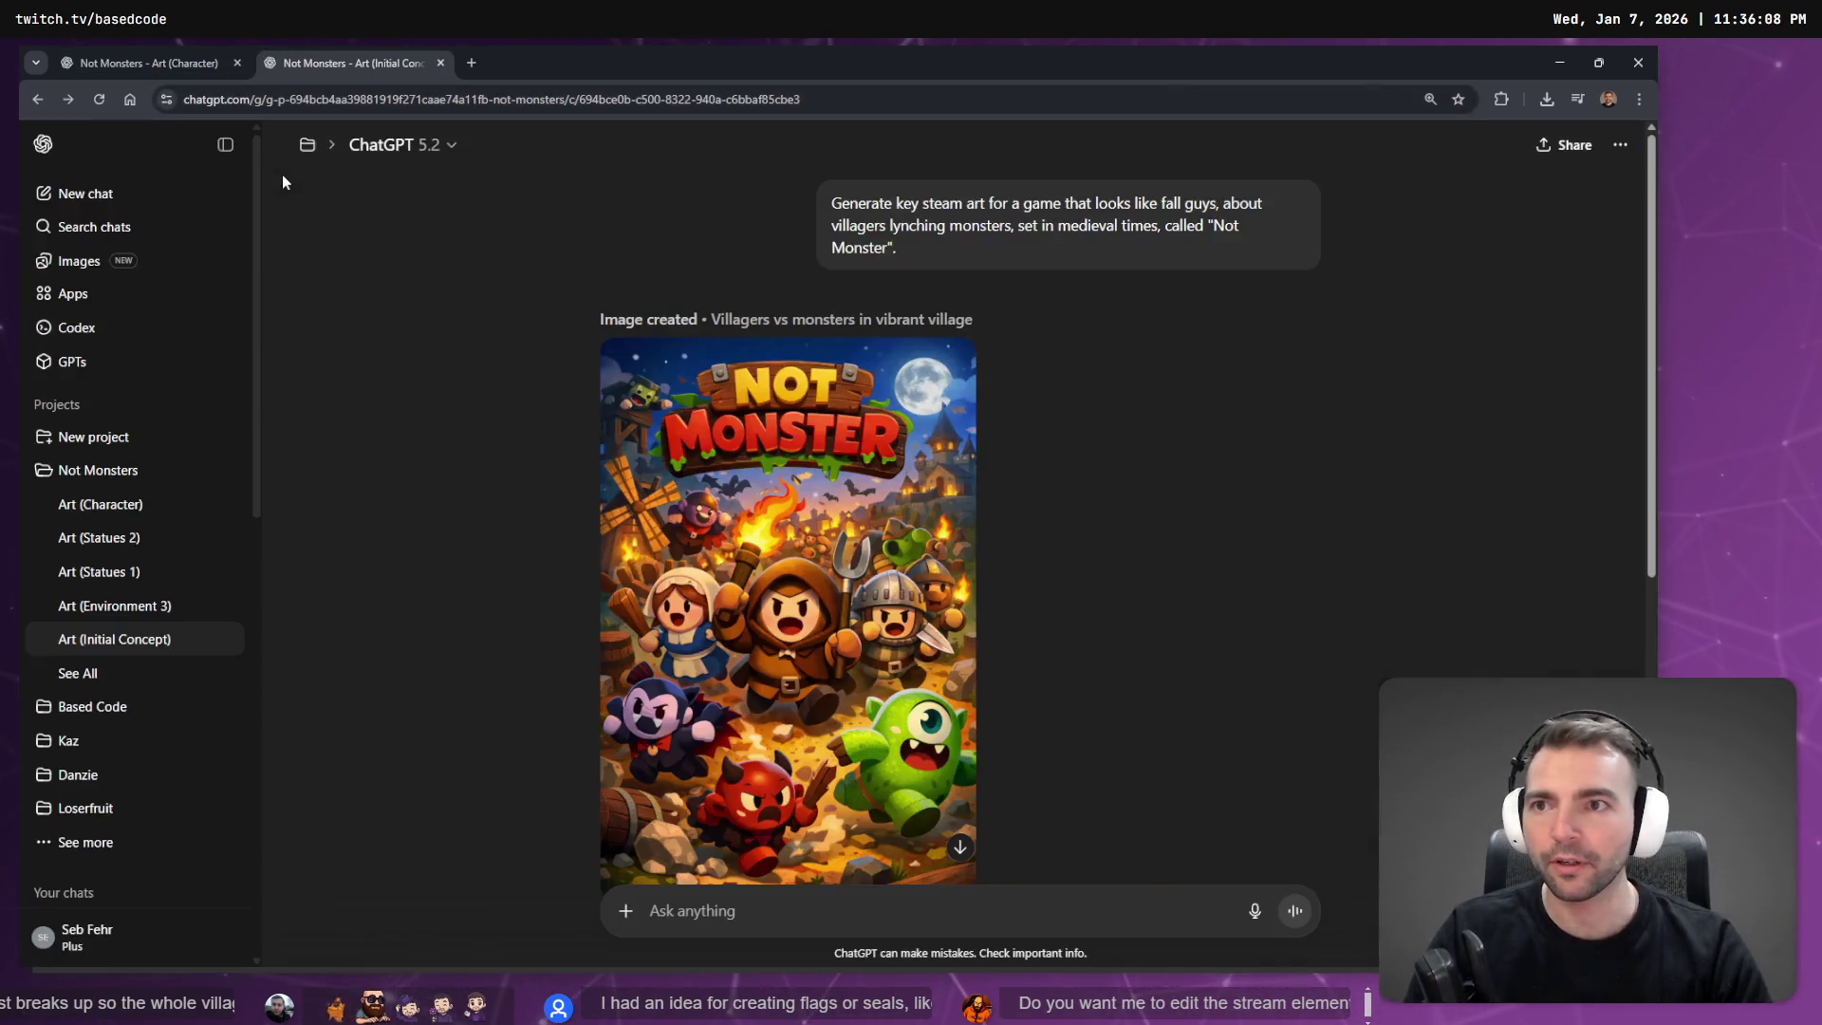
{"action": "key", "text": "ctrl+w"}
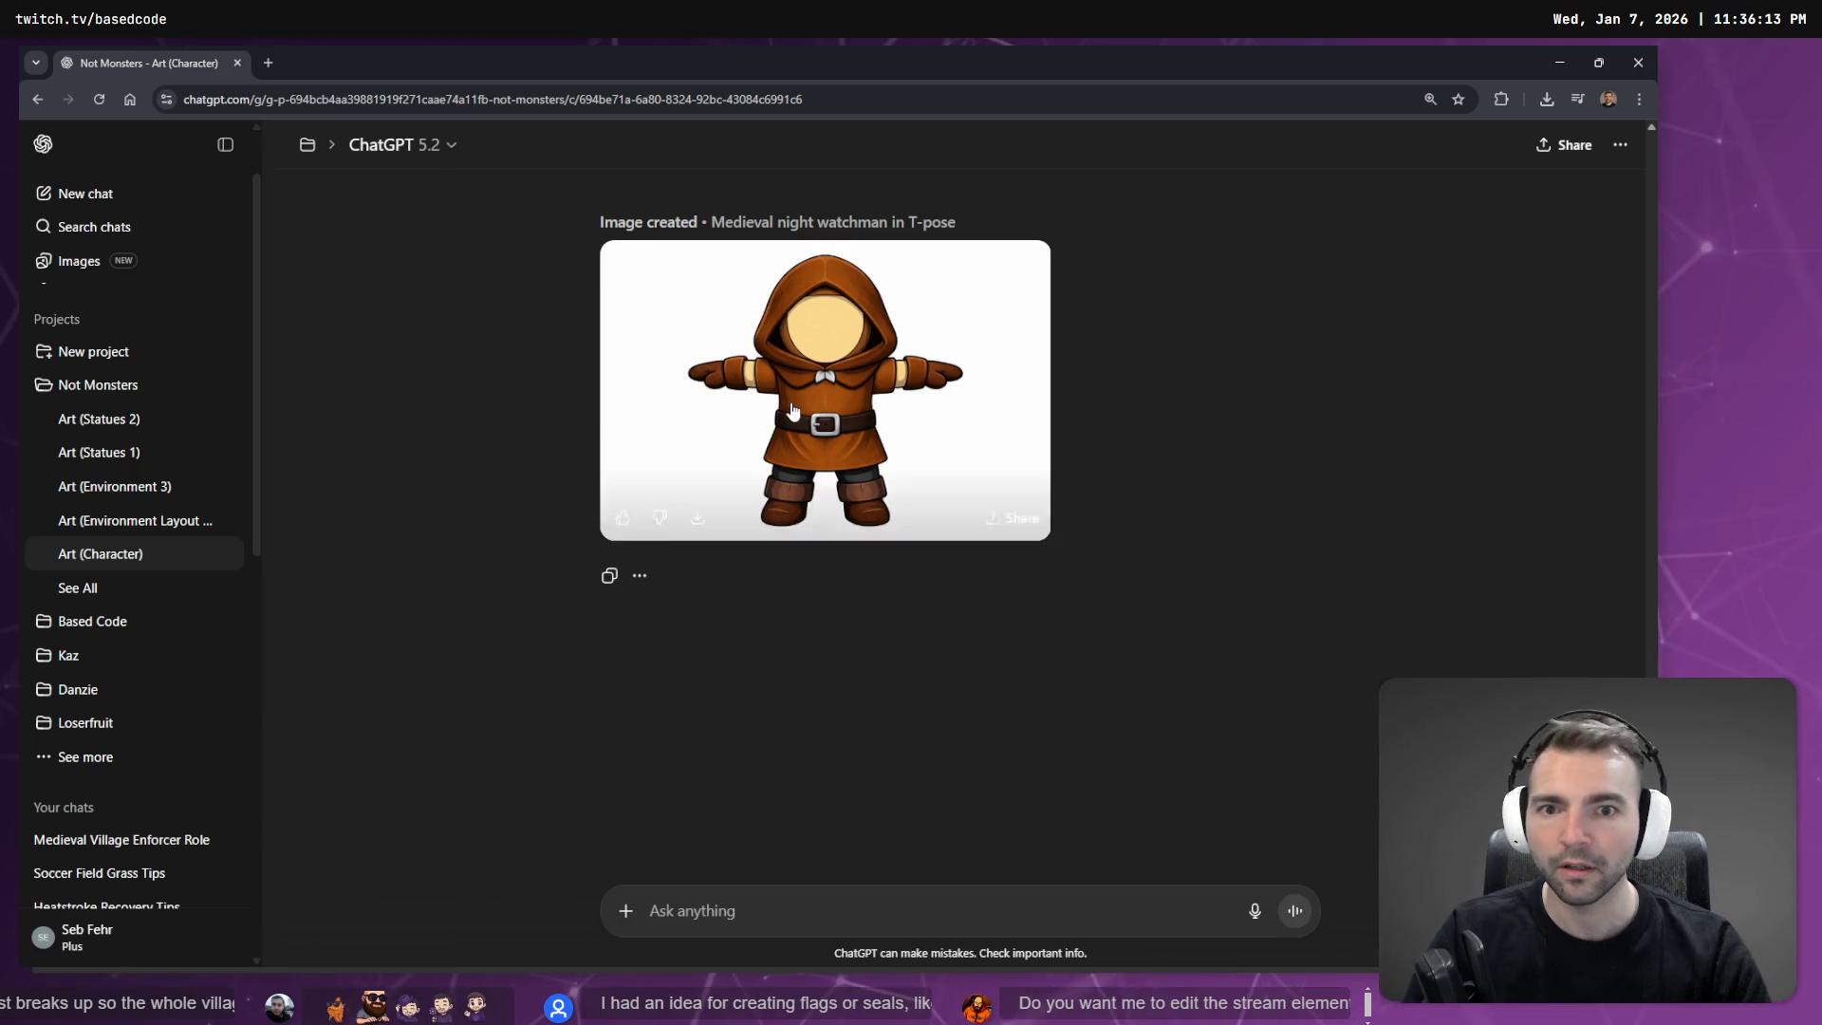
Copy the night watchman T-pose image and bring the tldraw board back to the front.
{"action": "left_click", "coordinate": [828, 464]}
{"action": "right_click", "coordinate": [833, 470]}
{"action": "left_click", "coordinate": [962, 545]}
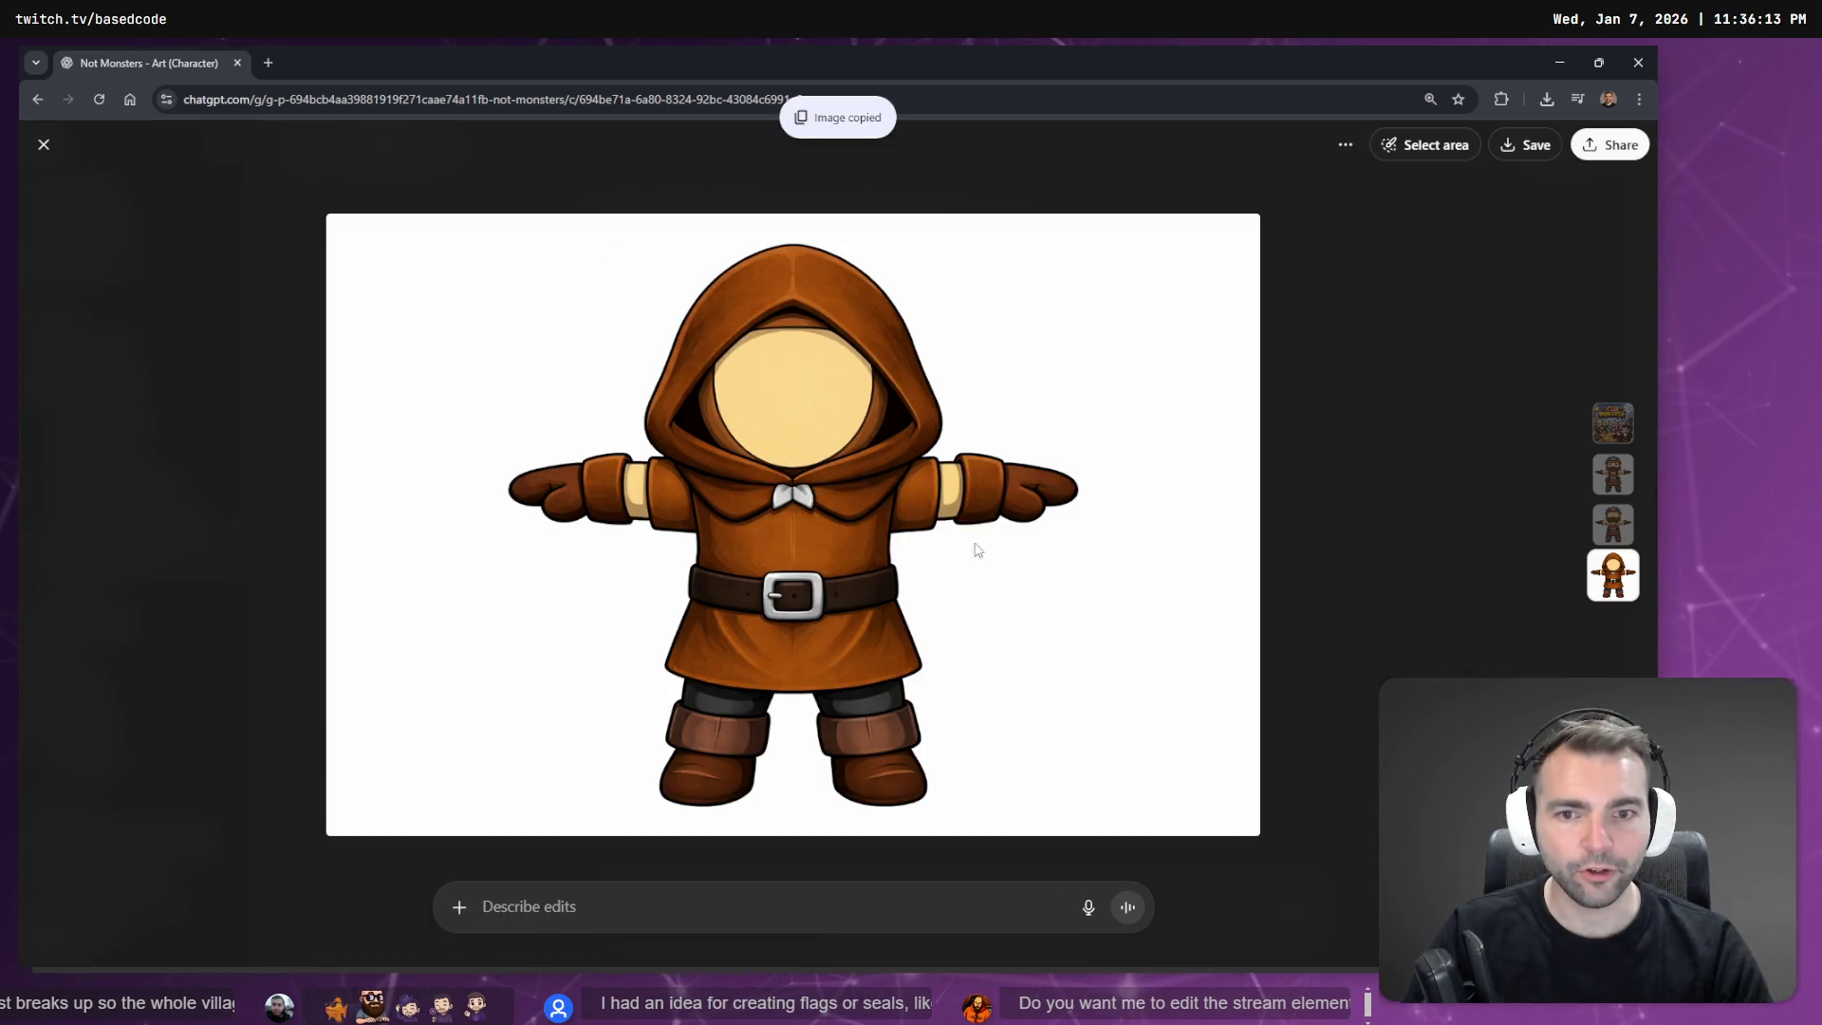
{"action": "key", "text": "alt+Tab"}
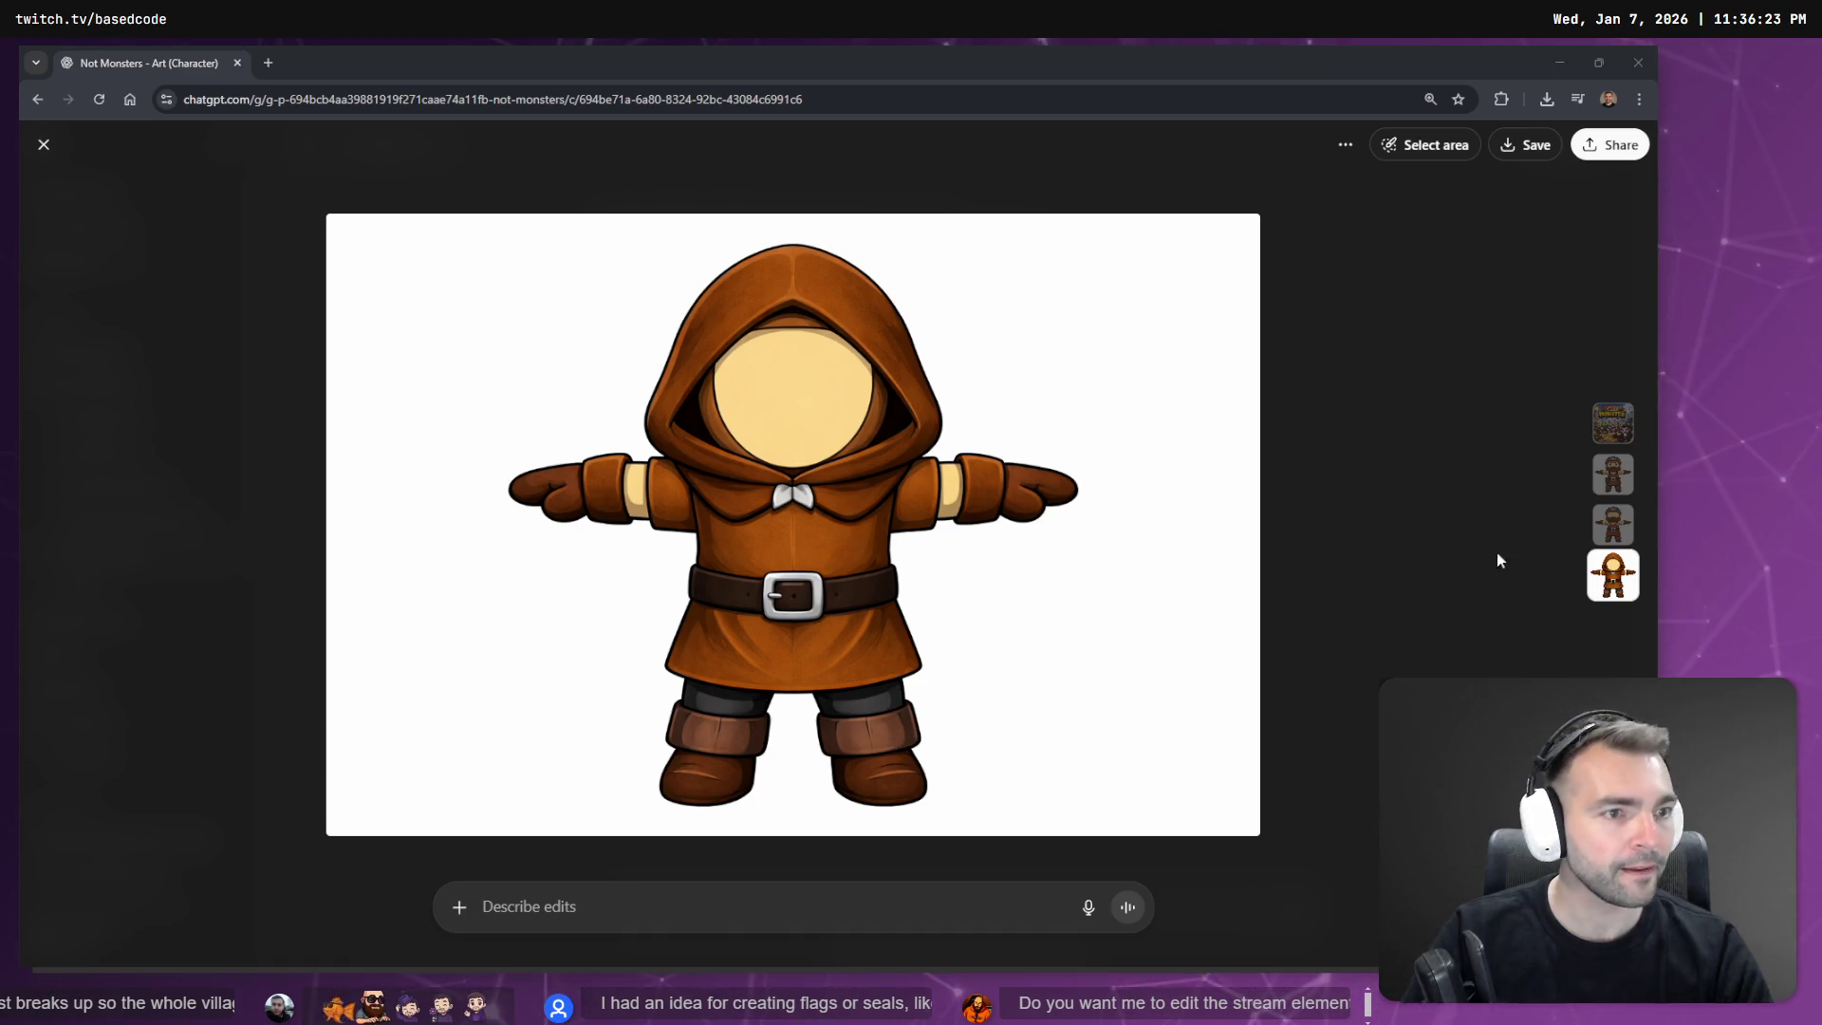
{"action": "left_click", "coordinate": [1336, 407]}
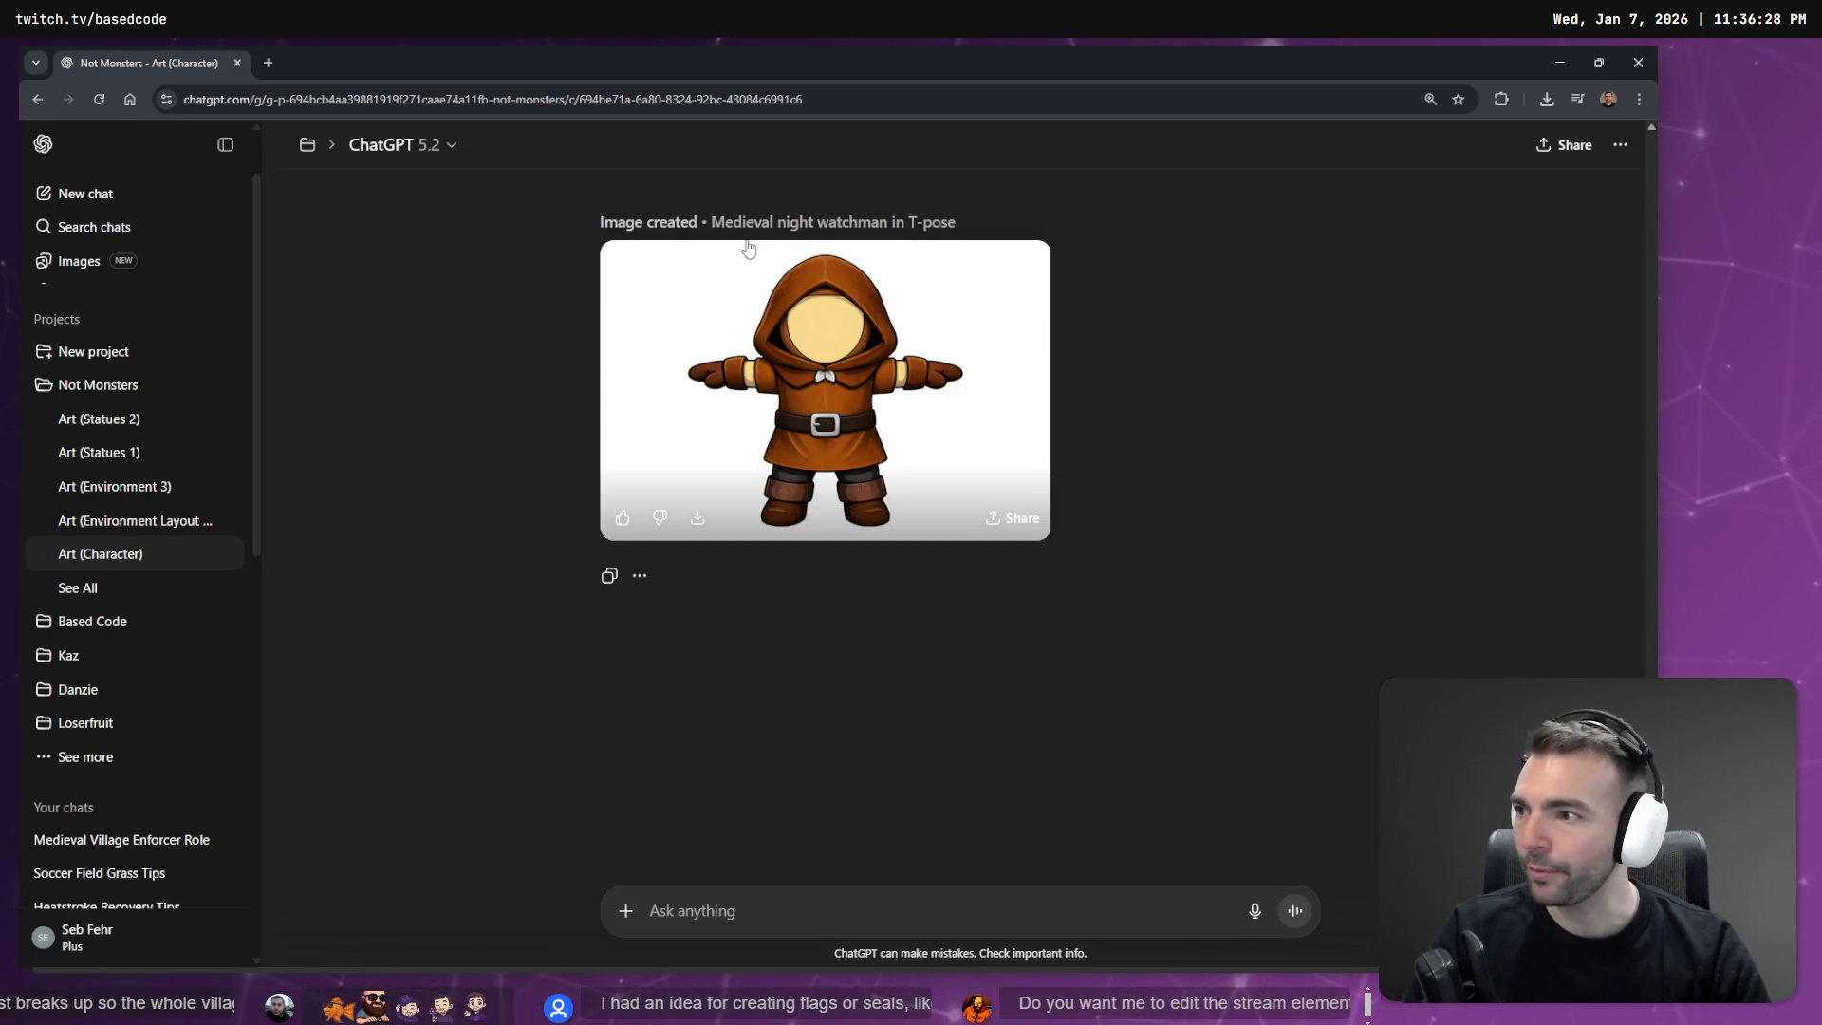
{"action": "left_click", "coordinate": [1559, 63]}
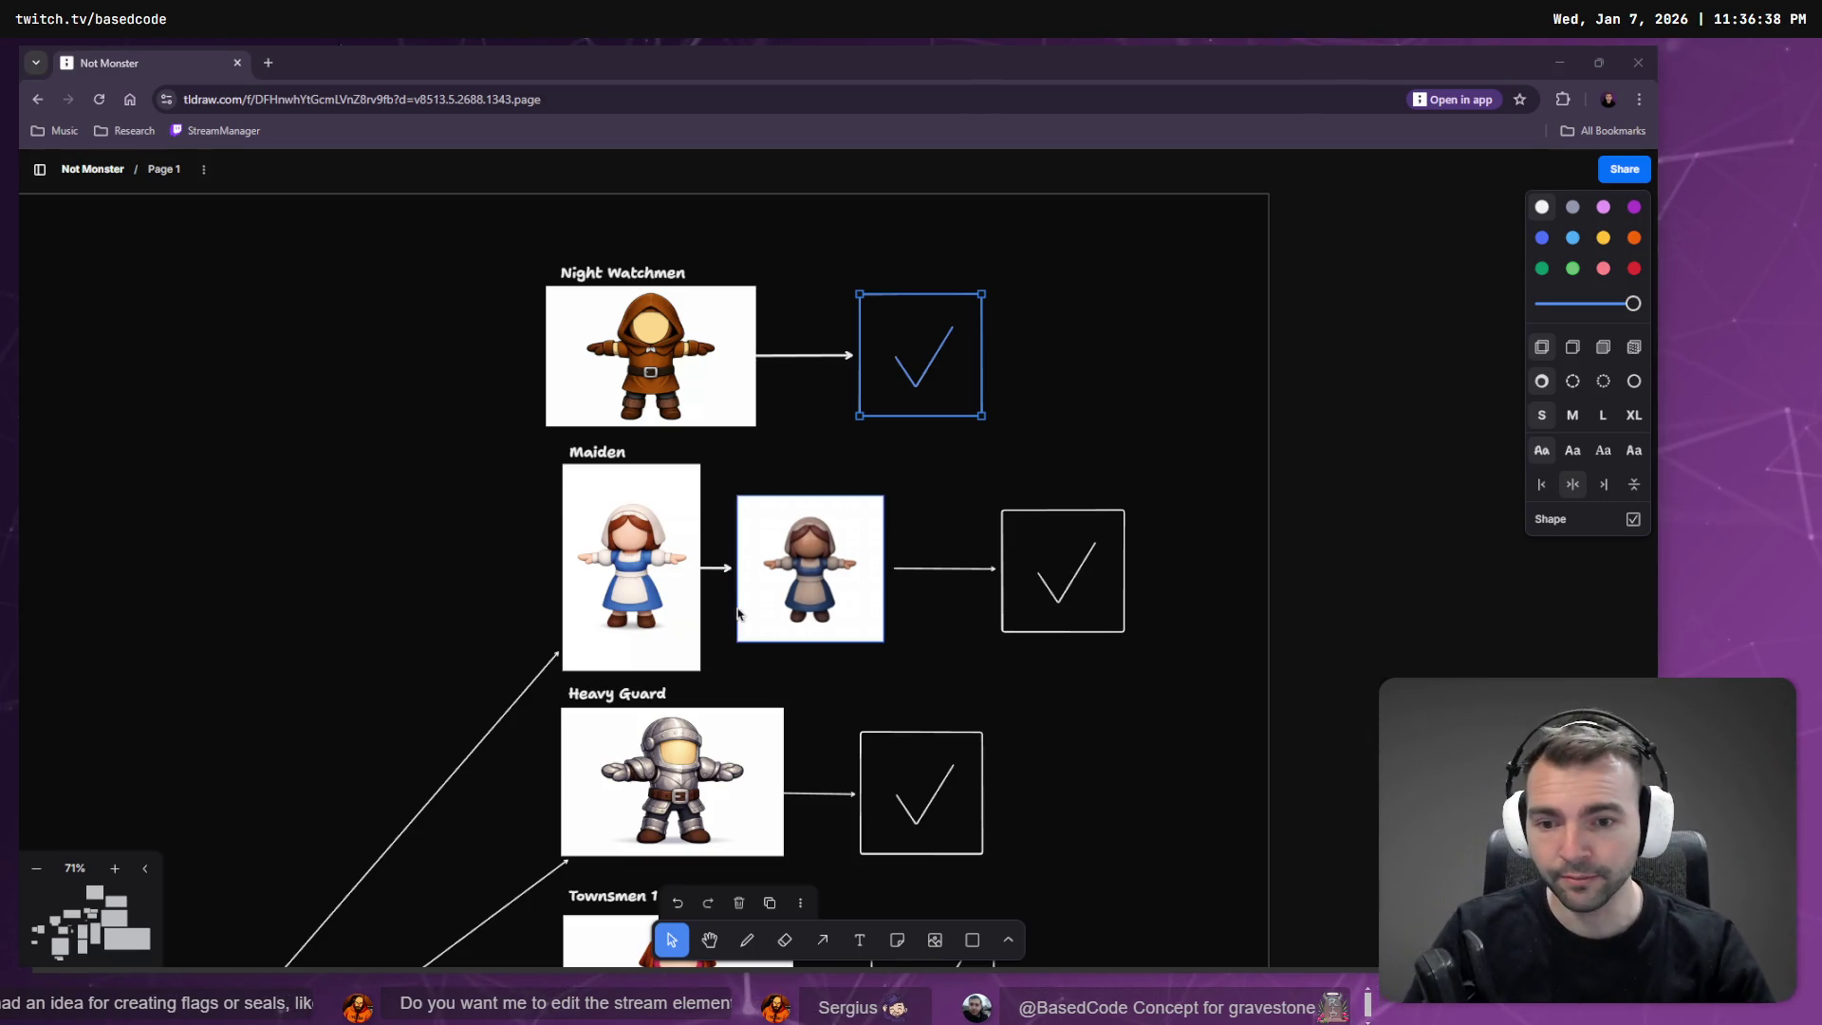
Scroll over the tldraw character rows, then return to Godot's Environment scene.
{"action": "scroll", "coordinate": [732, 613], "scroll_direction": "down", "scroll_amount": 5}
{"action": "scroll", "coordinate": [732, 612], "scroll_direction": "up", "scroll_amount": 8}
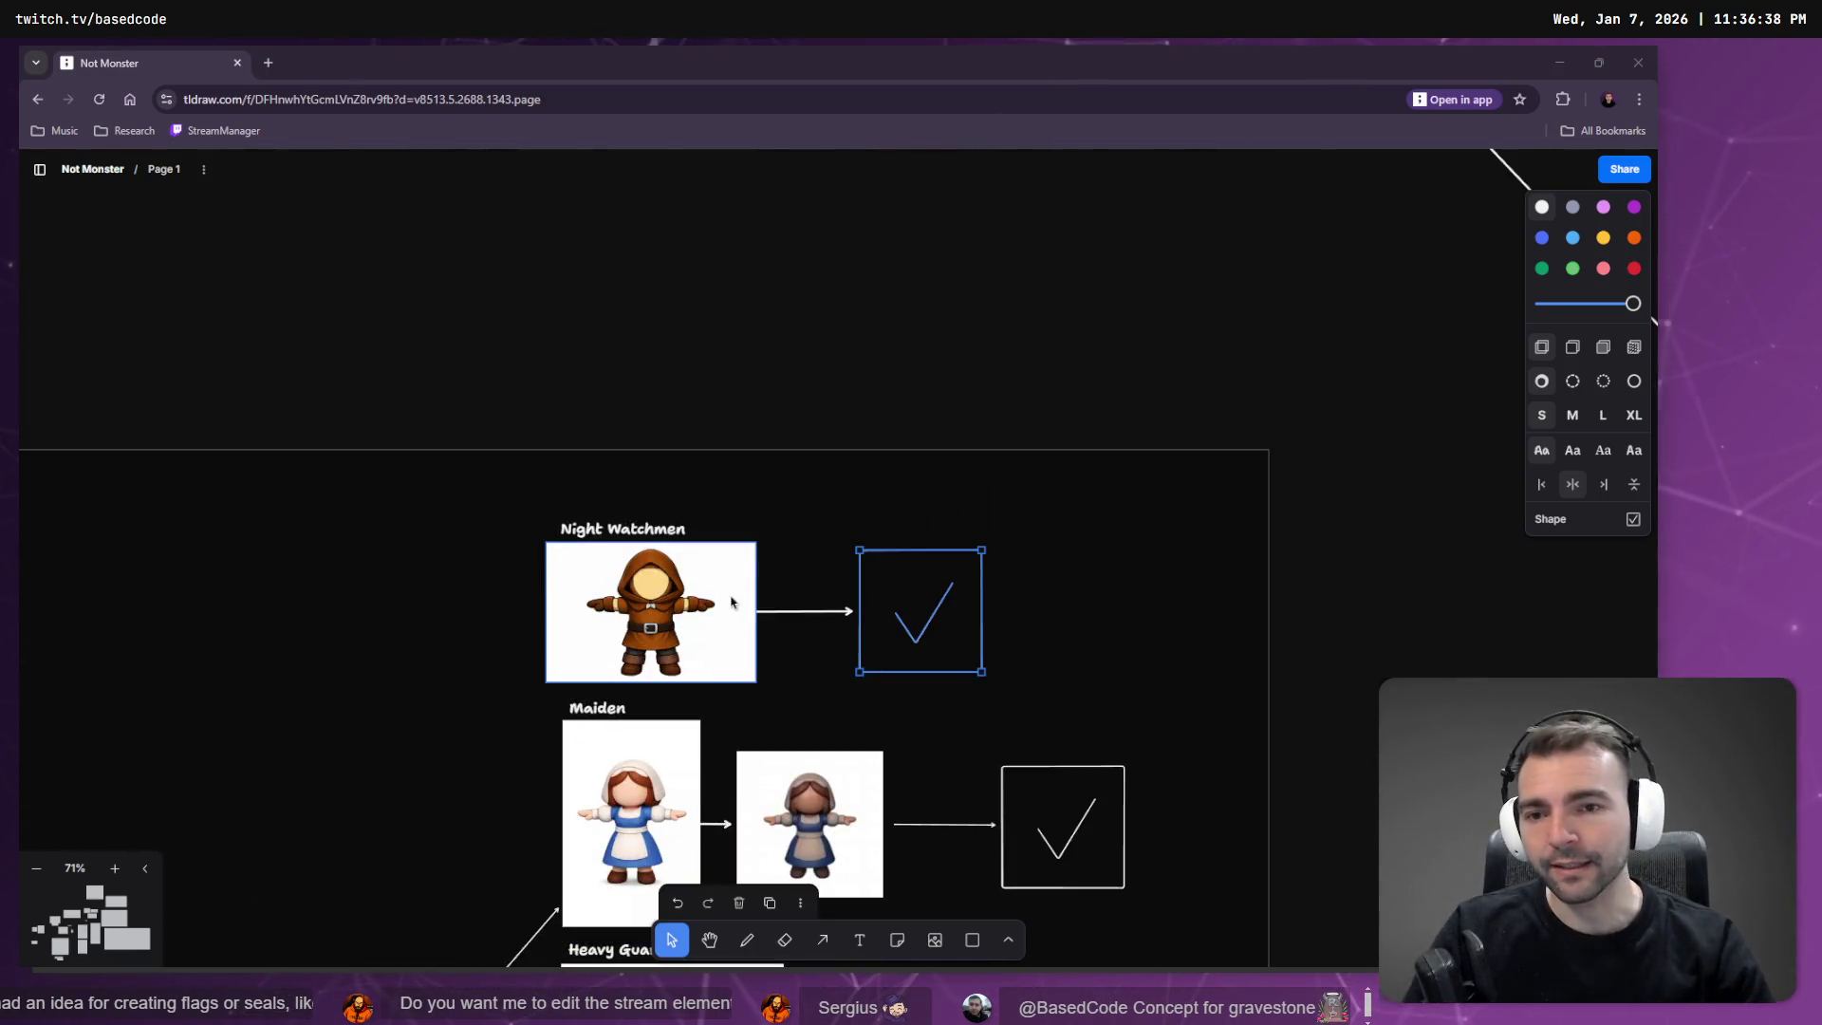
{"action": "scroll", "coordinate": [566, 399], "scroll_direction": "down", "scroll_amount": 4}
{"action": "scroll", "coordinate": [493, 339], "scroll_direction": "up", "scroll_amount": 2}
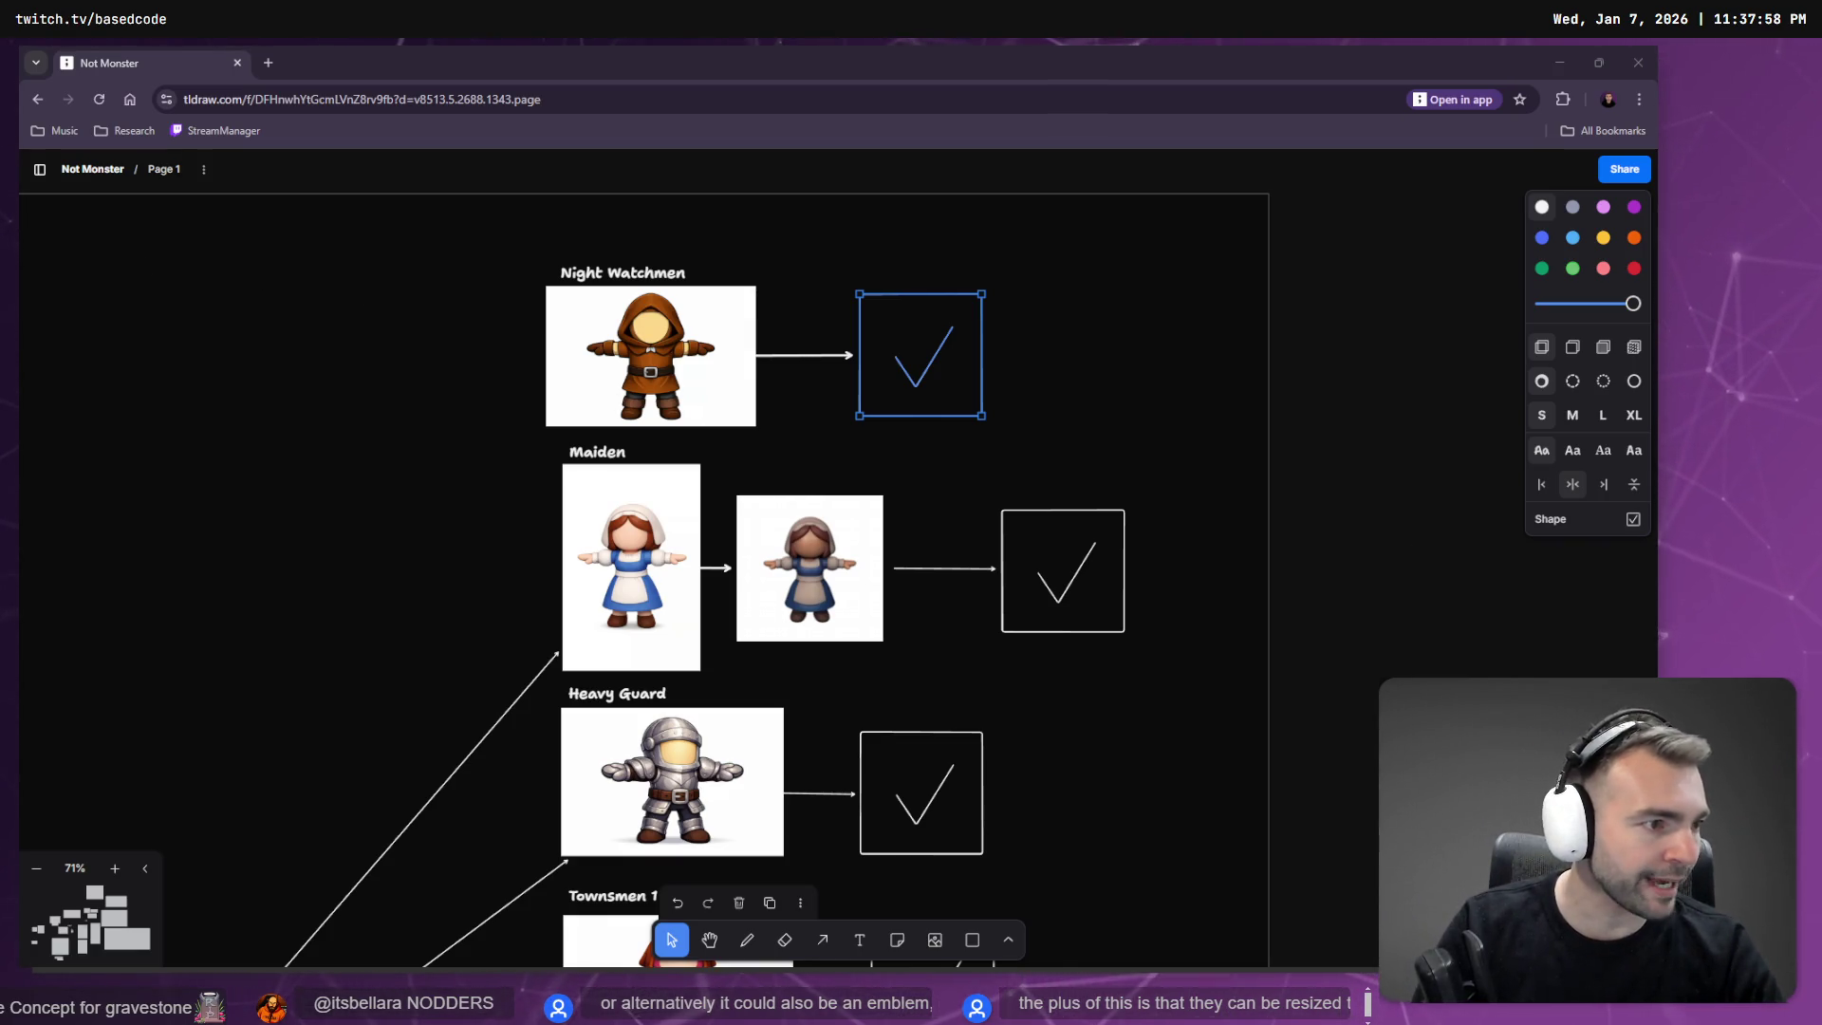
{"action": "key", "text": "alt+Tab"}
{"action": "left_click", "coordinate": [397, 117]}
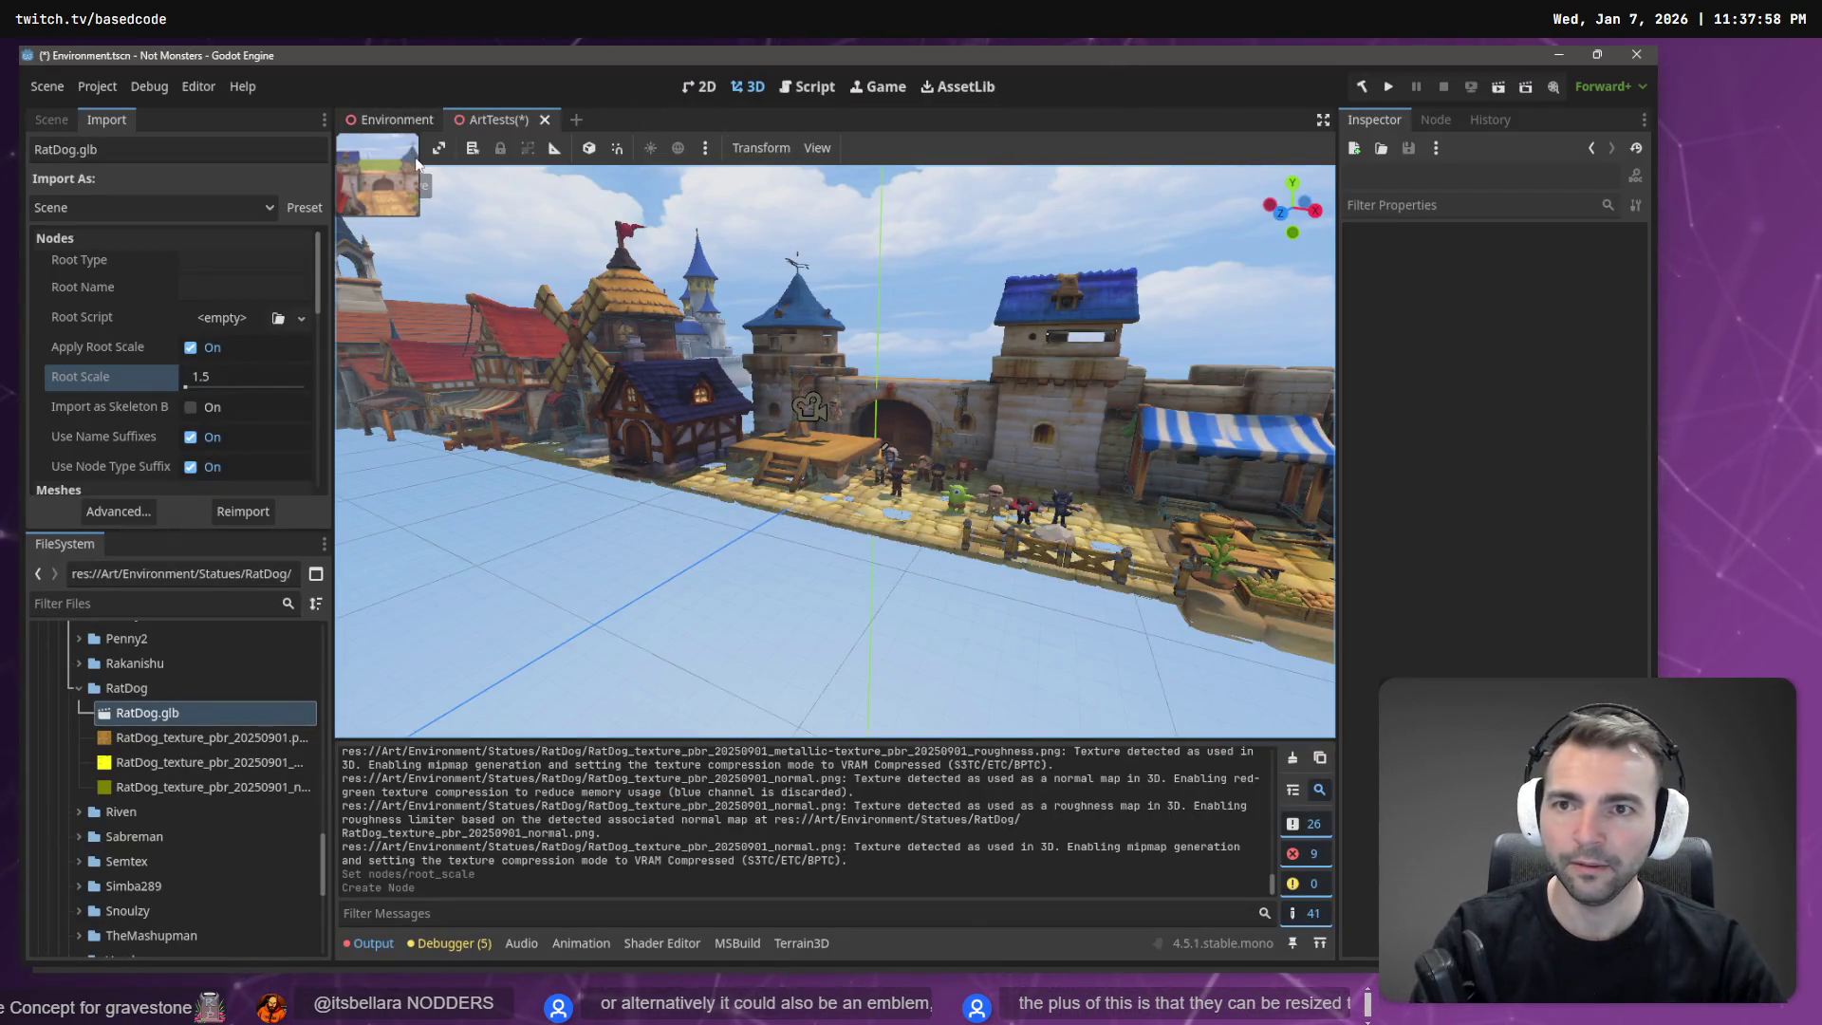
Save the scenes and run the village game with F5 to play as the mummy.
{"action": "key", "text": "F5"}
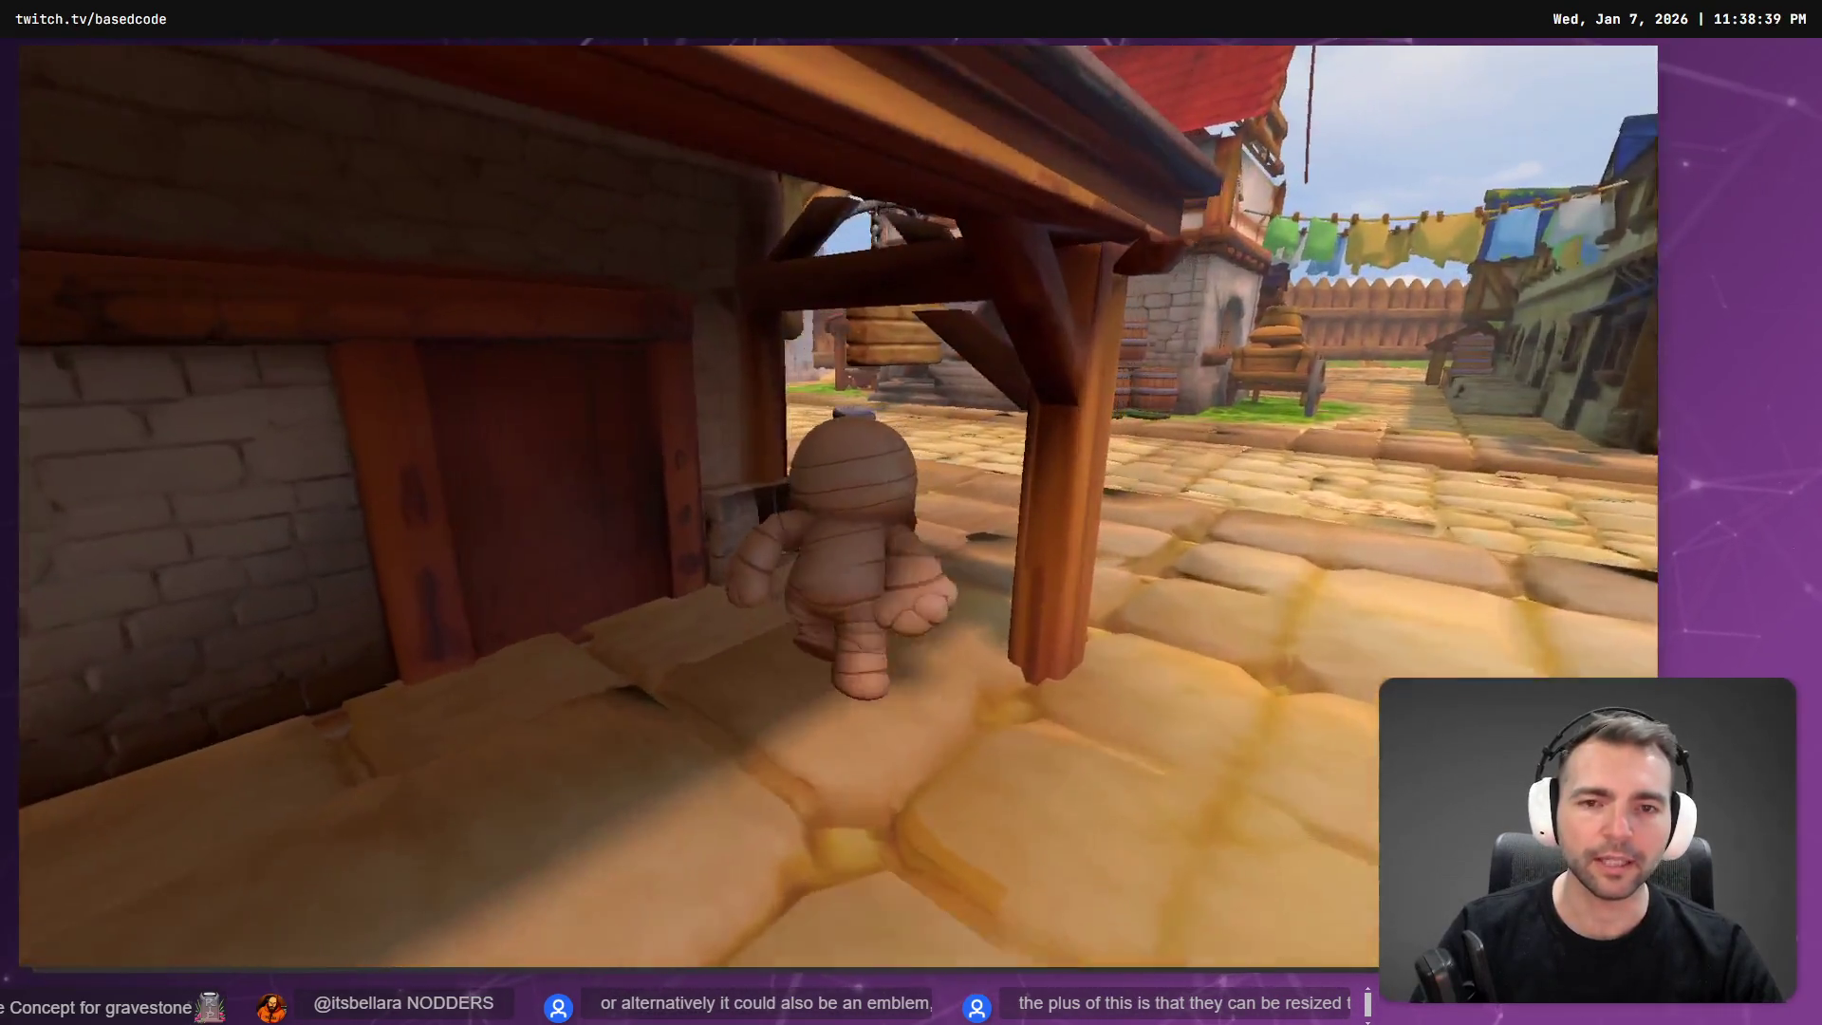
Stop the game, then select and frame the Bucket prop in the ArtTests market.
{"action": "key", "text": "F8"}
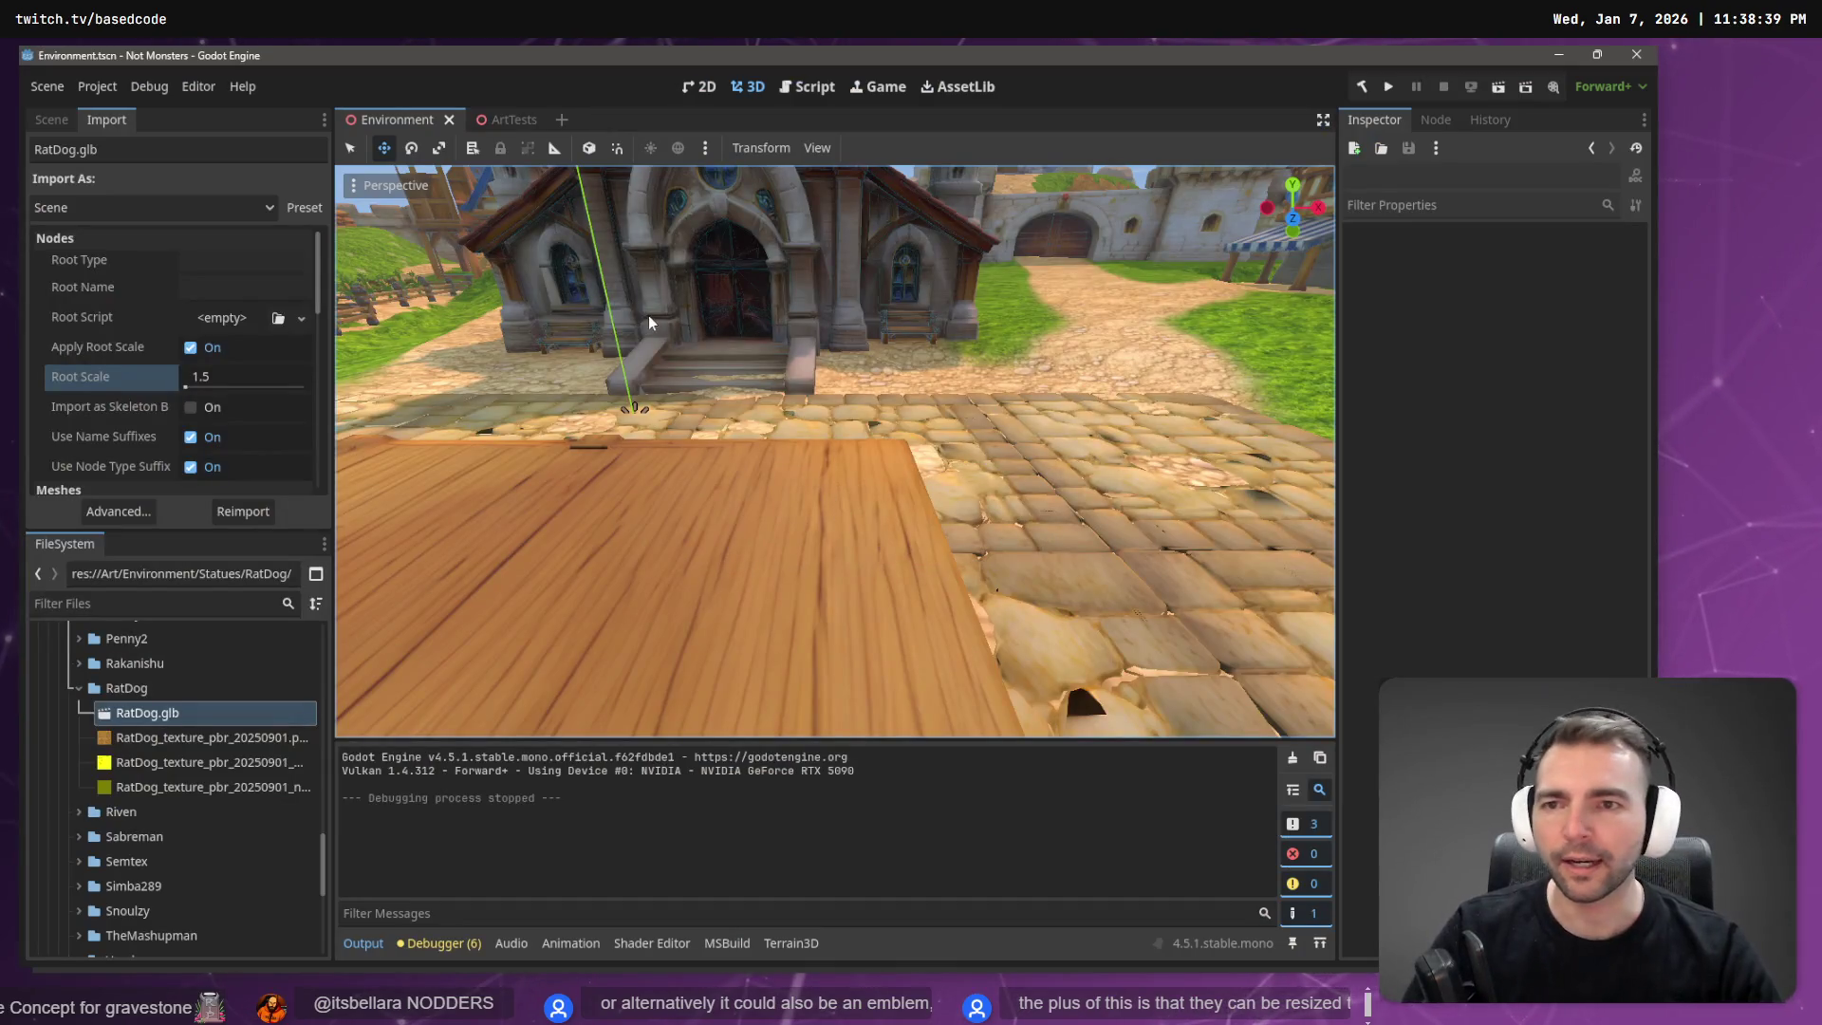
{"action": "left_click", "coordinate": [511, 121]}
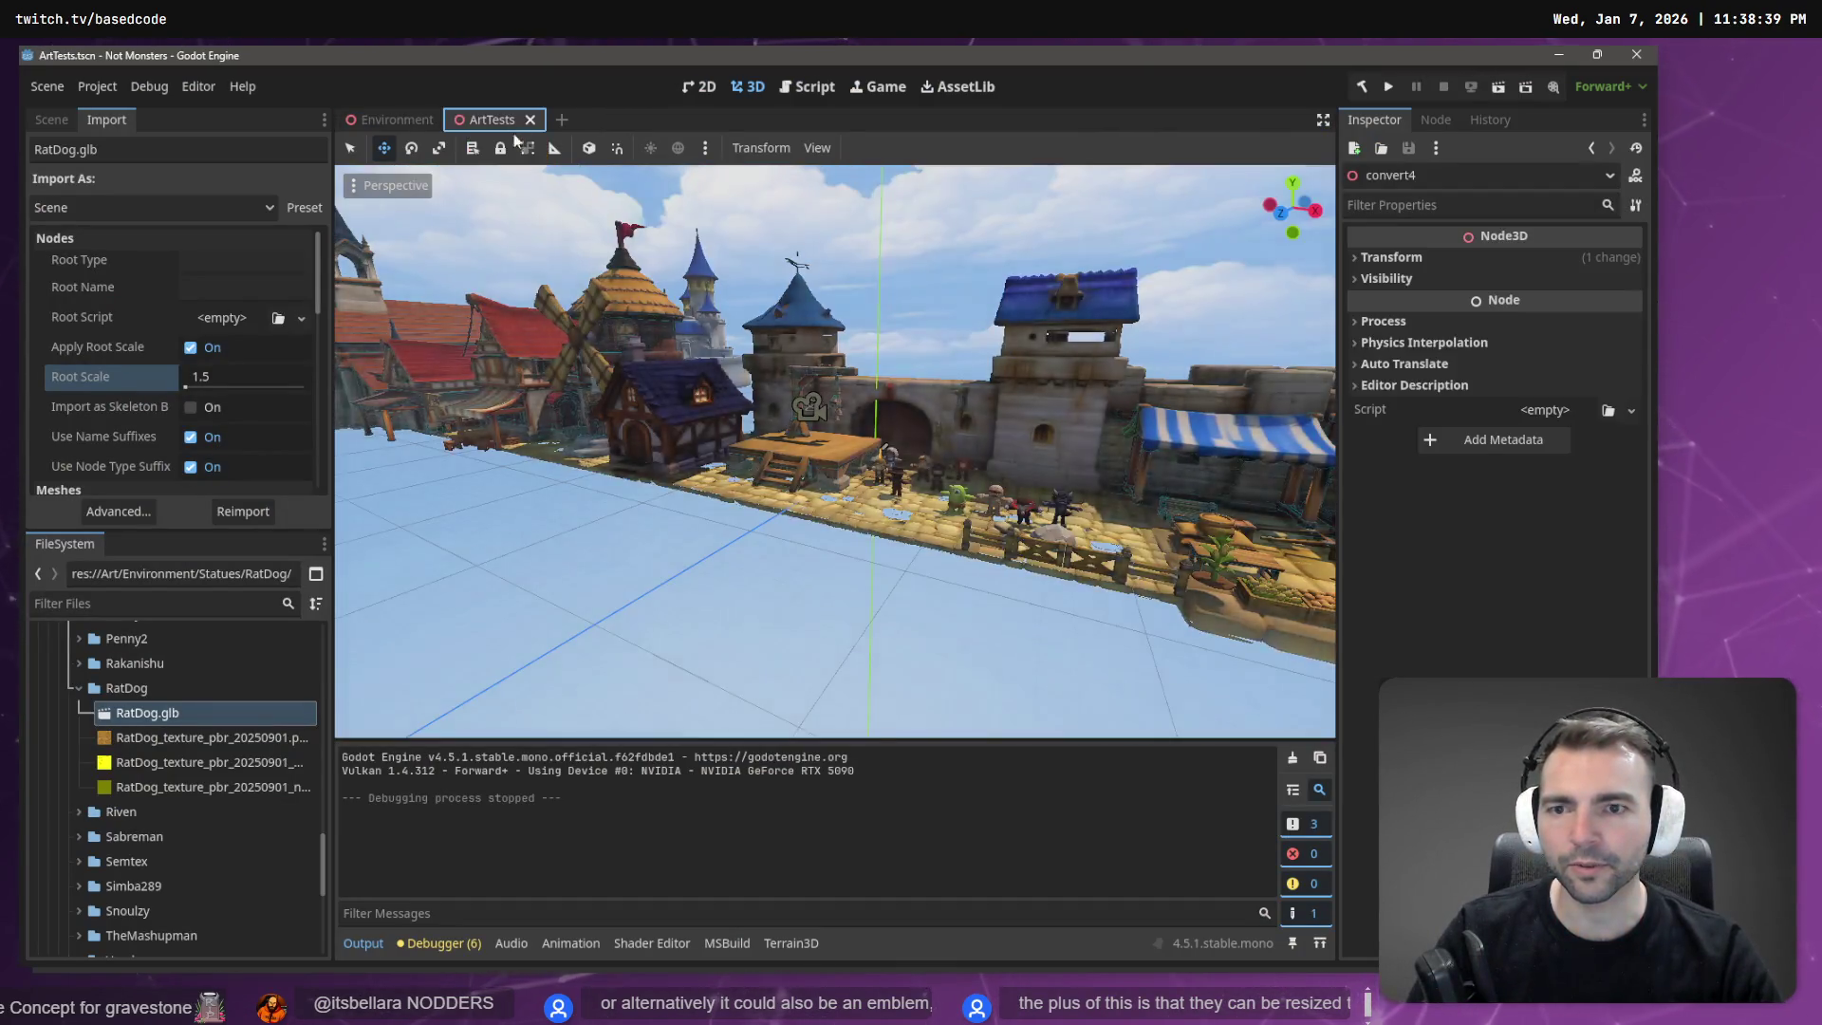
{"action": "key", "text": "w"}
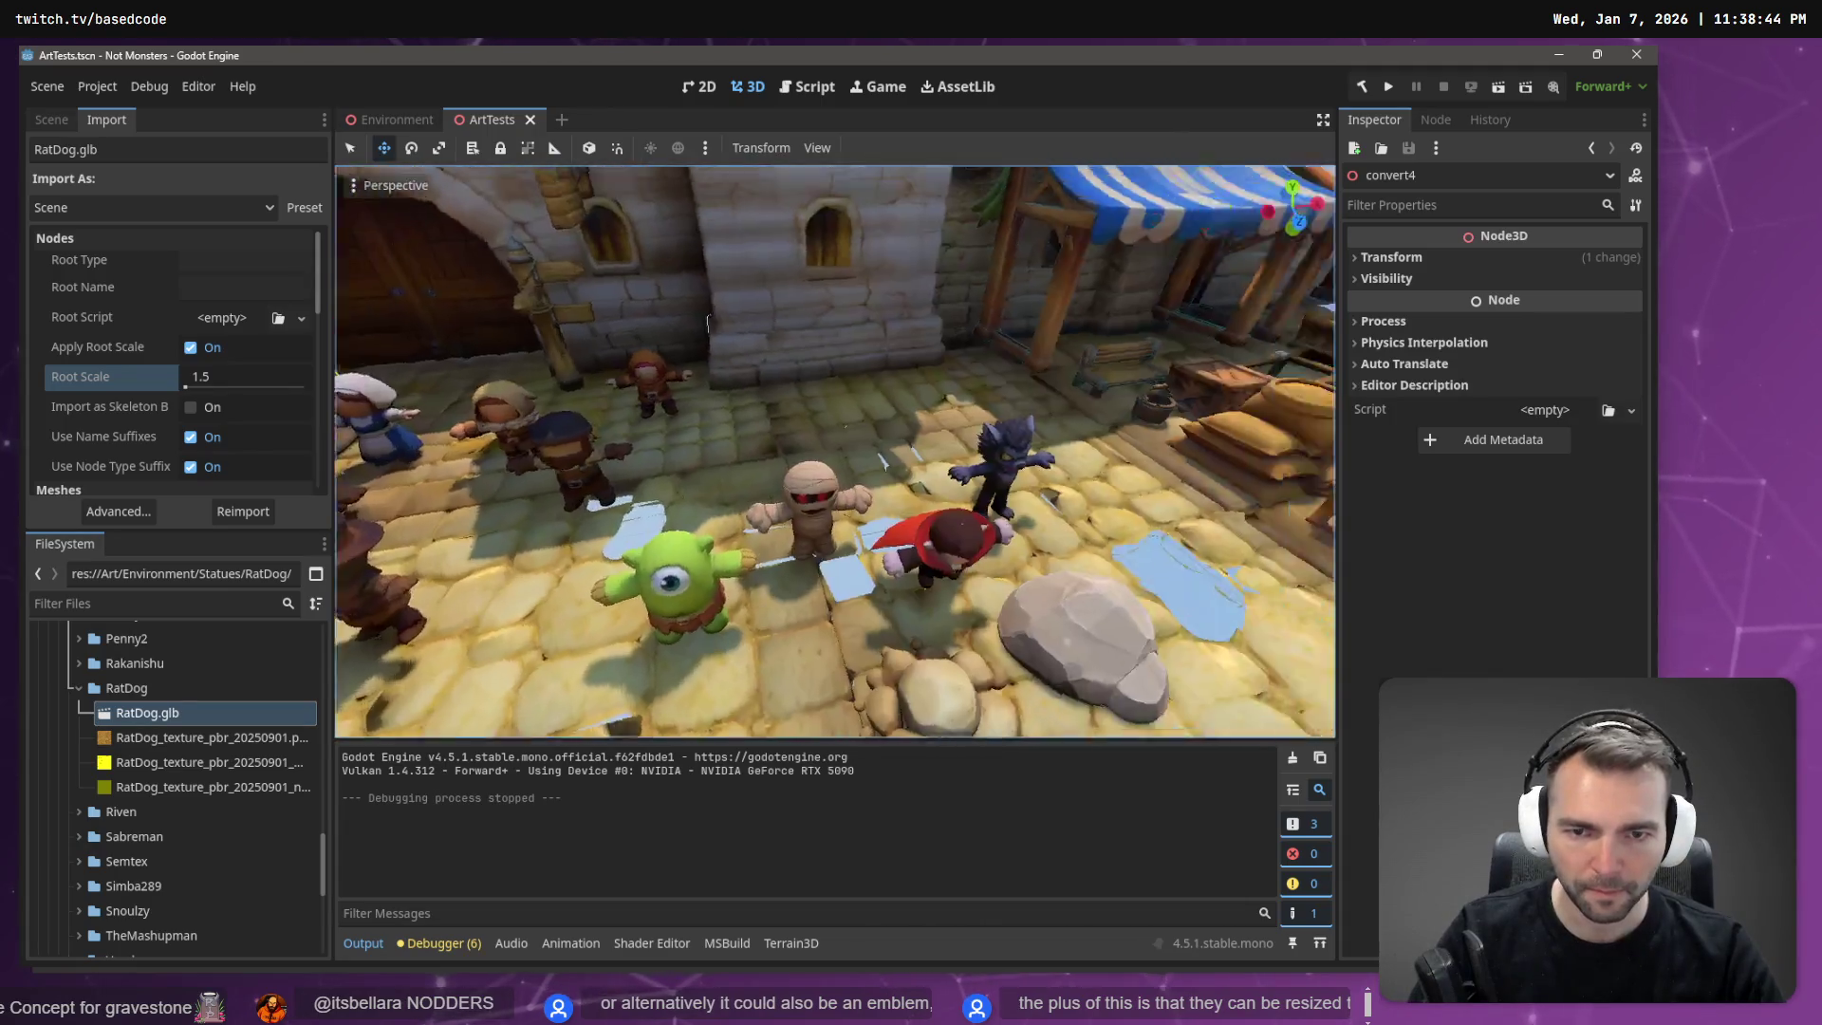
{"action": "key", "text": "s"}
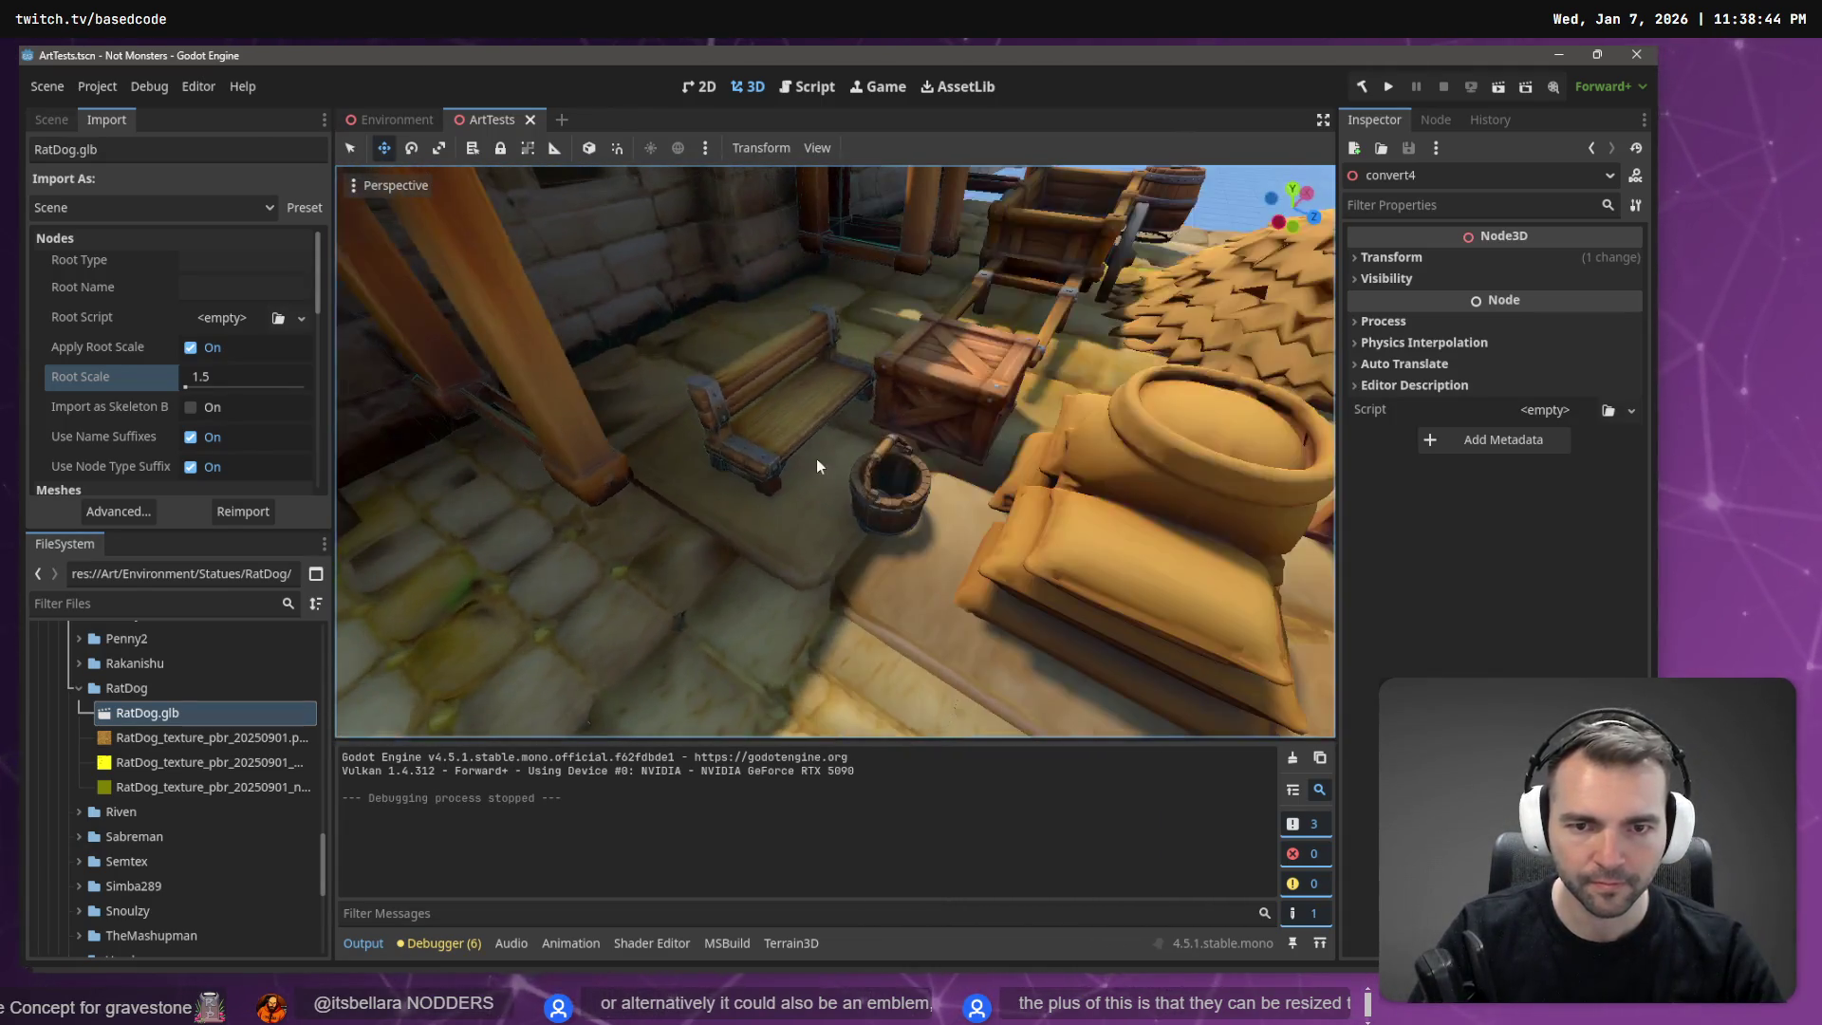
{"action": "left_click", "coordinate": [888, 479]}
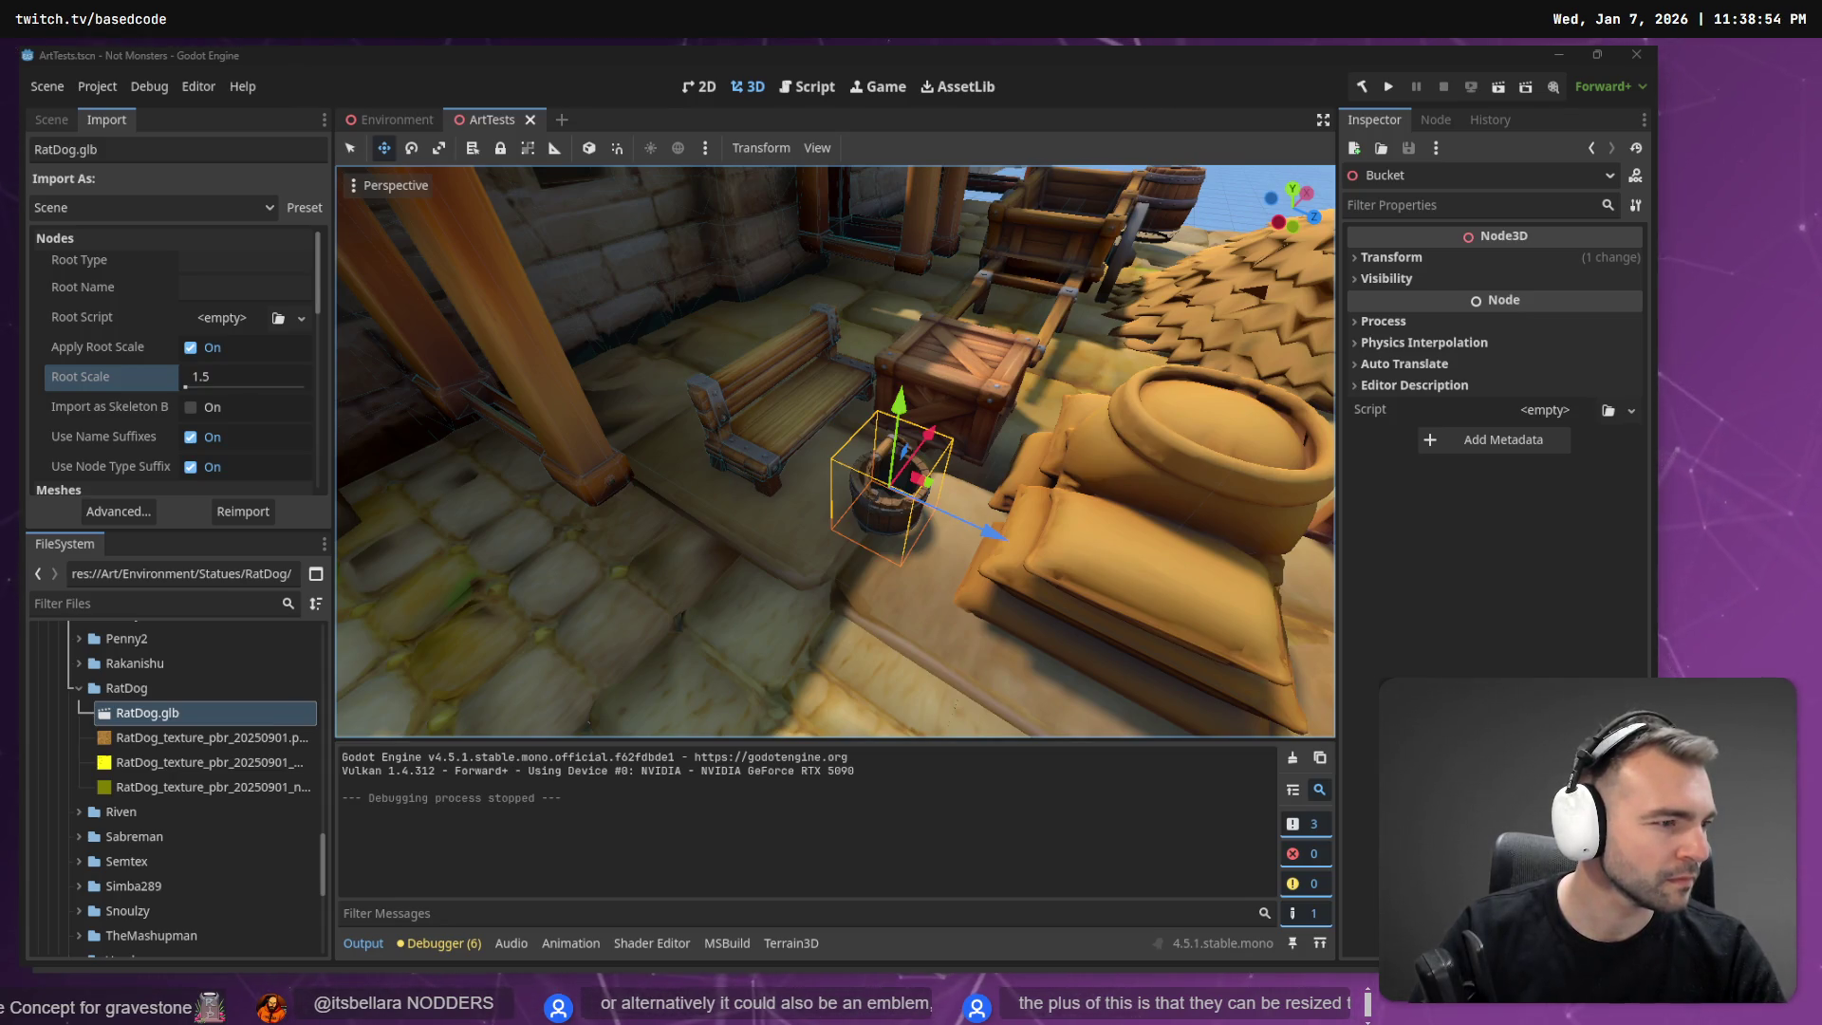
{"action": "key", "text": "f"}
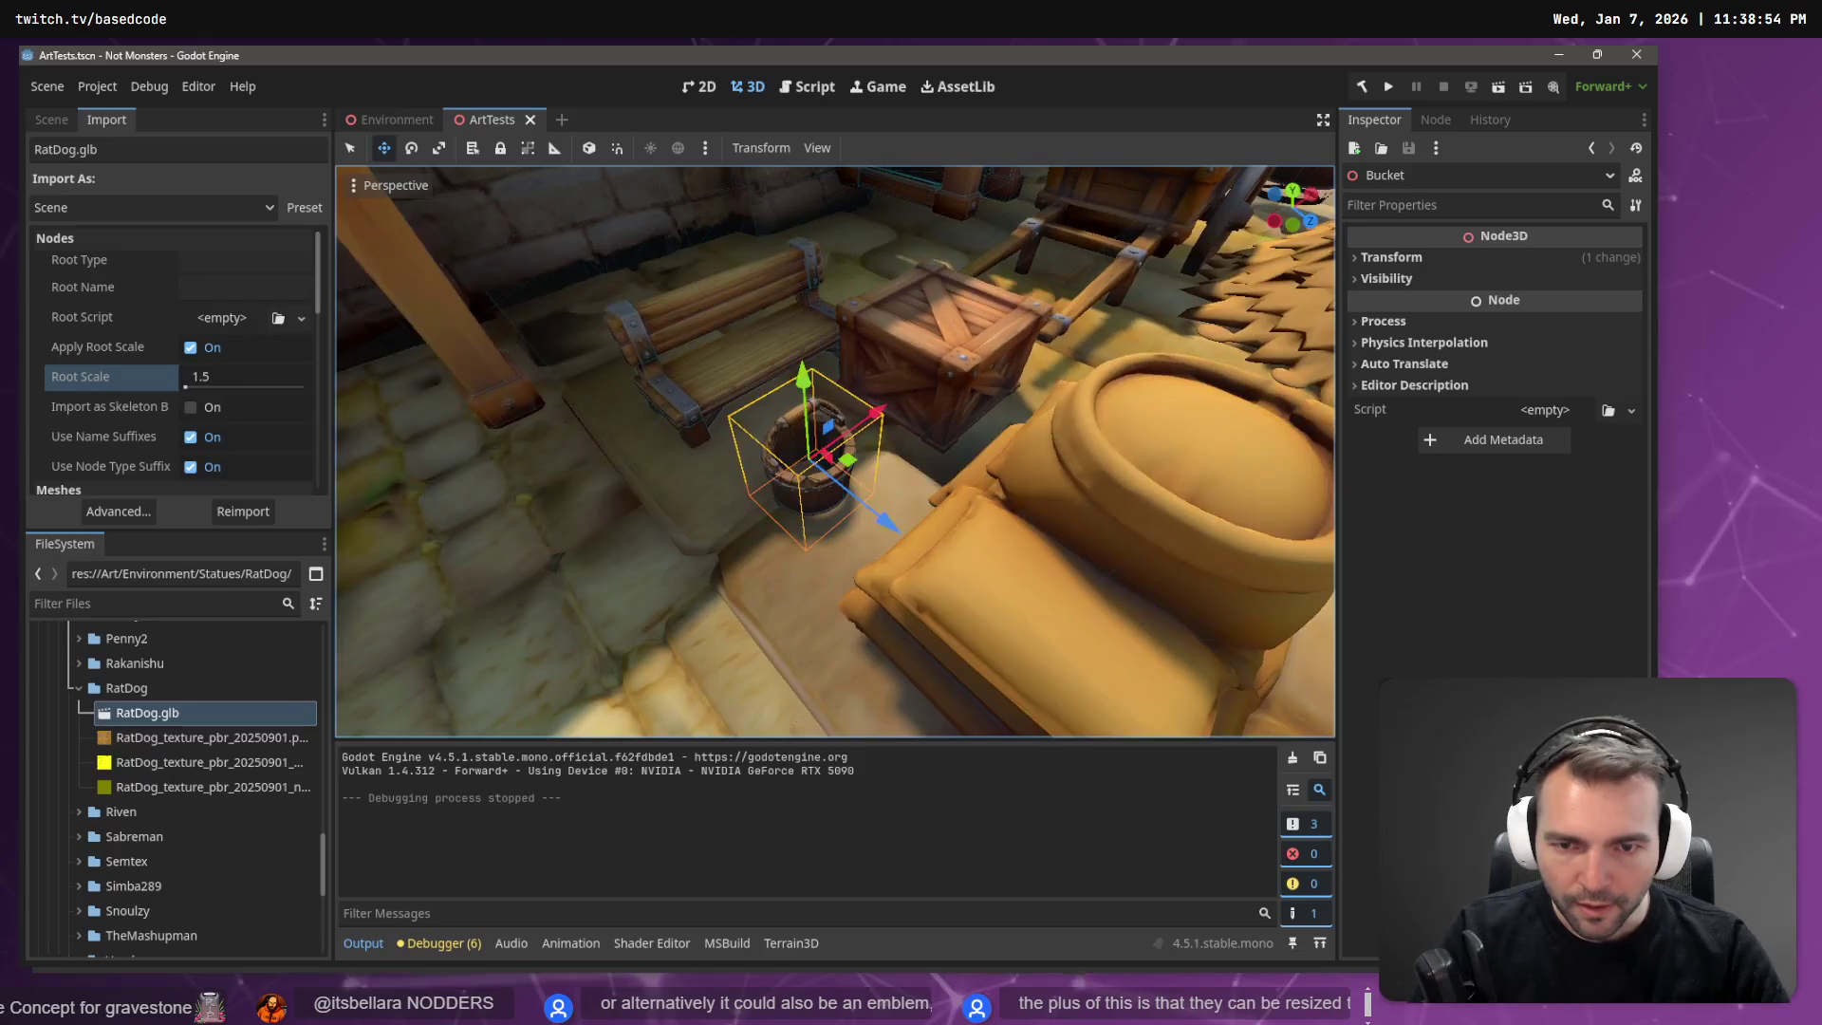
{"action": "scroll", "coordinate": [938, 508], "scroll_direction": "up", "scroll_amount": 2}
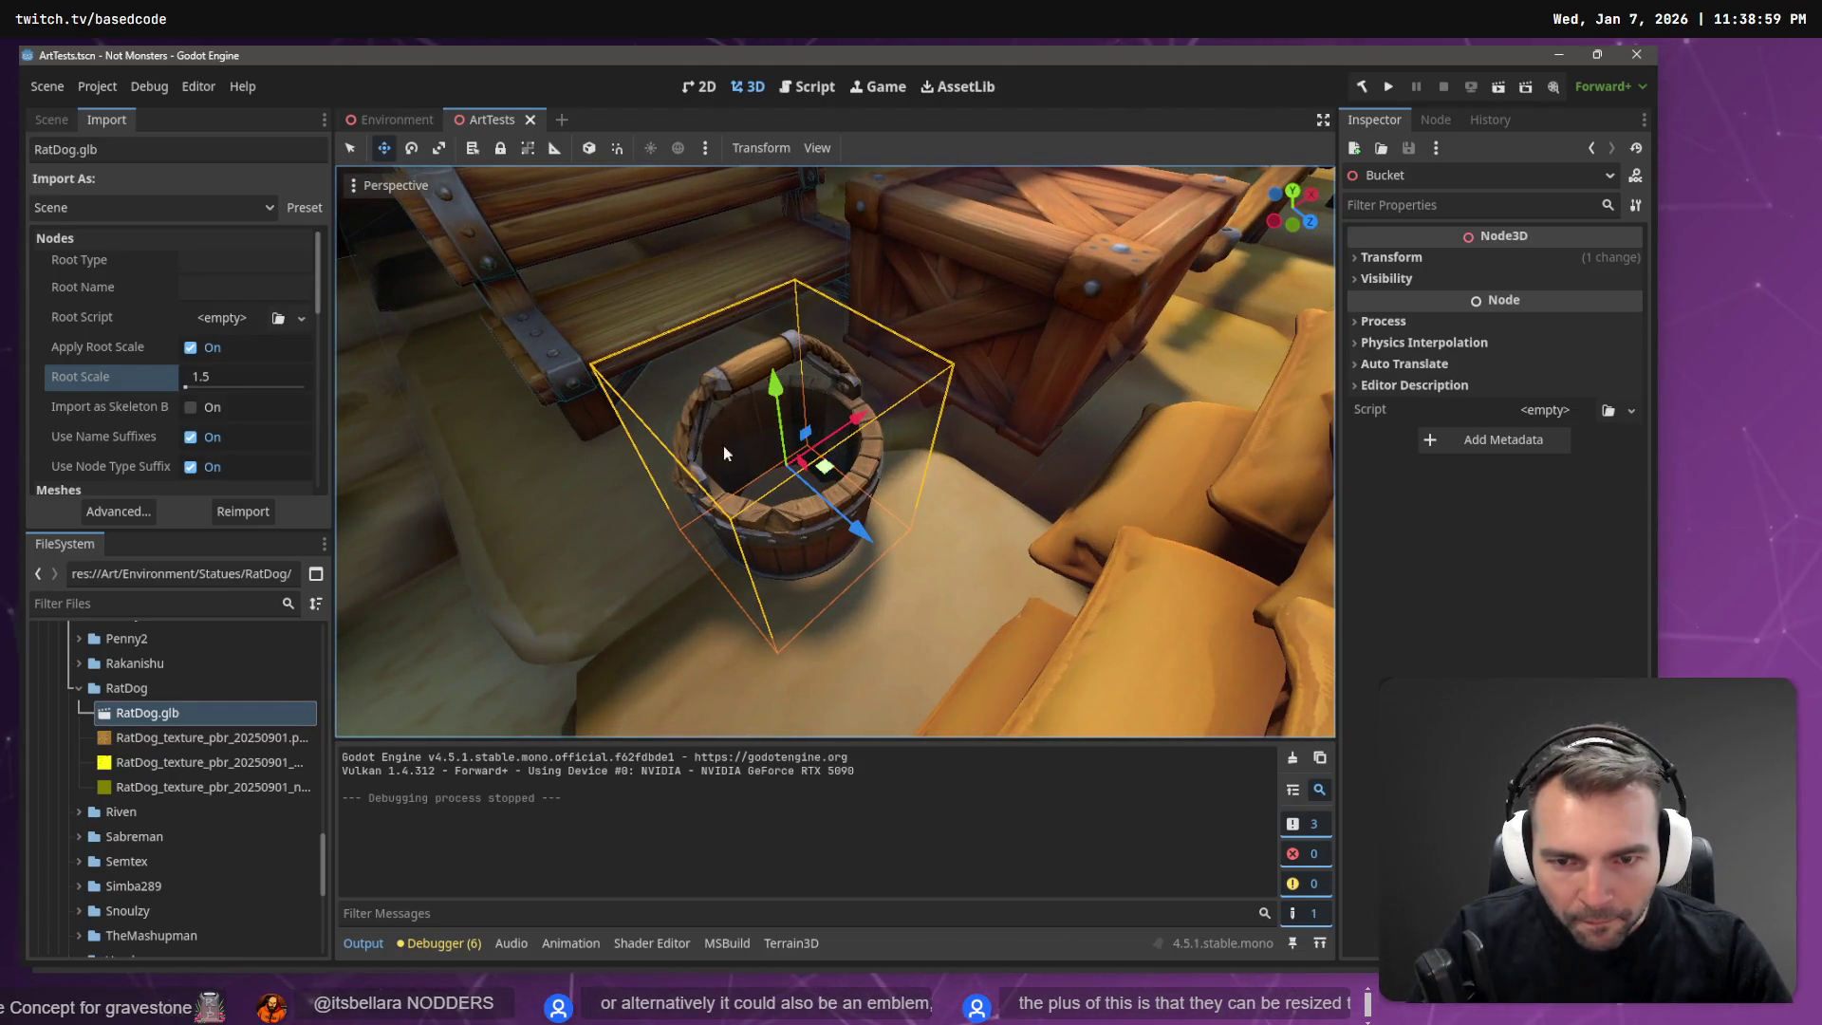
{"action": "scroll", "coordinate": [745, 475], "scroll_direction": "down", "scroll_amount": 3}
Reveal the Bucket node's scene in FileSystem, open Bucket.tscn, then close it.
{"action": "left_click", "coordinate": [34, 124]}
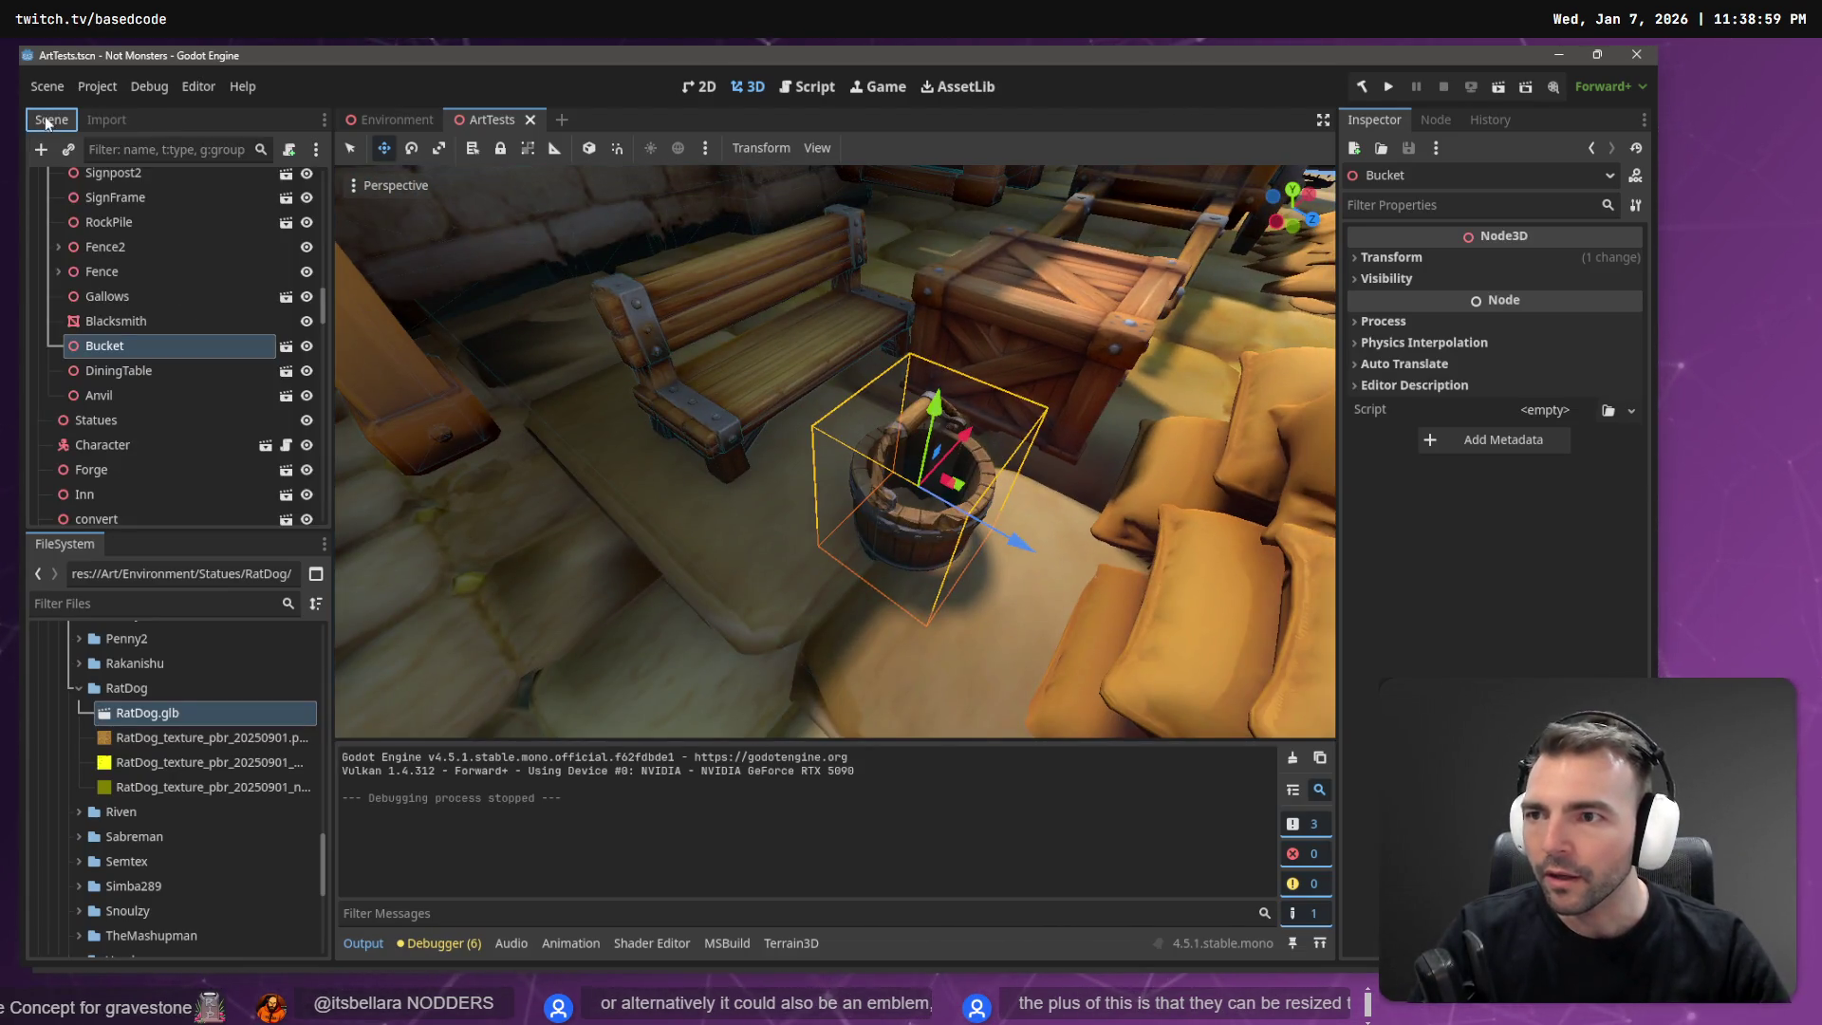
{"action": "right_click", "coordinate": [118, 352]}
{"action": "left_click", "coordinate": [109, 351]}
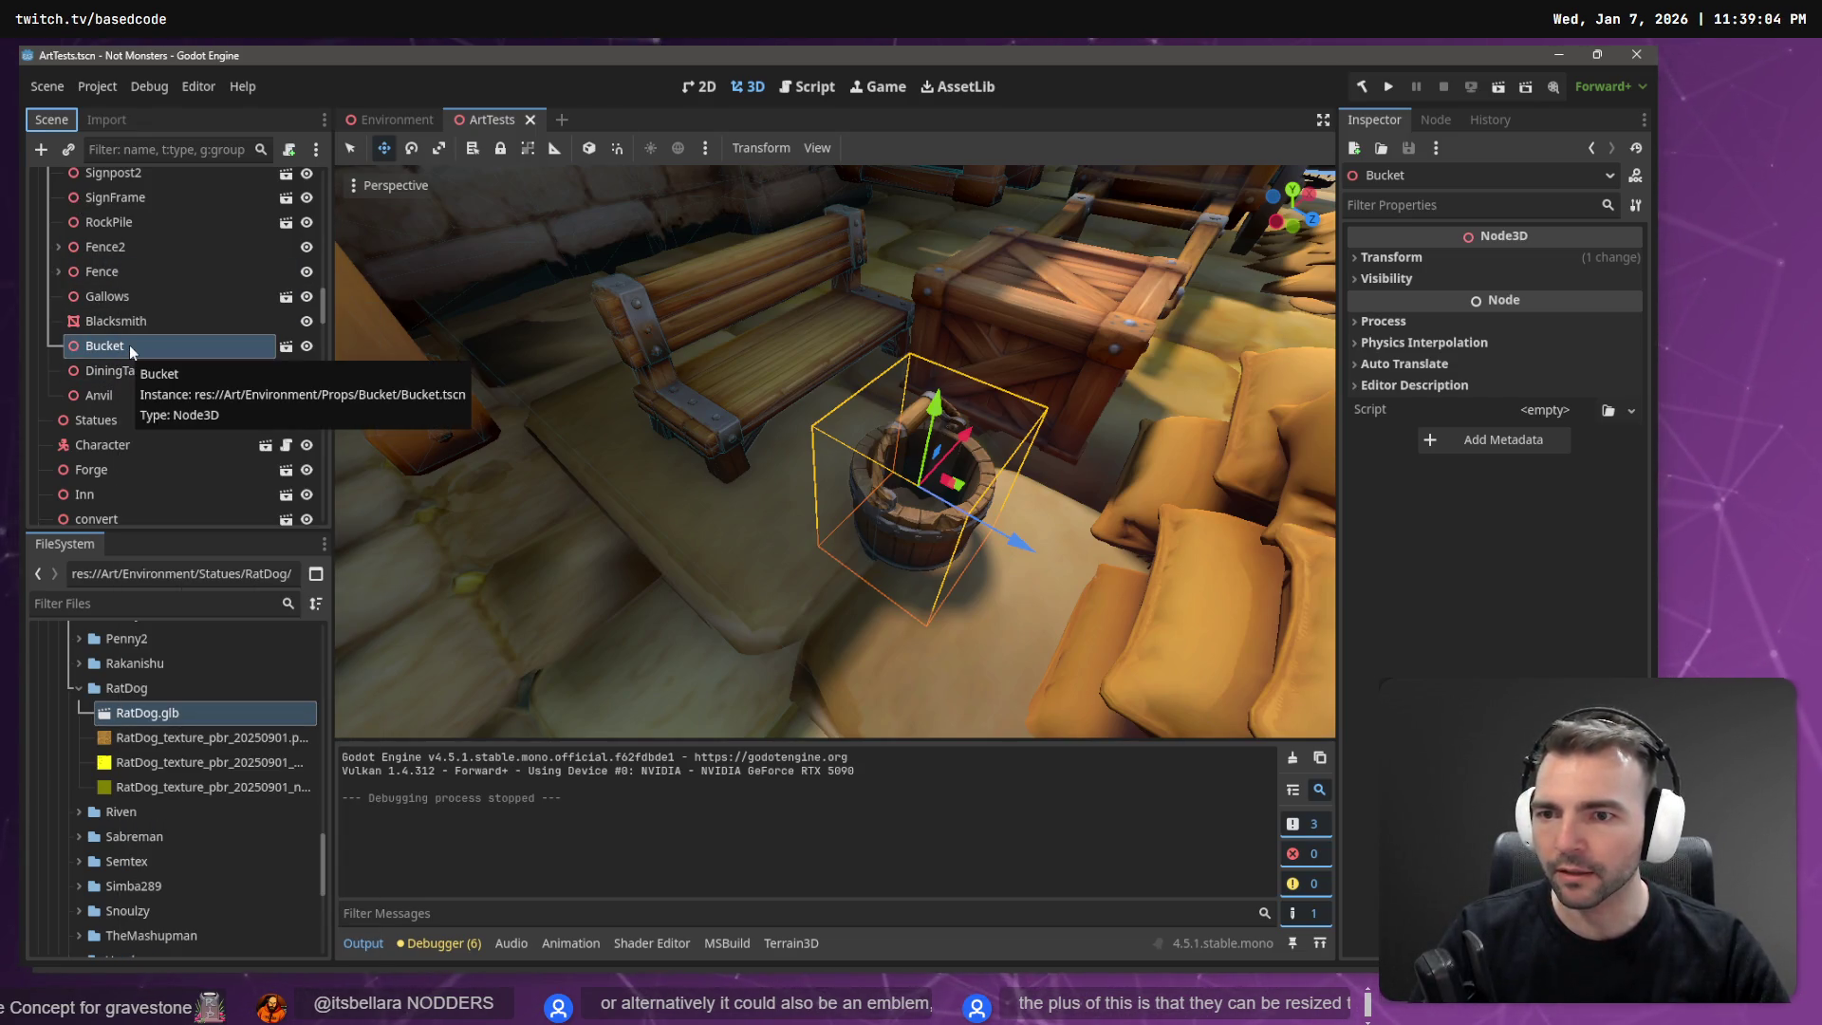
{"action": "left_click", "coordinate": [129, 344]}
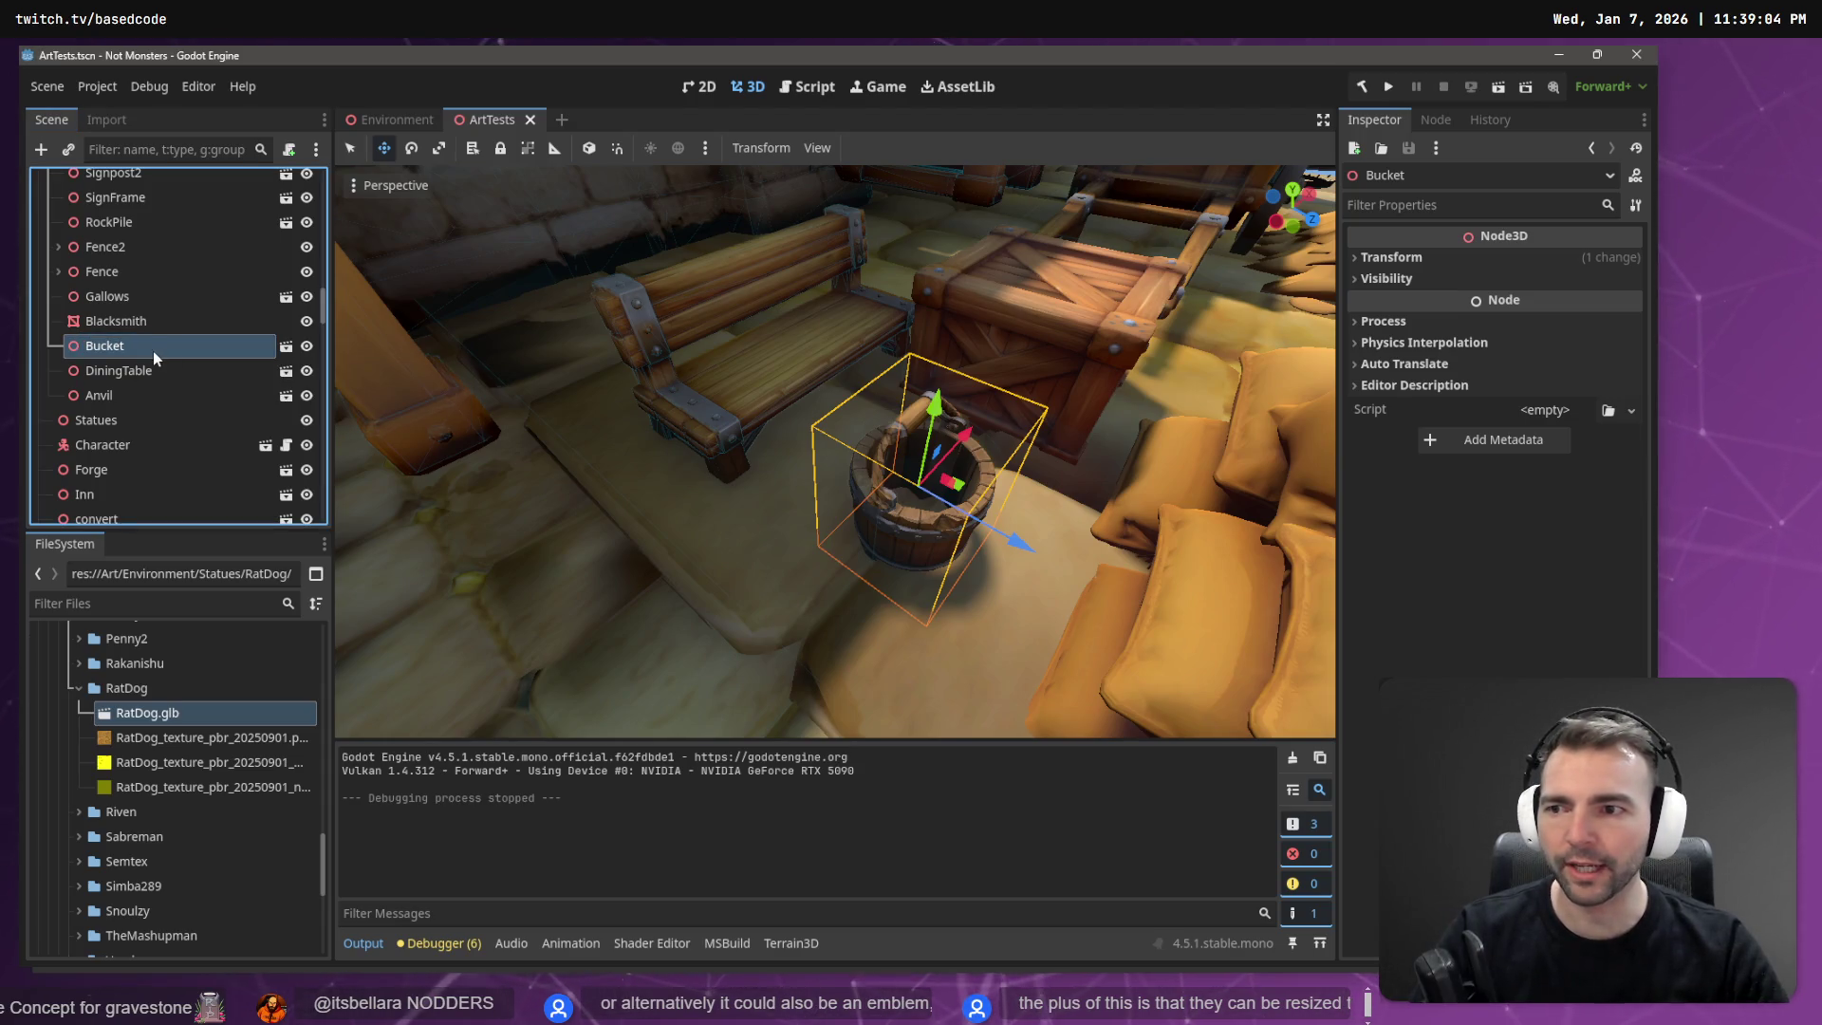
{"action": "right_click", "coordinate": [156, 351]}
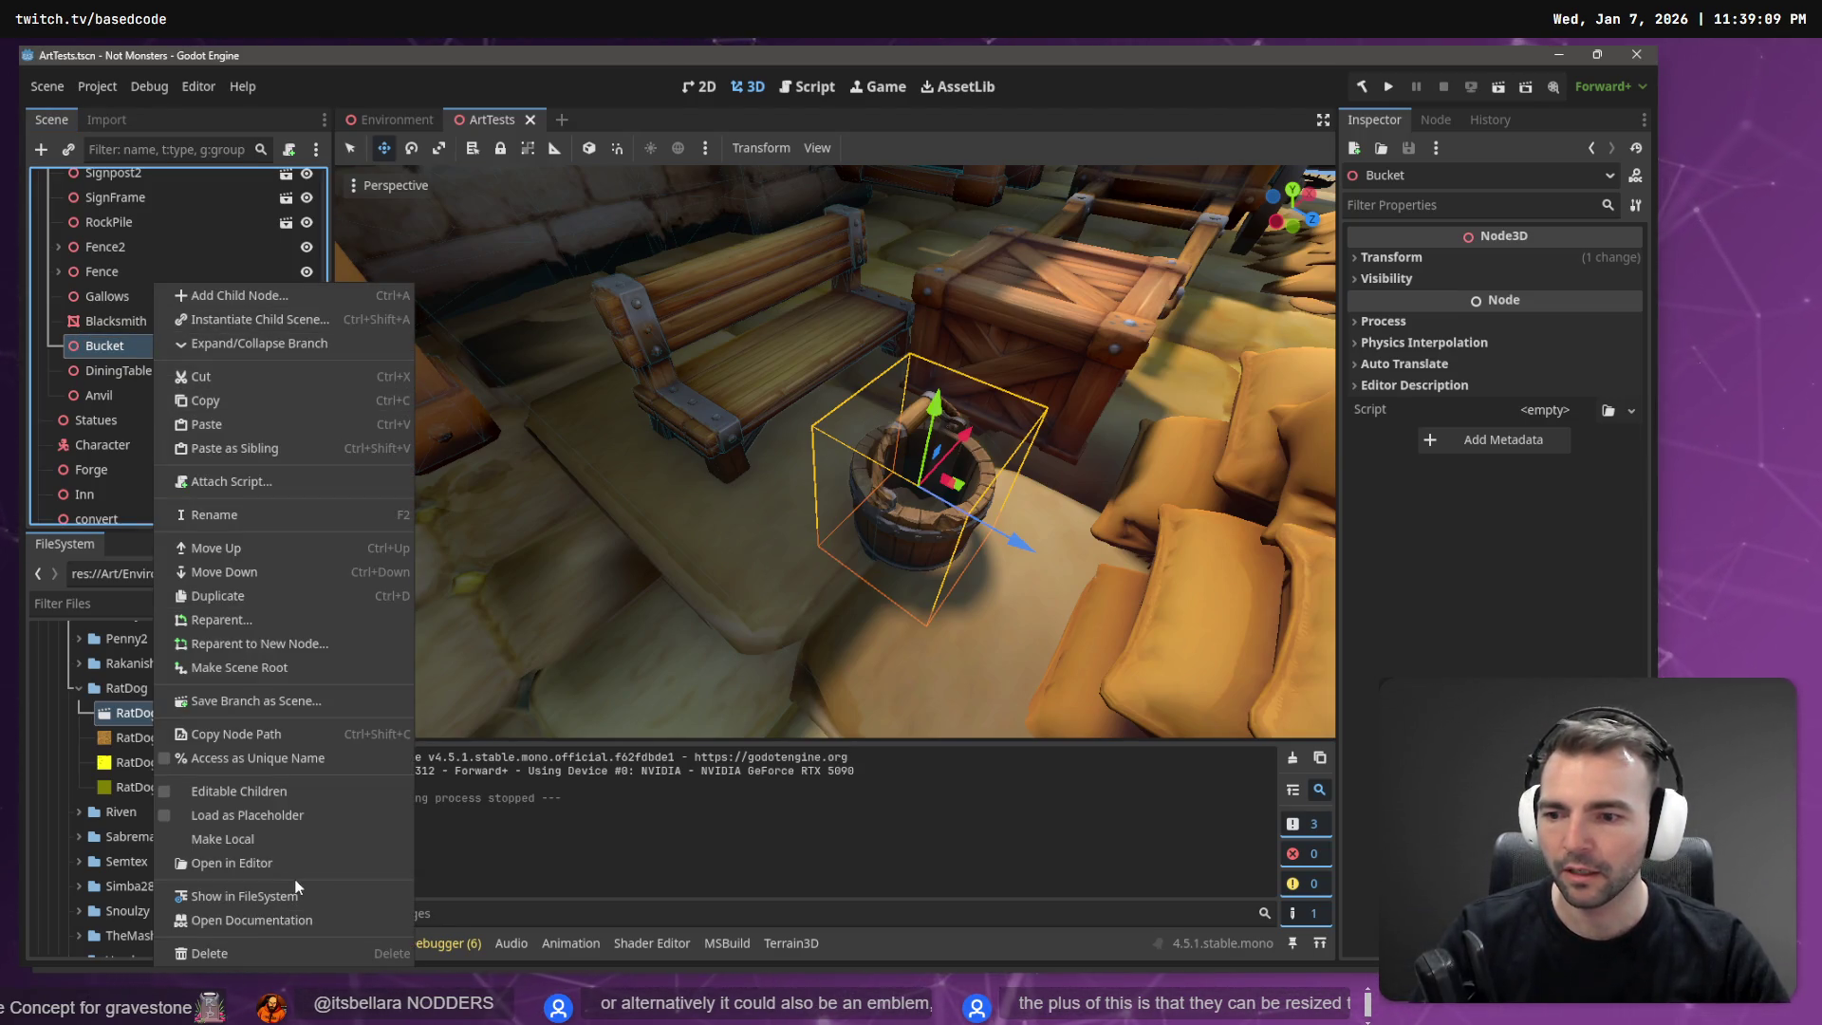
{"action": "left_click", "coordinate": [287, 894]}
{"action": "double_click", "coordinate": [237, 629]}
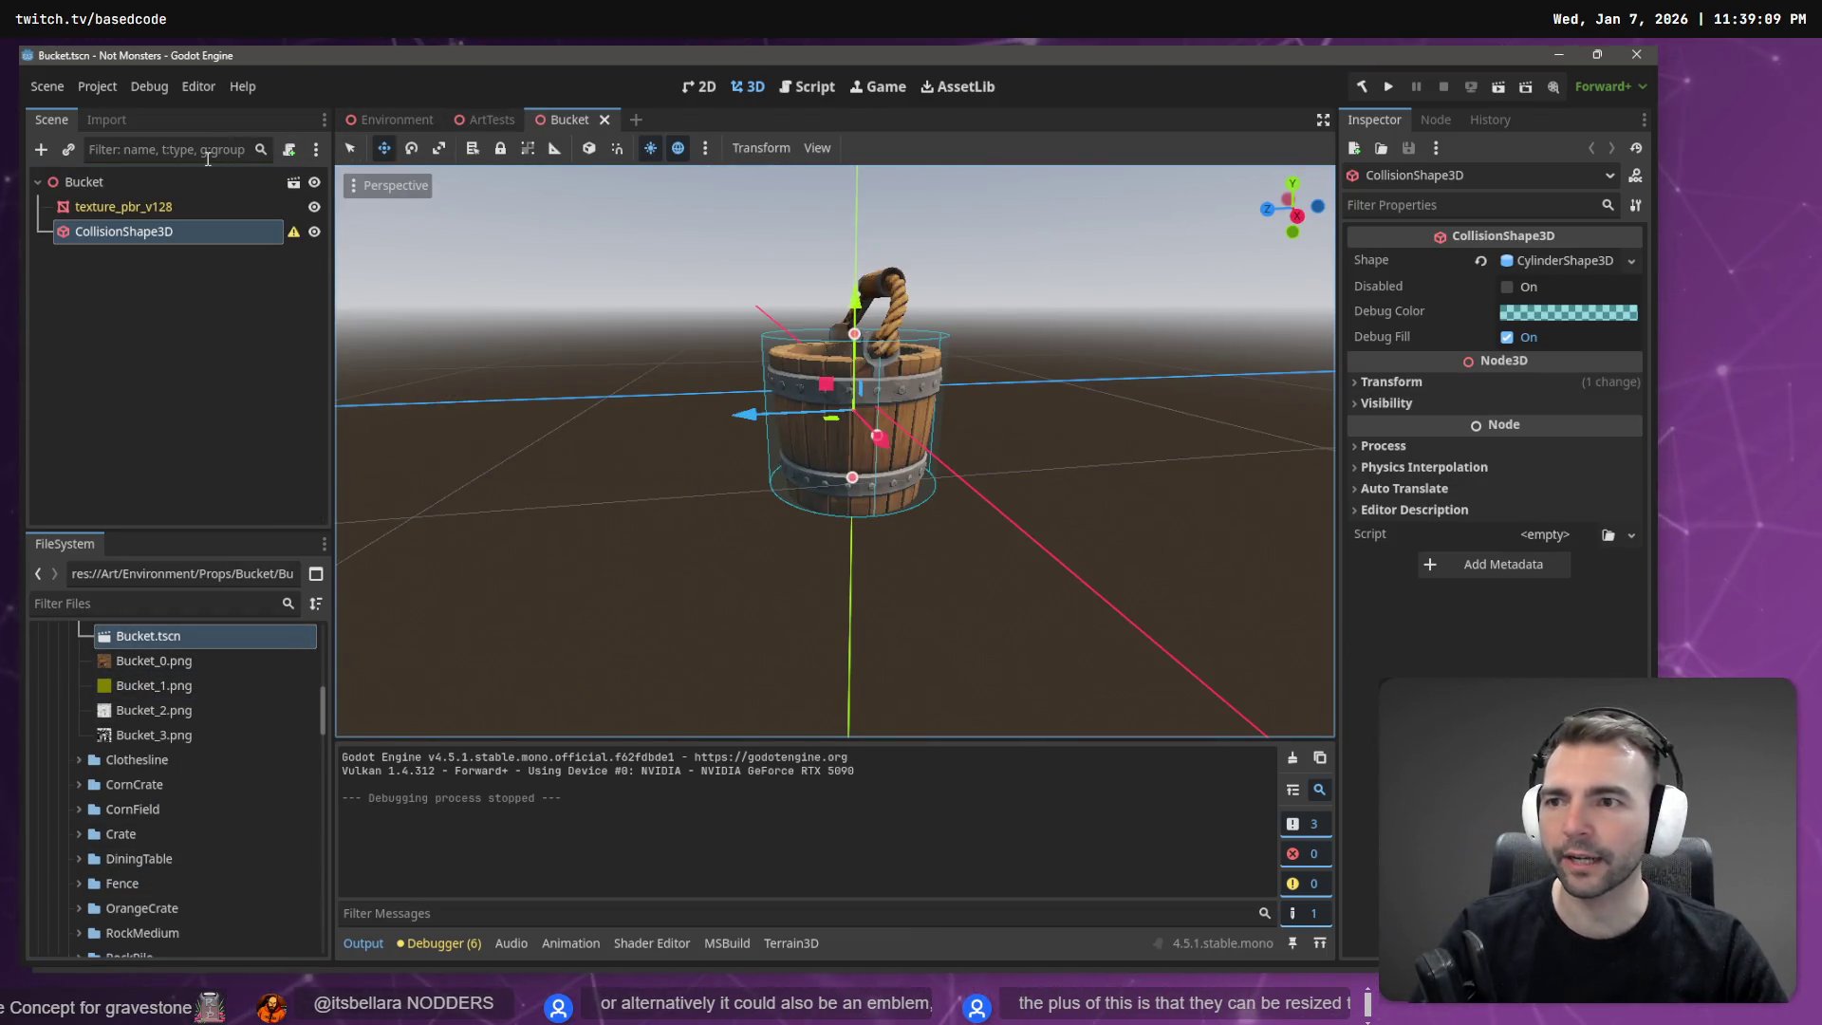
{"action": "key", "text": "ctrl+shift+w"}
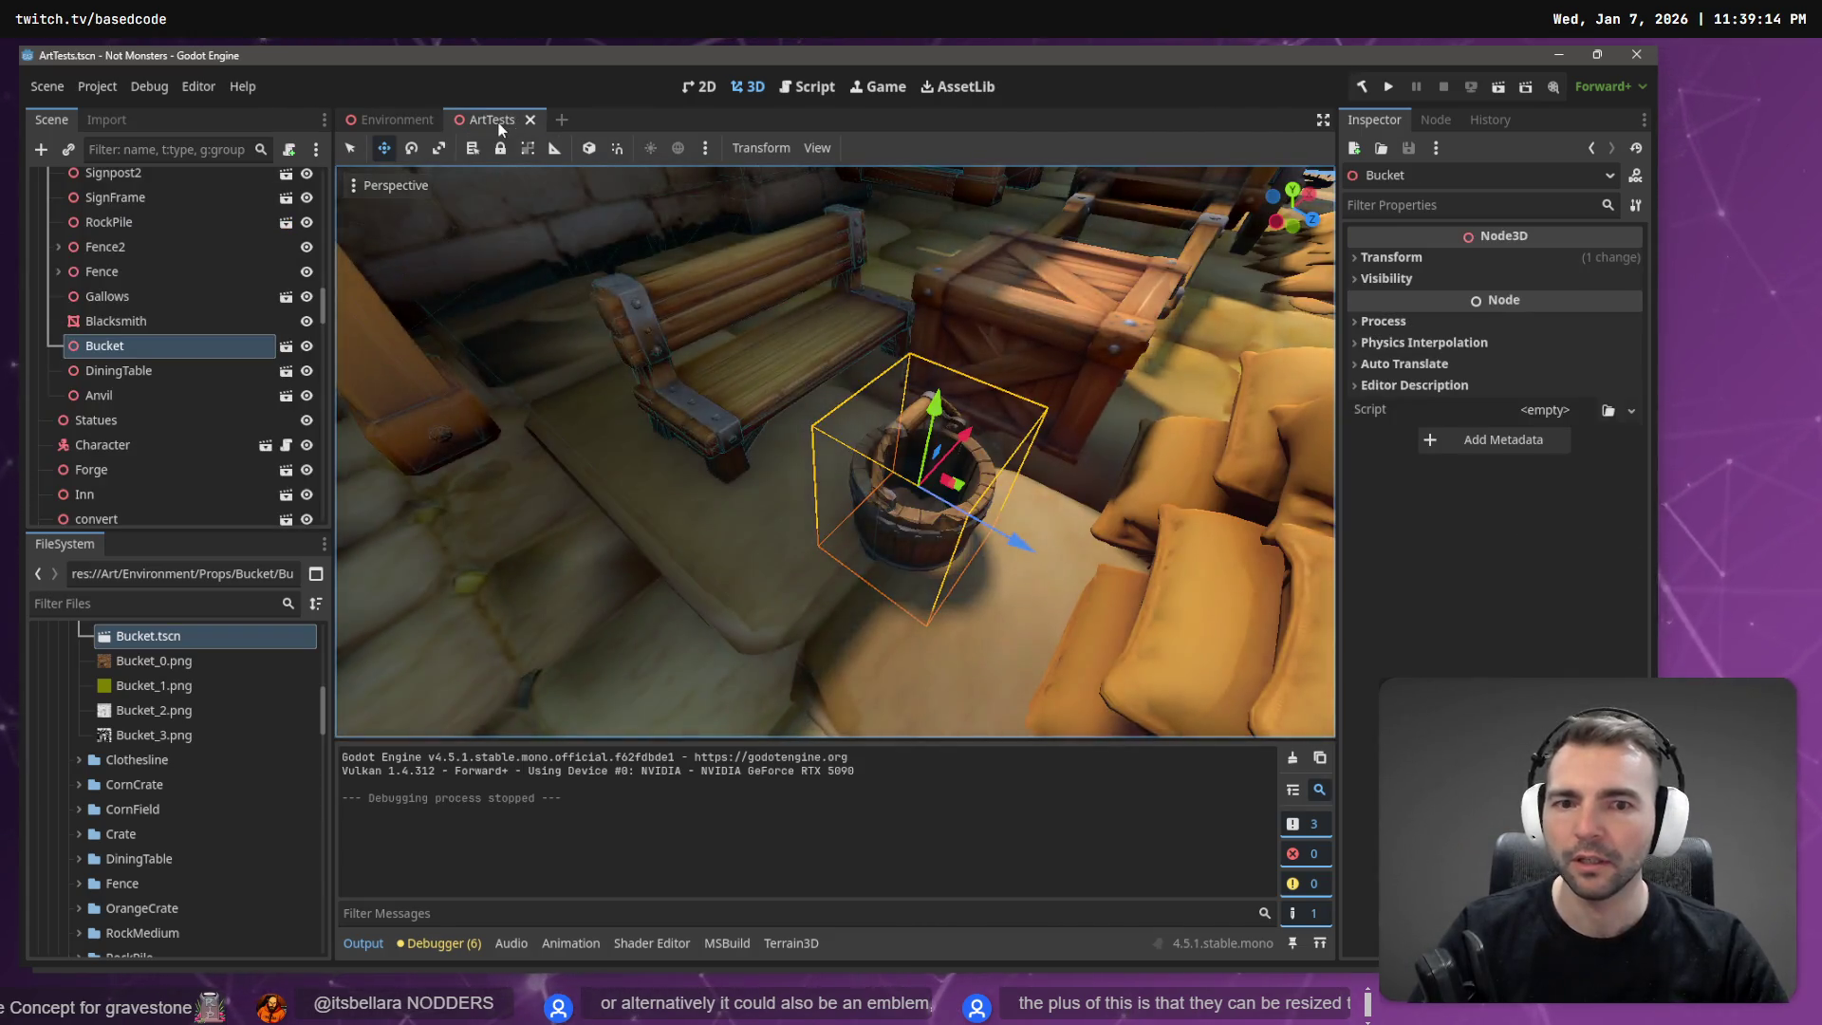
{"action": "left_click", "coordinate": [372, 121]}
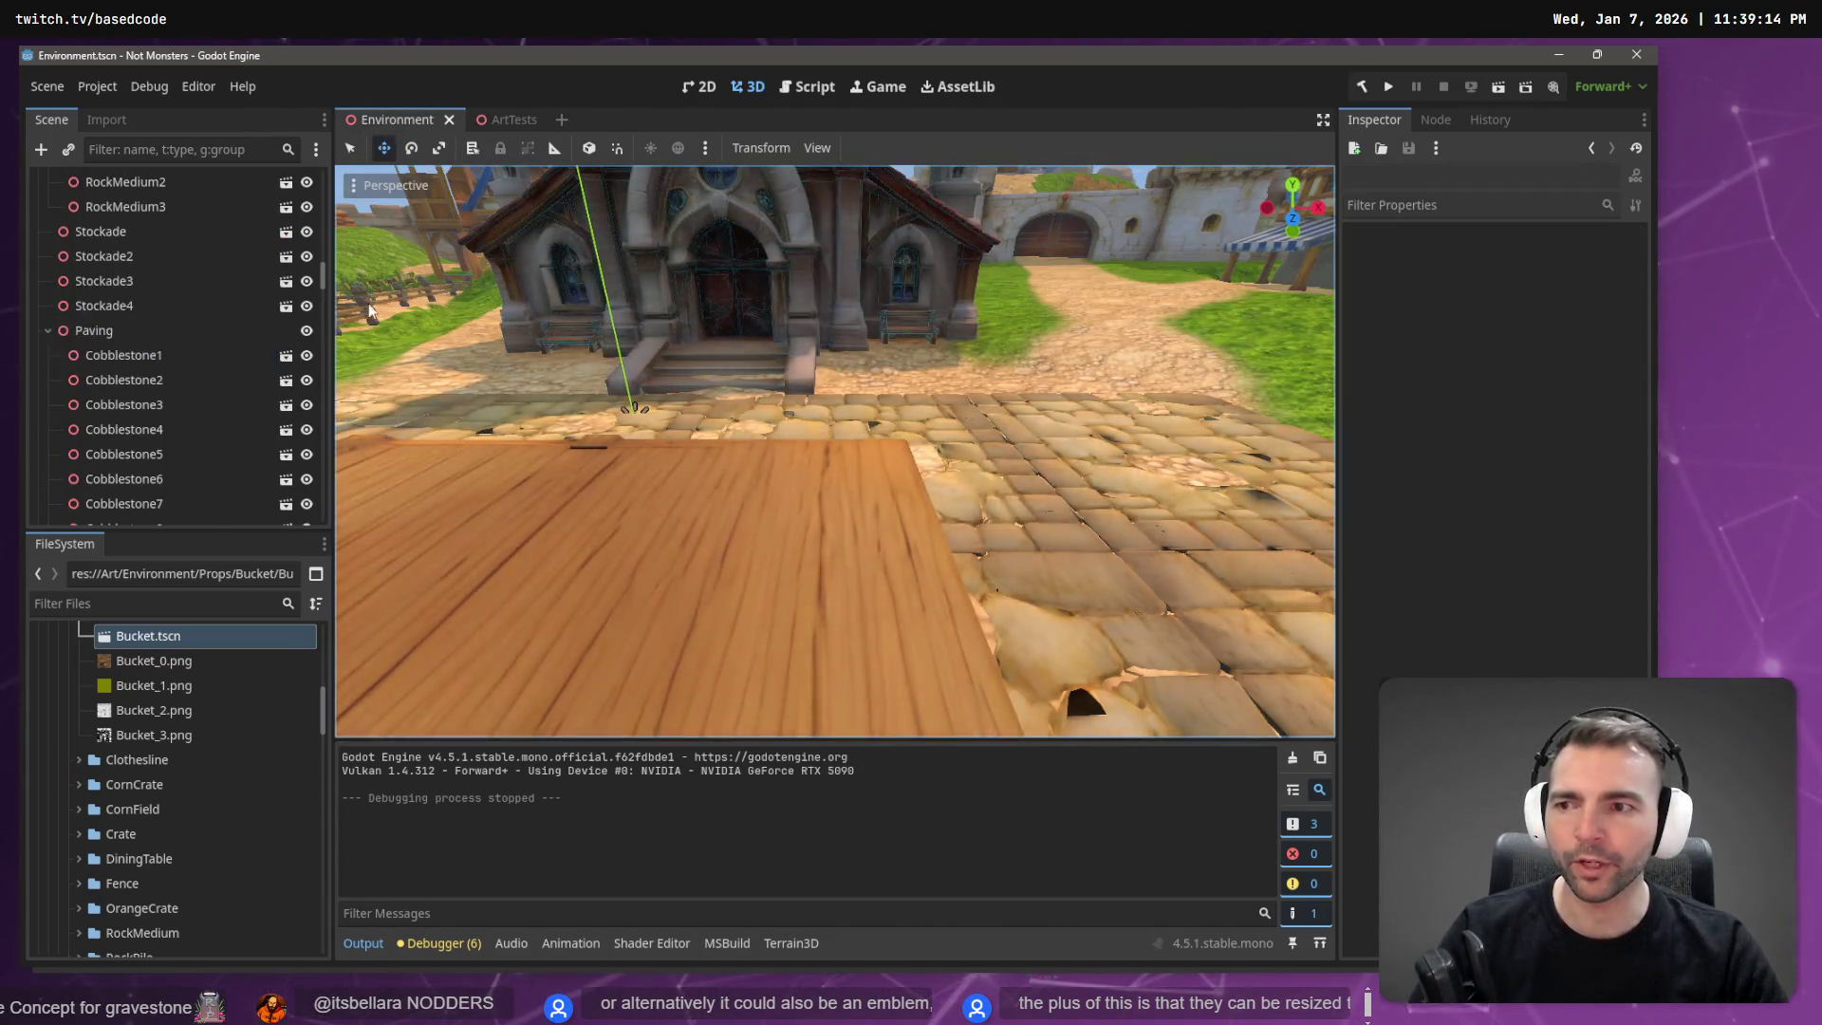
Fly the camera to the forge and select the bucket beside the anvil.
{"action": "scroll", "coordinate": [754, 413], "scroll_direction": "down", "scroll_amount": 5}
{"action": "key", "text": "w"}
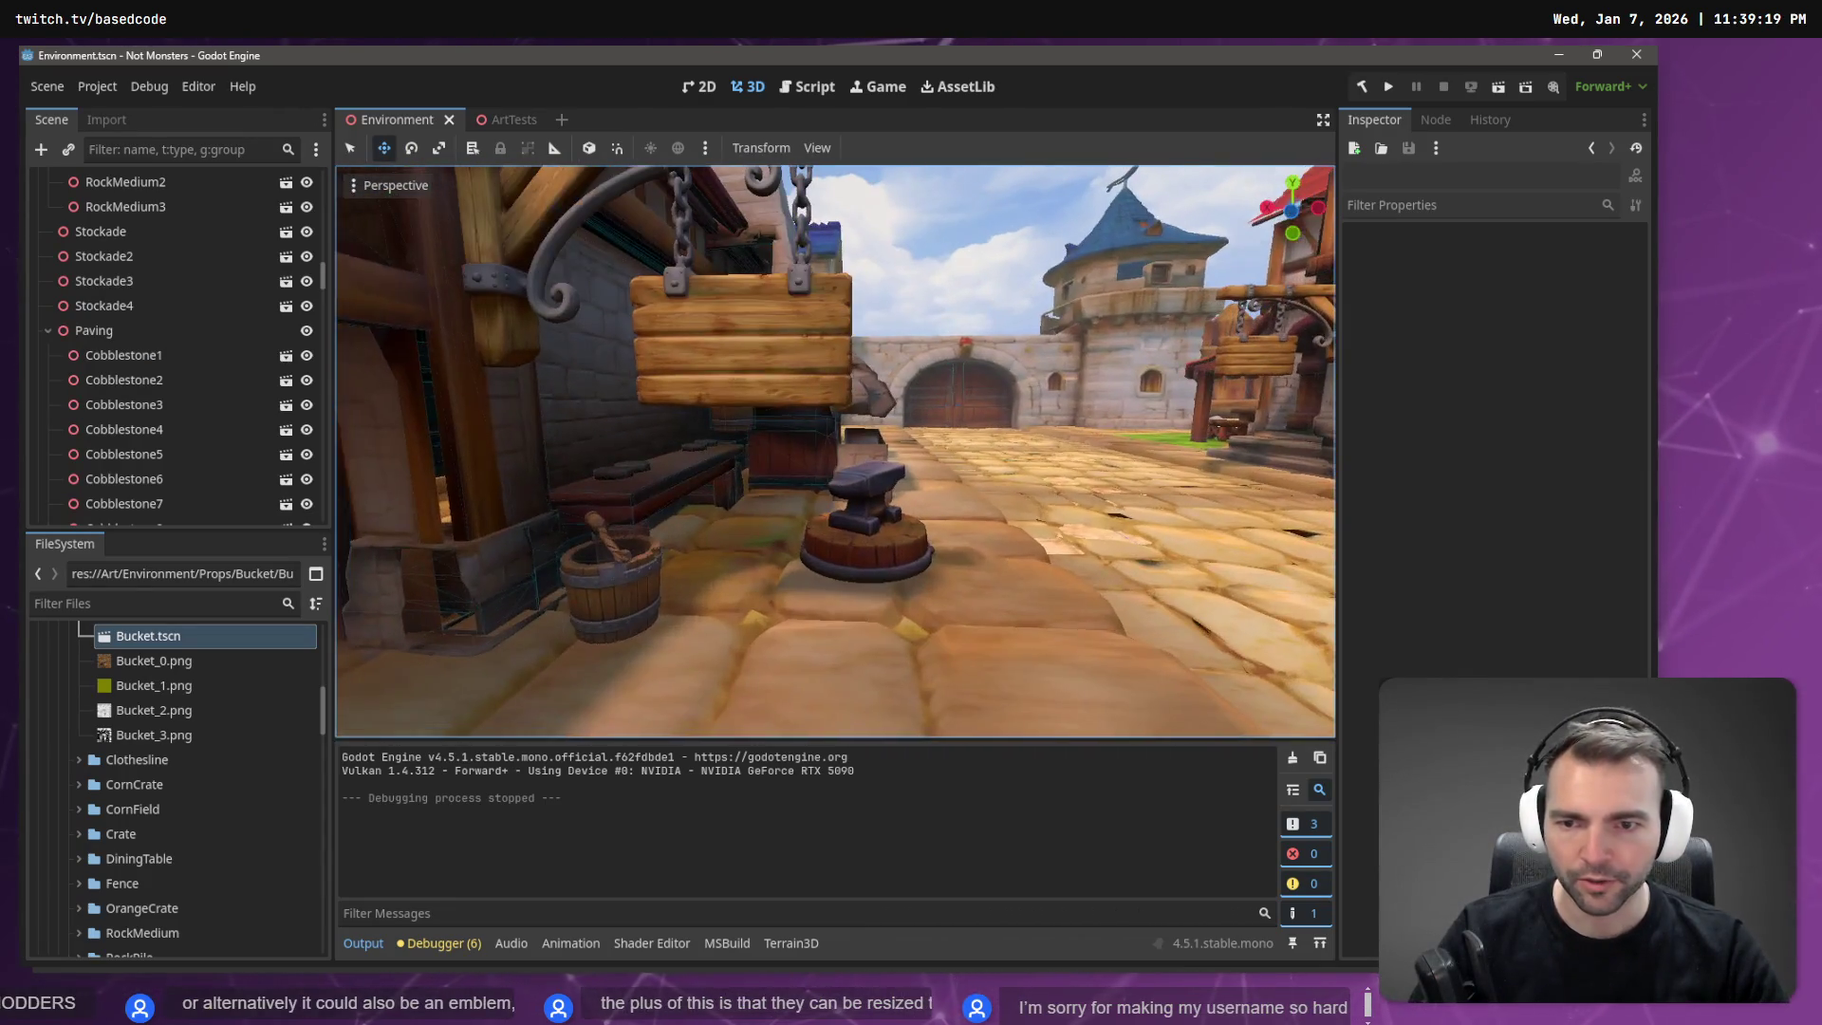
{"action": "left_click", "coordinate": [630, 581]}
{"action": "scroll", "coordinate": [150, 190], "scroll_direction": "up", "scroll_amount": 3}
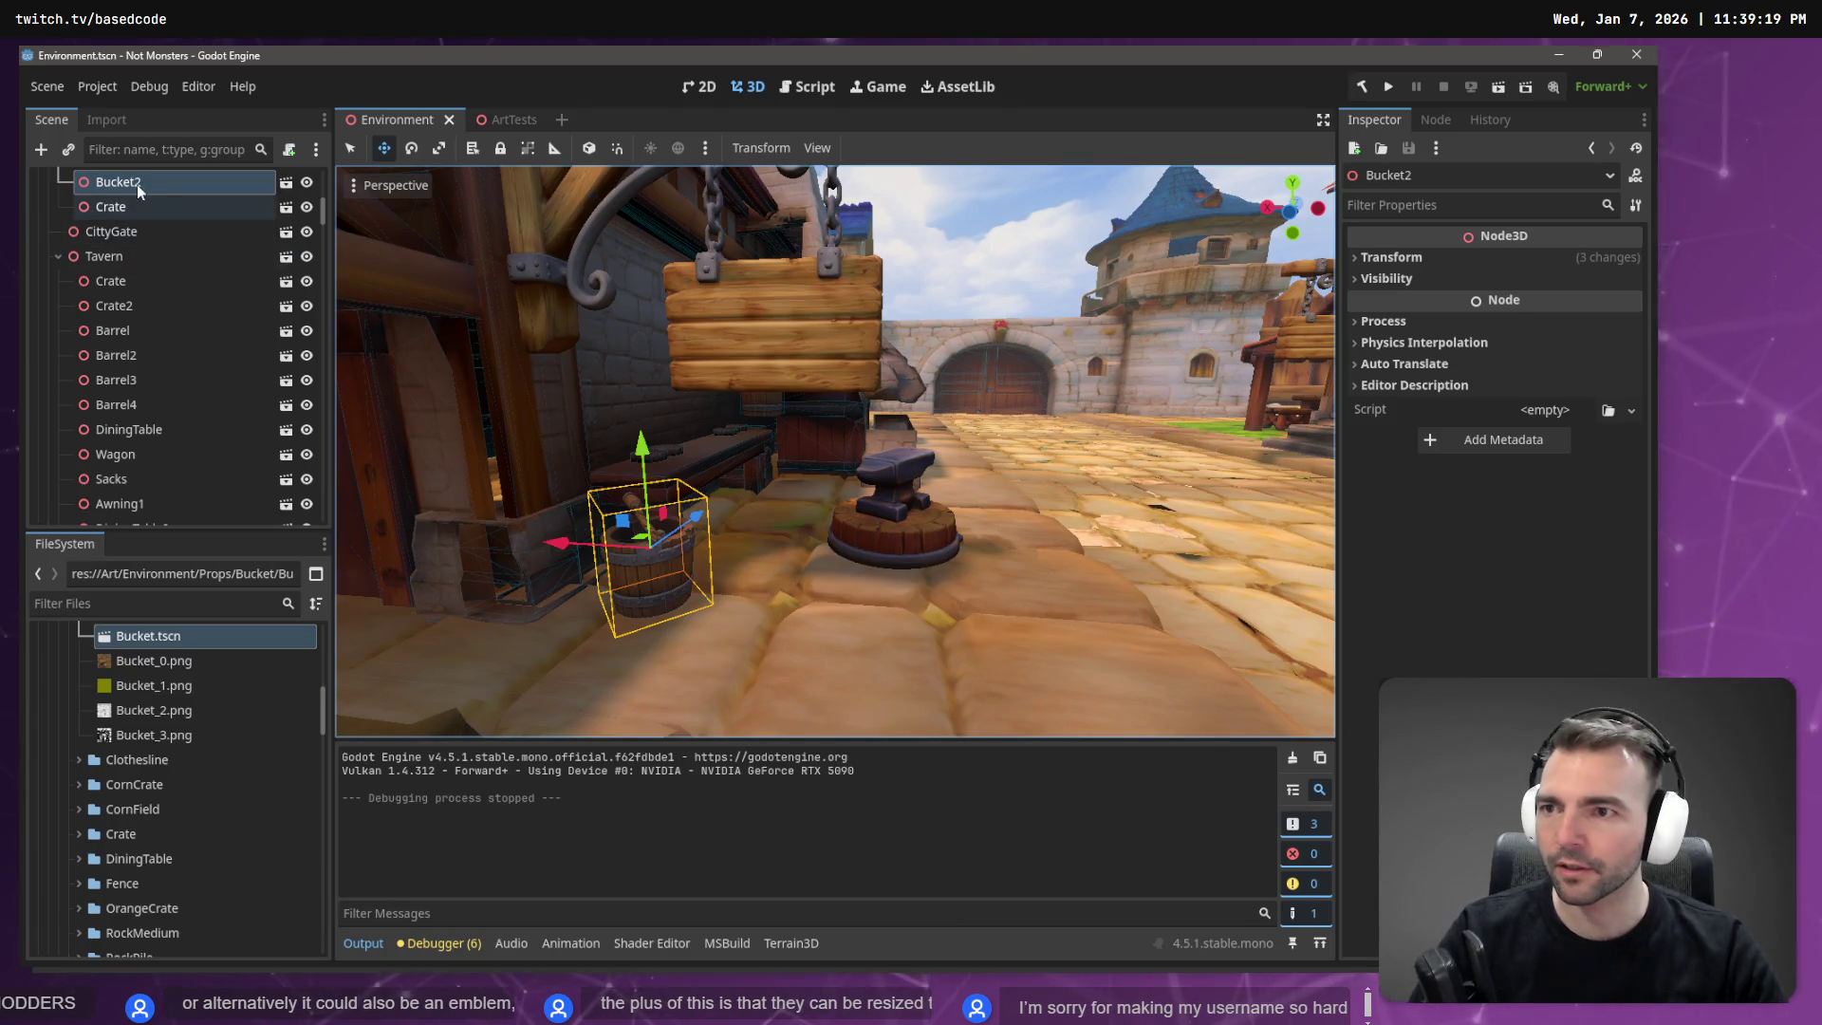
Filter the scene tree by 'Buc' and start instancing a child scene under the first Bucket.
{"action": "left_click", "coordinate": [164, 149]}
{"action": "type", "text": "Buc"}
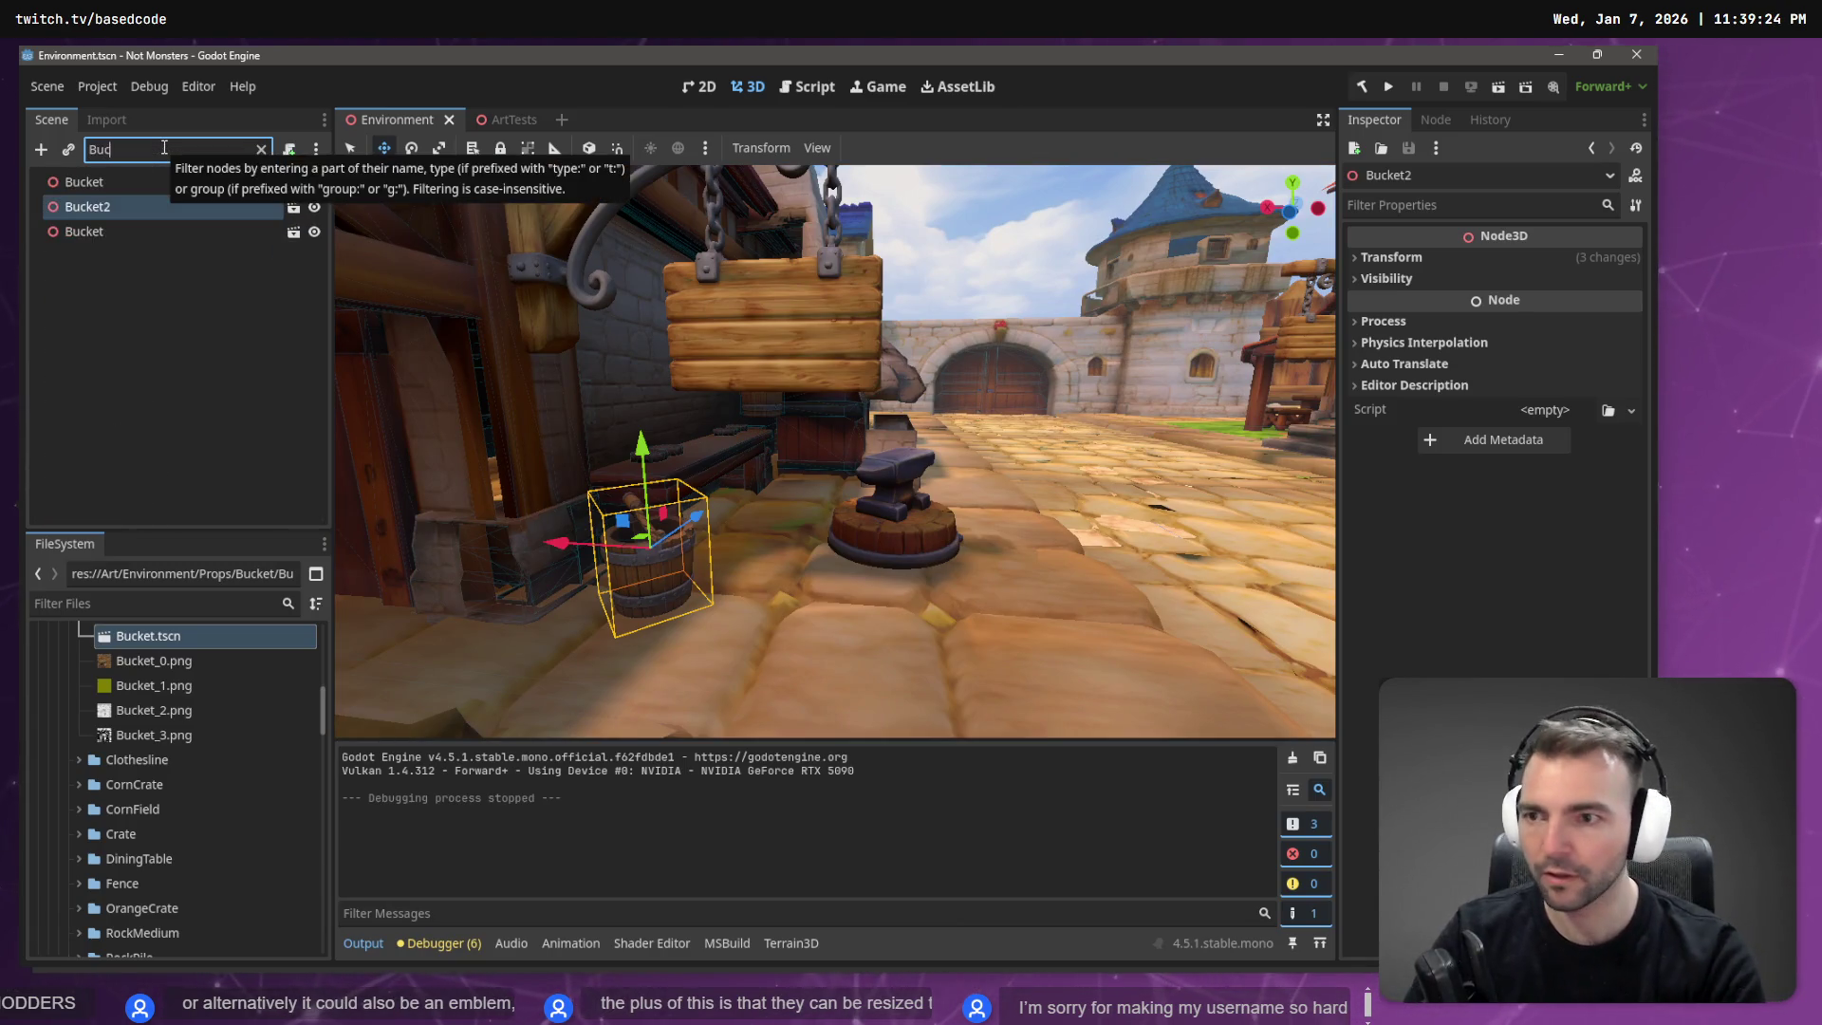
{"action": "left_click", "coordinate": [116, 185]}
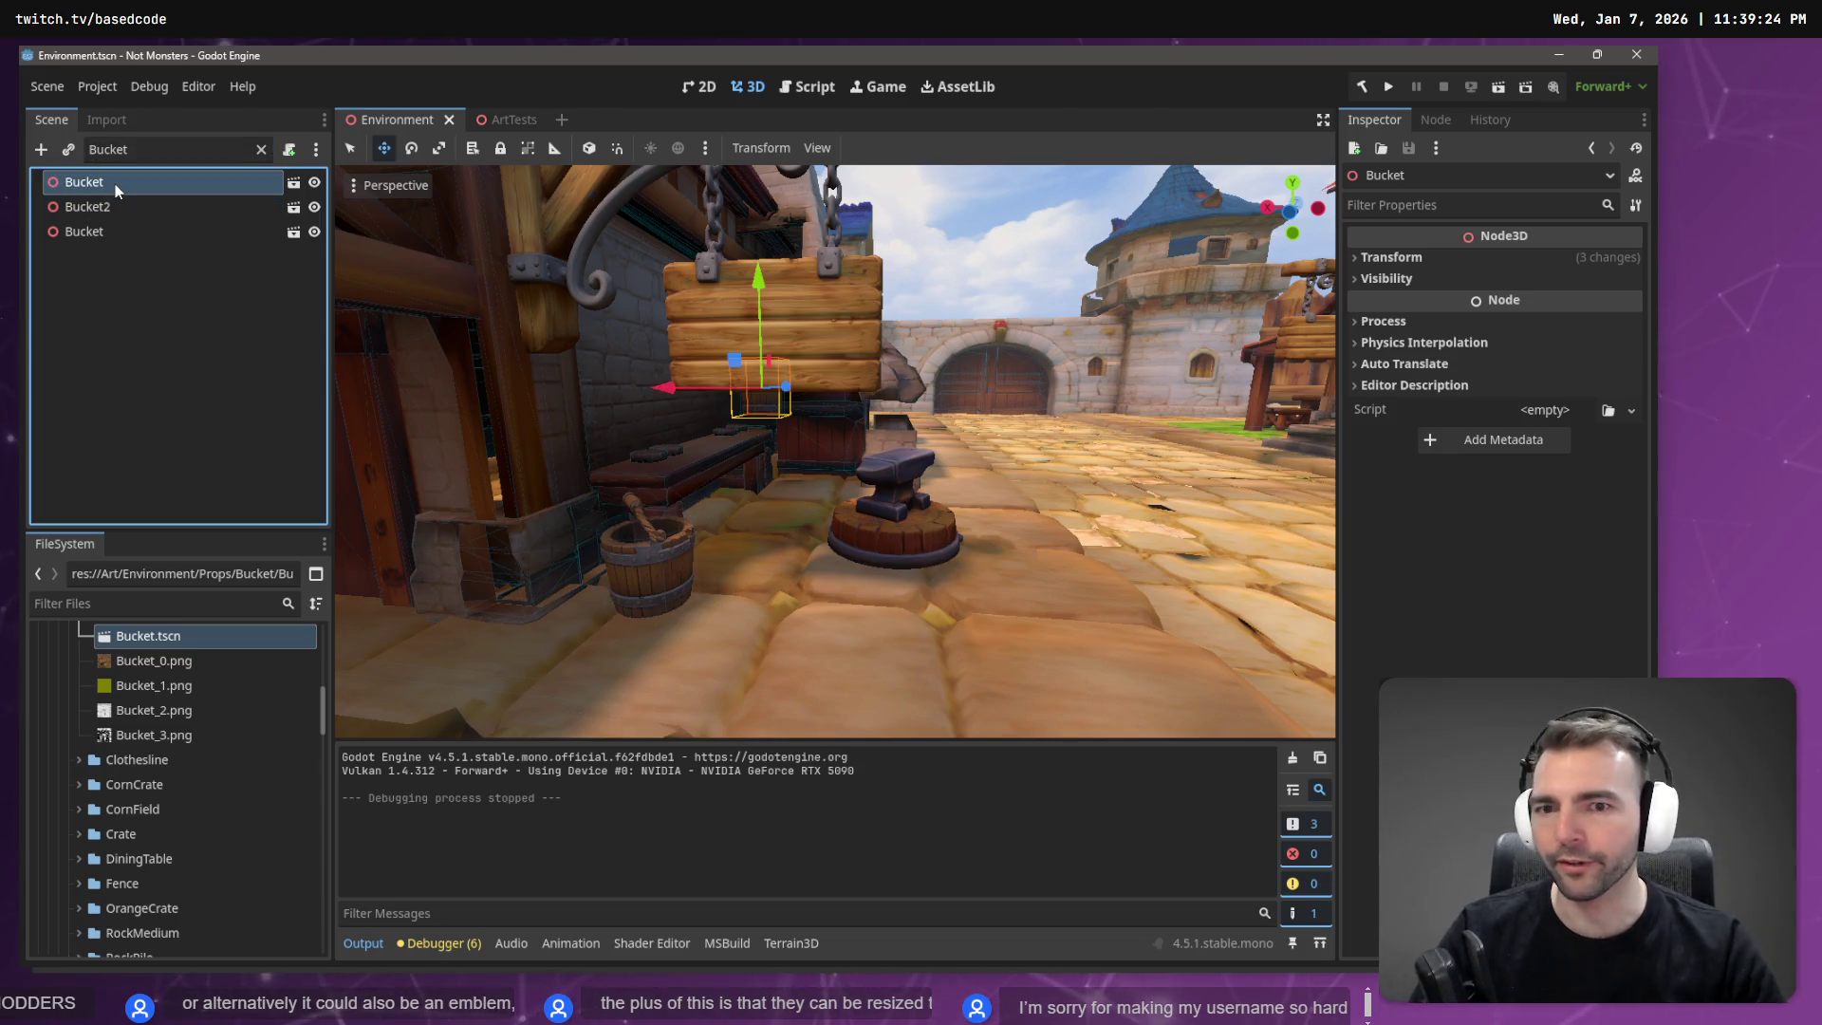
{"action": "right_click", "coordinate": [117, 189]}
{"action": "left_click", "coordinate": [227, 219]}
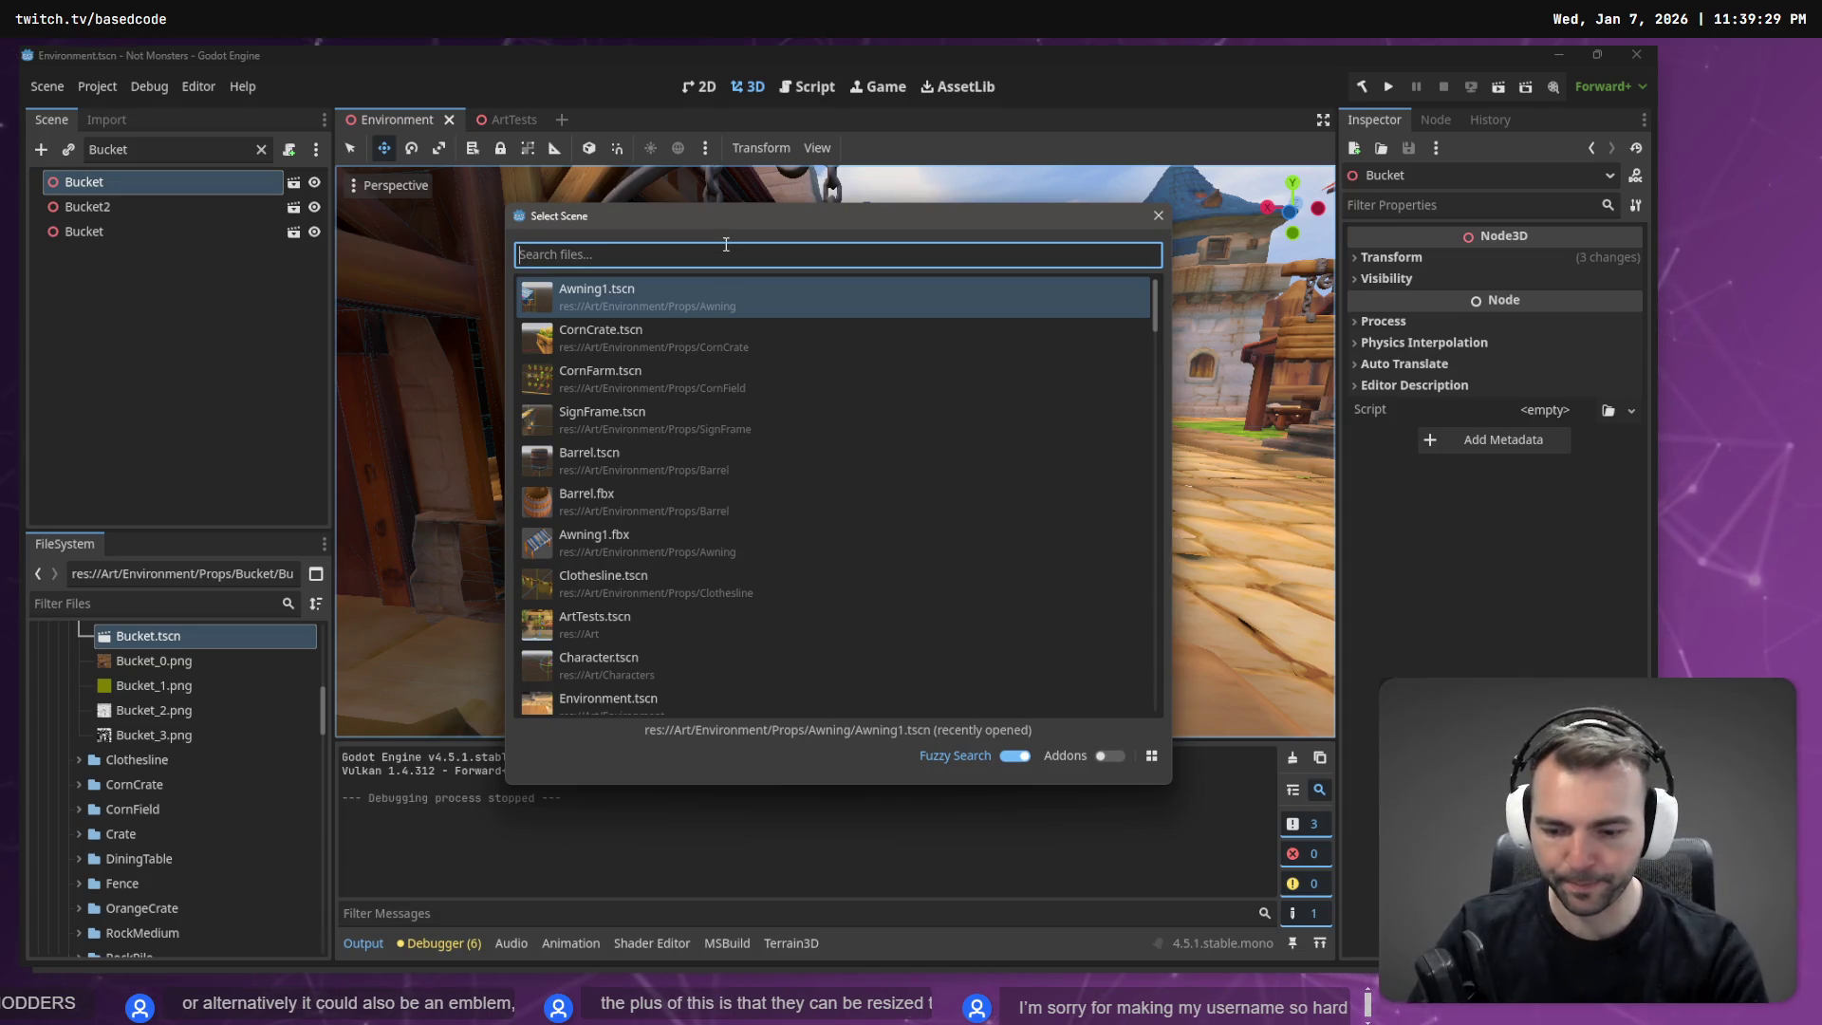
Instance Bucket.tscn as a child of the first Bucket node and of Bucket2.
{"action": "type", "text": "Bucket"}
{"action": "double_click", "coordinate": [692, 351]}
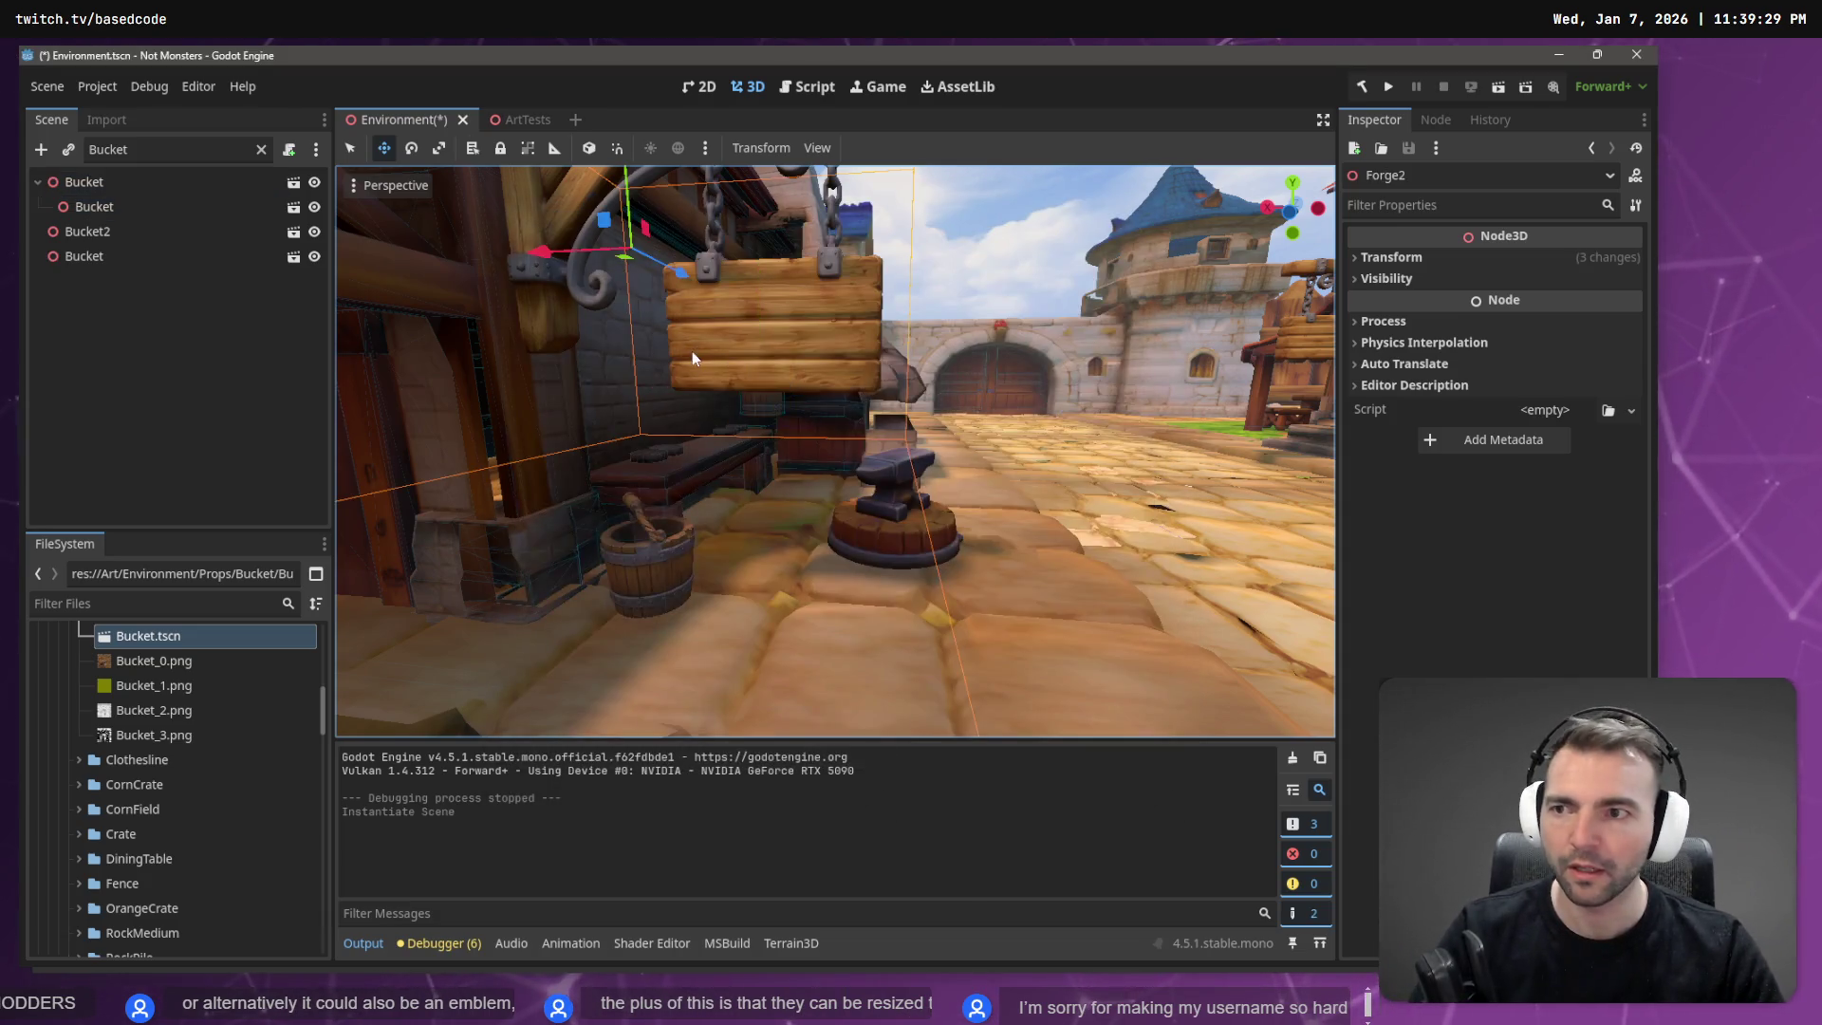
{"action": "left_click", "coordinate": [69, 209]}
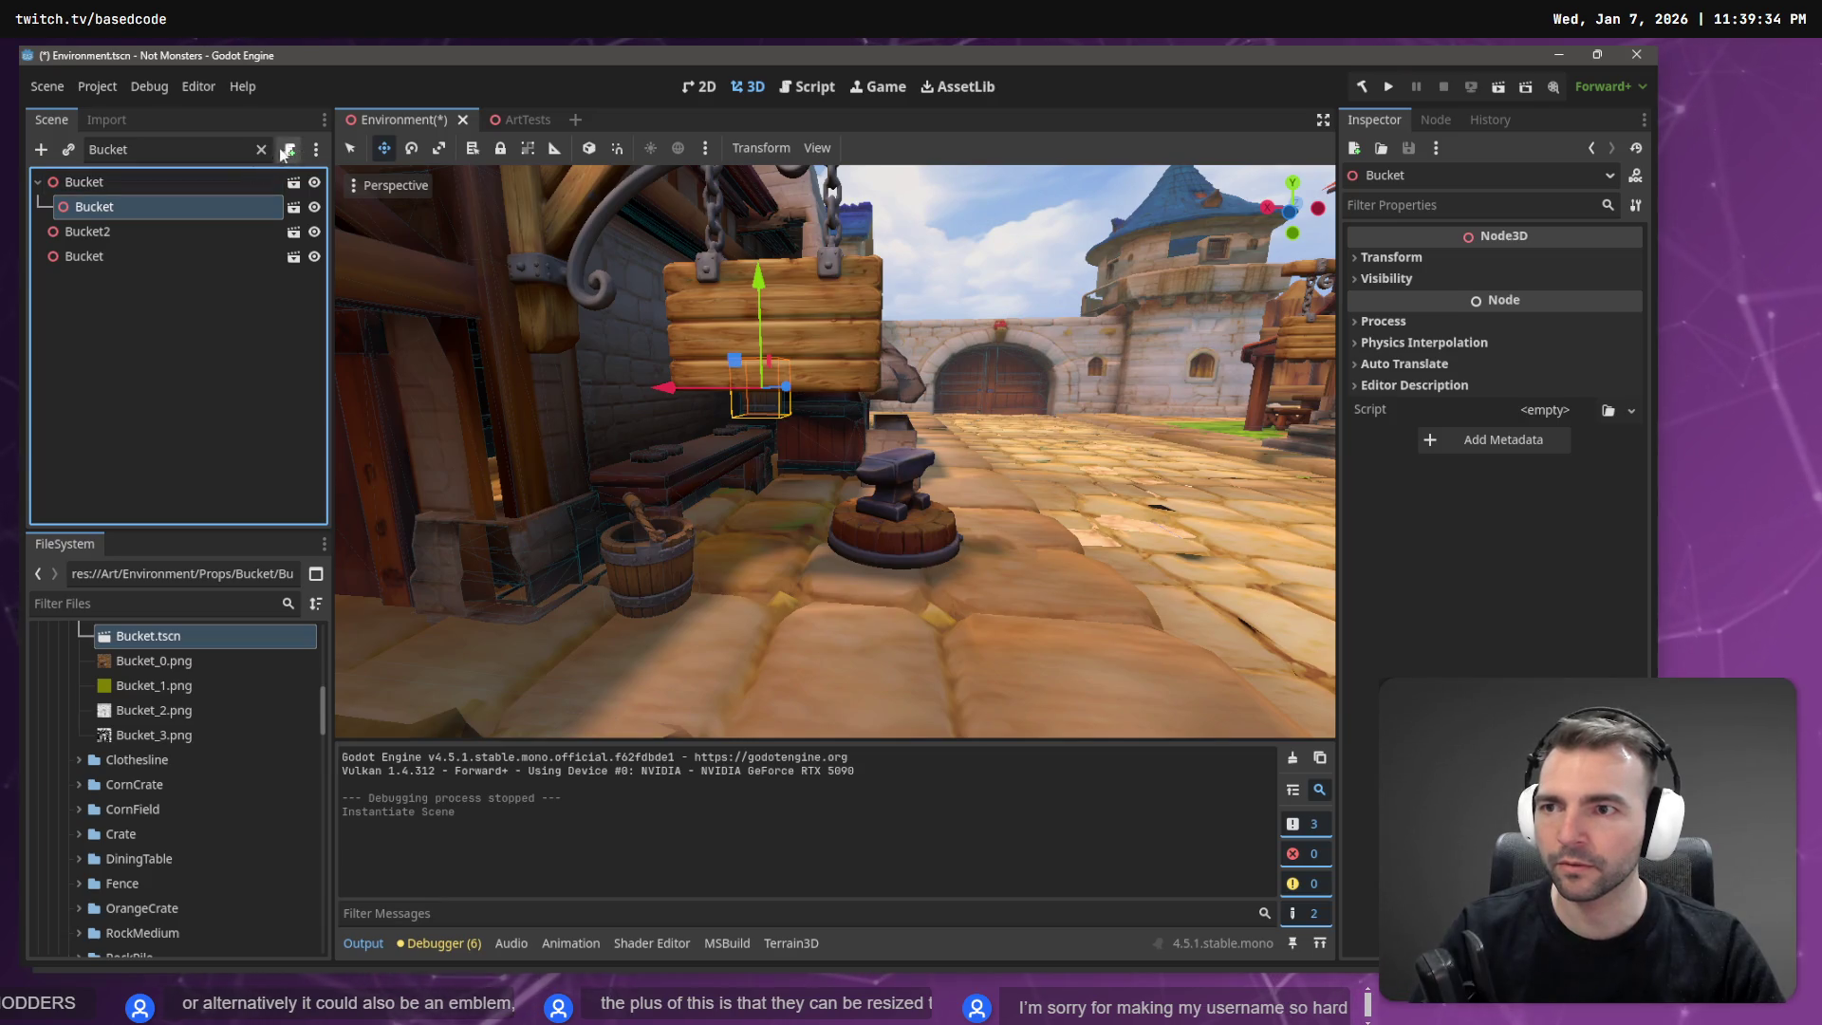
{"action": "left_click", "coordinate": [166, 234]}
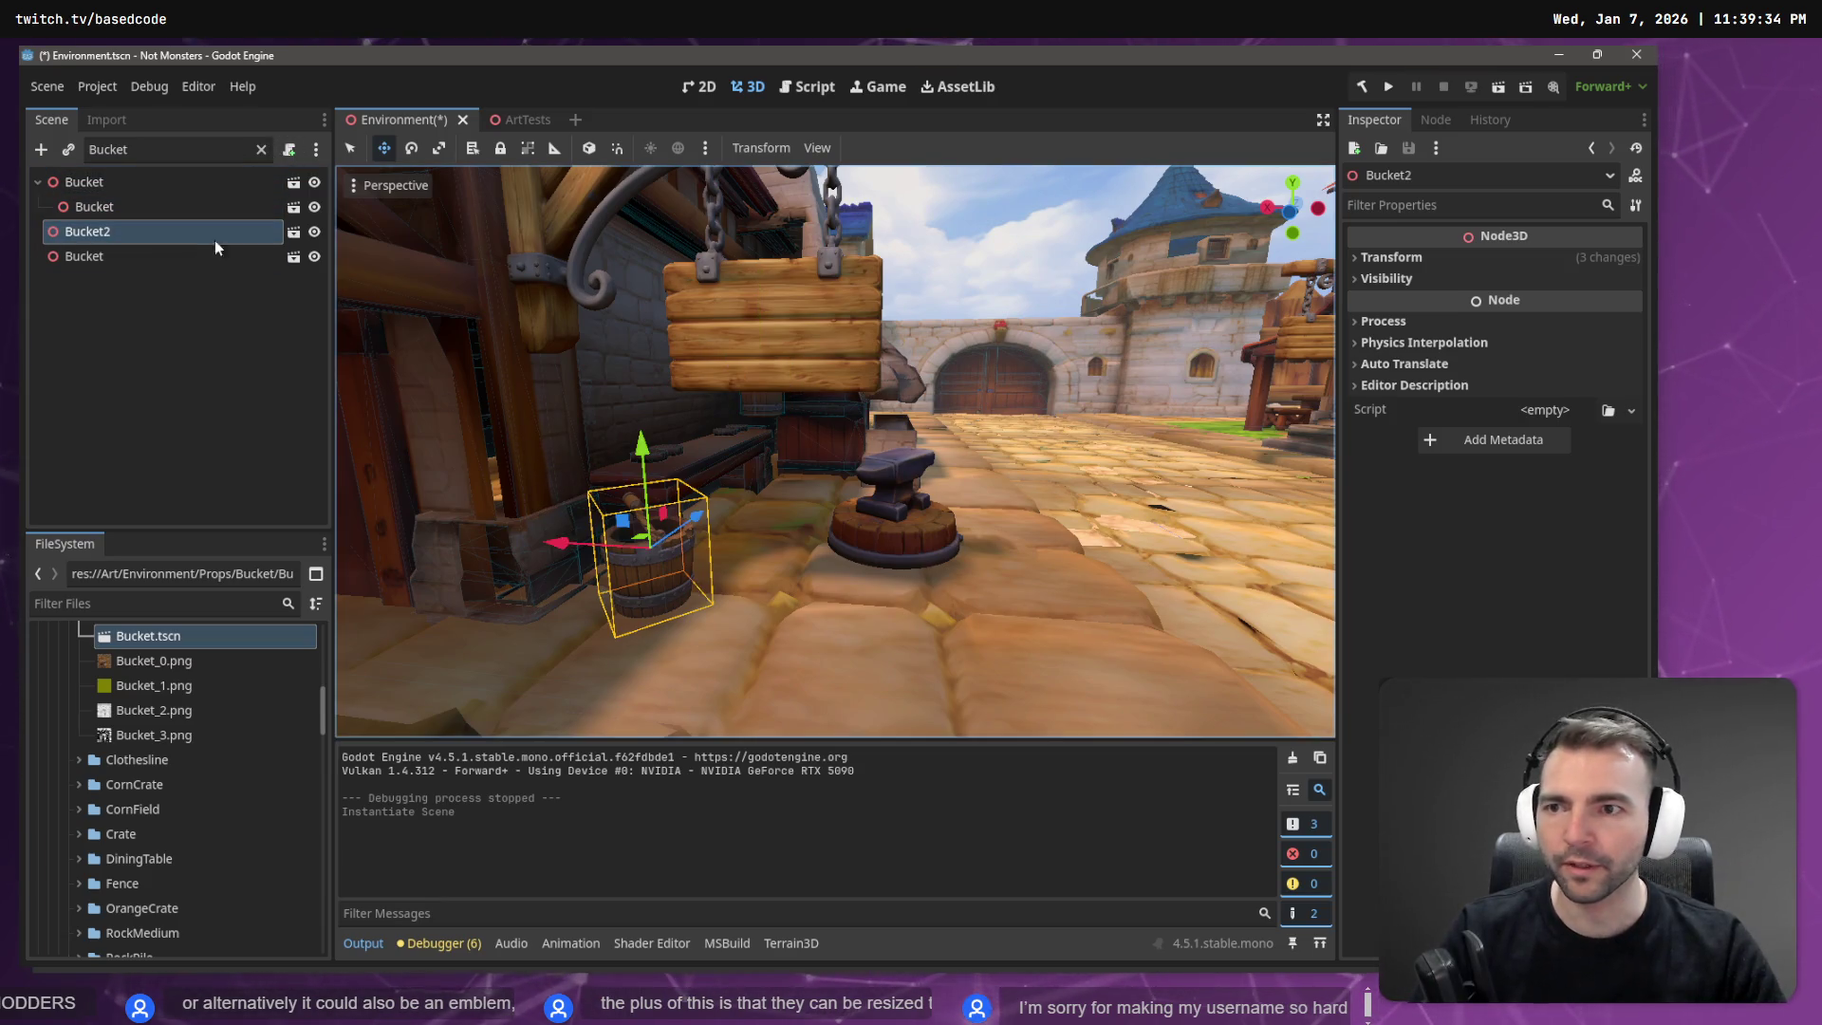
{"action": "right_click", "coordinate": [155, 241]}
{"action": "left_click", "coordinate": [248, 281]}
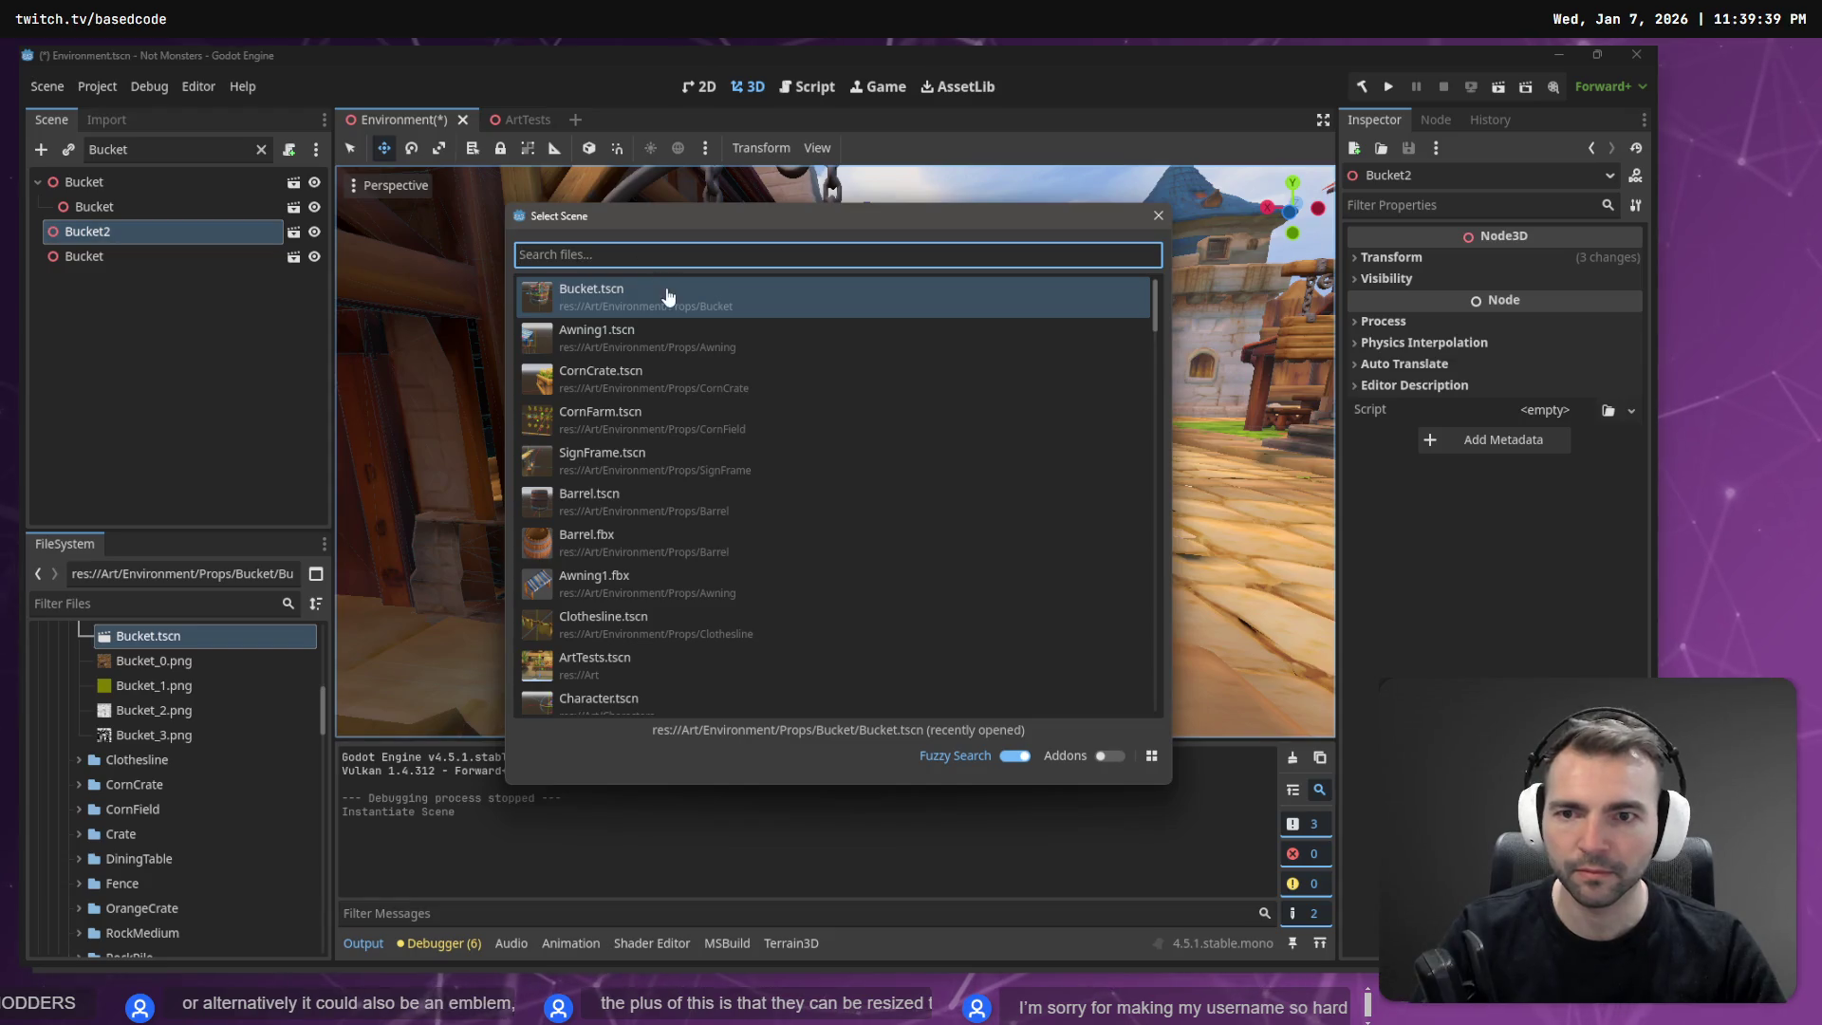
{"action": "double_click", "coordinate": [624, 307]}
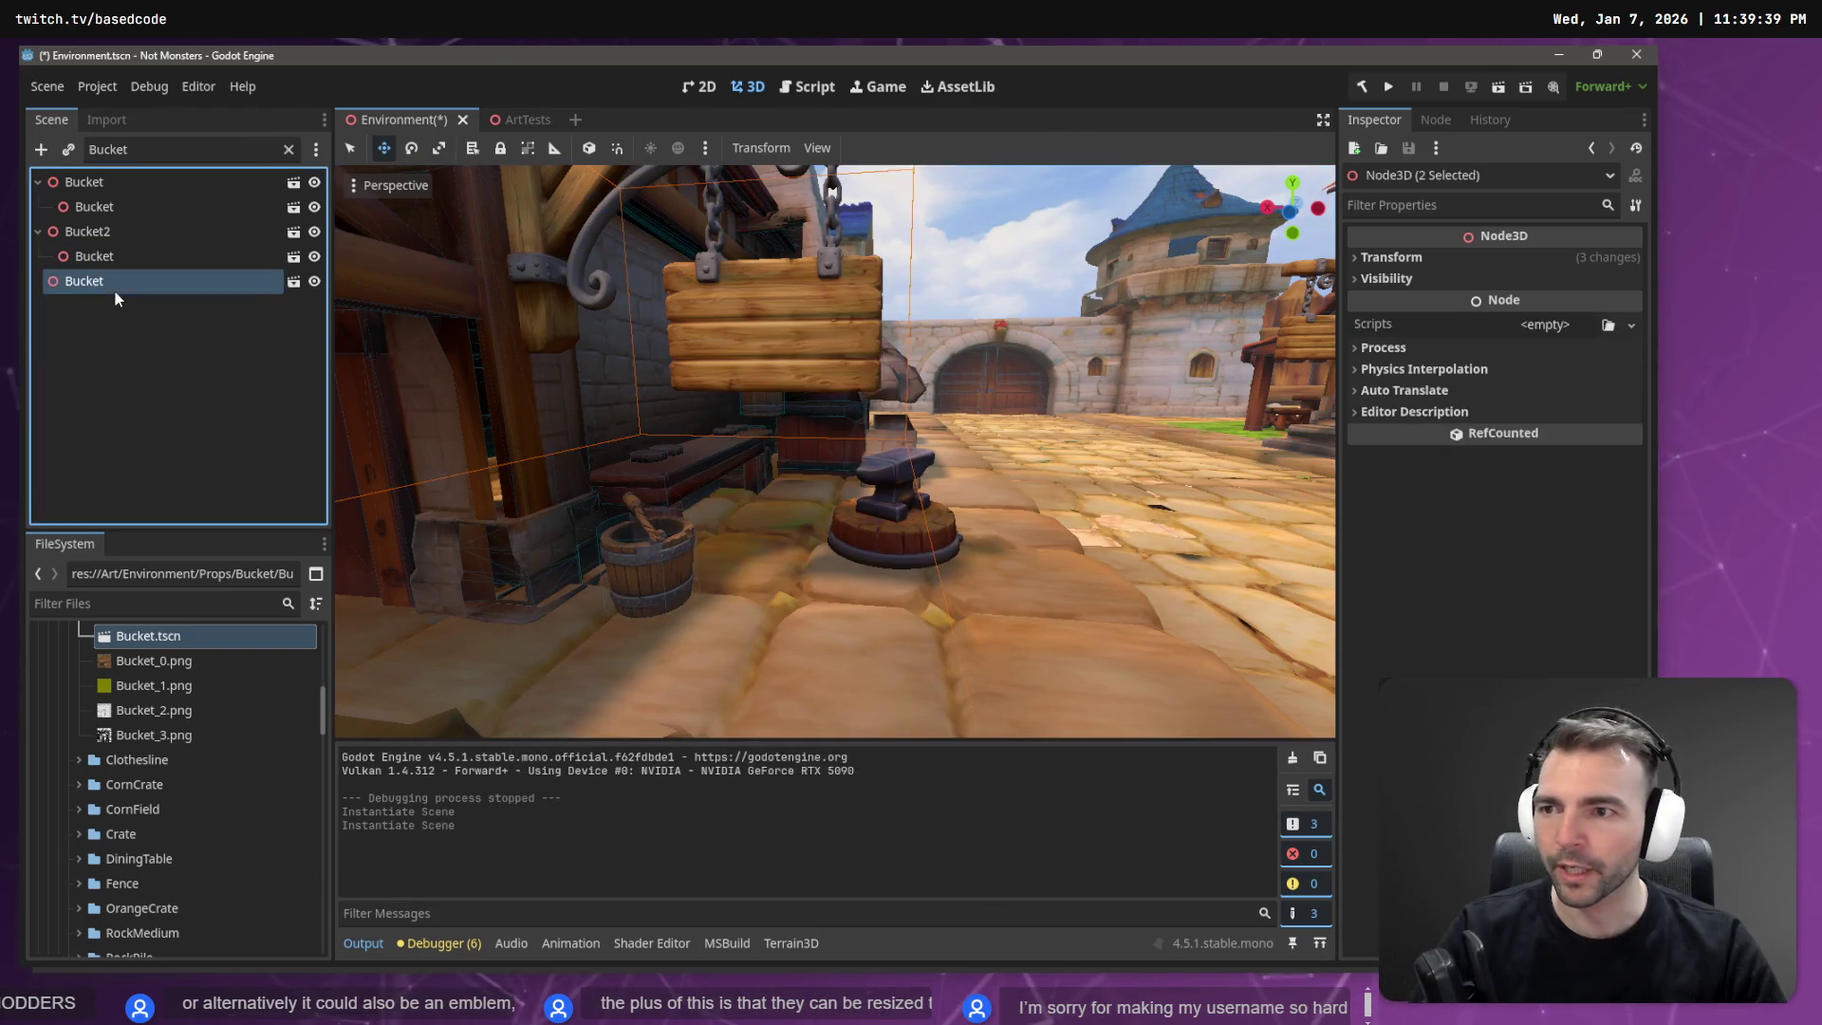
Instance Bucket.tscn under the last Bucket, select all three child Buckets, and clear the filter.
{"action": "right_click", "coordinate": [114, 286]}
{"action": "left_click", "coordinate": [190, 316]}
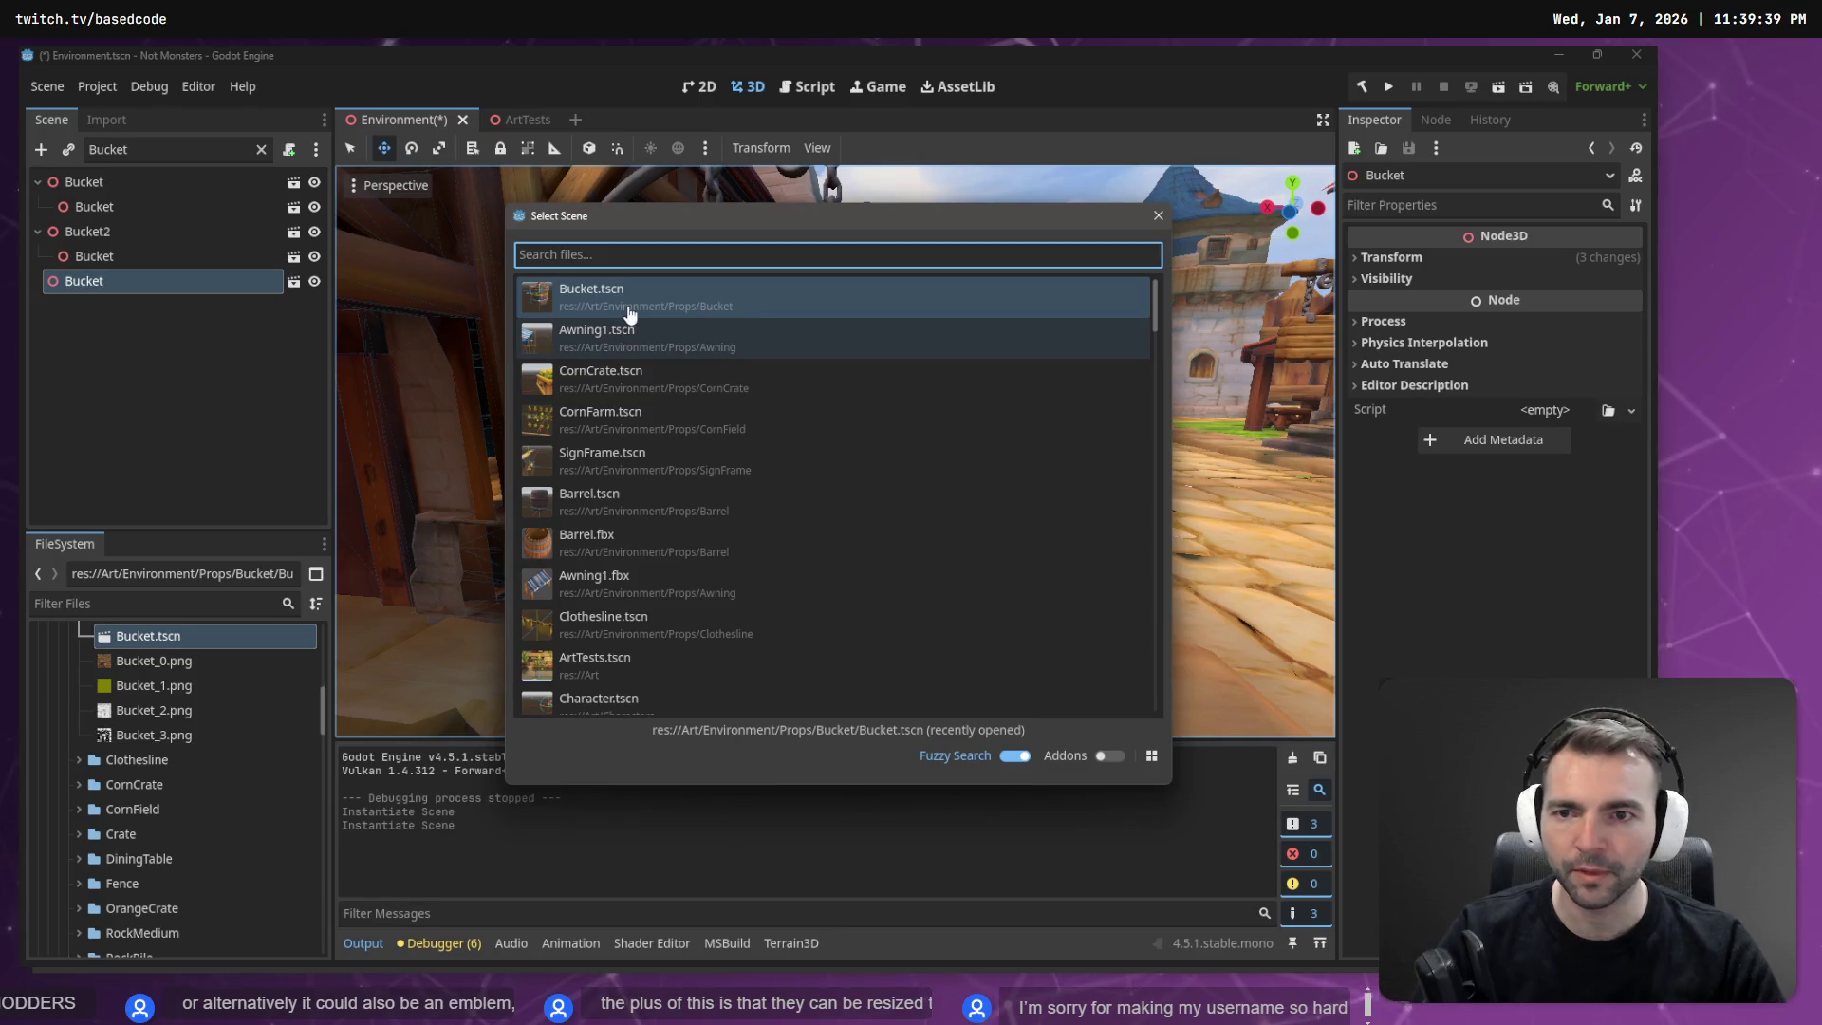
{"action": "double_click", "coordinate": [629, 312]}
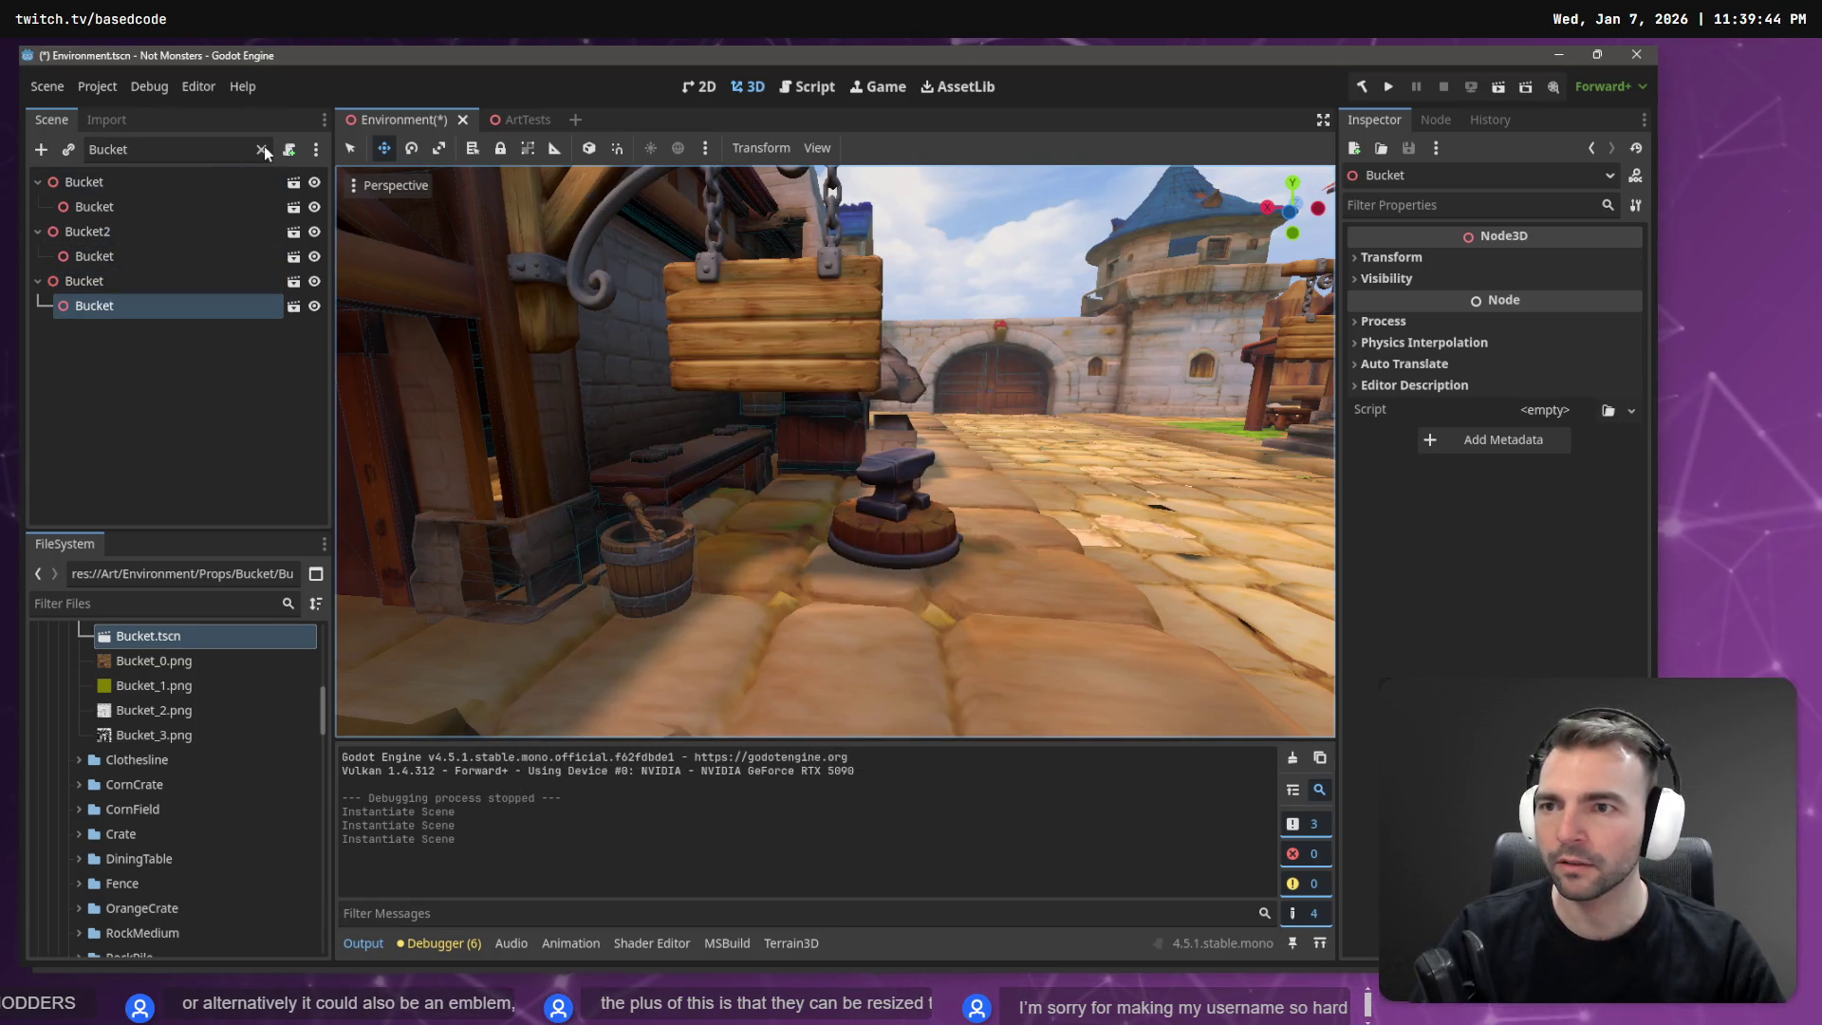
{"action": "left_click", "coordinate": [105, 203], "text": "ctrl"}
{"action": "left_click", "coordinate": [112, 258], "text": "ctrl"}
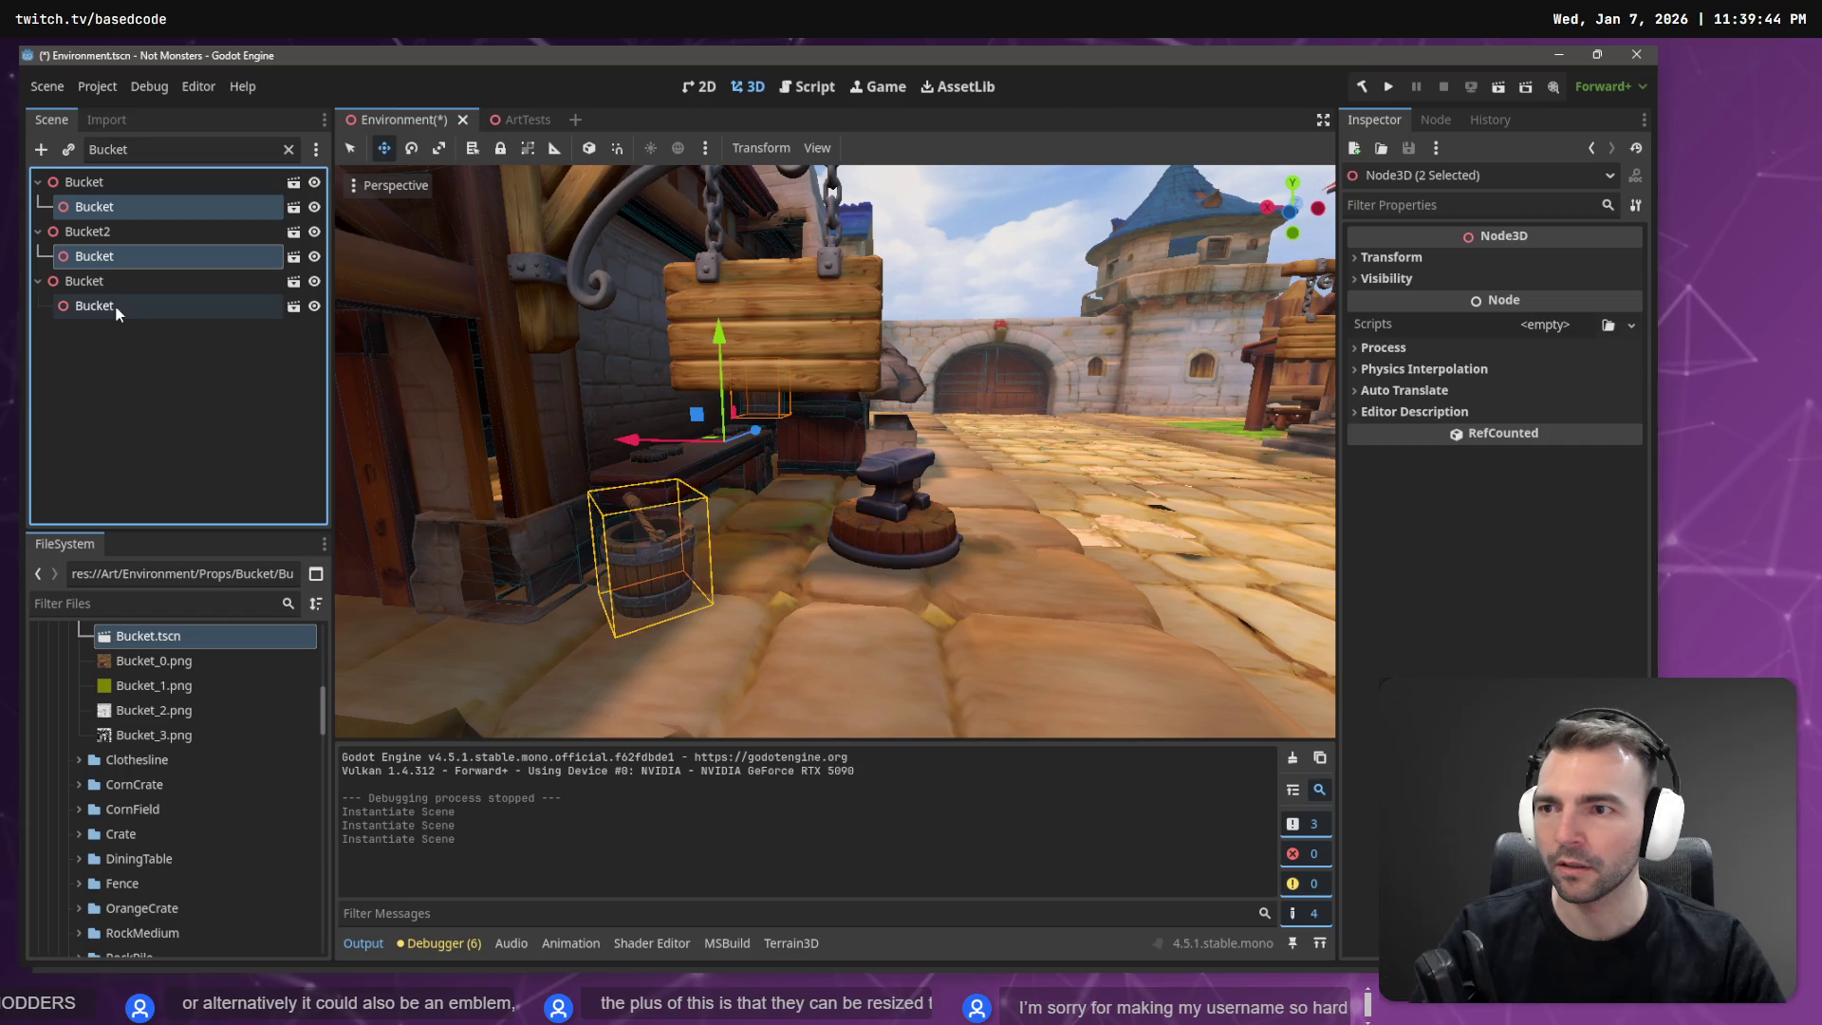
{"action": "left_click", "coordinate": [288, 150]}
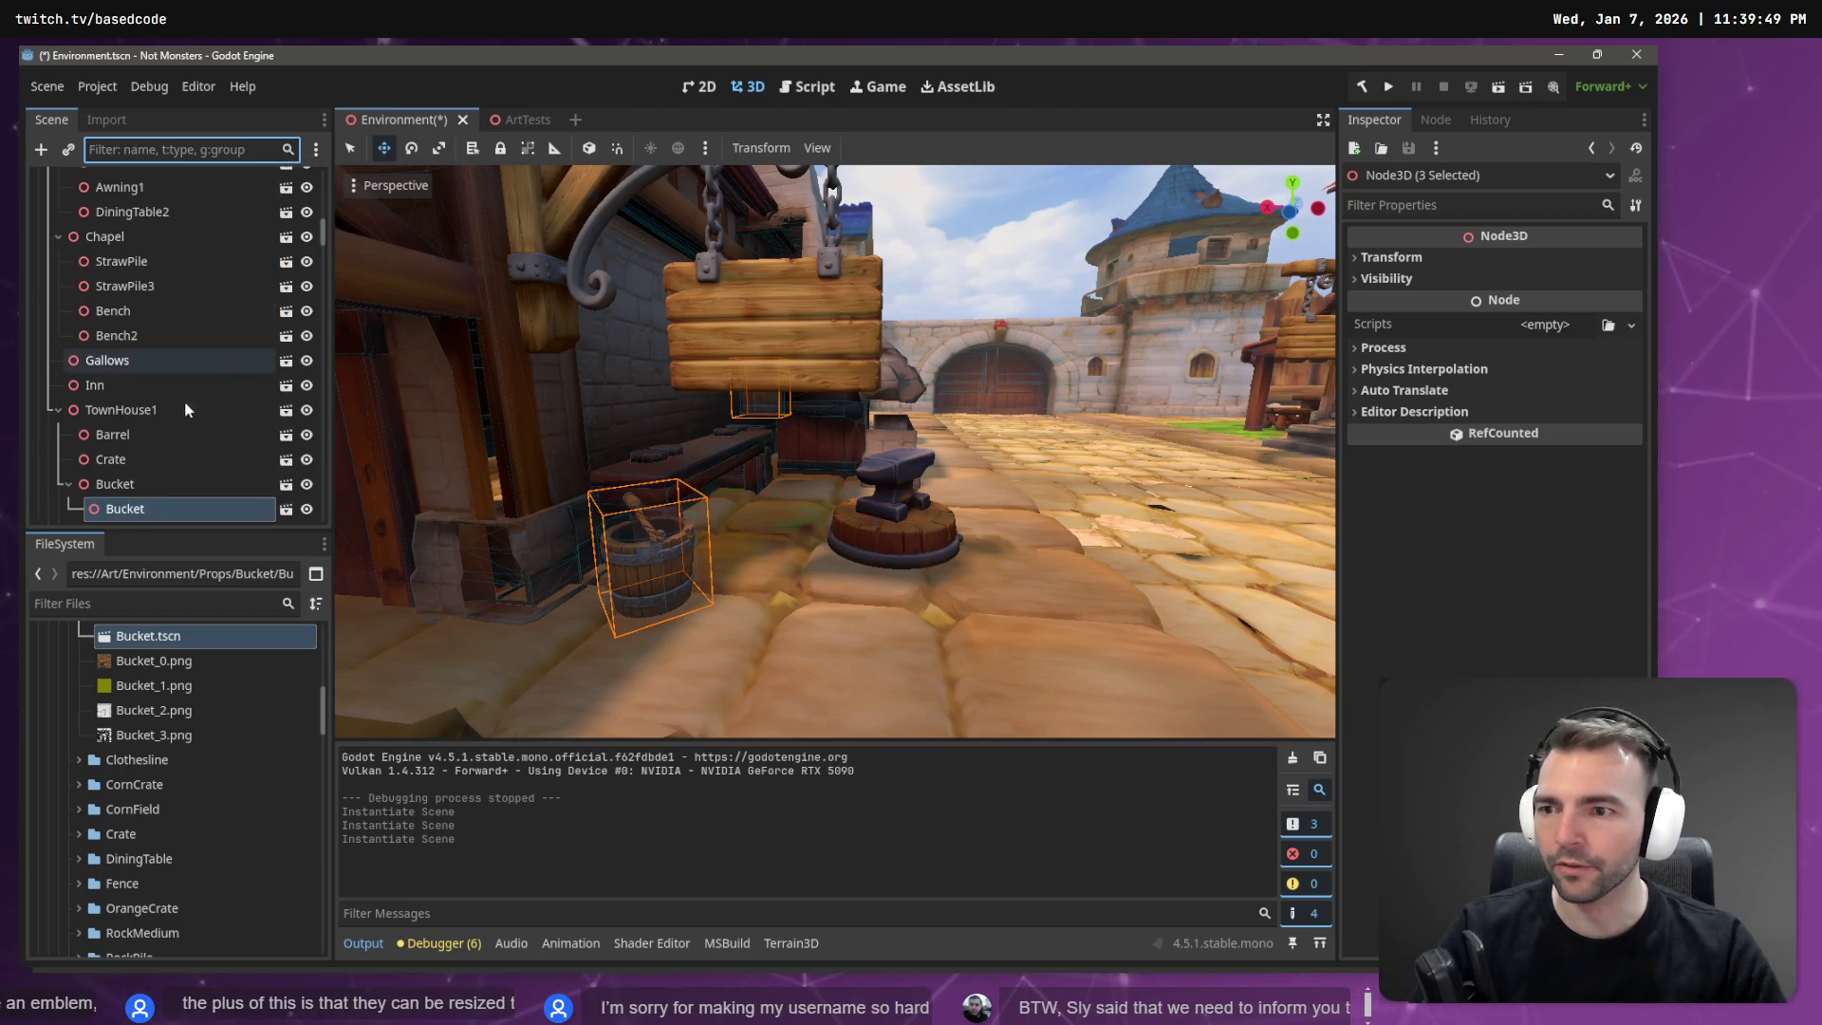
Move two child Buckets directly under Forge2 and delete the old placeholder Bucket and Bucket2.
{"action": "left_click_drag", "start_coordinate": [119, 509], "coordinate": [120, 412]}
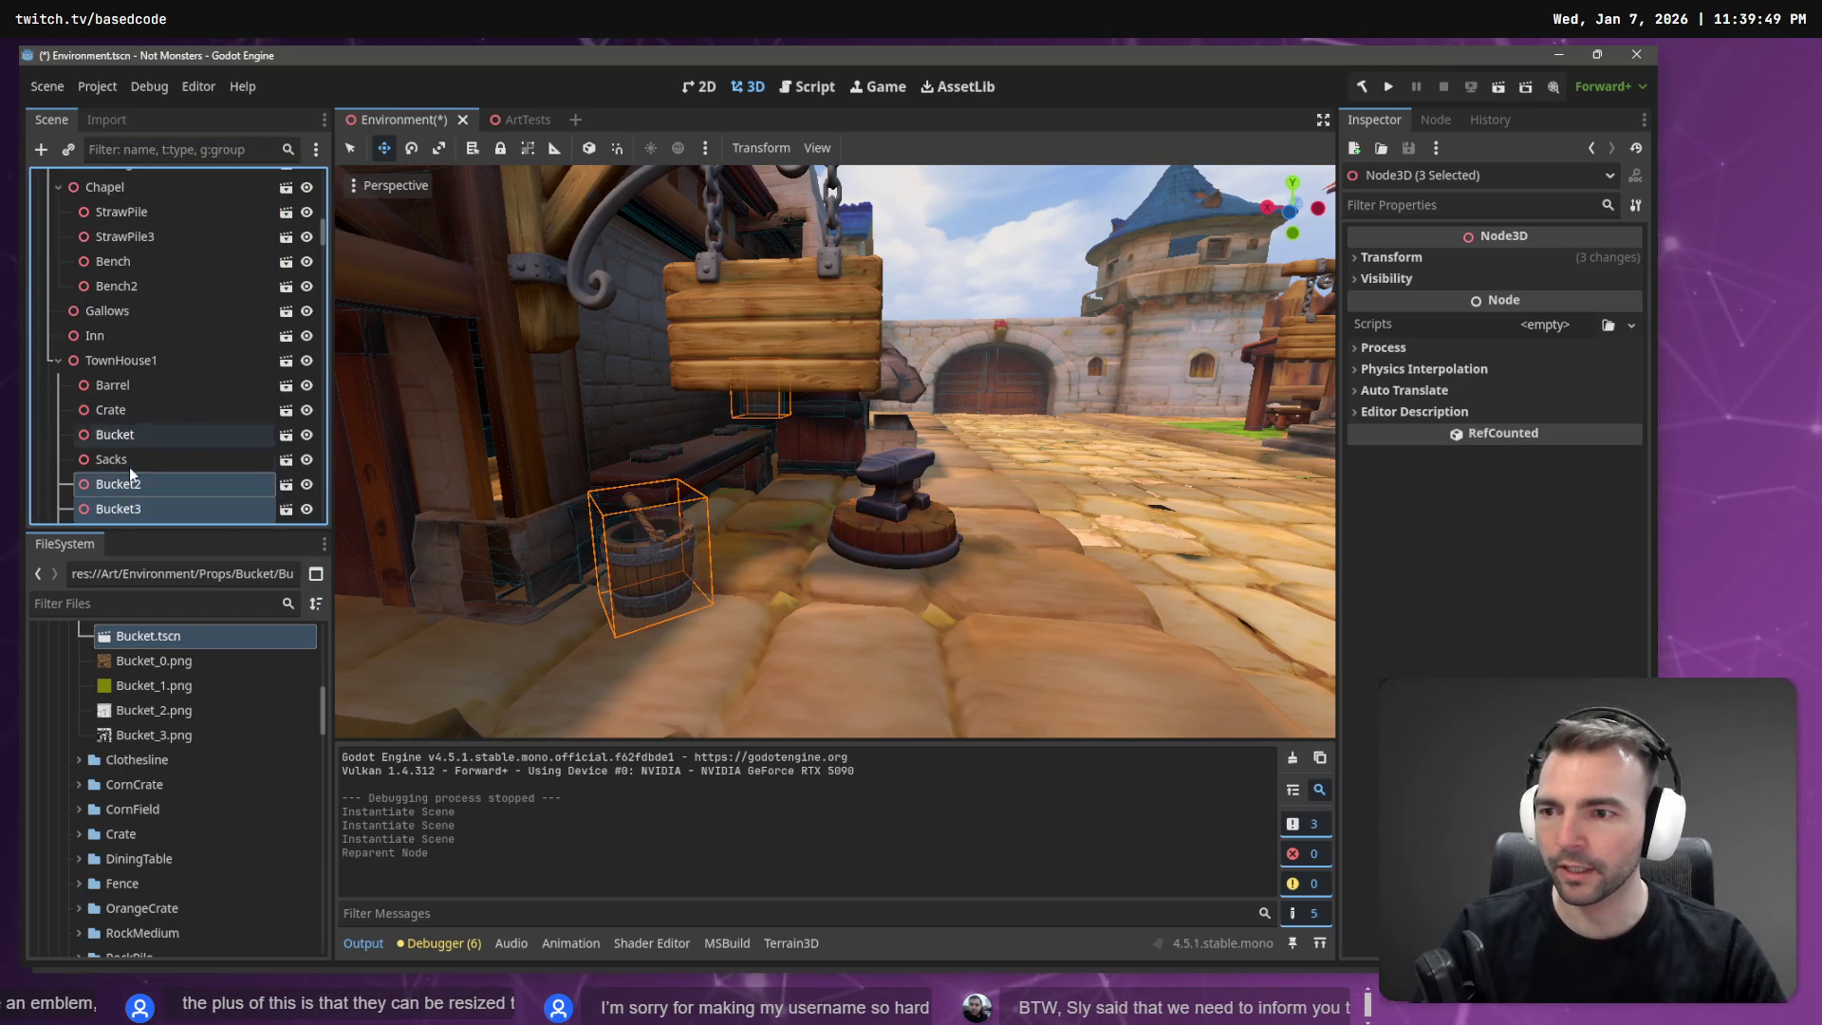
{"action": "key", "text": "ctrl+z"}
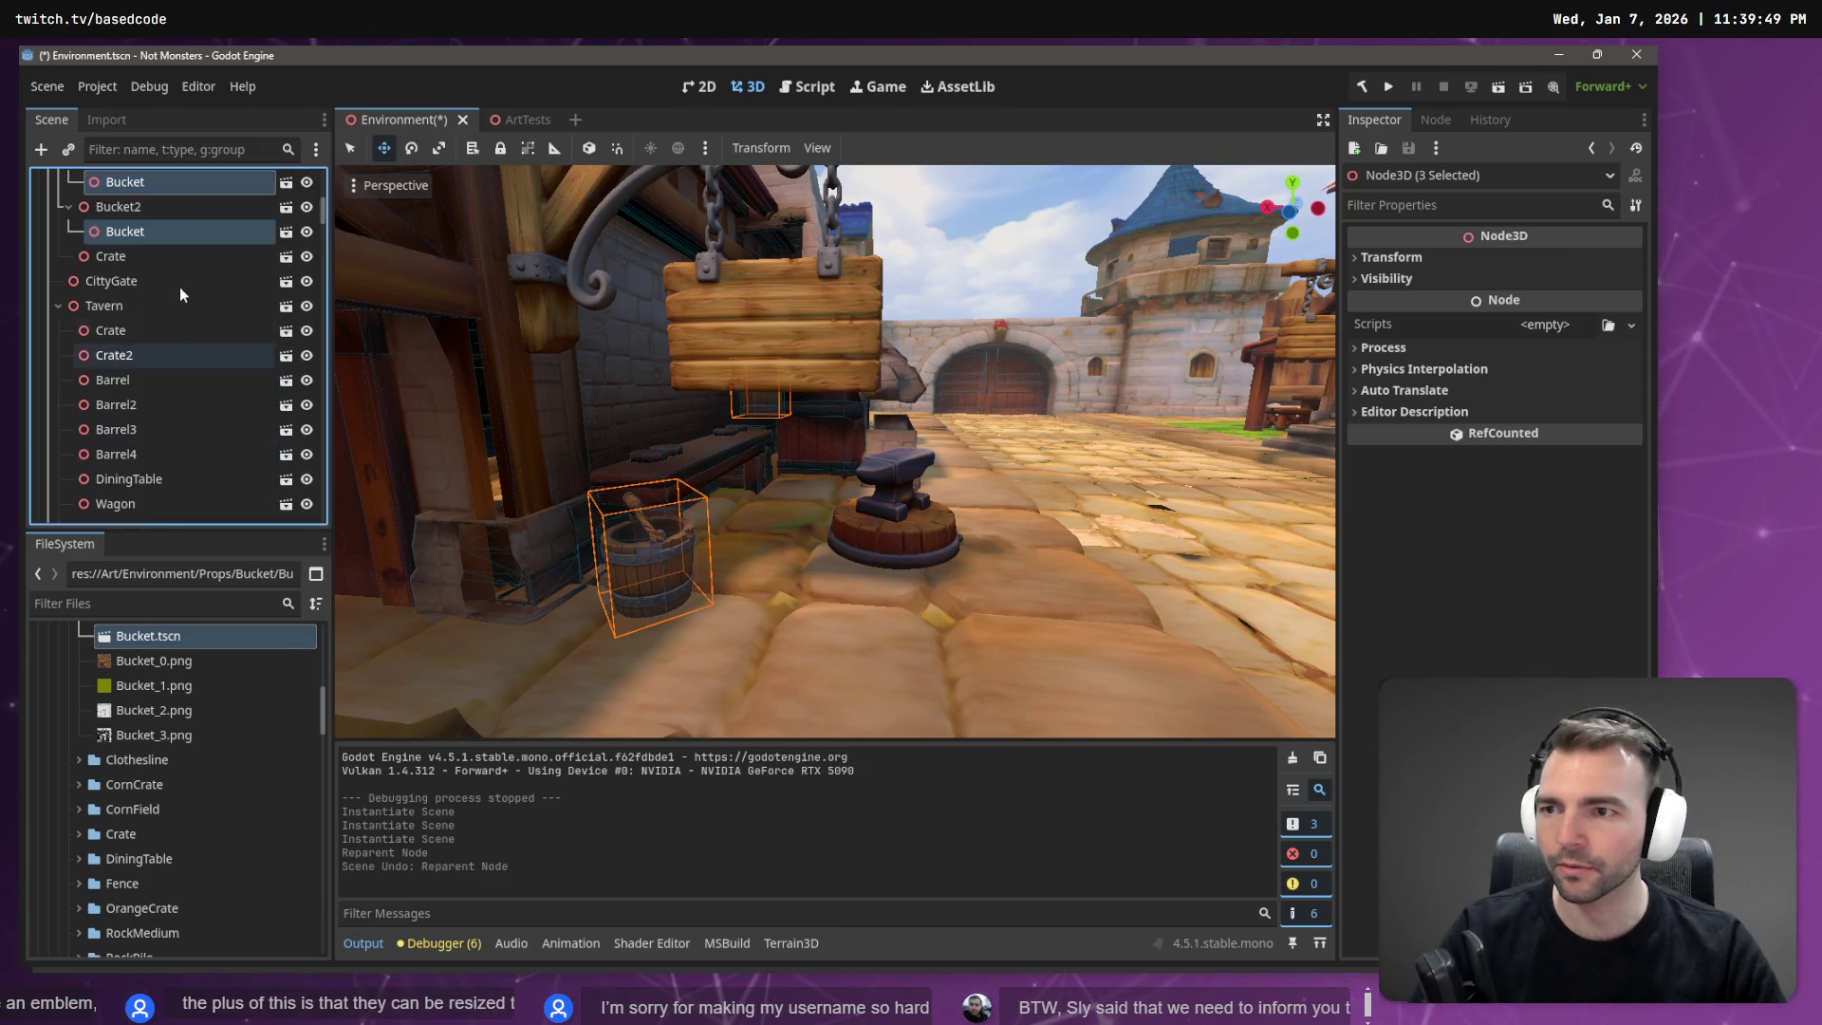
{"action": "scroll", "coordinate": [190, 294], "scroll_direction": "up", "scroll_amount": 3}
{"action": "left_click", "coordinate": [133, 358]}
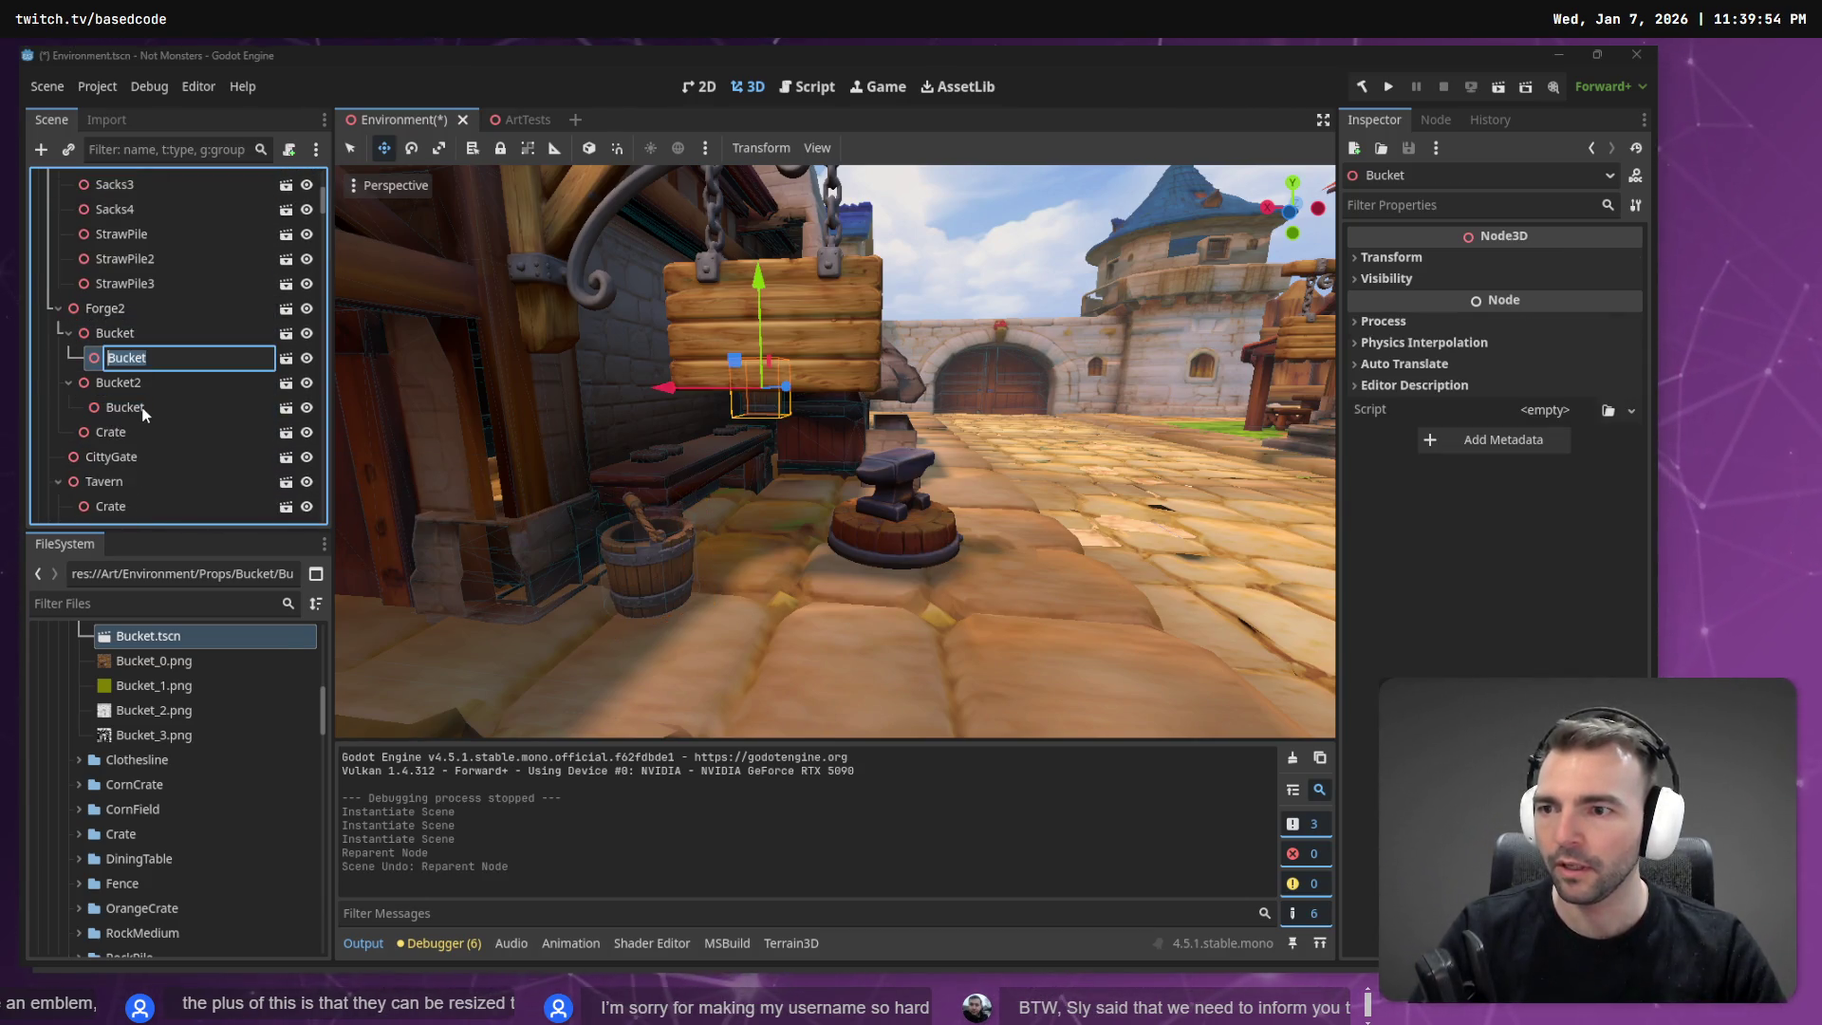
{"action": "left_click", "coordinate": [138, 407], "text": "ctrl"}
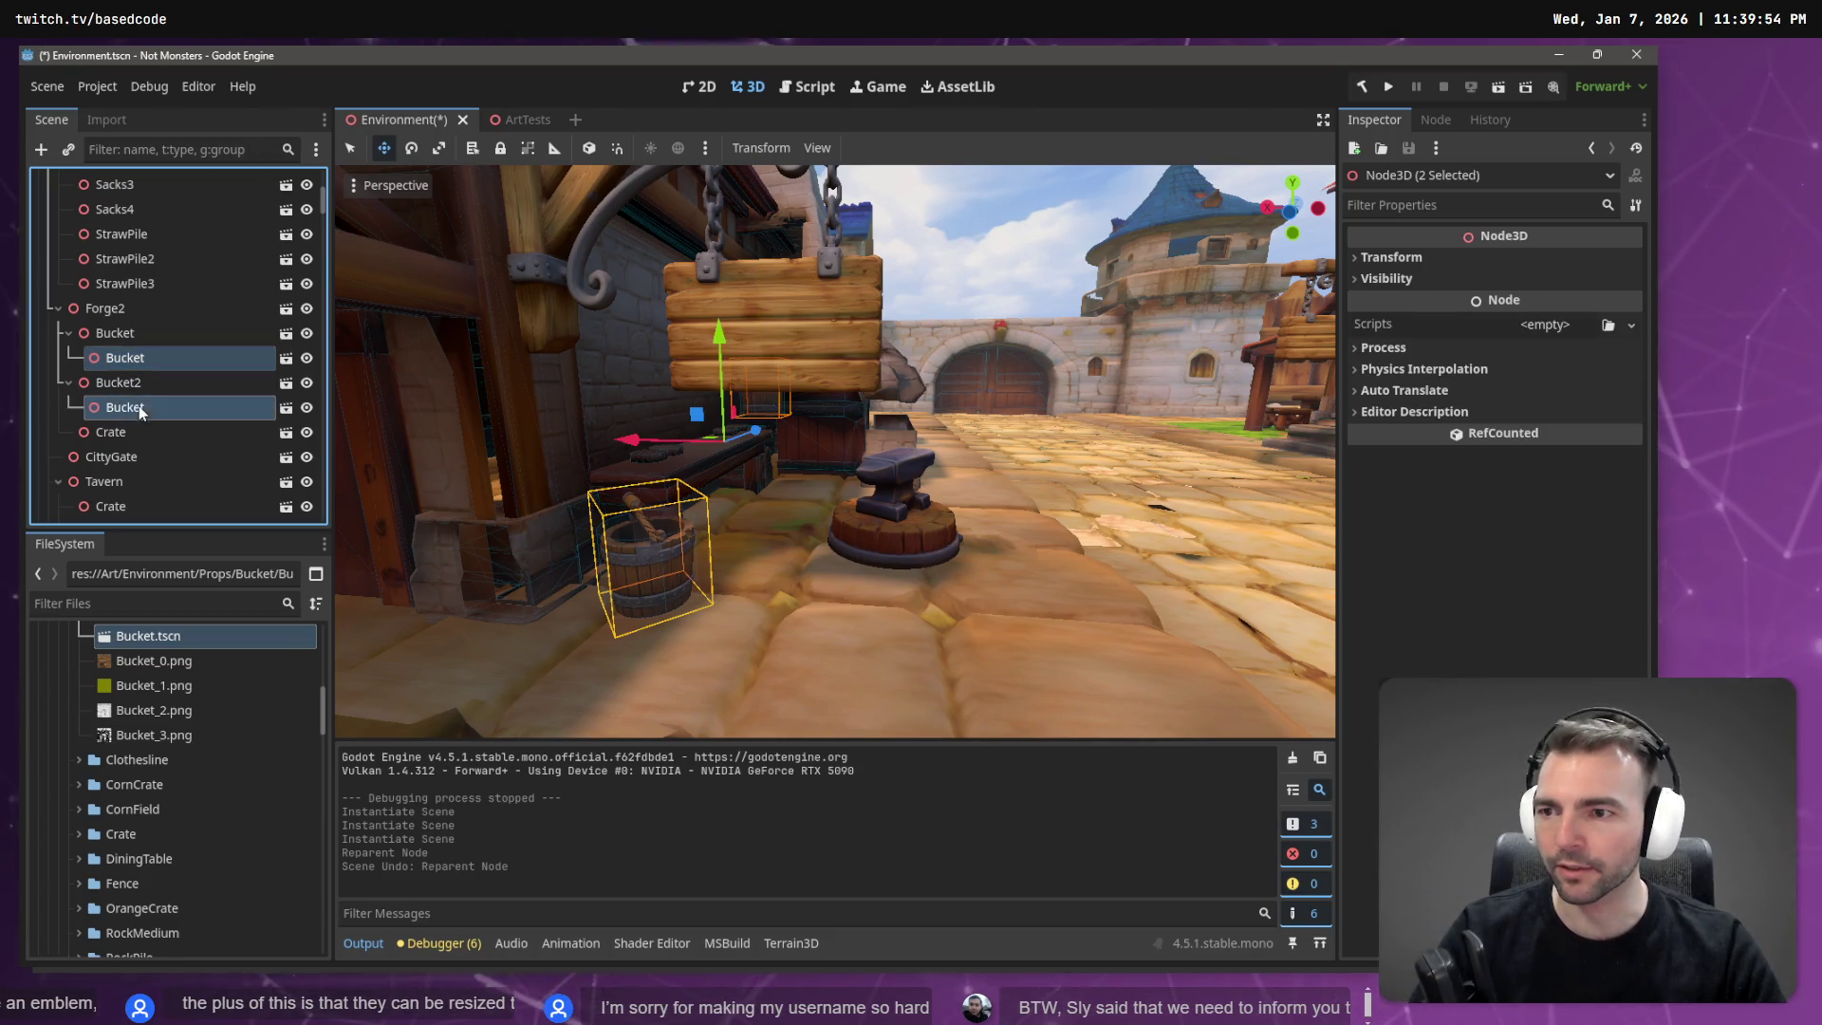
{"action": "left_click_drag", "start_coordinate": [121, 308], "coordinate": [121, 308]}
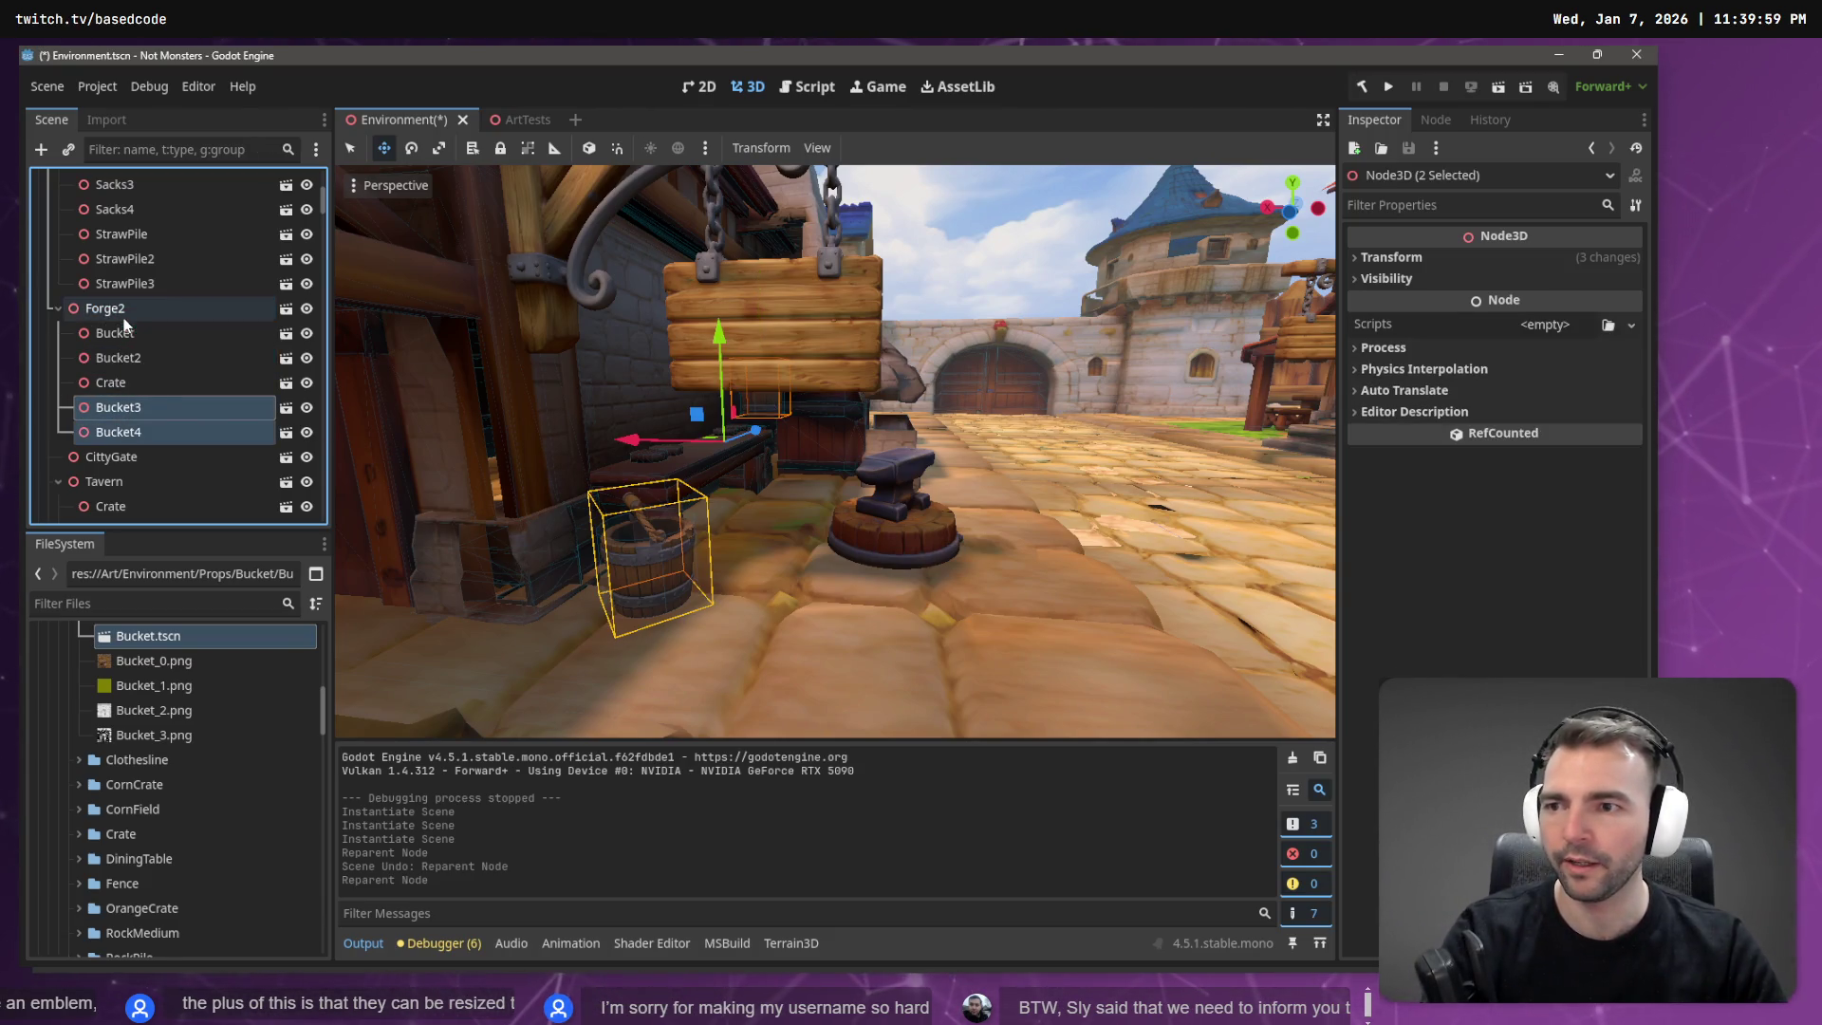
{"action": "left_click", "coordinate": [129, 332]}
{"action": "key", "text": "Delete"}
{"action": "key", "text": "Return"}
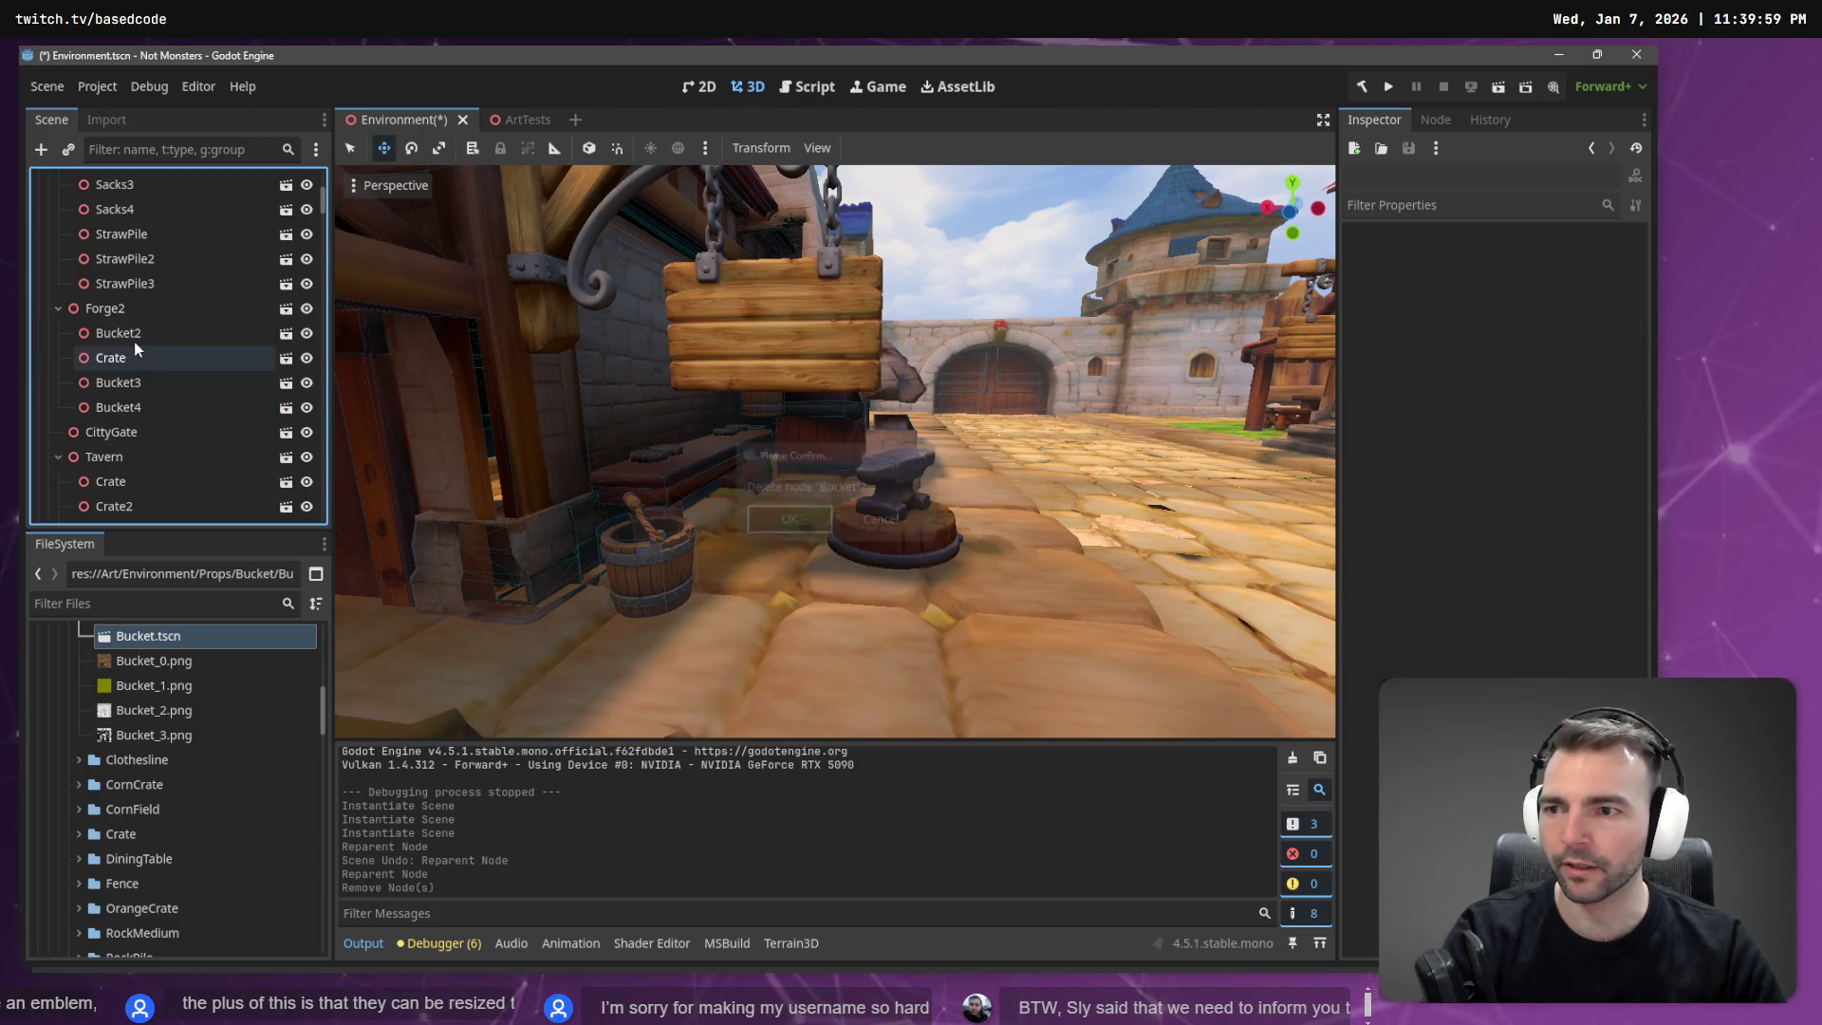
{"action": "left_click", "coordinate": [134, 340]}
{"action": "key", "text": "Delete"}
{"action": "key", "text": "Return"}
Move the remaining child Bucket under TownHouse1, delete its old Bucket, and check the anvil-side bucket.
{"action": "left_click", "coordinate": [167, 150]}
{"action": "type", "text": "Bucket"}
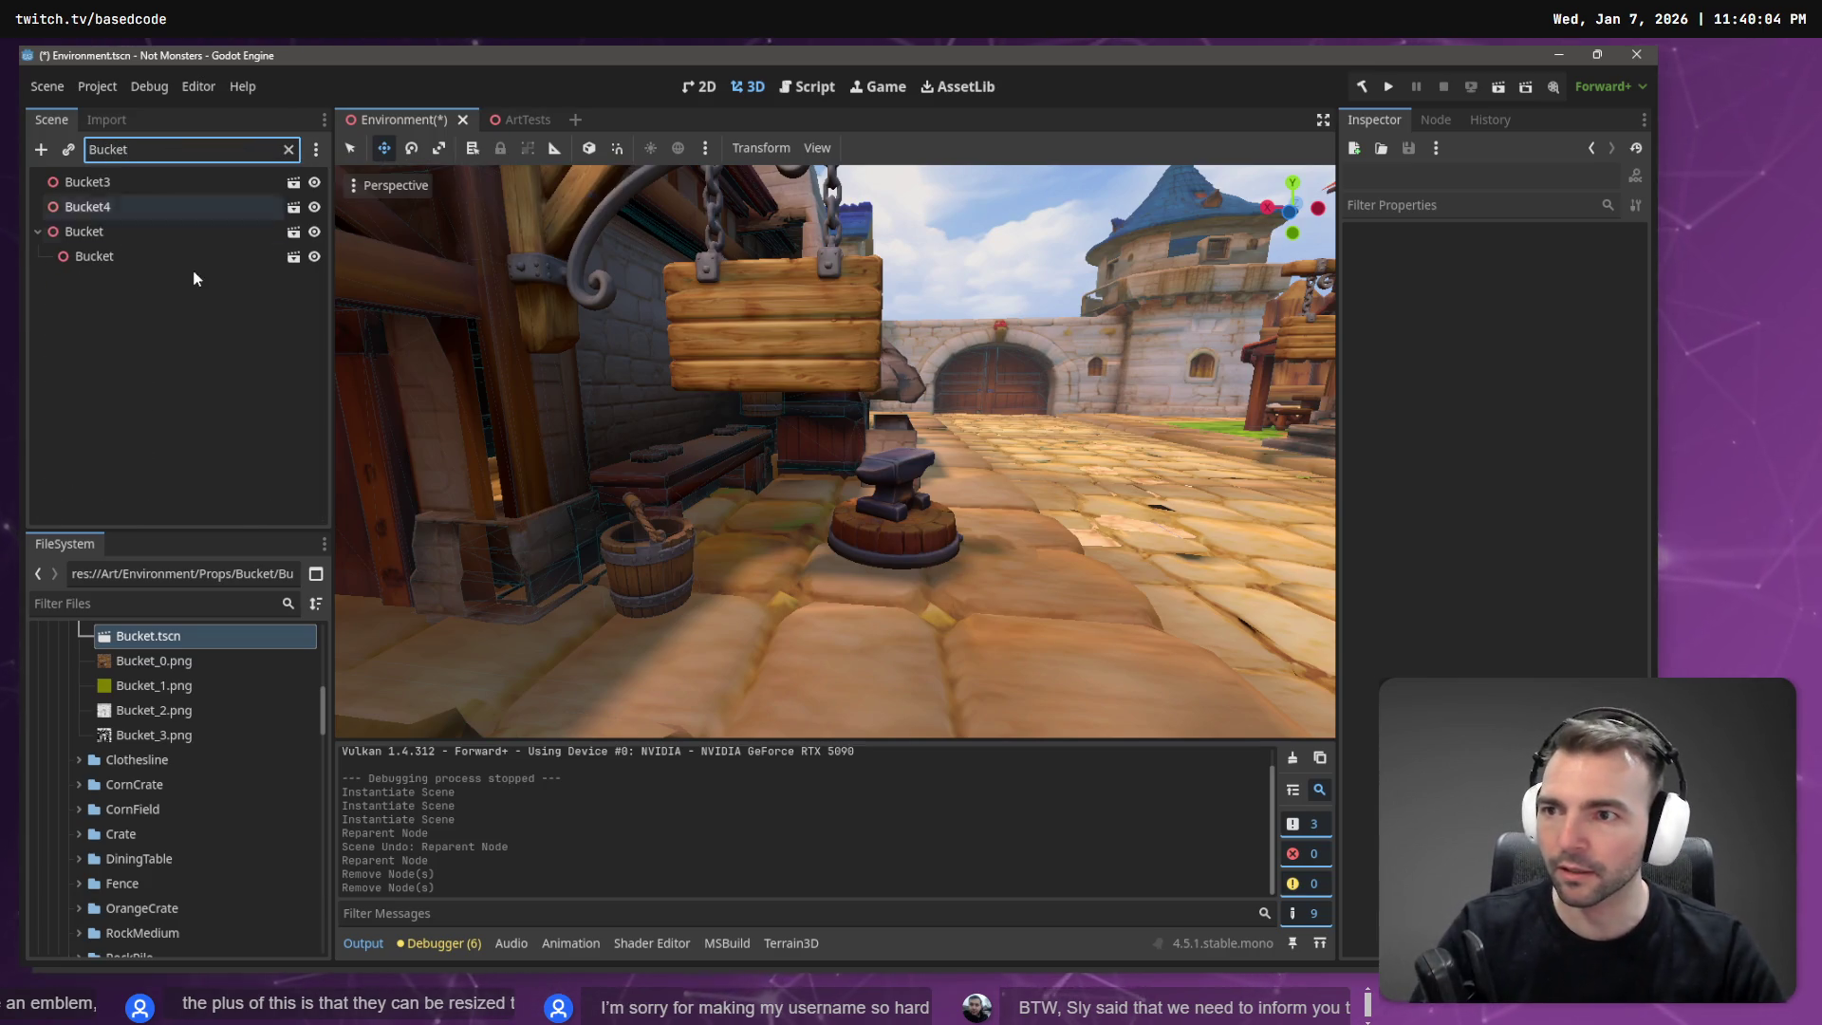
{"action": "left_click", "coordinate": [186, 264]}
{"action": "left_click", "coordinate": [261, 149]}
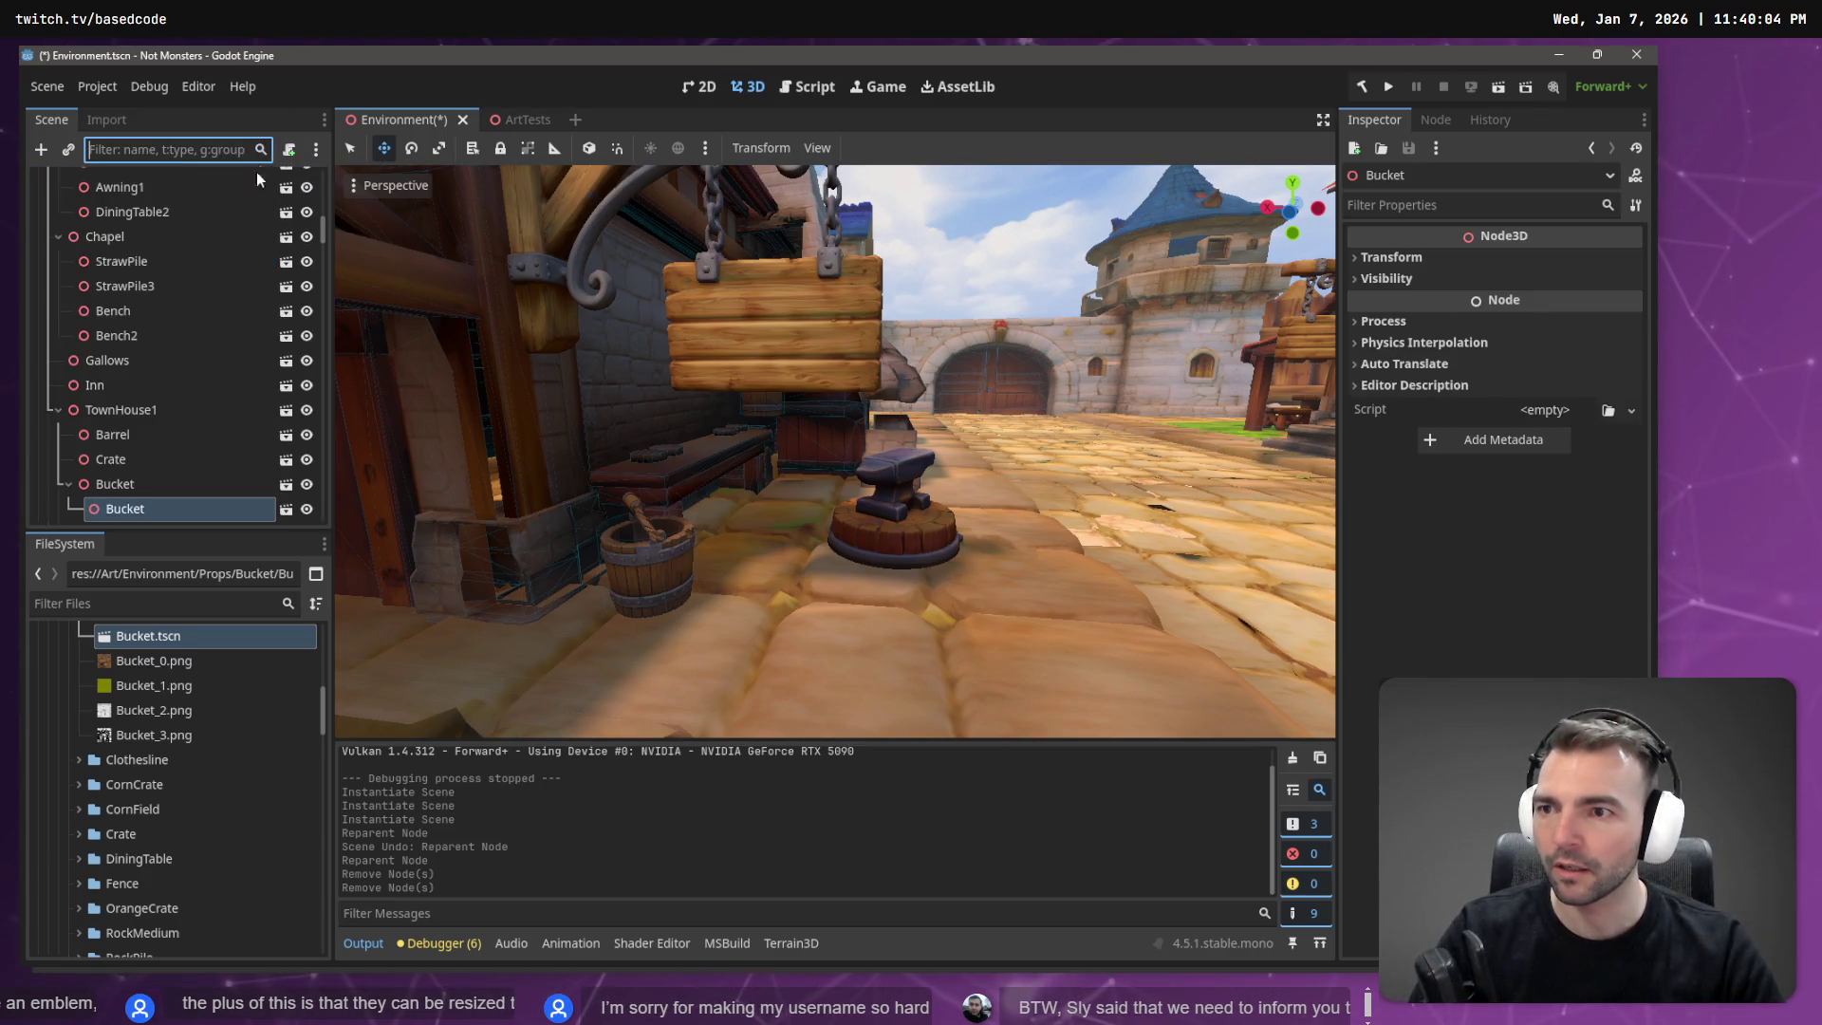
{"action": "left_click_drag", "start_coordinate": [117, 465], "coordinate": [112, 412]}
{"action": "left_click", "coordinate": [144, 480]}
{"action": "left_click", "coordinate": [144, 460]}
{"action": "key", "text": "Delete"}
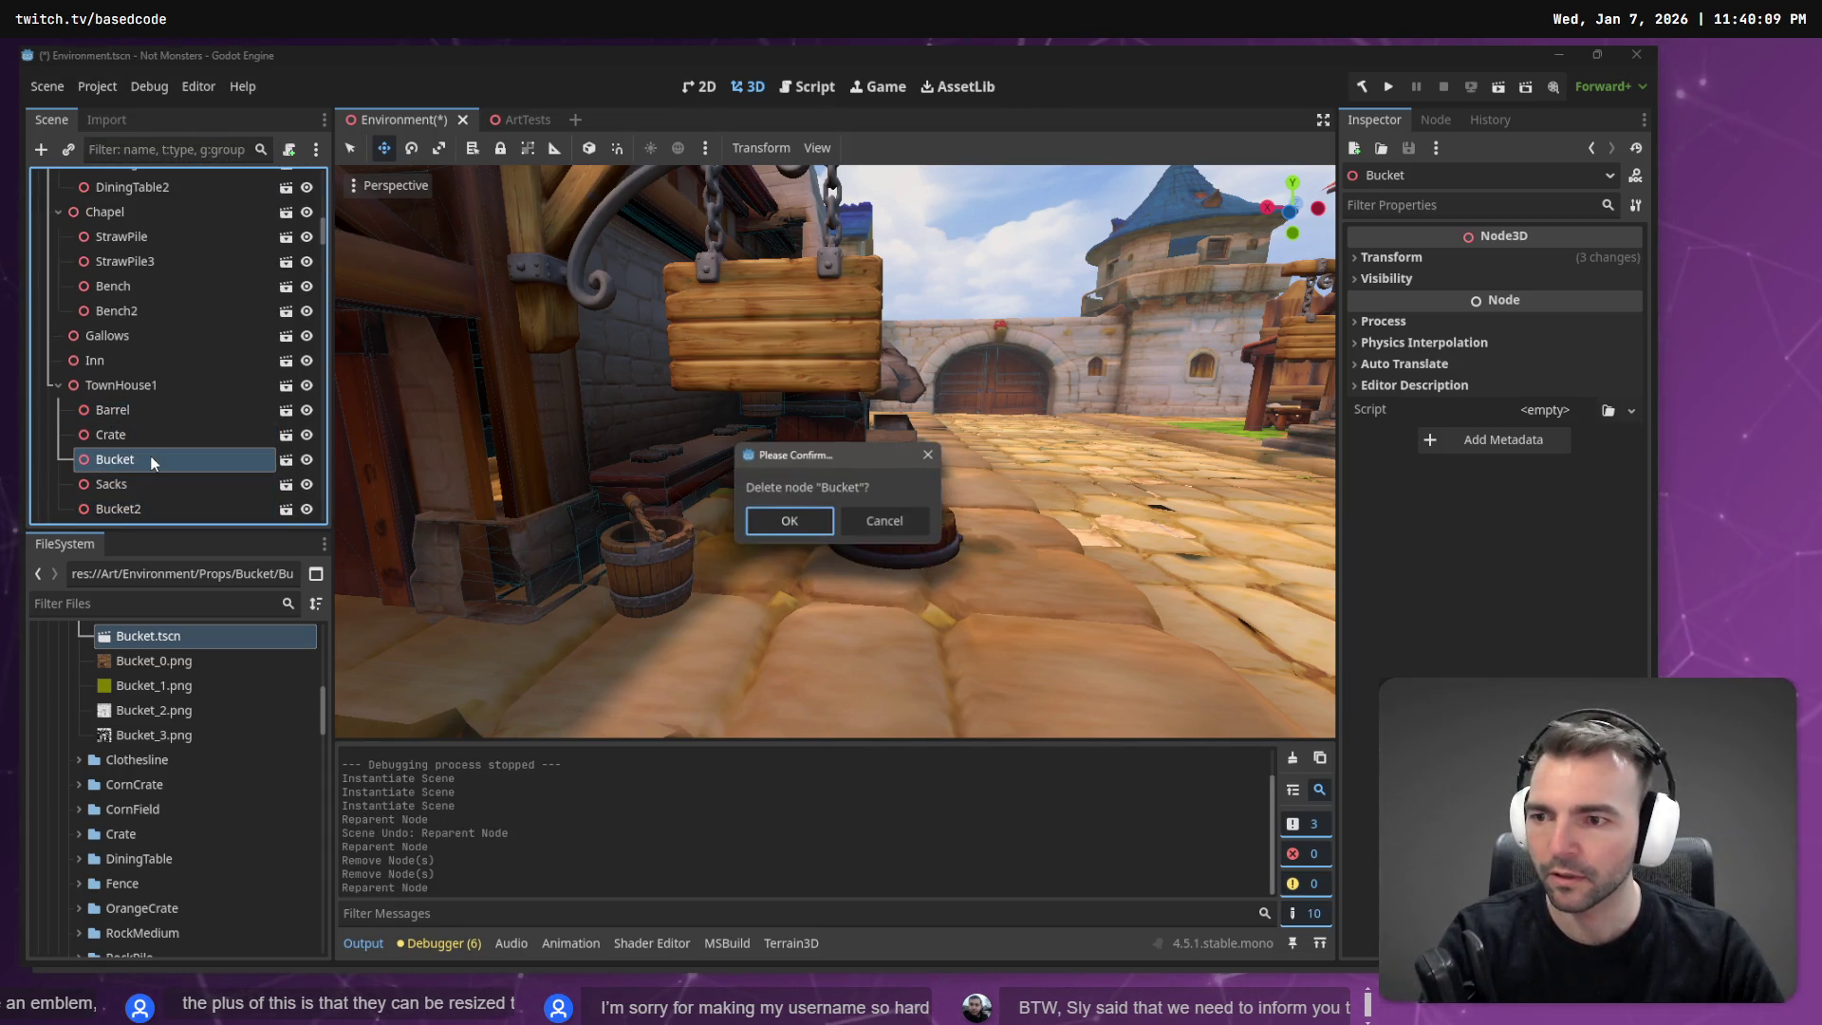
{"action": "key", "text": "Return"}
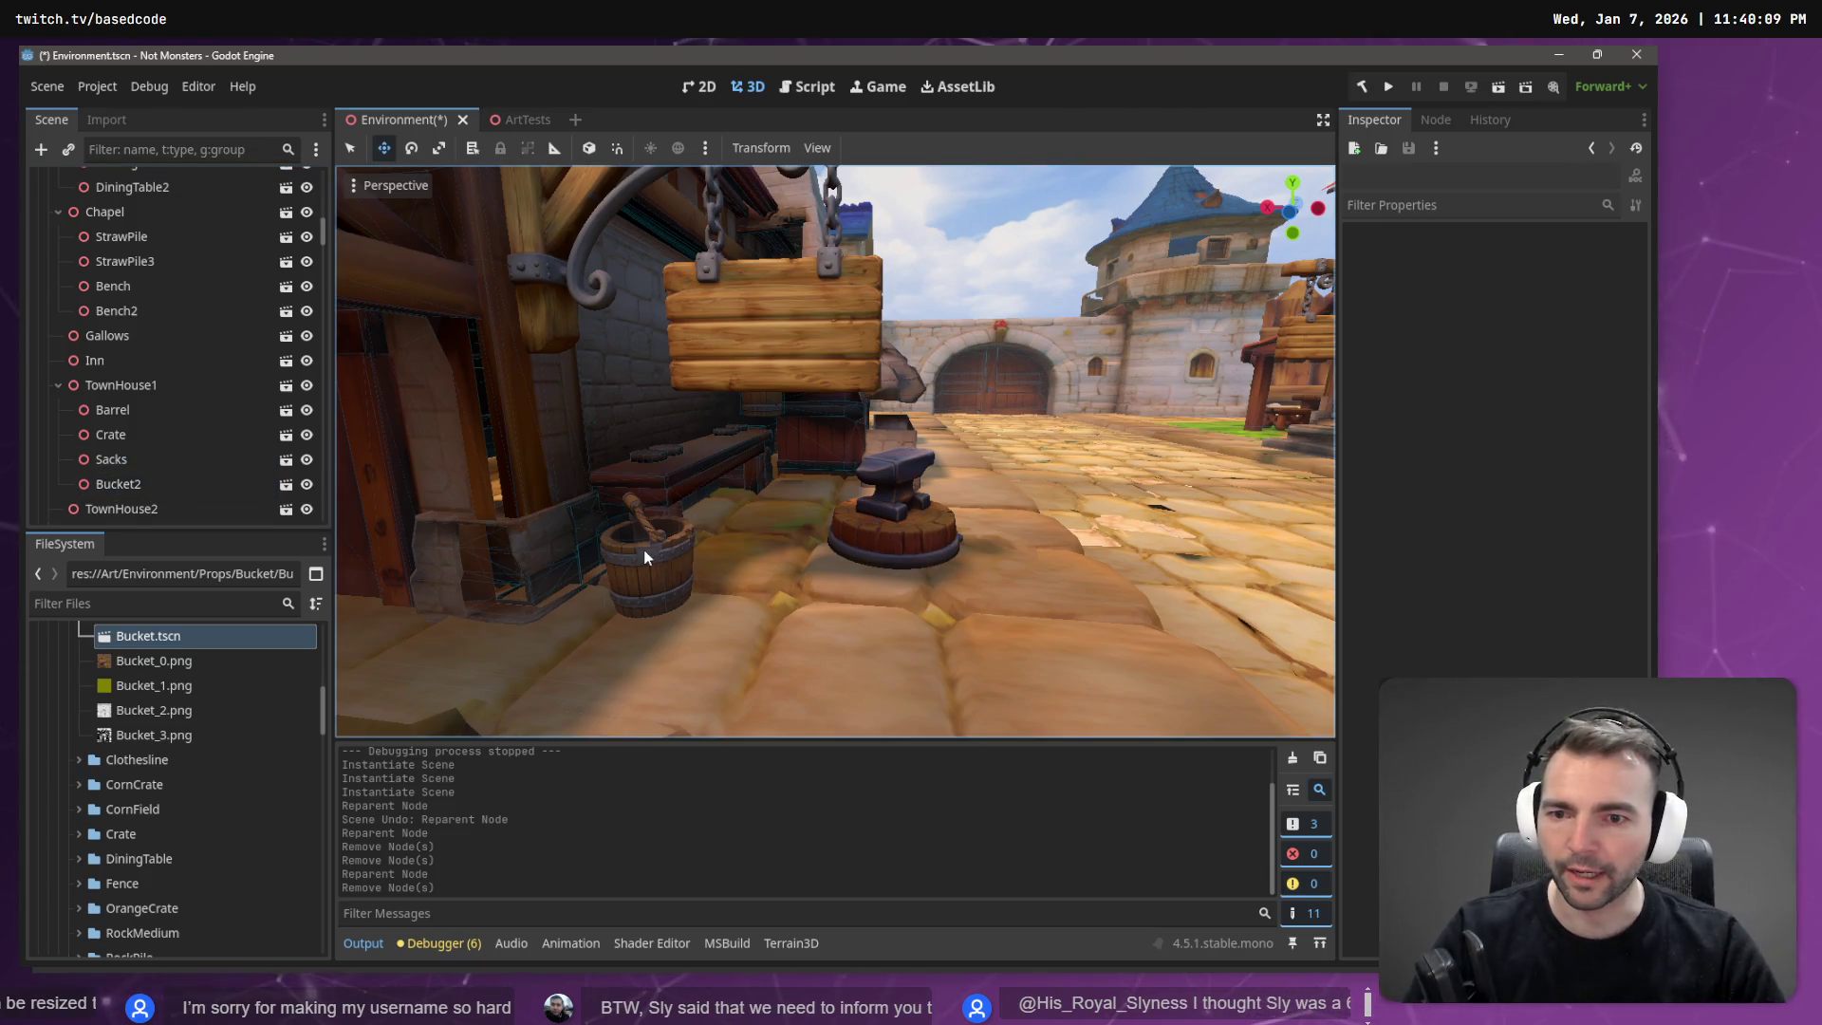
{"action": "left_click", "coordinate": [648, 555]}
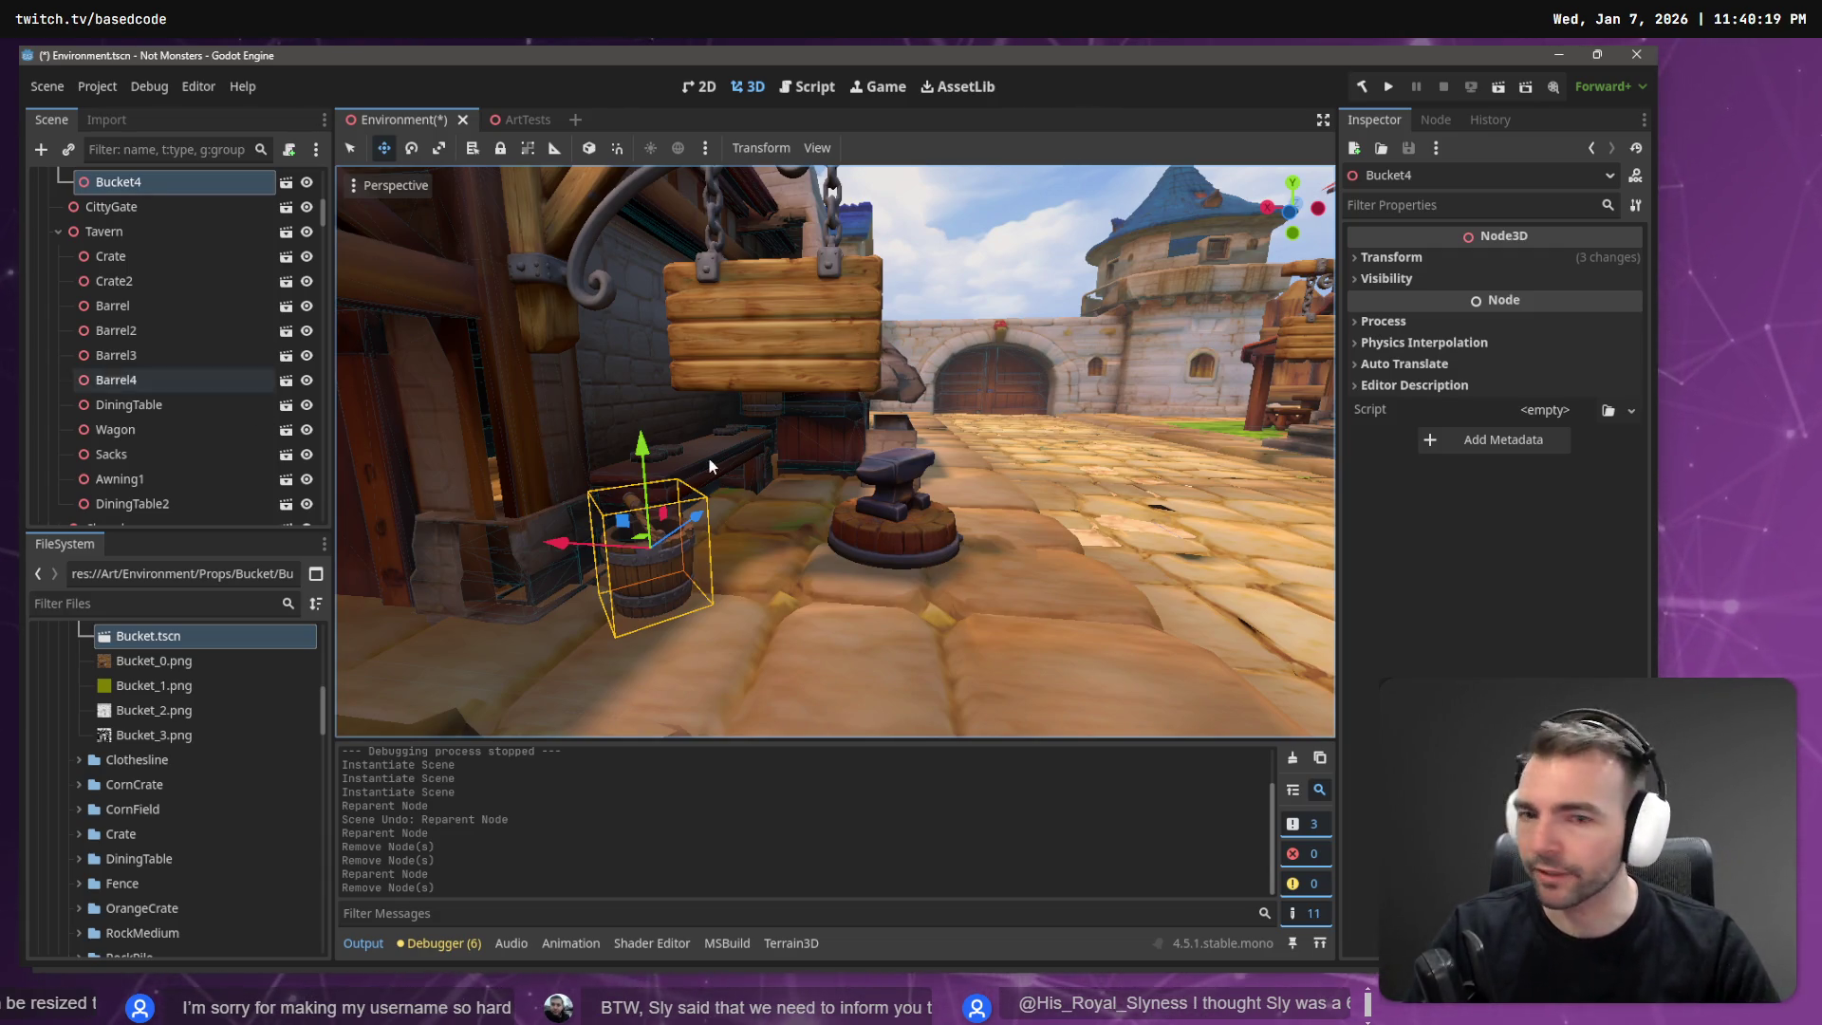
{"action": "left_click", "coordinate": [882, 532]}
Reveal the Anvil node's scene file in FileSystem, cancelling an accidental close of Environment.
{"action": "right_click", "coordinate": [92, 509]}
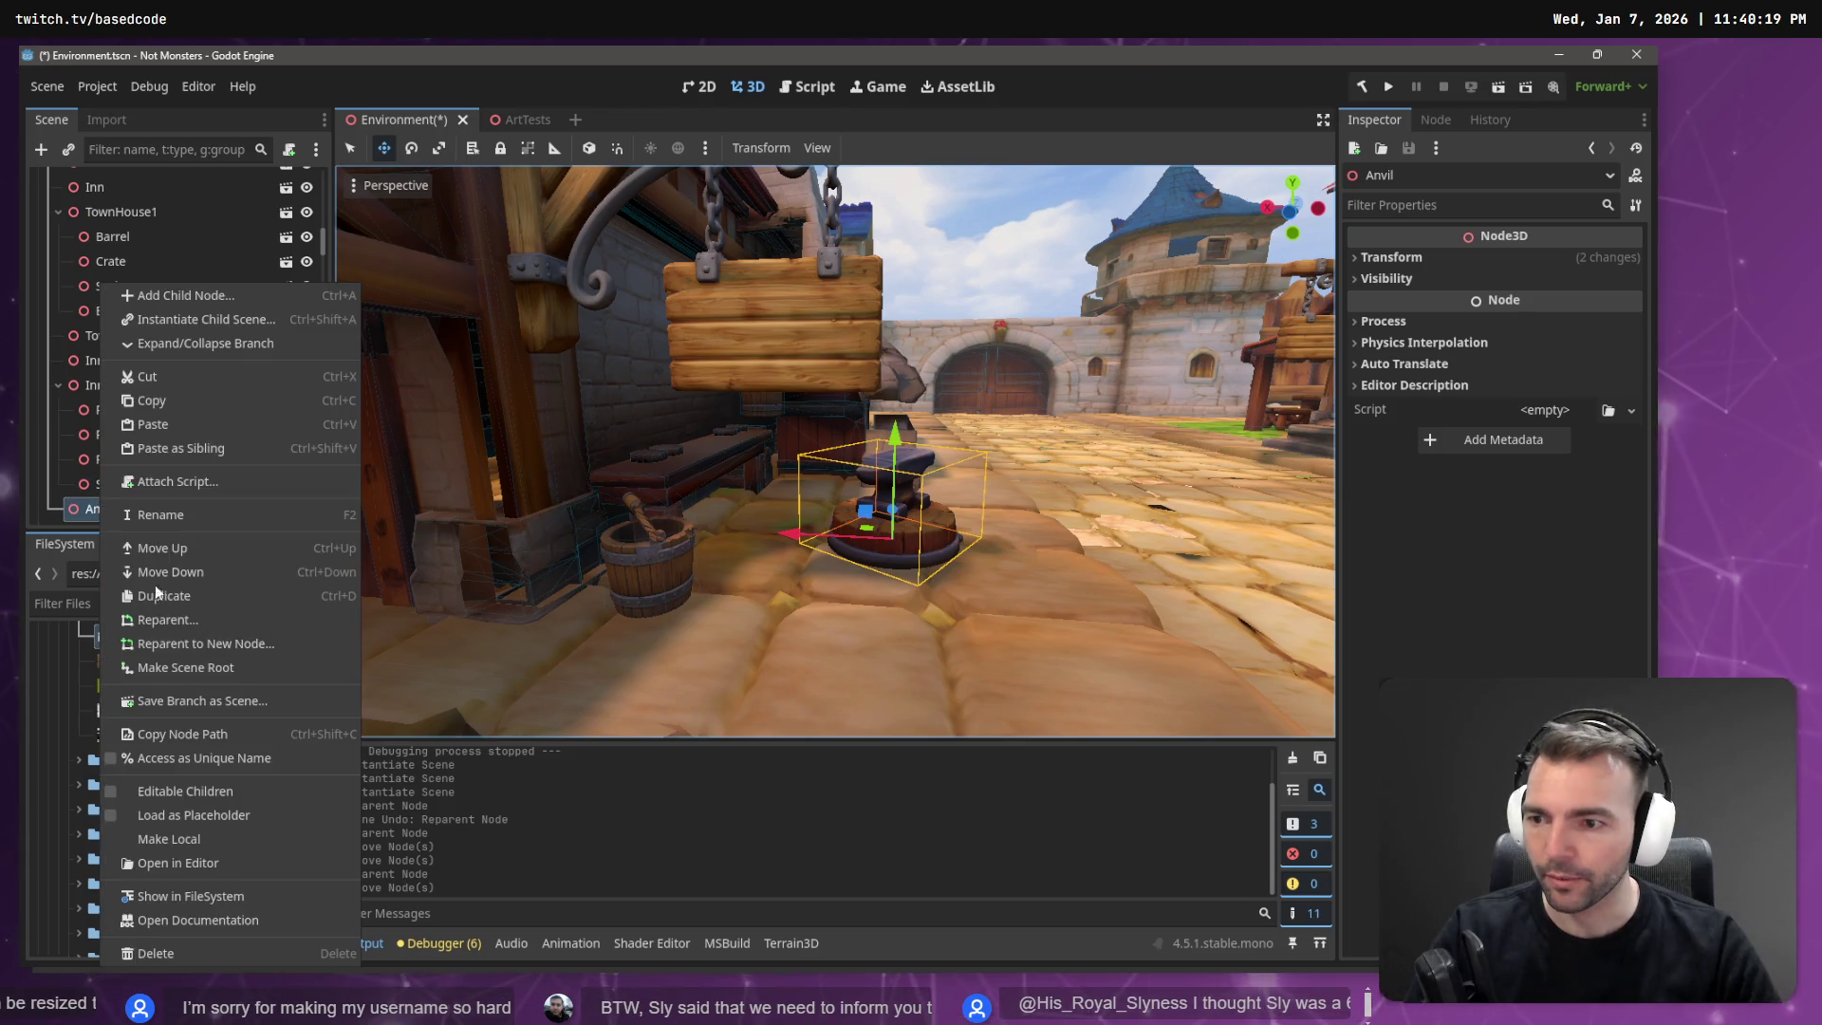
{"action": "left_click", "coordinate": [190, 920]}
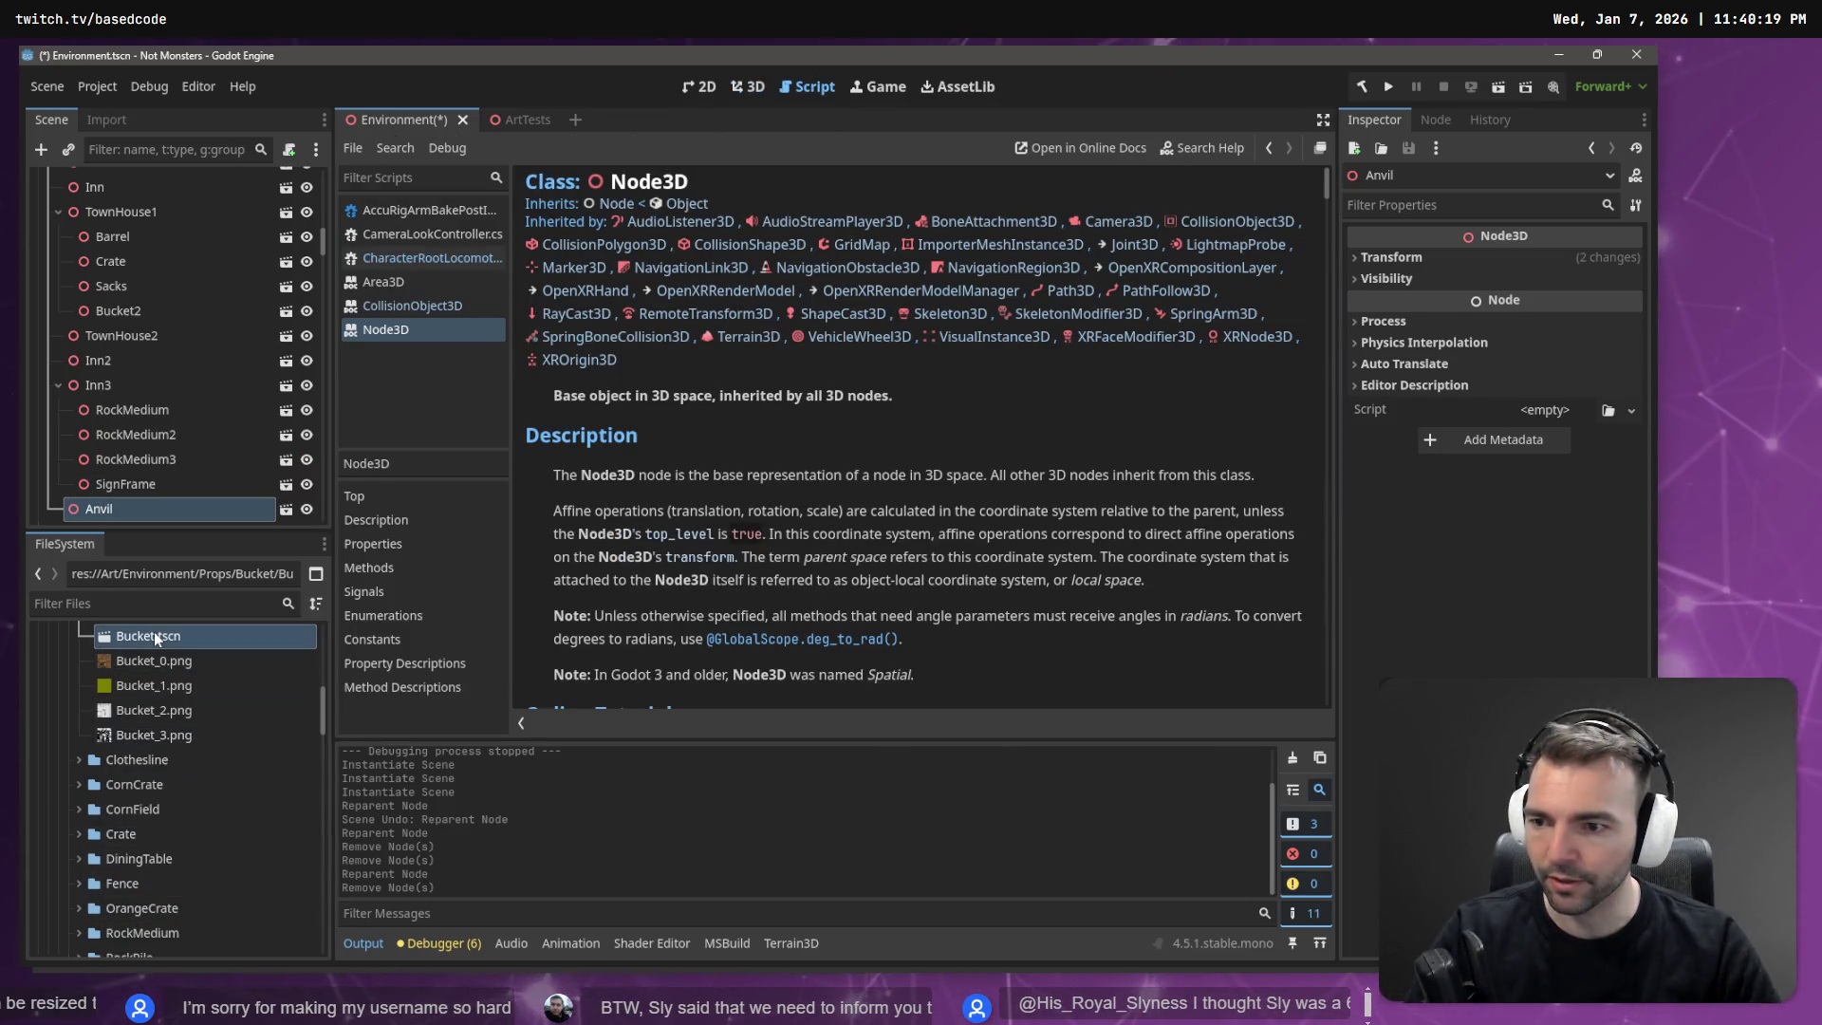
{"action": "mouse_move", "coordinate": [154, 632]}
{"action": "left_mouse_down"}
{"action": "mouse_move", "coordinate": [156, 668]}
{"action": "mouse_move", "coordinate": [116, 485]}
{"action": "left_mouse_up"}
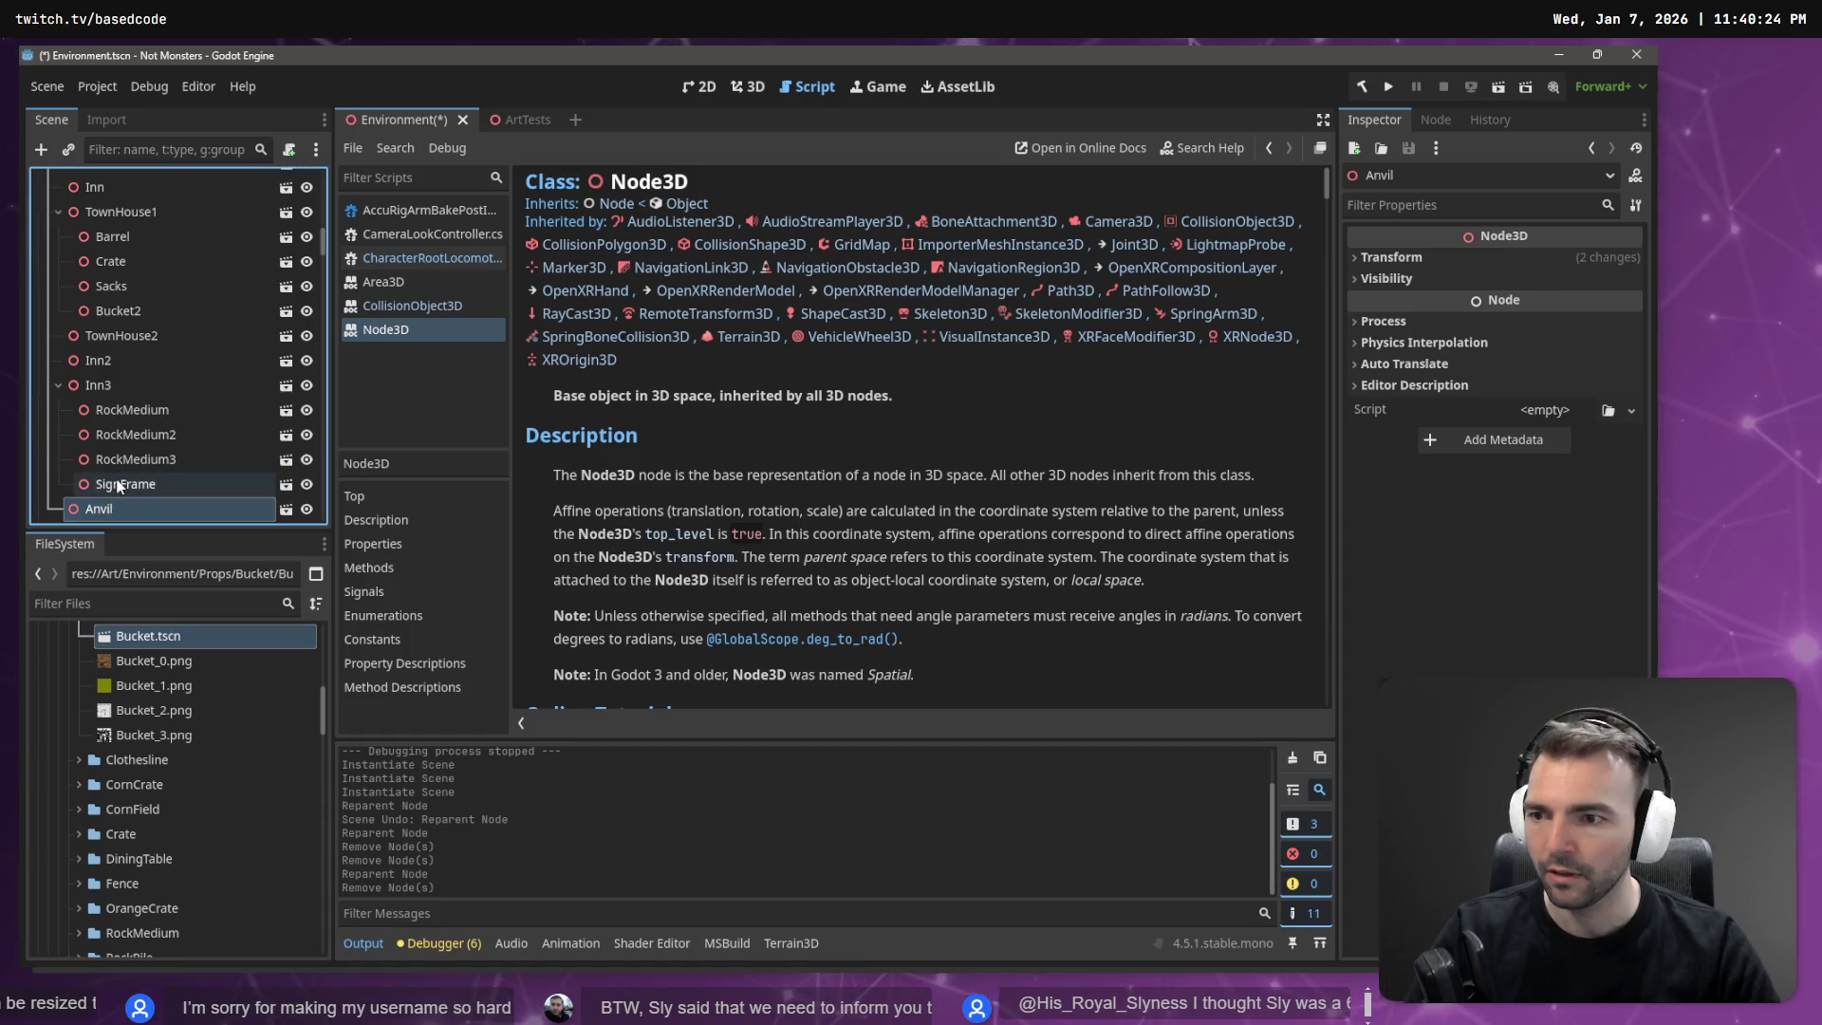
{"action": "middle_click", "coordinate": [410, 116]}
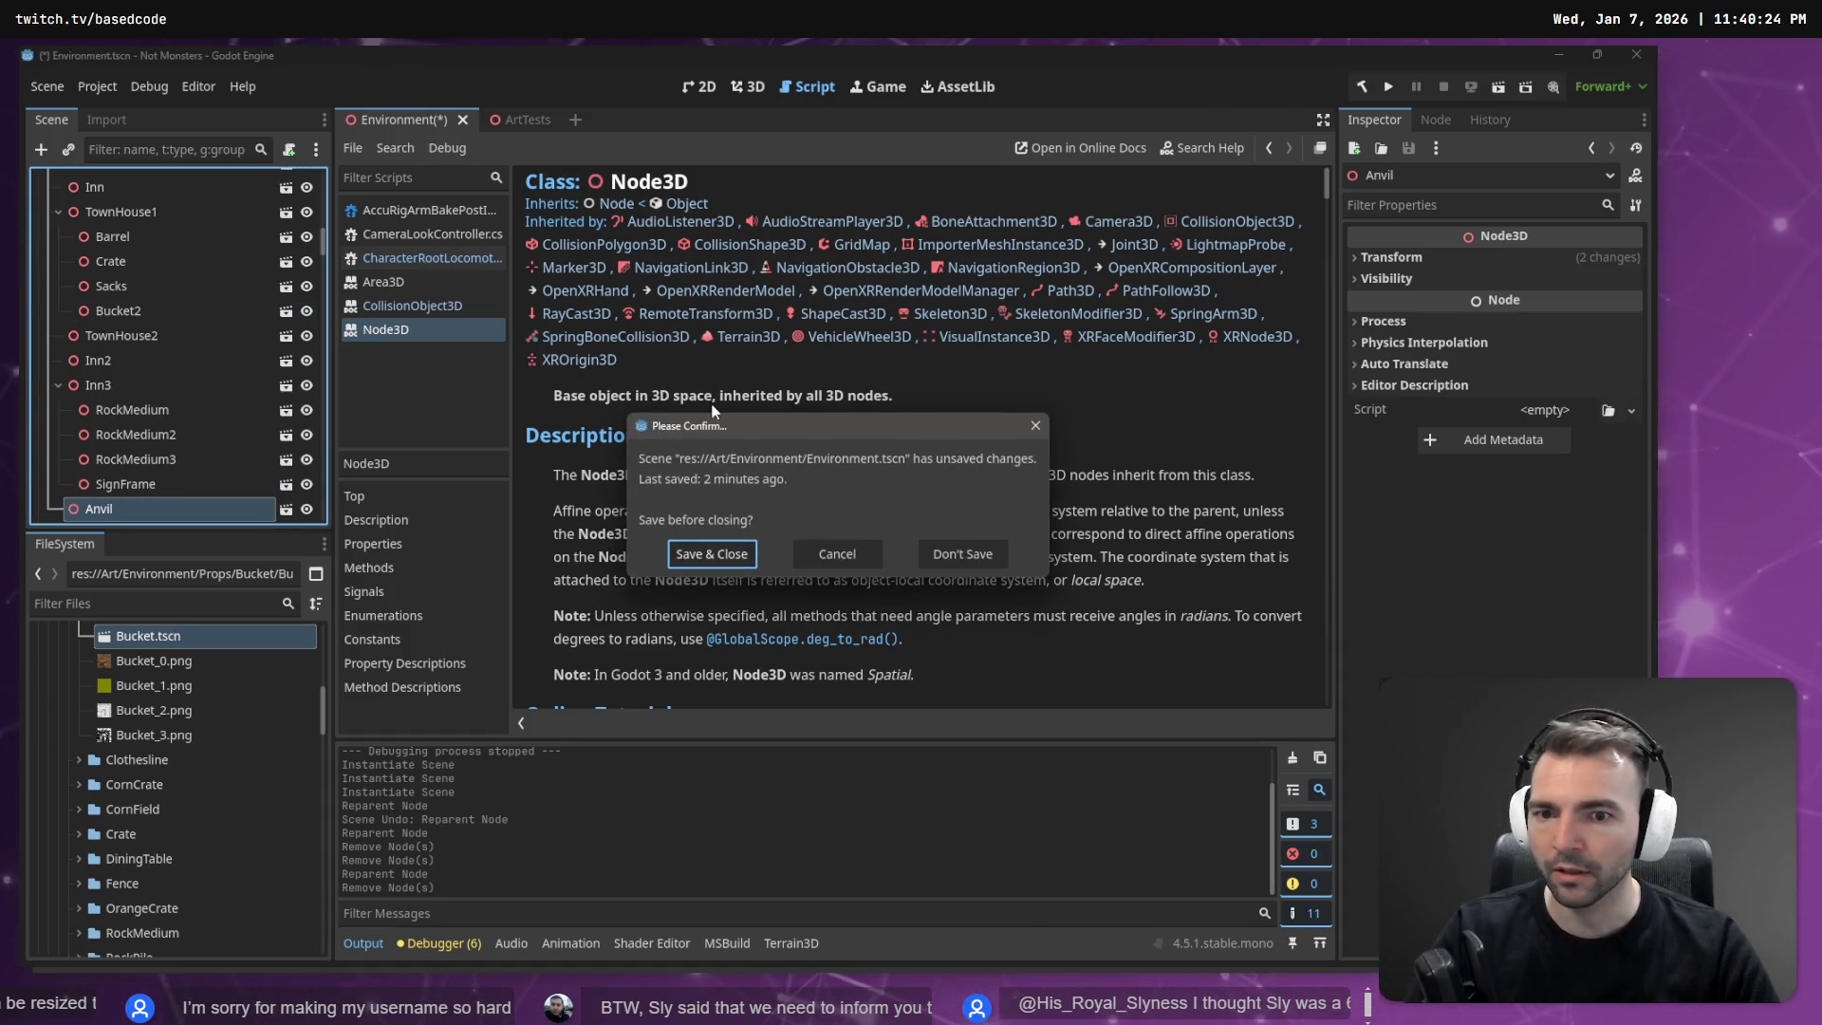
{"action": "left_click", "coordinate": [838, 554]}
{"action": "left_click", "coordinate": [747, 86]}
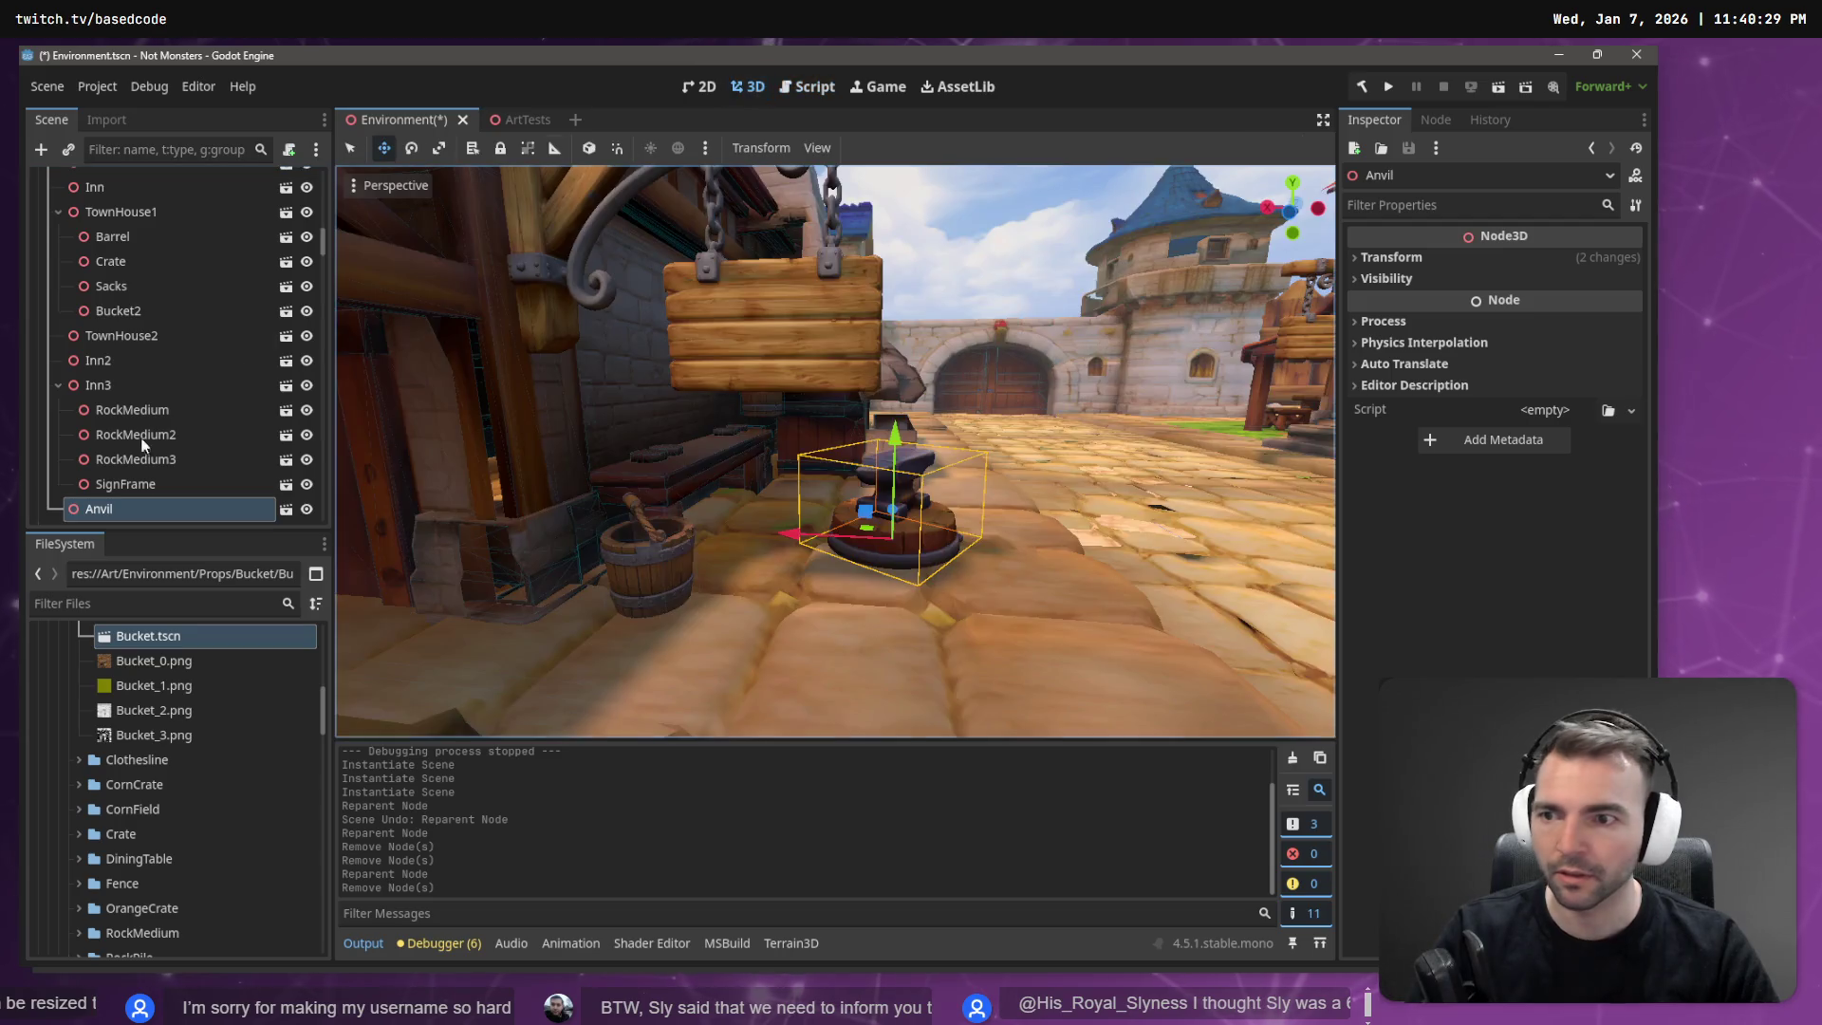
{"action": "right_click", "coordinate": [112, 509]}
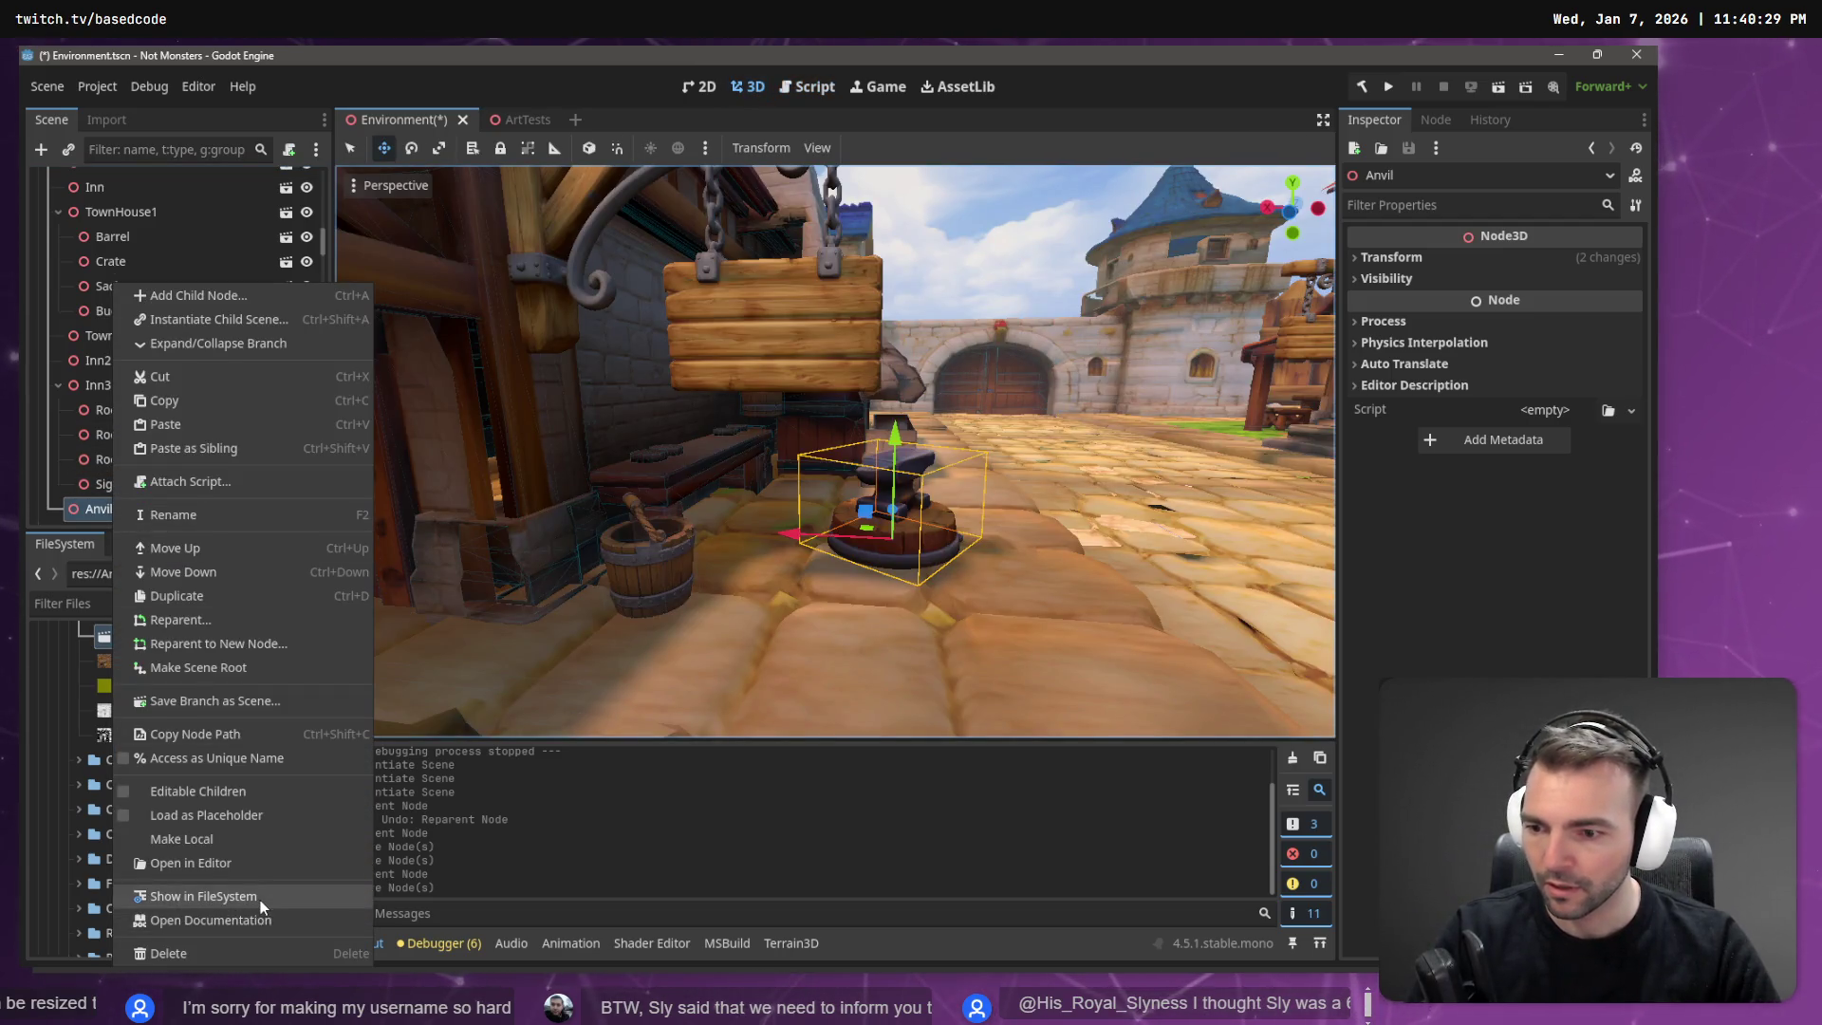
{"action": "left_click", "coordinate": [260, 900]}
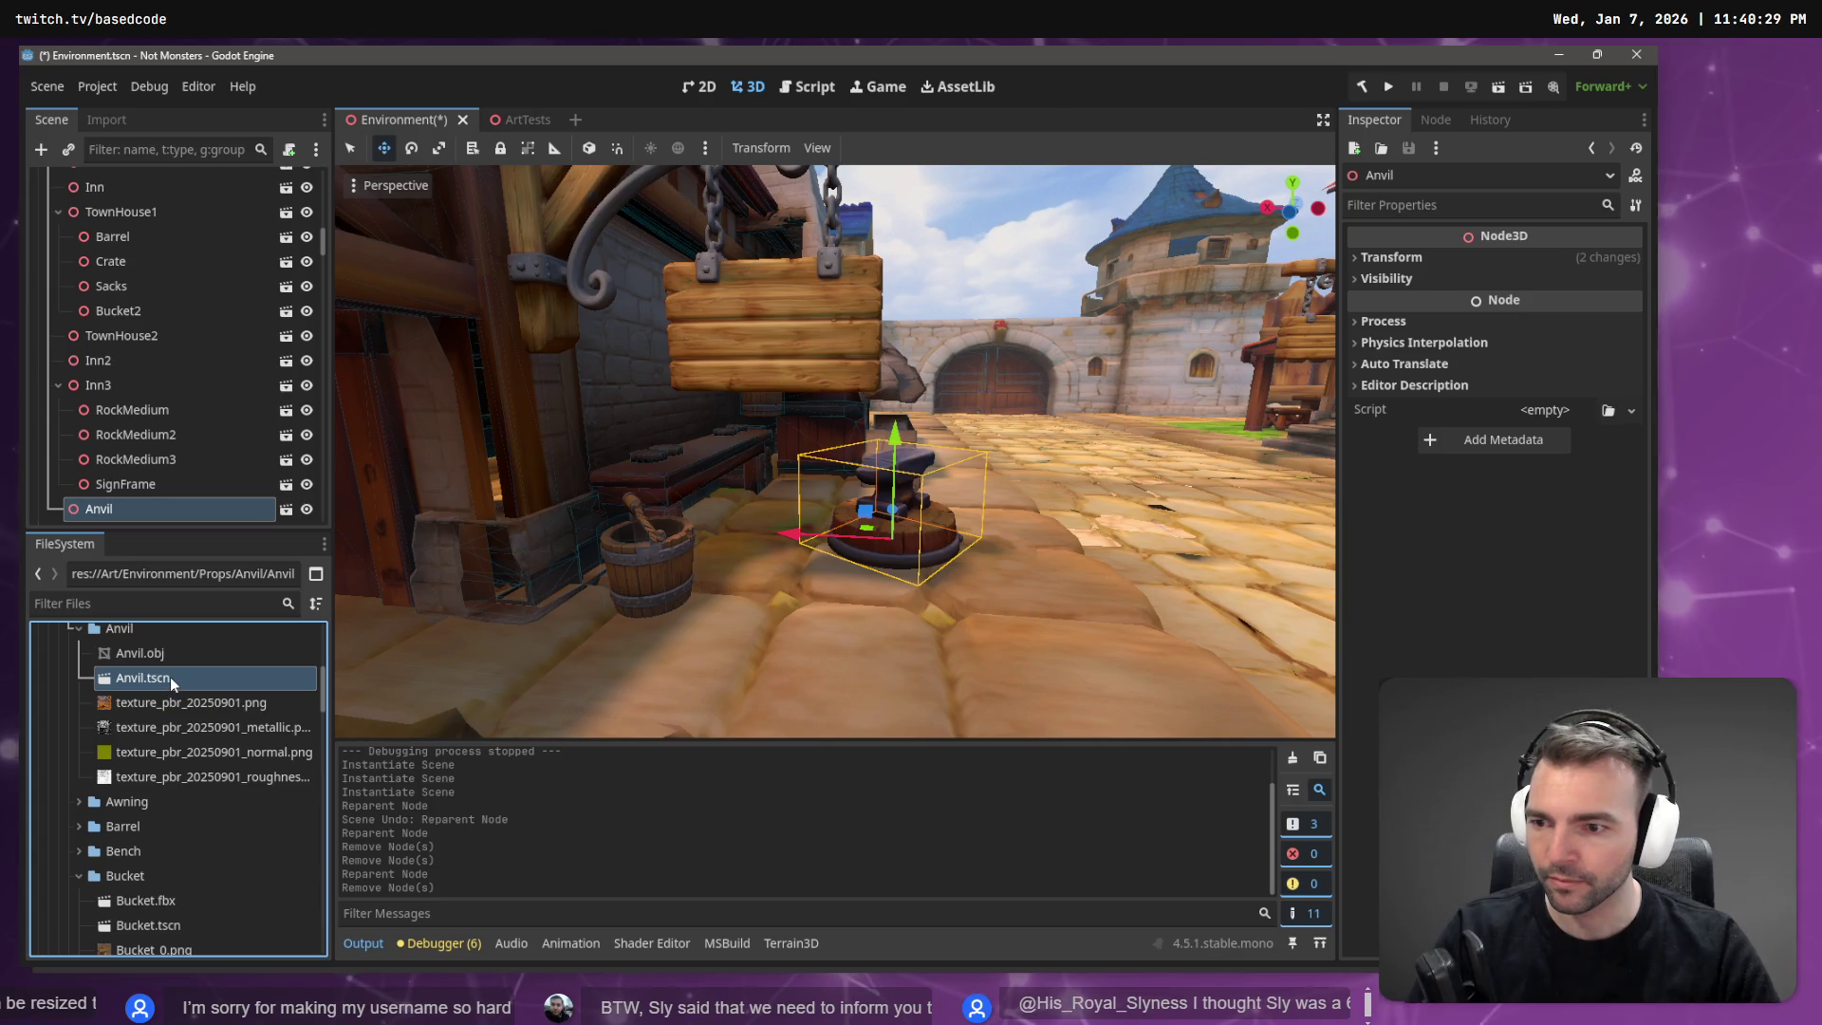
Open Anvil.tscn and create a trimesh collision shape from the anvil mesh.
{"action": "right_click", "coordinate": [169, 676]}
{"action": "left_click", "coordinate": [214, 696]}
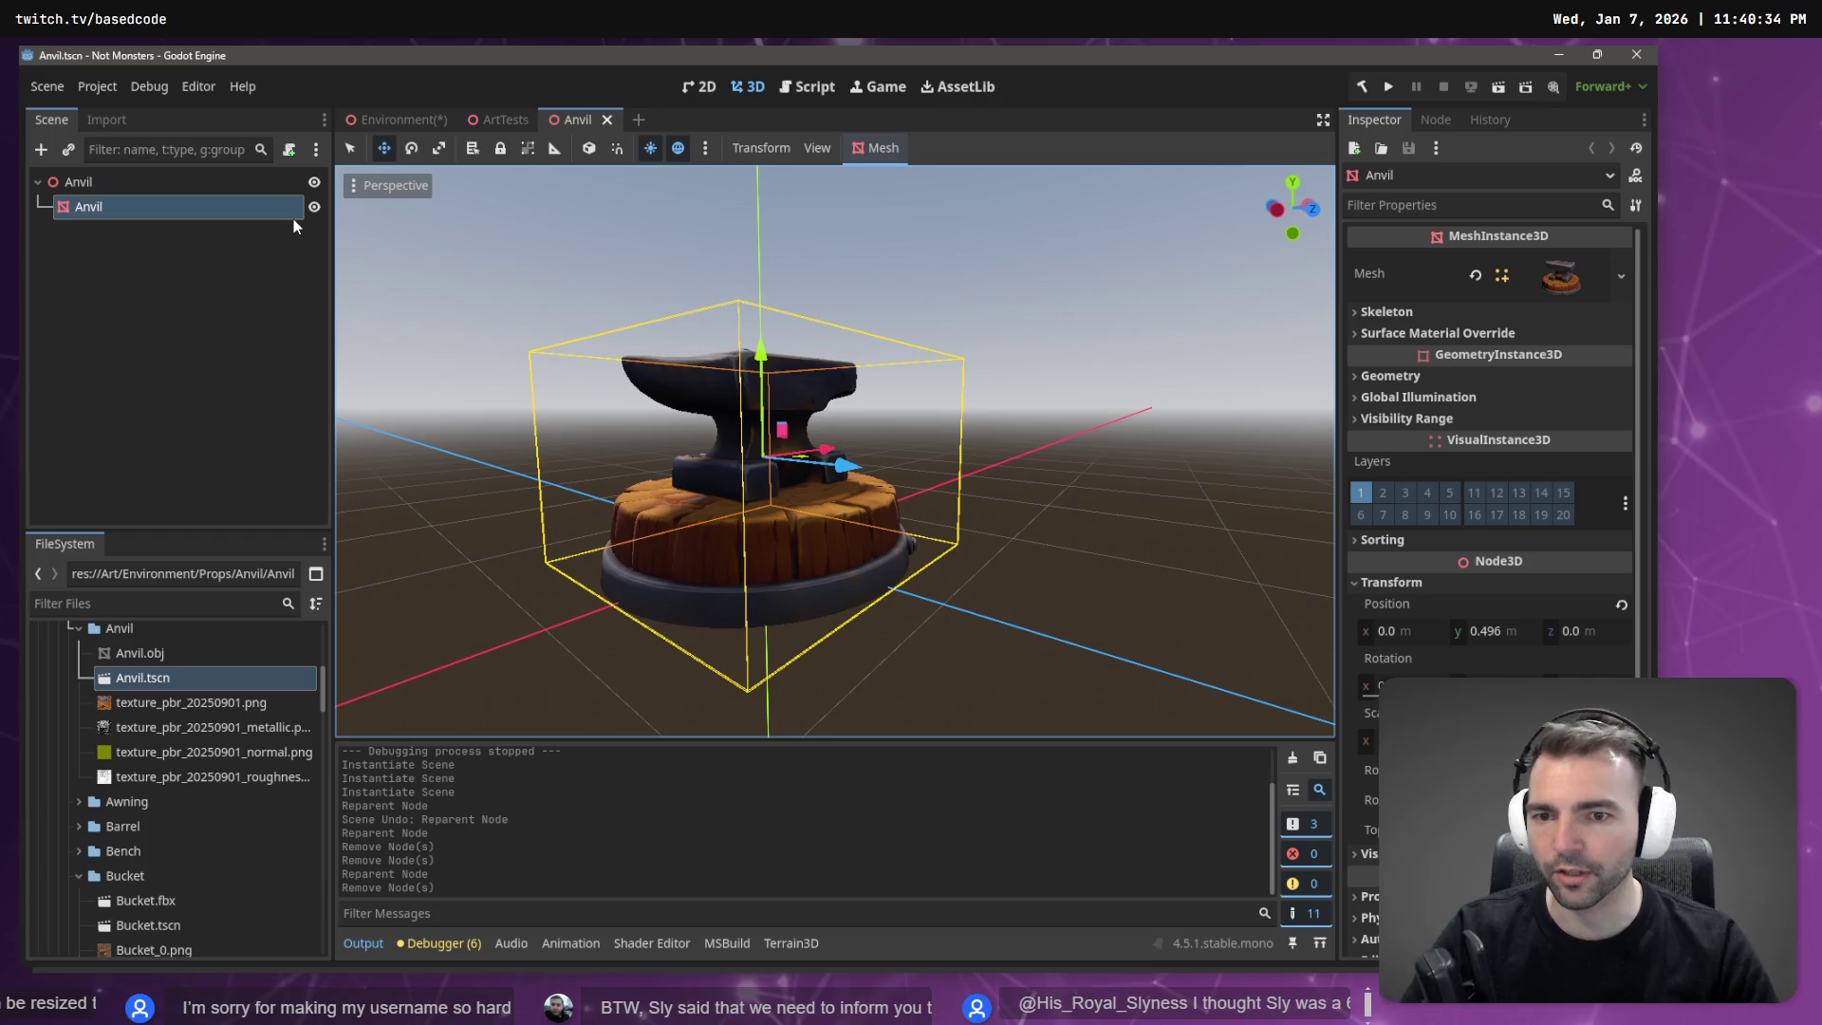
{"action": "left_click", "coordinate": [879, 148]}
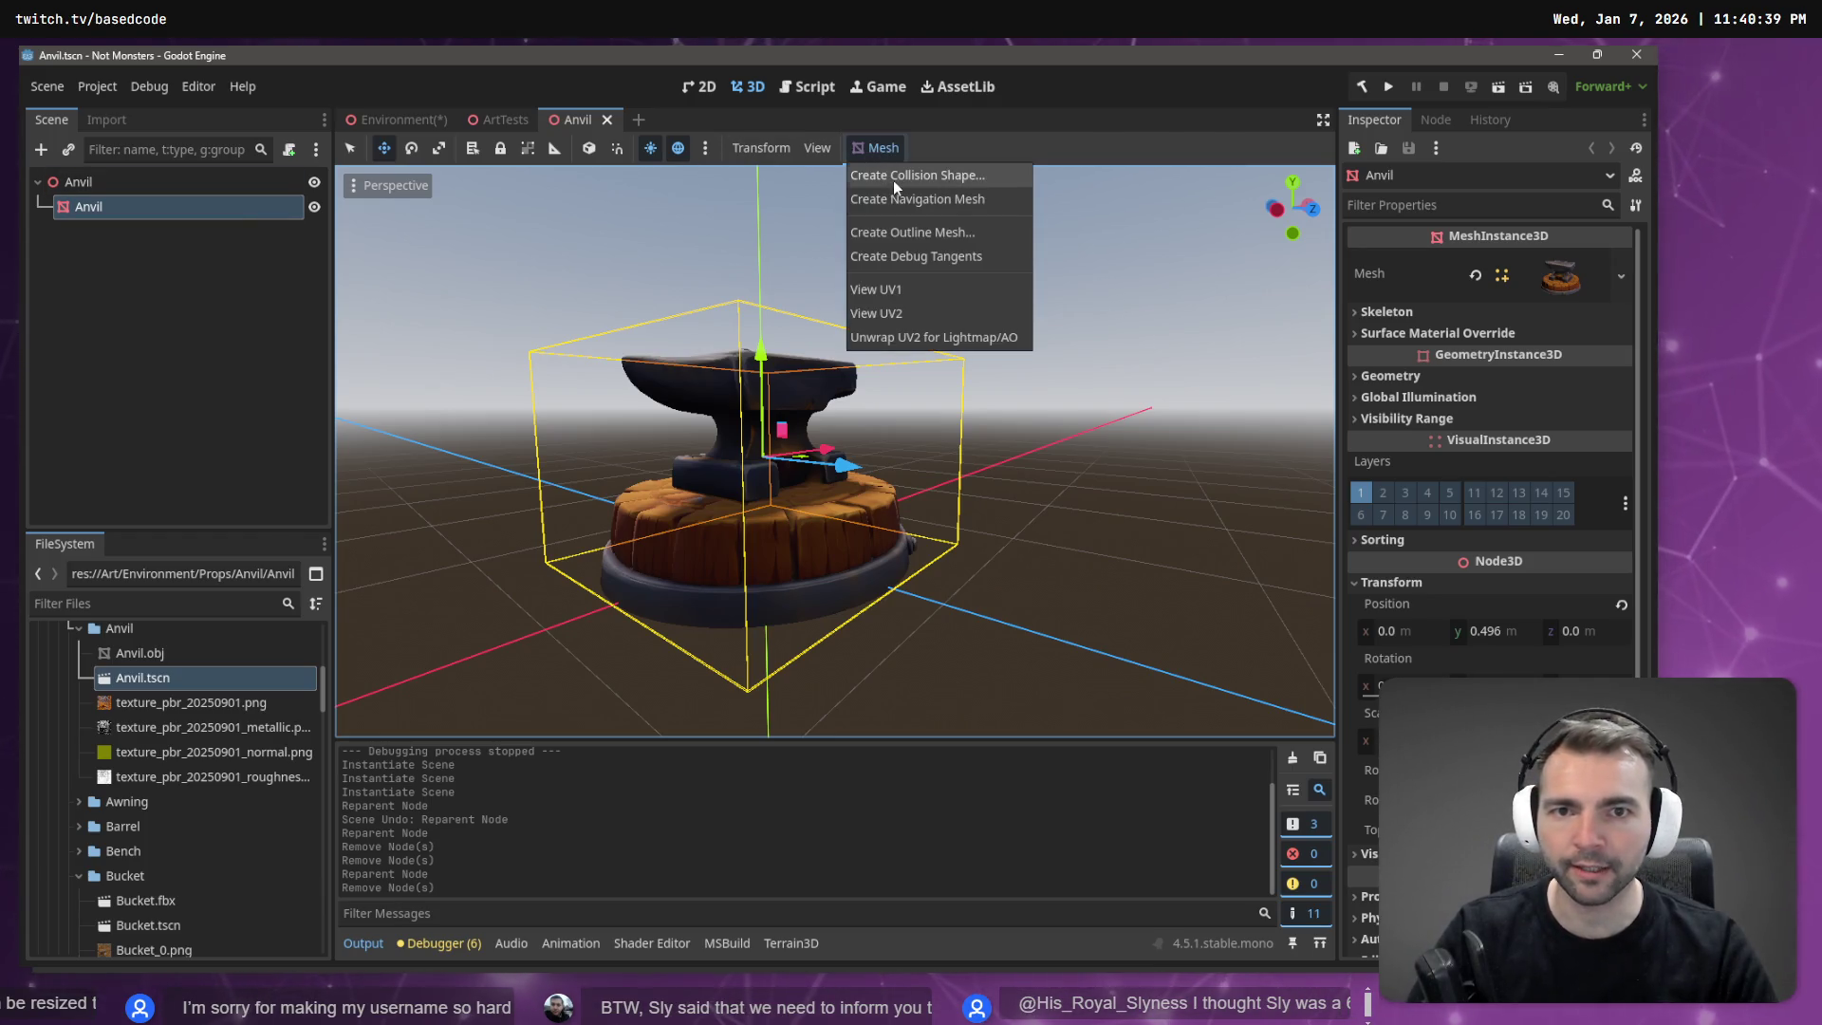
{"action": "left_click", "coordinate": [896, 181]}
{"action": "left_click", "coordinate": [837, 572]}
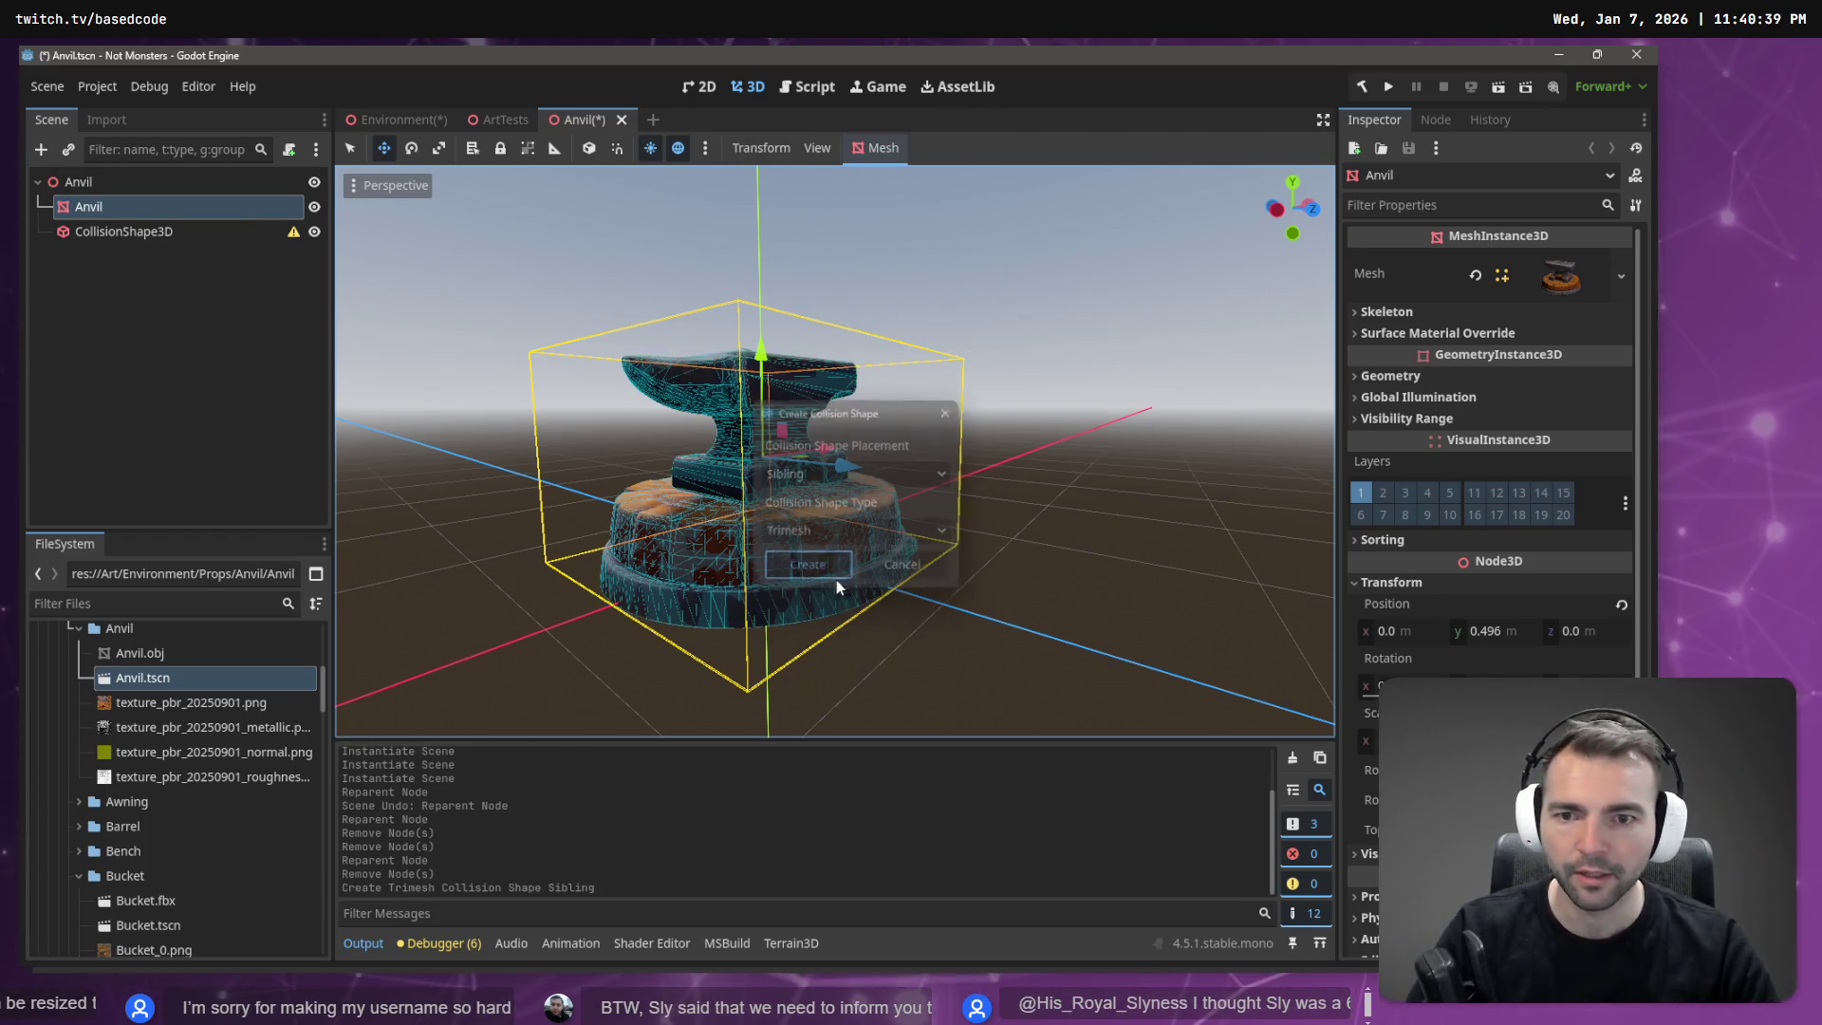
Add a StaticBody3D child node to the root Anvil node.
{"action": "right_click", "coordinate": [135, 185]}
{"action": "left_click", "coordinate": [147, 197]}
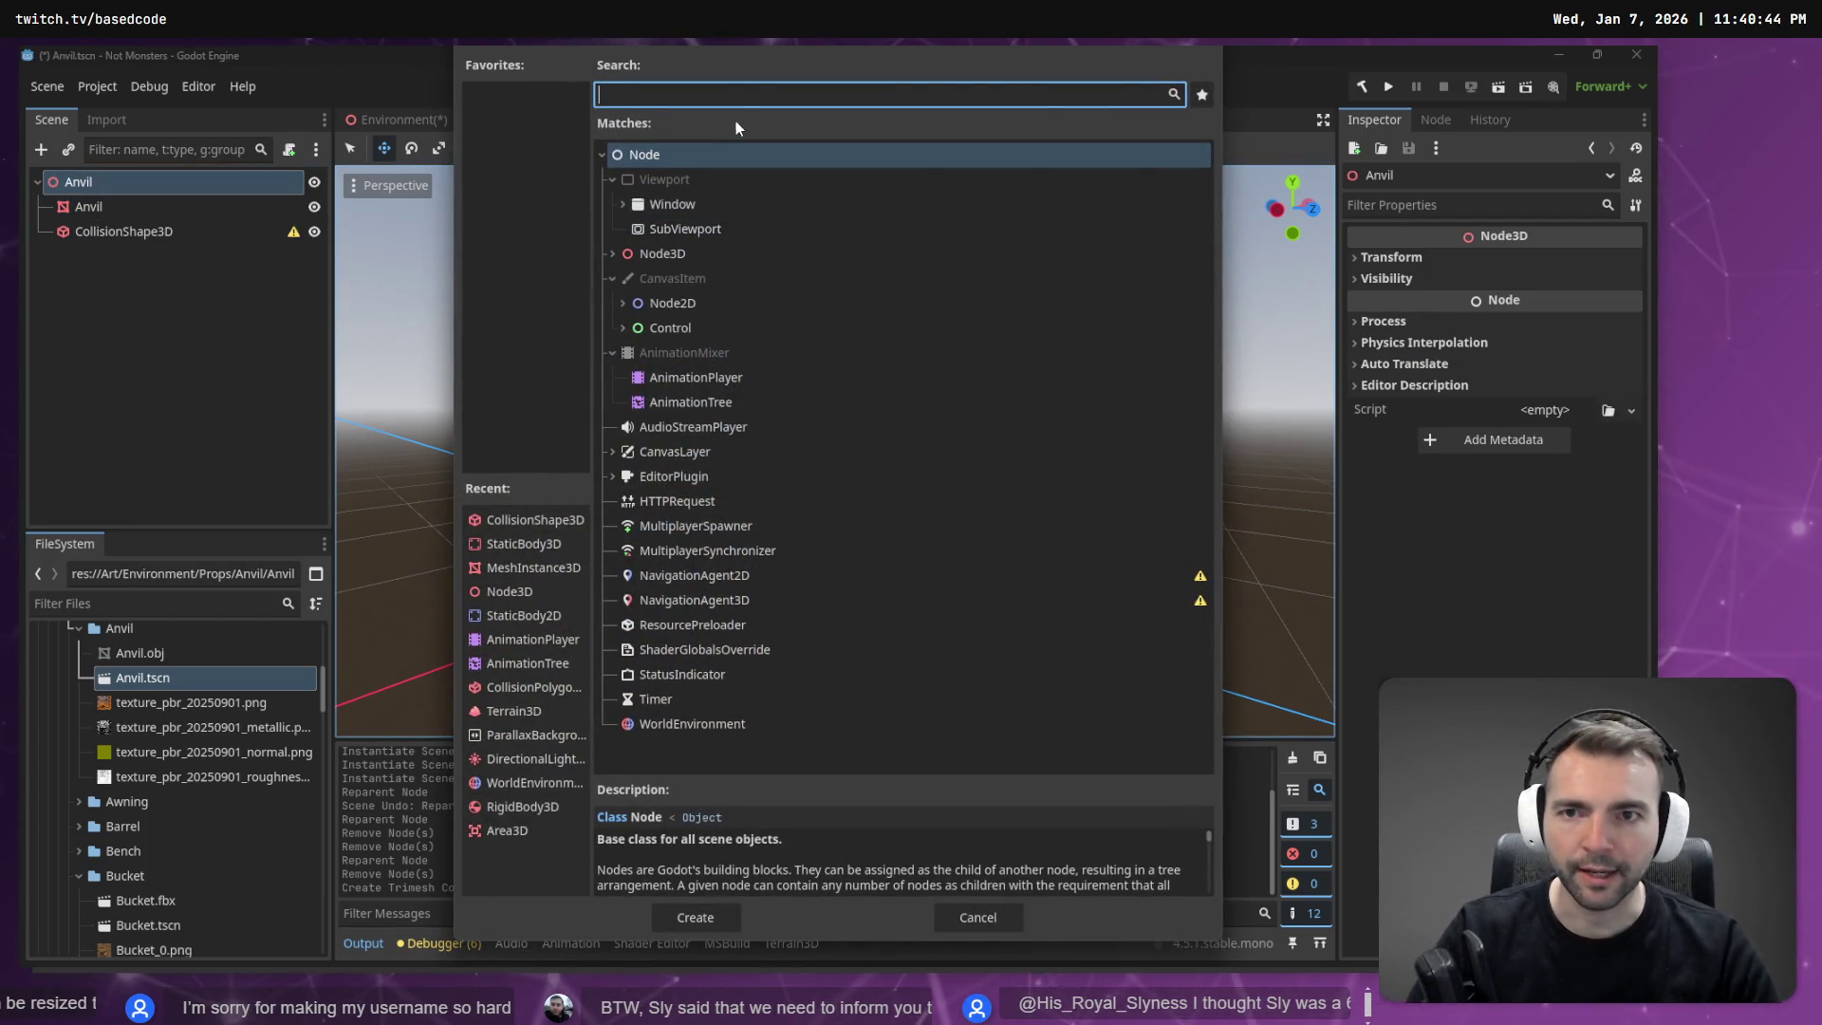
{"action": "type", "text": "Stat"}
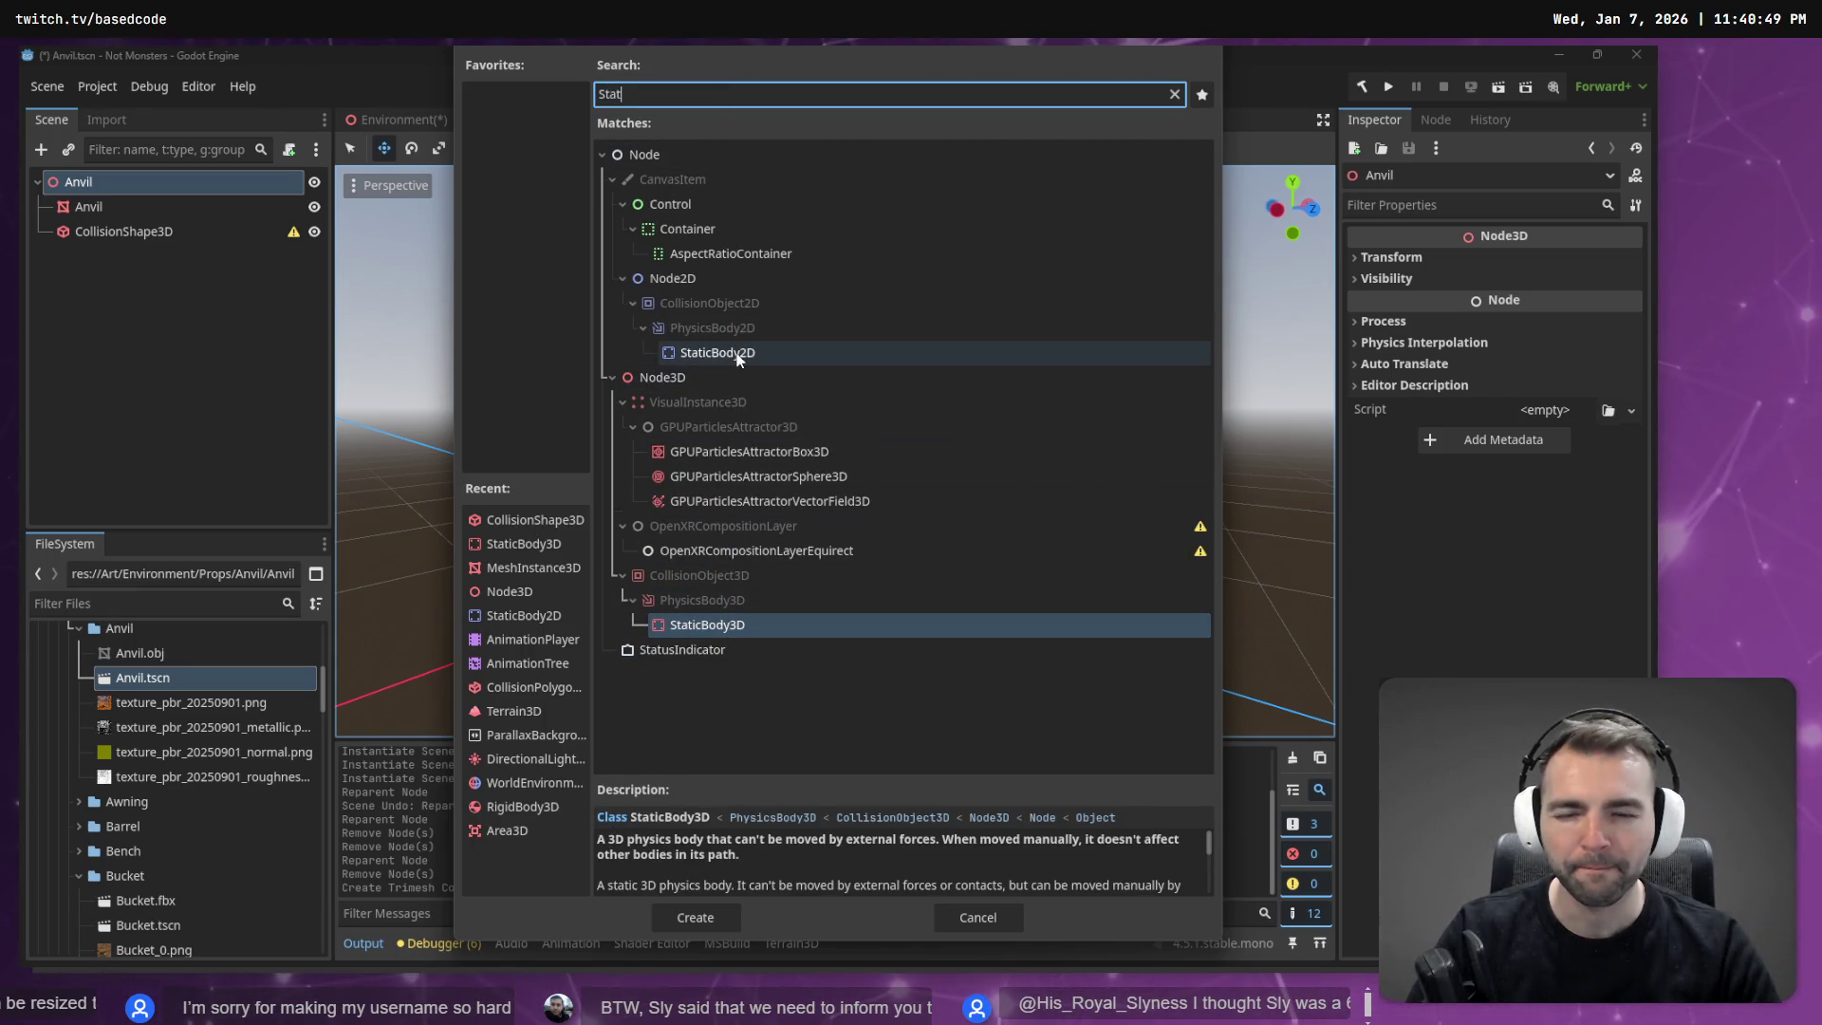
{"action": "left_click", "coordinate": [727, 627]}
{"action": "double_click", "coordinate": [727, 628]}
Move CollisionShape3D under StaticBody3D and save the anvil scene.
{"action": "mouse_move", "coordinate": [112, 256]}
{"action": "left_mouse_down"}
{"action": "mouse_move", "coordinate": [133, 192]}
{"action": "mouse_move", "coordinate": [129, 209]}
{"action": "left_mouse_up"}
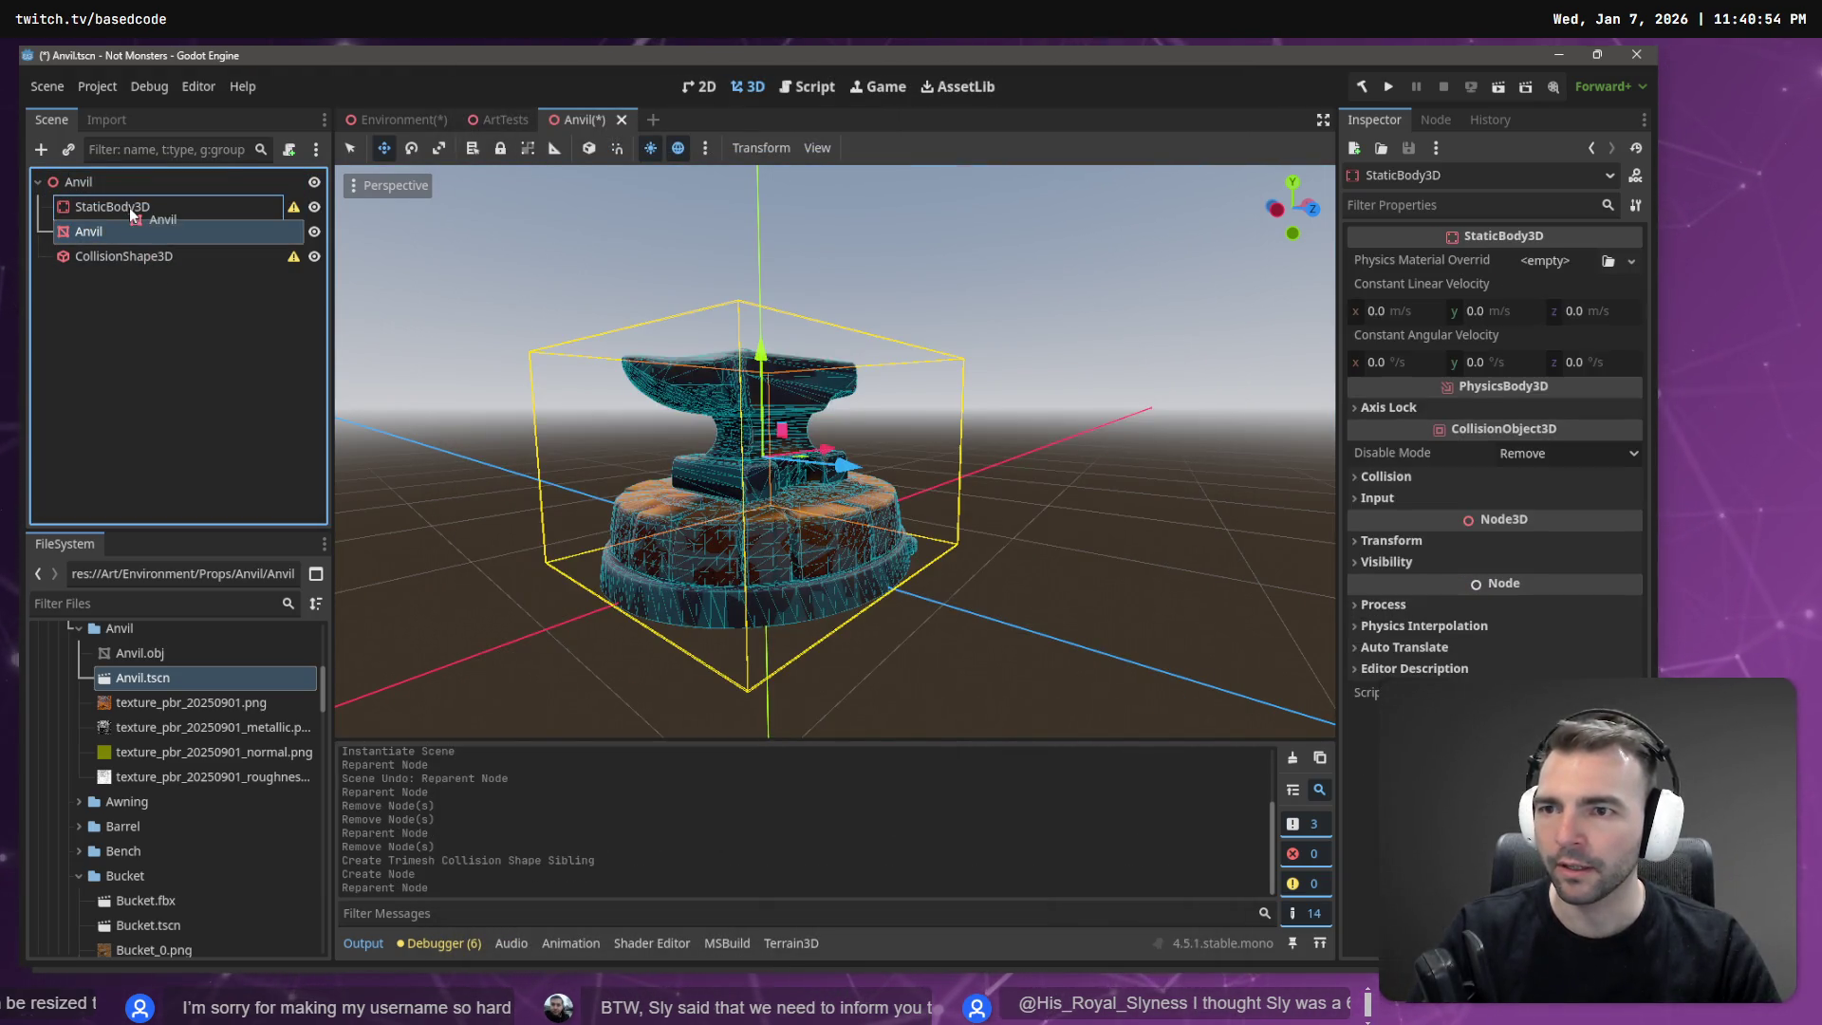
{"action": "left_click", "coordinate": [129, 209]}
{"action": "left_click", "coordinate": [160, 231]}
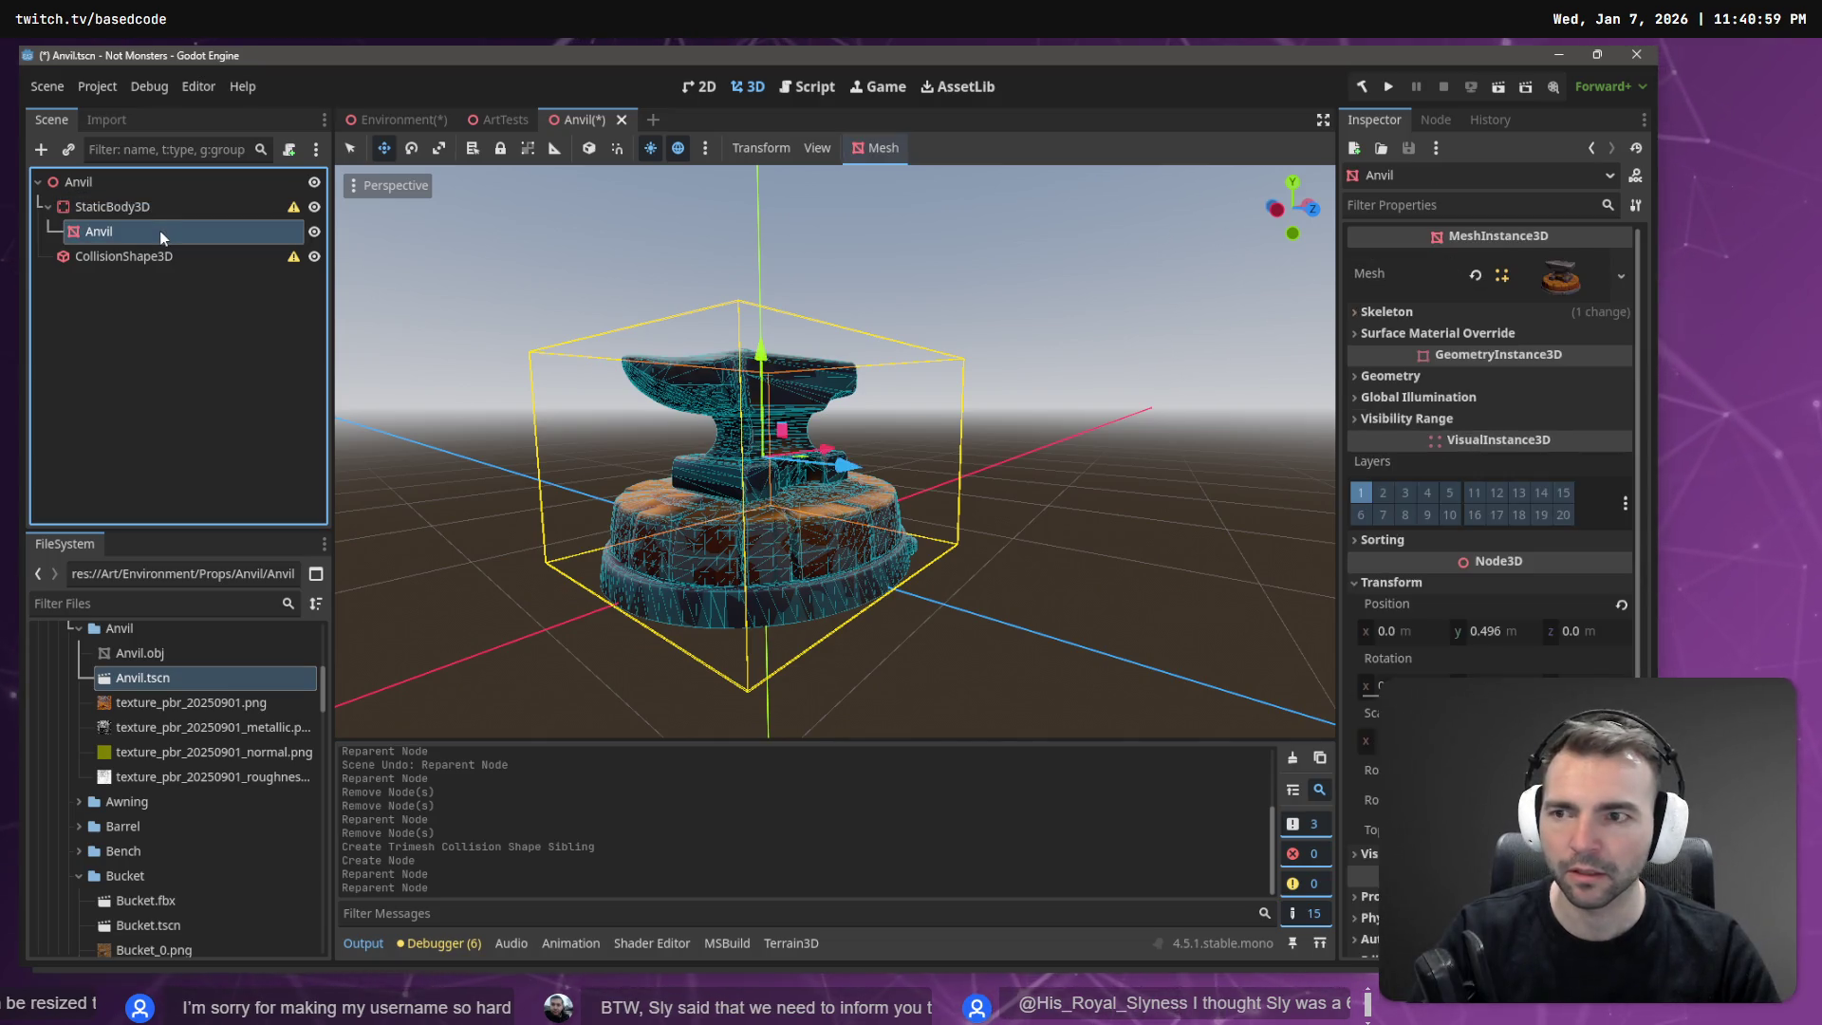
{"action": "key", "text": "ctrl+z"}
{"action": "left_click_drag", "start_coordinate": [112, 256], "coordinate": [117, 212]}
{"action": "left_click", "coordinate": [202, 373]}
{"action": "key", "text": "ctrl+s"}
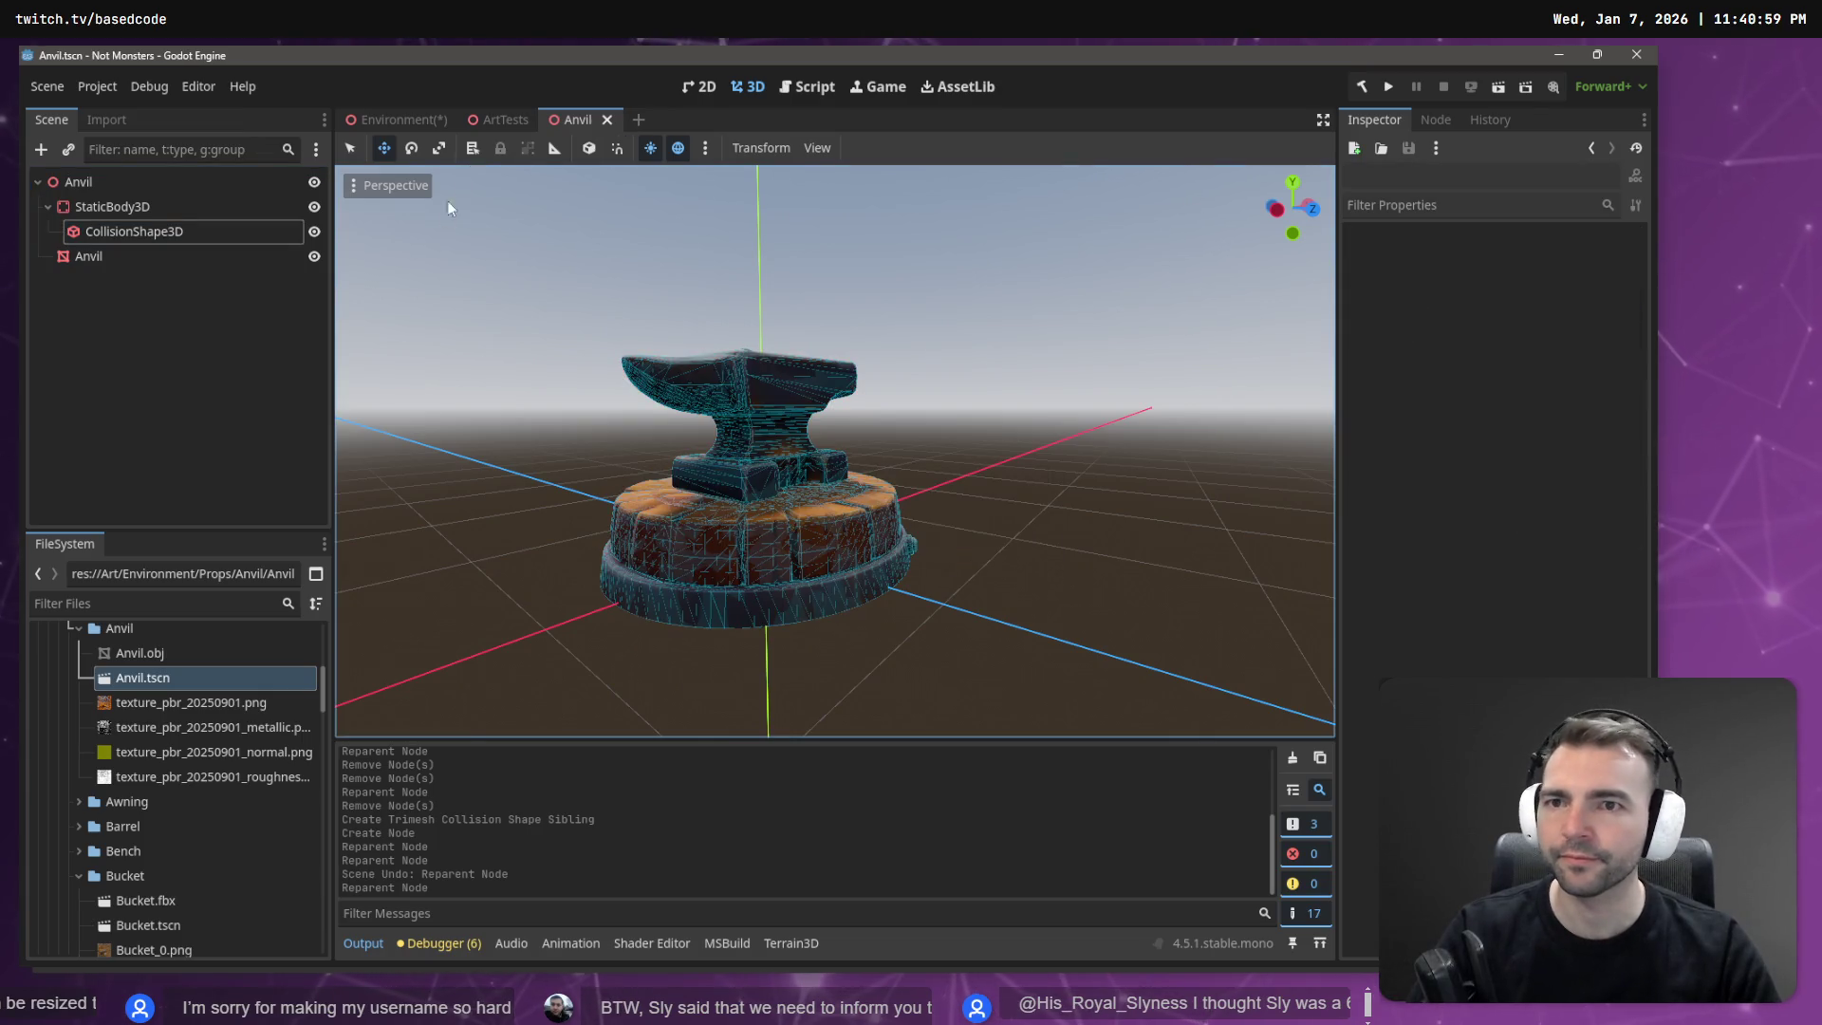
{"action": "left_click", "coordinate": [403, 121]}
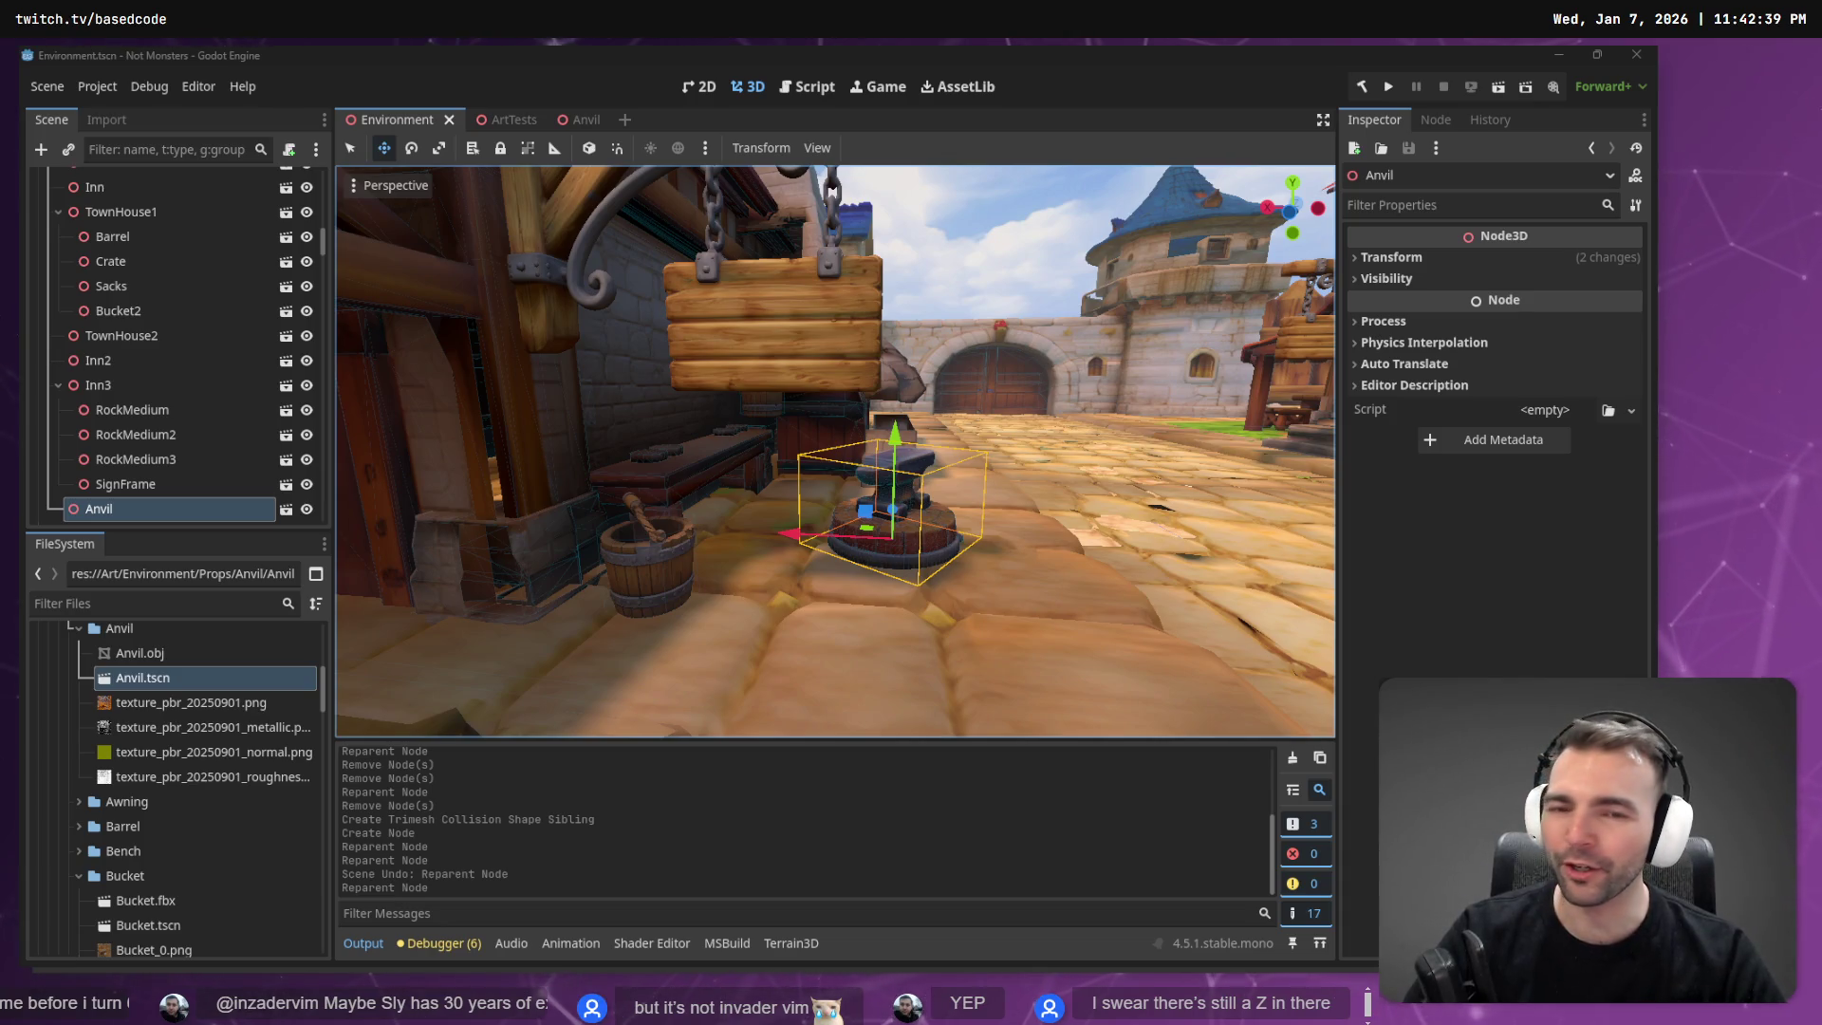
Fly the camera from the gate toward the town square and select the Forge2 building.
{"action": "right_click", "coordinate": [1031, 463]}
{"action": "key", "text": "w"}
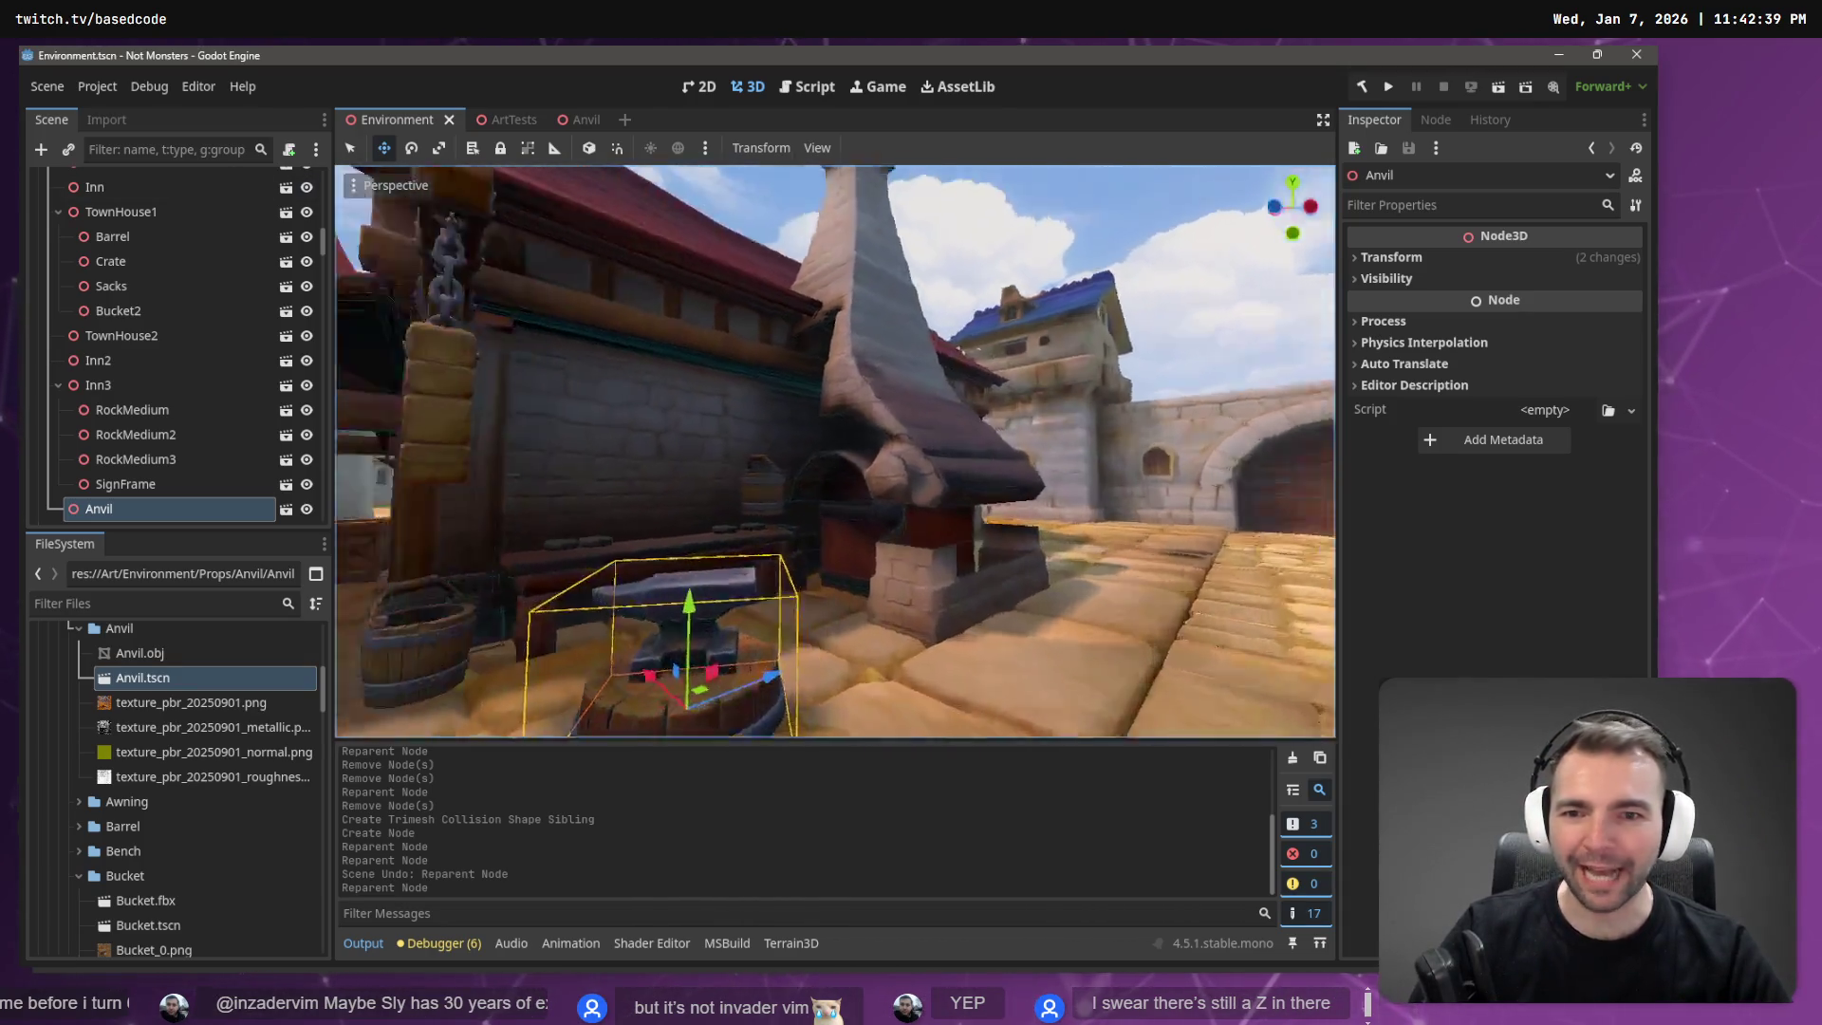
{"action": "key", "text": "s"}
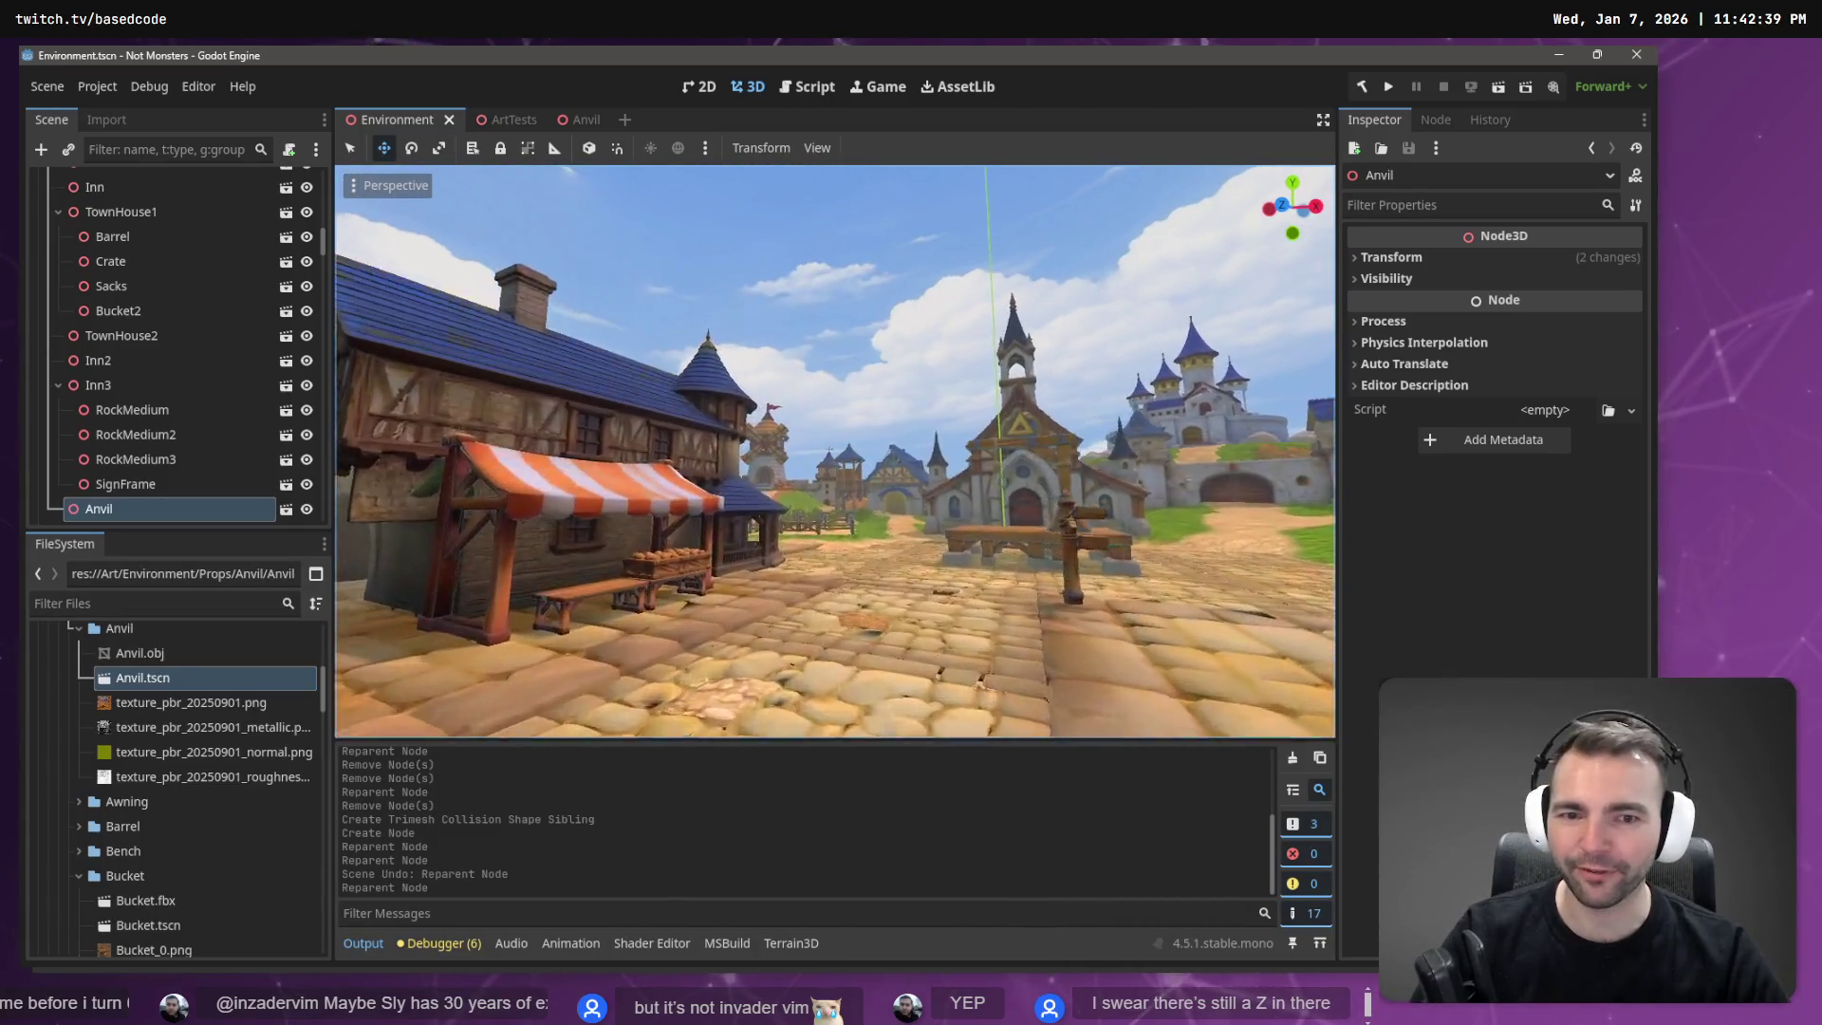
{"action": "key", "text": "w"}
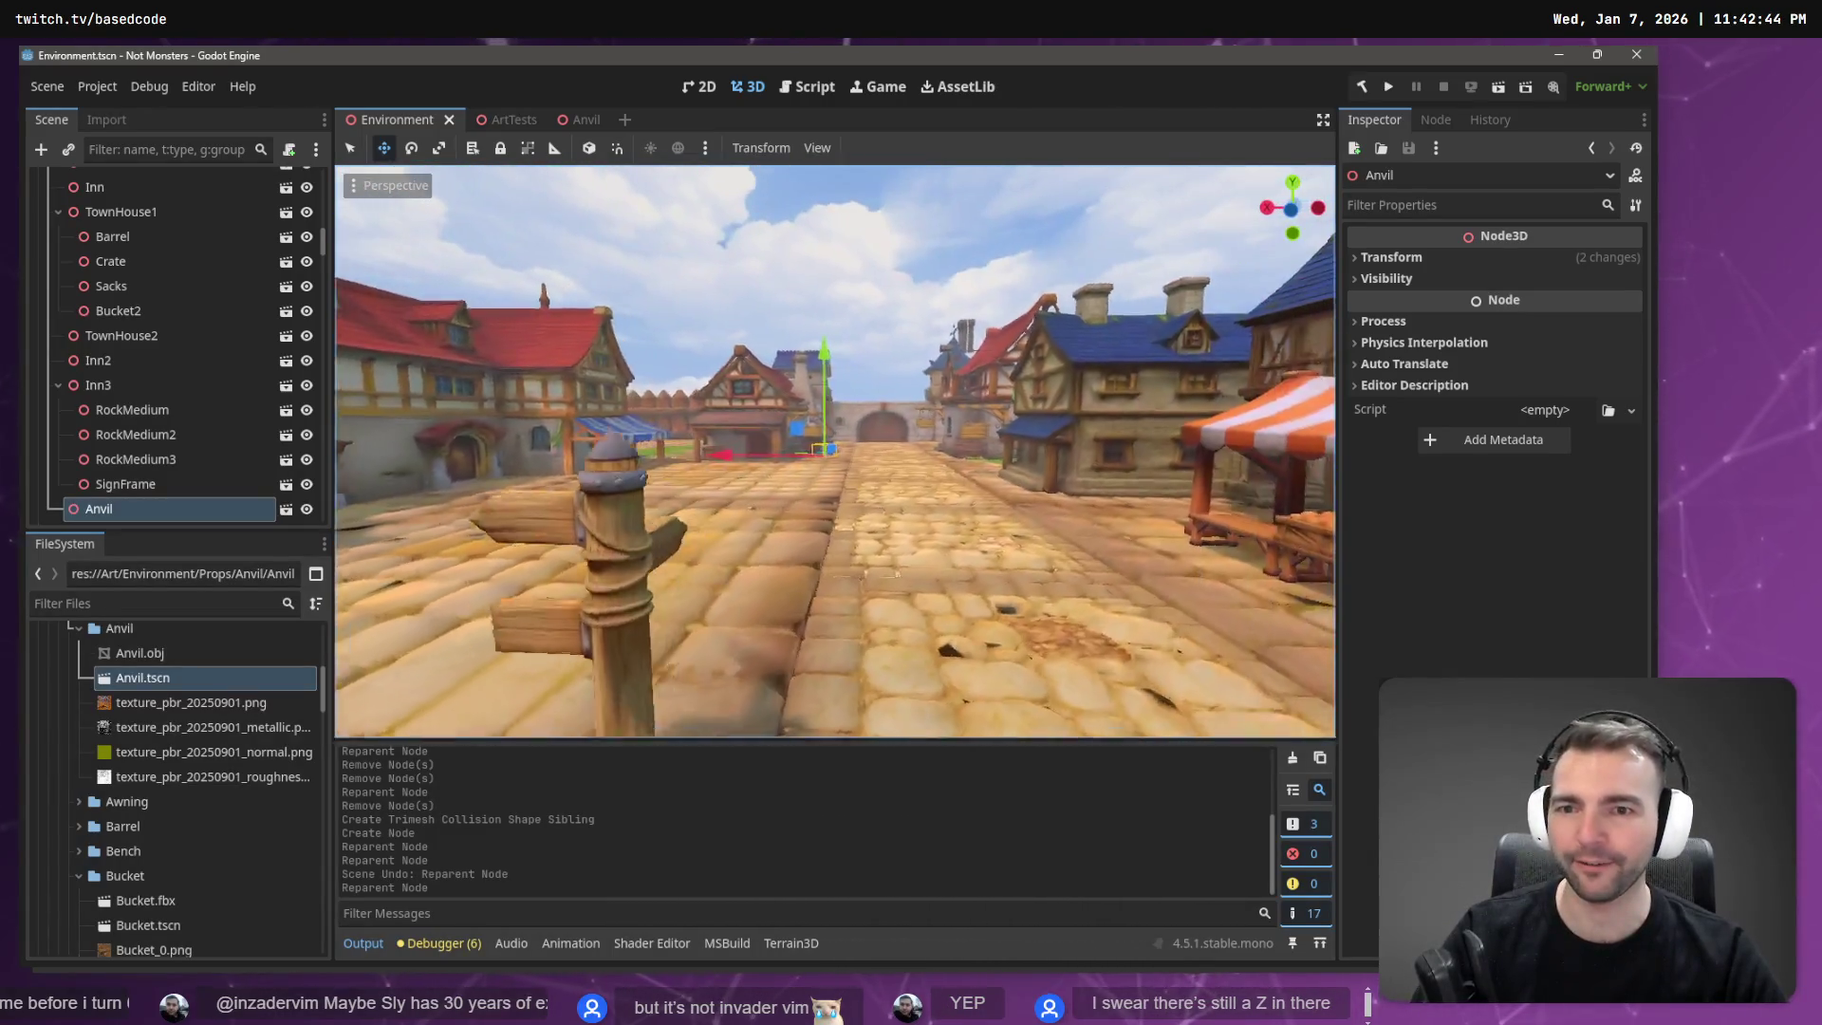
{"action": "left_click", "coordinate": [456, 360]}
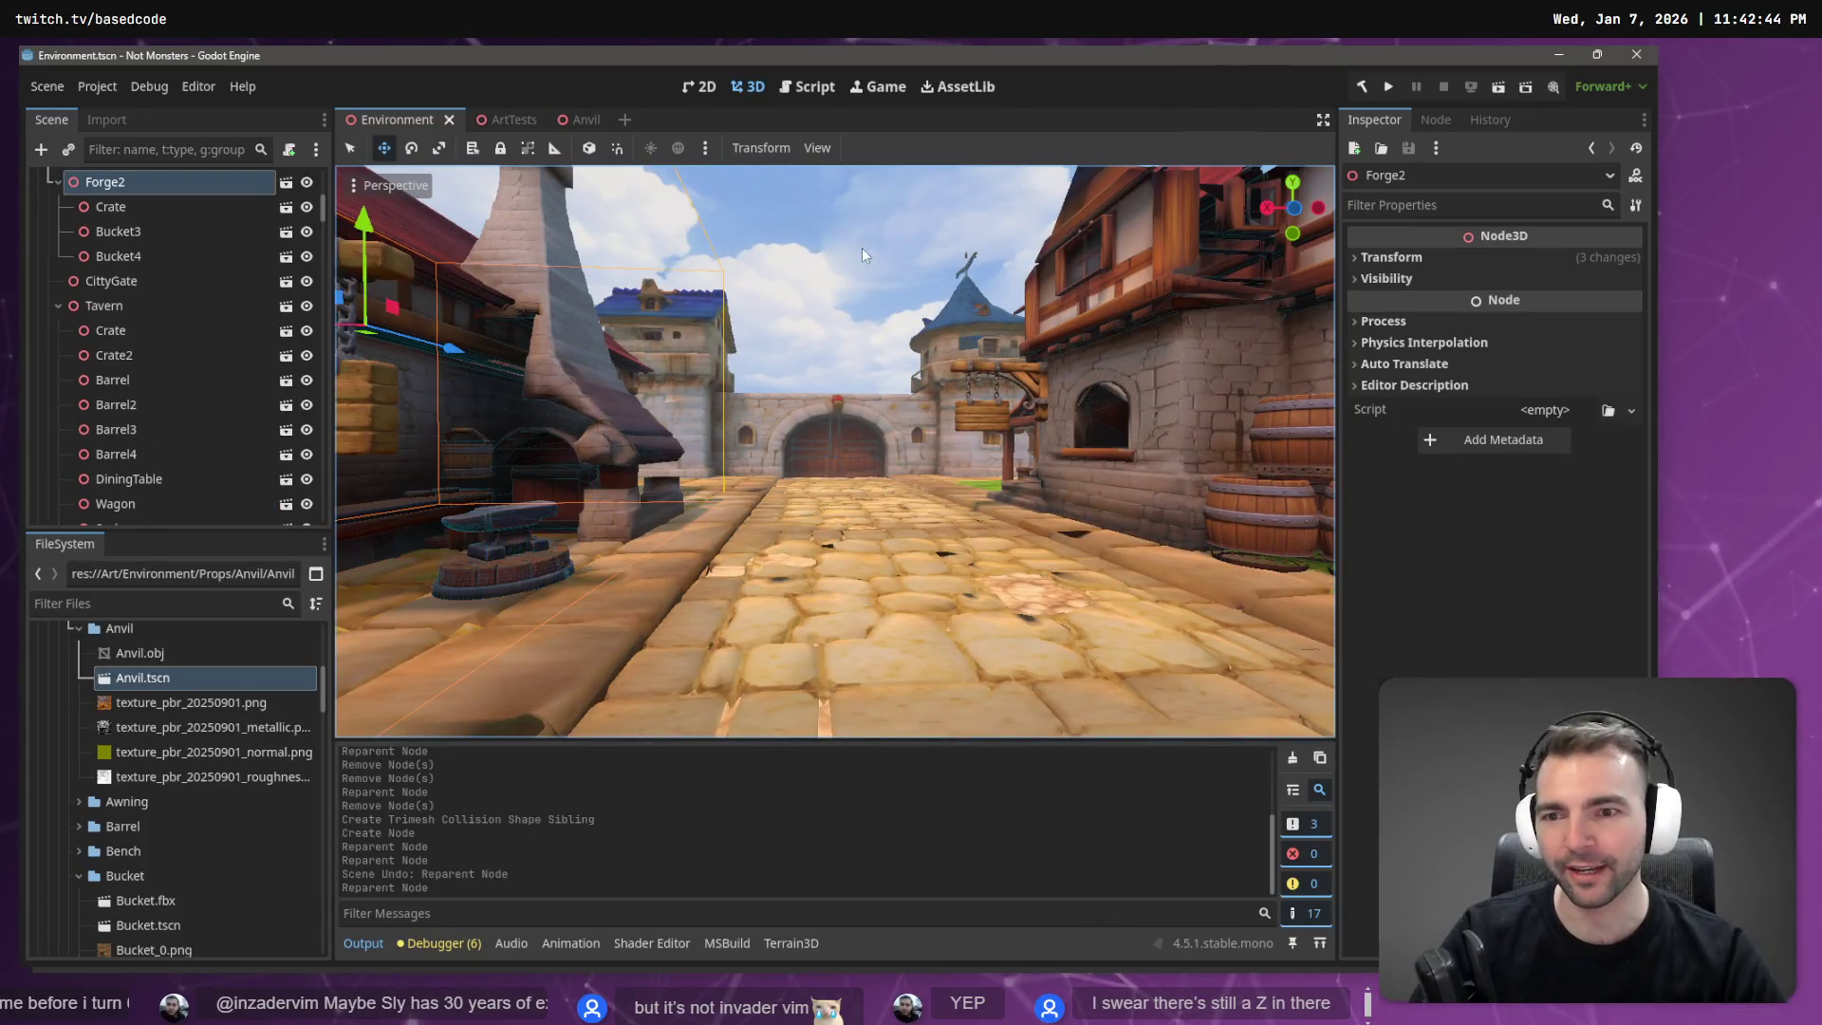
{"action": "key", "text": "w"}
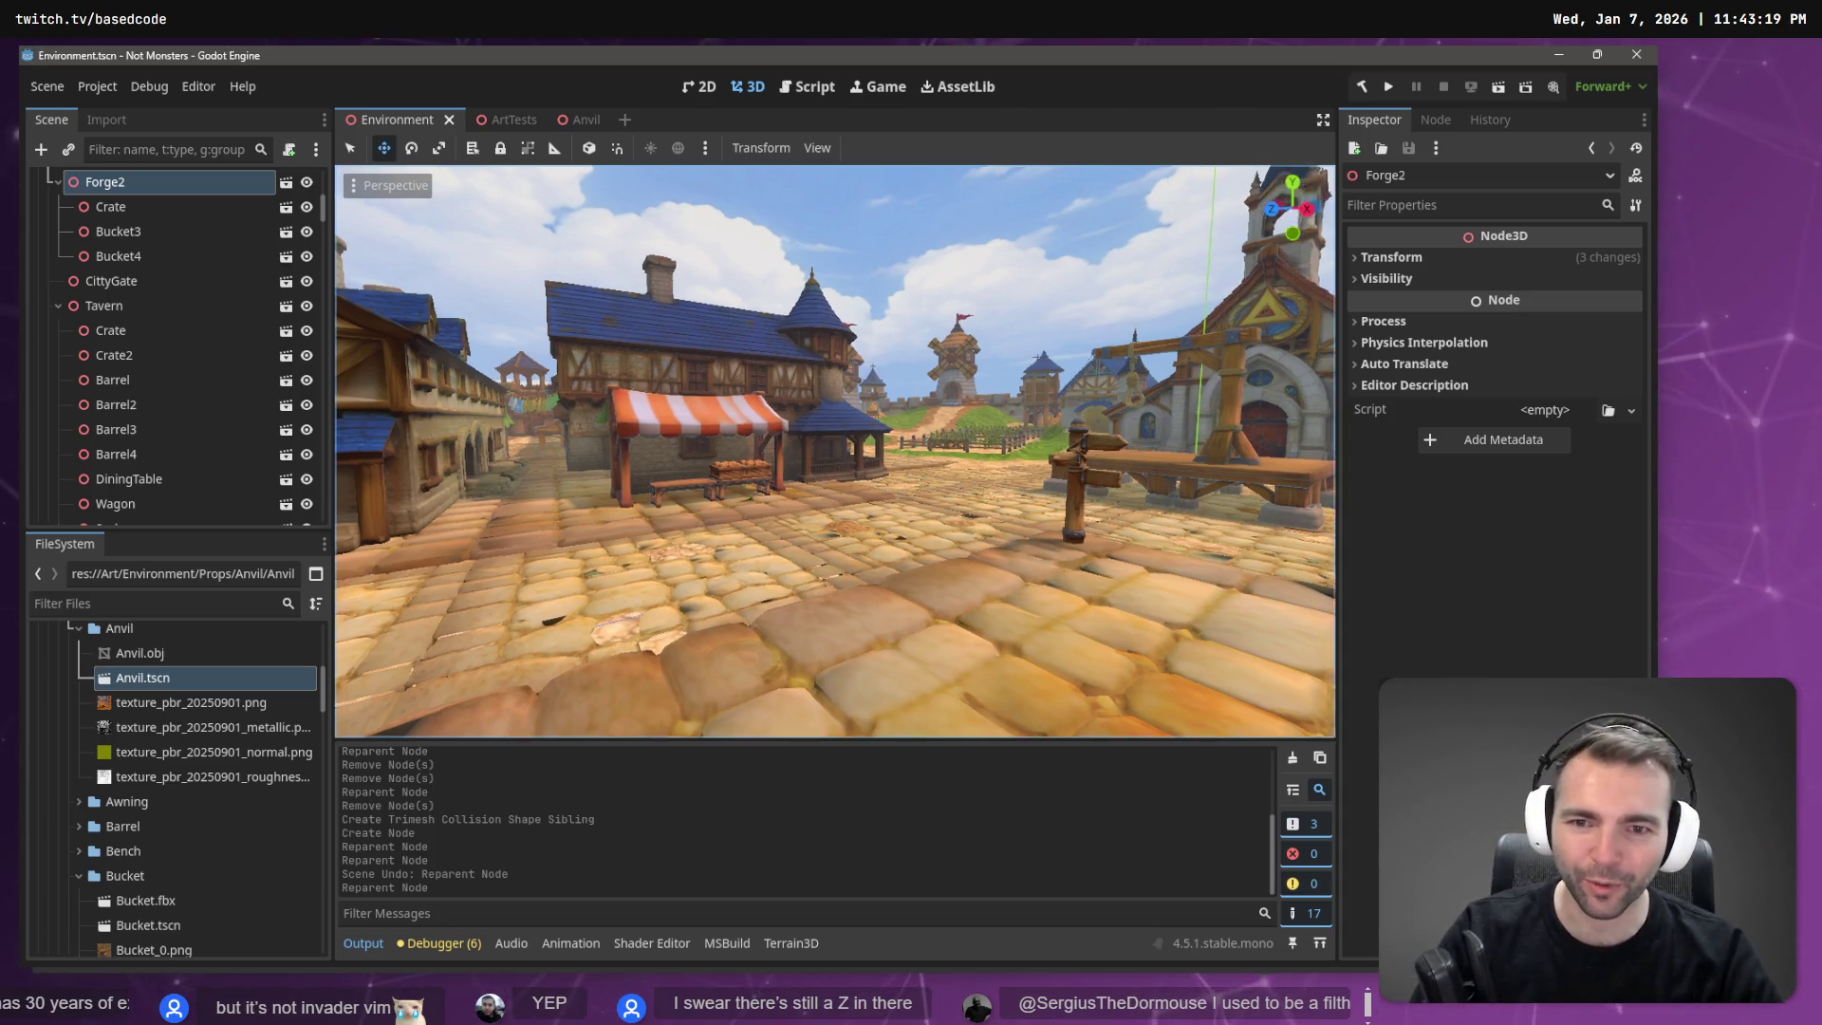
Fly along the market stalls past the red-roofed house and hanging sign toward the square.
{"action": "right_click", "coordinate": [740, 311]}
{"action": "key", "text": "w"}
{"action": "key", "text": "w"}
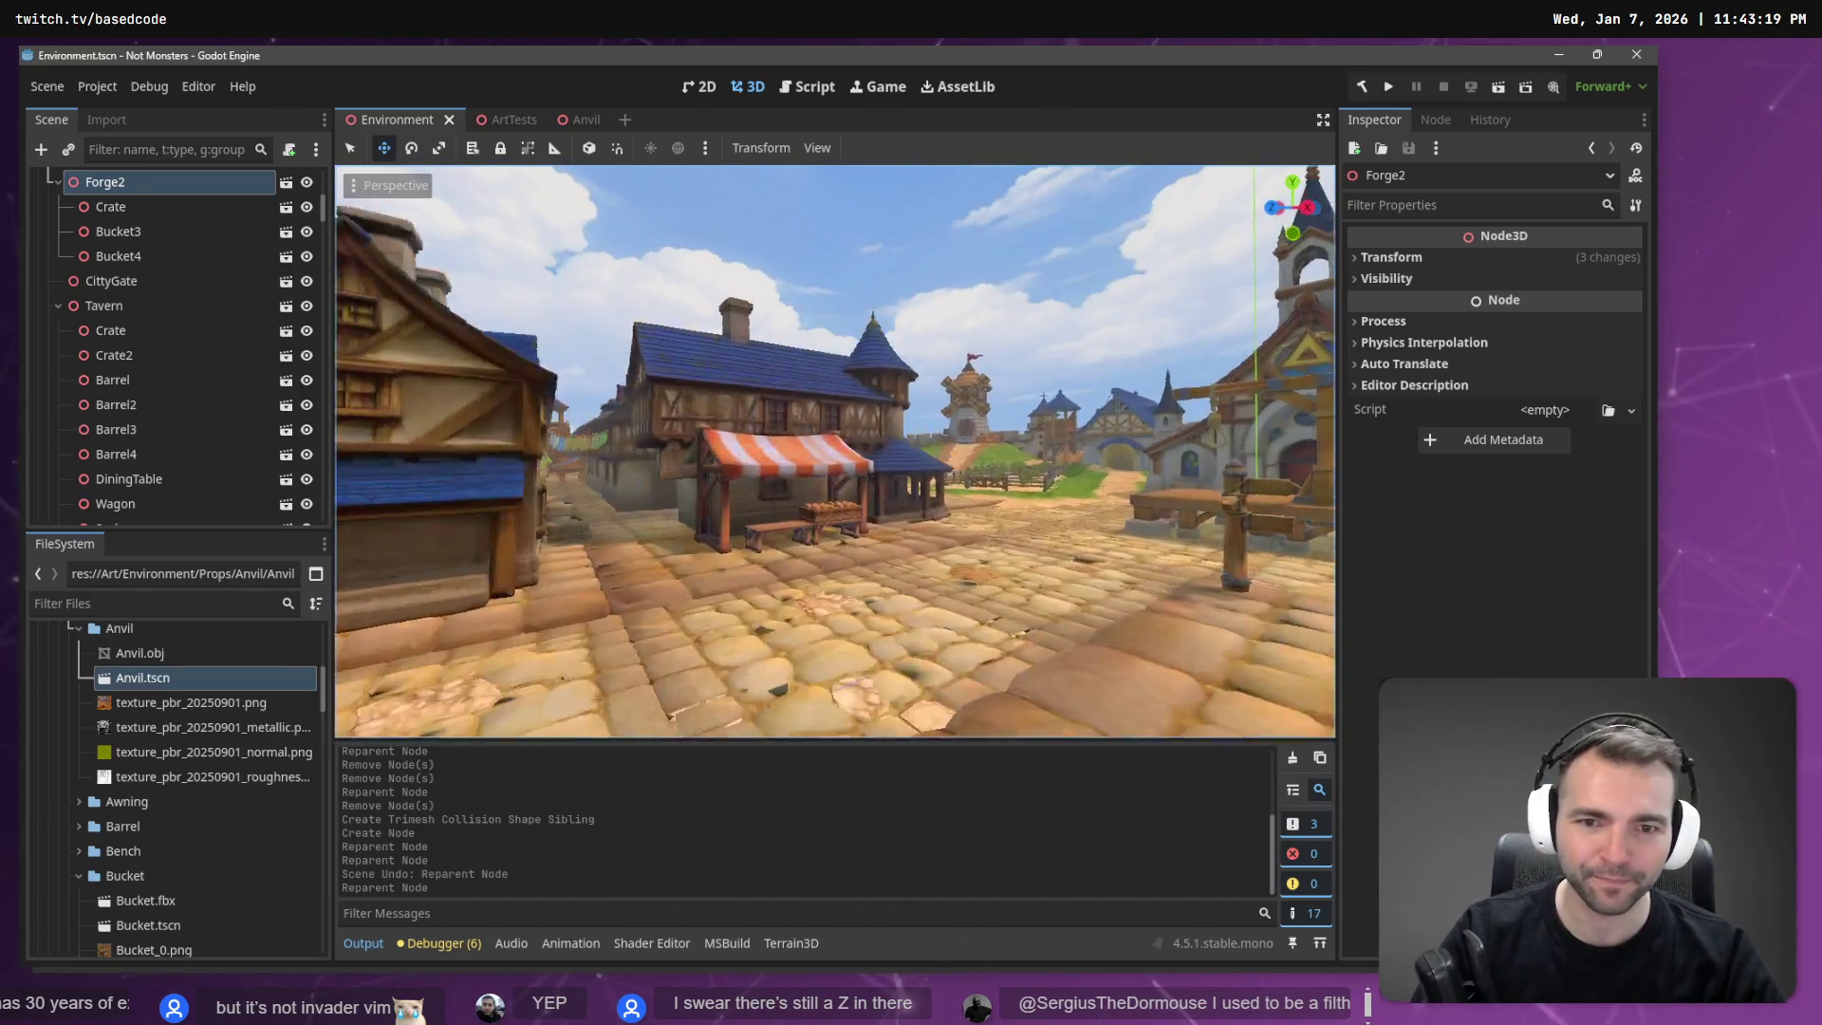
{"action": "key", "text": "w"}
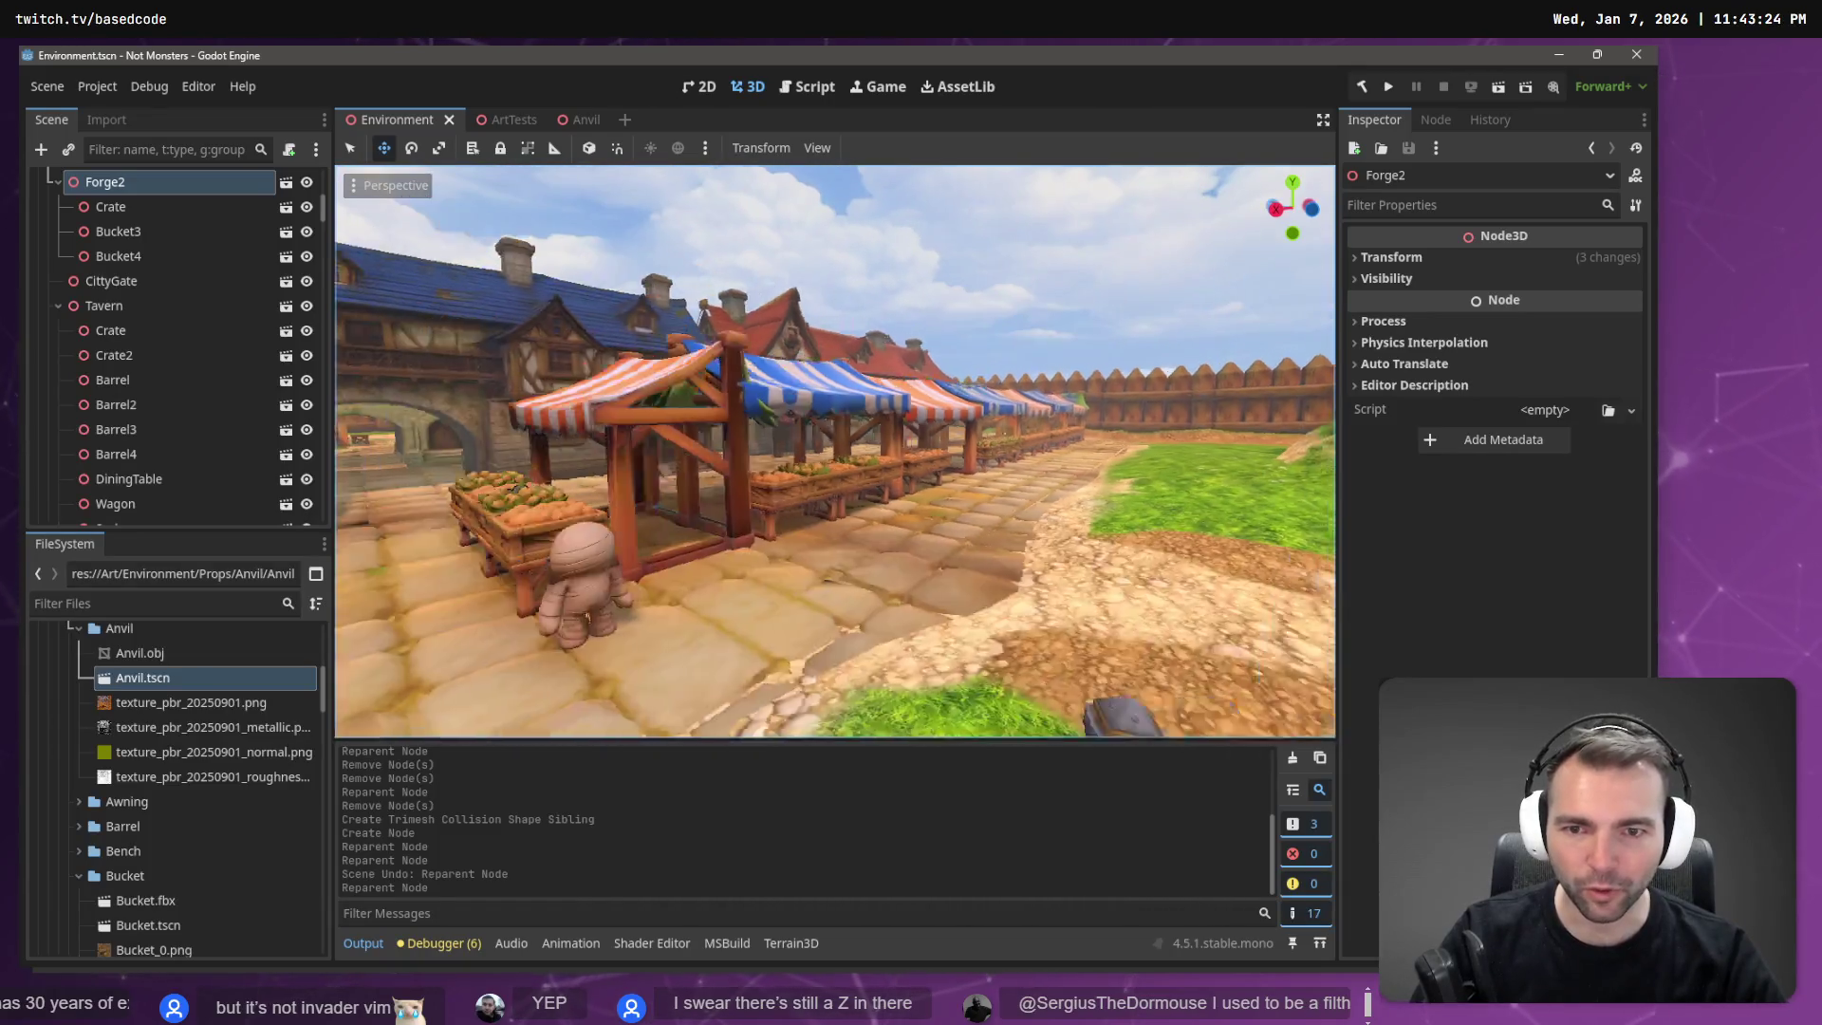
{"action": "key", "text": "s"}
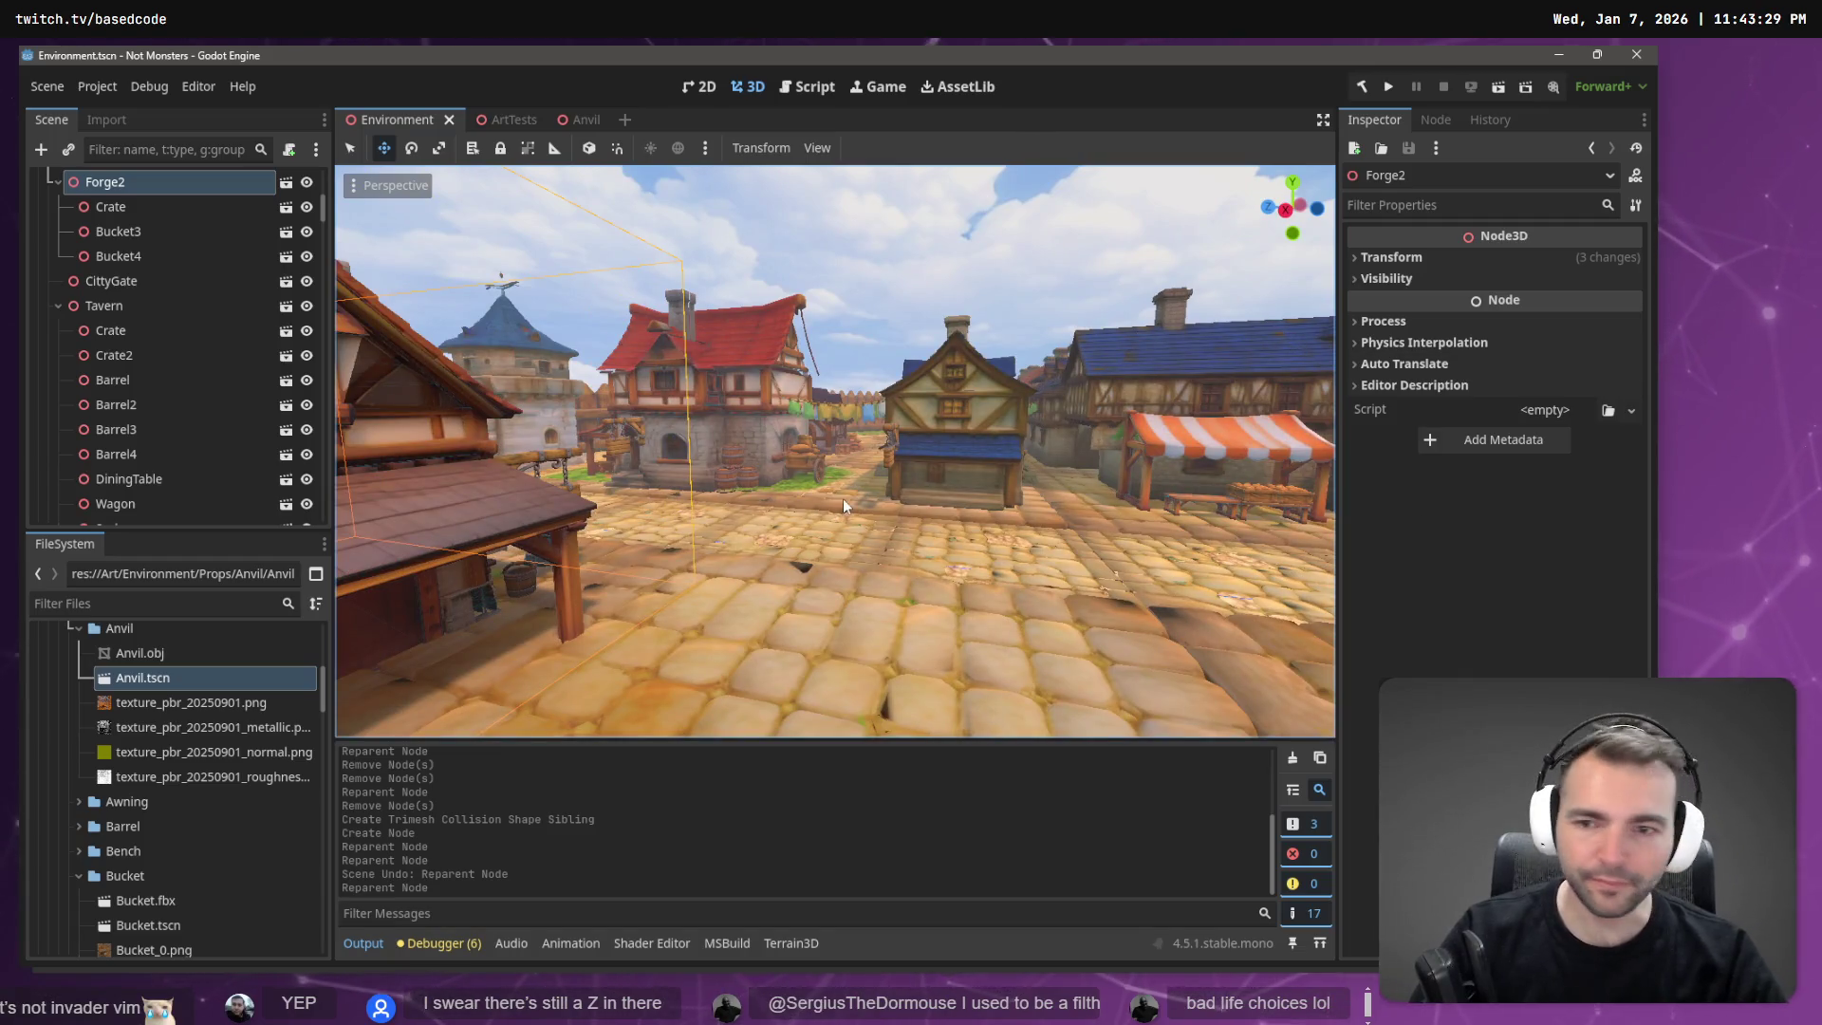
{"action": "key", "text": "w"}
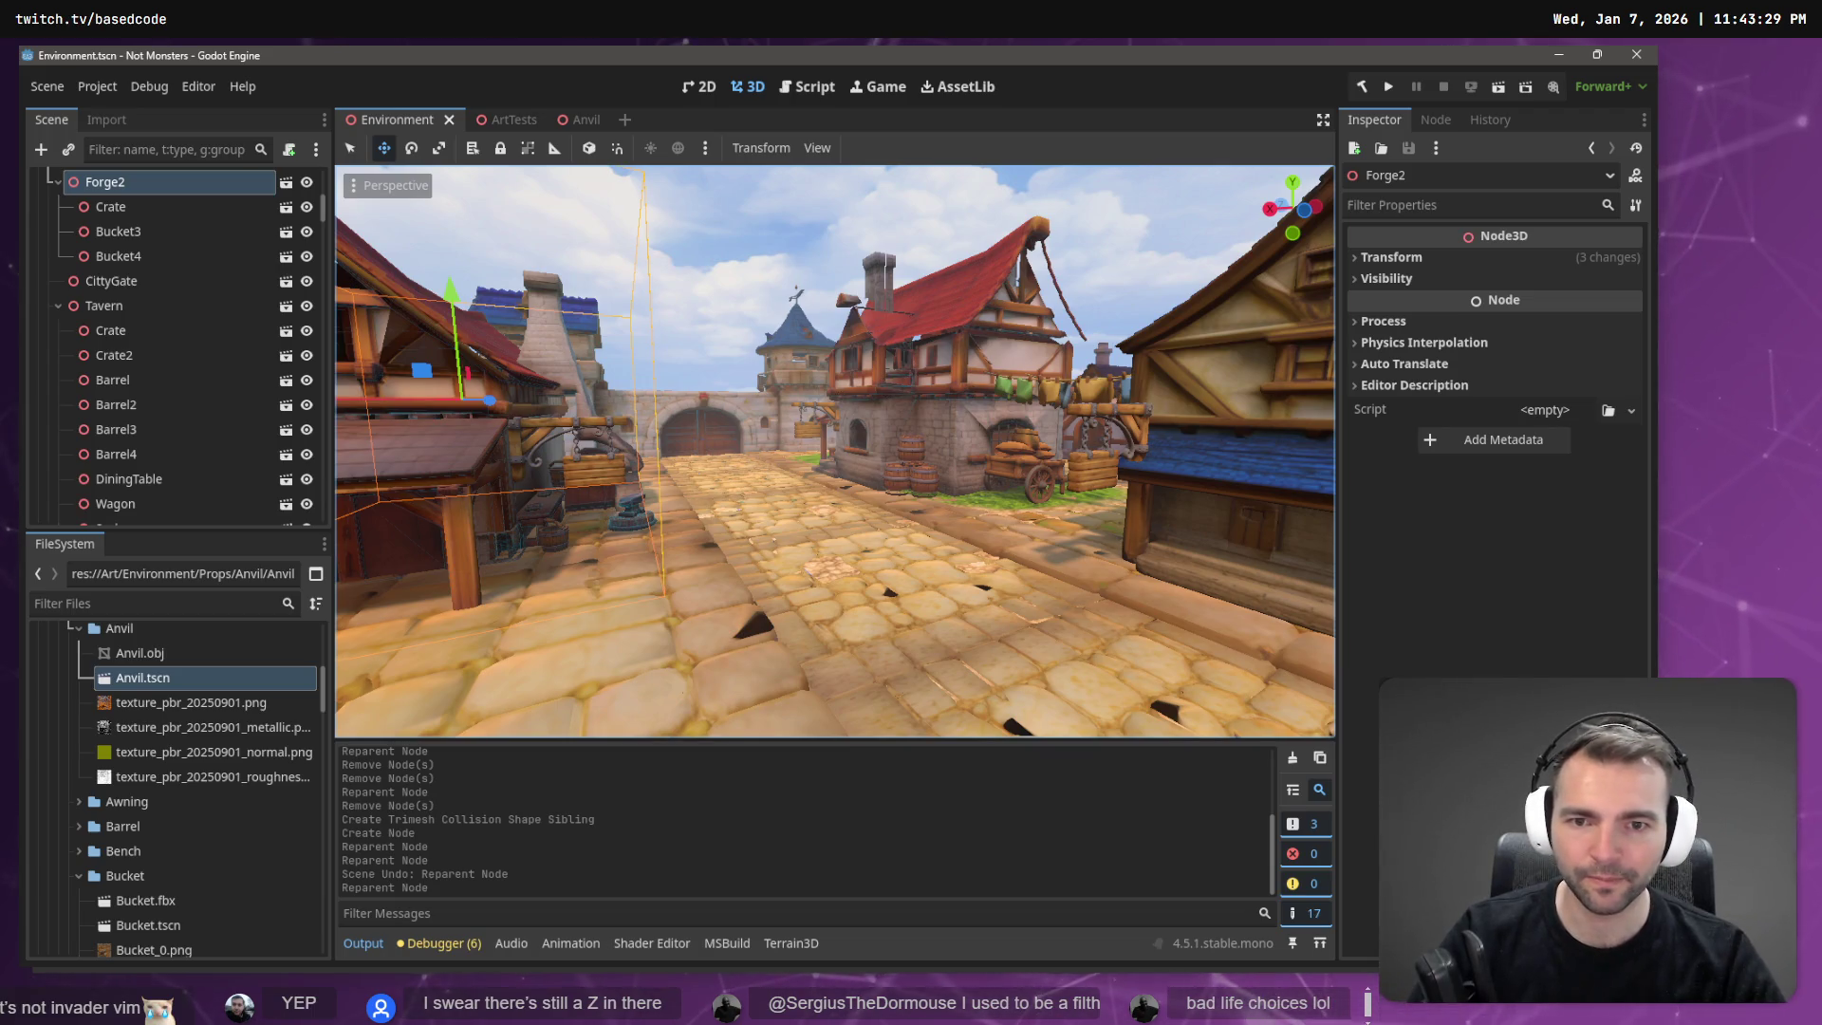
{"action": "key", "text": "w"}
{"action": "key", "text": "w"}
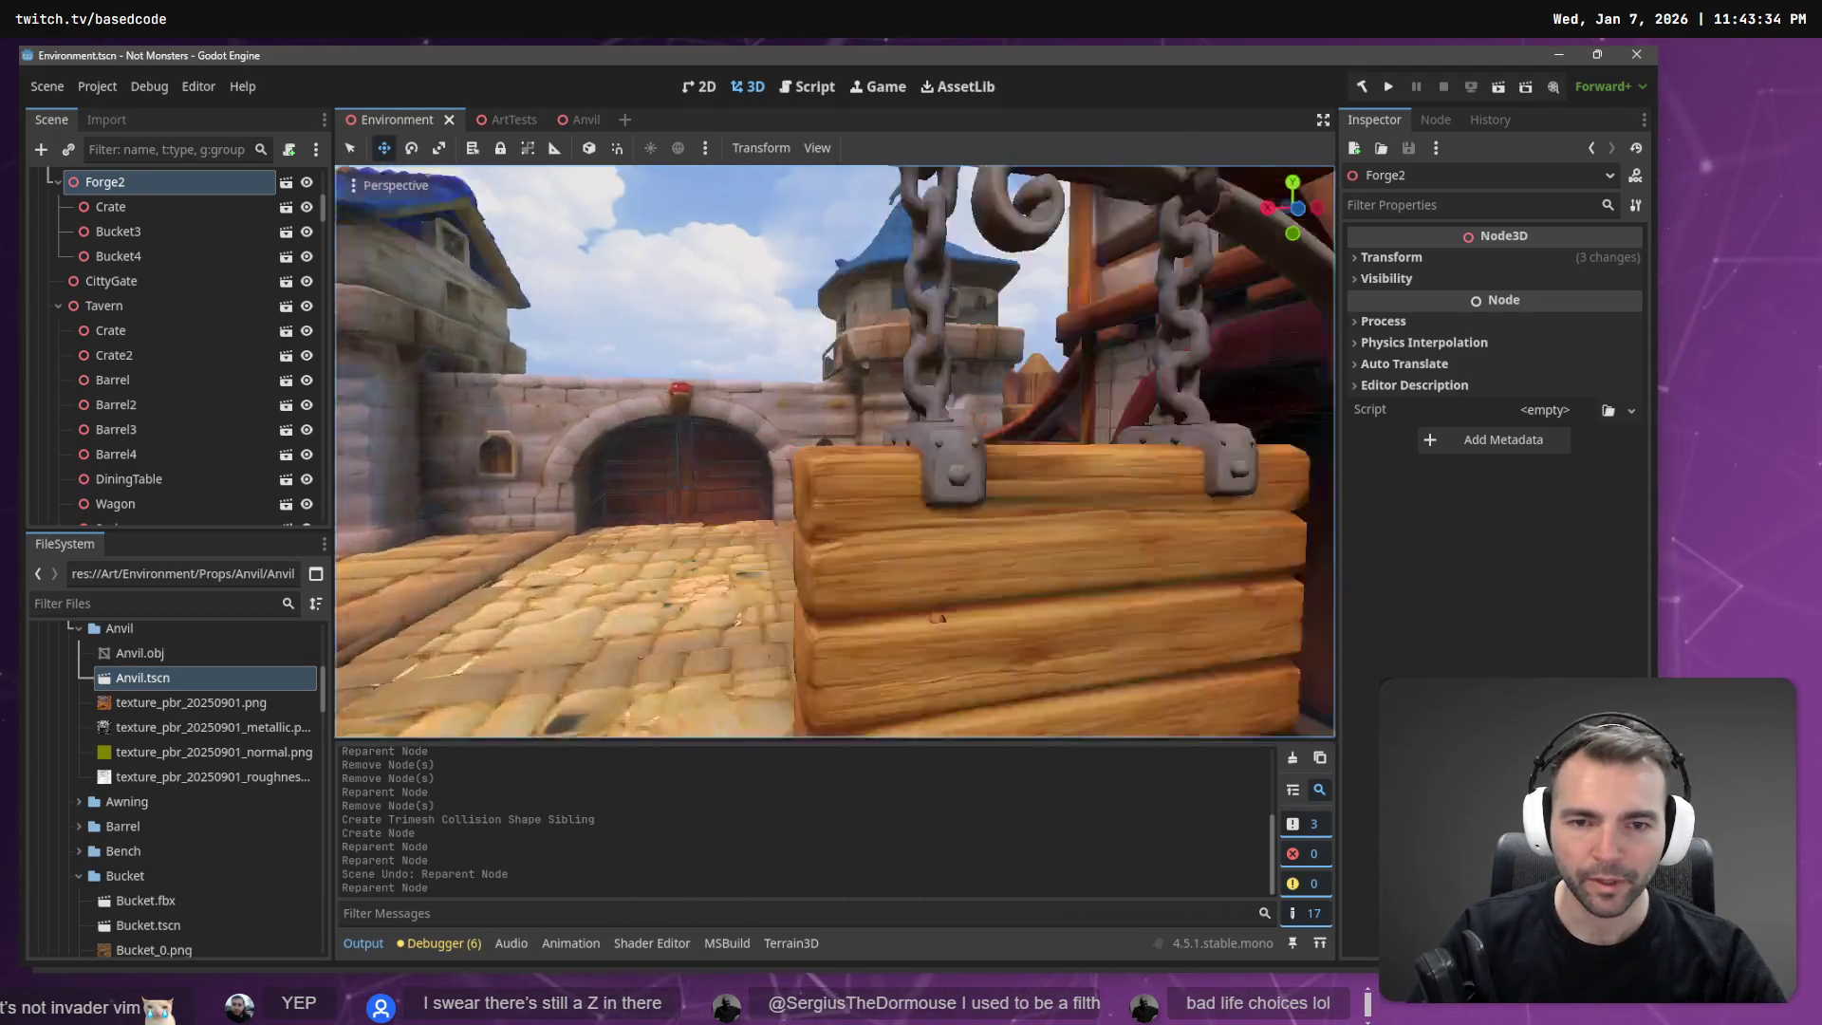
{"action": "key", "text": "w"}
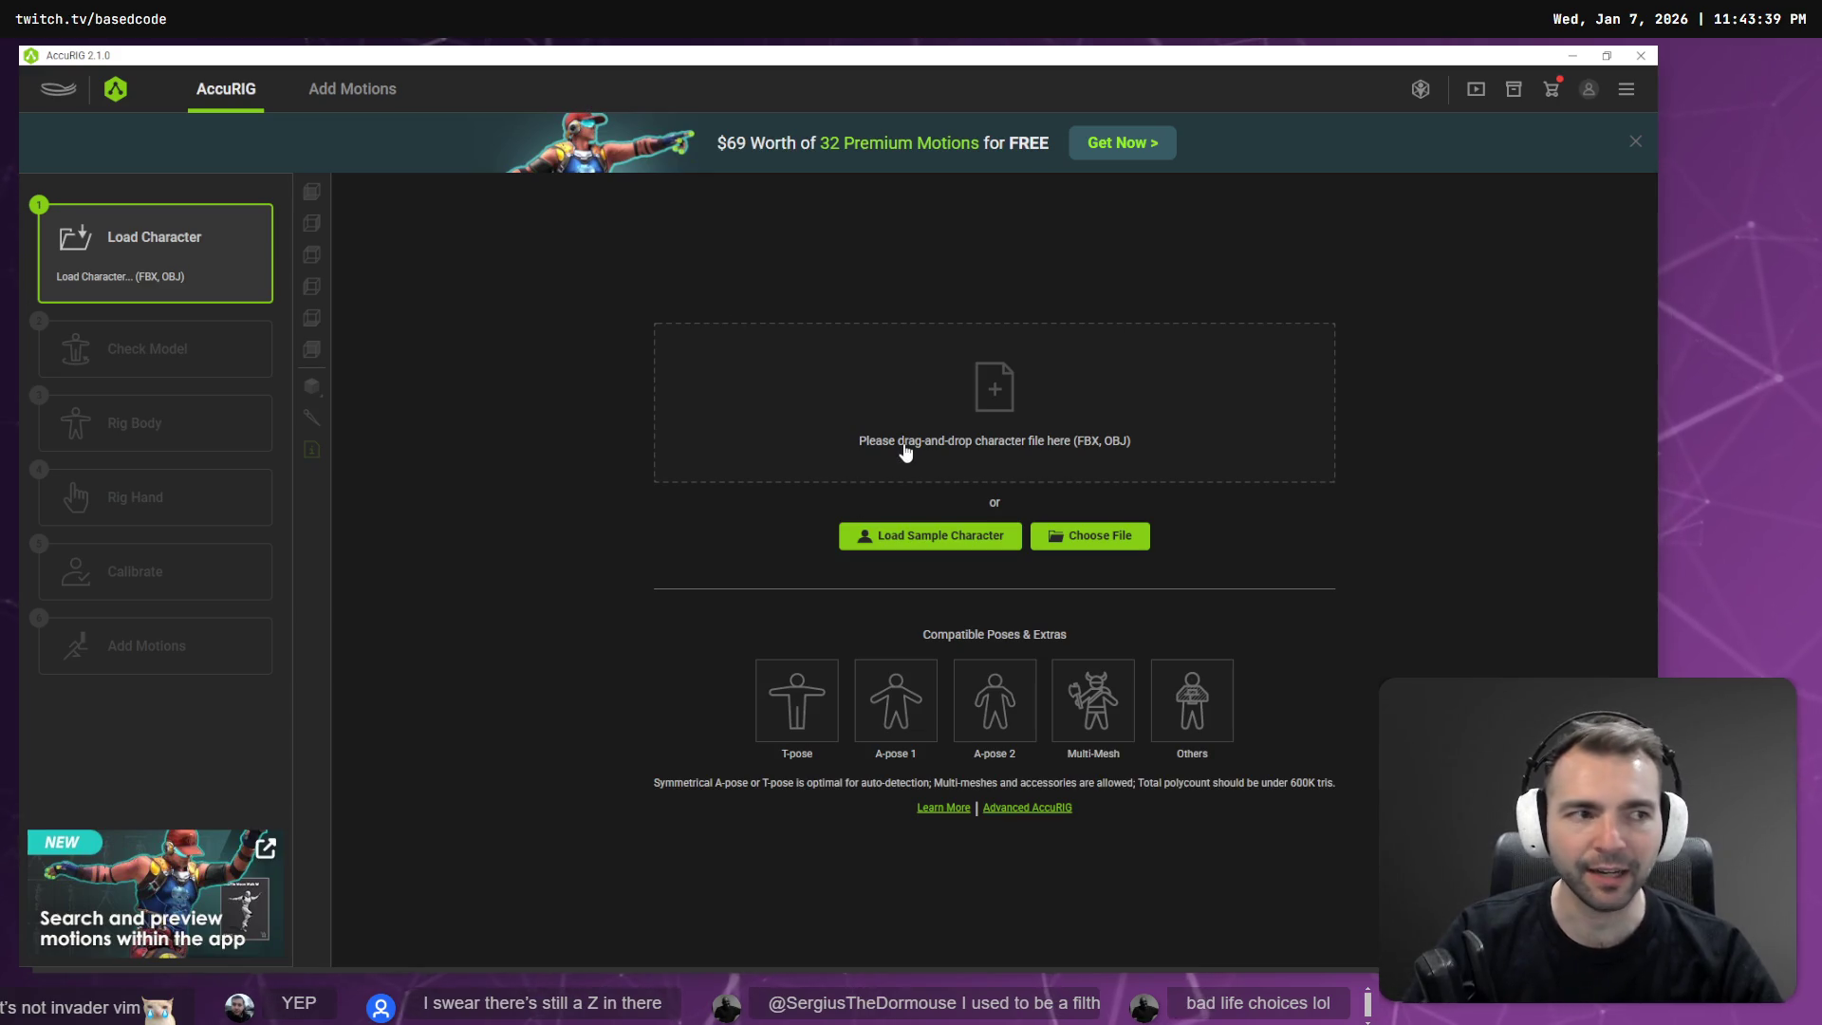
{"action": "key", "text": "alt+Tab"}
Collapse the Anvil, Environment and Art folders in FileSystem and browse the Characters scripts.
{"action": "key", "text": "w"}
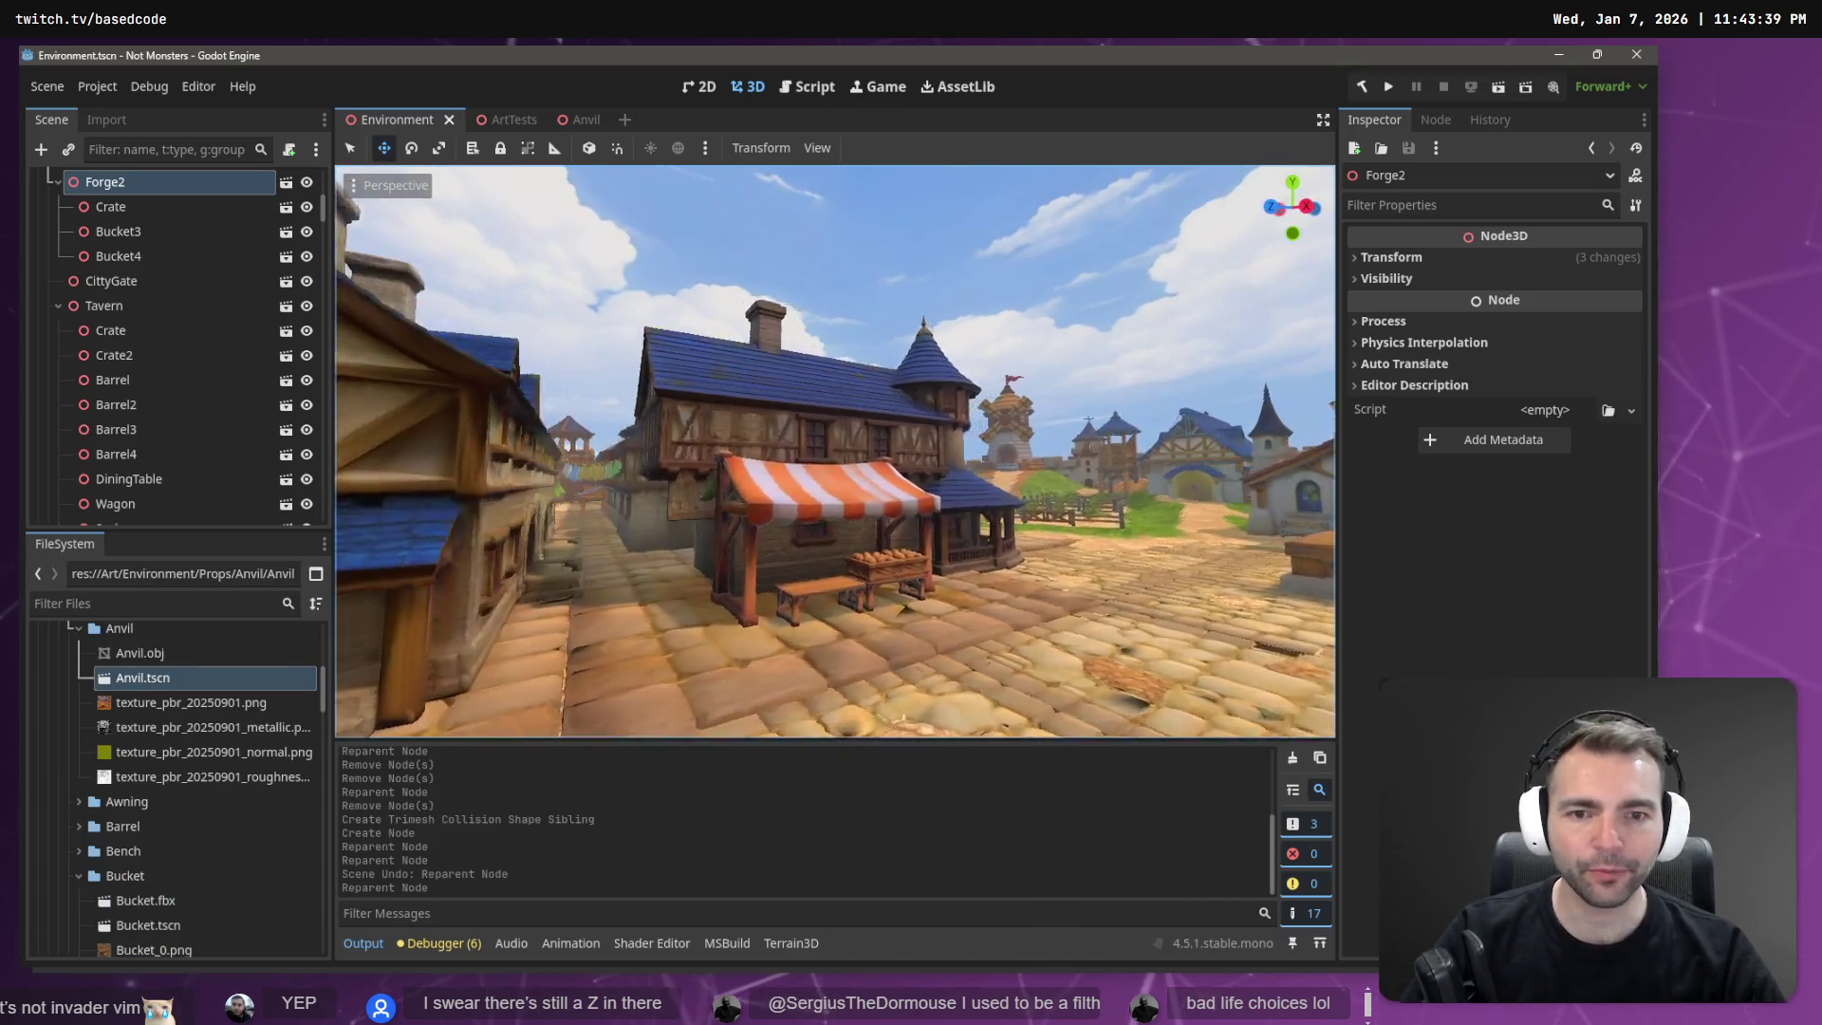
{"action": "key", "text": "w"}
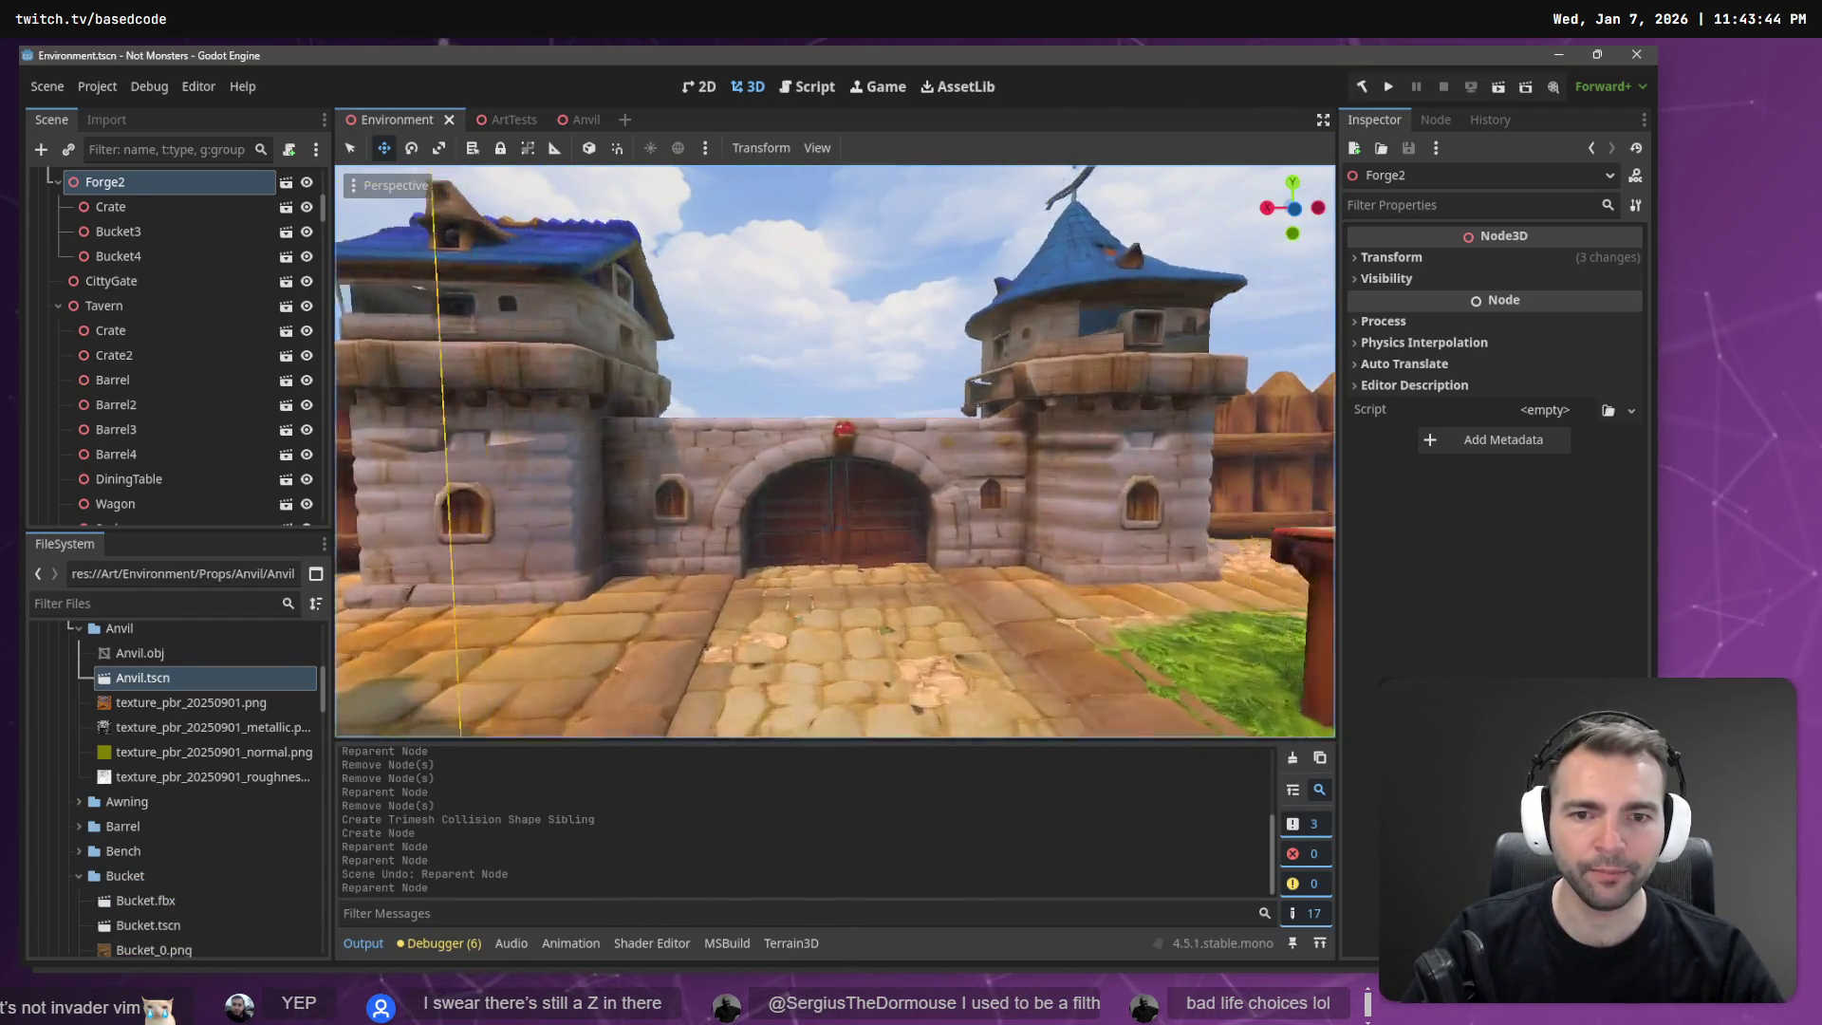
{"action": "key", "text": "w"}
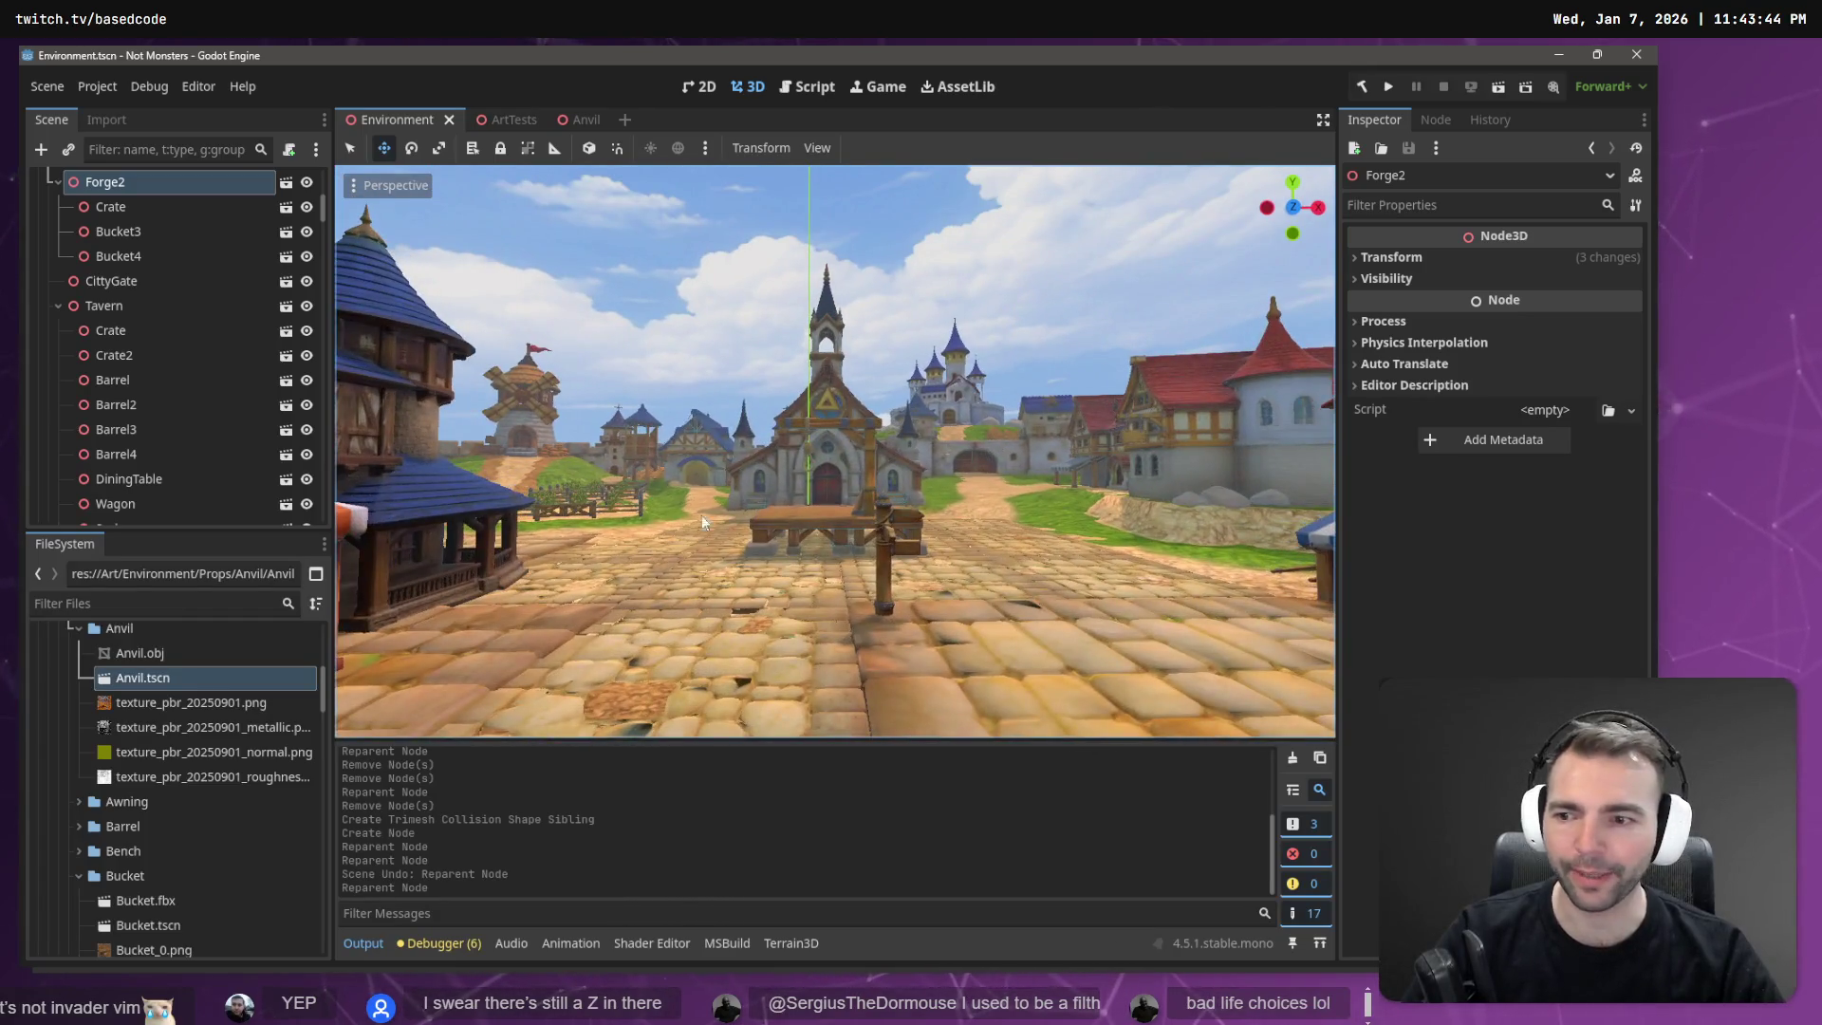
{"action": "left_click", "coordinate": [76, 629]}
{"action": "scroll", "coordinate": [173, 744], "scroll_direction": "up", "scroll_amount": 2}
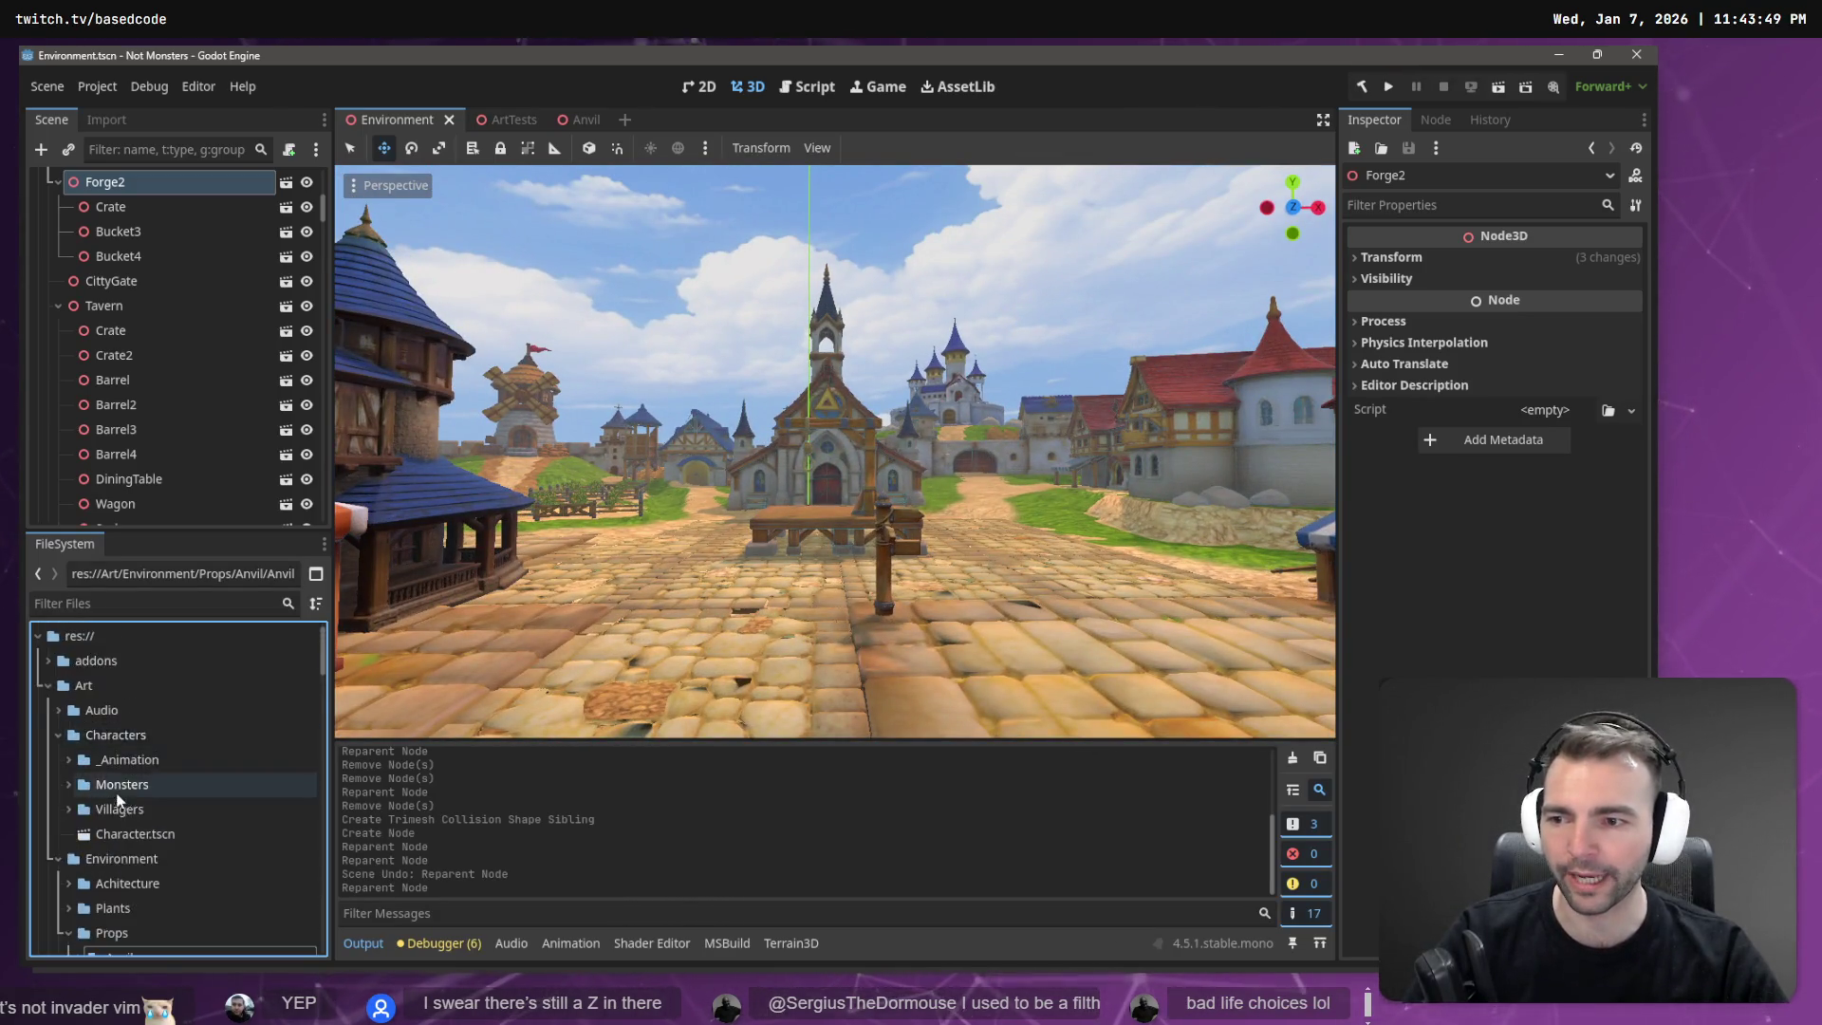
{"action": "scroll", "coordinate": [285, 741], "scroll_direction": "up", "scroll_amount": 5}
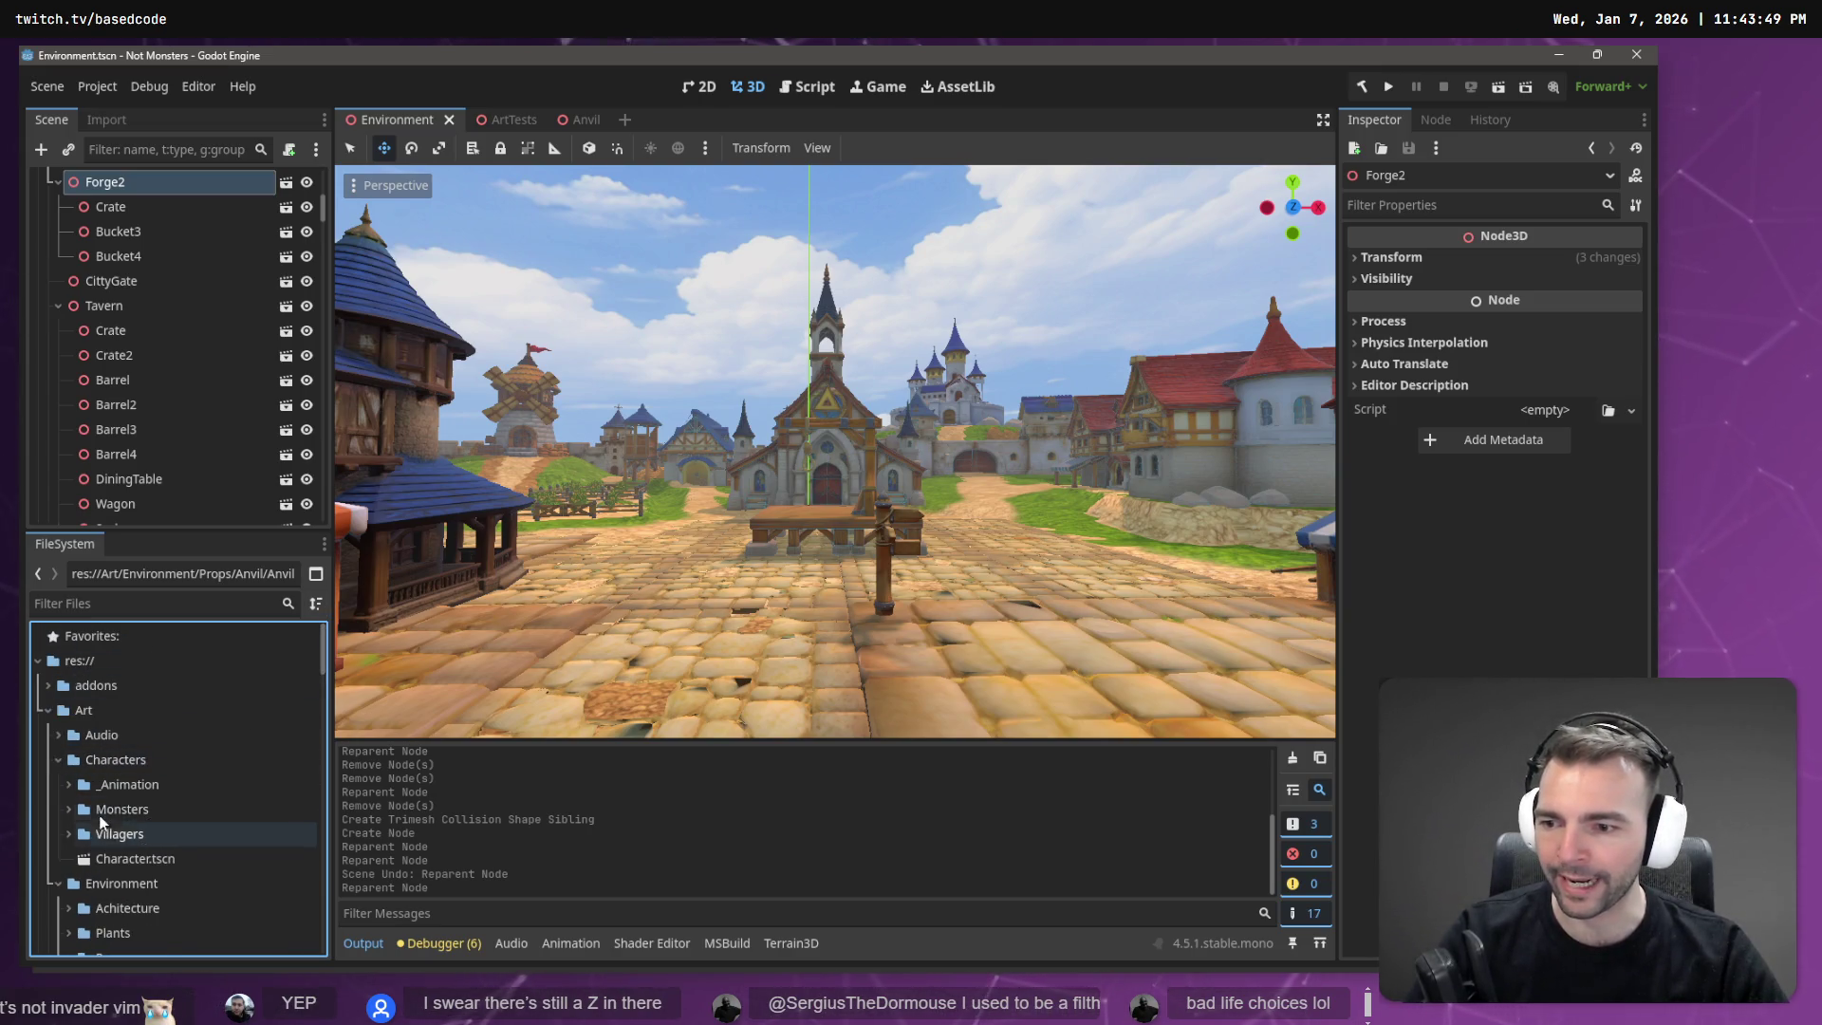
{"action": "left_click", "coordinate": [58, 760]}
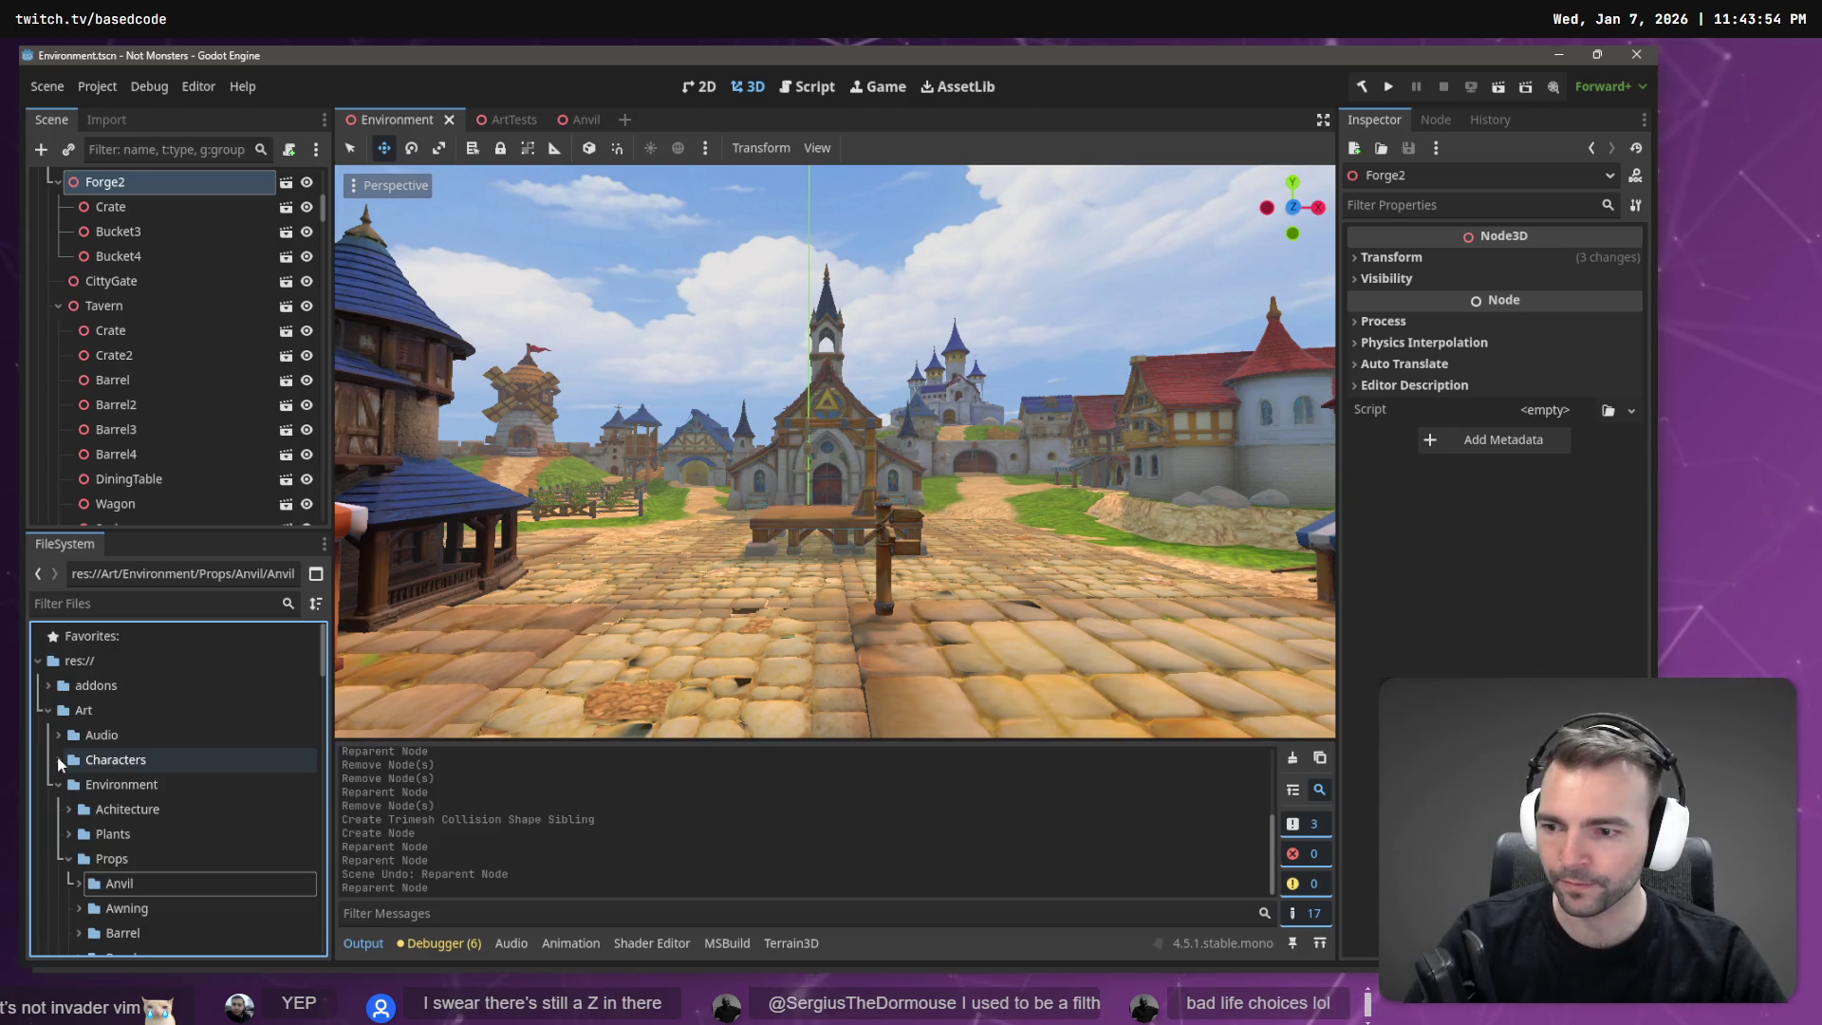
{"action": "left_click", "coordinate": [59, 760]}
{"action": "scroll", "coordinate": [65, 755], "scroll_direction": "down", "scroll_amount": 1}
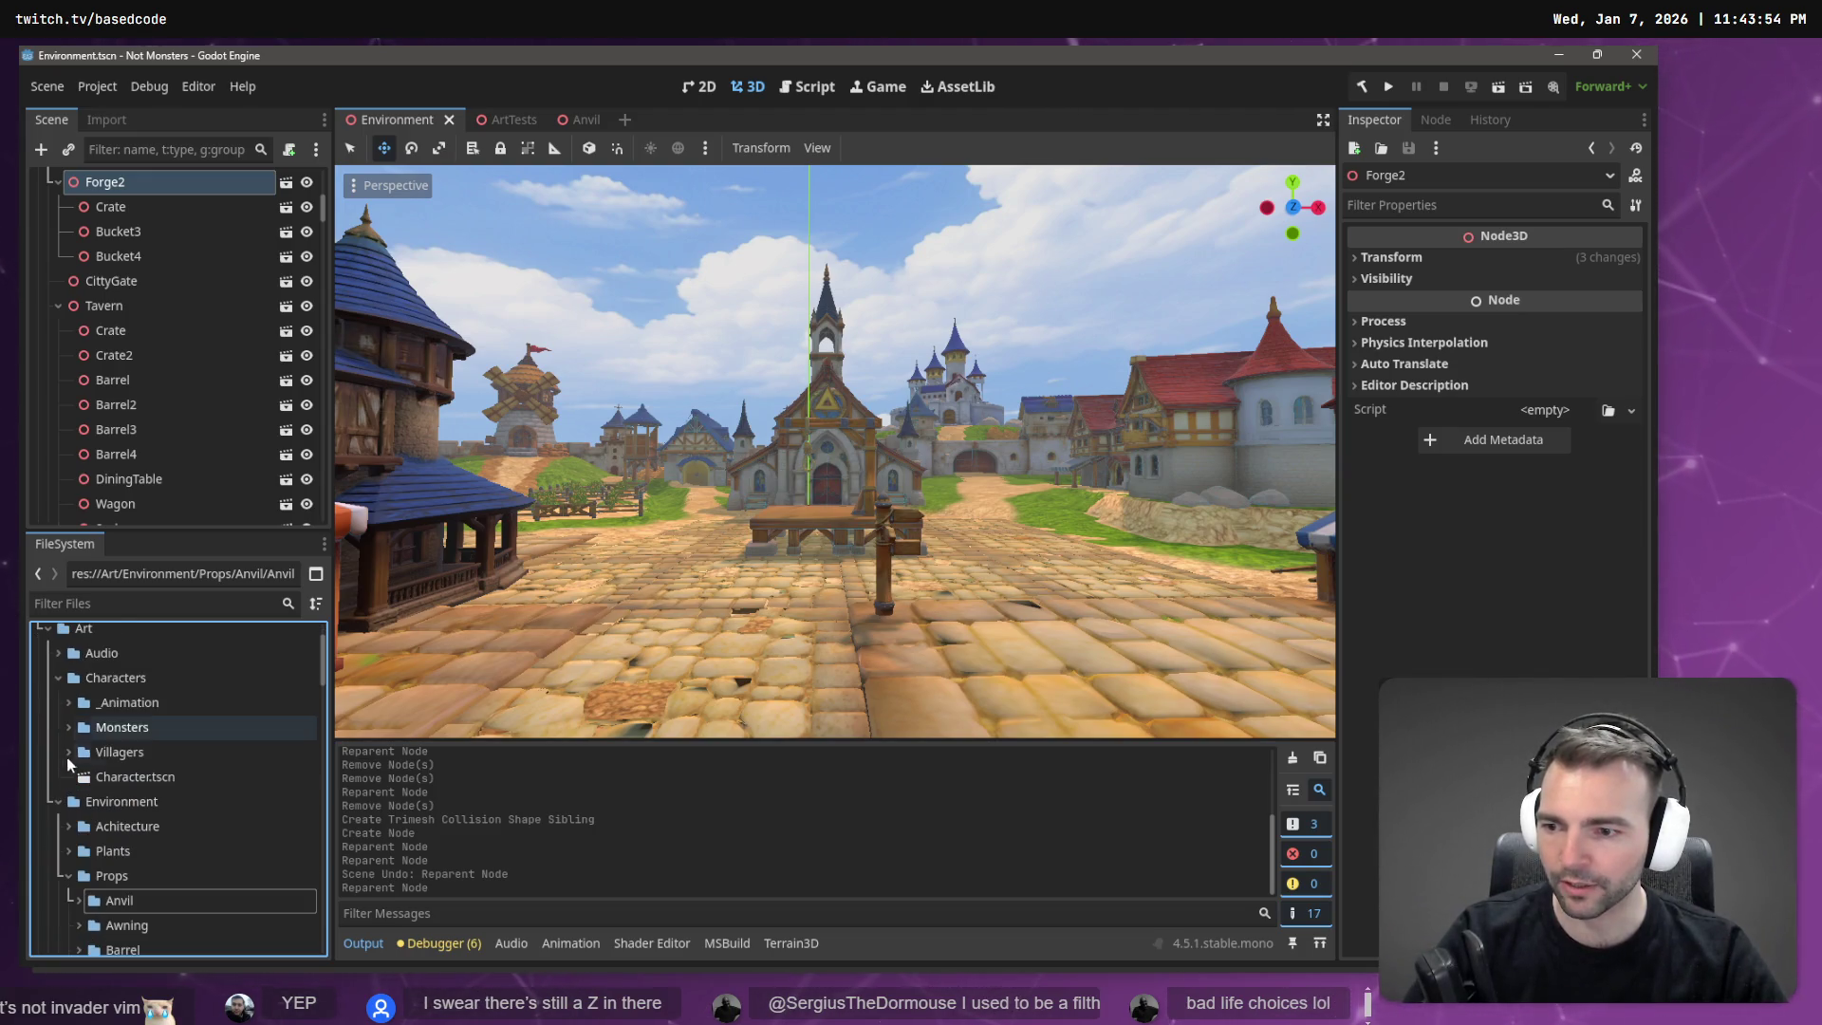
{"action": "left_click", "coordinate": [91, 678]}
{"action": "left_click", "coordinate": [59, 802]}
{"action": "scroll", "coordinate": [43, 849], "scroll_direction": "up", "scroll_amount": 1}
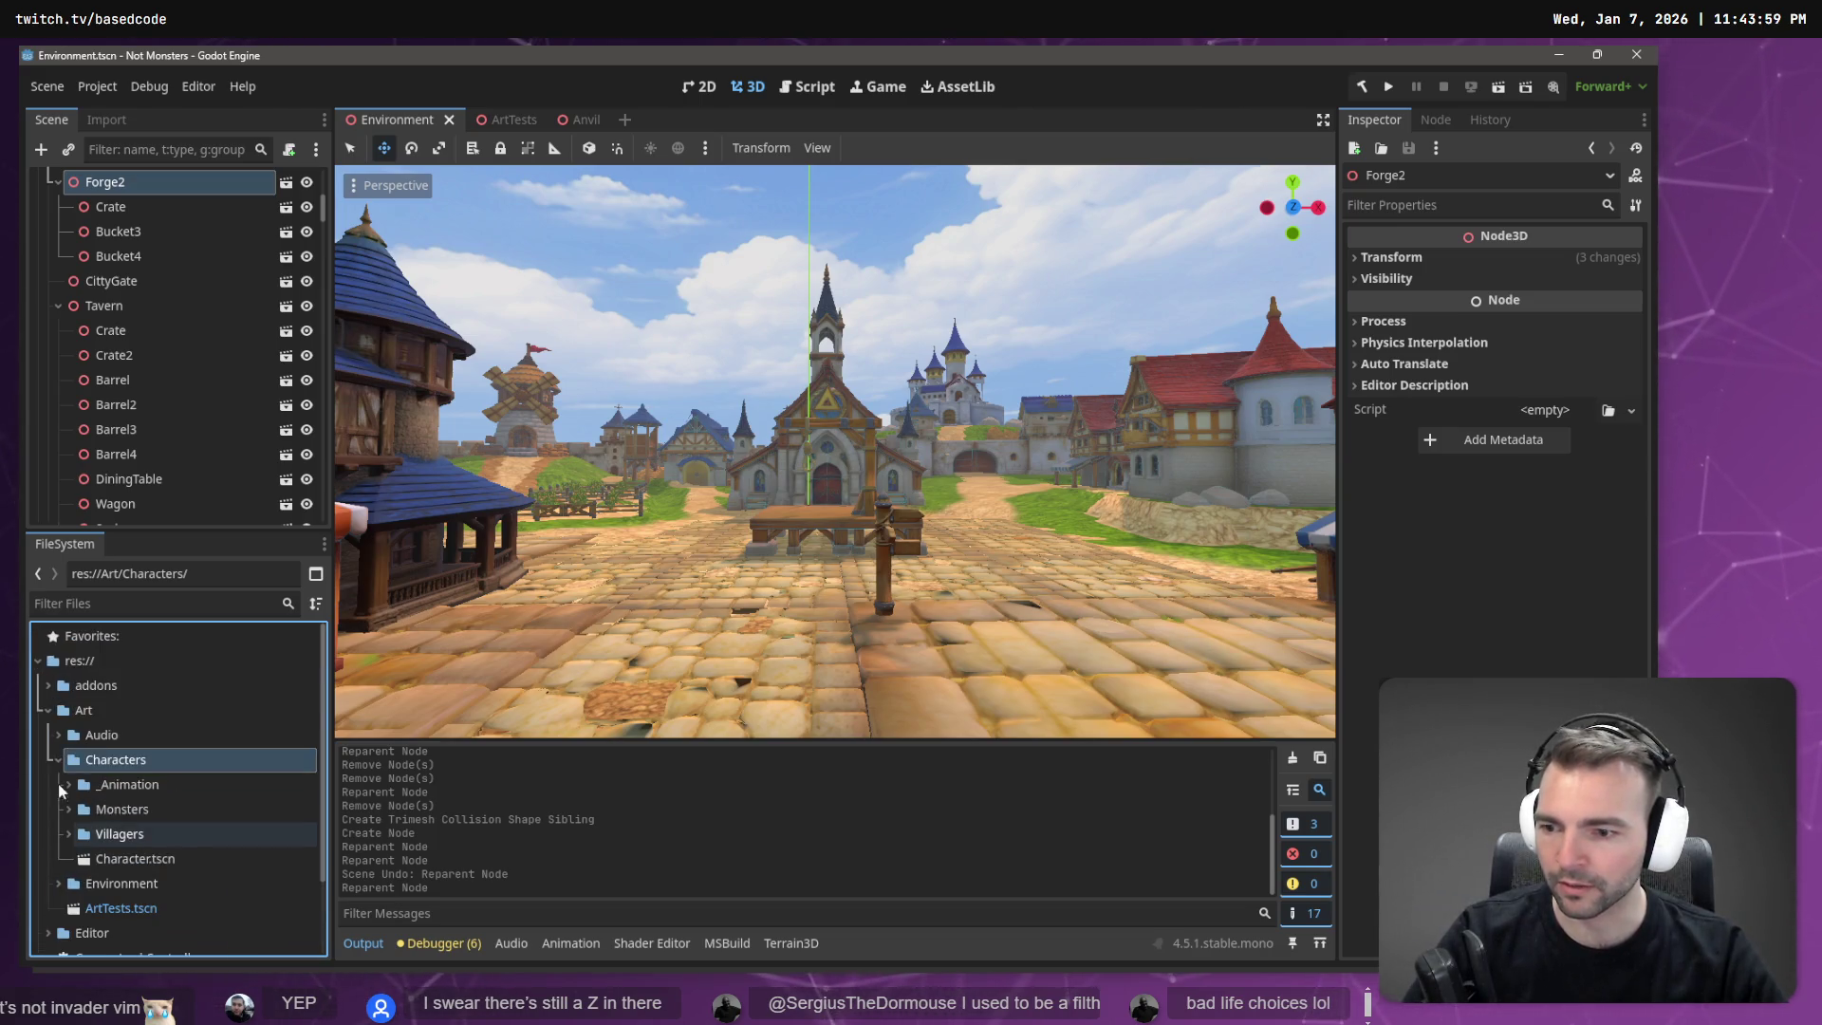
{"action": "left_click", "coordinate": [48, 710]}
{"action": "left_click", "coordinate": [111, 761]}
{"action": "left_click", "coordinate": [222, 788]}
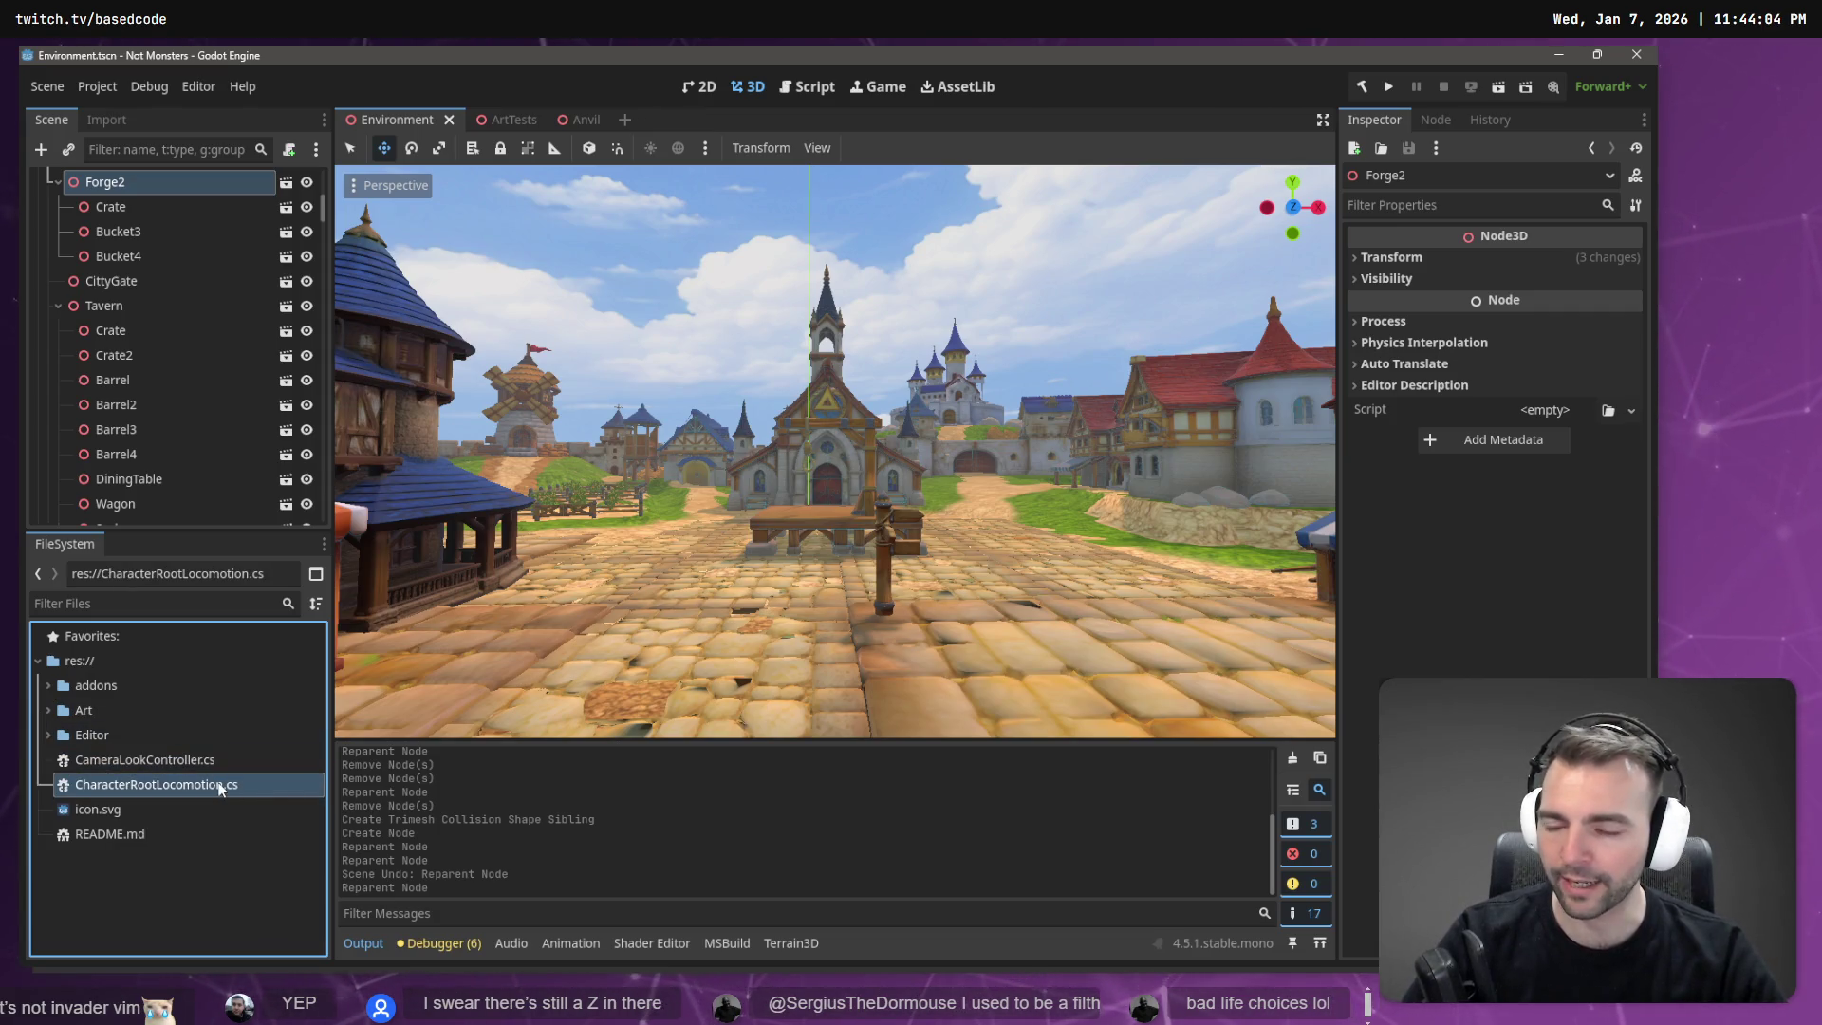
Create the C# script res://CharacterMonsterSwitch.cs in the project root folder.
{"action": "right_click", "coordinate": [99, 662]}
{"action": "mouse_move", "coordinate": [157, 670]}
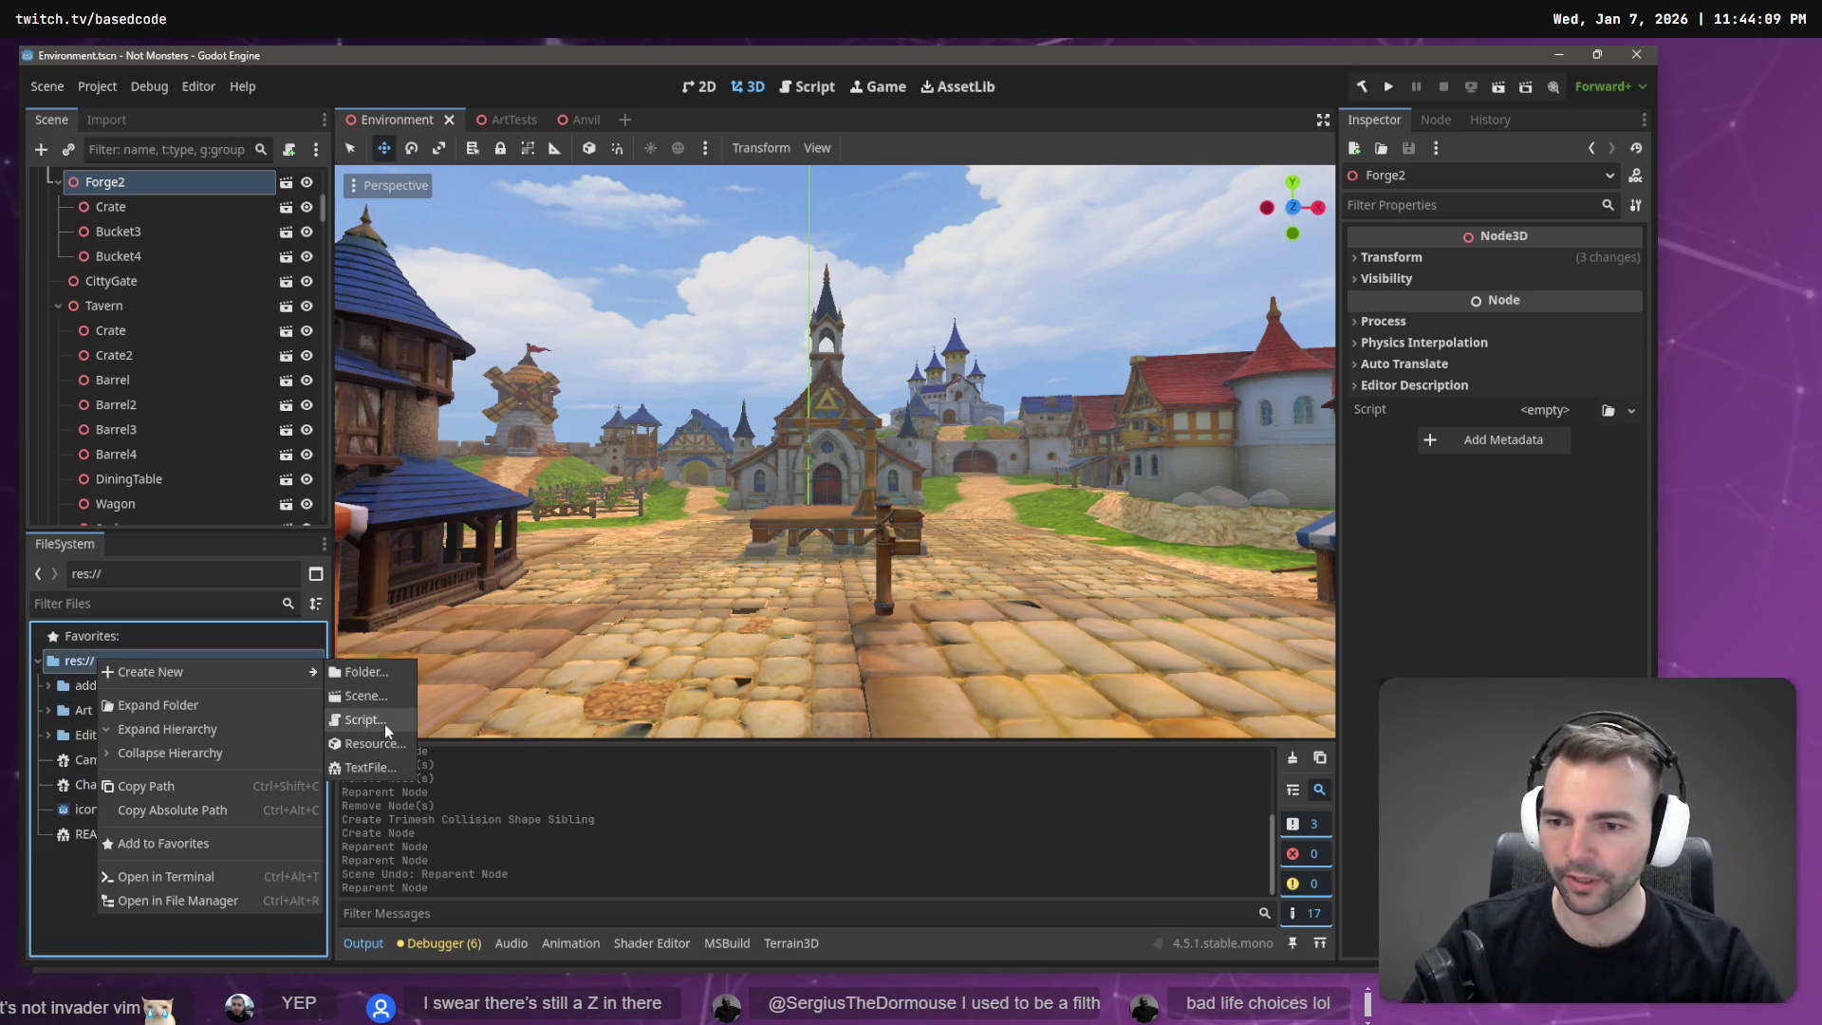
{"action": "left_click", "coordinate": [384, 725]}
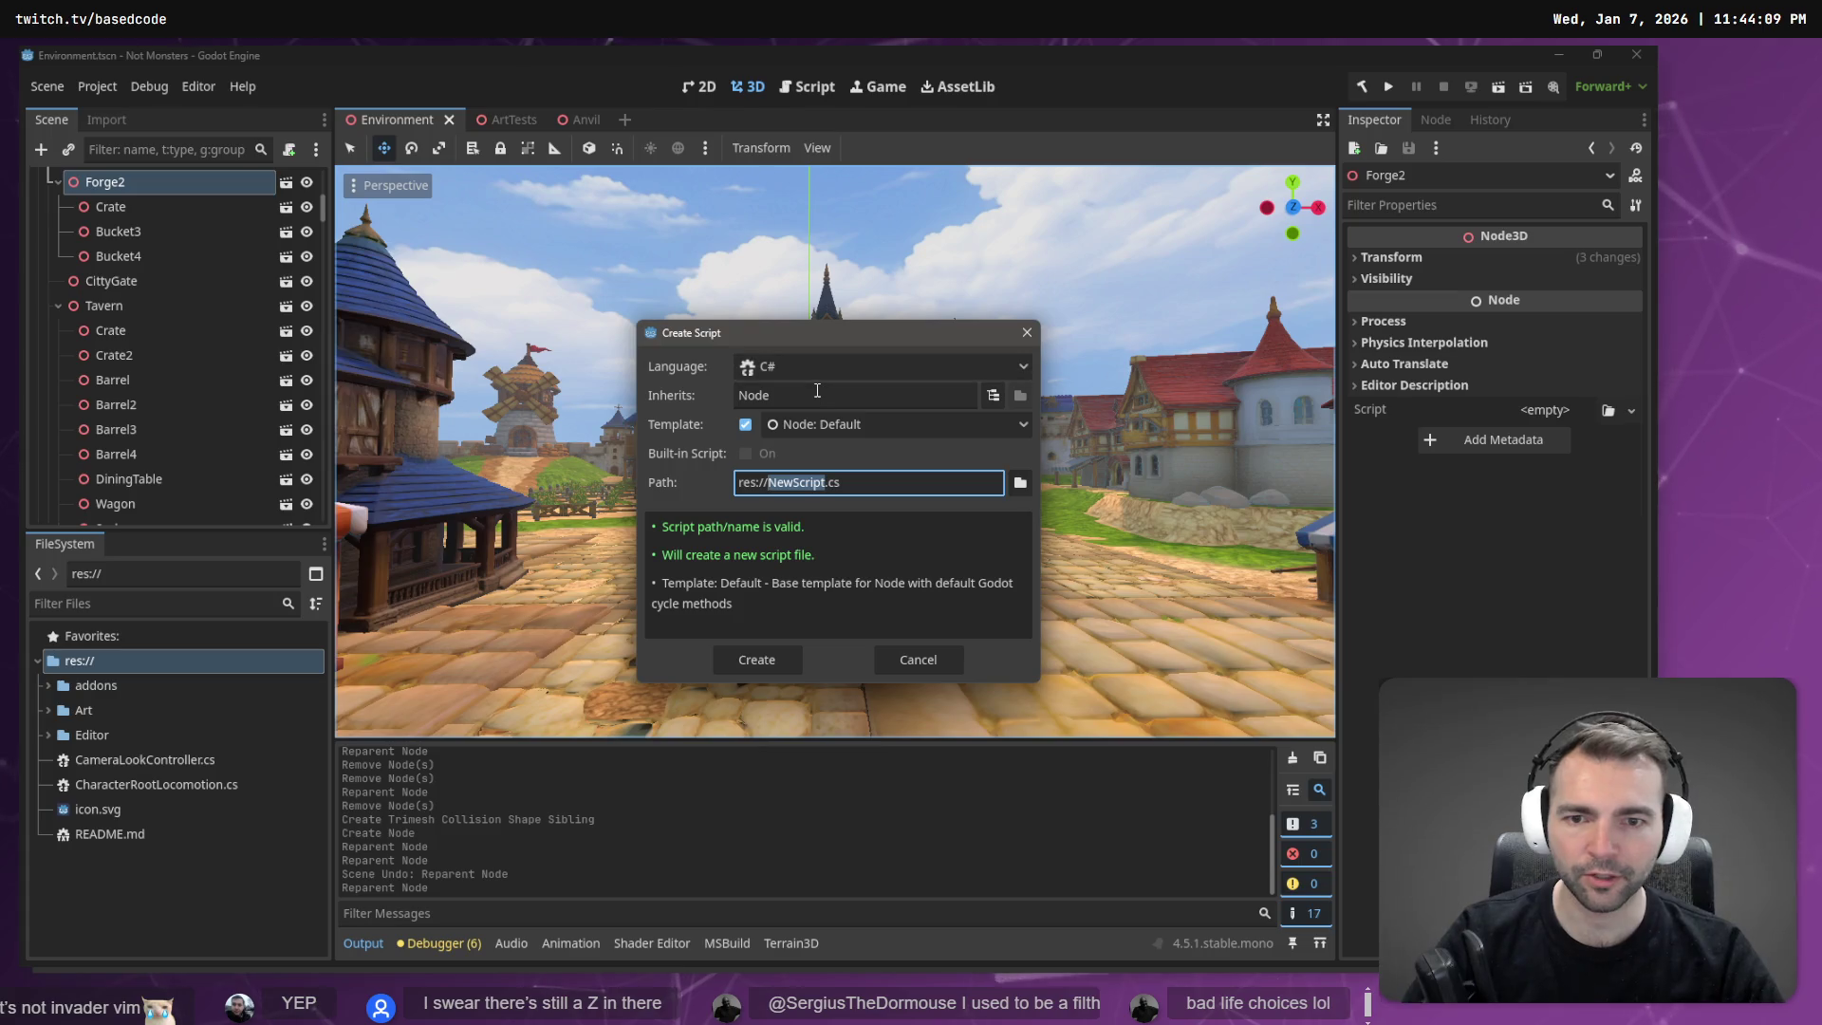
{"action": "type", "text": "CharacterMonsterSwitch"}
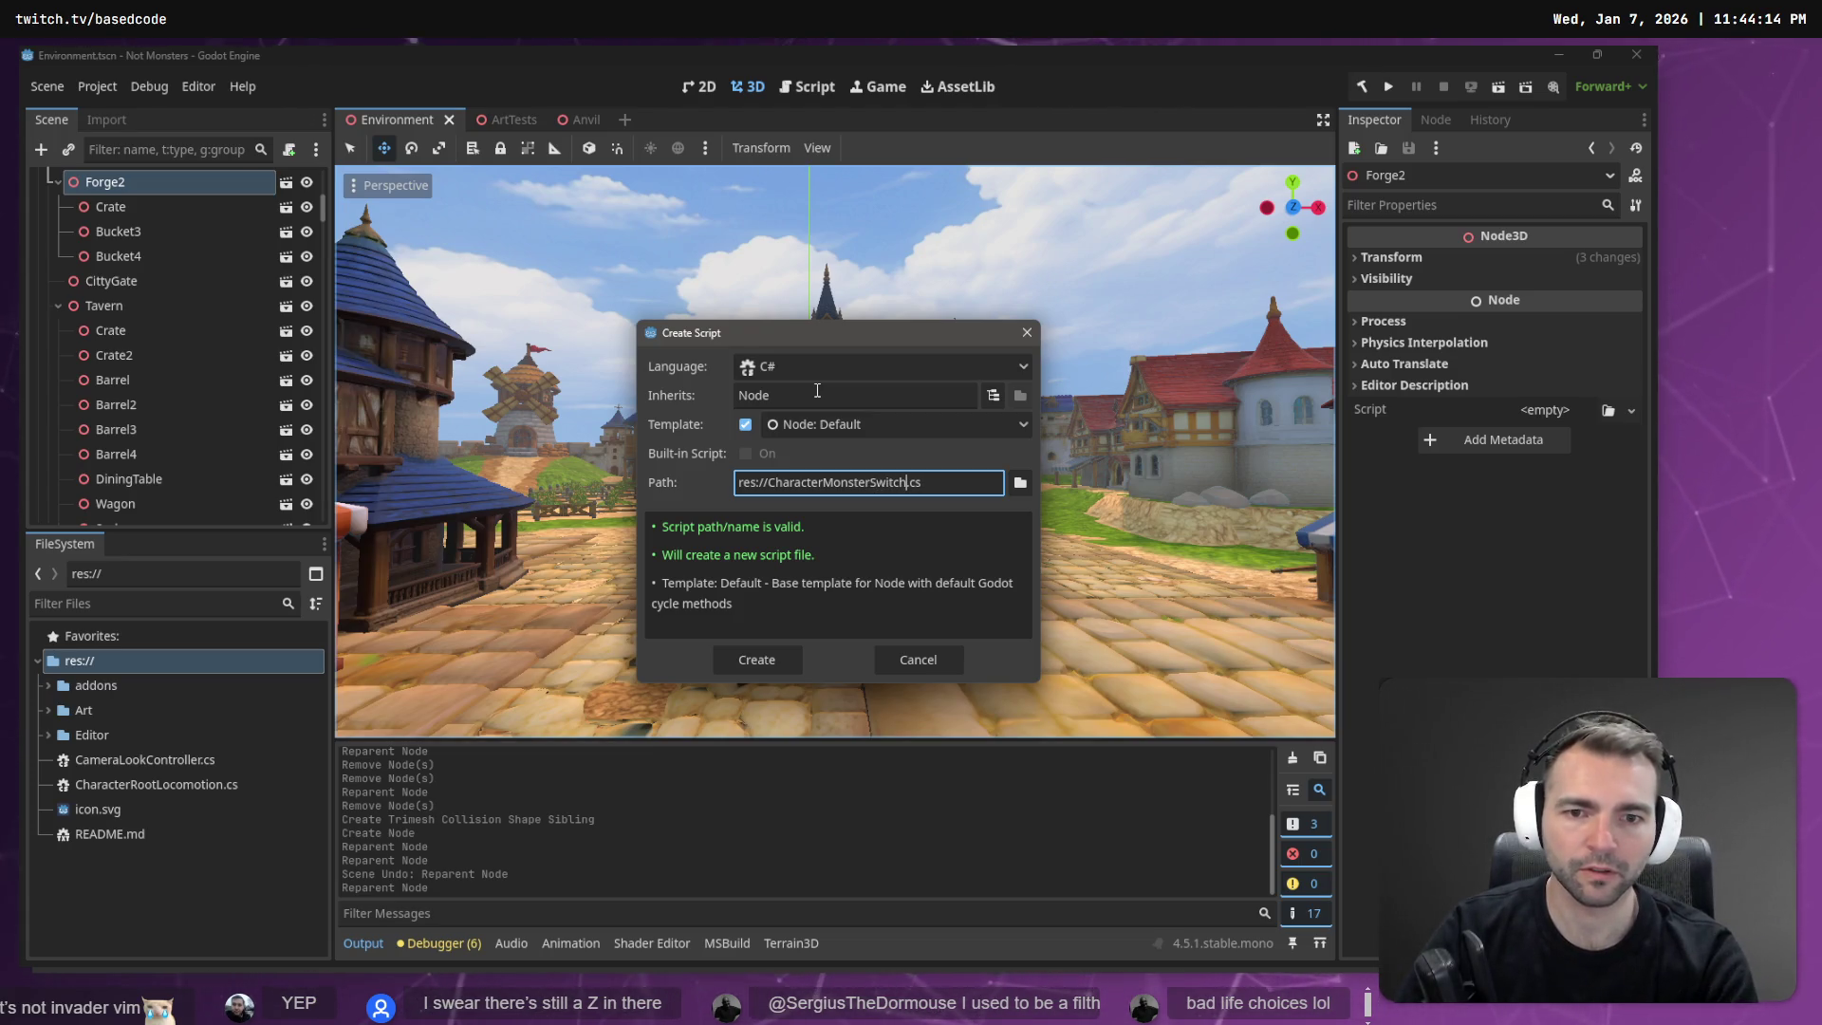
{"action": "key", "text": "Return"}
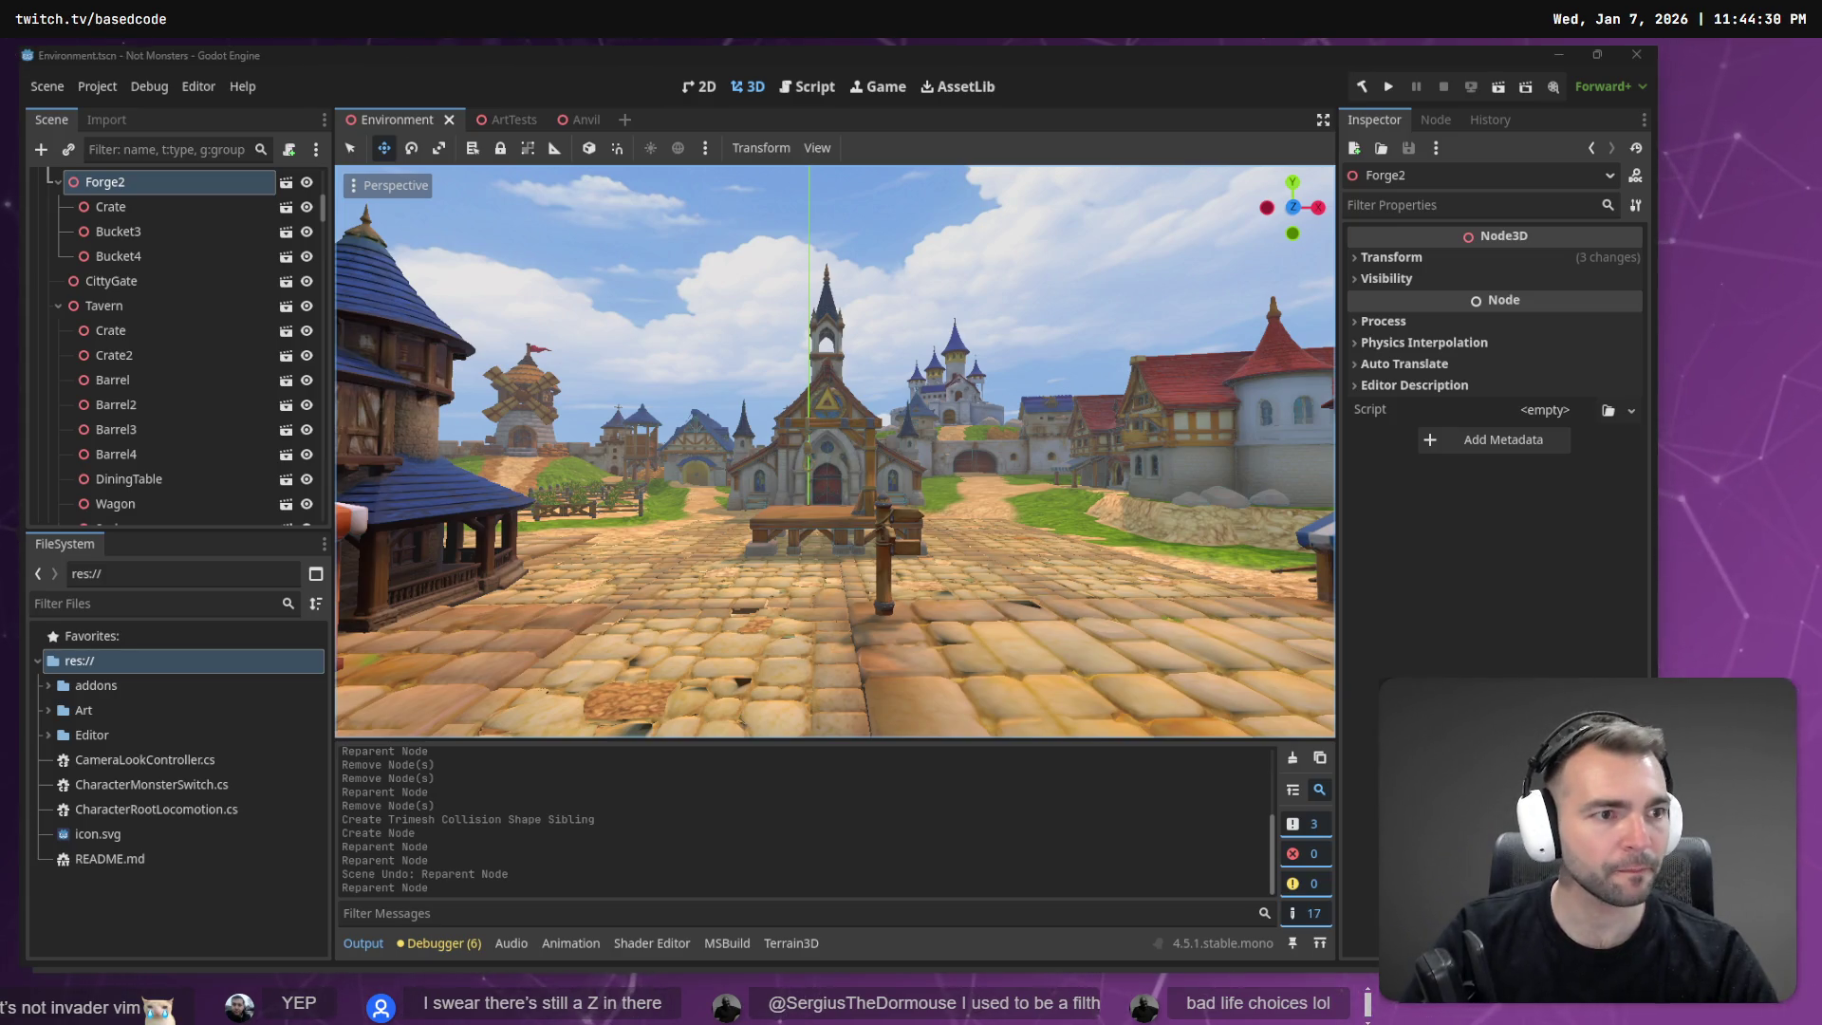
{"action": "left_click_drag", "start_coordinate": [1028, 214], "coordinate": [621, 190]}
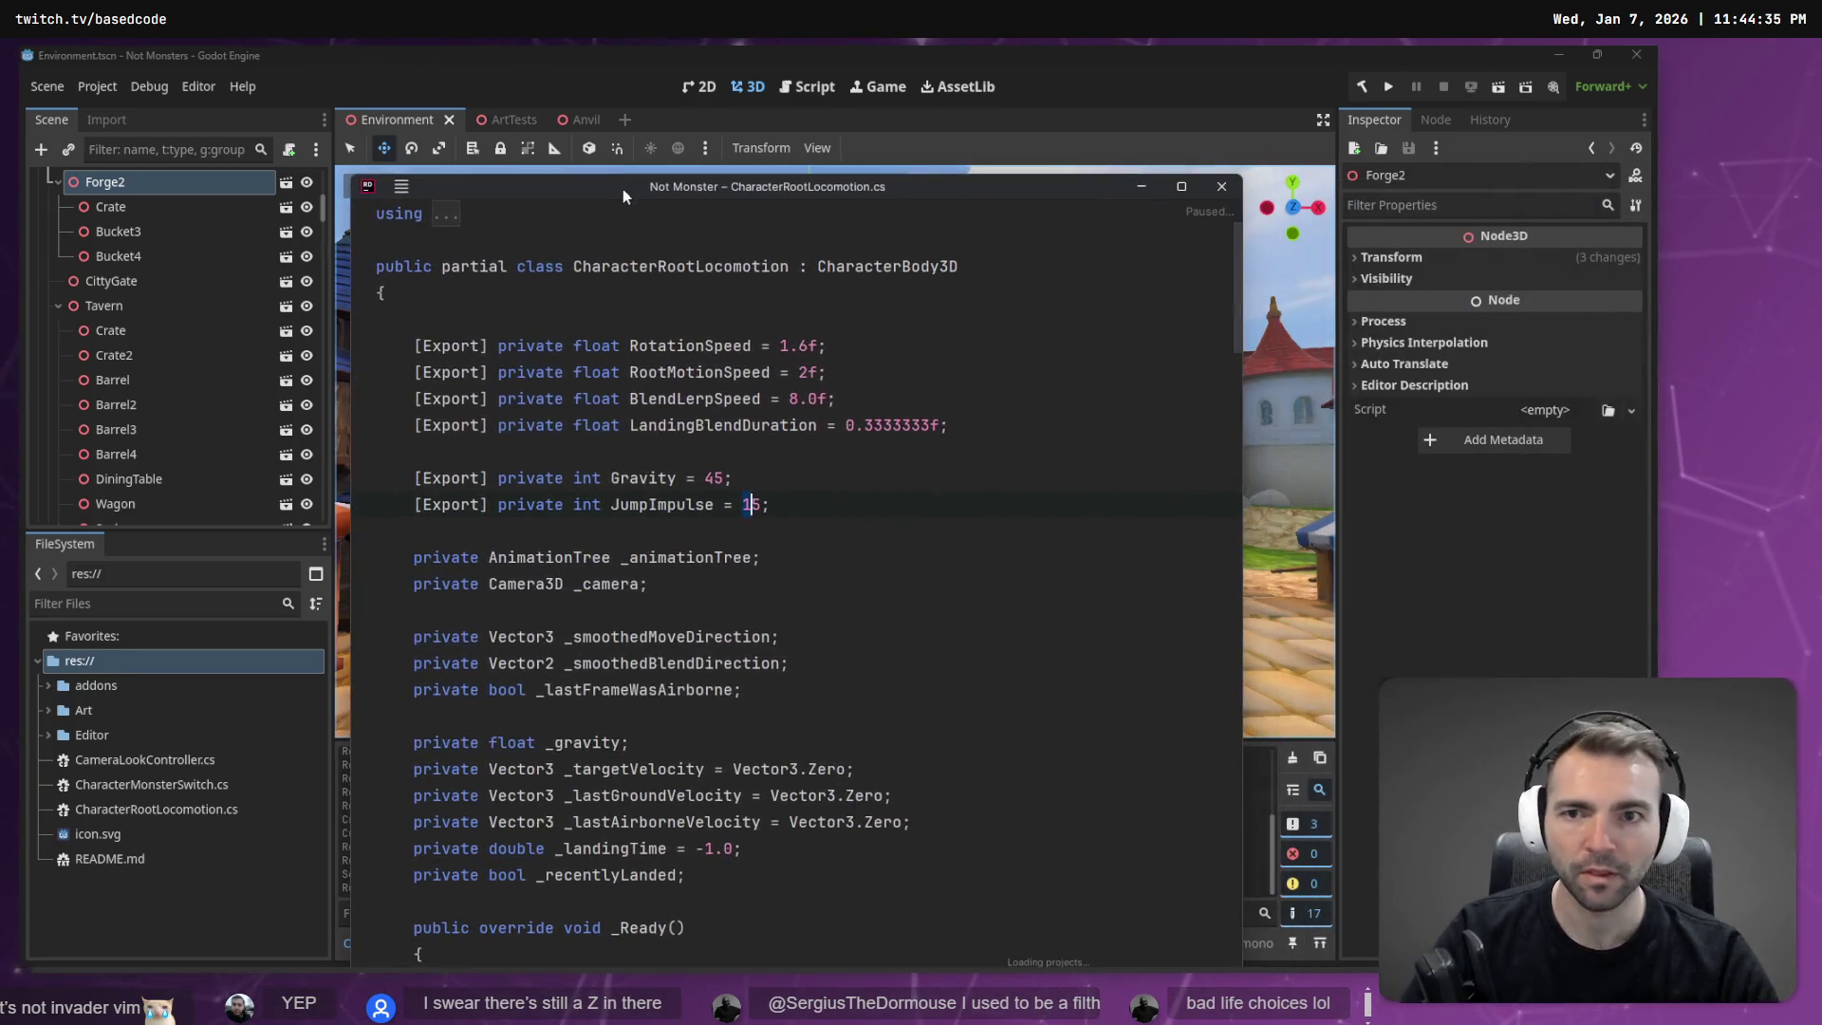
Maximize the Rider window and open CharacterMonsterSwitch.cs through Search Everywhere for 'Monster'.
{"action": "double_click", "coordinate": [630, 184]}
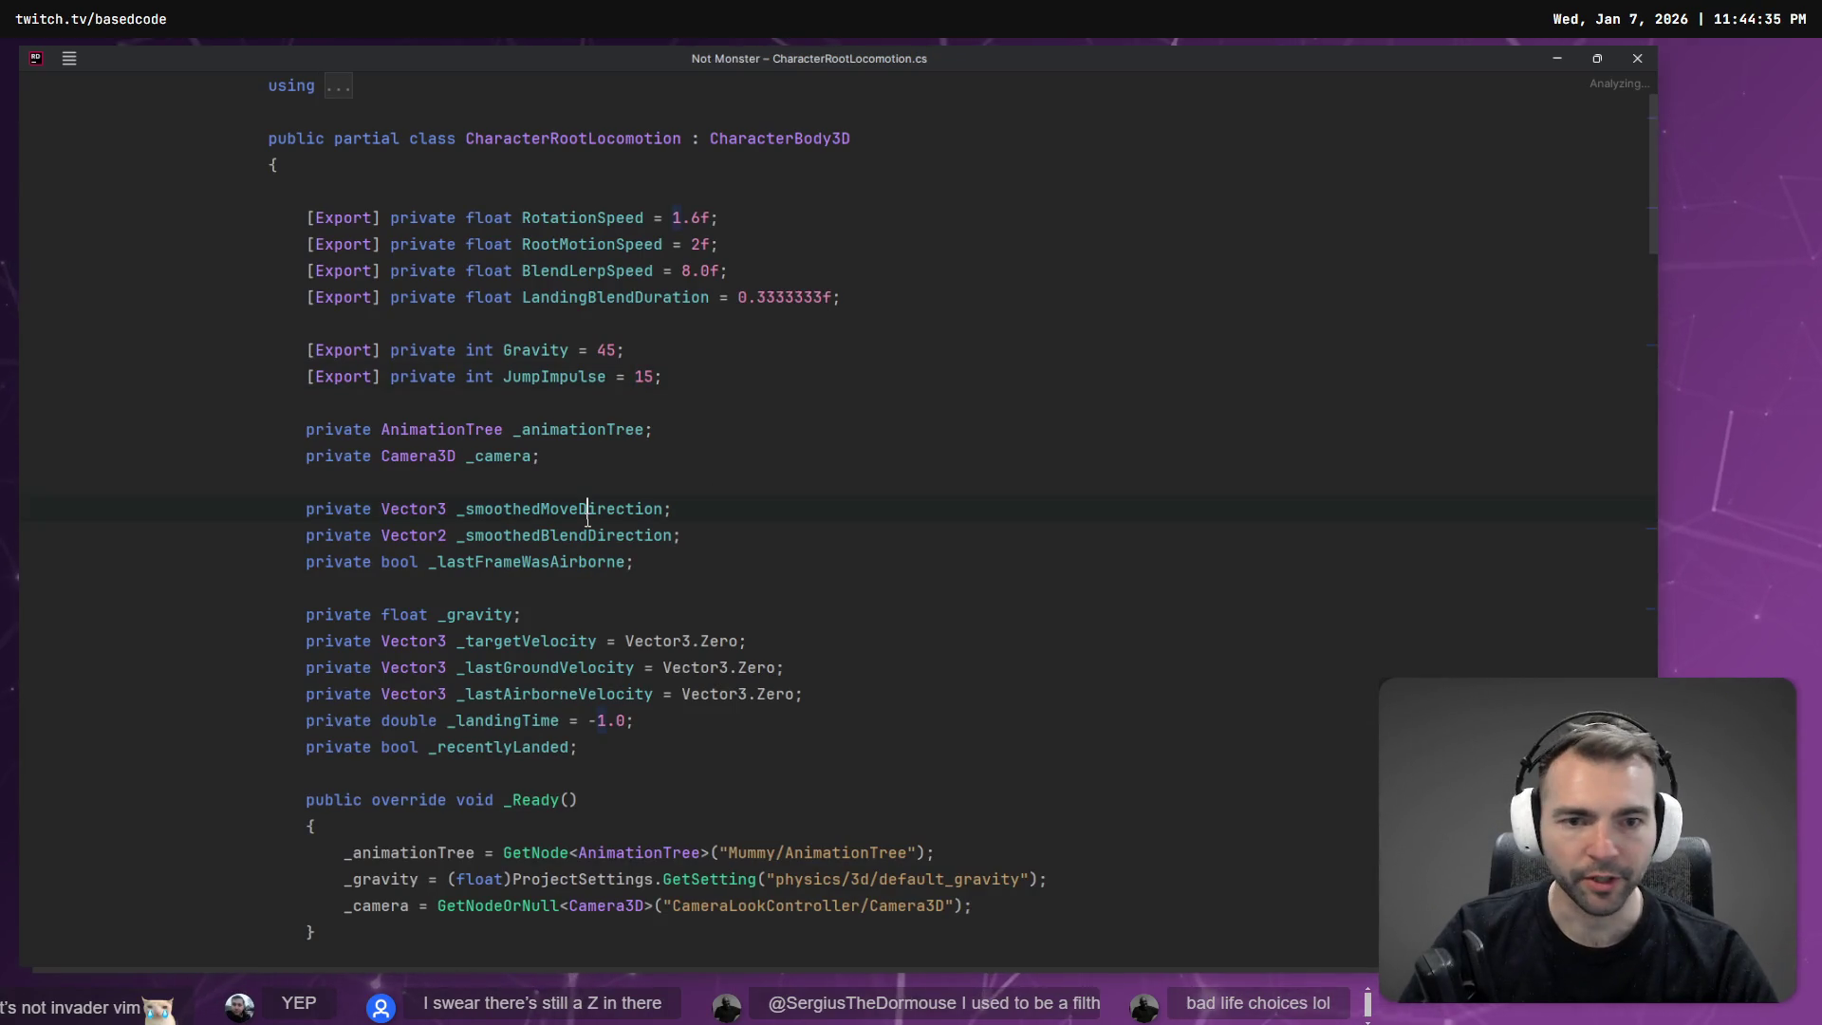
{"action": "key", "text": "ctrl+p"}
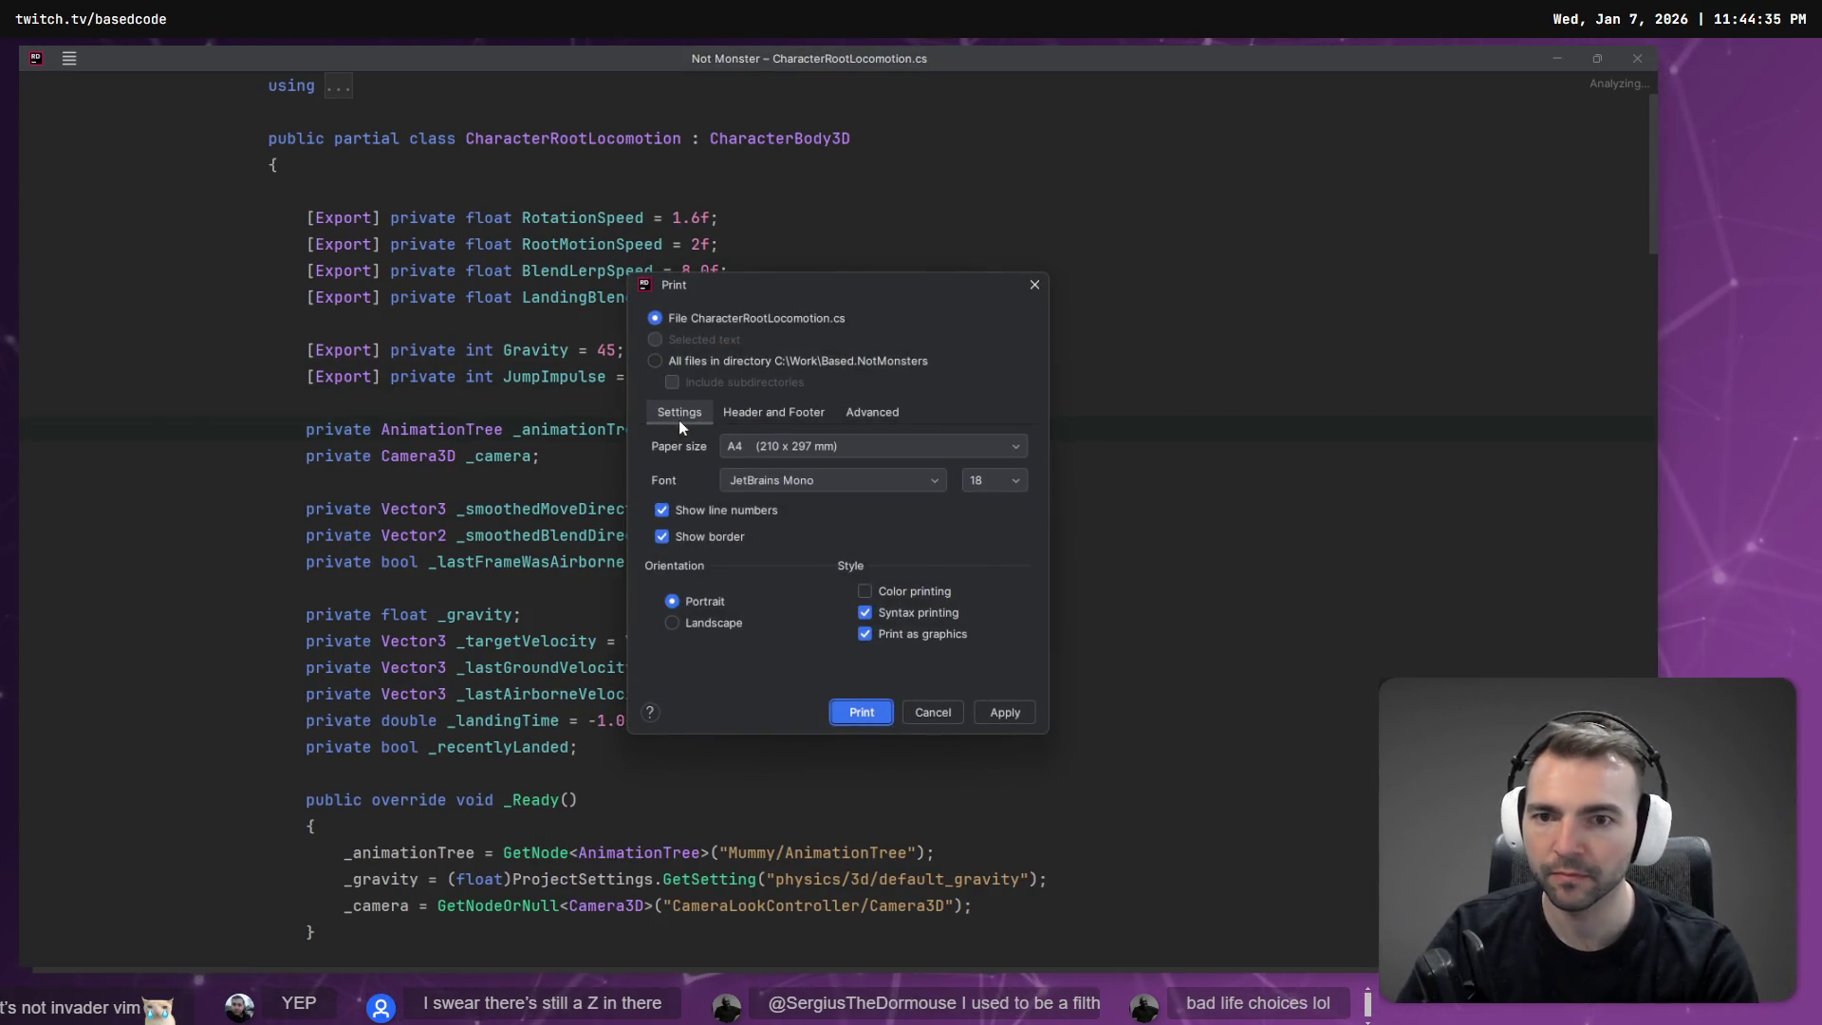
{"action": "key", "text": "Escape"}
{"action": "key", "text": "ctrl+e"}
{"action": "key", "text": "Return"}
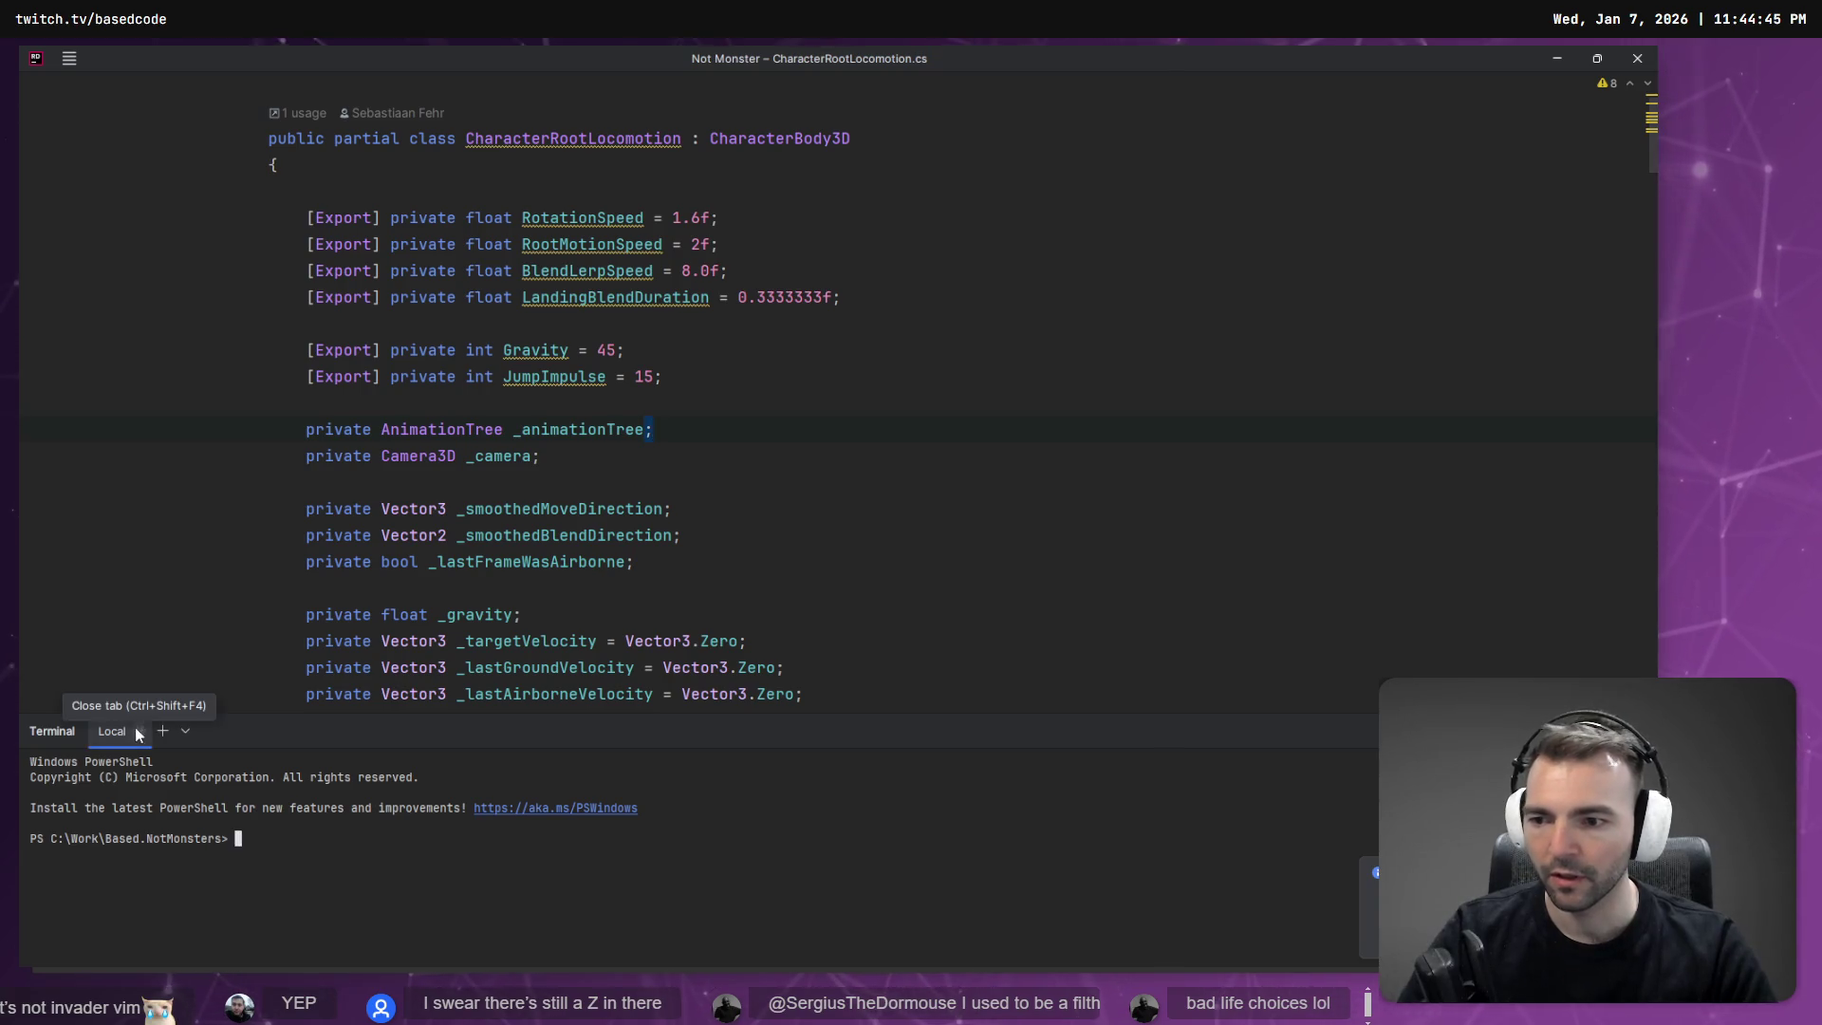
{"action": "key", "text": "shift+Escape"}
{"action": "left_click", "coordinate": [916, 590]}
{"action": "key", "text": "shift"}
{"action": "key", "text": "shift"}
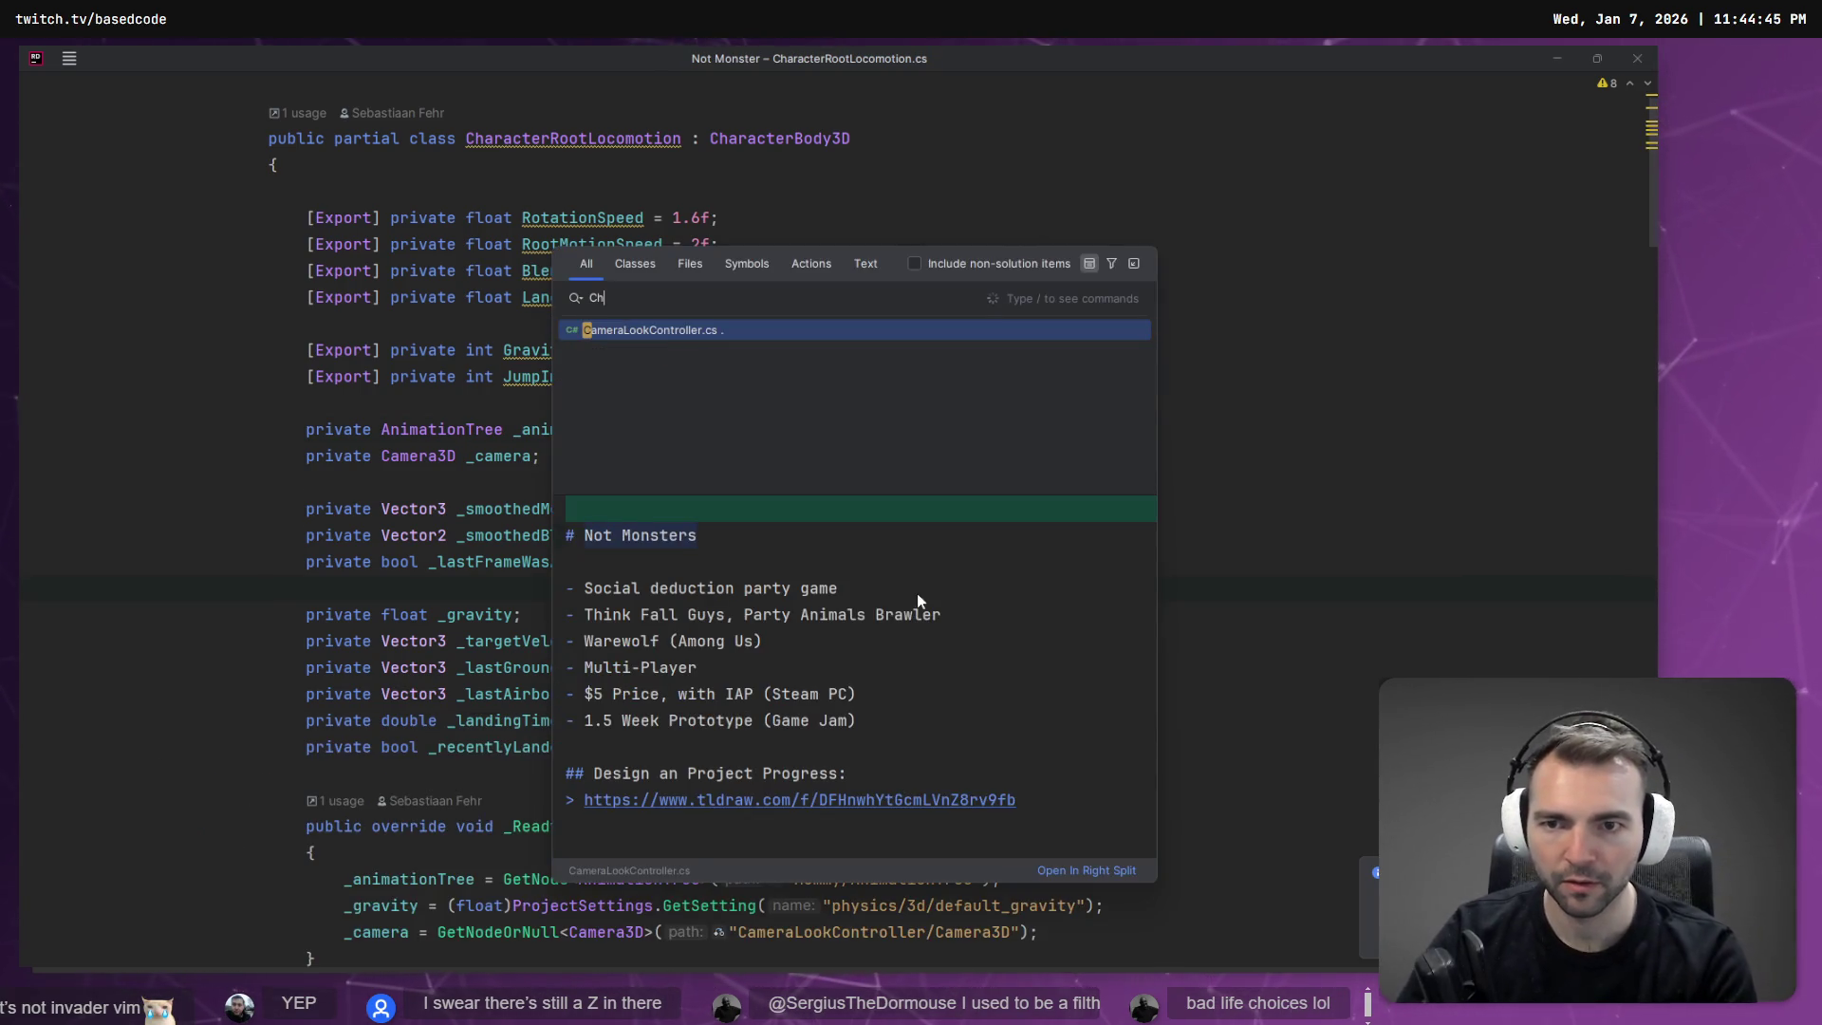
{"action": "type", "text": "Monster"}
{"action": "key", "text": "Return"}
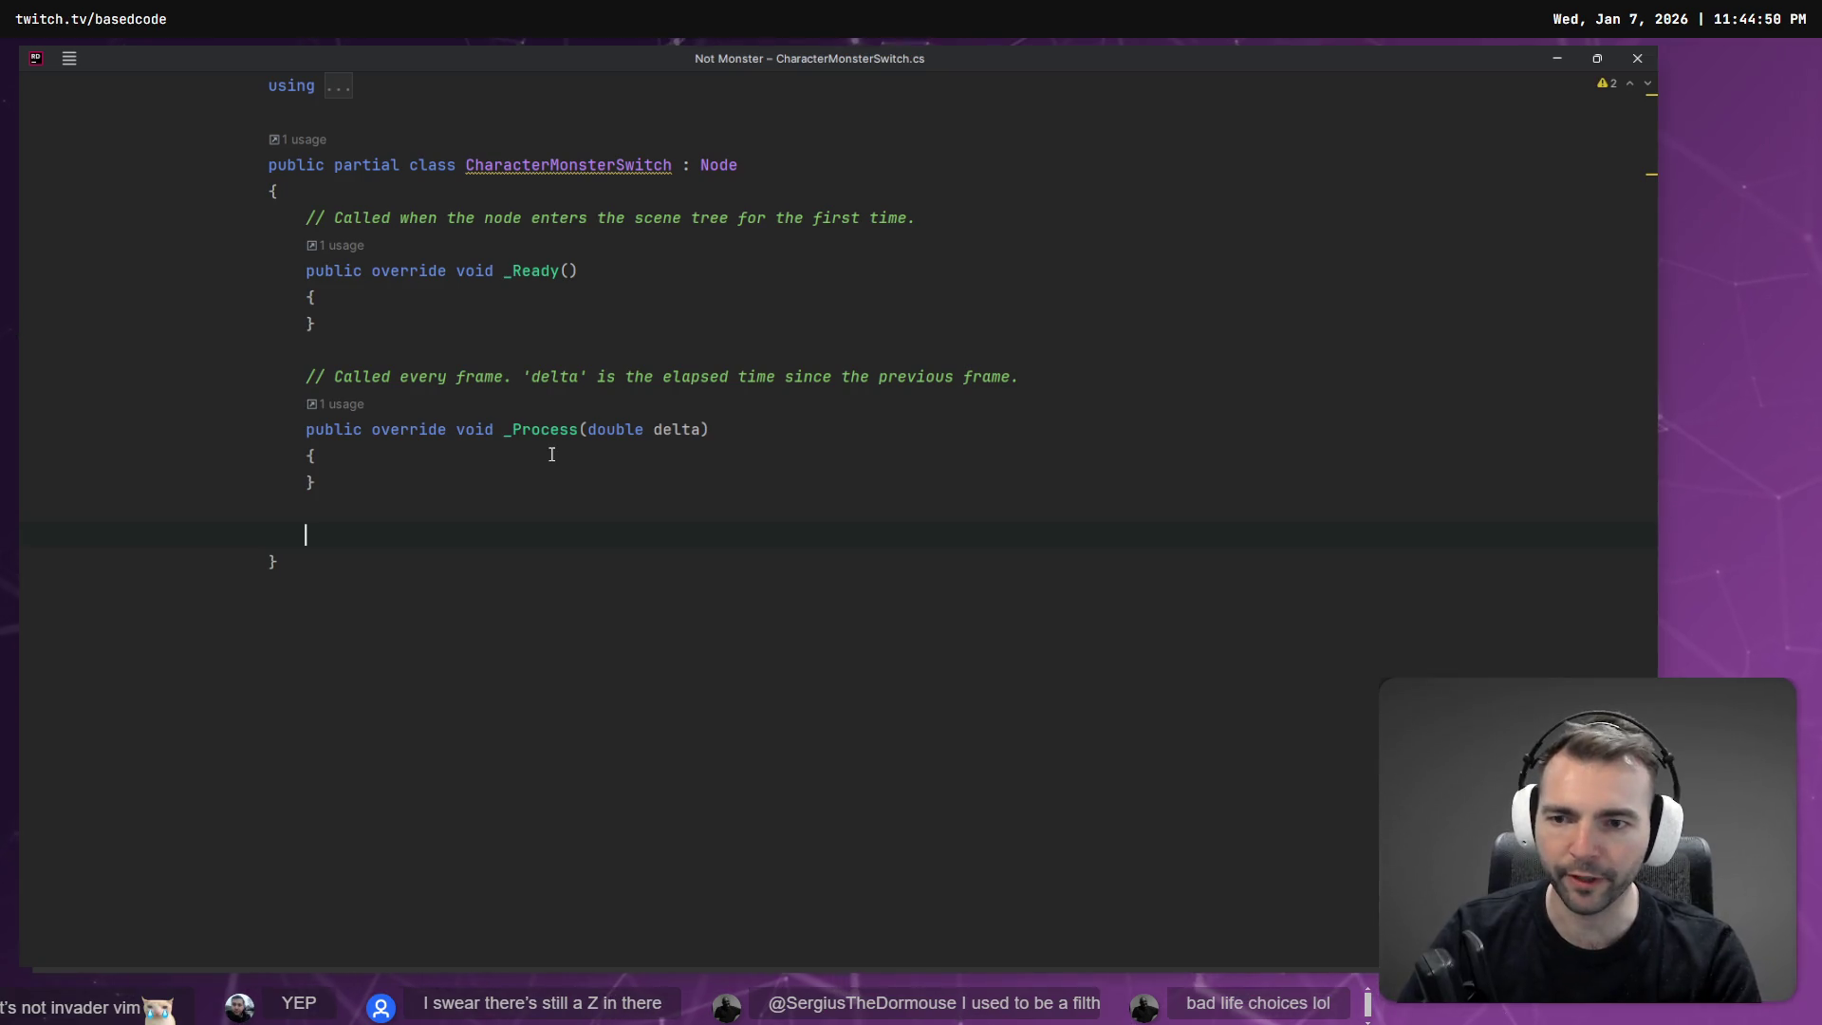
Search the project's files for 'Input' and look through the results.
{"action": "key", "text": "ctrl+shift+f"}
{"action": "type", "text": "Input"}
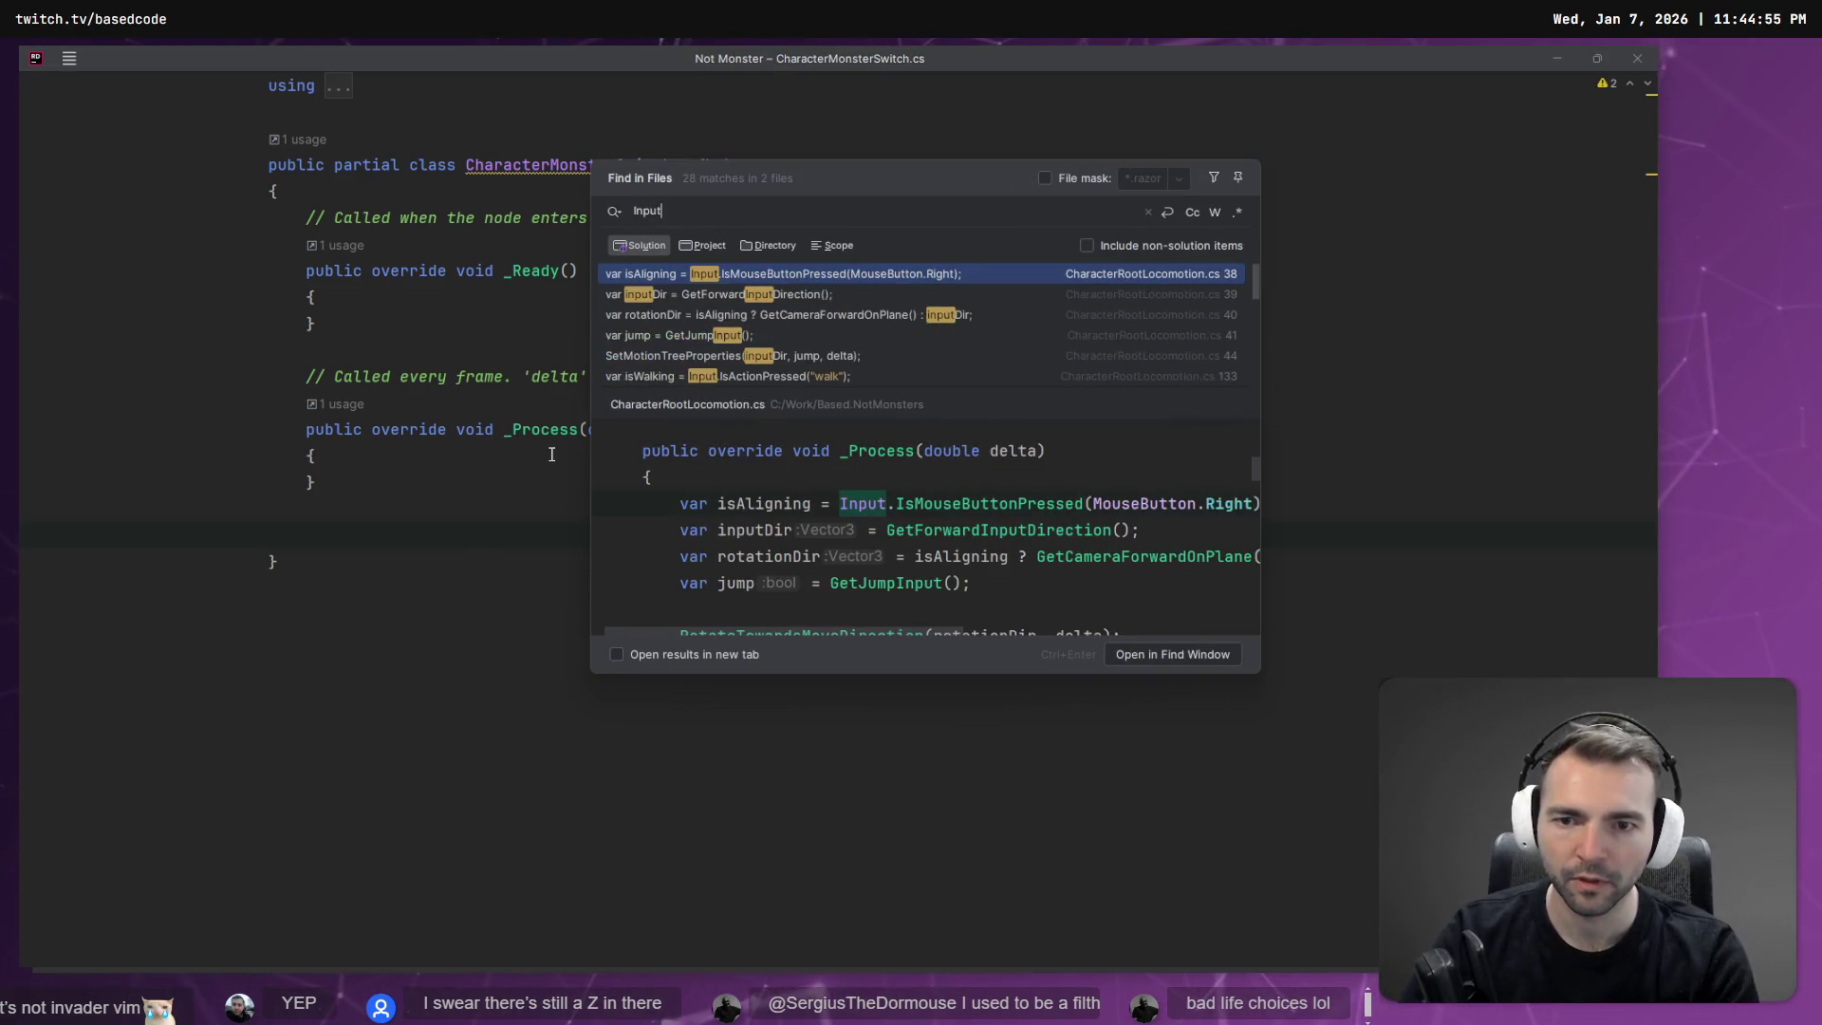
{"action": "scroll", "coordinate": [790, 285], "scroll_direction": "down", "scroll_amount": 3}
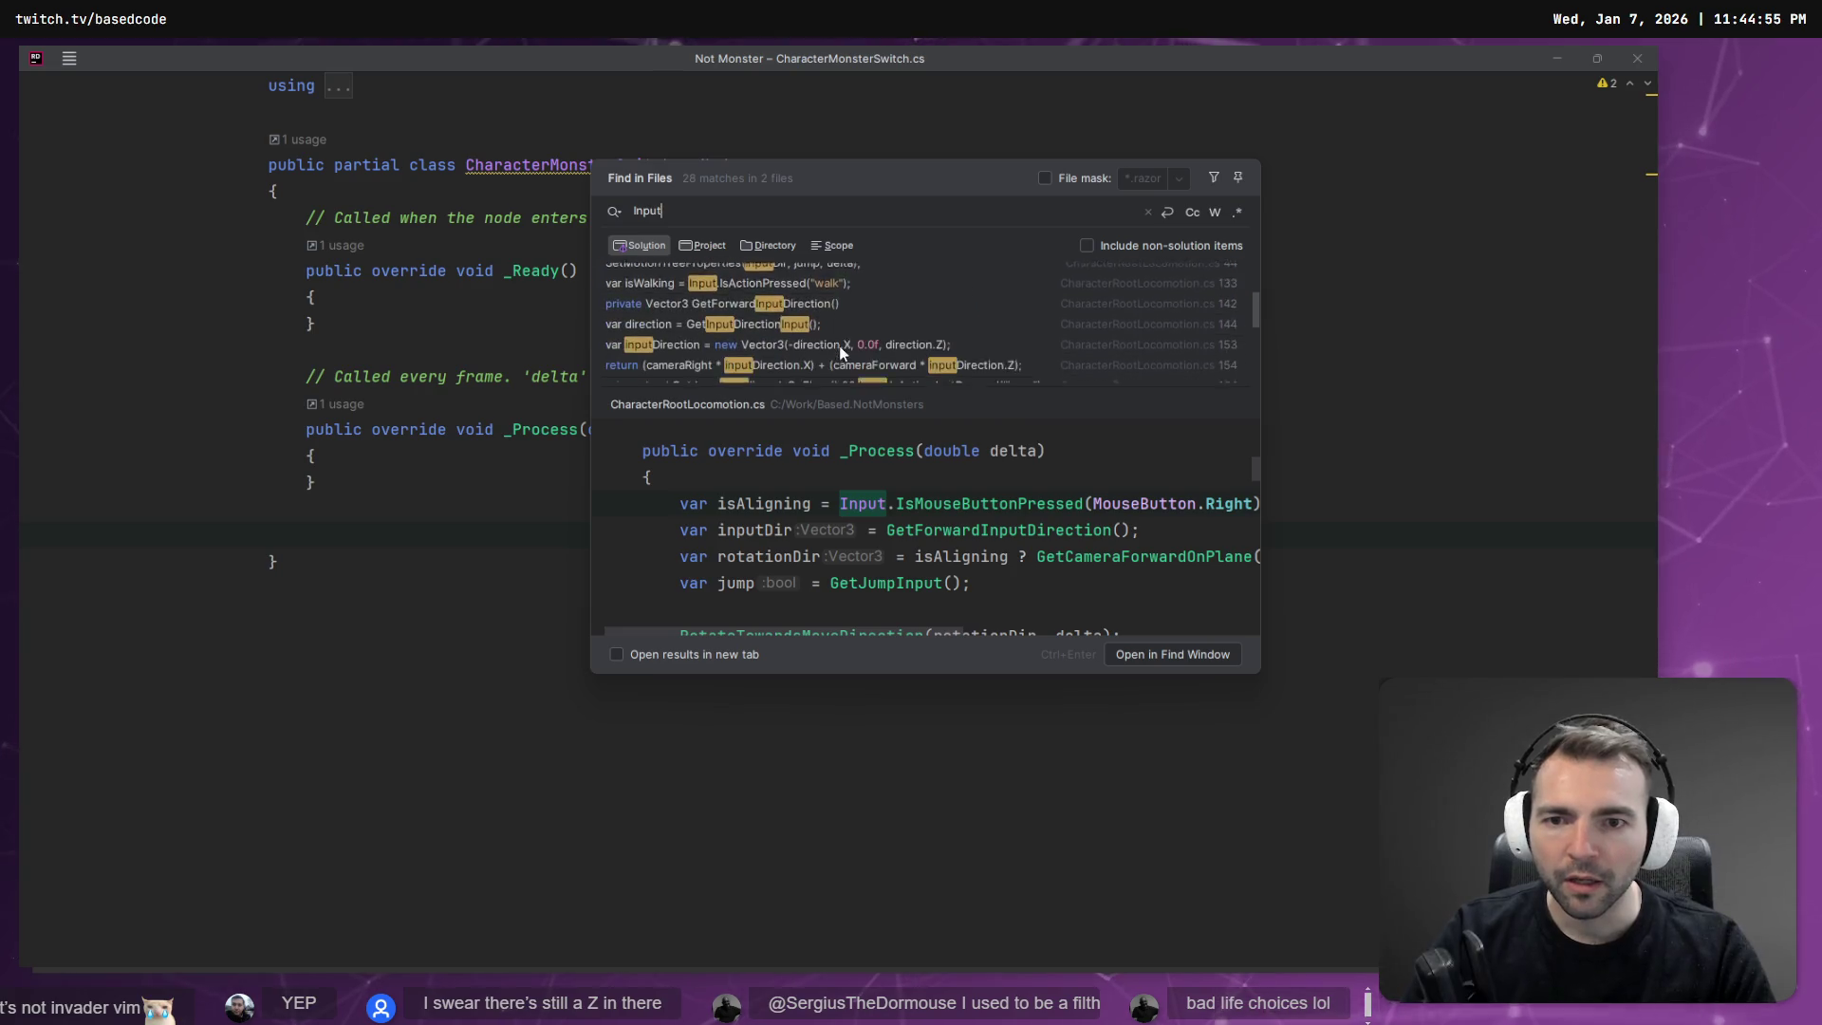
{"action": "scroll", "coordinate": [879, 503], "scroll_direction": "down", "scroll_amount": 1}
{"action": "scroll", "coordinate": [879, 503], "scroll_direction": "down", "scroll_amount": 10}
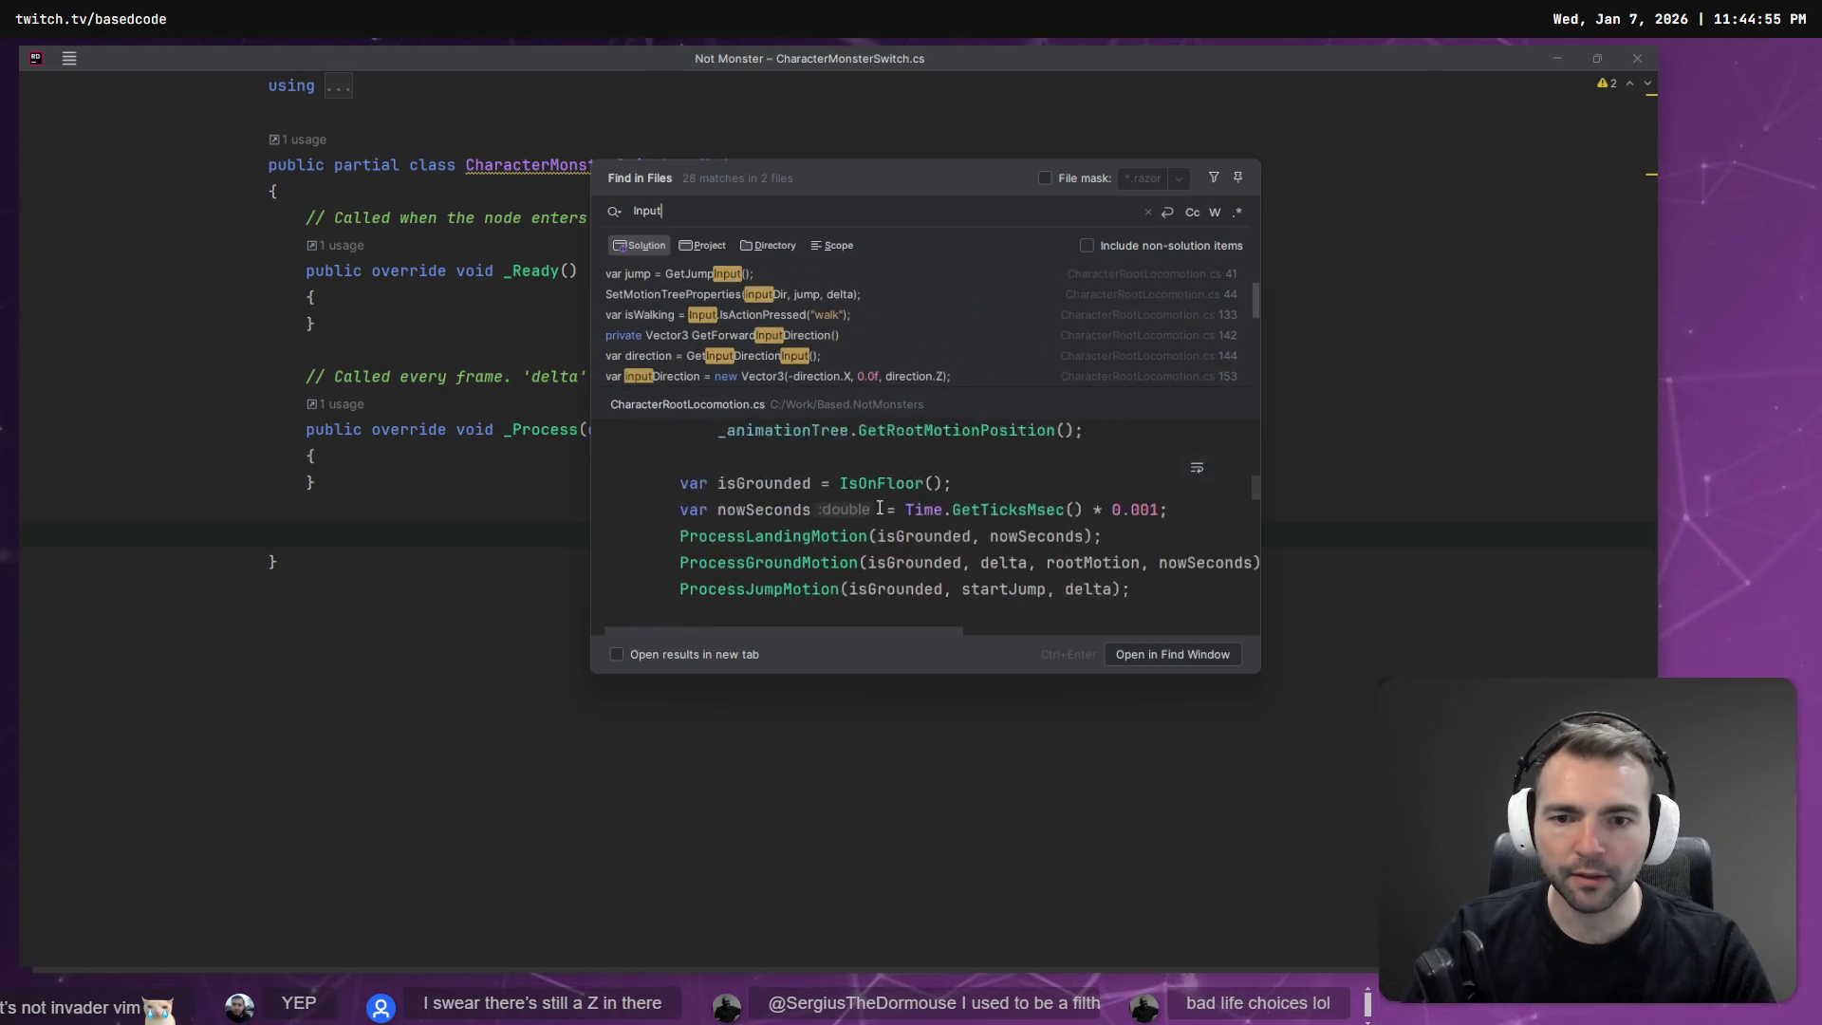
{"action": "scroll", "coordinate": [882, 498], "scroll_direction": "up", "scroll_amount": 5}
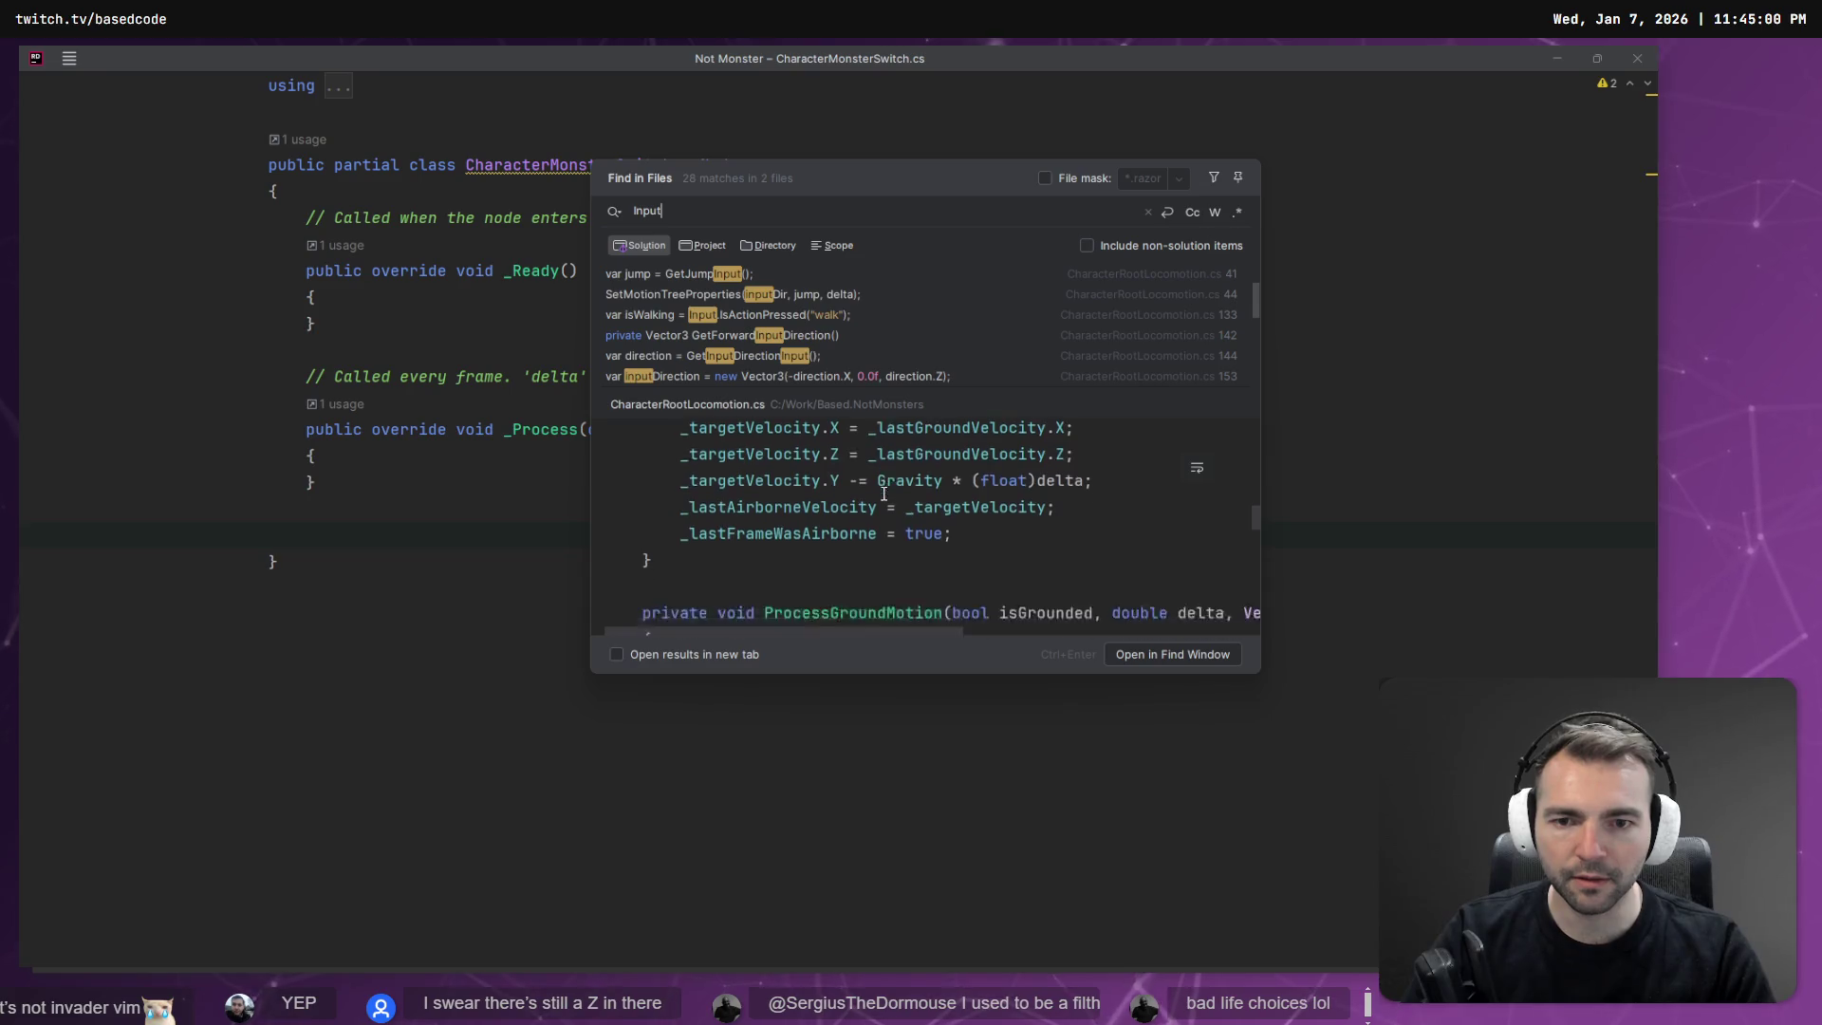
{"action": "scroll", "coordinate": [901, 498], "scroll_direction": "down", "scroll_amount": 15}
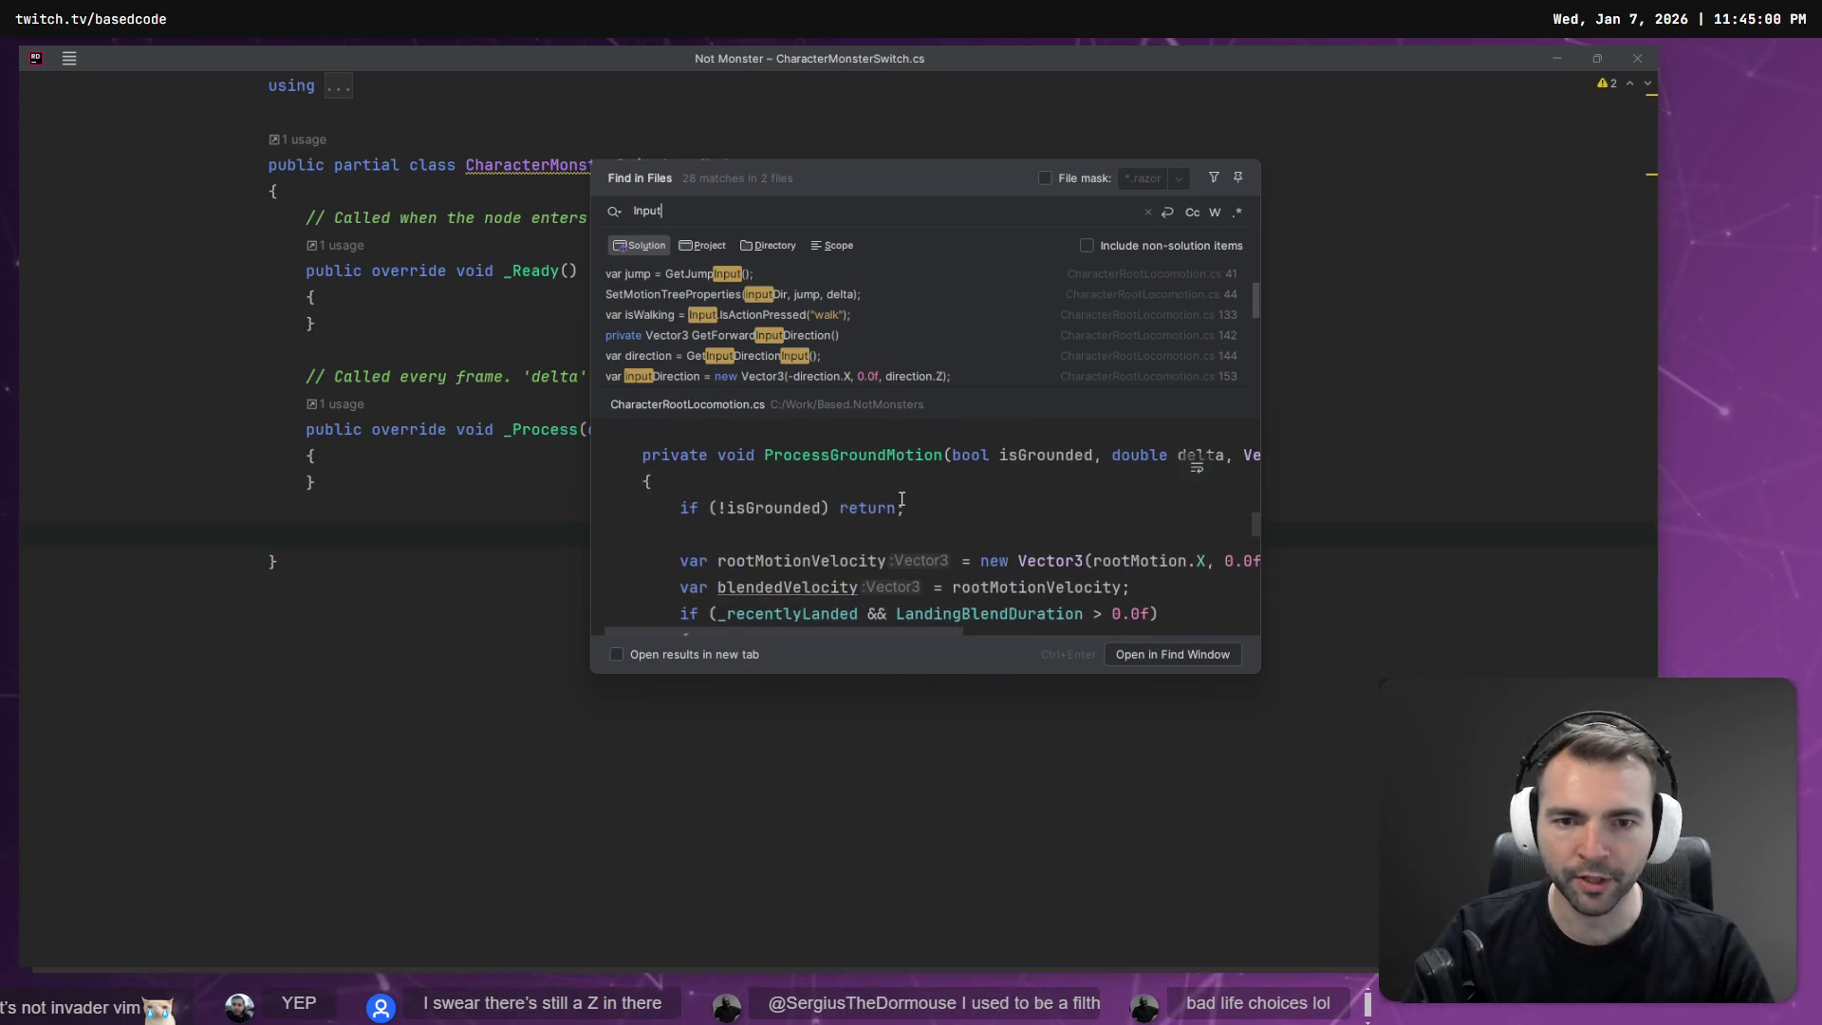
{"action": "scroll", "coordinate": [902, 502], "scroll_direction": "down", "scroll_amount": 12}
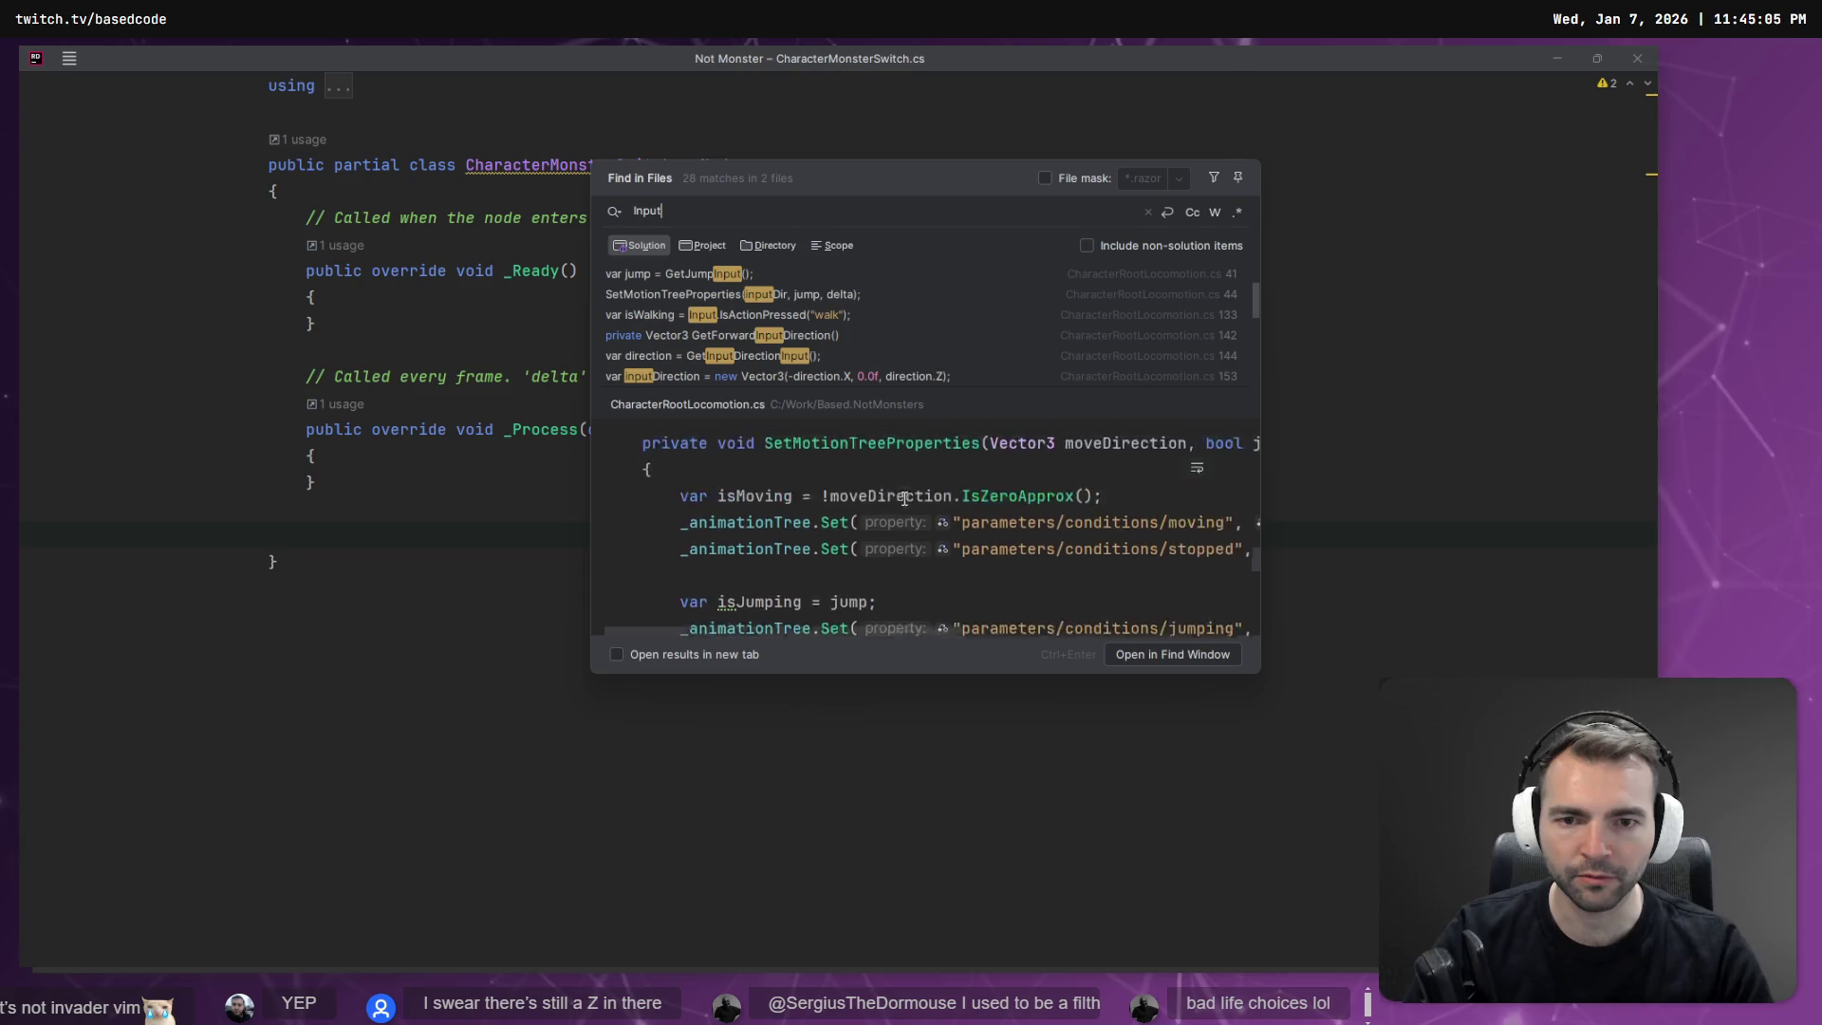
{"action": "scroll", "coordinate": [905, 502], "scroll_direction": "down", "scroll_amount": 8}
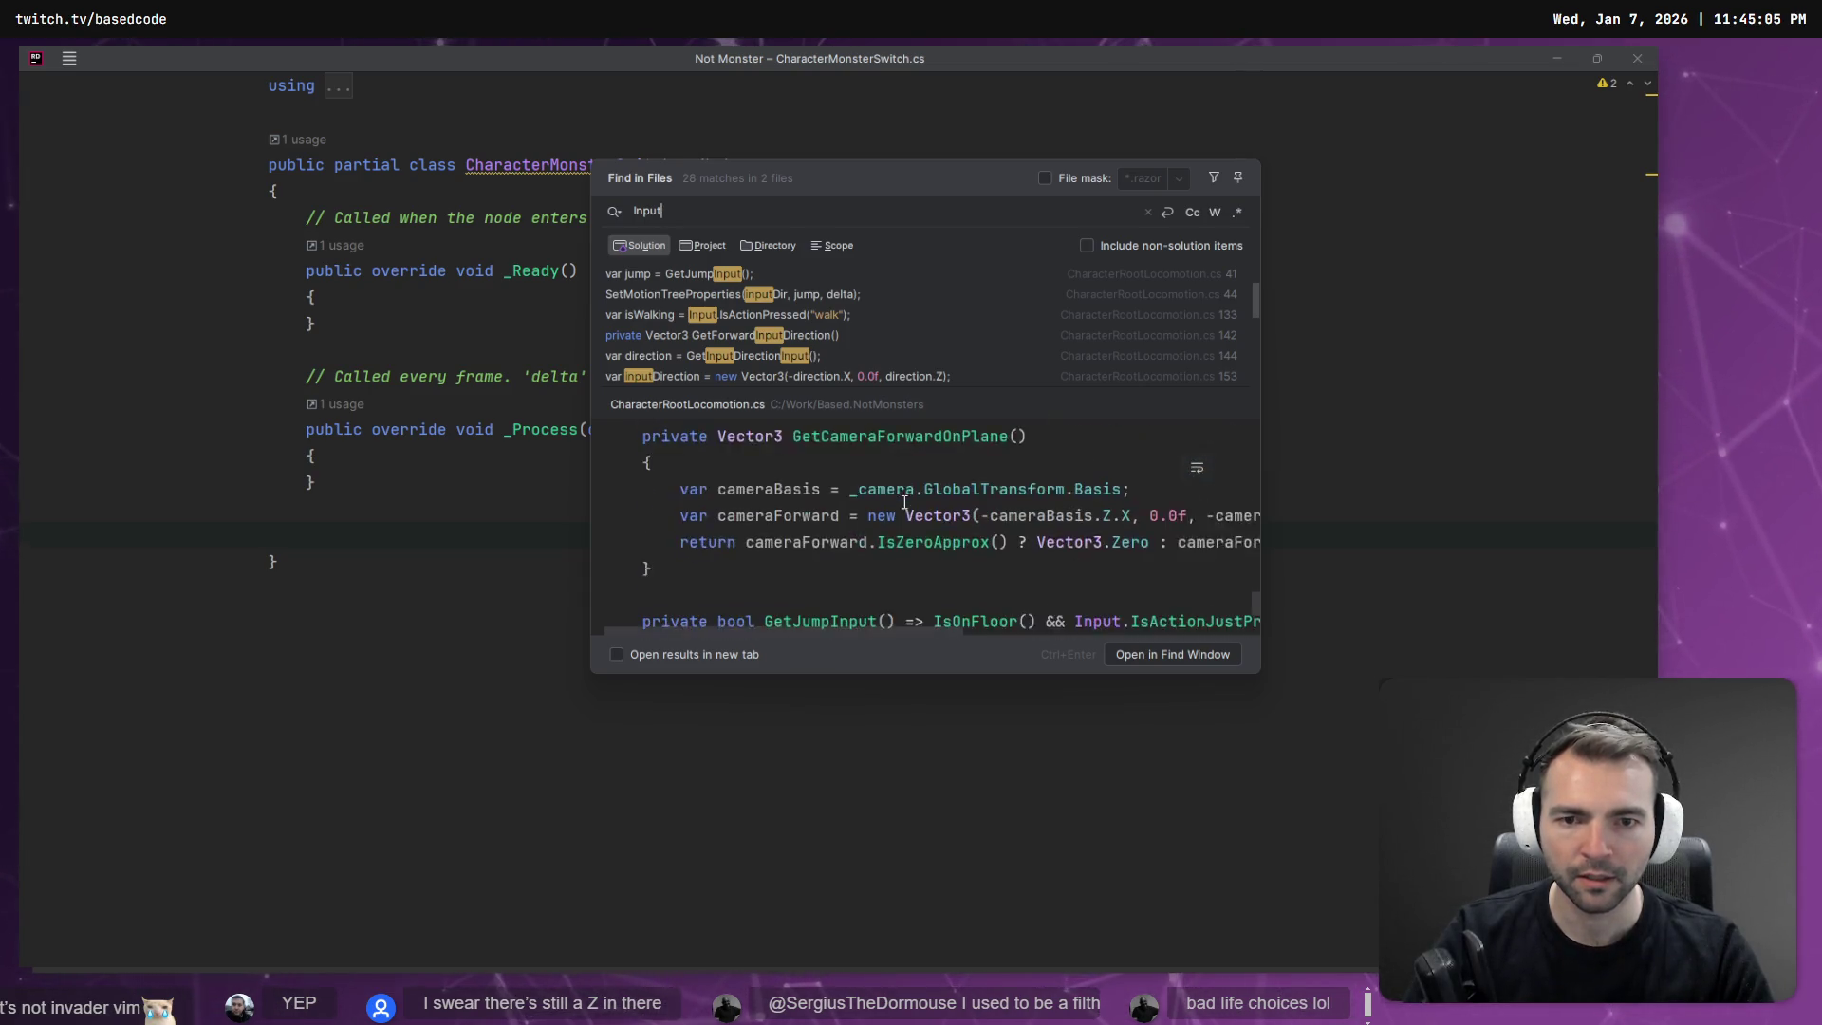
{"action": "scroll", "coordinate": [904, 504], "scroll_direction": "up", "scroll_amount": 3}
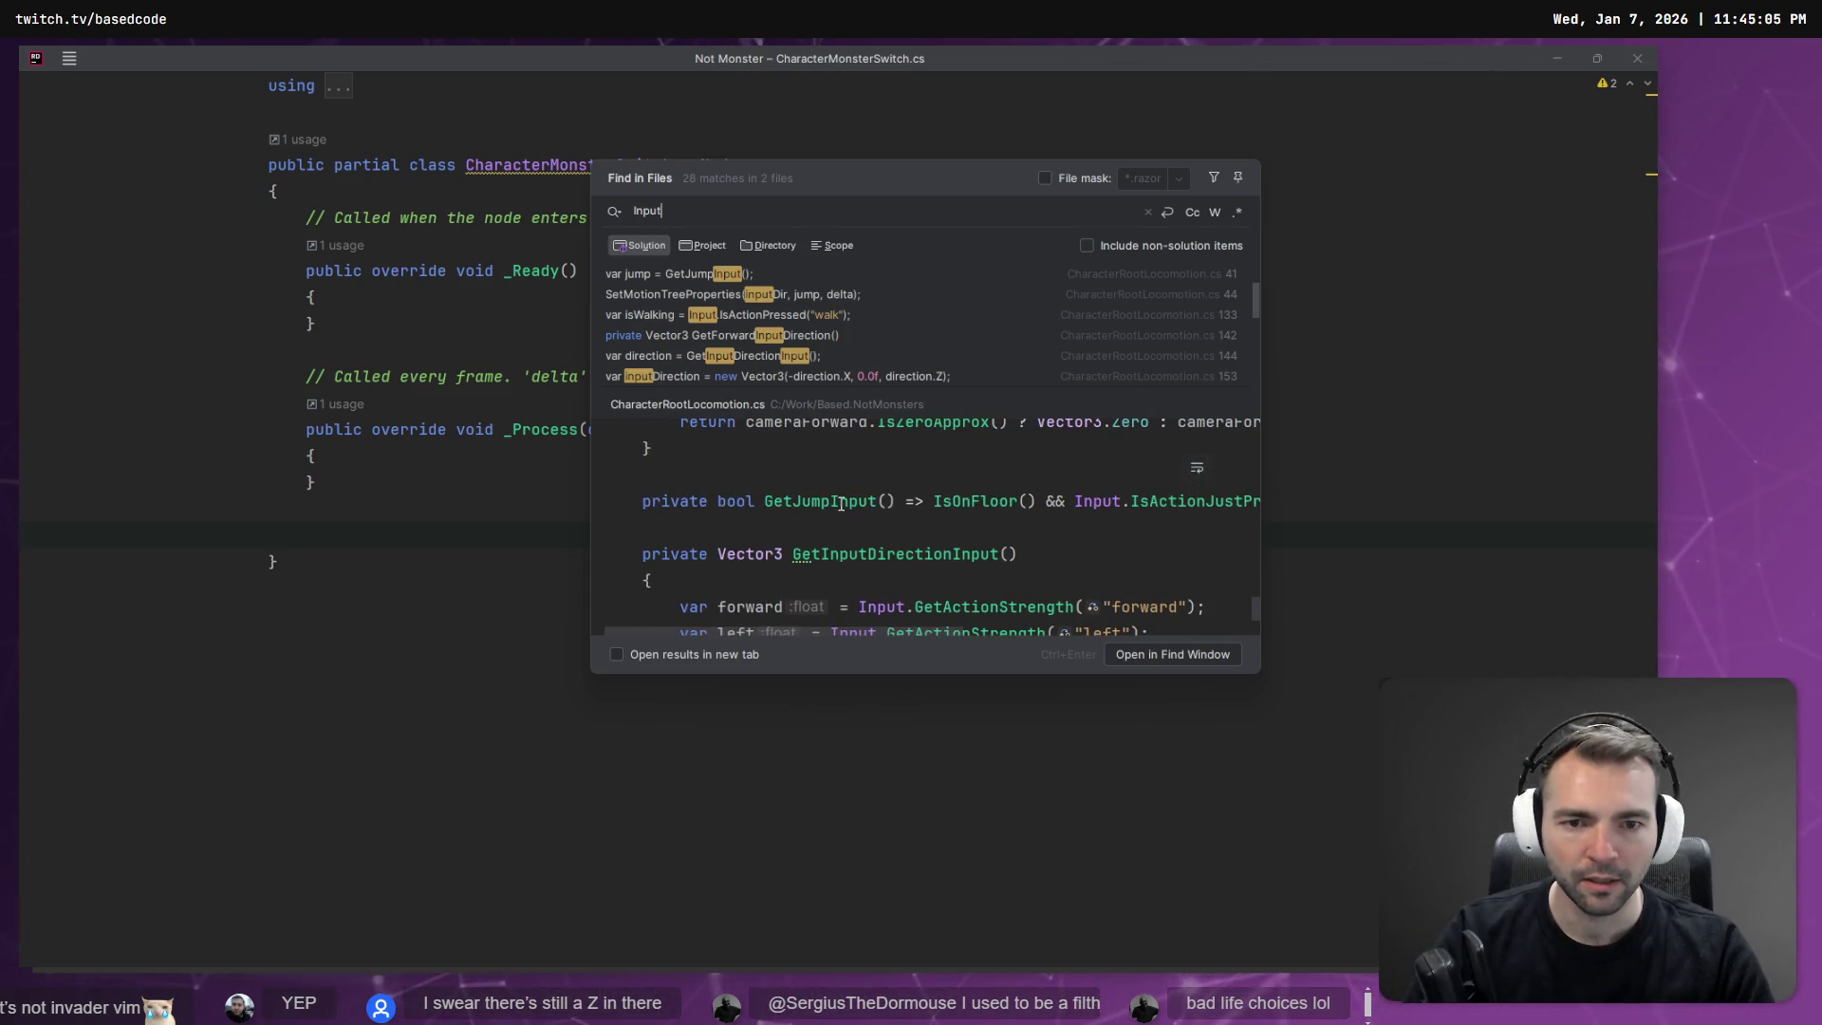
{"action": "scroll", "coordinate": [854, 504], "scroll_direction": "up", "scroll_amount": 4}
{"action": "scroll", "coordinate": [873, 513], "scroll_direction": "down", "scroll_amount": 8}
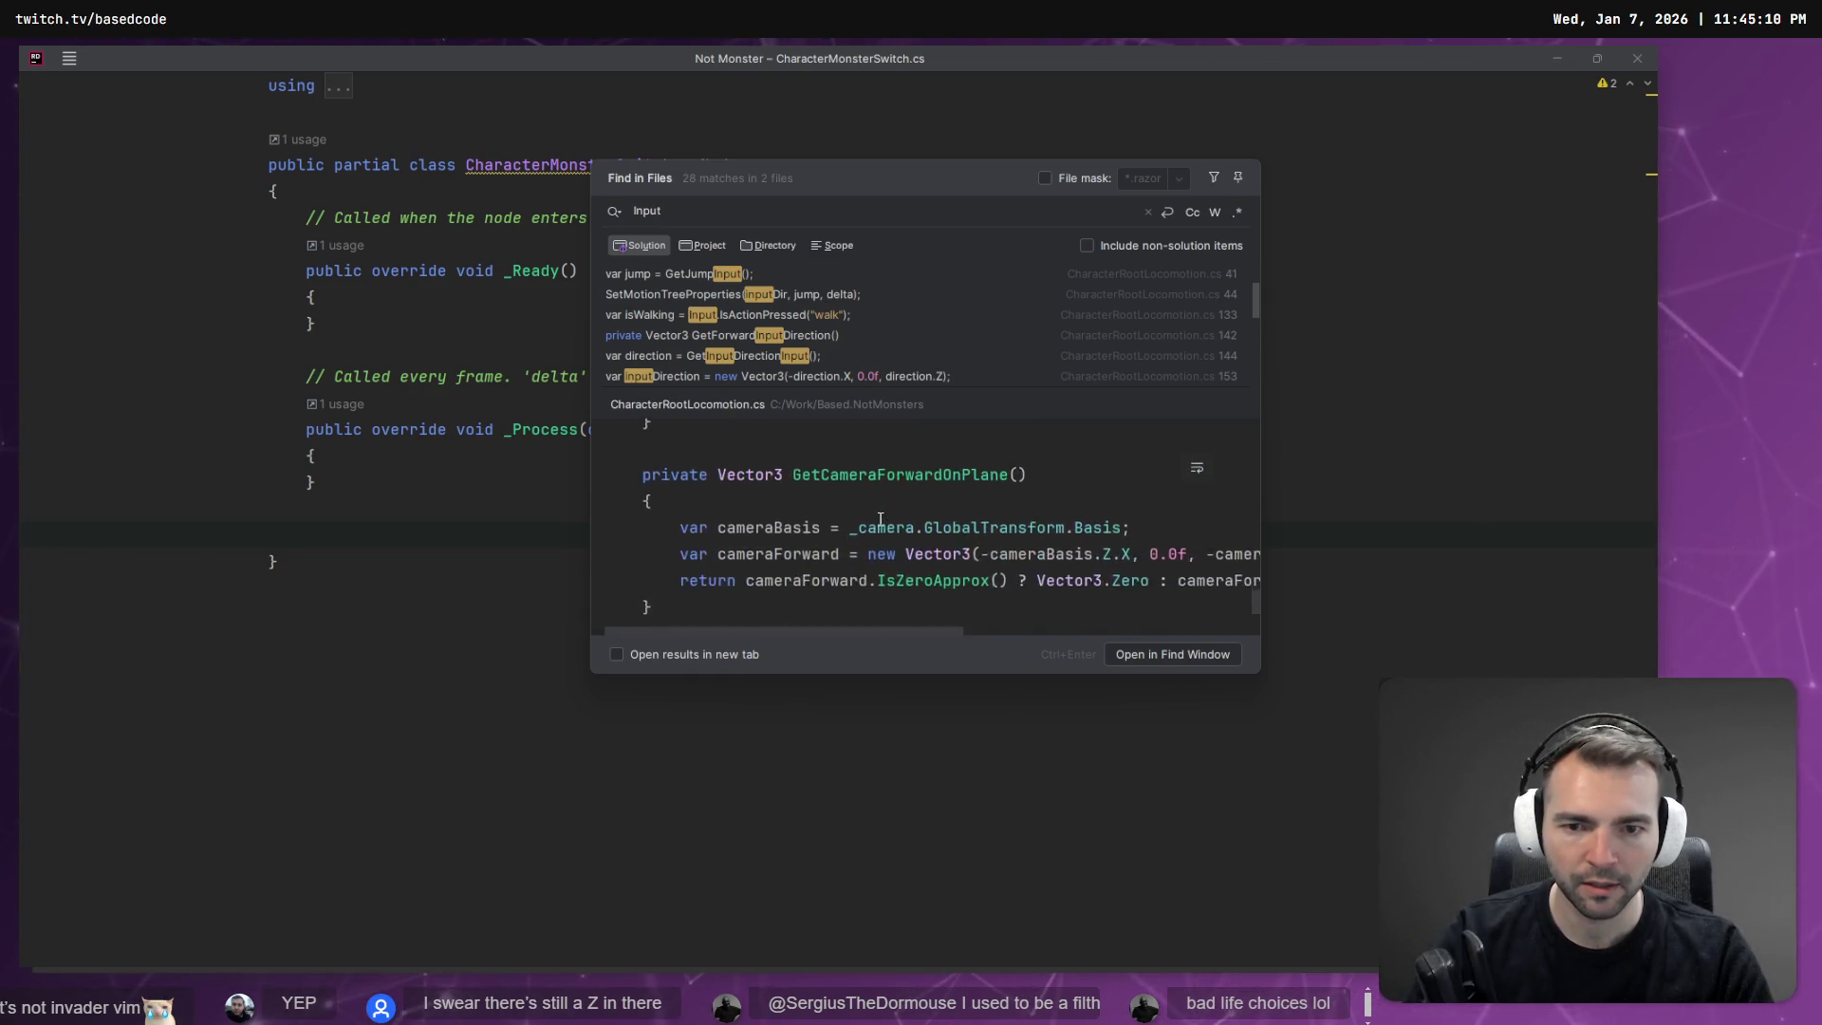
{"action": "scroll", "coordinate": [881, 517], "scroll_direction": "up", "scroll_amount": 1}
{"action": "scroll", "coordinate": [880, 517], "scroll_direction": "down", "scroll_amount": 2}
{"action": "key", "text": "Escape"}
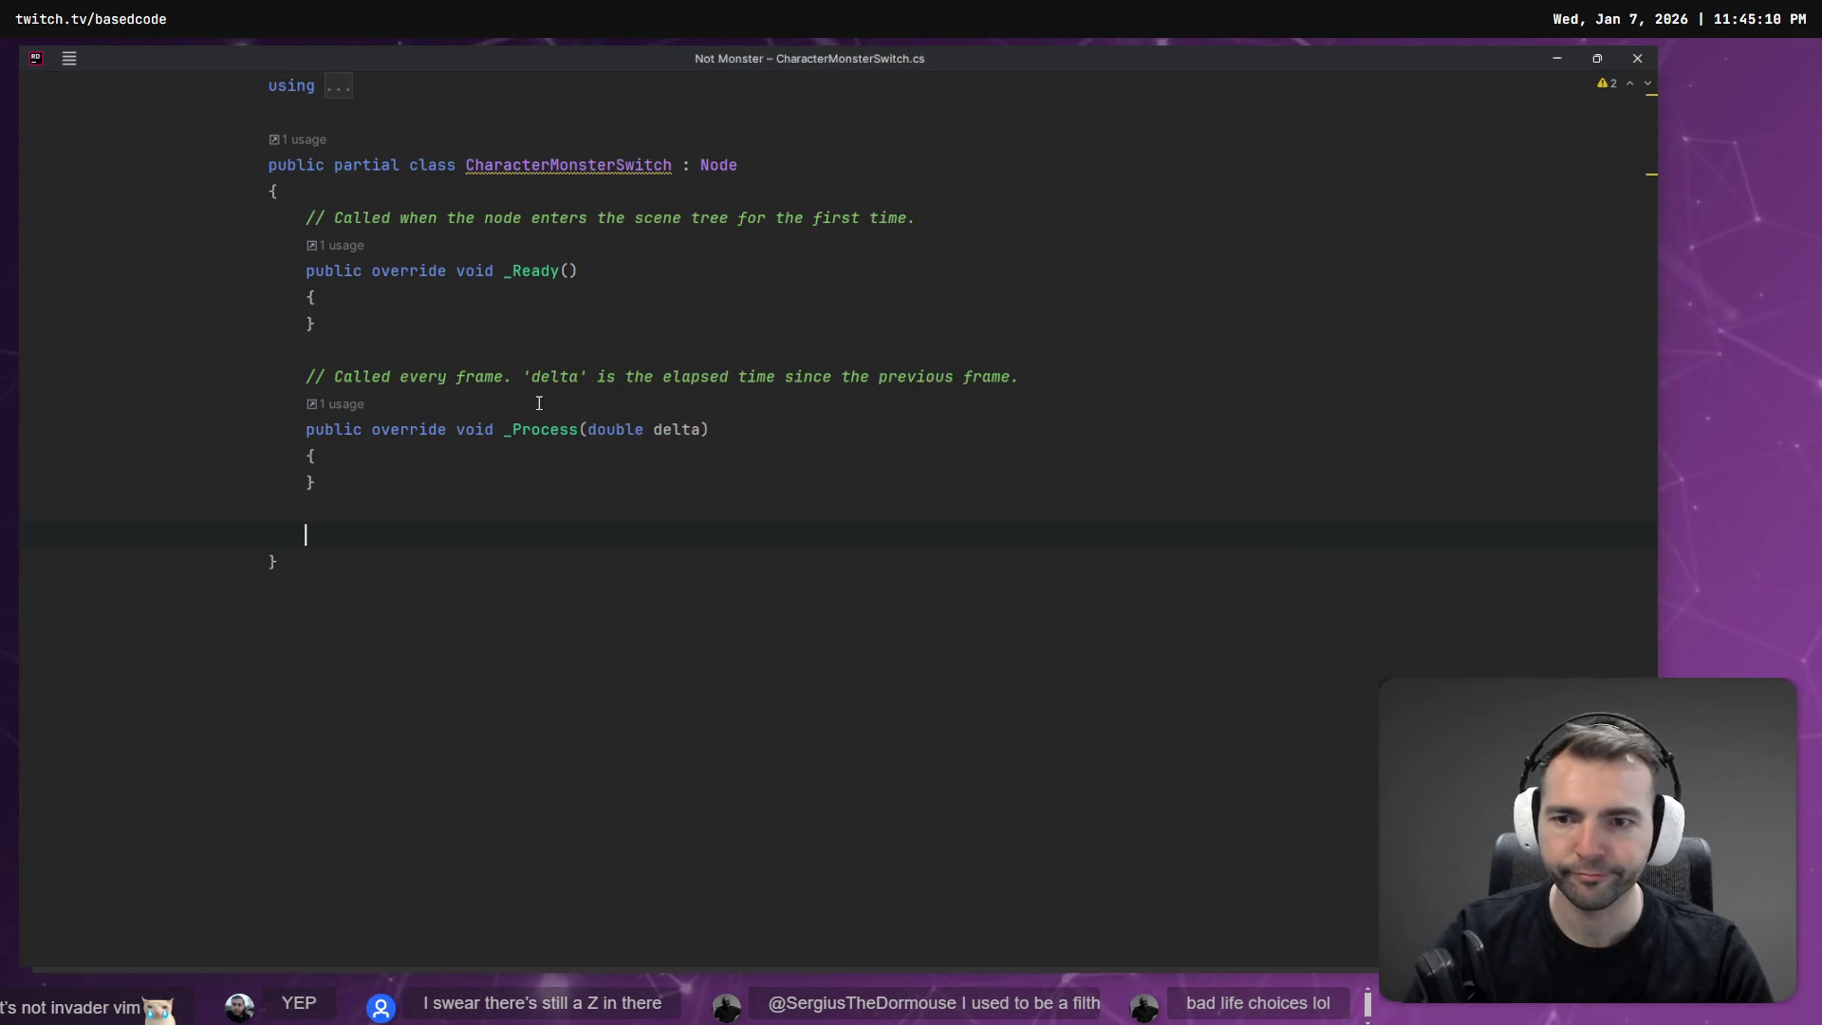
Return to CharacterRootLocomotion.cs and scroll to its rotation and motion-tree methods.
{"action": "key", "text": "ctrl+Tab"}
{"action": "key", "text": "ctrl+shift+Tab"}
{"action": "key", "text": "ctrl+Tab"}
{"action": "scroll", "coordinate": [704, 452], "scroll_direction": "down", "scroll_amount": 5}
{"action": "scroll", "coordinate": [664, 475], "scroll_direction": "up", "scroll_amount": 5}
{"action": "scroll", "coordinate": [569, 512], "scroll_direction": "down", "scroll_amount": 6}
{"action": "scroll", "coordinate": [498, 551], "scroll_direction": "down", "scroll_amount": 3}
{"action": "scroll", "coordinate": [498, 551], "scroll_direction": "down", "scroll_amount": 15}
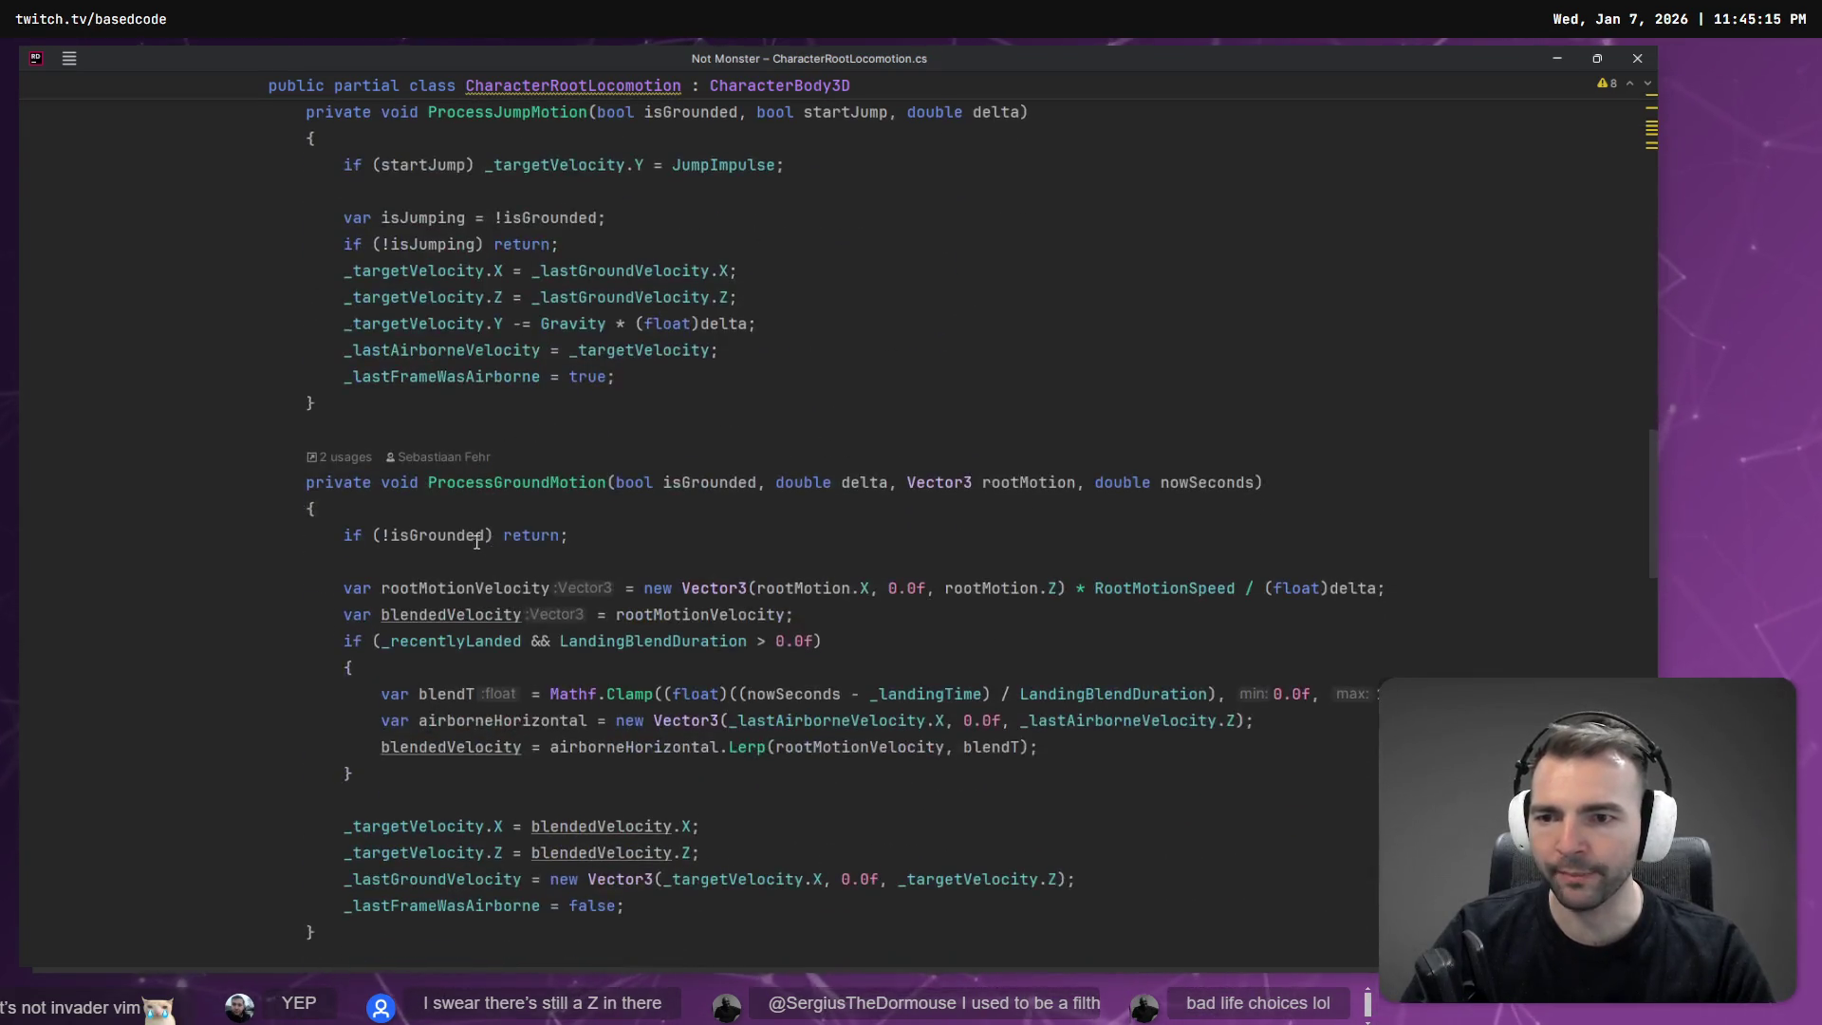
{"action": "scroll", "coordinate": [429, 453], "scroll_direction": "down", "scroll_amount": 10}
{"action": "scroll", "coordinate": [494, 454], "scroll_direction": "up", "scroll_amount": 2}
{"action": "scroll", "coordinate": [569, 454], "scroll_direction": "down", "scroll_amount": 5}
{"action": "scroll", "coordinate": [676, 455], "scroll_direction": "up", "scroll_amount": 5}
{"action": "scroll", "coordinate": [676, 454], "scroll_direction": "up", "scroll_amount": 8}
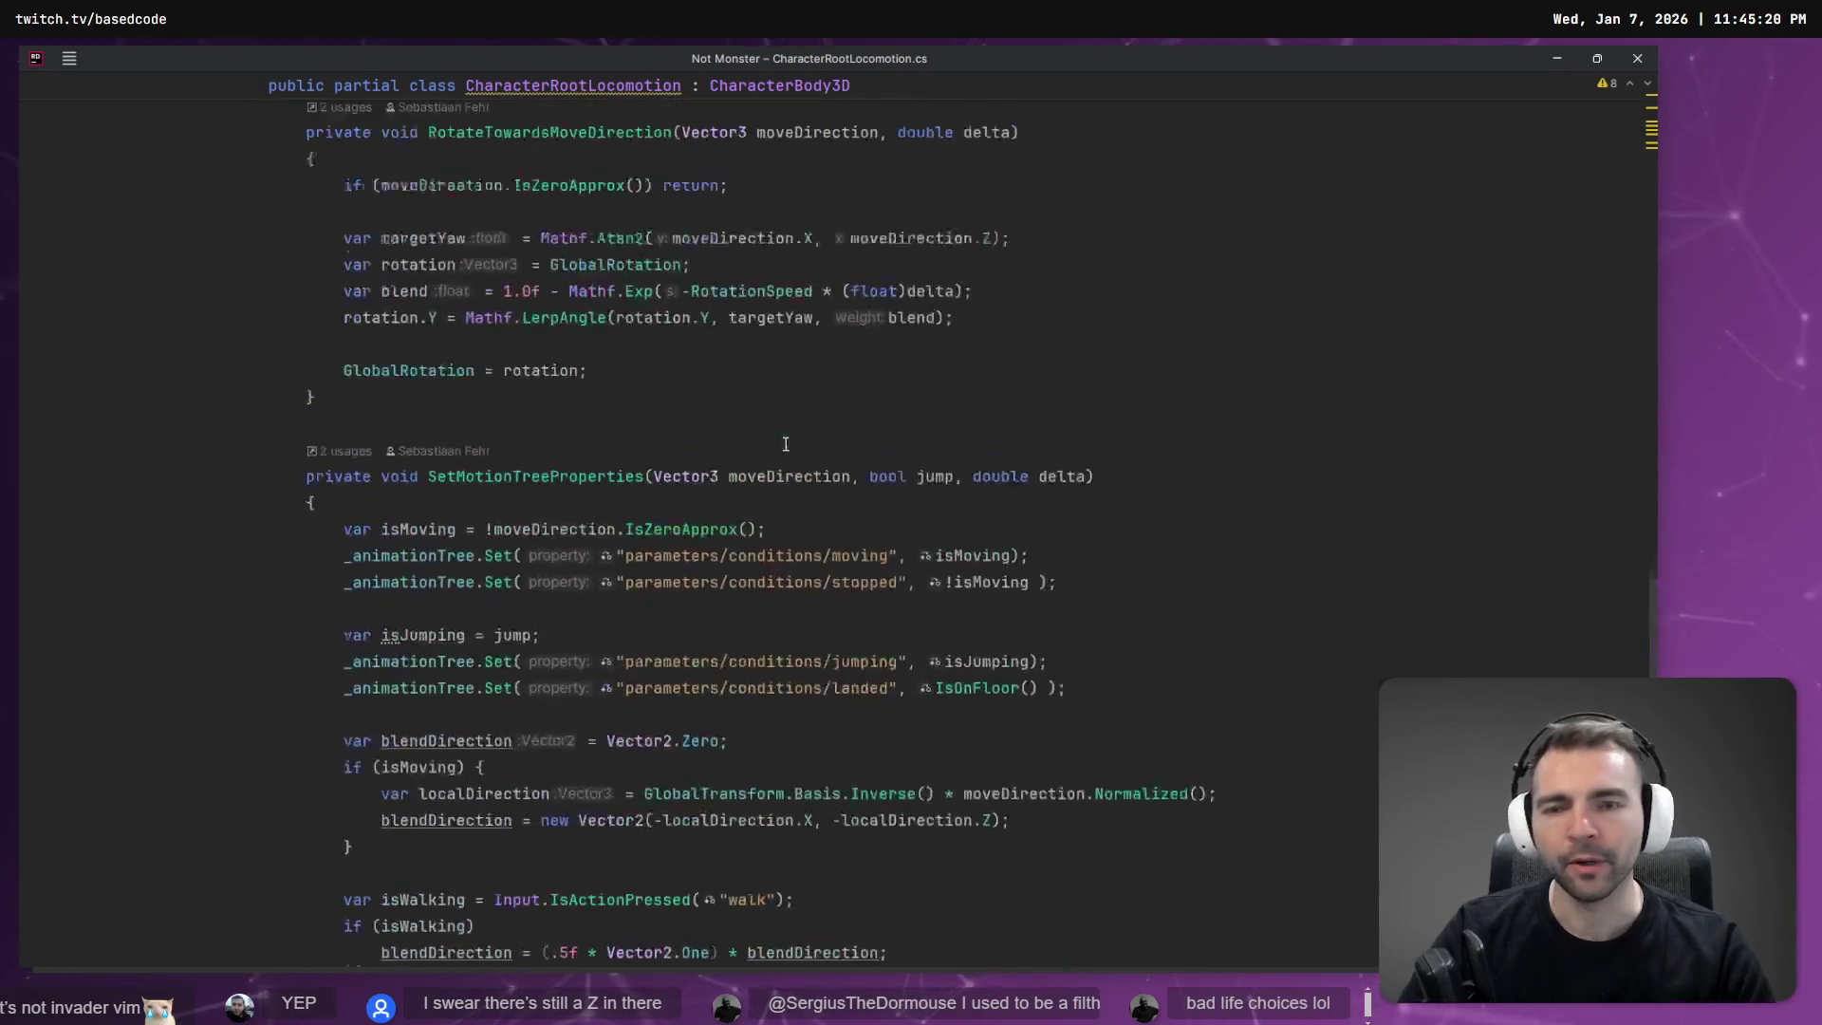
{"action": "key", "text": "alt+Tab"}
Open Project Settings and view the Input Map's forward, left, right, backward, jump and walk actions.
{"action": "left_click", "coordinate": [97, 87]}
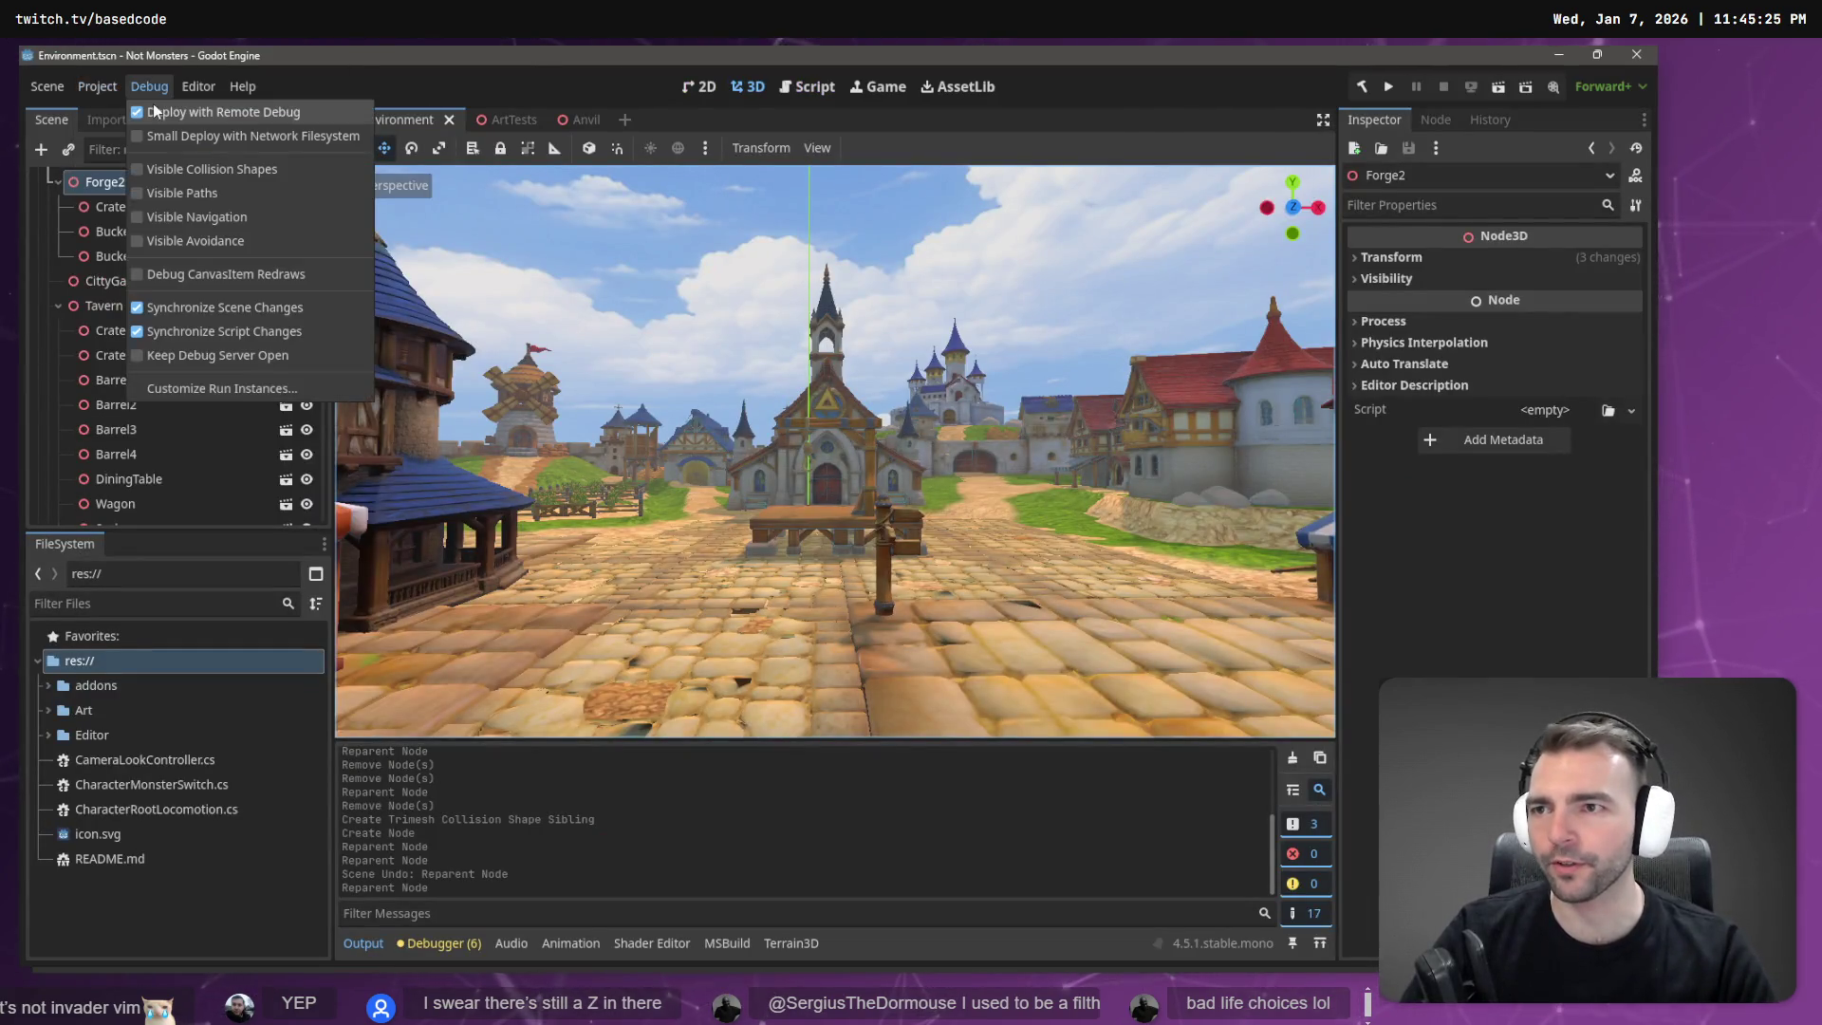
{"action": "left_click", "coordinate": [111, 111]}
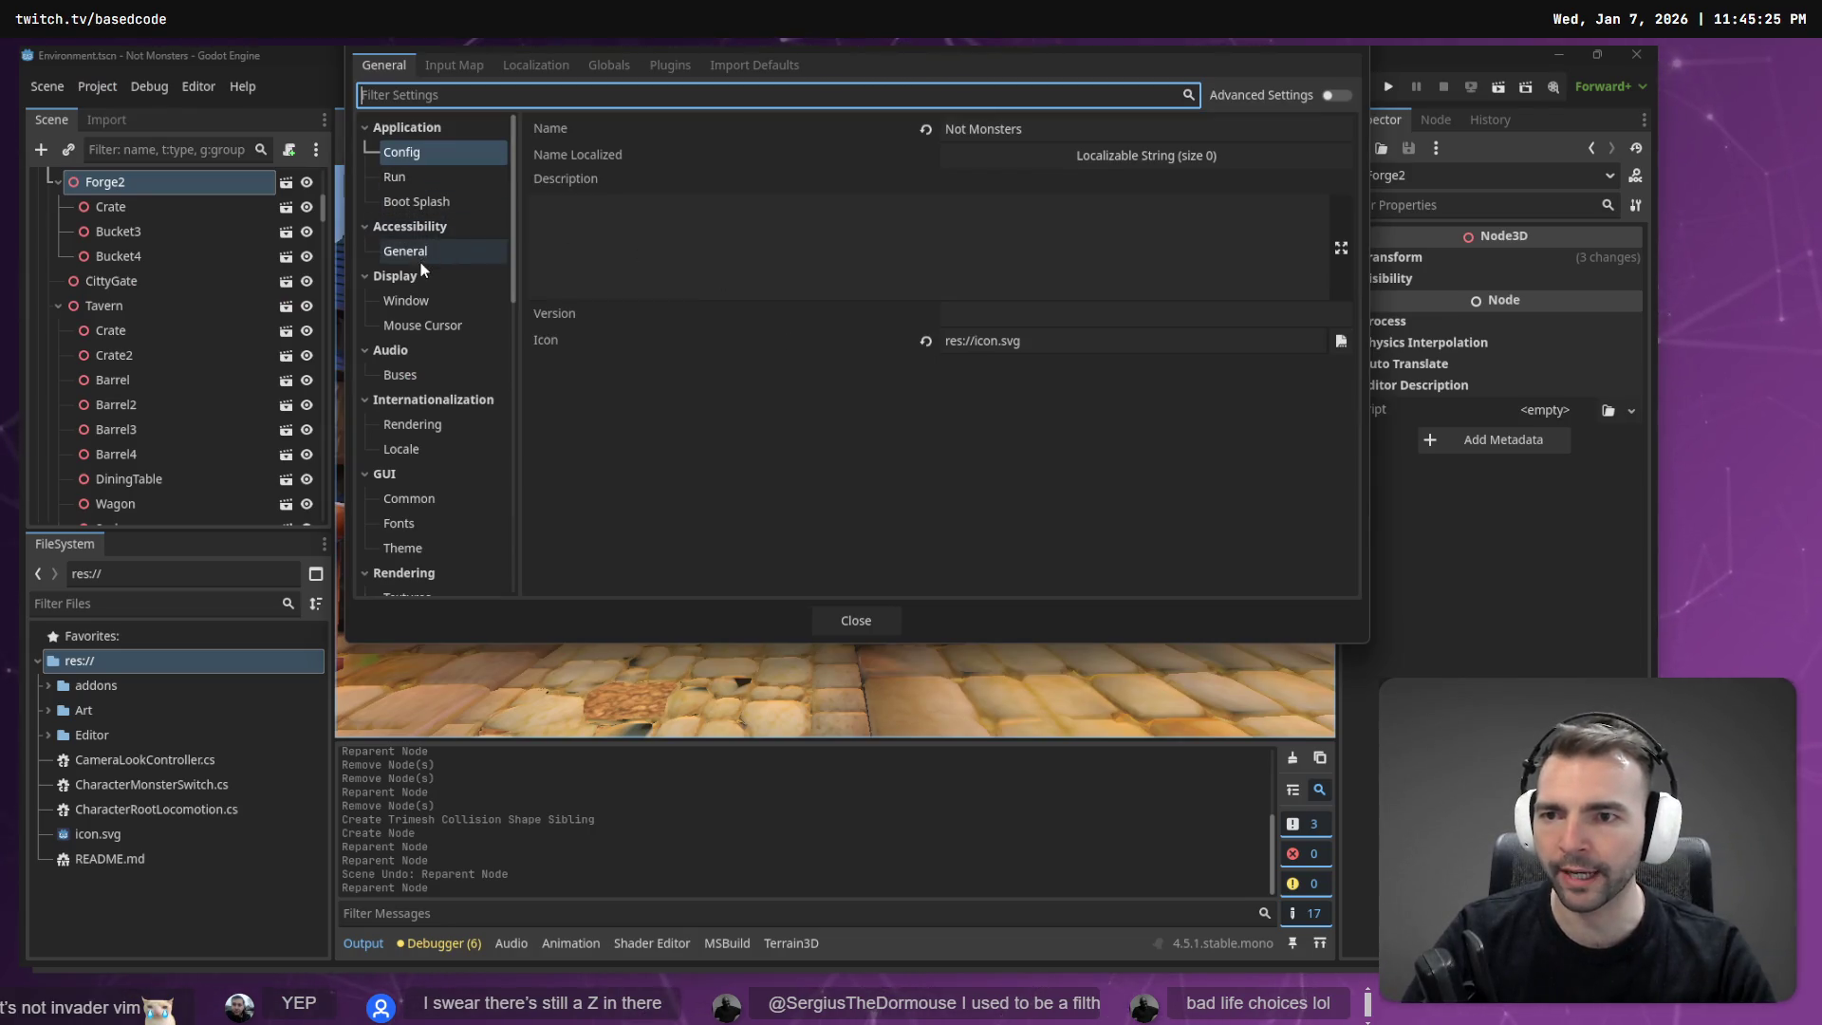
{"action": "left_click", "coordinate": [450, 73]}
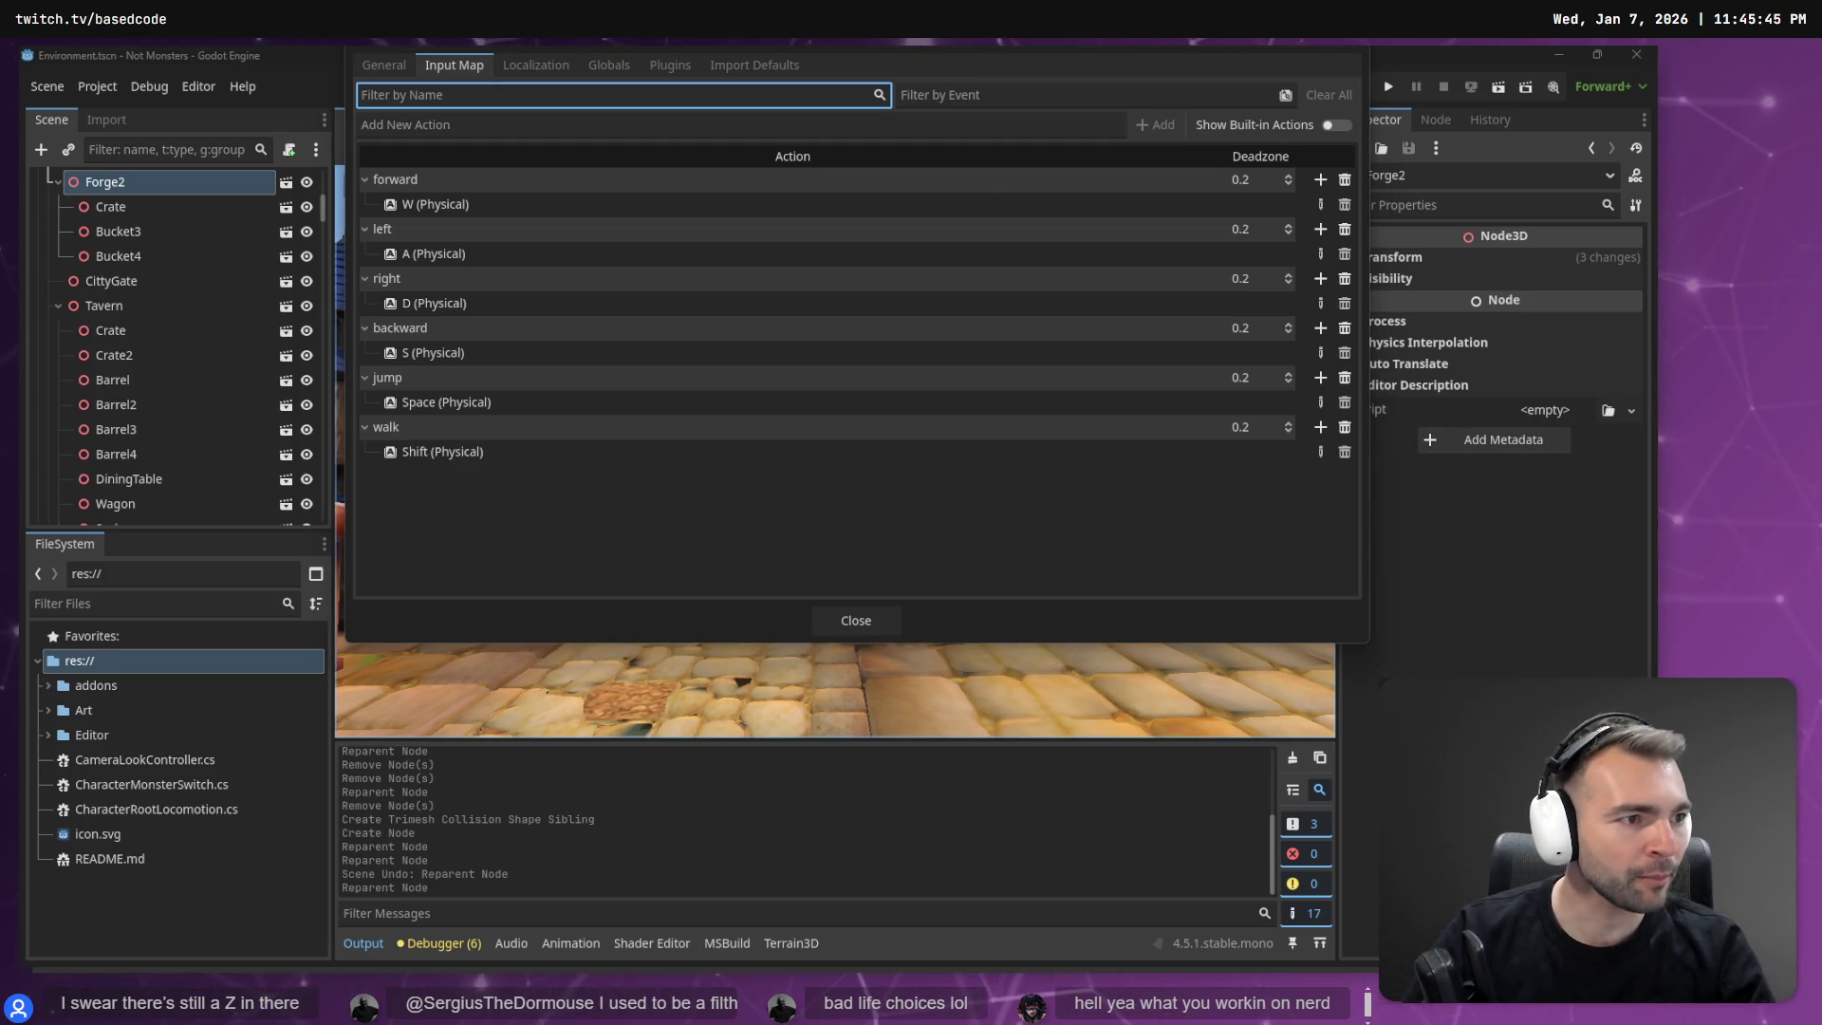
{"action": "key", "text": "alt+Tab"}
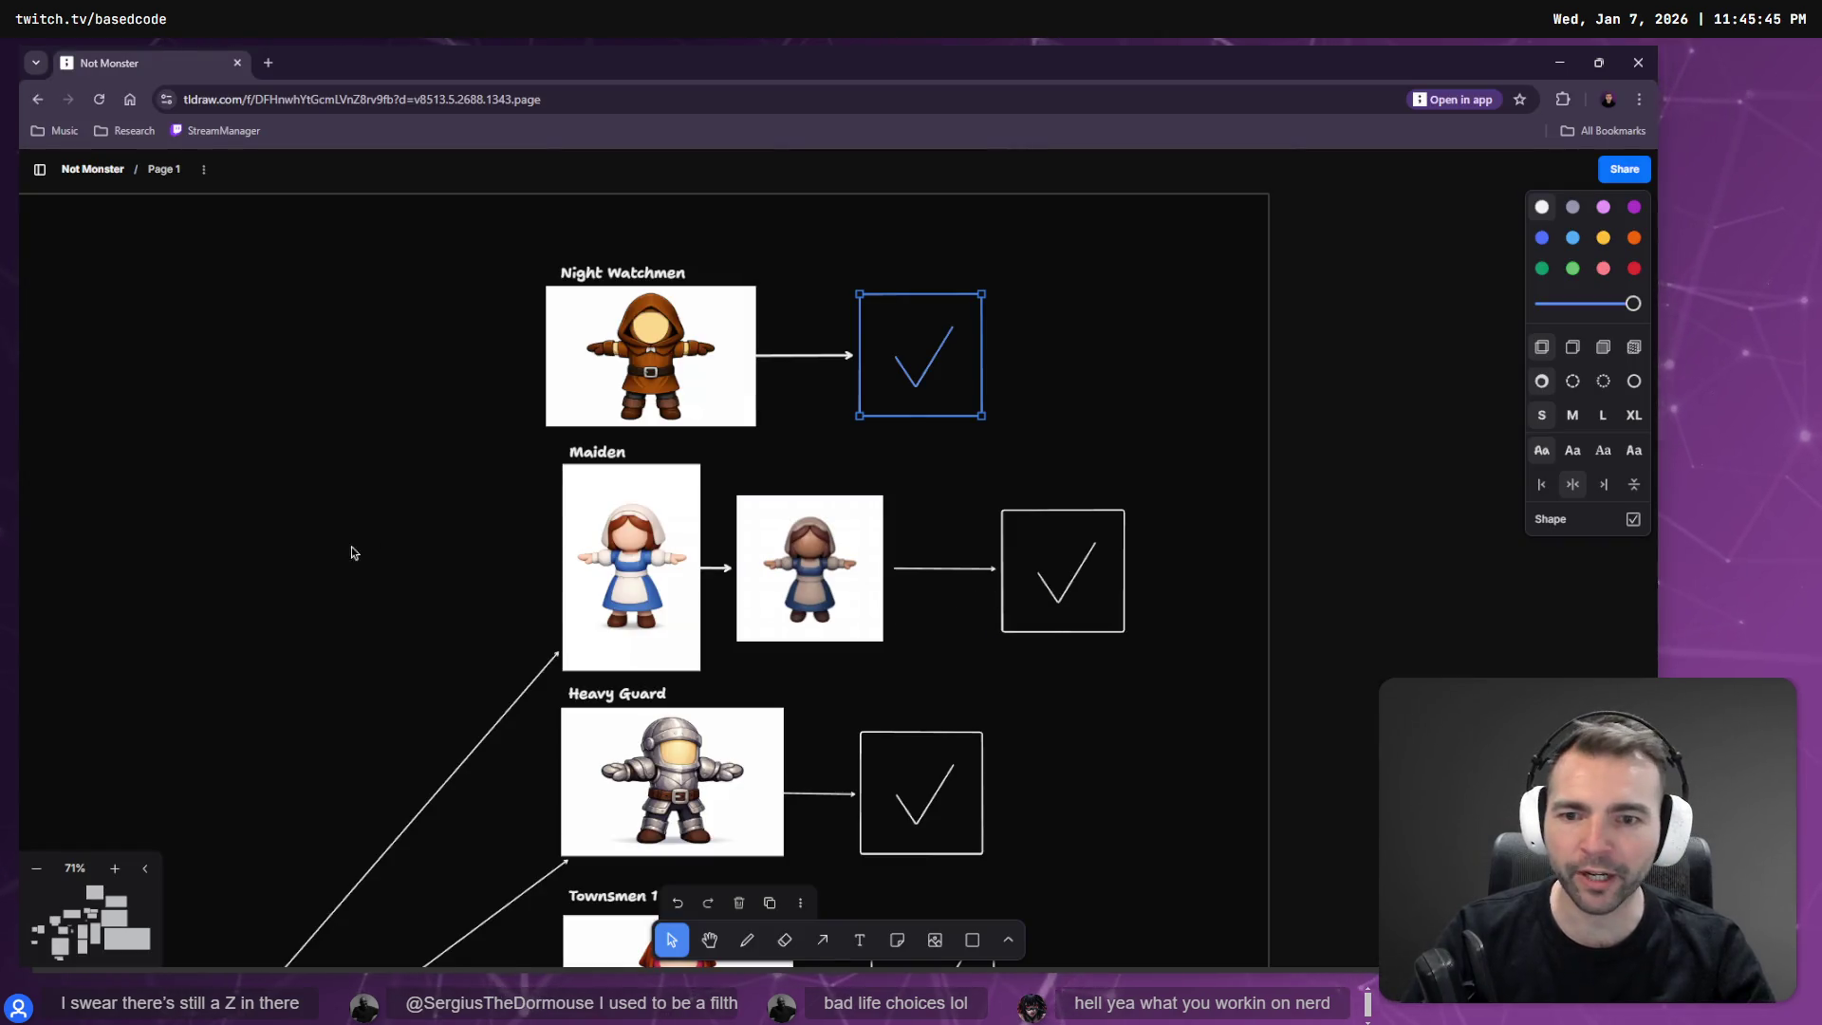
Pan around the Not Monster board on the tldraw canvas.
{"action": "scroll", "coordinate": [809, 305], "scroll_direction": "down", "scroll_amount": 3}
{"action": "scroll", "coordinate": [468, 692], "scroll_direction": "down", "scroll_amount": 5, "text": "ctrl"}
{"action": "scroll", "coordinate": [459, 367], "scroll_direction": "down", "scroll_amount": 4}
{"action": "scroll", "coordinate": [781, 506], "scroll_direction": "left", "scroll_amount": 10}
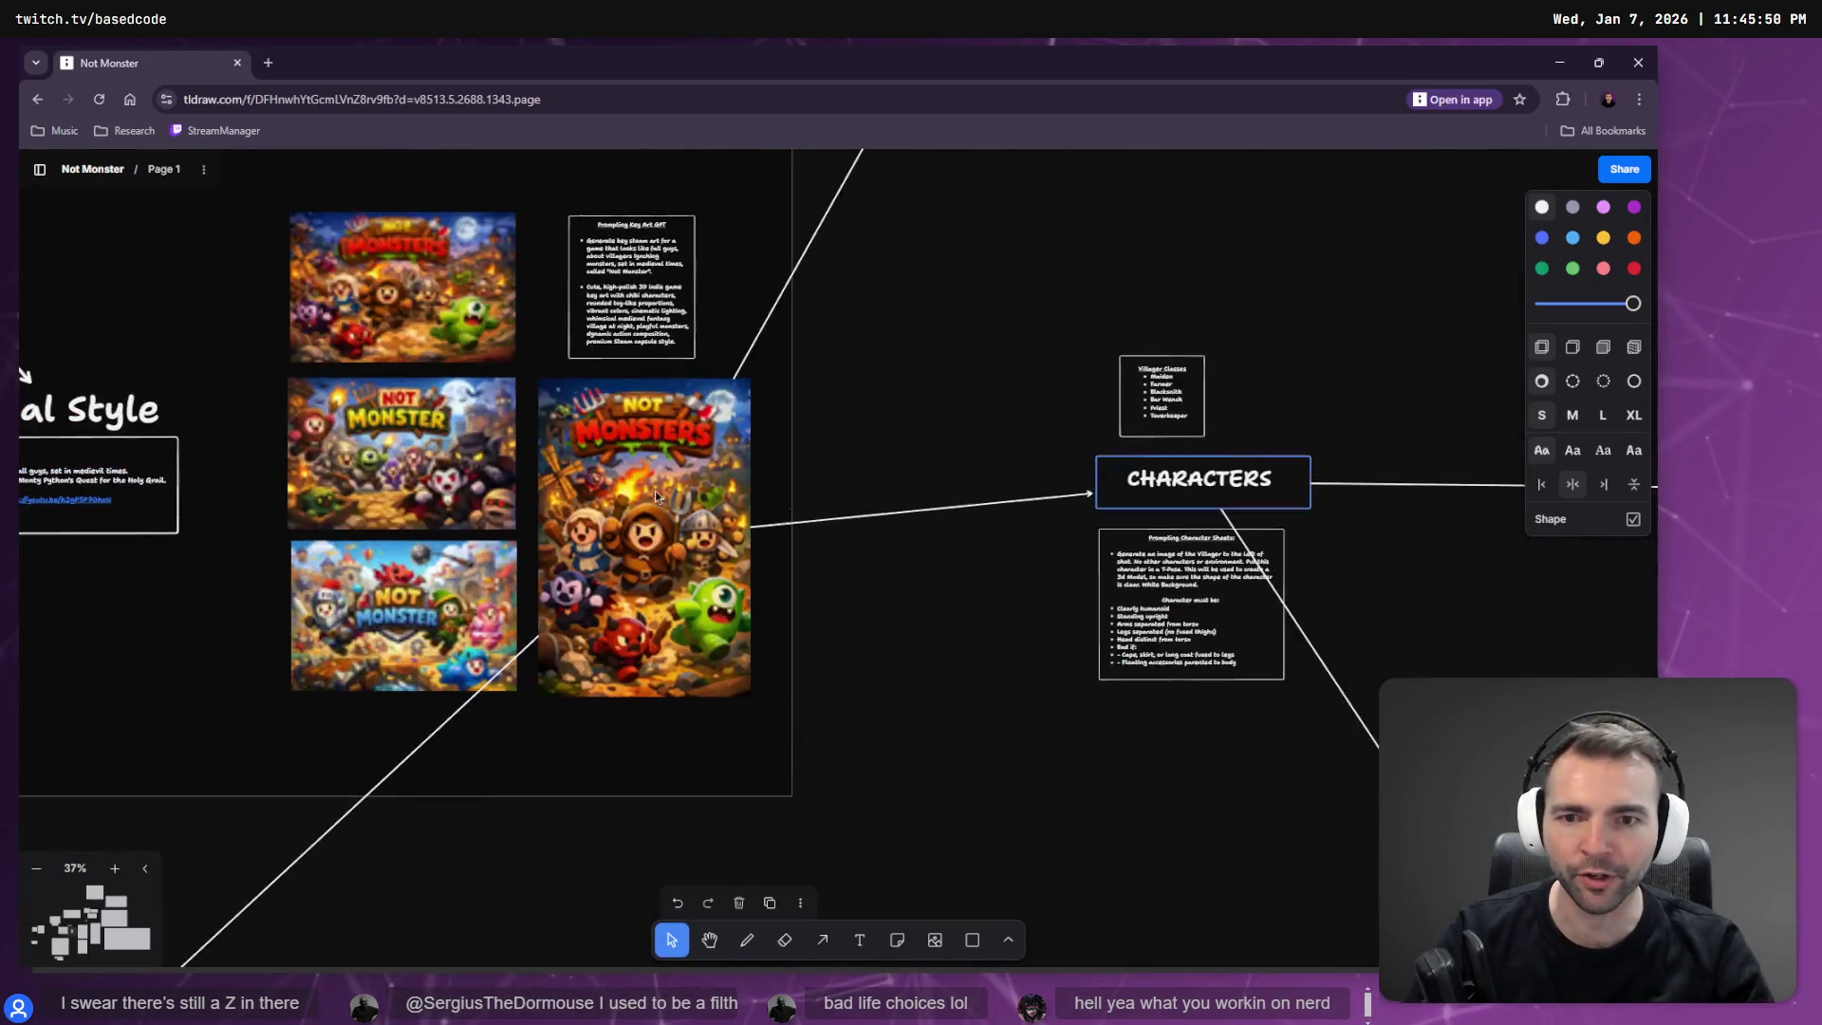
{"action": "scroll", "coordinate": [780, 506], "scroll_direction": "left", "scroll_amount": 15}
{"action": "scroll", "coordinate": [693, 749], "scroll_direction": "right", "scroll_amount": 5}
{"action": "scroll", "coordinate": [693, 749], "scroll_direction": "up", "scroll_amount": 10}
{"action": "scroll", "coordinate": [1149, 684], "scroll_direction": "right", "scroll_amount": 3}
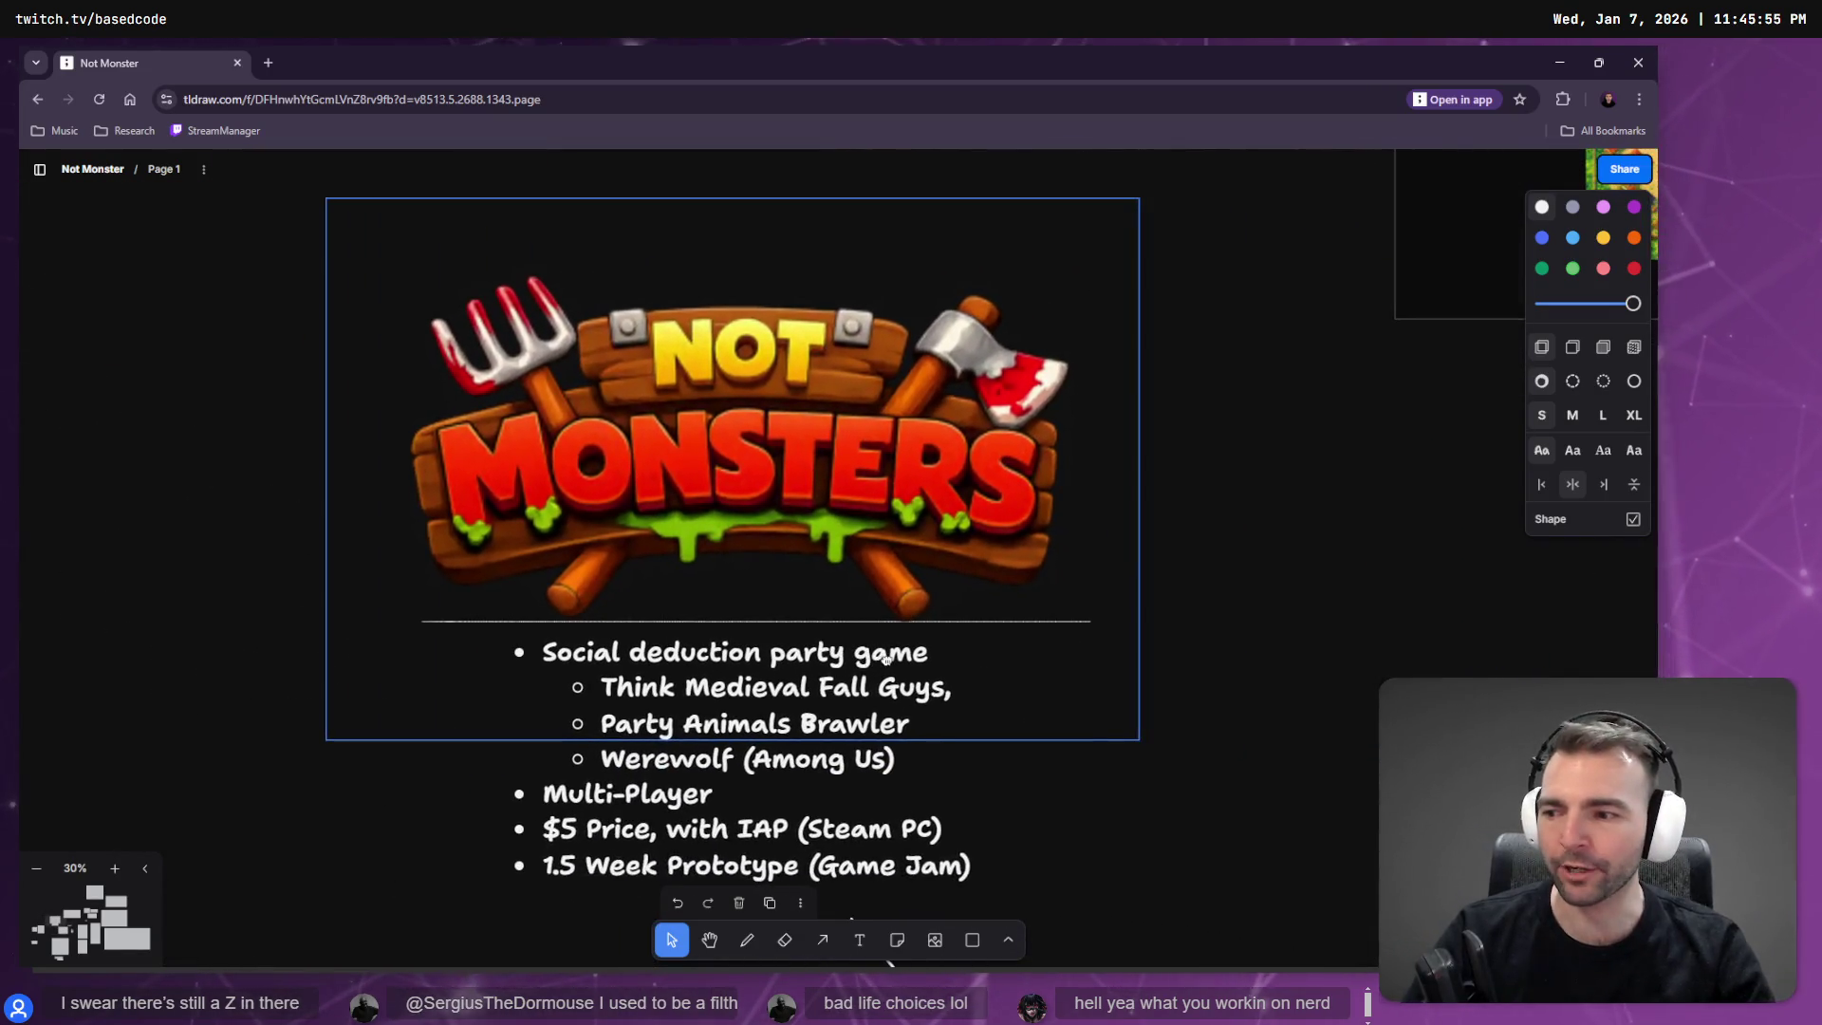
Show the board fullscreen and zoom onto the large Not Monsters key art image.
{"action": "key", "text": "F11"}
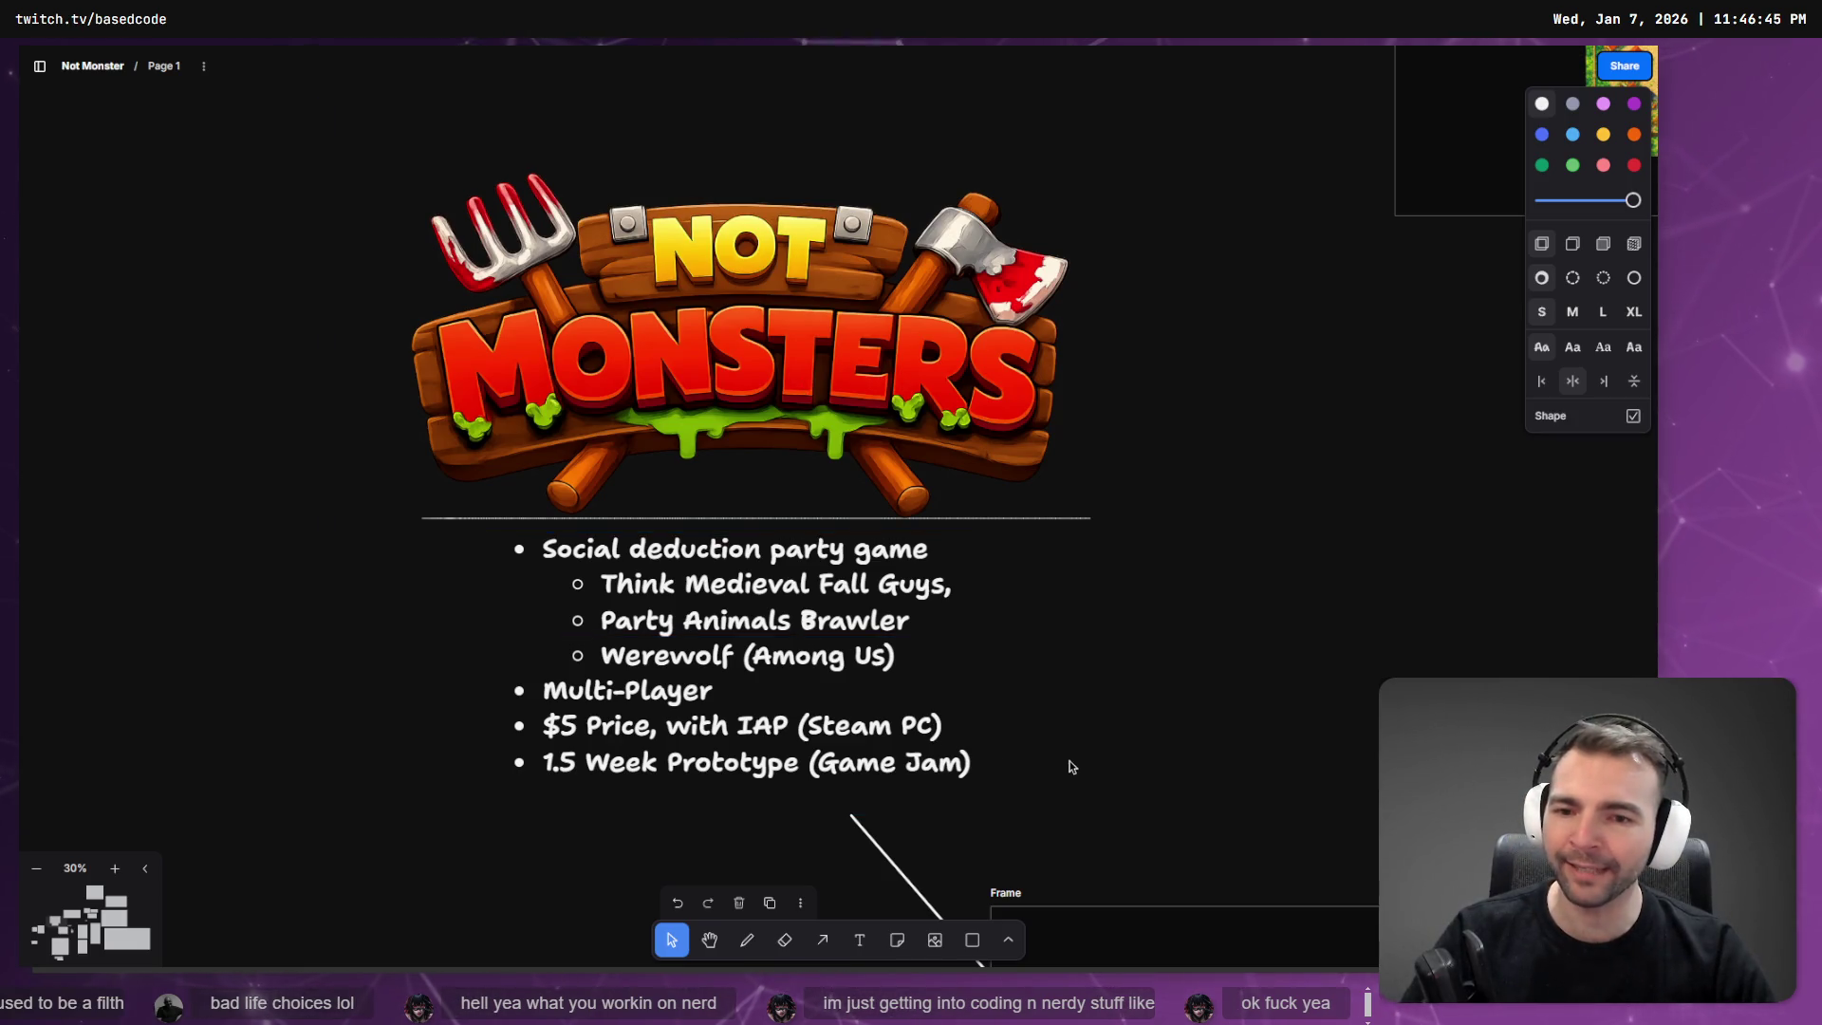
{"action": "scroll", "coordinate": [1069, 762], "scroll_direction": "down", "scroll_amount": 1}
{"action": "scroll", "coordinate": [847, 659], "scroll_direction": "down", "scroll_amount": 5}
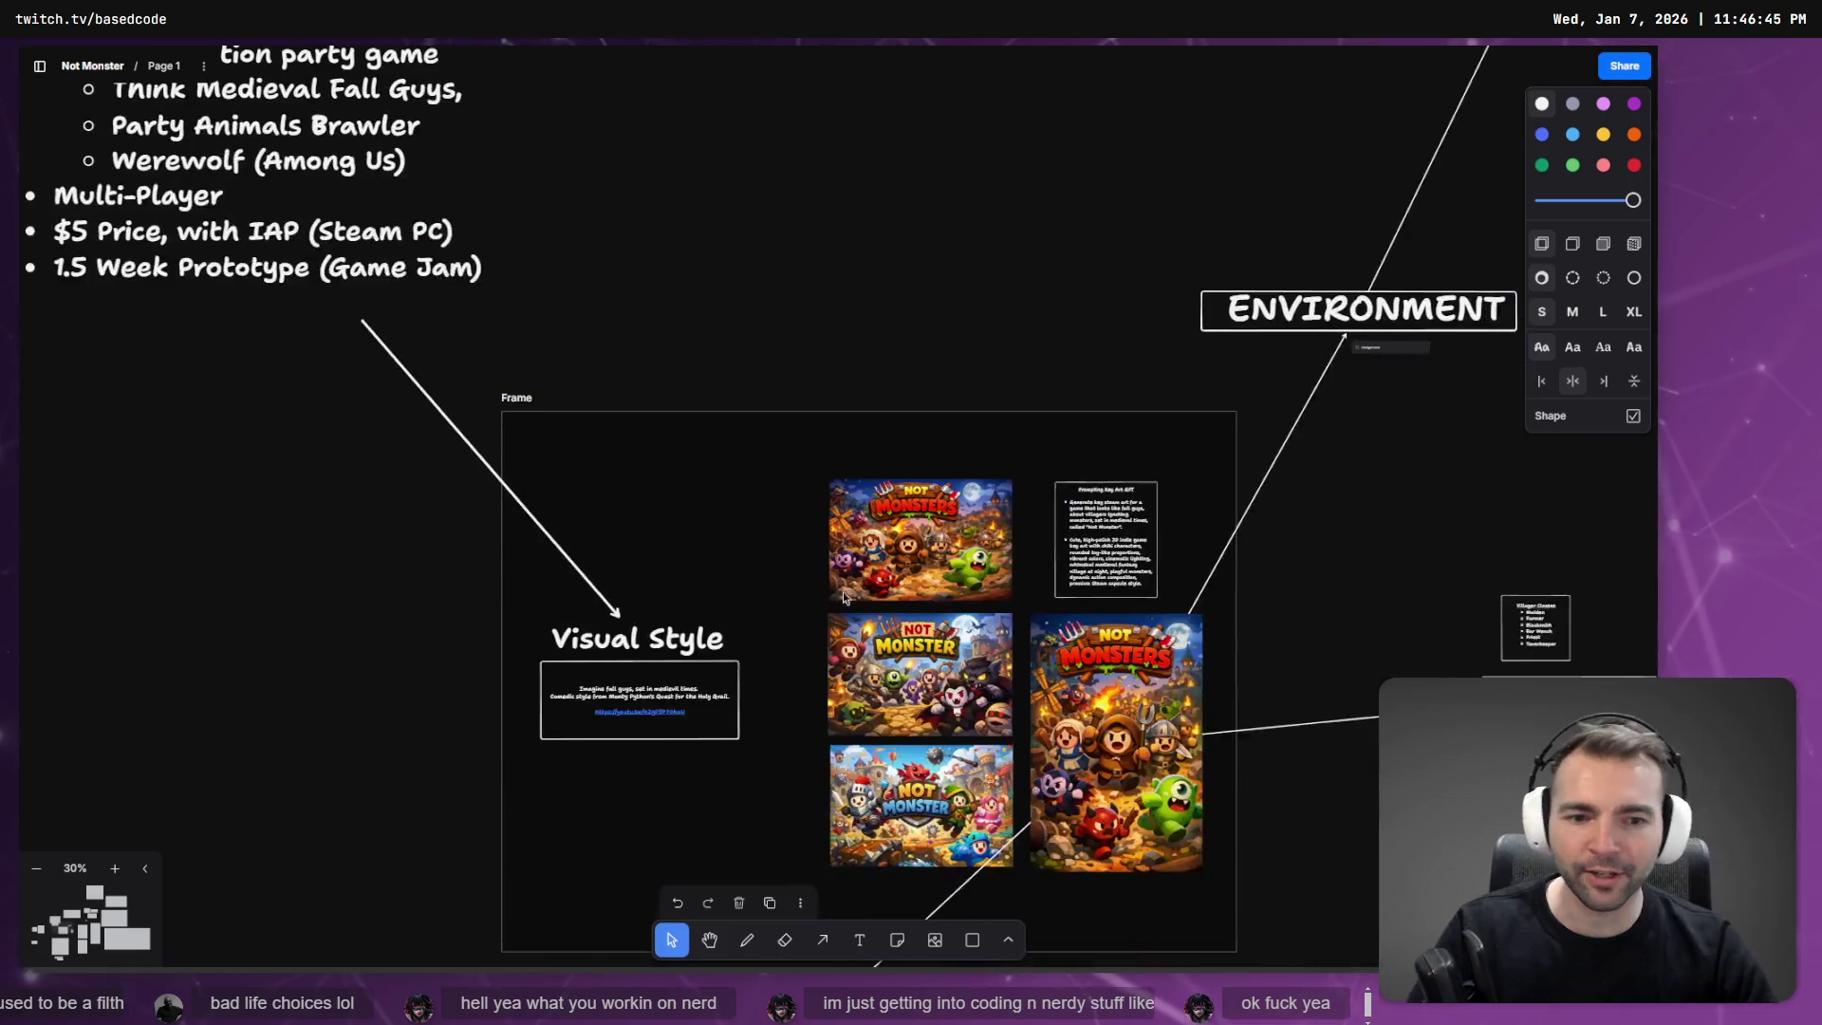
{"action": "scroll", "coordinate": [826, 453], "scroll_direction": "up", "scroll_amount": 8}
{"action": "scroll", "coordinate": [1107, 526], "scroll_direction": "up", "scroll_amount": 2}
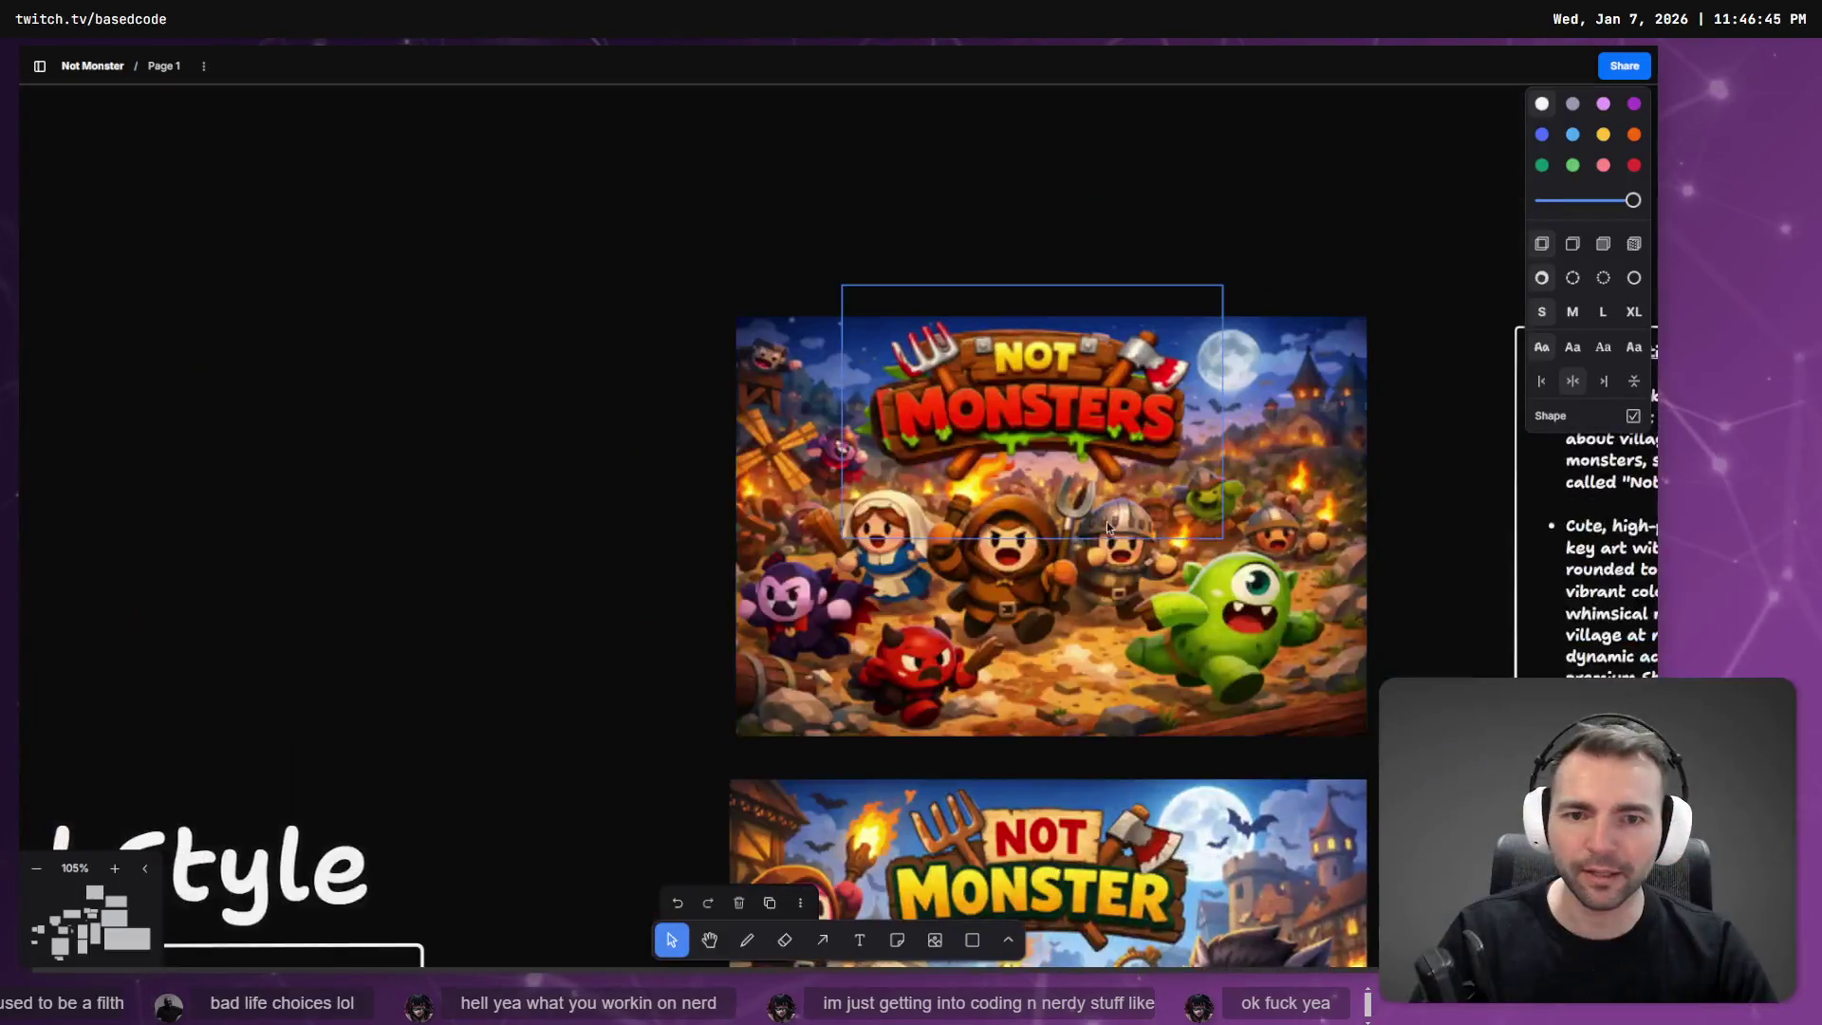
{"action": "scroll", "coordinate": [1093, 520], "scroll_direction": "up", "scroll_amount": 5}
{"action": "scroll", "coordinate": [1091, 520], "scroll_direction": "down", "scroll_amount": 2}
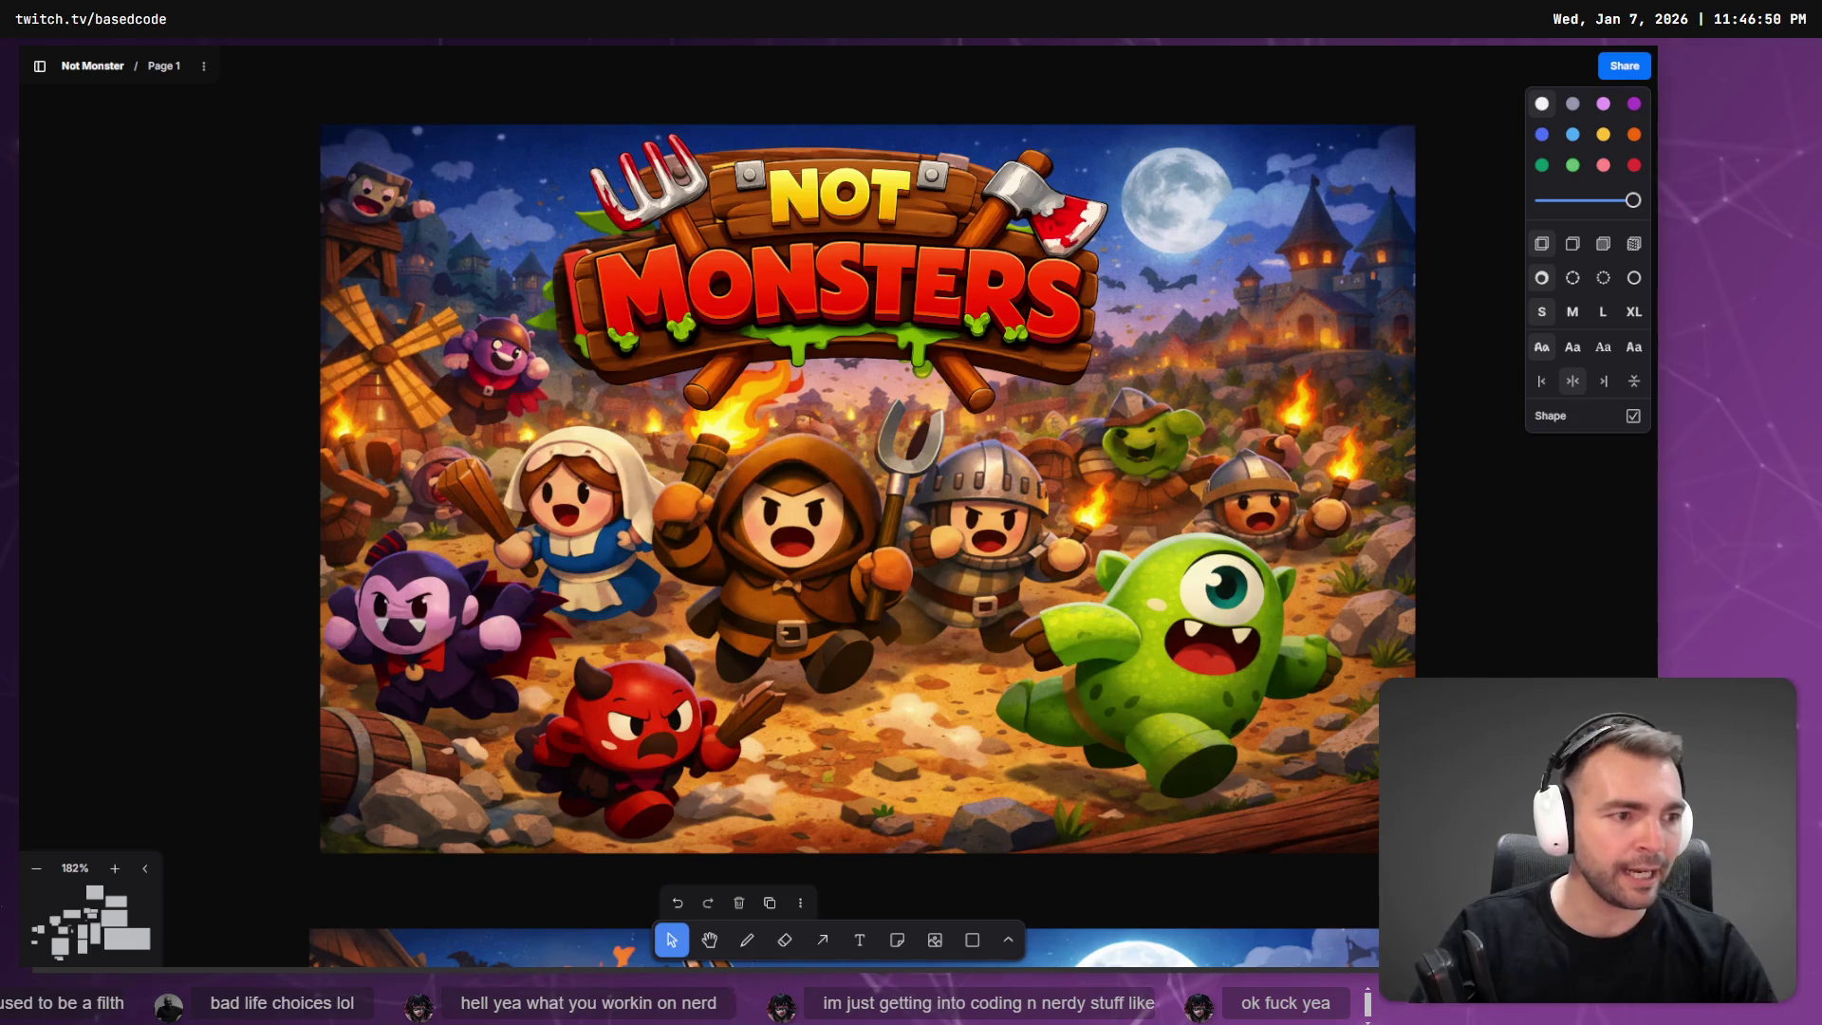
{"action": "mouse_move", "coordinate": [1535, 949]}
{"action": "left_mouse_down"}
{"action": "mouse_move", "coordinate": [1535, 682]}
{"action": "mouse_move", "coordinate": [917, 48]}
{"action": "left_mouse_up"}
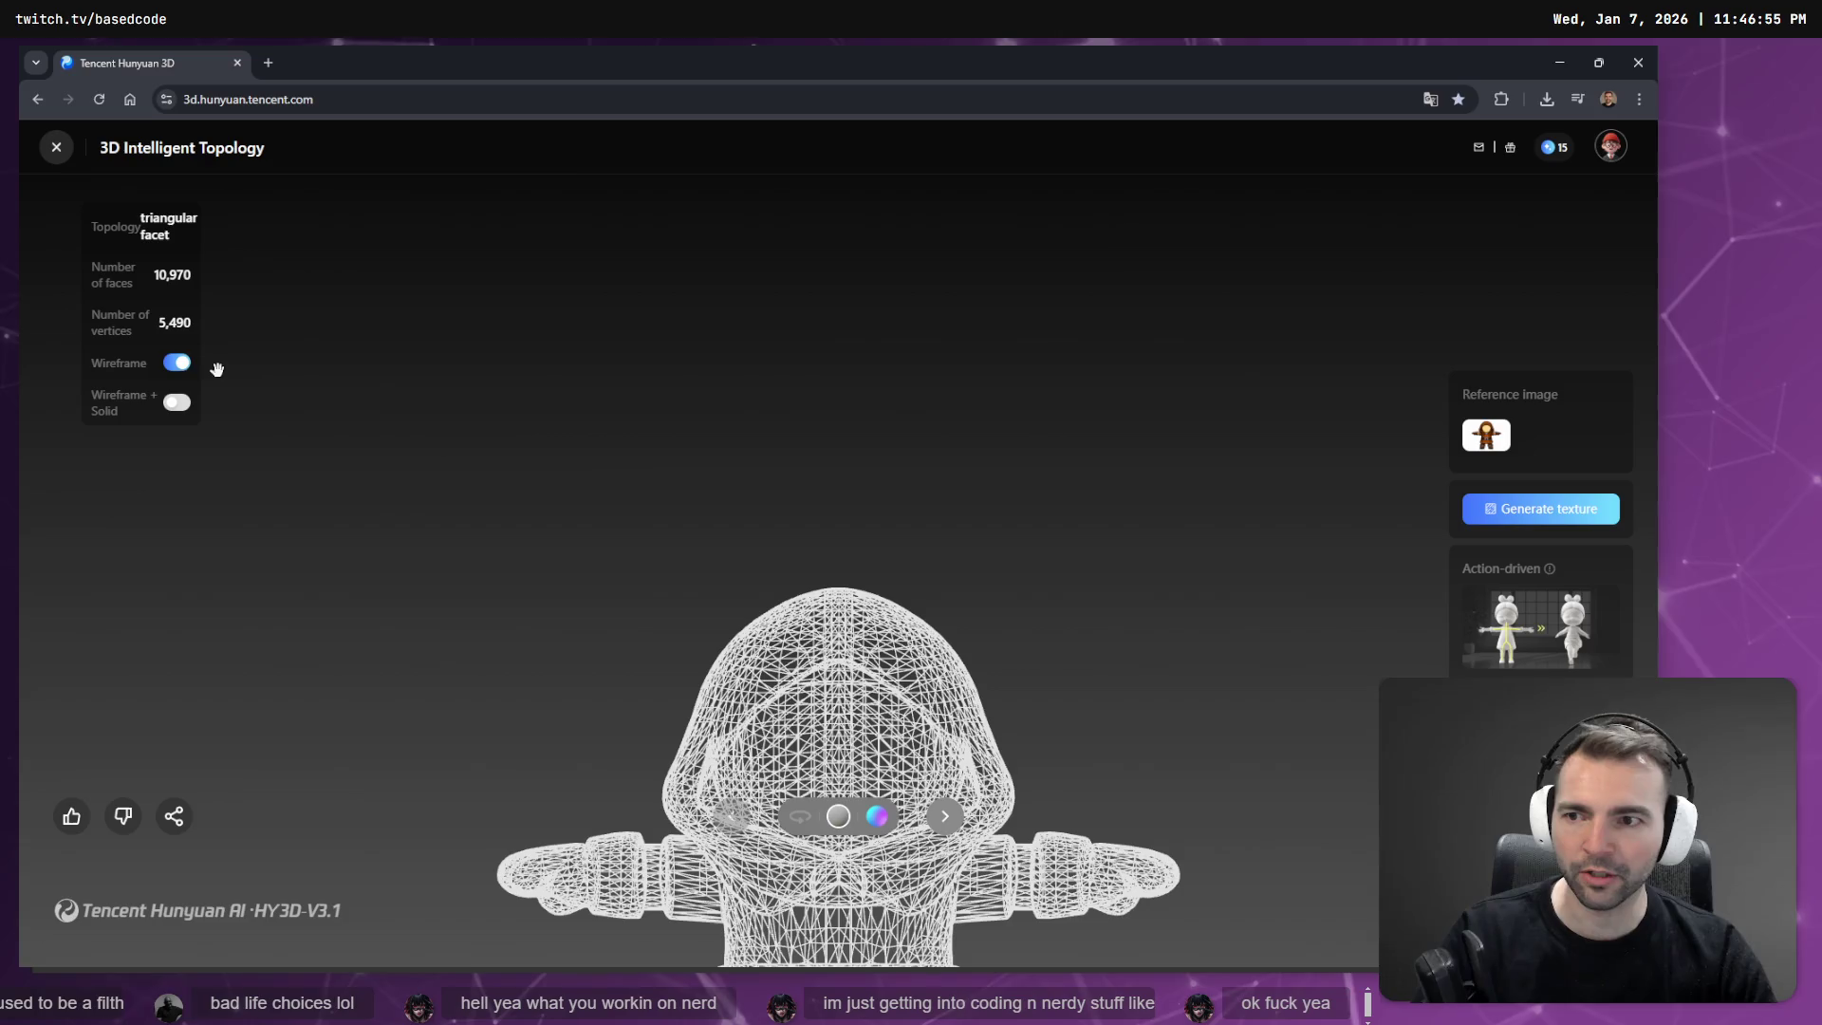
Switch the hooded character from wireframe to solid and orbit to view its side and back.
{"action": "left_click", "coordinate": [175, 364]}
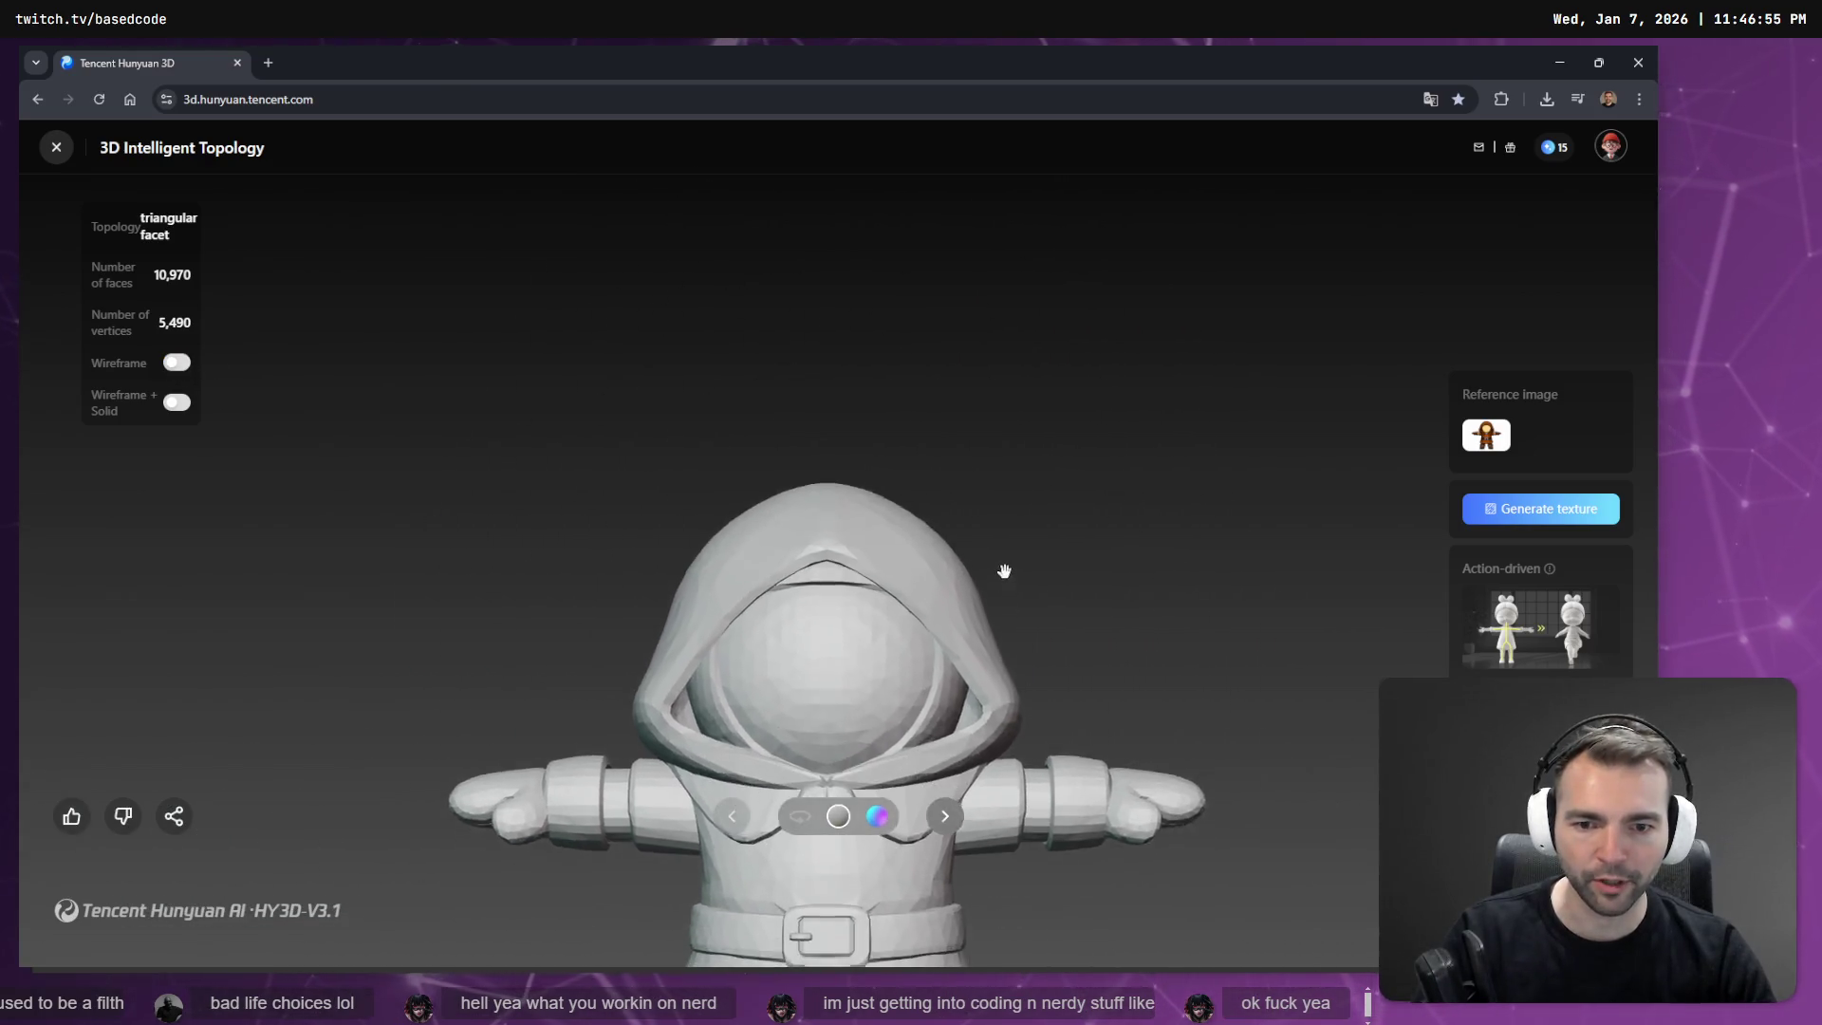
{"action": "mouse_move", "coordinate": [992, 247]}
{"action": "left_mouse_down"}
{"action": "mouse_move", "coordinate": [1009, 346]}
{"action": "mouse_move", "coordinate": [1099, 415]}
{"action": "left_mouse_up"}
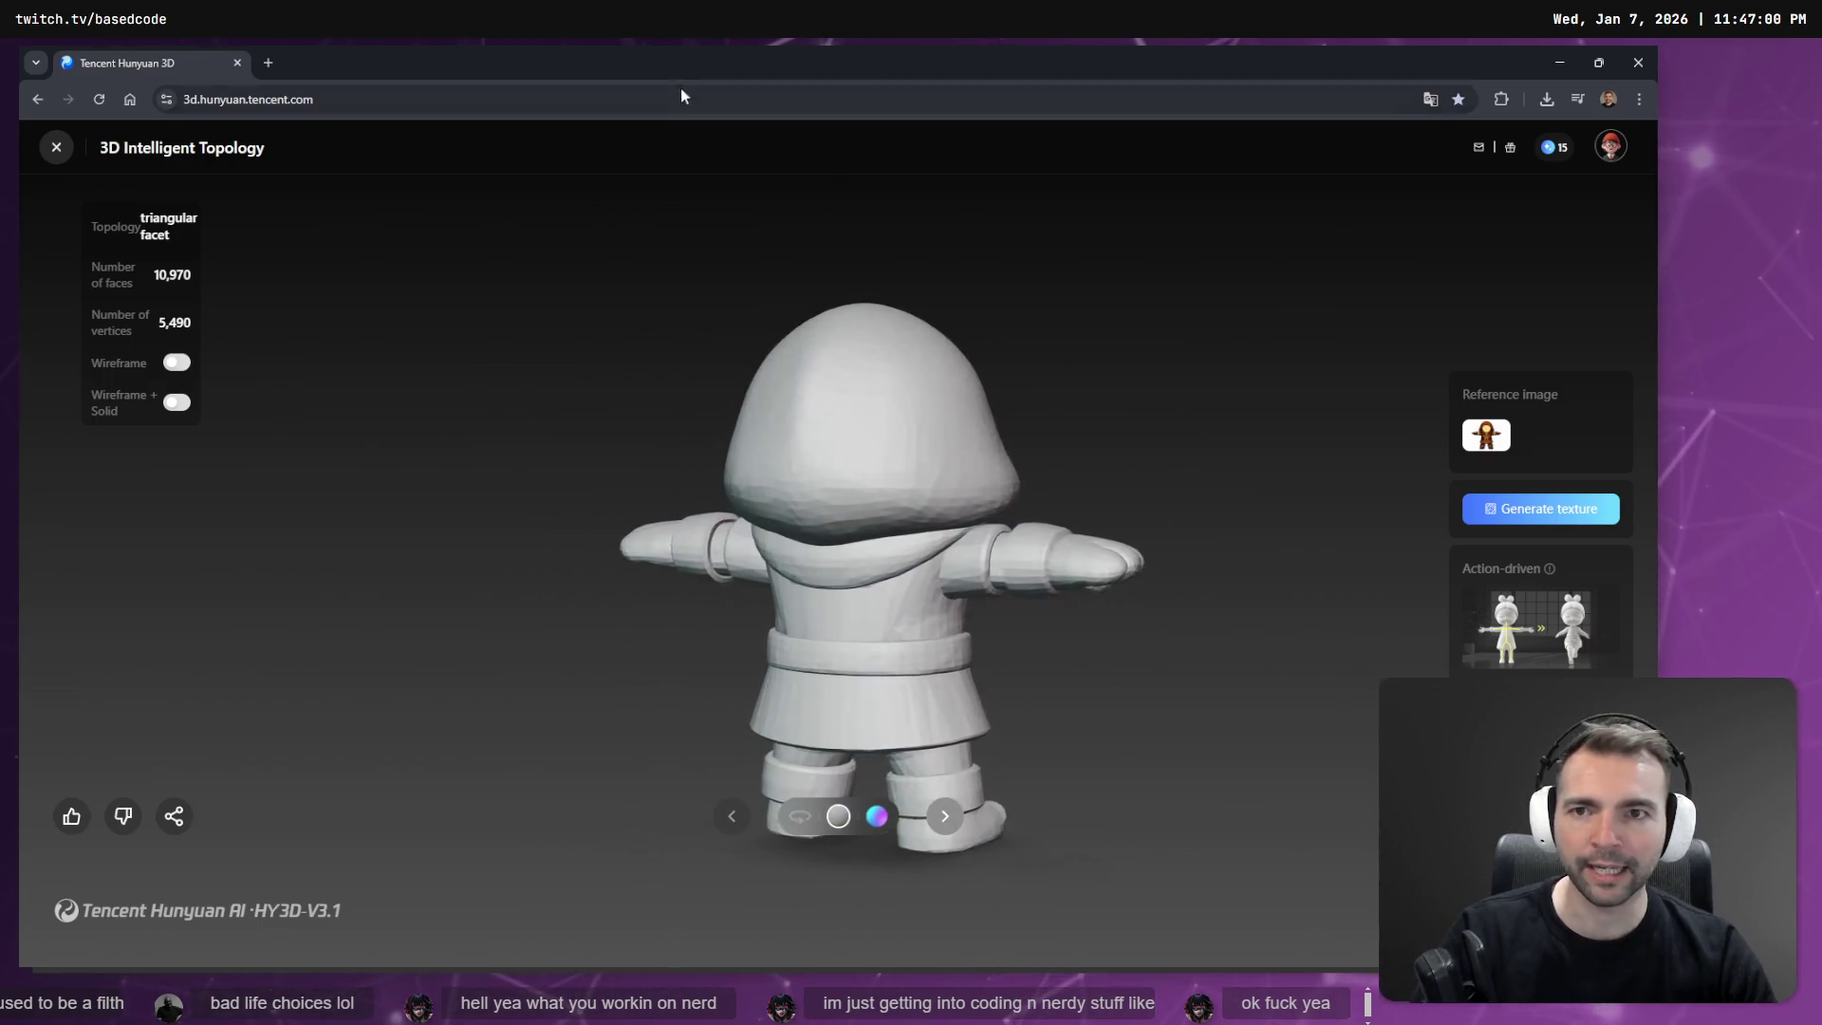
{"action": "left_click_drag", "start_coordinate": [987, 61], "coordinate": [987, 260]}
{"action": "key", "text": "alt+Tab"}
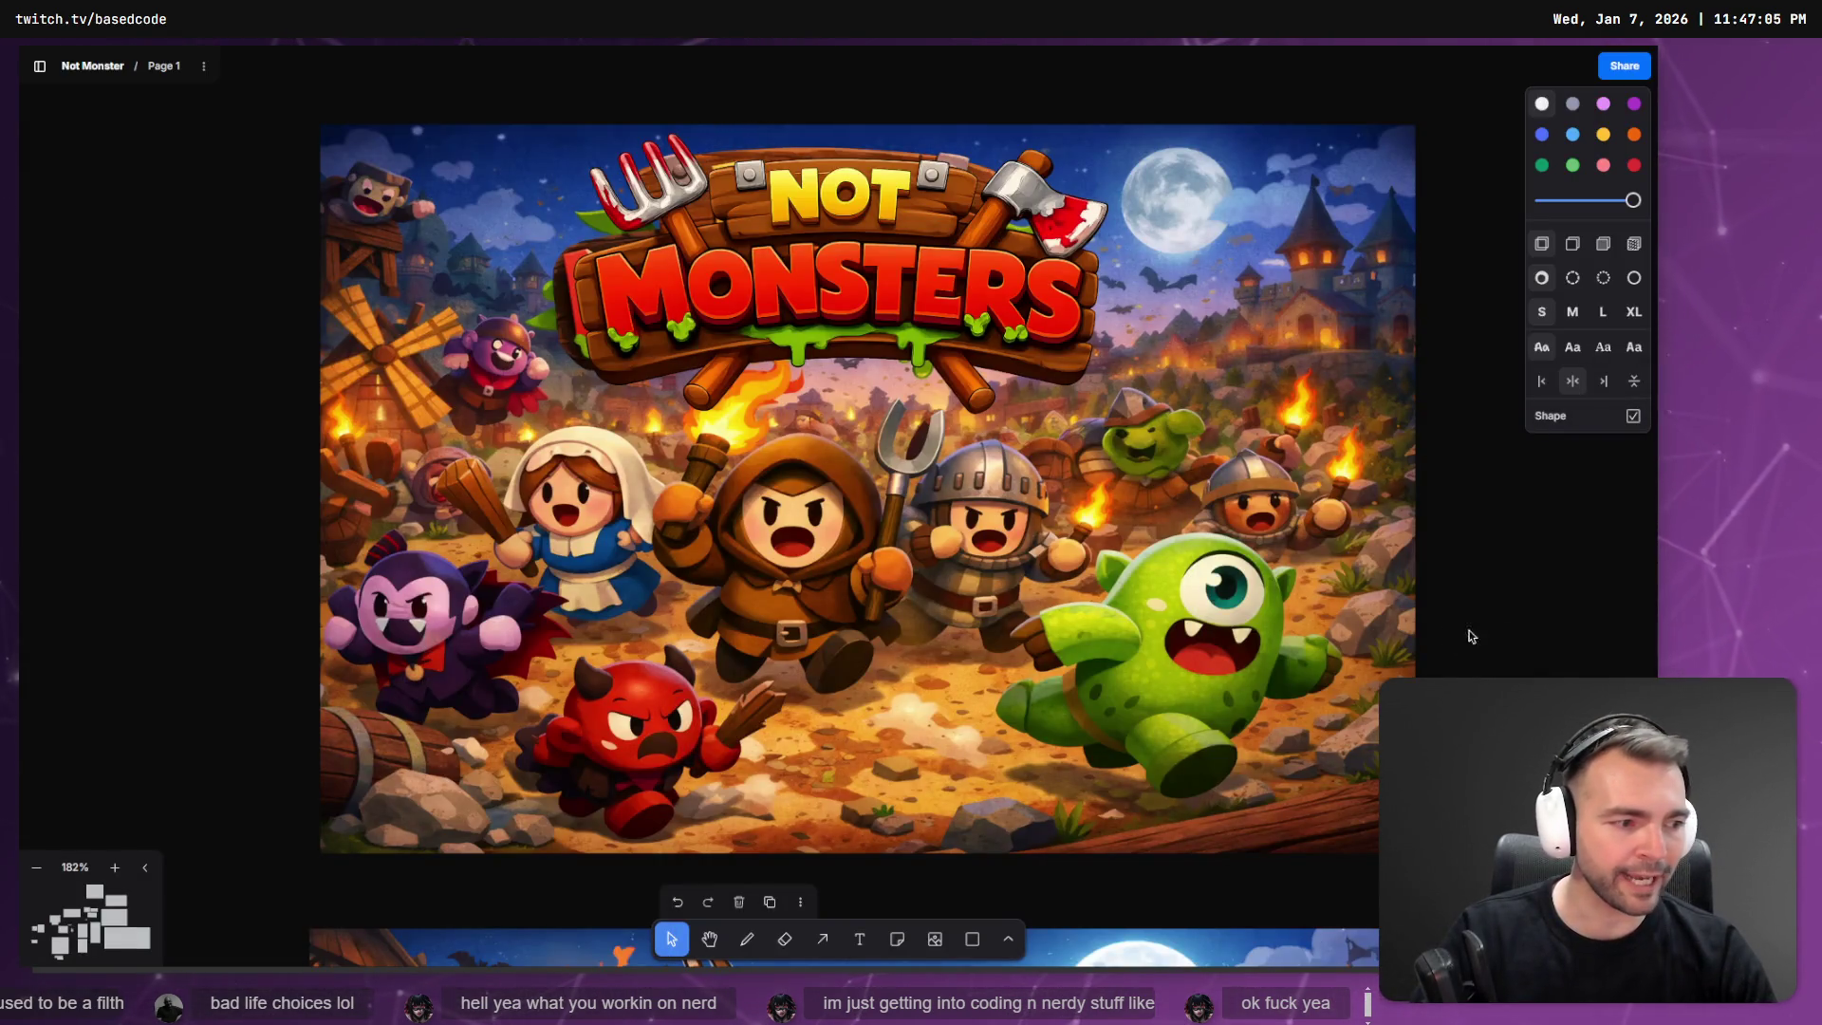
Select the Not Monsters key art, then return to Godot's Input Map settings.
{"action": "left_click", "coordinate": [823, 531]}
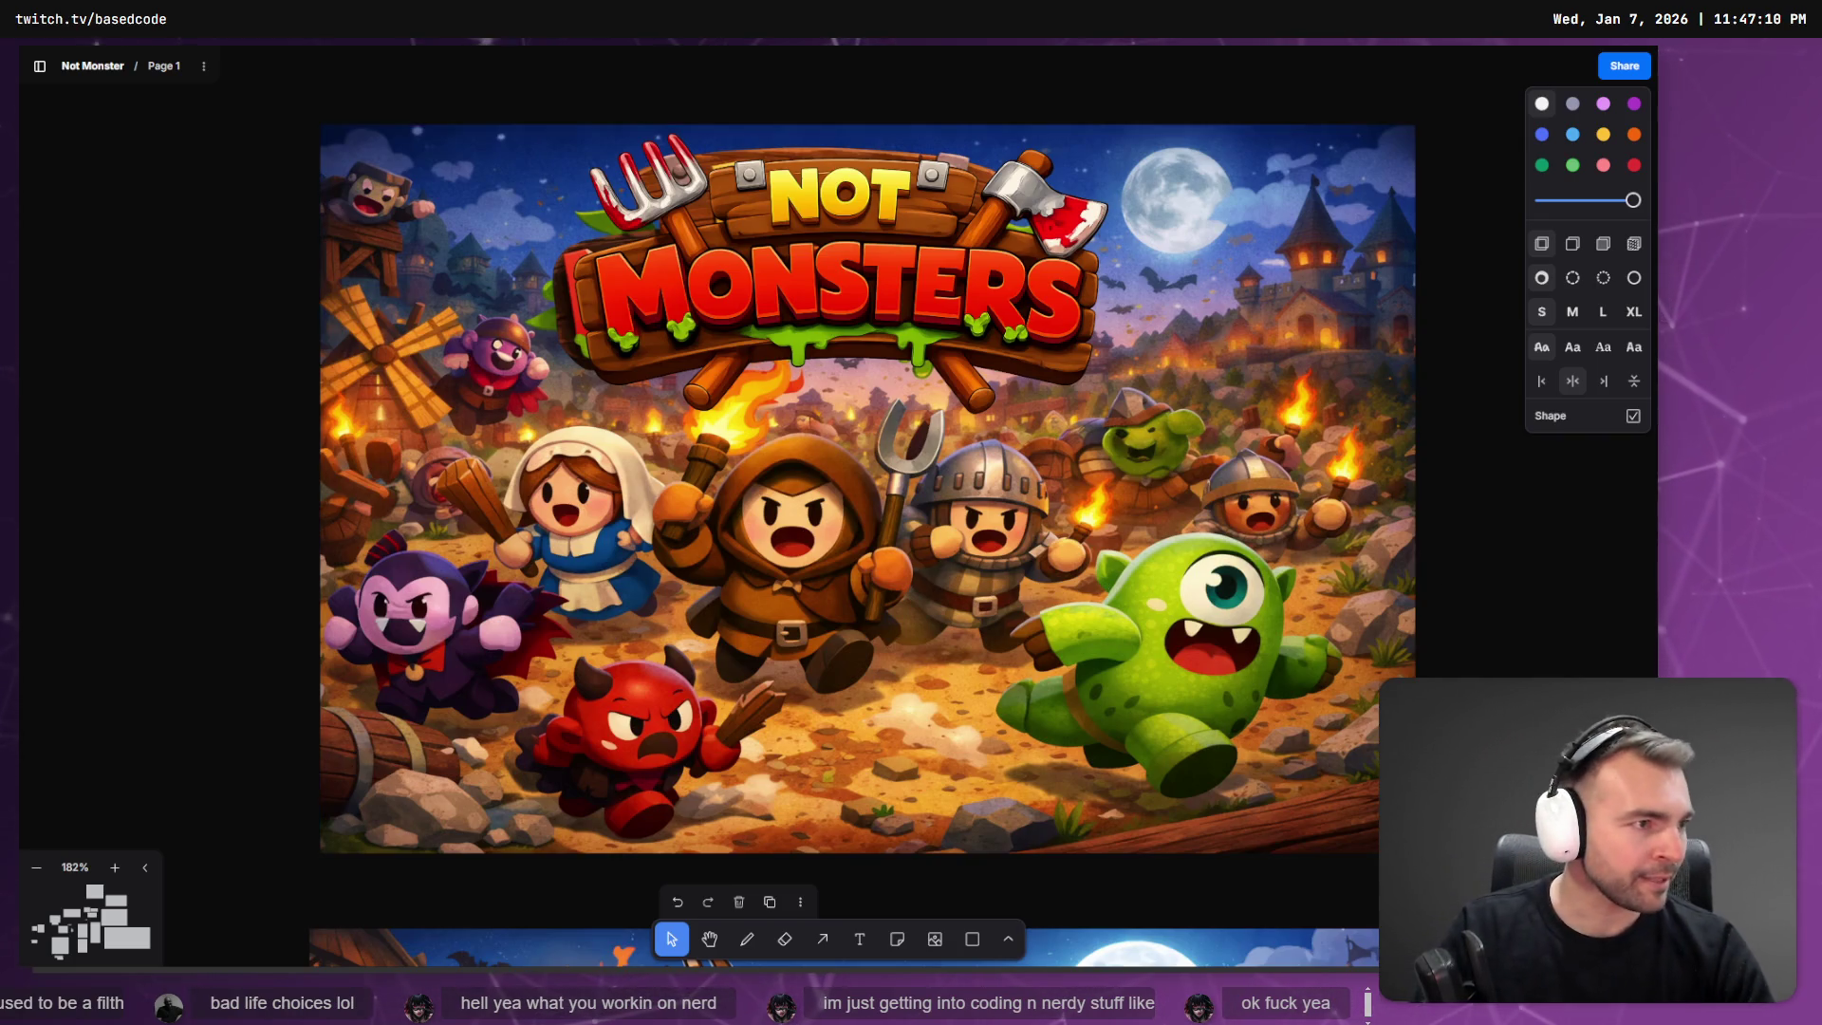
{"action": "key", "text": "alt+Tab"}
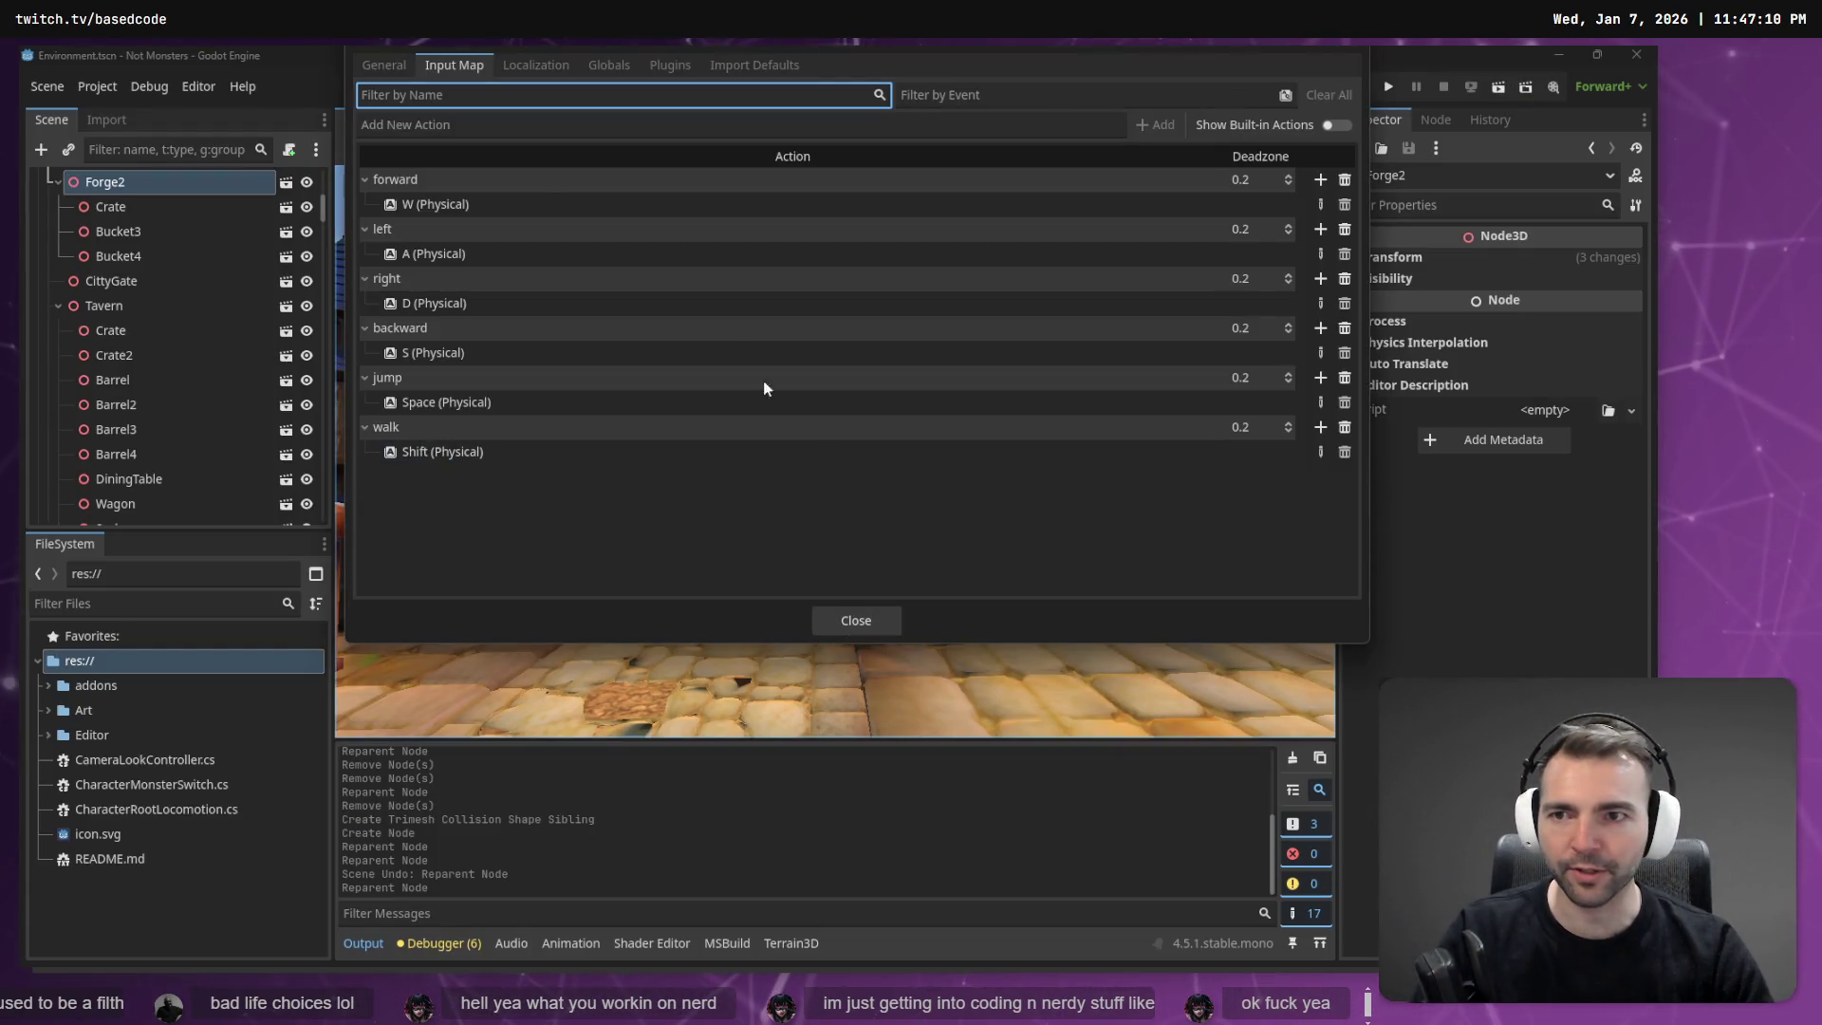
{"action": "left_click", "coordinate": [501, 129]}
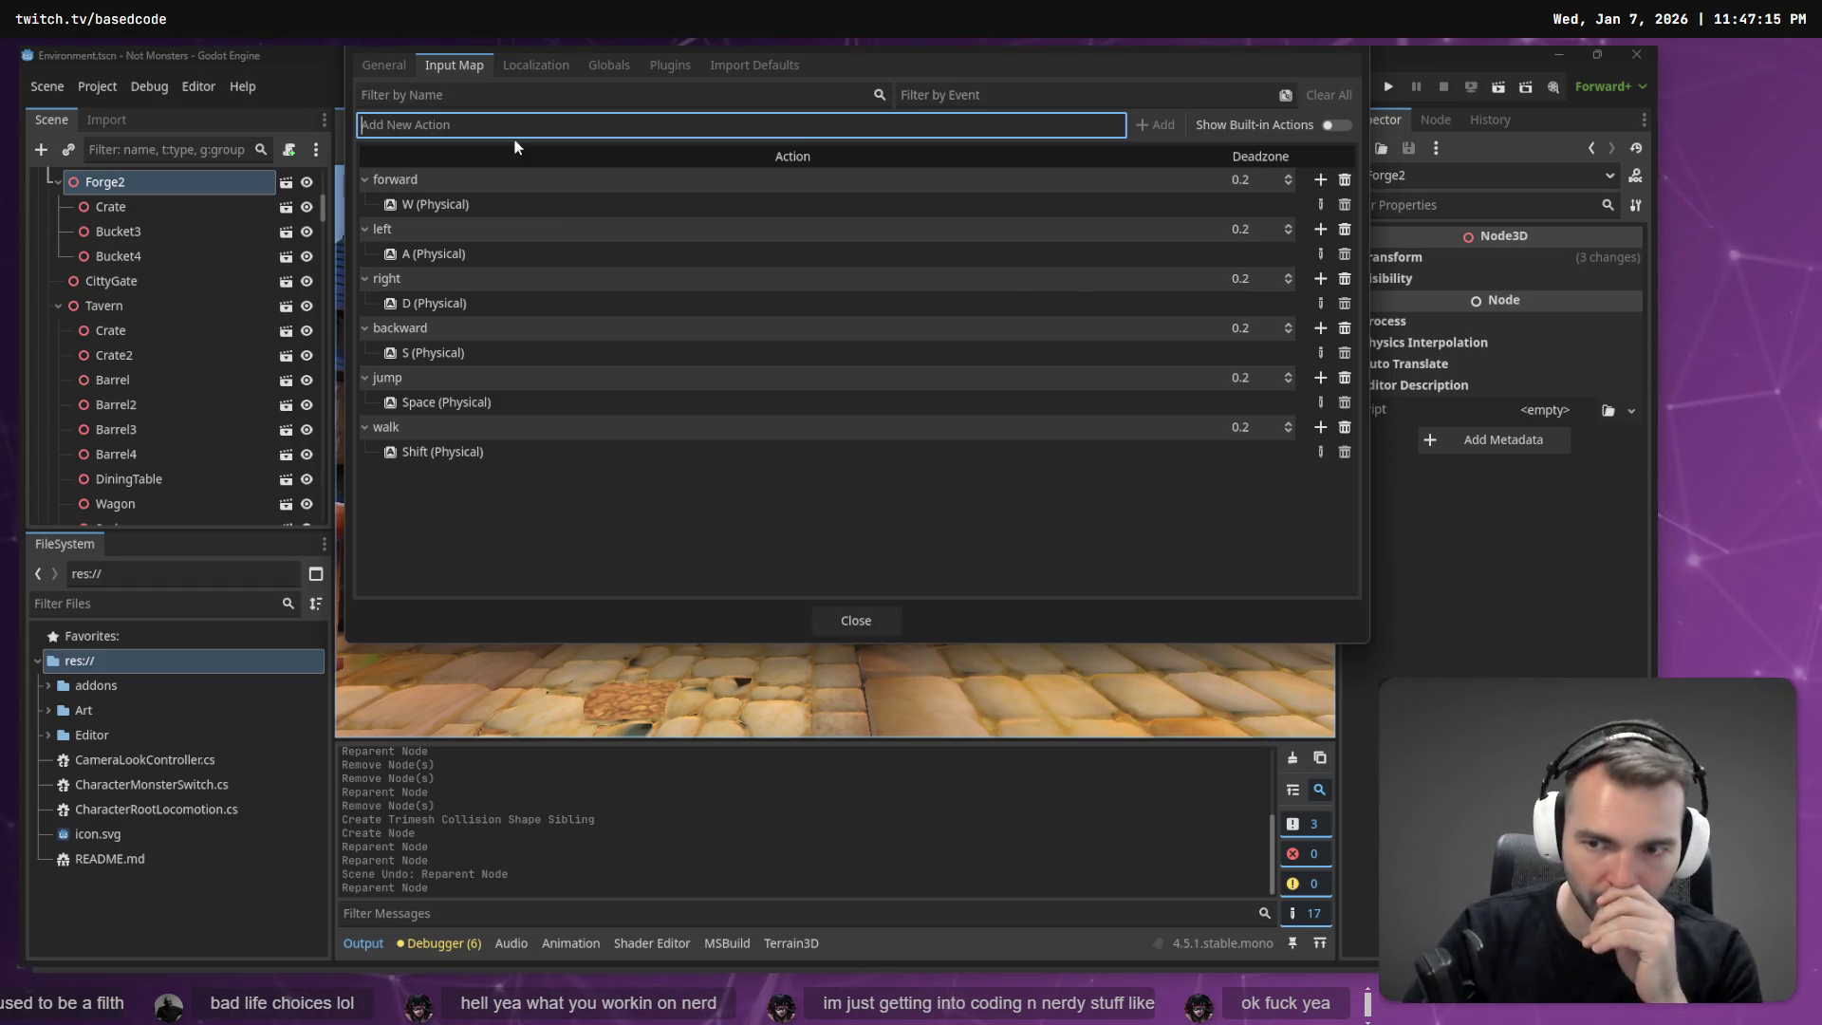
Create the 'test-monster' action, bind it to the Tab key, and close Project Settings.
{"action": "type", "text": "test"}
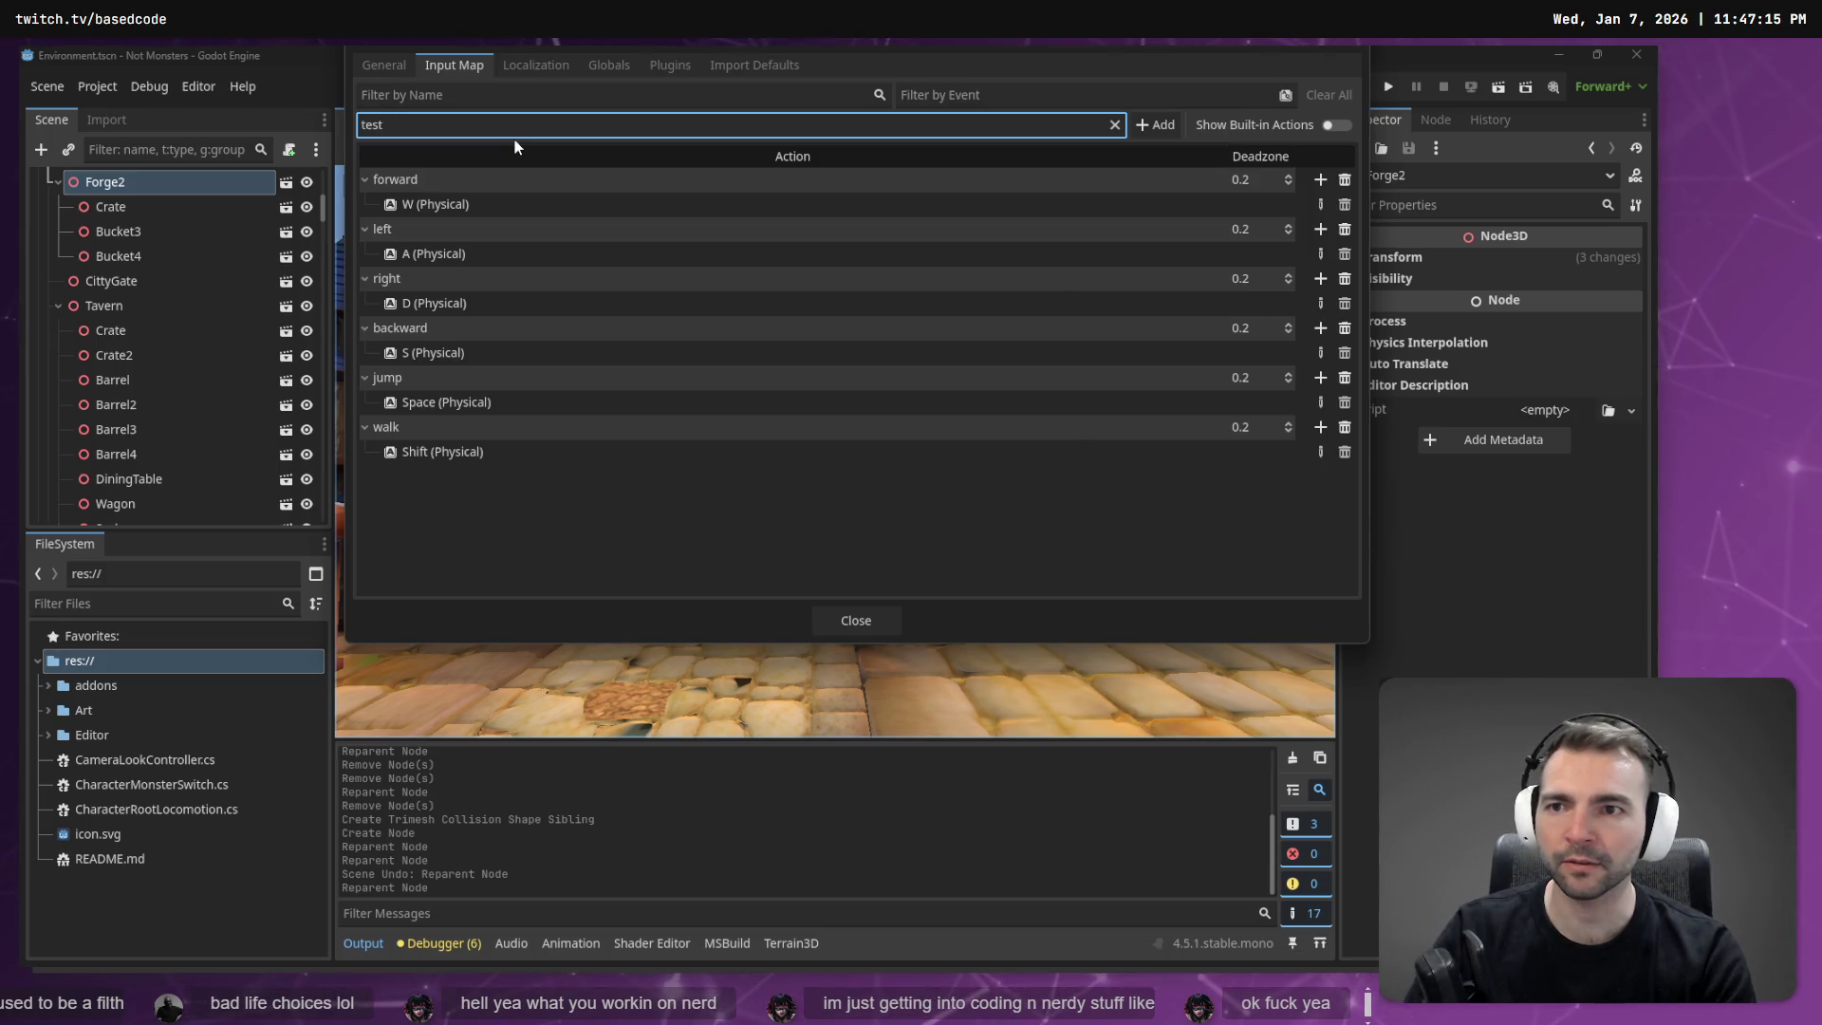
{"action": "type", "text": "-monster"}
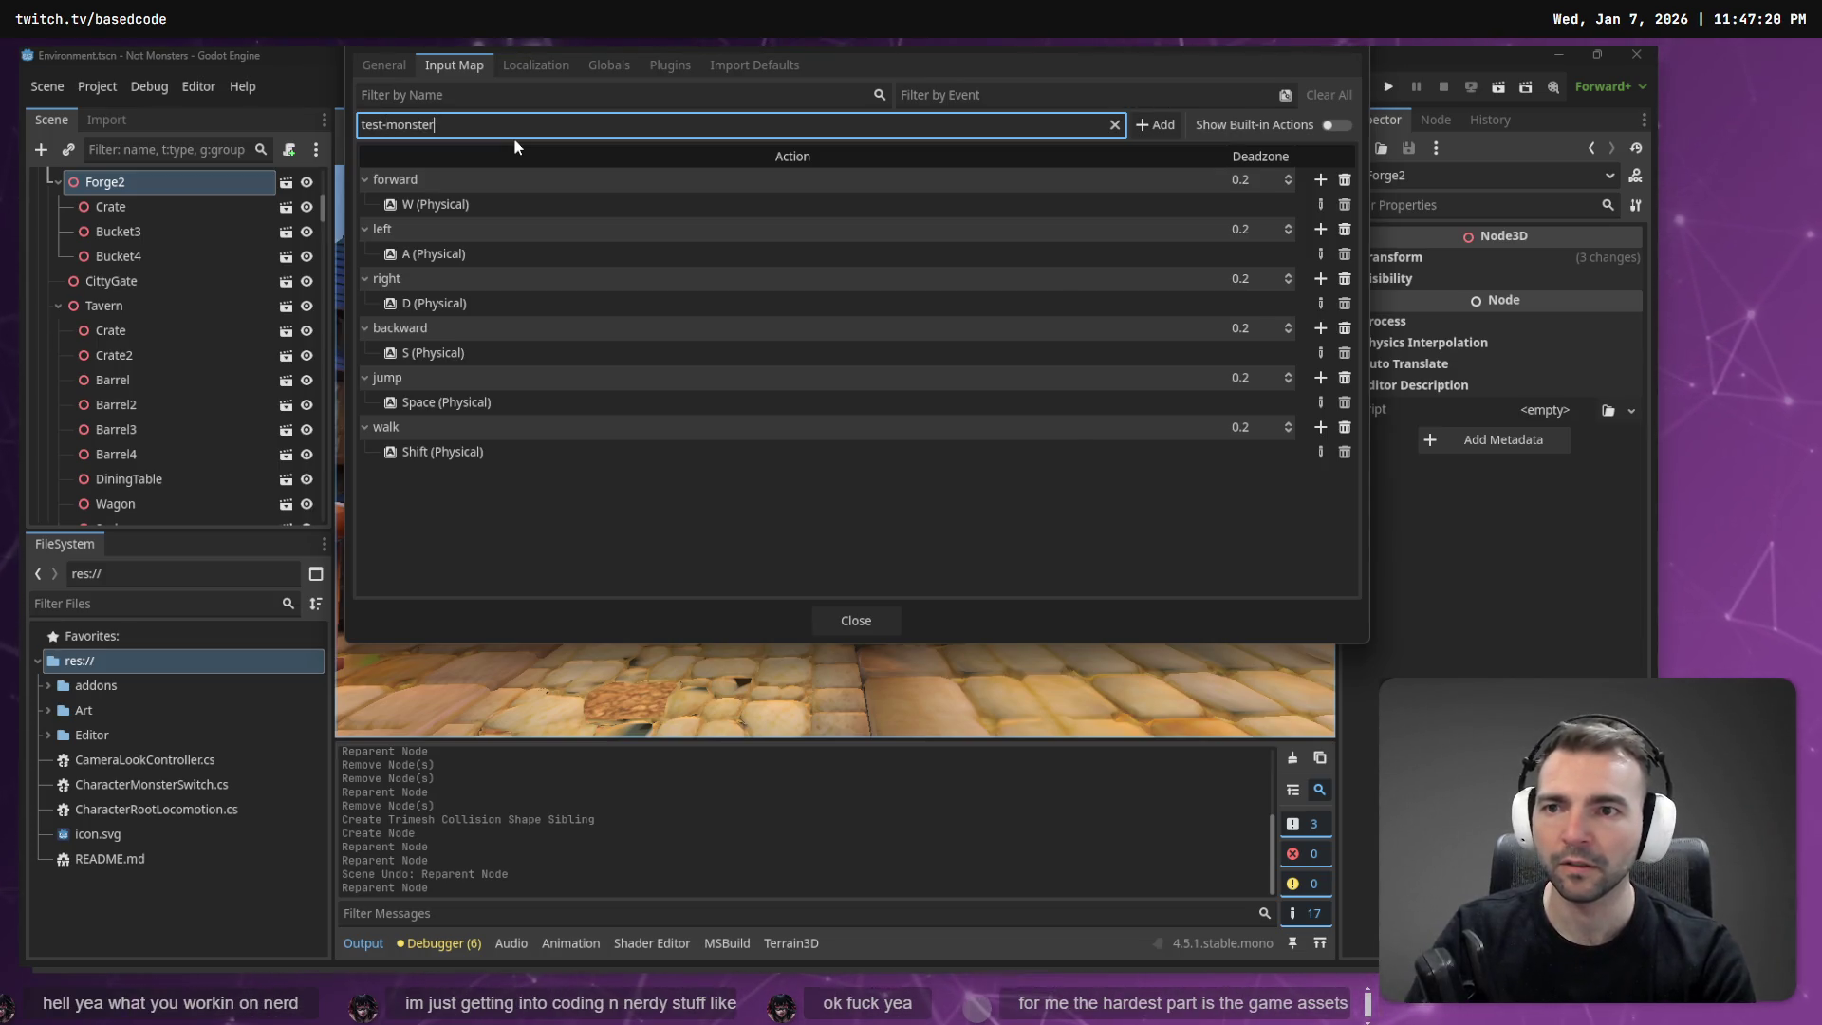
{"action": "key", "text": "Return"}
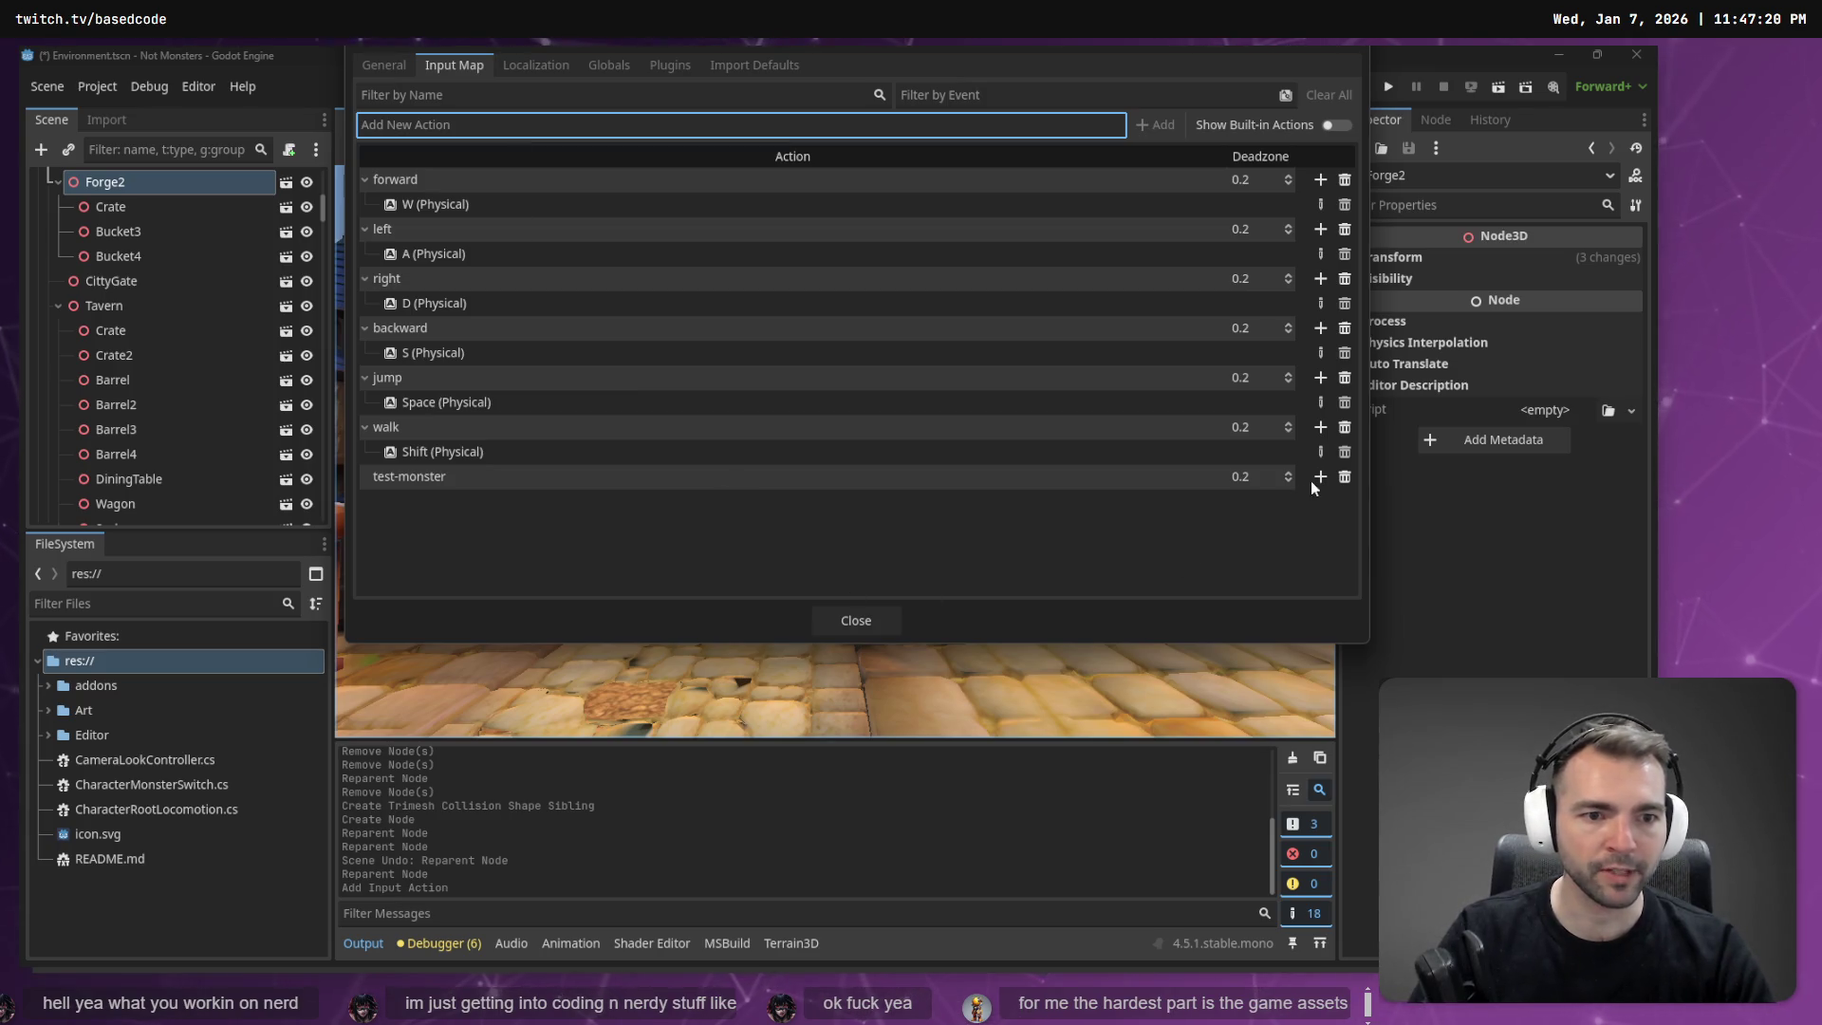
{"action": "left_click", "coordinate": [1319, 476]}
{"action": "left_click", "coordinate": [731, 390]}
{"action": "left_click", "coordinate": [595, 428]}
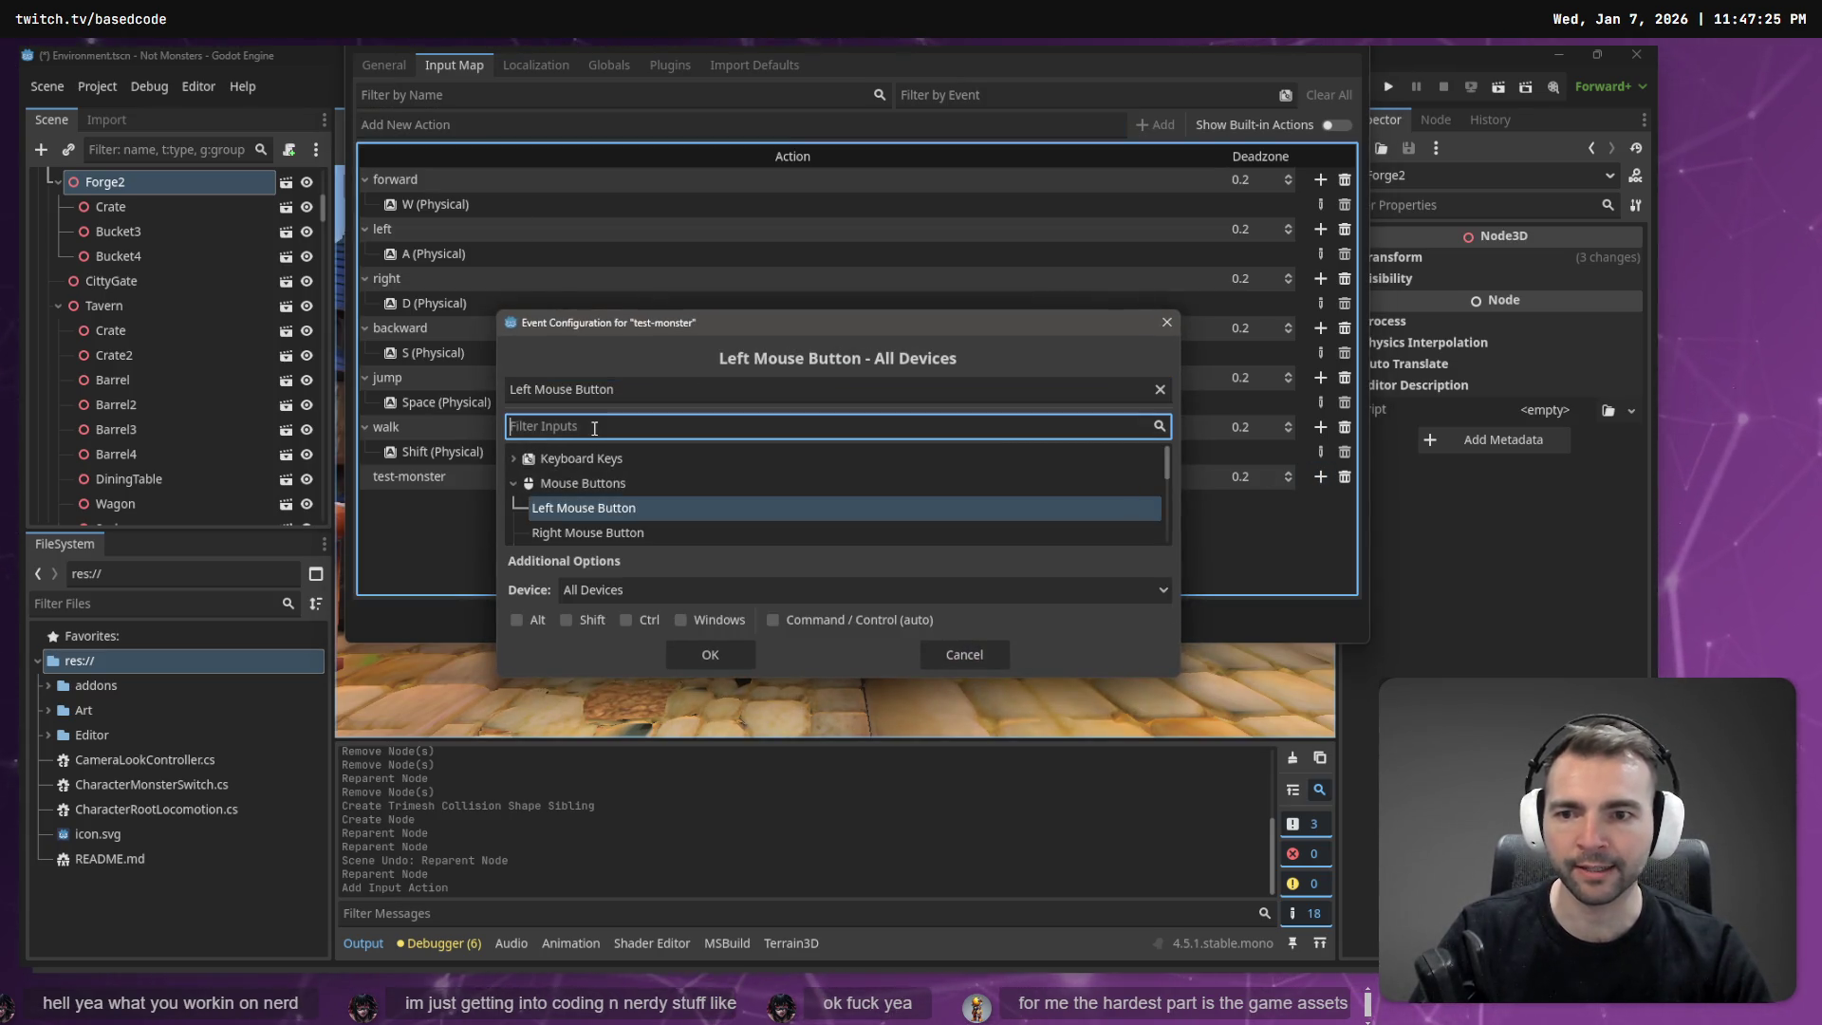
{"action": "type", "text": "tab"}
{"action": "left_click", "coordinate": [572, 479]}
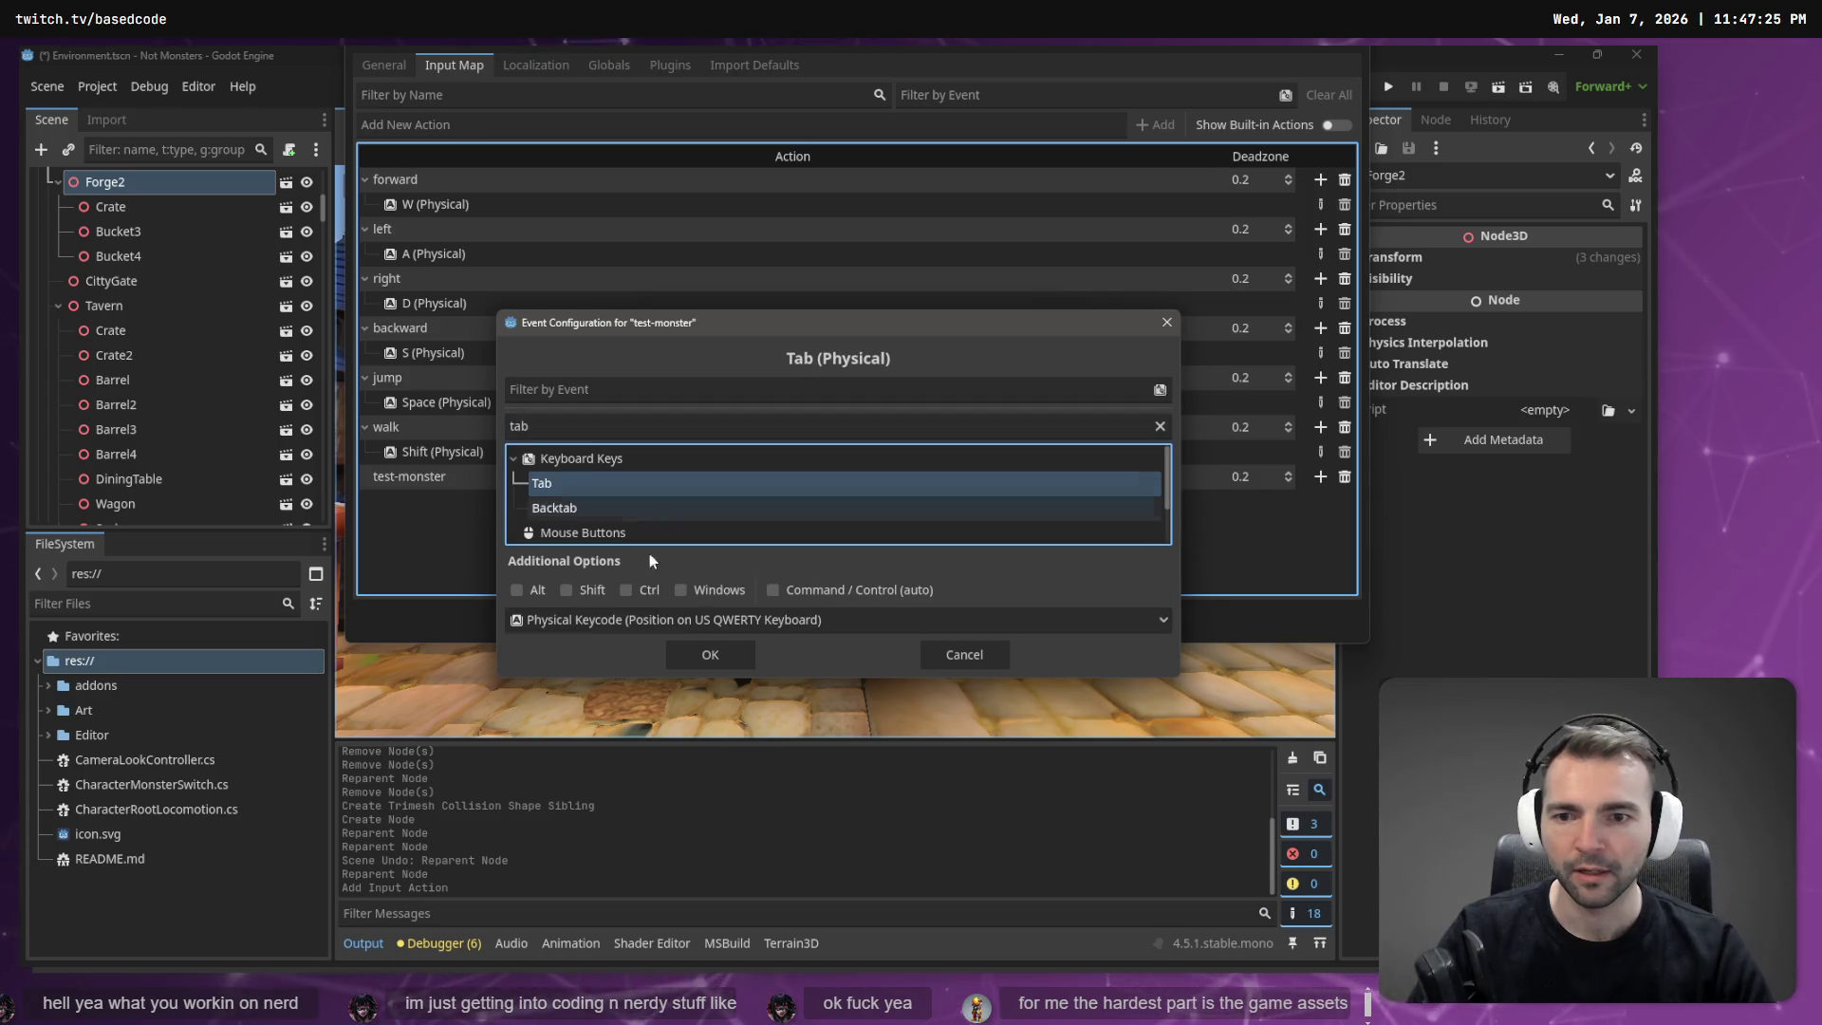
{"action": "left_click", "coordinate": [710, 653]}
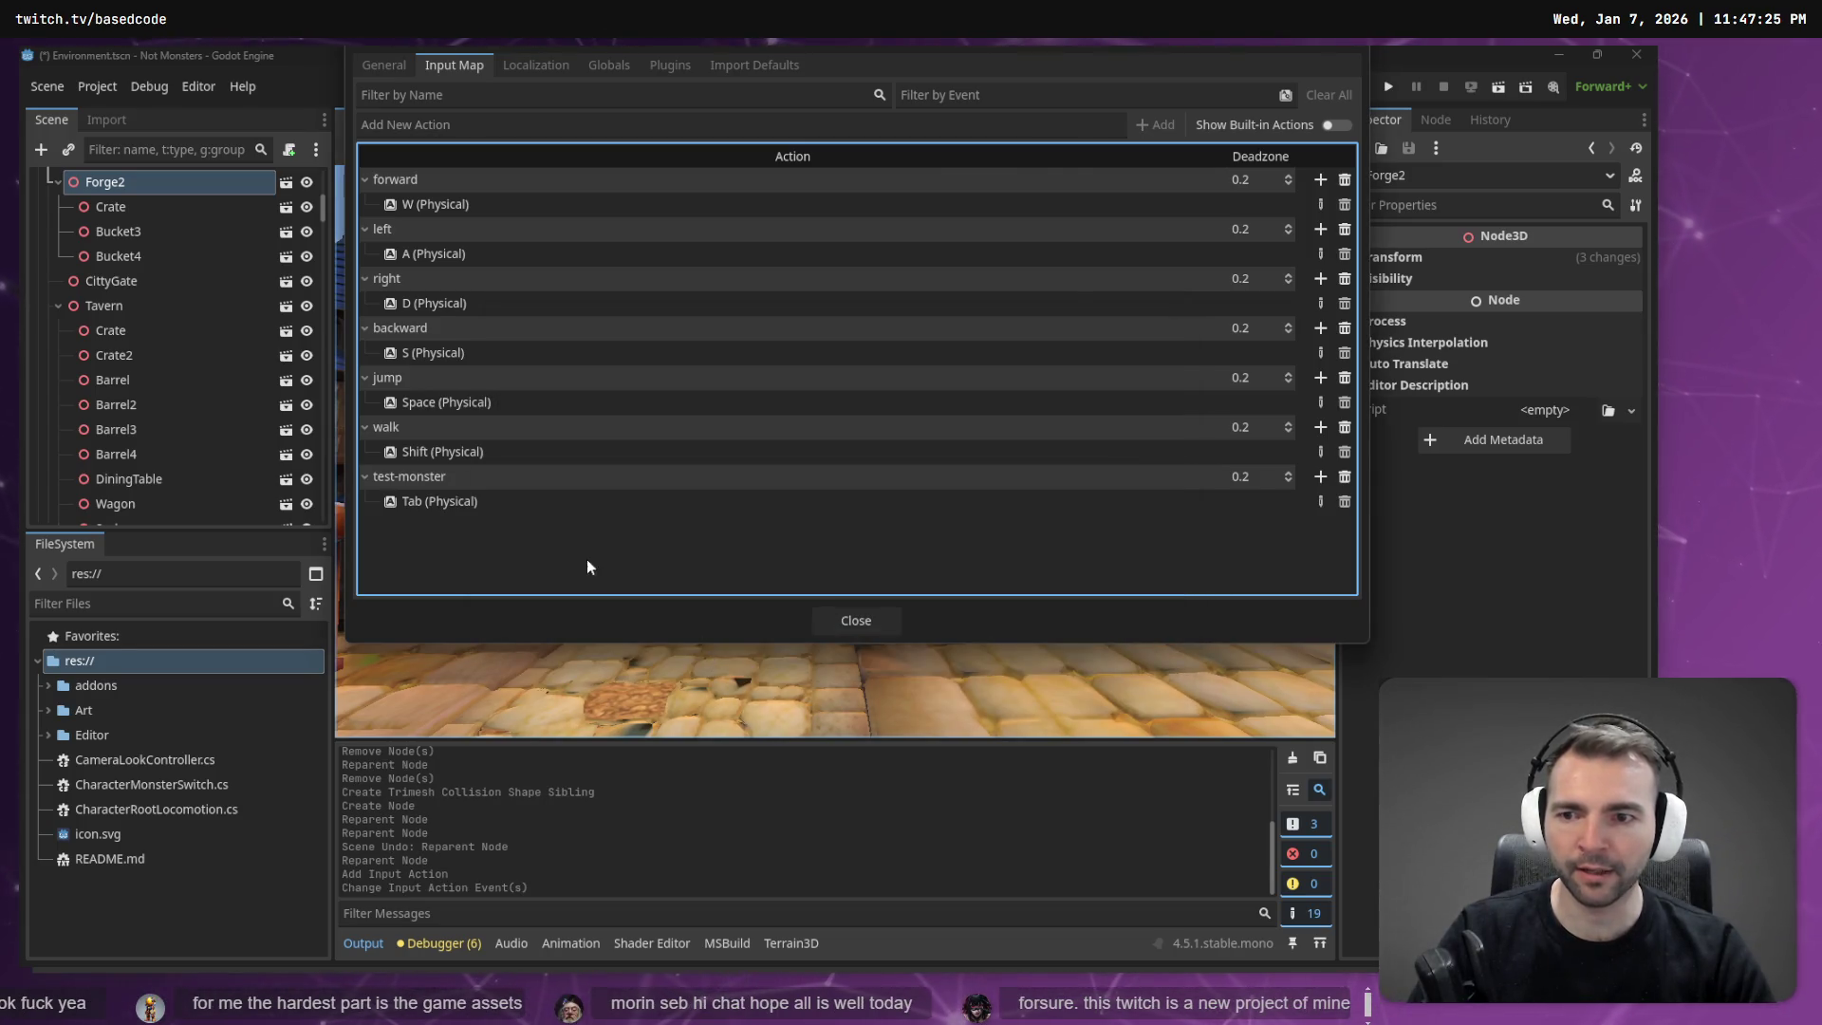
{"action": "left_click", "coordinate": [858, 618]}
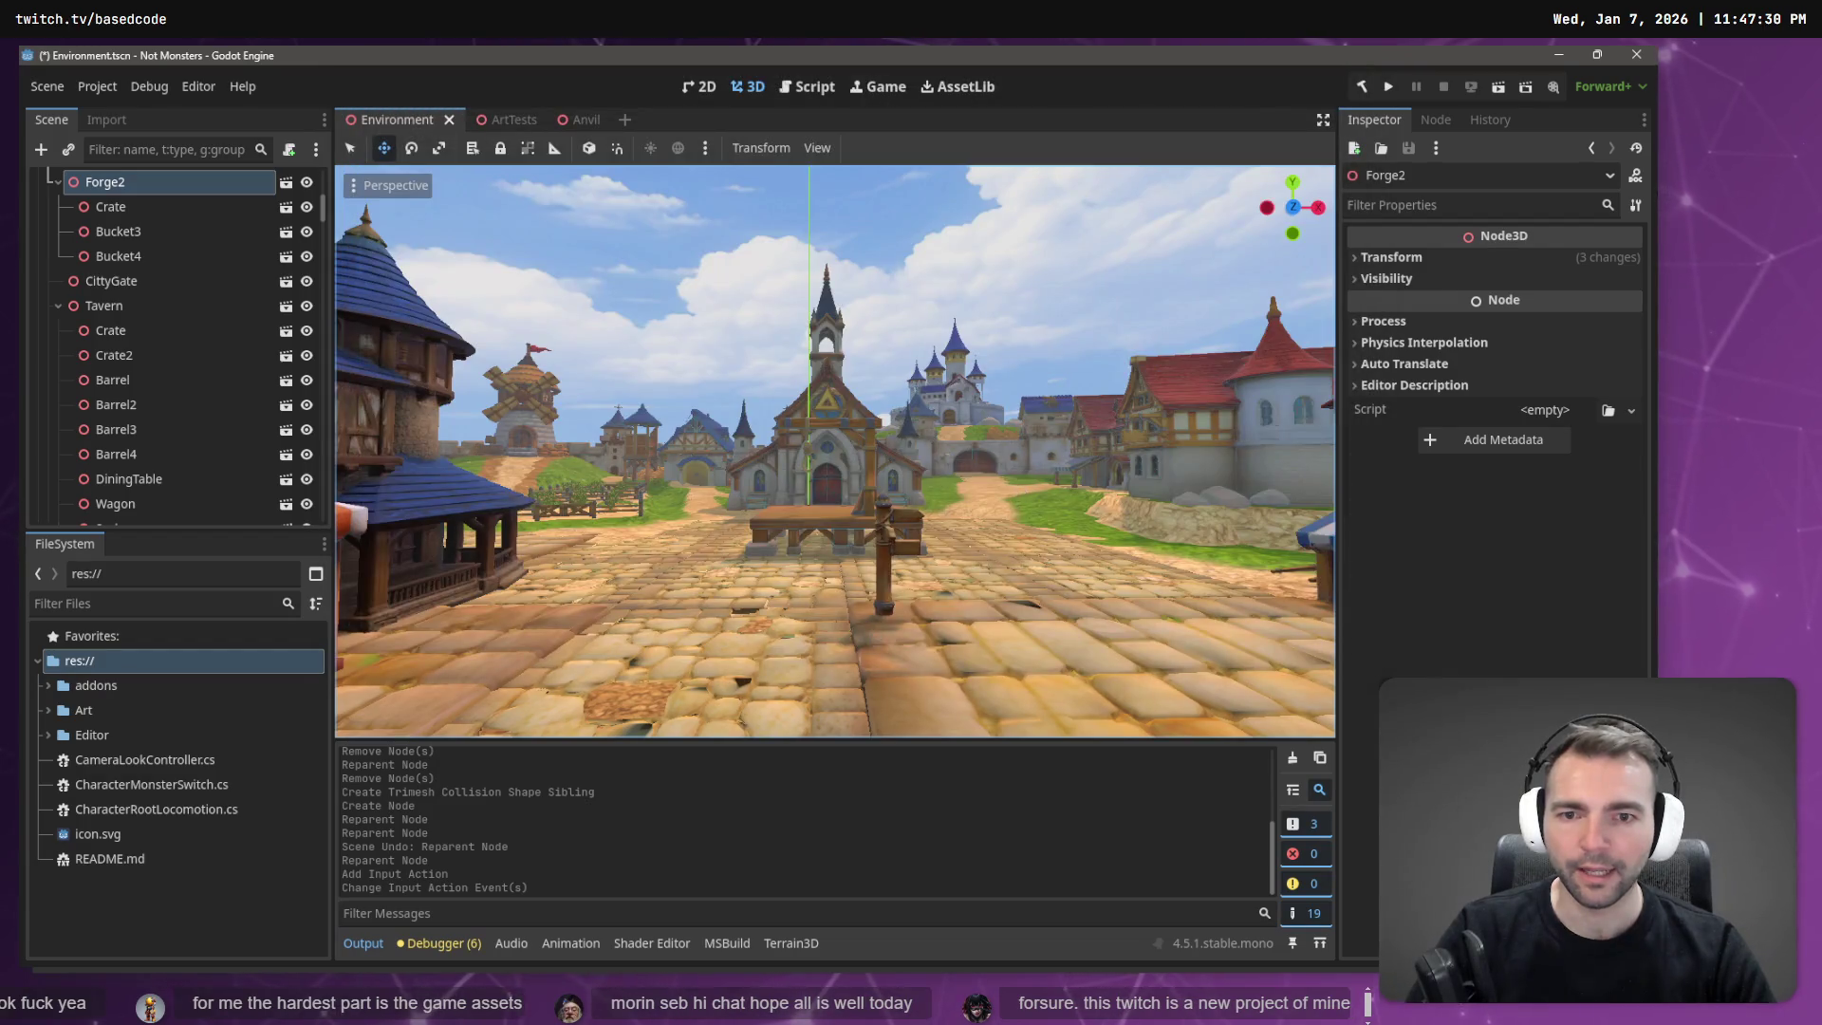
Build and run the game with F5 and walk the mummy down the village's main street.
{"action": "key", "text": "w"}
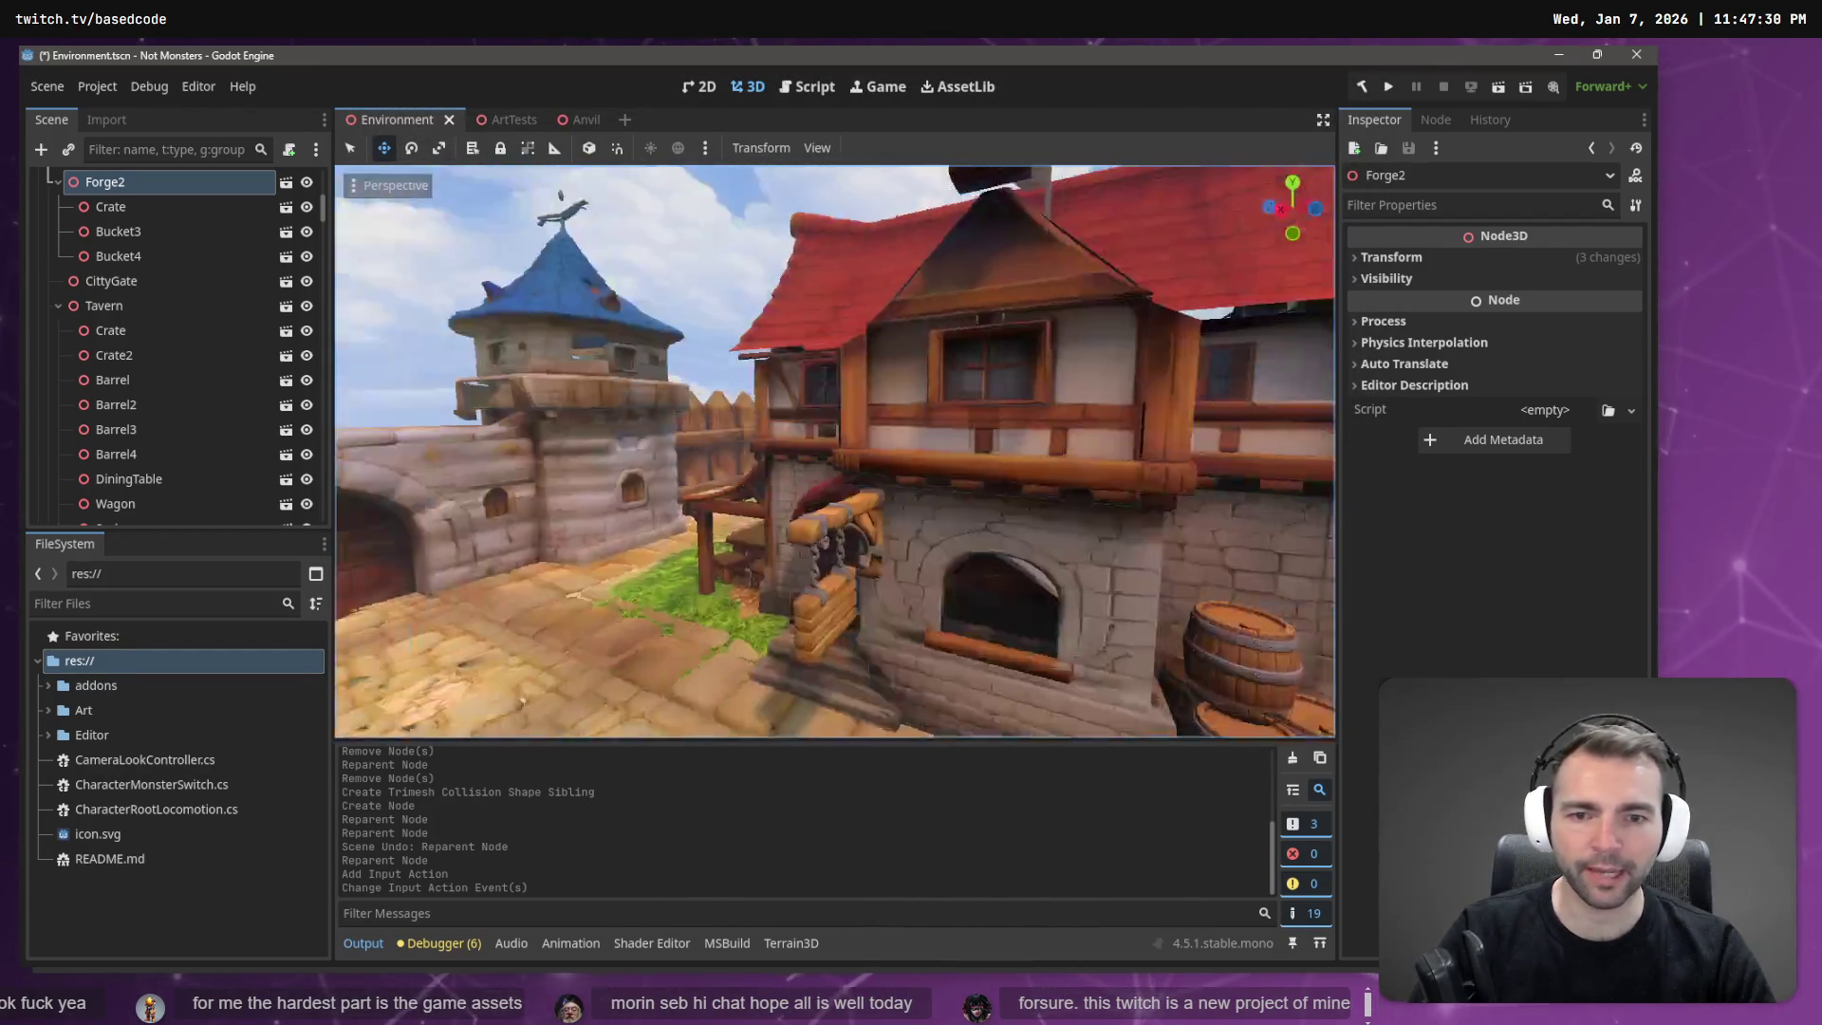
{"action": "key", "text": "F5"}
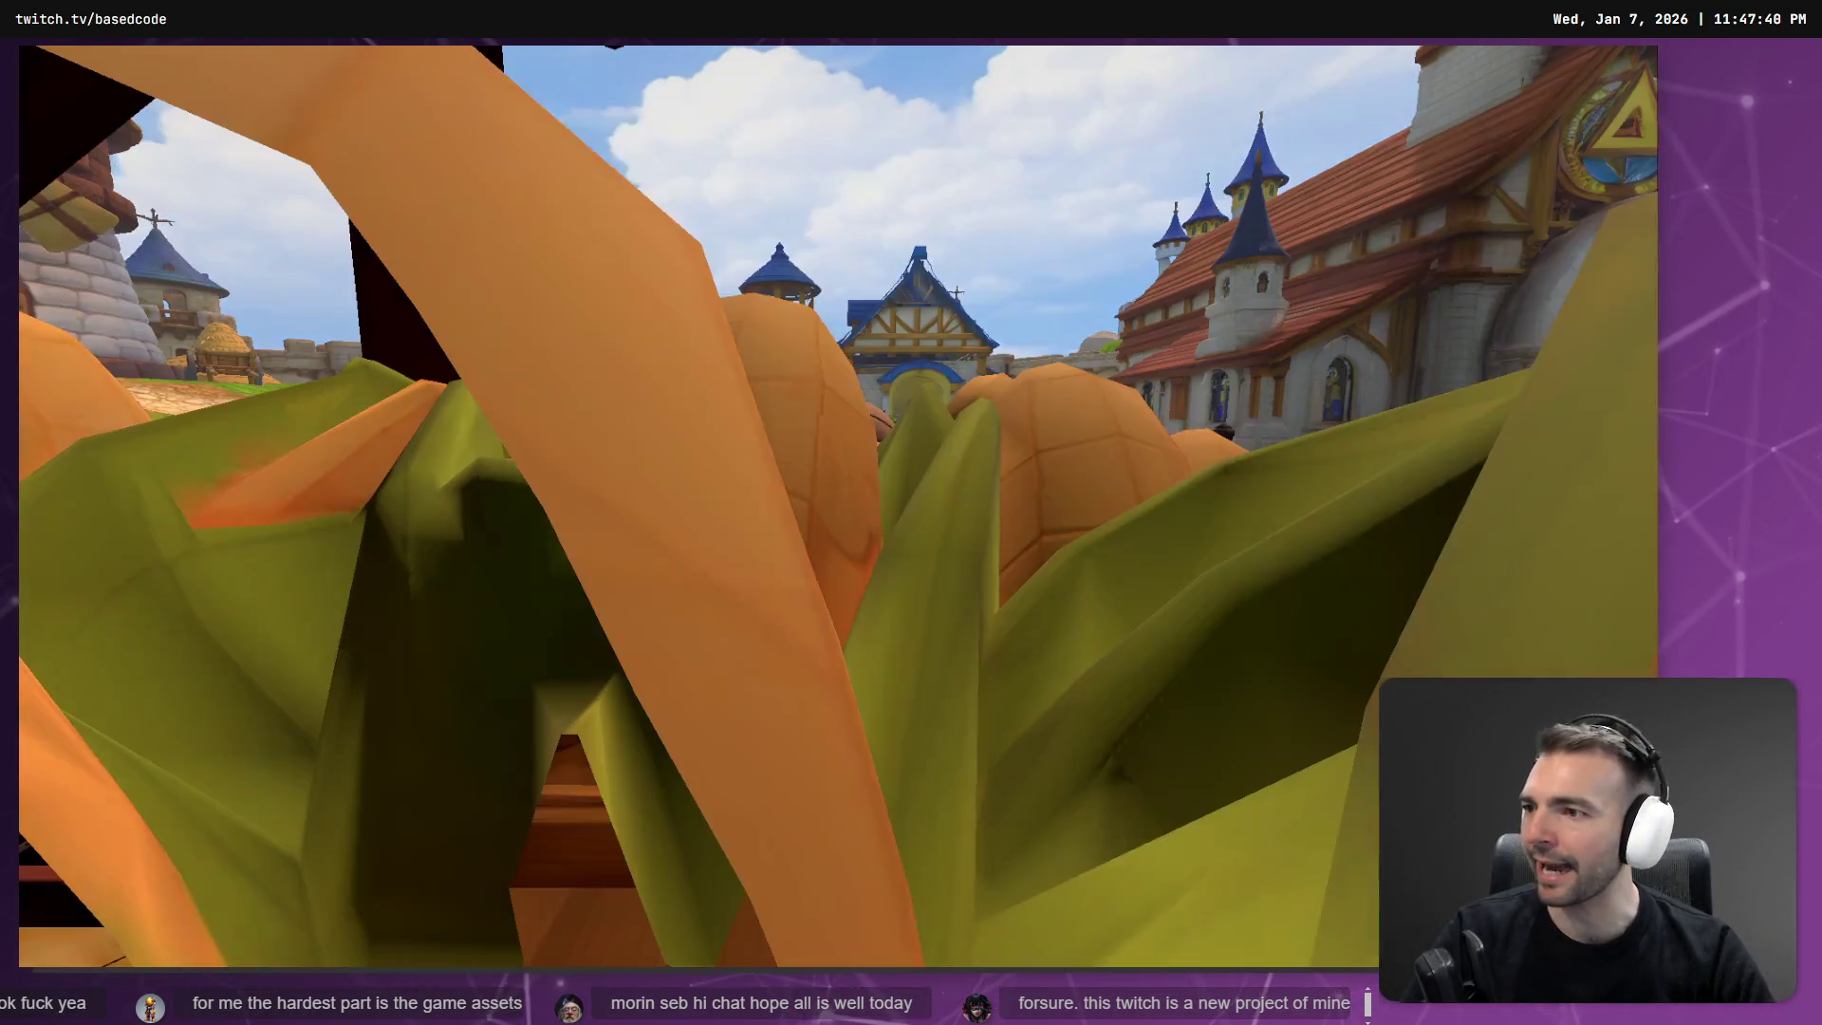
{"action": "key", "text": "w"}
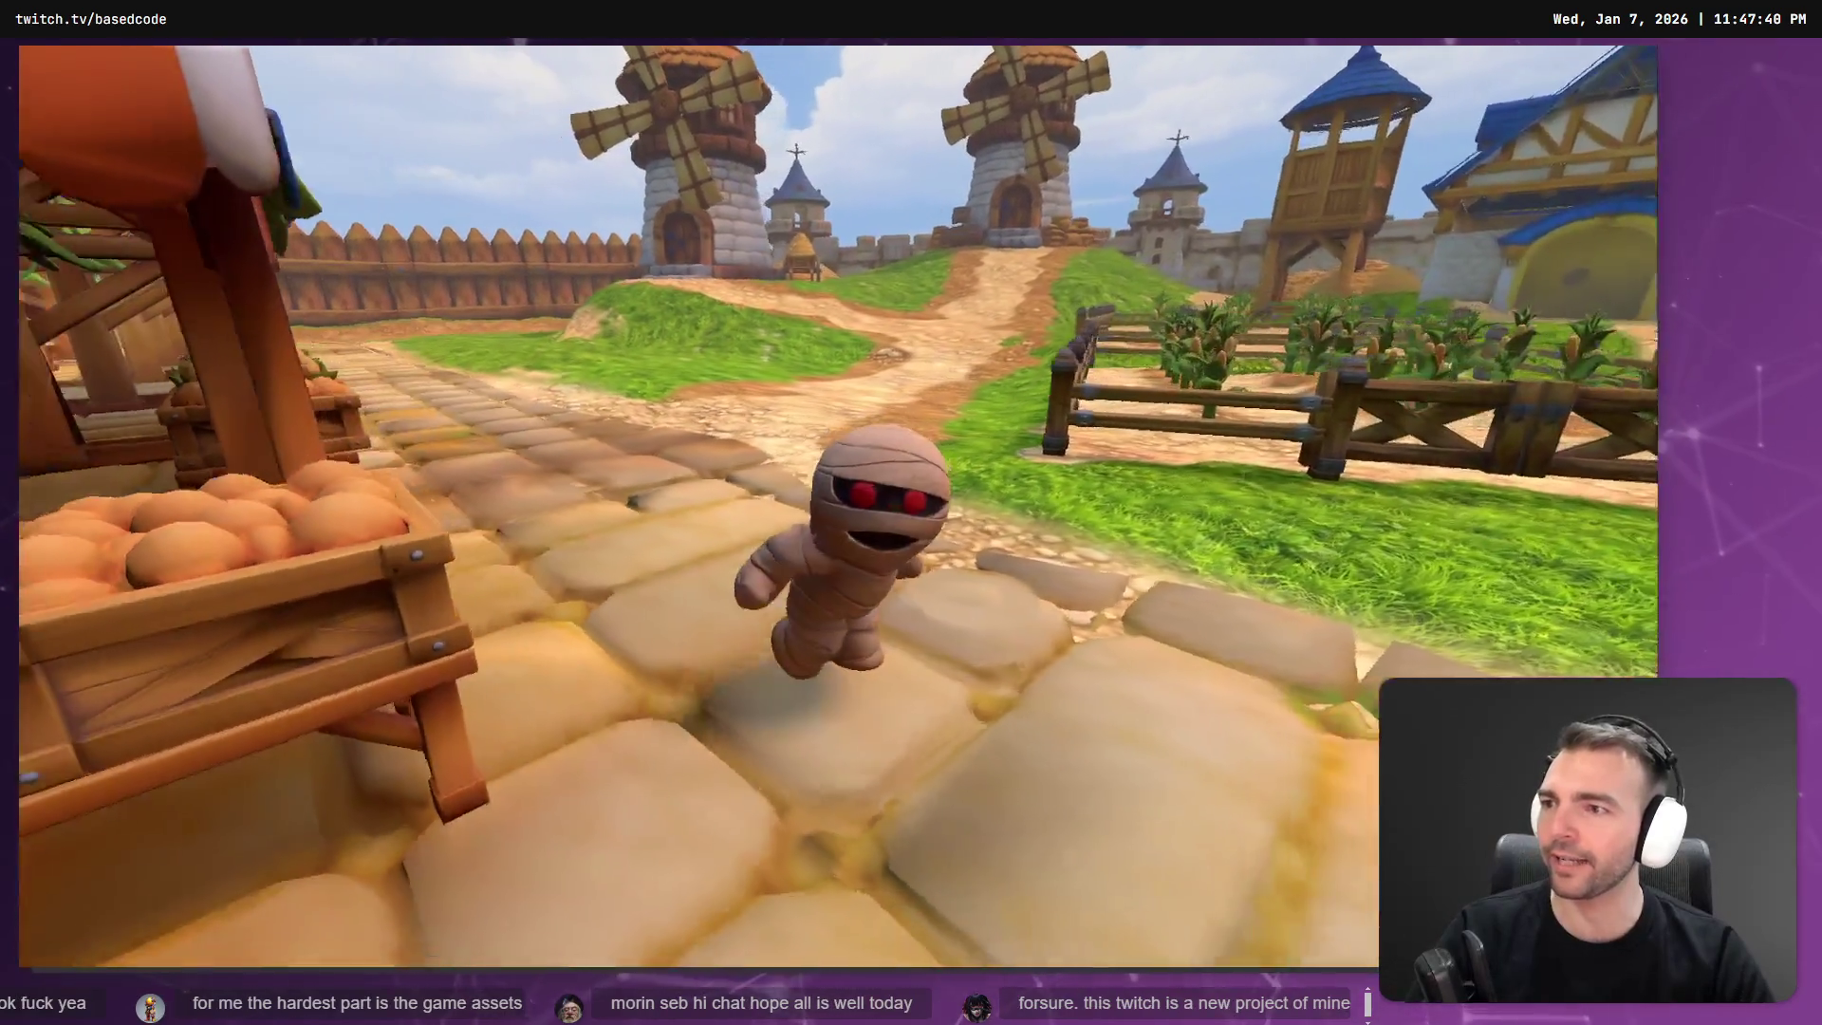
{"action": "key", "text": "w"}
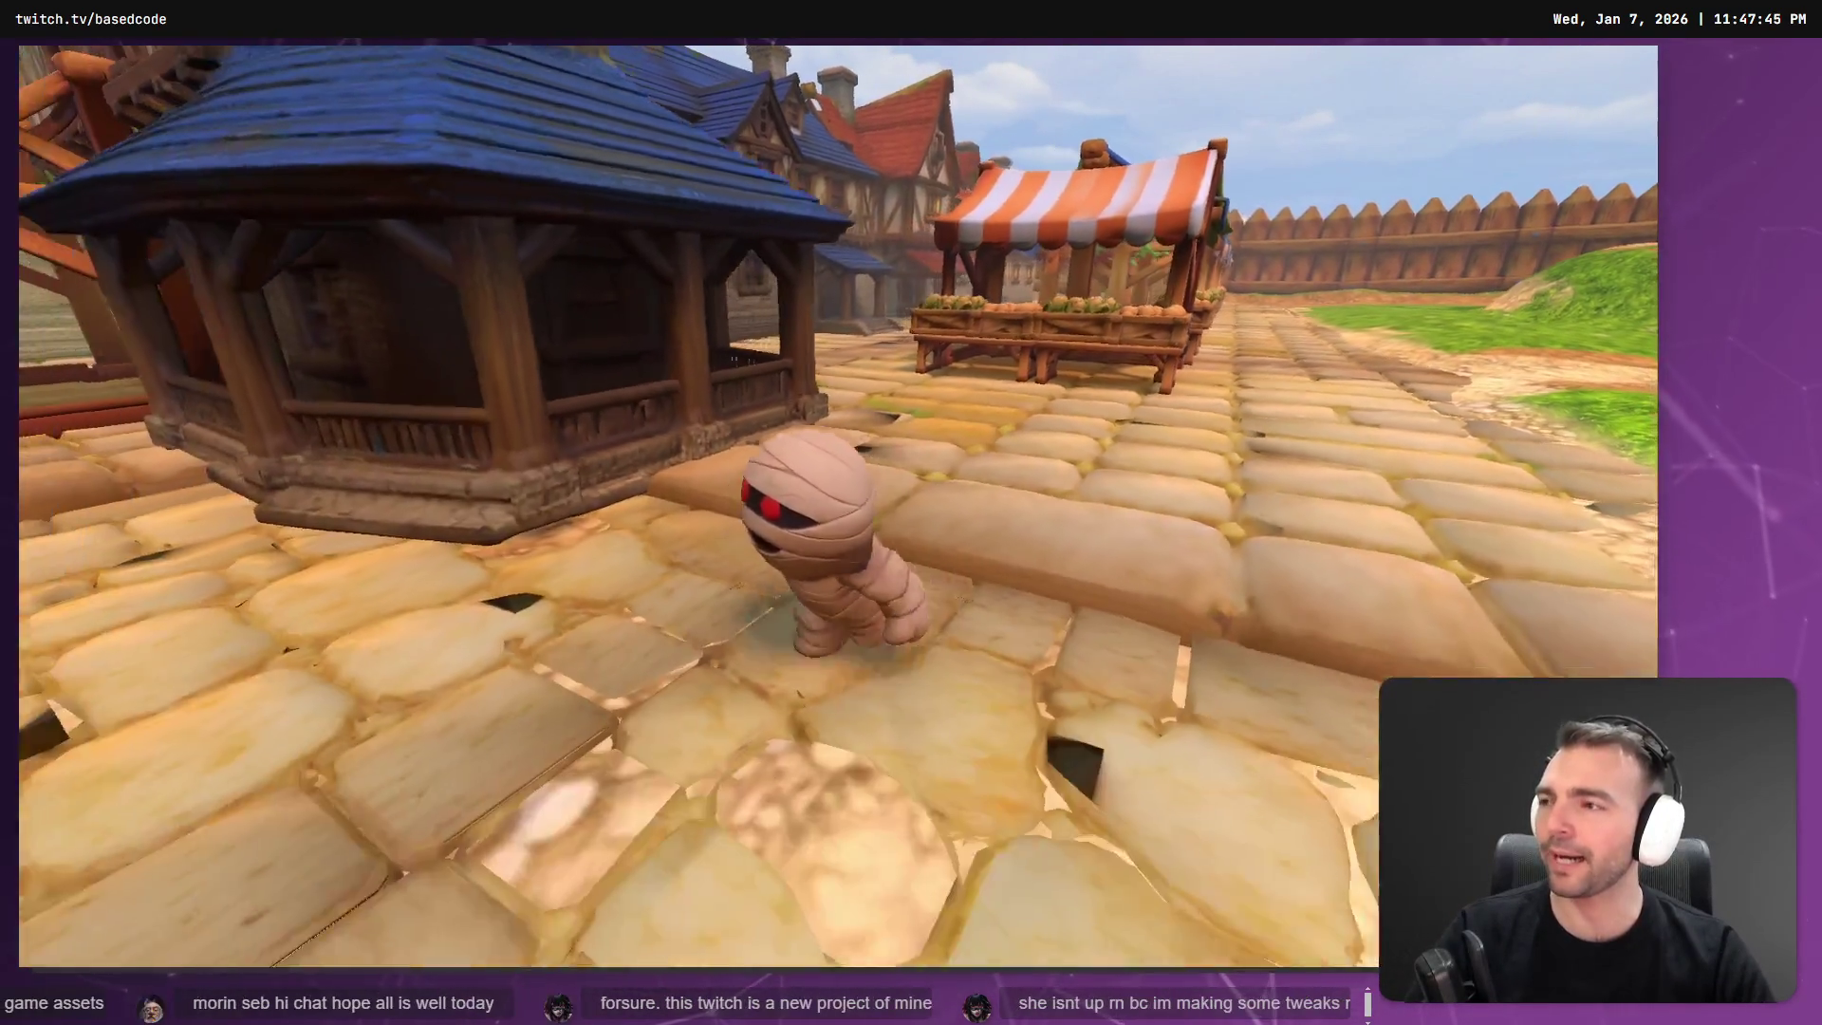
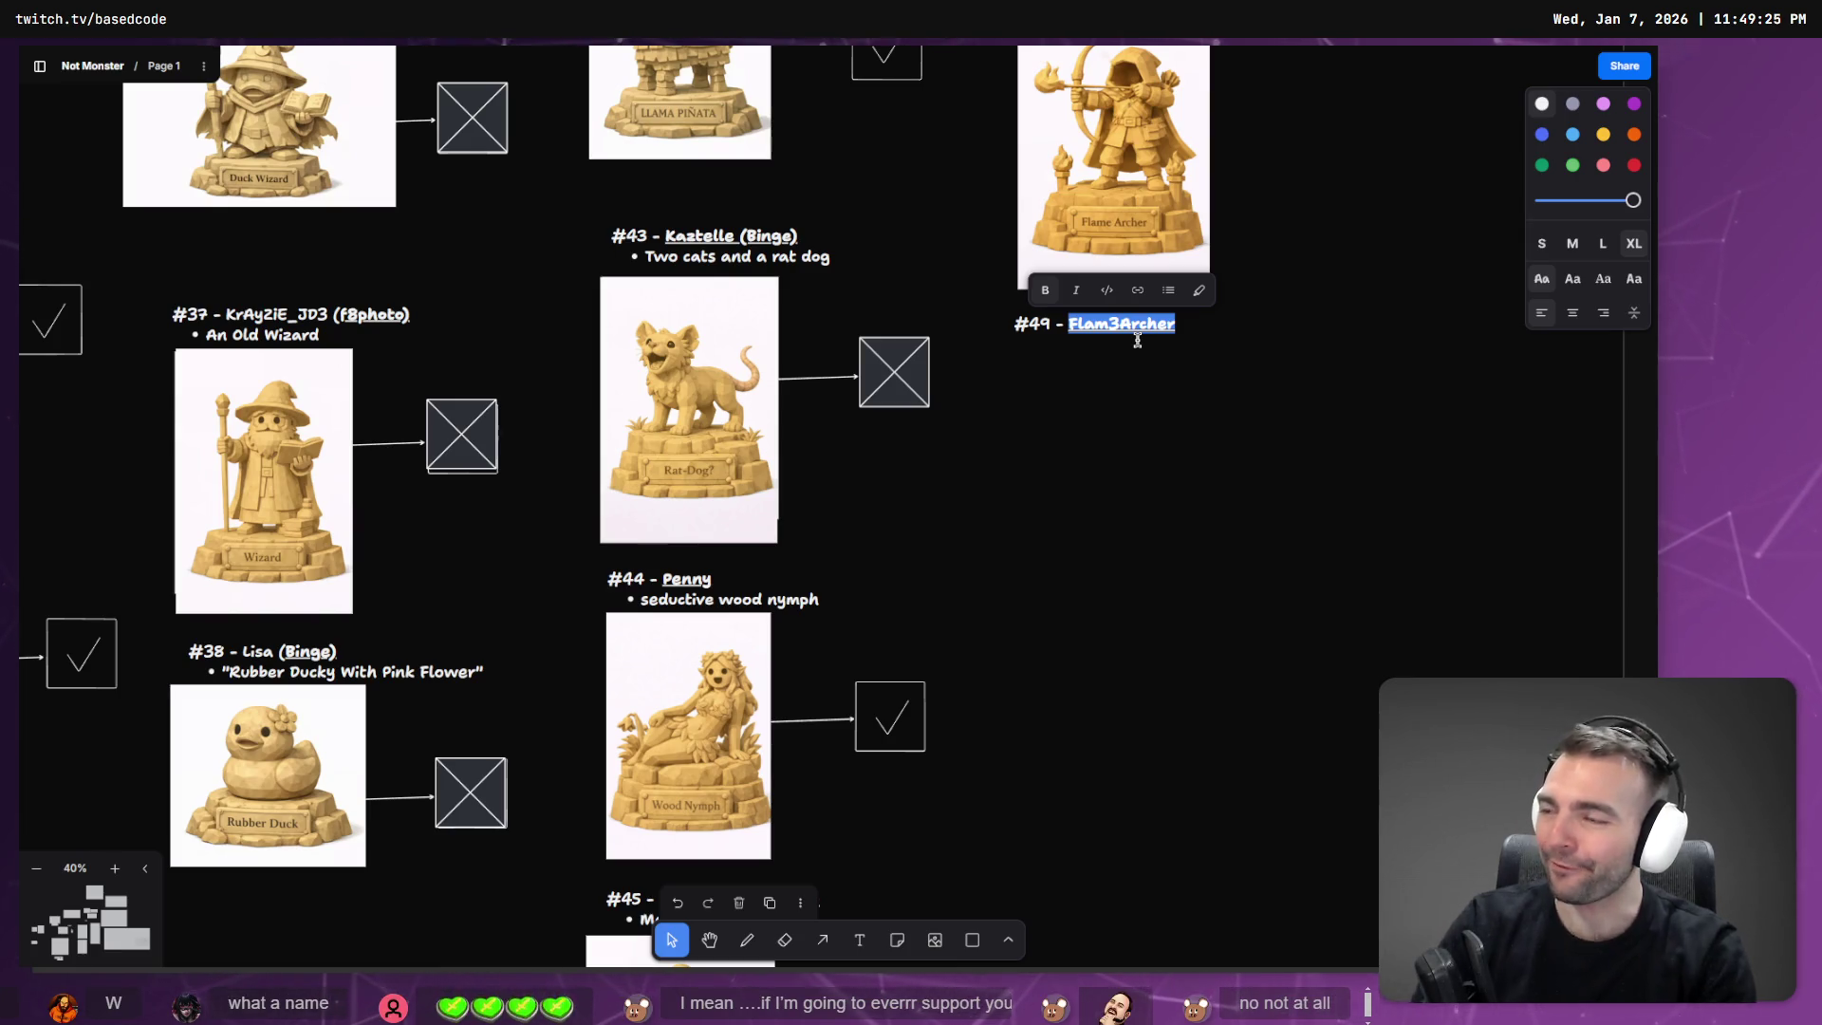
Rename the #49 label to ChubbyPuppyBear, then bring up Godot's ArtTests scene.
{"action": "type", "text": "ChubbyPuppyBear"}
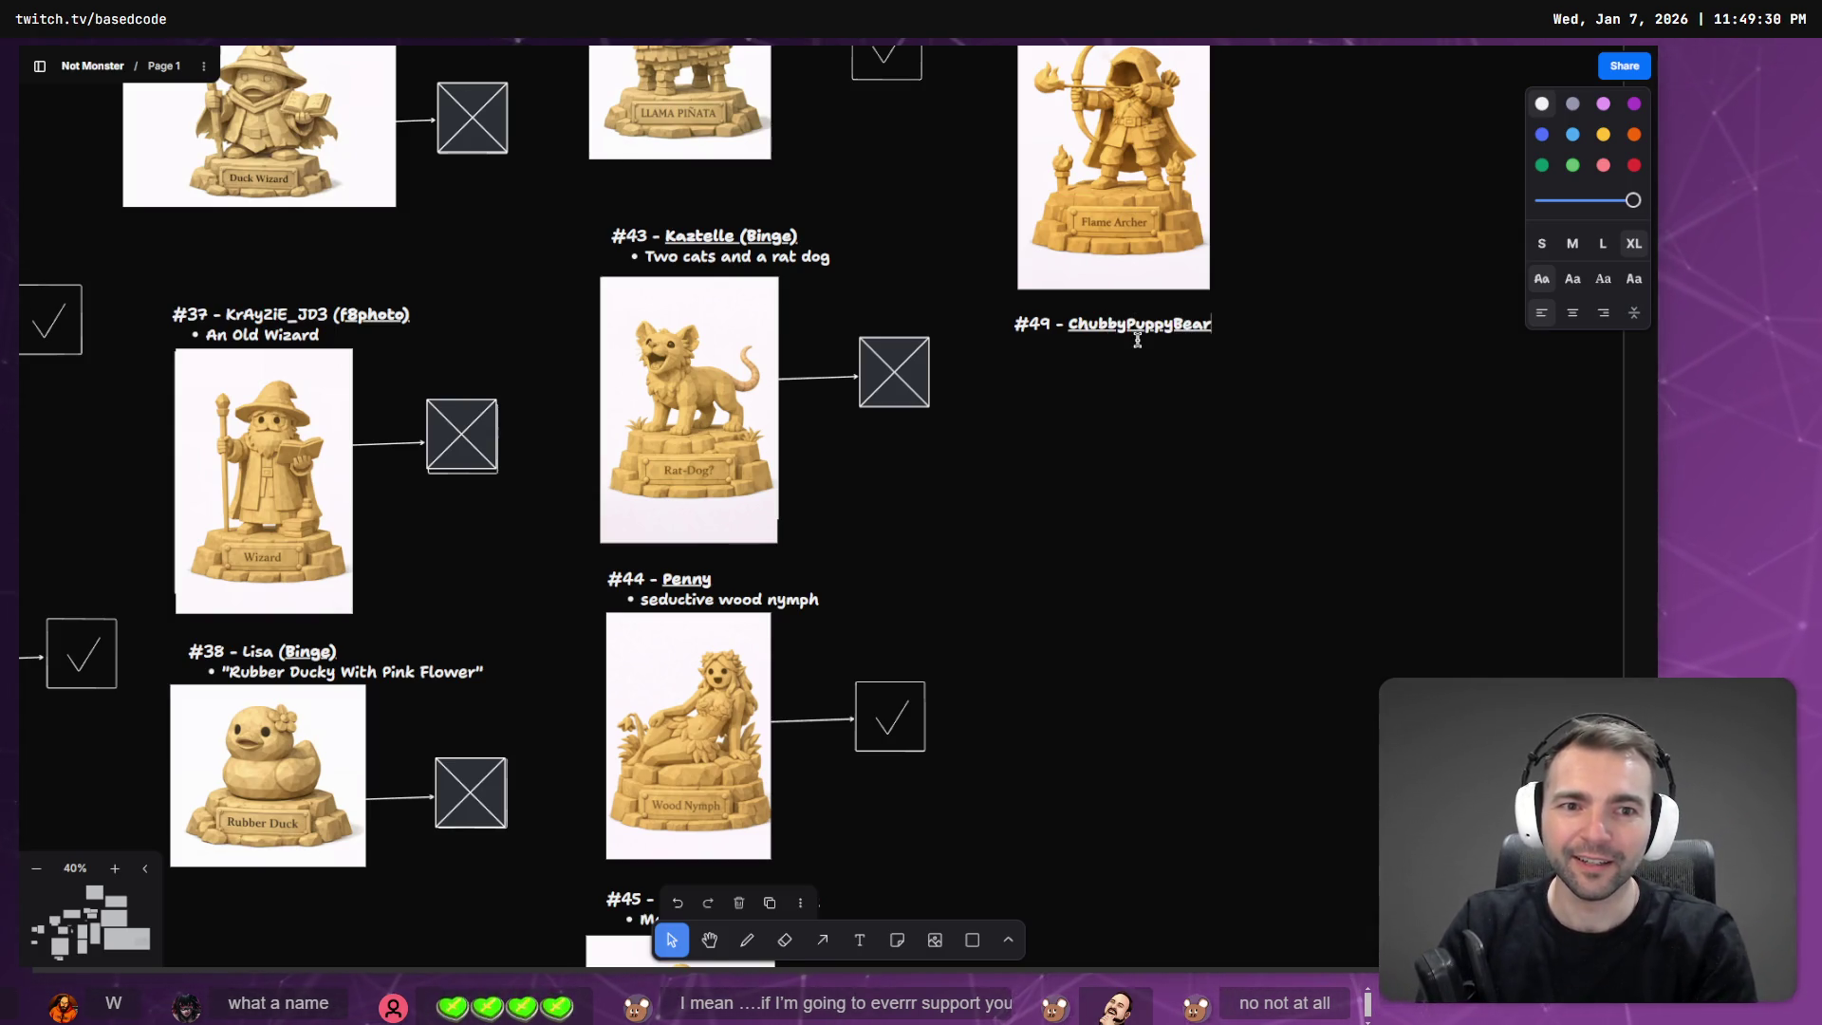
{"action": "left_click", "coordinate": [1280, 510]}
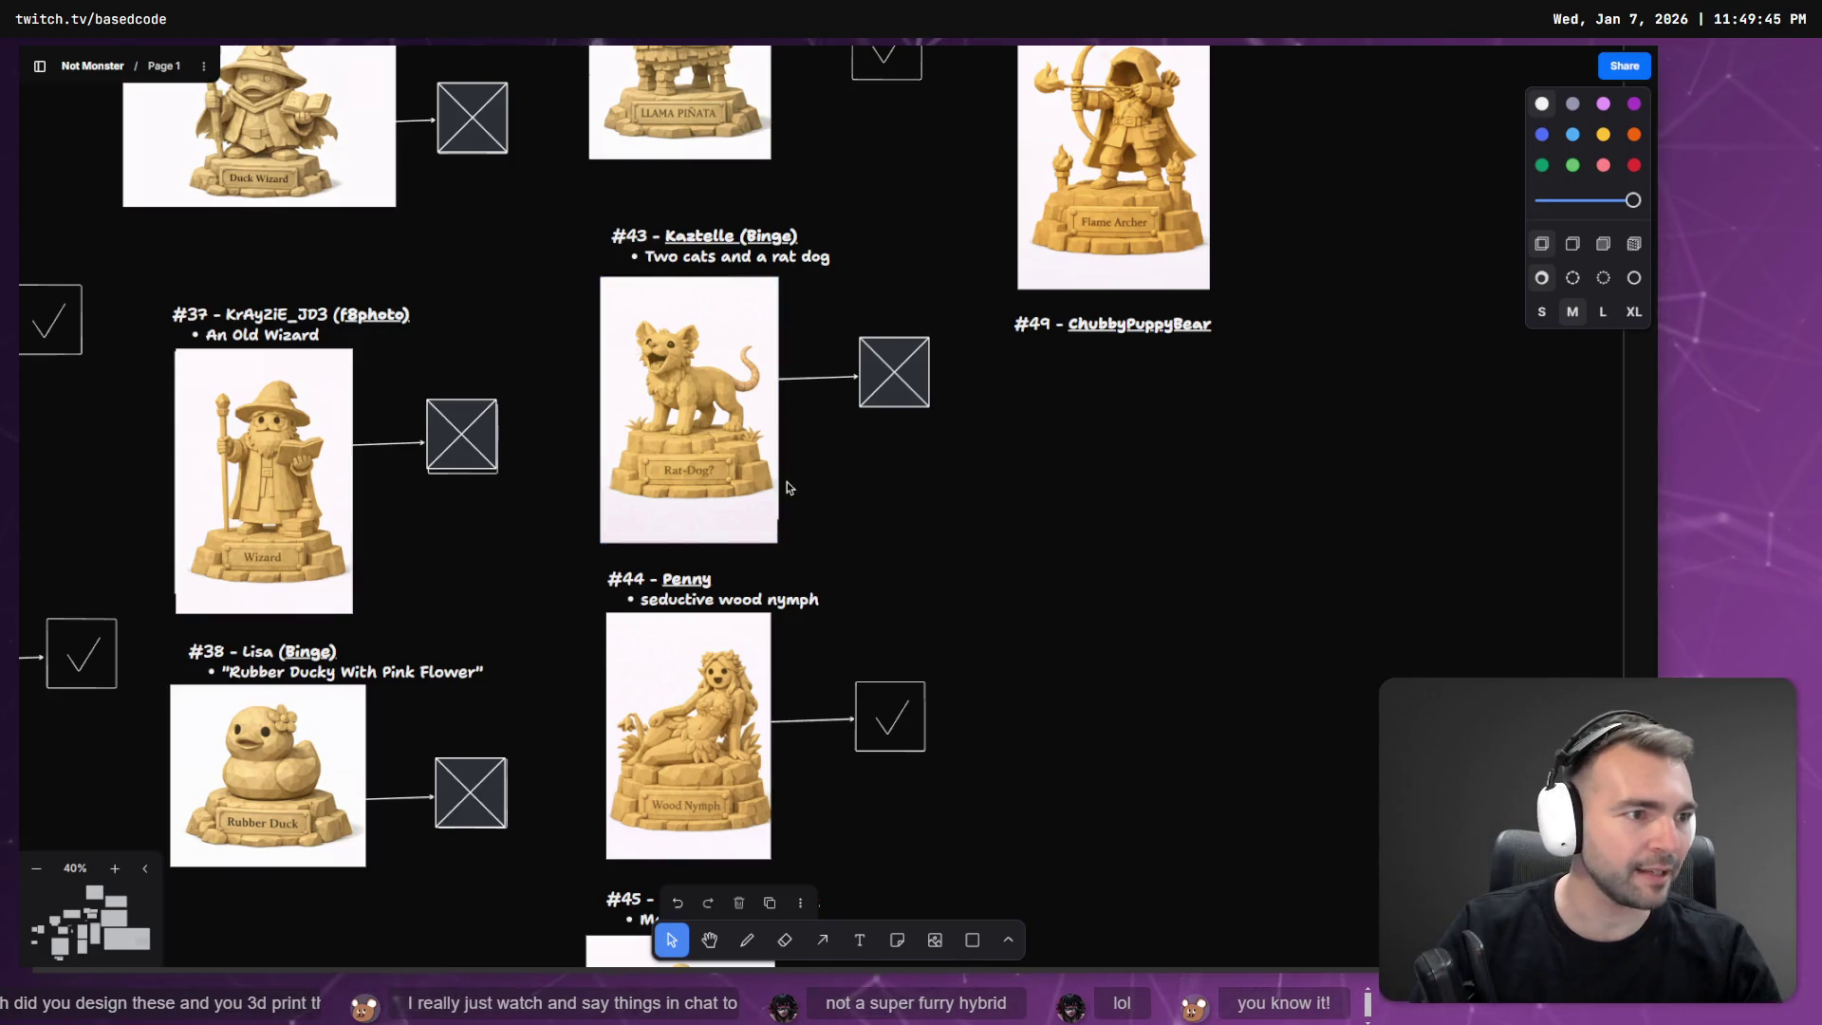
{"action": "key", "text": "alt+Tab"}
{"action": "left_click", "coordinate": [482, 116]}
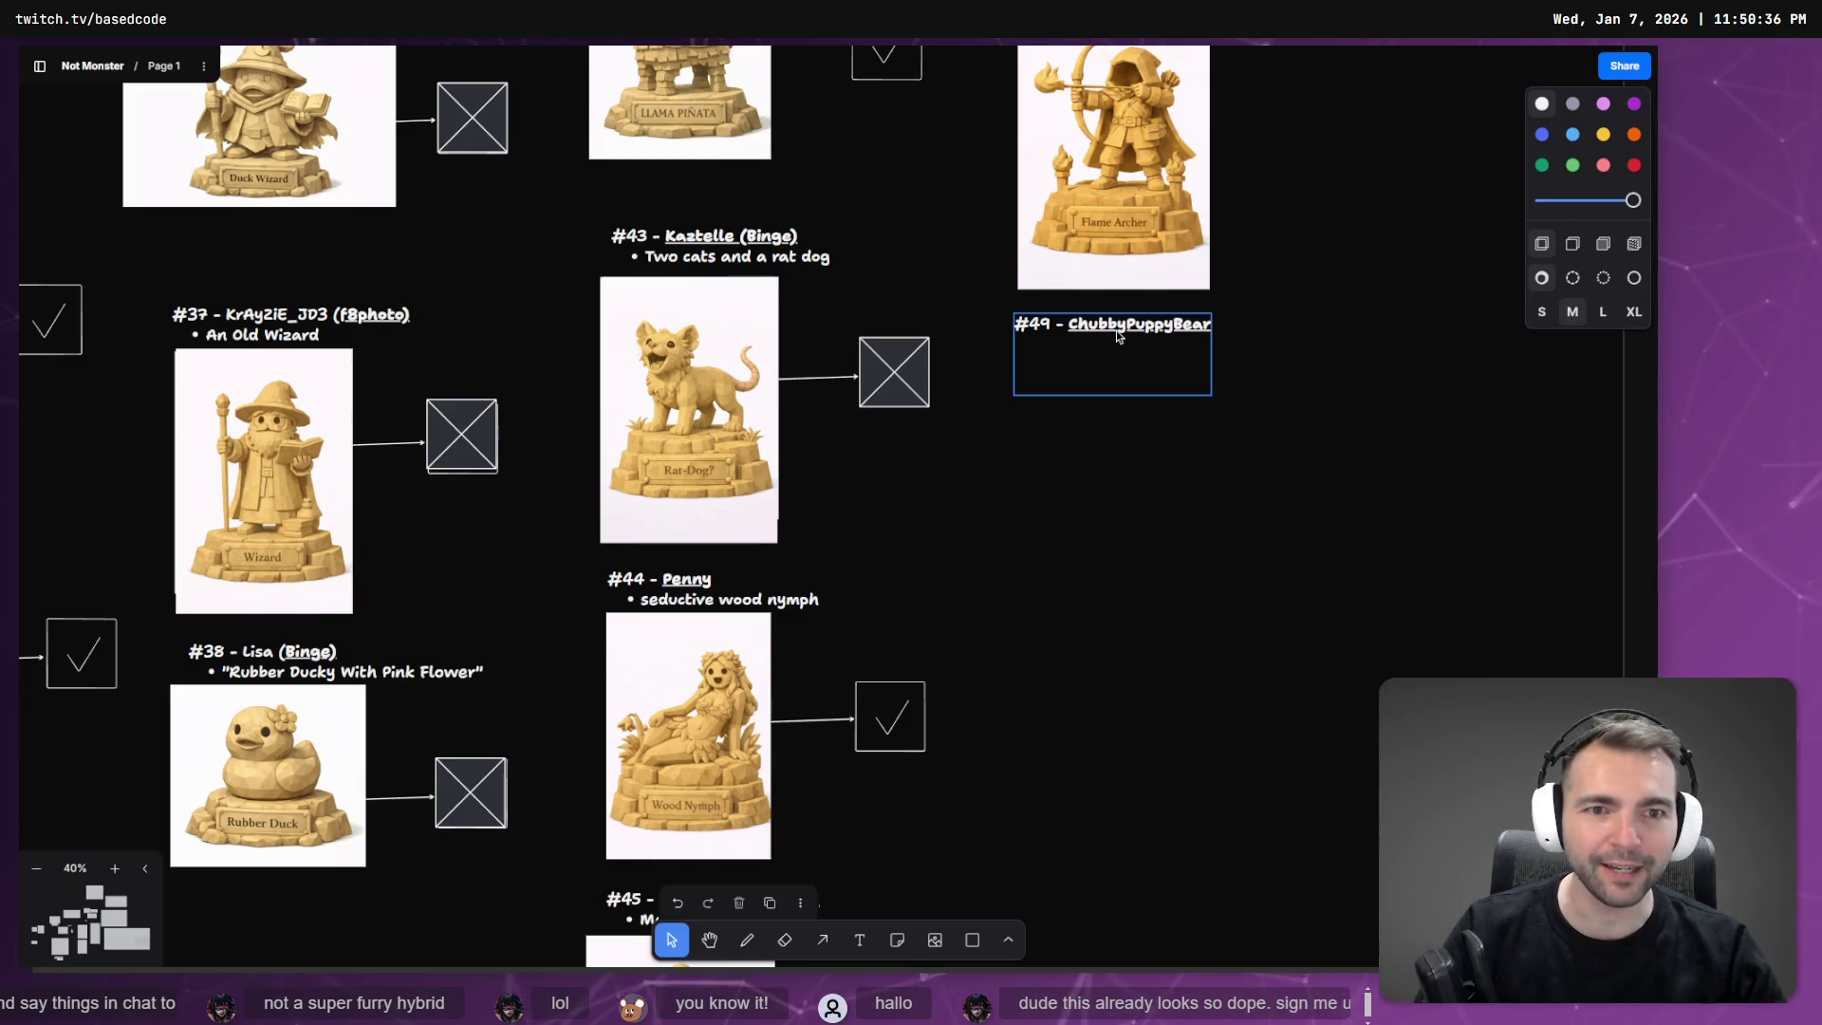
Select the #49 ChubbyPuppyBear label on the tldraw statue board.
{"action": "left_click", "coordinate": [1116, 330]}
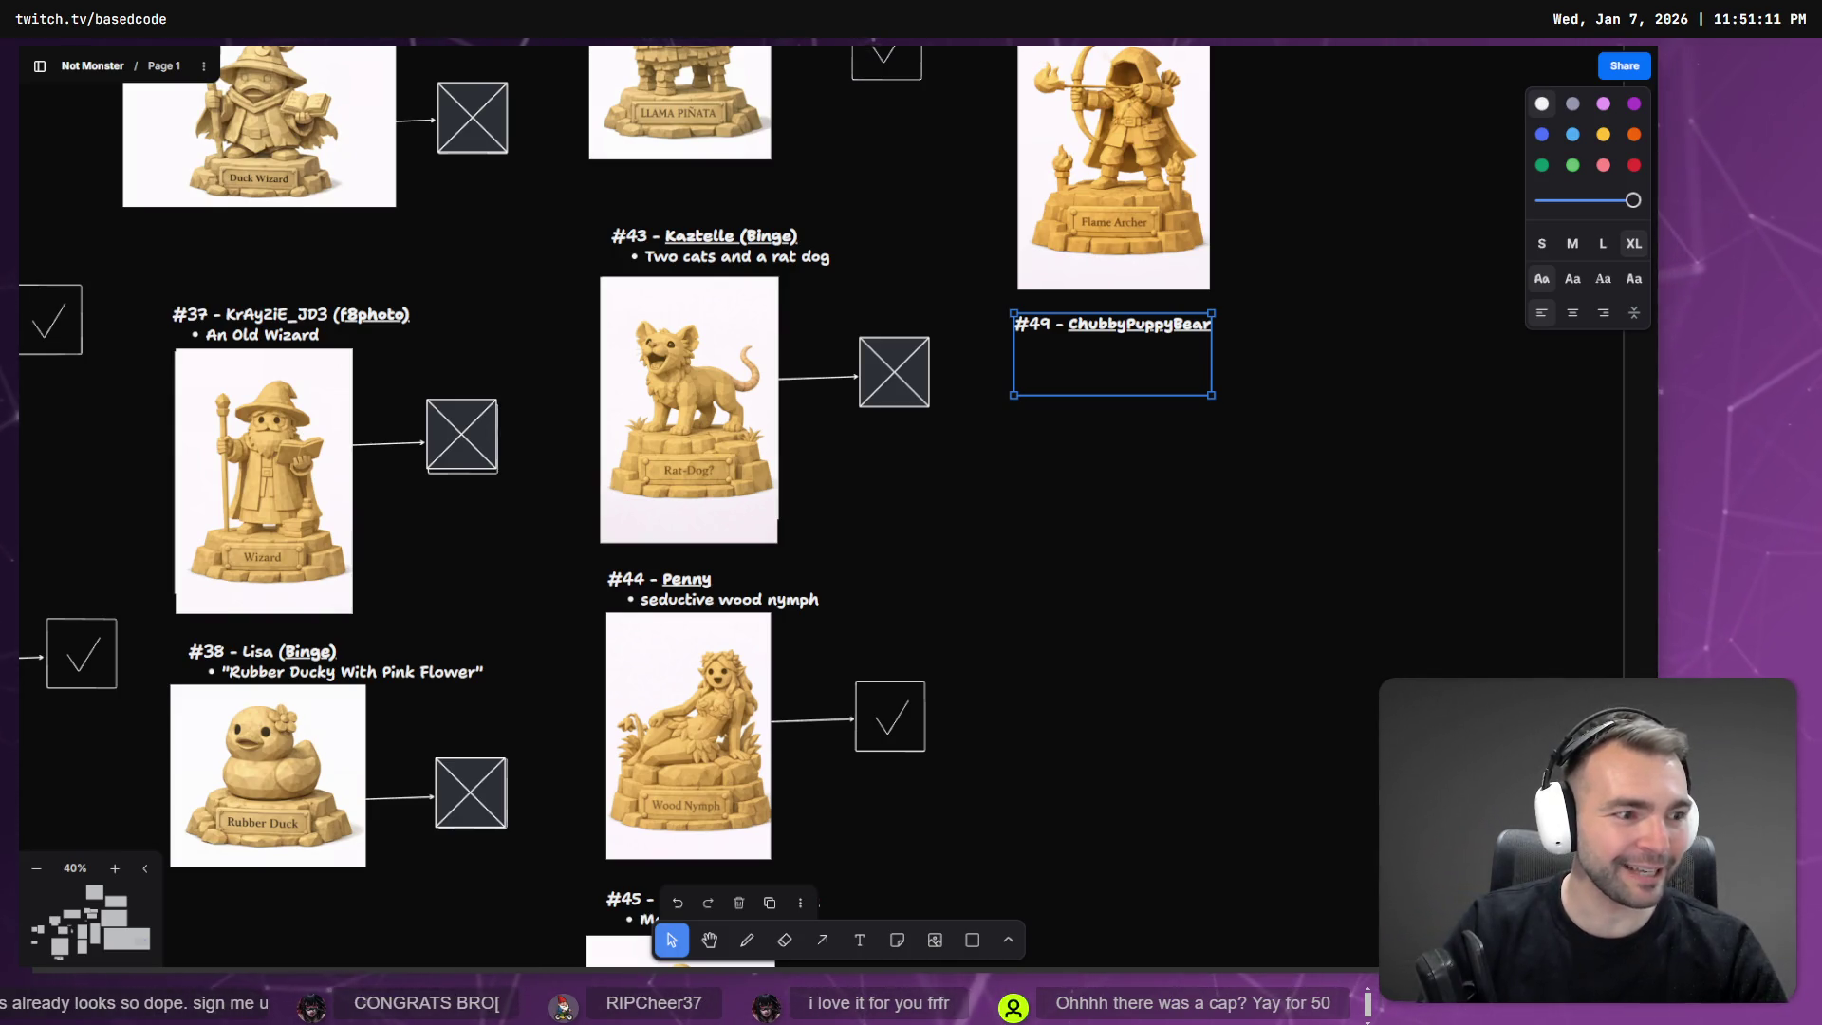
Make the Hunyuan 3D watchman model auto-rotate and turn Wireframe off to show textures.
{"action": "key", "text": "alt+Tab"}
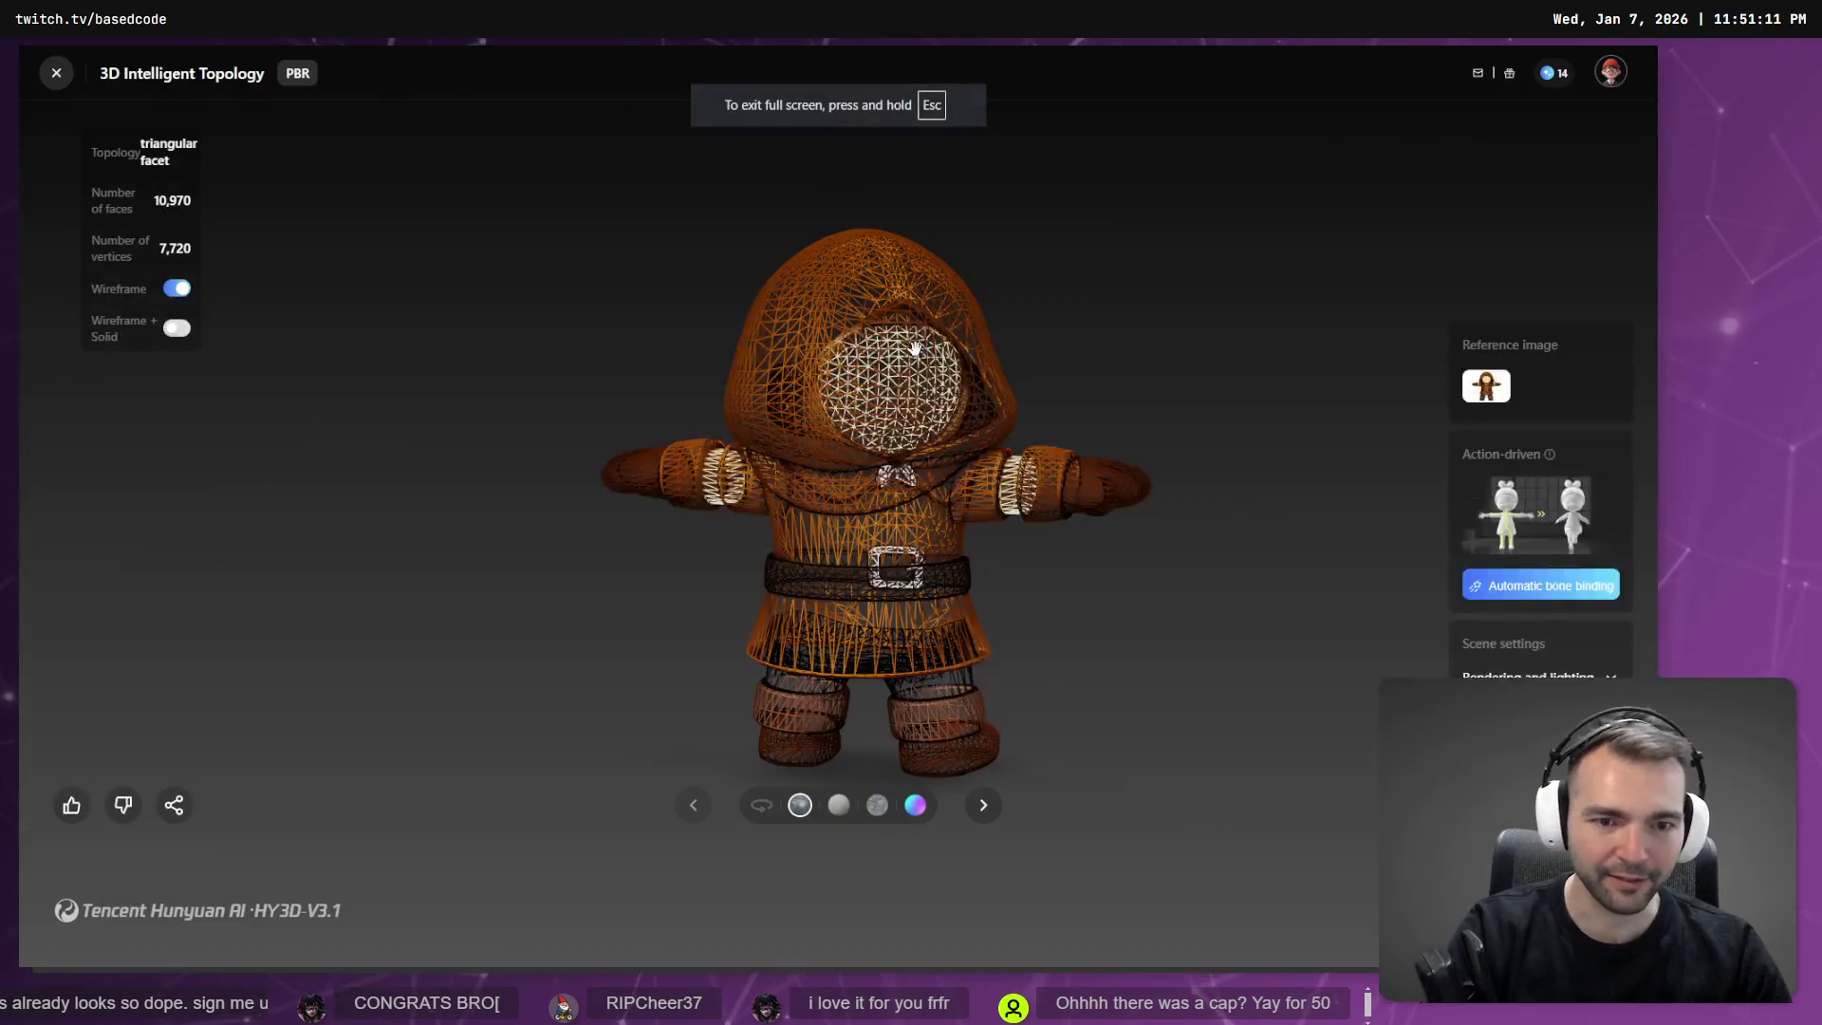
{"action": "left_click", "coordinate": [763, 809]}
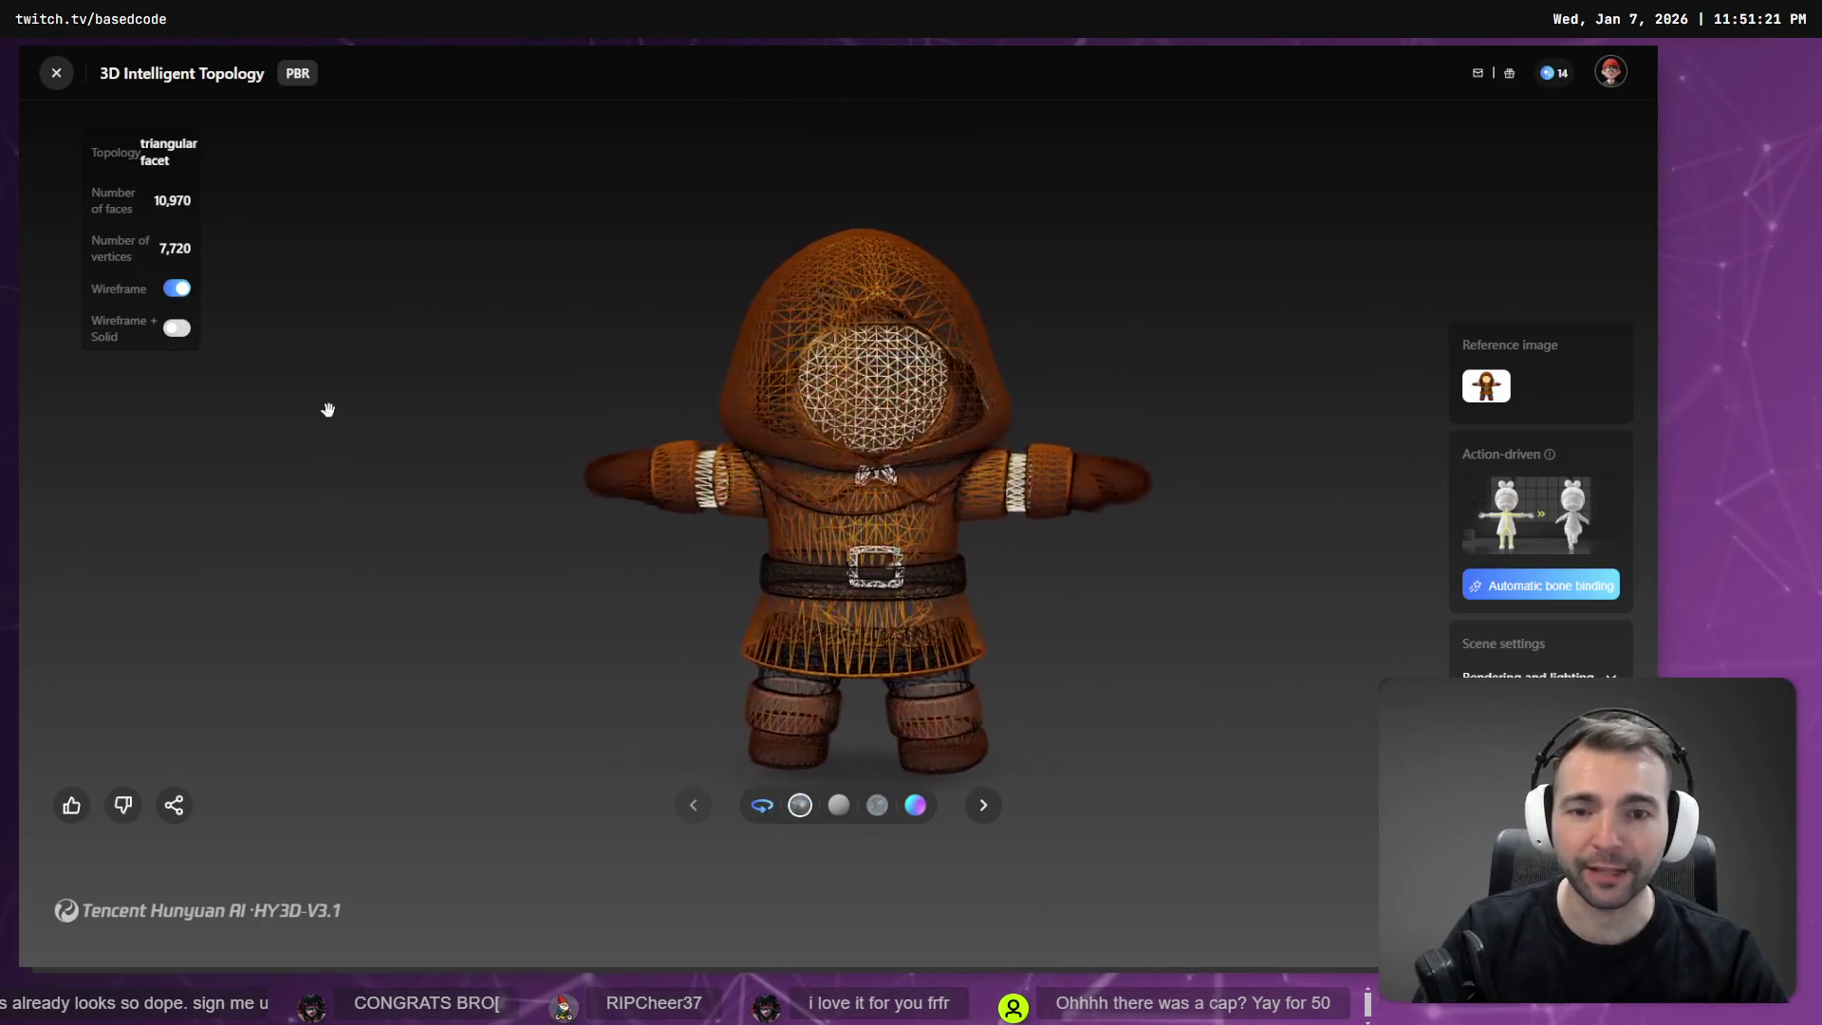
{"action": "left_click", "coordinate": [180, 289]}
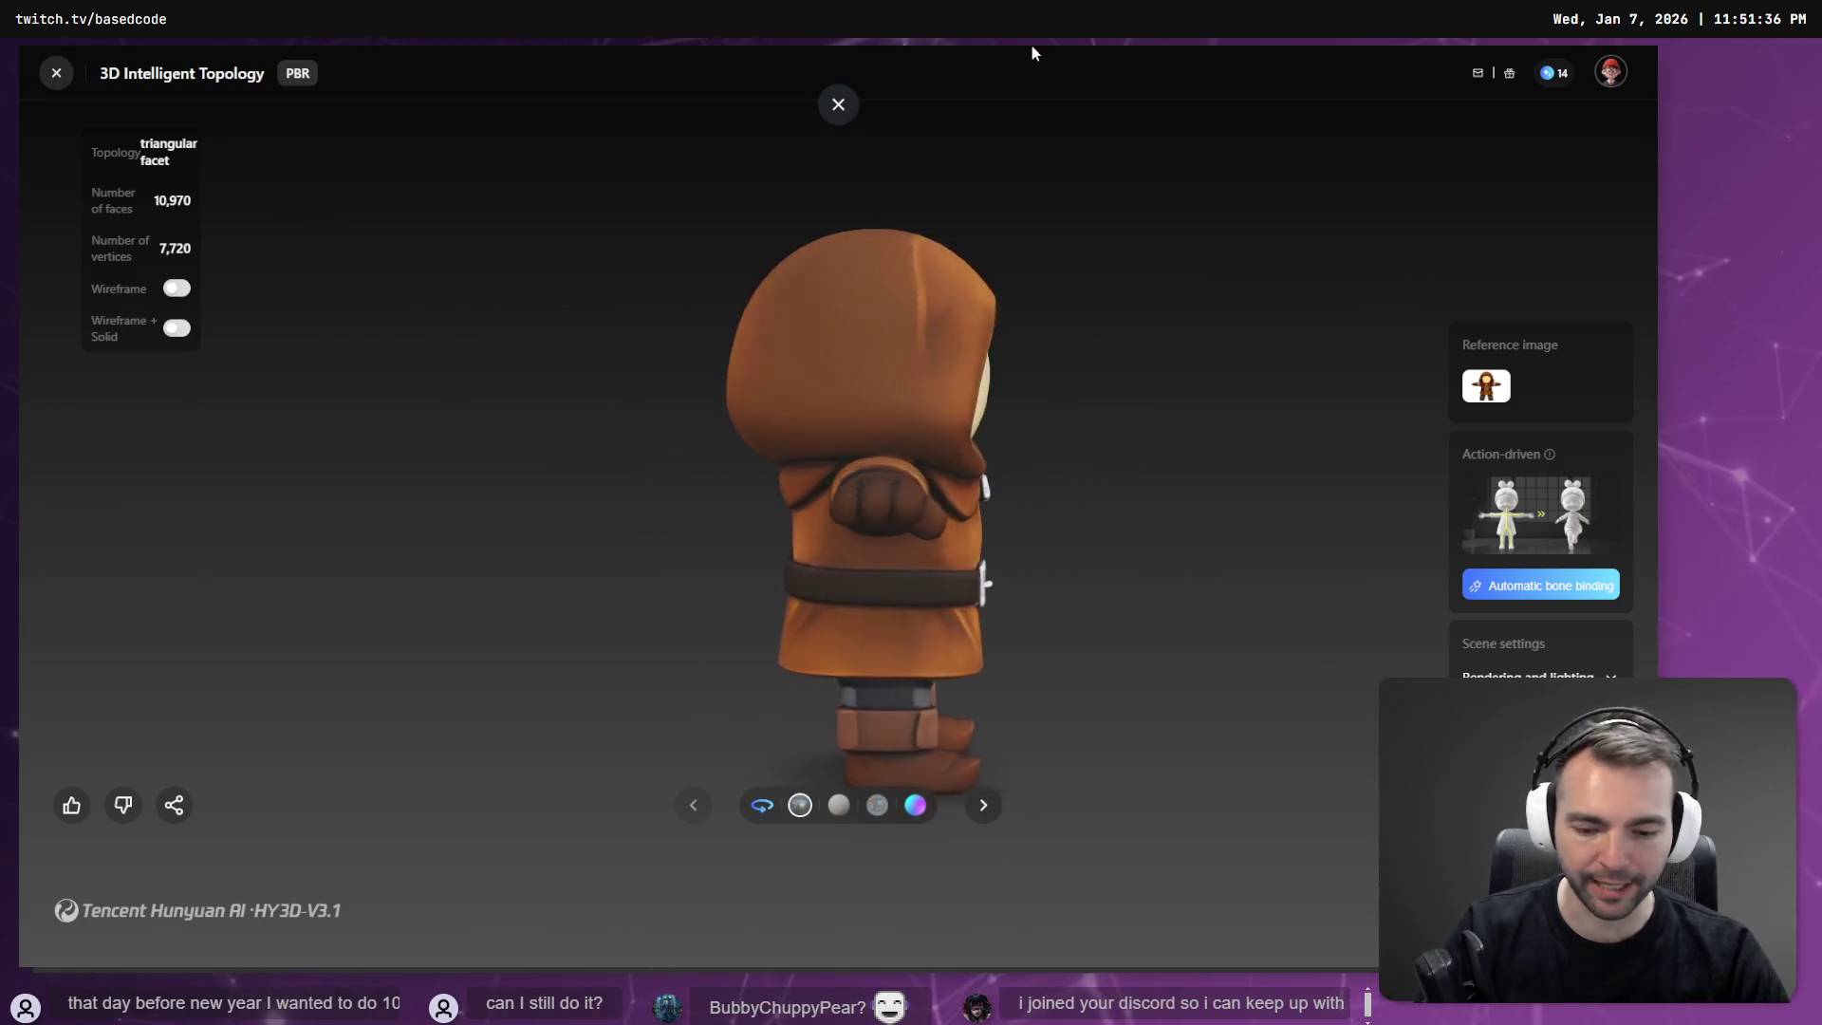
{"action": "key", "text": "alt+Tab"}
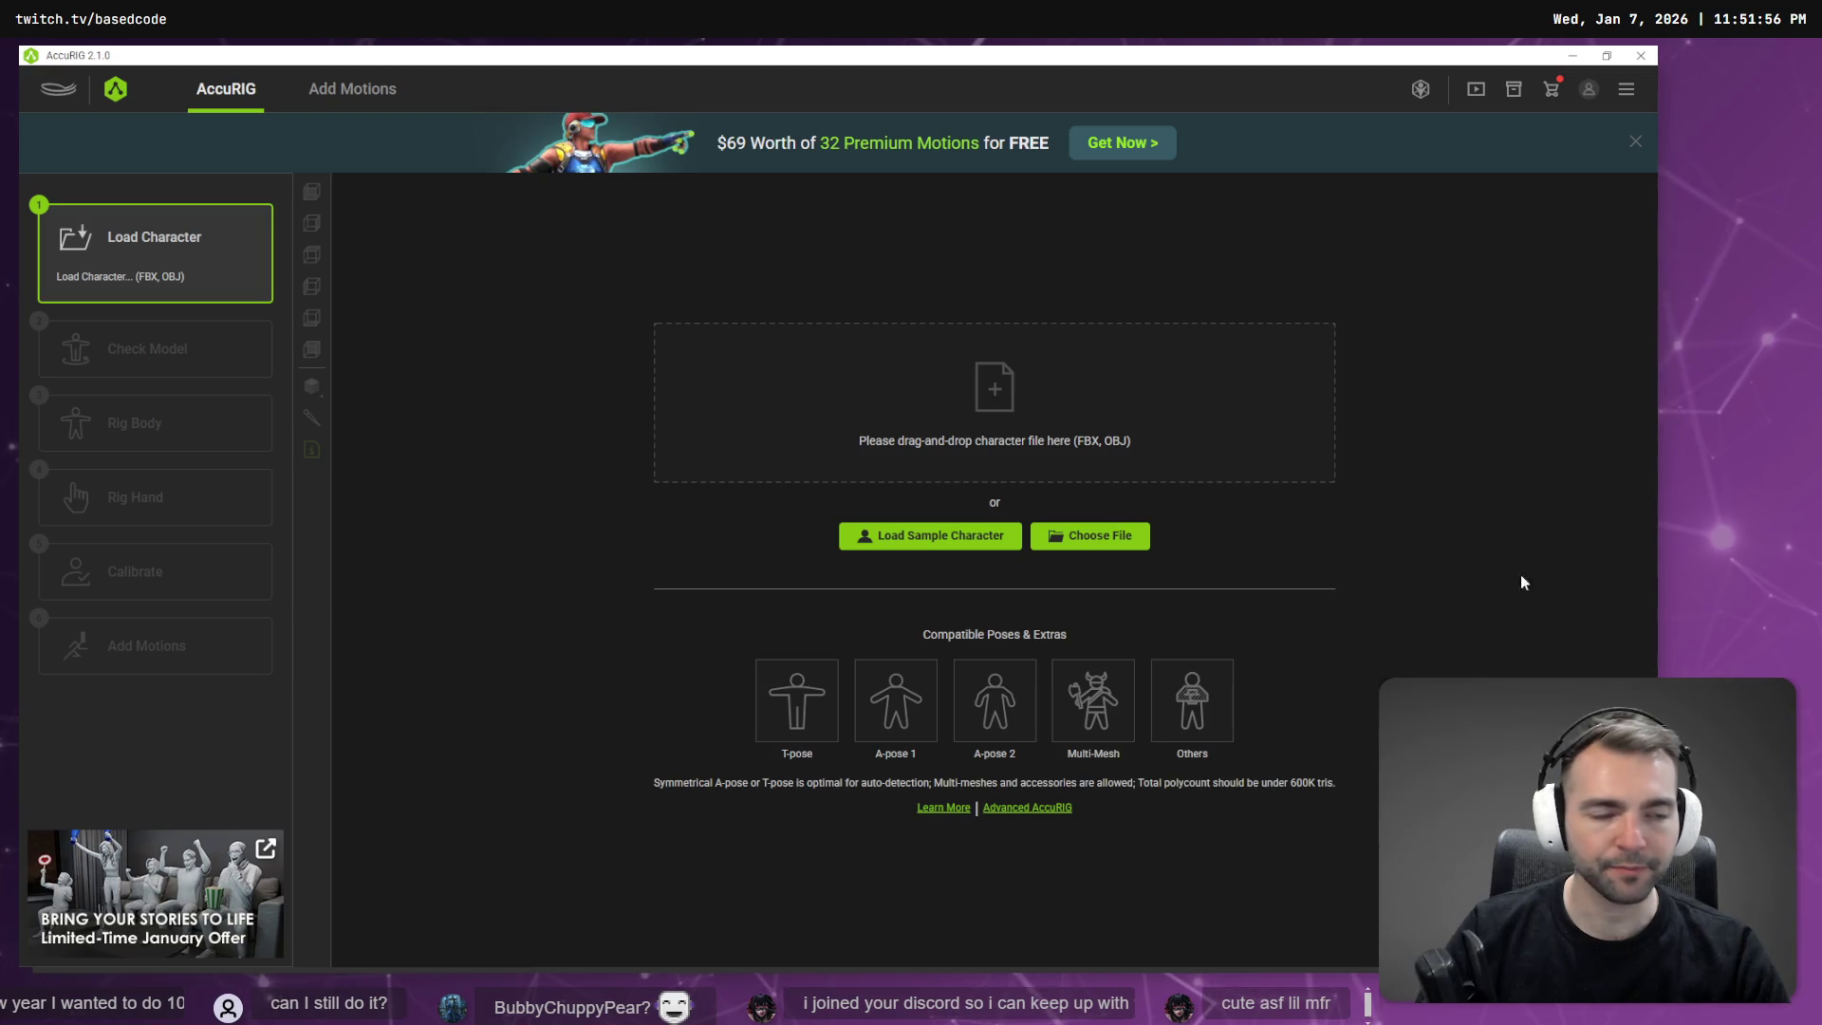
Open a File Explorer window, move it aside, and return to the ChatGPT browser.
{"action": "key", "text": "super+e"}
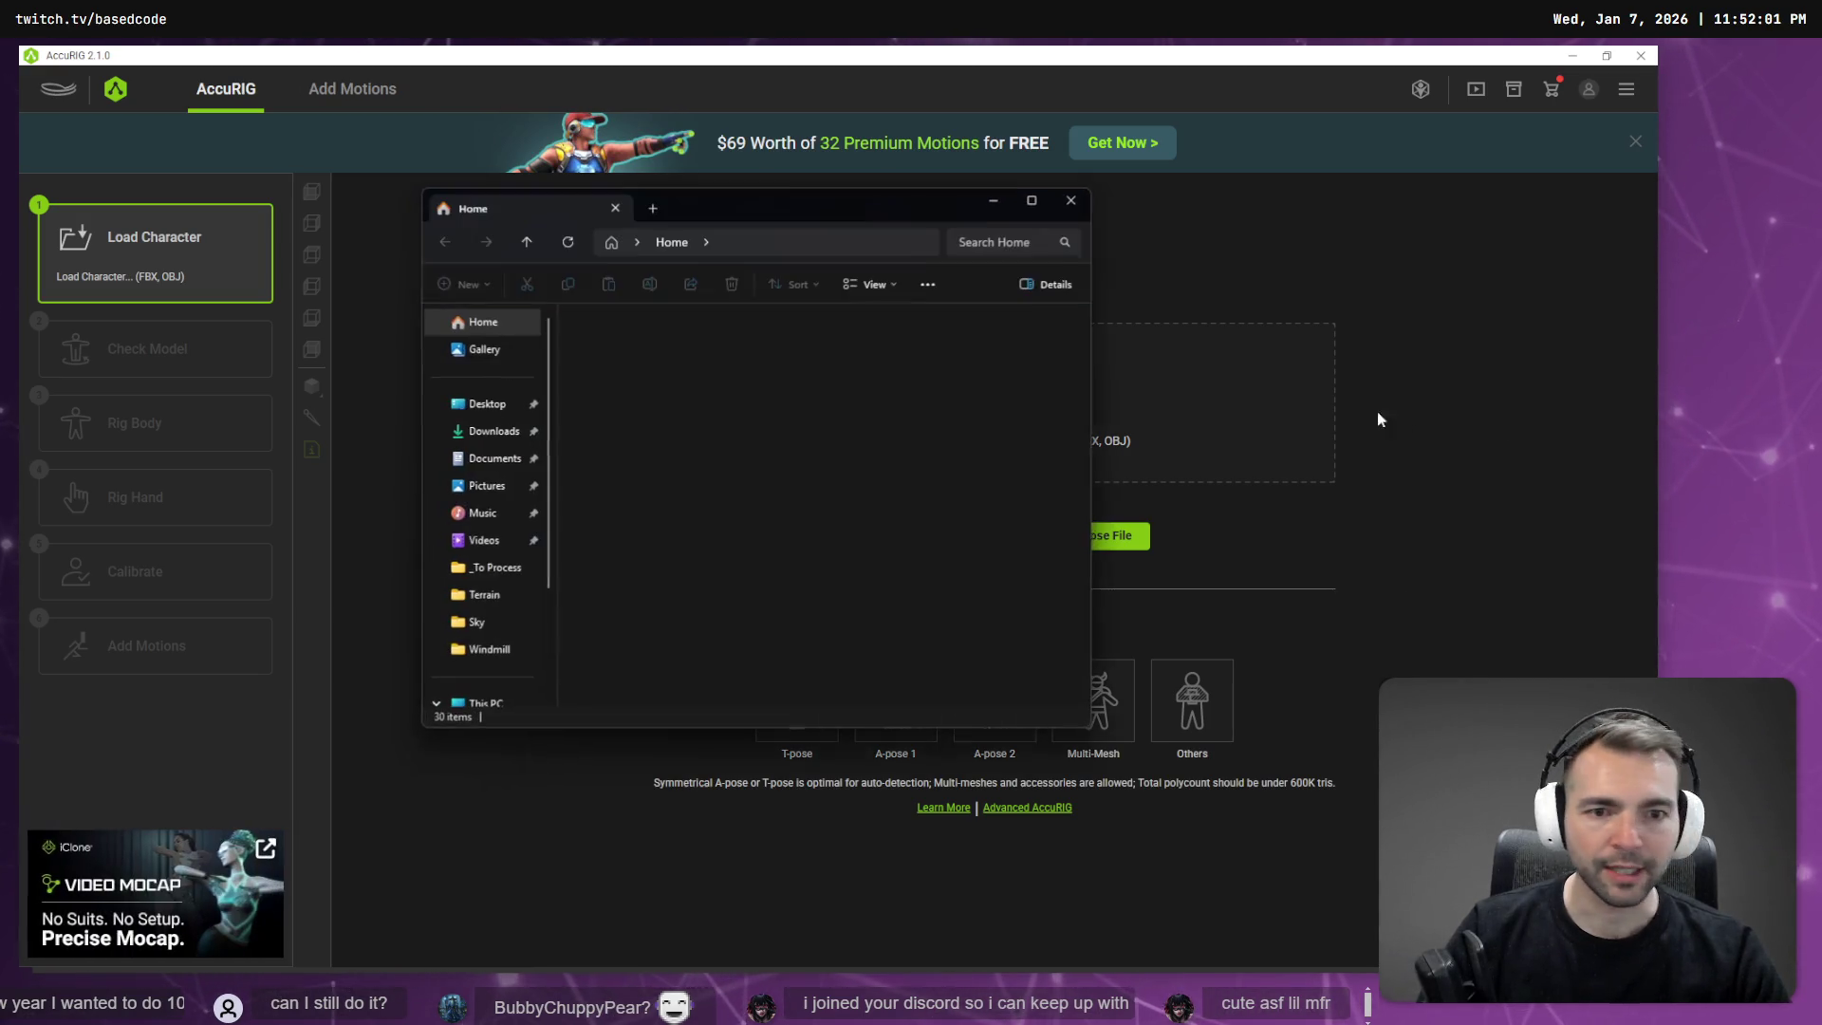
{"action": "mouse_move", "coordinate": [691, 204]}
{"action": "left_mouse_down"}
{"action": "mouse_move", "coordinate": [1540, 284]}
{"action": "mouse_move", "coordinate": [1821, 285]}
{"action": "left_mouse_up"}
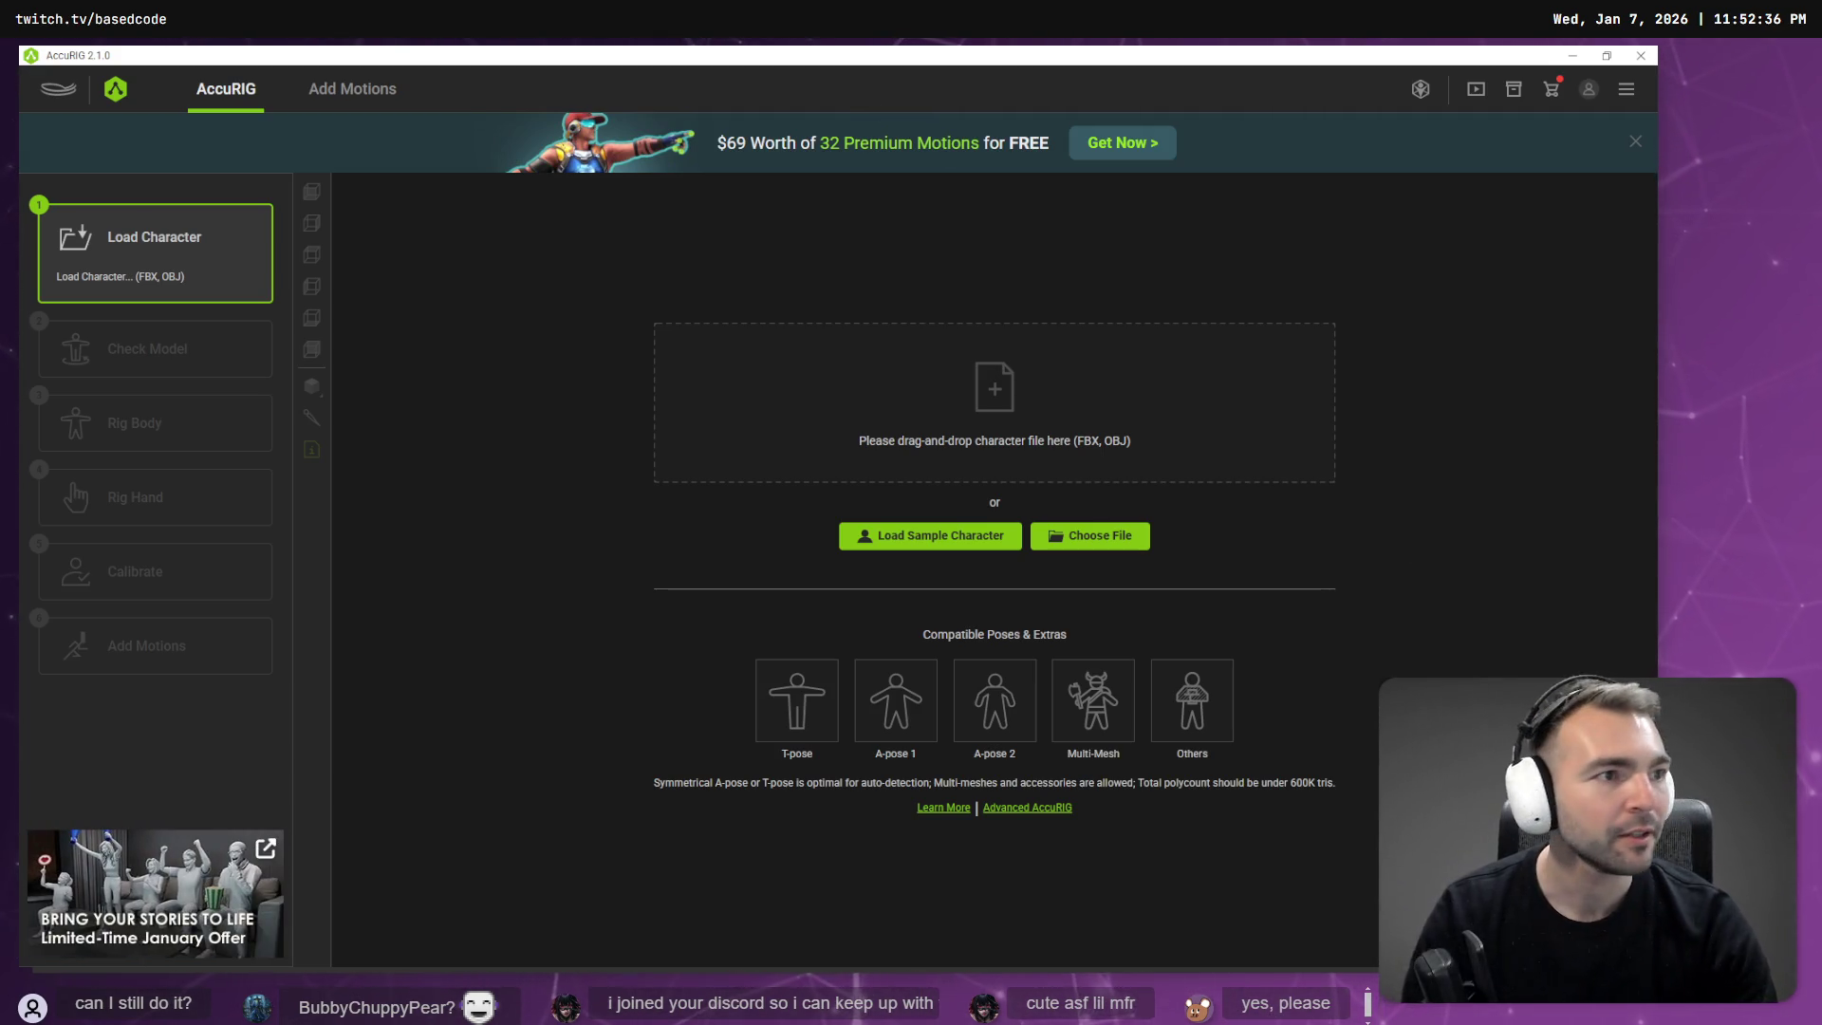
{"action": "key", "text": "alt+Tab"}
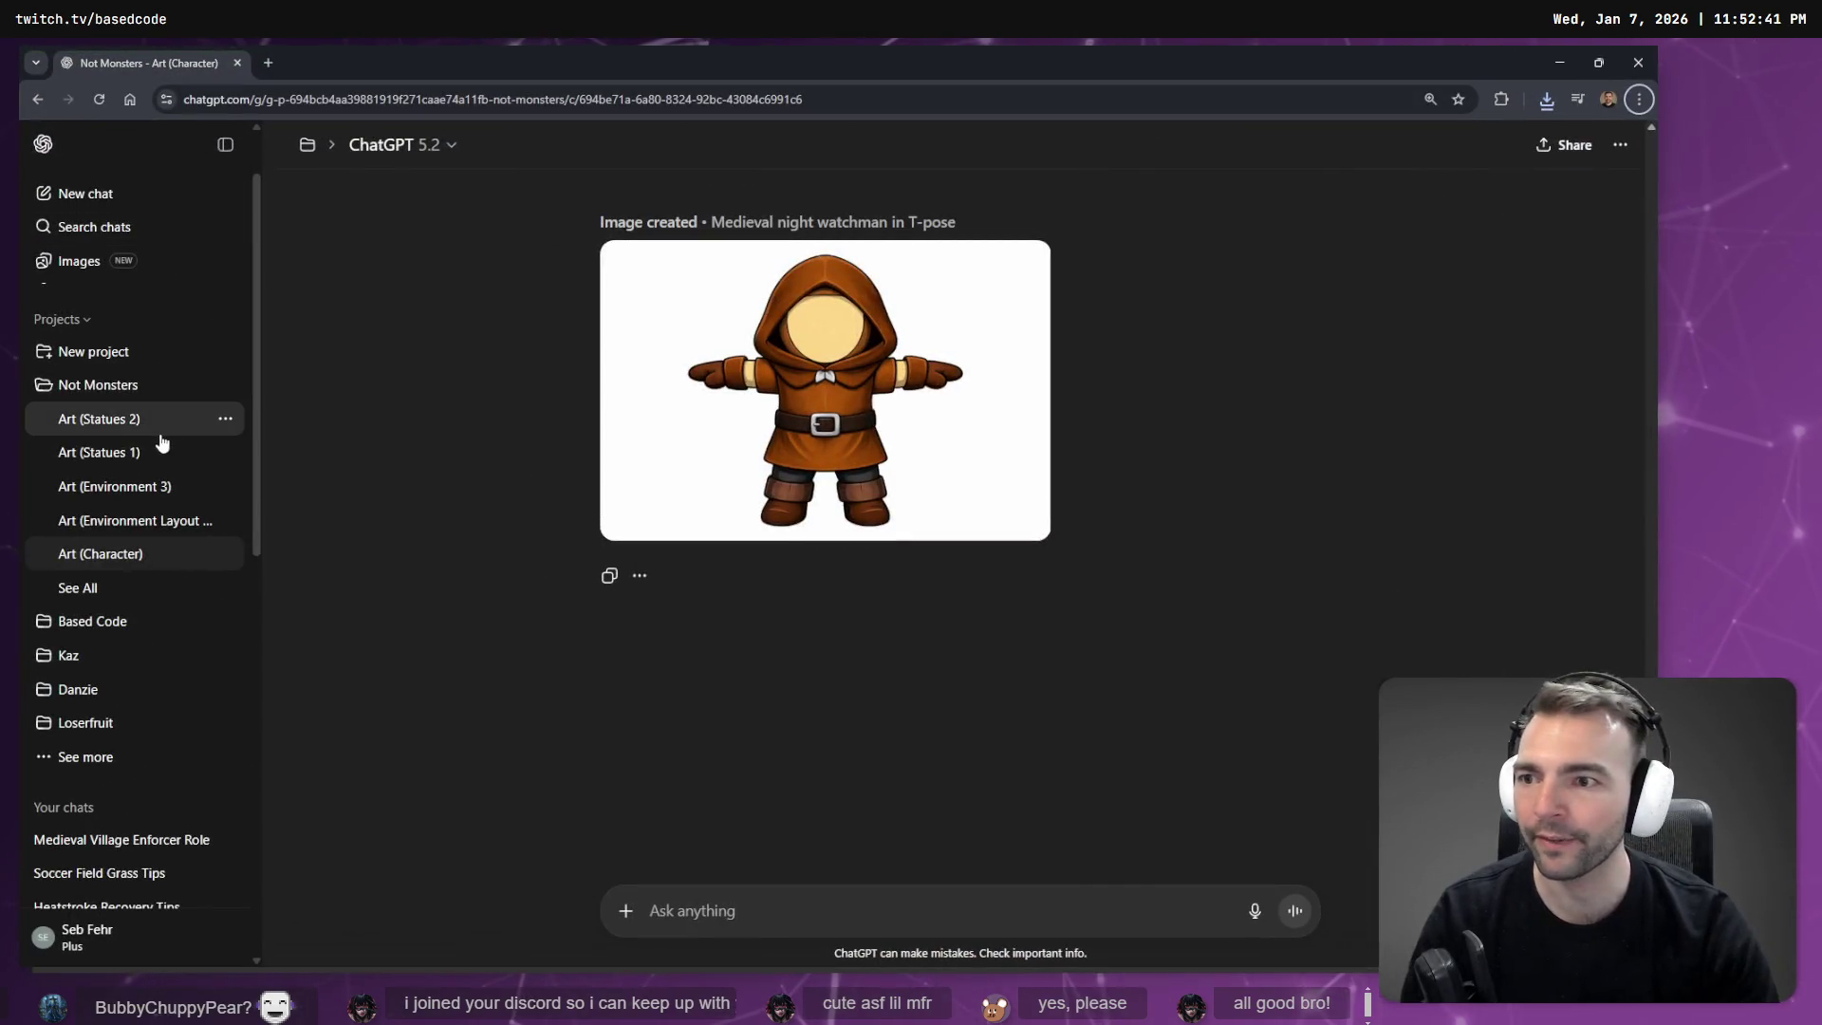
Open the Art (Statues 2) chat in a new tab and scroll through it.
{"action": "middle_click", "coordinate": [100, 419]}
{"action": "left_click", "coordinate": [313, 62]}
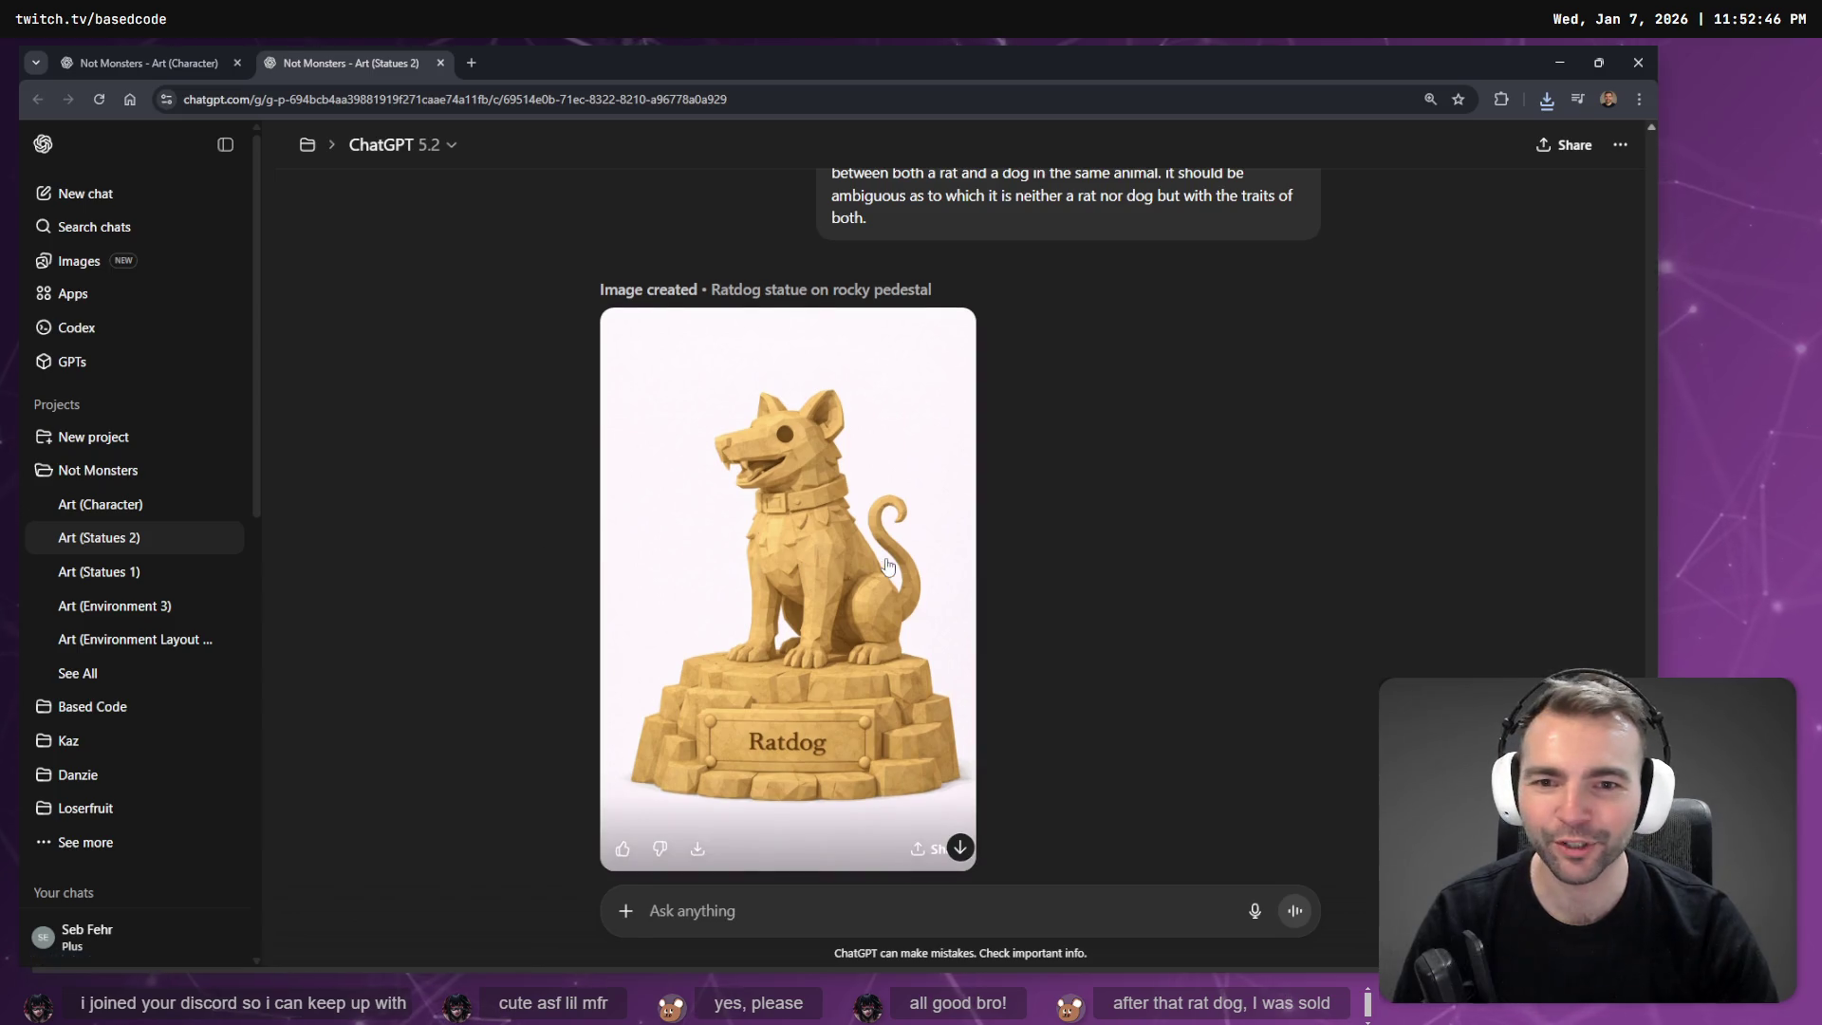
{"action": "scroll", "coordinate": [900, 488], "scroll_direction": "up", "scroll_amount": 7}
{"action": "scroll", "coordinate": [900, 488], "scroll_direction": "down", "scroll_amount": 4}
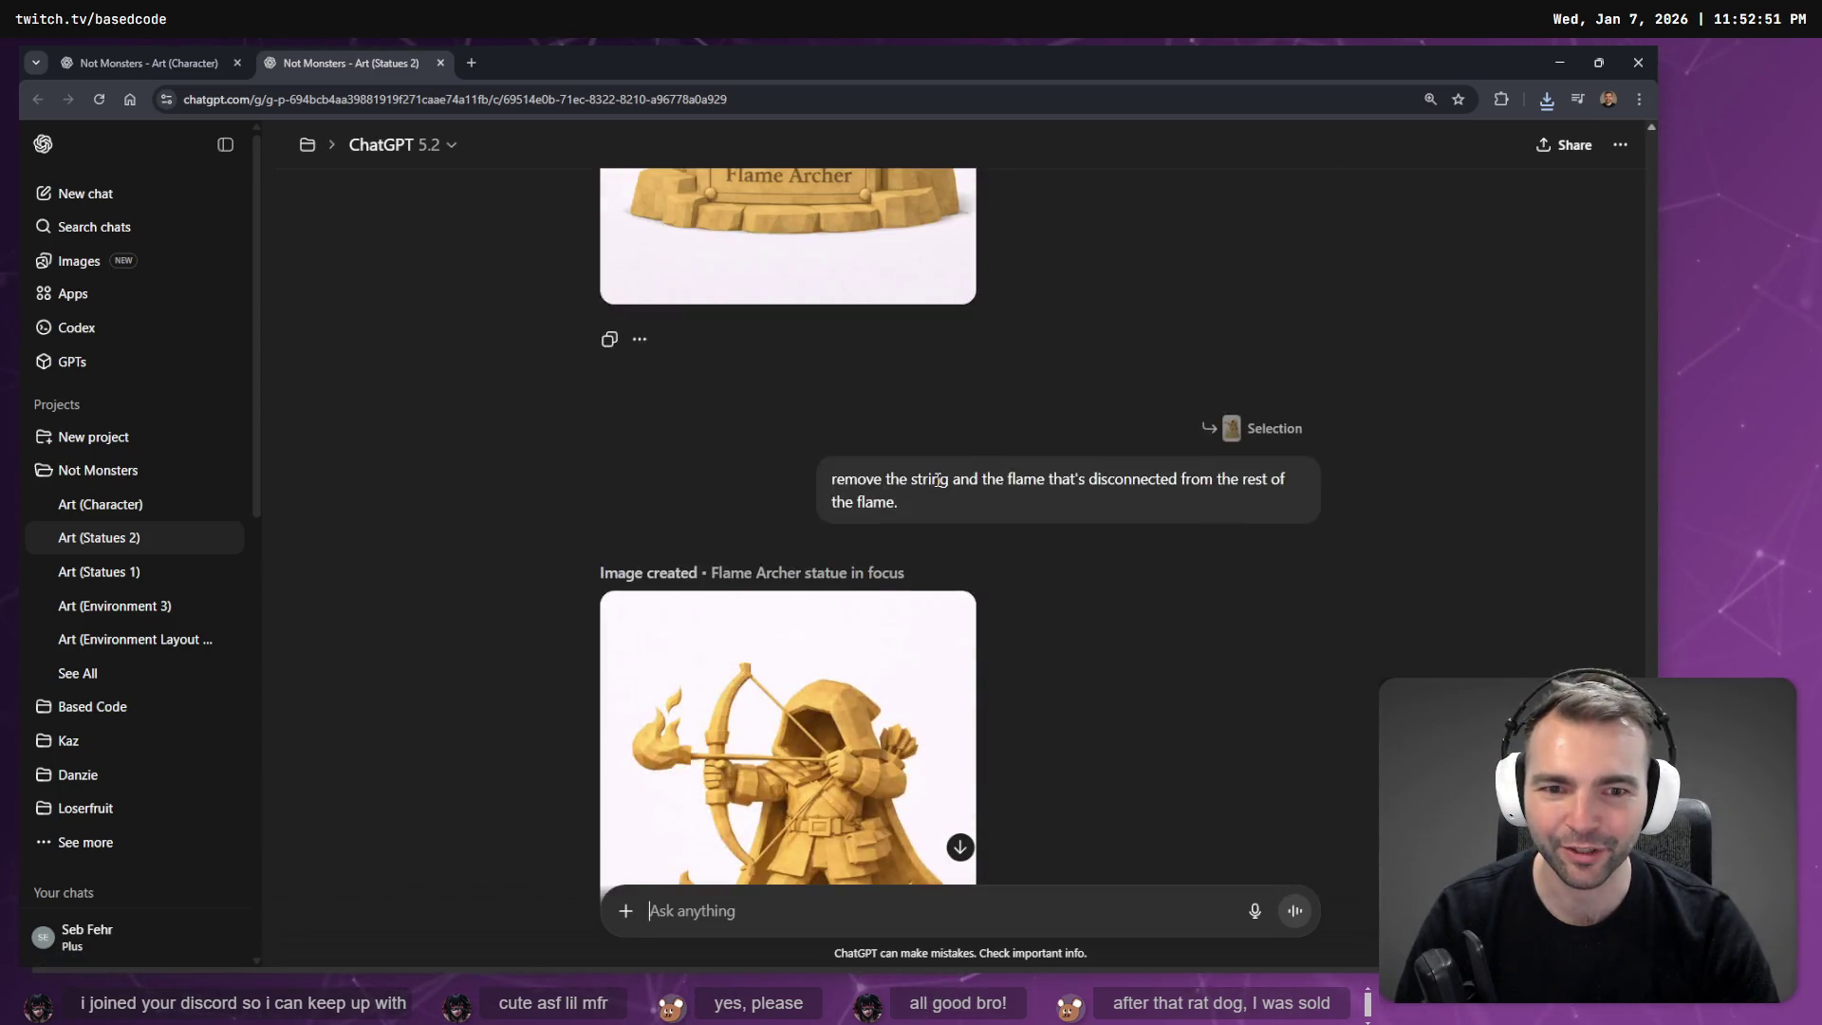
{"action": "scroll", "coordinate": [1004, 523], "scroll_direction": "up", "scroll_amount": 3}
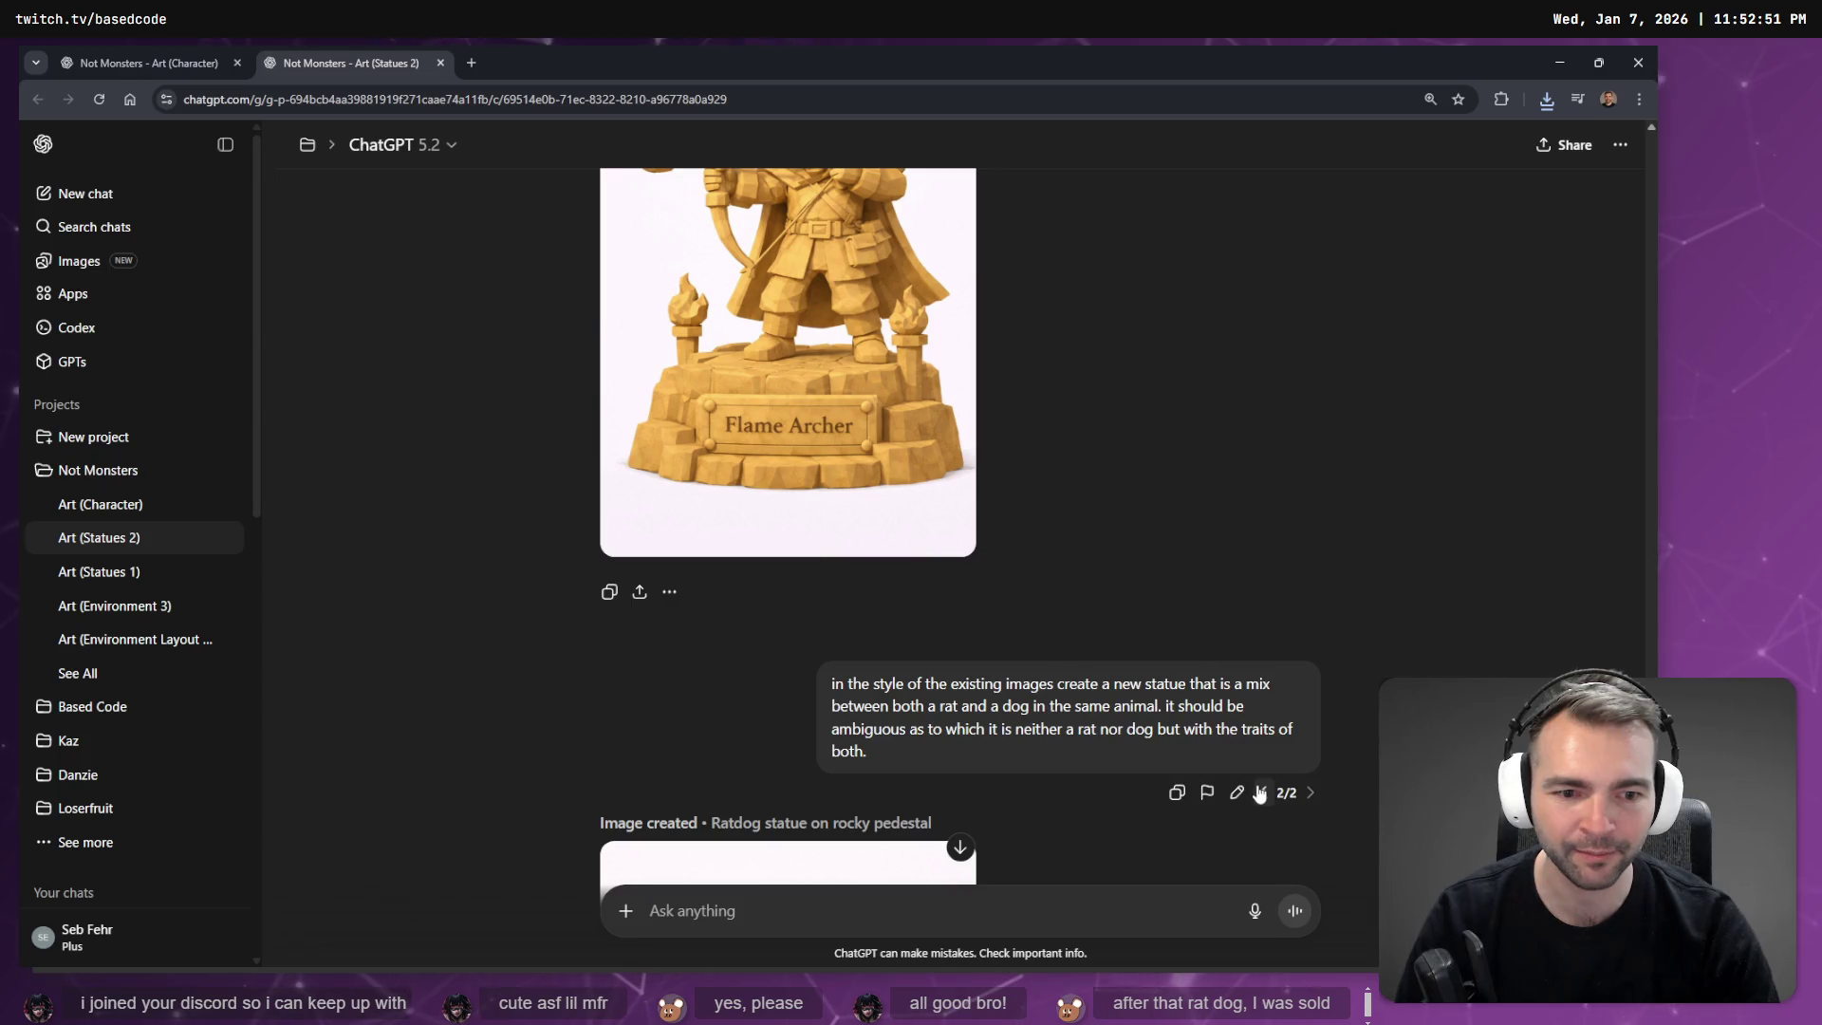
{"action": "scroll", "coordinate": [1220, 712], "scroll_direction": "down", "scroll_amount": 10}
{"action": "scroll", "coordinate": [1044, 389], "scroll_direction": "up", "scroll_amount": 6}
{"action": "scroll", "coordinate": [1286, 407], "scroll_direction": "down", "scroll_amount": 3}
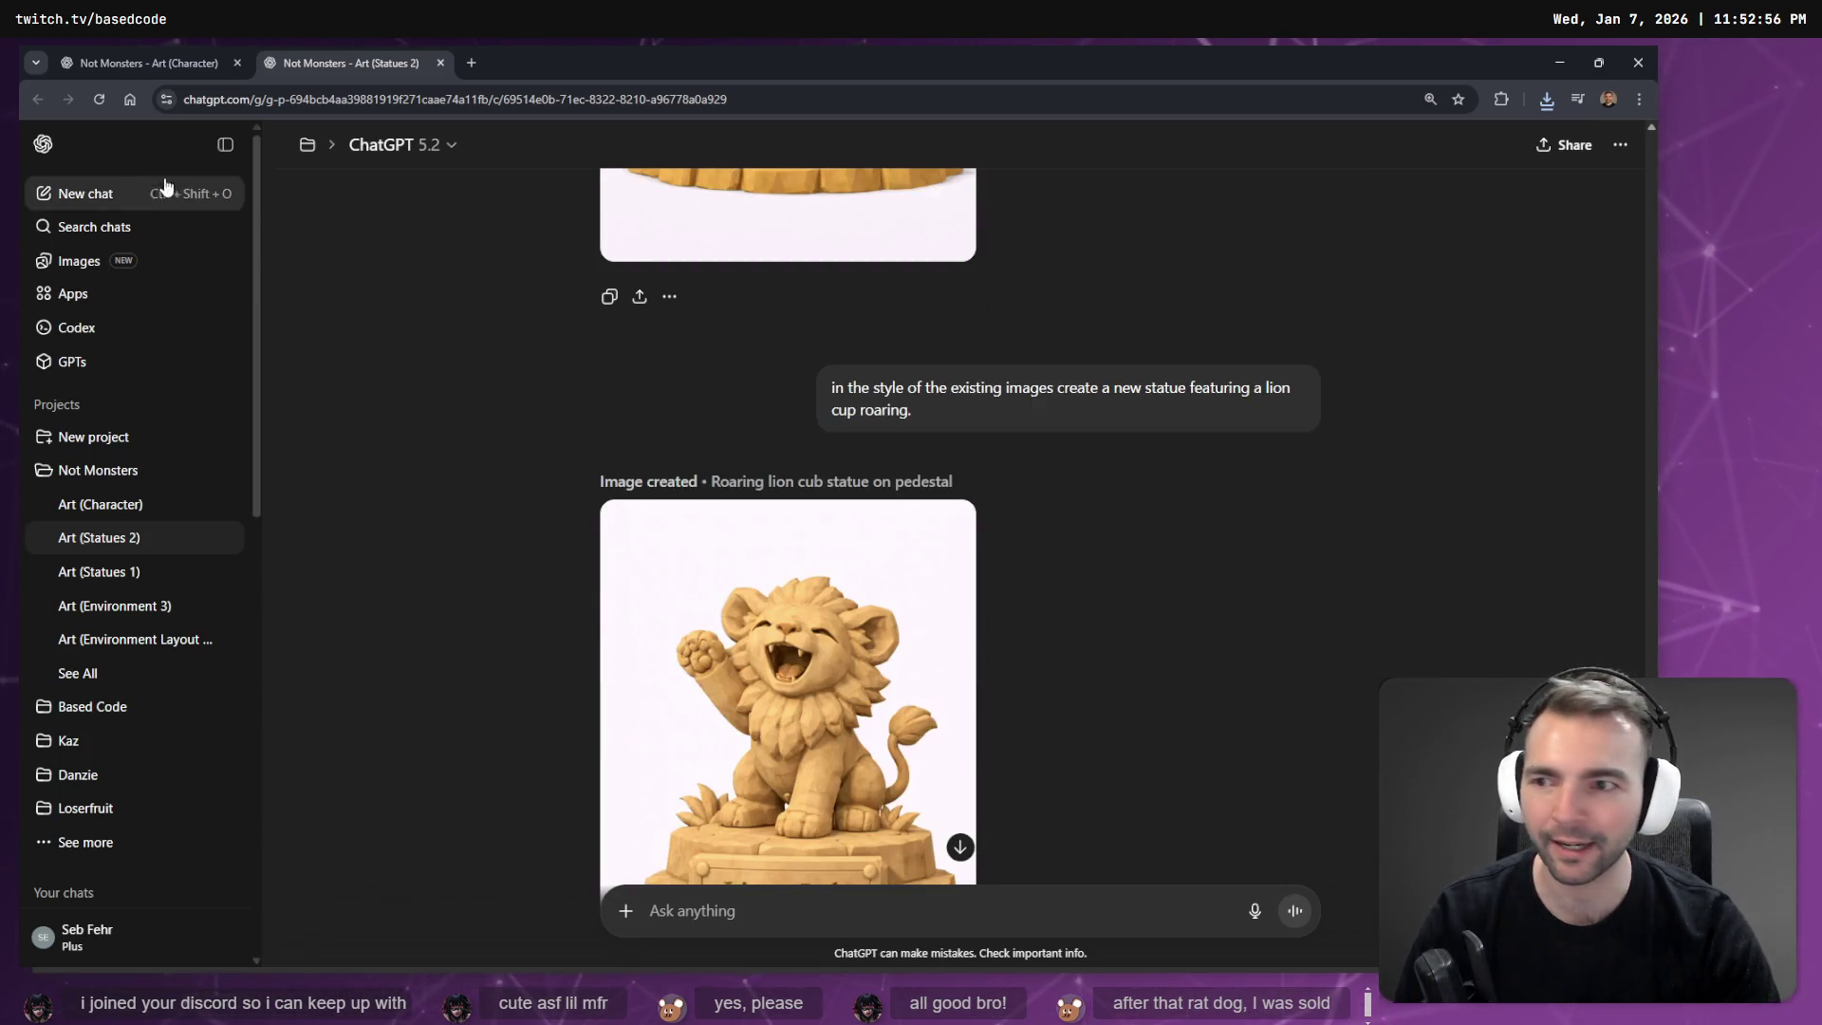
Find the Rat-Dog statue in the Images gallery and jump to its conversation.
{"action": "left_click", "coordinate": [81, 261]}
{"action": "scroll", "coordinate": [655, 366], "scroll_direction": "down", "scroll_amount": 5}
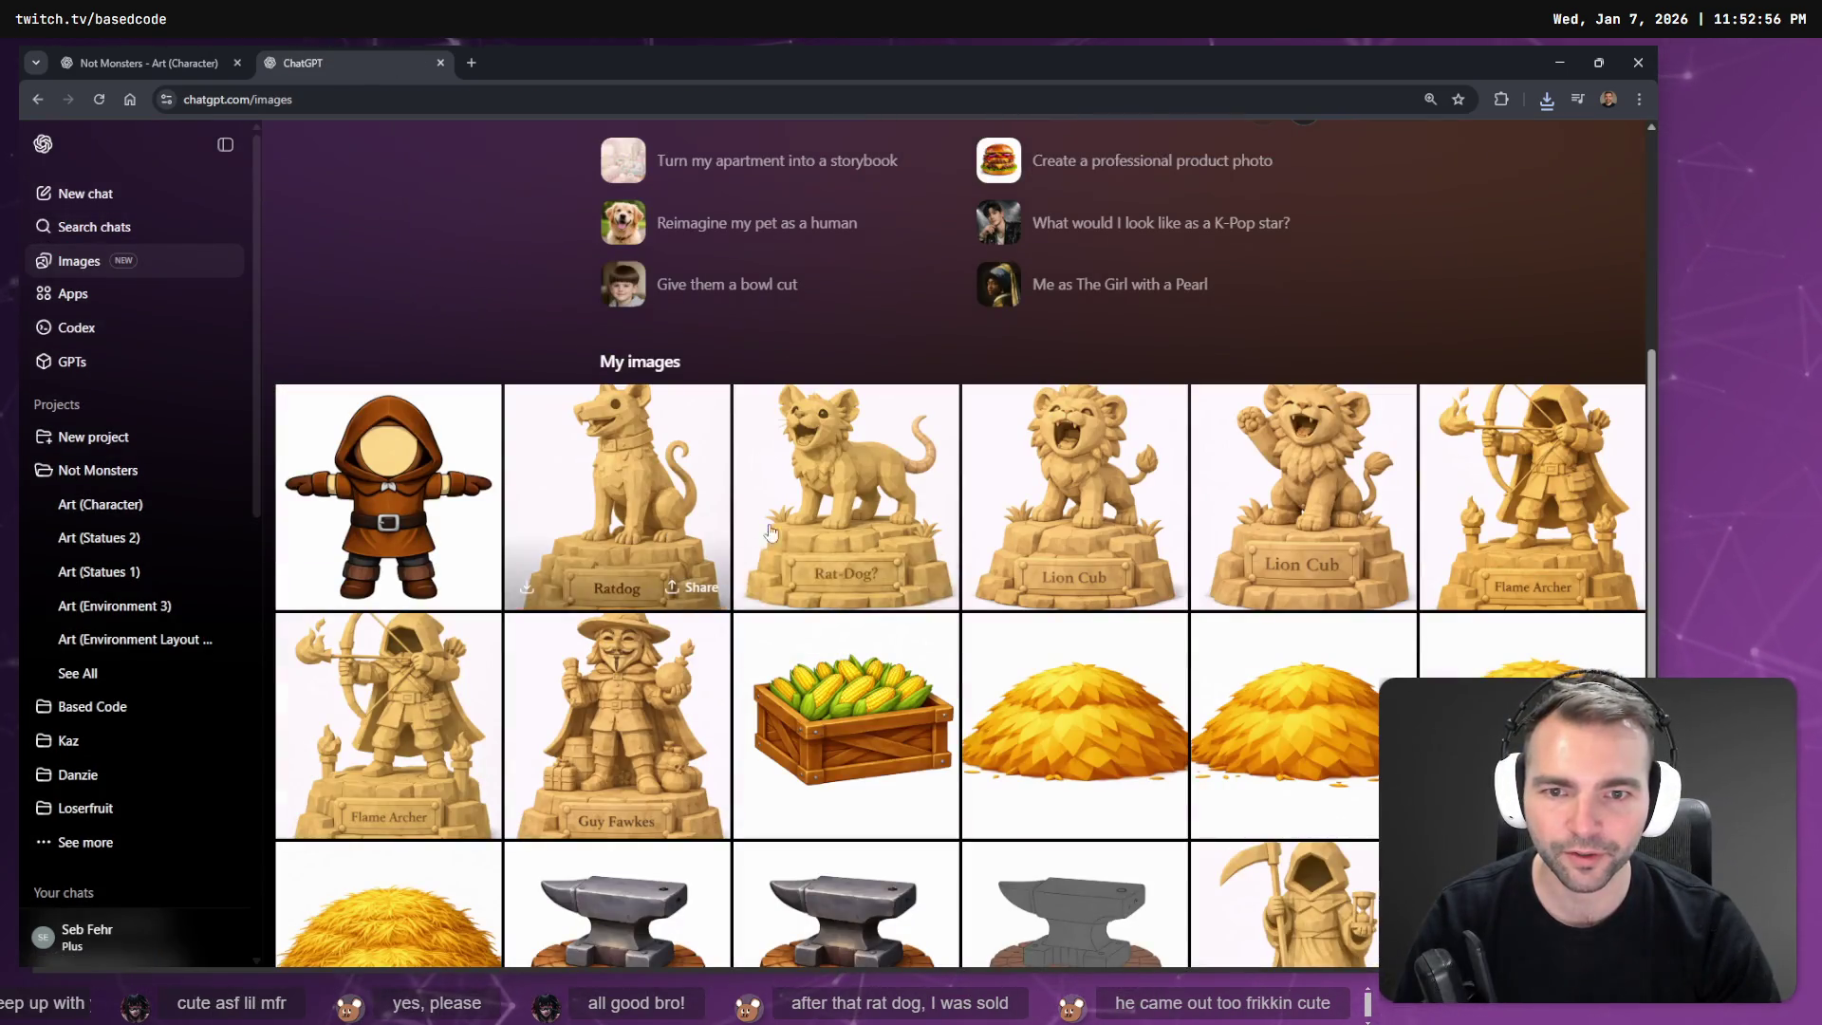
{"action": "left_click", "coordinate": [866, 474]}
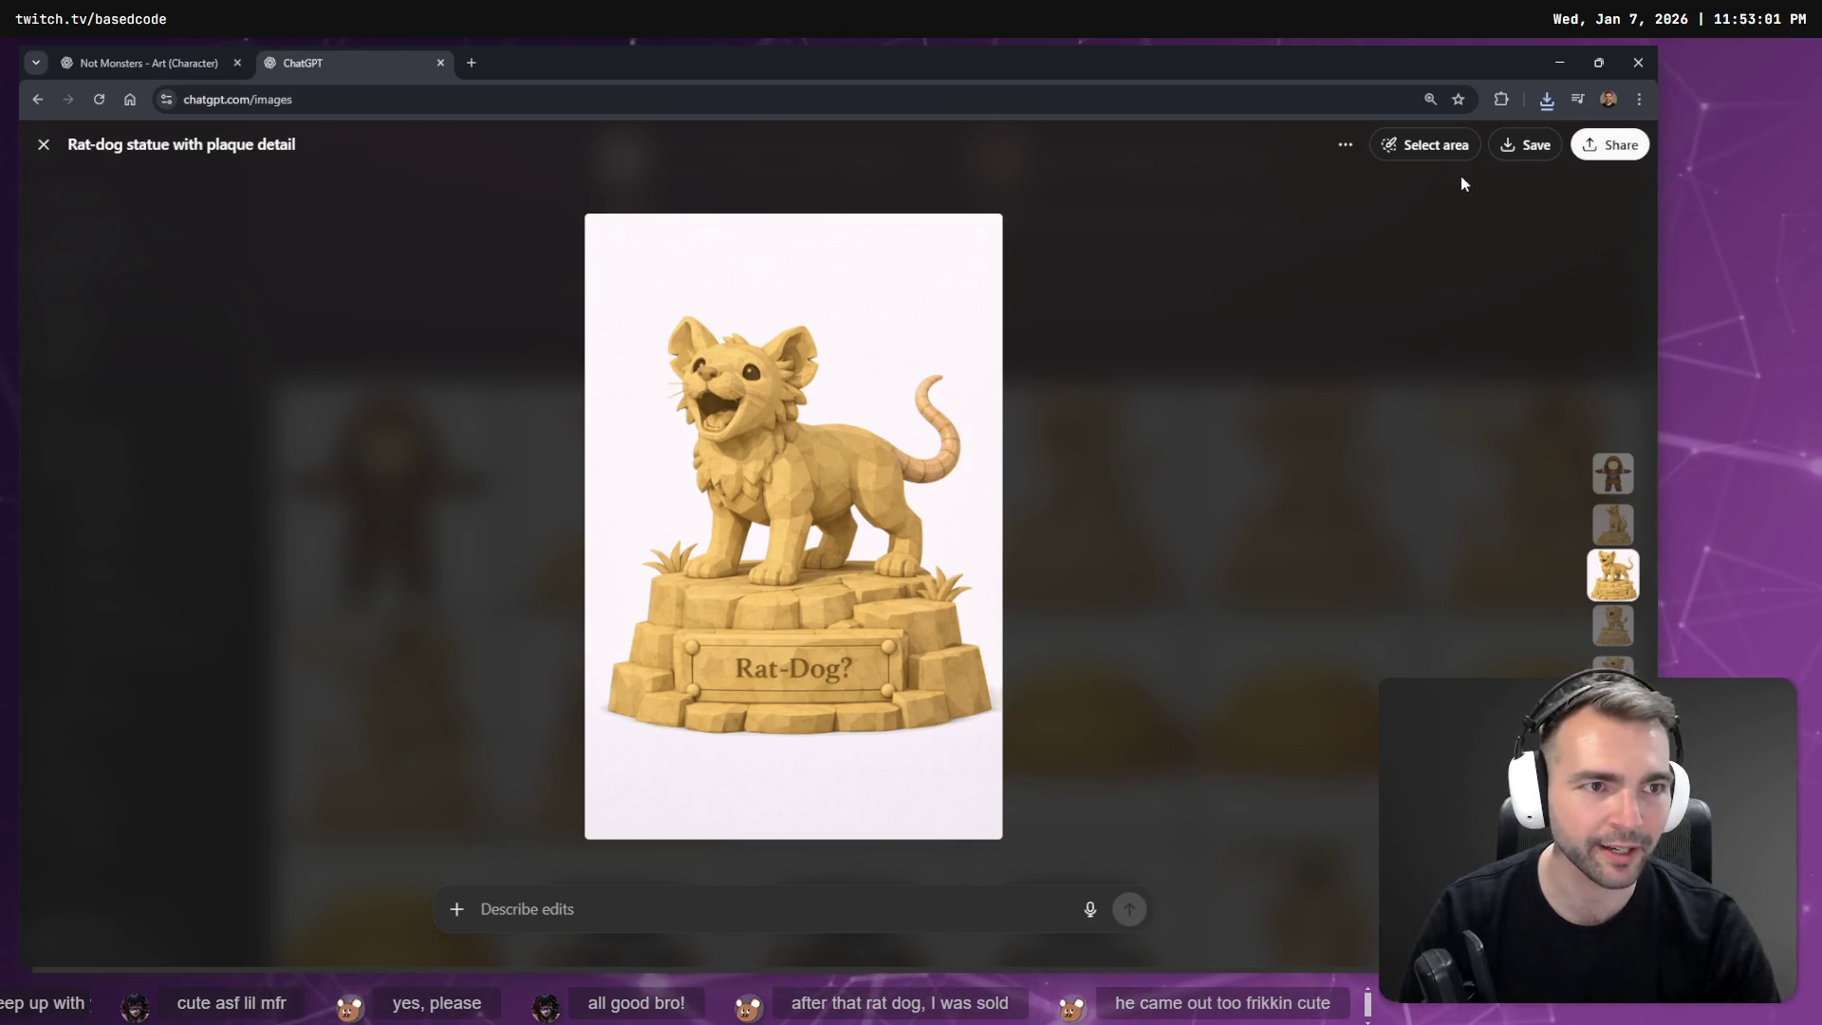
{"action": "left_click", "coordinate": [1345, 145]}
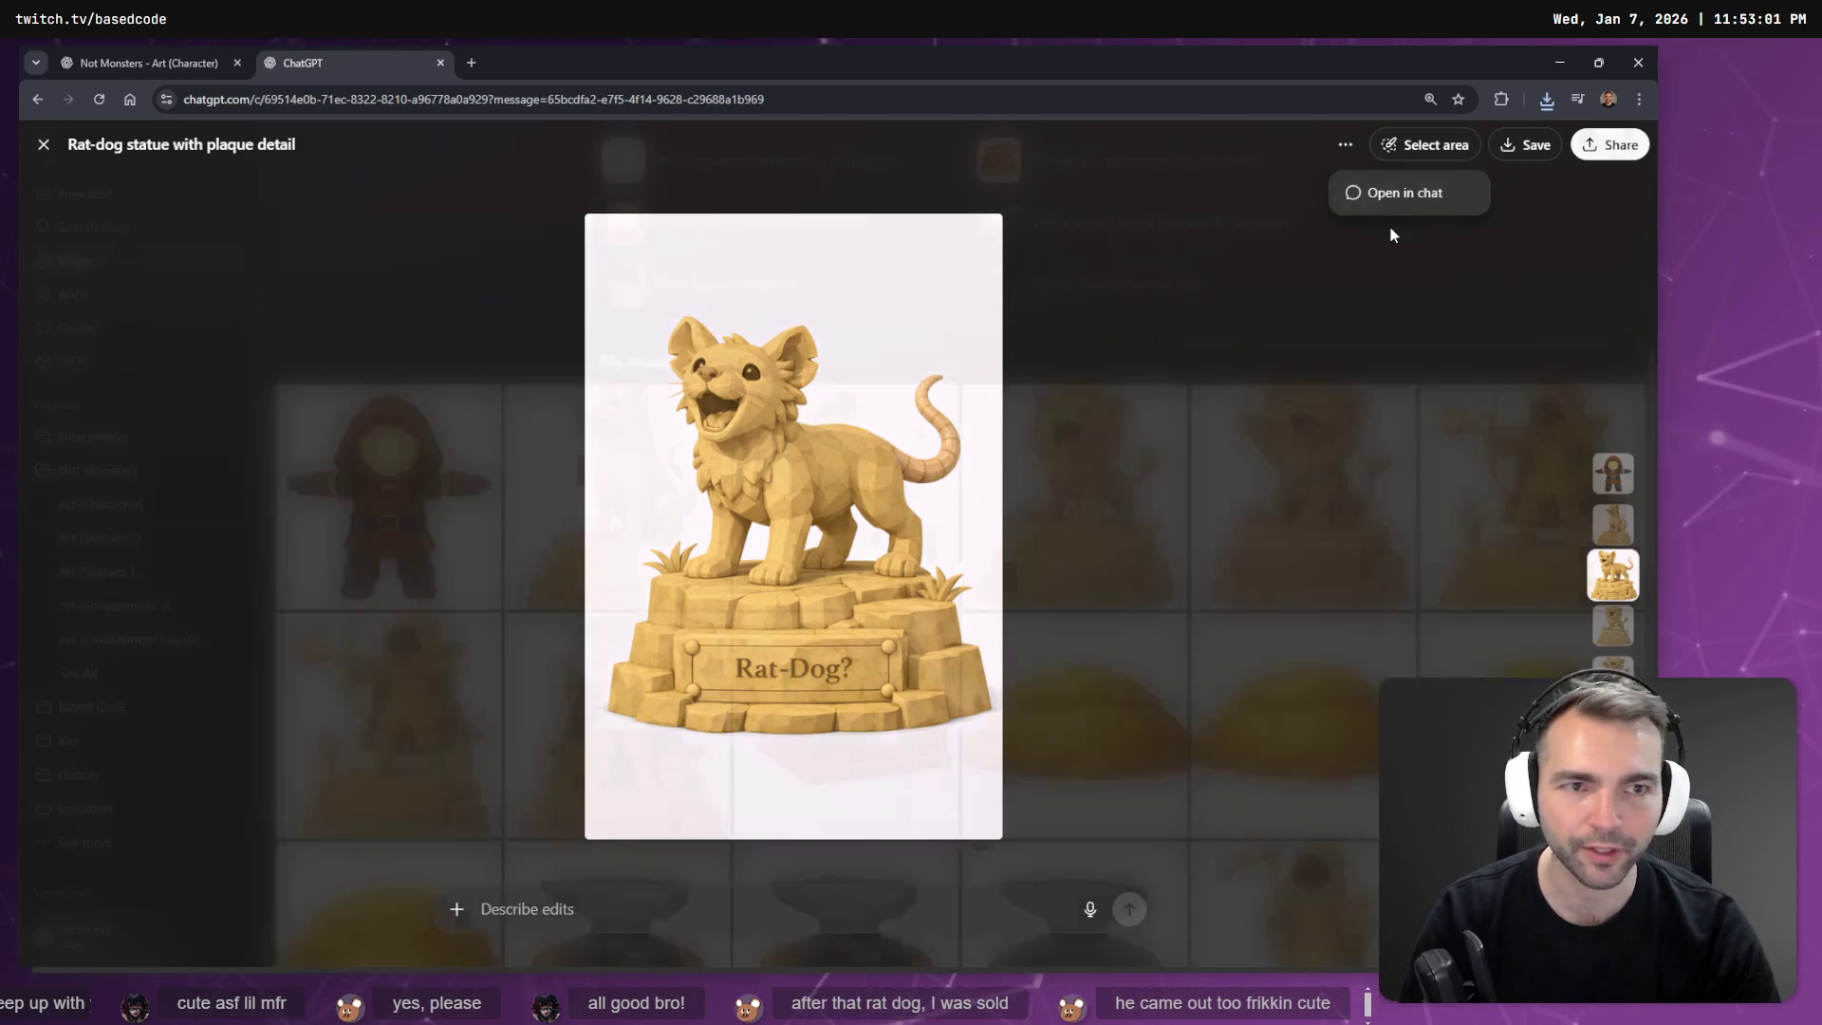
{"action": "left_click", "coordinate": [1400, 191]}
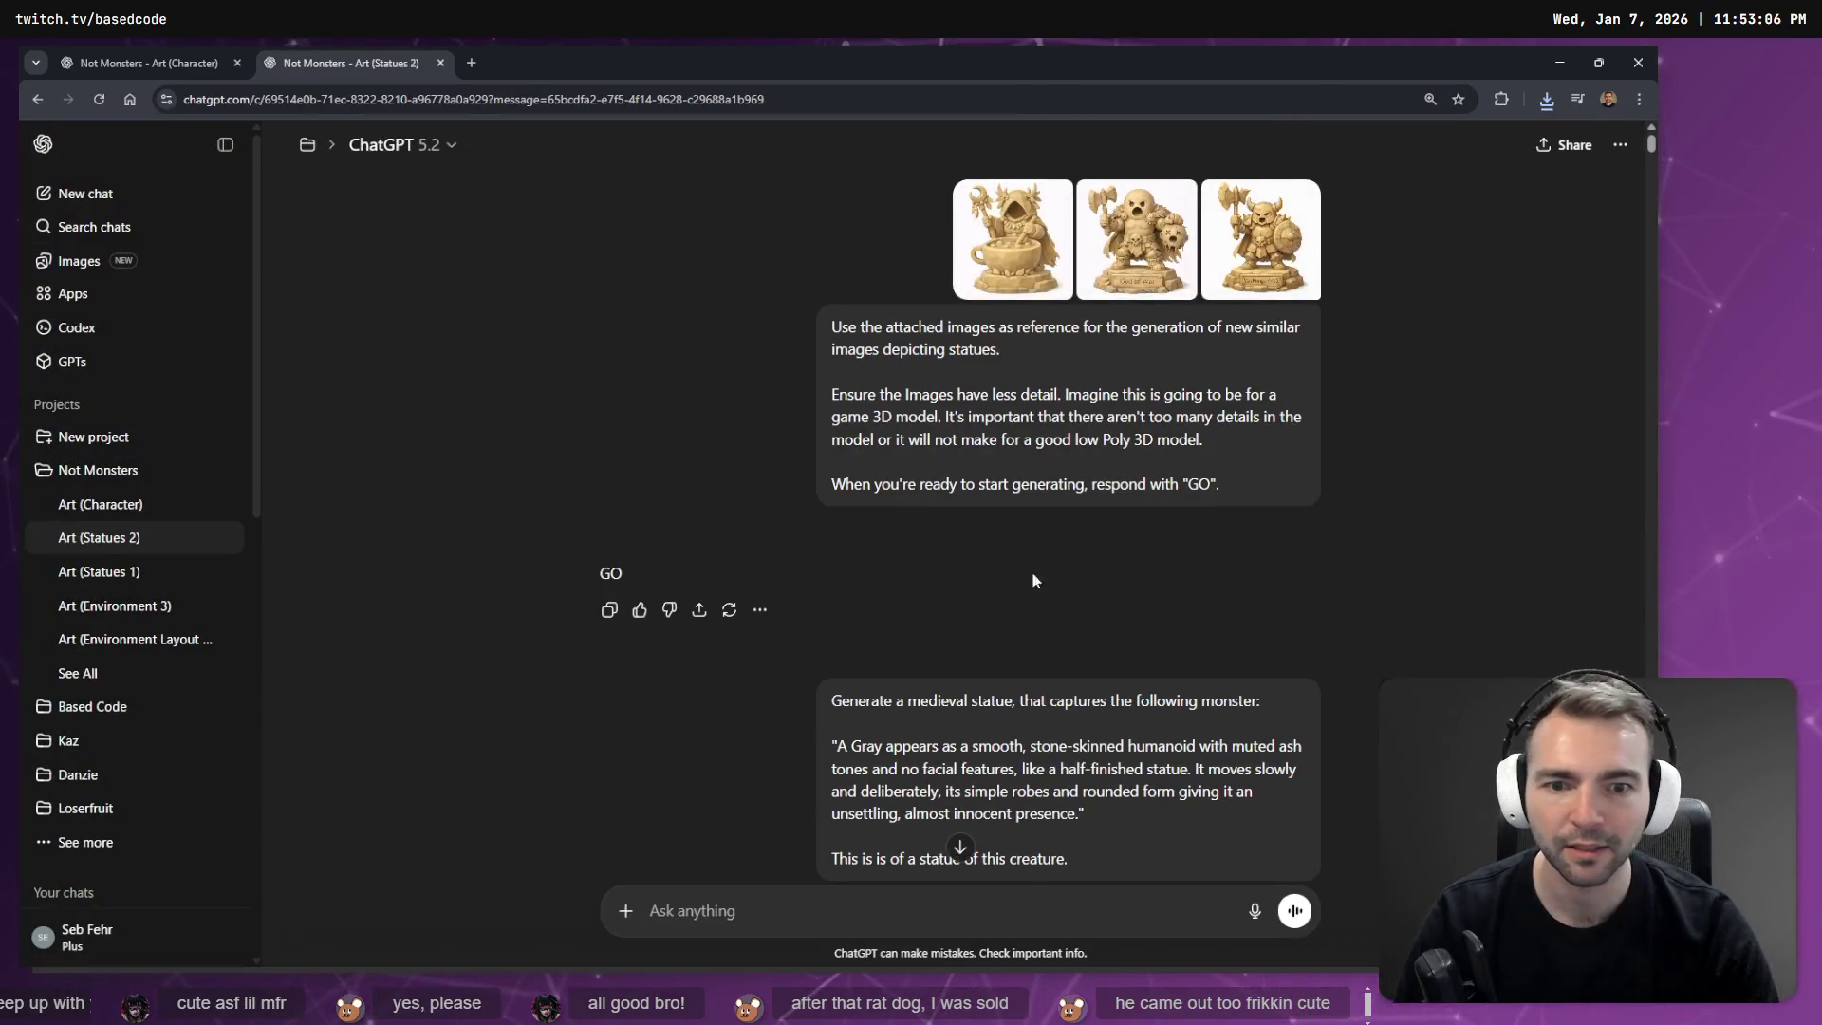
{"action": "scroll", "coordinate": [1225, 645], "scroll_direction": "down", "scroll_amount": 20}
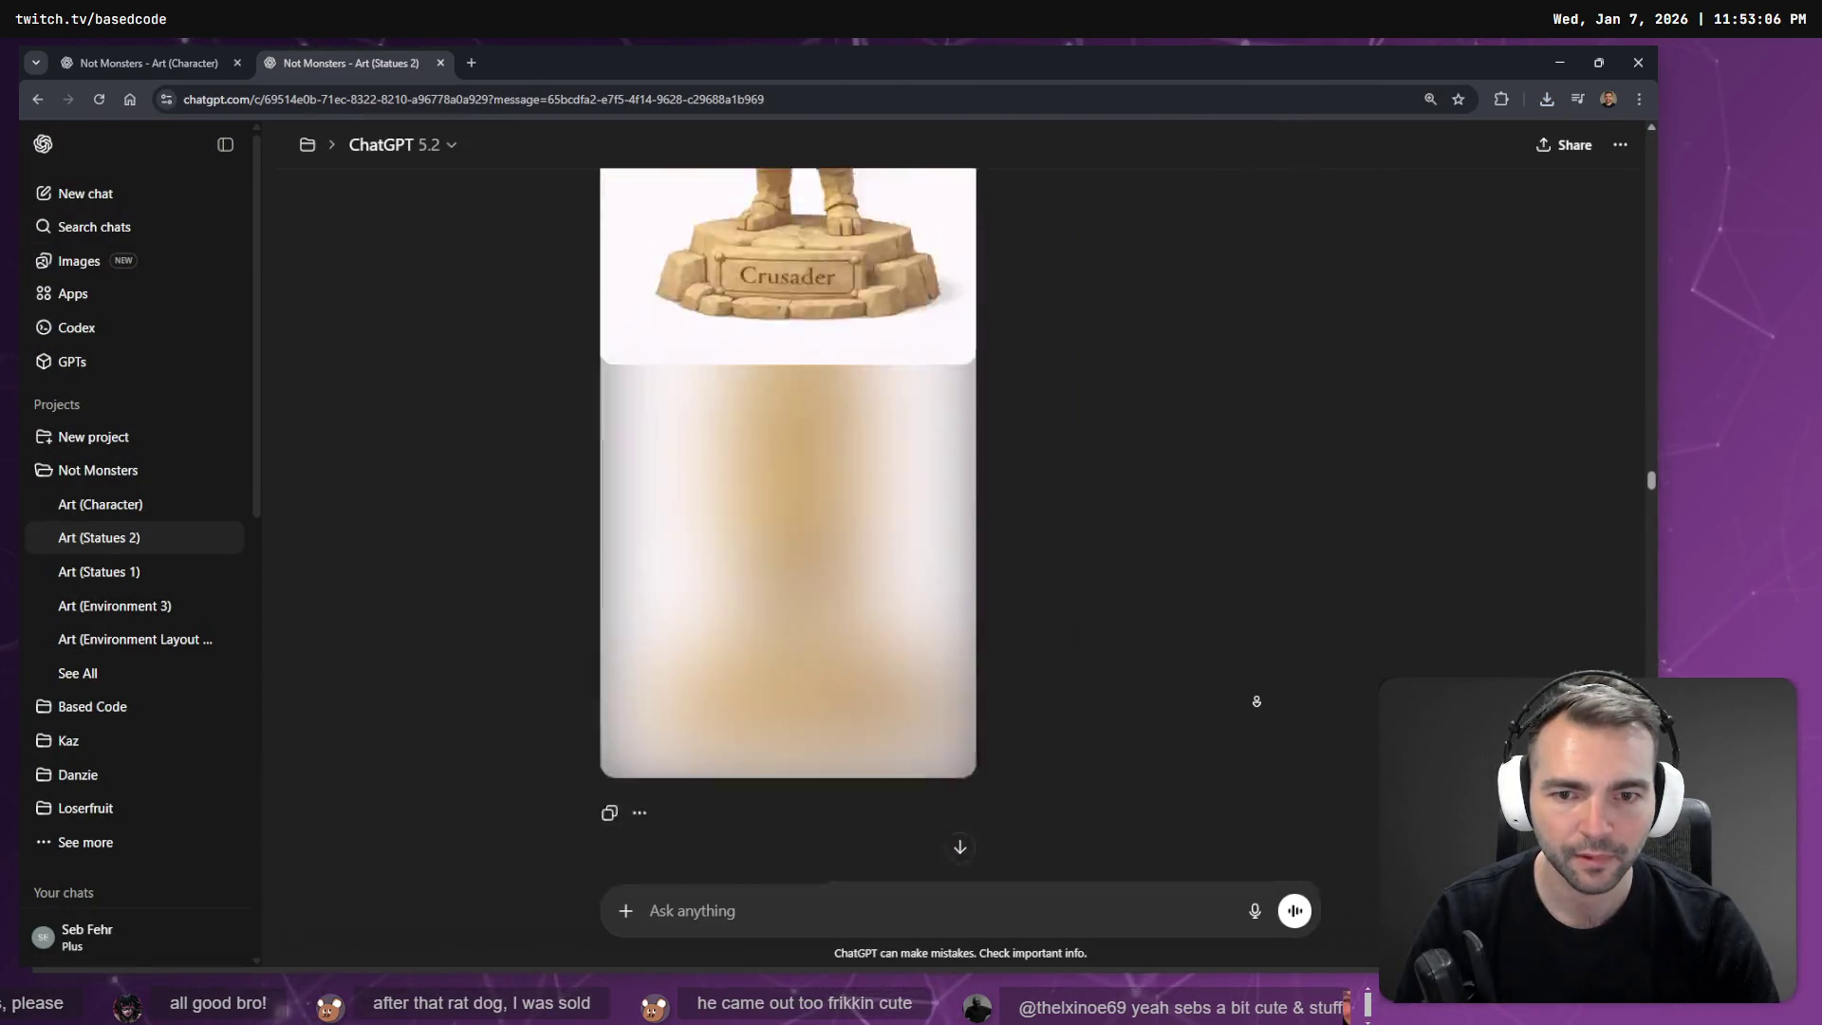
{"action": "scroll", "coordinate": [1246, 651], "scroll_direction": "up", "scroll_amount": 7}
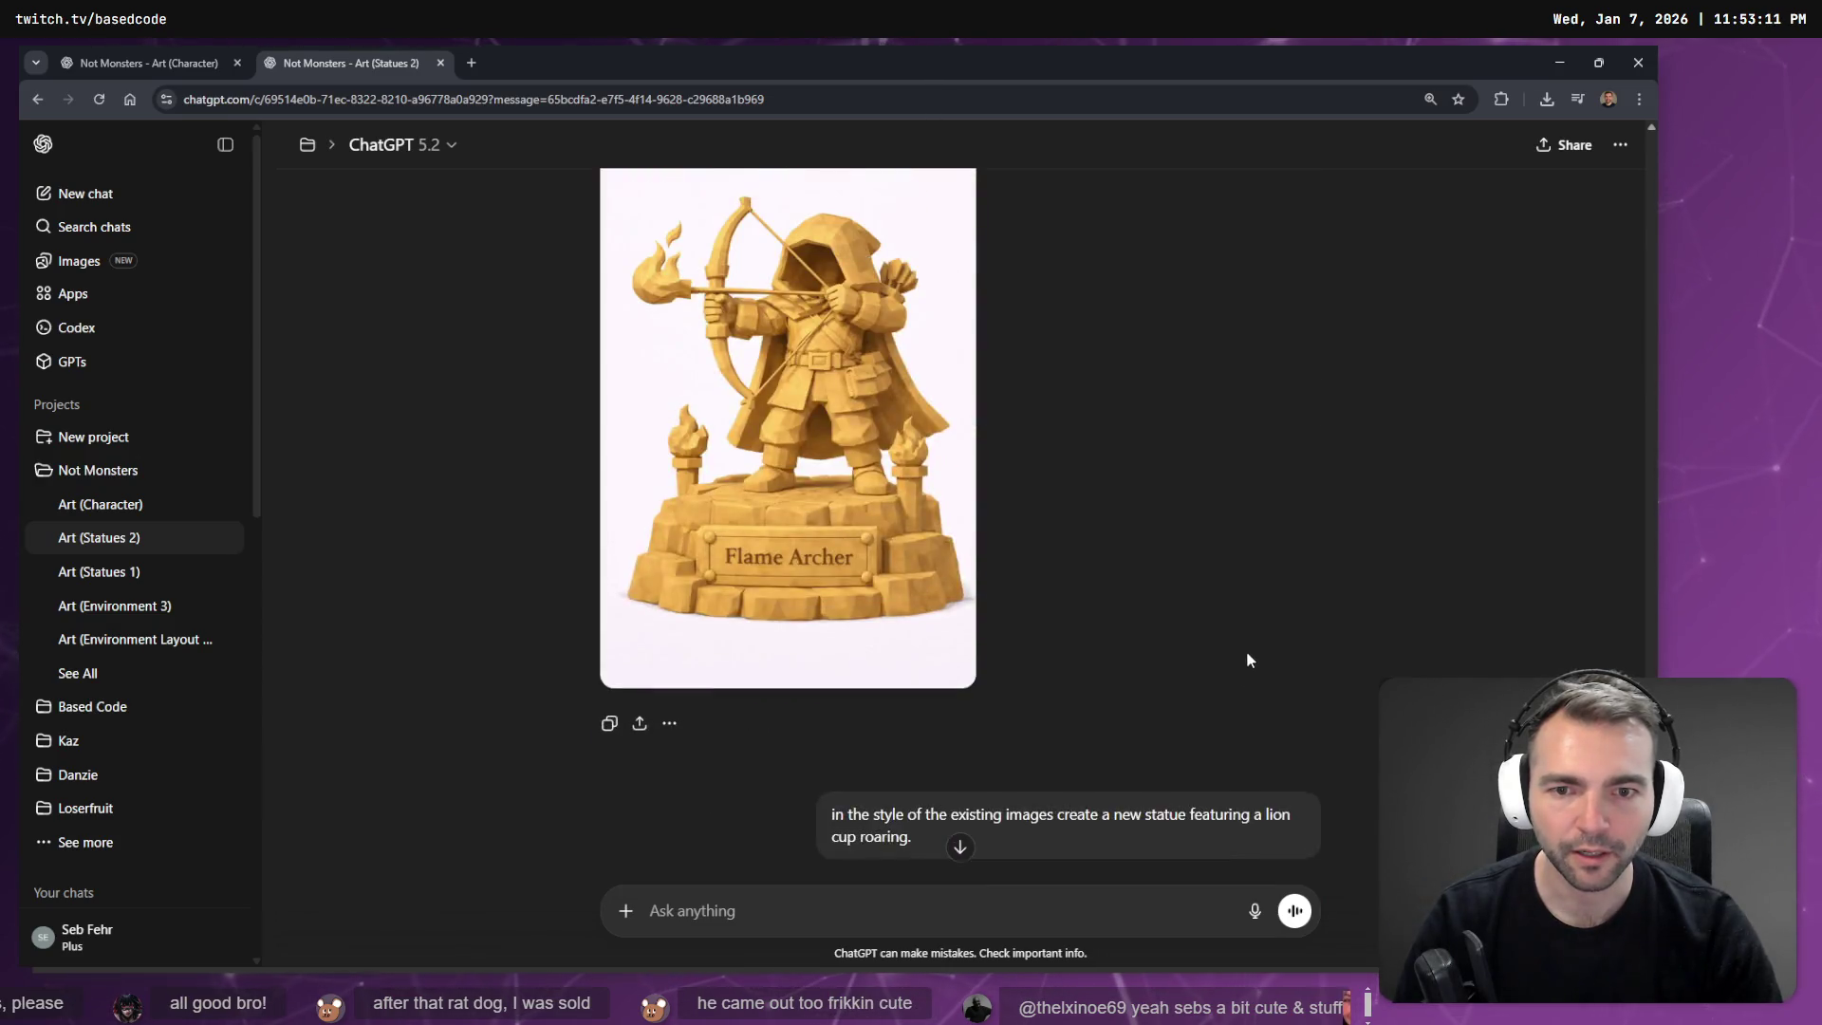
{"action": "scroll", "coordinate": [1046, 573], "scroll_direction": "down", "scroll_amount": 4}
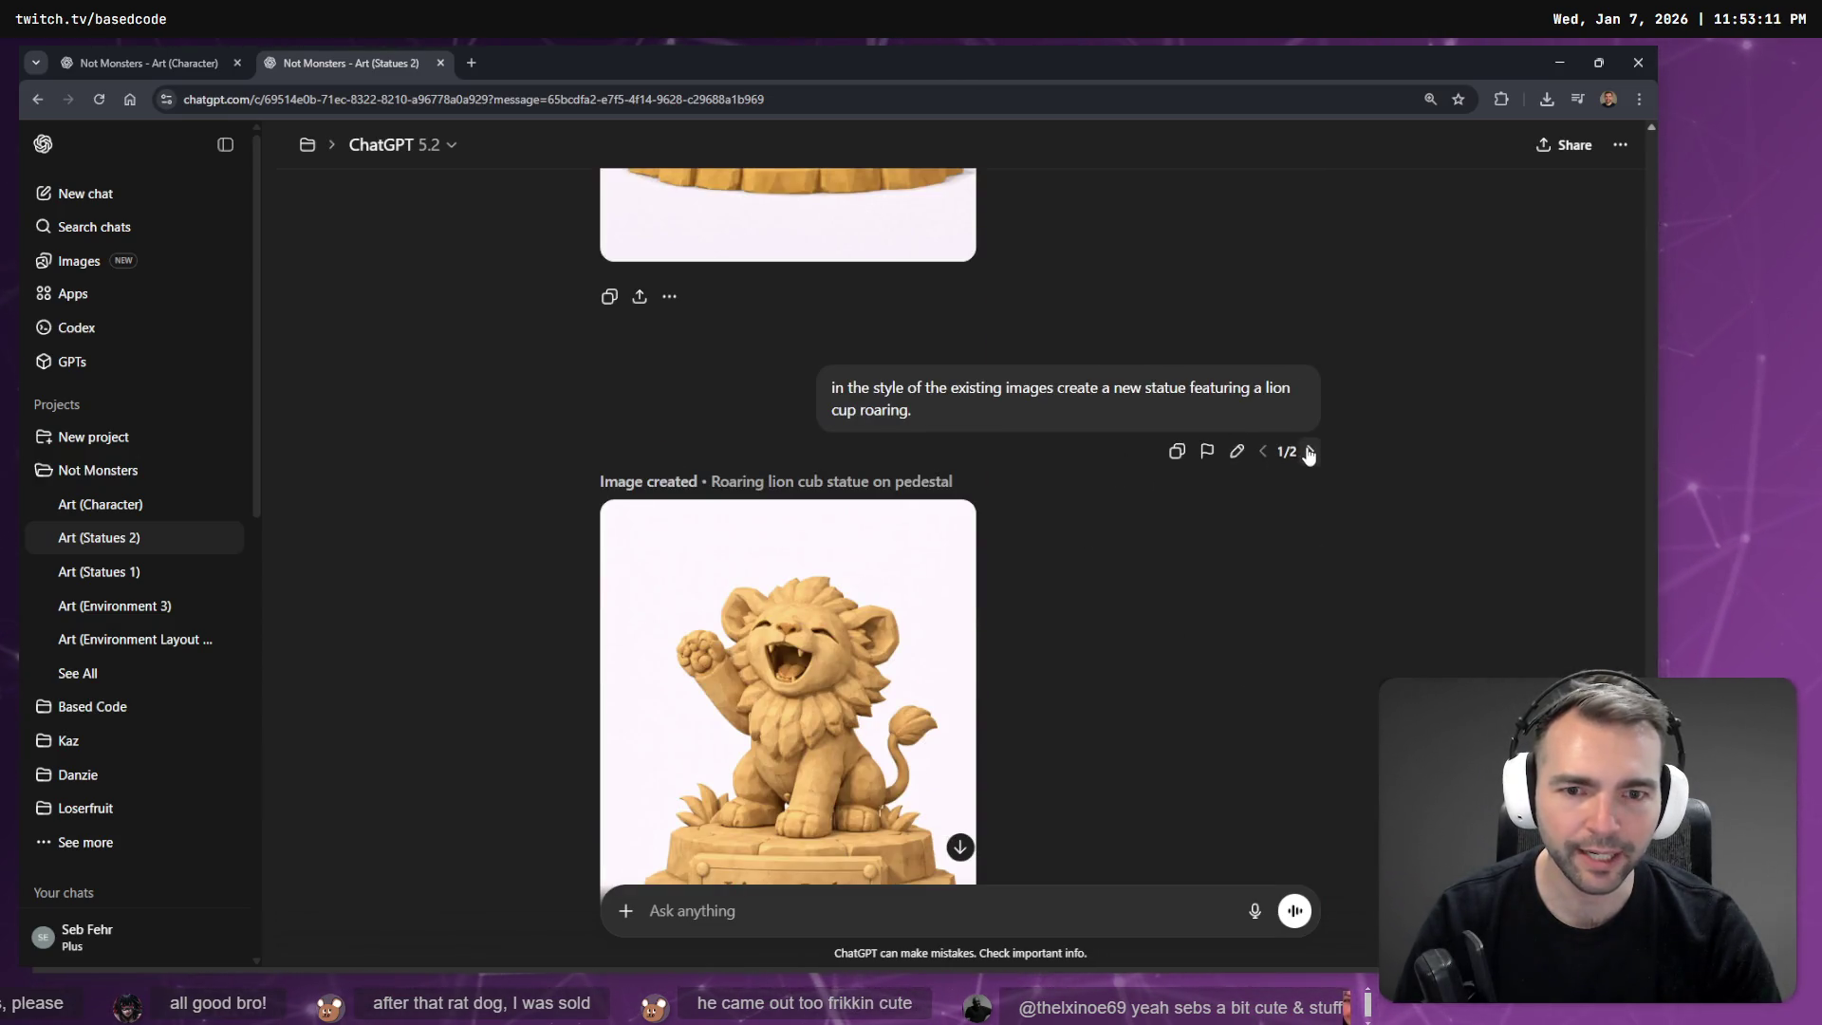
Paste the rat-dog prompt into the message box and select the word 'rat'.
{"action": "left_click", "coordinate": [1310, 452]}
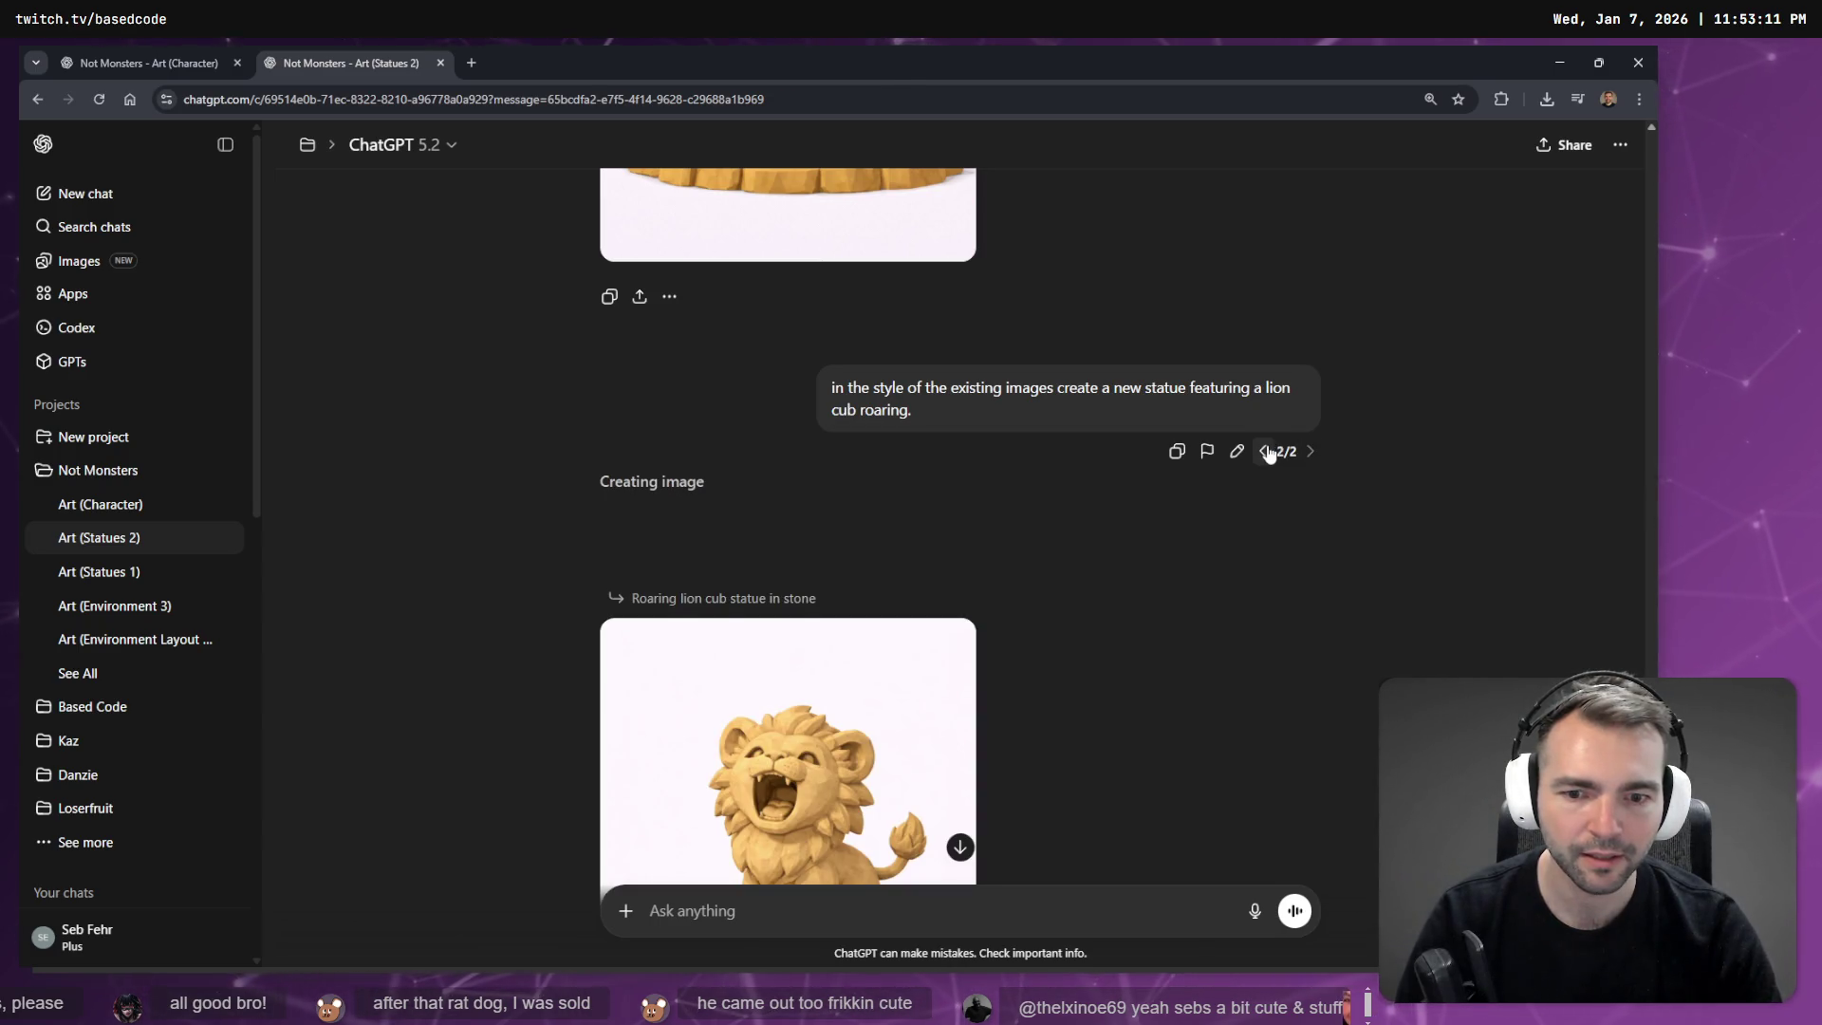
{"action": "scroll", "coordinate": [1226, 532], "scroll_direction": "down", "scroll_amount": 7}
{"action": "scroll", "coordinate": [1226, 536], "scroll_direction": "down", "scroll_amount": 6}
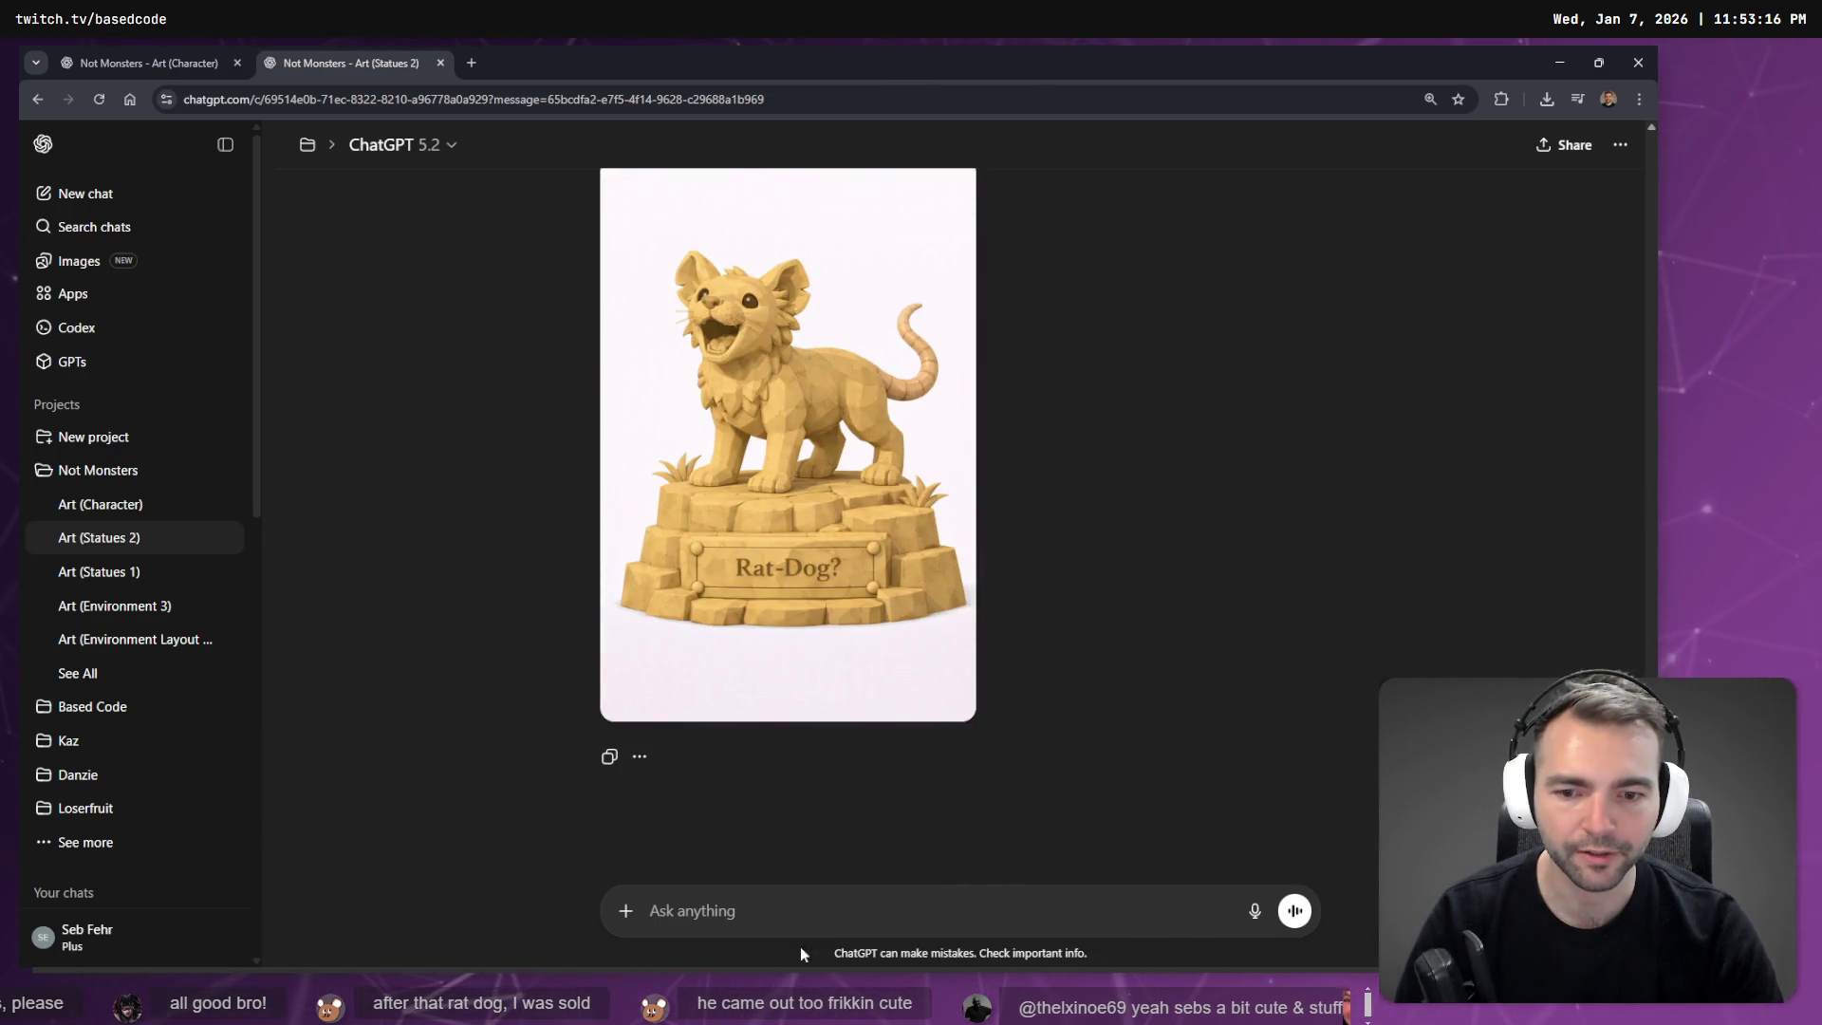
{"action": "key", "text": "super+h"}
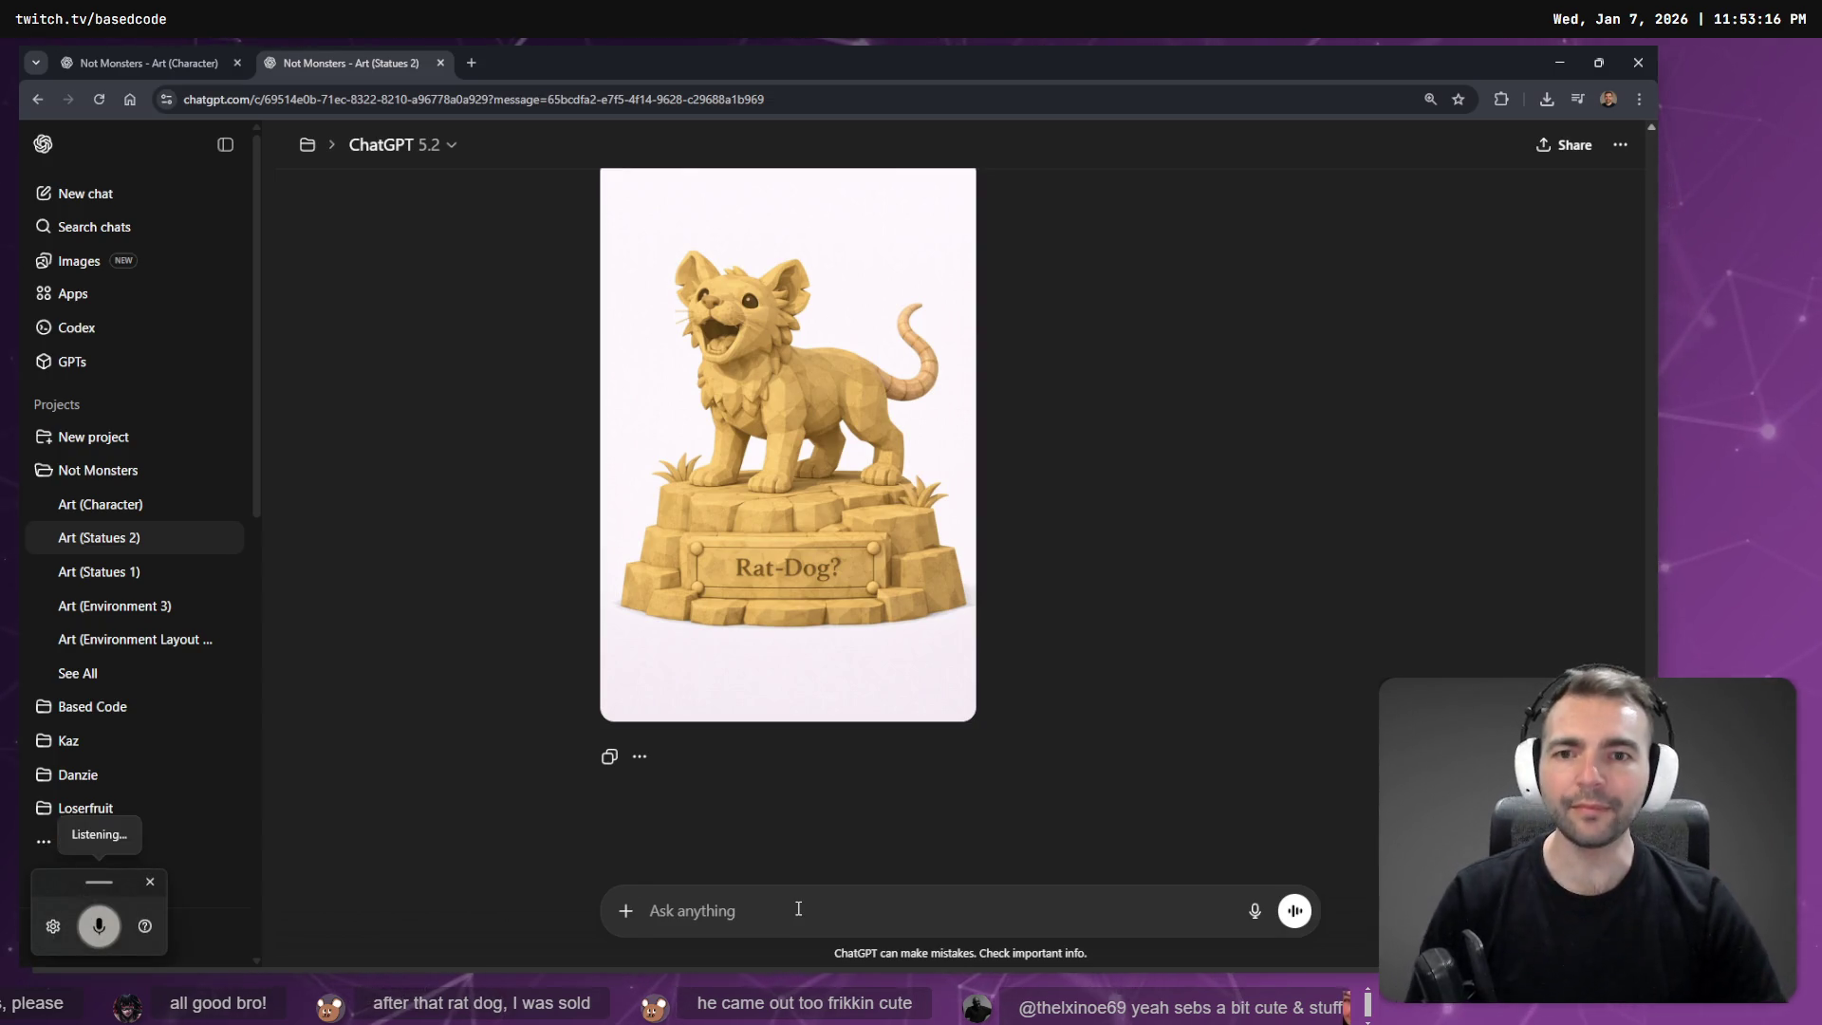
{"action": "scroll", "coordinate": [965, 592], "scroll_direction": "up", "scroll_amount": 6}
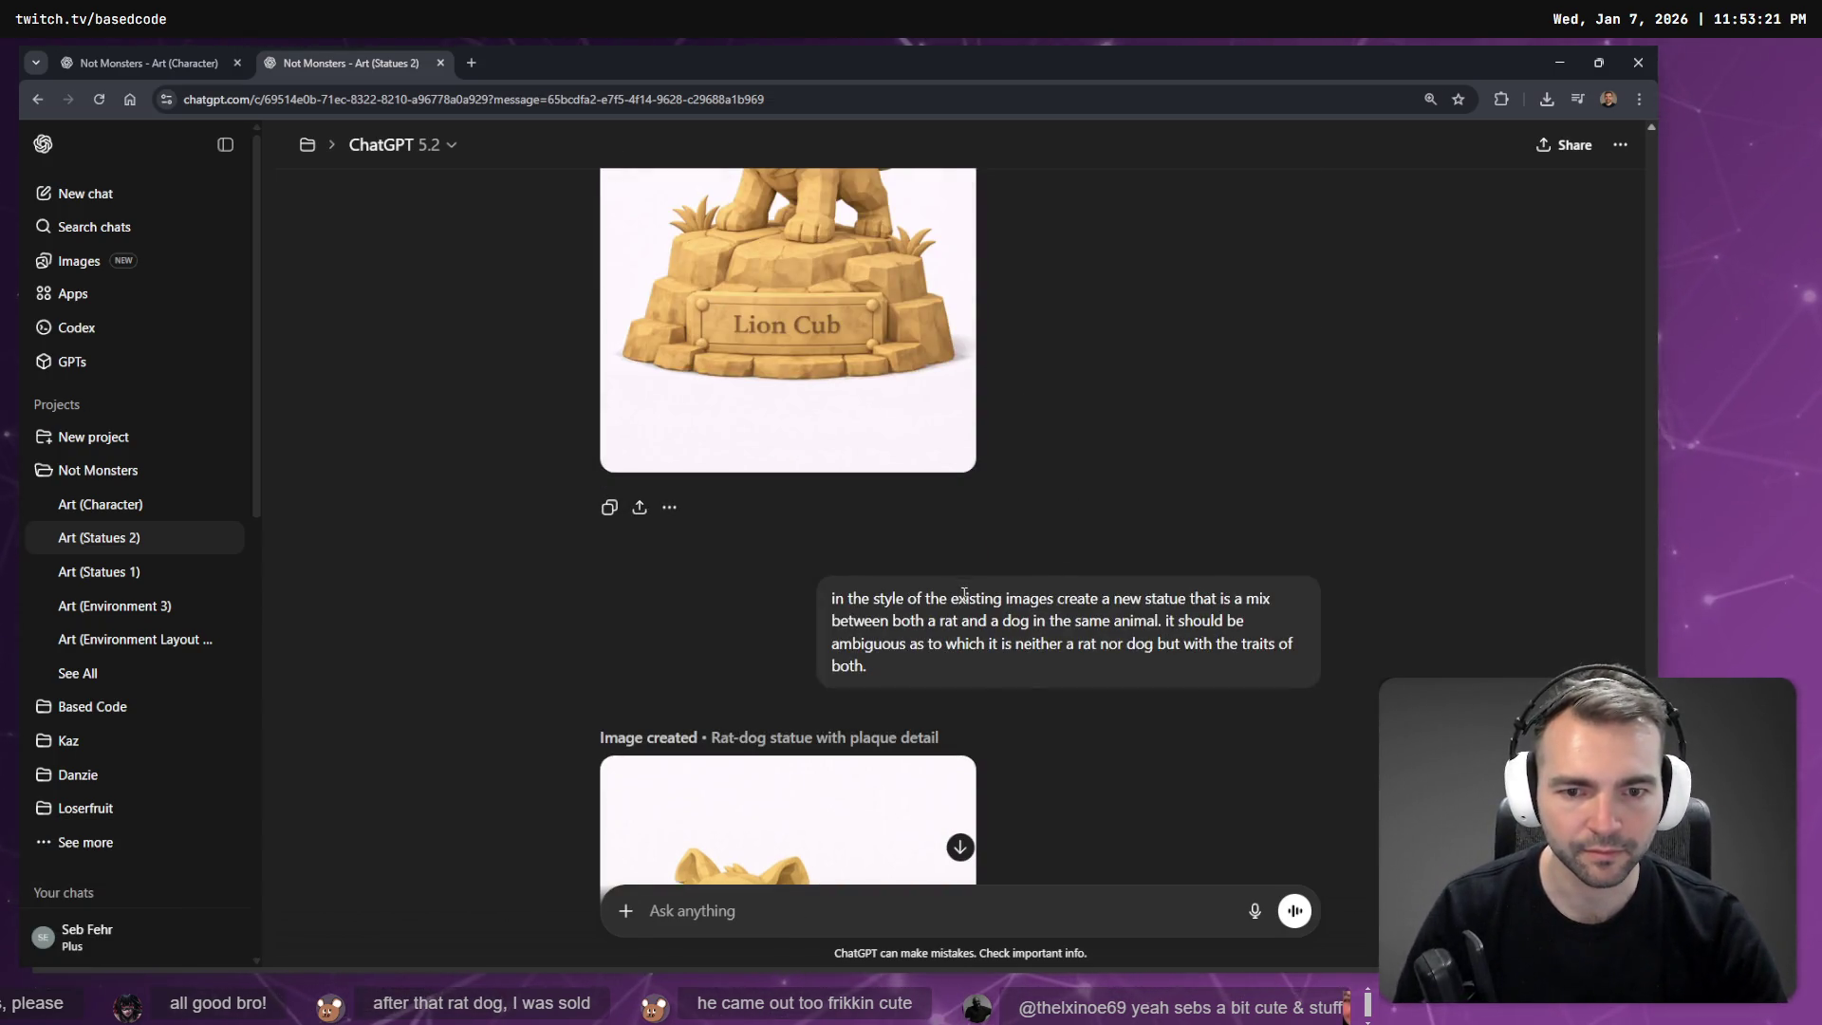
{"action": "left_click_drag", "start_coordinate": [909, 661], "coordinate": [816, 596]}
{"action": "key", "text": "ctrl+c"}
{"action": "scroll", "coordinate": [815, 596], "scroll_direction": "down", "scroll_amount": 6}
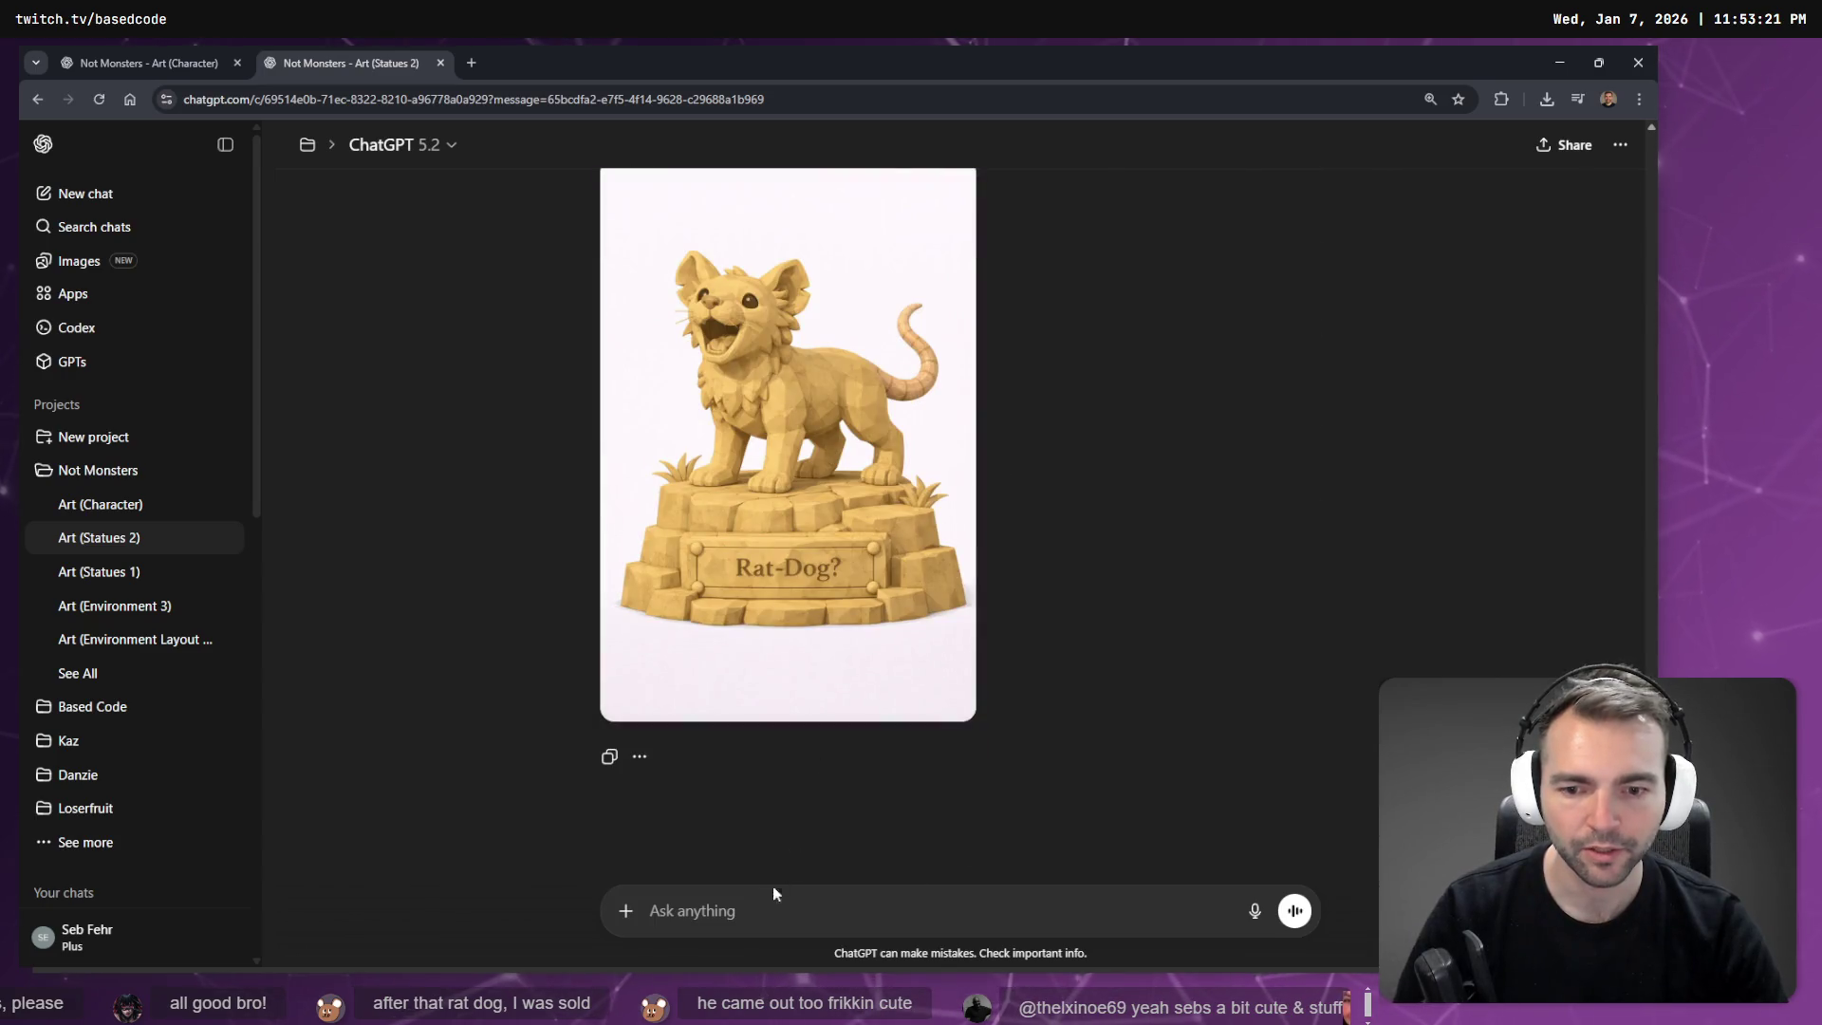
{"action": "key", "text": "ctrl+v"}
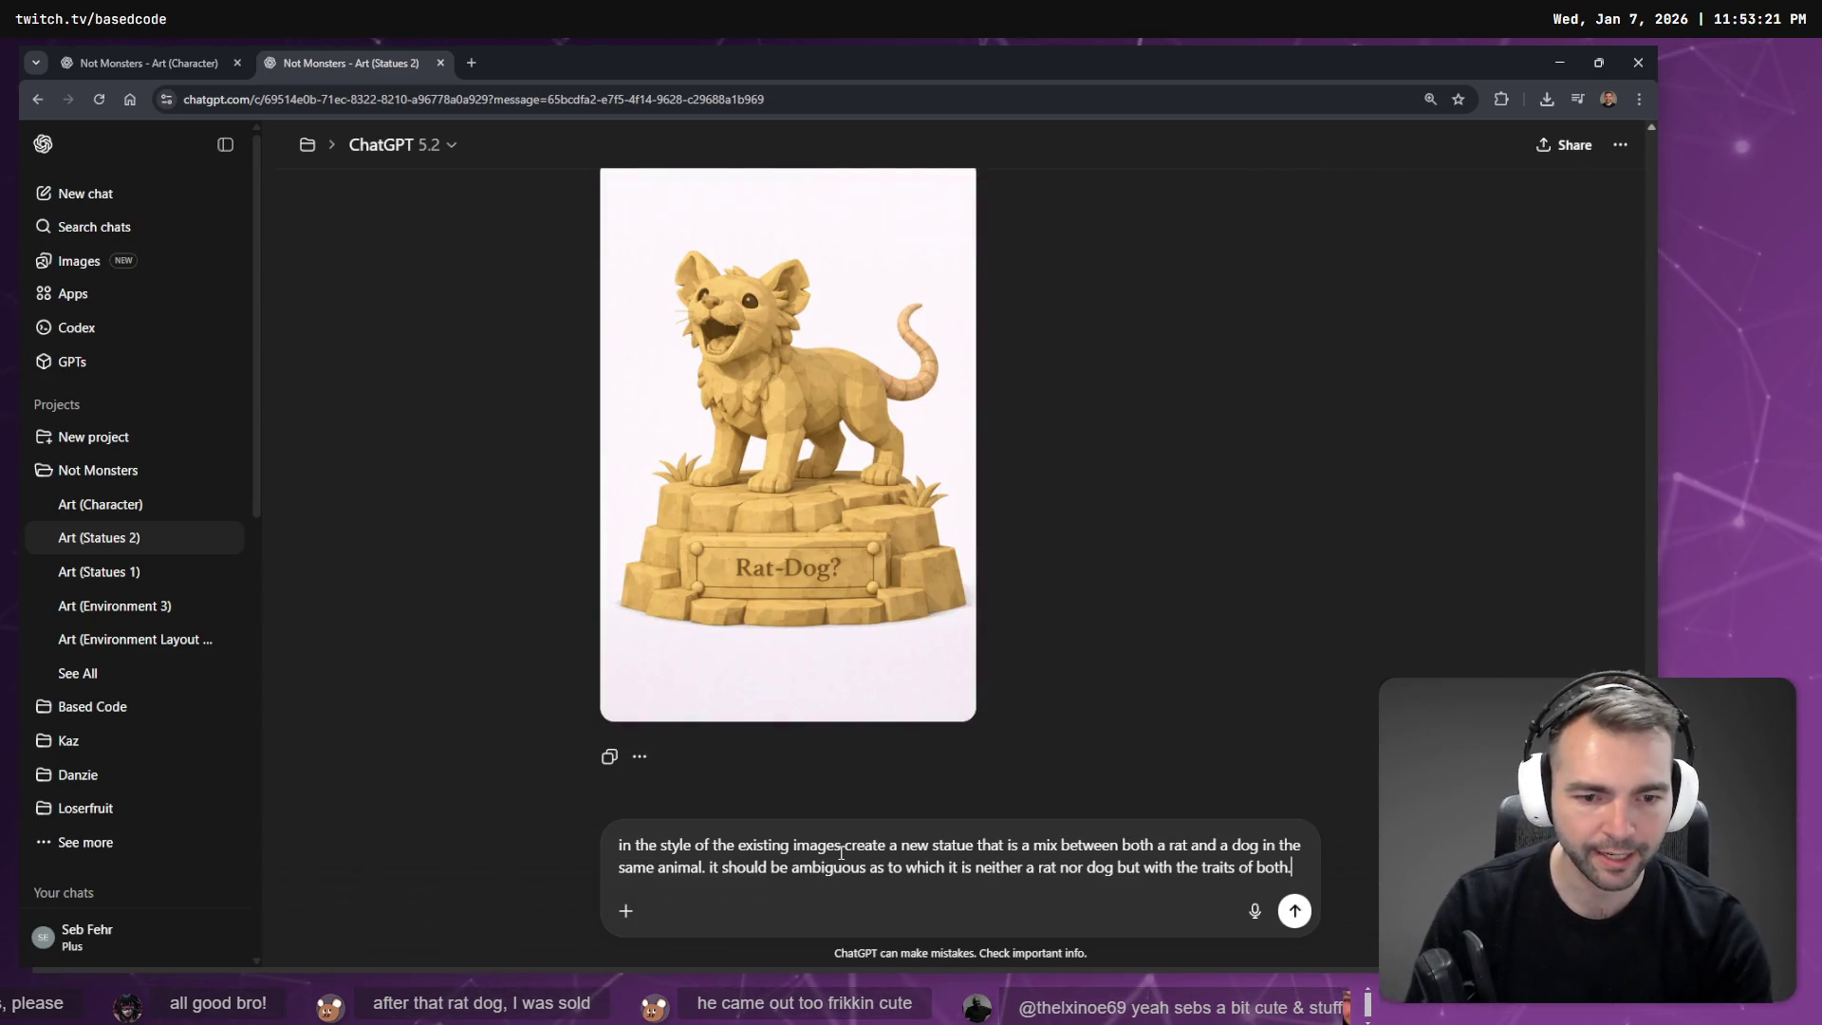
{"action": "double_click", "coordinate": [1178, 846]}
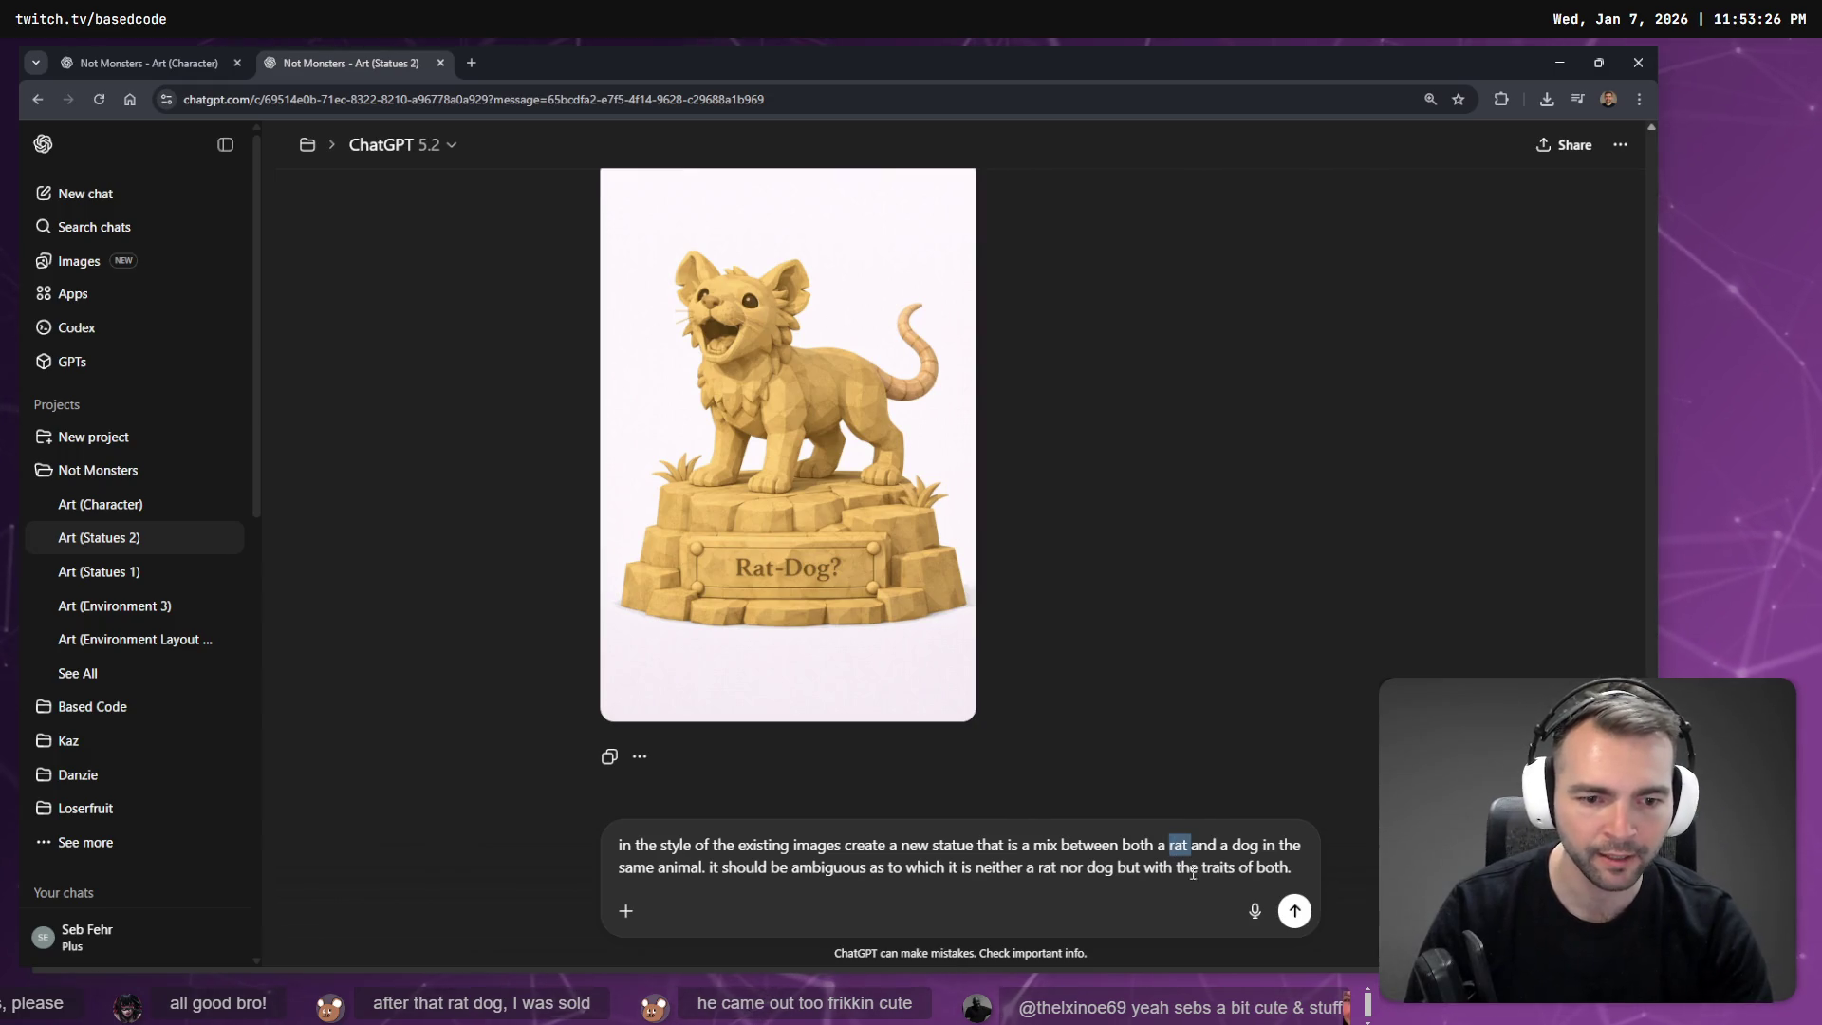
Change the prompt to 'puppy and a bear', drop the dog clause, add 'in the same animal.', and send.
{"action": "type", "text": "puppy and a bear"}
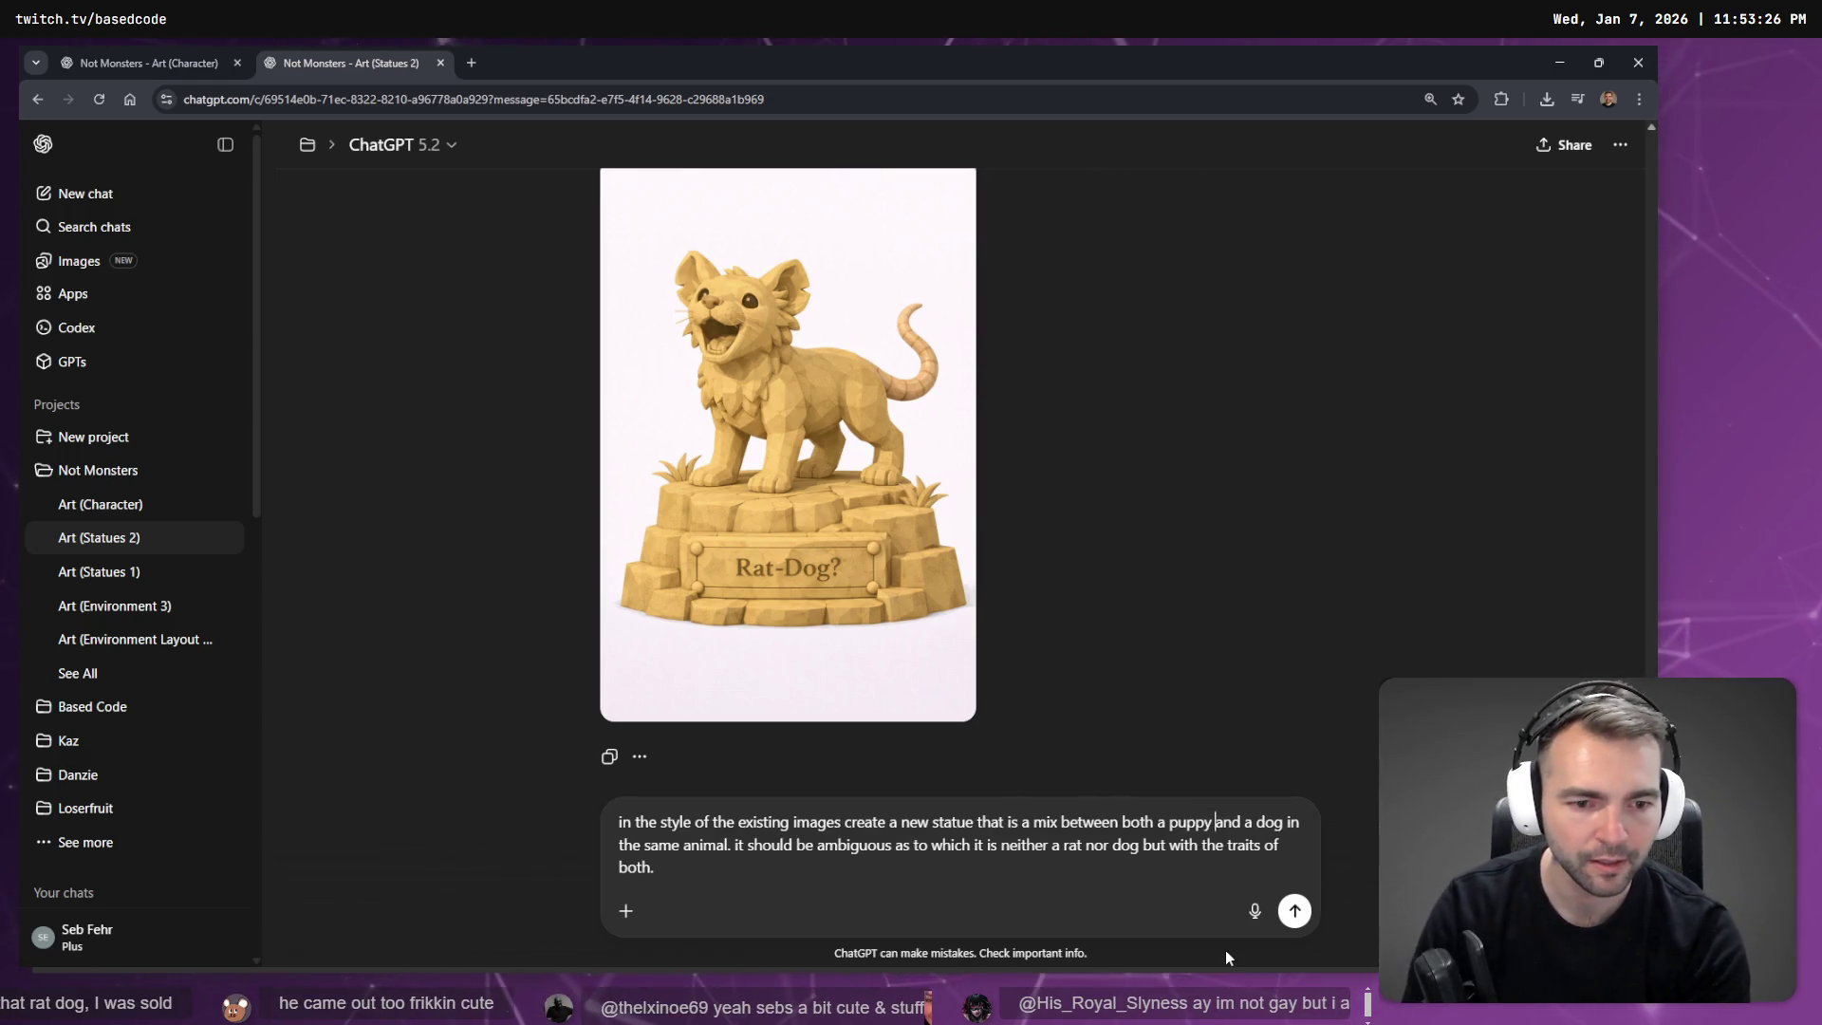
{"action": "type", "text": "."}
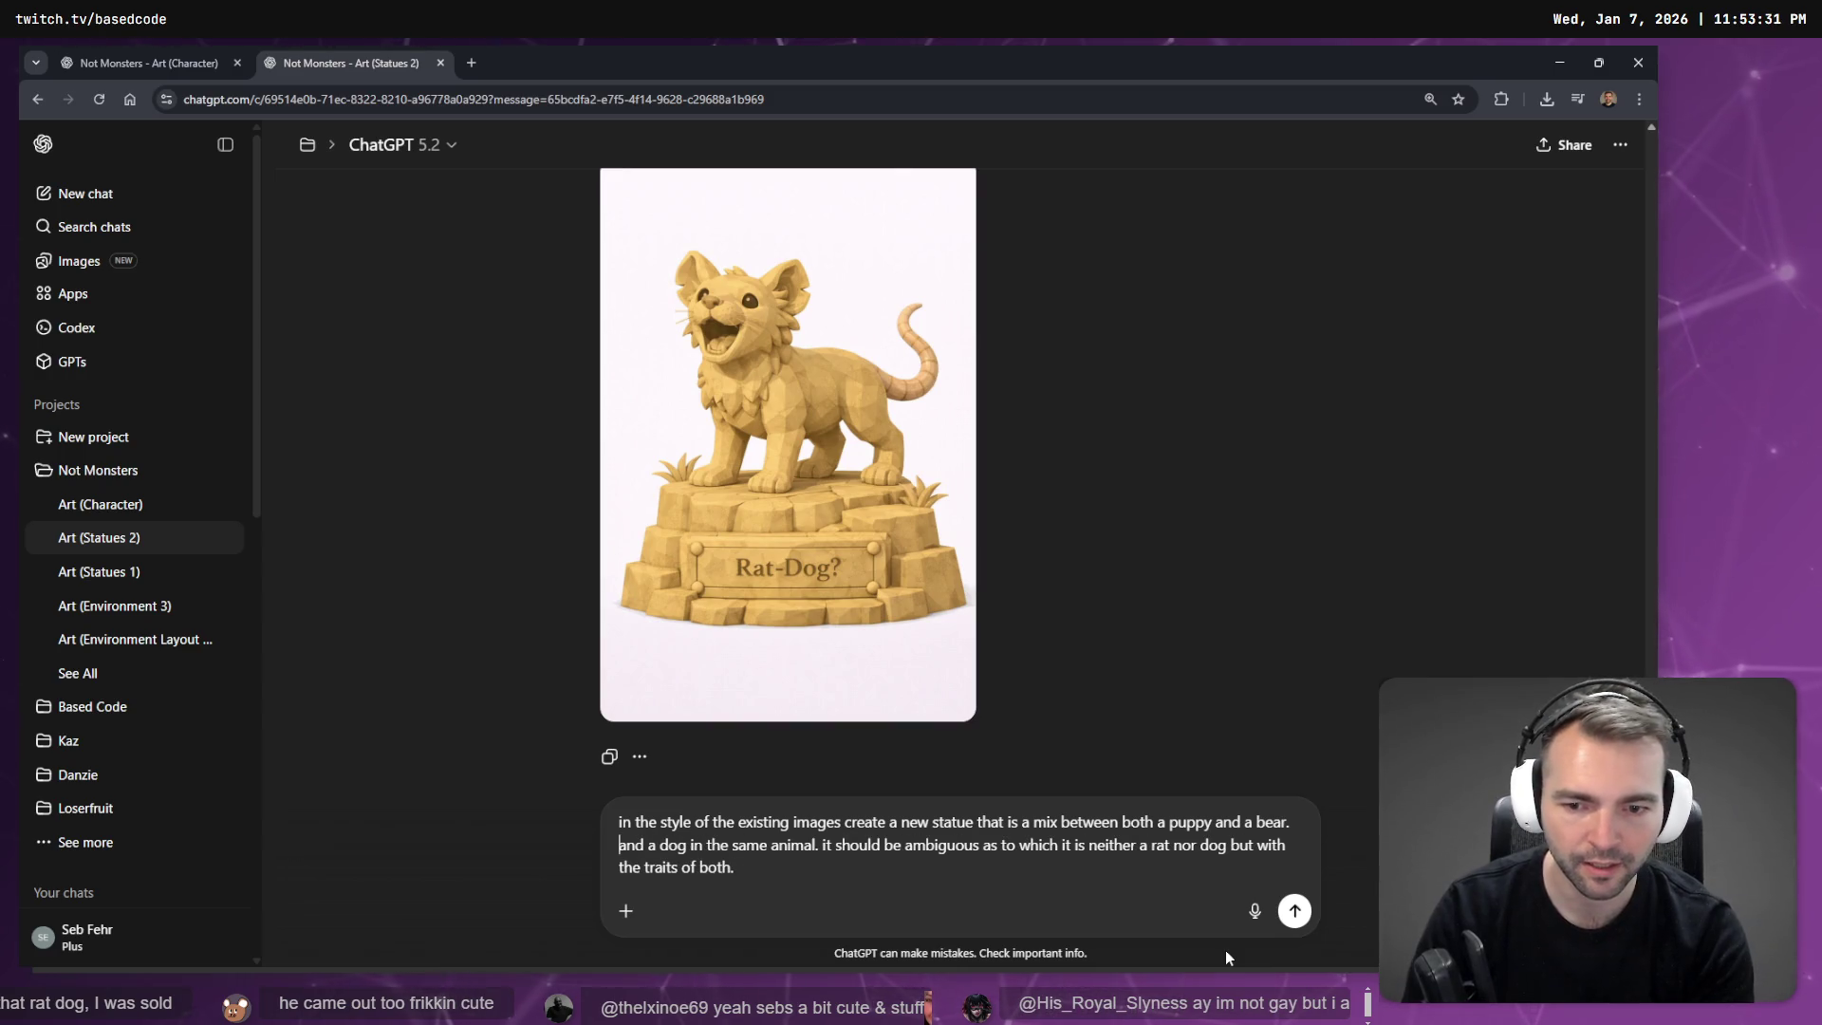
{"action": "key", "text": "ctrl+shift+Right"}
{"action": "key", "text": "ctrl+shift+Right"}
{"action": "key", "text": "ctrl+shift+Right"}
{"action": "key", "text": "ctrl+shift+Right"}
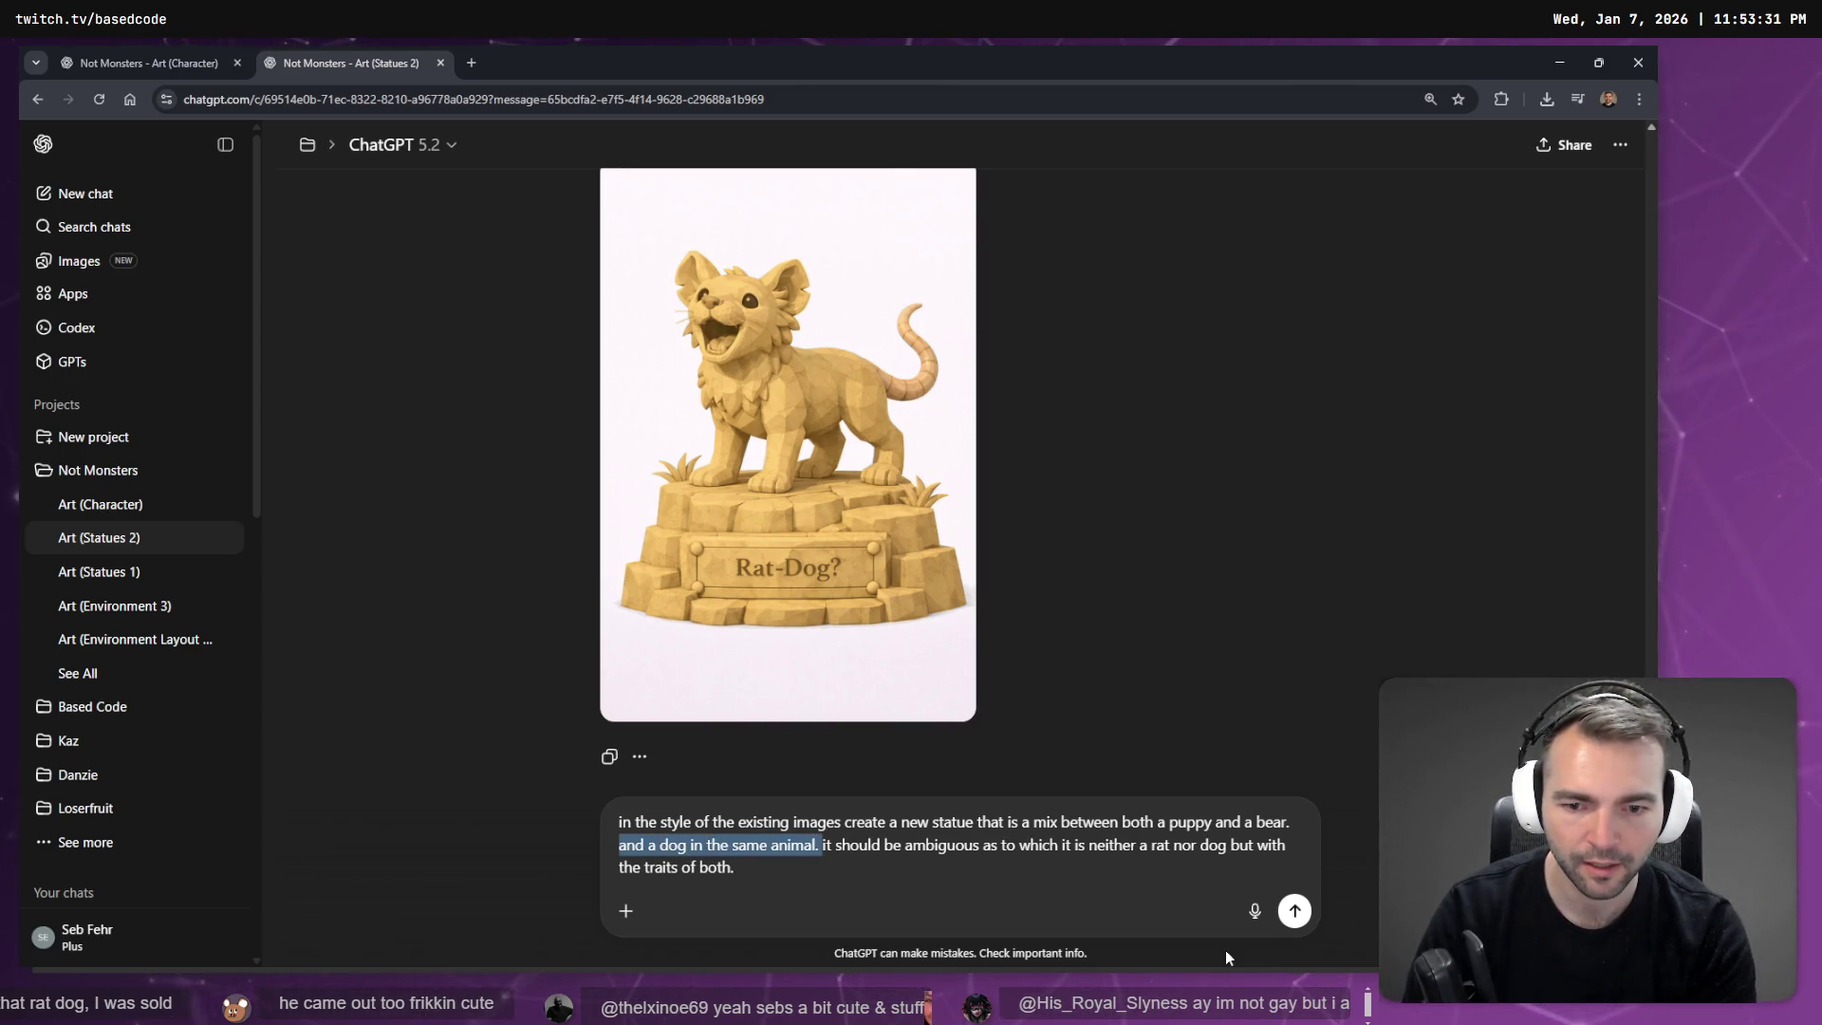
{"action": "key", "text": "BackSpace"}
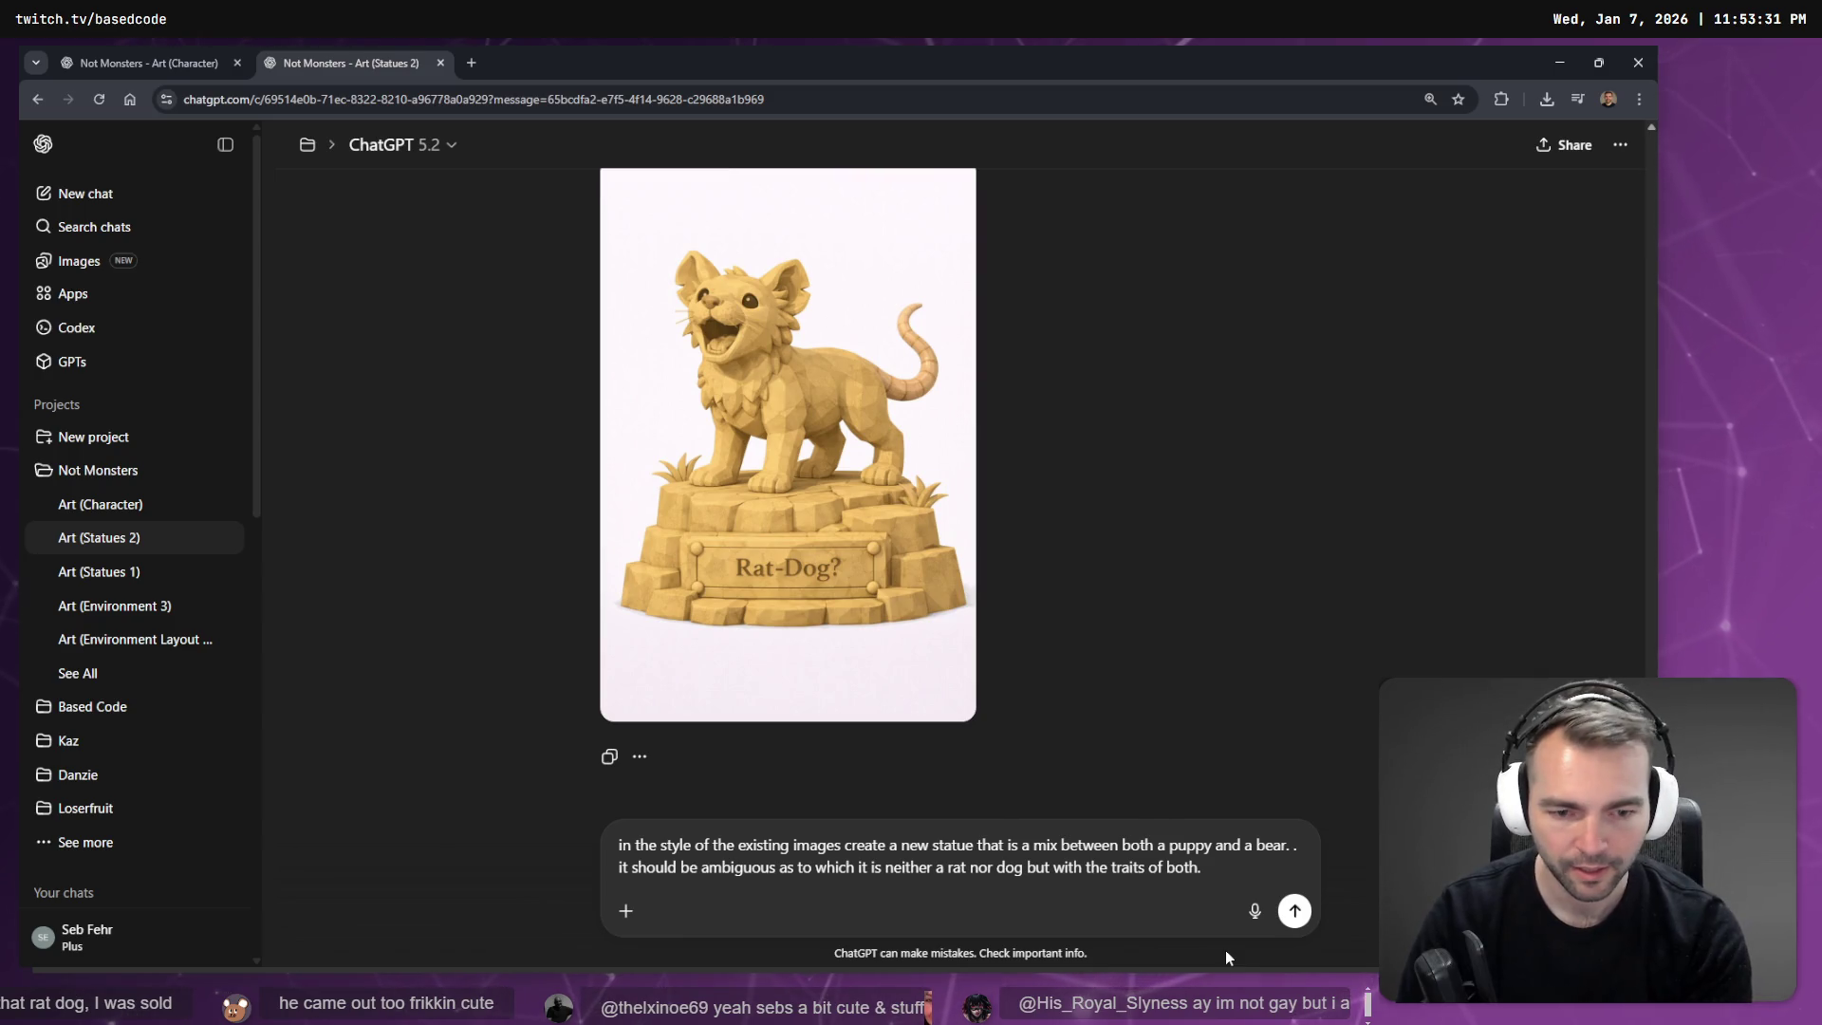
{"action": "key", "text": "BackSpace"}
{"action": "key", "text": "BackSpace"}
{"action": "type", "text": "in  the same animal"}
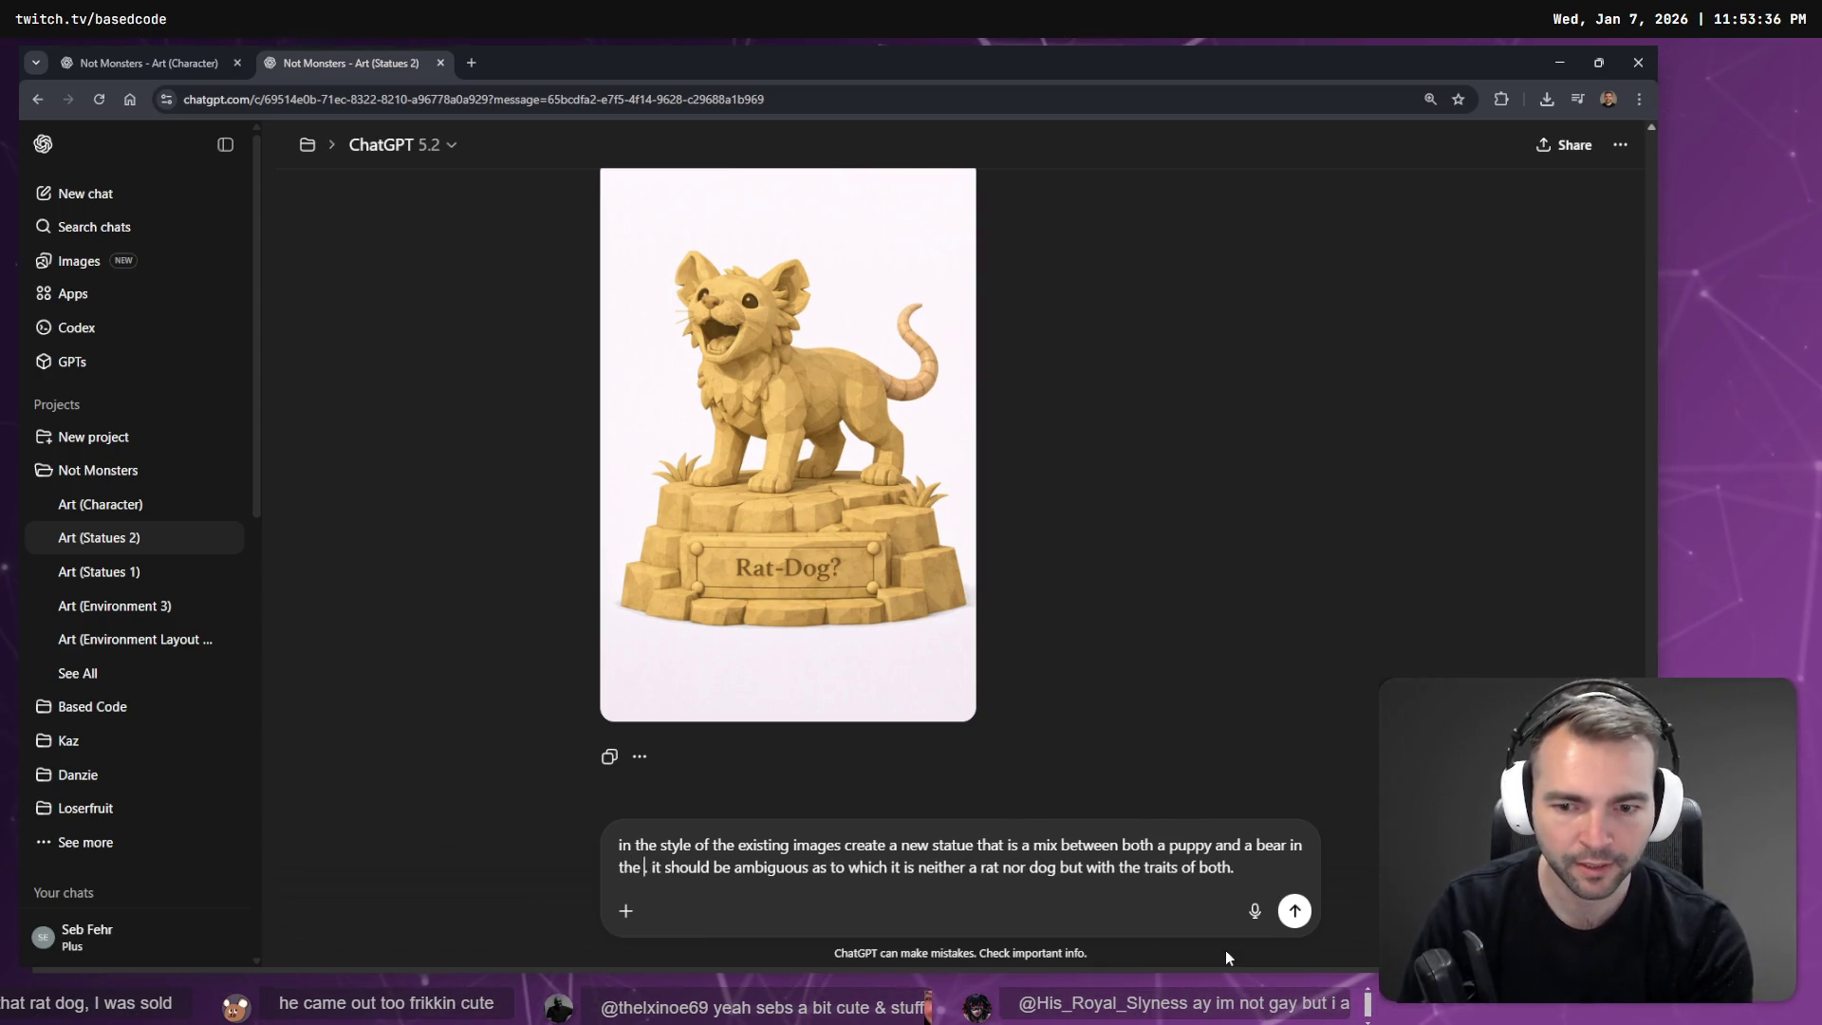
{"action": "type", "text": "."}
{"action": "key", "text": "super+h"}
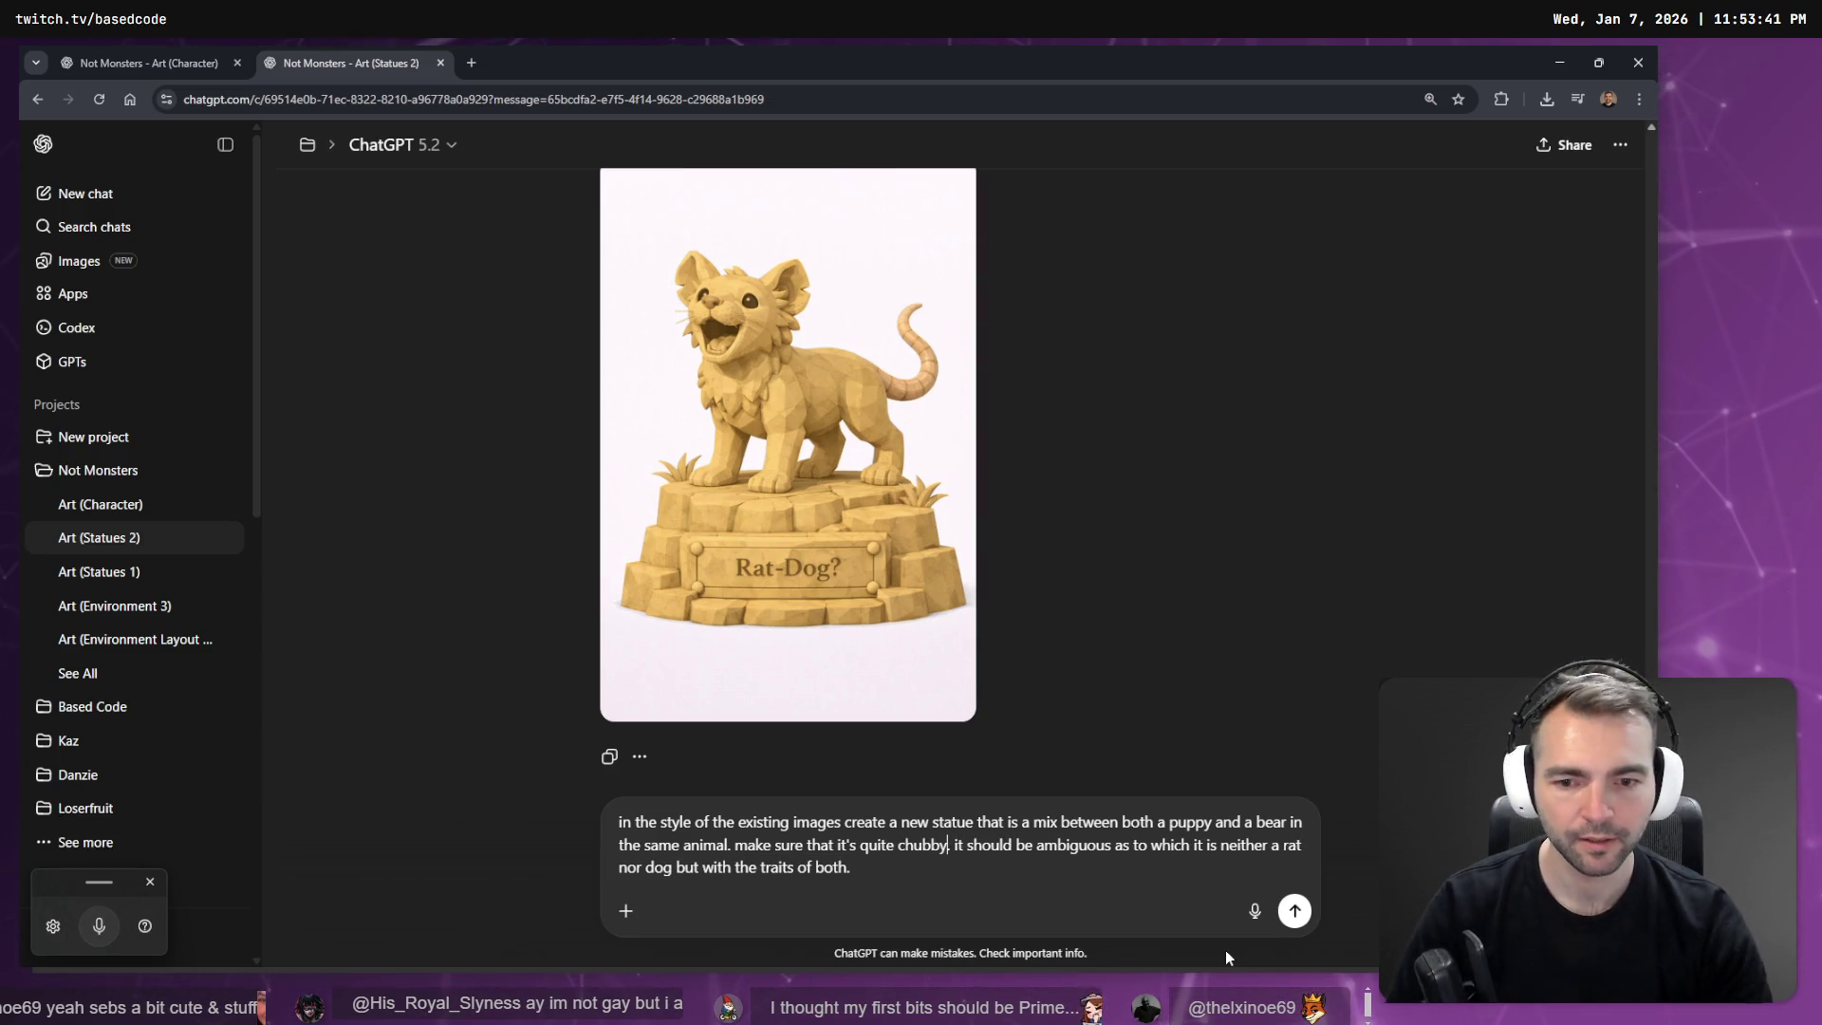
{"action": "key", "text": "Return"}
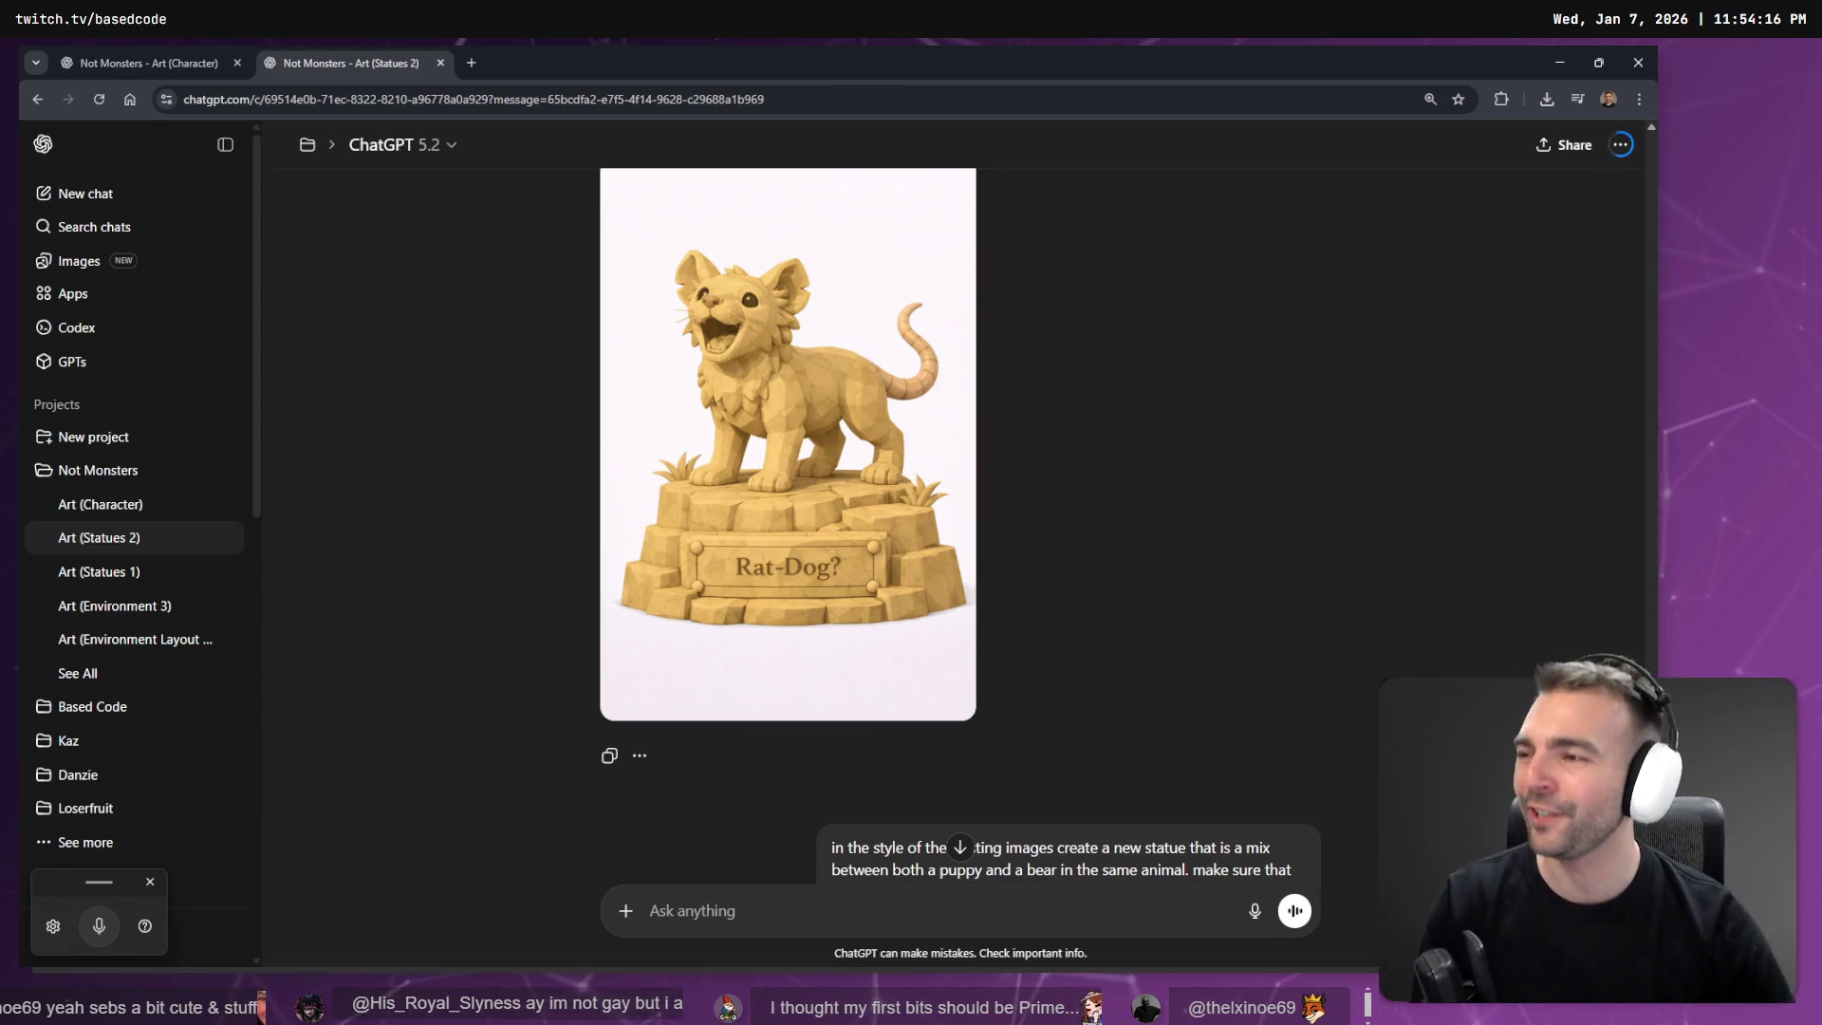
{"action": "left_click", "coordinate": [143, 63]}
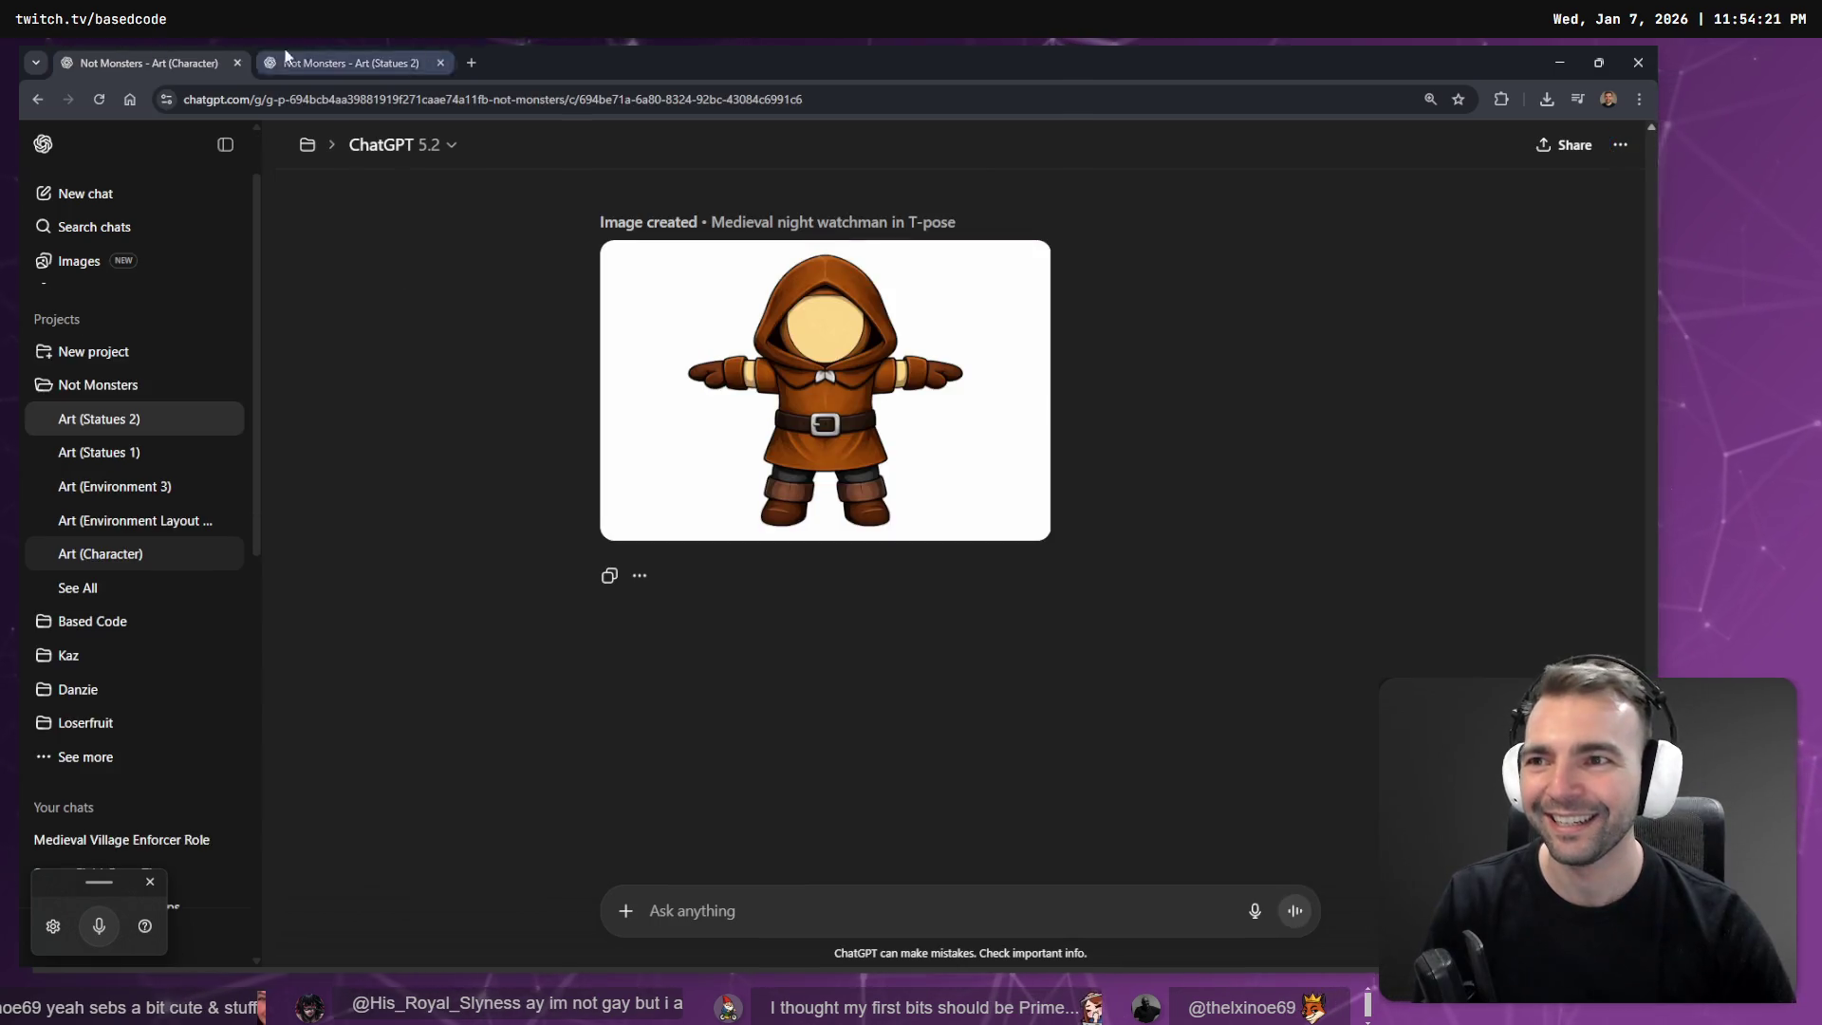
Minimize Chrome and expand res://Art > Characters > Villagers in Godot's FileSystem dock.
{"action": "left_click", "coordinate": [1561, 57]}
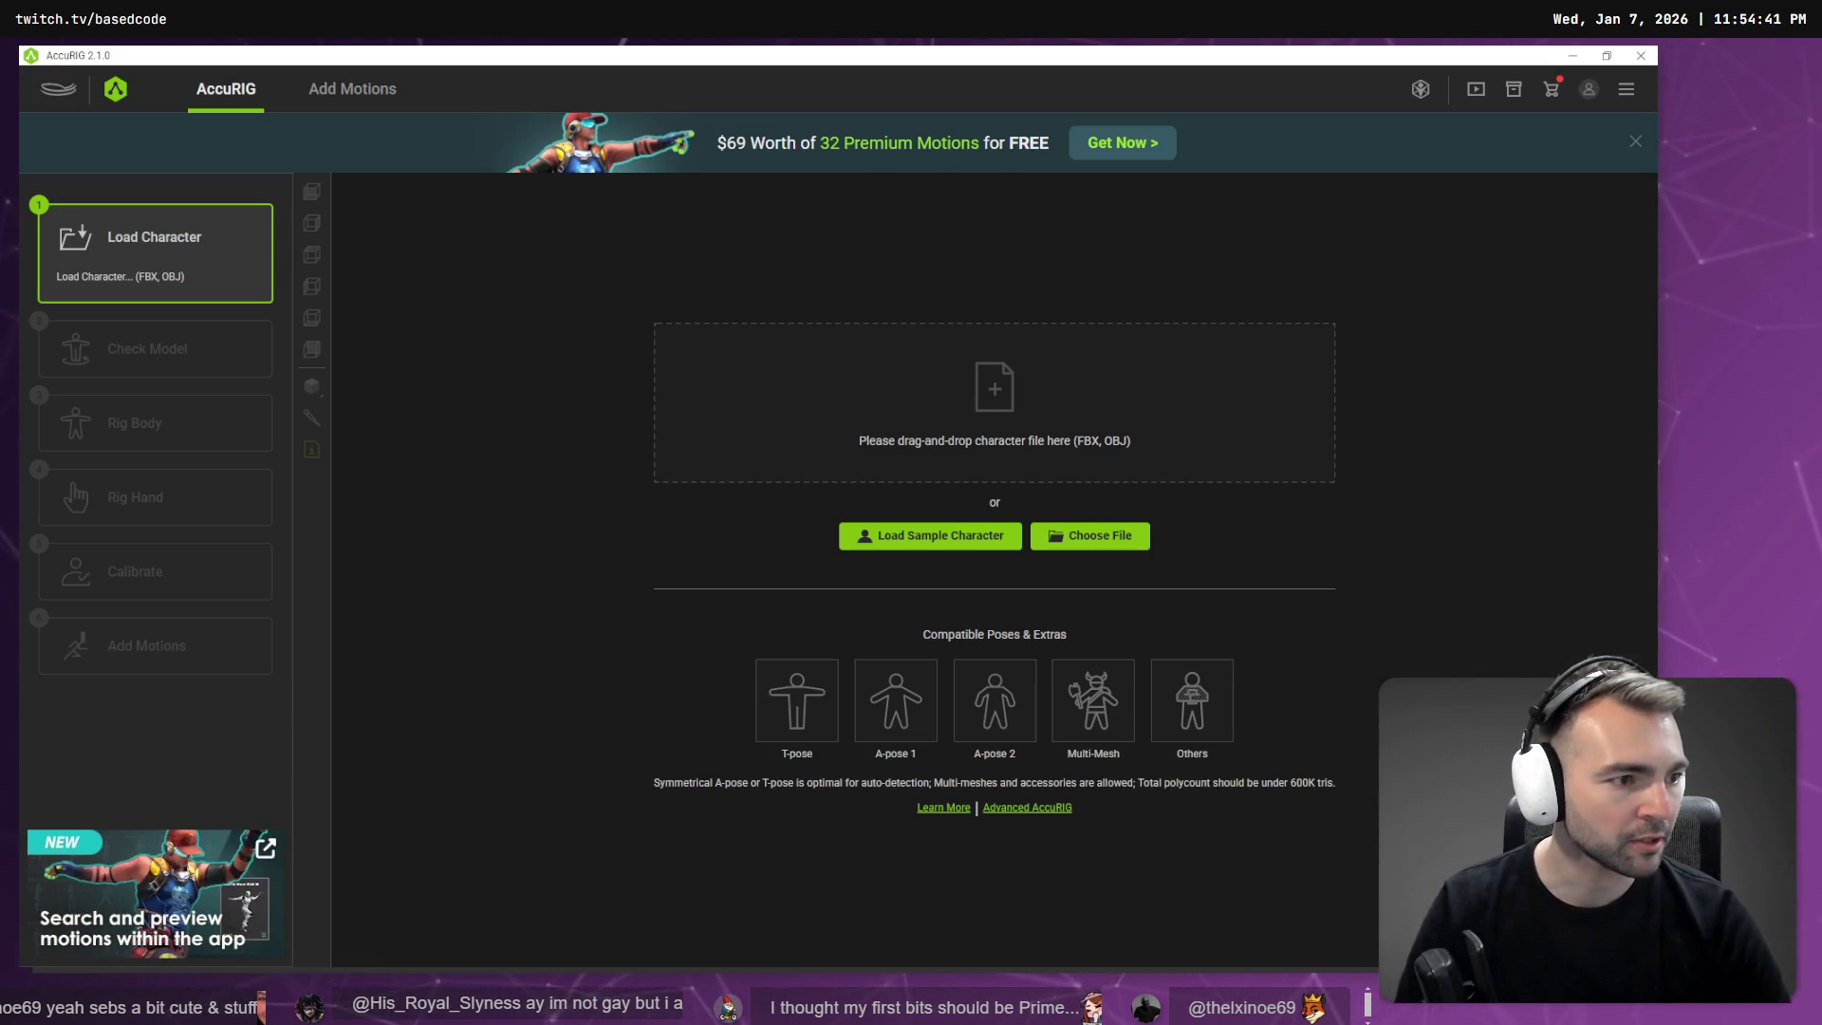
{"action": "key", "text": "alt+Tab"}
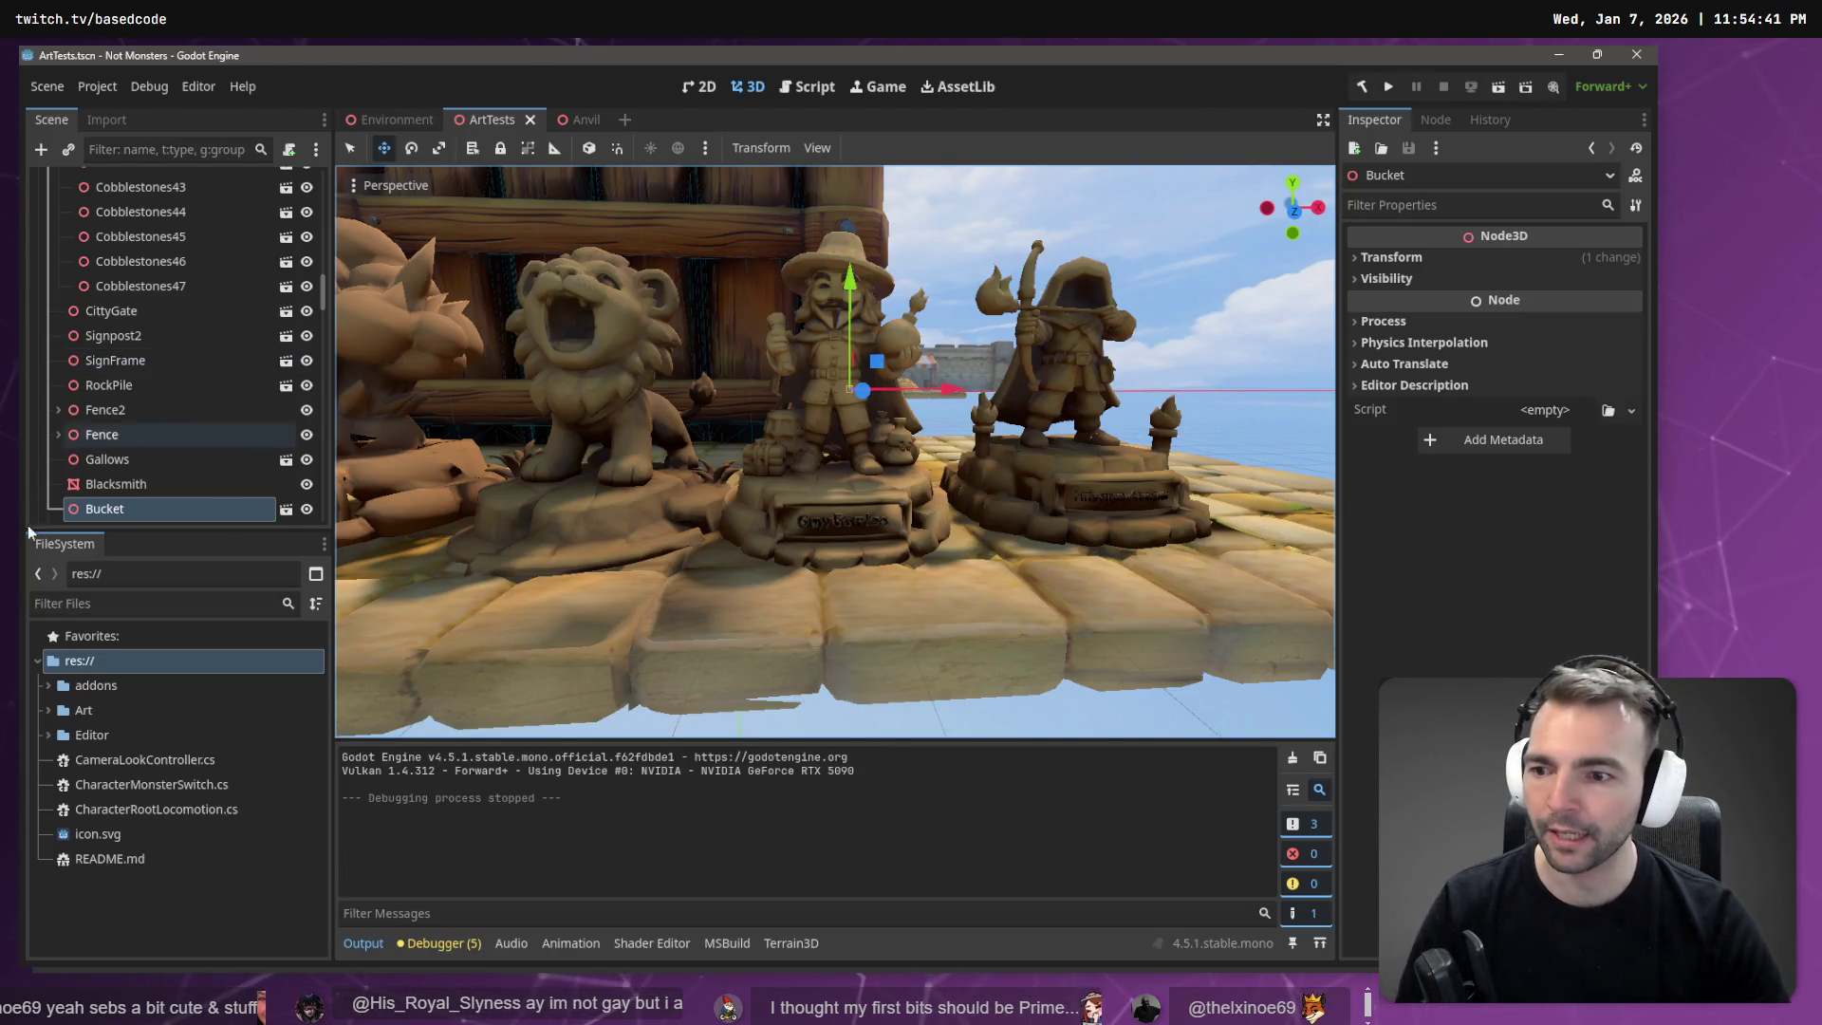
{"action": "left_click", "coordinate": [46, 710]}
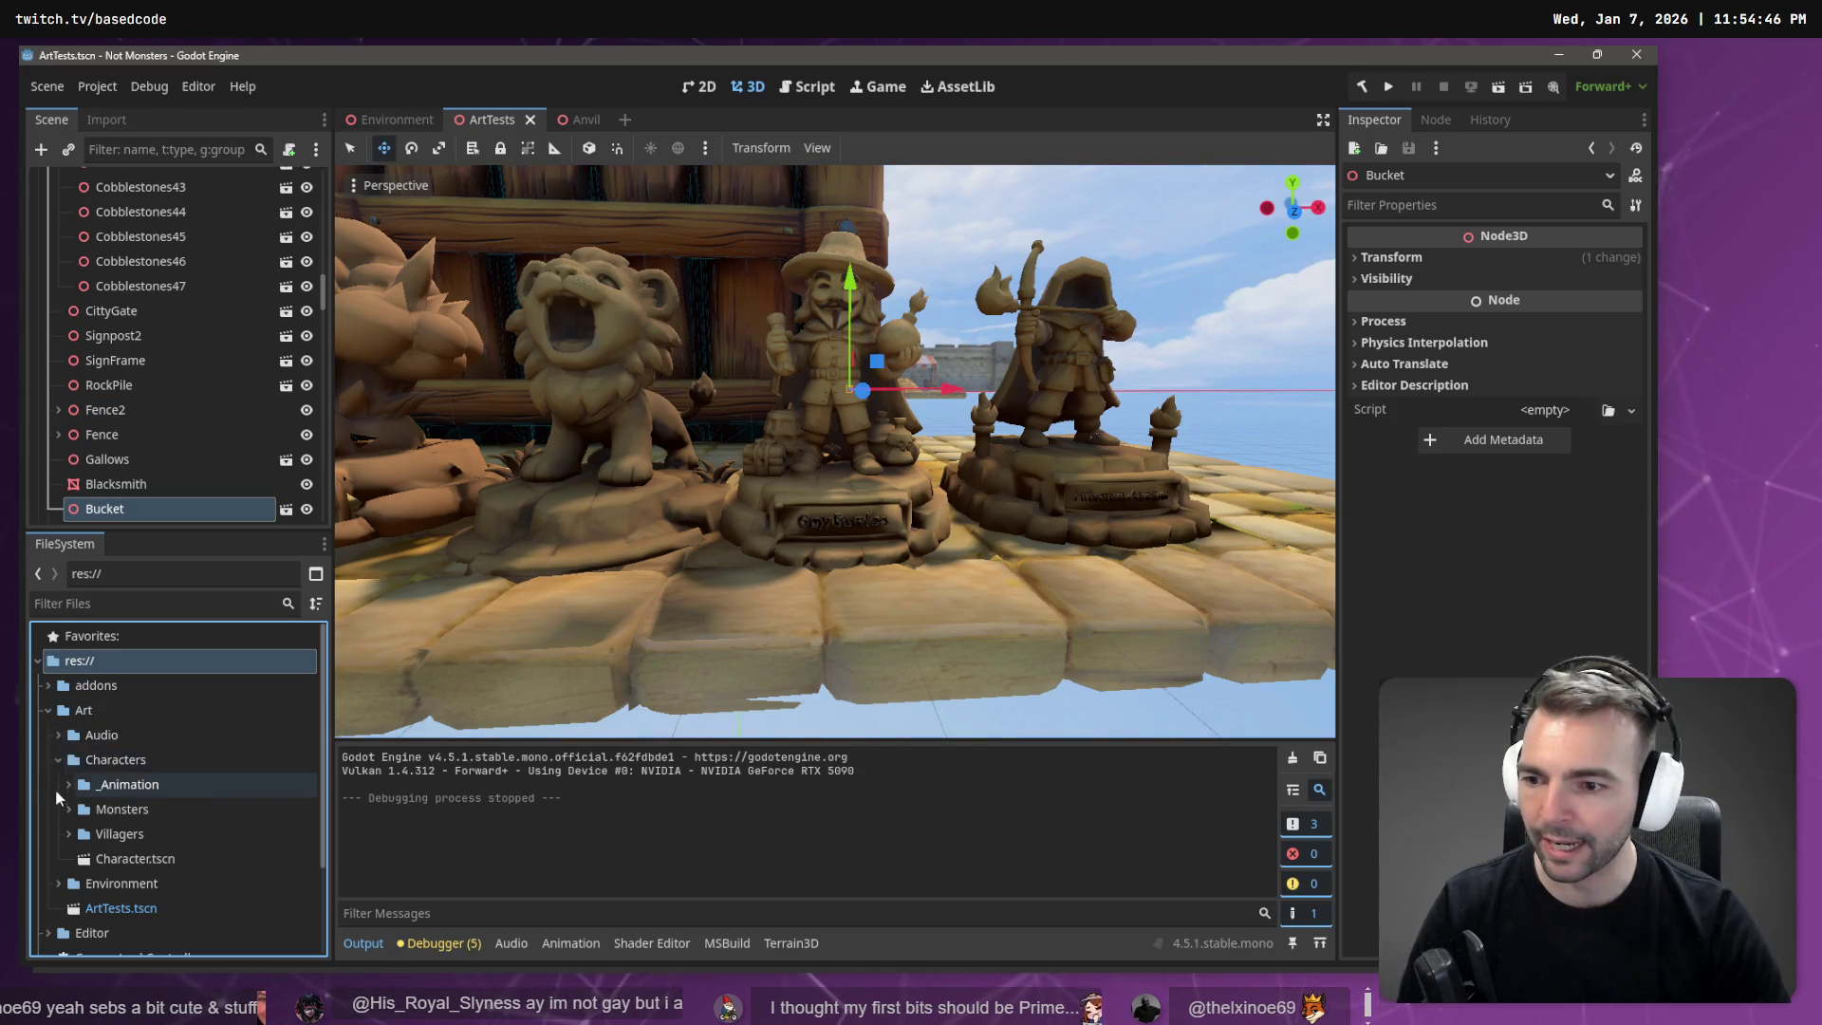
{"action": "left_click", "coordinate": [68, 833]}
{"action": "scroll", "coordinate": [143, 806], "scroll_direction": "down", "scroll_amount": 2}
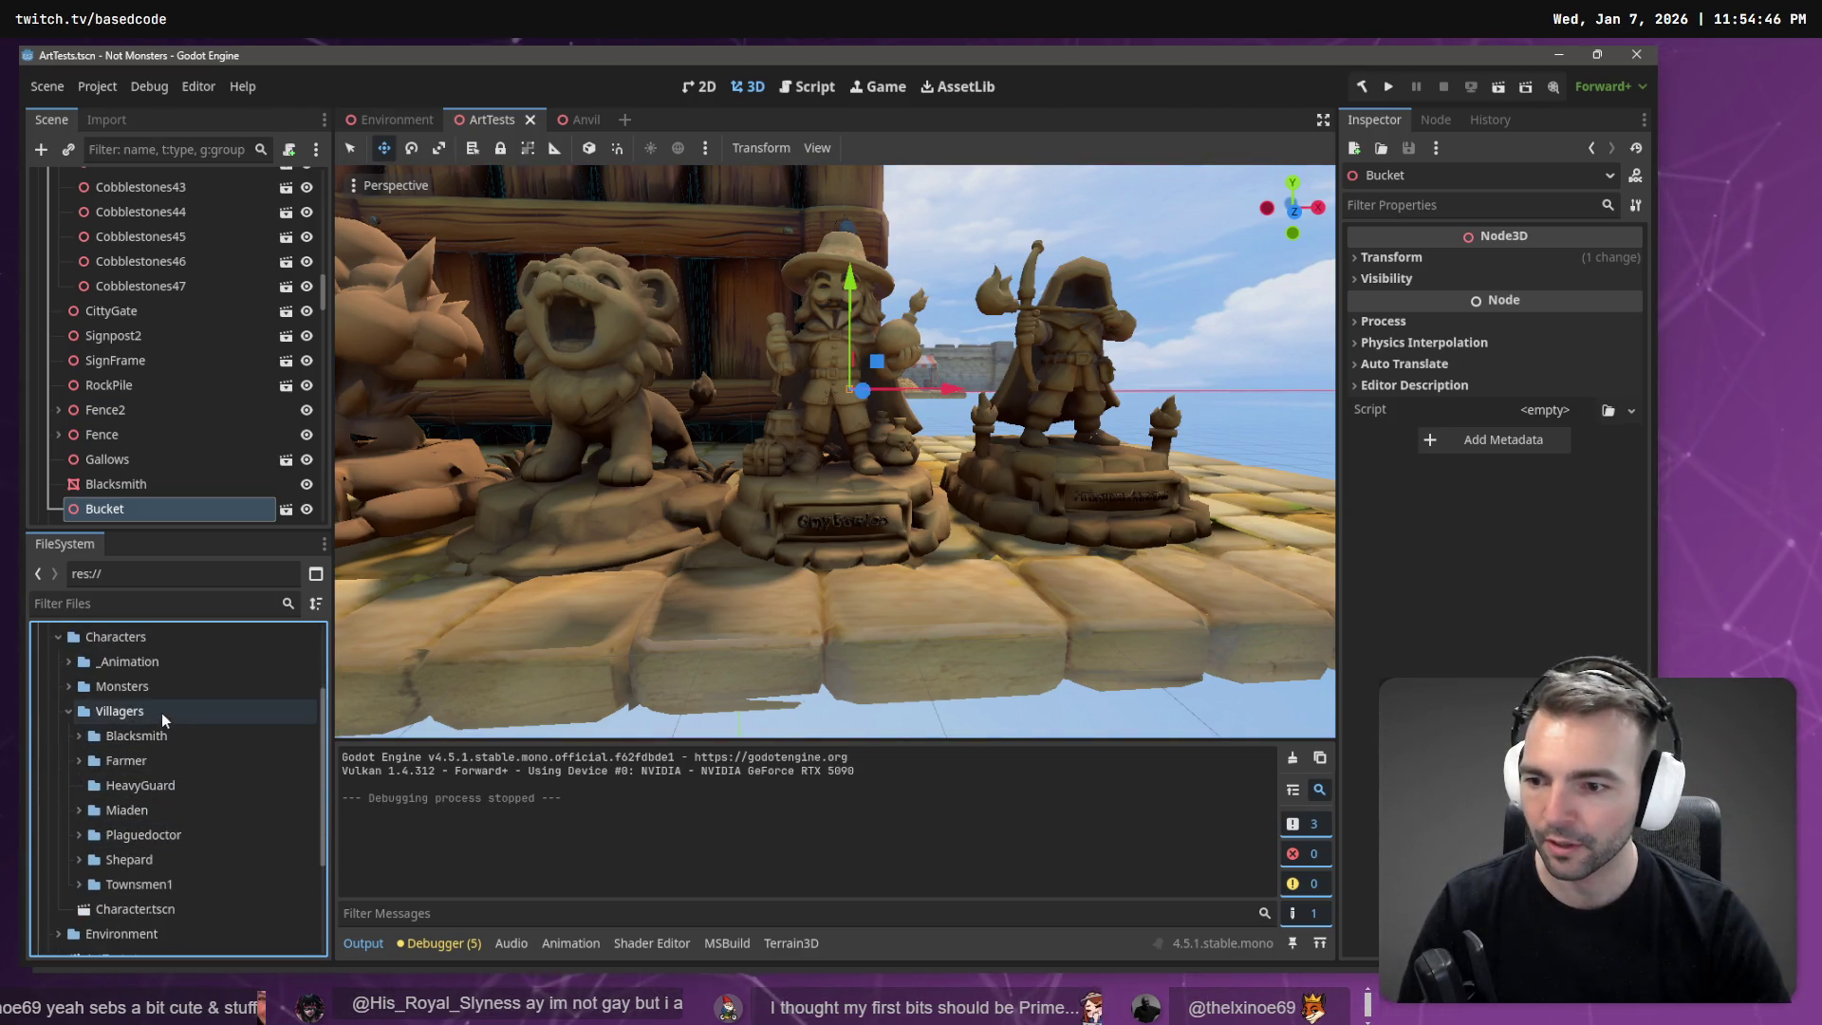
Create a NightWatchmen folder under Villagers and drag the model files into it.
{"action": "right_click", "coordinate": [138, 712]}
{"action": "mouse_move", "coordinate": [236, 607]}
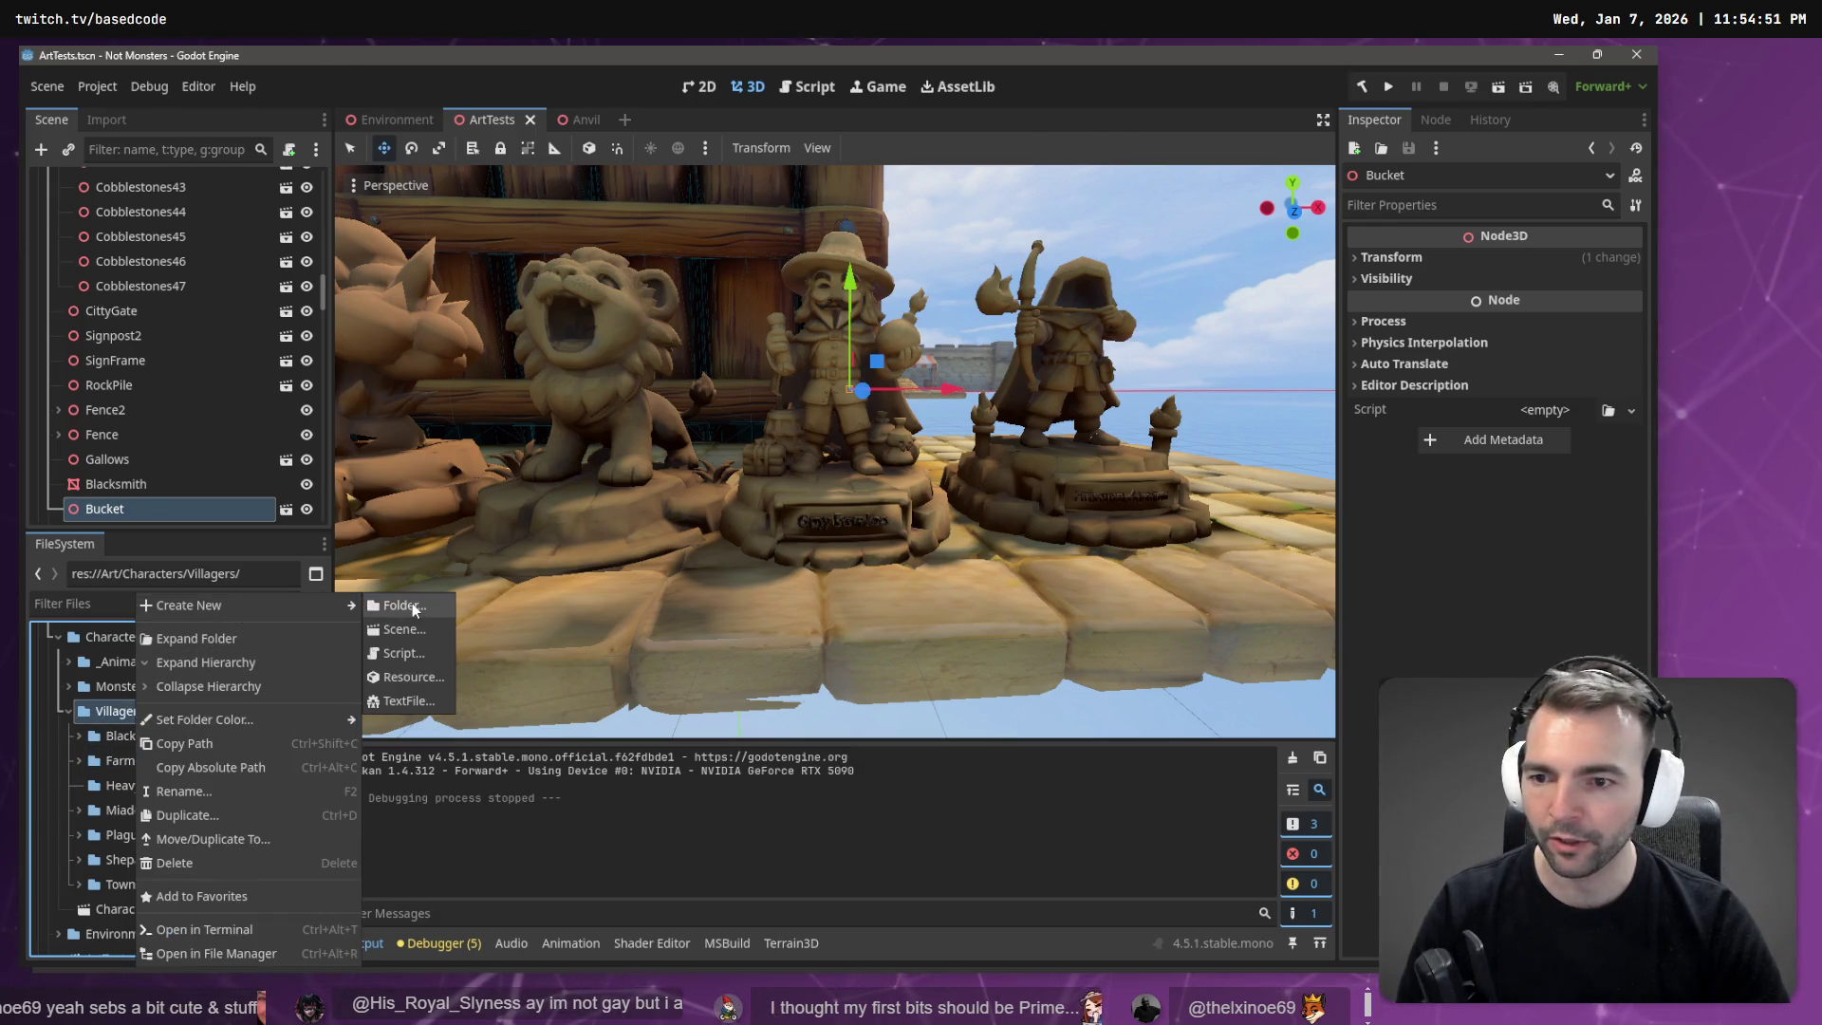
{"action": "left_click", "coordinate": [414, 605]}
{"action": "type", "text": "NightWat"}
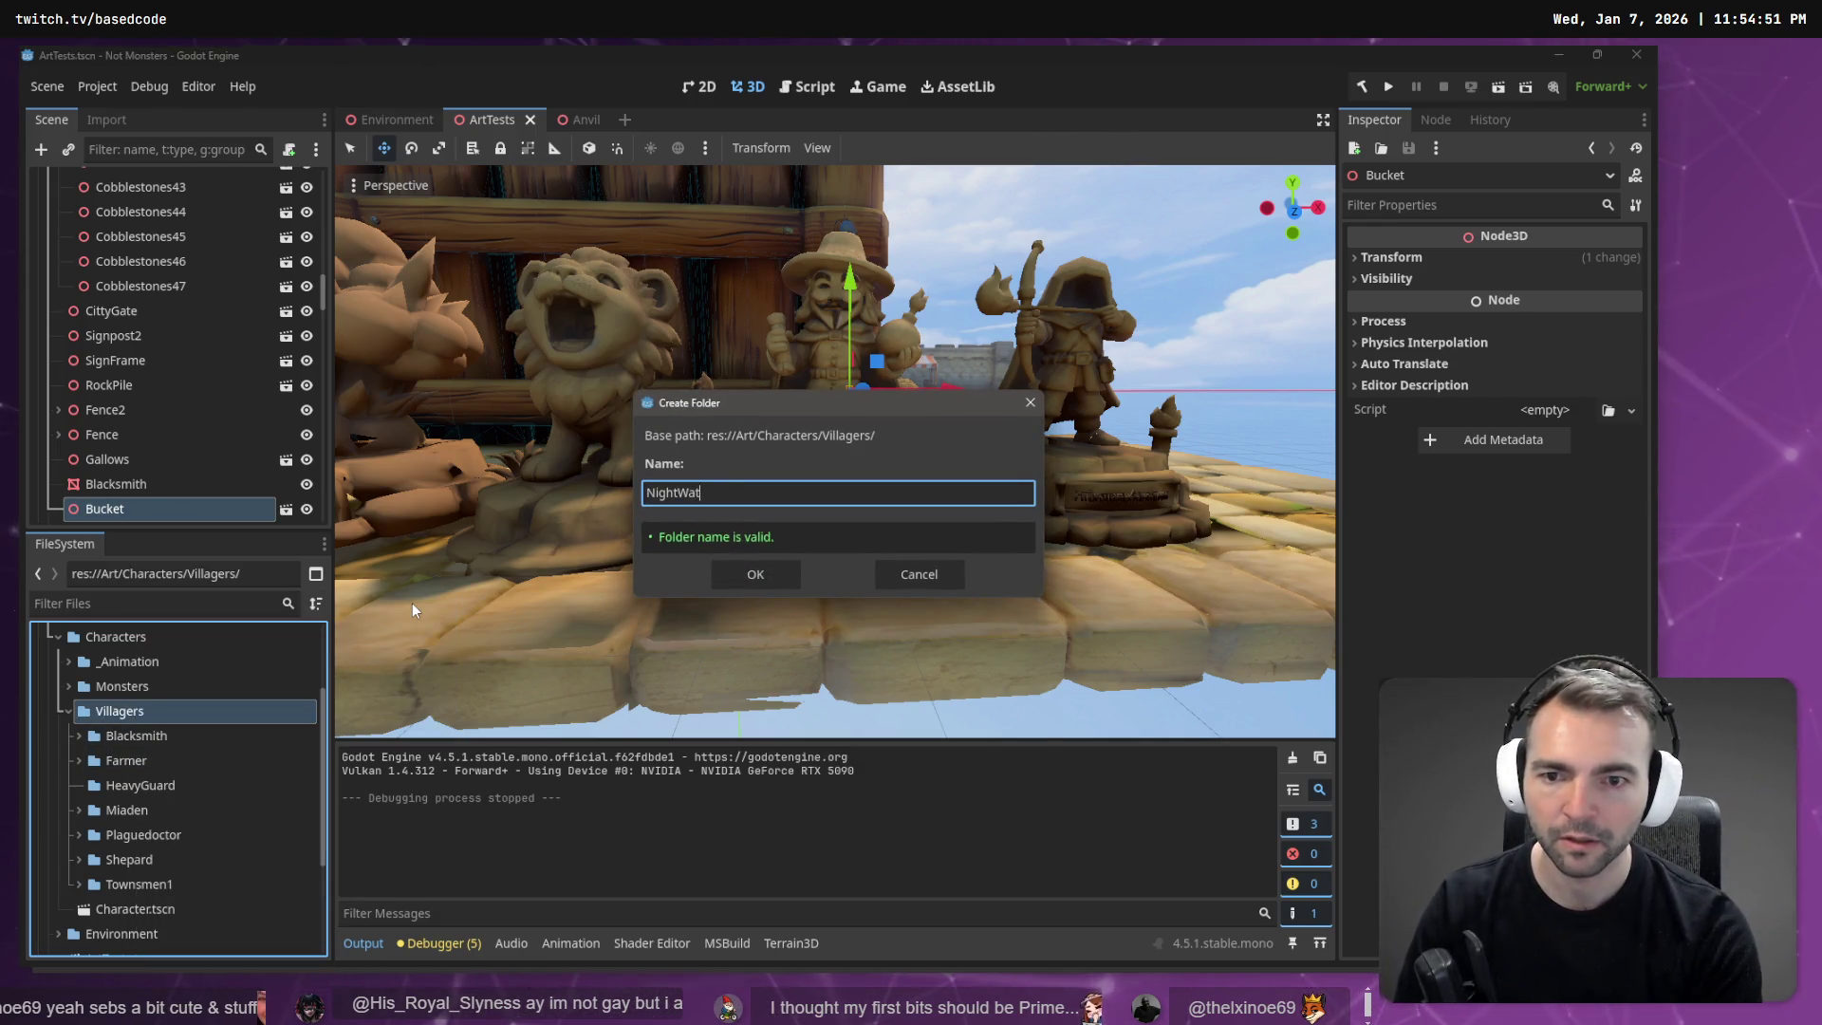
{"action": "type", "text": "chmen"}
{"action": "key", "text": "Return"}
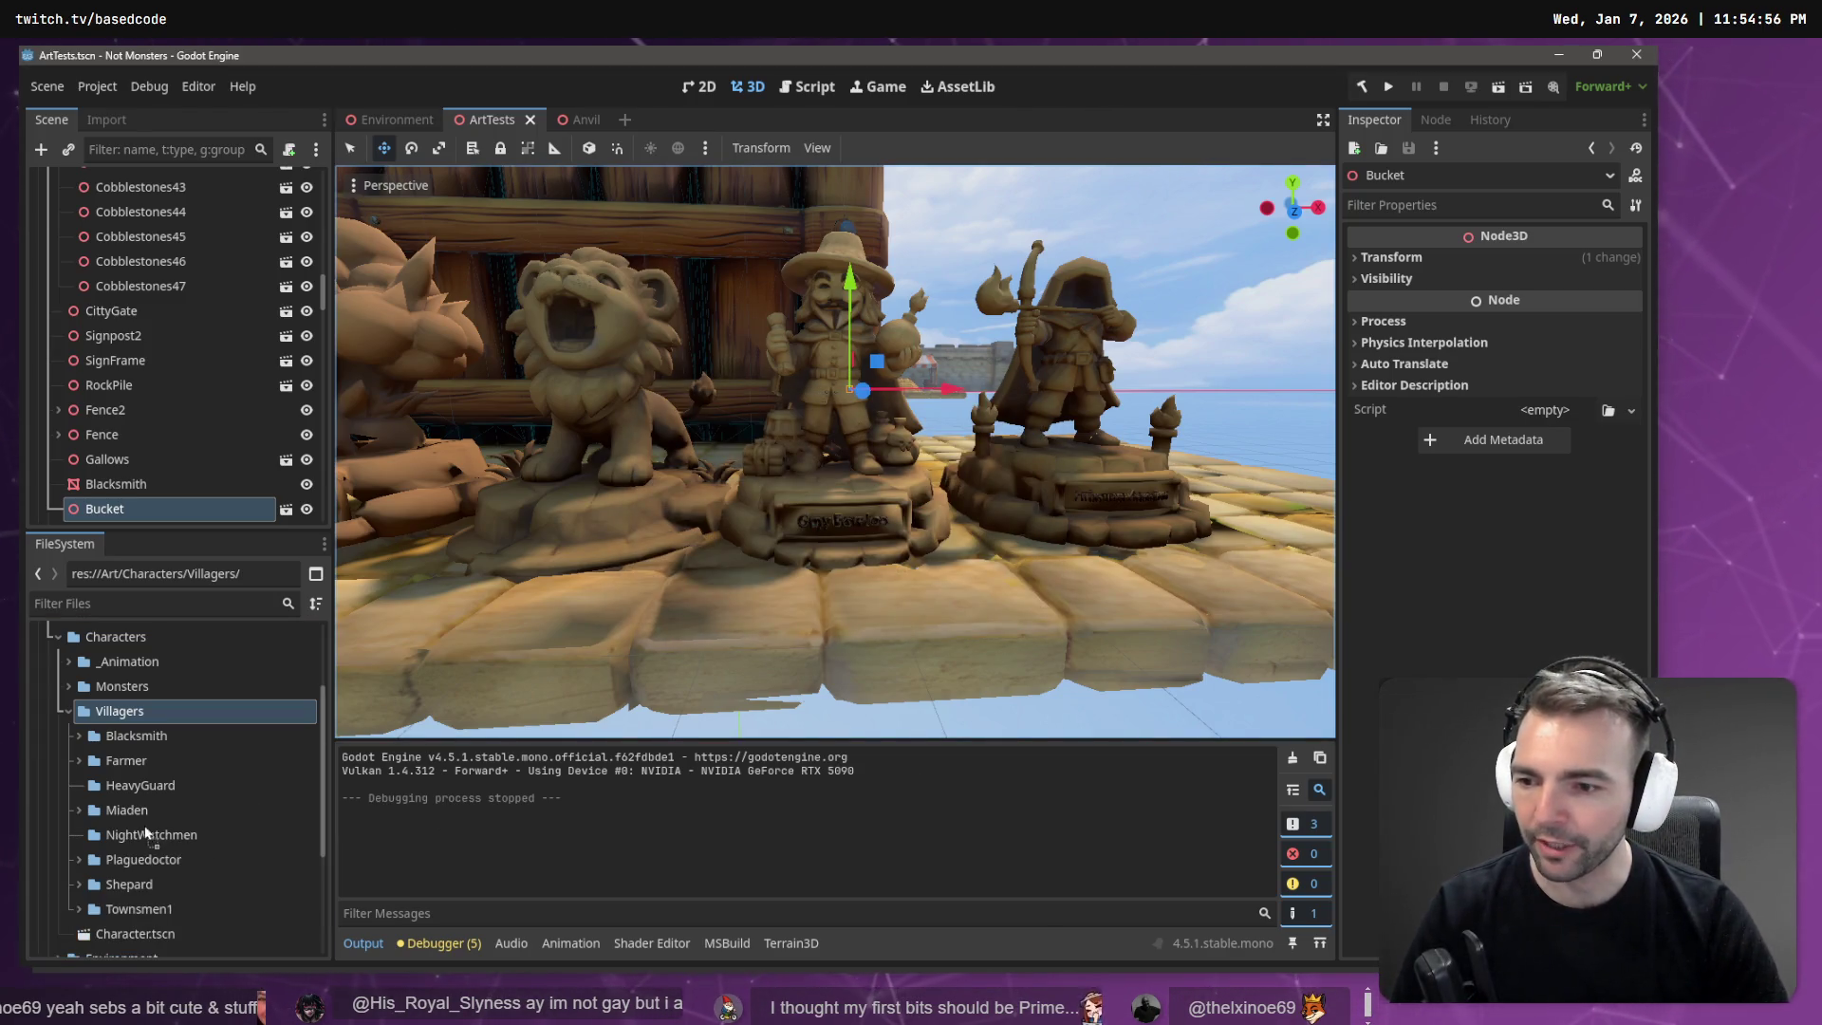
{"action": "left_click_drag", "start_coordinate": [145, 838], "coordinate": [269, 834]}
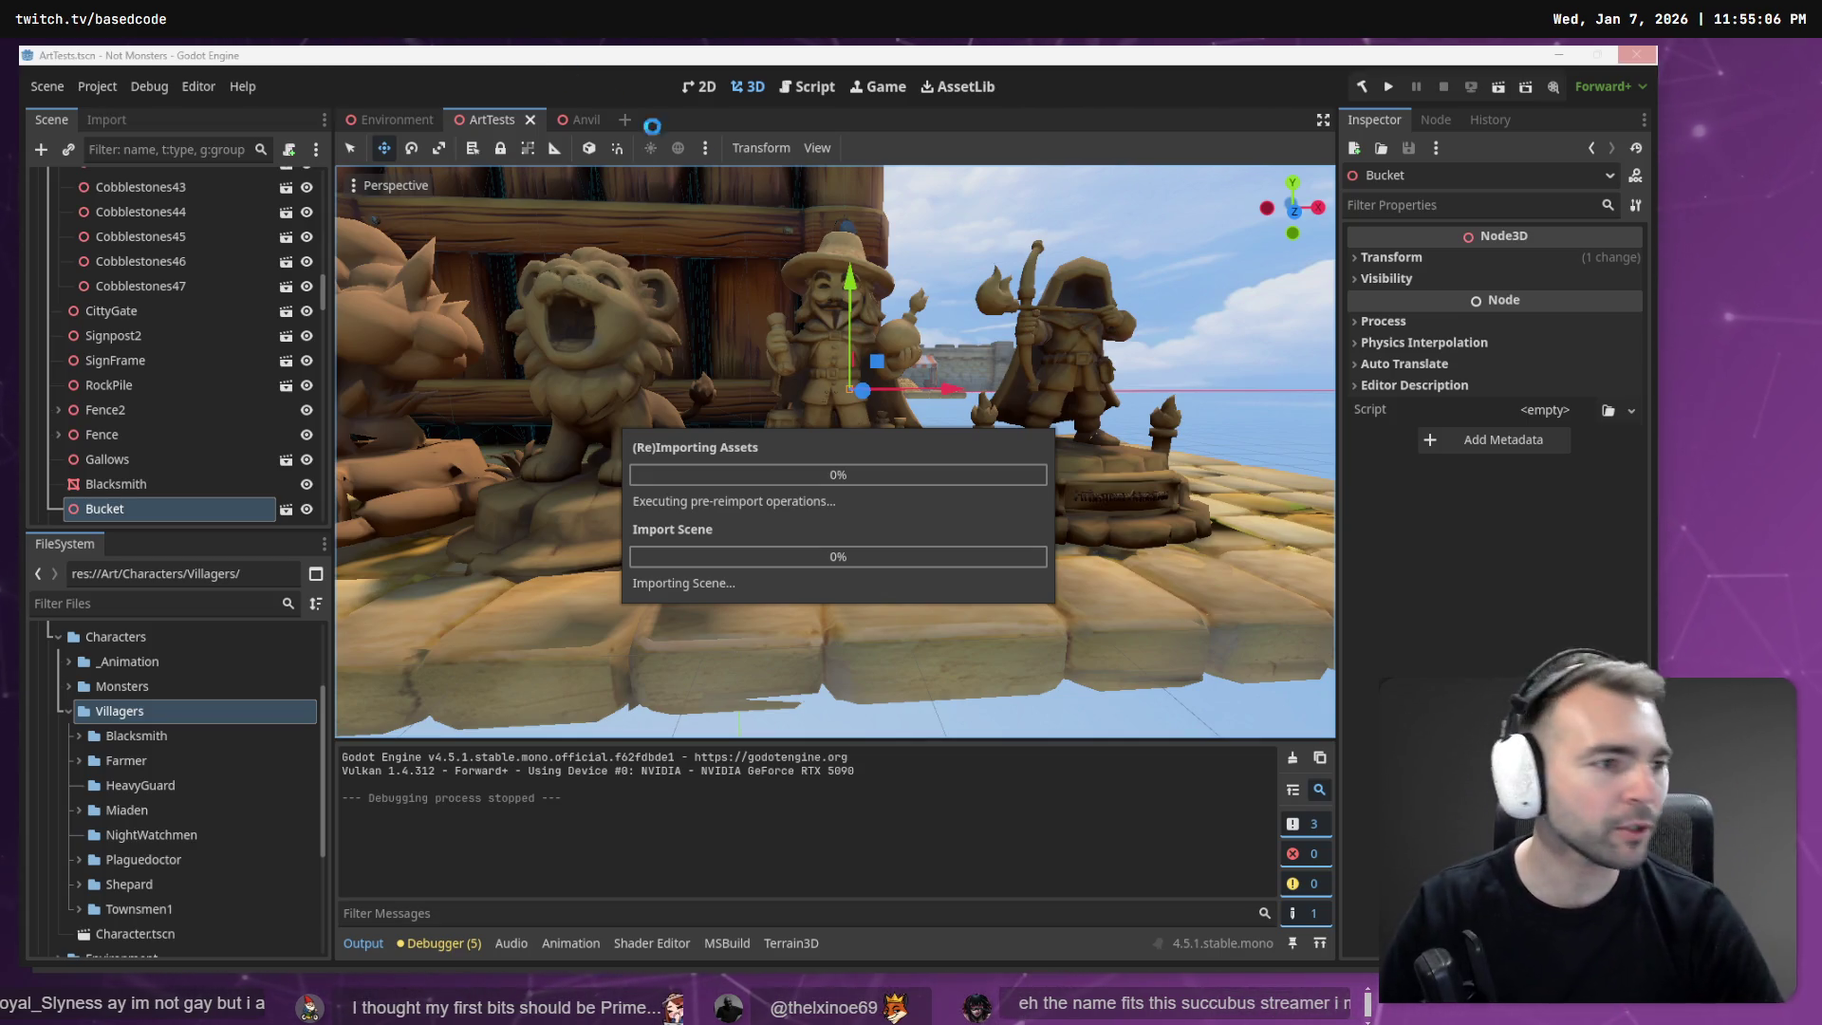
Search Google for 'nightwatchmen' and highlight the suggested spelling 'night watchman'.
{"action": "key", "text": "alt+Tab"}
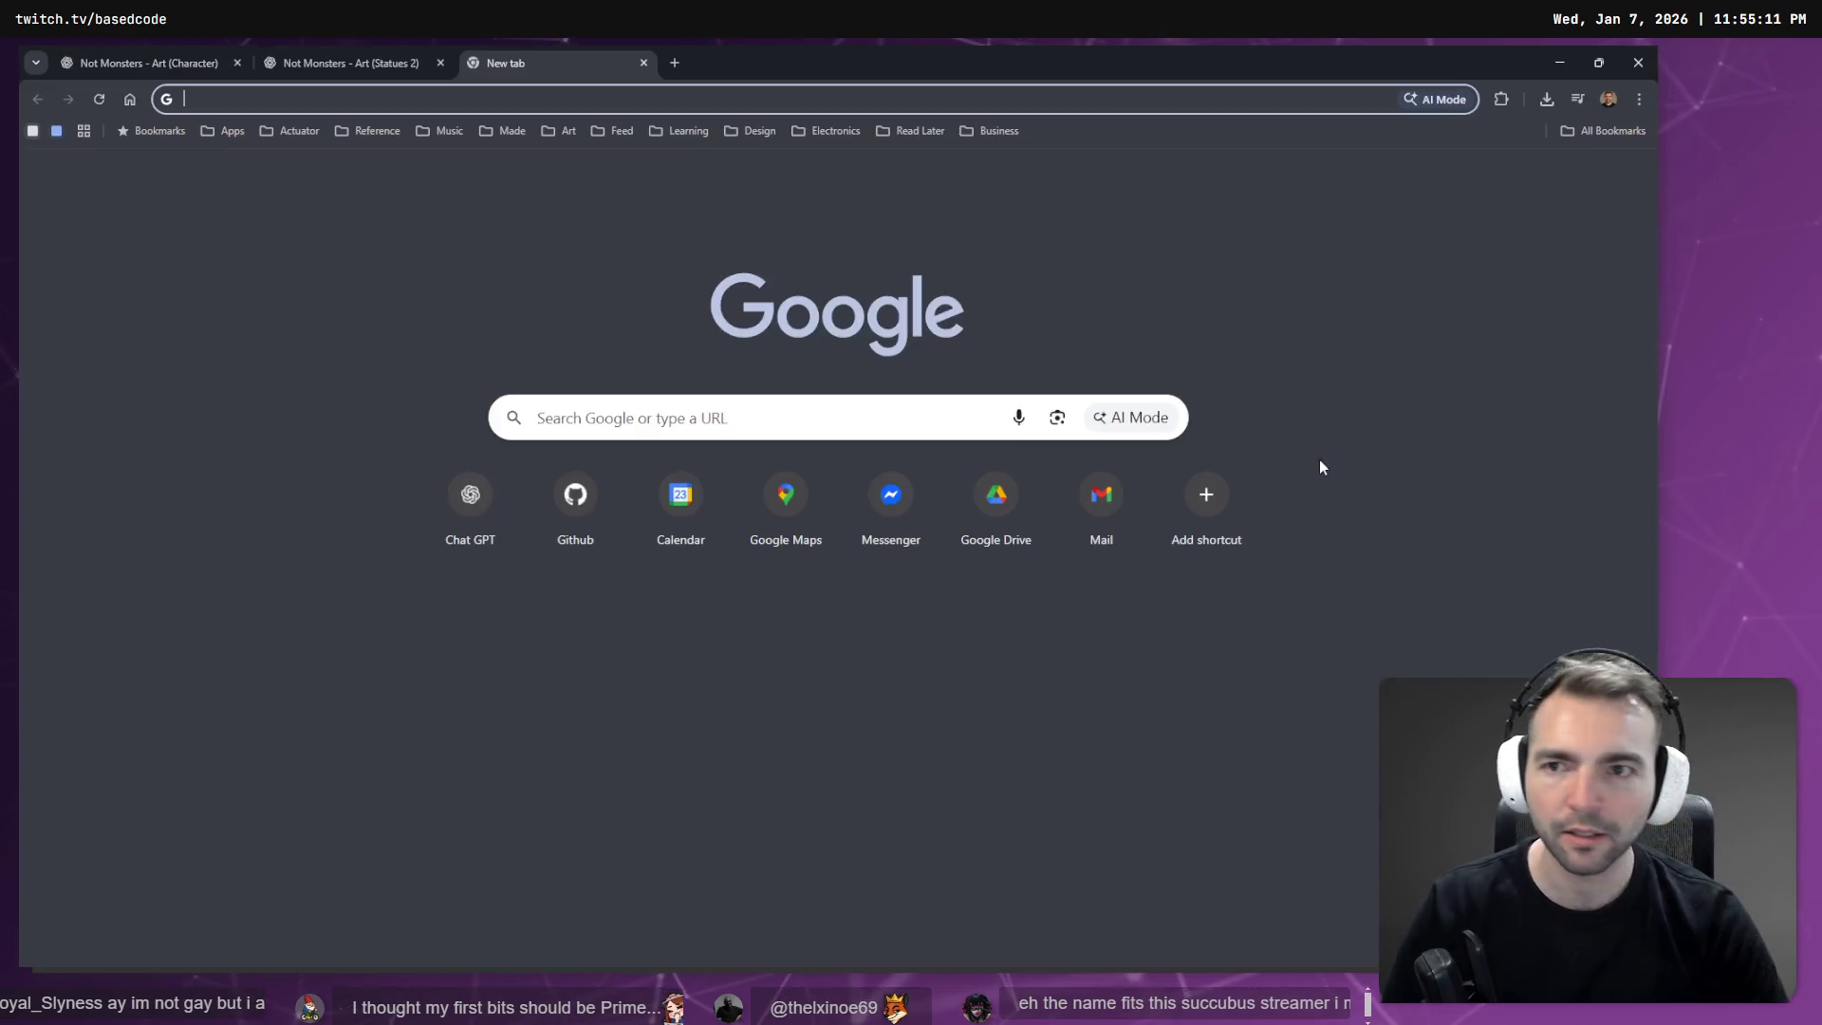
{"action": "type", "text": "m"}
{"action": "key", "text": "BackSpace"}
{"action": "type", "text": "nightwatchmen"}
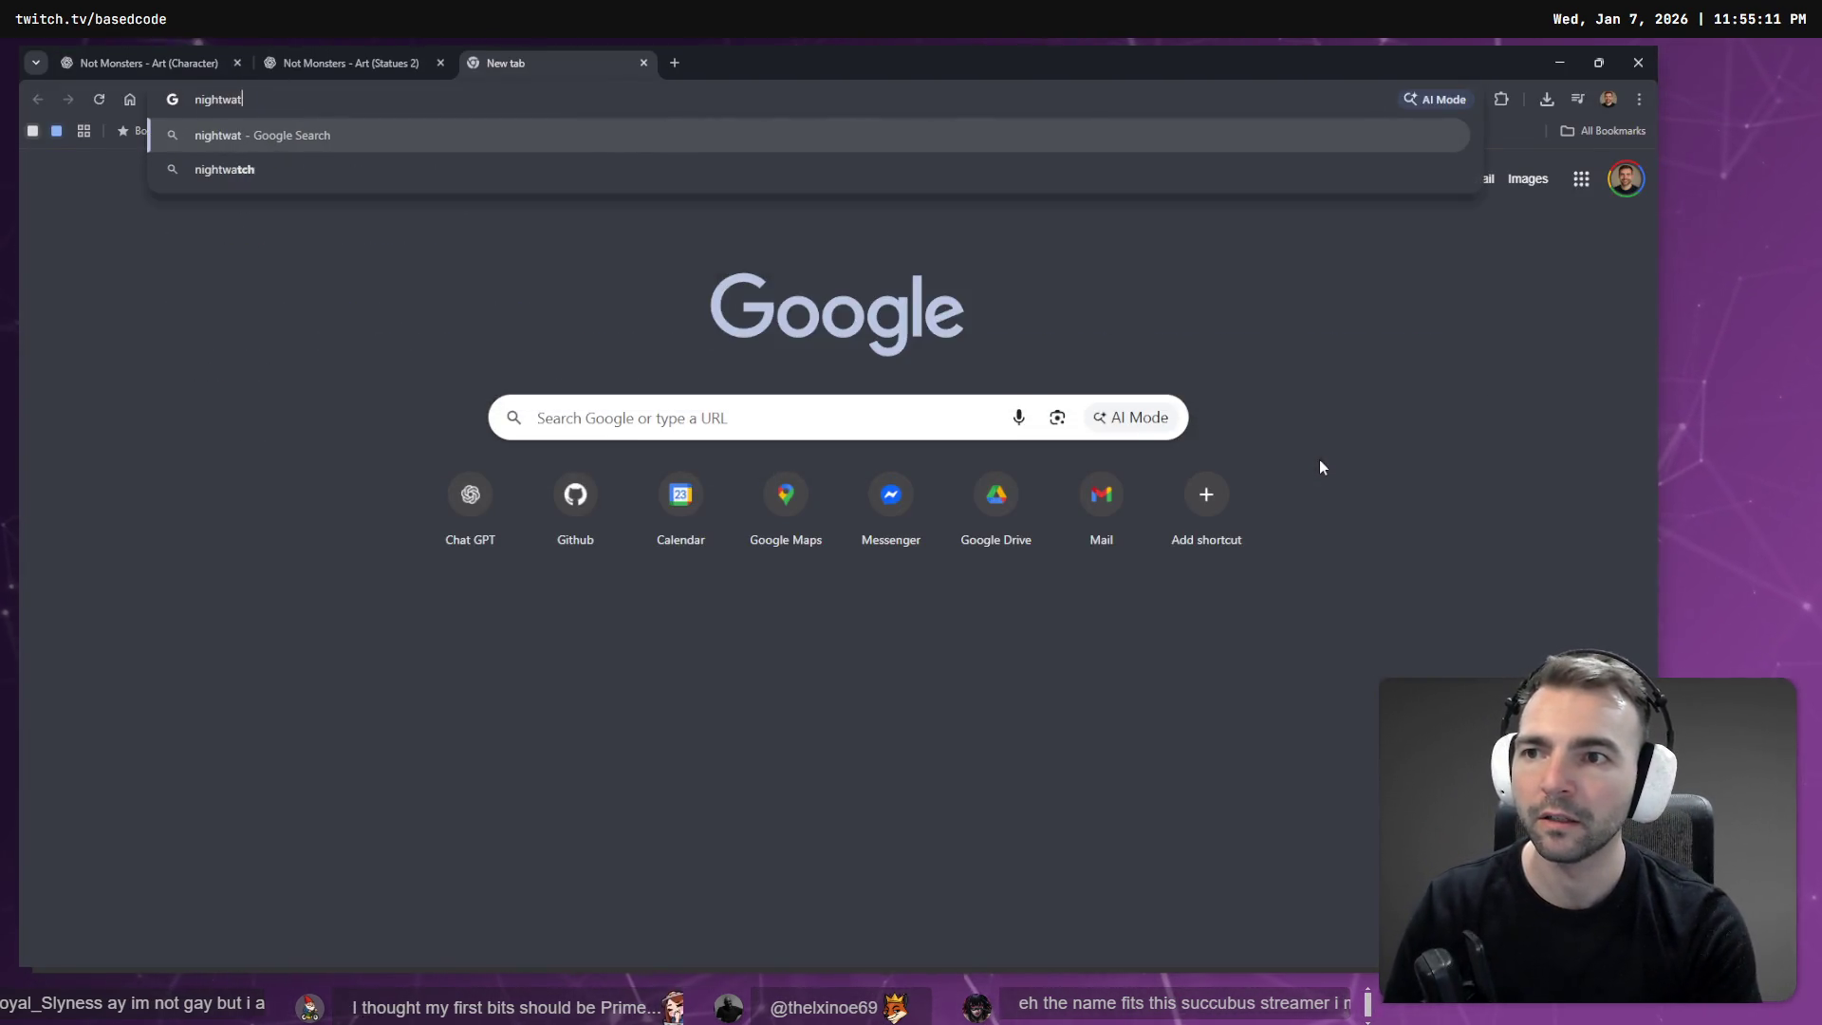
{"action": "key", "text": "Return"}
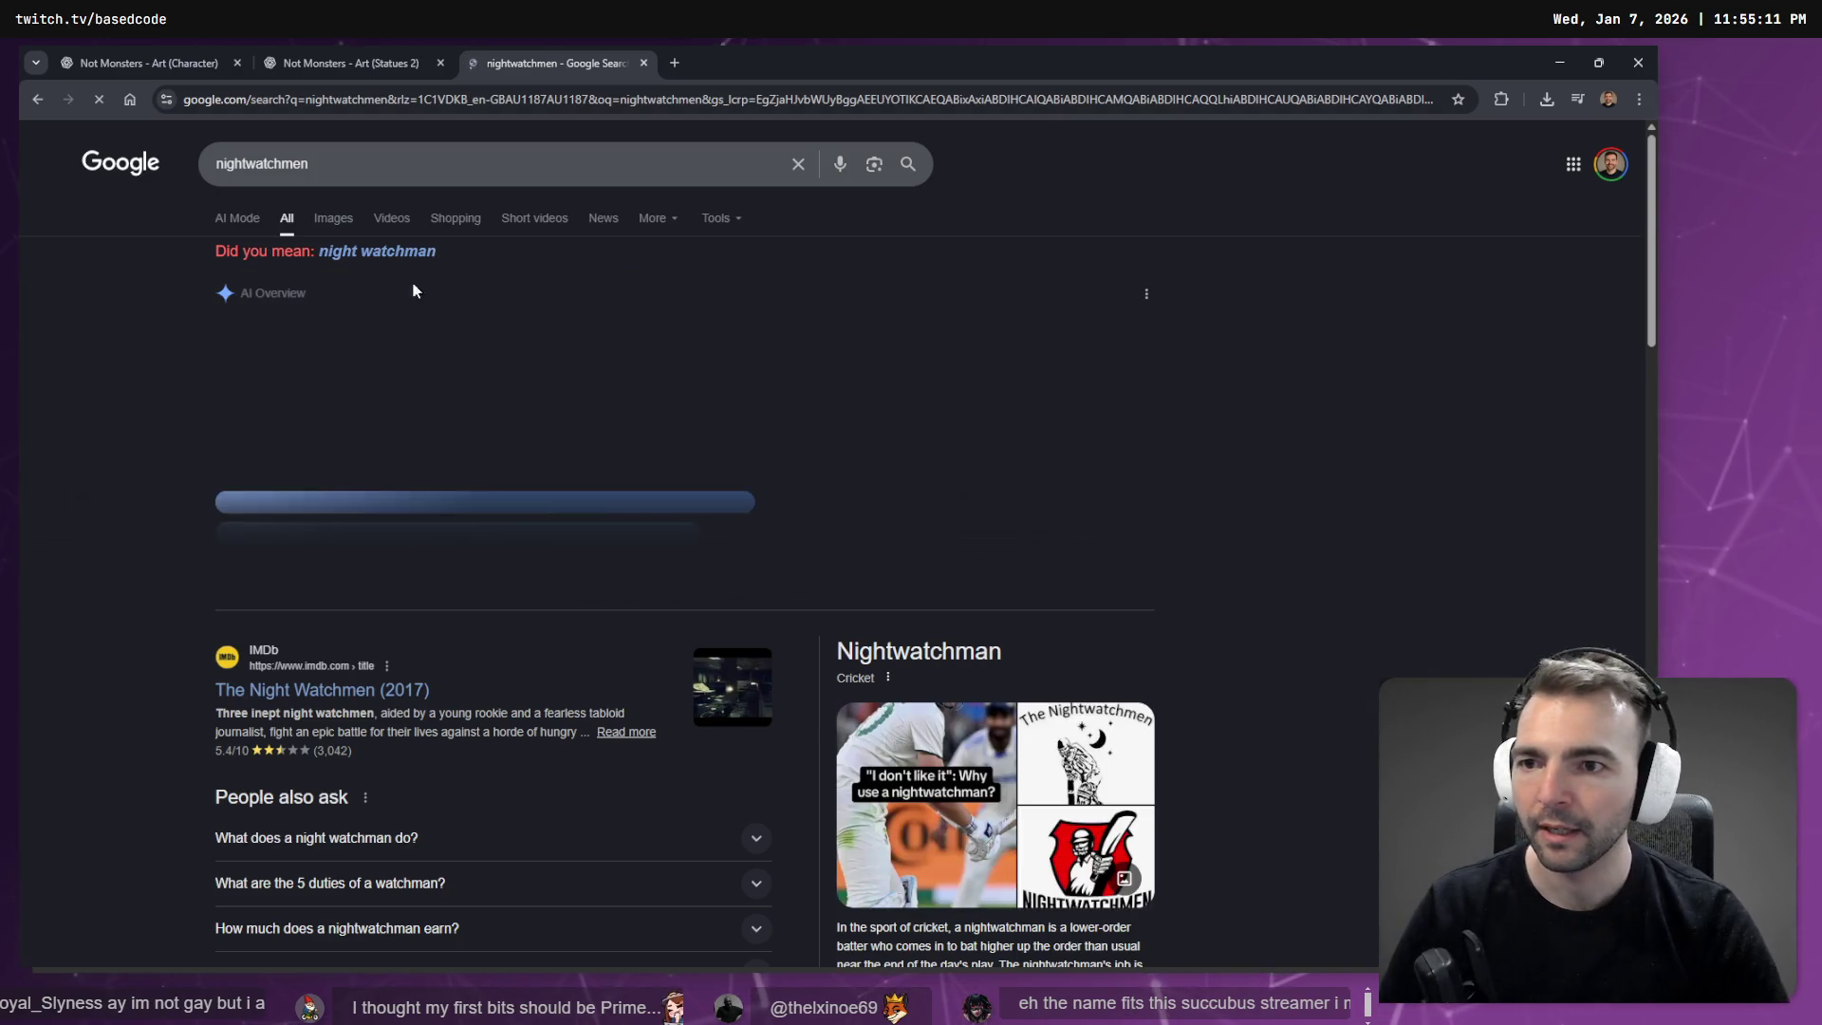
{"action": "left_click_drag", "start_coordinate": [439, 252], "coordinate": [321, 249]}
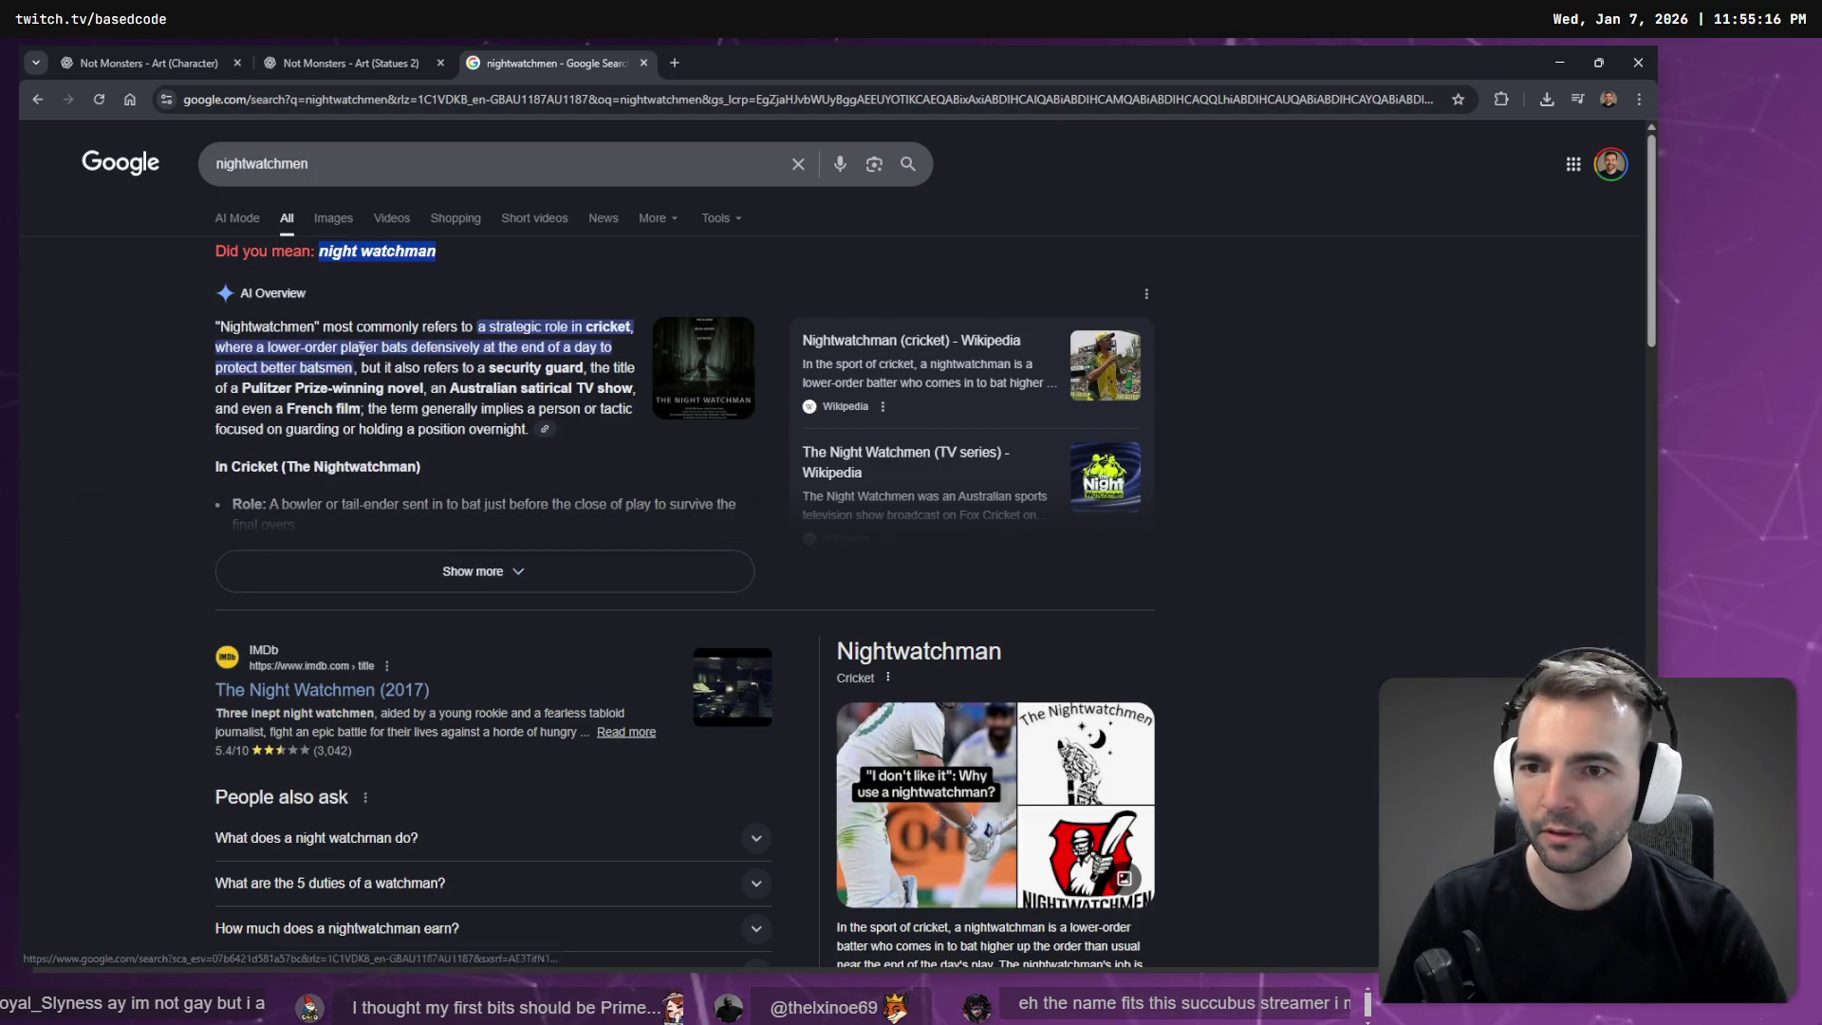
{"action": "left_click_drag", "start_coordinate": [444, 270], "coordinate": [361, 252]}
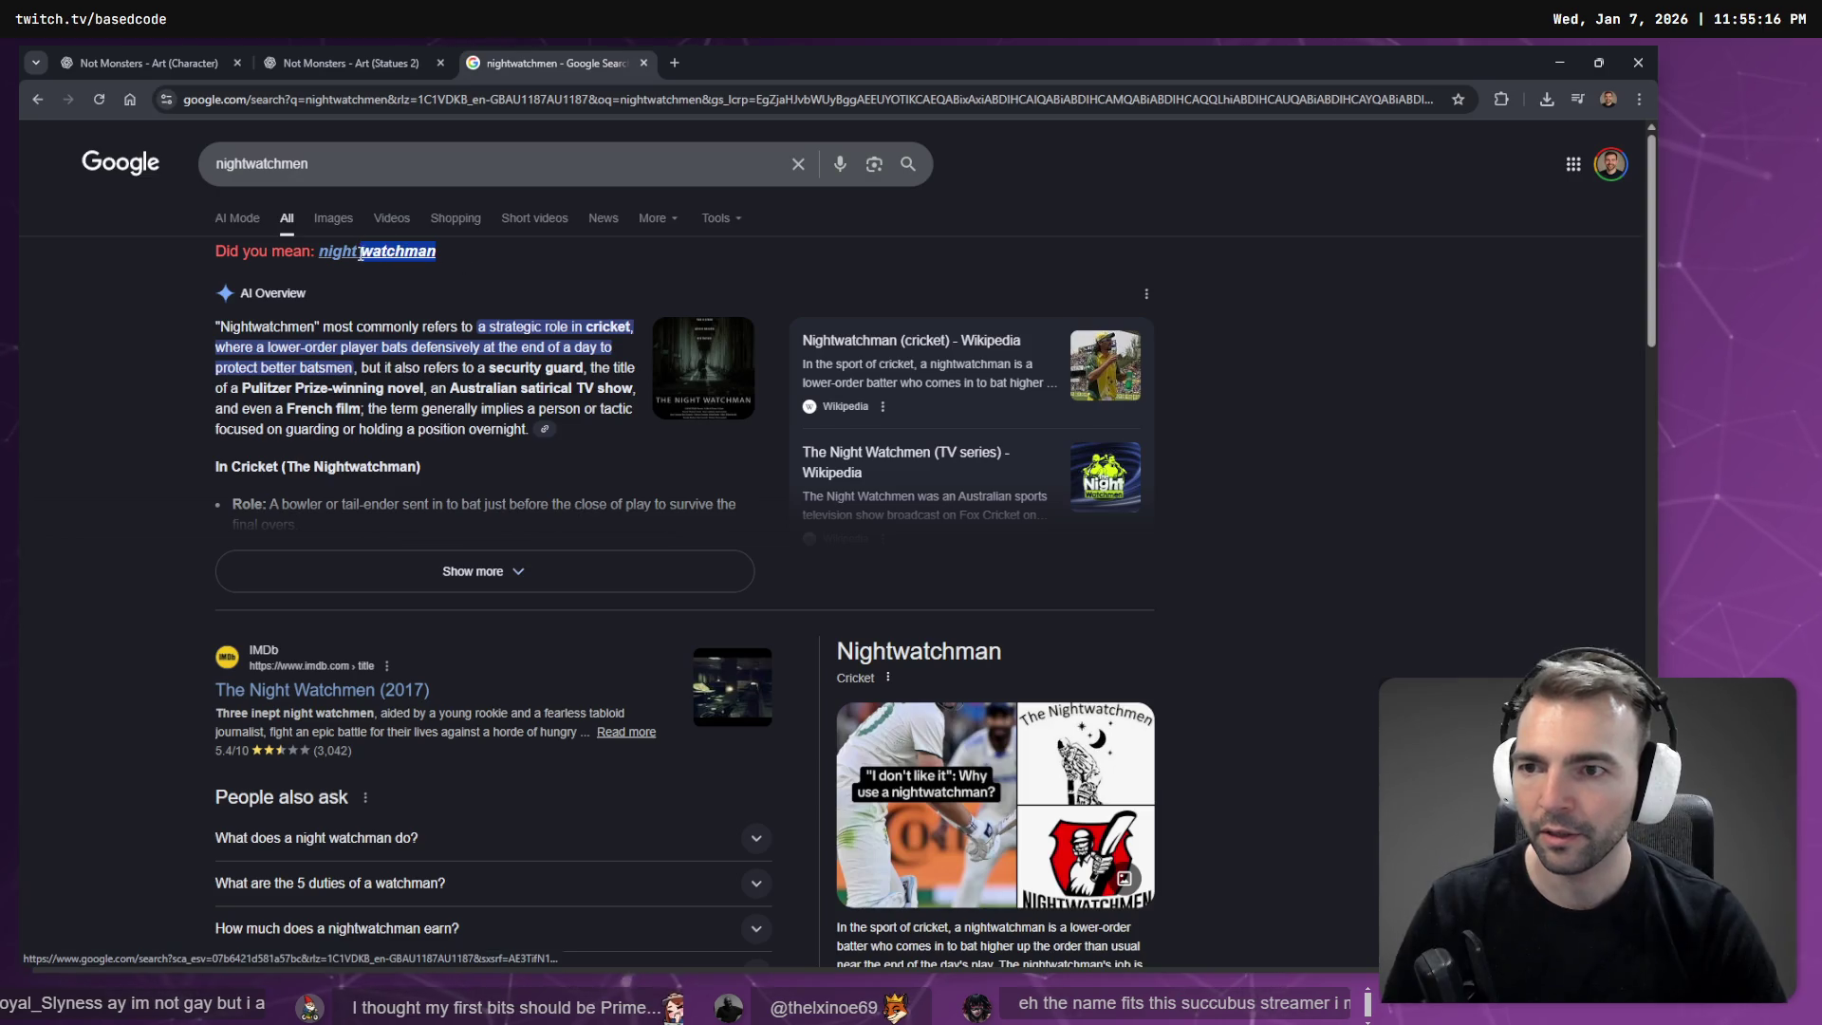
{"action": "left_click", "coordinate": [106, 589]}
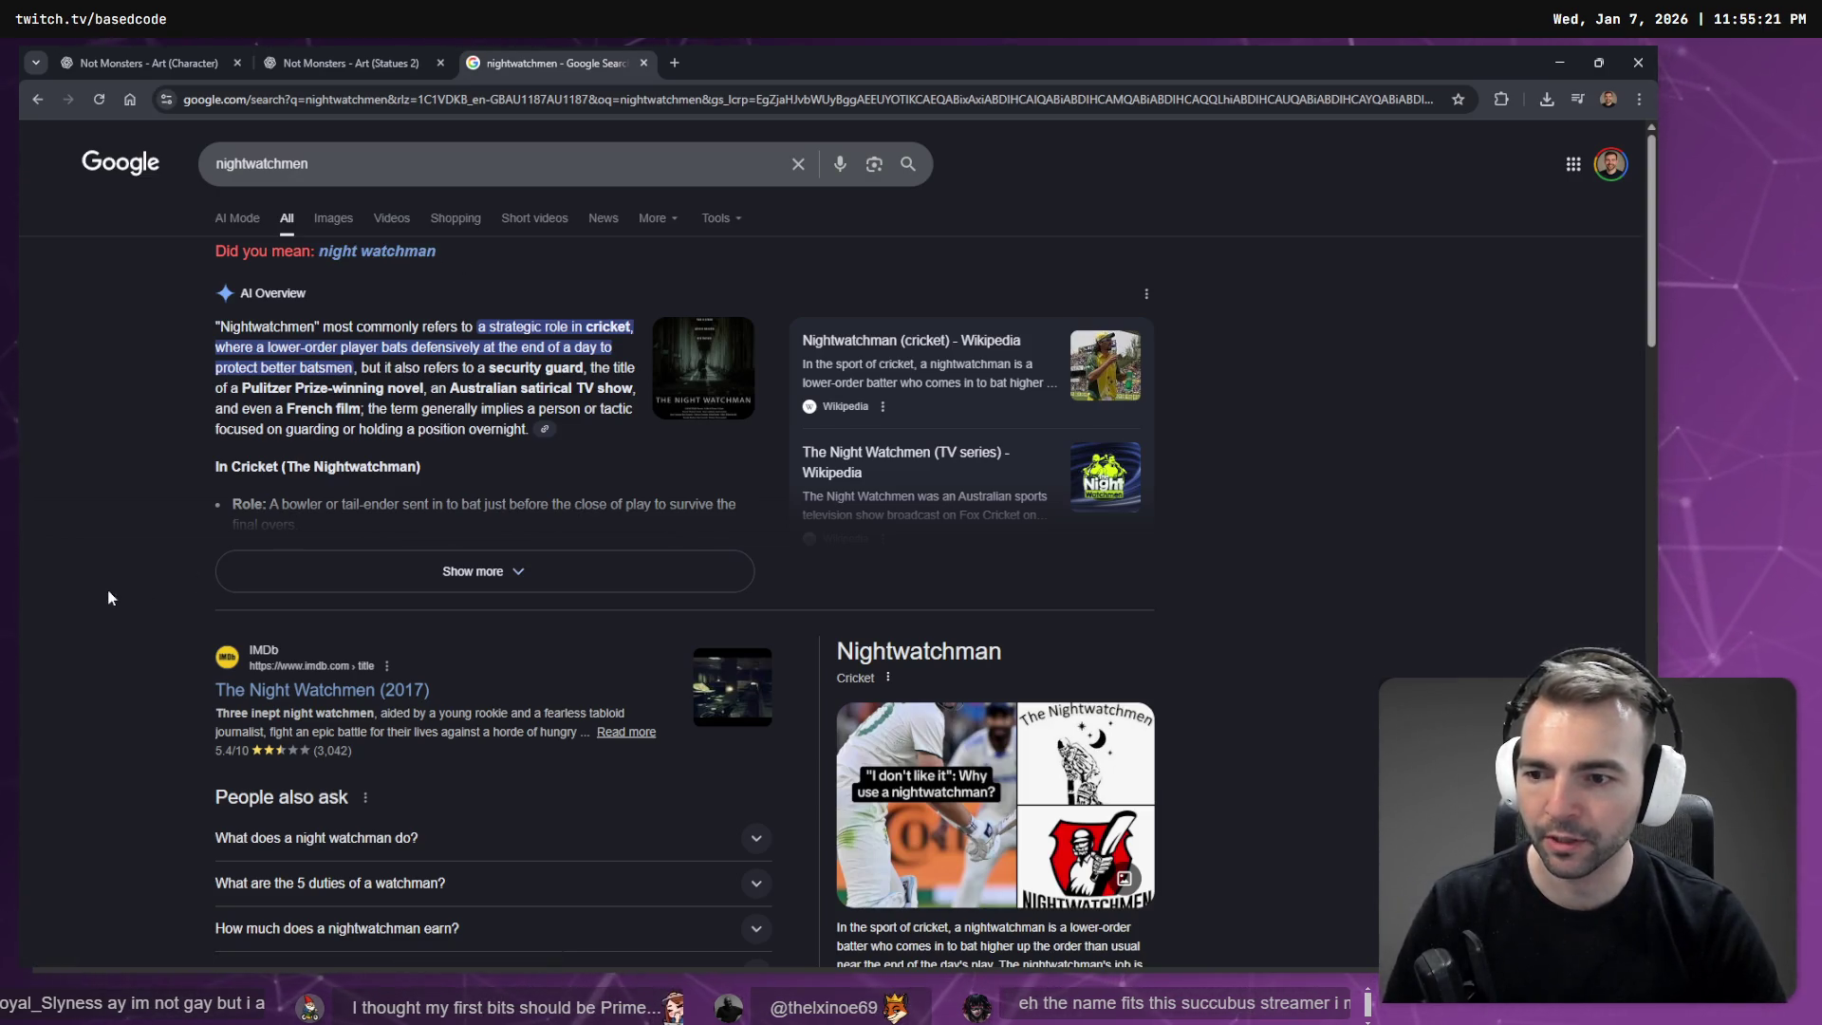
{"action": "left_click", "coordinate": [473, 570]}
{"action": "key", "text": "alt+Tab"}
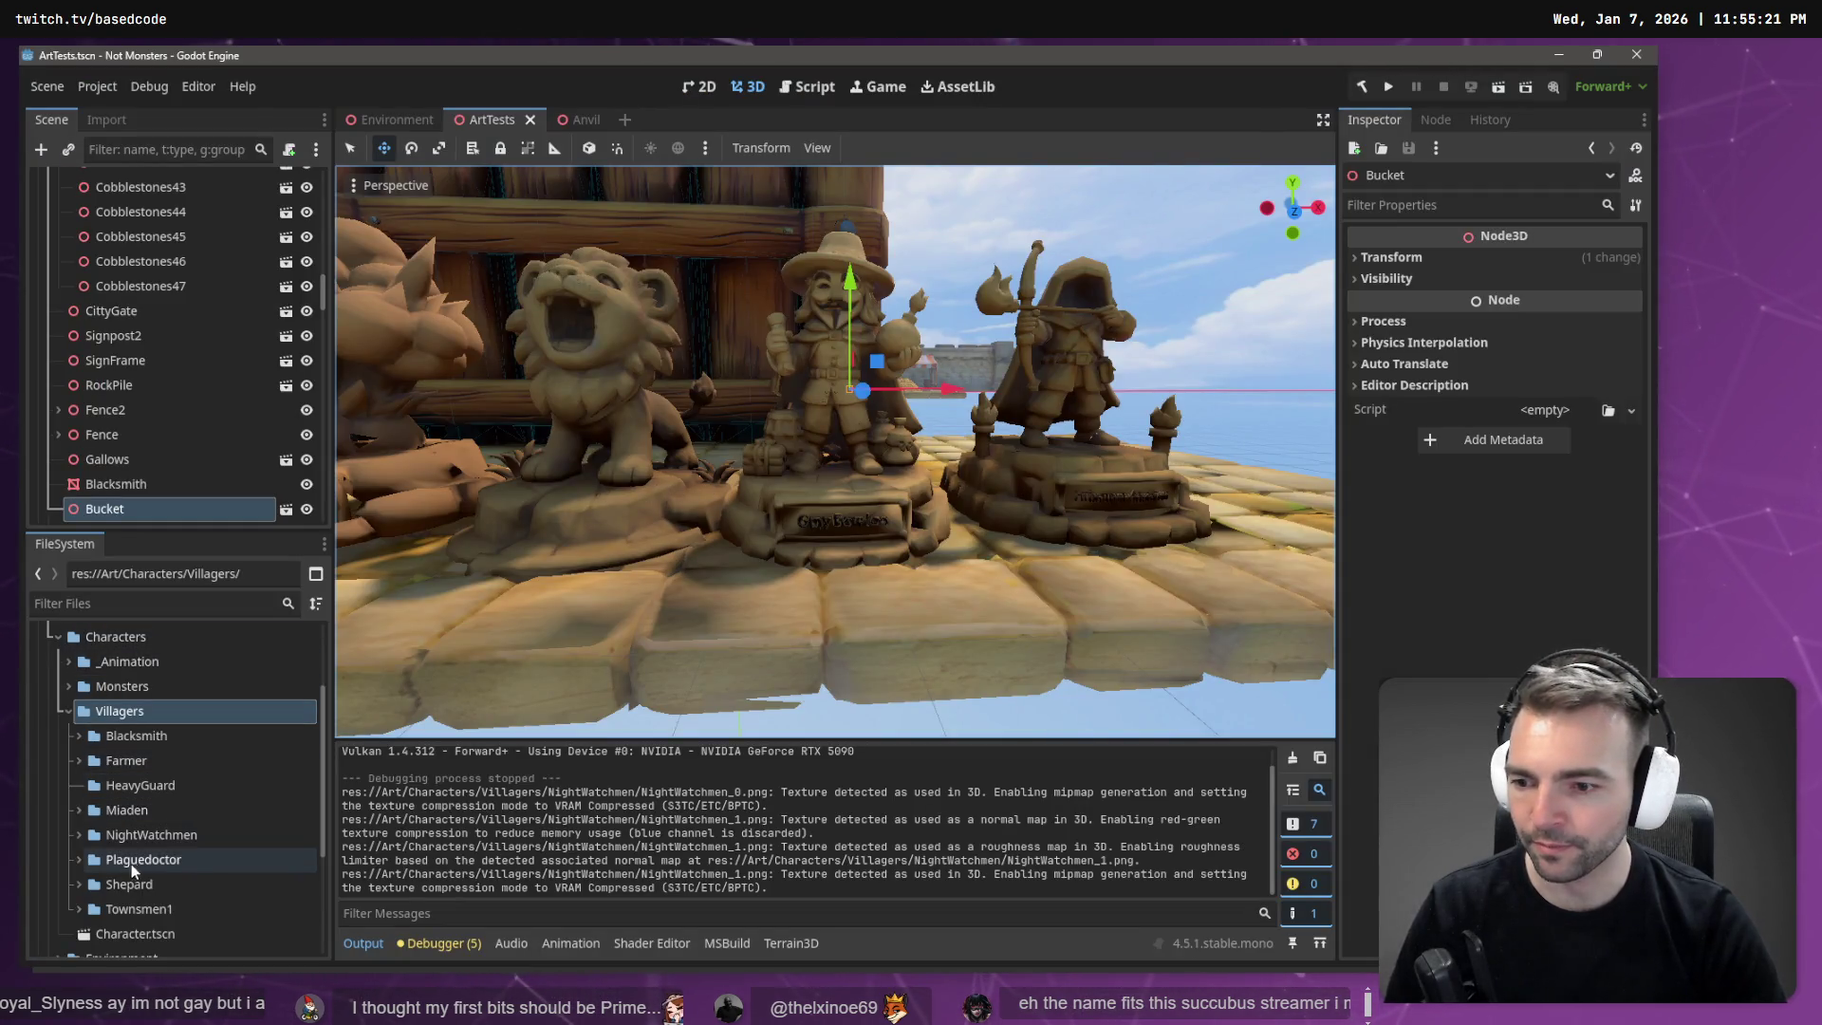
Open the NightWatchmen folder and fly the viewport camera toward the villagers by the wall.
{"action": "left_click", "coordinate": [103, 841]}
{"action": "double_click", "coordinate": [101, 840]}
{"action": "left_click", "coordinate": [171, 859]}
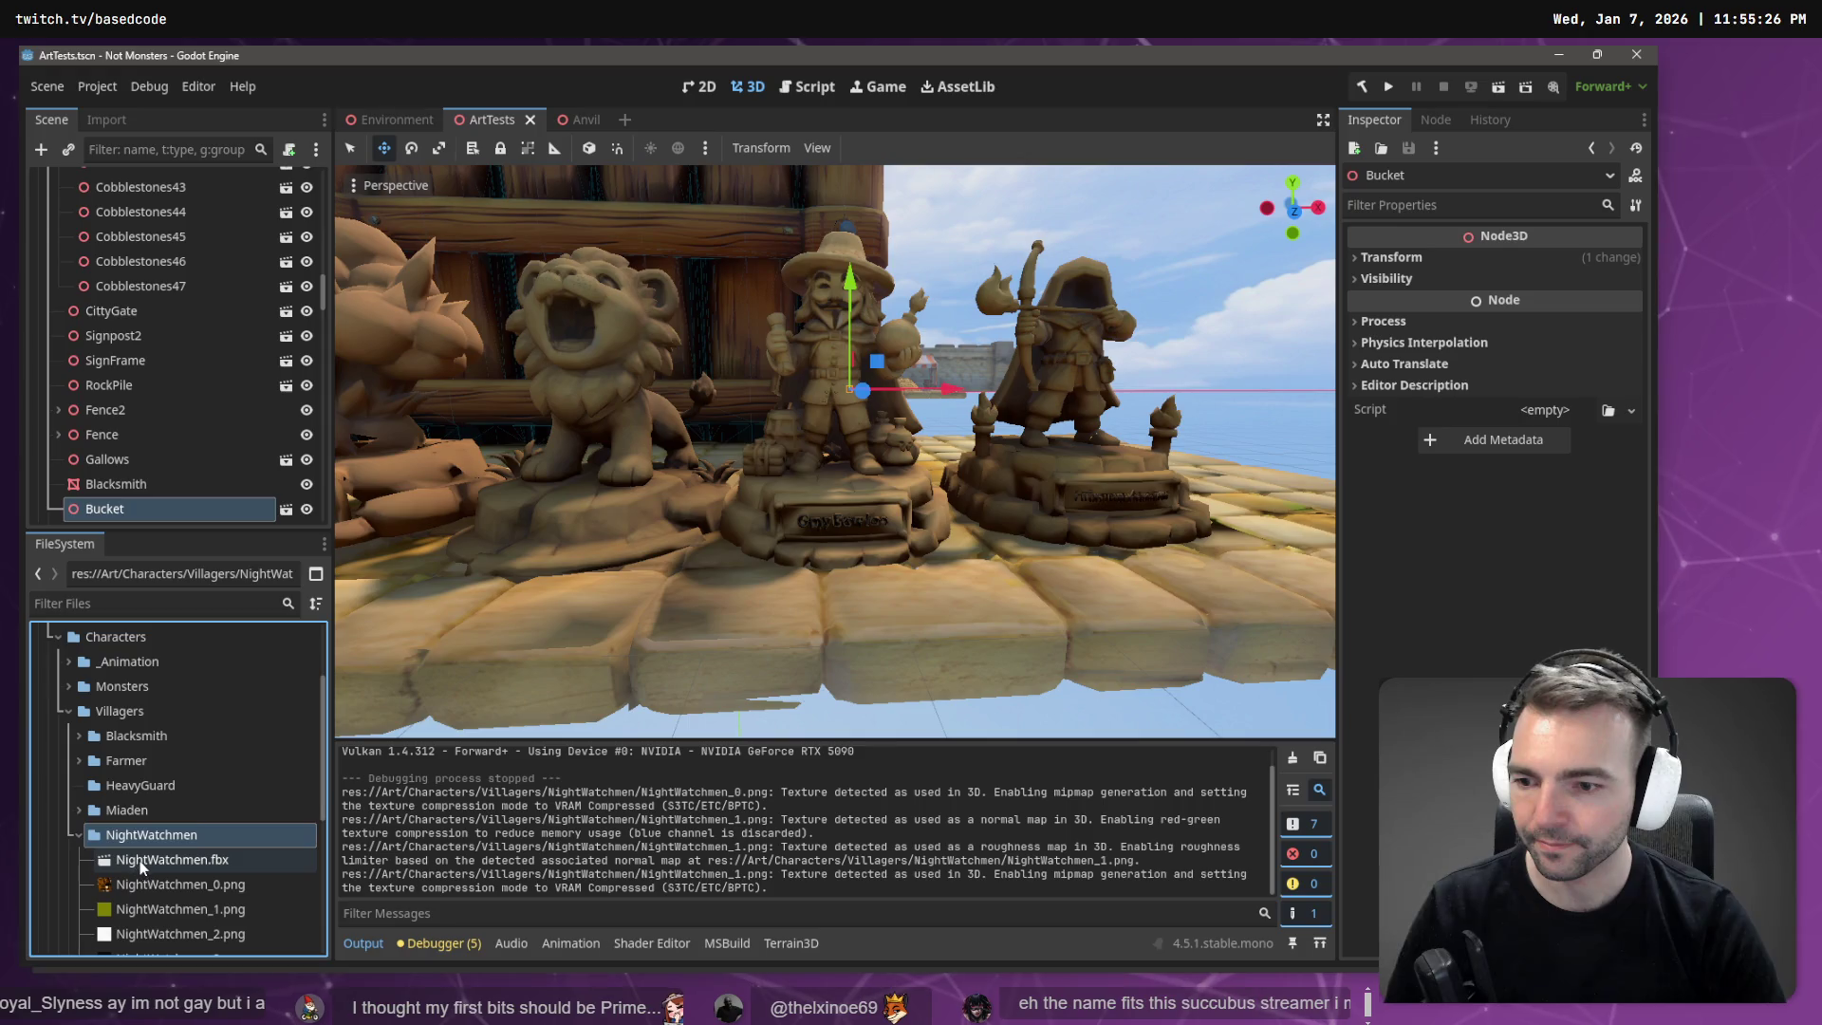
{"action": "left_click_drag", "start_coordinate": [171, 859], "coordinate": [964, 437]}
{"action": "key", "text": "w"}
{"action": "scroll", "coordinate": [963, 436], "scroll_direction": "up", "scroll_amount": 3}
{"action": "key", "text": "w"}
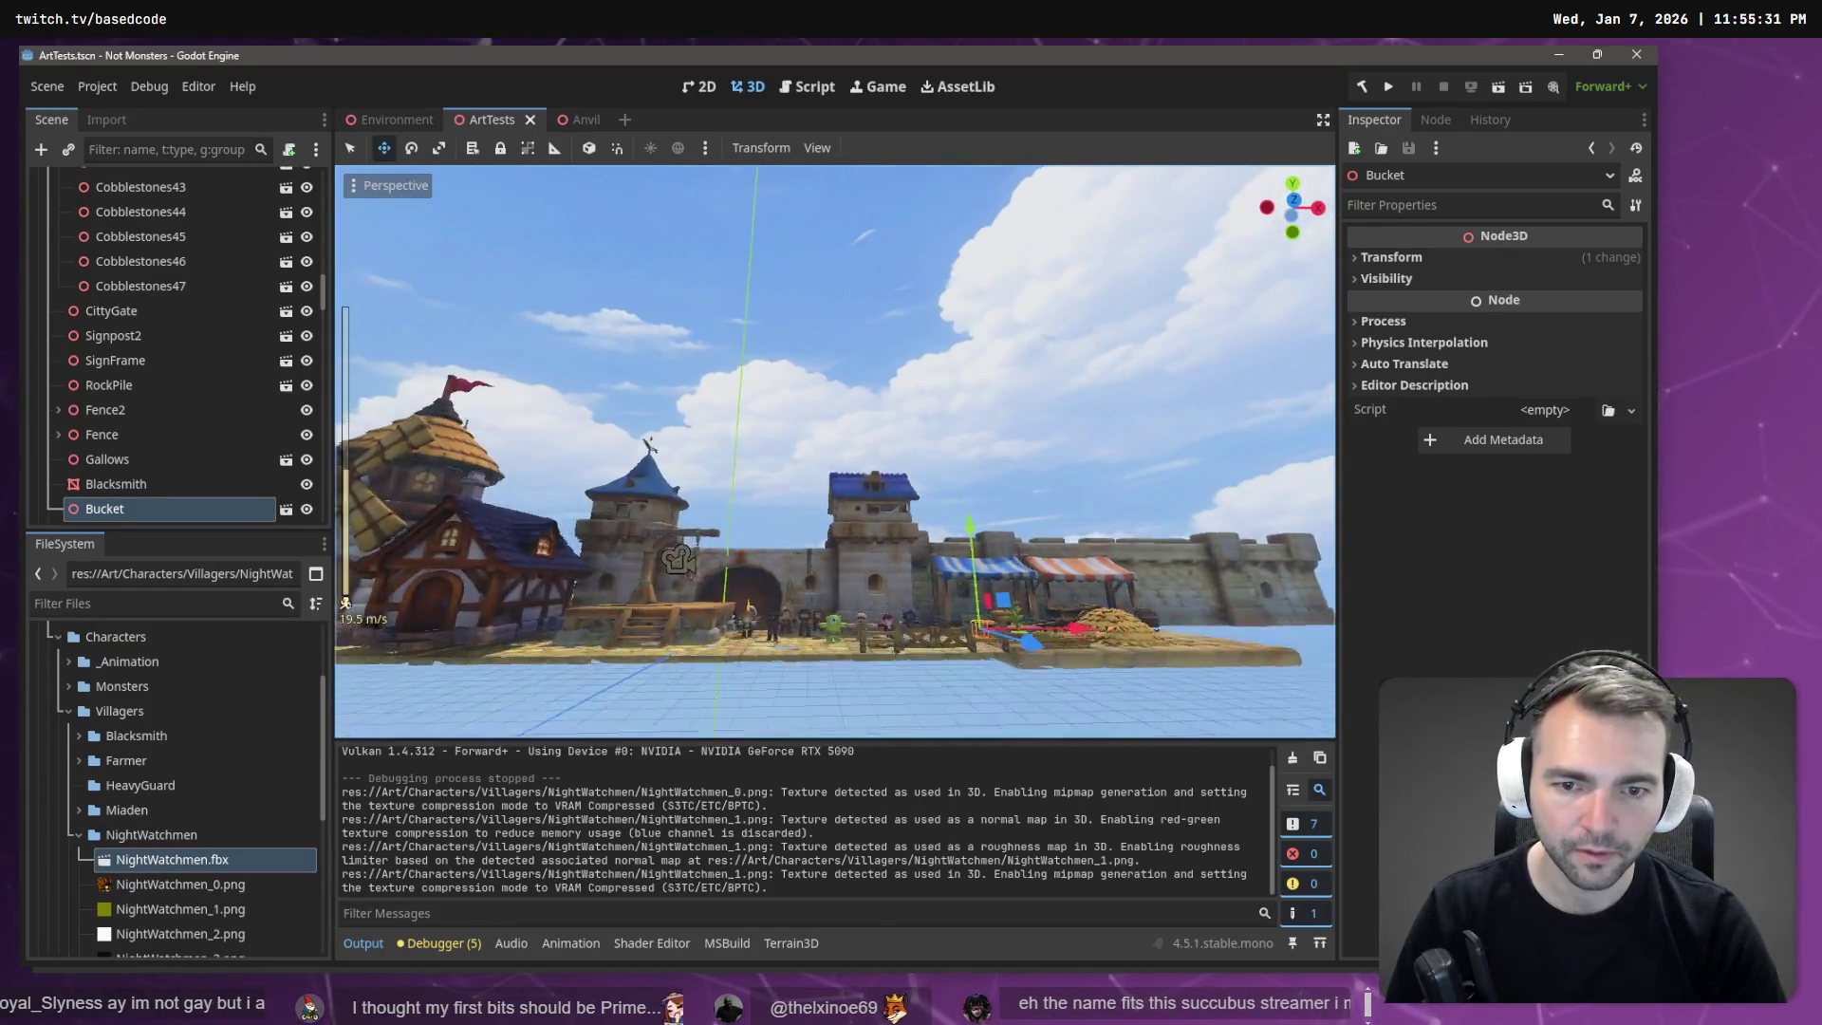
{"action": "key", "text": "w"}
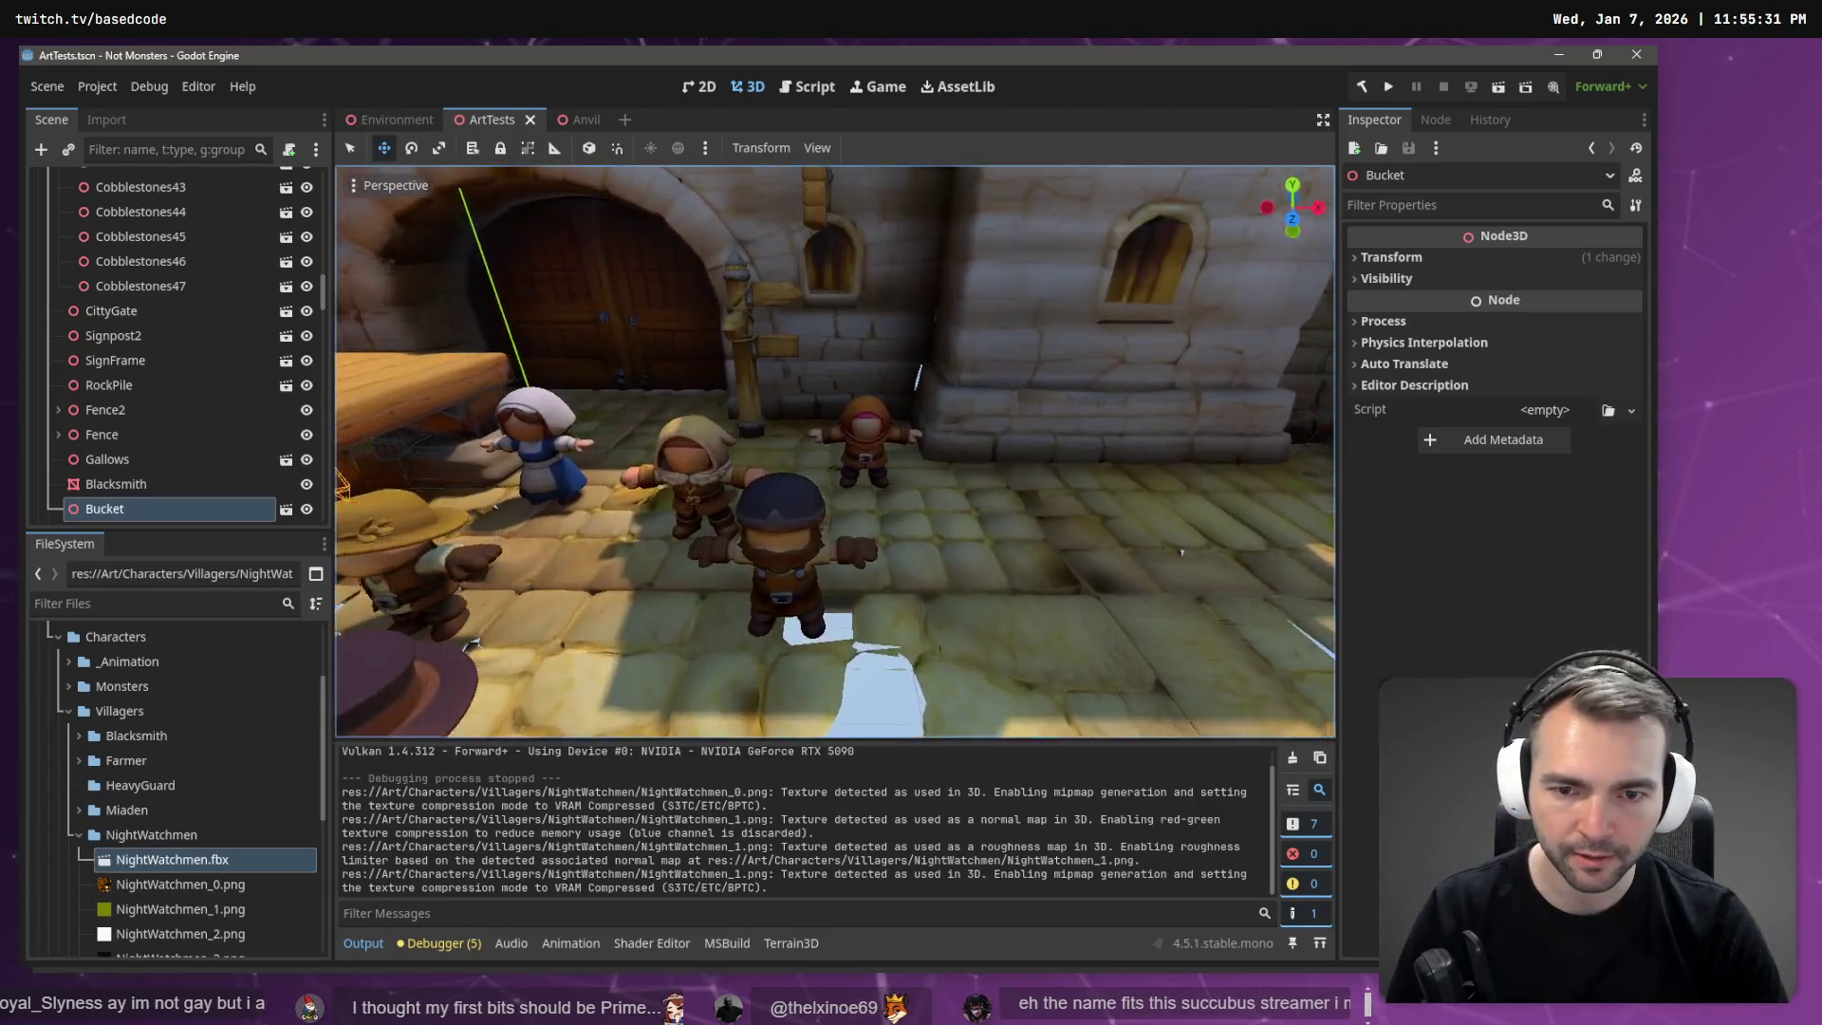
Drop NightWatchmen.fbx among the villagers, orbit to inspect it, and deselect it.
{"action": "mouse_move", "coordinate": [176, 866]}
{"action": "left_mouse_down"}
{"action": "mouse_move", "coordinate": [777, 641]}
{"action": "mouse_move", "coordinate": [849, 550]}
{"action": "mouse_move", "coordinate": [857, 604]}
{"action": "left_mouse_up"}
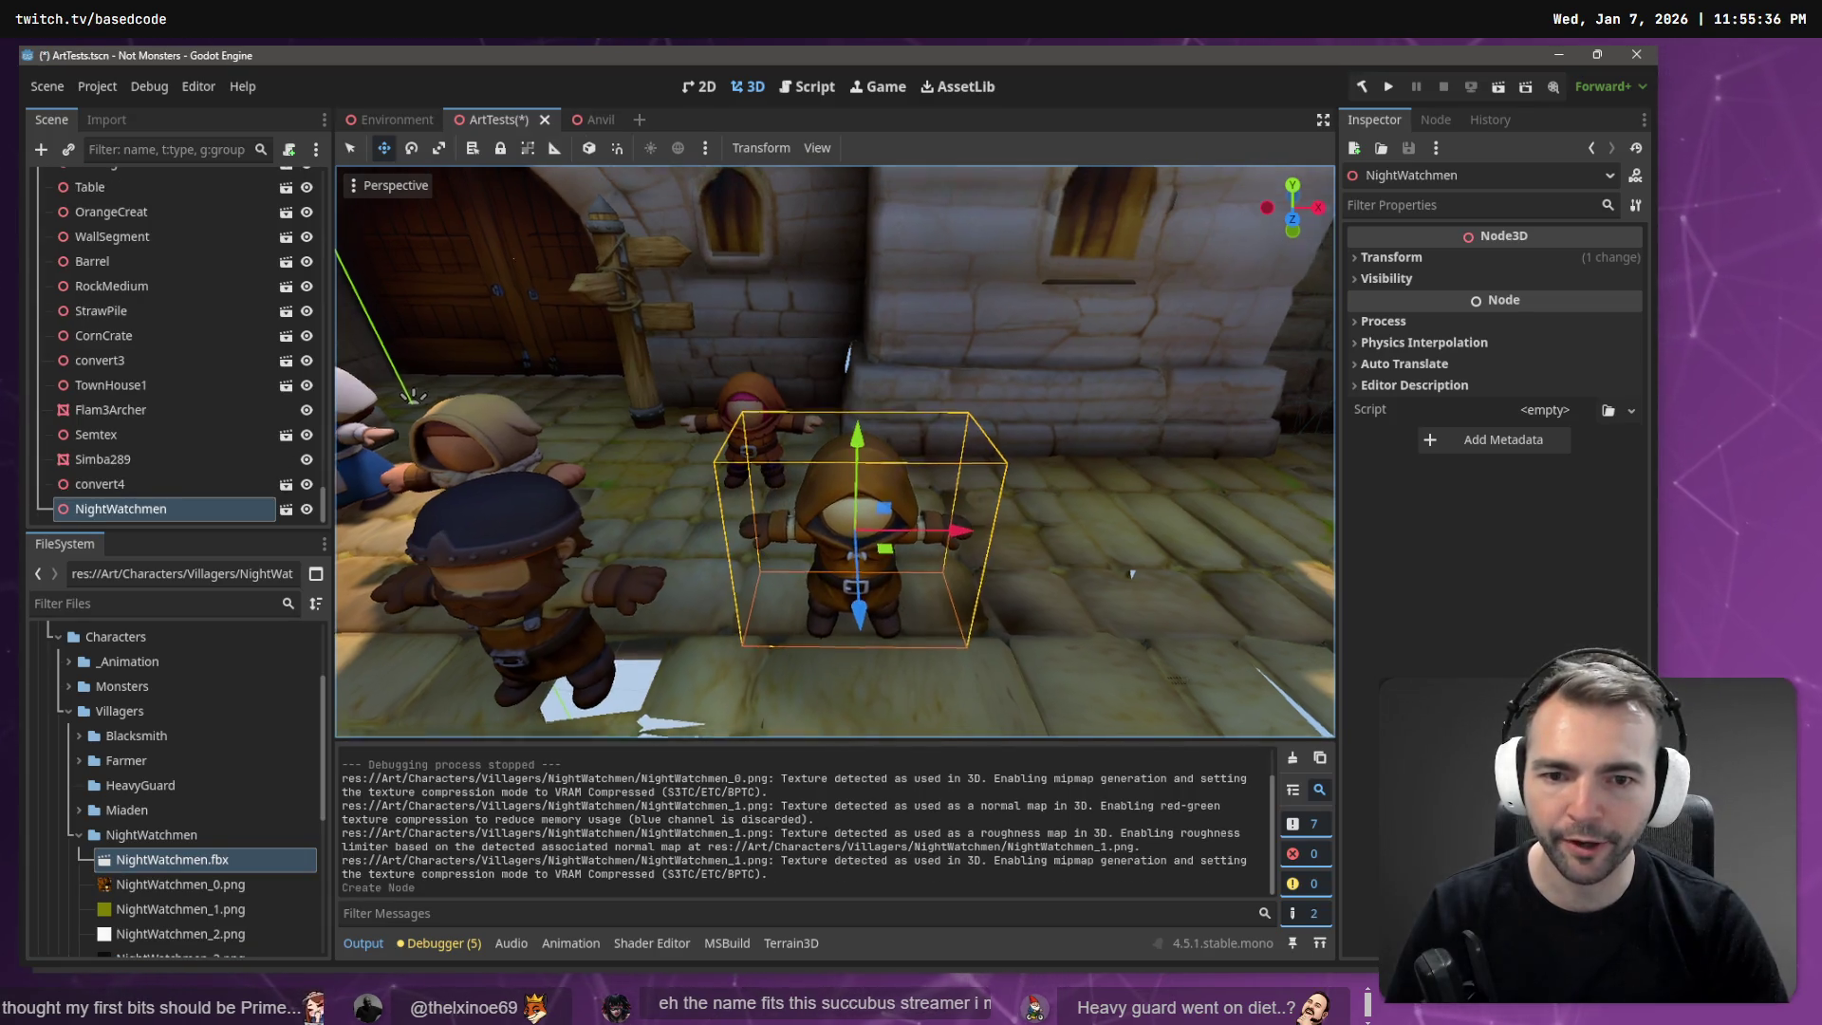
{"action": "left_click_drag", "start_coordinate": [835, 455], "coordinate": [1329, 446]}
{"action": "scroll", "coordinate": [835, 451], "scroll_direction": "up", "scroll_amount": 5}
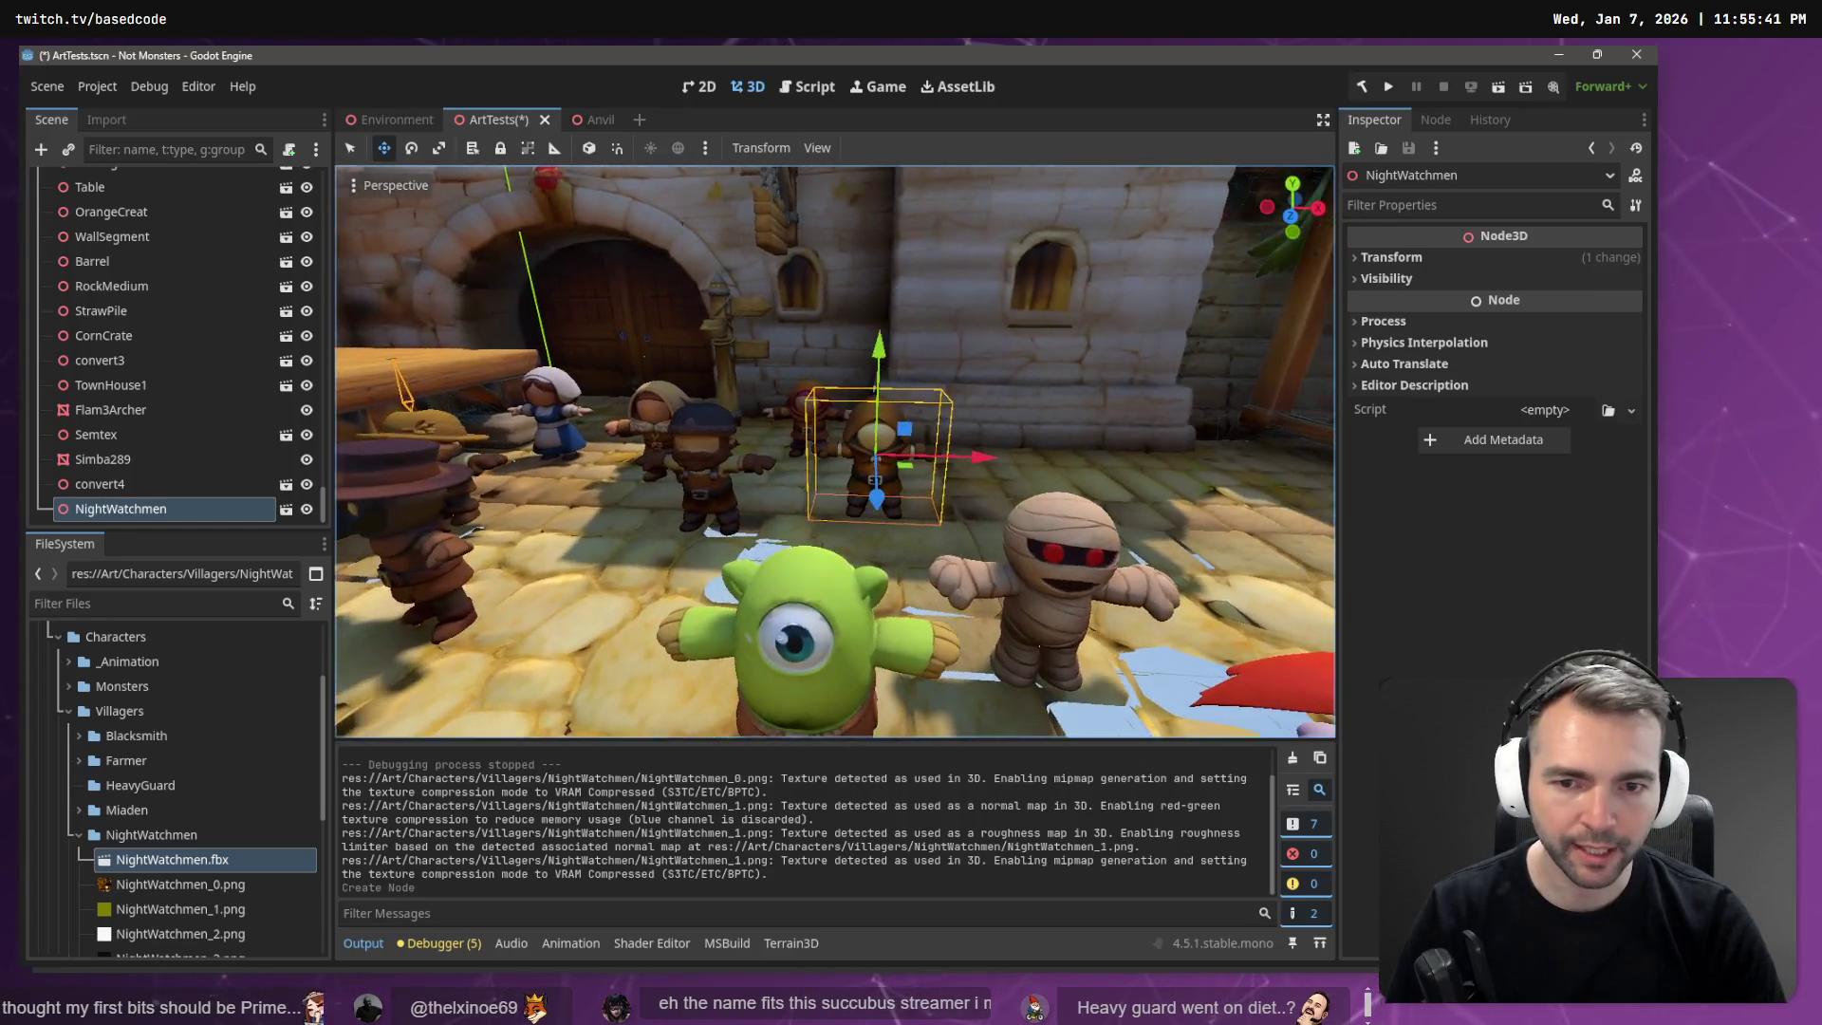
{"action": "scroll", "coordinate": [835, 451], "scroll_direction": "down", "scroll_amount": 2}
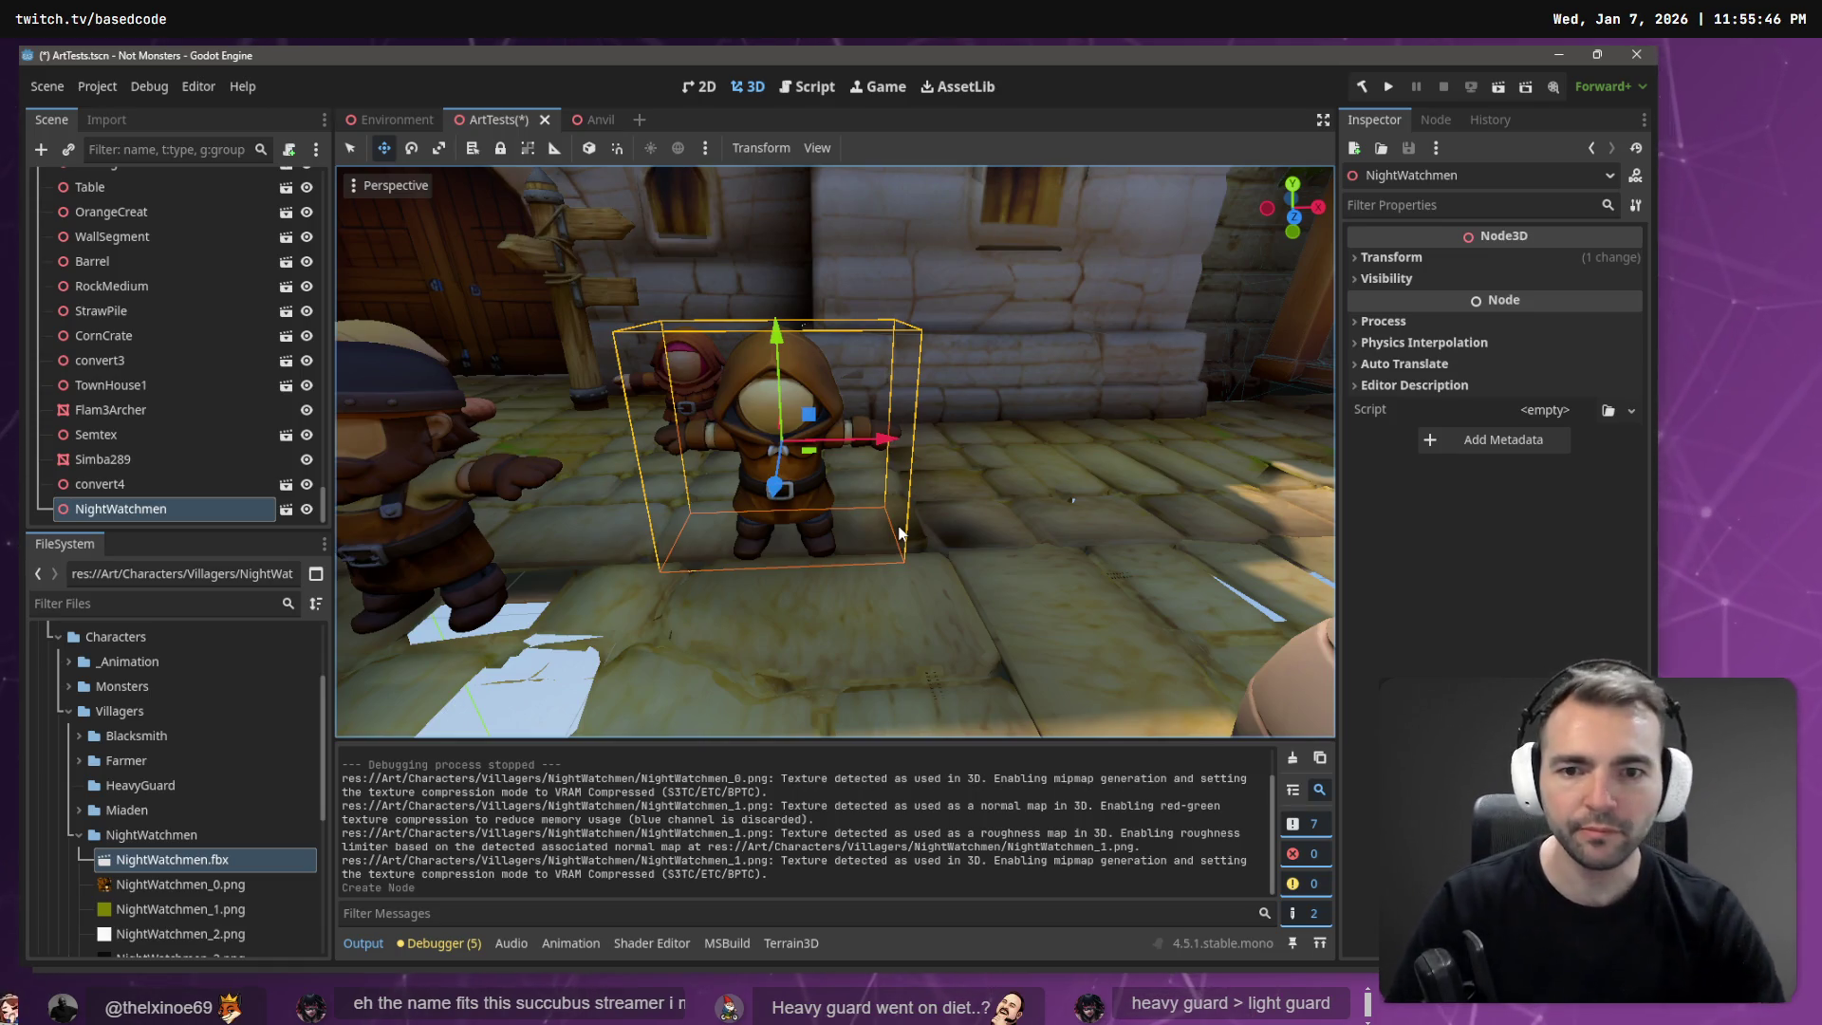
{"action": "left_click_drag", "start_coordinate": [900, 533], "coordinate": [574, 429]}
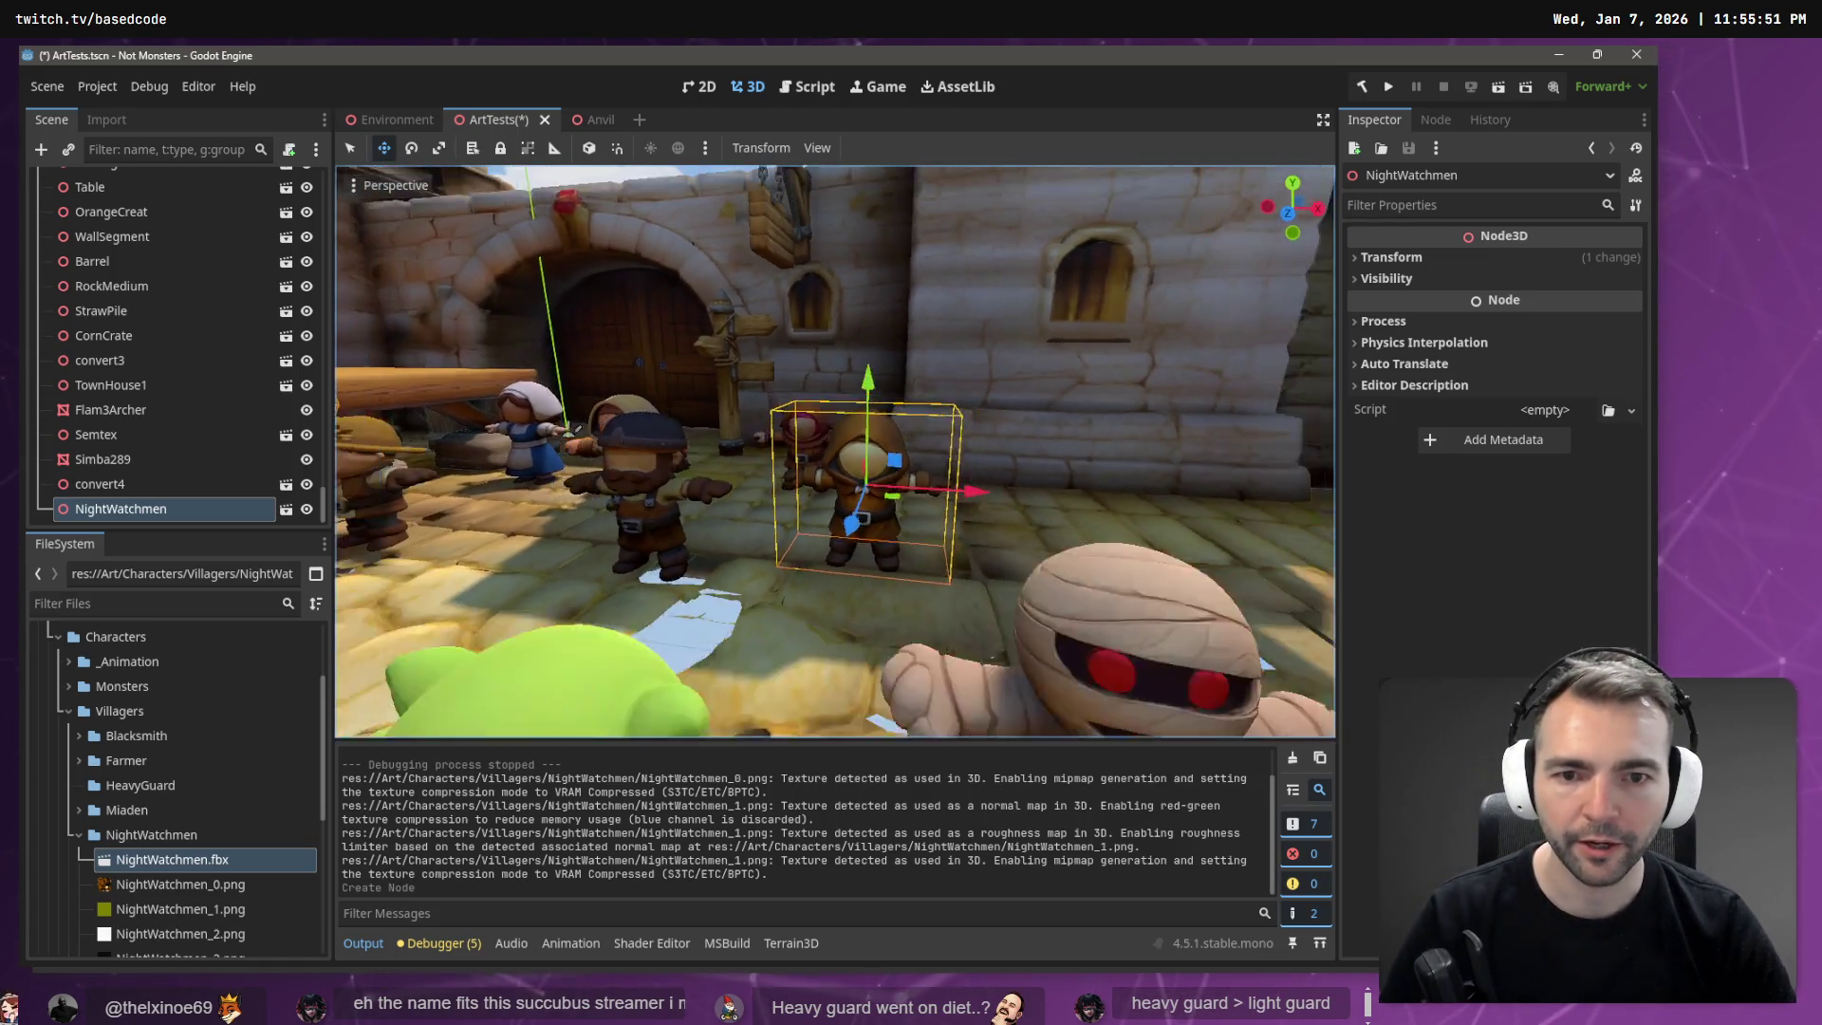
{"action": "left_click", "coordinate": [793, 249]}
{"action": "scroll", "coordinate": [793, 249], "scroll_direction": "up", "scroll_amount": 3}
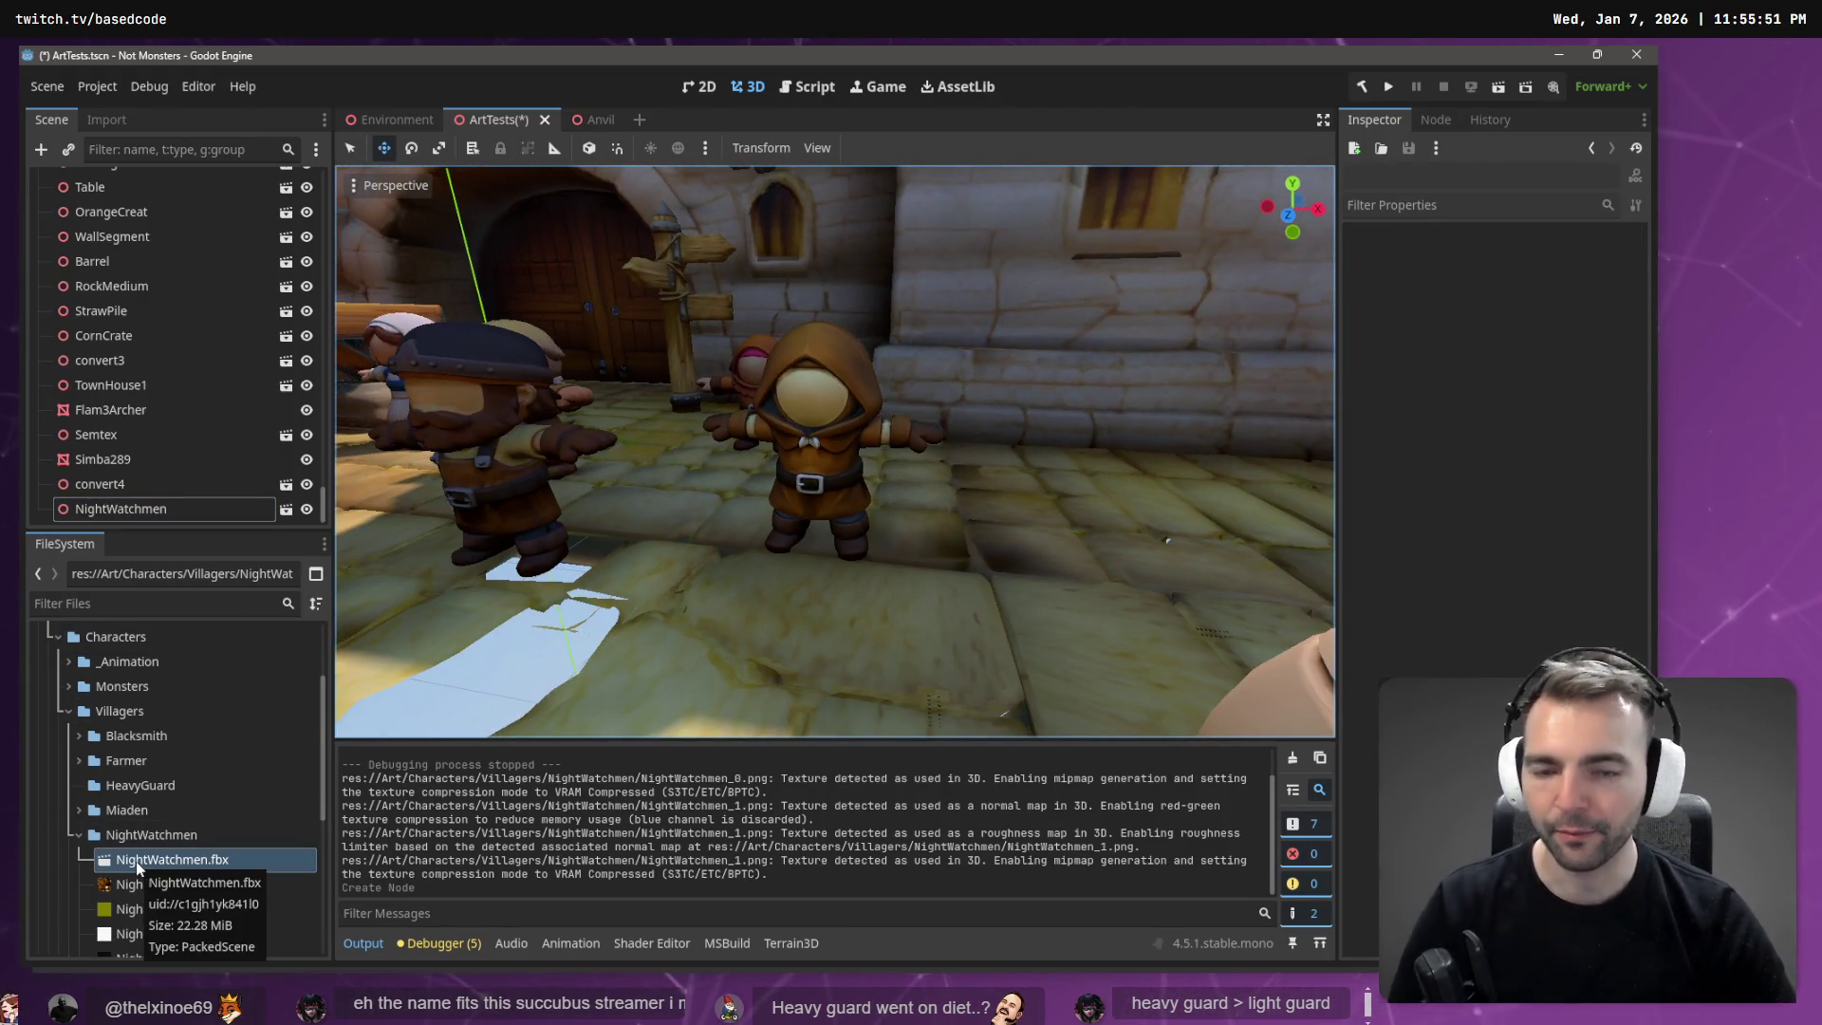
{"action": "right_click", "coordinate": [194, 868]}
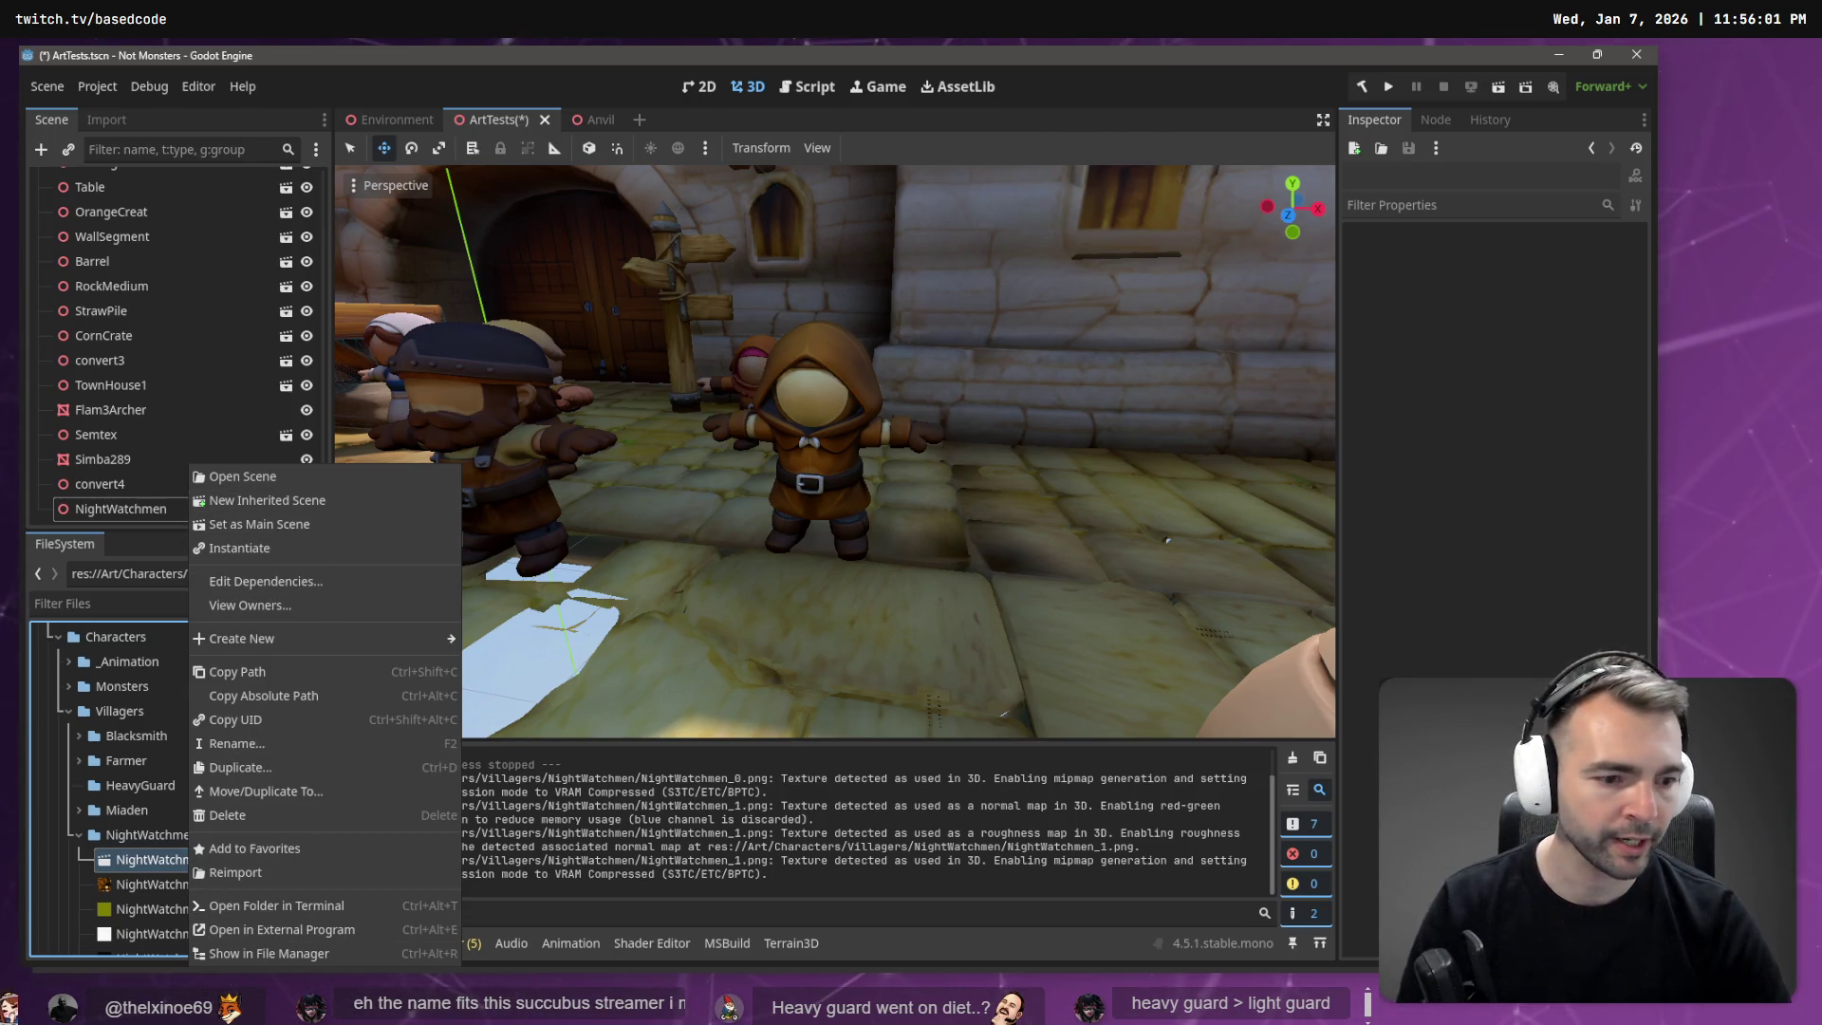
Frame the Godot viewport on the CittyGate in the town scene.
{"action": "key", "text": "alt+Tab"}
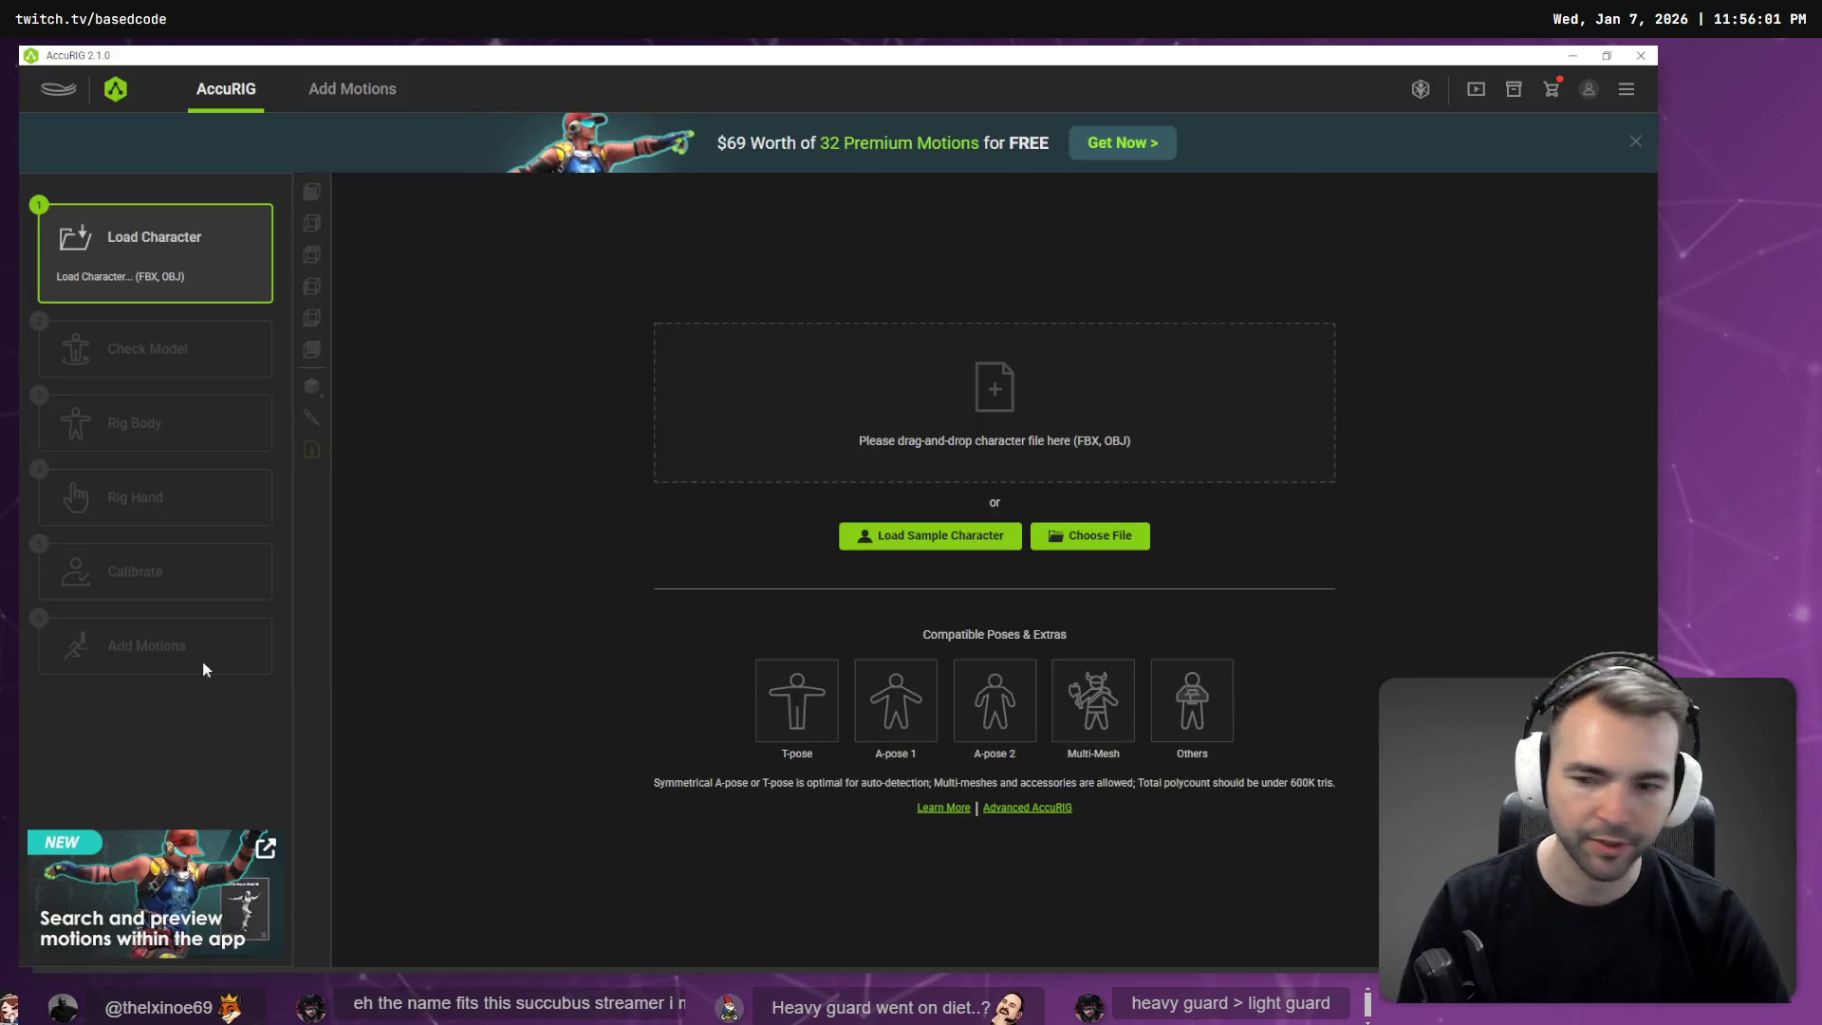
{"action": "key", "text": "alt+Tab"}
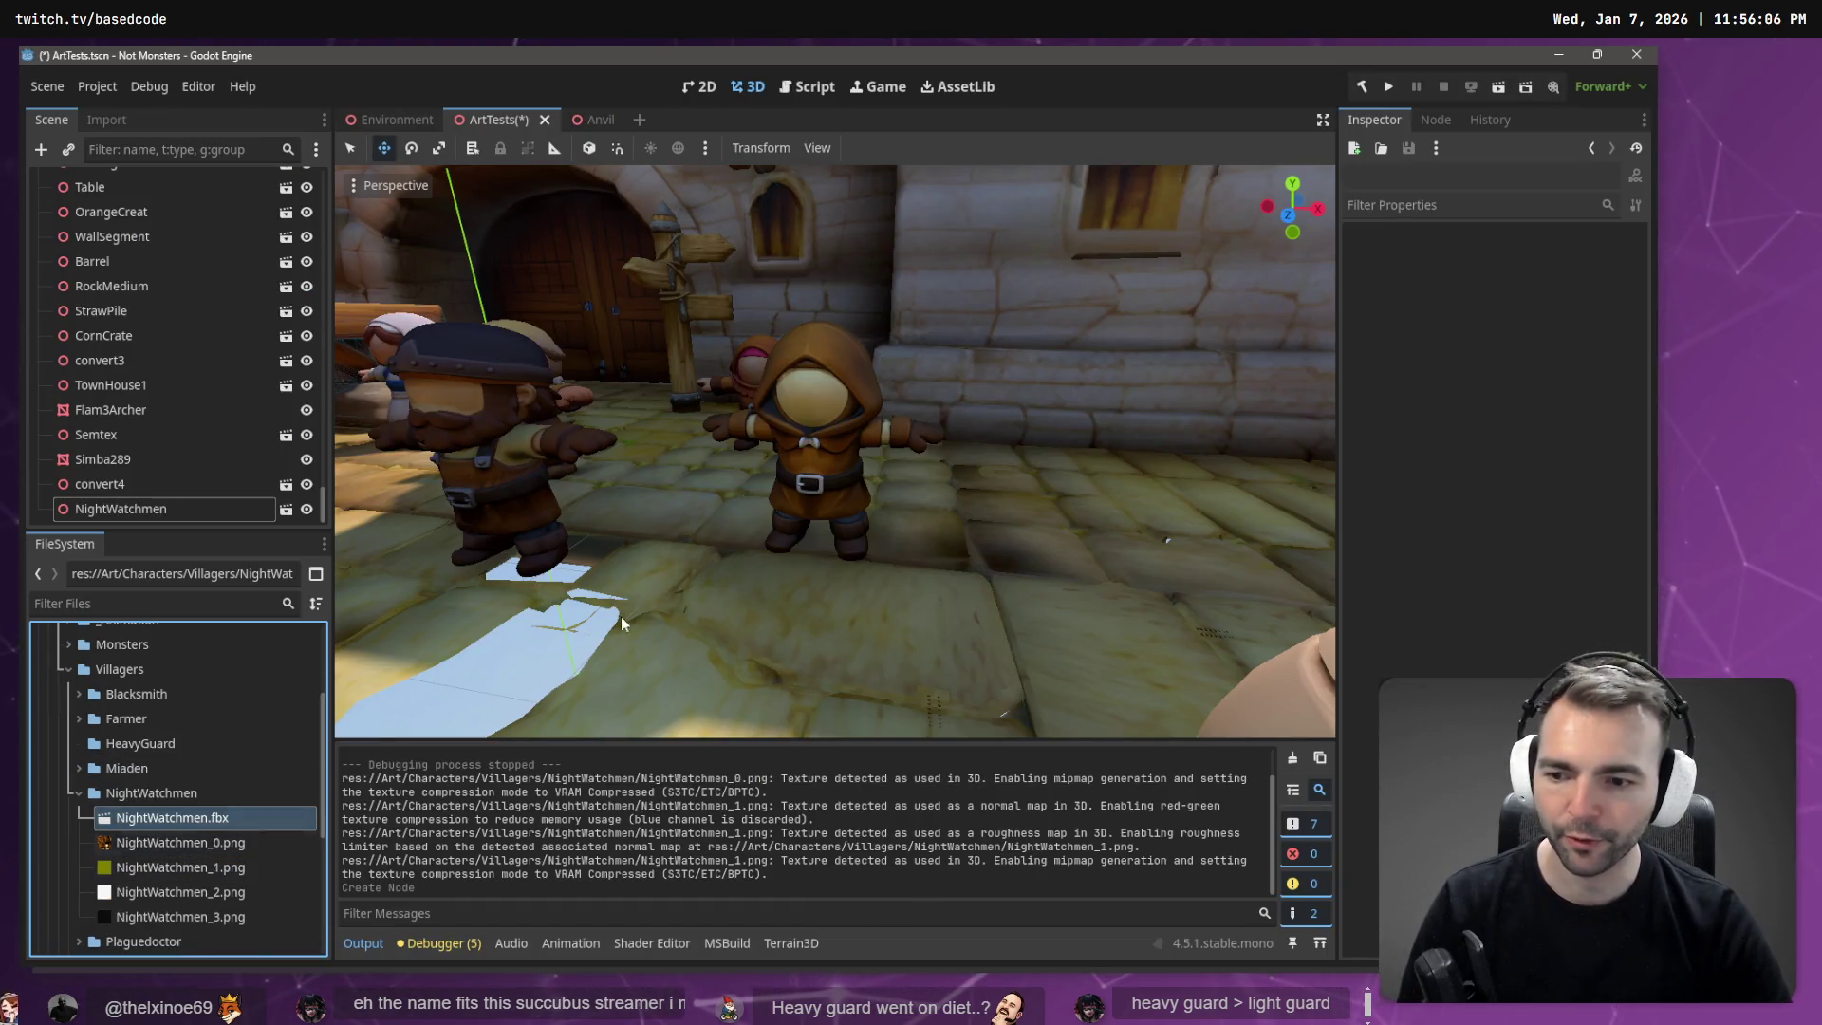
{"action": "left_click", "coordinate": [818, 464]}
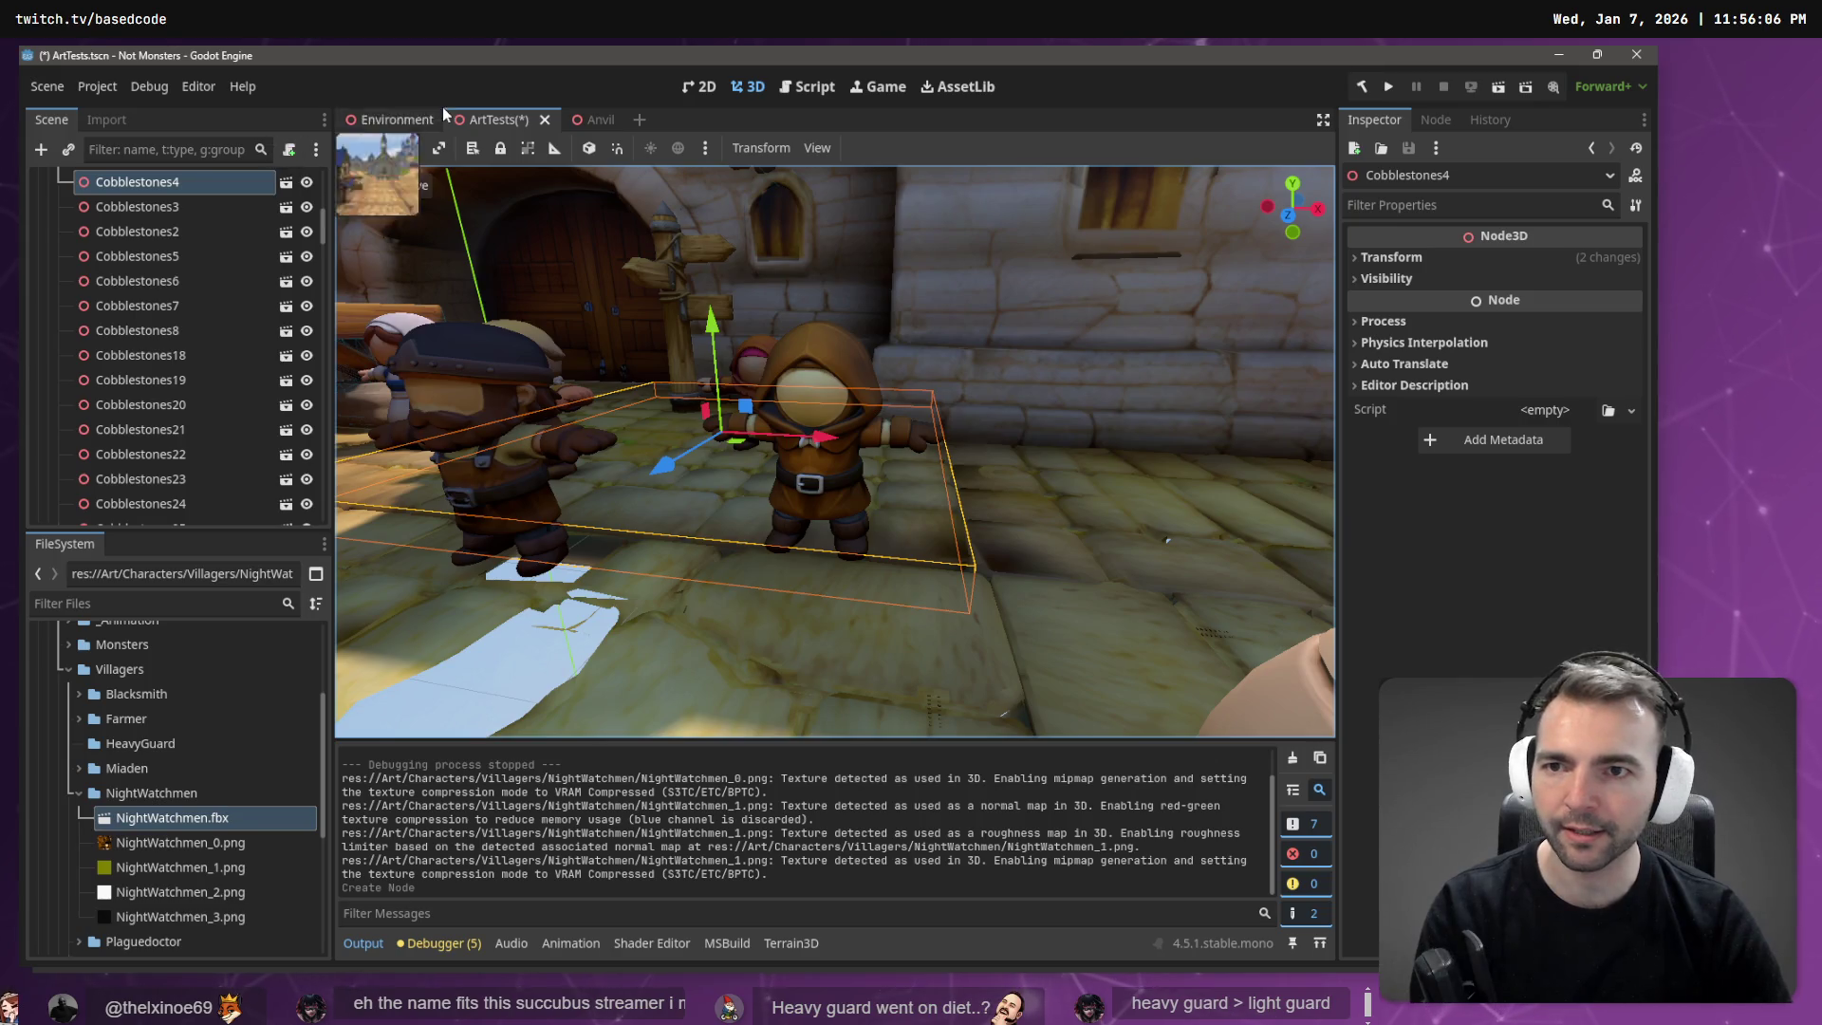
{"action": "scroll", "coordinate": [225, 368], "scroll_direction": "up", "scroll_amount": 3}
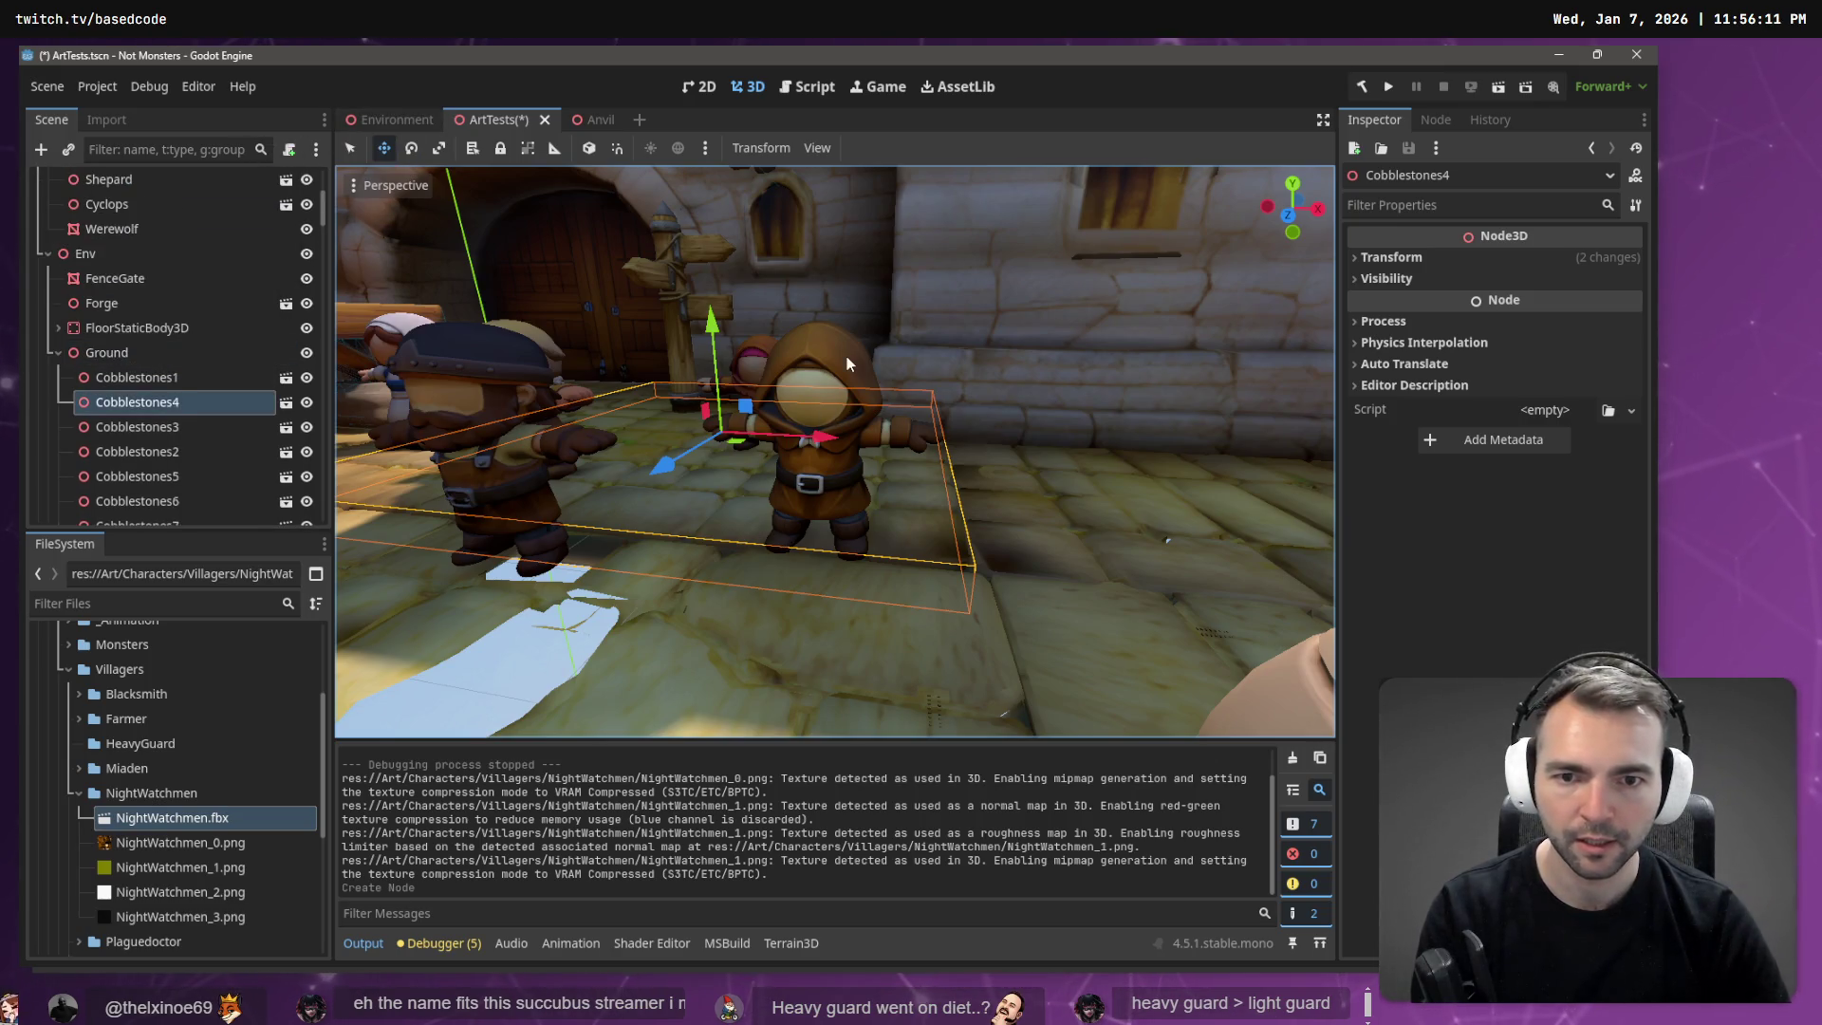
{"action": "left_click", "coordinate": [809, 363]}
{"action": "key", "text": "f"}
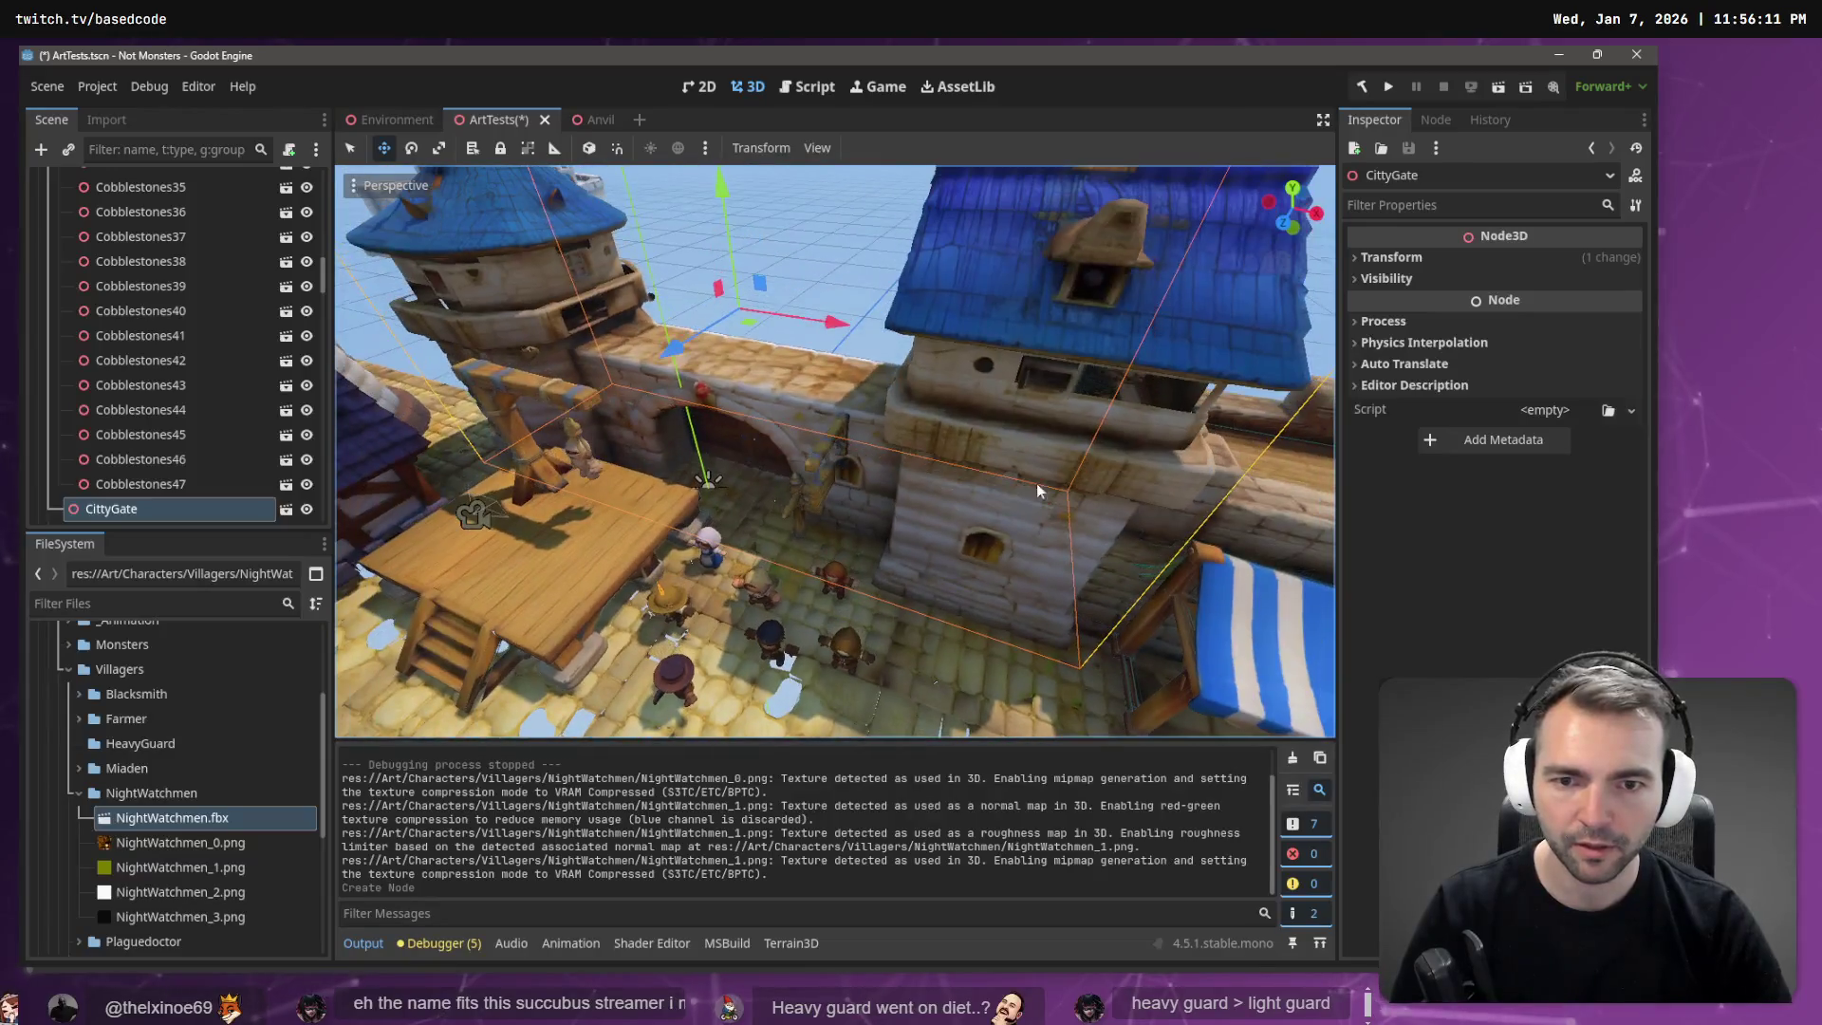
{"action": "left_click", "coordinate": [820, 632]}
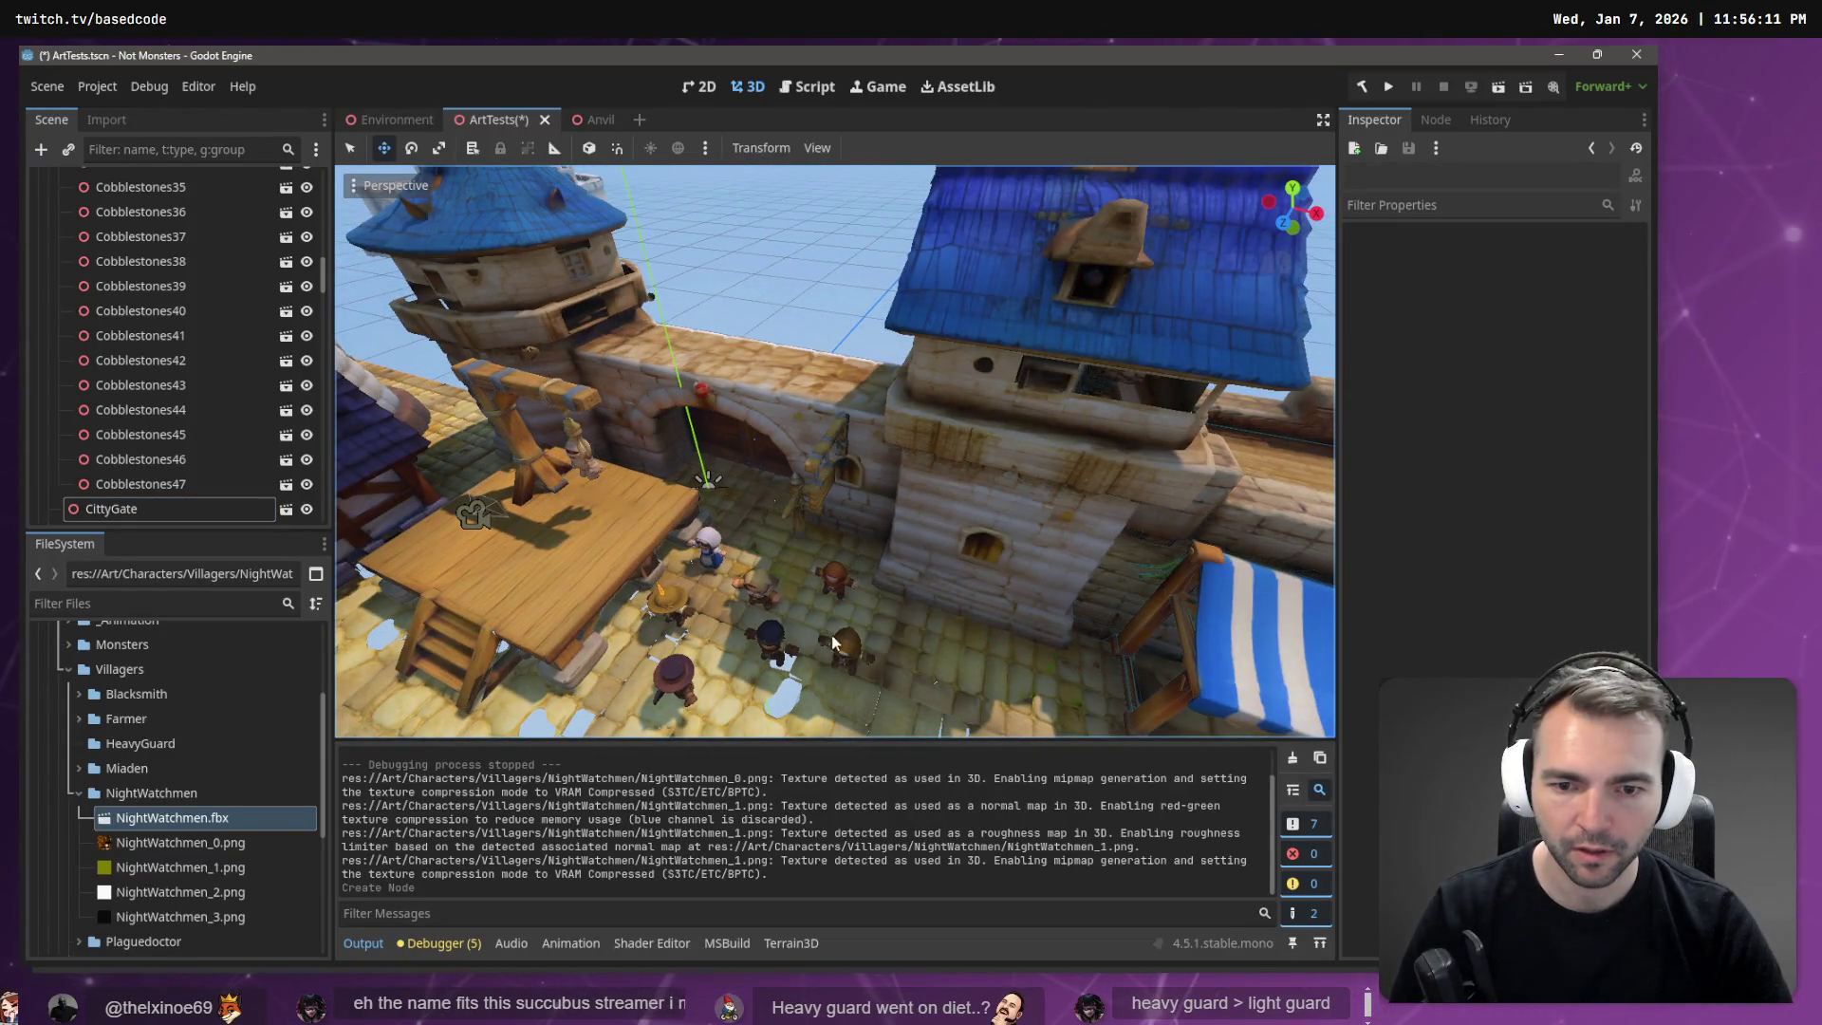
Drop the NightWatchmen model into the town scene, then delete its node.
{"action": "left_click_drag", "start_coordinate": [805, 594], "coordinate": [807, 605]}
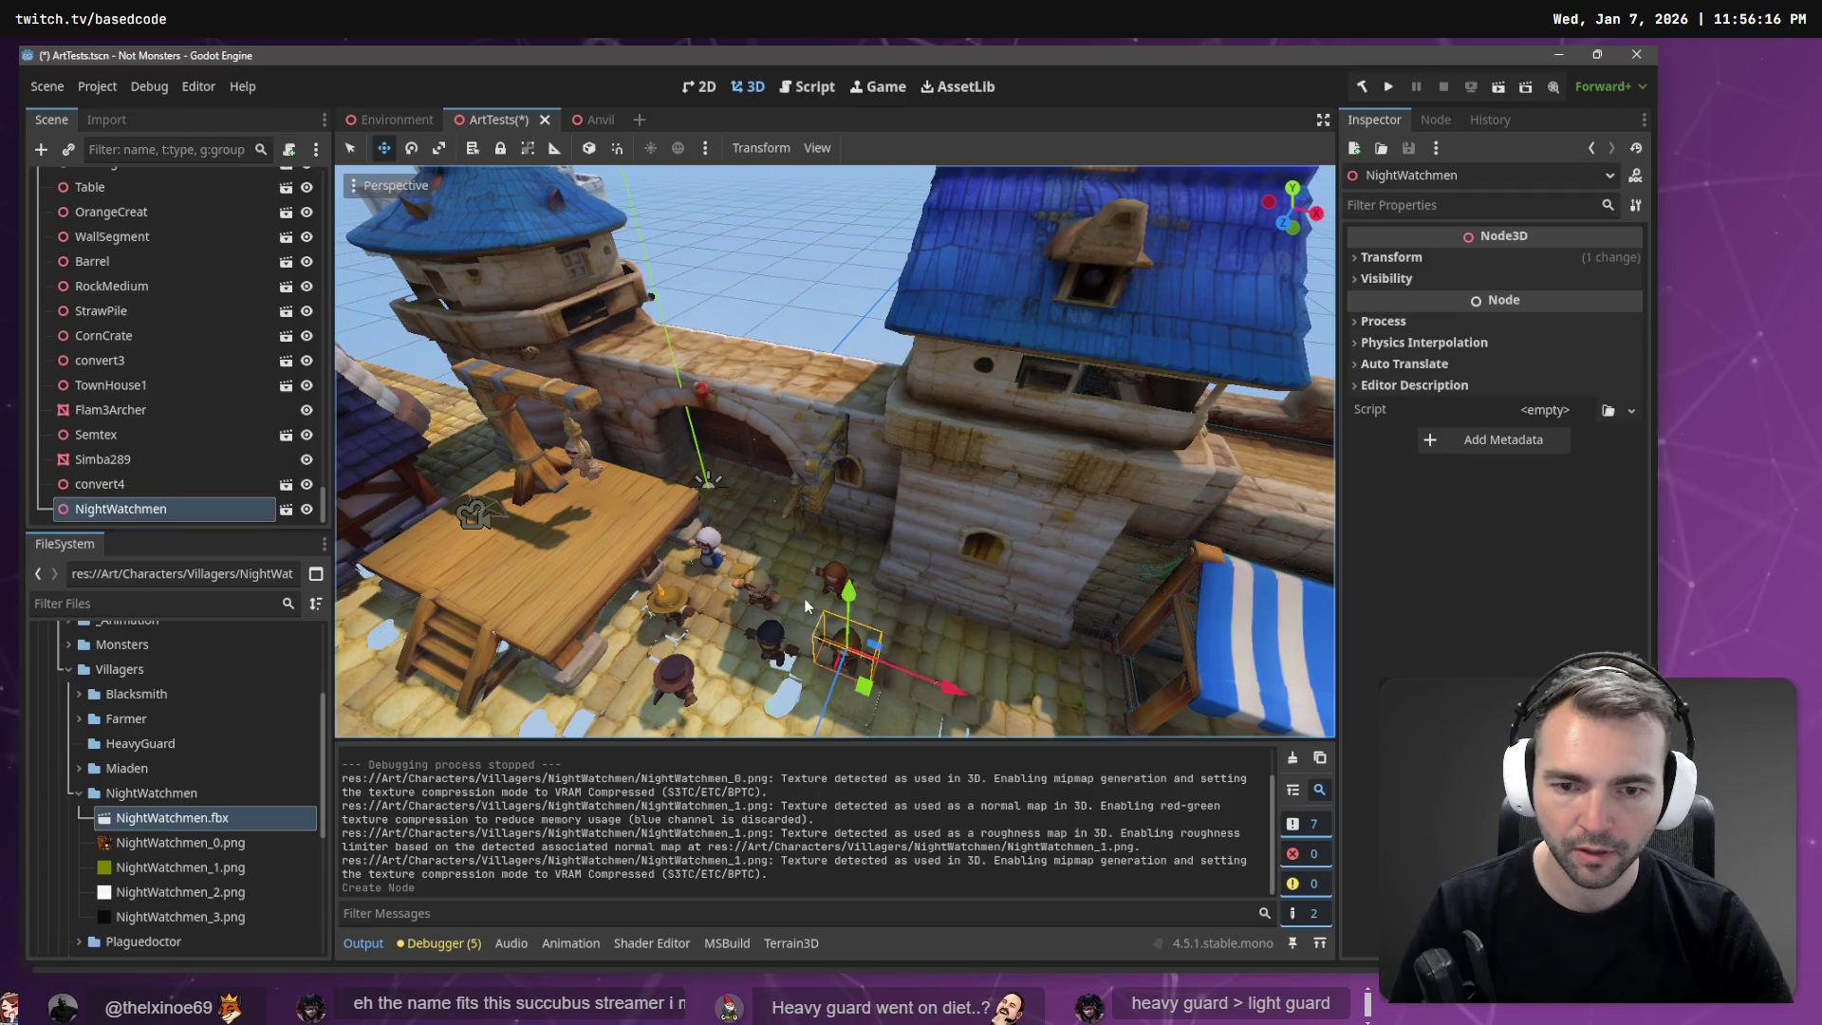
{"action": "key", "text": "f"}
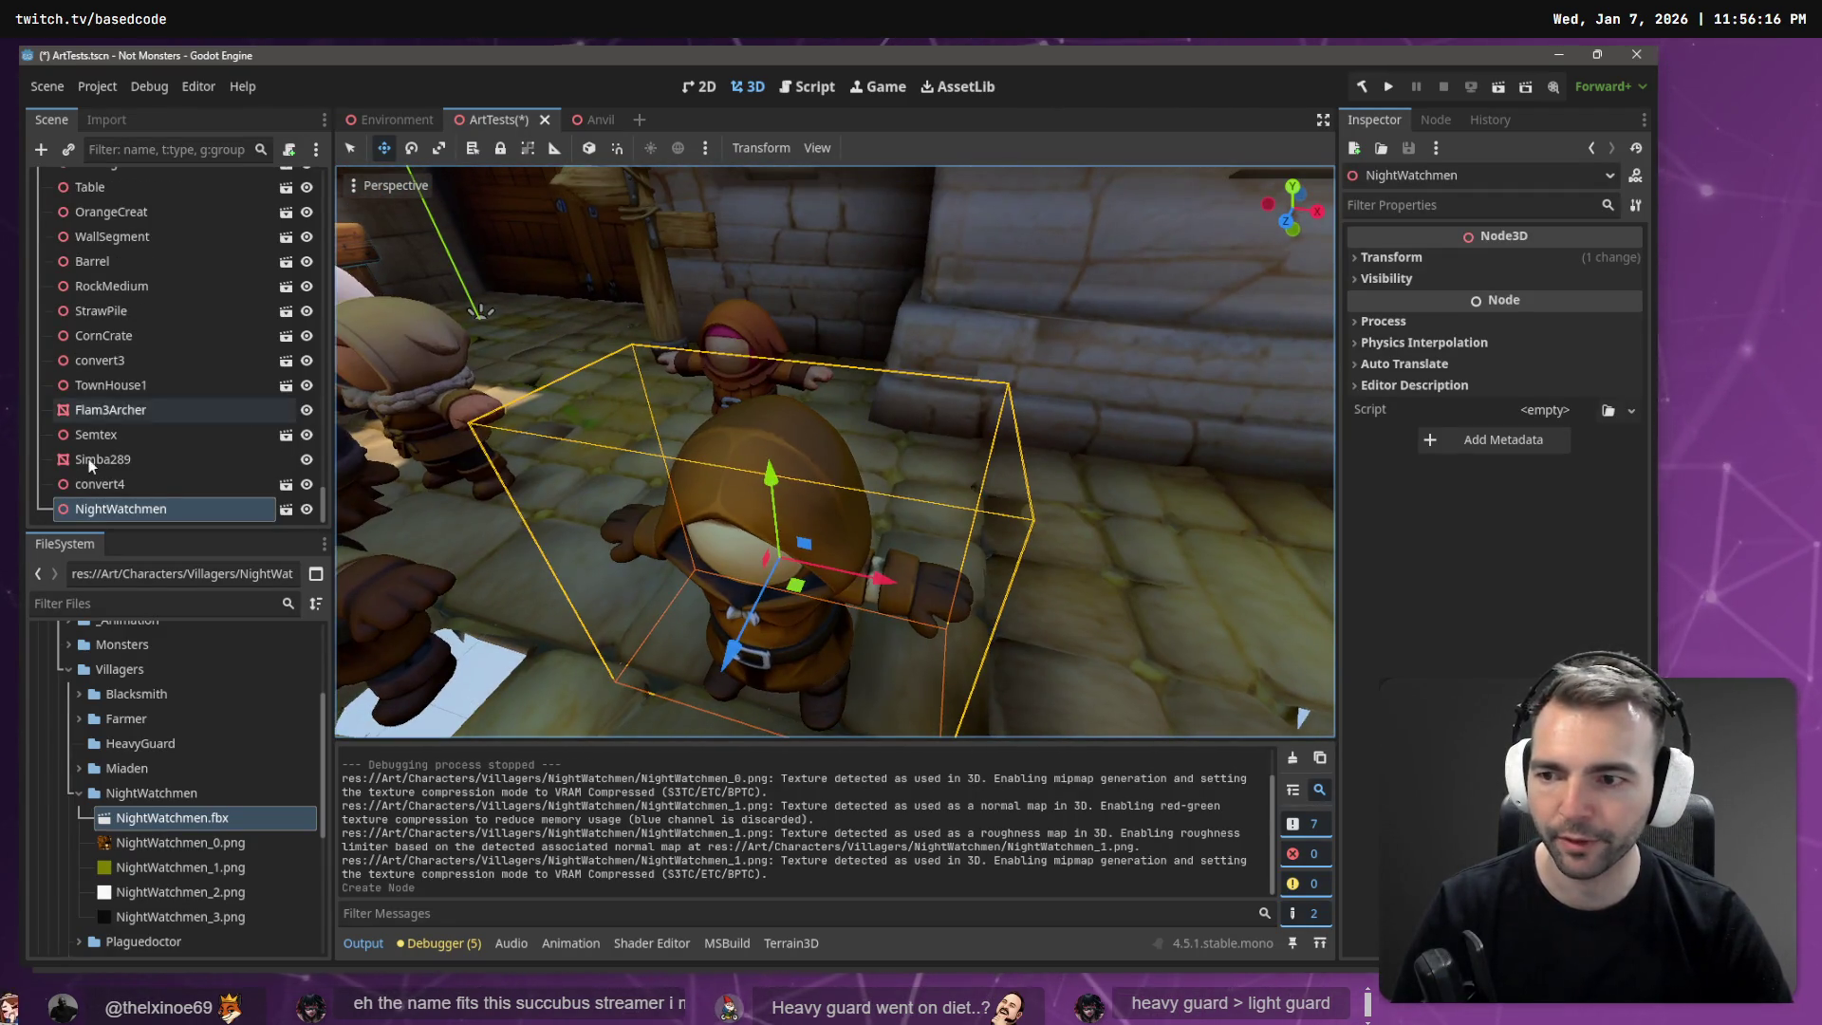
{"action": "key", "text": "Delete"}
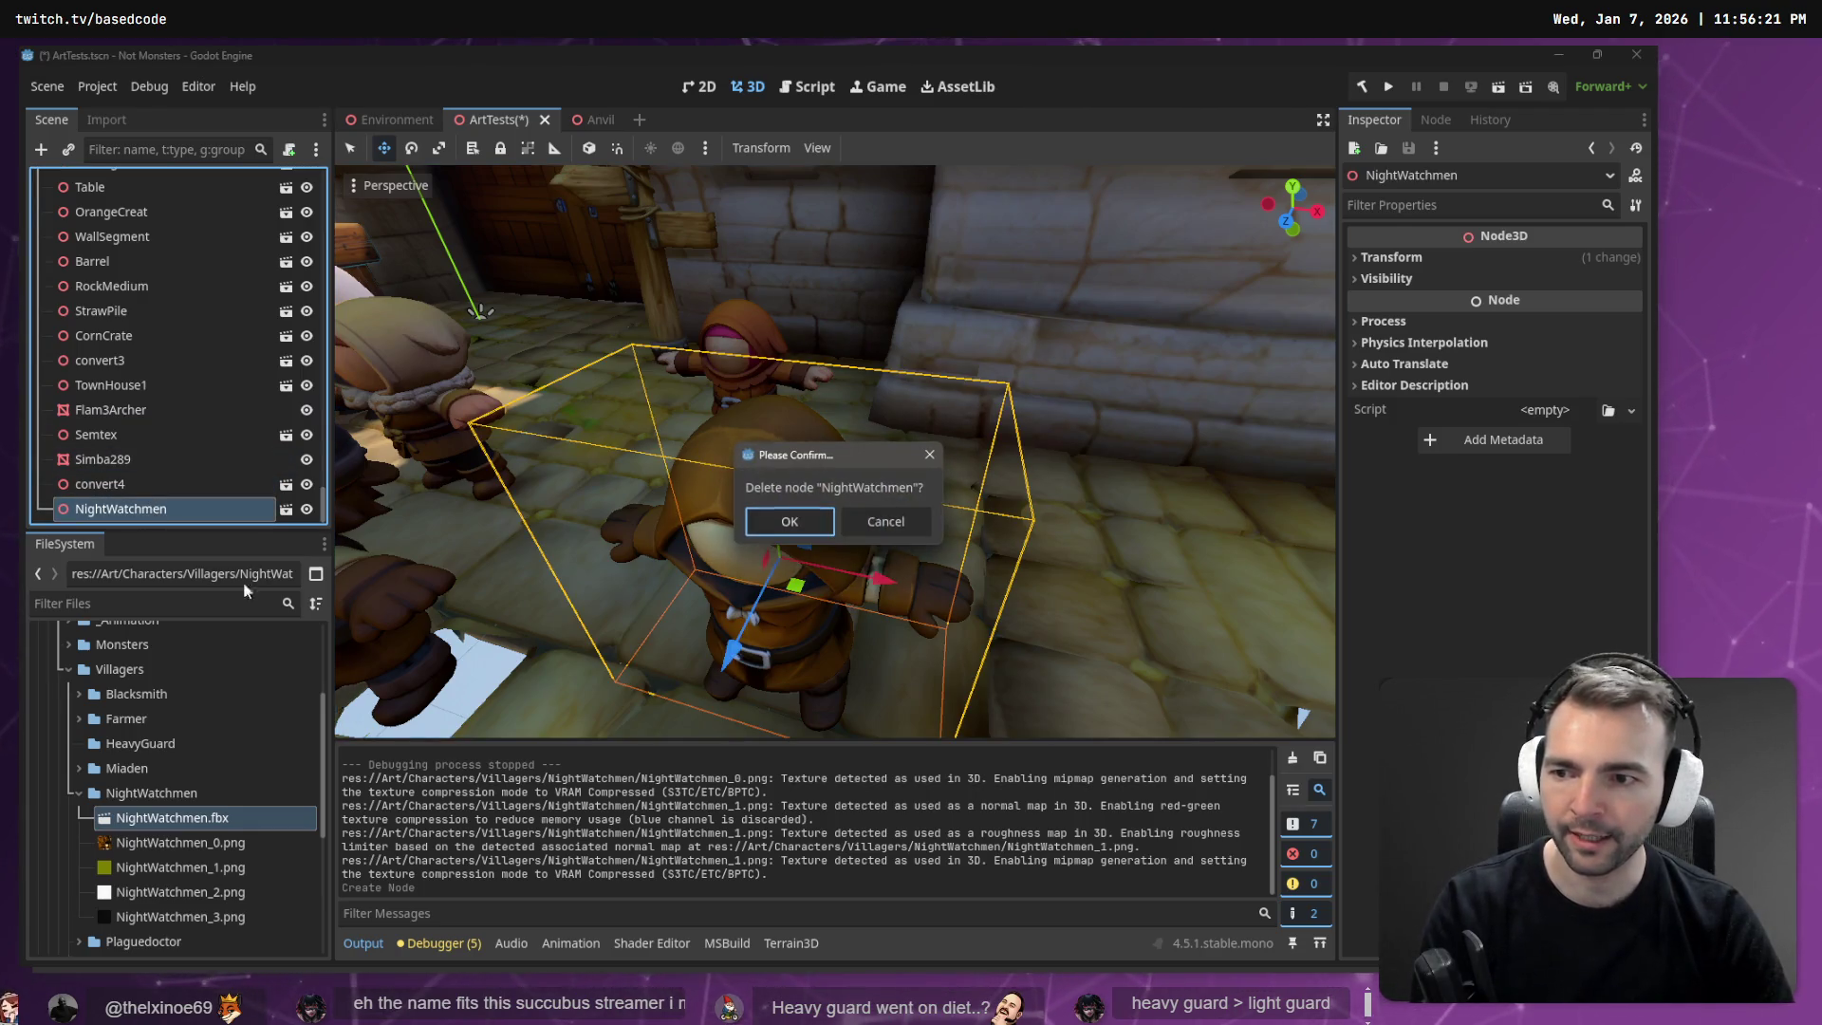
{"action": "left_click", "coordinate": [785, 524]}
Delete NightWatchmen.fbx and all its texture files from the FileSystem.
{"action": "left_click", "coordinate": [254, 820]}
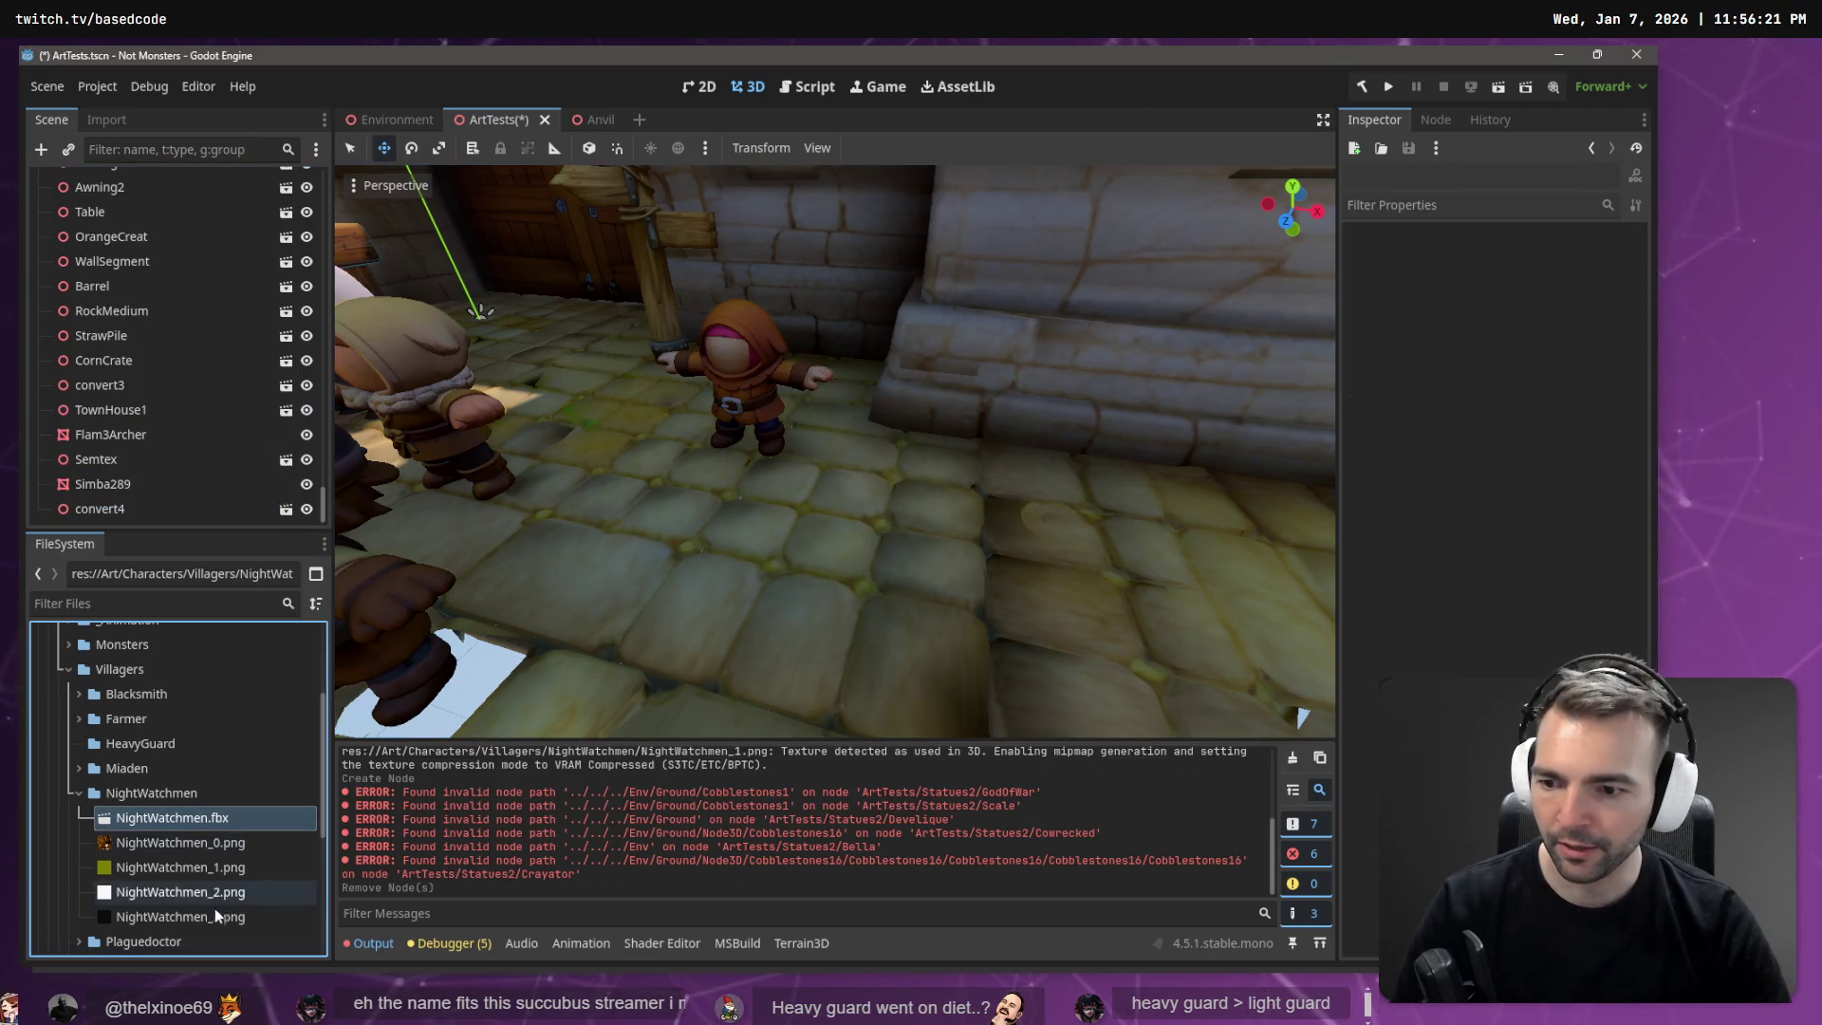
{"action": "left_click", "coordinate": [215, 917], "text": "shift"}
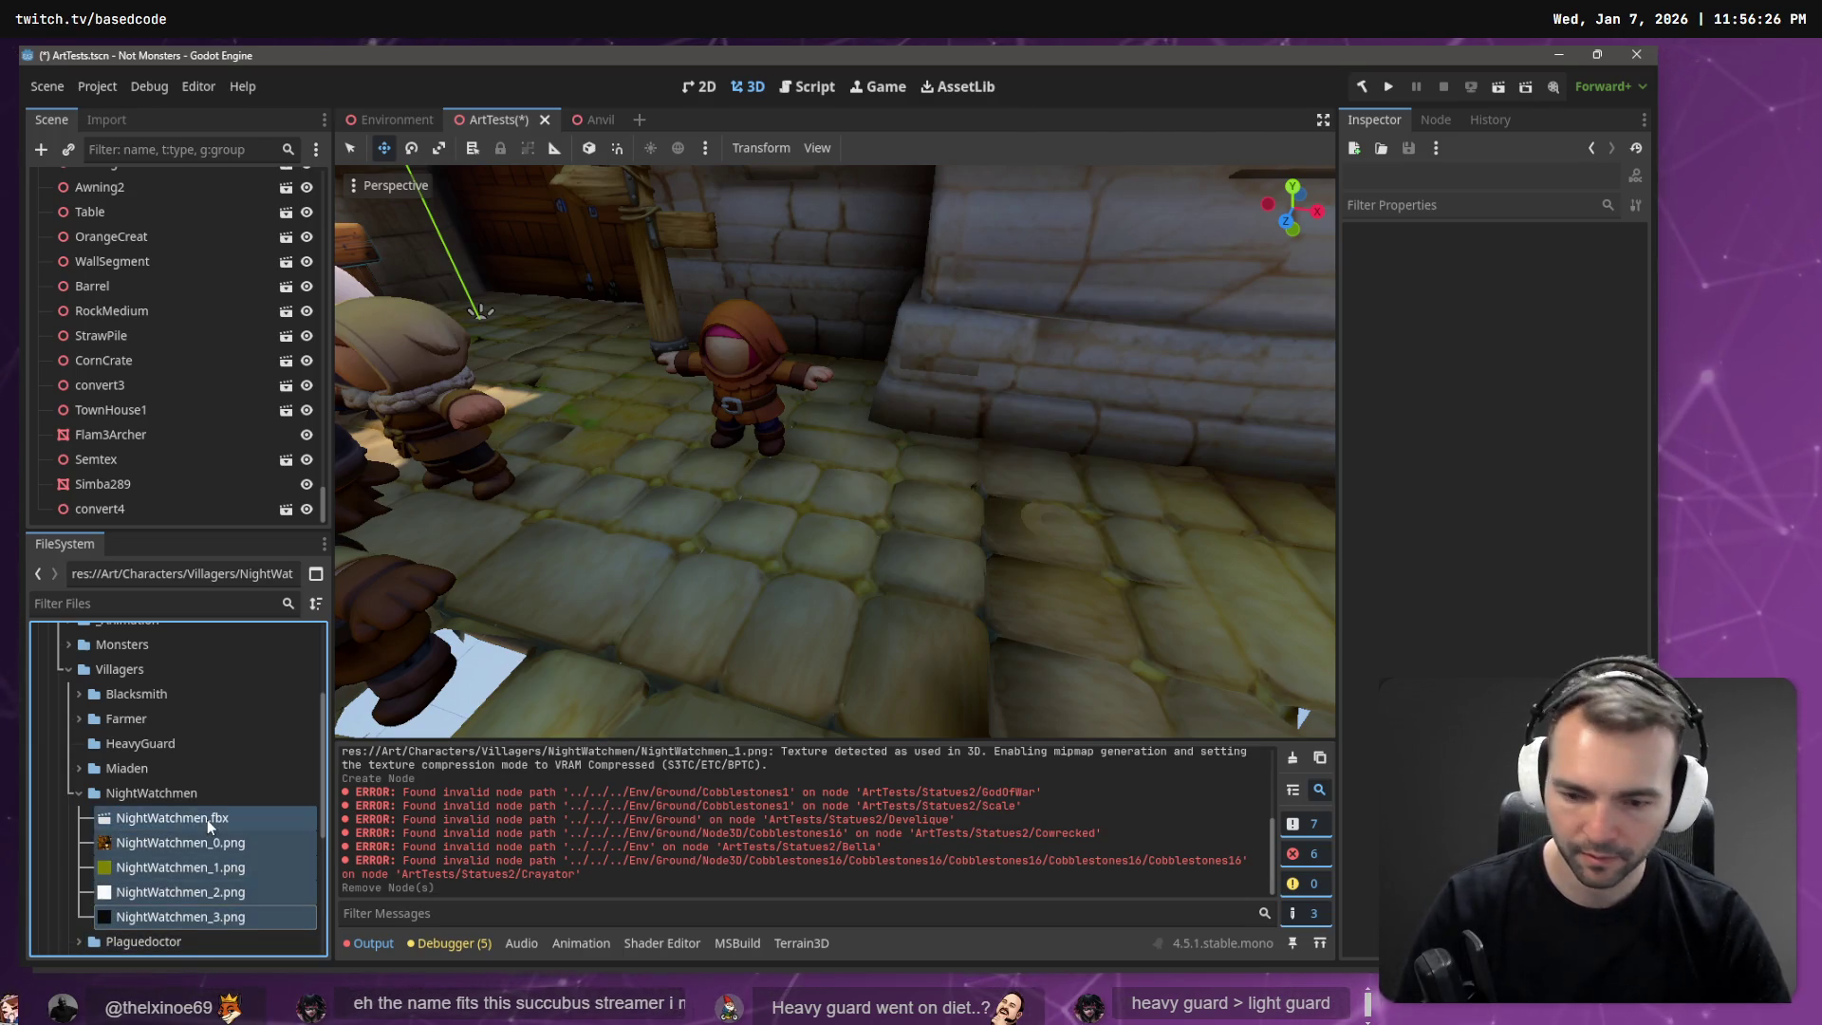
{"action": "key", "text": "Delete"}
{"action": "left_click", "coordinate": [696, 589]}
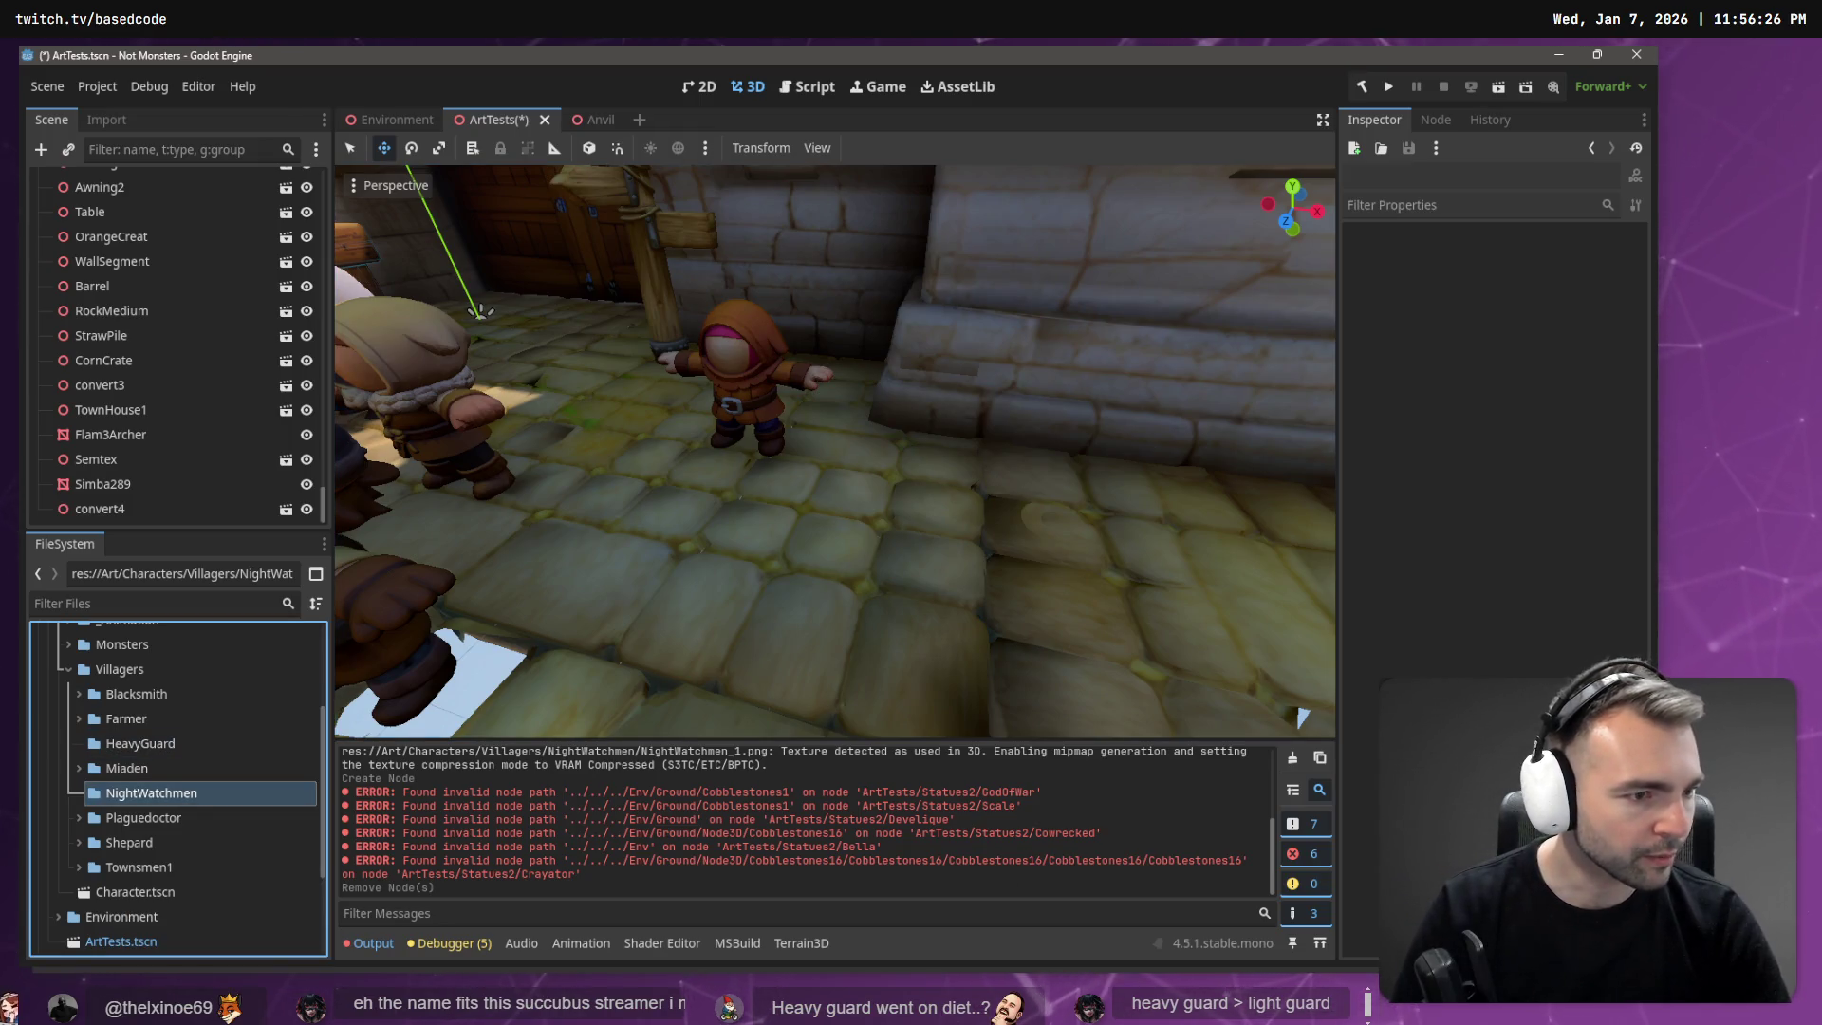
{"action": "key", "text": "alt+Tab"}
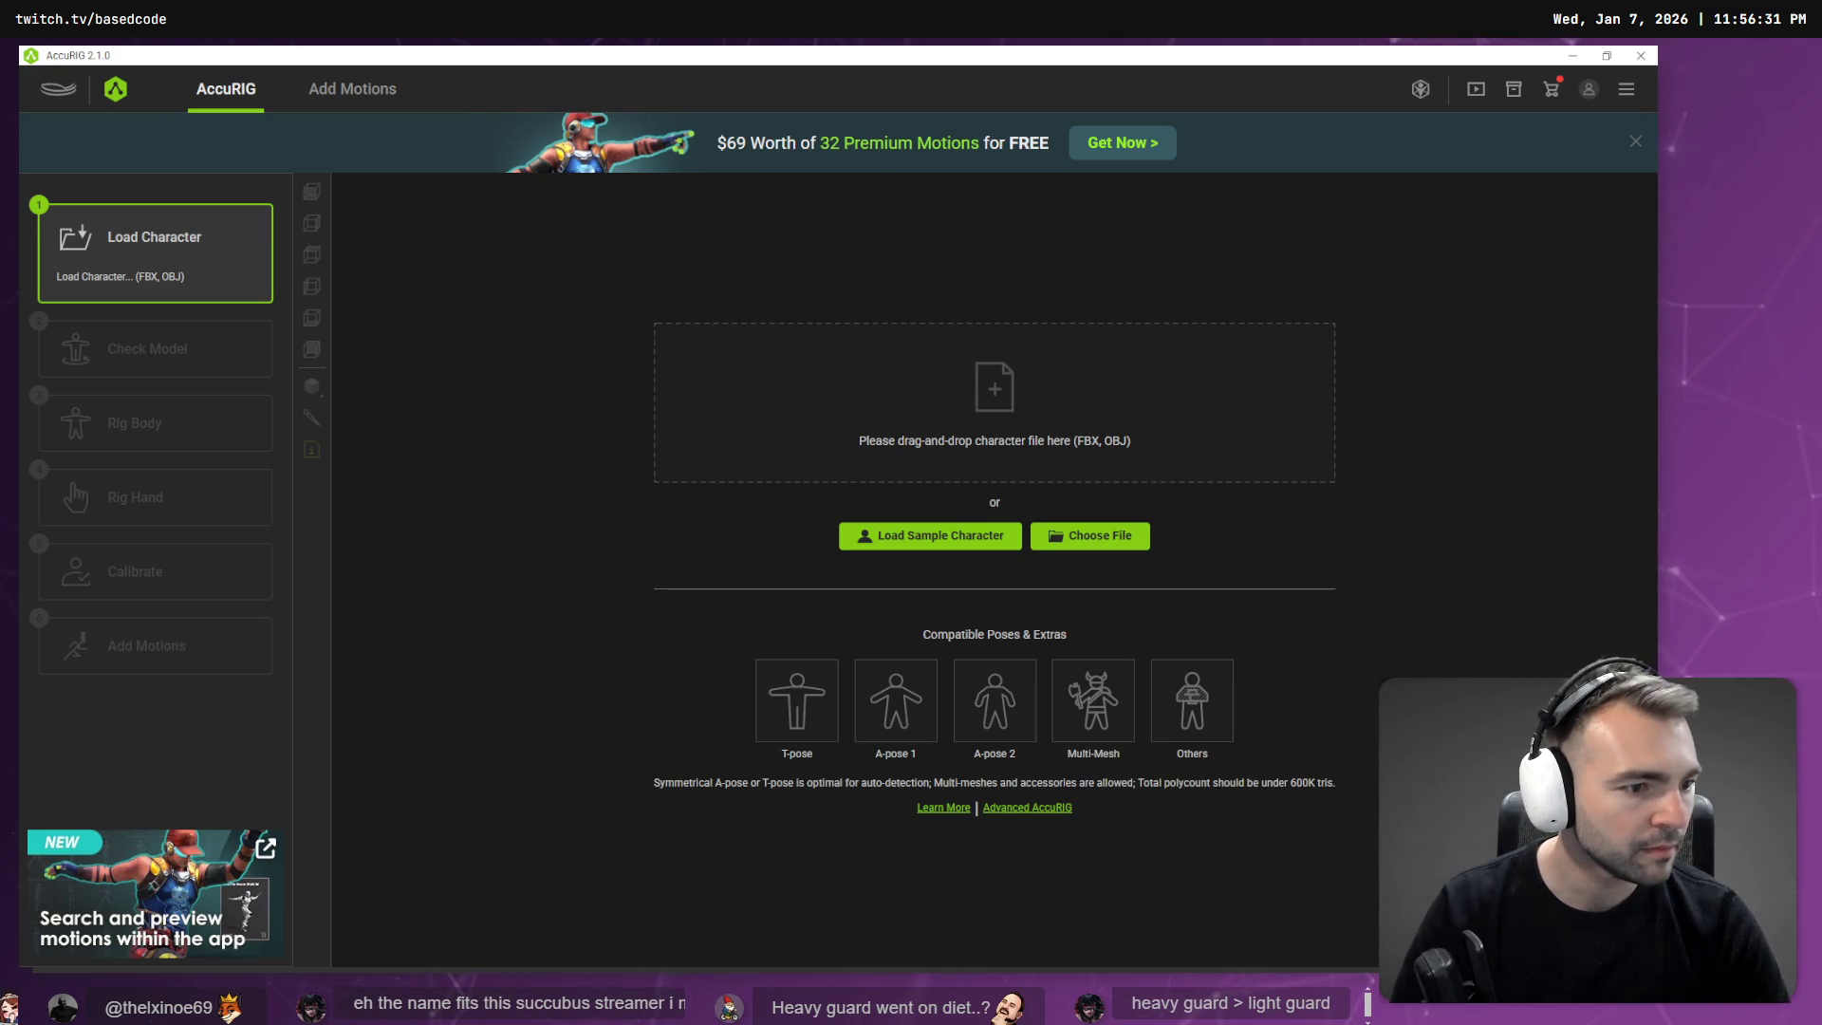
Load the NightWatchmen FBX into AccuRIG's Check Model step (10970 tris, 178.28 cm).
{"action": "left_click_drag", "start_coordinate": [1152, 447], "coordinate": [1186, 425]}
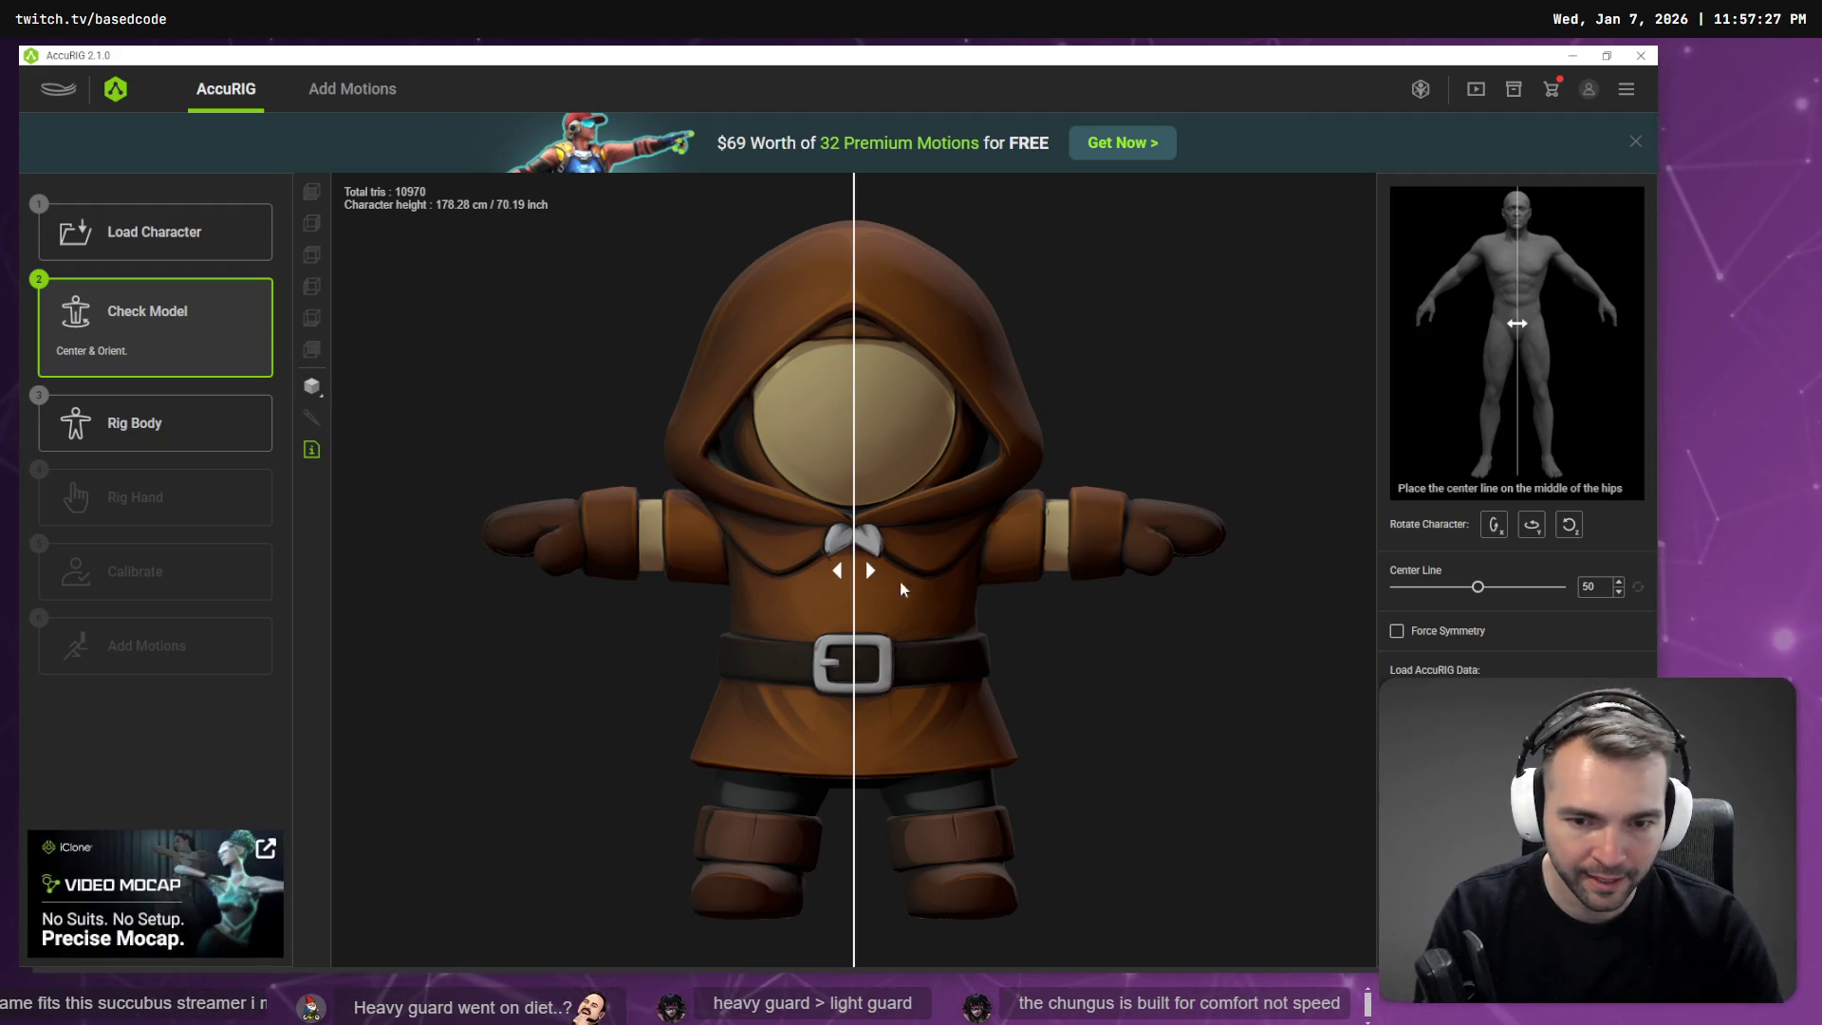
Enter Rig Body and move the shoulder joint out onto the watchman's shoulder.
{"action": "left_click", "coordinate": [152, 426]}
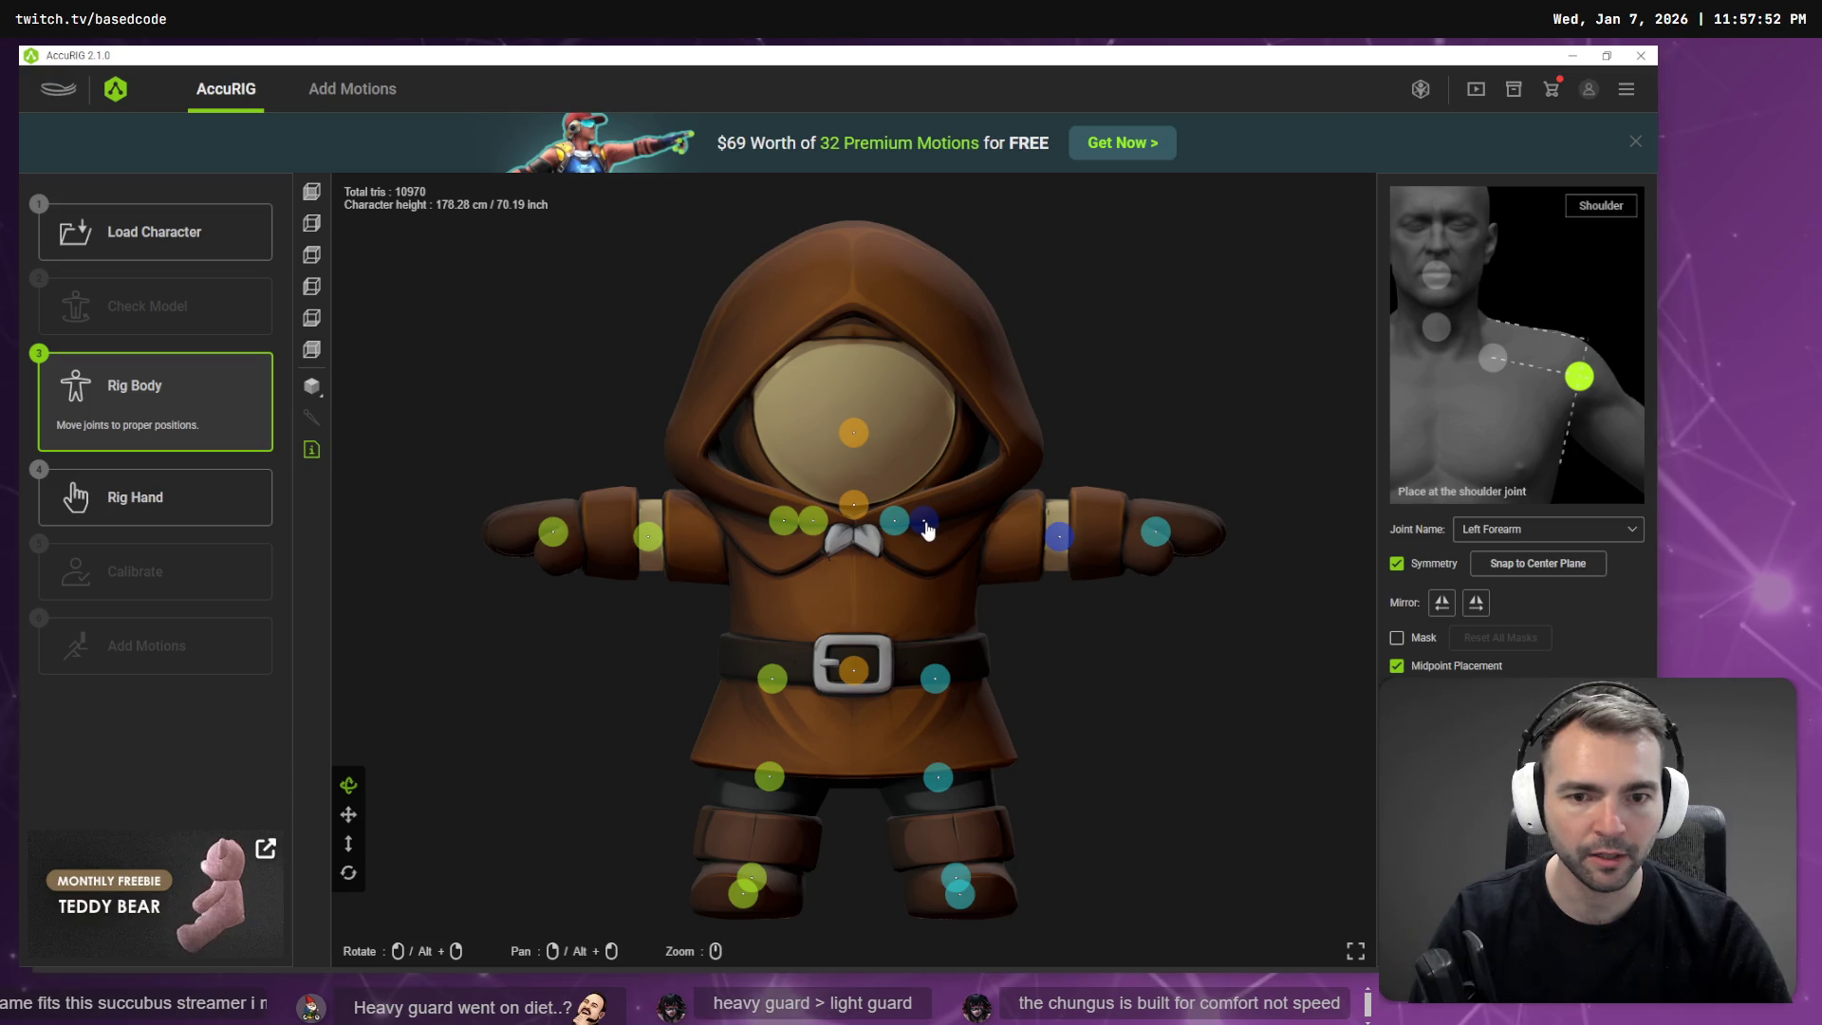
{"action": "left_click_drag", "start_coordinate": [927, 525], "coordinate": [976, 528]}
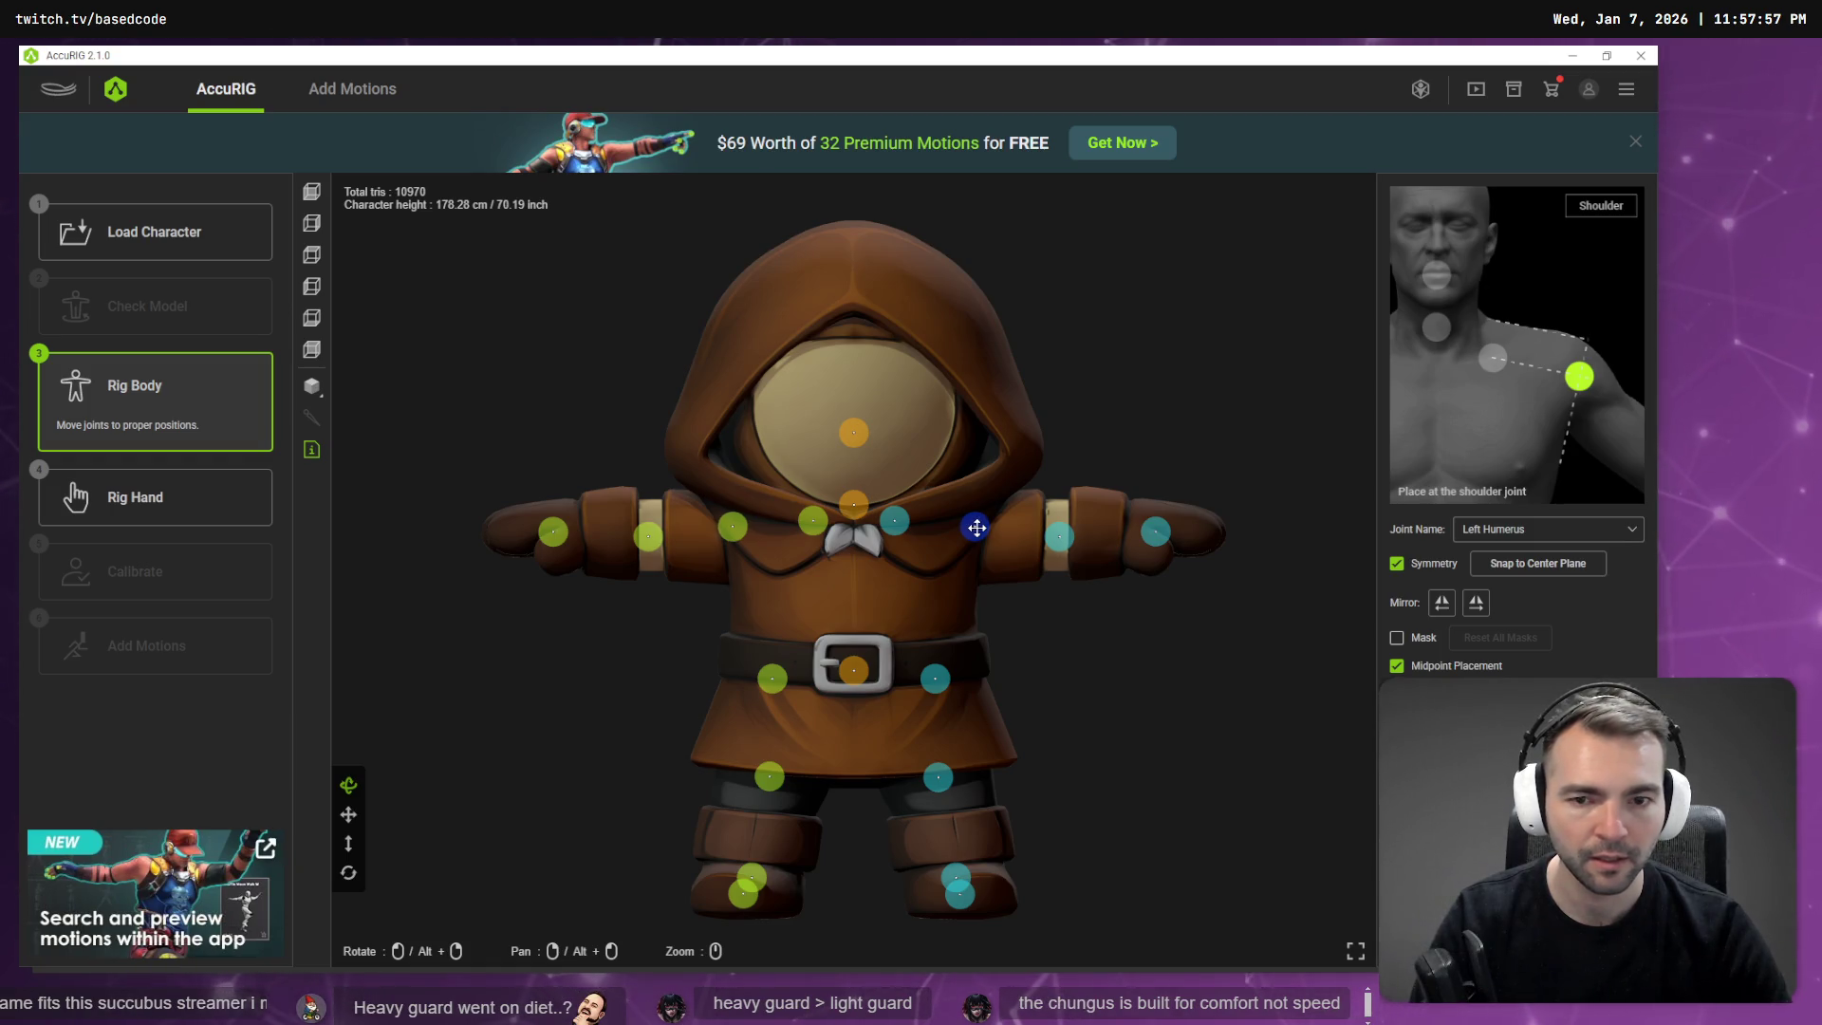
Reposition the shoulder, elbow, hip, knee and head joints to fit the stubby body.
{"action": "left_click_drag", "start_coordinate": [979, 529], "coordinate": [980, 533]}
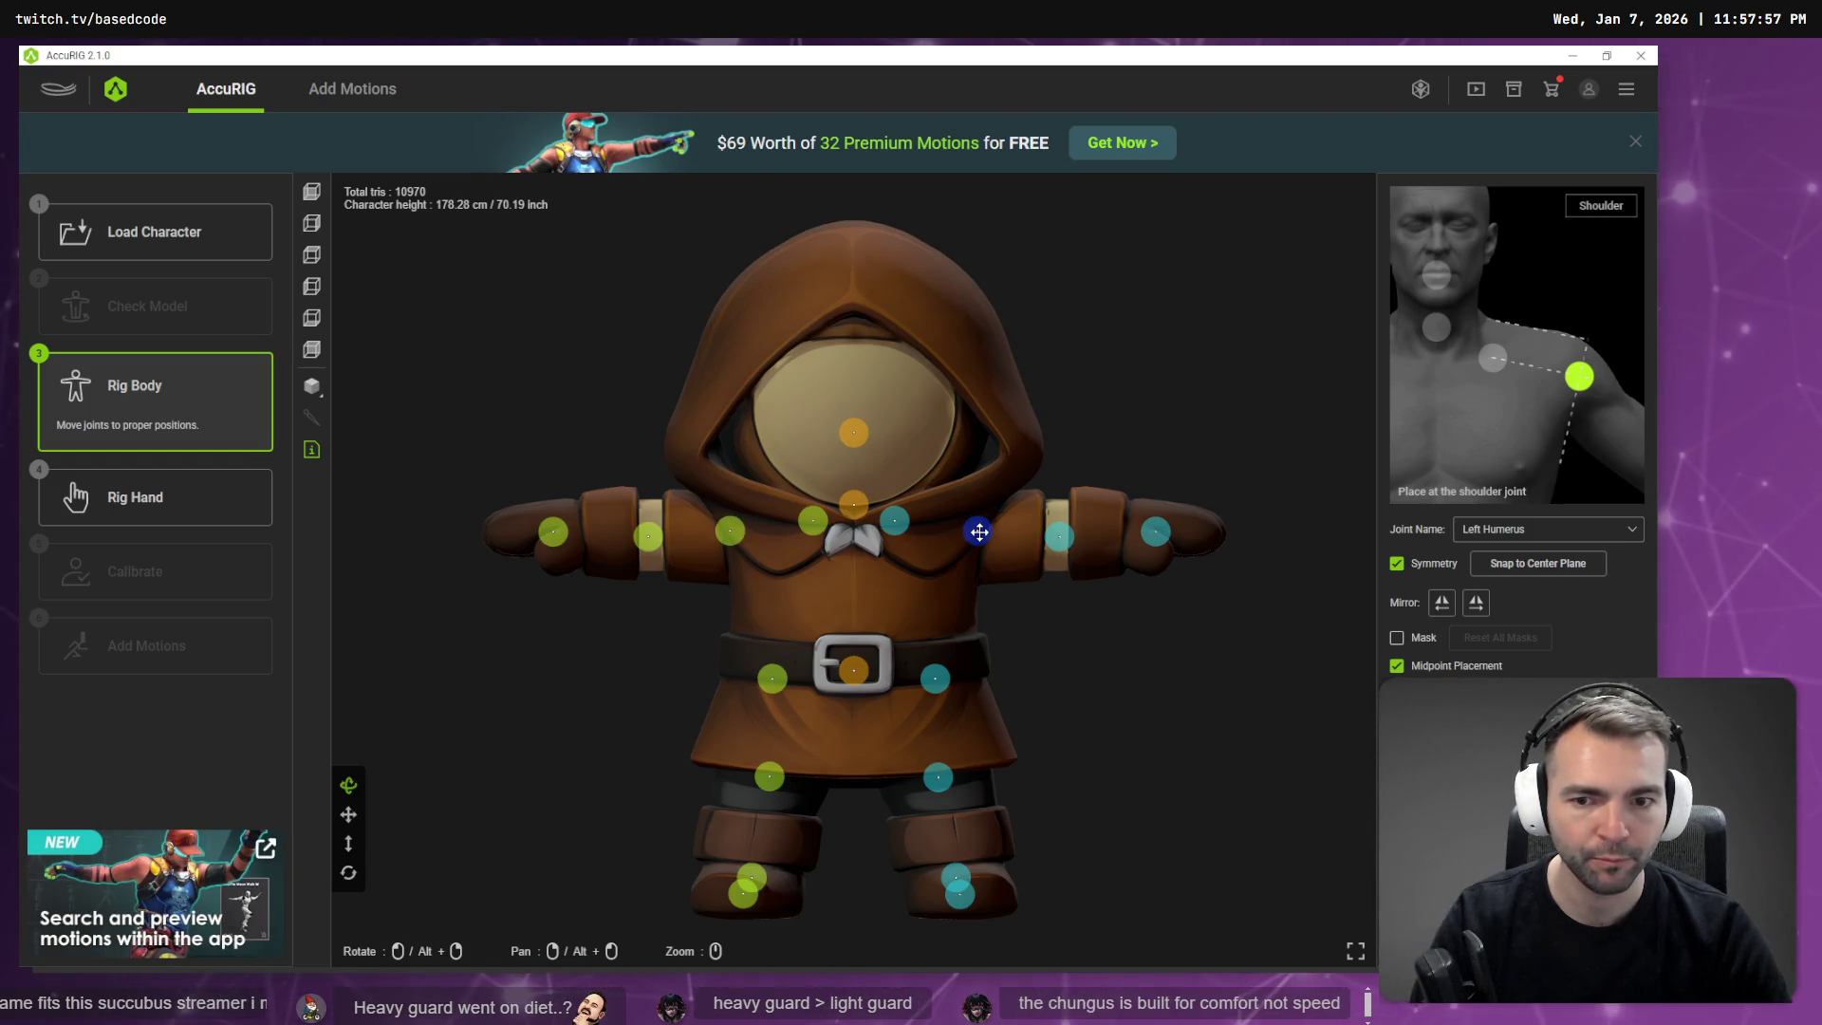
{"action": "left_click", "coordinate": [651, 535]}
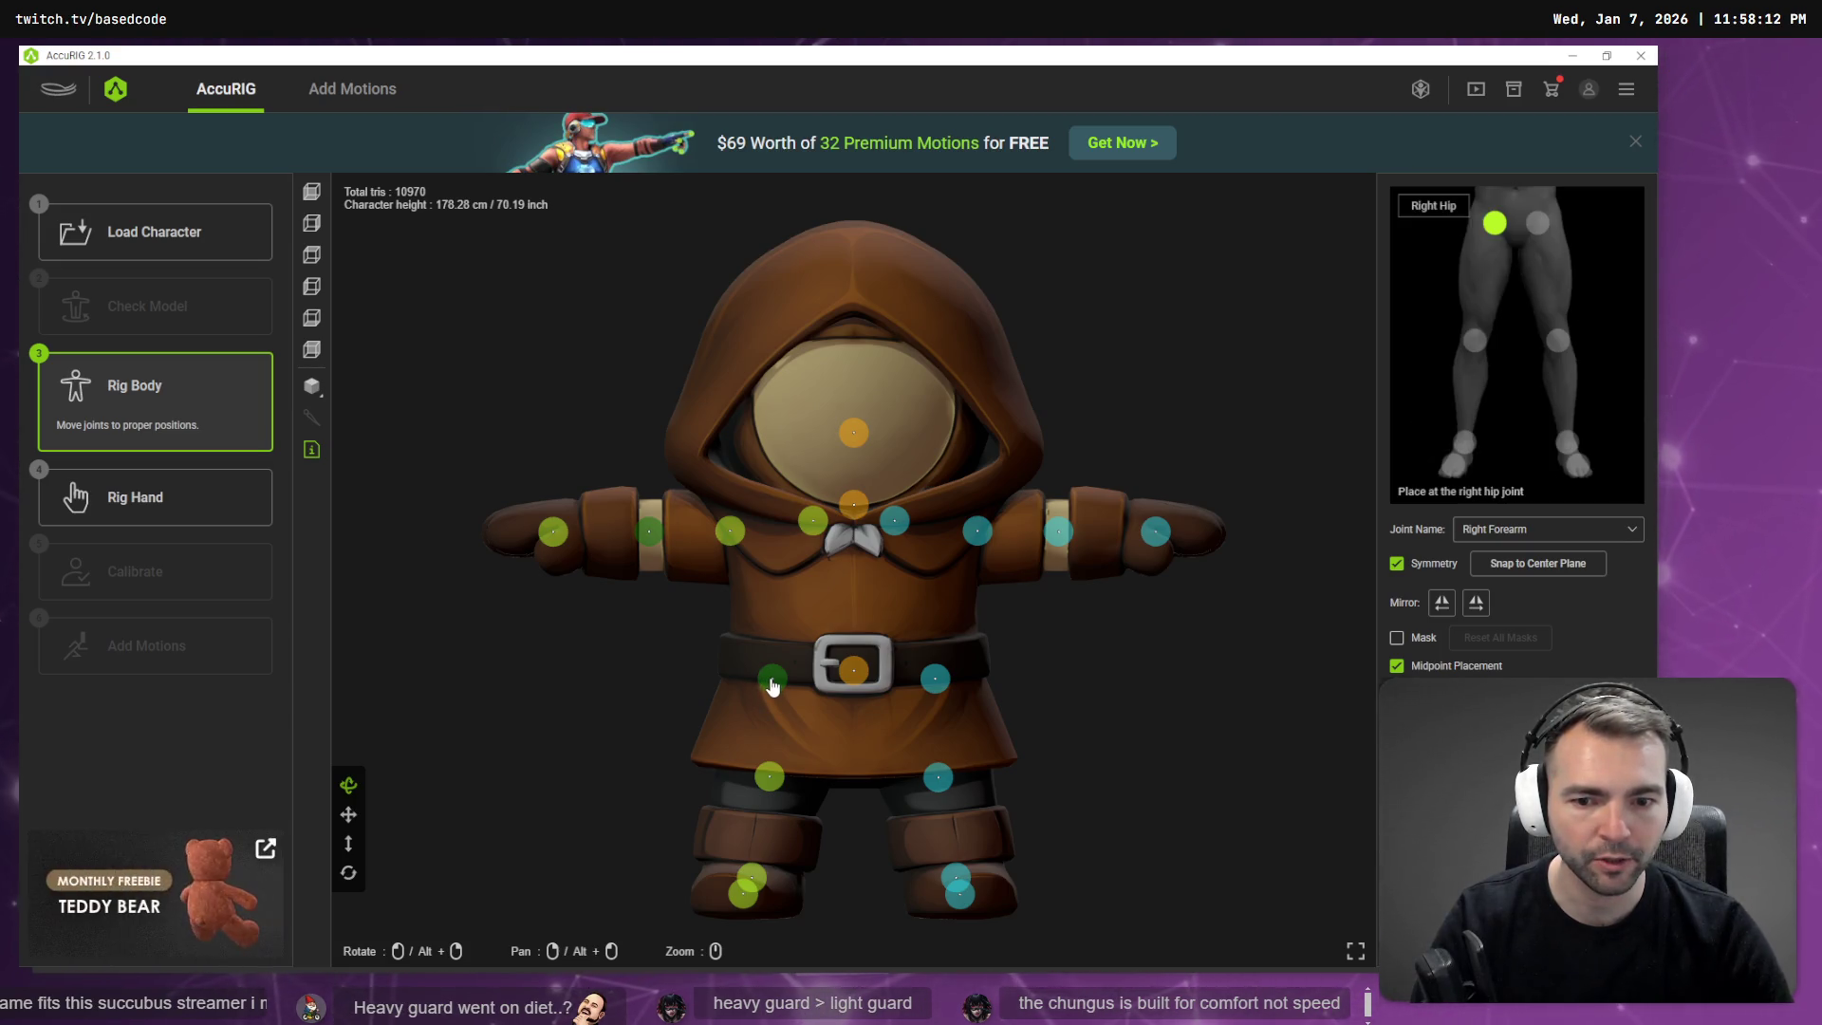
{"action": "left_click_drag", "start_coordinate": [780, 682], "coordinate": [789, 687]}
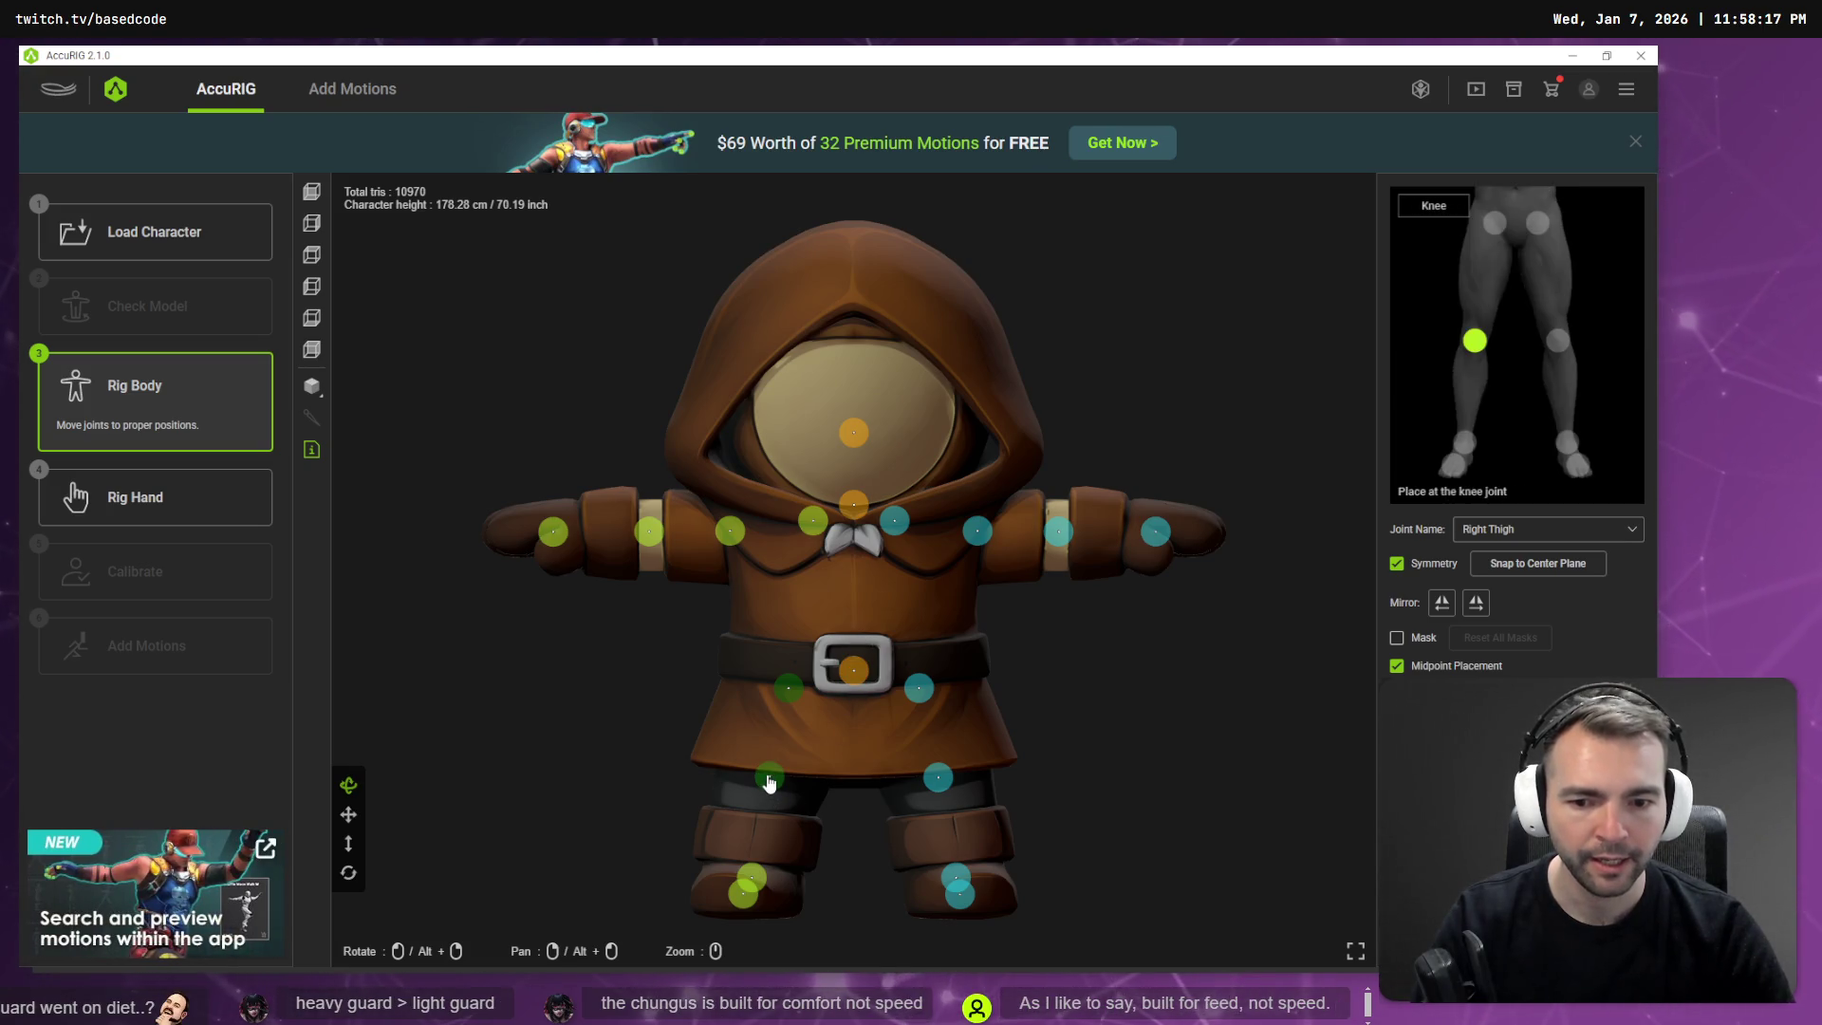
{"action": "left_click_drag", "start_coordinate": [765, 784], "coordinate": [762, 796]}
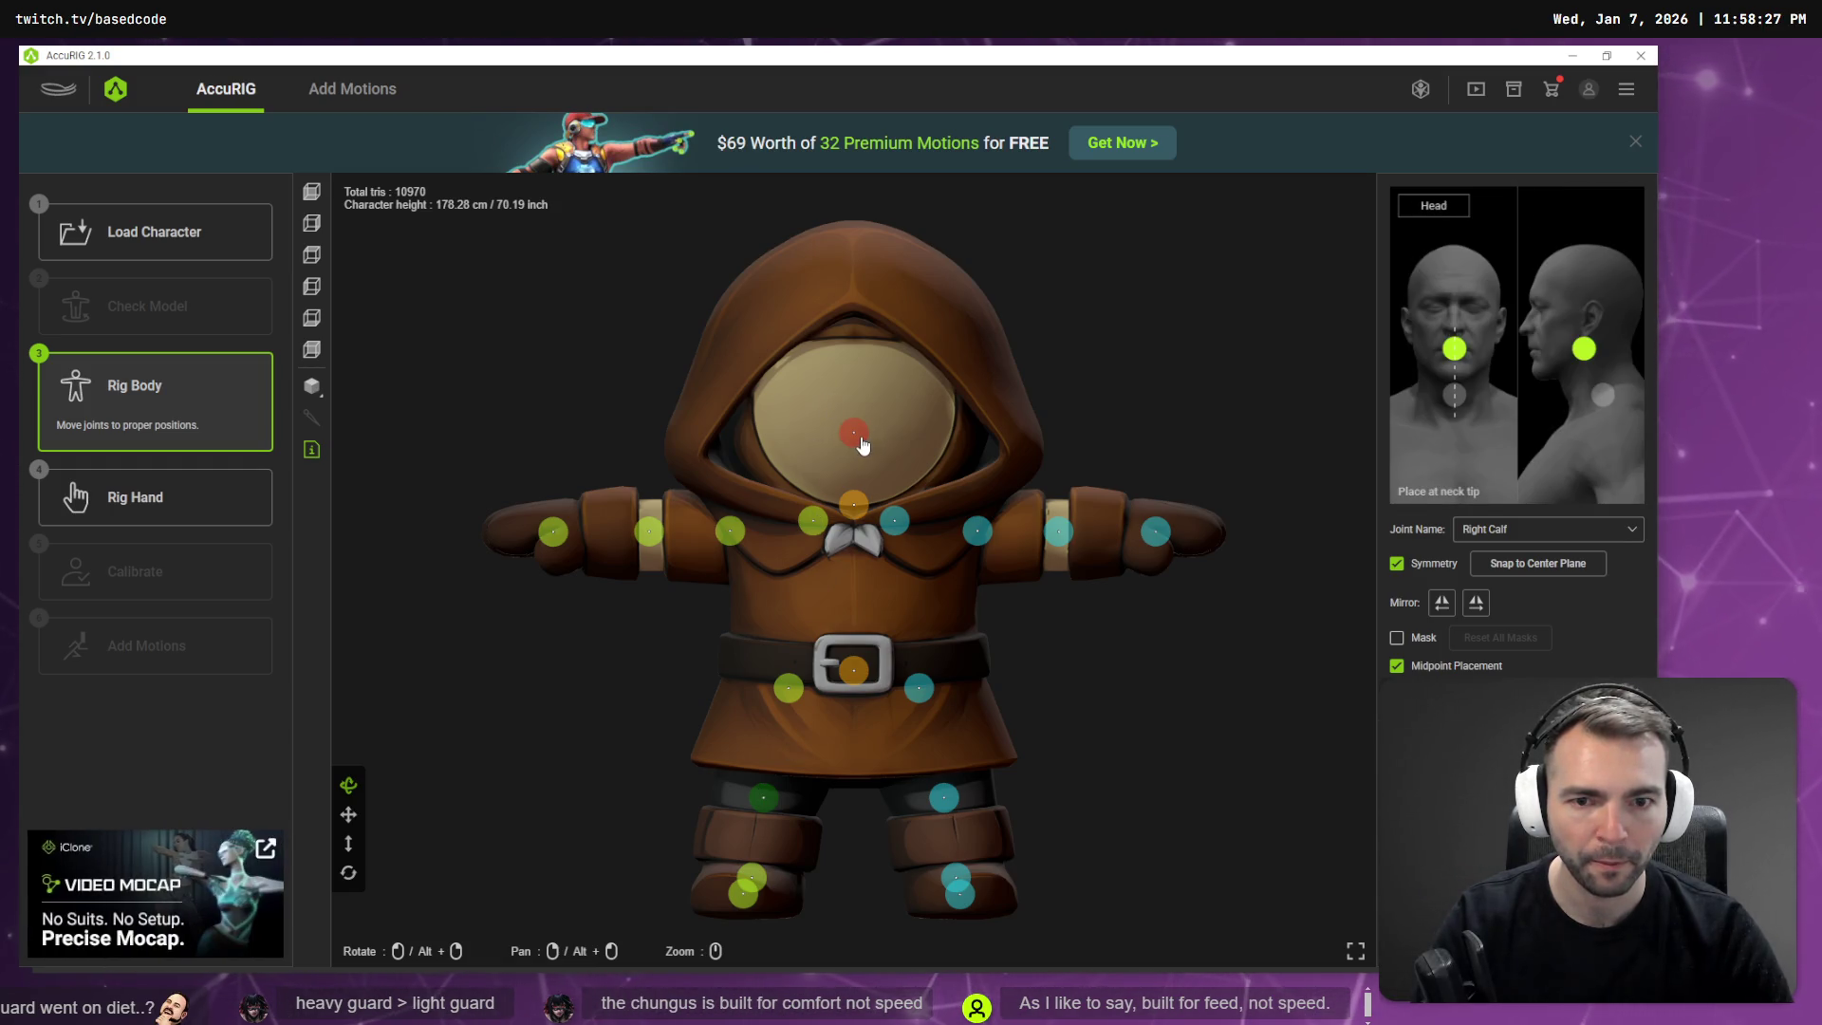
{"action": "left_click_drag", "start_coordinate": [855, 434], "coordinate": [857, 527]}
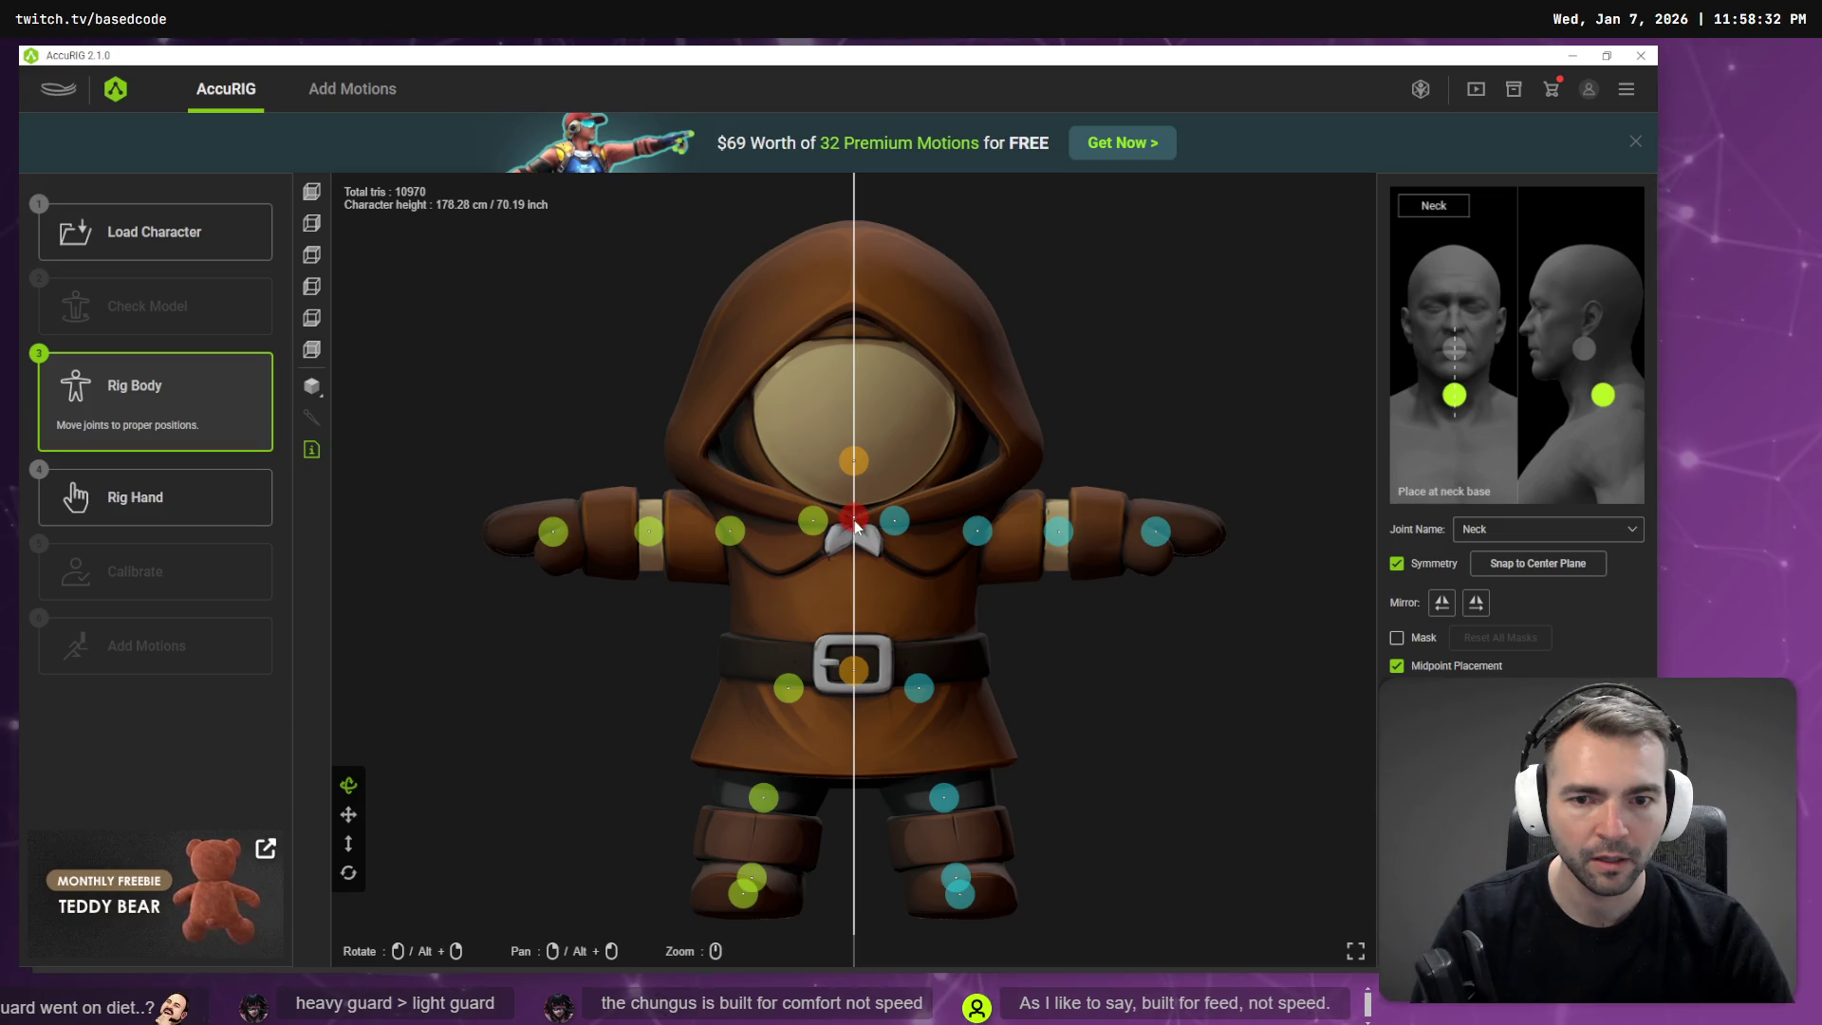
{"action": "left_click", "coordinate": [176, 509]}
Set the number of fingers to 0 and proceed to Calibrate.
{"action": "left_click", "coordinate": [795, 564]}
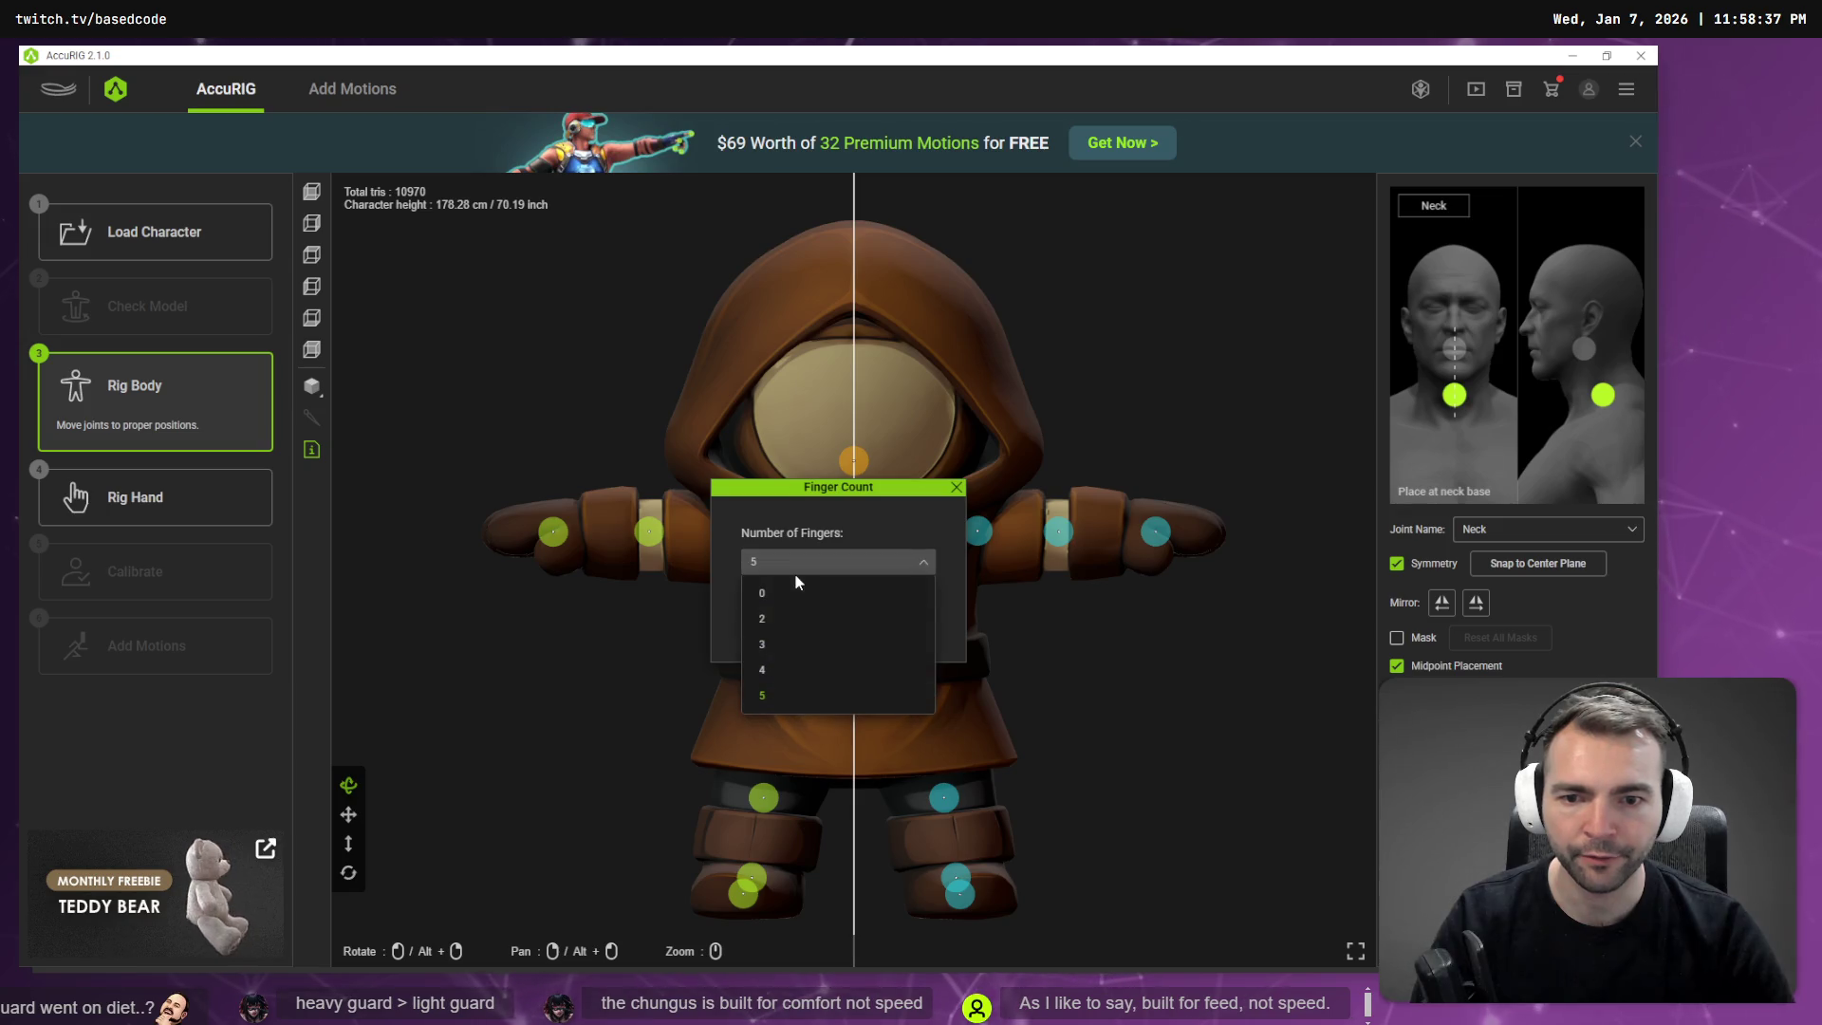
{"action": "left_click", "coordinate": [797, 593]}
{"action": "left_click", "coordinate": [781, 619]}
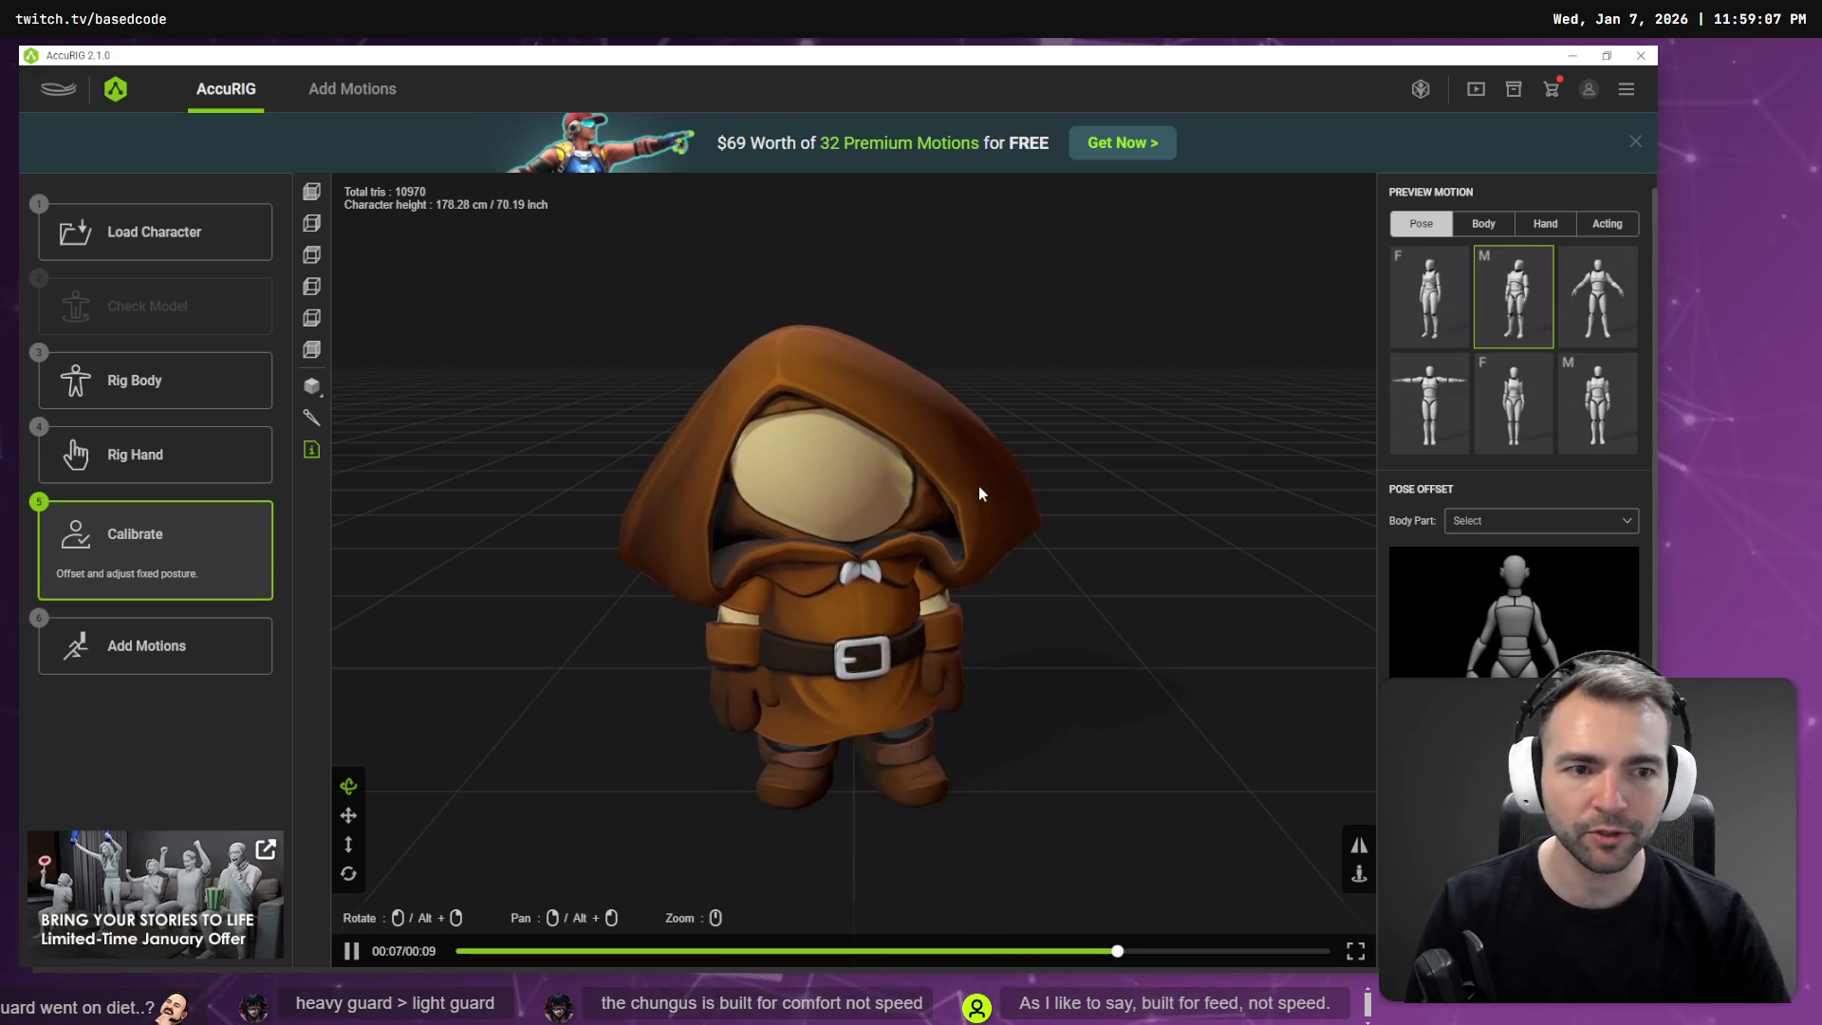
Back in Rig Body, nudge the upper-arm joint inward and the clavicle joints outward.
{"action": "left_click", "coordinate": [228, 384]}
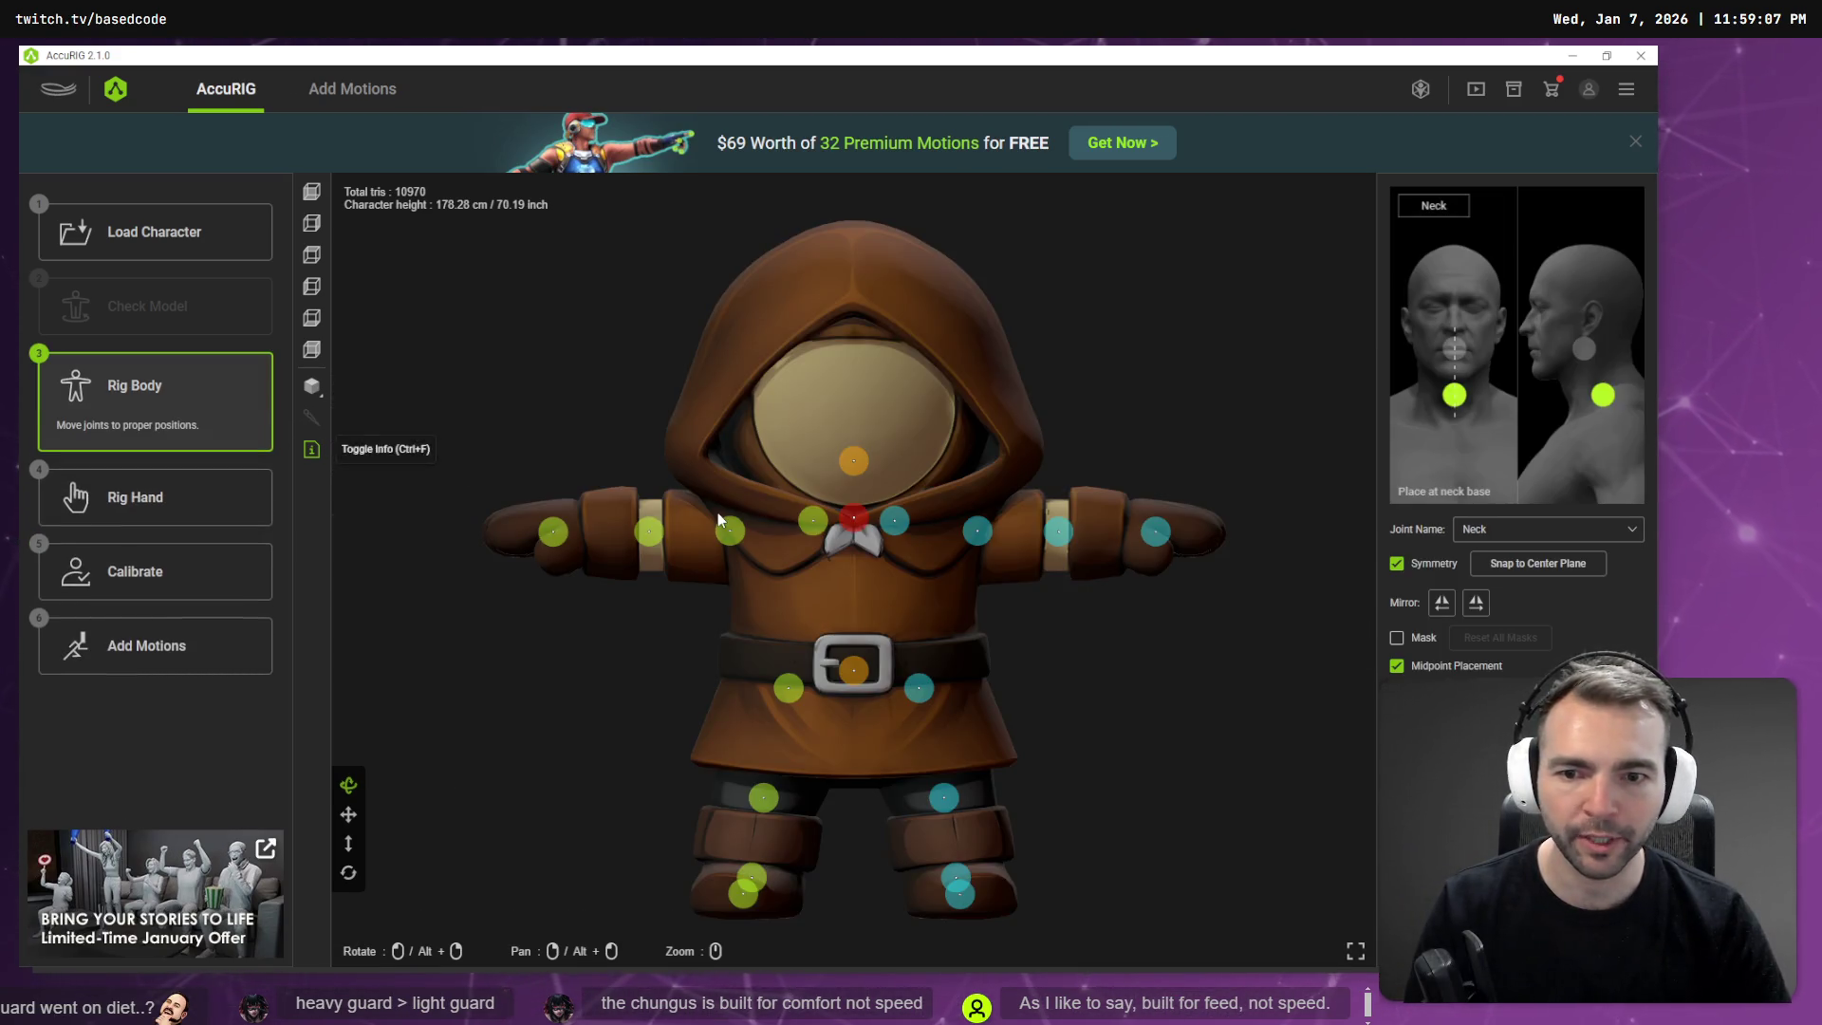
{"action": "left_click_drag", "start_coordinate": [730, 530], "coordinate": [723, 533]}
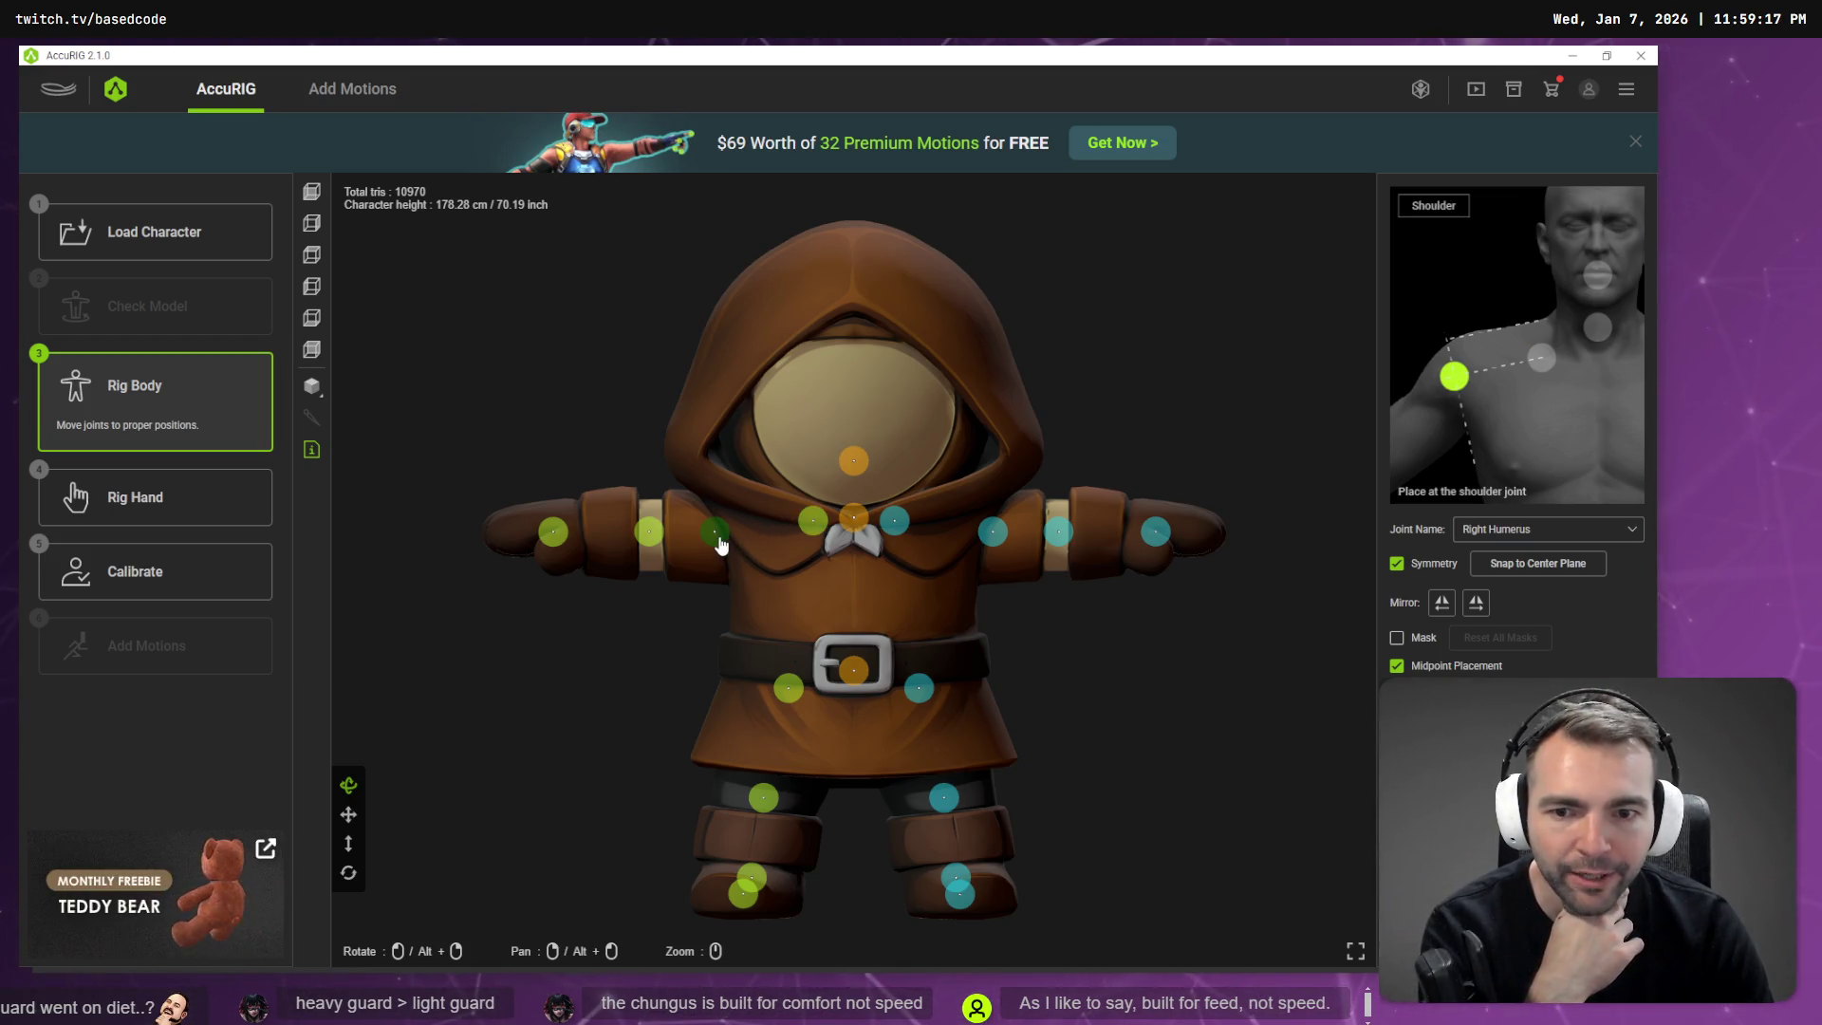
{"action": "left_click", "coordinate": [812, 522]}
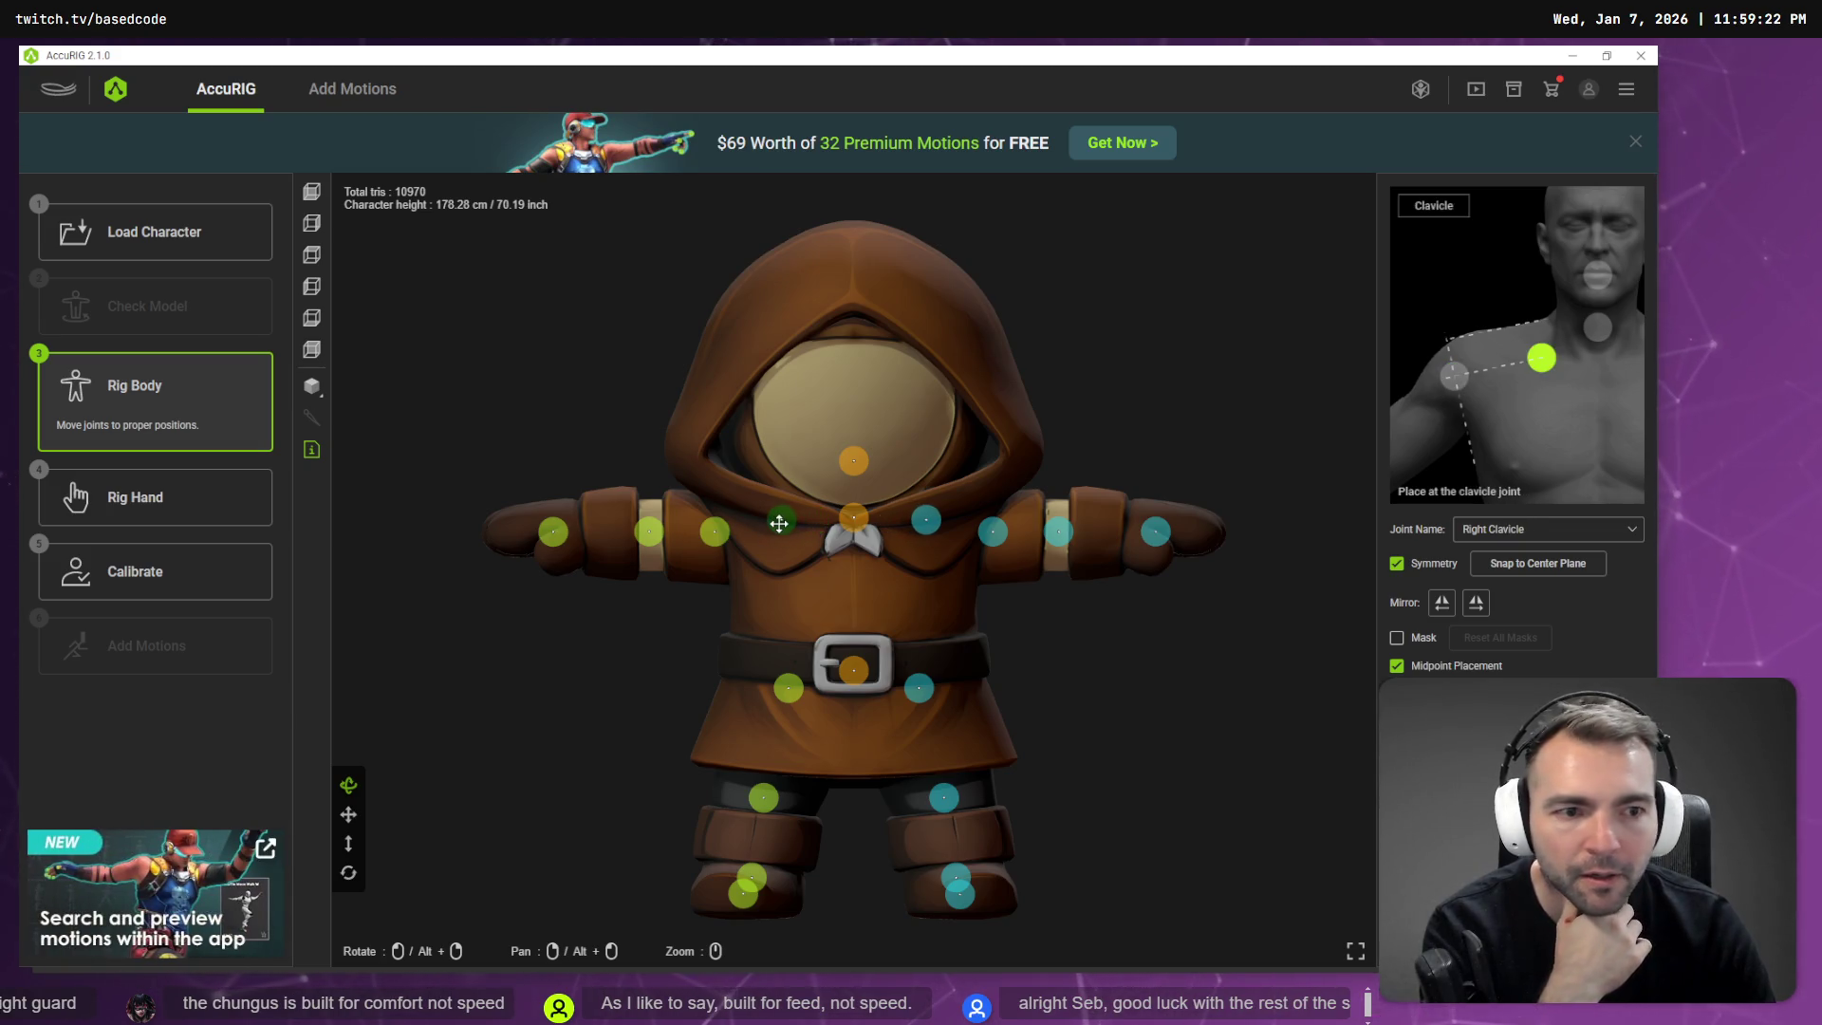
{"action": "left_click_drag", "start_coordinate": [779, 523], "coordinate": [773, 518]}
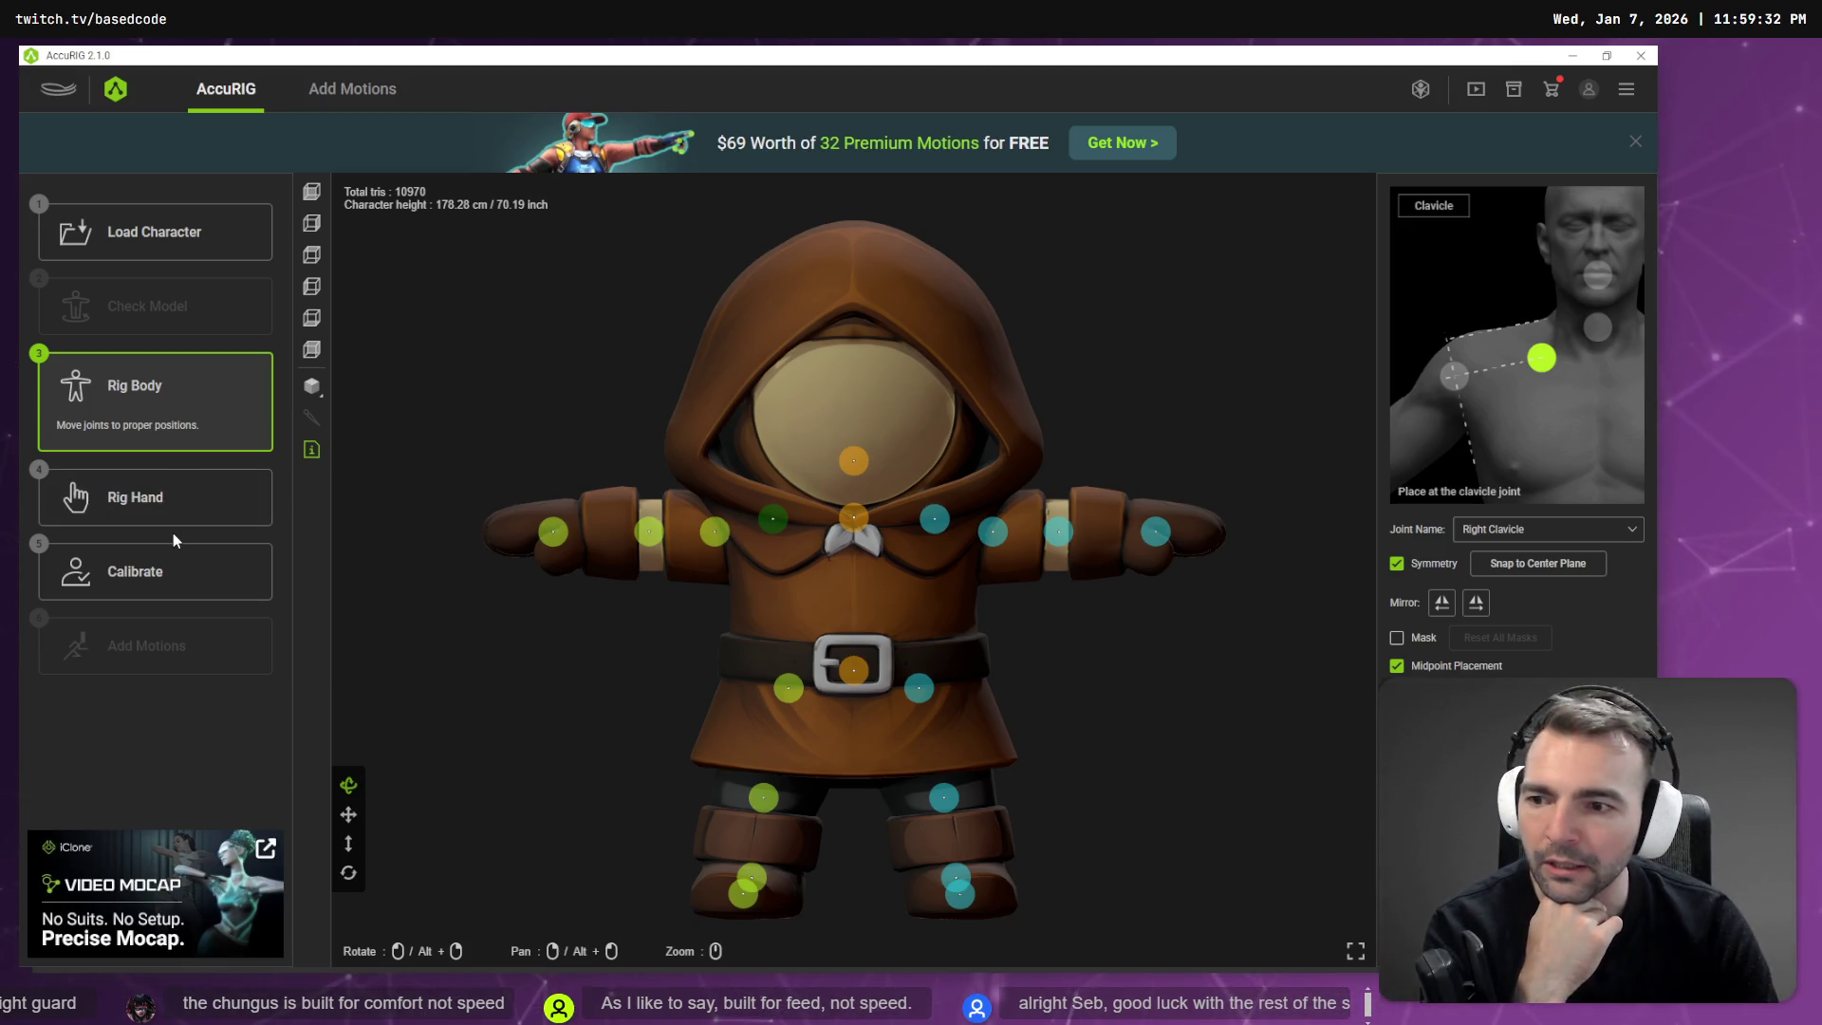
Recalculate the rig in Calibrate and open ChatGPT's Statues 2 chat.
{"action": "left_click", "coordinate": [175, 570]}
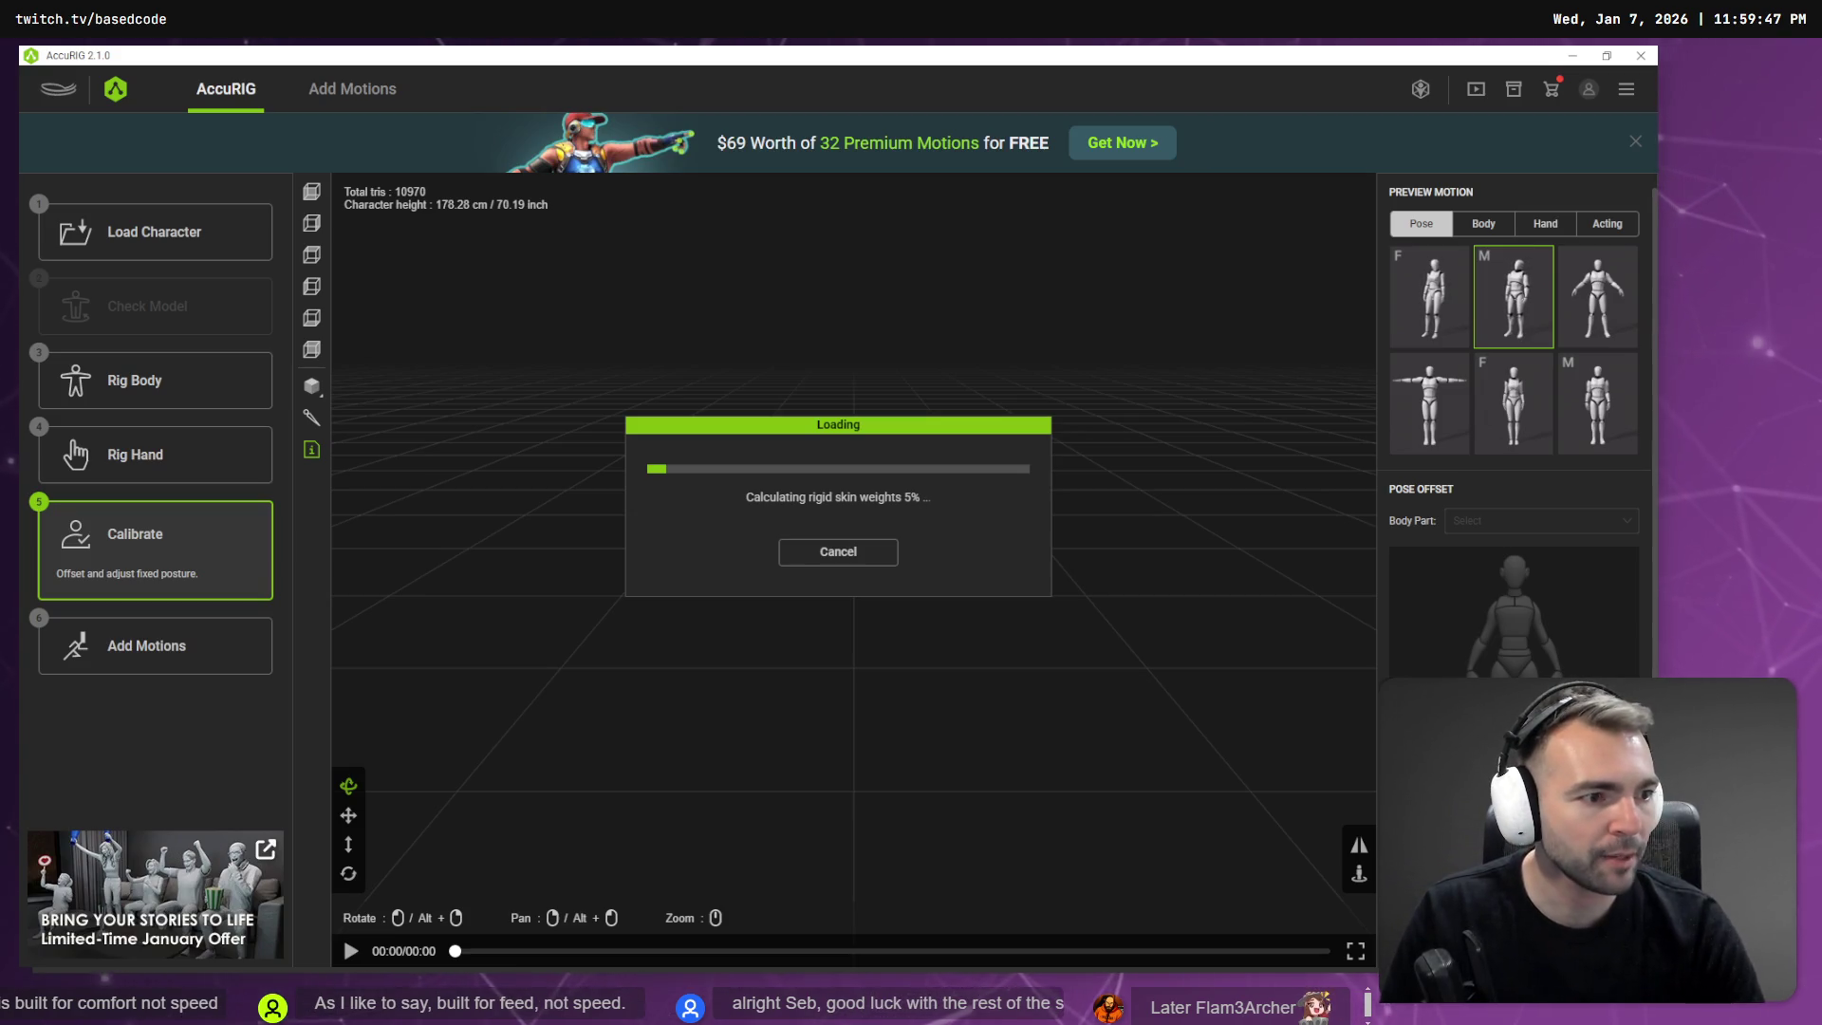
{"action": "key", "text": "alt+Tab"}
{"action": "left_click", "coordinate": [337, 63]}
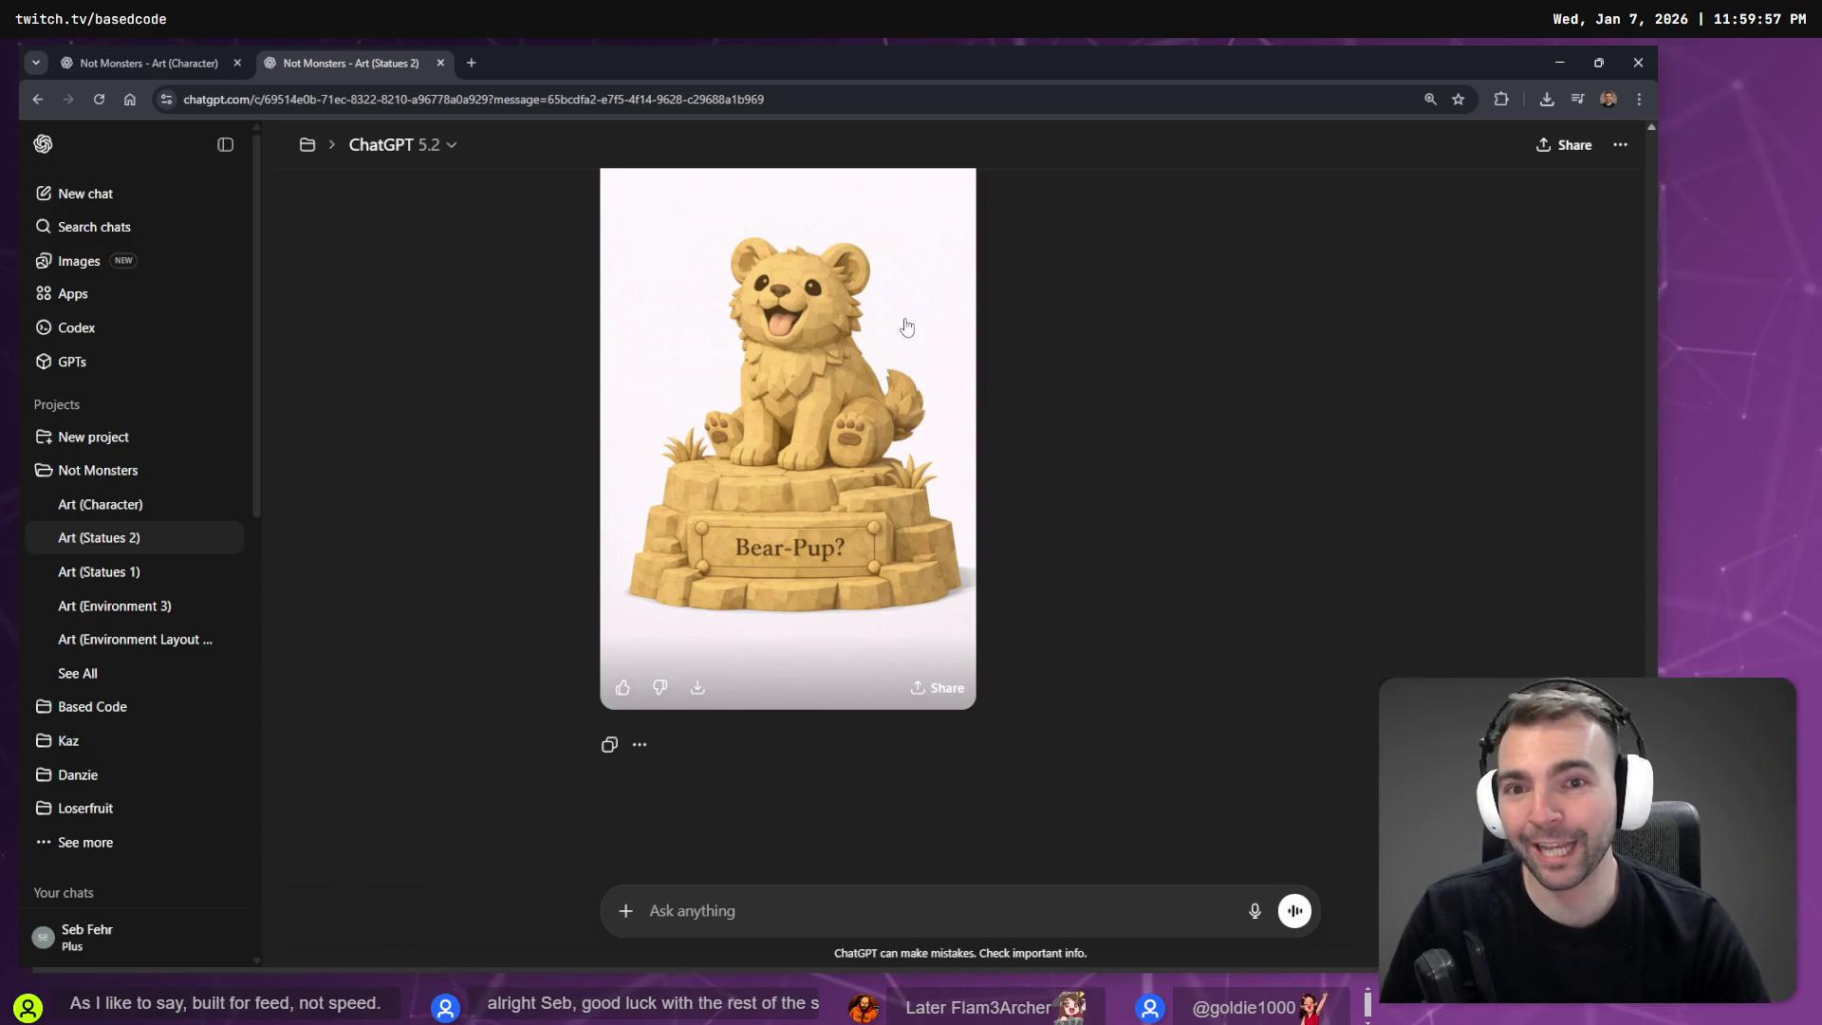
Open the Bear-Pup statue image full size and copy it.
{"action": "left_click", "coordinate": [877, 421]}
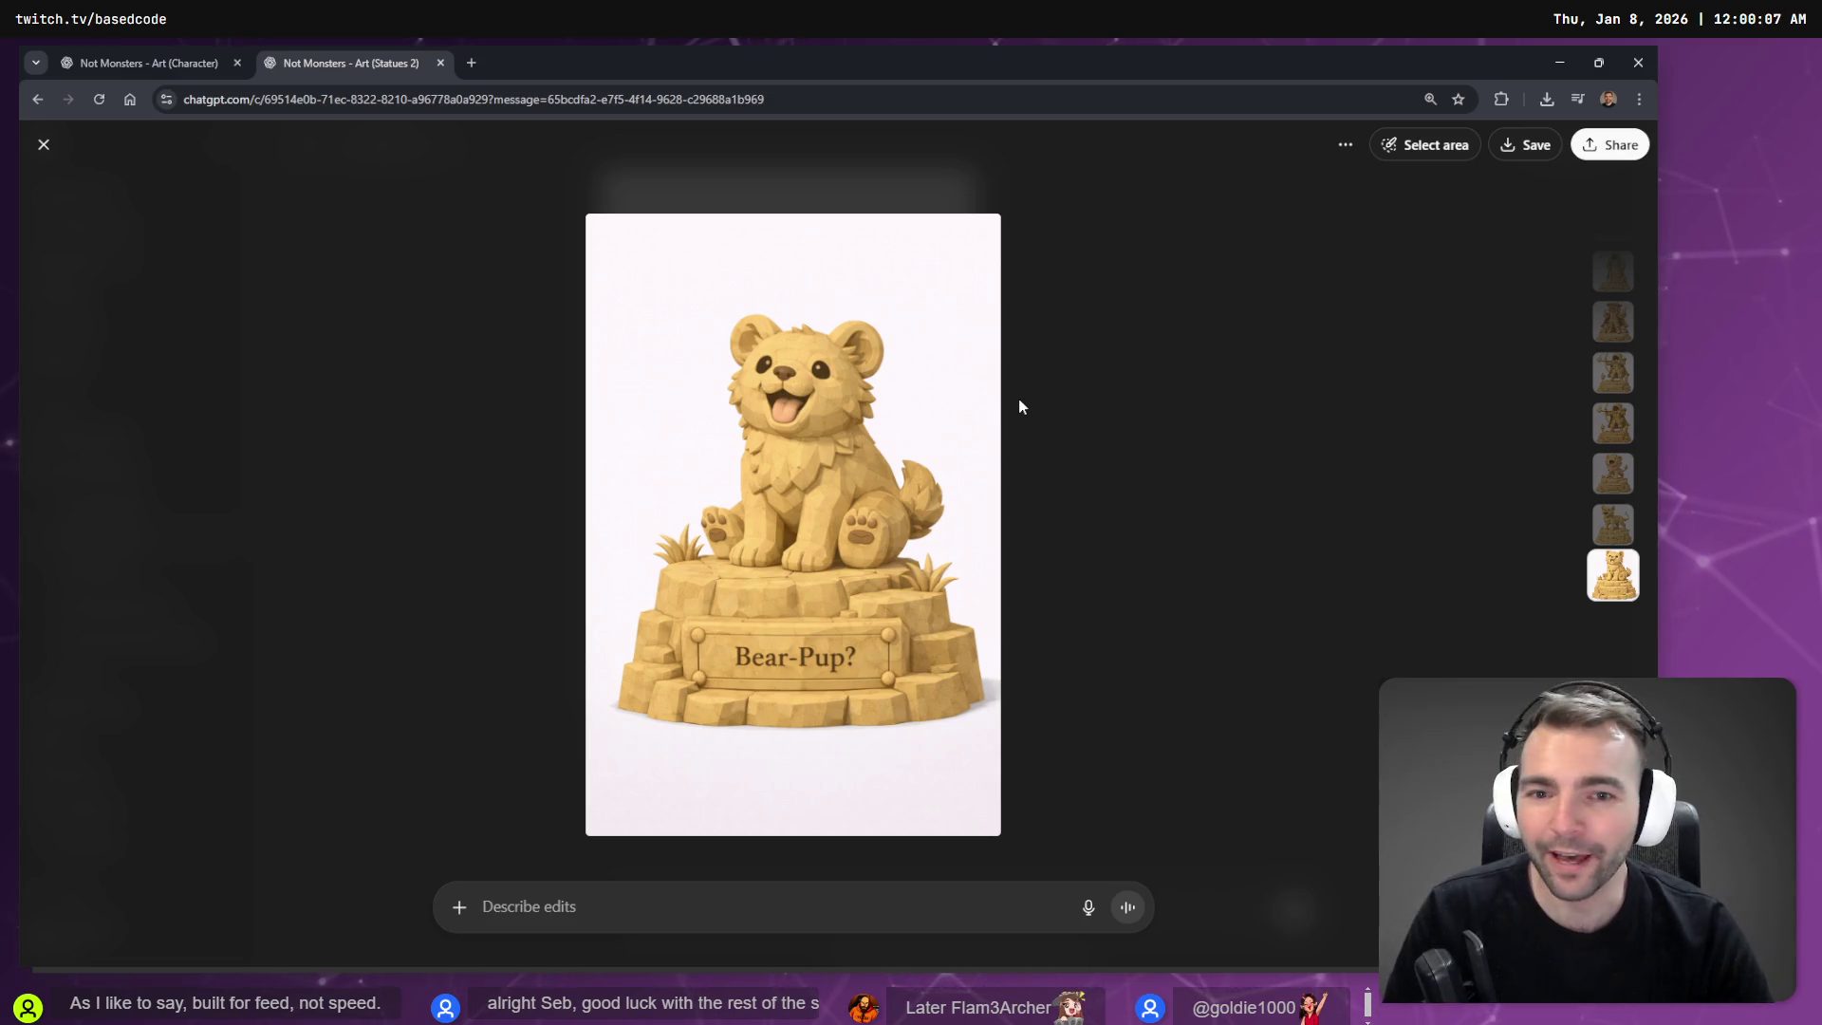
{"action": "right_click", "coordinate": [767, 481]}
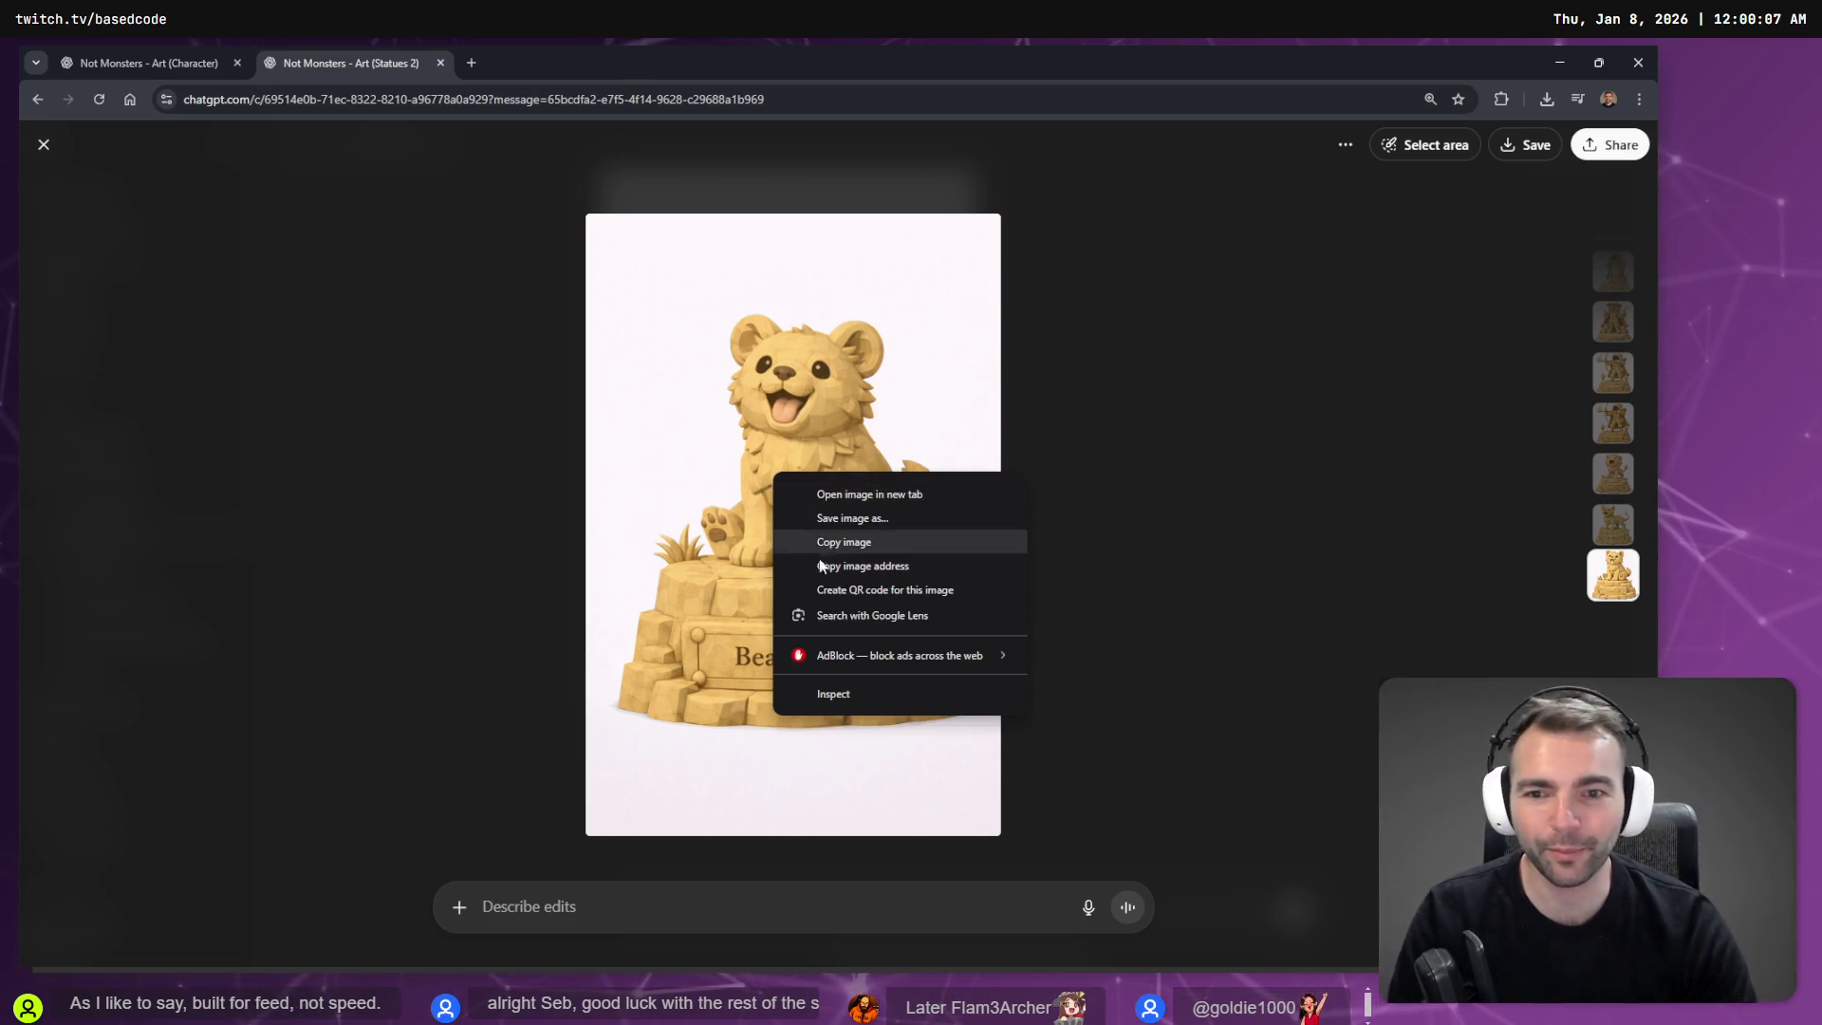
{"action": "left_click", "coordinate": [894, 539]}
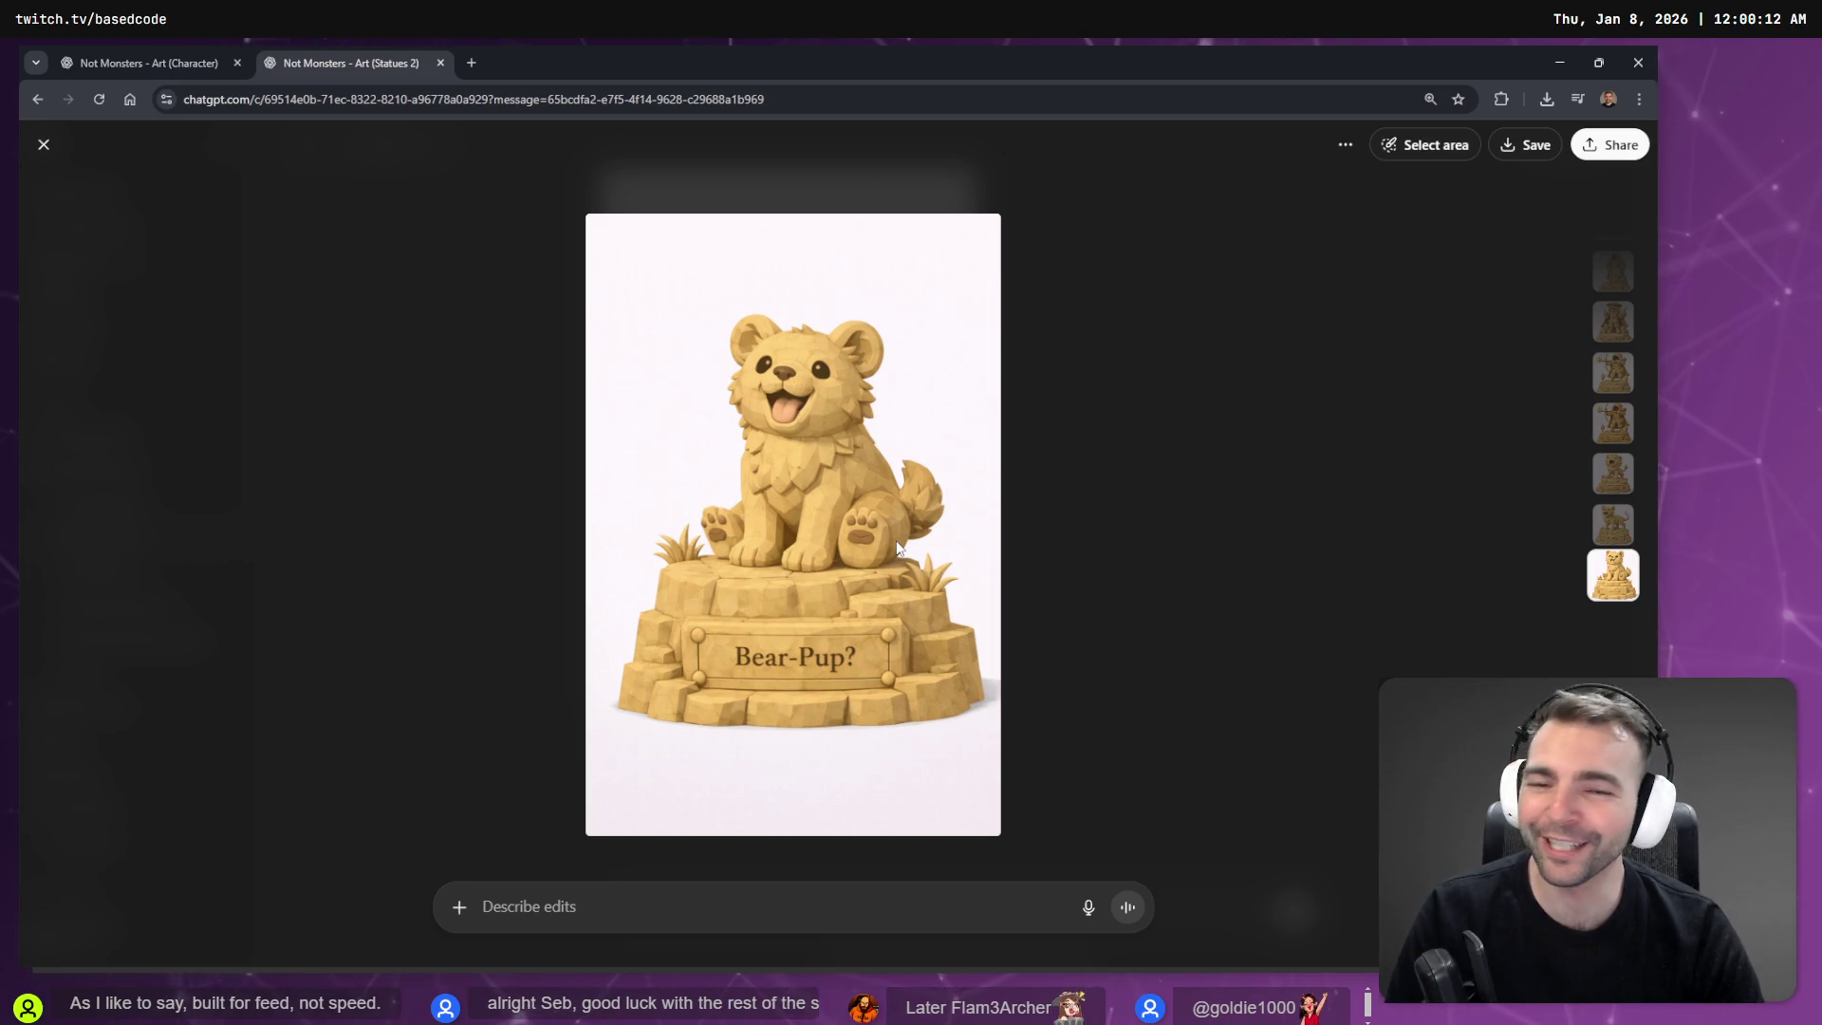
{"action": "key", "text": "alt+Tab"}
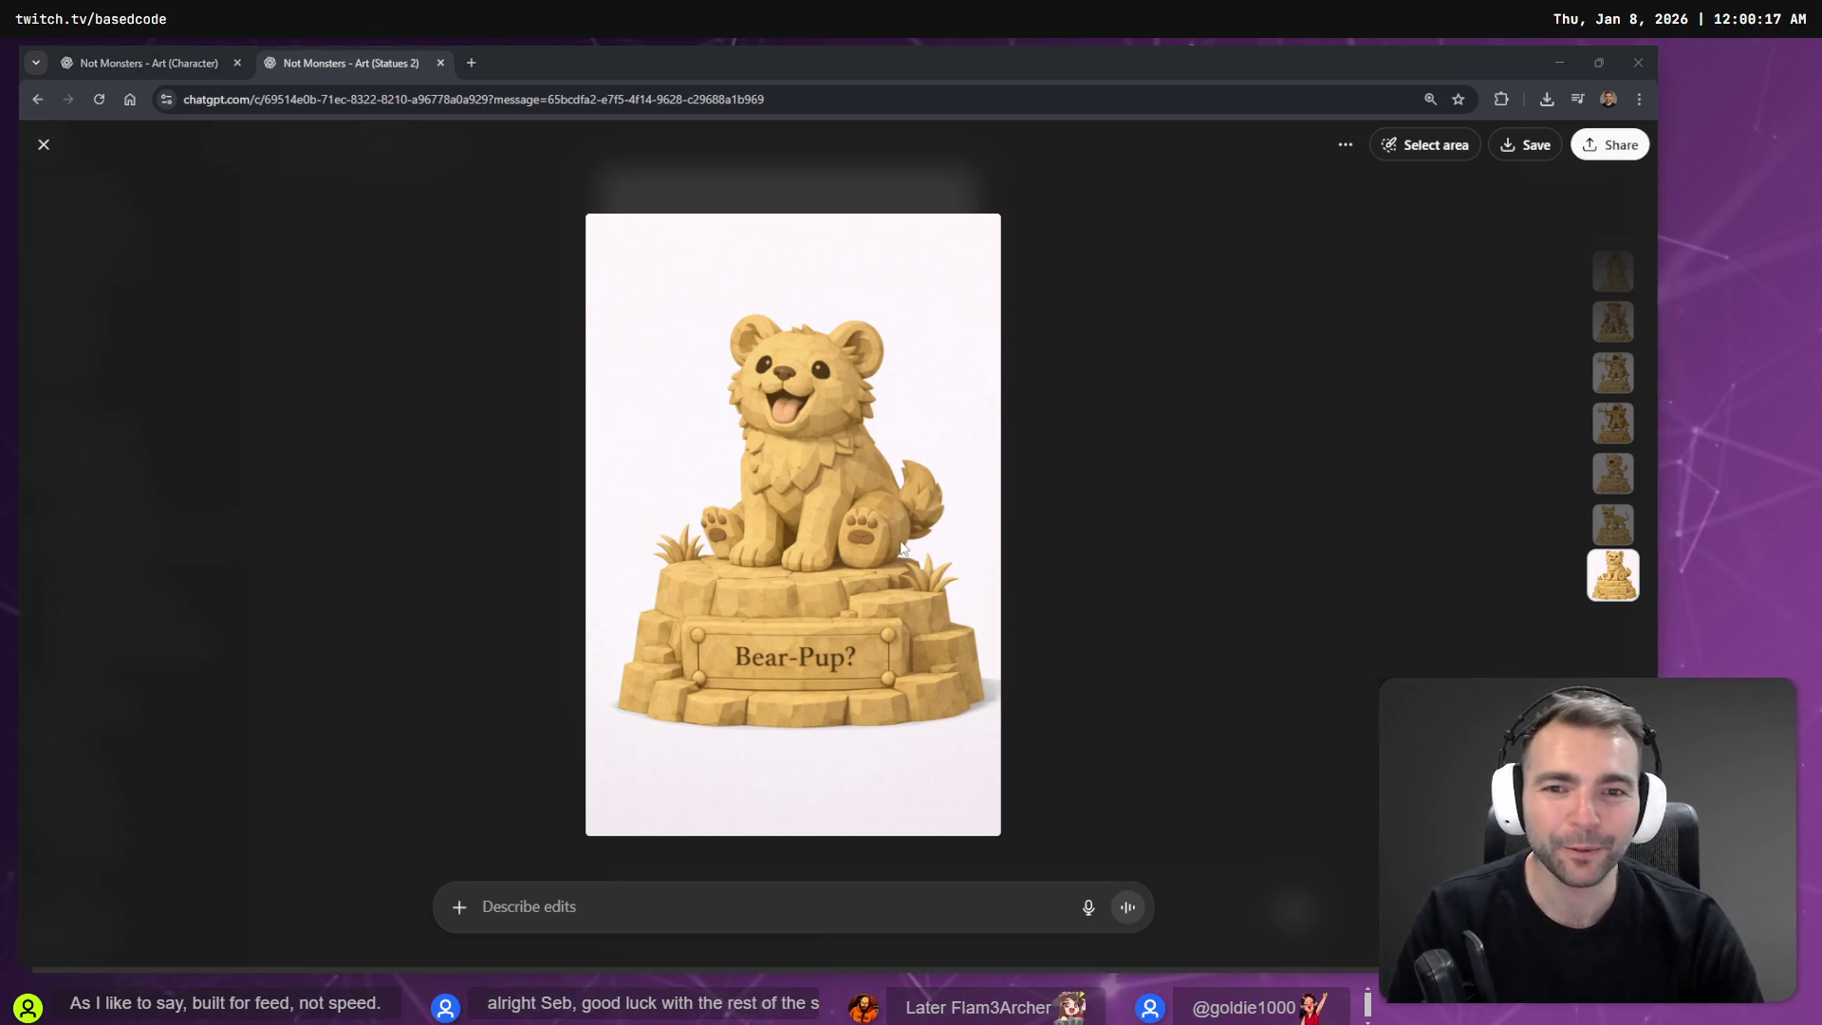
{"action": "key", "text": "alt+Tab"}
Copy the Bear-Pup image again and select the #49 ChubbyPuppyBear label on tldraw.
{"action": "left_click", "coordinate": [1458, 142]}
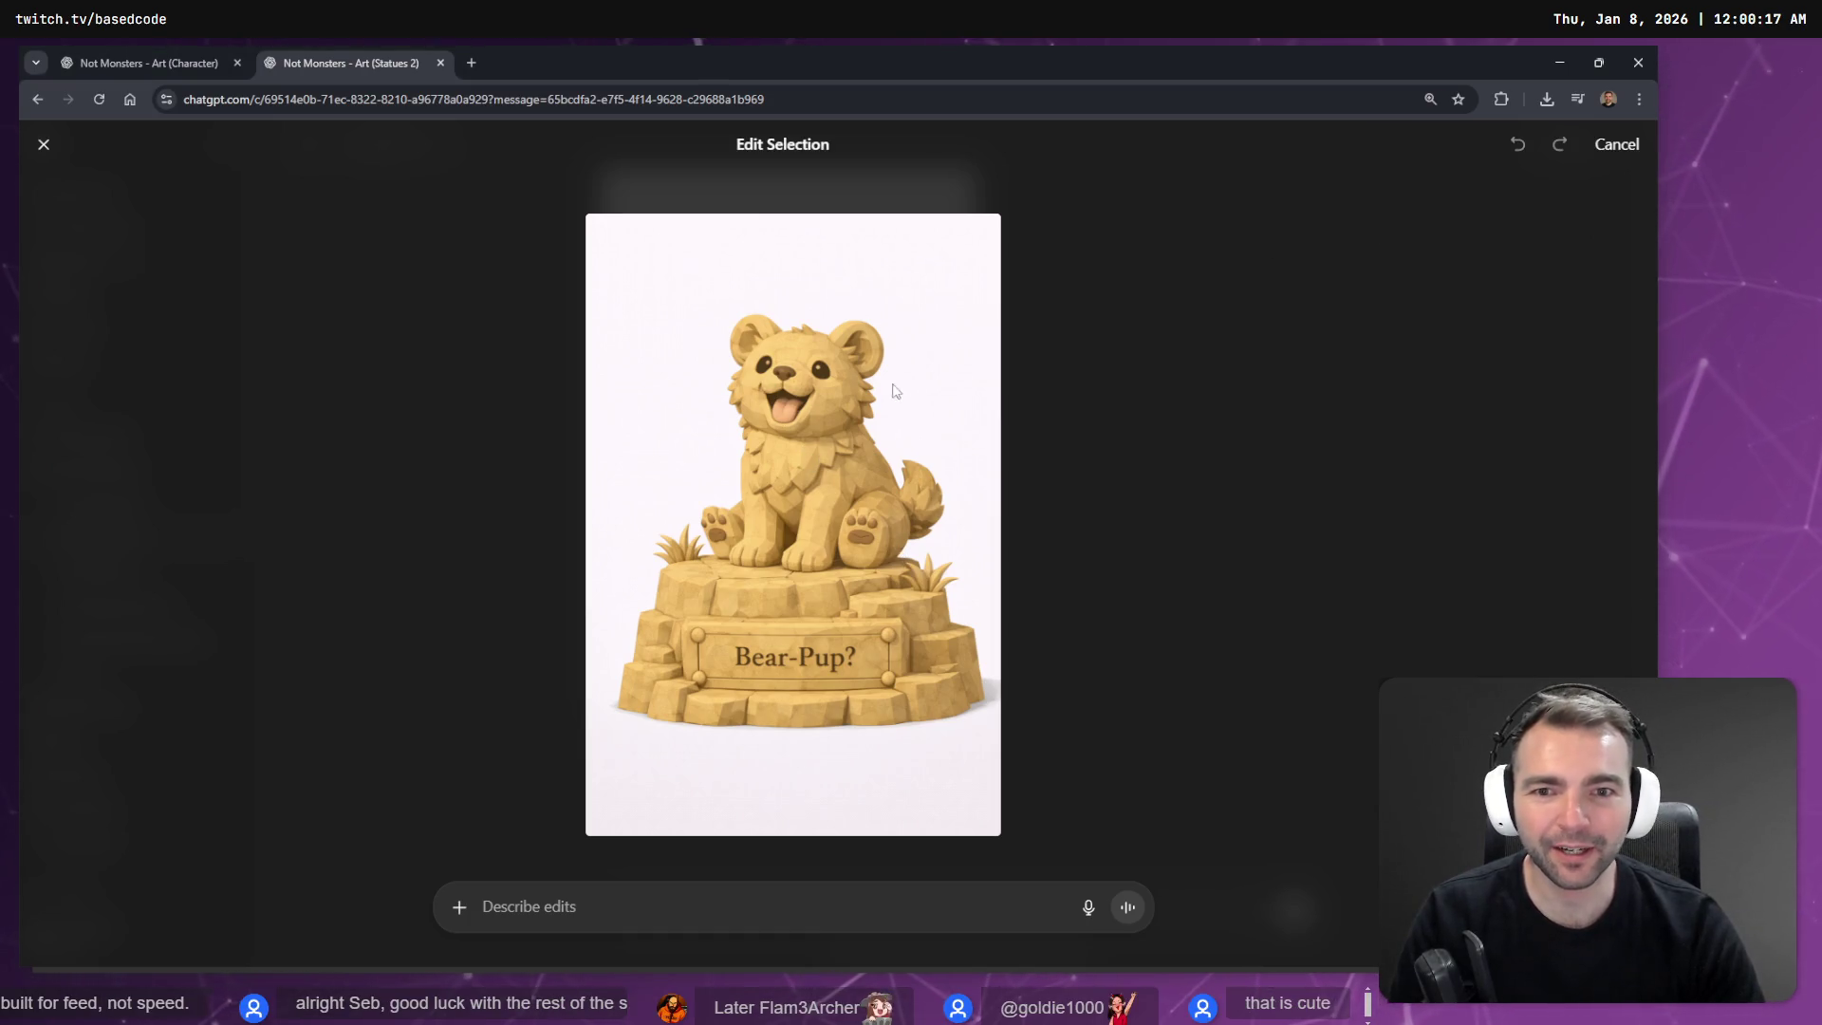
{"action": "key", "text": "Escape"}
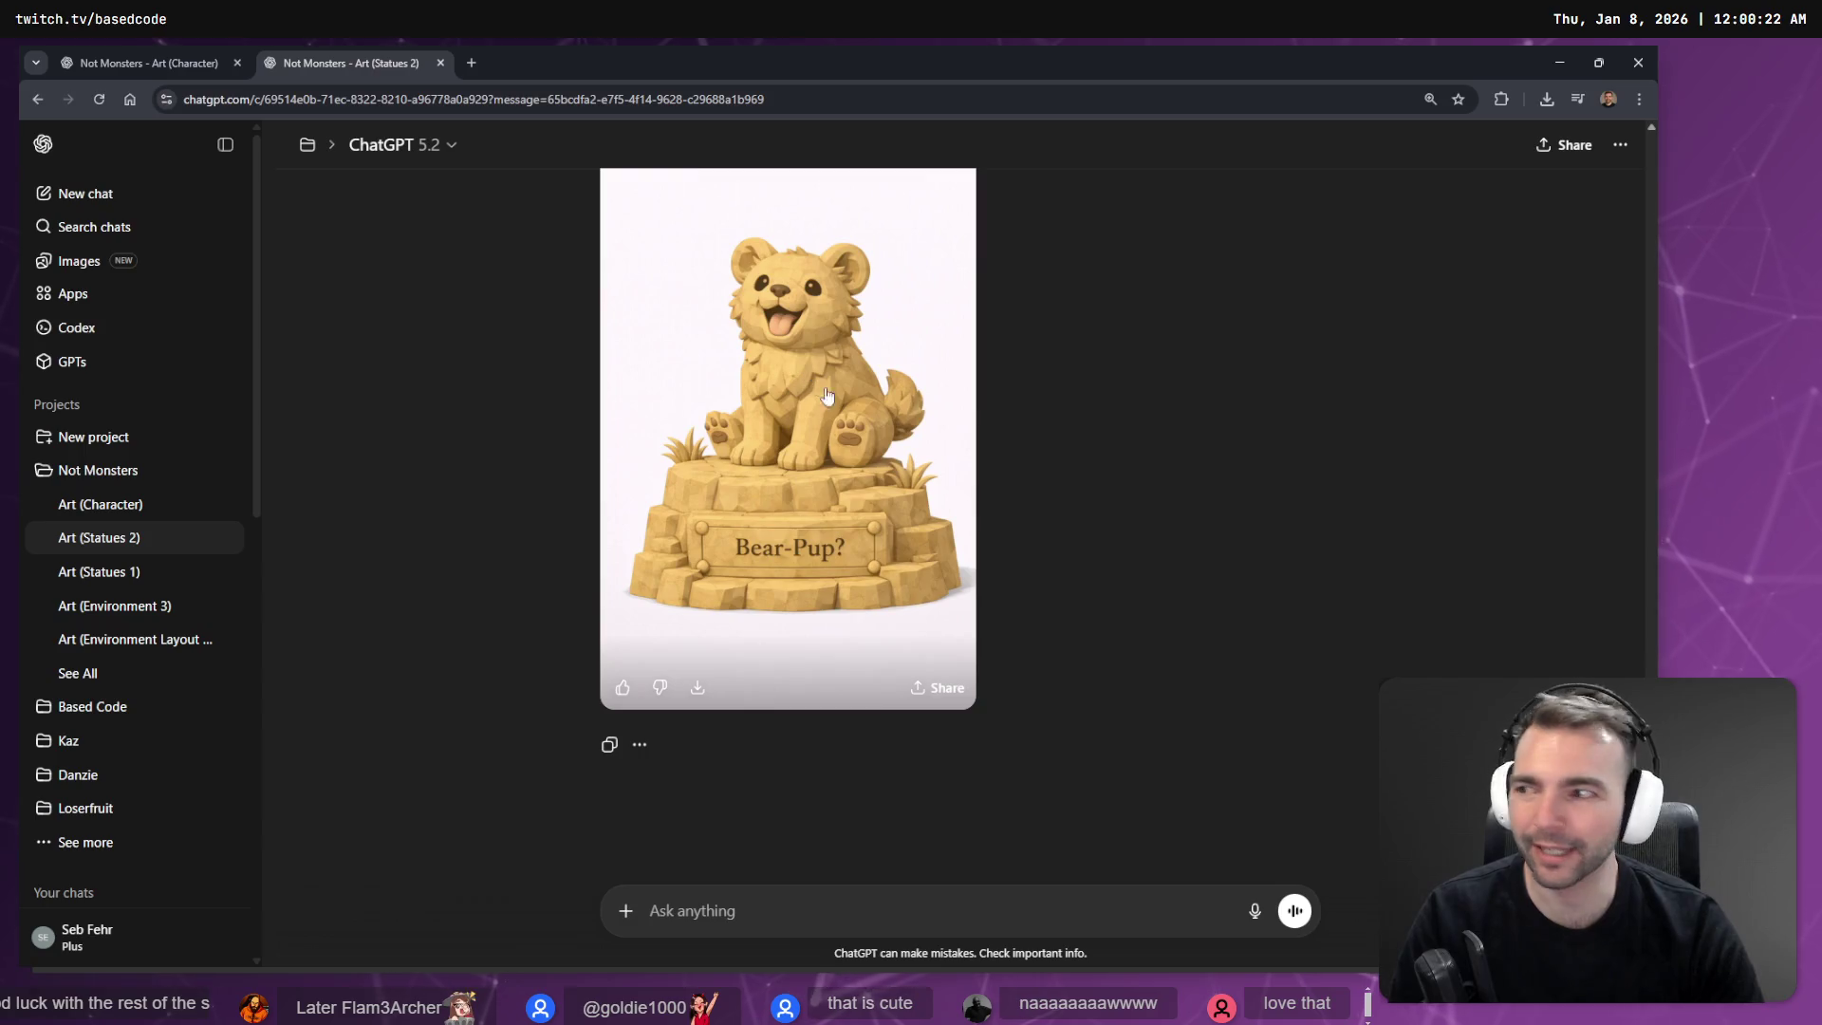
{"action": "scroll", "coordinate": [826, 403], "scroll_direction": "up", "scroll_amount": 1}
{"action": "right_click", "coordinate": [822, 479]}
{"action": "key", "text": "Escape"}
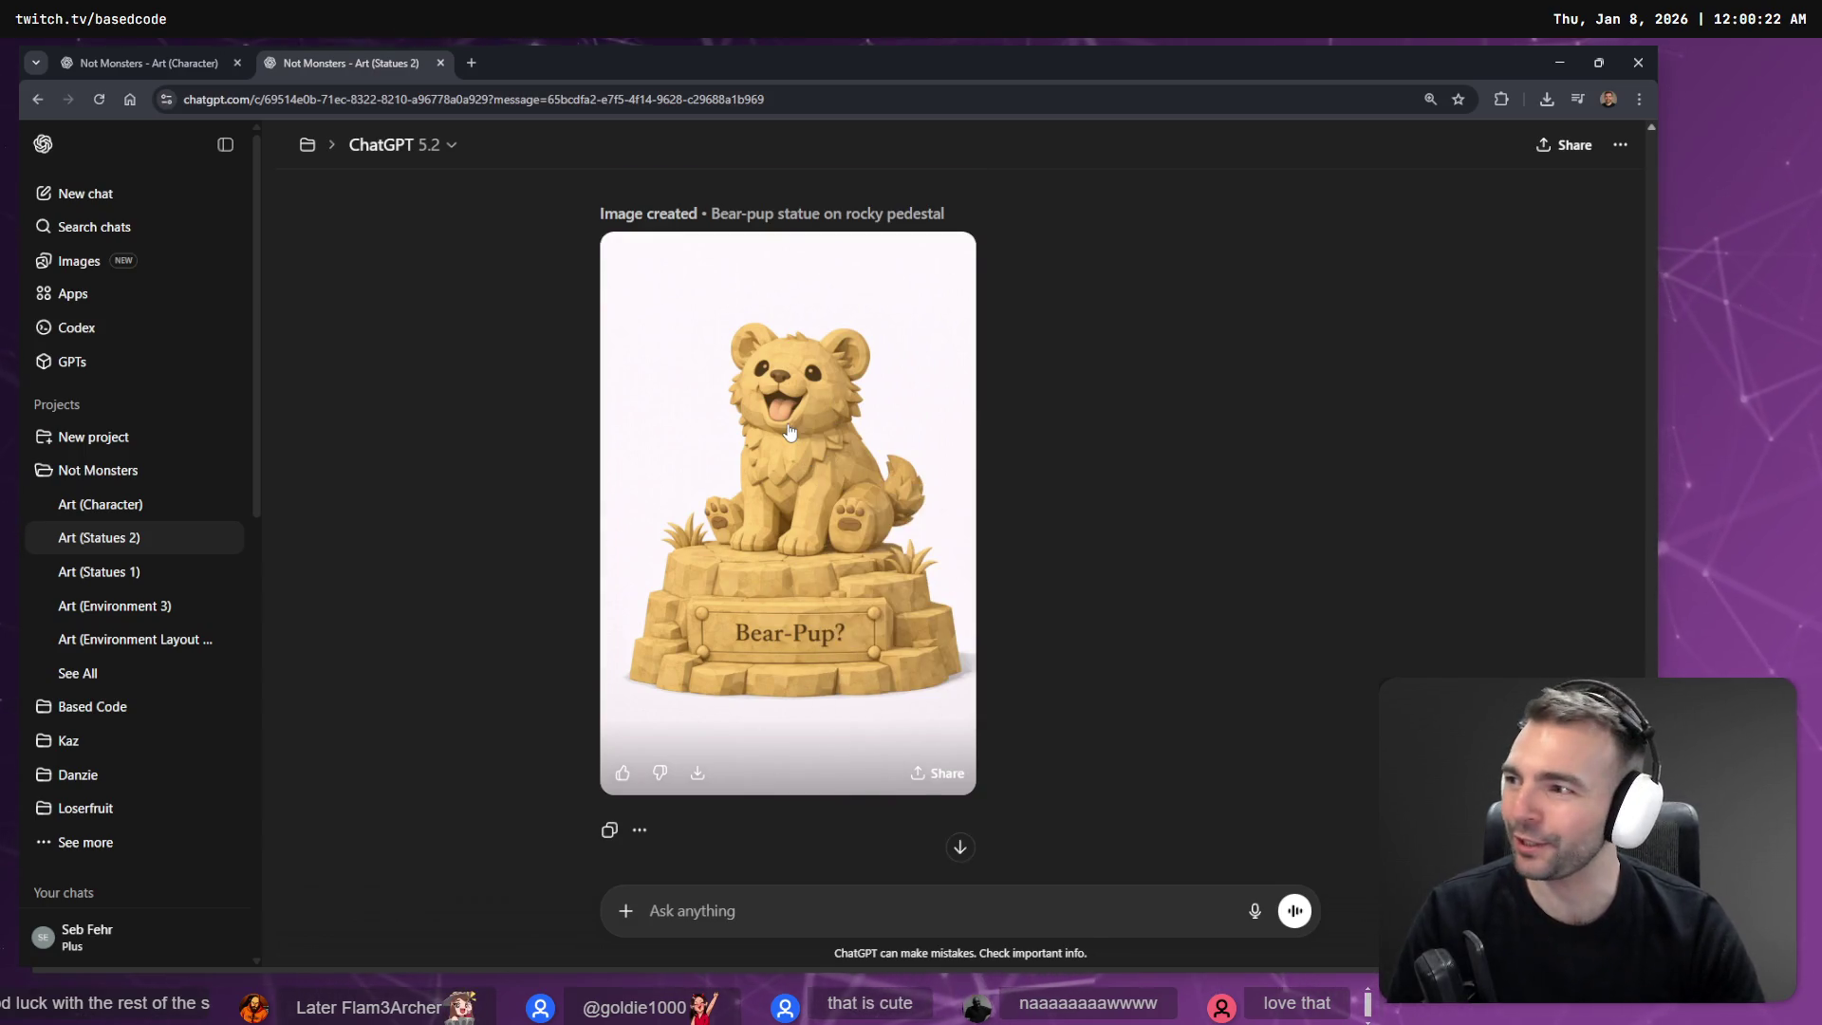
{"action": "left_click", "coordinate": [804, 450]}
{"action": "right_click", "coordinate": [788, 427]}
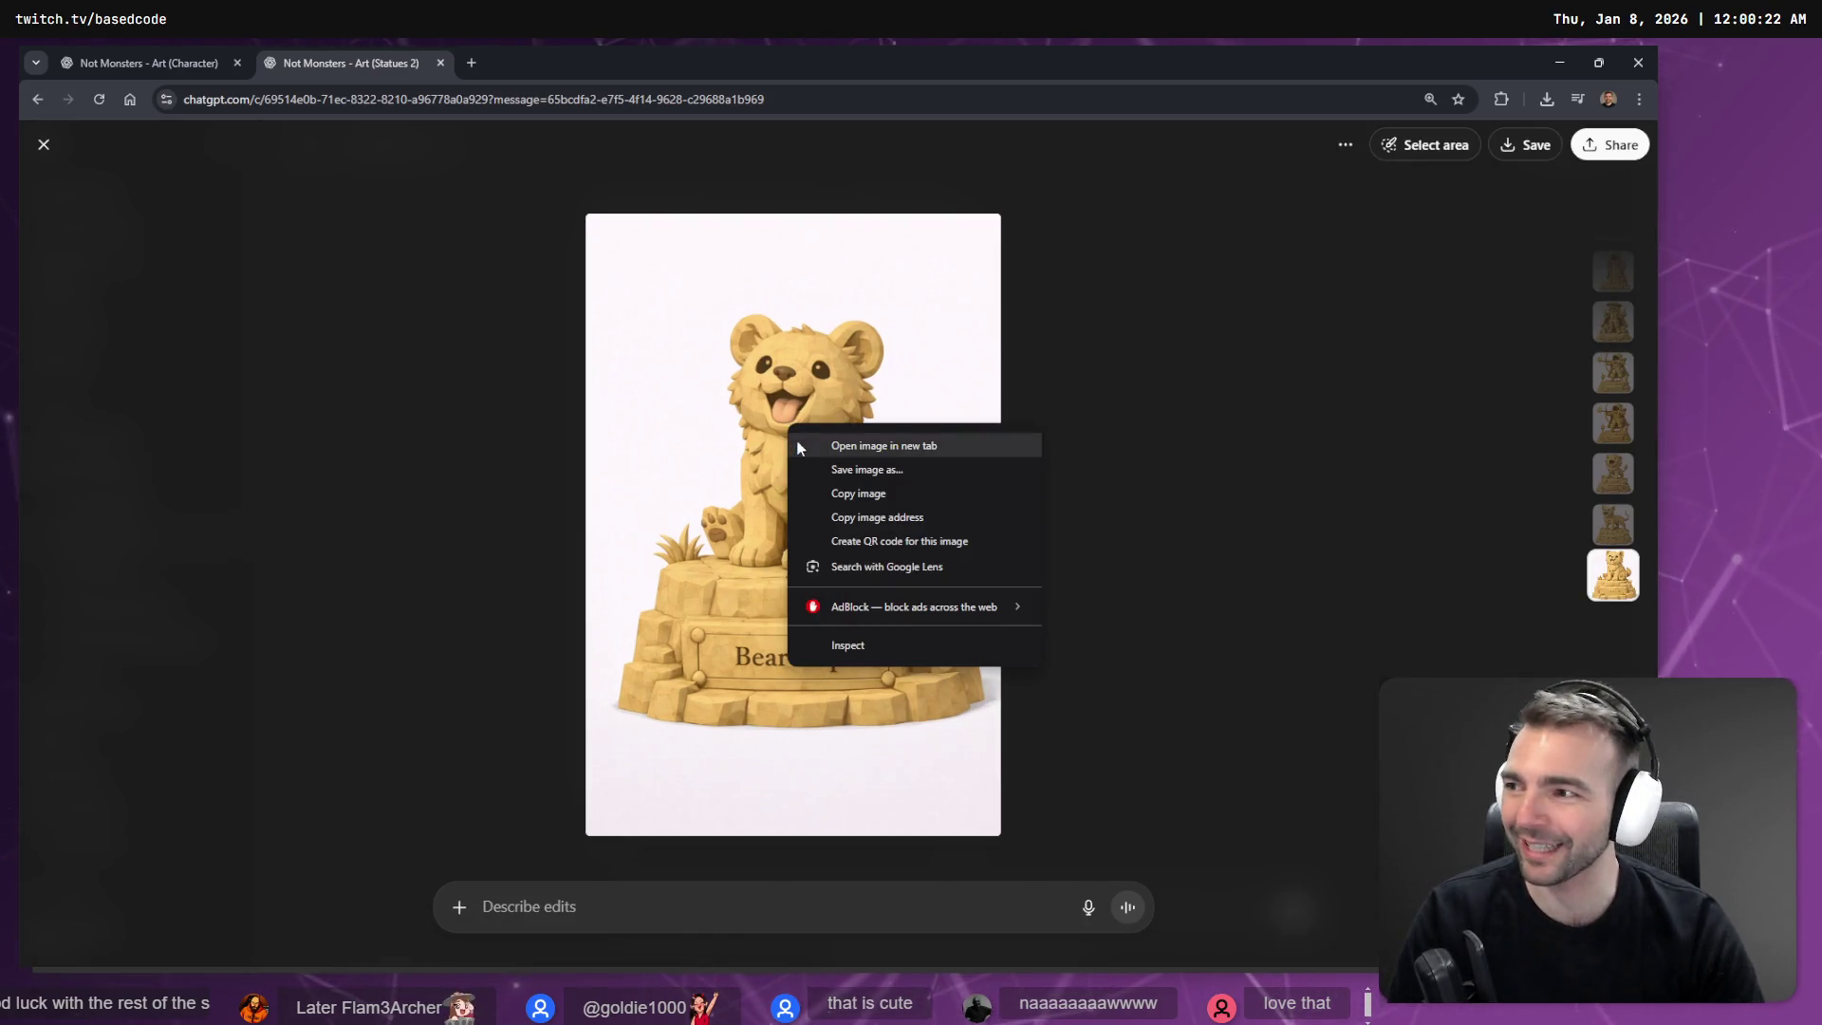
{"action": "left_click", "coordinate": [836, 495]}
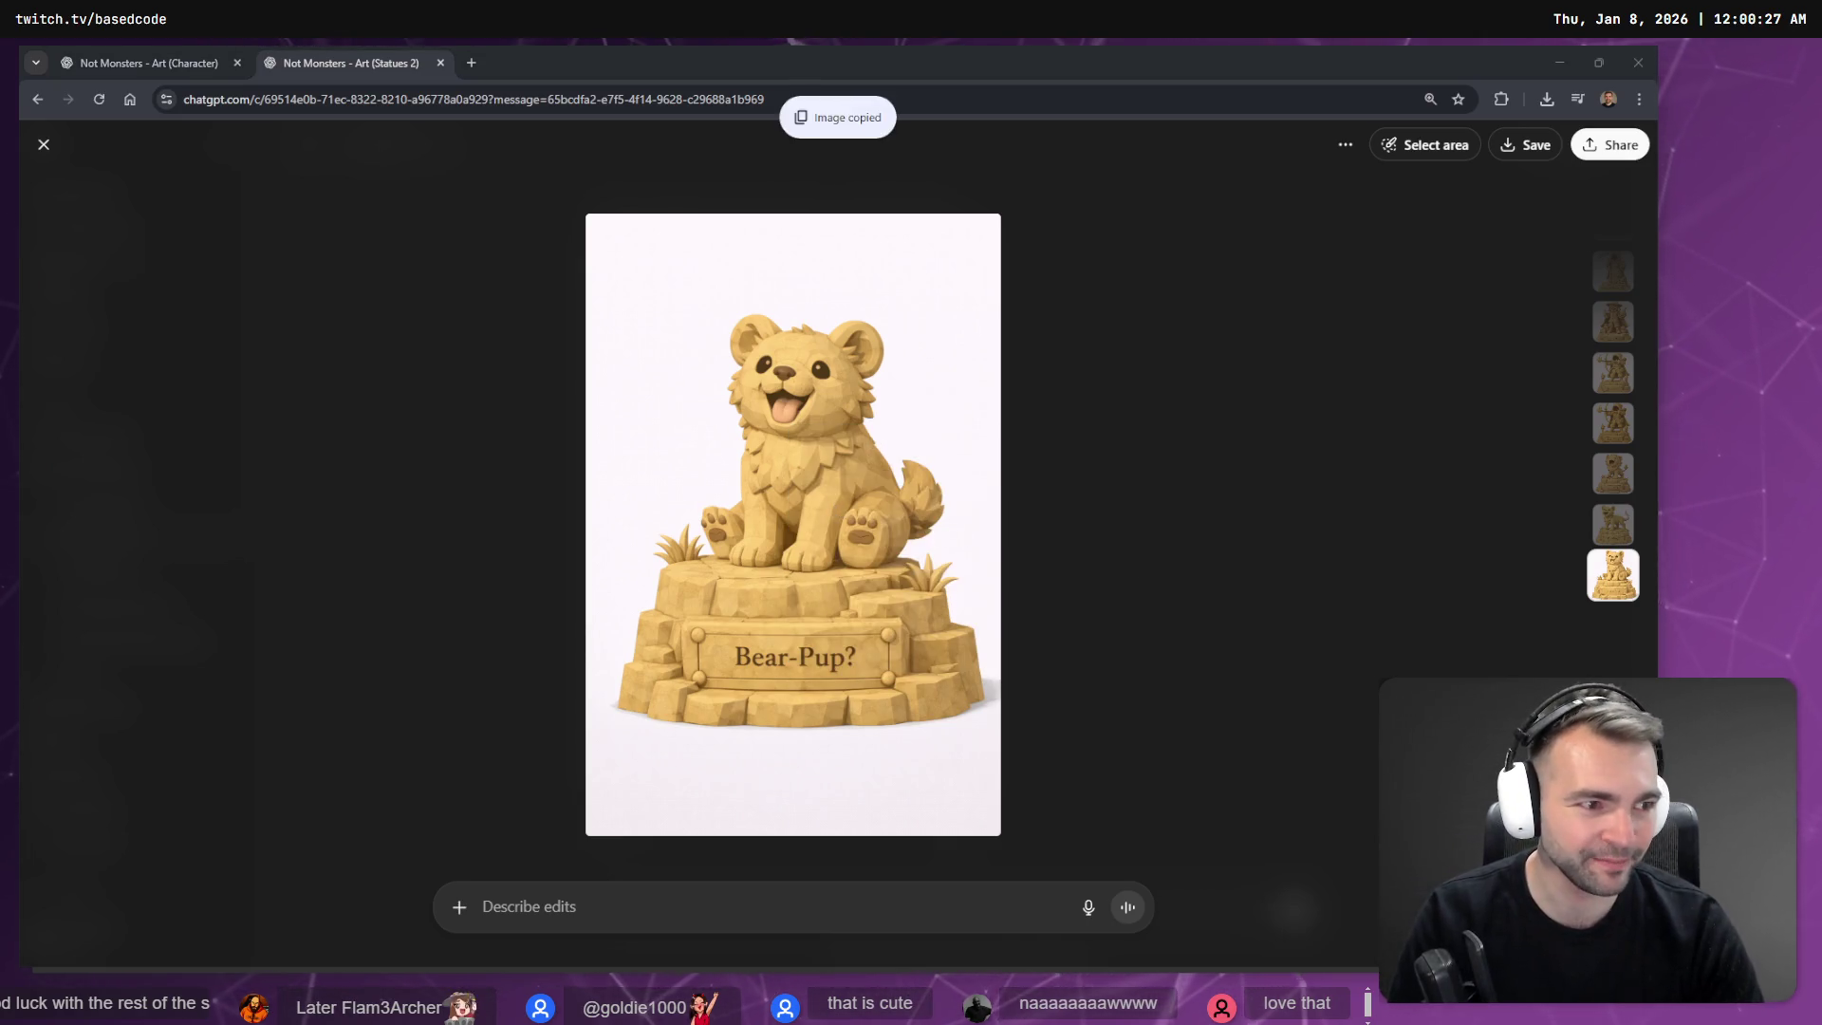
{"action": "key", "text": "alt+Tab"}
{"action": "left_click", "coordinate": [1038, 327]}
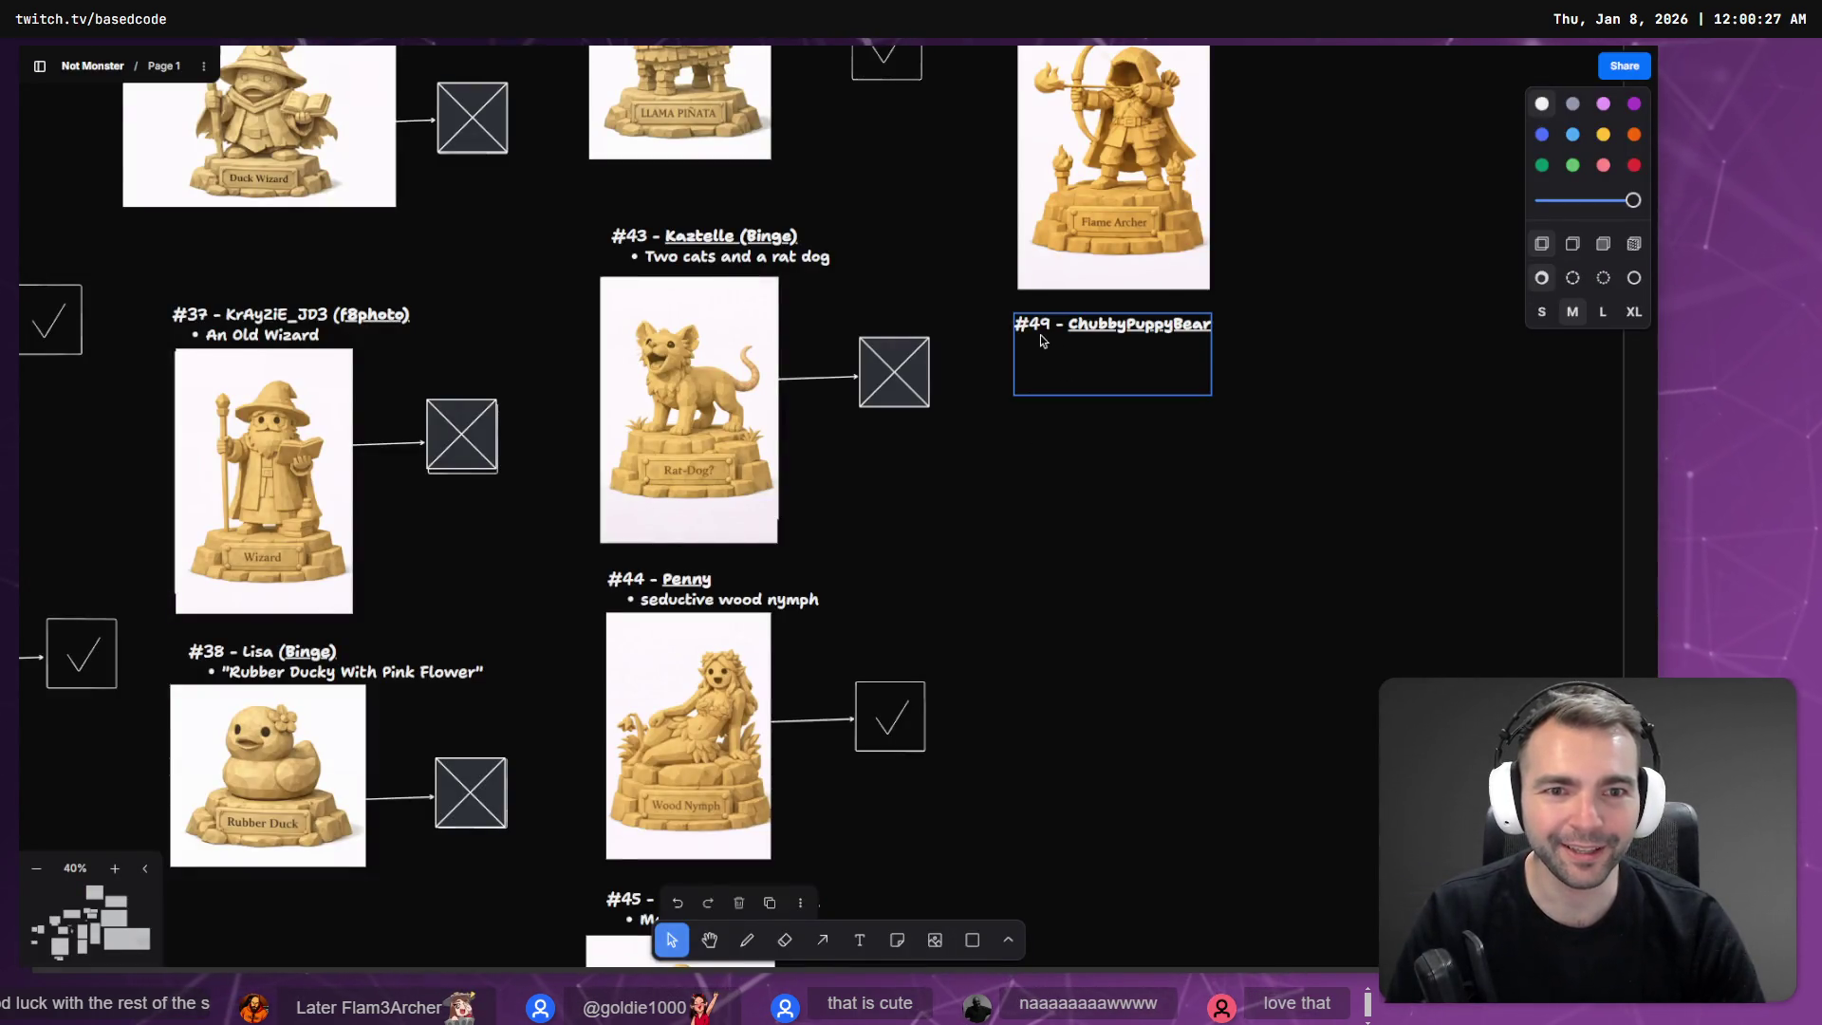
Renumber the ChubbyPuppyBear label from #49 to 50.
{"action": "double_click", "coordinate": [1052, 351]}
{"action": "type", "text": "50"}
{"action": "left_click", "coordinate": [1304, 380]}
Paste the Bear-Pup image under the #50 label, shrunk to match the other statues.
{"action": "key", "text": "ctrl+v"}
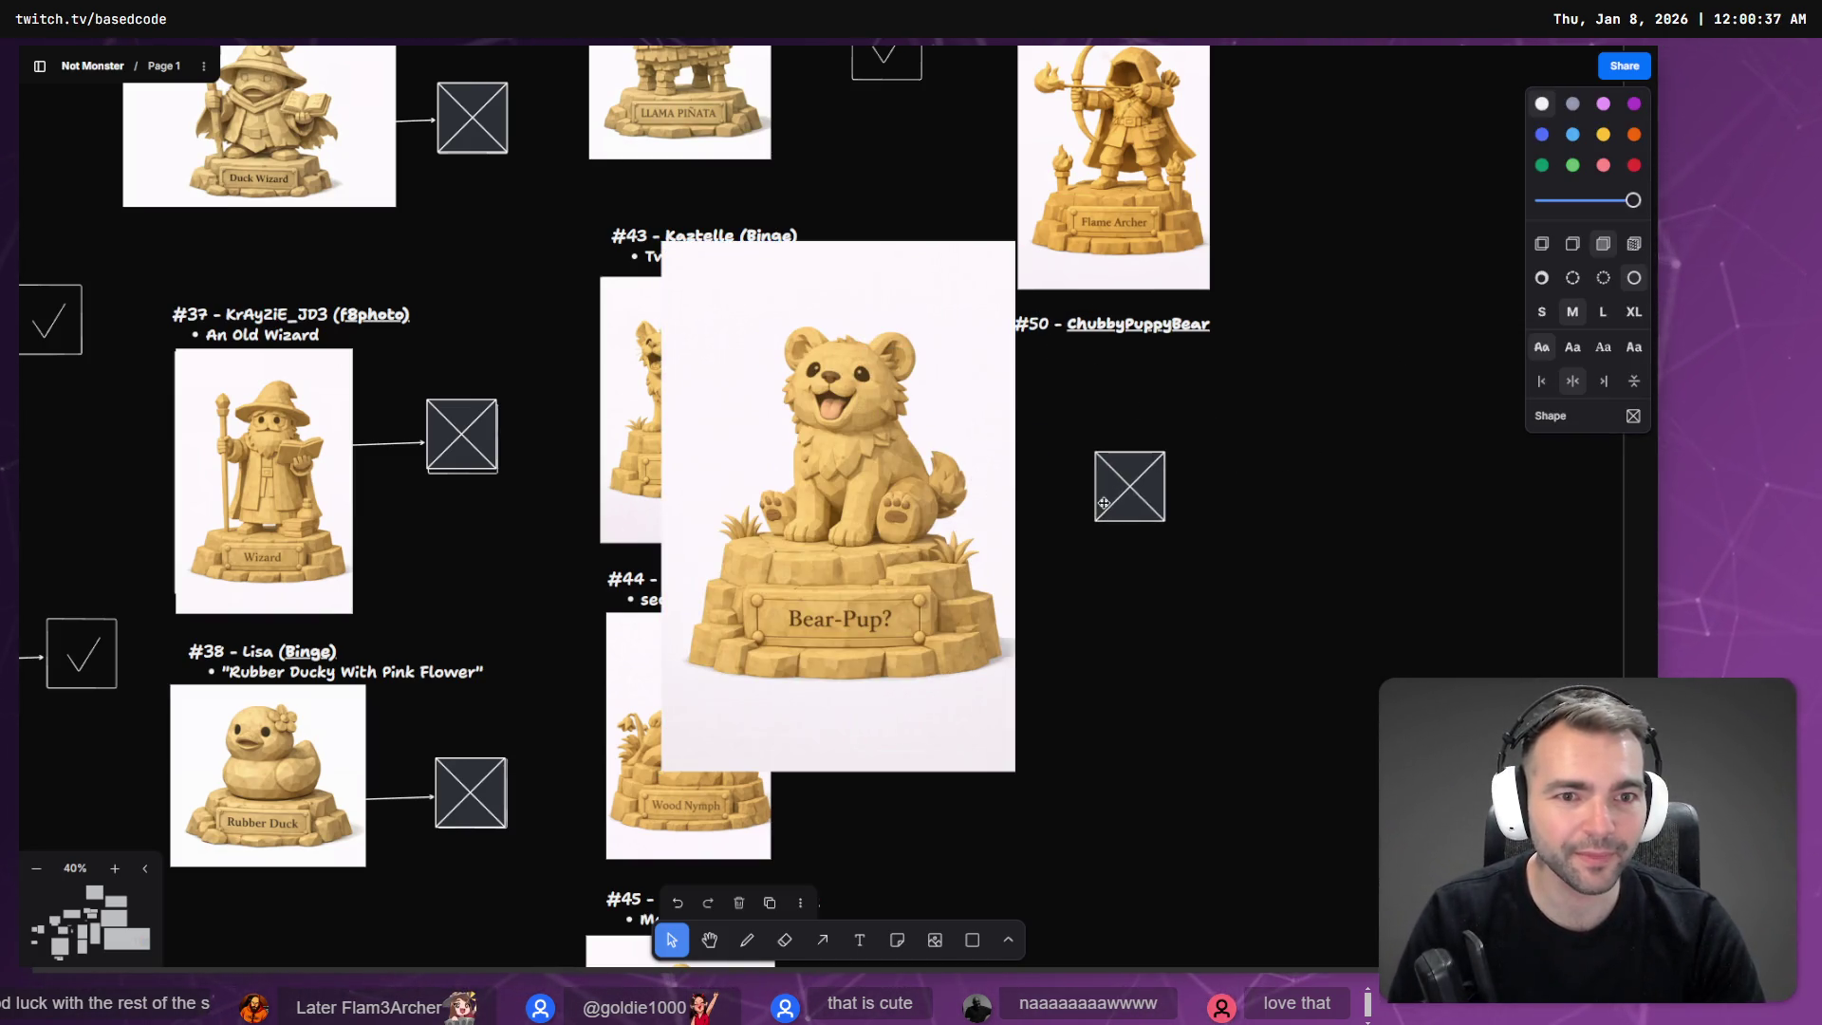
{"action": "left_click_drag", "start_coordinate": [918, 612], "coordinate": [1264, 716]}
{"action": "mouse_move", "coordinate": [1362, 874]}
{"action": "left_mouse_down"}
{"action": "mouse_move", "coordinate": [1192, 618]}
{"action": "mouse_move", "coordinate": [1215, 627]}
{"action": "mouse_move", "coordinate": [1213, 608]}
{"action": "left_mouse_up"}
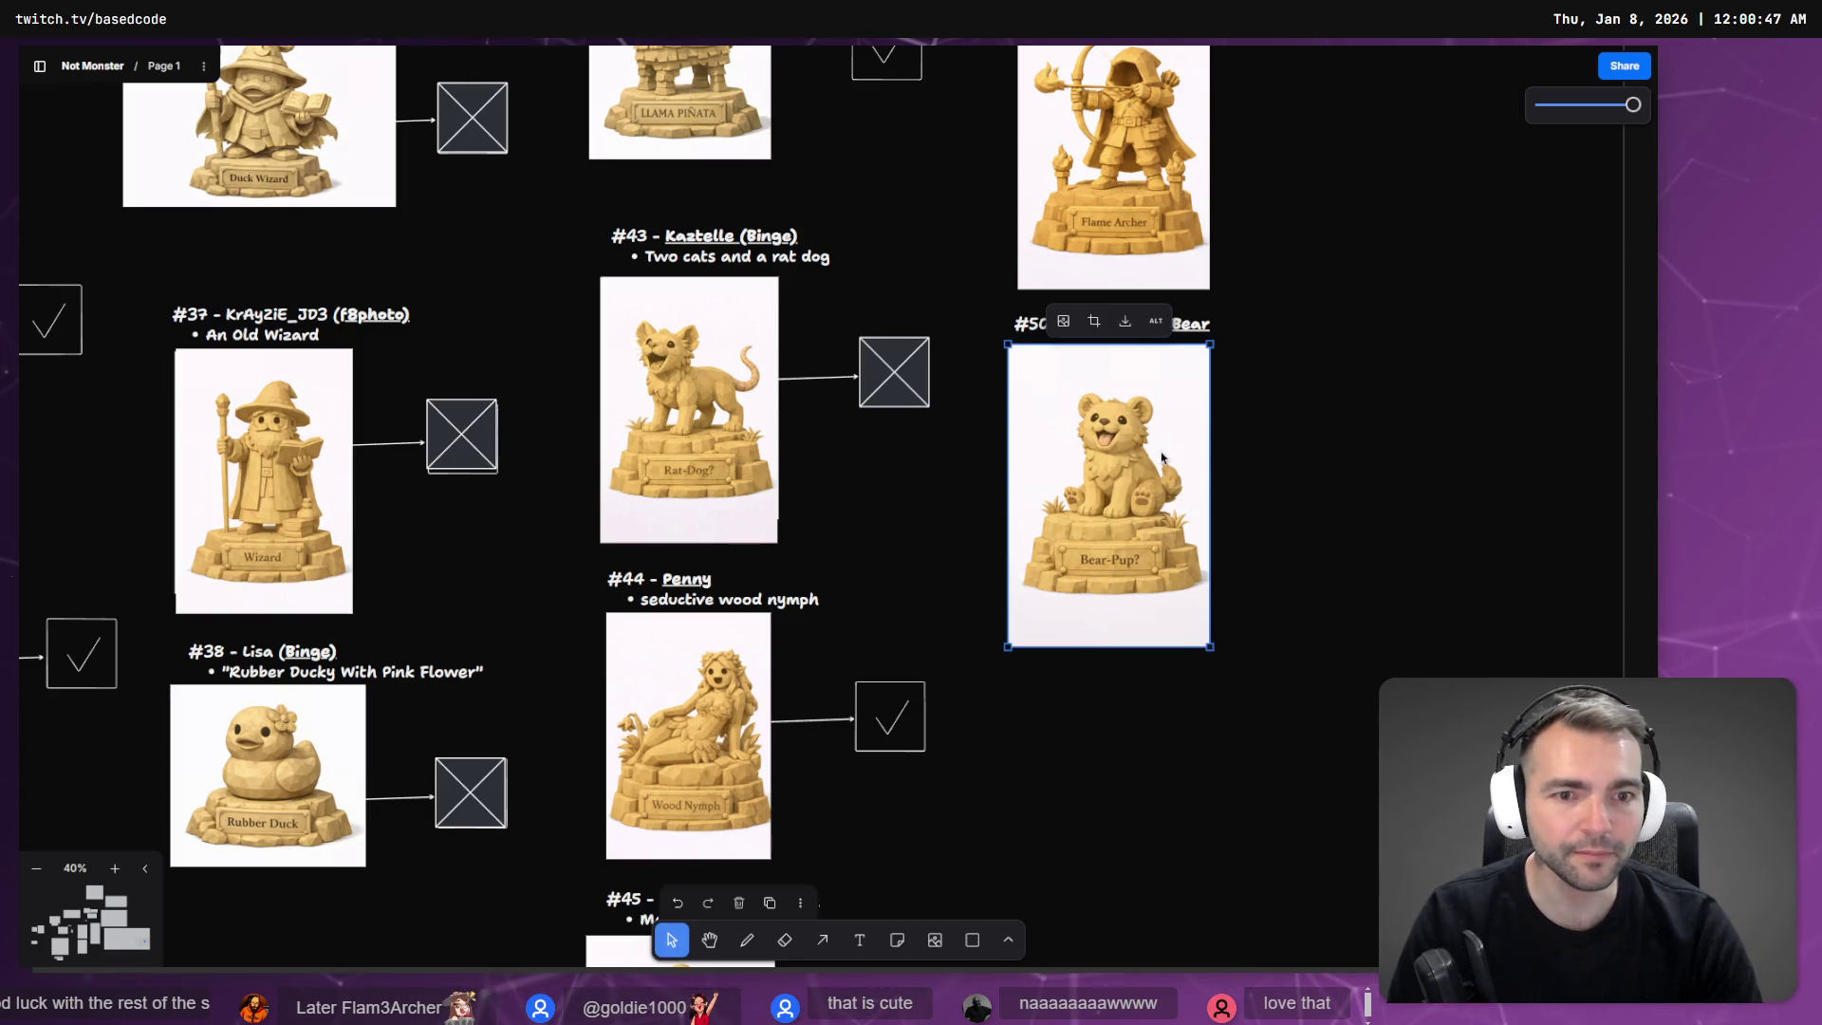
{"action": "key", "text": "alt+Tab"}
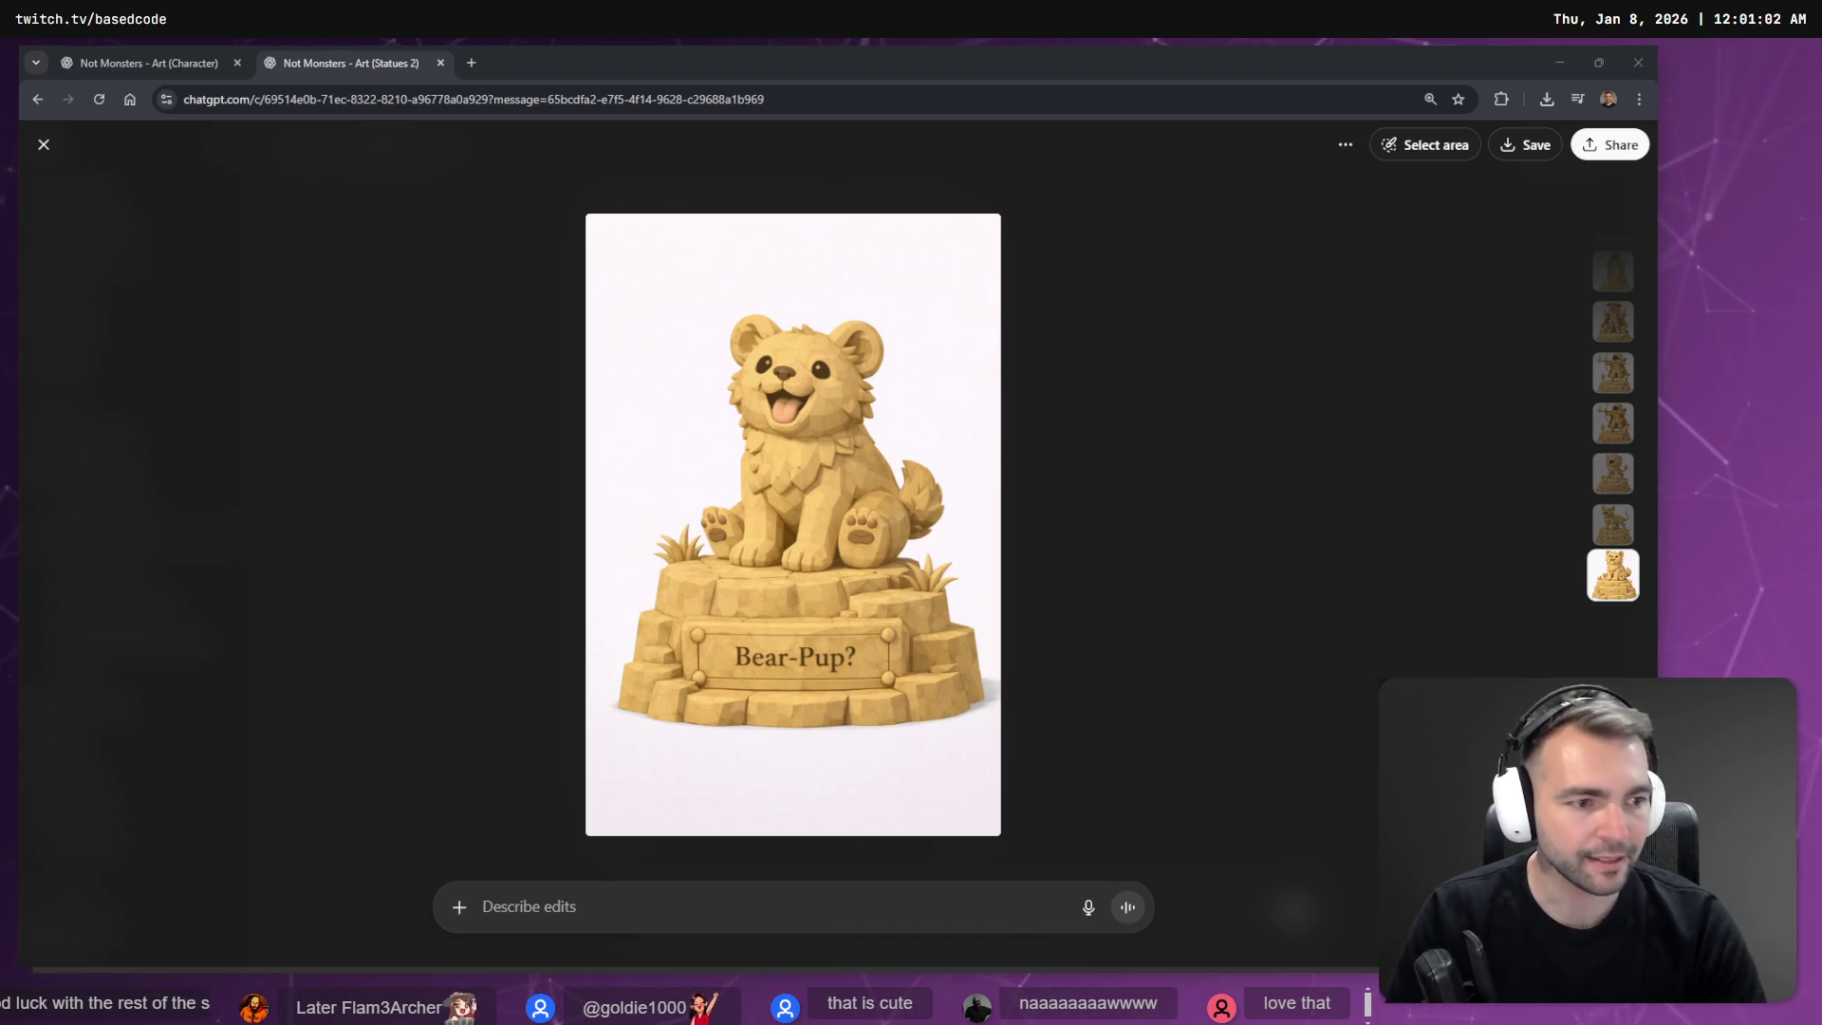
Close the full-size image and open the Not Monsters project page in a new tab.
{"action": "mouse_move", "coordinate": [176, 52]}
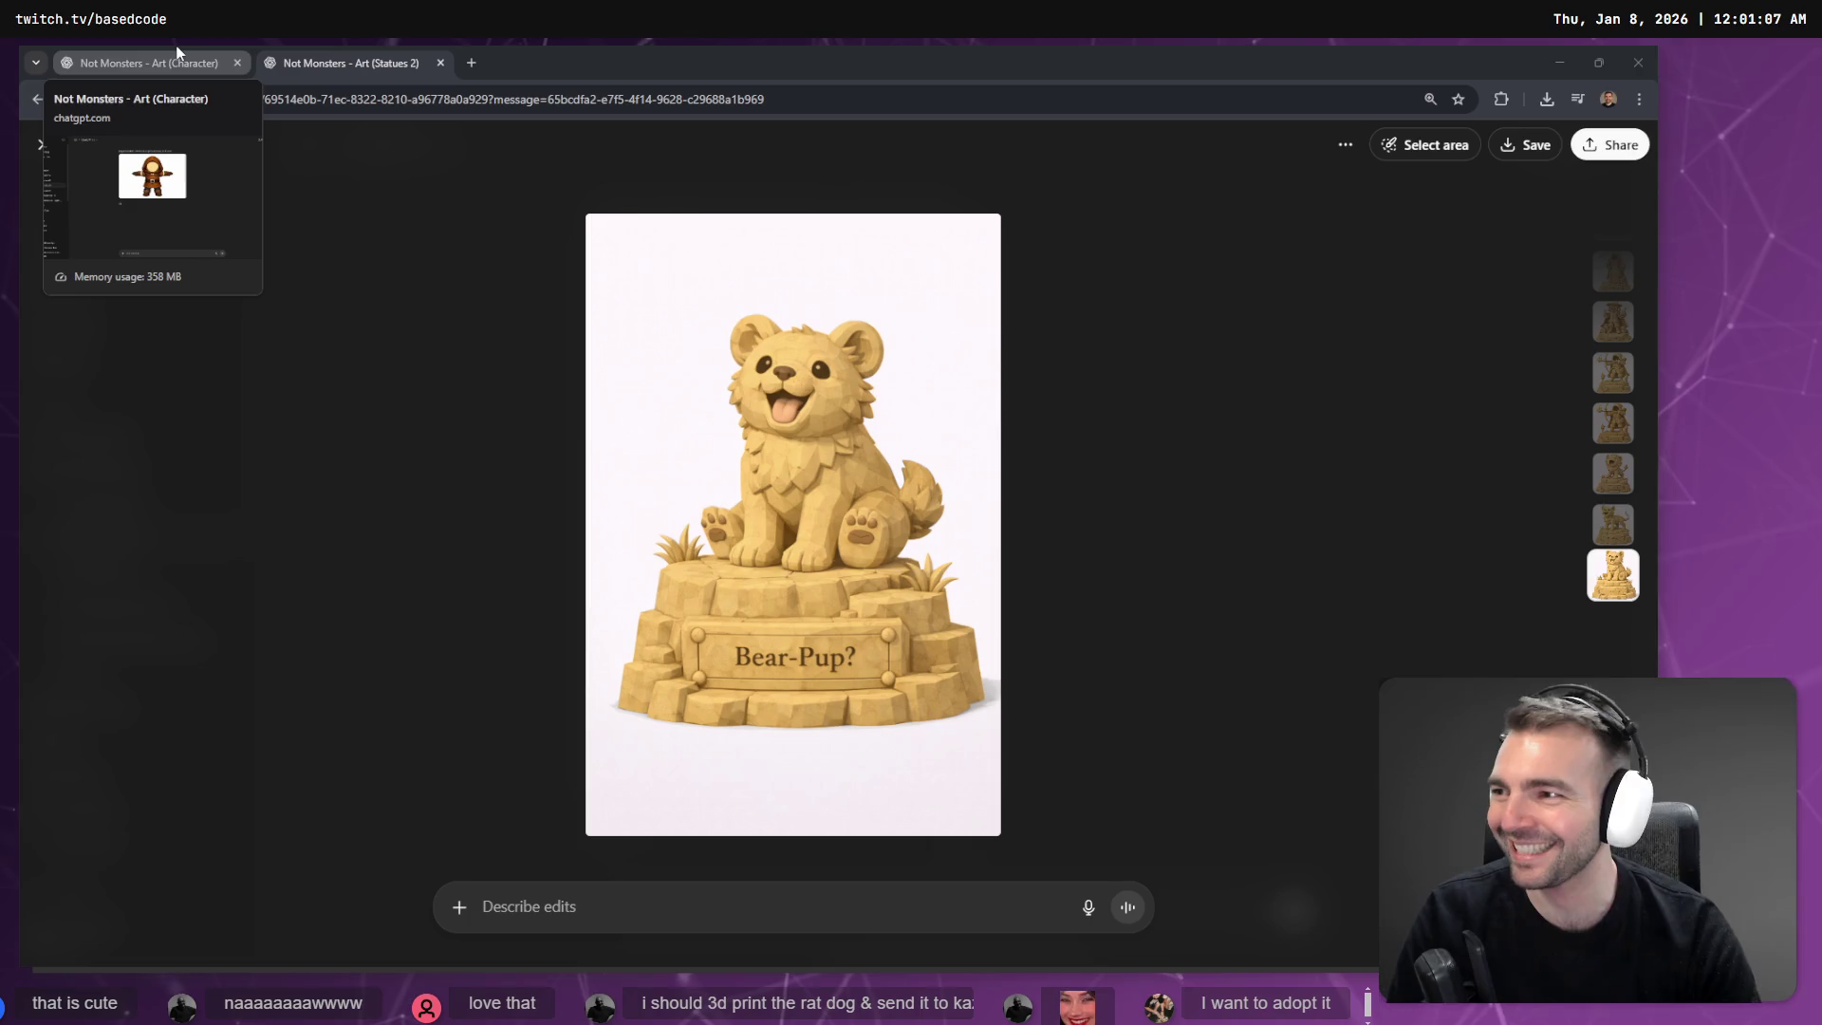
{"action": "key", "text": "Escape"}
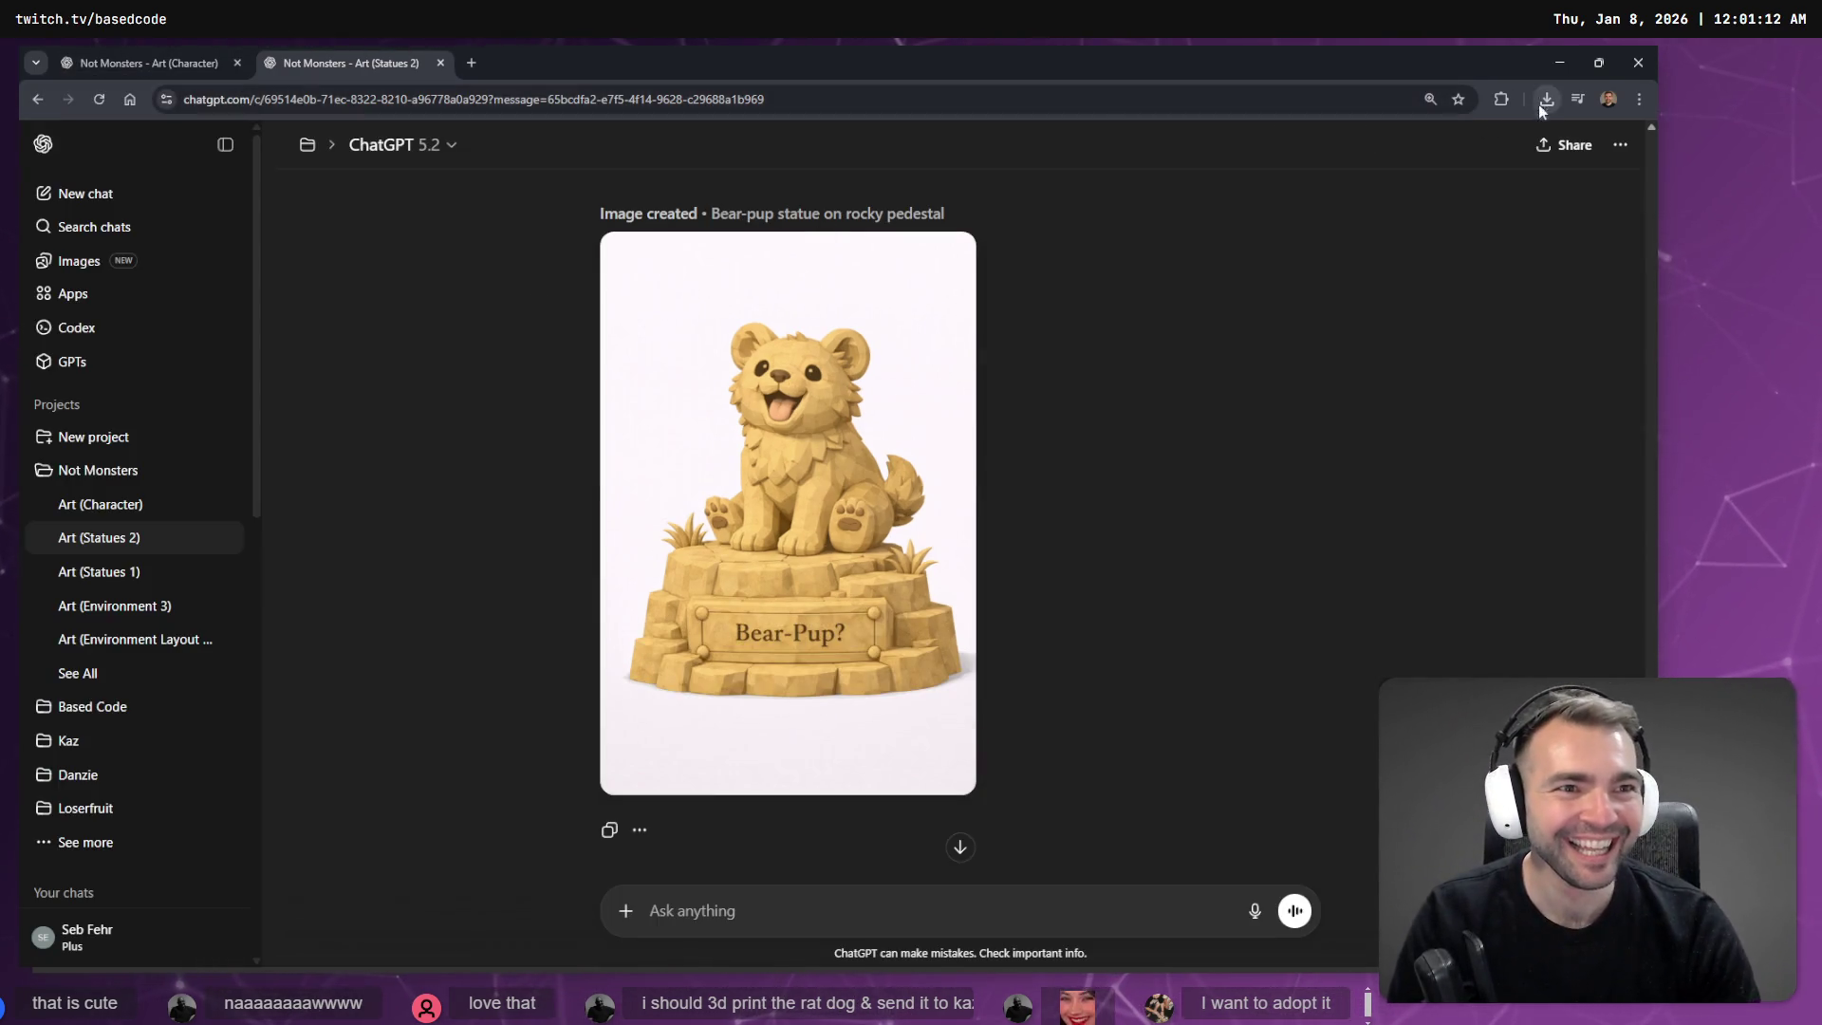
{"action": "left_click", "coordinate": [152, 48]}
{"action": "left_click", "coordinate": [332, 59]}
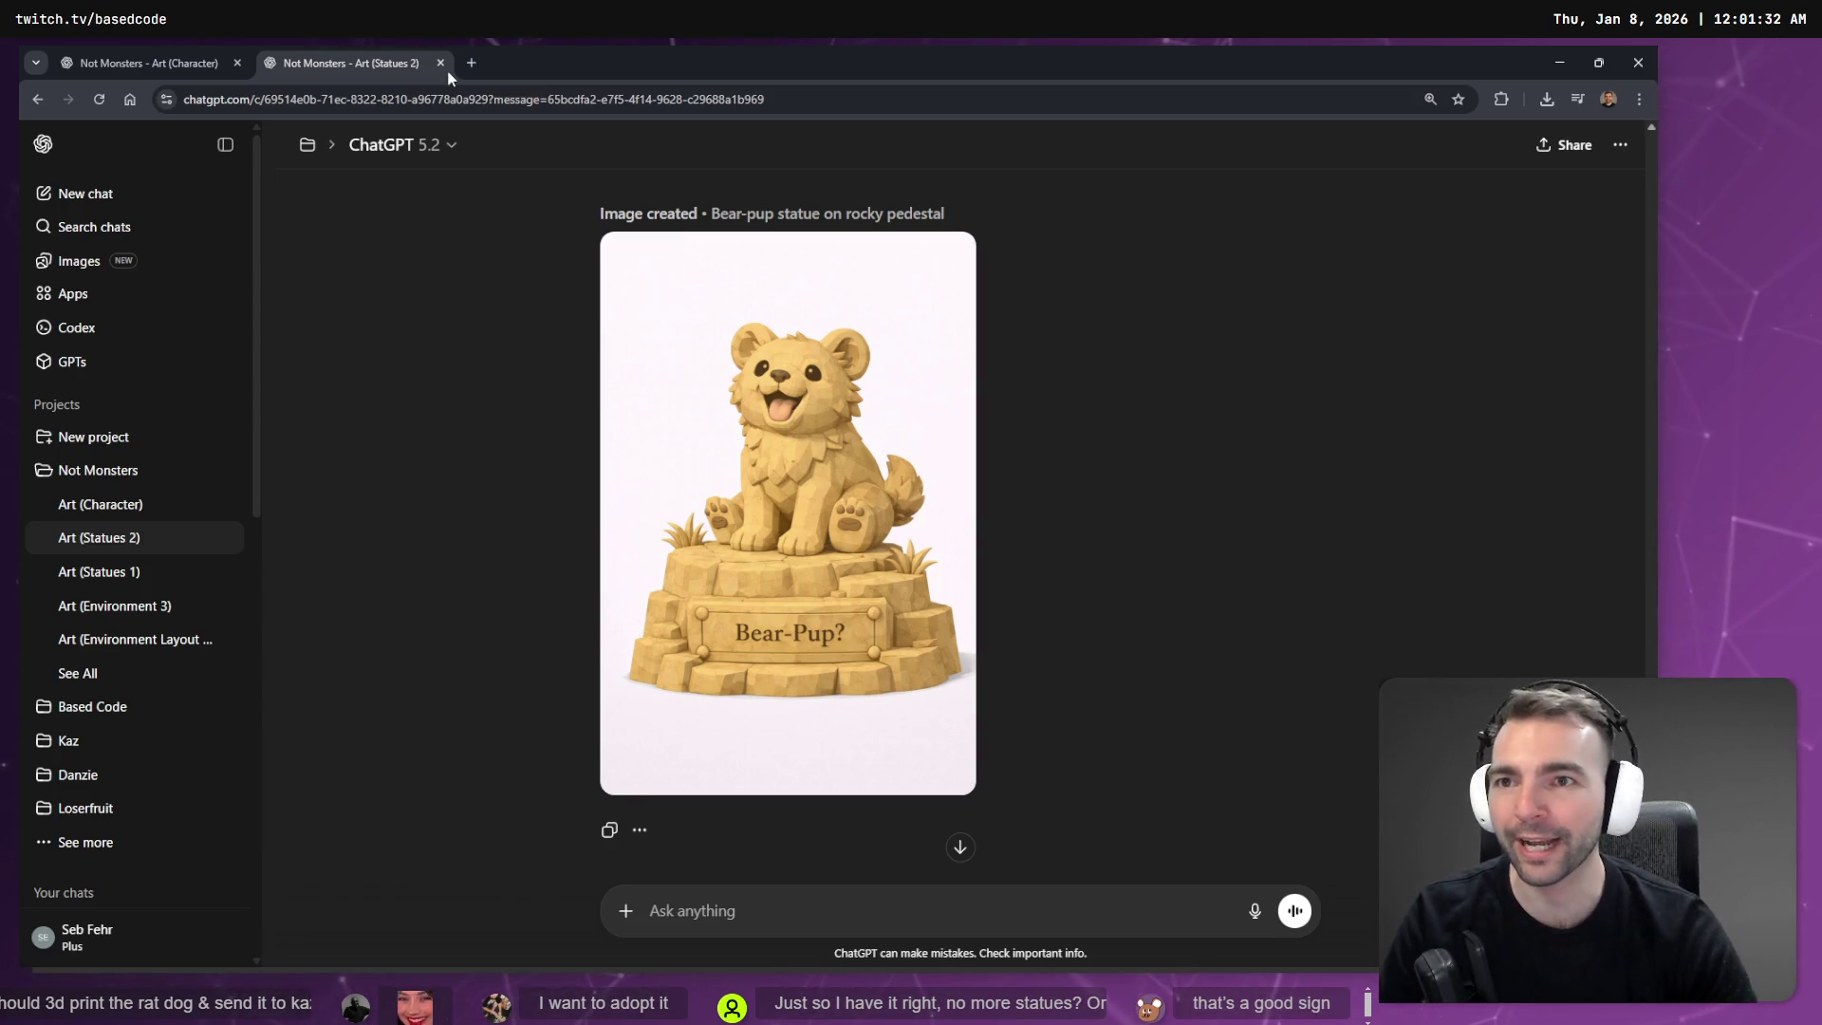
{"action": "left_click", "coordinate": [226, 61]}
{"action": "middle_click", "coordinate": [100, 384]}
{"action": "left_click", "coordinate": [351, 63]}
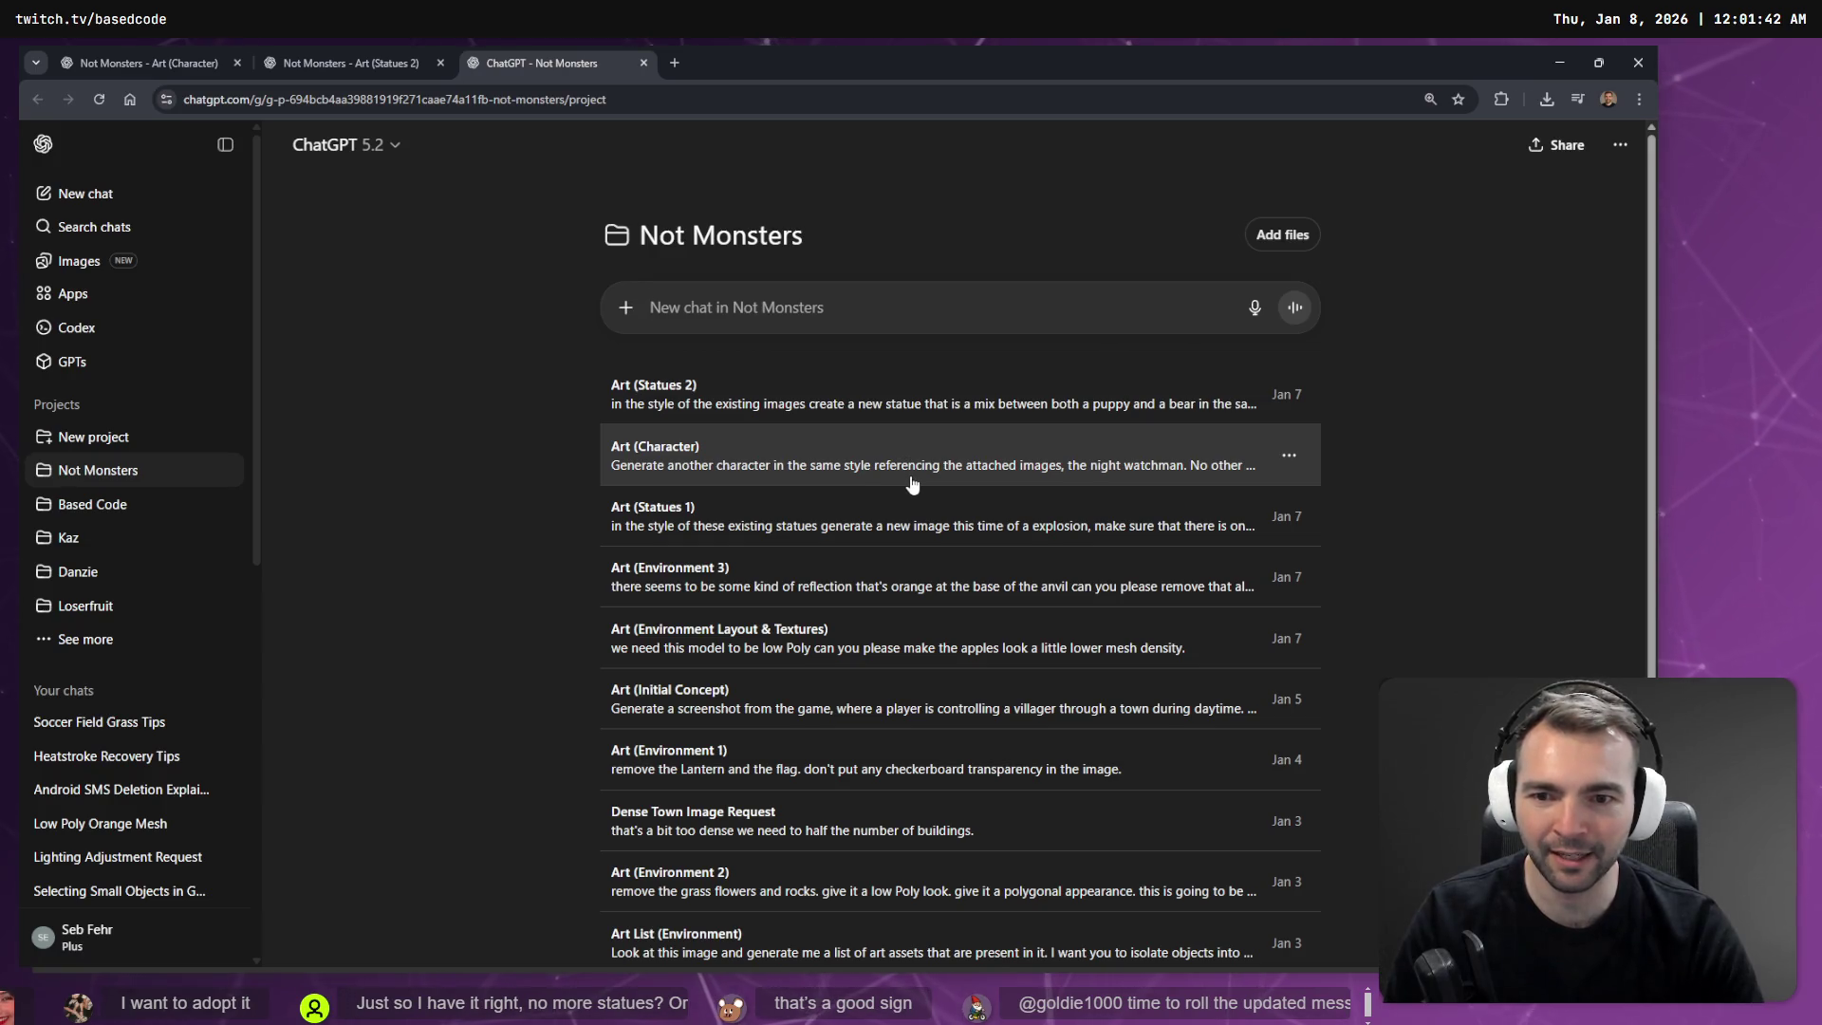
Open the Art (Environment) chats in new tabs and close the extra project tab.
{"action": "scroll", "coordinate": [912, 484], "scroll_direction": "down", "scroll_amount": 1}
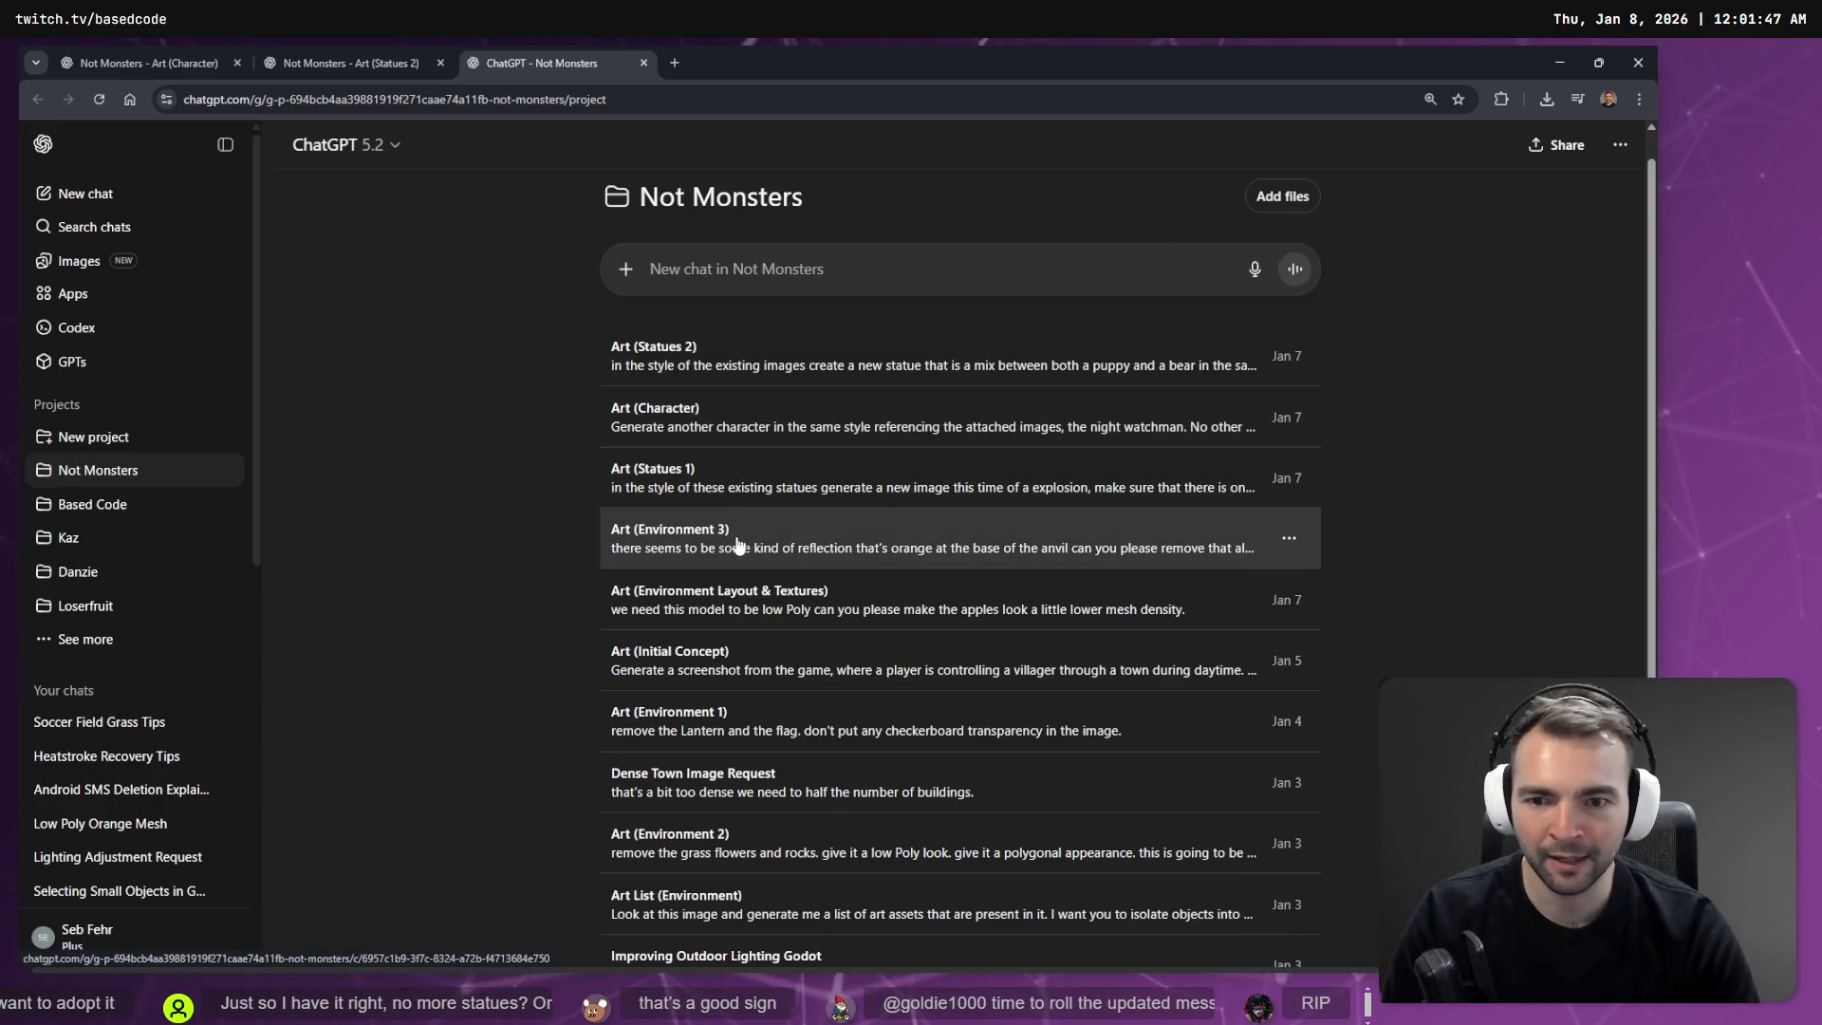
{"action": "middle_click", "coordinate": [829, 536]}
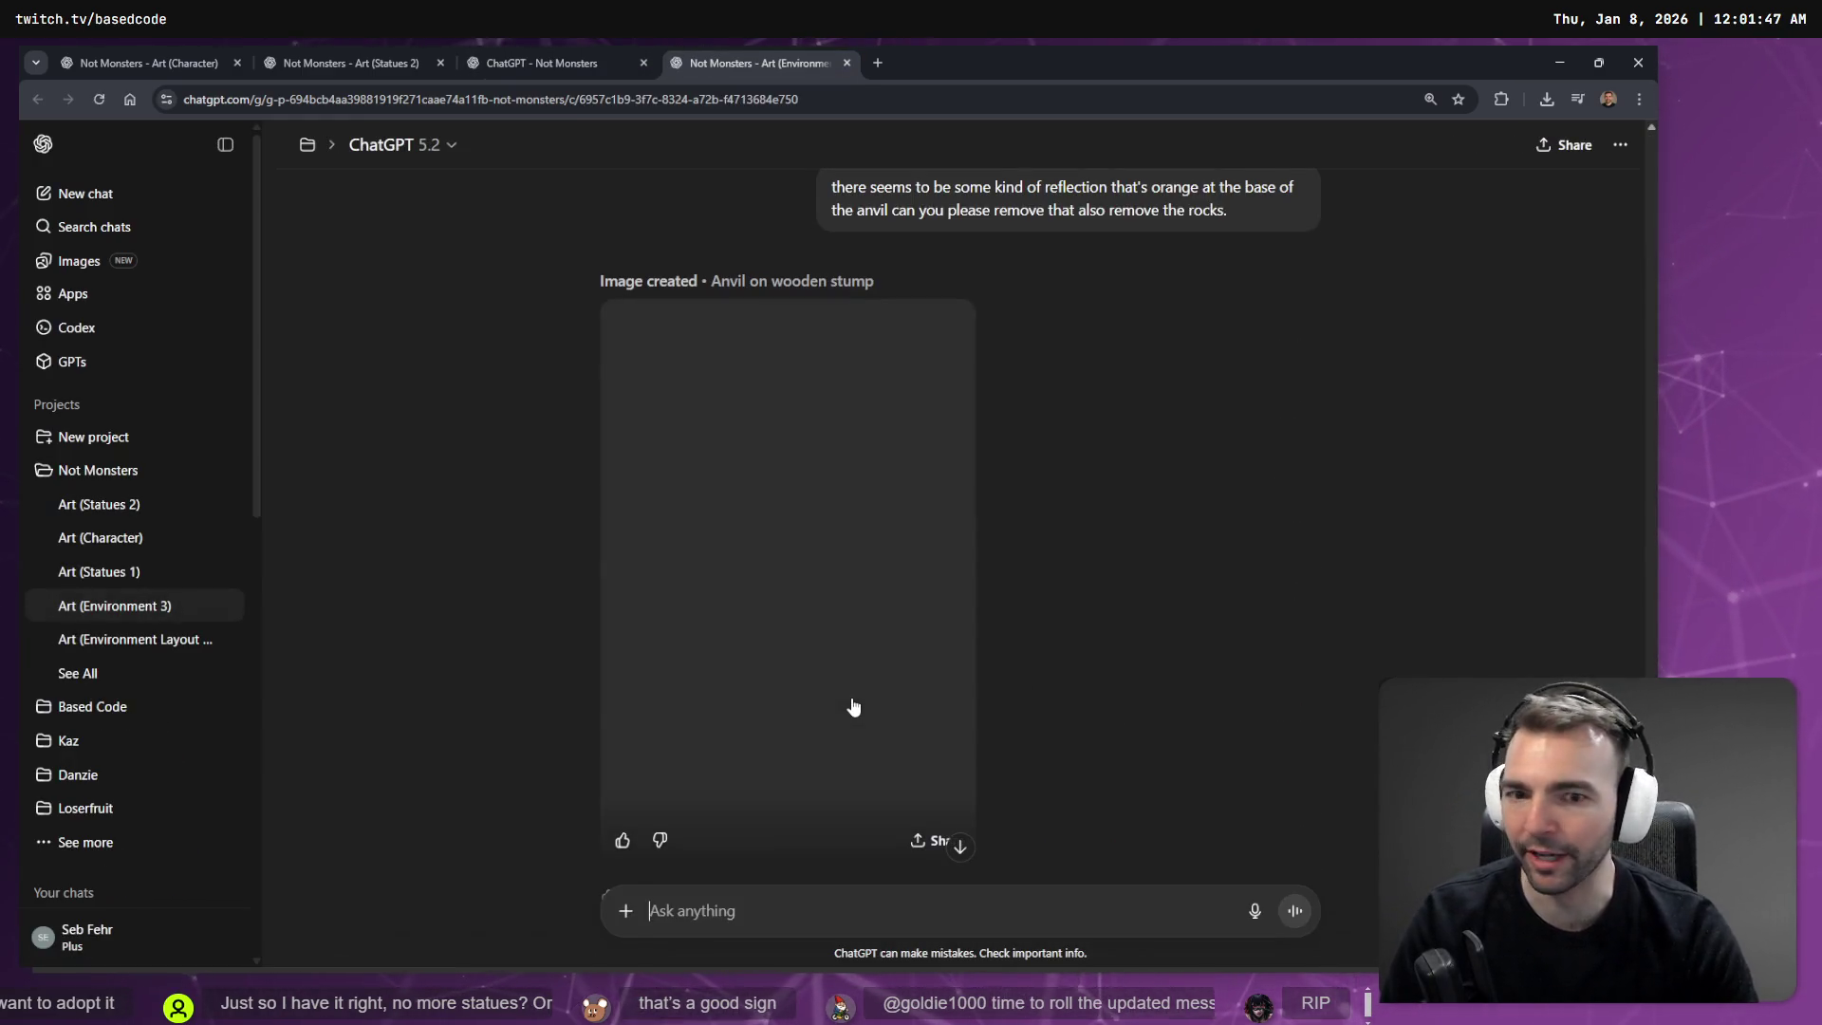
{"action": "scroll", "coordinate": [932, 640], "scroll_direction": "up", "scroll_amount": 15}
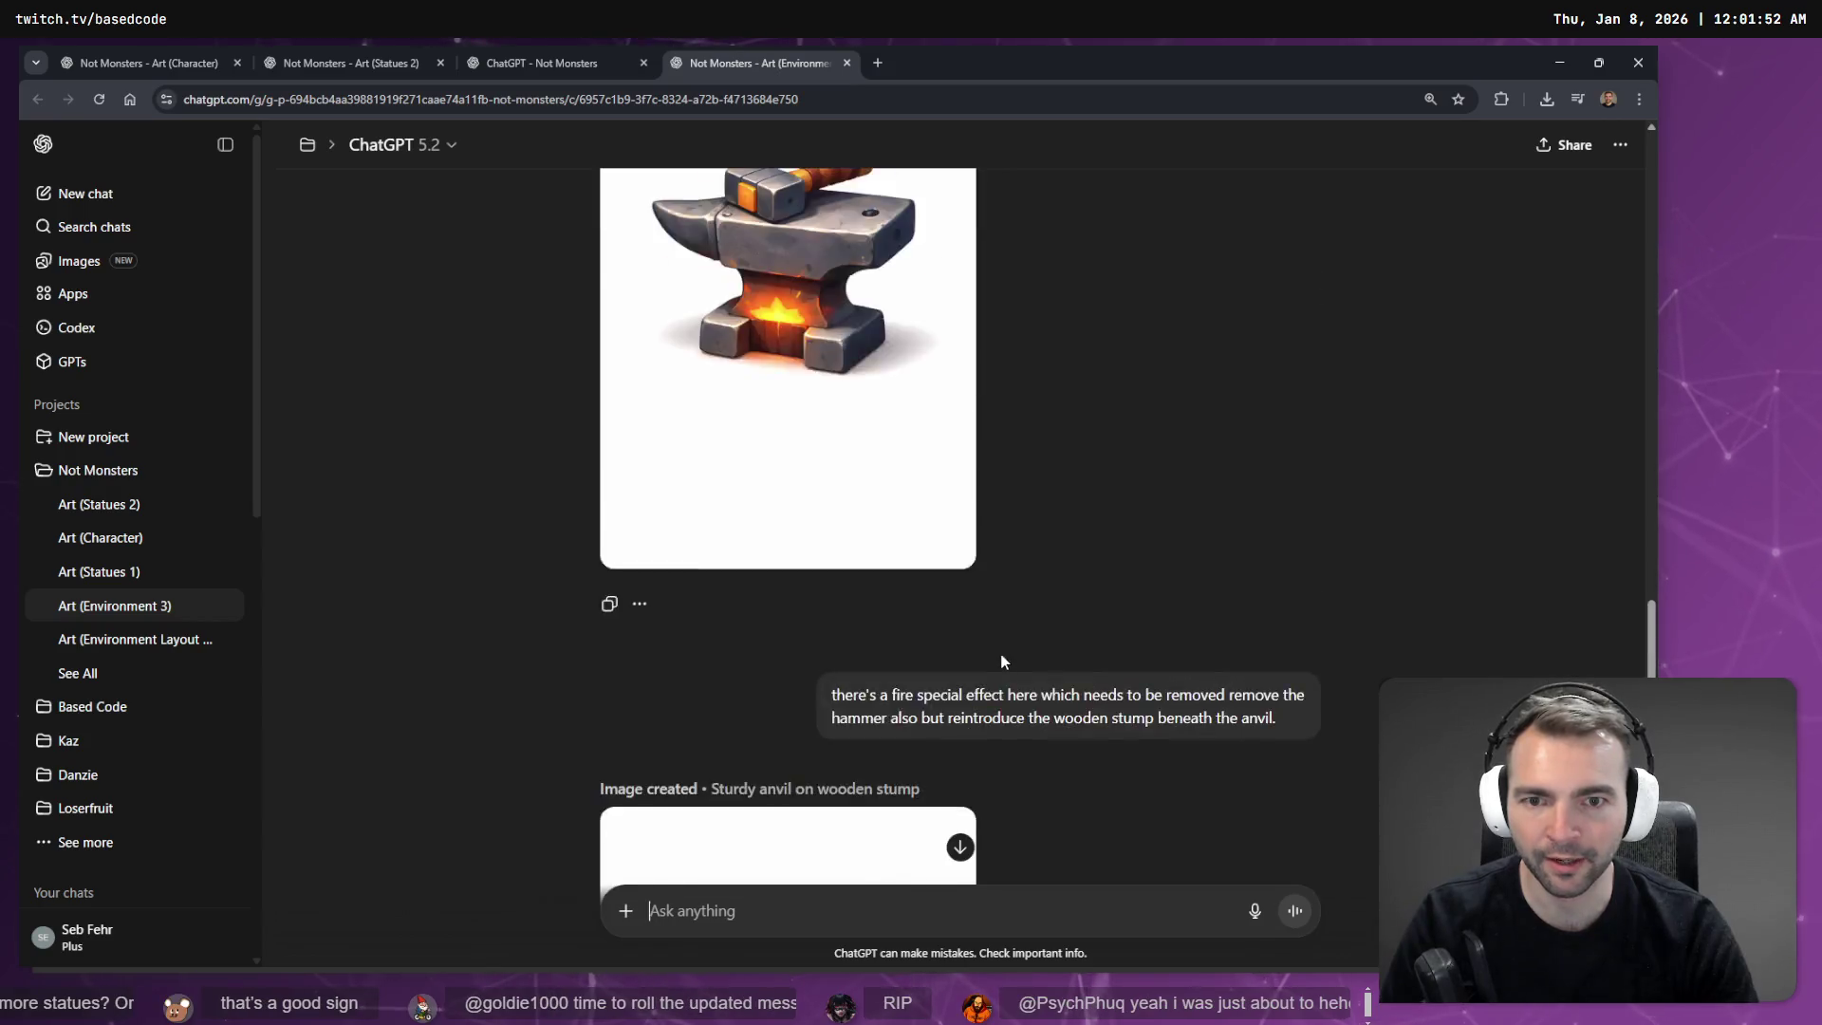
{"action": "scroll", "coordinate": [1015, 631], "scroll_direction": "up", "scroll_amount": 3}
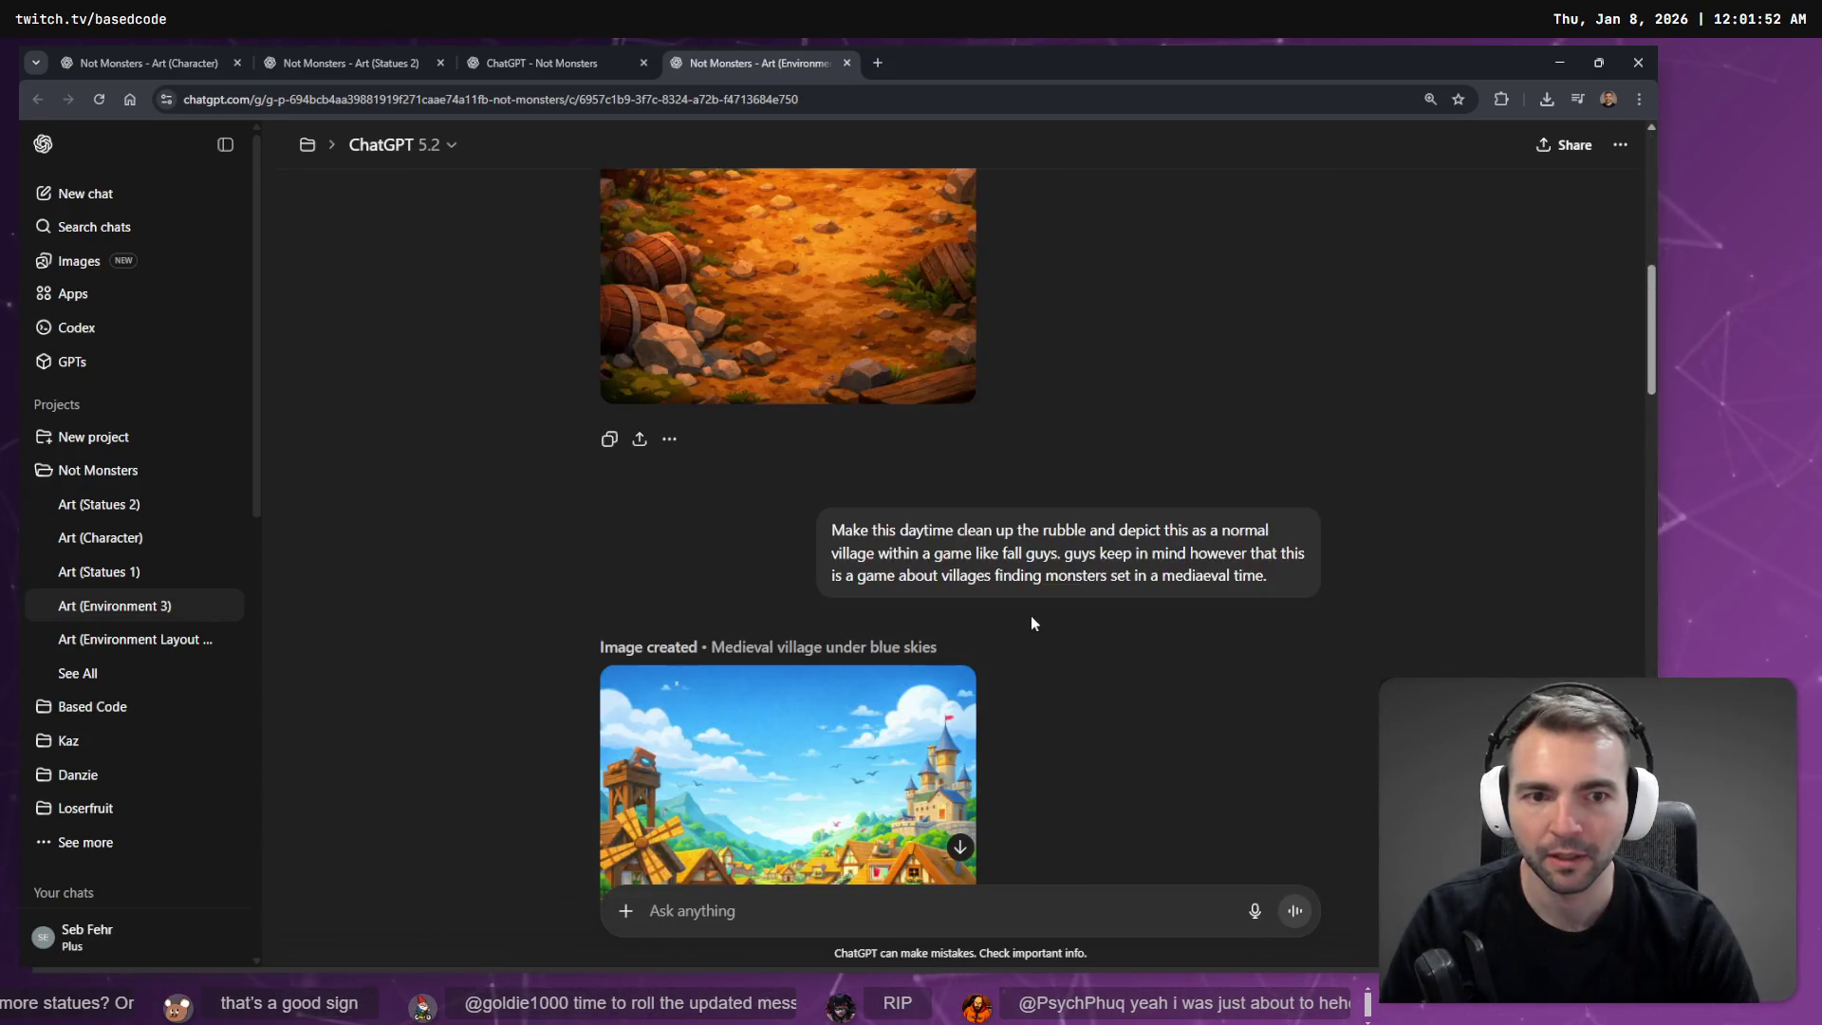
{"action": "scroll", "coordinate": [1063, 574], "scroll_direction": "down", "scroll_amount": 10}
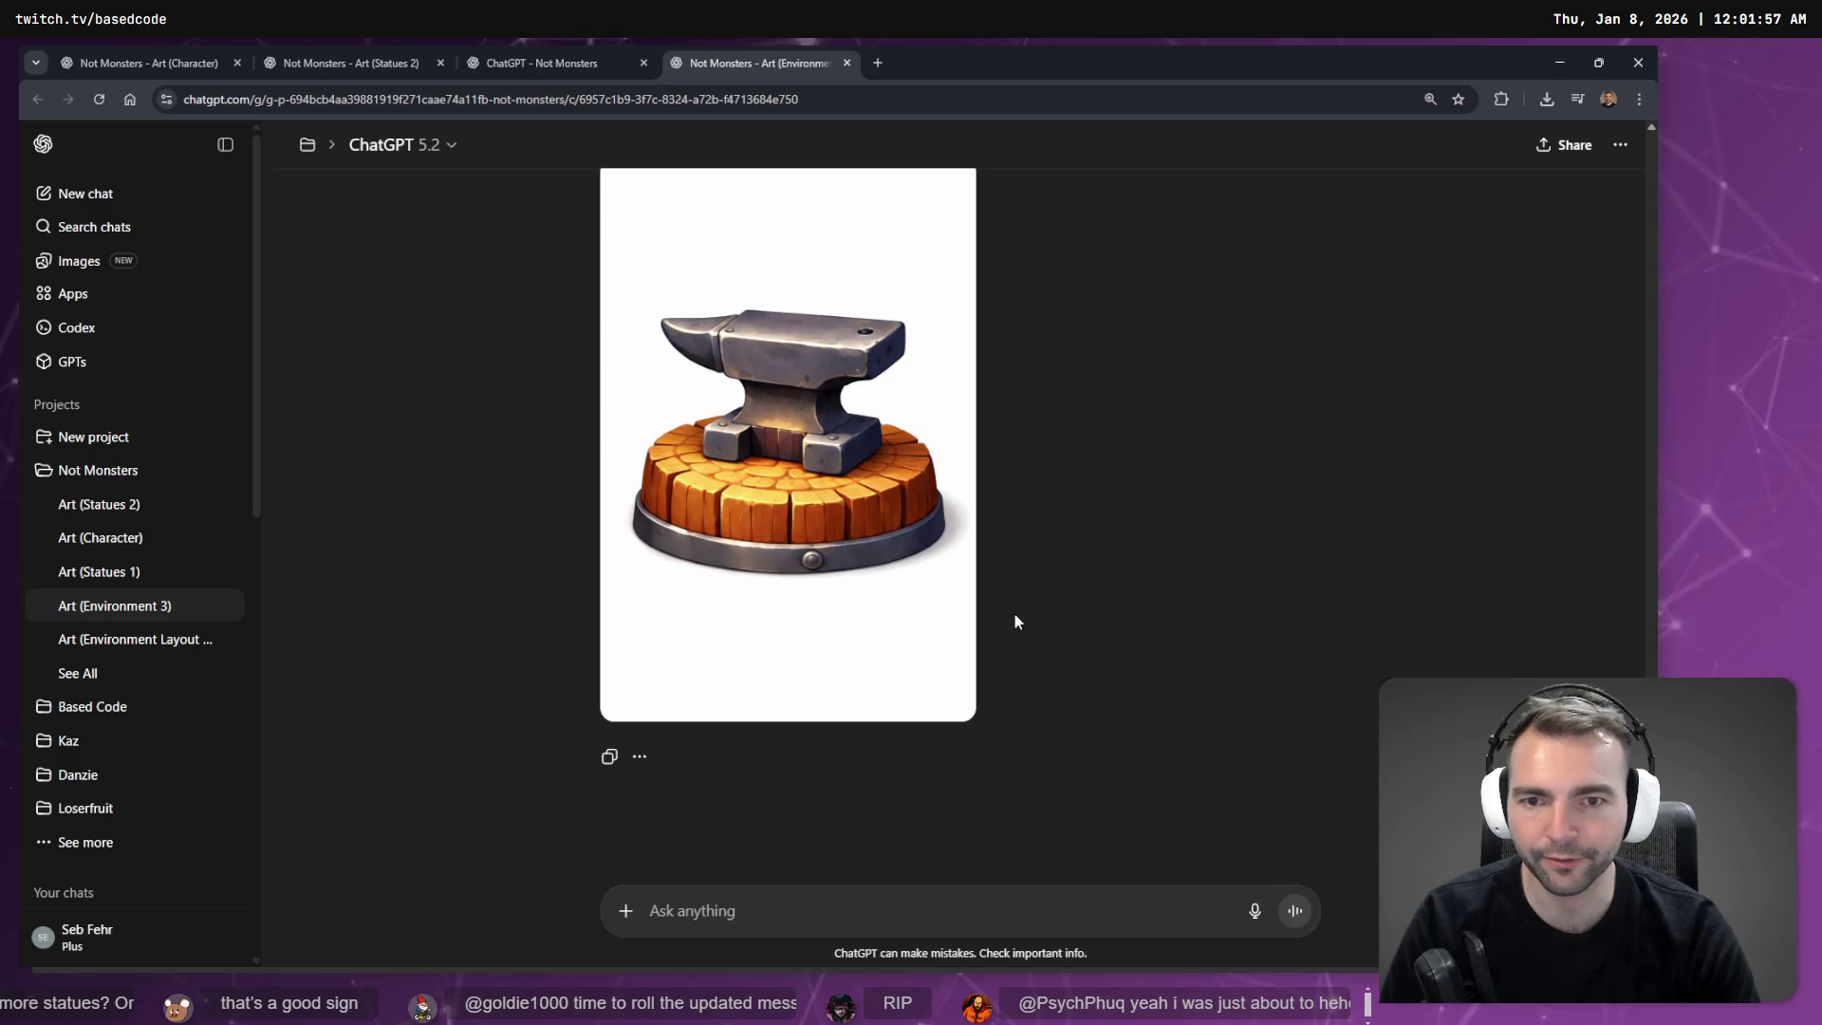
{"action": "left_click", "coordinate": [86, 672]}
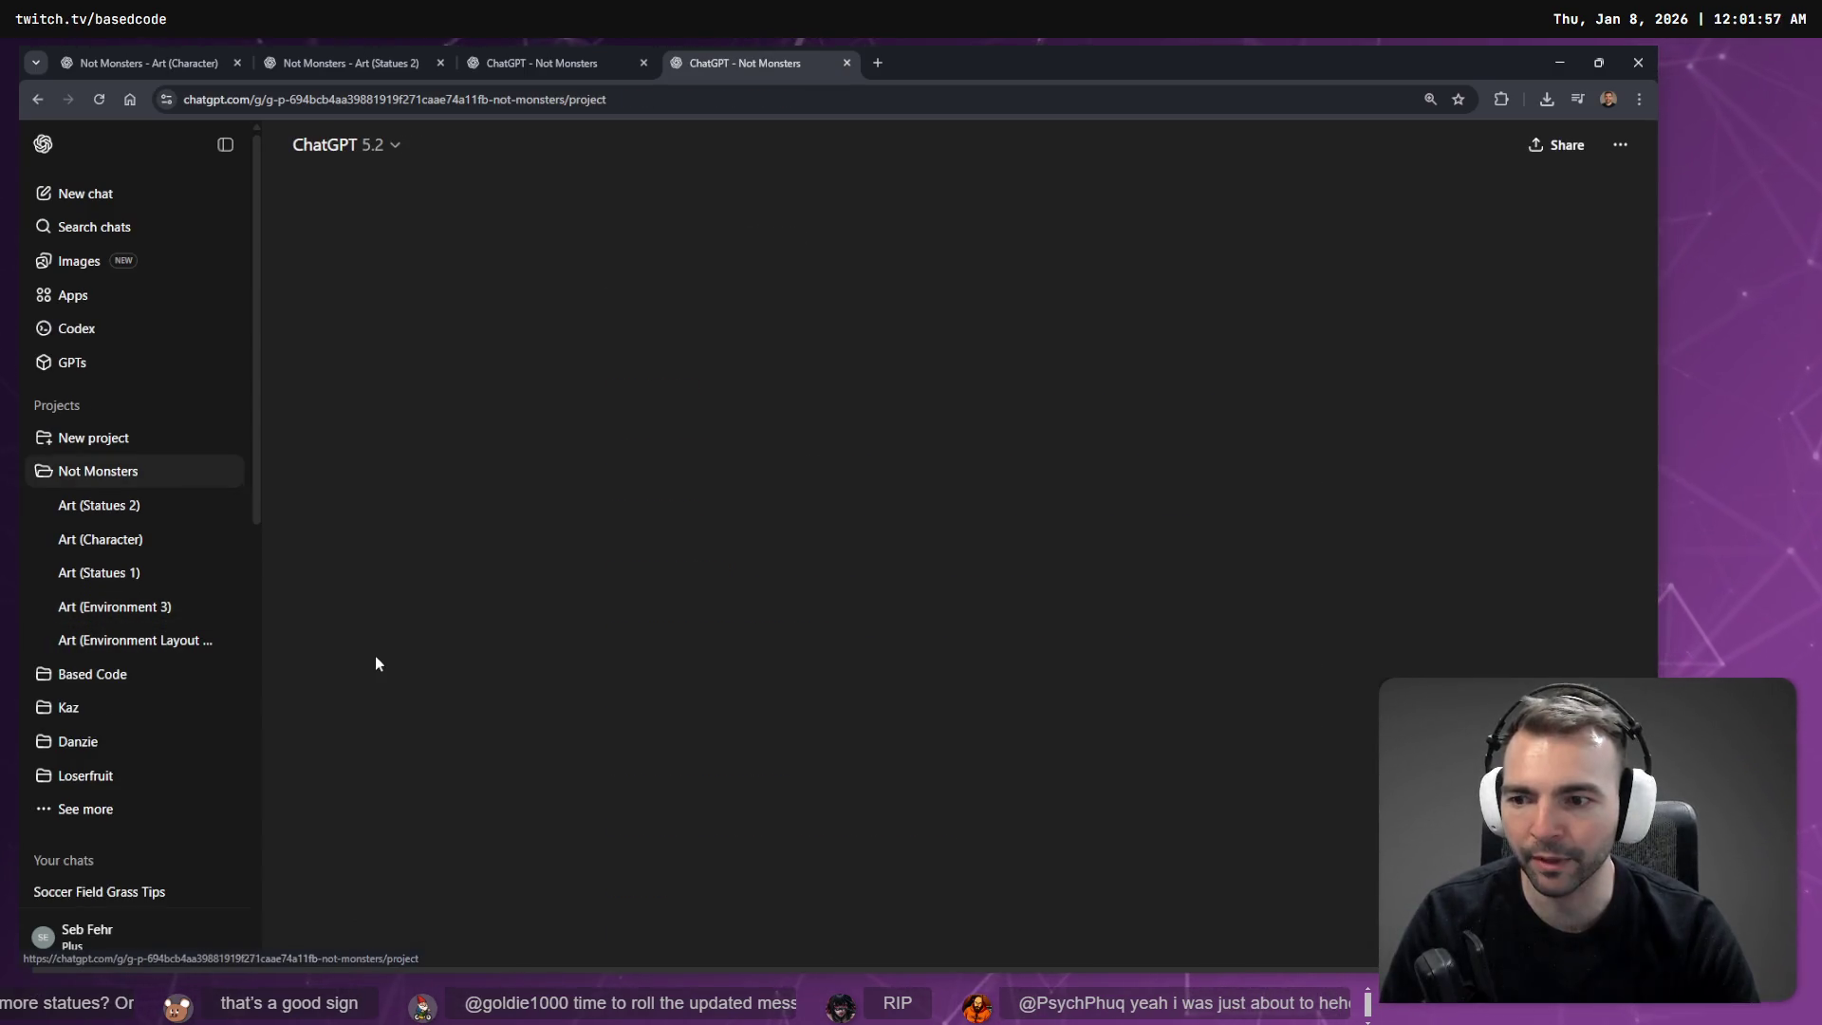
{"action": "scroll", "coordinate": [706, 507], "scroll_direction": "down", "scroll_amount": 1}
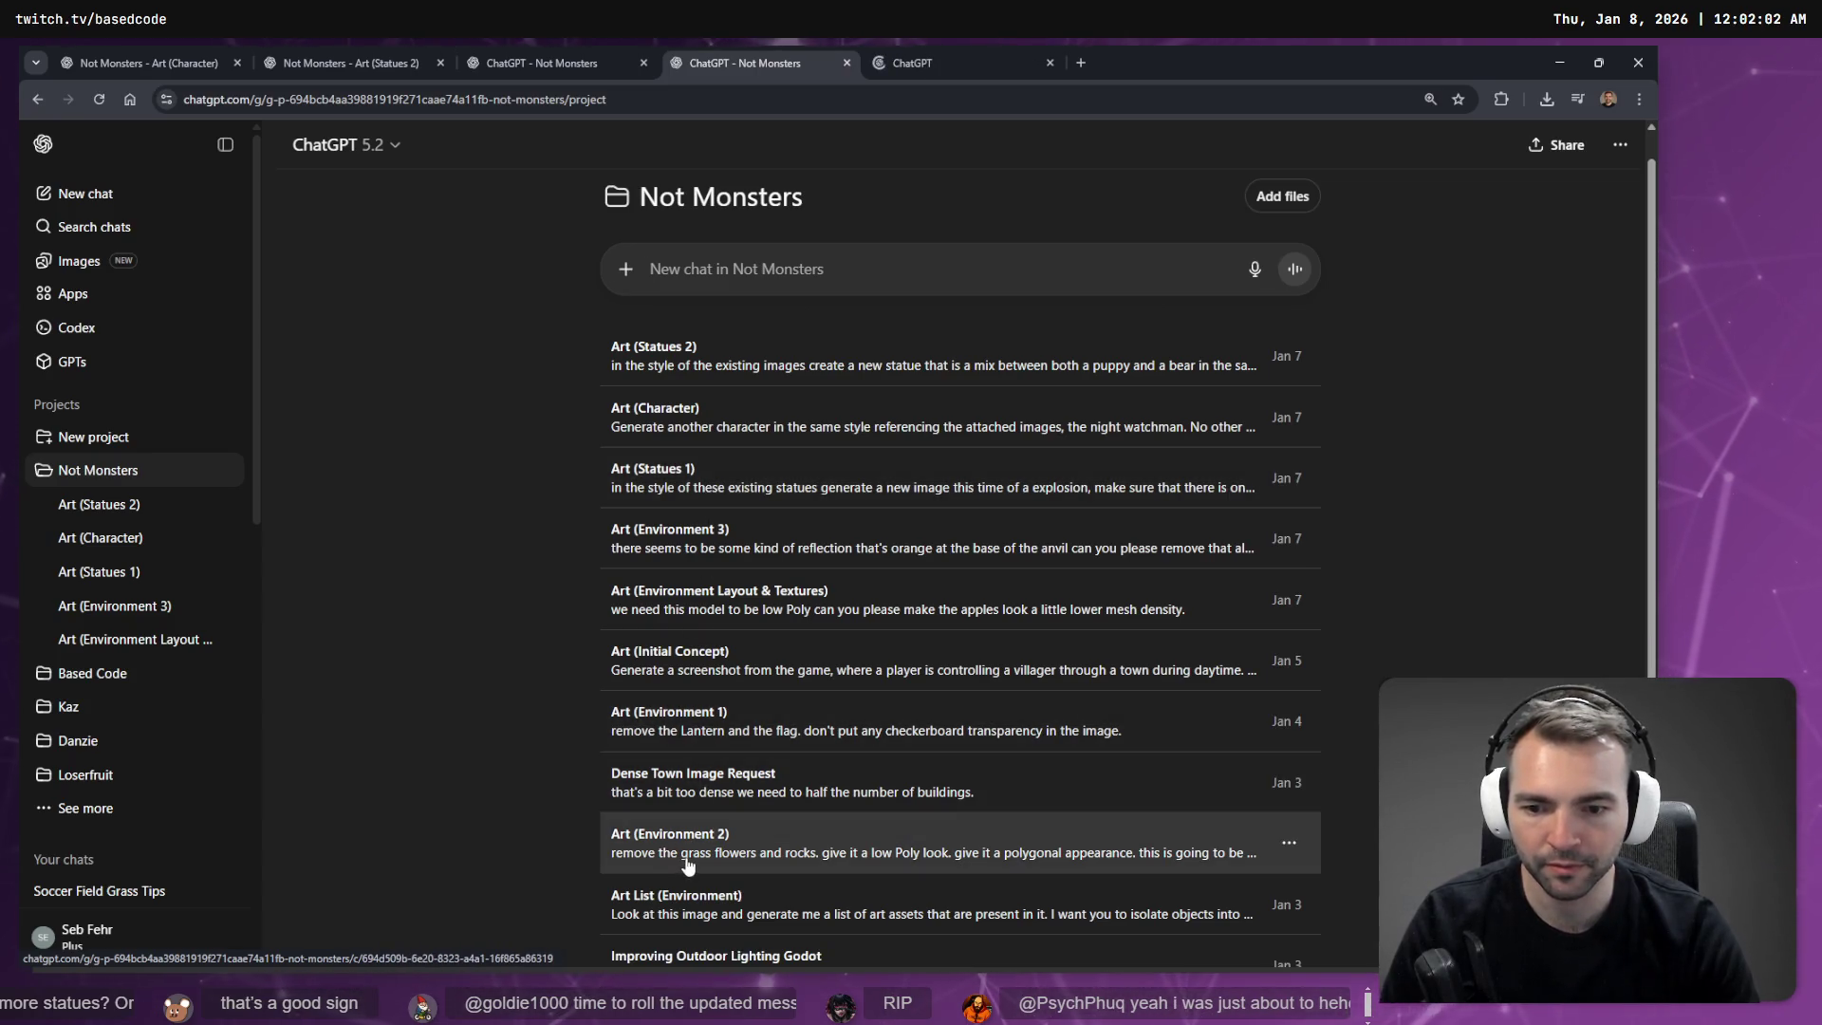
{"action": "middle_click", "coordinate": [702, 664]}
{"action": "left_click", "coordinate": [909, 63]}
{"action": "left_click", "coordinate": [847, 63]}
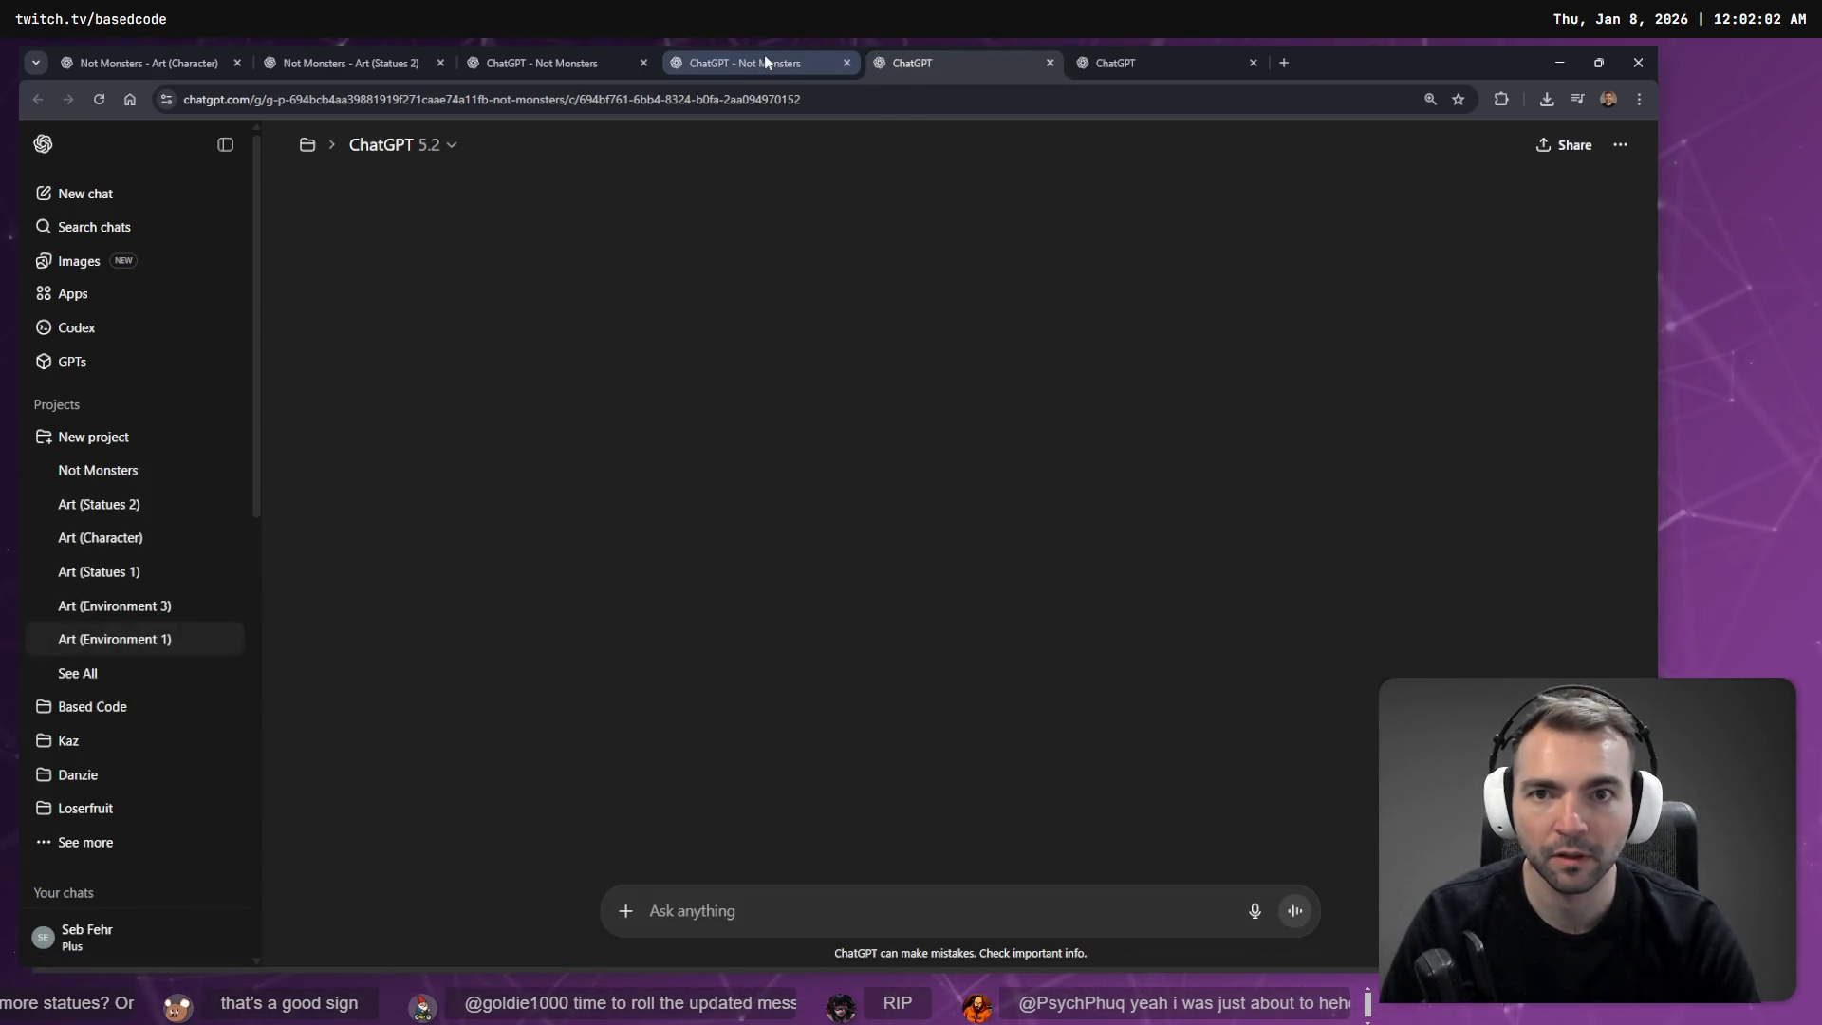
In the low-poly bush chat, reopen the 'Keeping this style. Generate a Bush.' prompt for editing.
{"action": "left_click", "coordinate": [926, 51]}
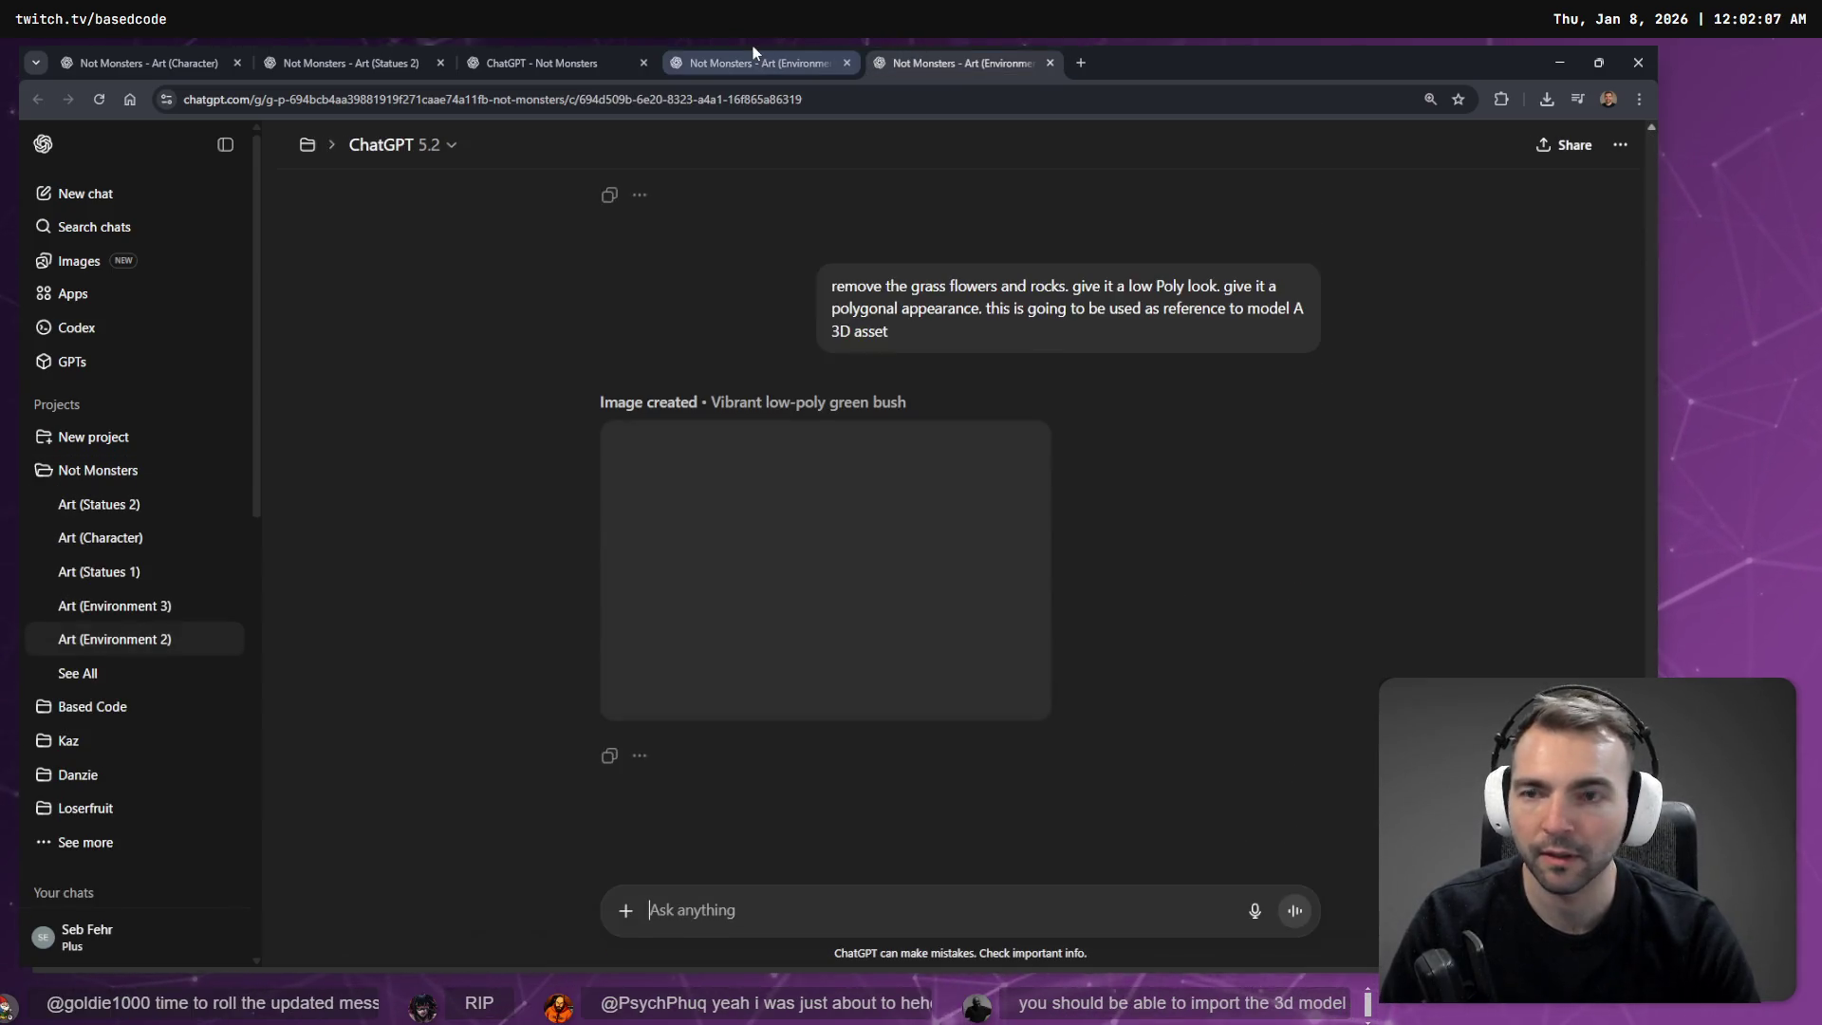
{"action": "left_click", "coordinate": [753, 46]}
{"action": "scroll", "coordinate": [902, 555], "scroll_direction": "down", "scroll_amount": 2}
{"action": "scroll", "coordinate": [1034, 573], "scroll_direction": "up", "scroll_amount": 15}
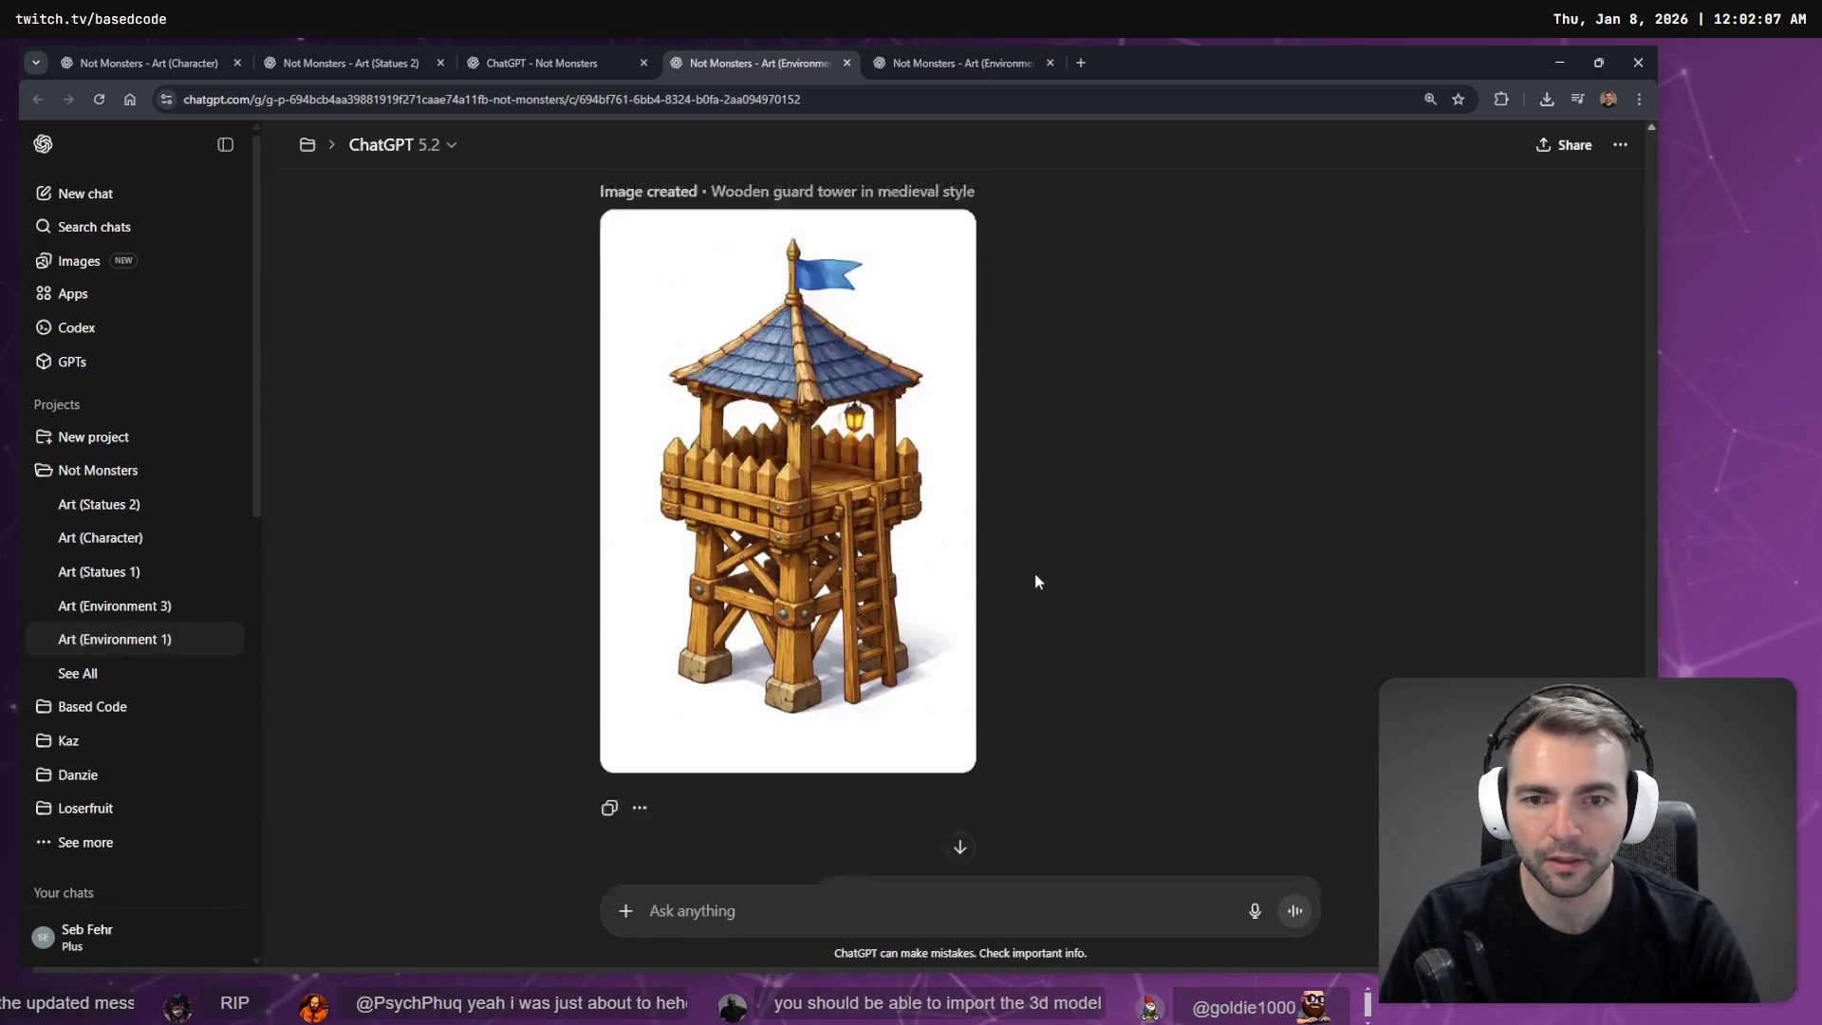
{"action": "scroll", "coordinate": [1363, 525], "scroll_direction": "up", "scroll_amount": 4}
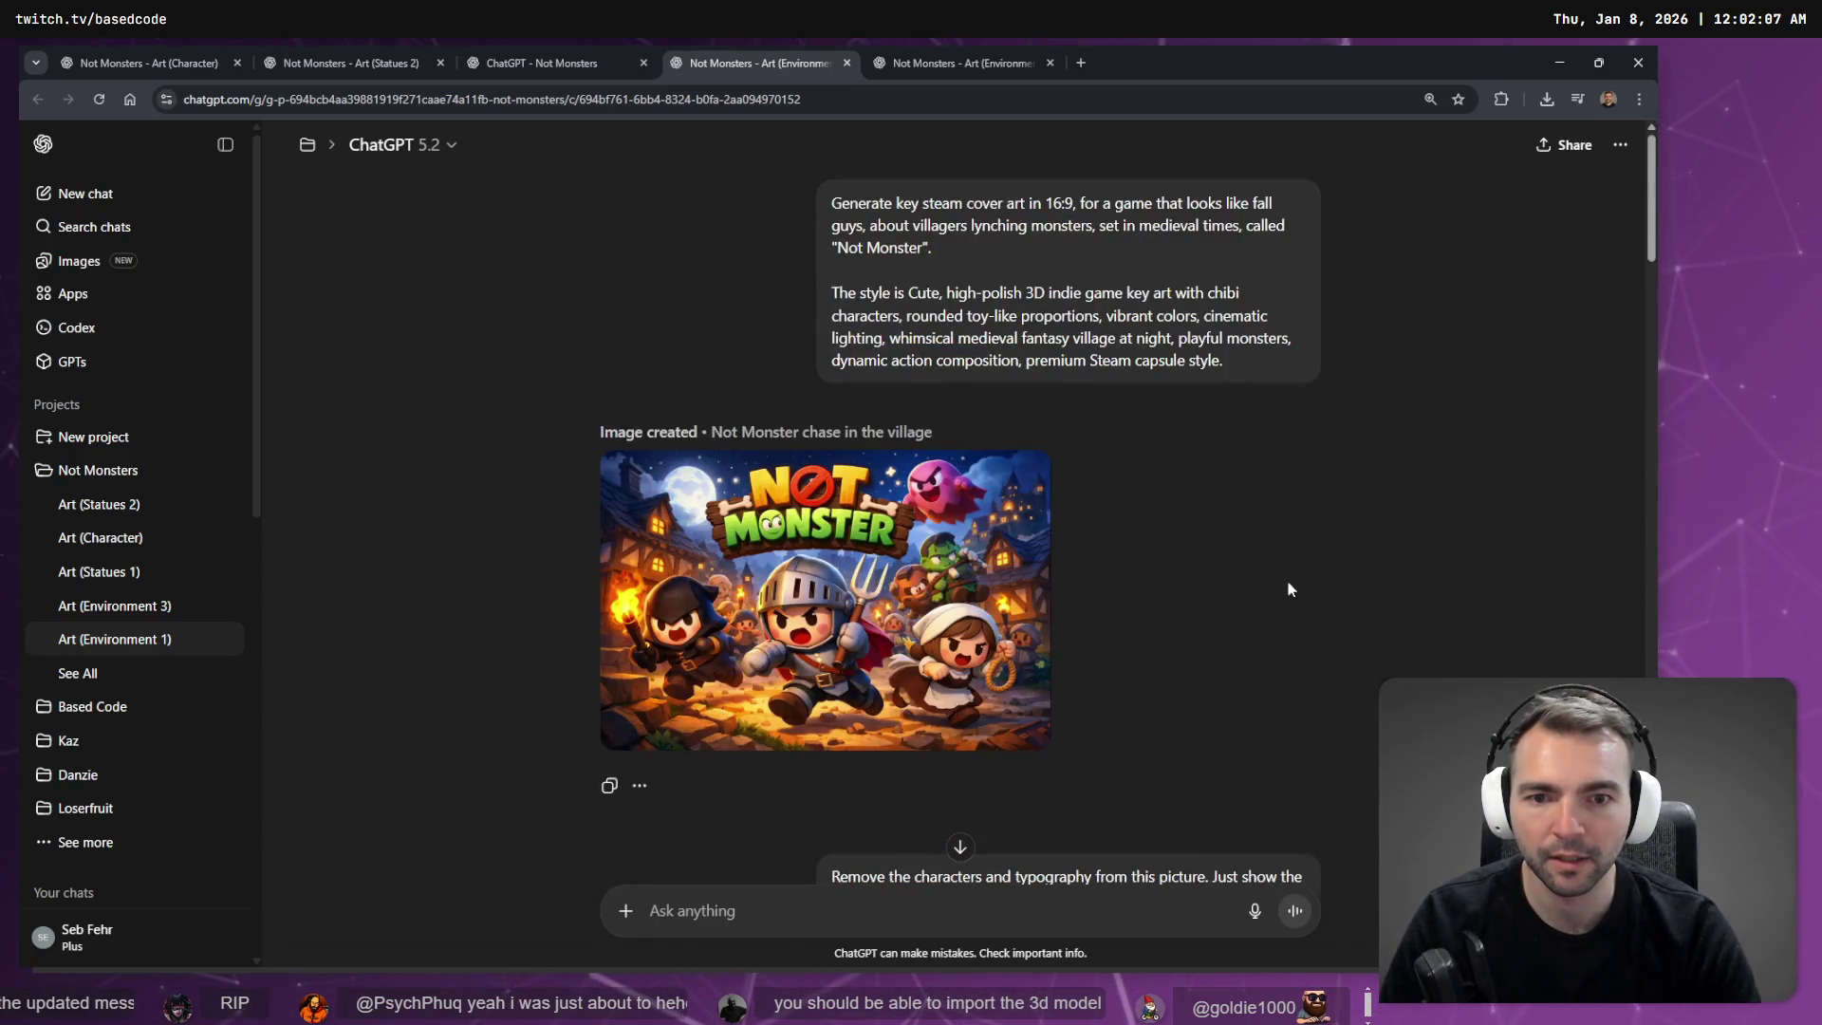
{"action": "key", "text": "ctrl+Tab"}
{"action": "scroll", "coordinate": [1221, 379], "scroll_direction": "up", "scroll_amount": 15}
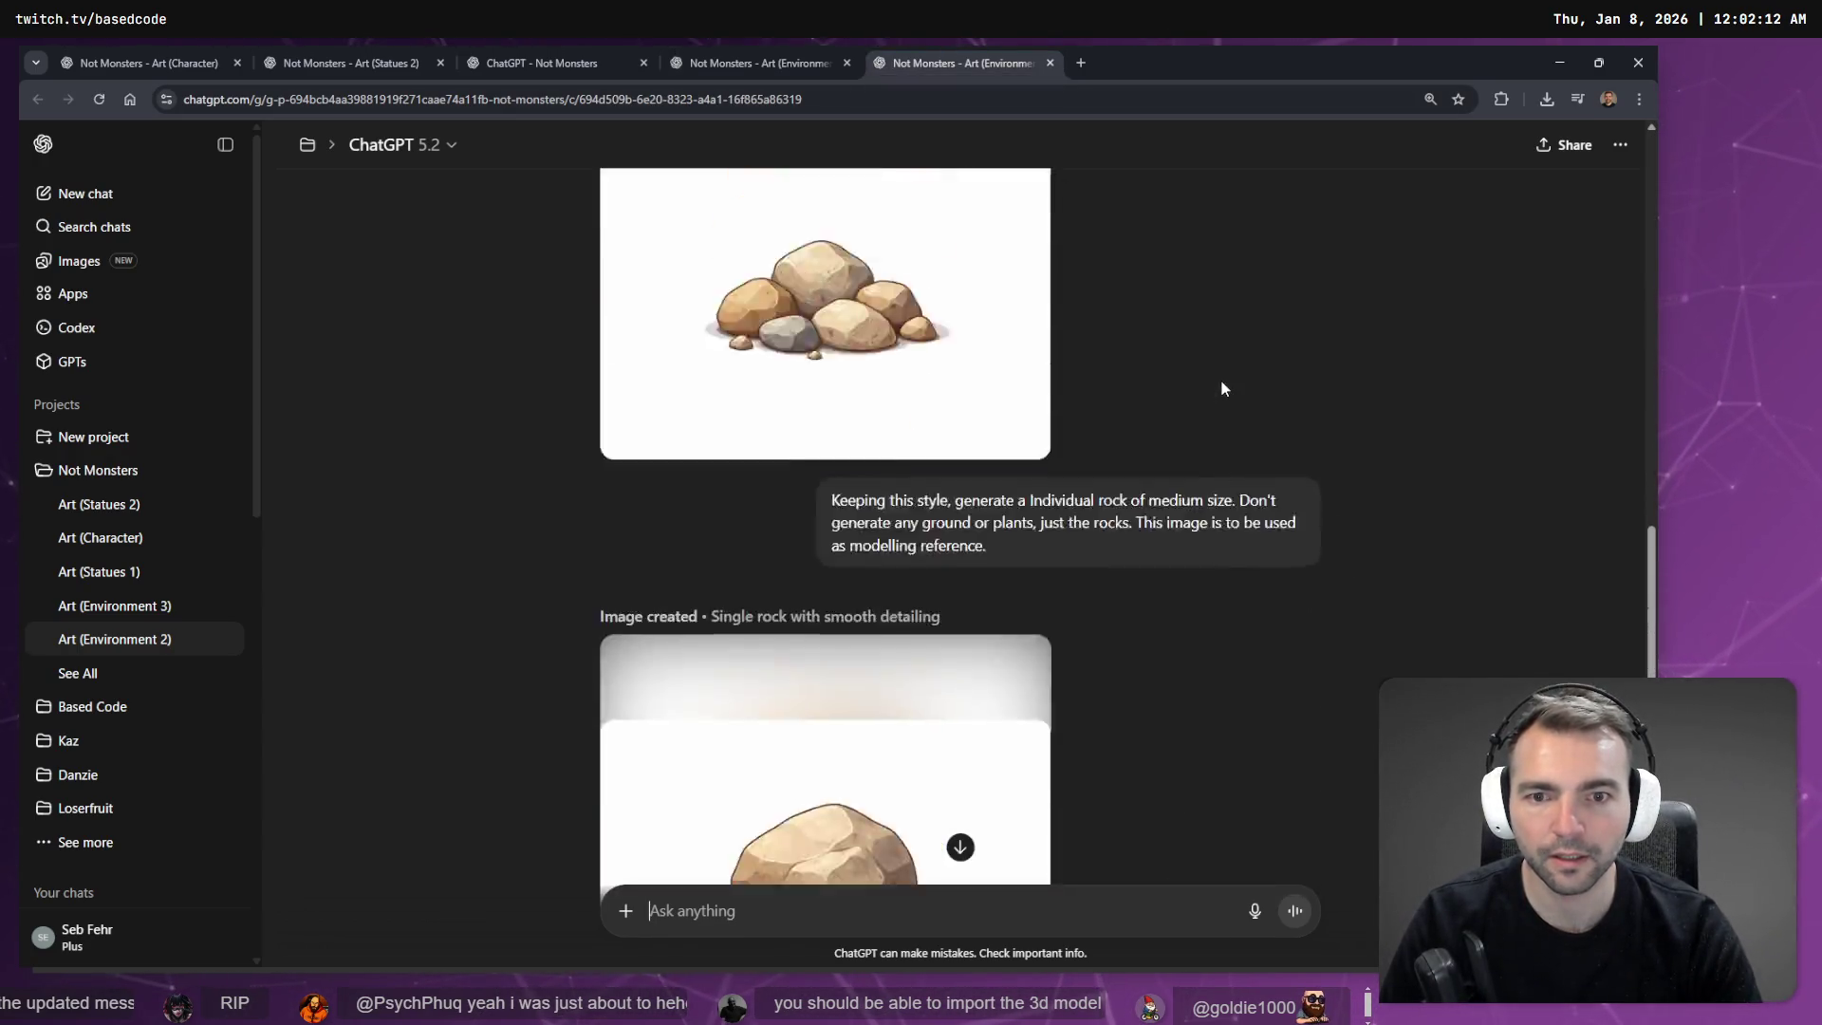
{"action": "scroll", "coordinate": [1296, 471], "scroll_direction": "down", "scroll_amount": 10}
{"action": "scroll", "coordinate": [1253, 490], "scroll_direction": "down", "scroll_amount": 12}
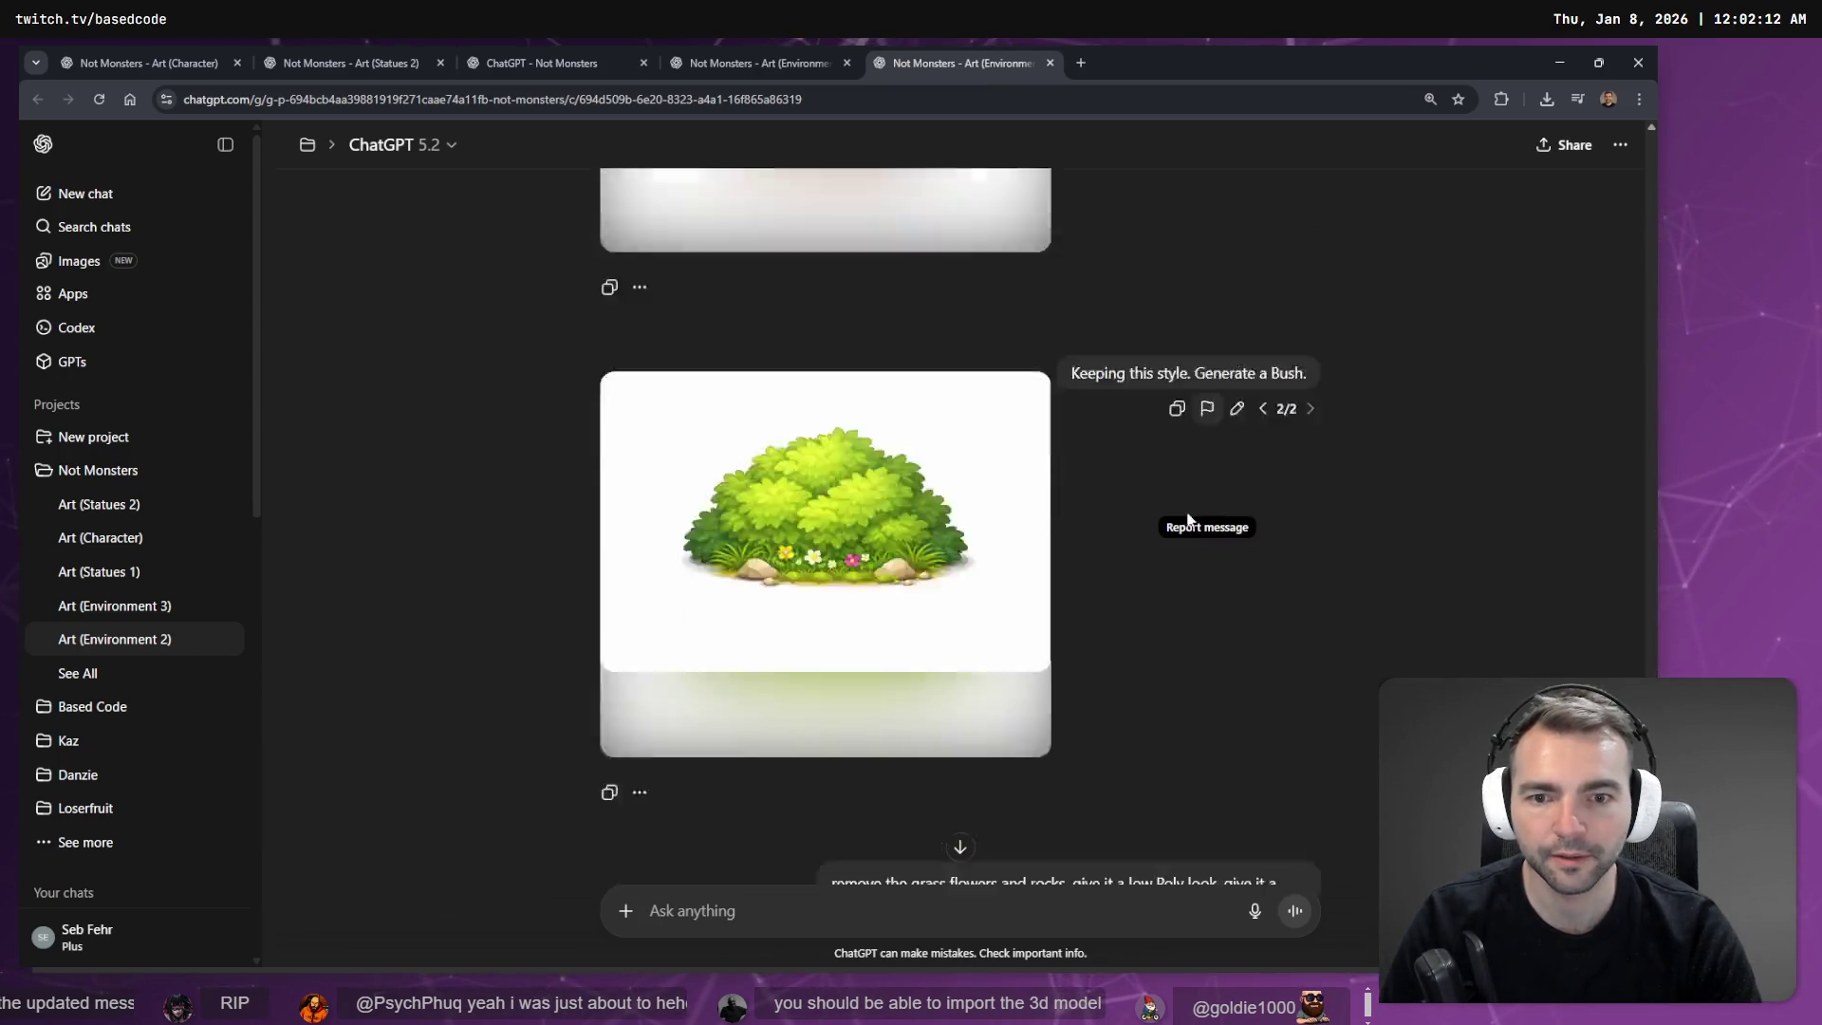
{"action": "scroll", "coordinate": [1171, 556], "scroll_direction": "up", "scroll_amount": 9}
{"action": "scroll", "coordinate": [1196, 522], "scroll_direction": "down", "scroll_amount": 3}
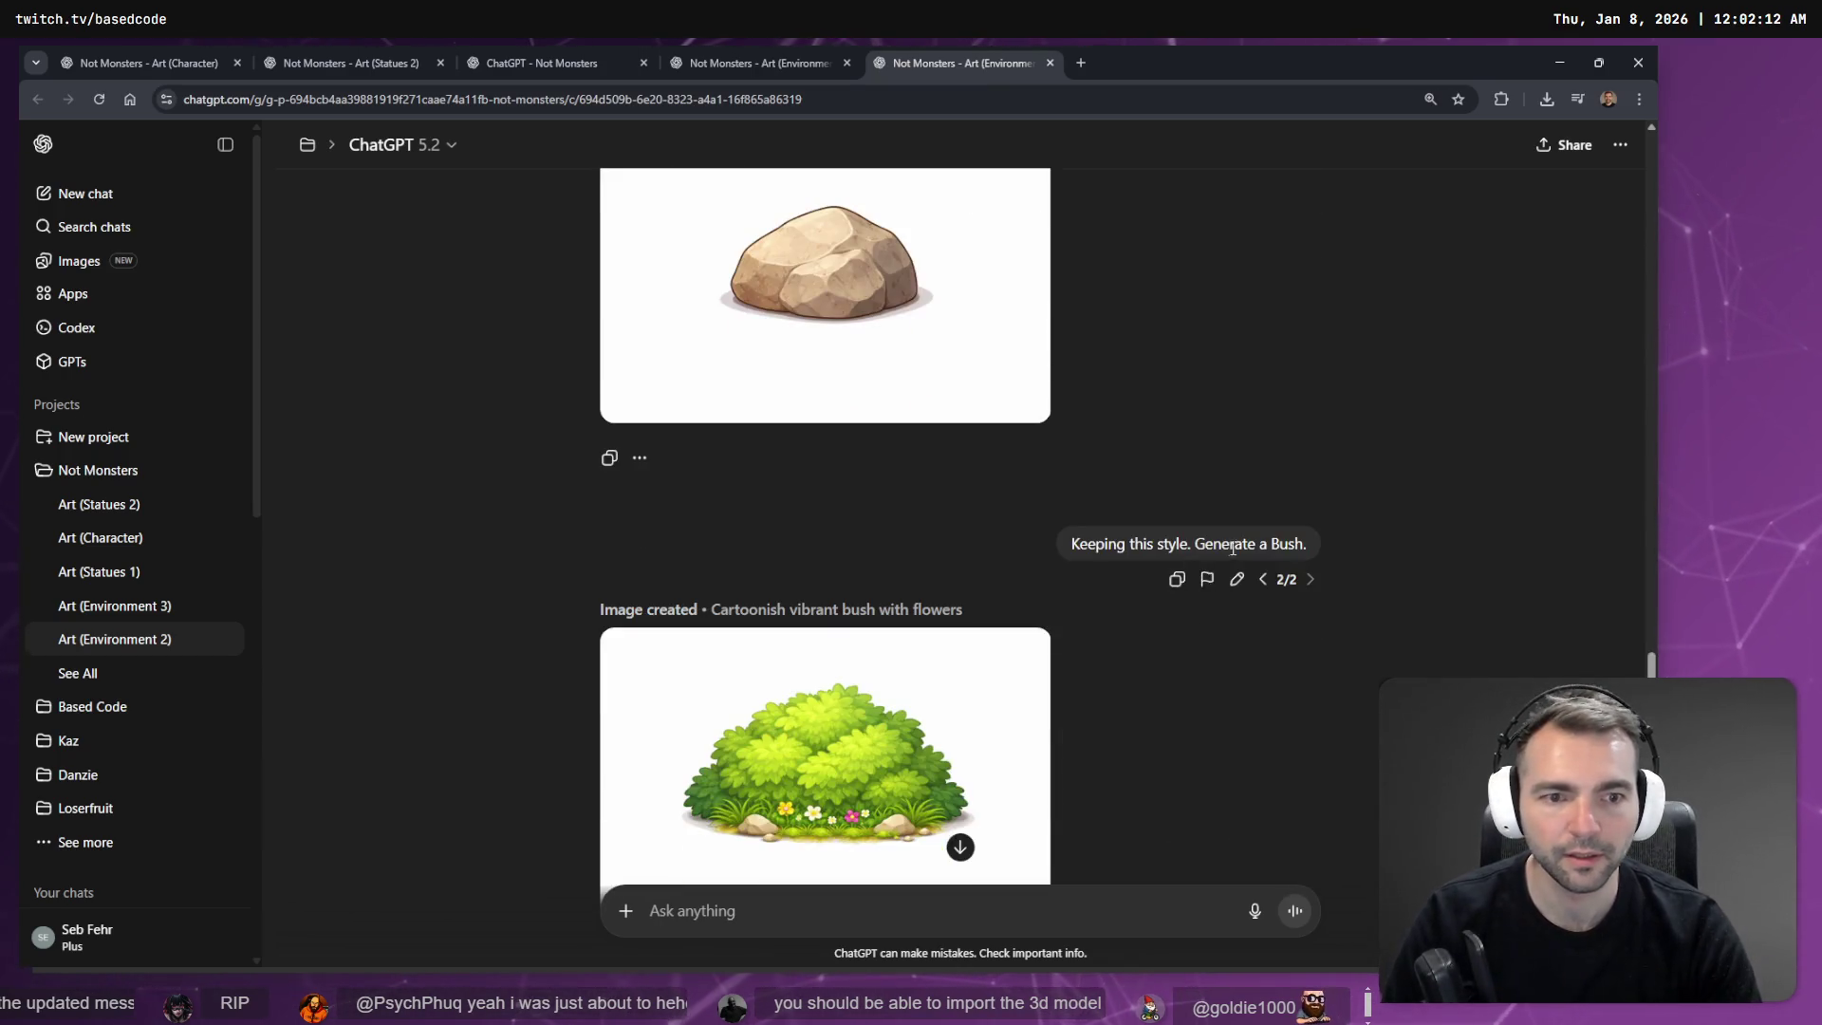
{"action": "left_click", "coordinate": [1237, 579]}
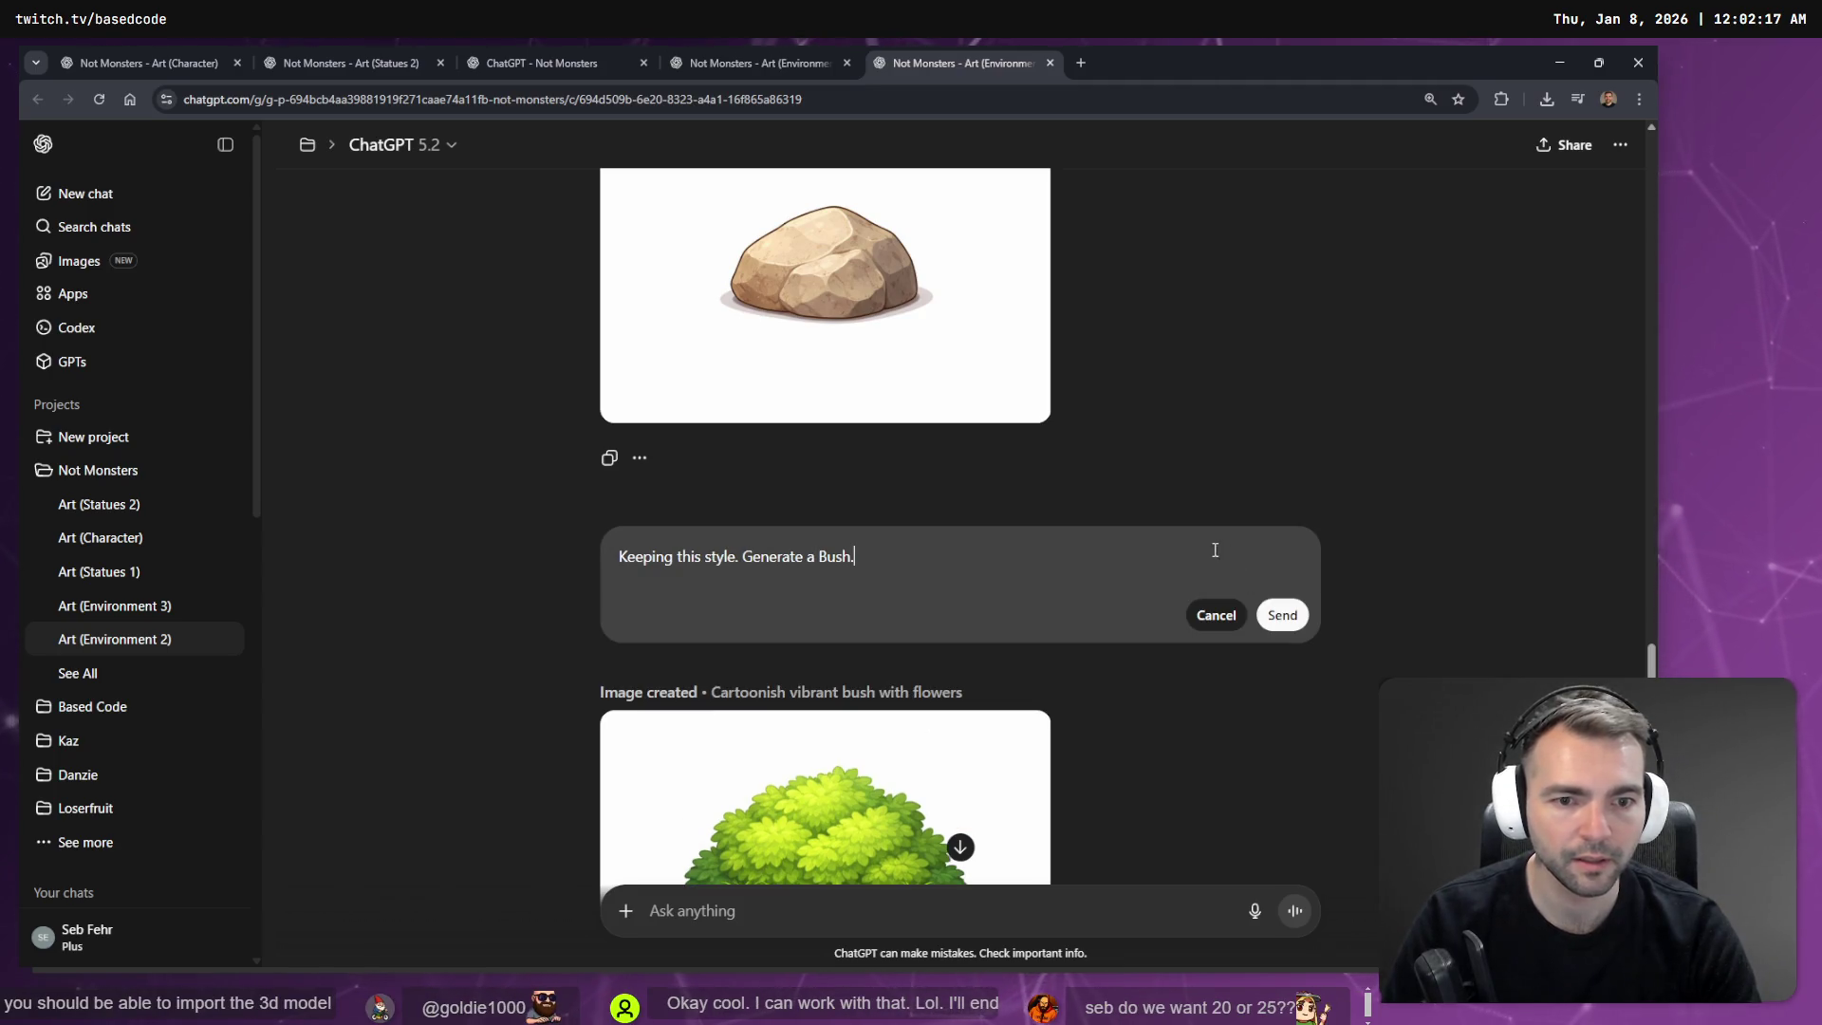